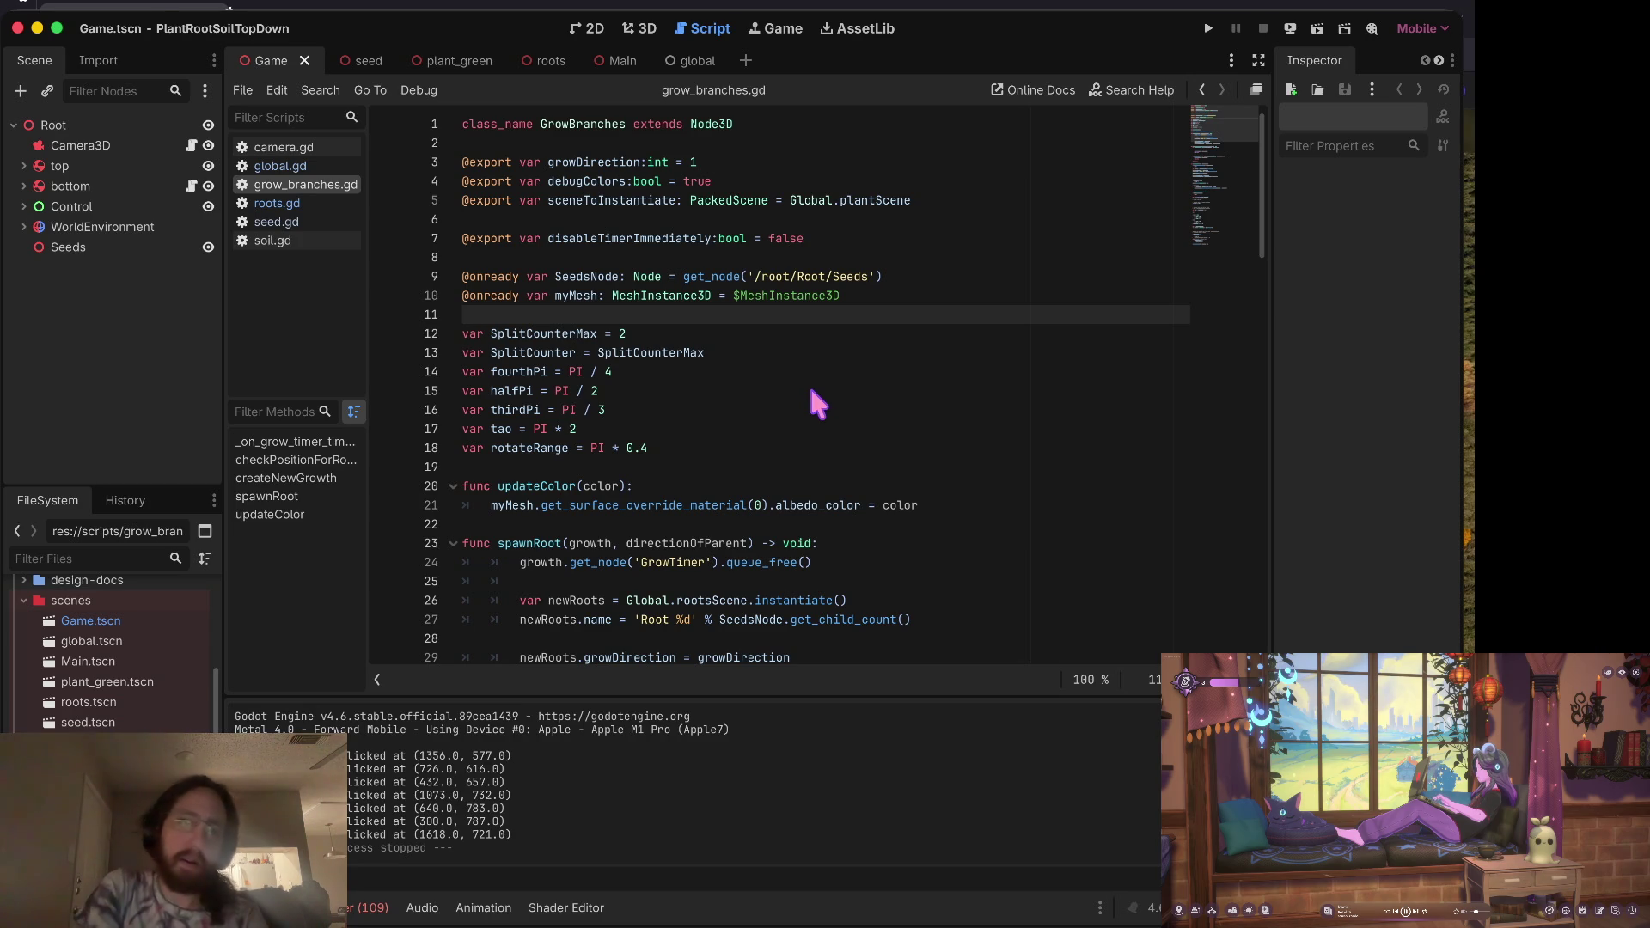
Step: Launch the game with Cmd+B to test it, then stop it from the toolbar
{"action": "key", "text": "super+b"}
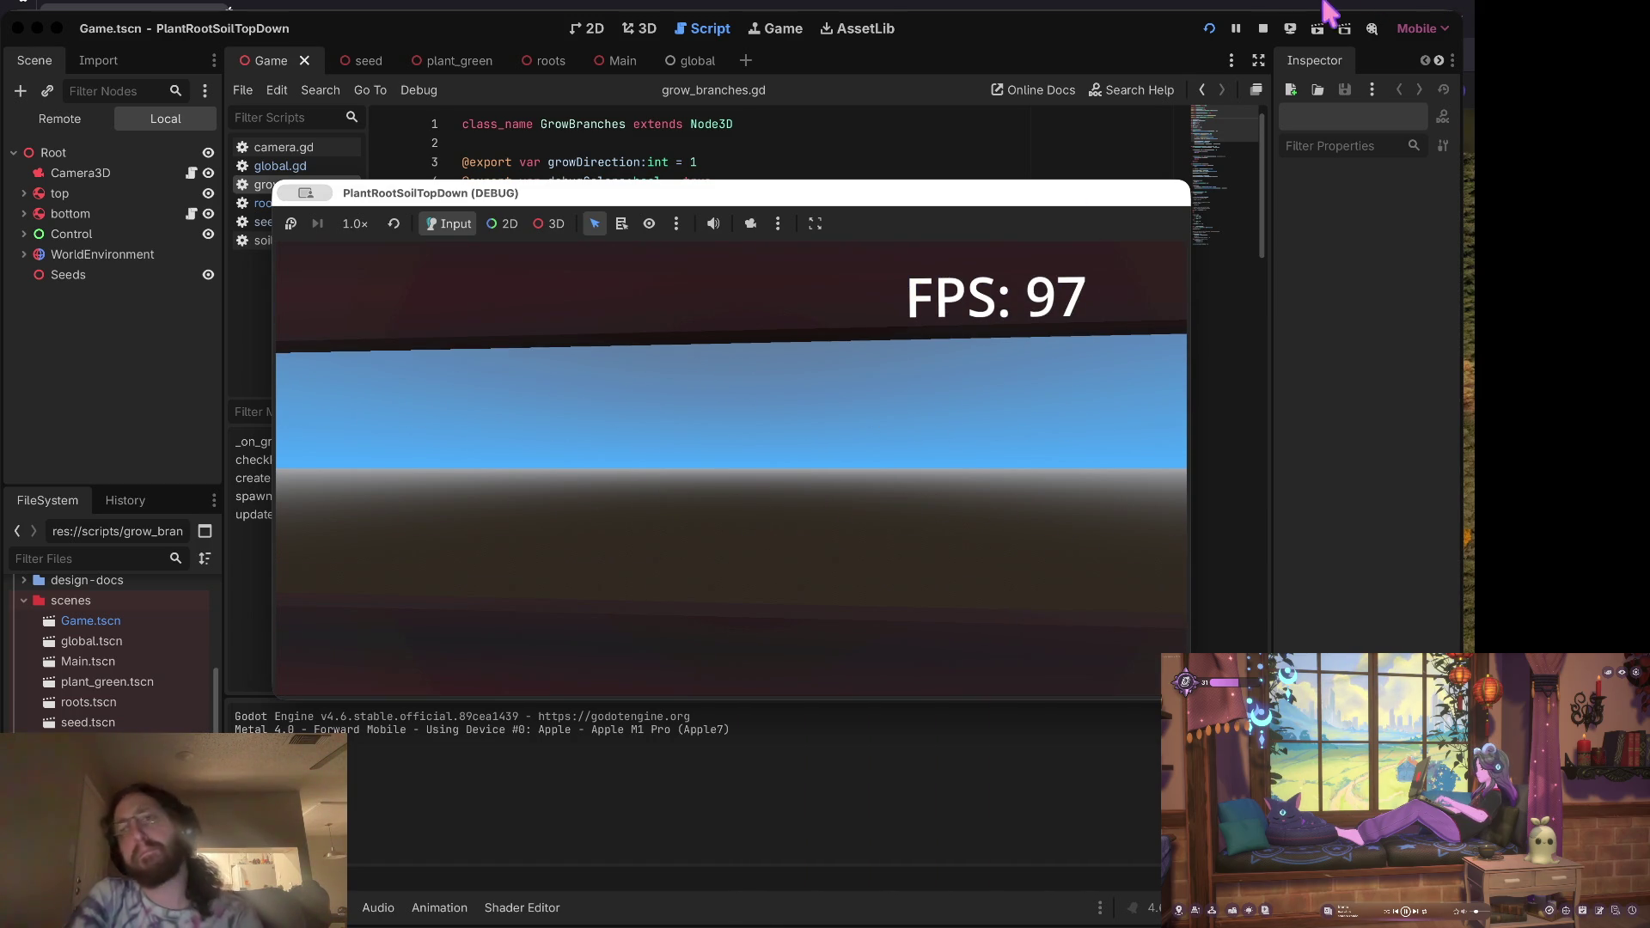
{"action": "left_click", "coordinate": [1263, 28]}
Step: Stop the running game, return to grow_branches.gd, and switch to the Game.tscn 3D view
{"action": "left_click", "coordinate": [853, 391]}
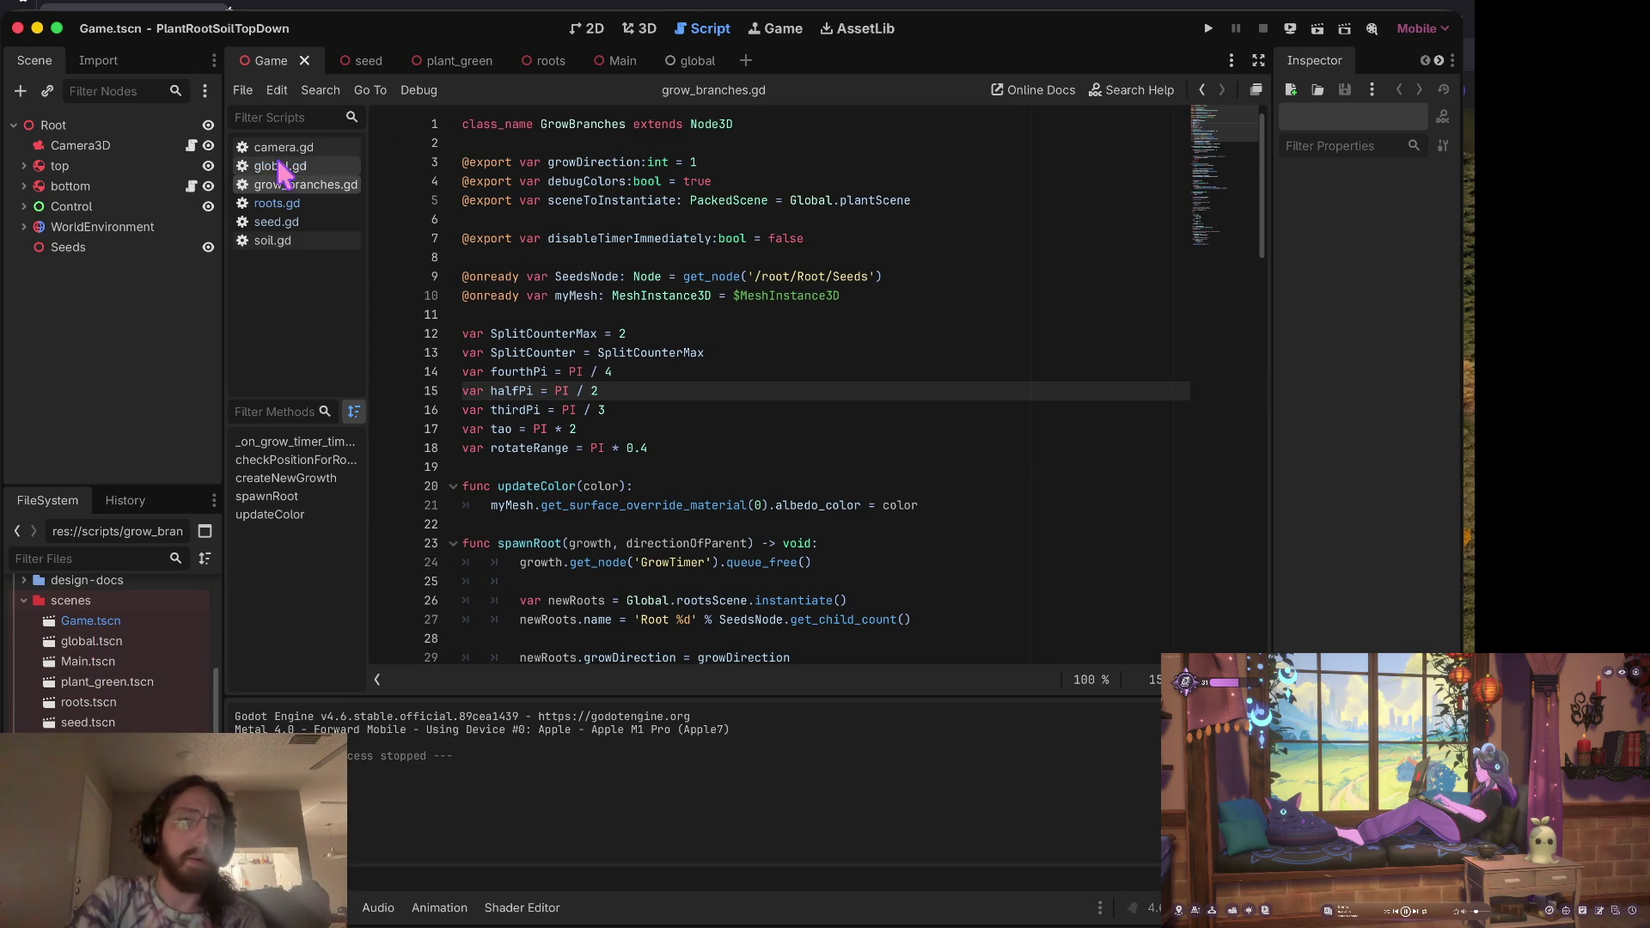
{"action": "left_click", "coordinate": [640, 29]}
Step: Tilt the 3D viewport toward the horizon and bring up the Root node's context menu
{"action": "mouse_move", "coordinate": [538, 357]}
{"action": "left_mouse_down"}
{"action": "mouse_move", "coordinate": [528, 240]}
{"action": "mouse_move", "coordinate": [584, 430]}
{"action": "mouse_move", "coordinate": [664, 522]}
{"action": "mouse_move", "coordinate": [663, 398]}
{"action": "left_mouse_up"}
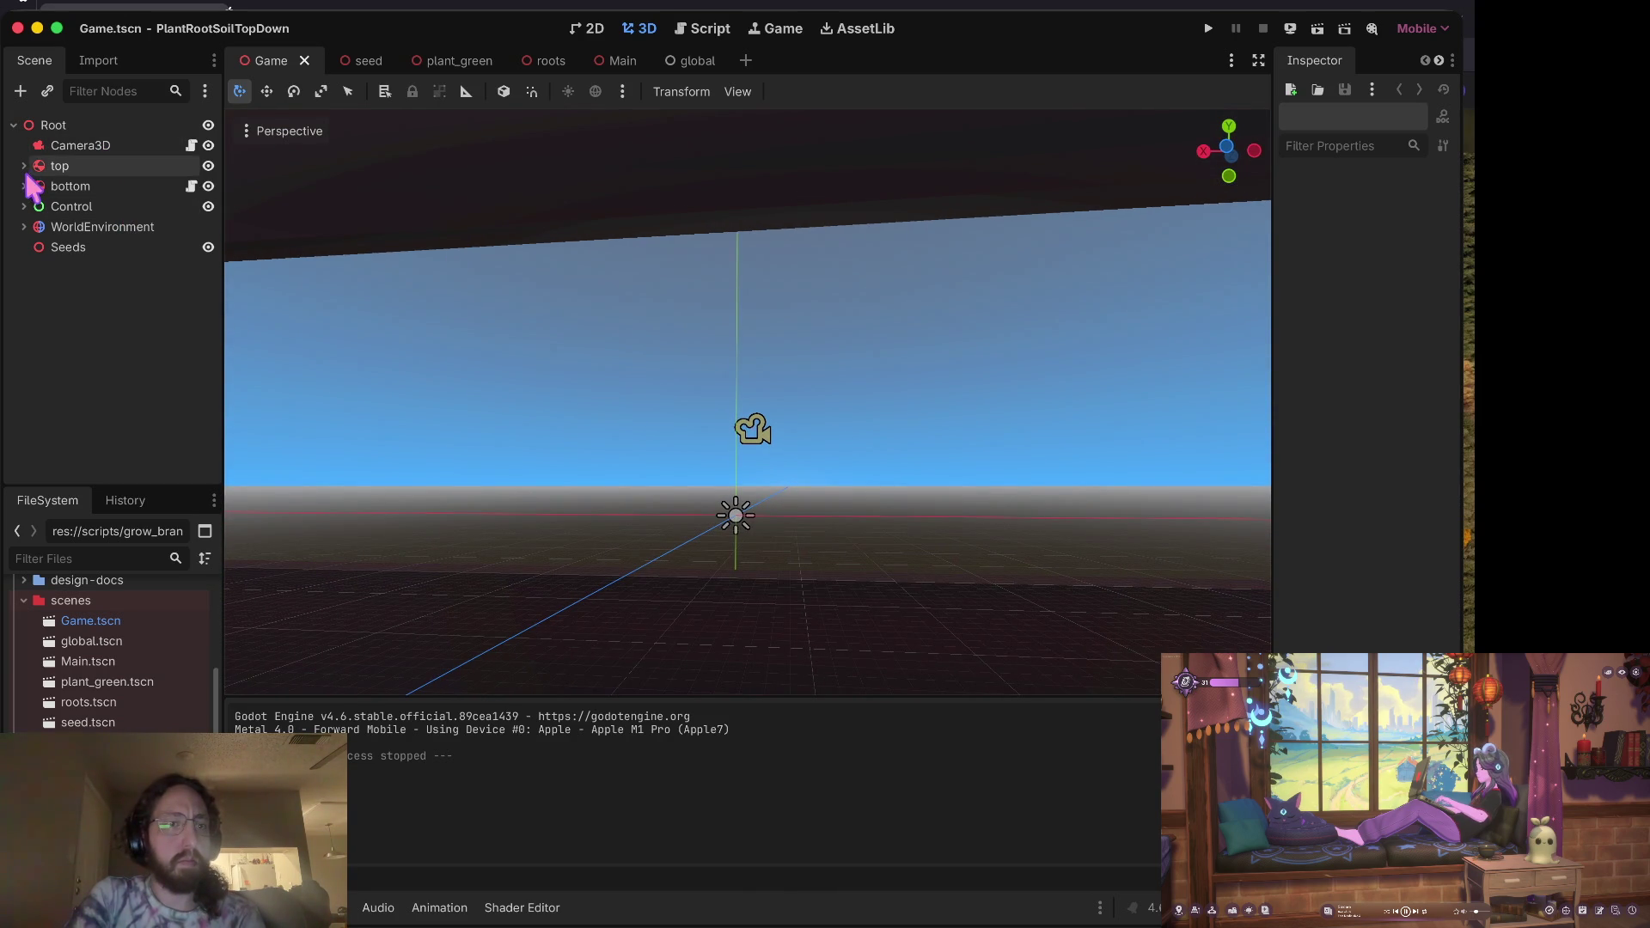
{"action": "right_click", "coordinate": [61, 130]}
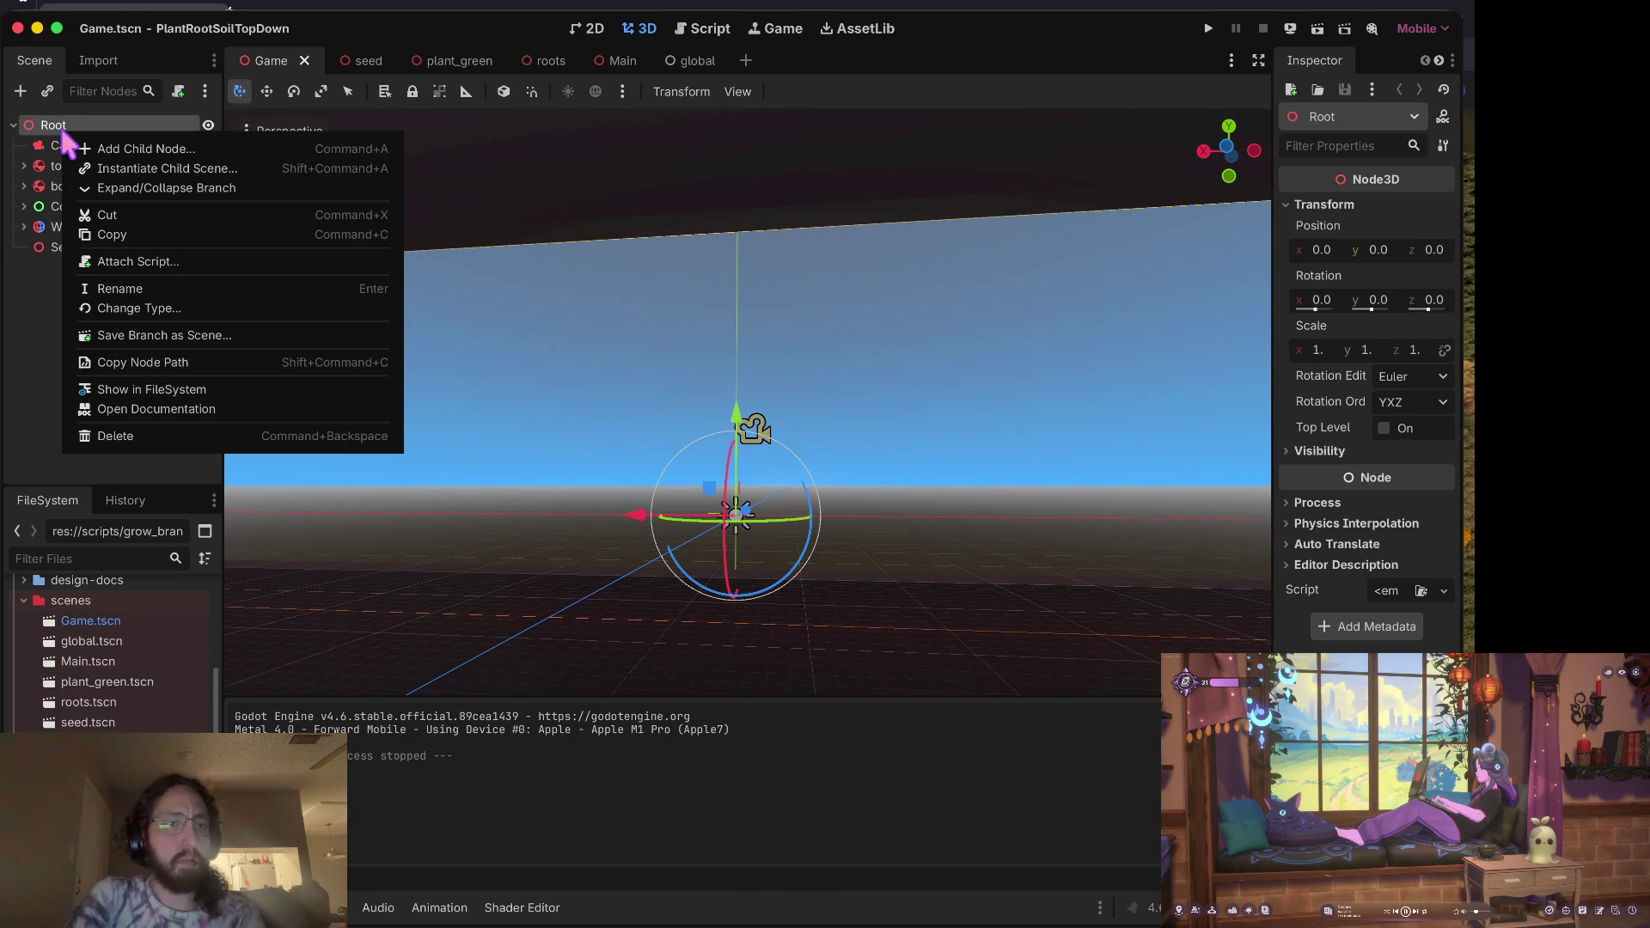
Step: Add a new Node3D child under Root
{"action": "left_click", "coordinate": [156, 155]}
{"action": "left_click", "coordinate": [657, 325]}
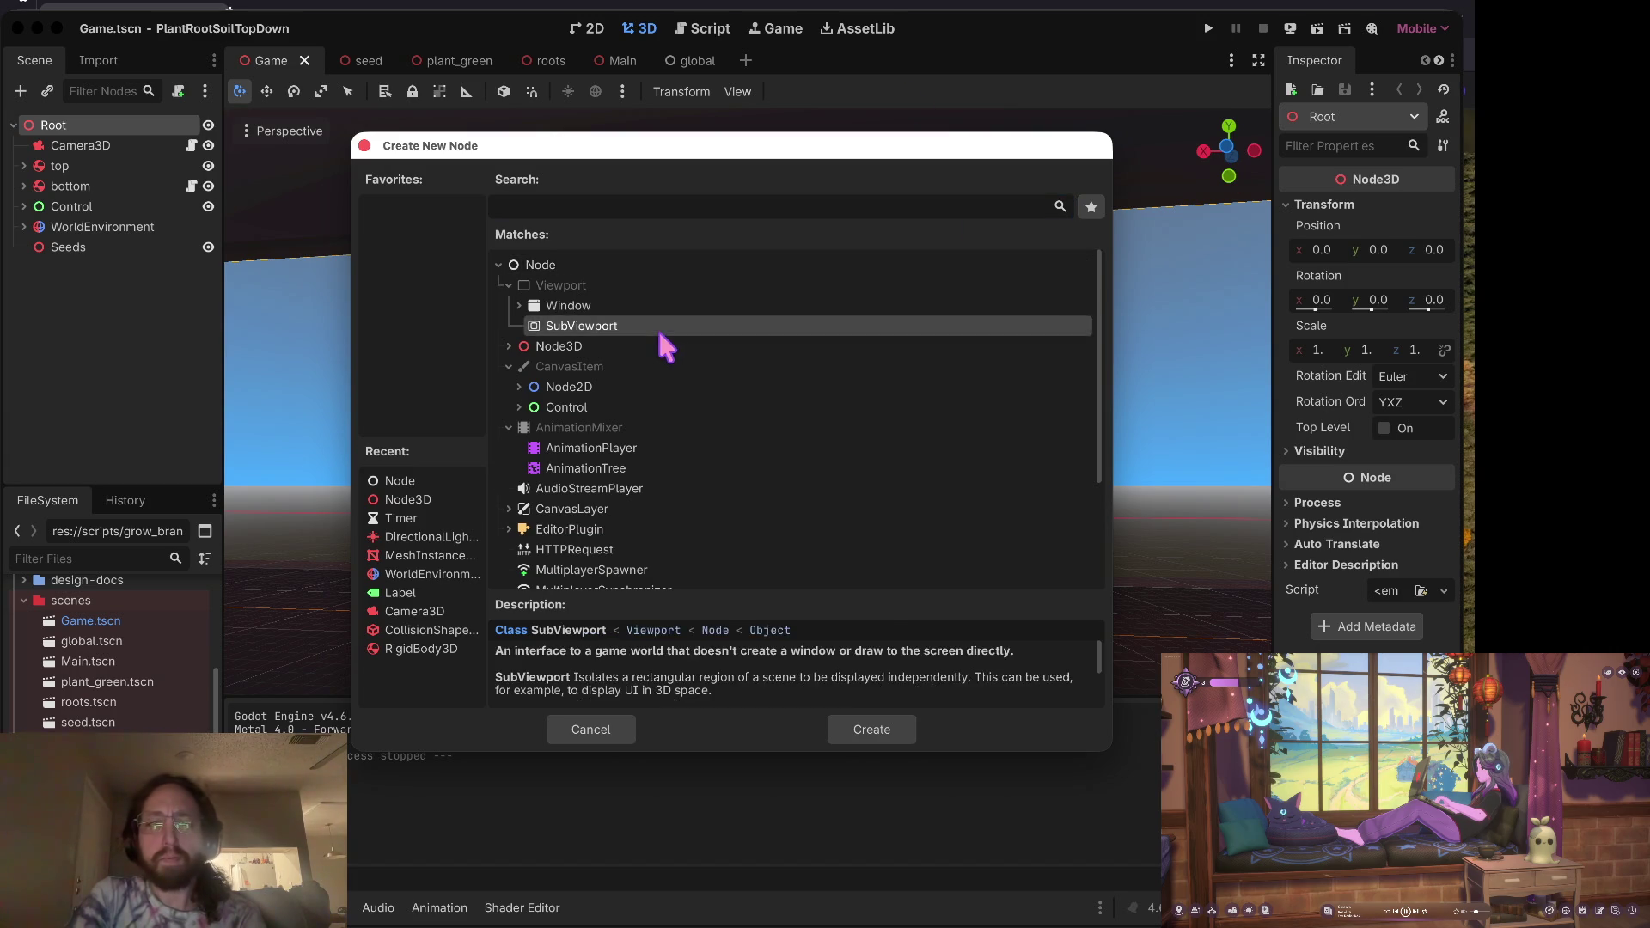
{"action": "left_click", "coordinate": [644, 345]}
{"action": "left_click", "coordinate": [868, 726]}
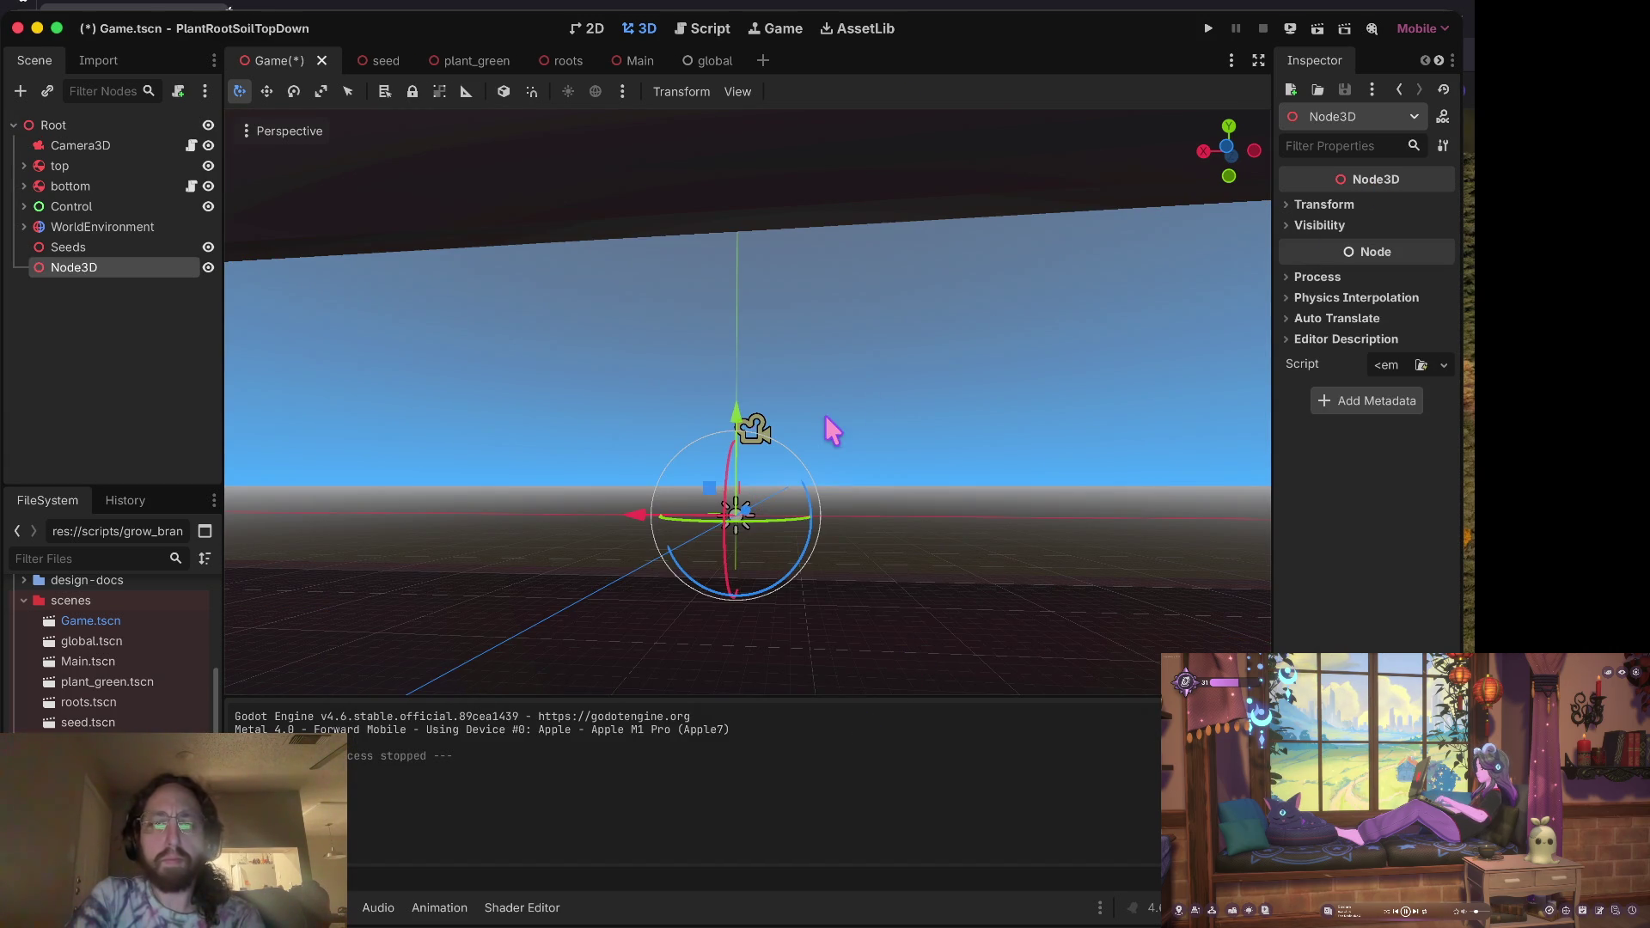
{"action": "right_click", "coordinate": [77, 267]}
{"action": "left_click", "coordinate": [23, 166]}
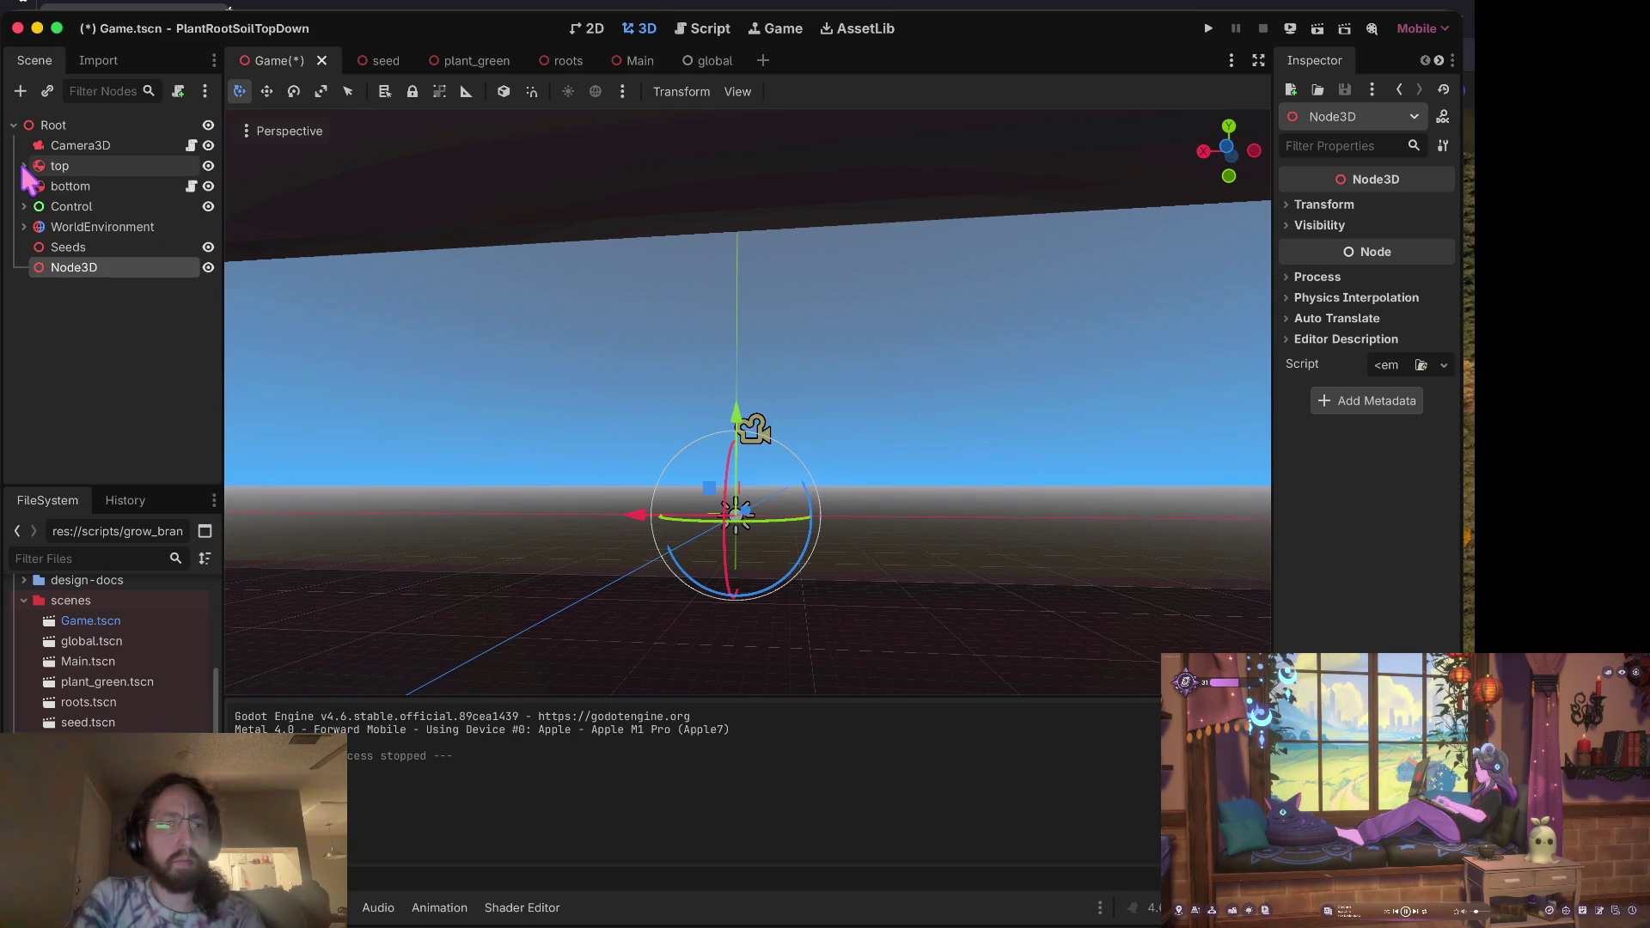
{"action": "left_click", "coordinate": [23, 165]}
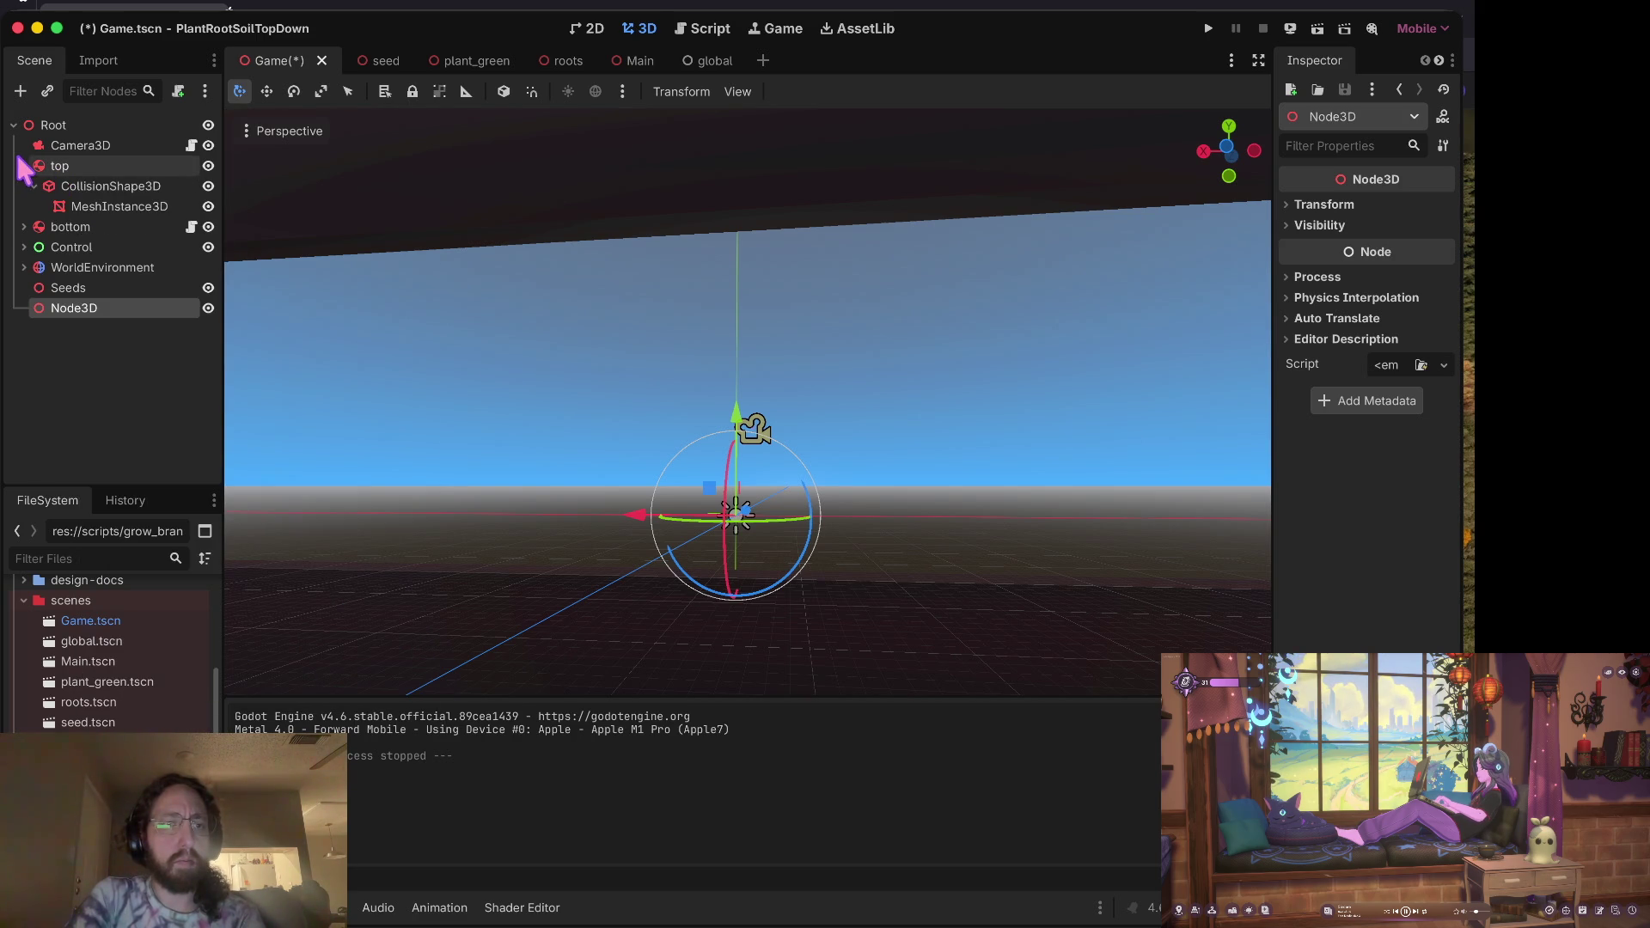
{"action": "left_click", "coordinate": [23, 166]}
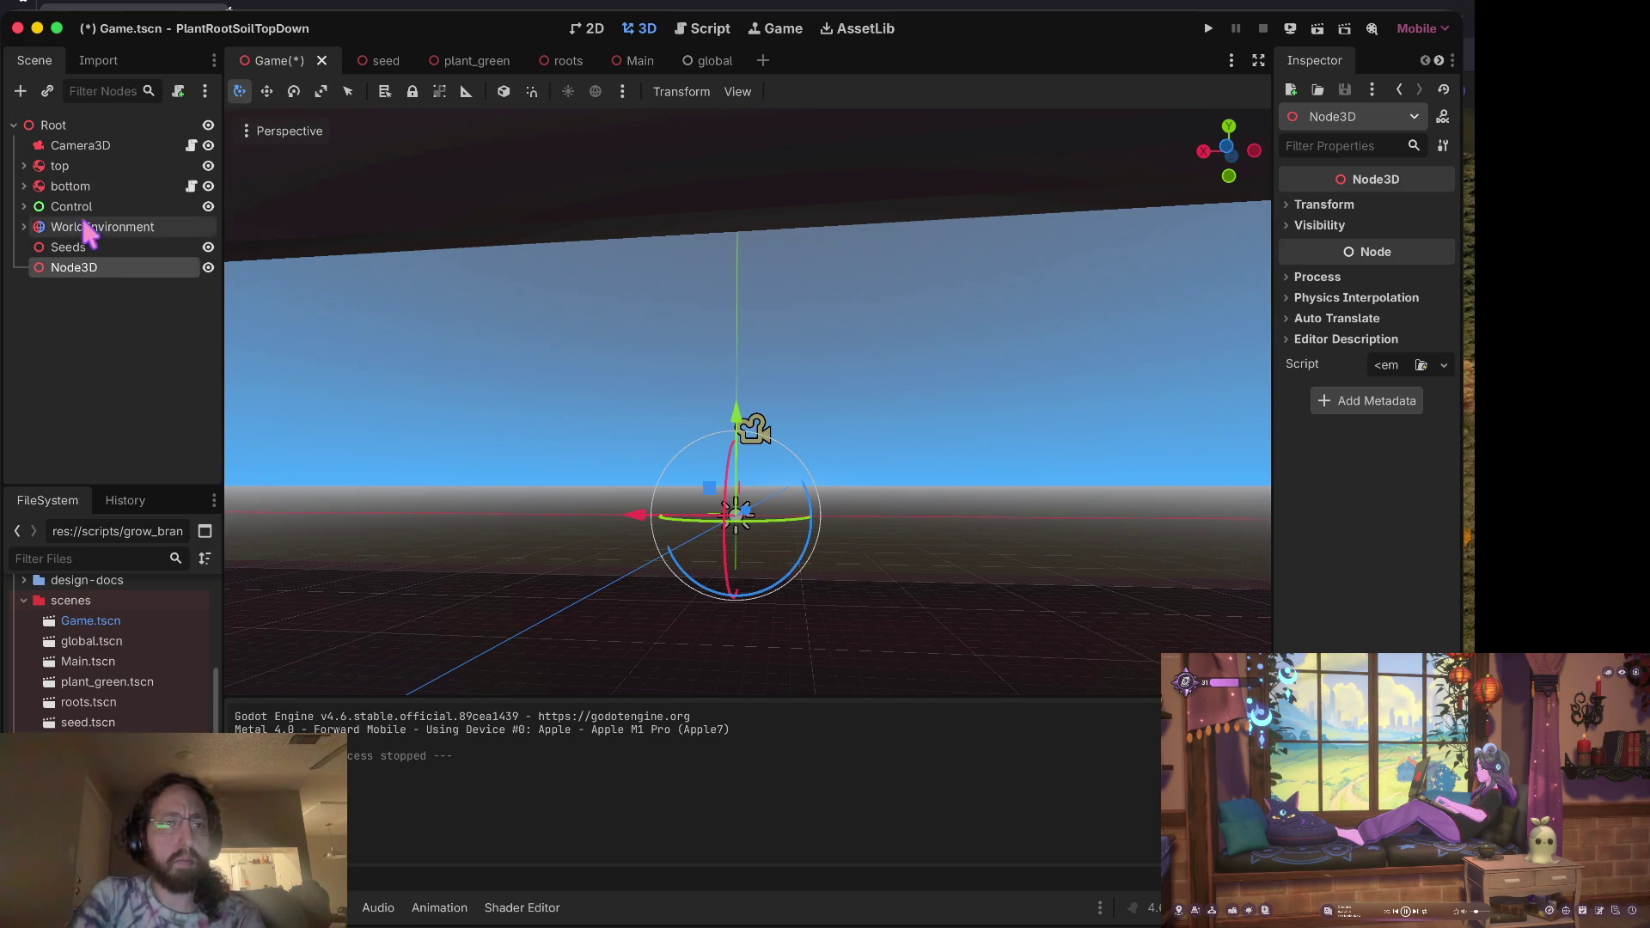
Step: Change the new Node3D's type to RigidBody3D
{"action": "right_click", "coordinate": [89, 277]}
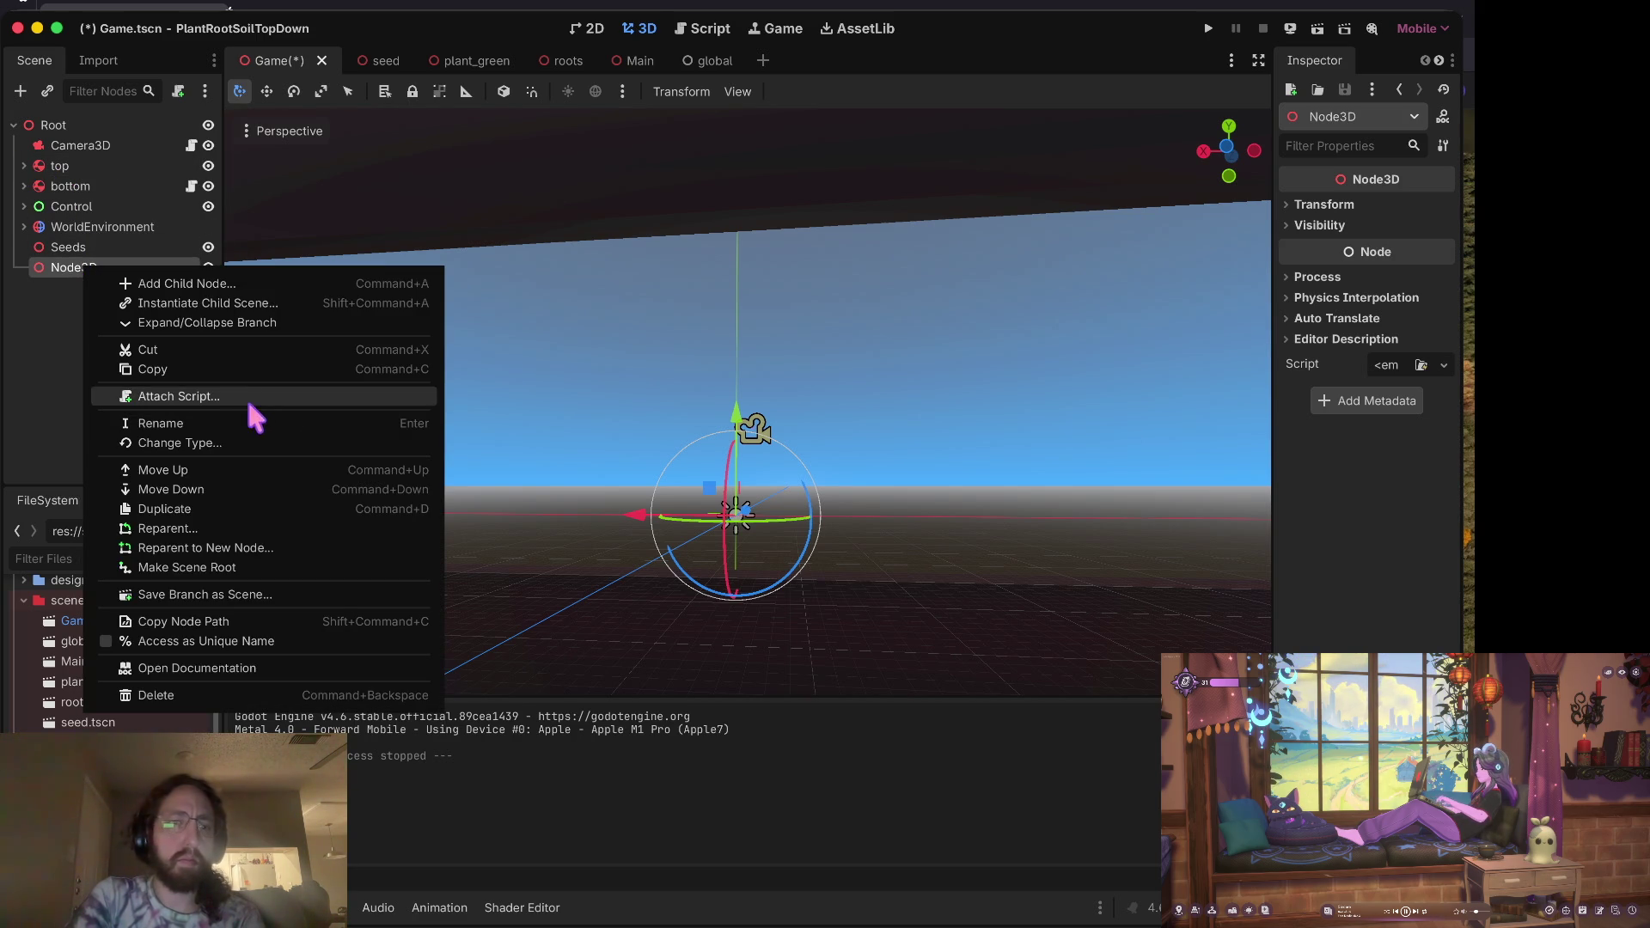
{"action": "left_click", "coordinate": [226, 443]}
{"action": "type", "text": "rg"}
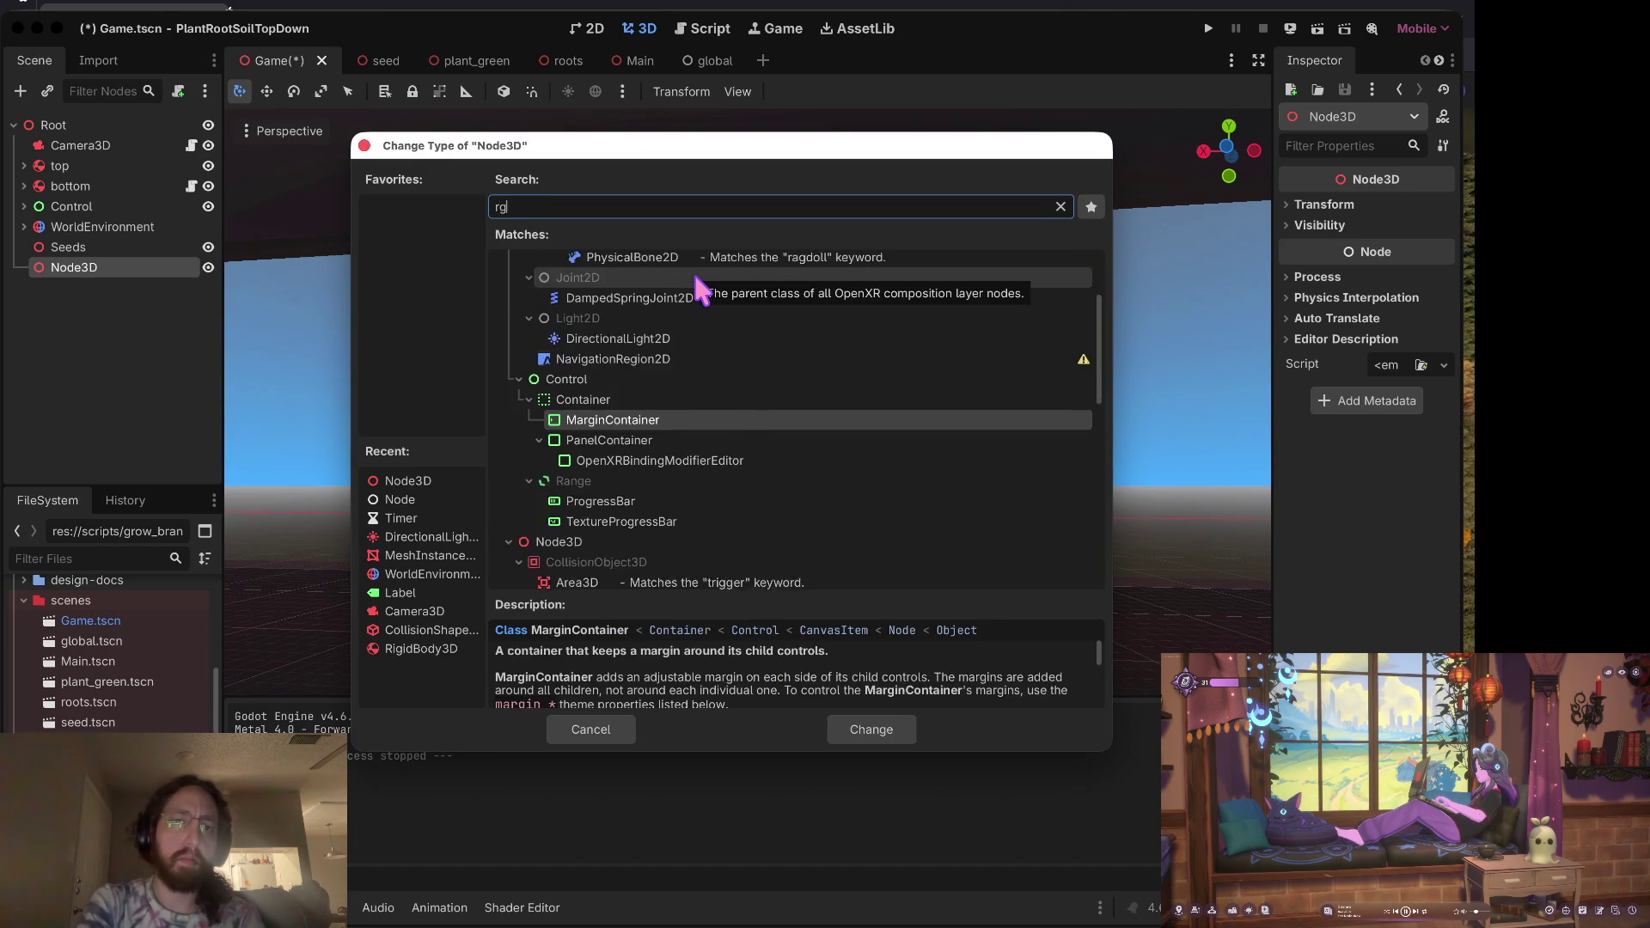
{"action": "key", "text": "BackSpace"}
{"action": "type", "text": "igid"}
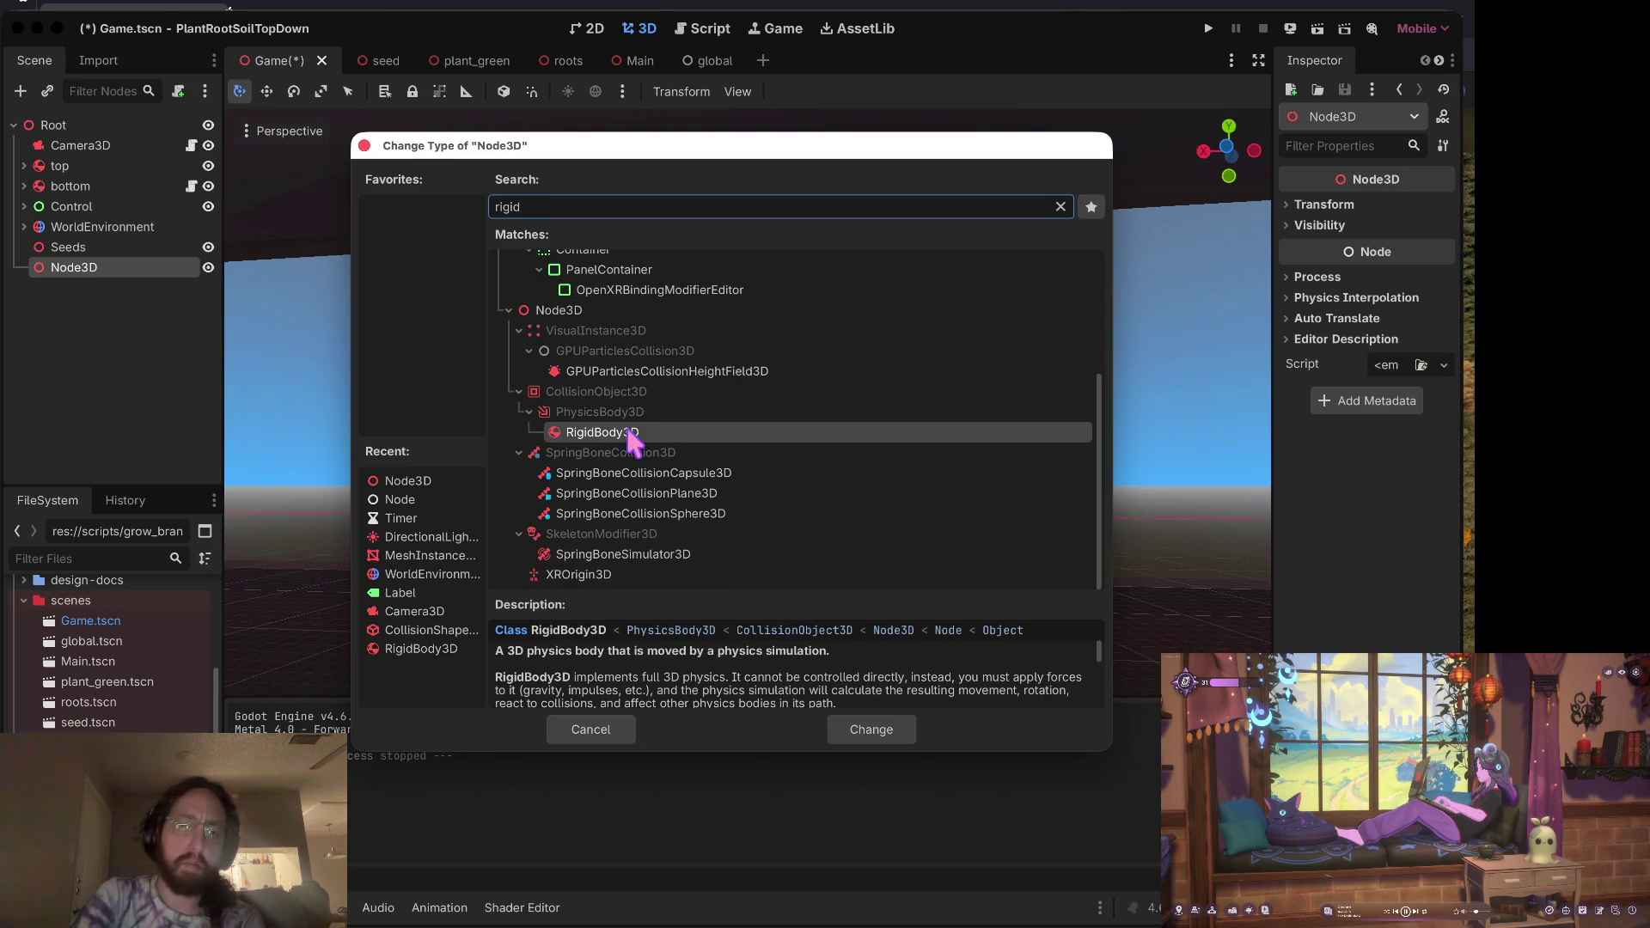
{"action": "left_click", "coordinate": [870, 727]}
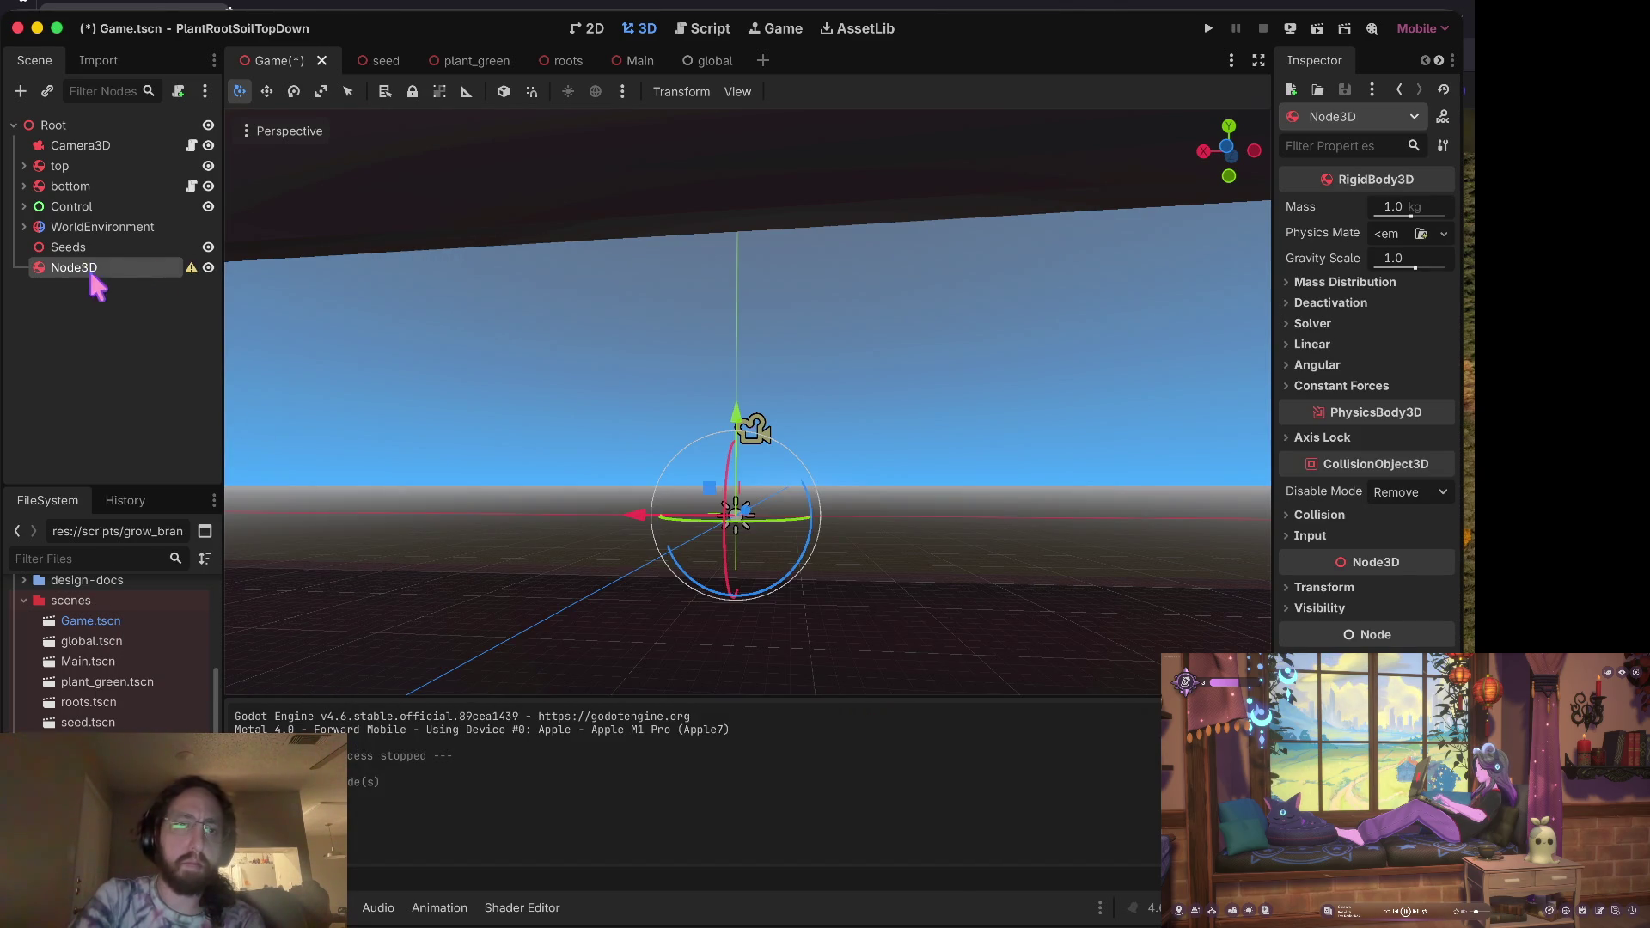
Step: Rename the RigidBody3D node to BackWall
{"action": "double_click", "coordinate": [110, 259]}
{"action": "type", "text": "RigidBody"}
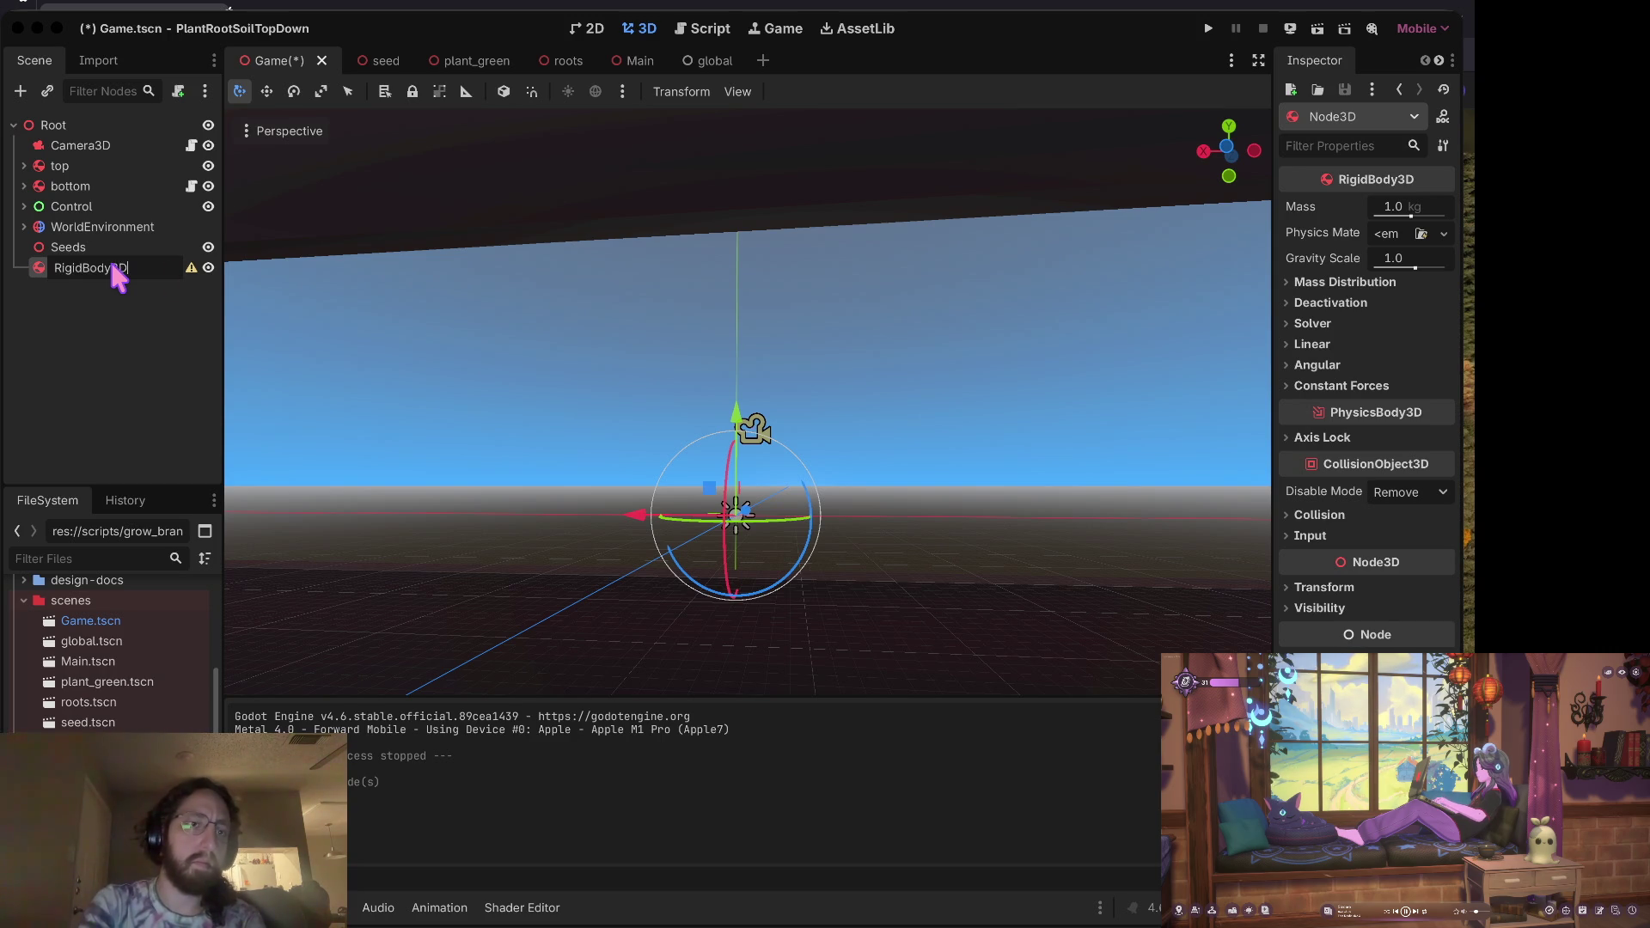
{"action": "key", "text": "super+BackSpace"}
{"action": "type", "text": "Wa"}
{"action": "key", "text": "BackSpace"}
{"action": "key", "text": "BackSpace"}
{"action": "type", "text": "BackWall"}
{"action": "key", "text": "Return"}
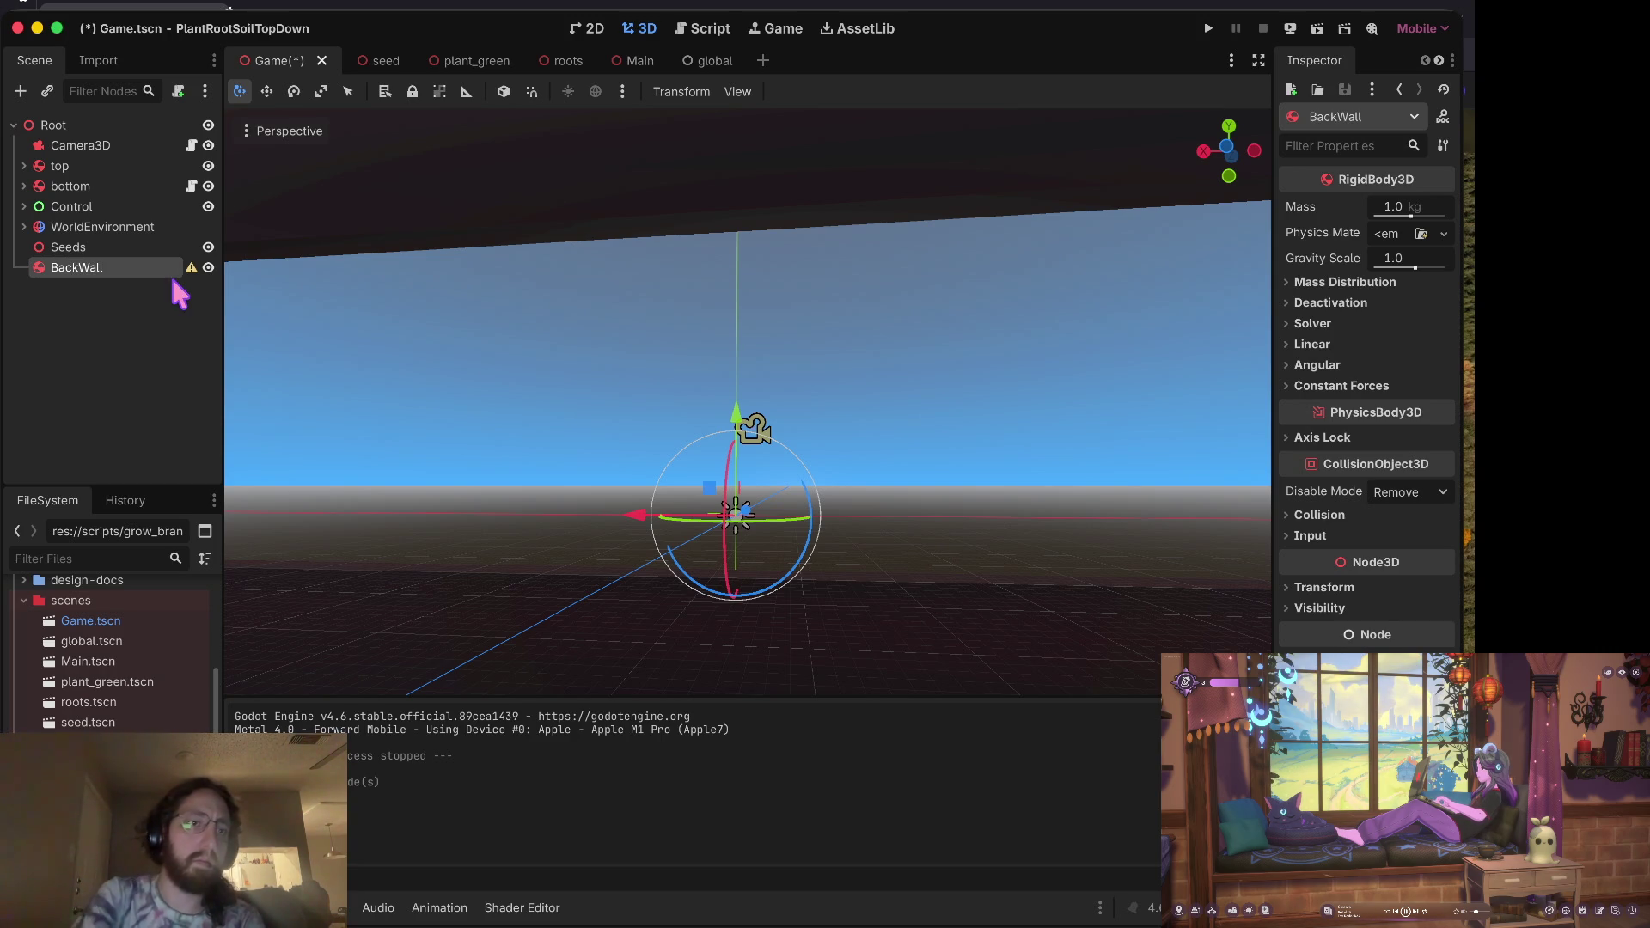
{"action": "right_click", "coordinate": [140, 267]}
Step: Add a CollisionShape3D child to BackWall and give it a new BoxShape3D
{"action": "left_click", "coordinate": [225, 282]}
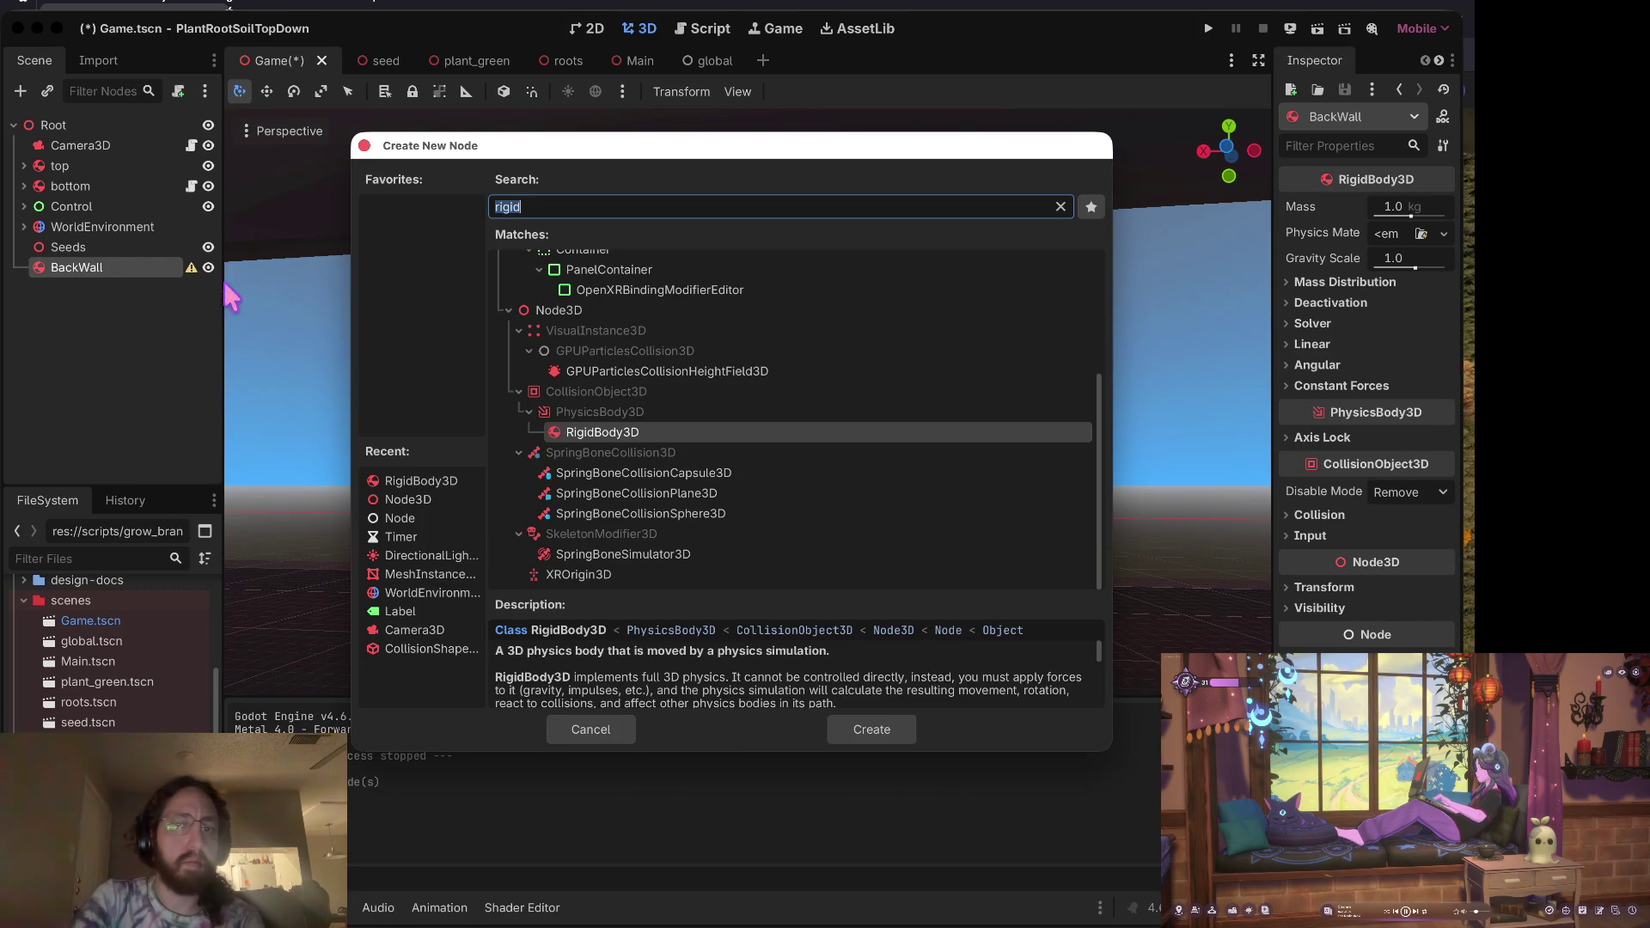
{"action": "type", "text": "collision"}
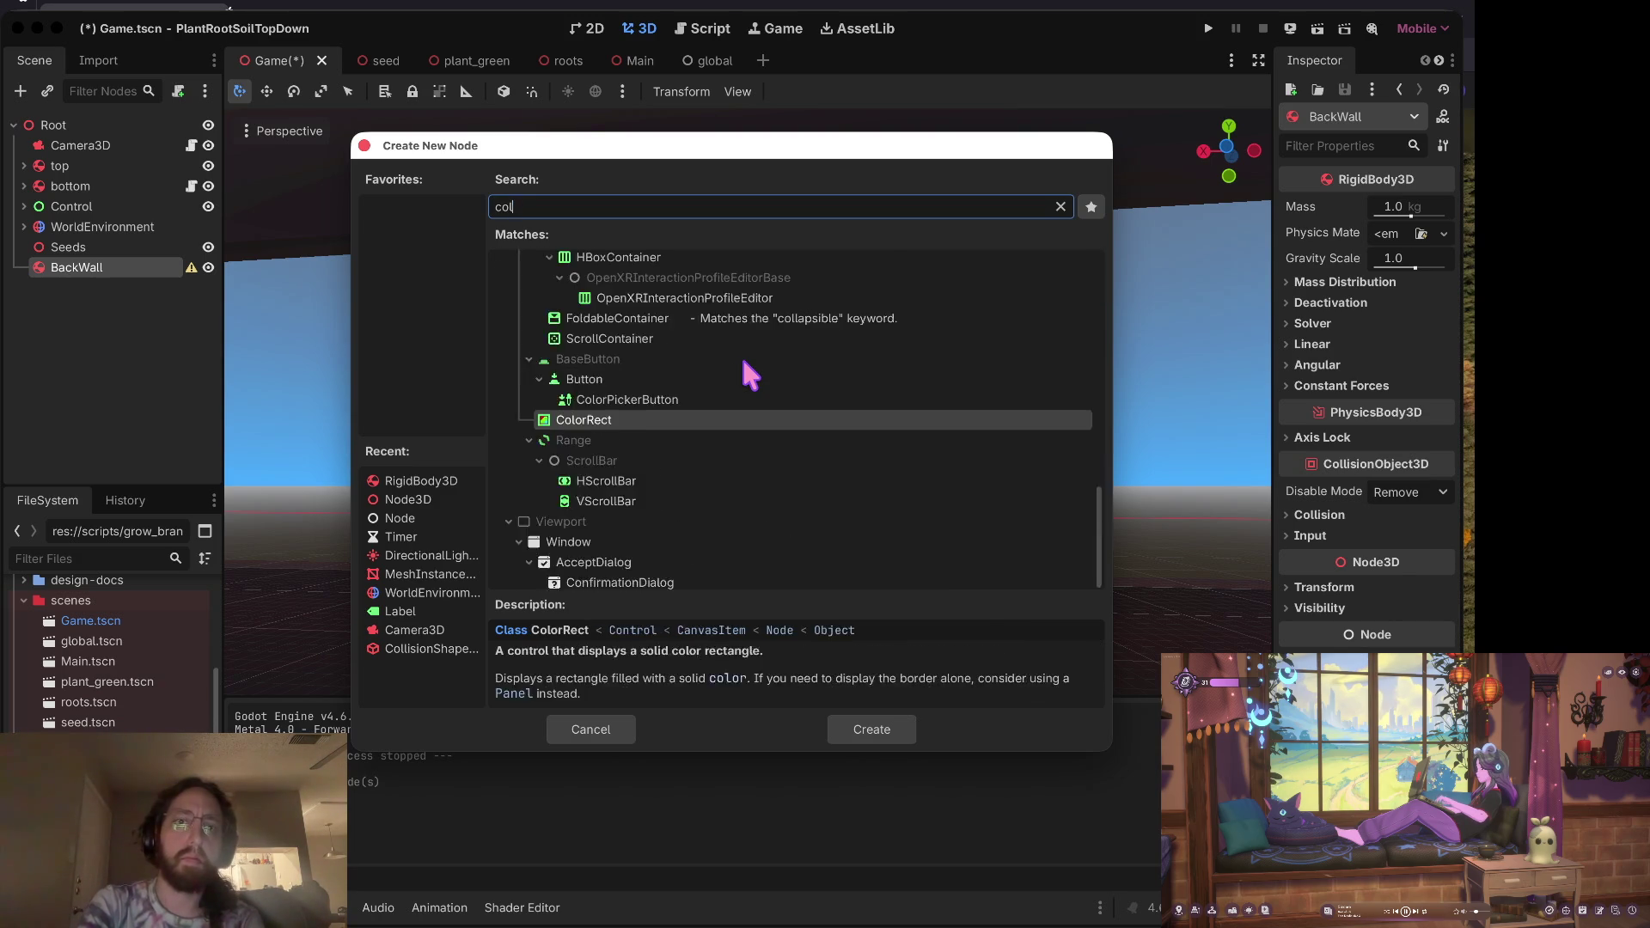
{"action": "key", "text": "Return"}
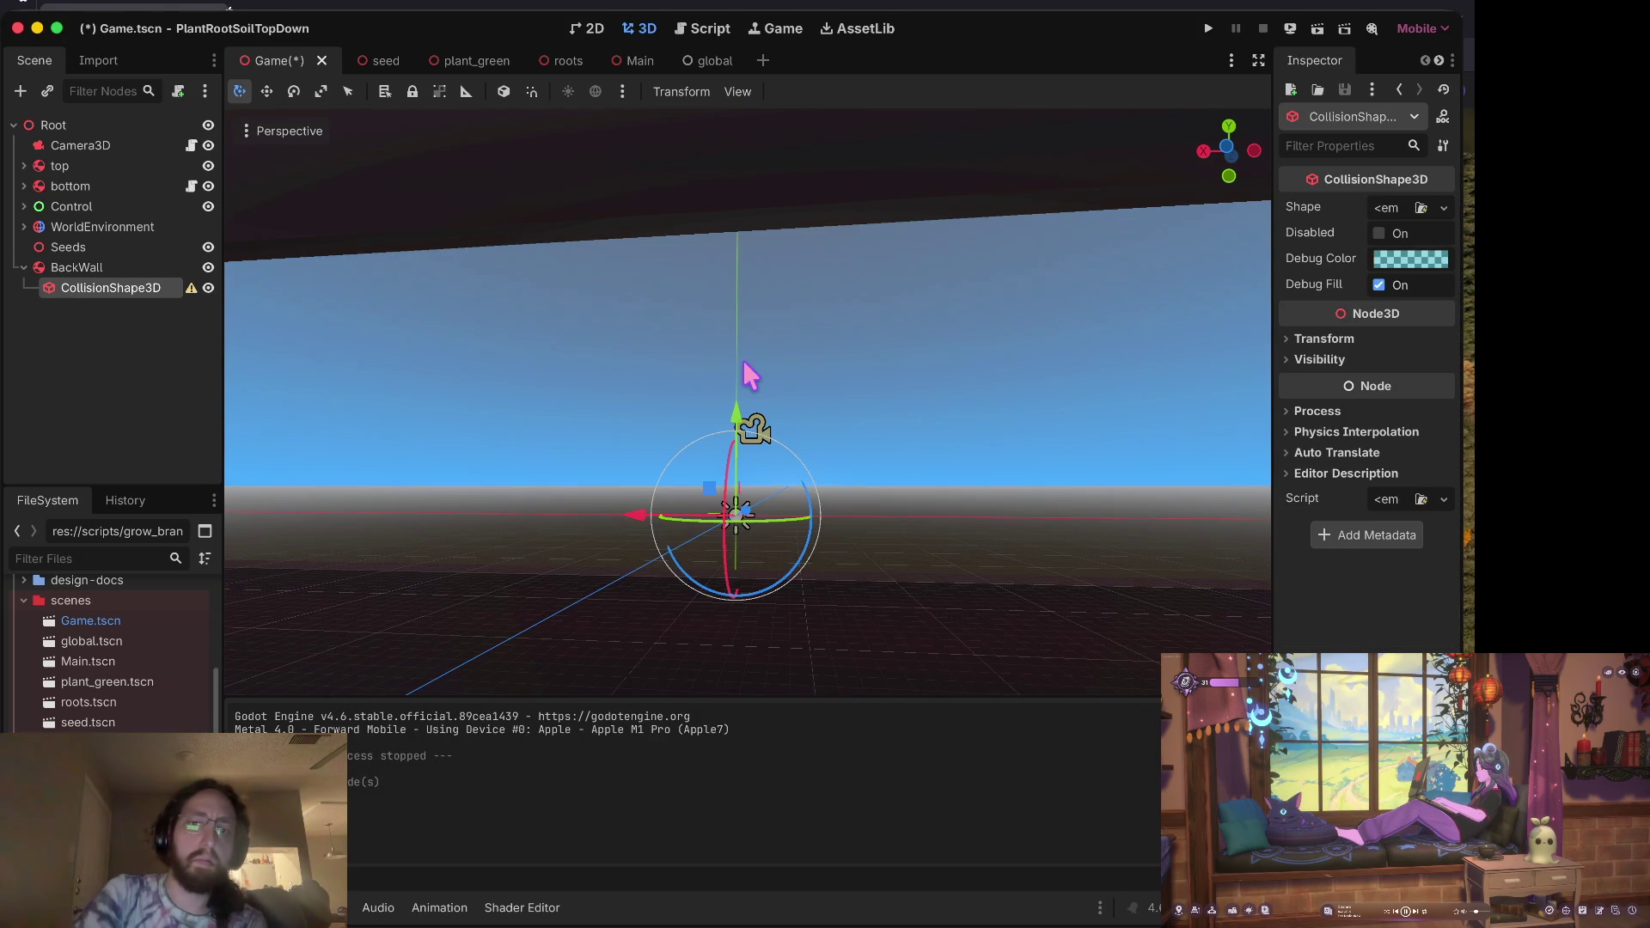
{"action": "left_click", "coordinate": [1389, 209]}
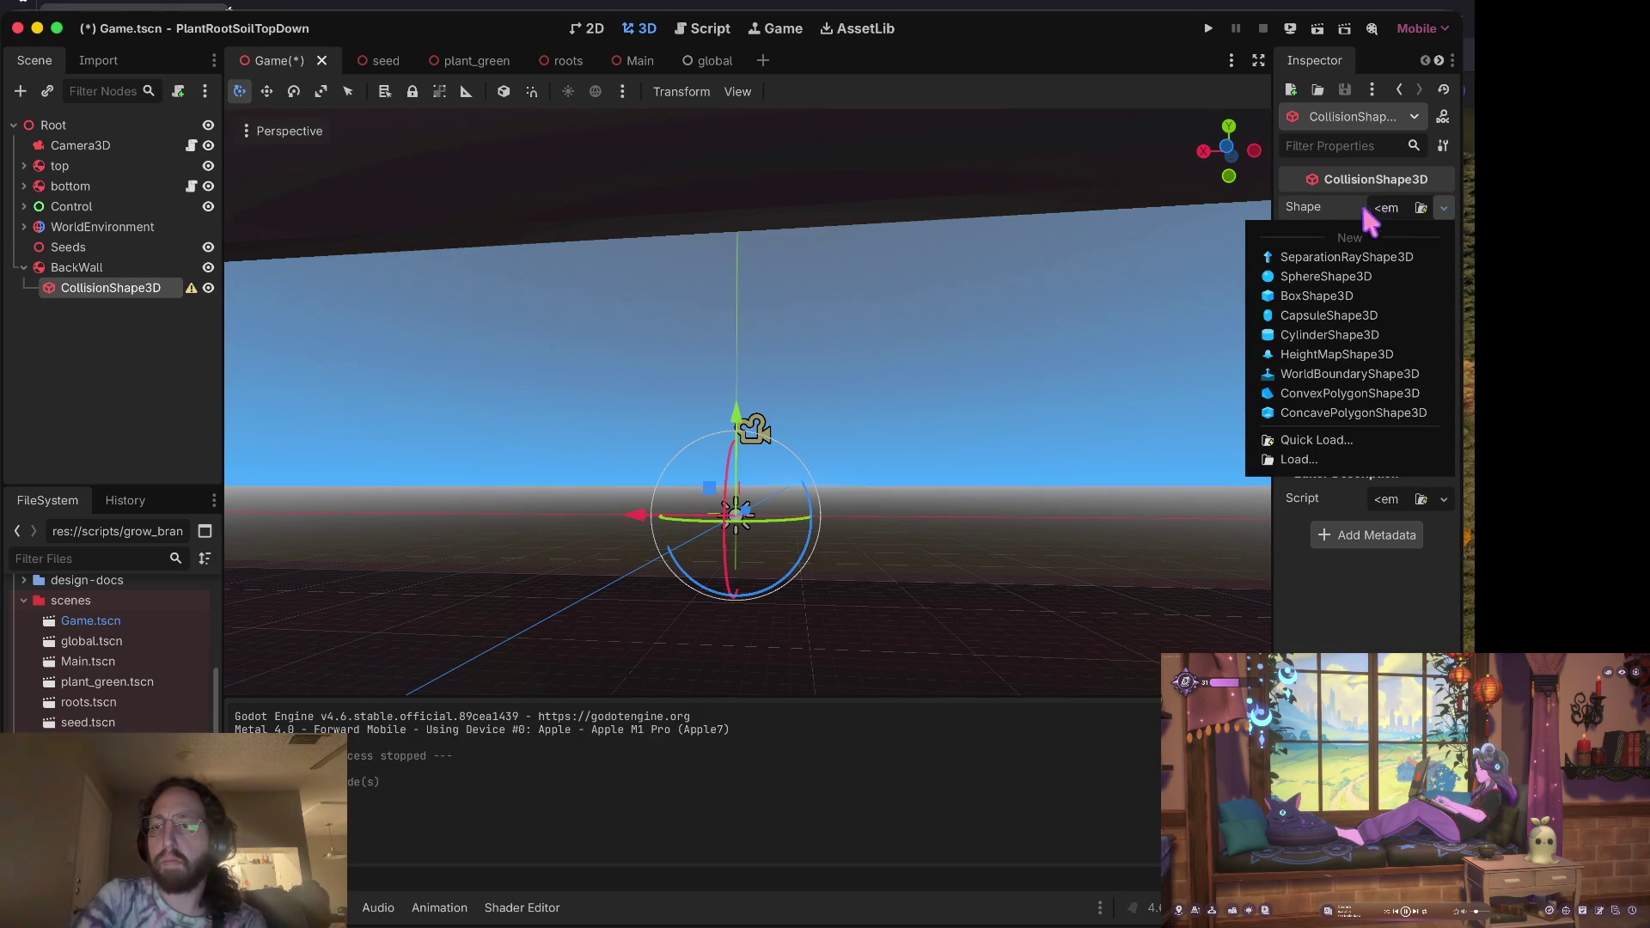
{"action": "left_click", "coordinate": [1327, 298]}
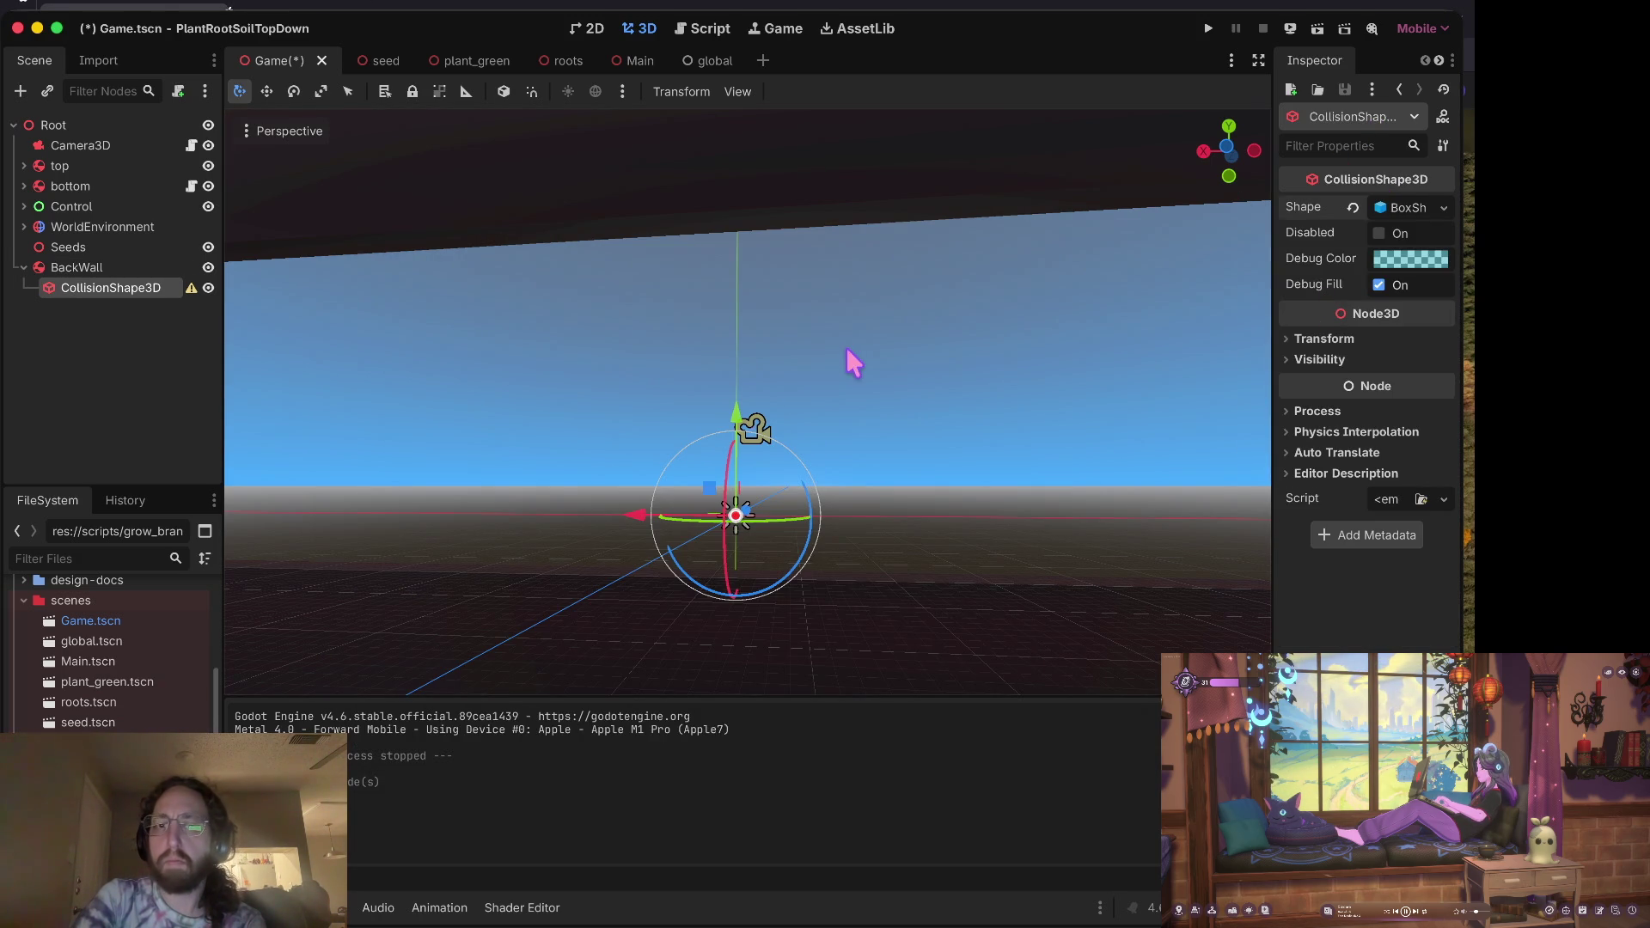
Step: Expand the BoxShape3D settings (size 1 × 1 × 1) and inspect the collision shape in the viewport
{"action": "left_click", "coordinate": [1401, 209]}
{"action": "left_click", "coordinate": [1323, 259]}
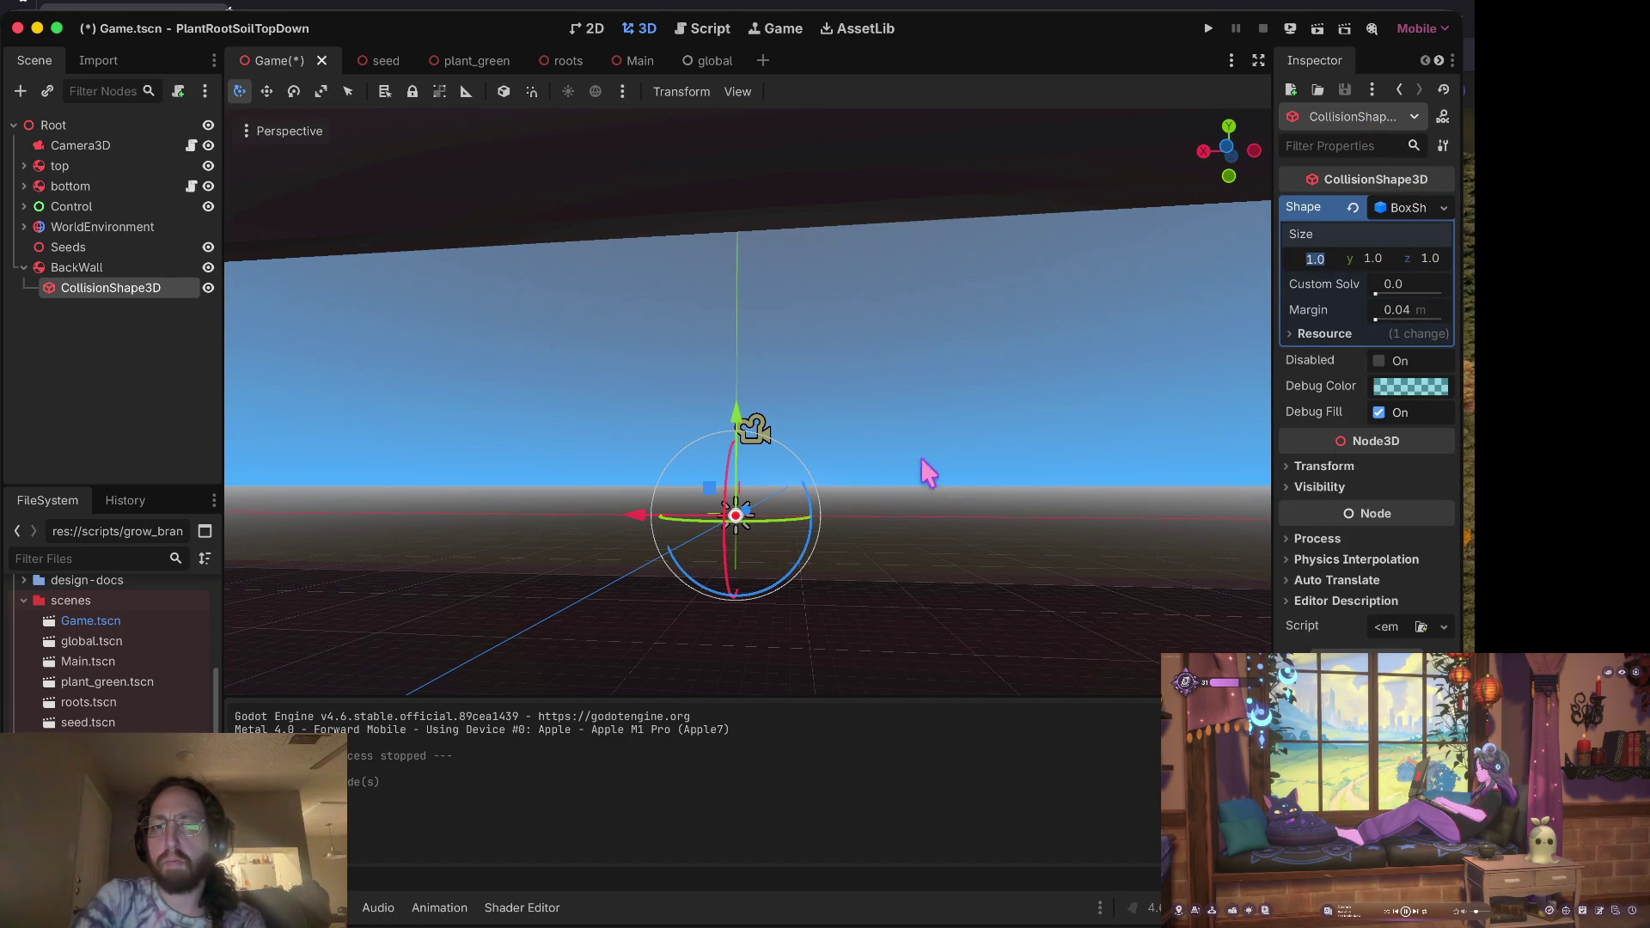
{"action": "left_click", "coordinate": [732, 472]}
{"action": "left_click_drag", "start_coordinate": [732, 473], "coordinate": [720, 667]}
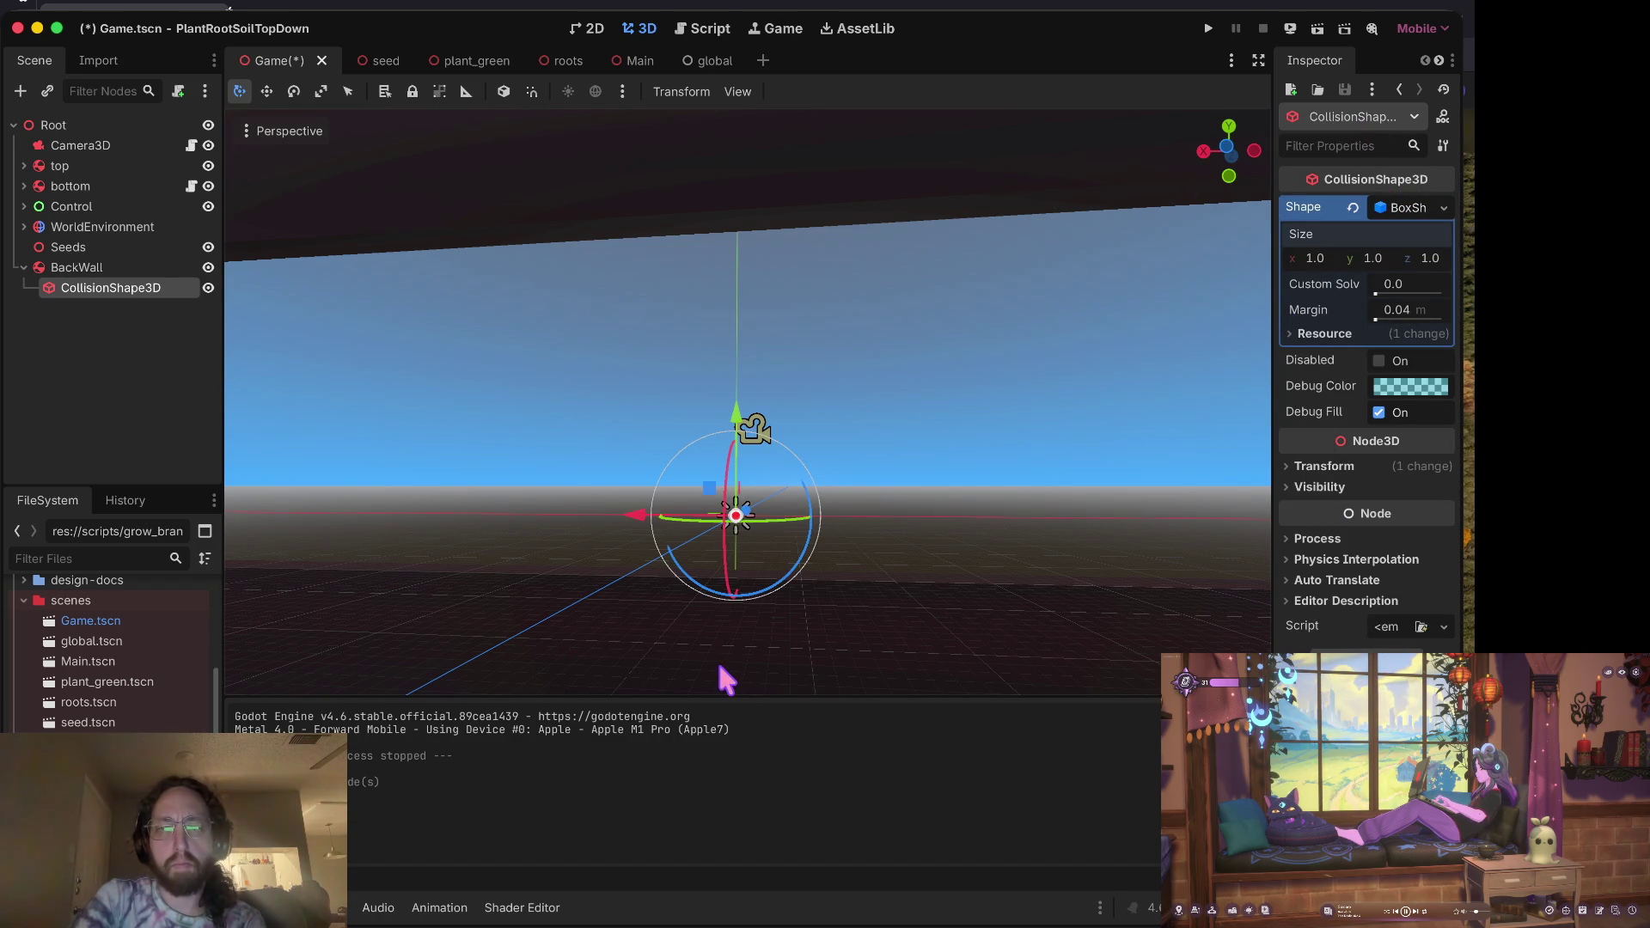
{"action": "left_click", "coordinate": [116, 269]}
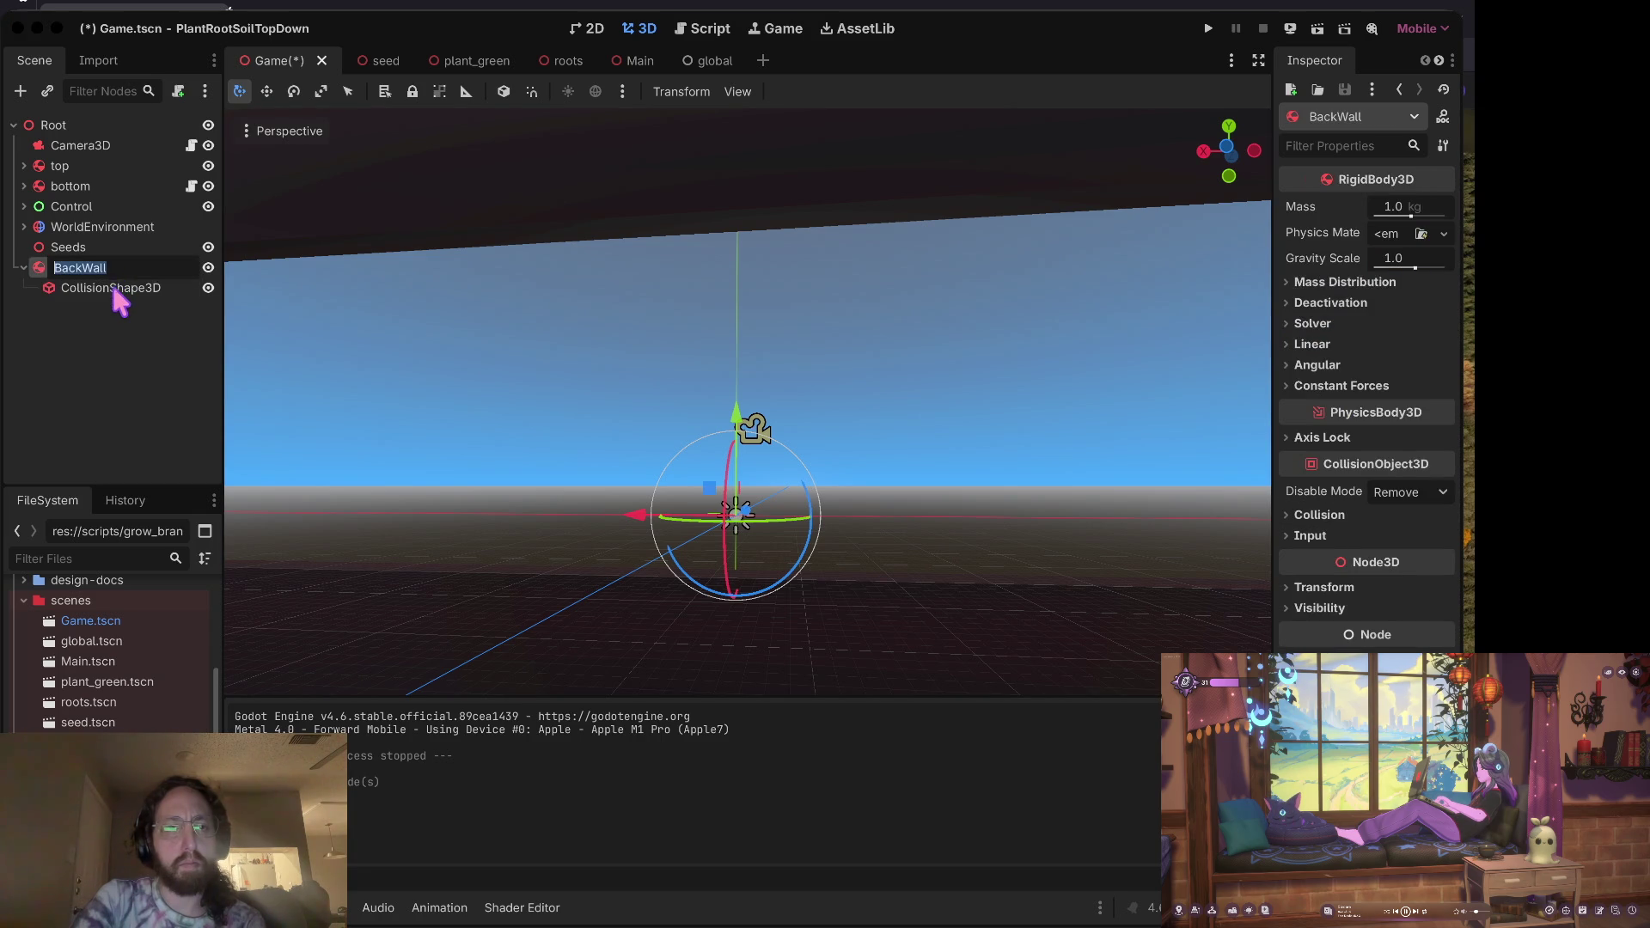
{"action": "double_click", "coordinate": [112, 286]}
{"action": "scroll", "coordinate": [945, 383], "scroll_direction": "down", "scroll_amount": 10}
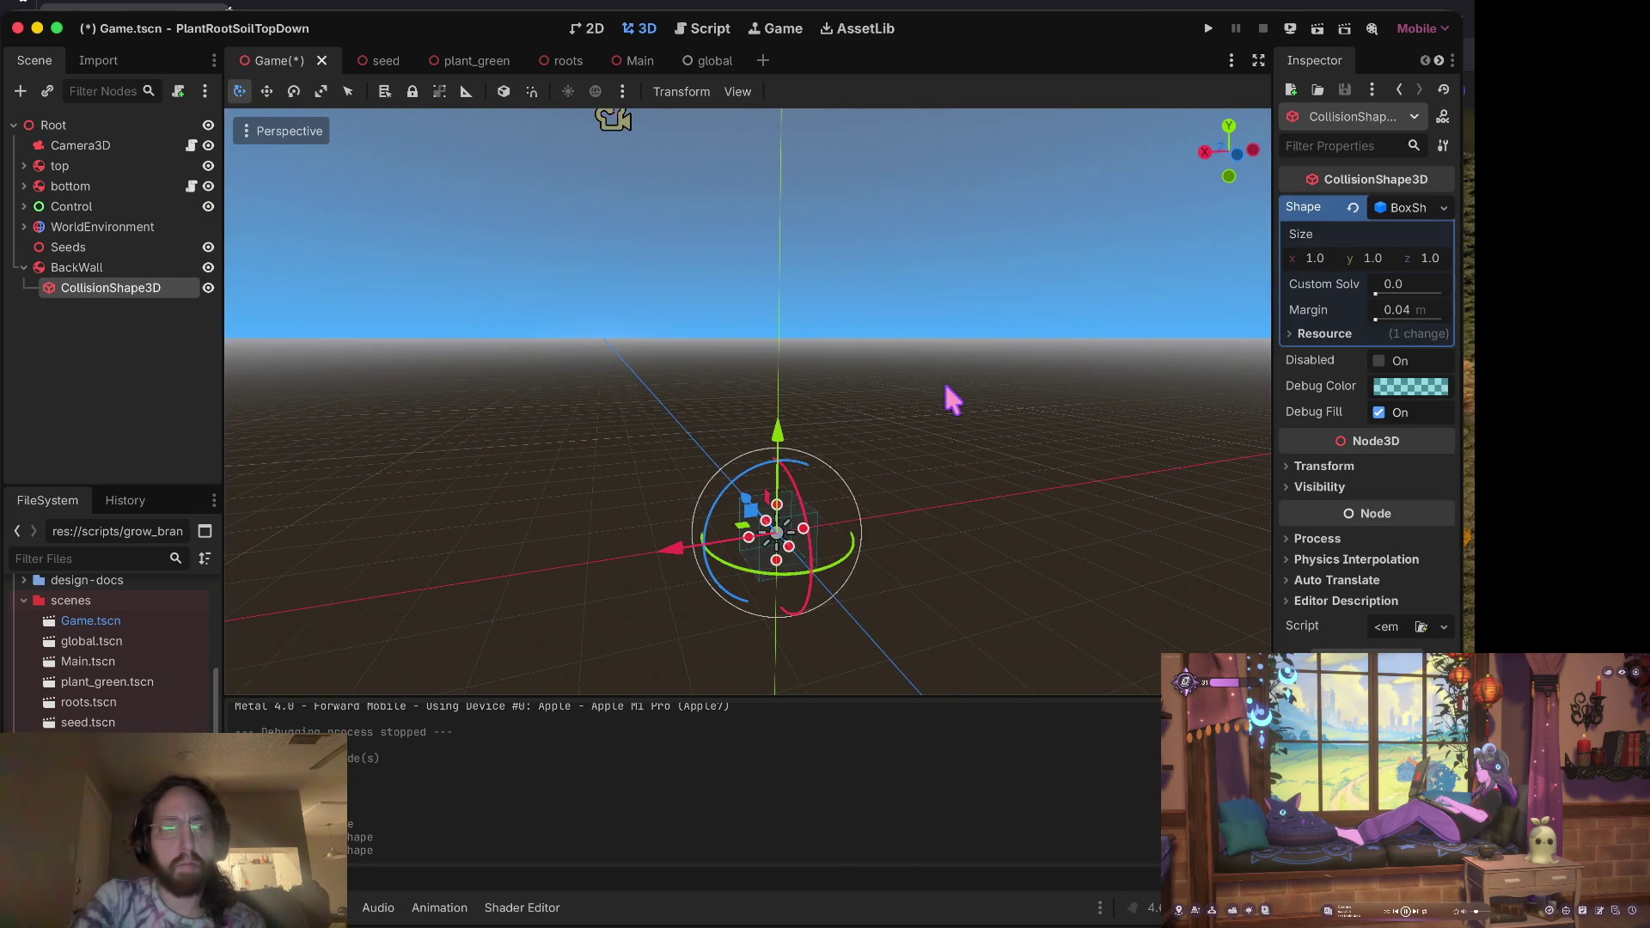
{"action": "left_click", "coordinate": [118, 269]}
{"action": "right_click", "coordinate": [120, 285]}
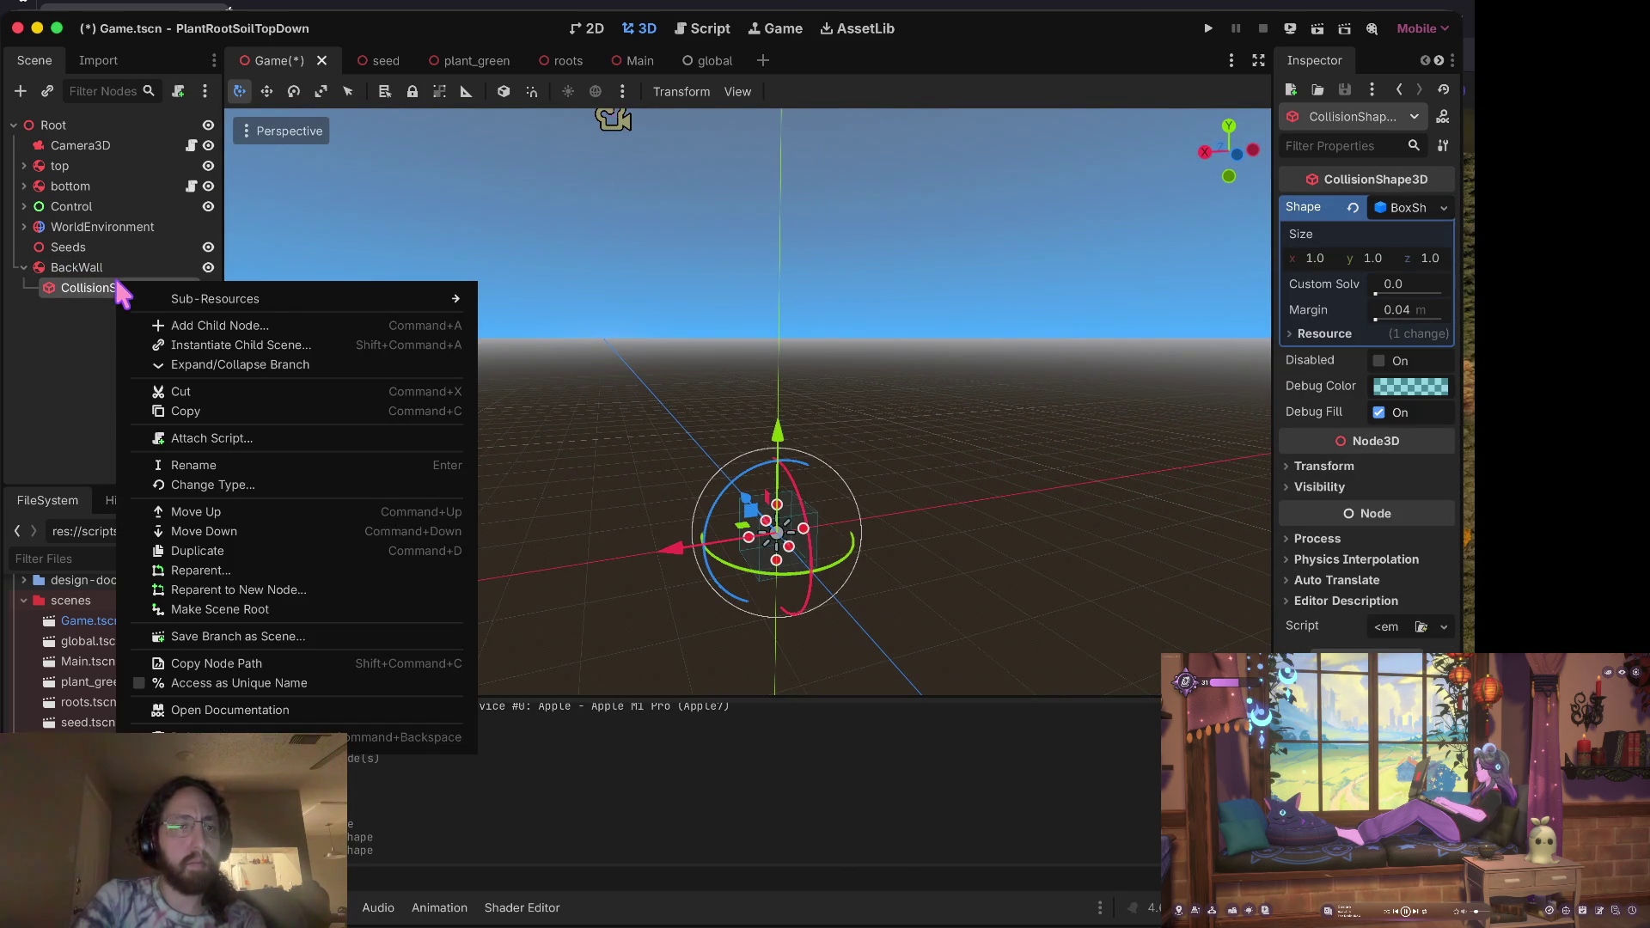
Step: Add a MeshInstance3D with a new BoxMesh under CollisionShape3D and save the scene
{"action": "left_click", "coordinate": [267, 326]}
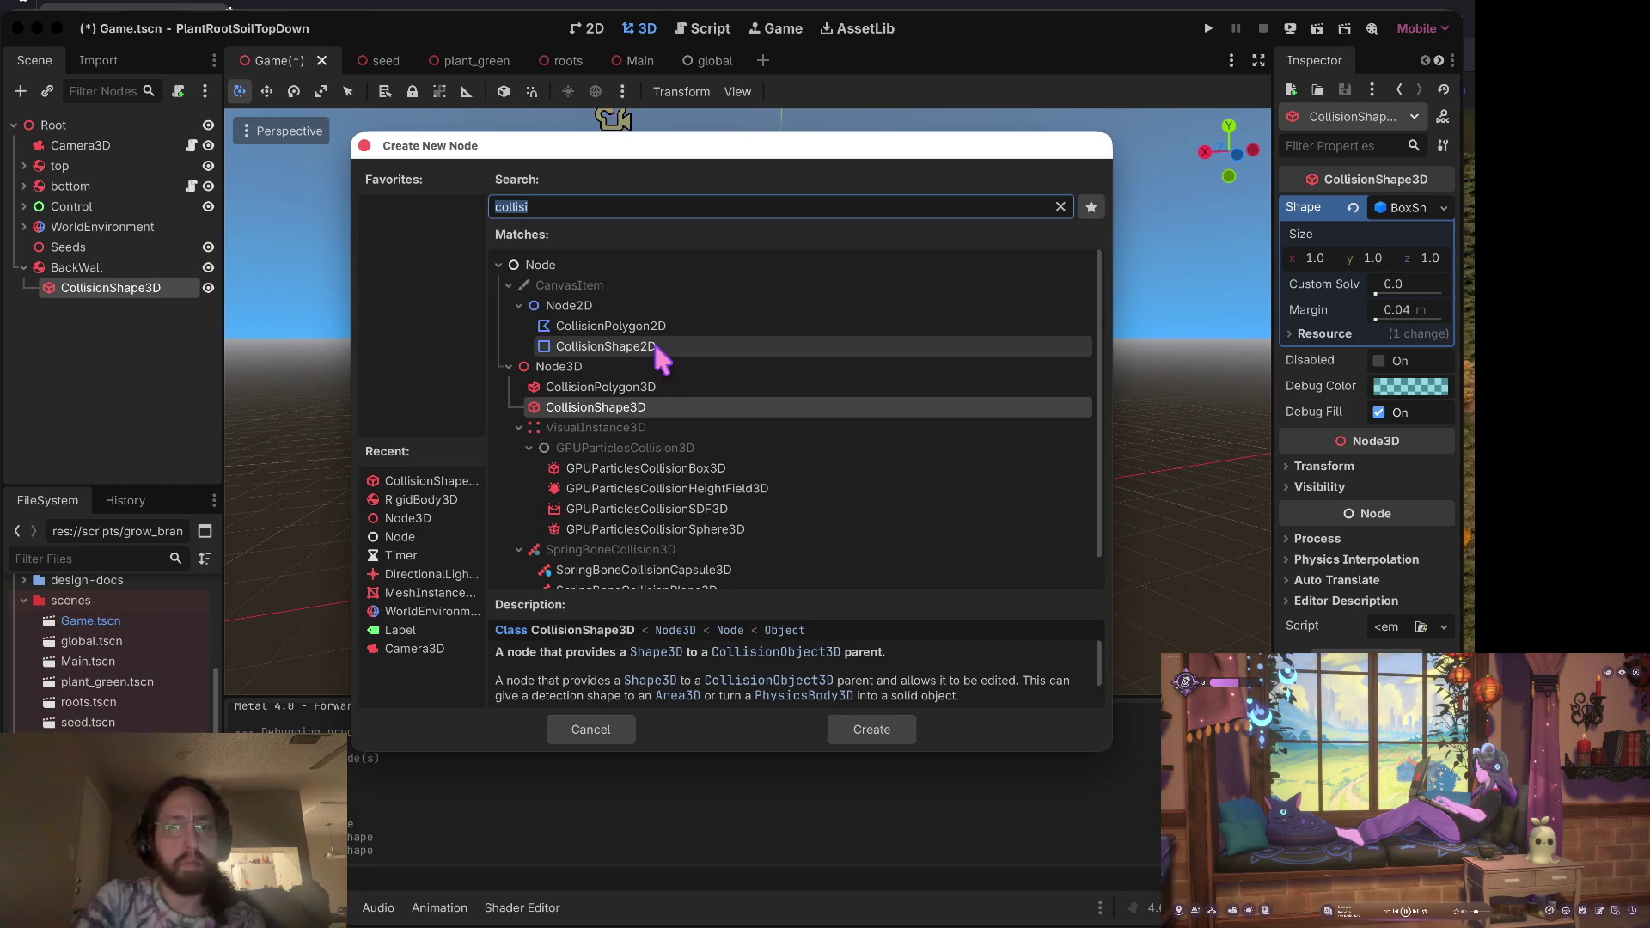
{"action": "type", "text": "mesh"}
{"action": "left_click", "coordinate": [673, 411]}
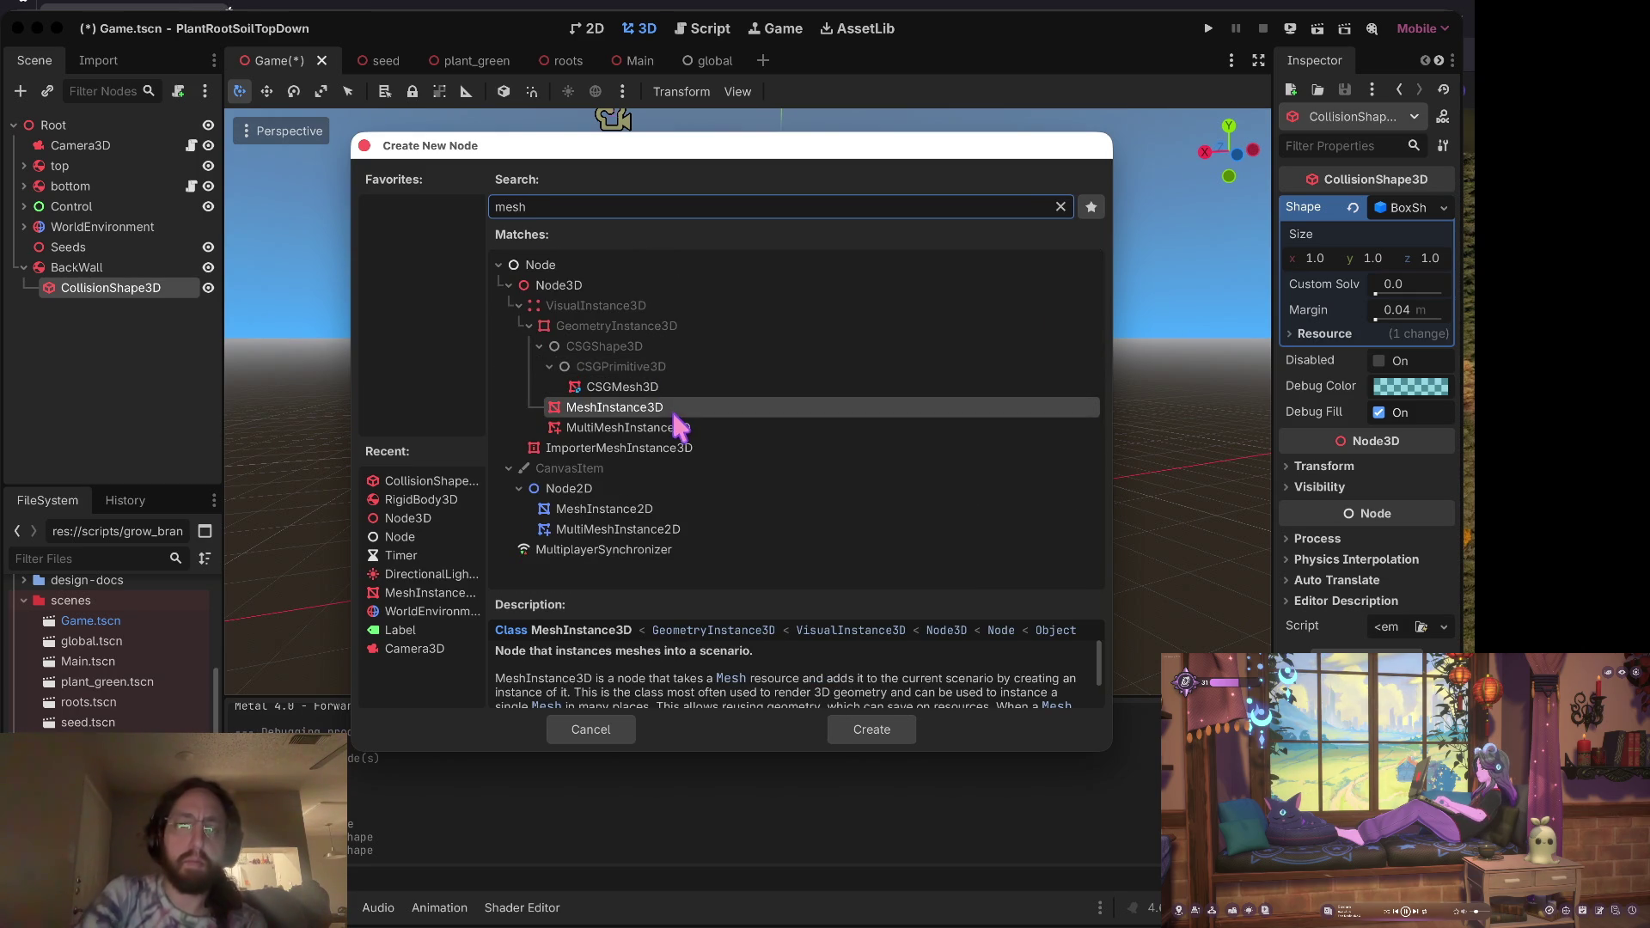
{"action": "double_click", "coordinate": [674, 411]}
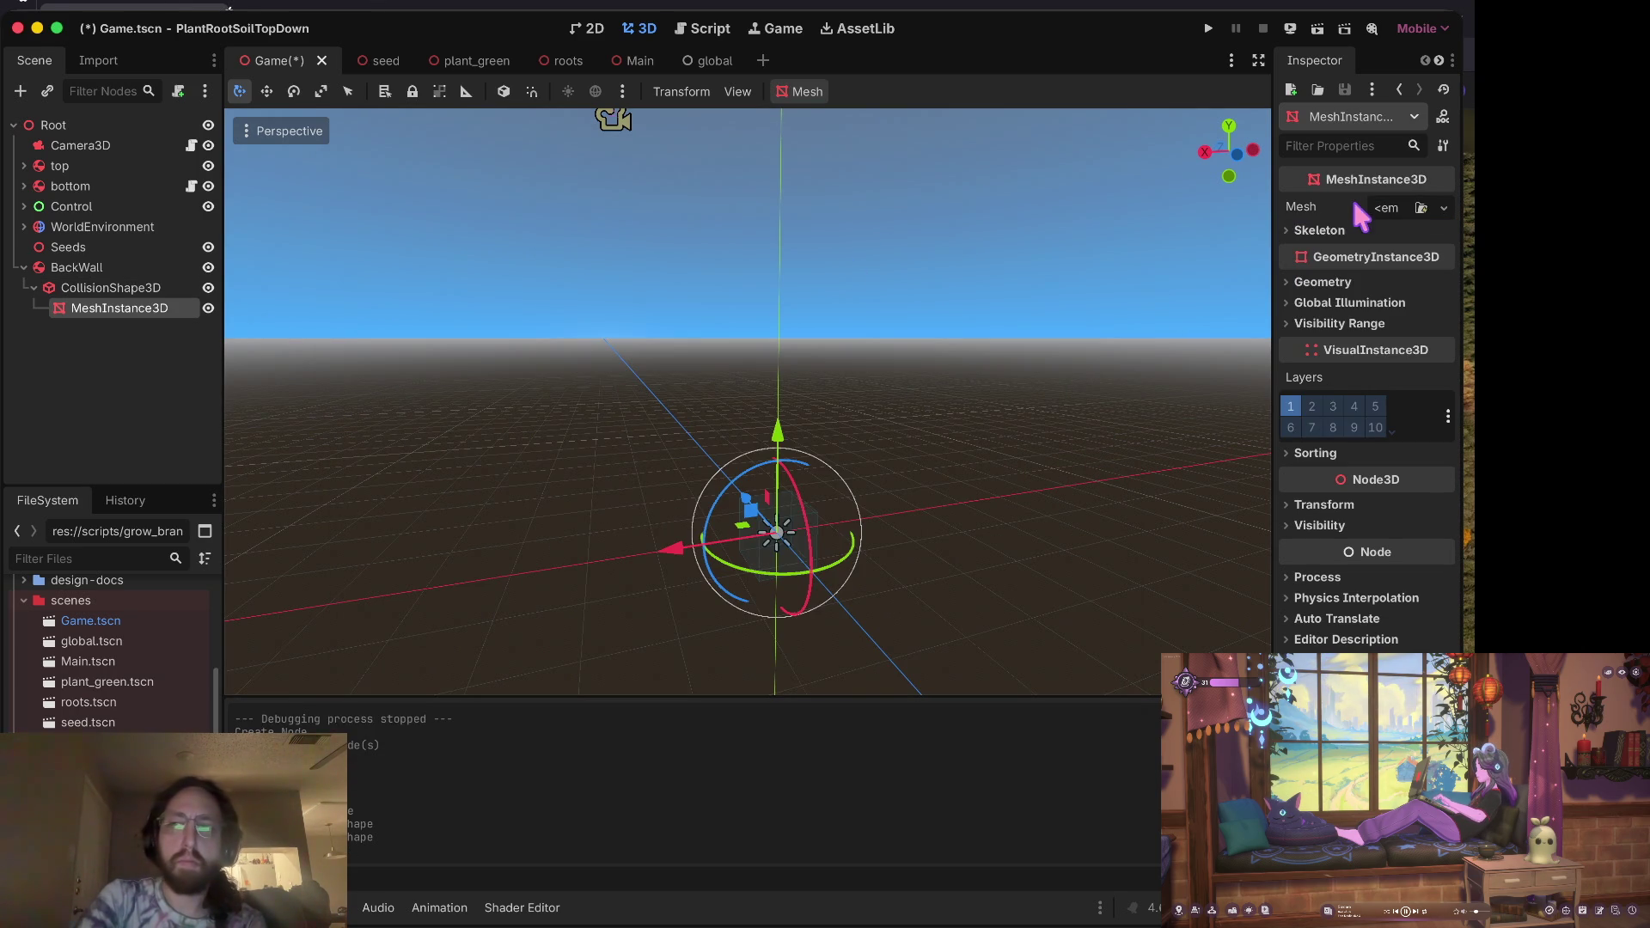
{"action": "left_click", "coordinate": [1384, 207]}
{"action": "left_click", "coordinate": [1374, 315]}
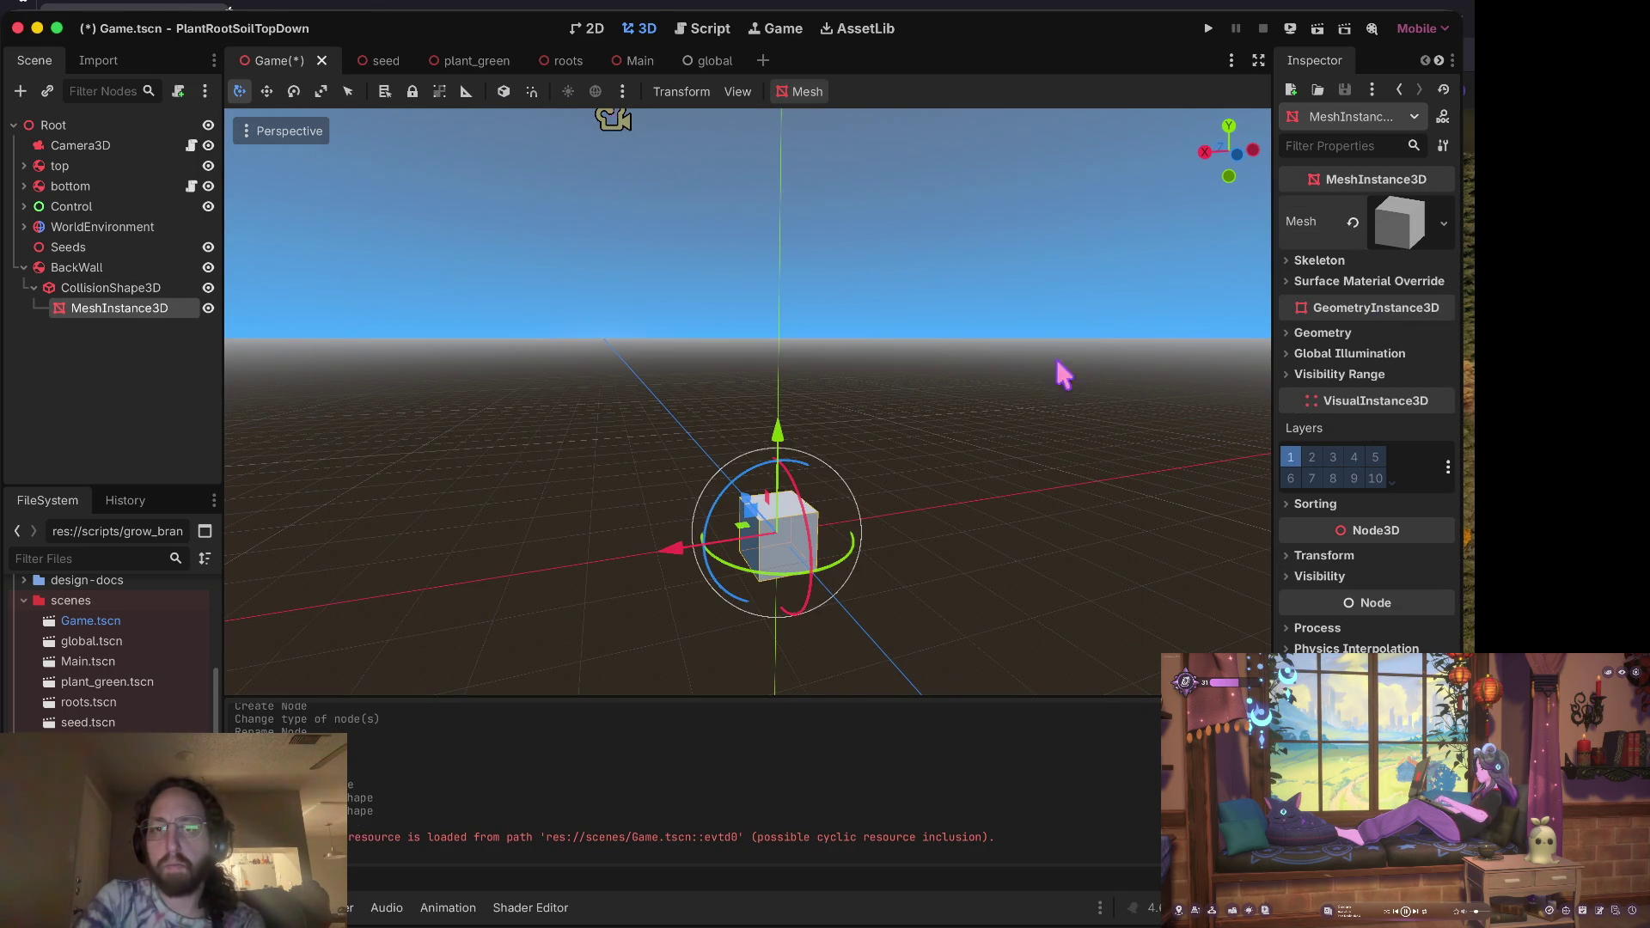
{"action": "key", "text": "ctrl+s"}
Step: Select BackWall, rotate the view to see its box, and save again
{"action": "left_click", "coordinate": [86, 288]}
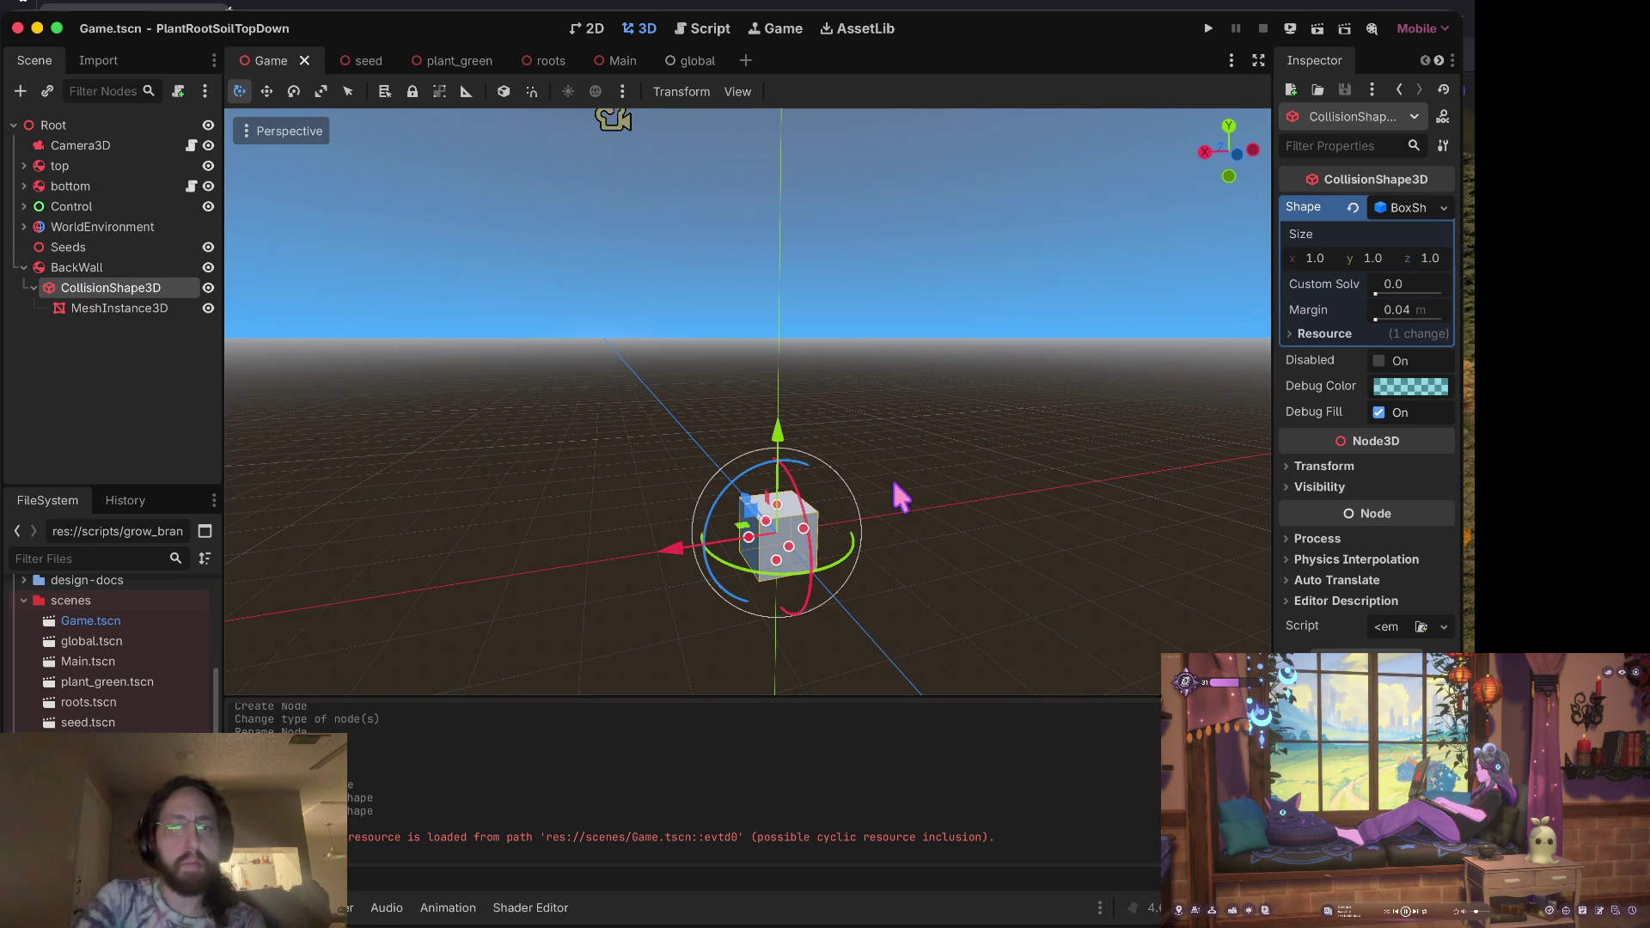
{"action": "left_click", "coordinate": [77, 267]}
{"action": "mouse_move", "coordinate": [799, 492]}
{"action": "left_mouse_down"}
{"action": "mouse_move", "coordinate": [808, 589]}
{"action": "mouse_move", "coordinate": [797, 505]}
{"action": "left_mouse_up"}
{"action": "key", "text": "ctrl+s"}
{"action": "left_click", "coordinate": [93, 307]}
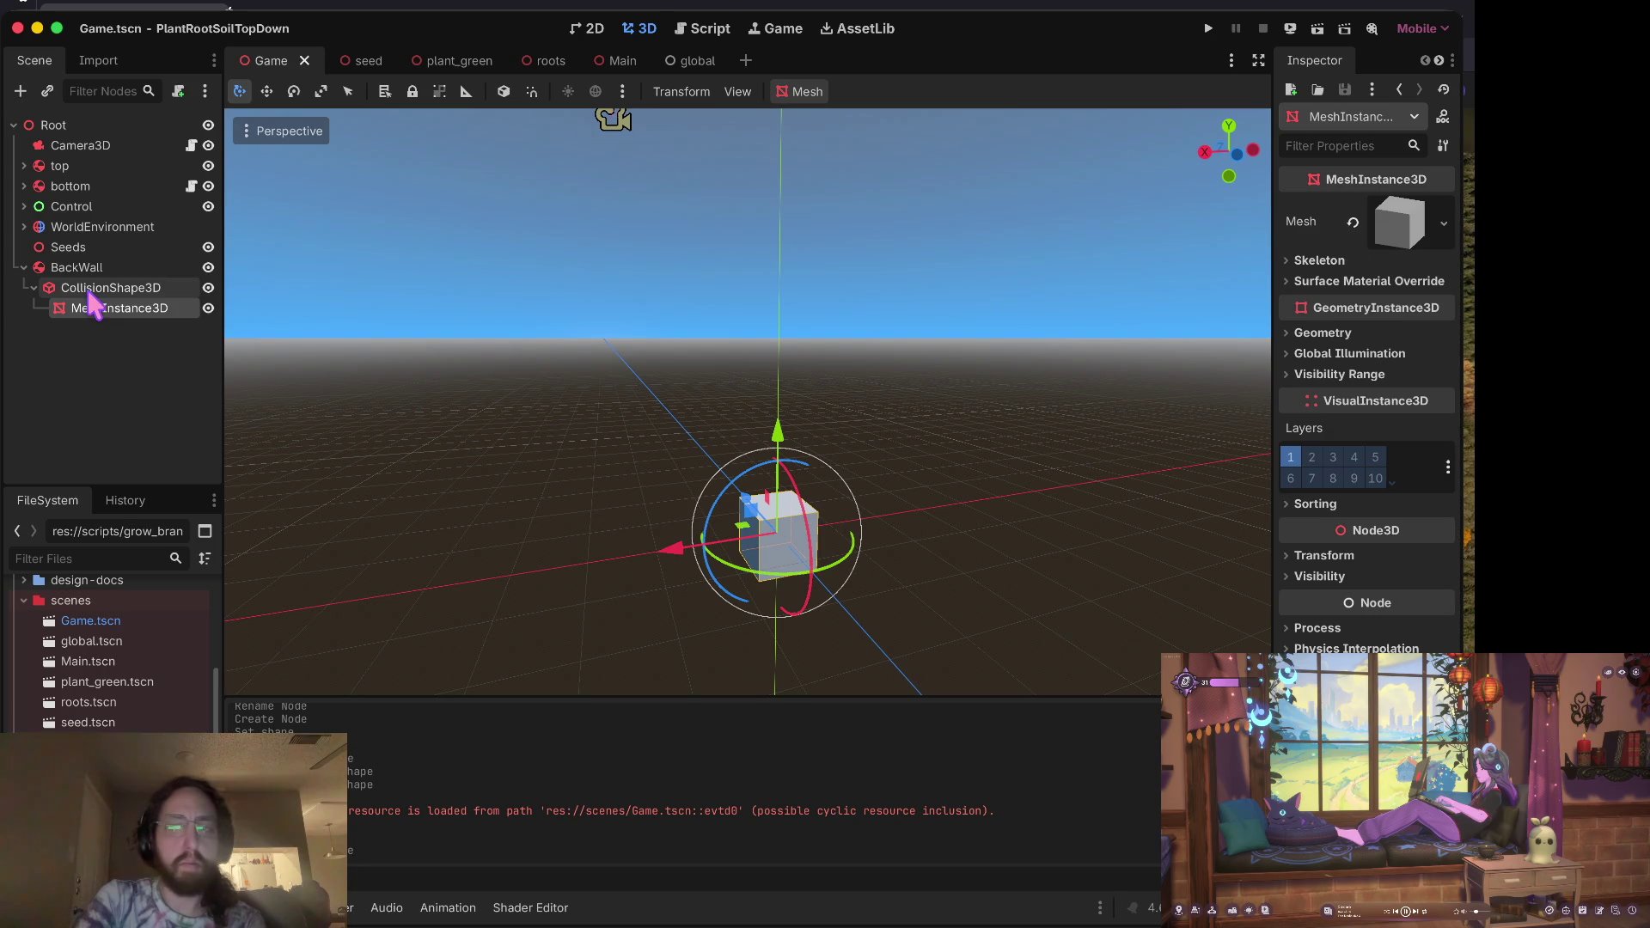
Step: Set the collision box size to 20 × 20 × 0
{"action": "left_click", "coordinate": [90, 290]}
{"action": "left_click", "coordinate": [1322, 260]}
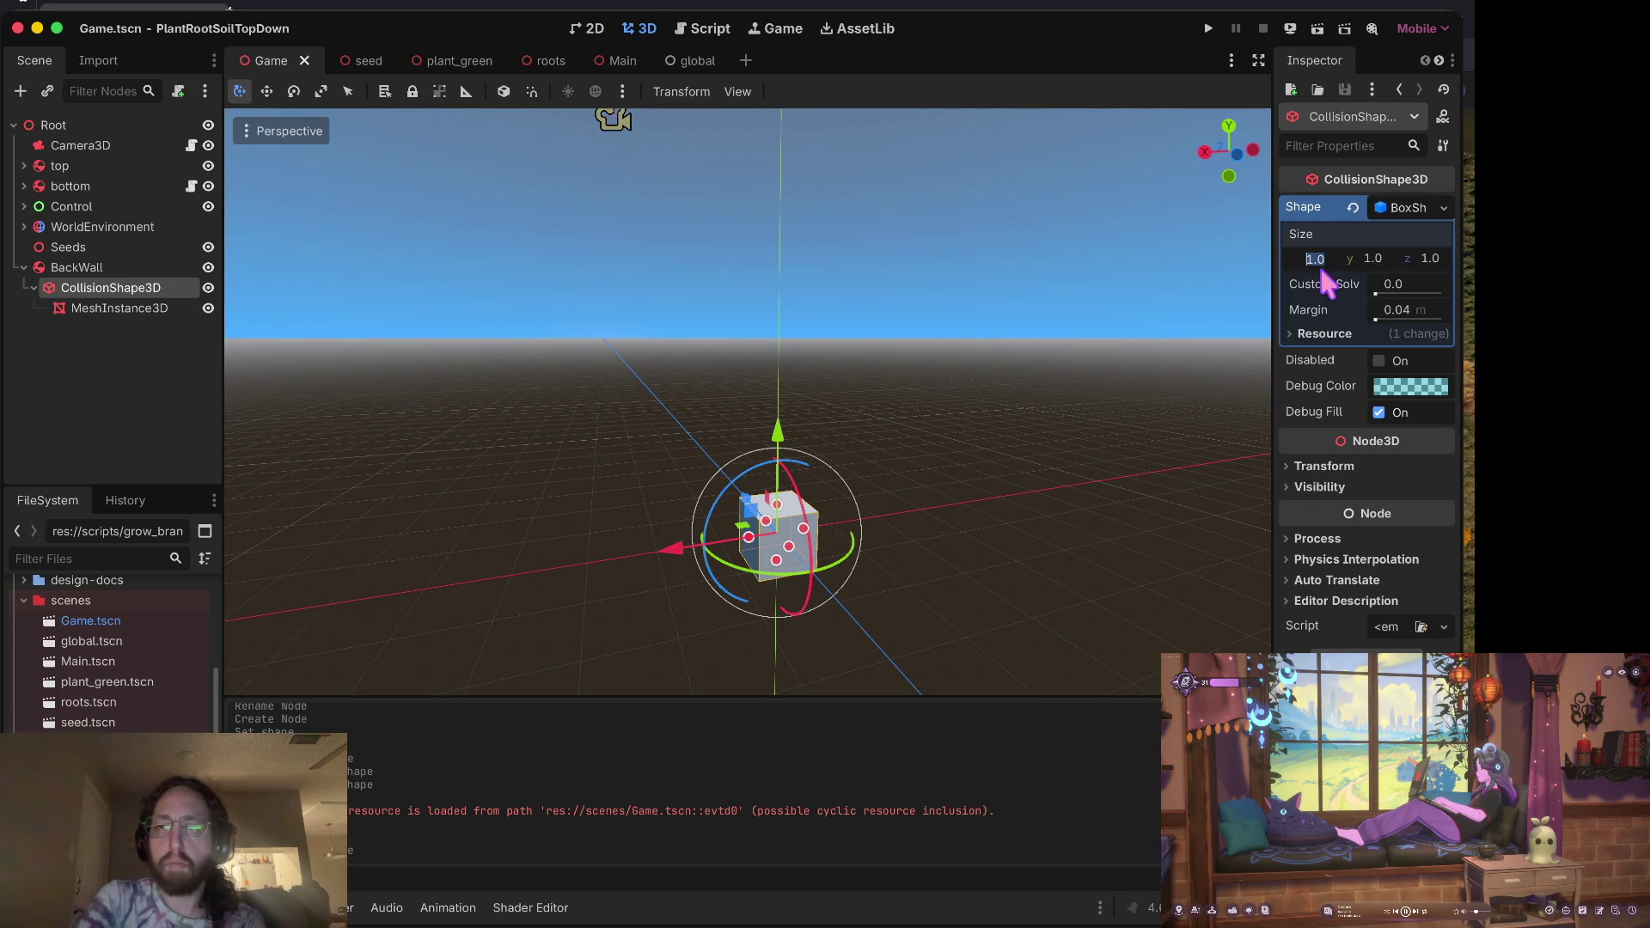
{"action": "type", "text": "0"}
{"action": "key", "text": "Tab"}
{"action": "key", "text": "Tab"}
{"action": "type", "text": "0"}
{"action": "key", "text": "Tab"}
{"action": "key", "text": "shift+Tab"}
{"action": "key", "text": "Return"}
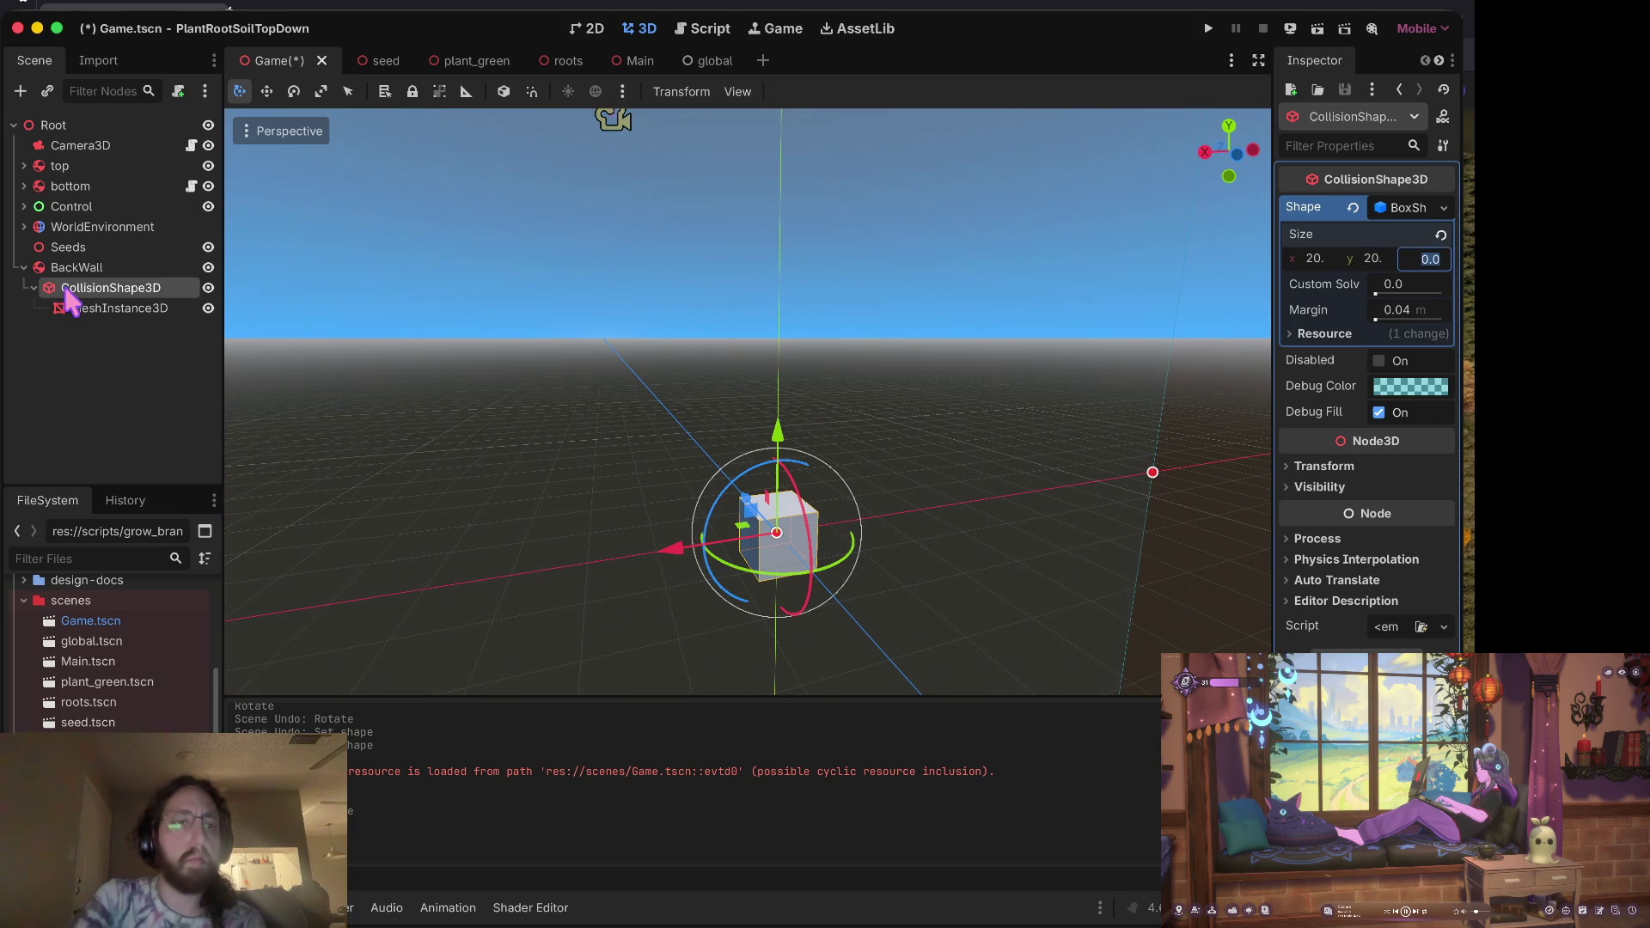
Step: Move MeshInstance3D to sit directly under BackWall beside CollisionShape3D
{"action": "left_click", "coordinate": [79, 311]}
{"action": "left_click", "coordinate": [1397, 229]}
{"action": "left_click", "coordinate": [1397, 228]}
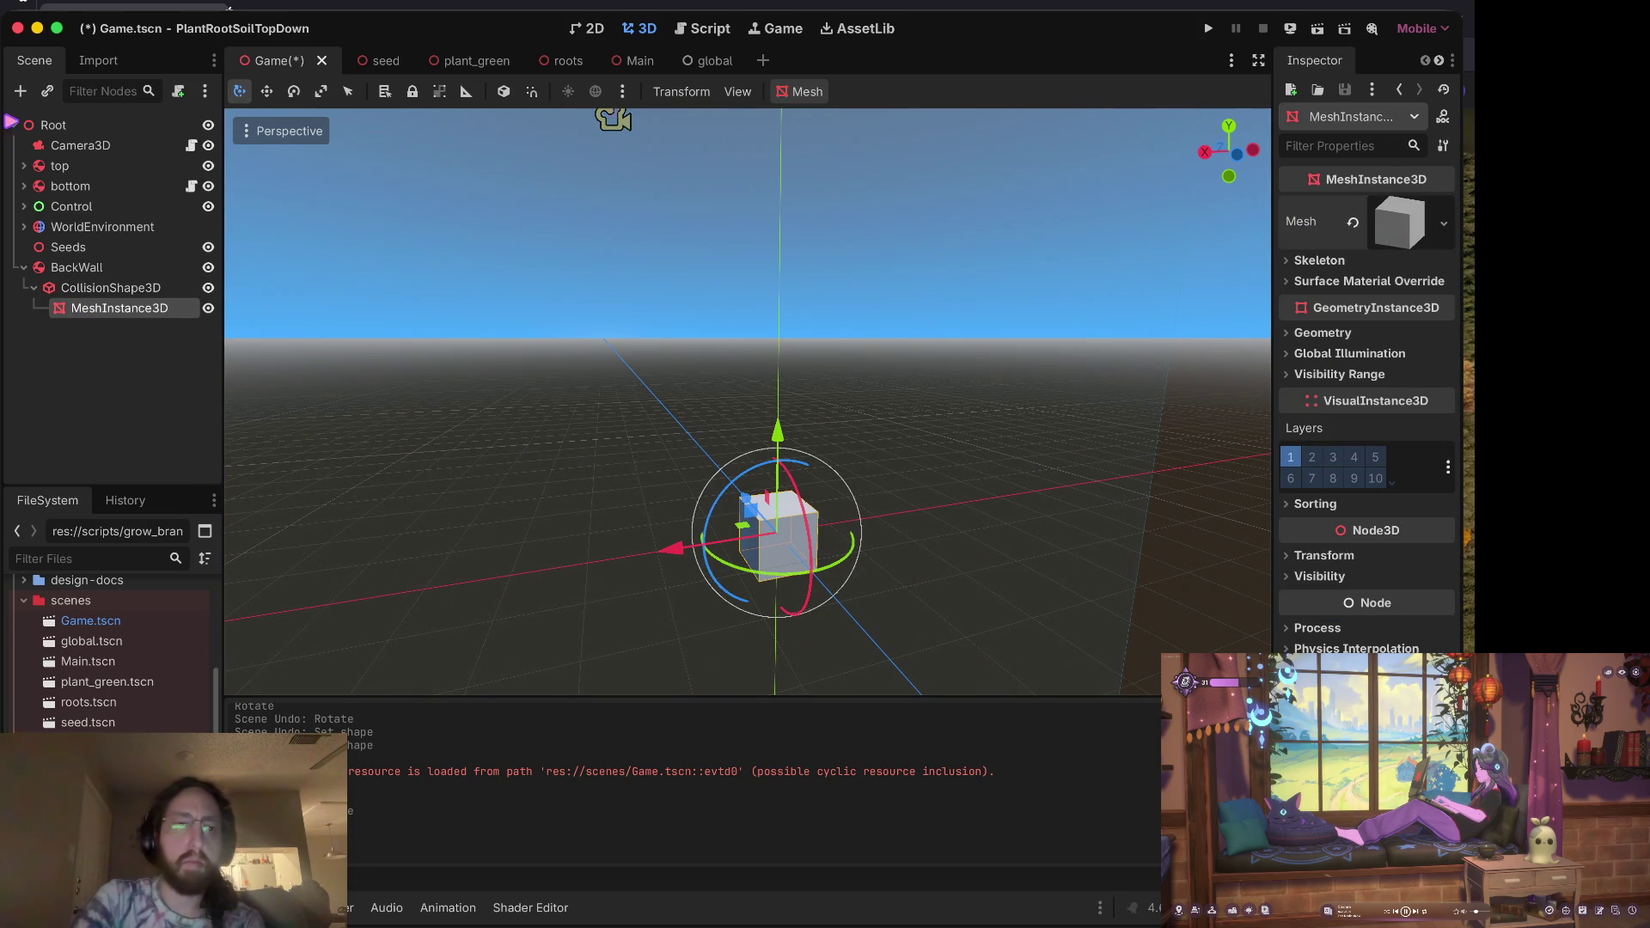
{"action": "left_click_drag", "start_coordinate": [94, 312], "coordinate": [73, 270]}
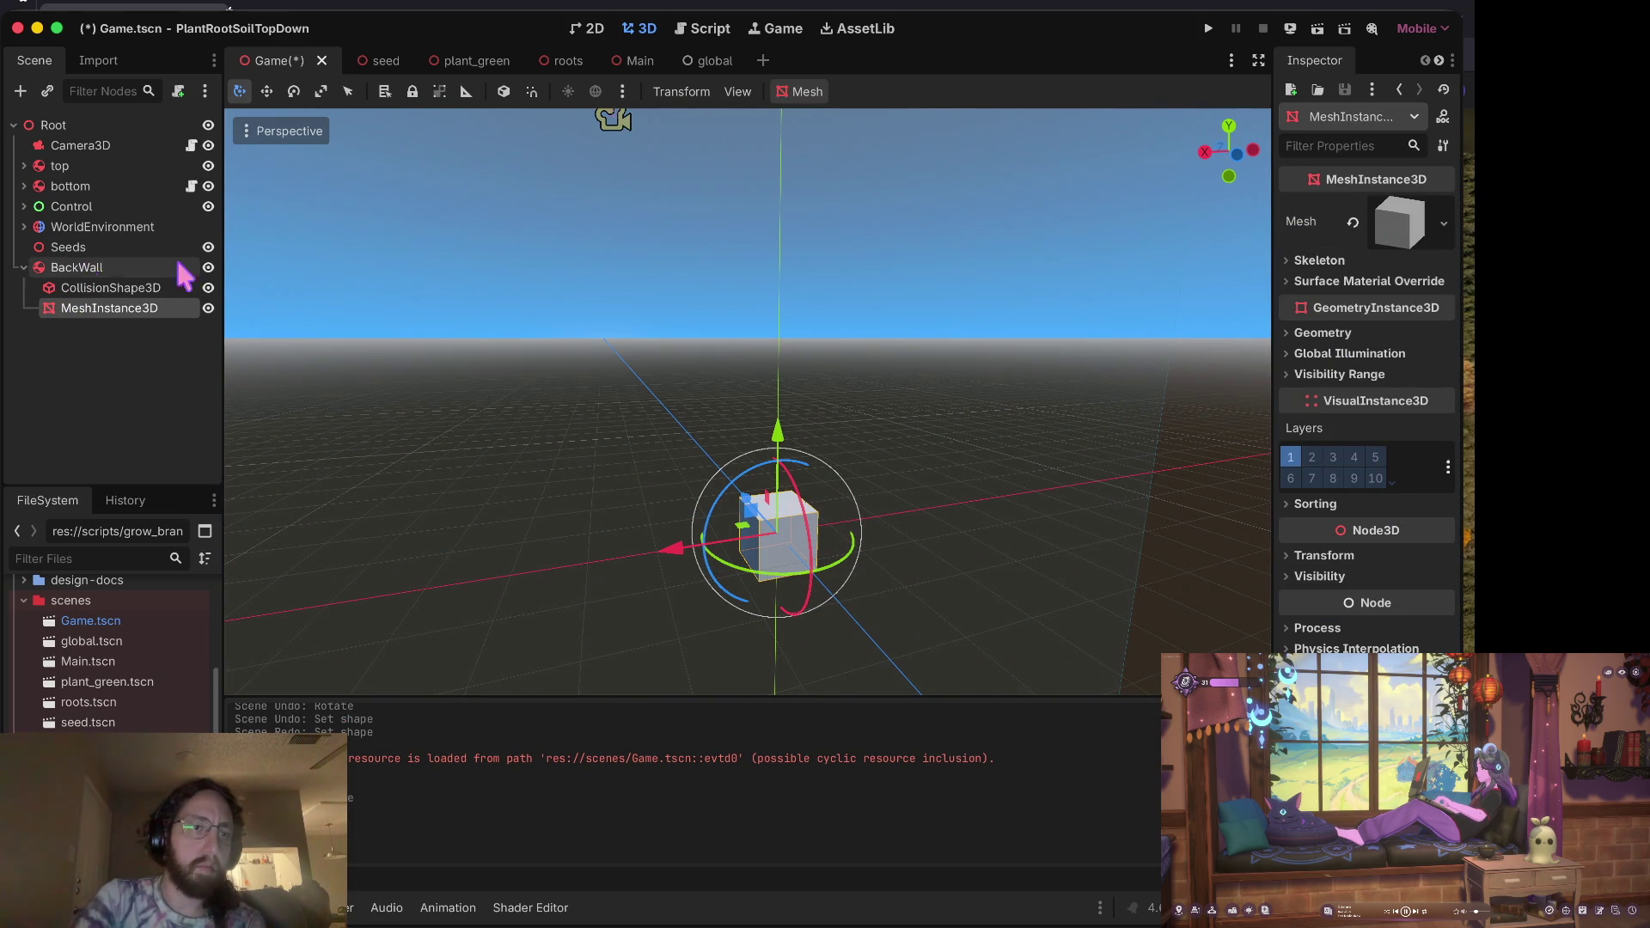
{"action": "left_click", "coordinate": [1353, 559]}
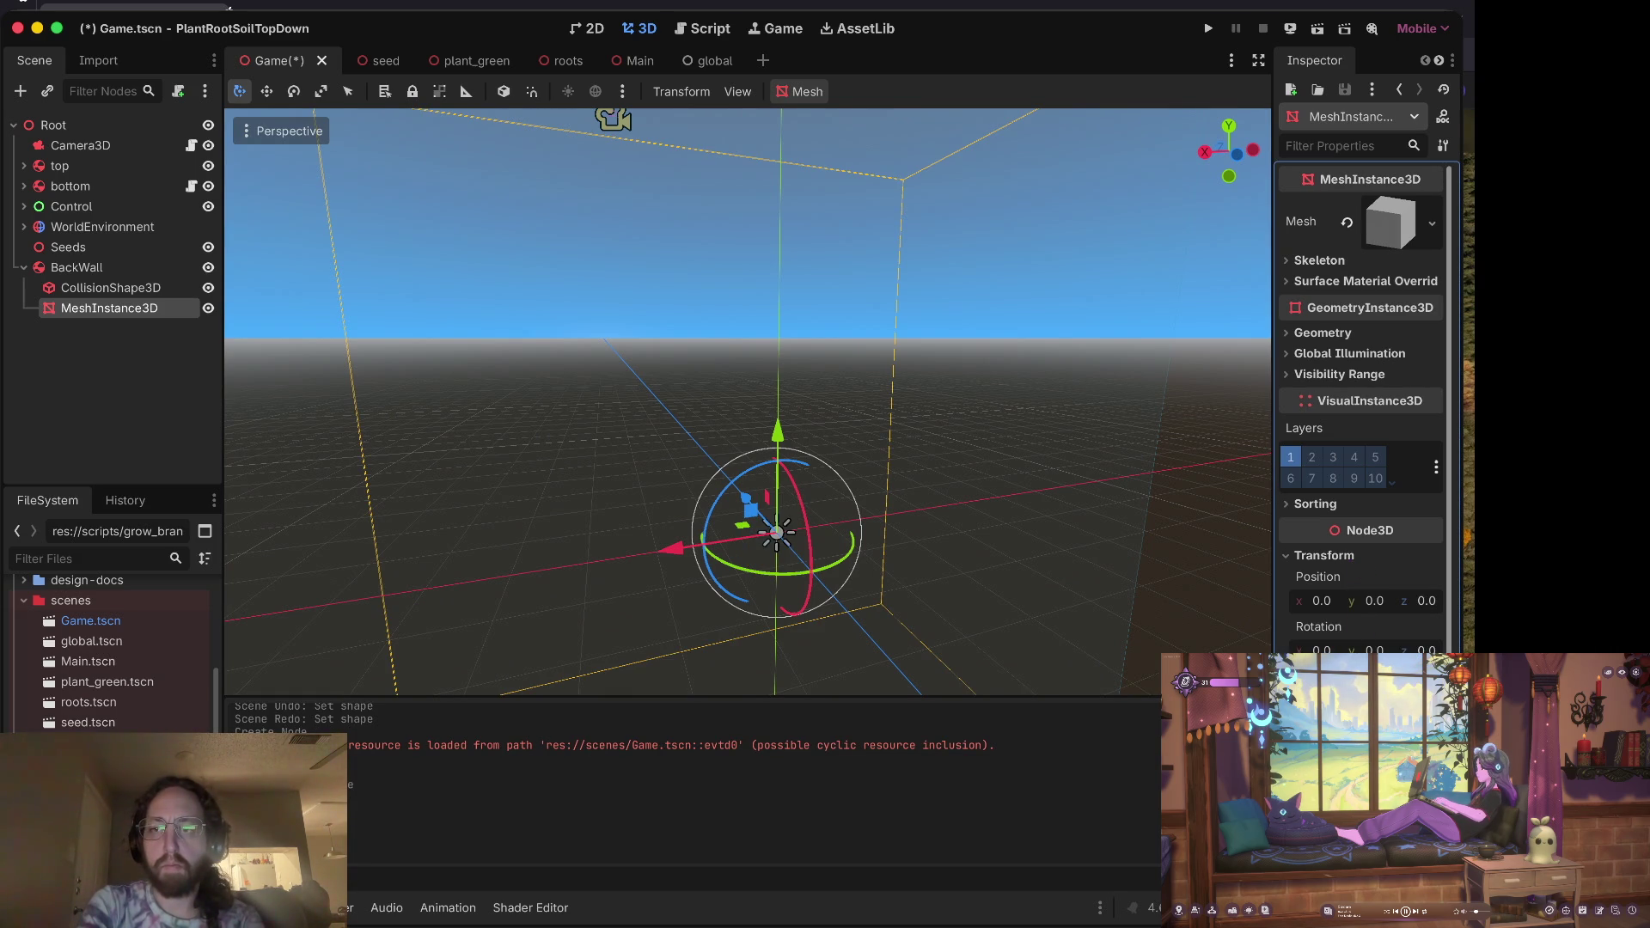
Step: Expand the mesh's Transform values and save Game.tscn
{"action": "left_click", "coordinate": [1422, 651]}
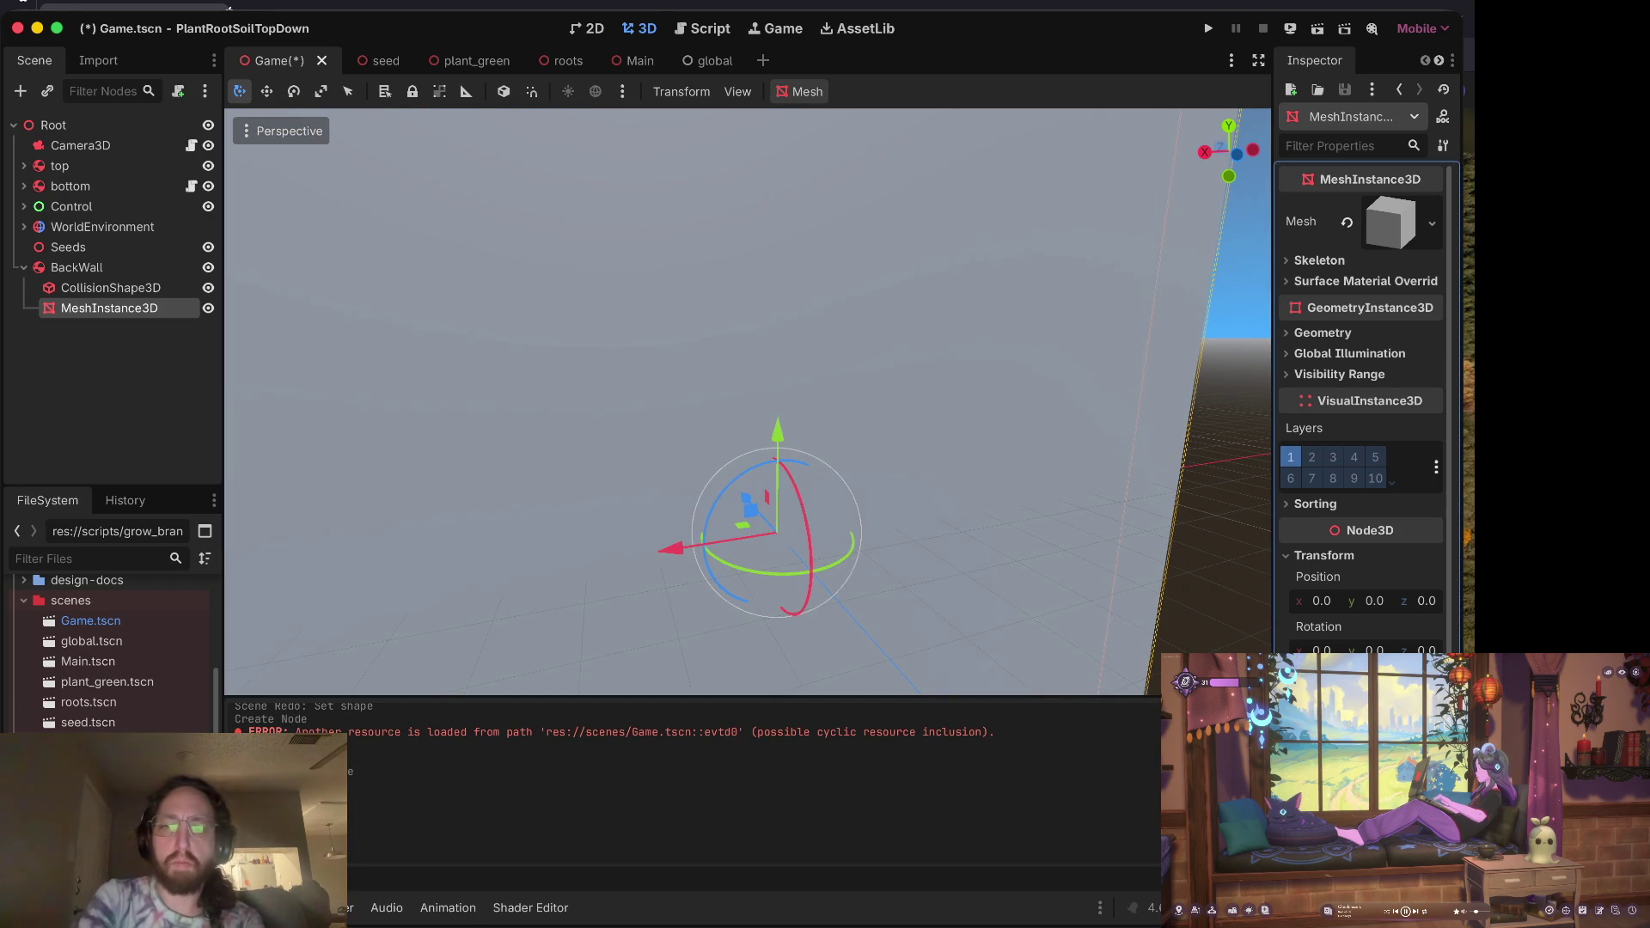
{"action": "key", "text": "ctrl+s"}
{"action": "left_click_drag", "start_coordinate": [699, 509], "coordinate": [721, 419]}
Step: Try moving the wall along z, undo the move, and reselect BackWall
{"action": "key", "text": "w"}
{"action": "scroll", "coordinate": [658, 478], "scroll_direction": "right", "scroll_amount": 10}
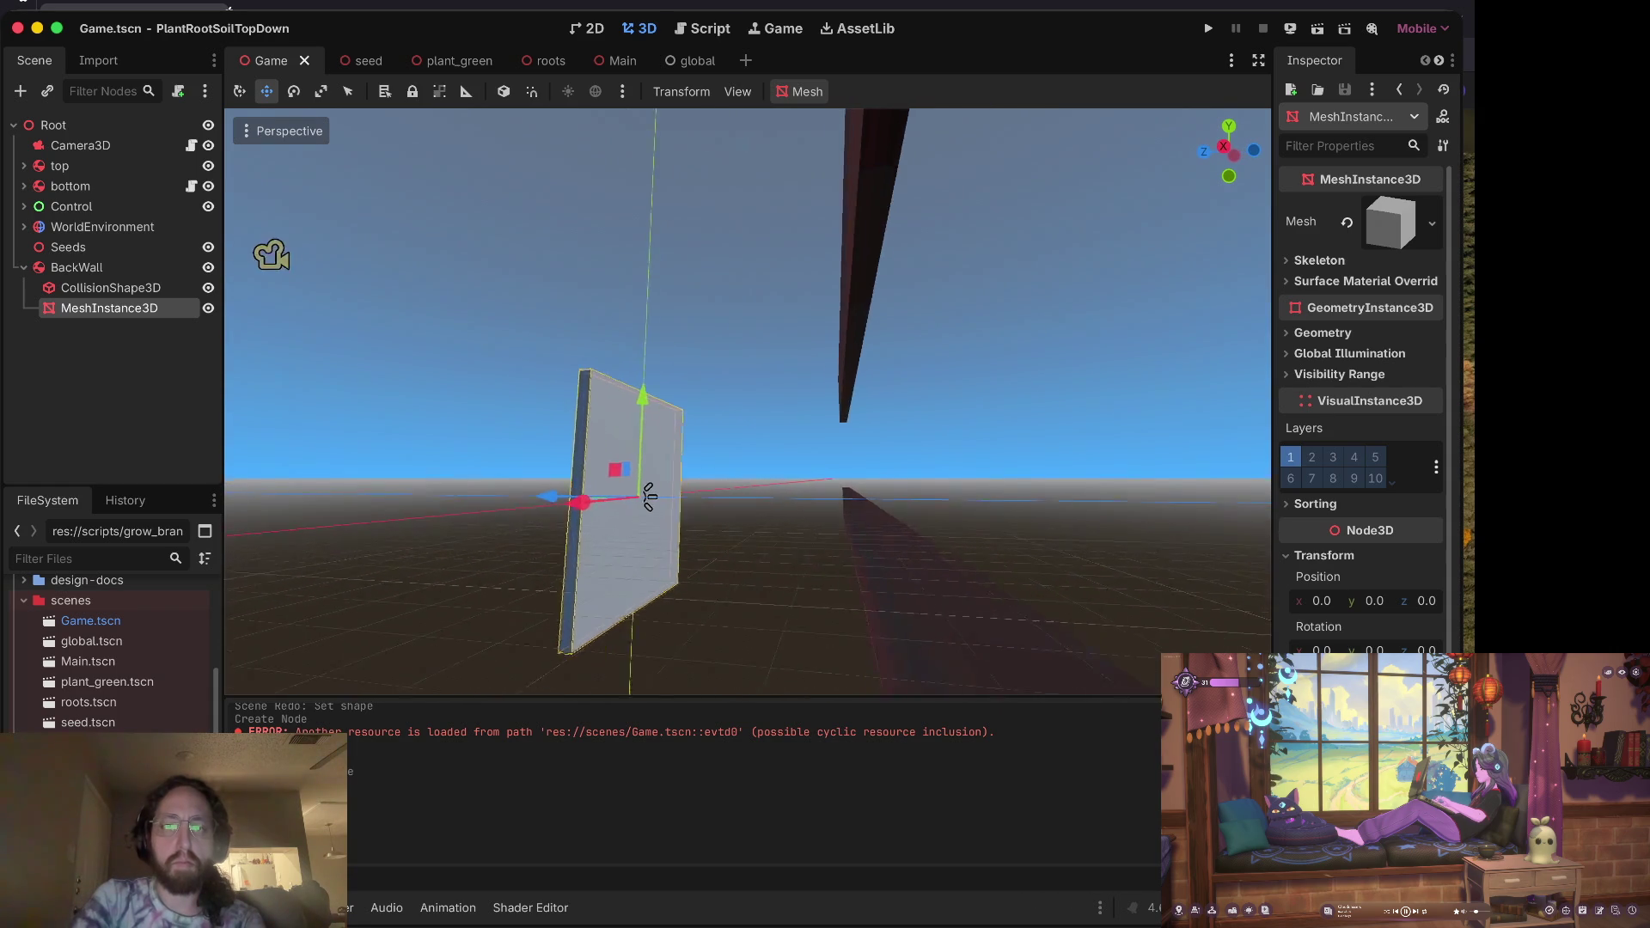
{"action": "mouse_move", "coordinate": [623, 514]}
{"action": "left_mouse_down"}
{"action": "mouse_move", "coordinate": [1086, 512]}
{"action": "mouse_move", "coordinate": [1178, 482]}
{"action": "left_mouse_up"}
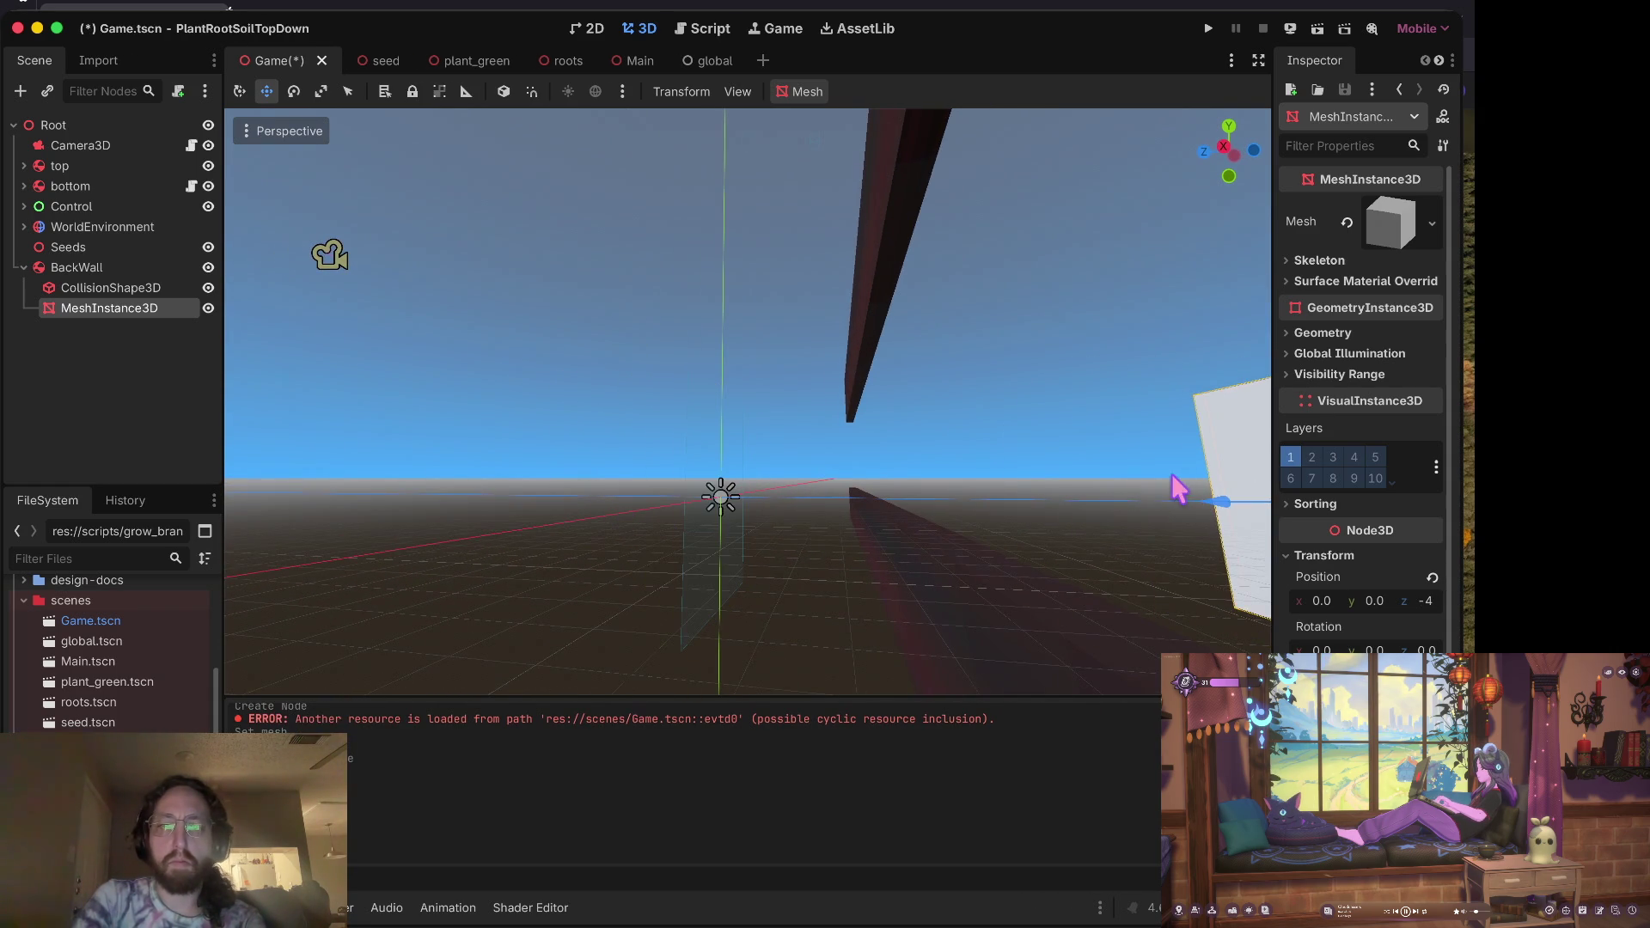
{"action": "scroll", "coordinate": [1178, 482], "scroll_direction": "right", "scroll_amount": 10}
{"action": "key", "text": "ctrl+z"}
{"action": "scroll", "coordinate": [1040, 496], "scroll_direction": "left", "scroll_amount": 3}
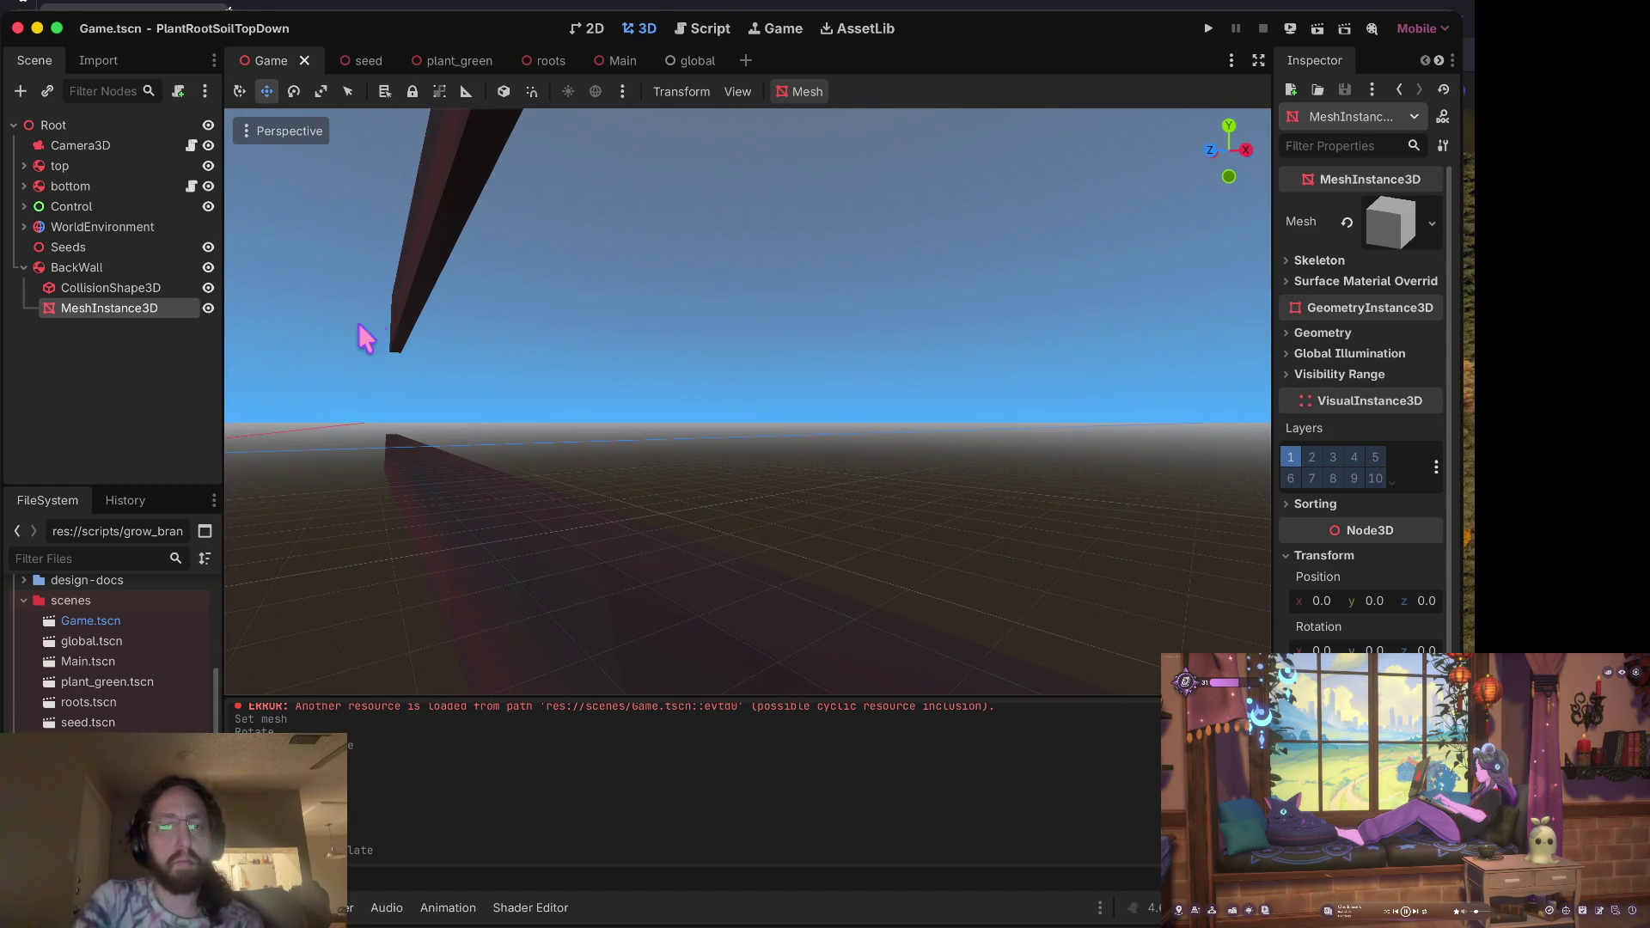
{"action": "left_click", "coordinate": [88, 267]}
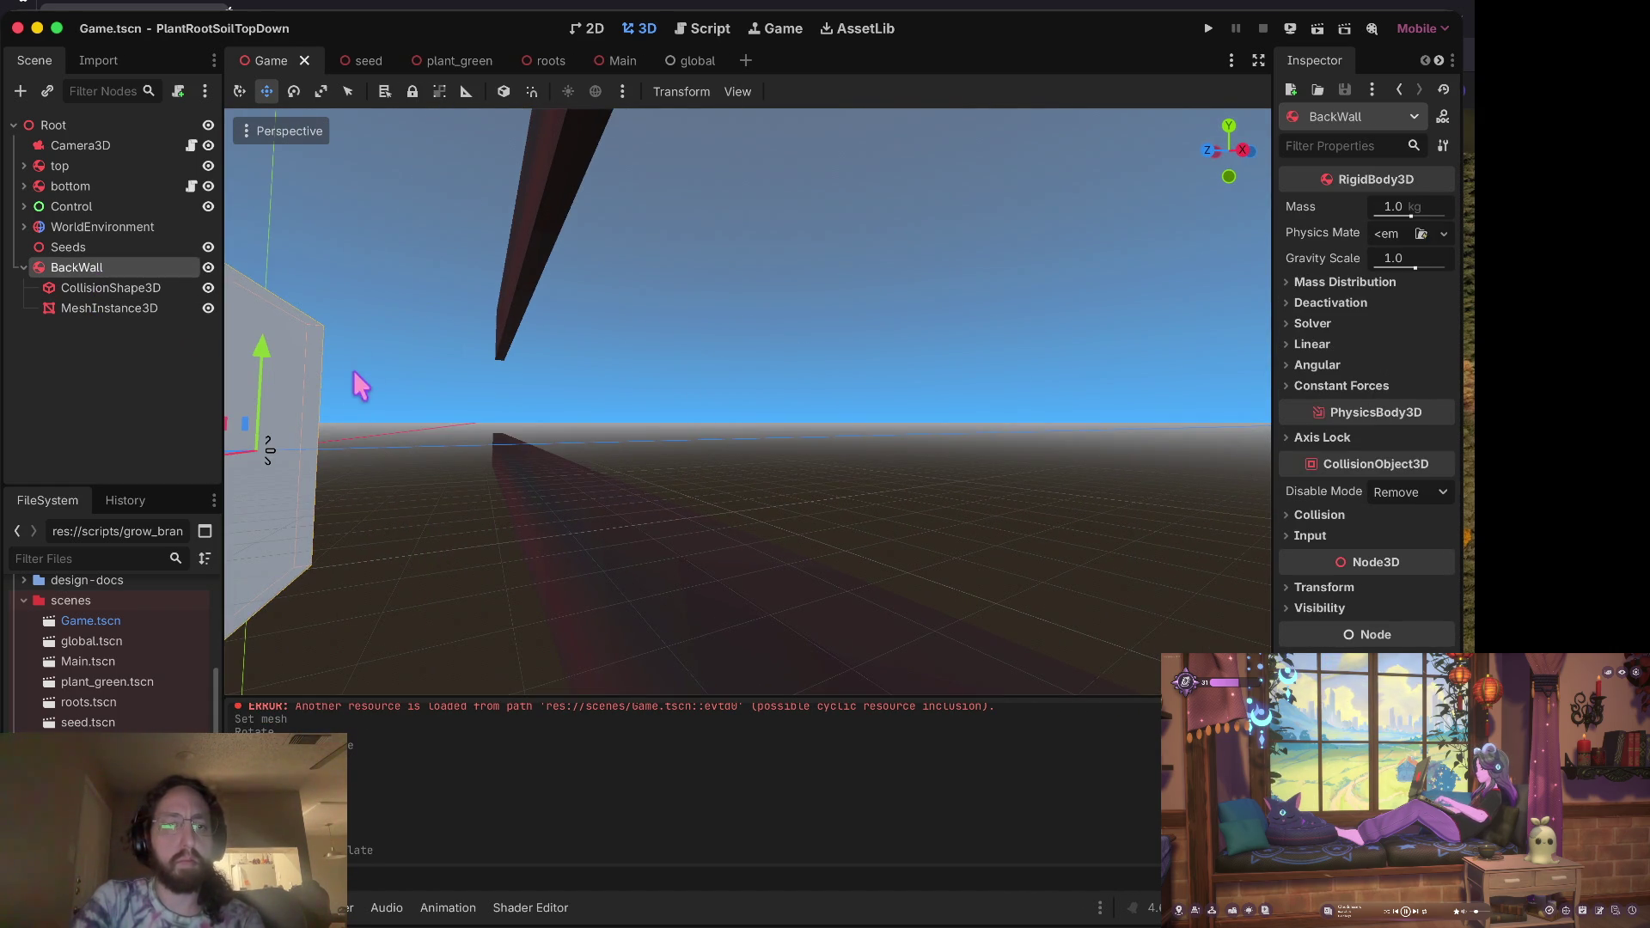
Step: Undo the last move and rotation, switch to the scale tool, and check the wall's collision box and mesh
{"action": "scroll", "coordinate": [365, 381], "scroll_direction": "left", "scroll_amount": 5}
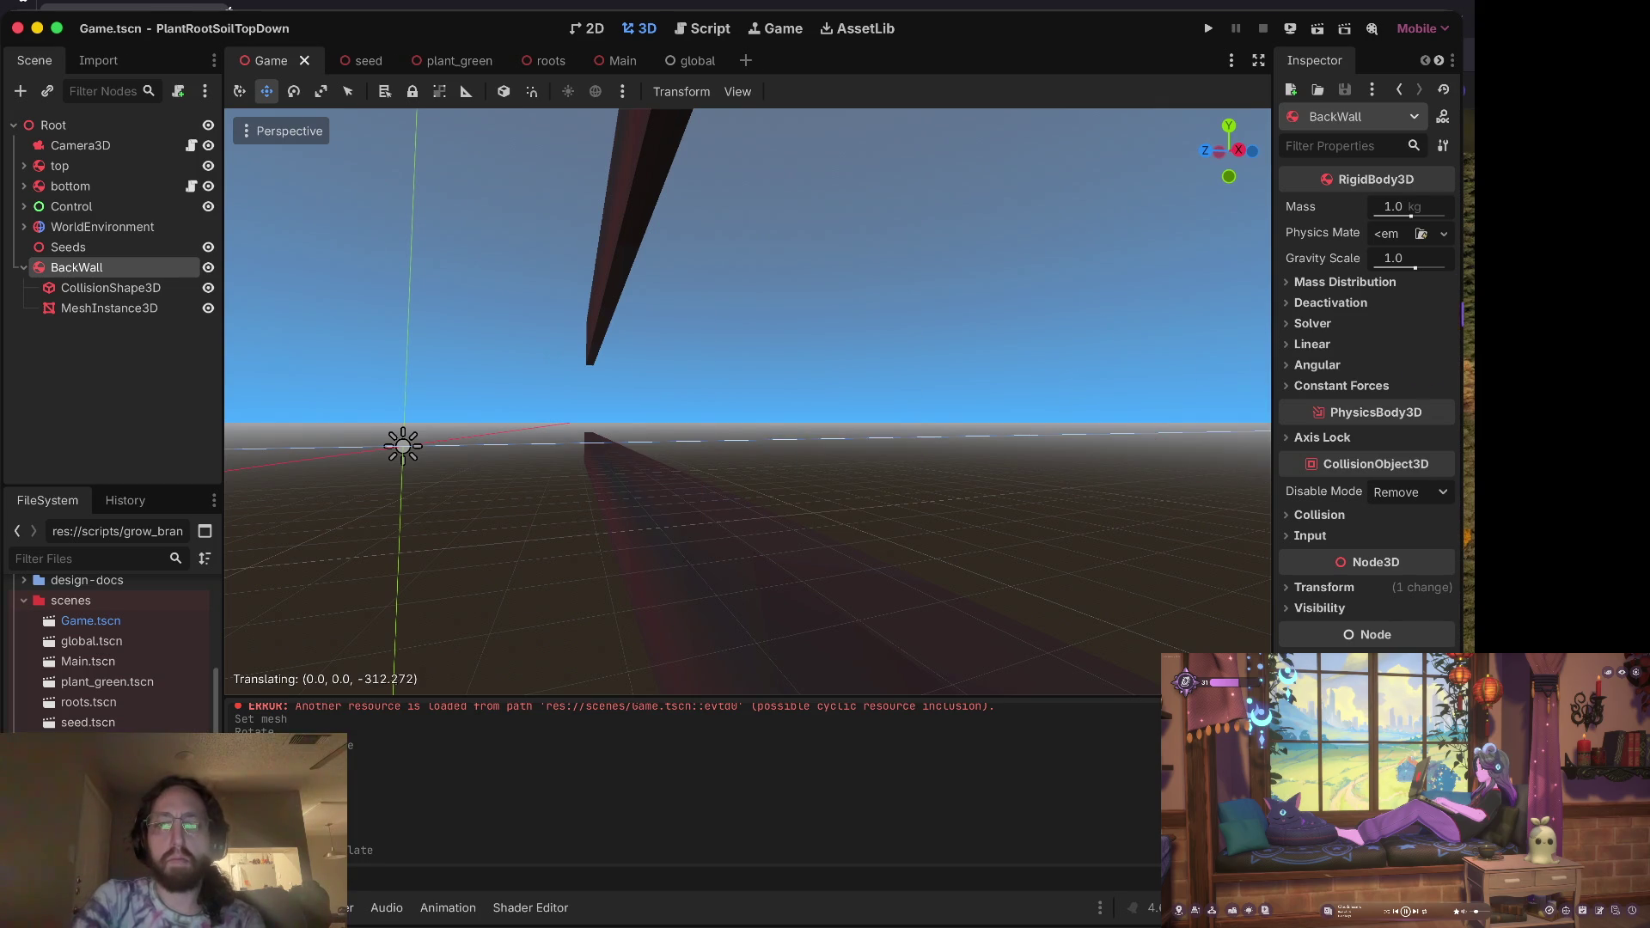
{"action": "key", "text": "ctrl+z"}
{"action": "key", "text": "f"}
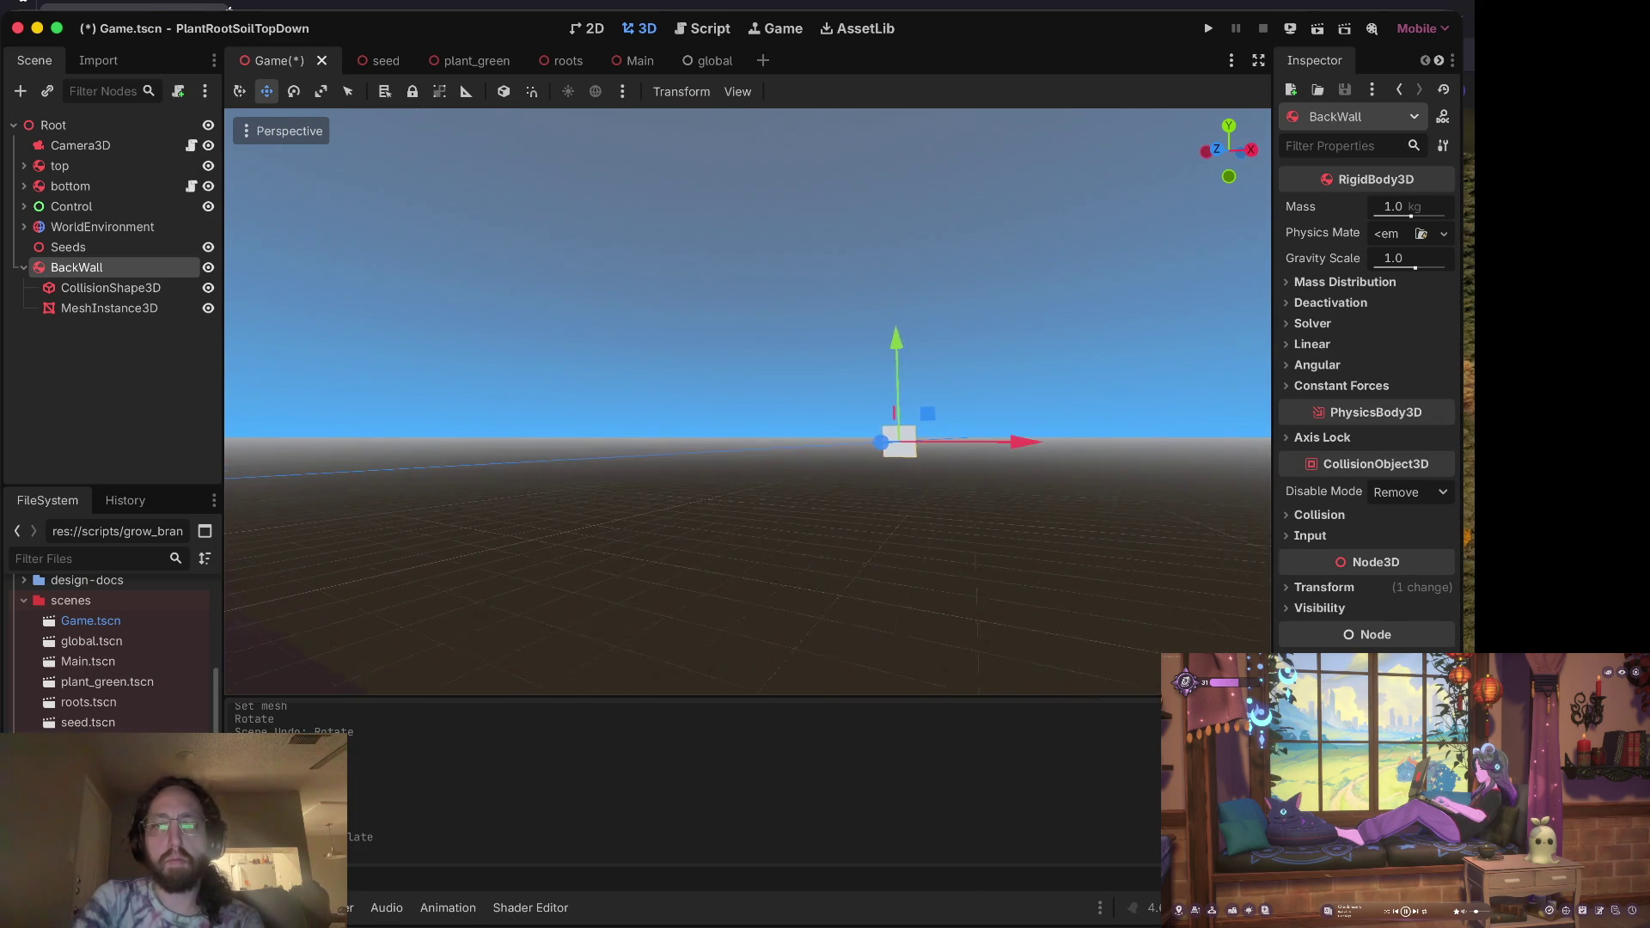
{"action": "key", "text": "r"}
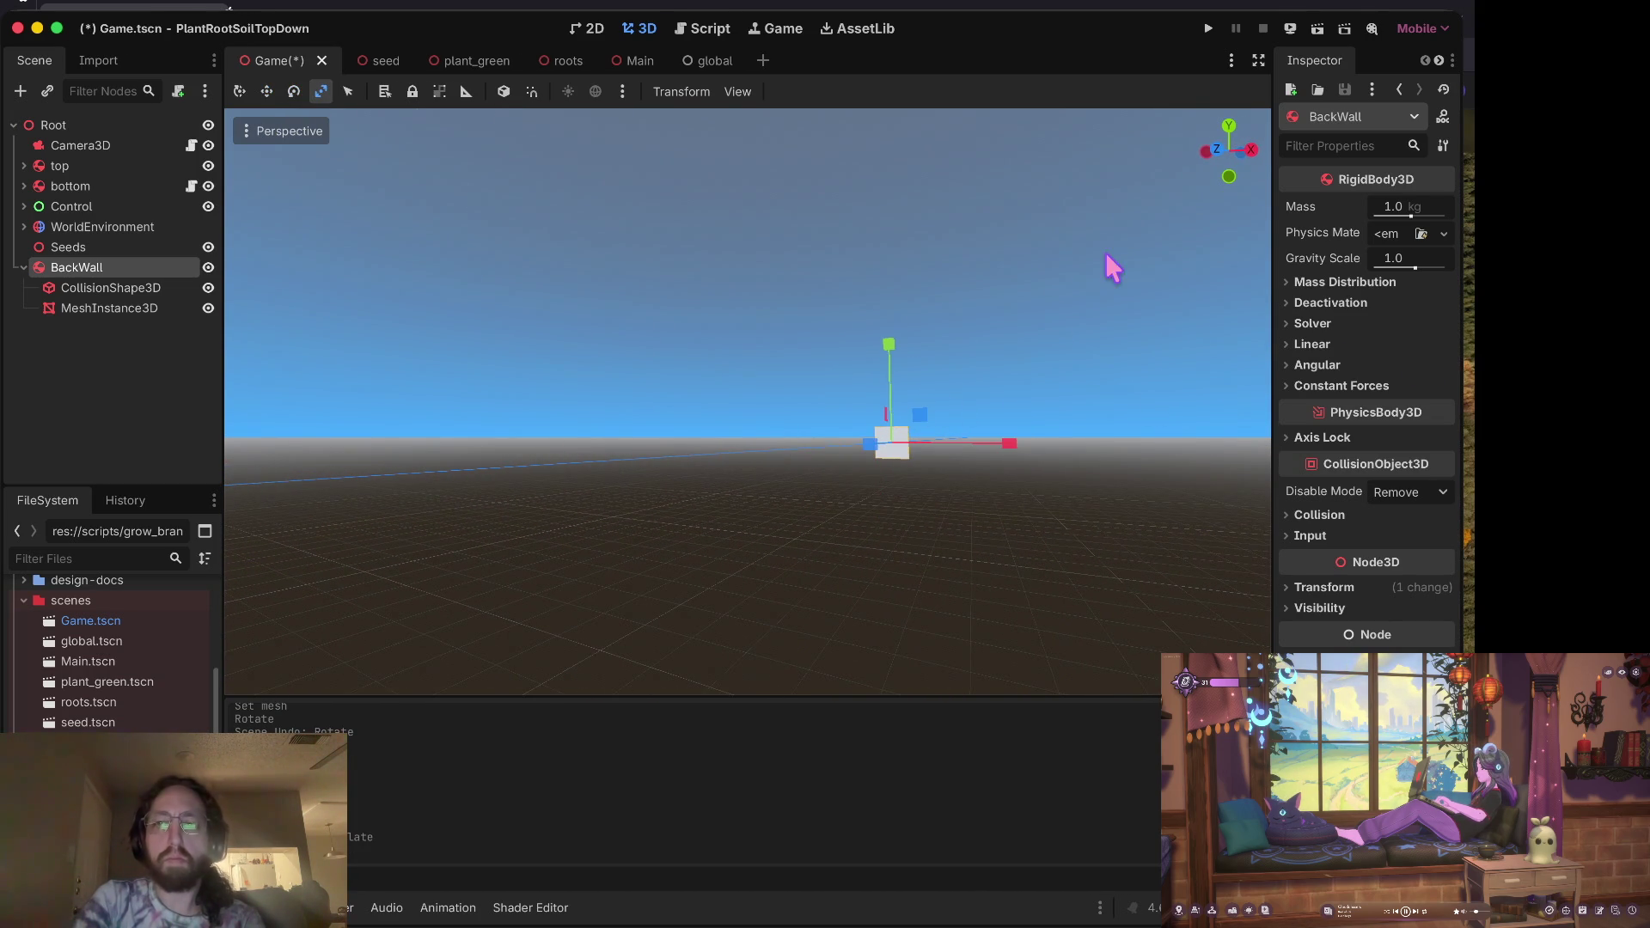
{"action": "left_click", "coordinate": [121, 288]}
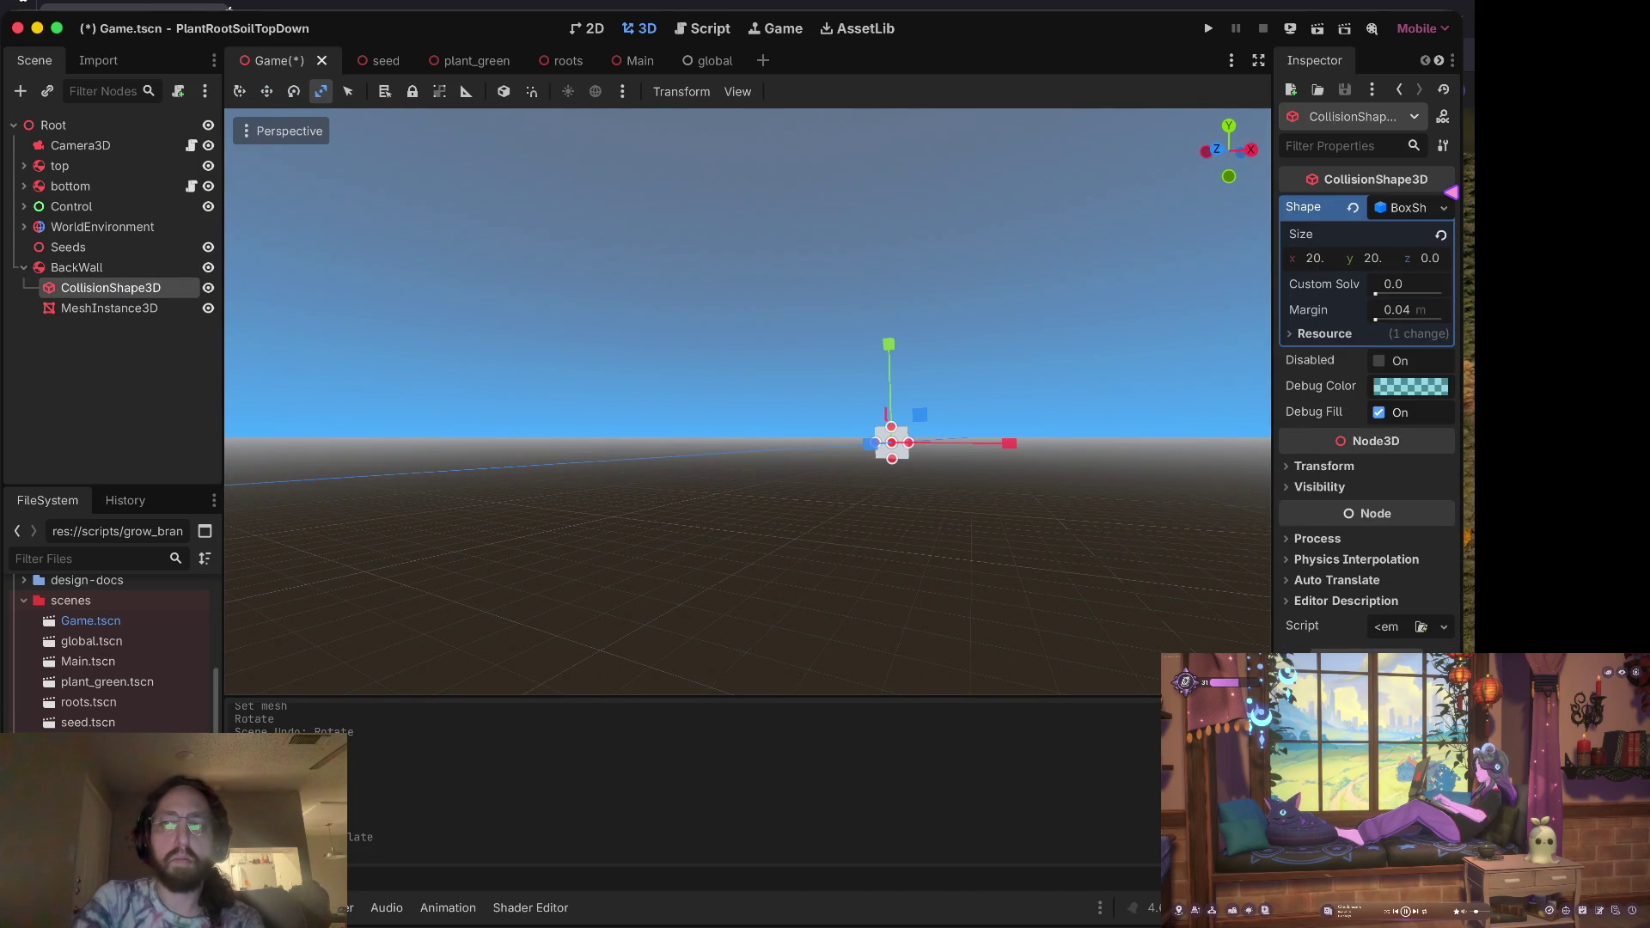
{"action": "left_click", "coordinate": [112, 308]}
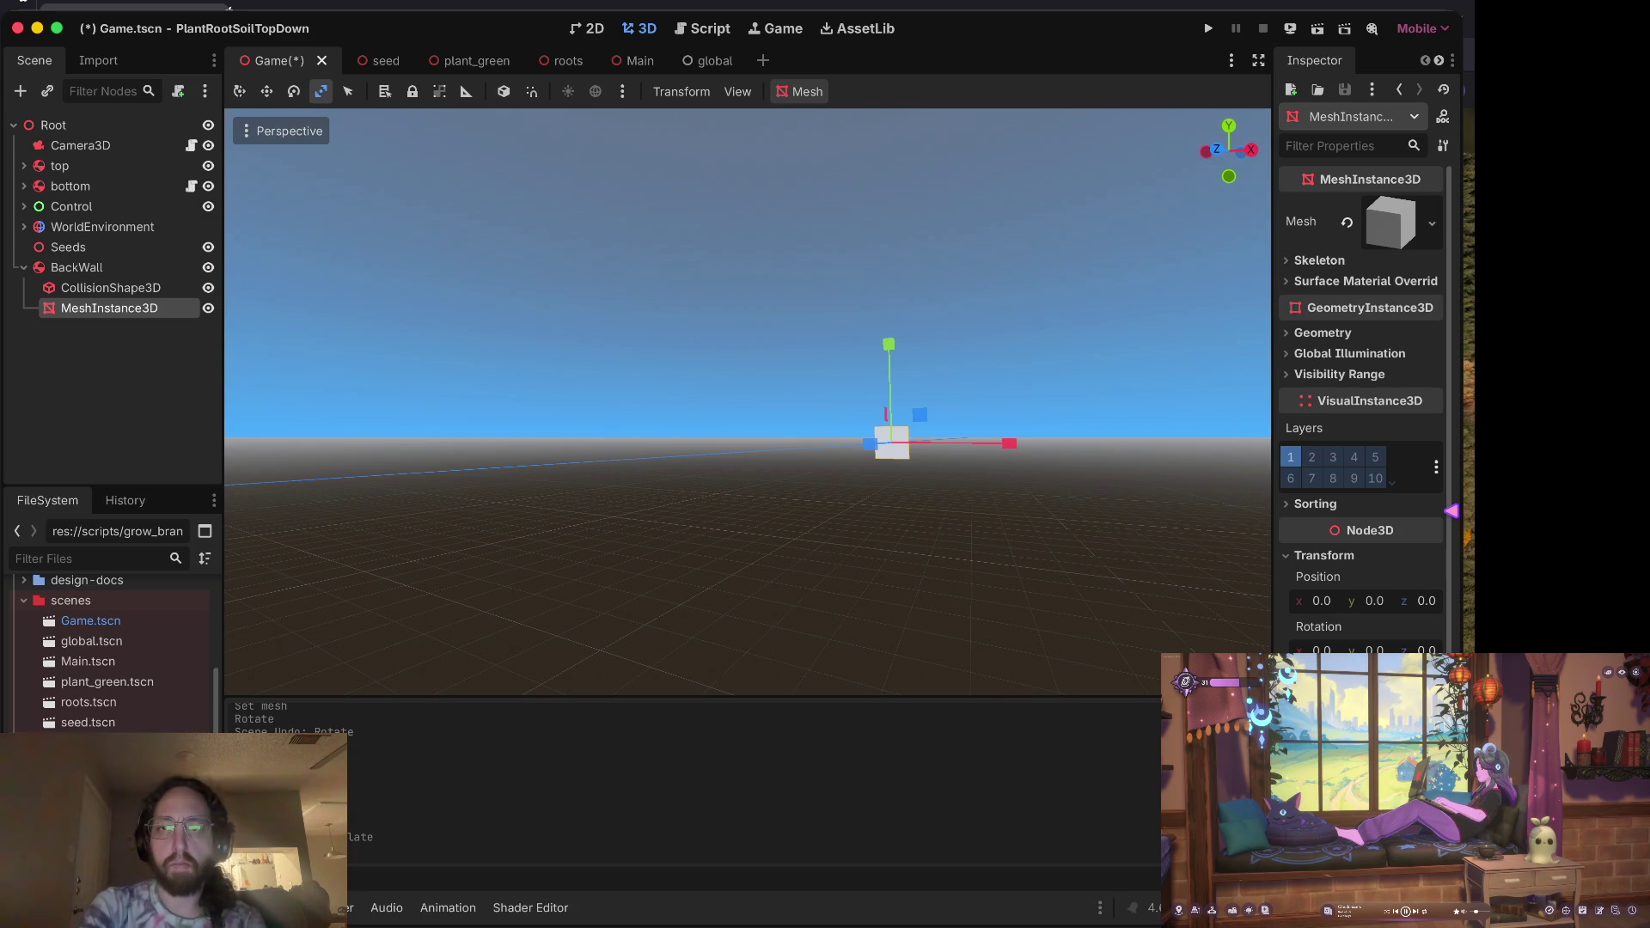
Step: Widen the Inspector, scale the wall mesh to 200, and save the scene
{"action": "left_click_drag", "start_coordinate": [1278, 482], "coordinate": [1041, 490]}
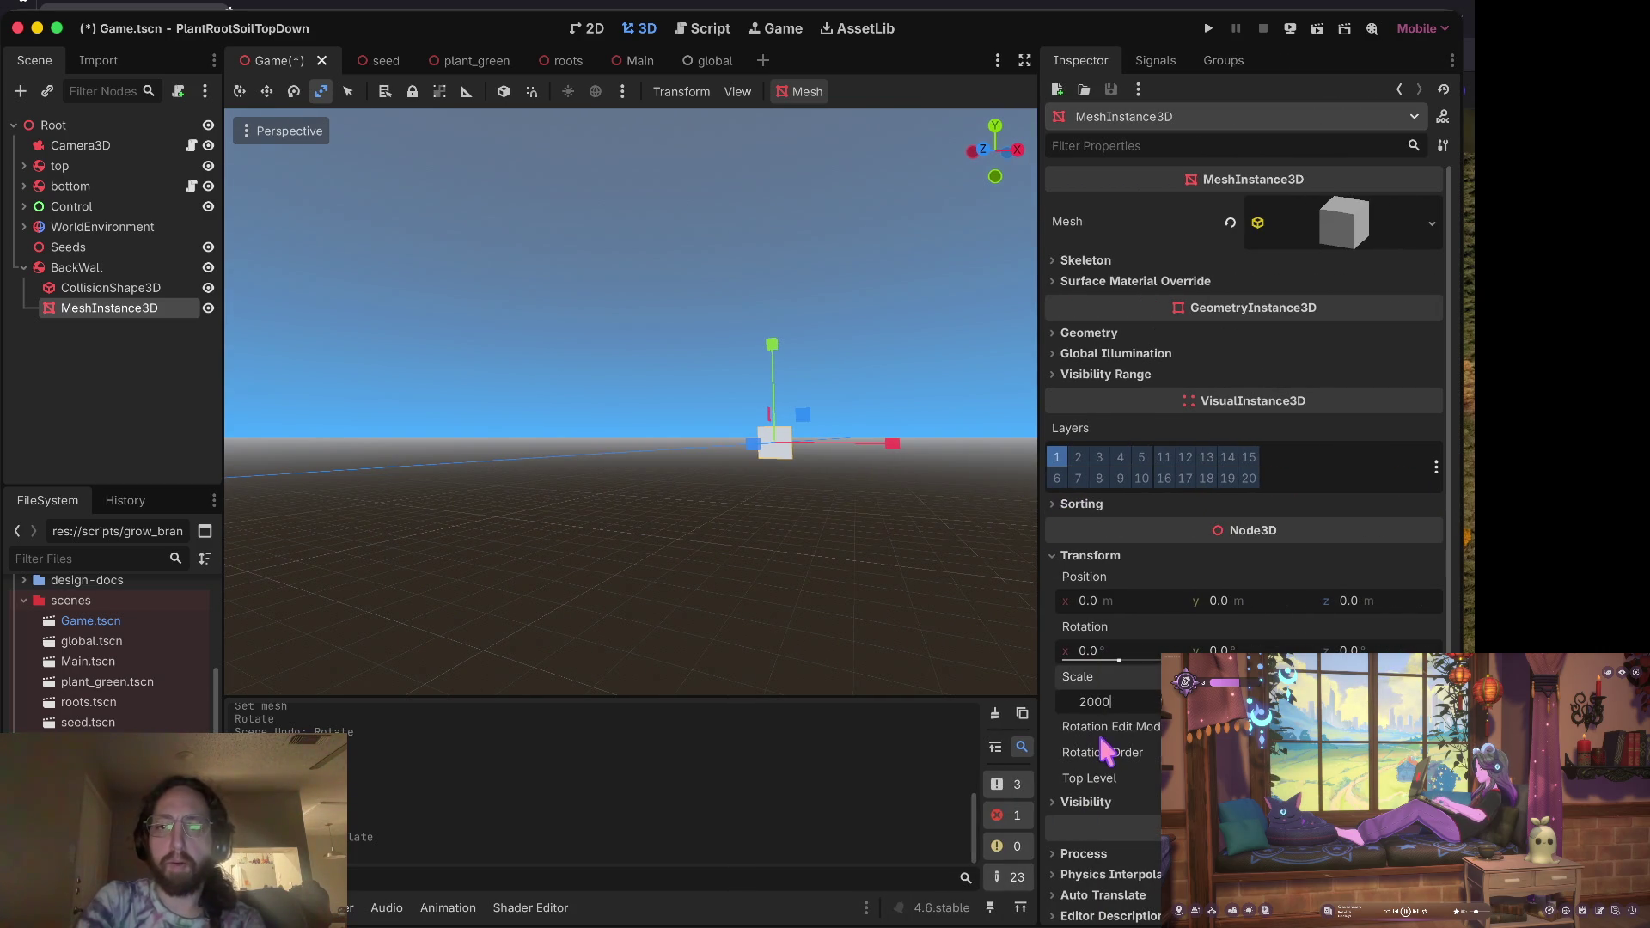
{"action": "key", "text": "Return"}
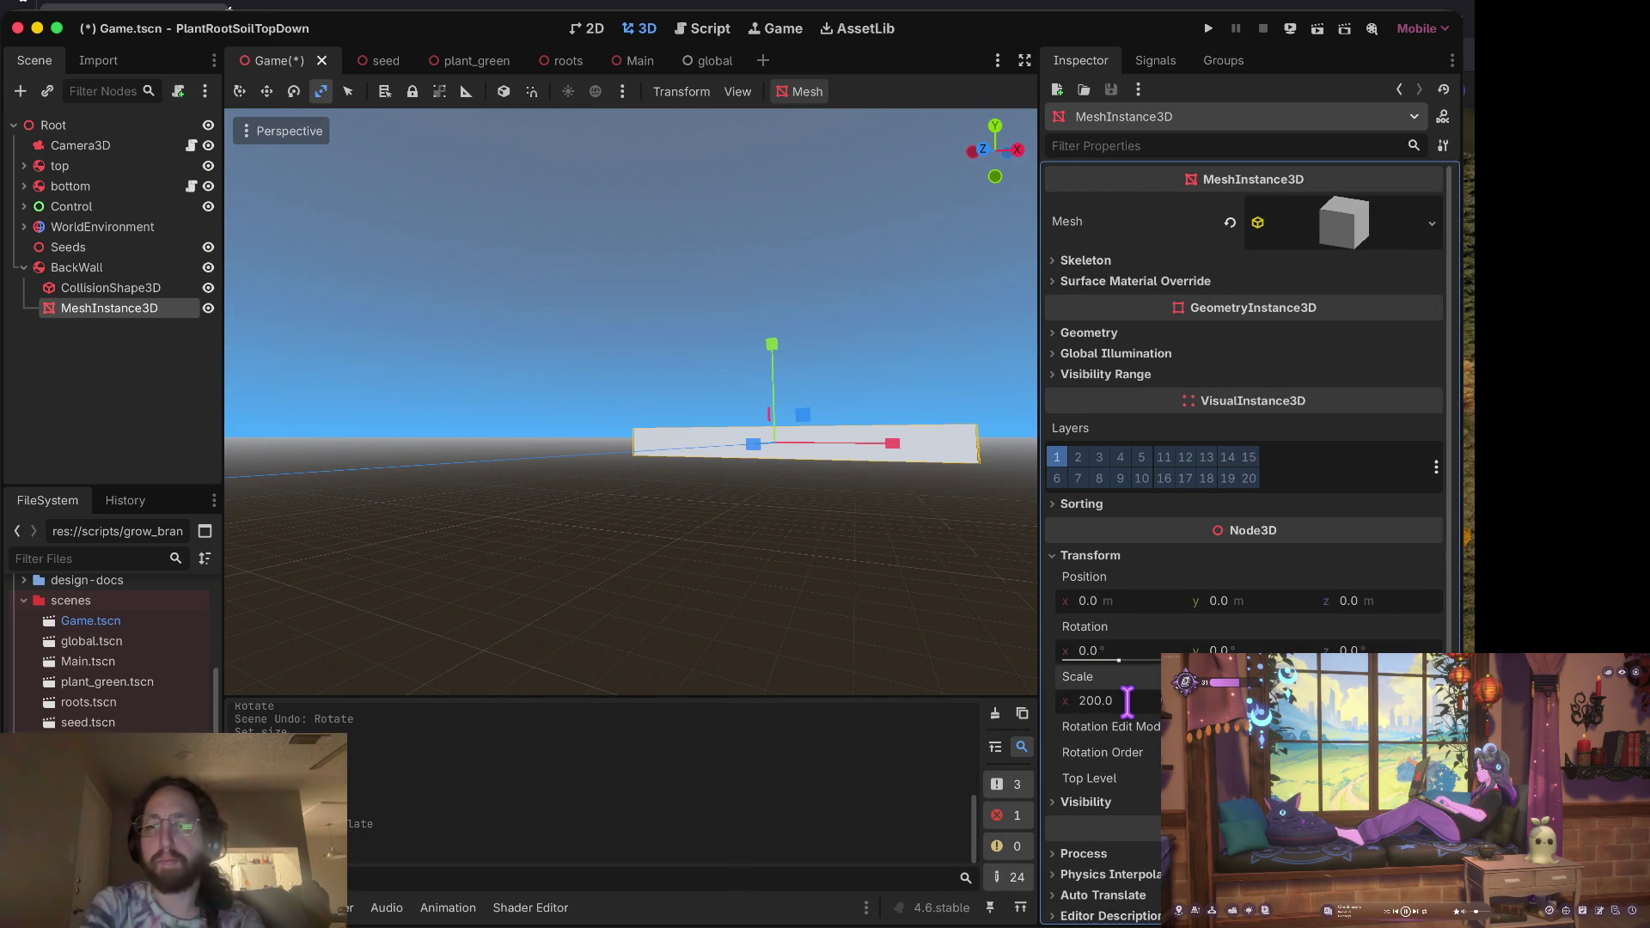
{"action": "key", "text": "Return"}
{"action": "key", "text": "ctrl+s"}
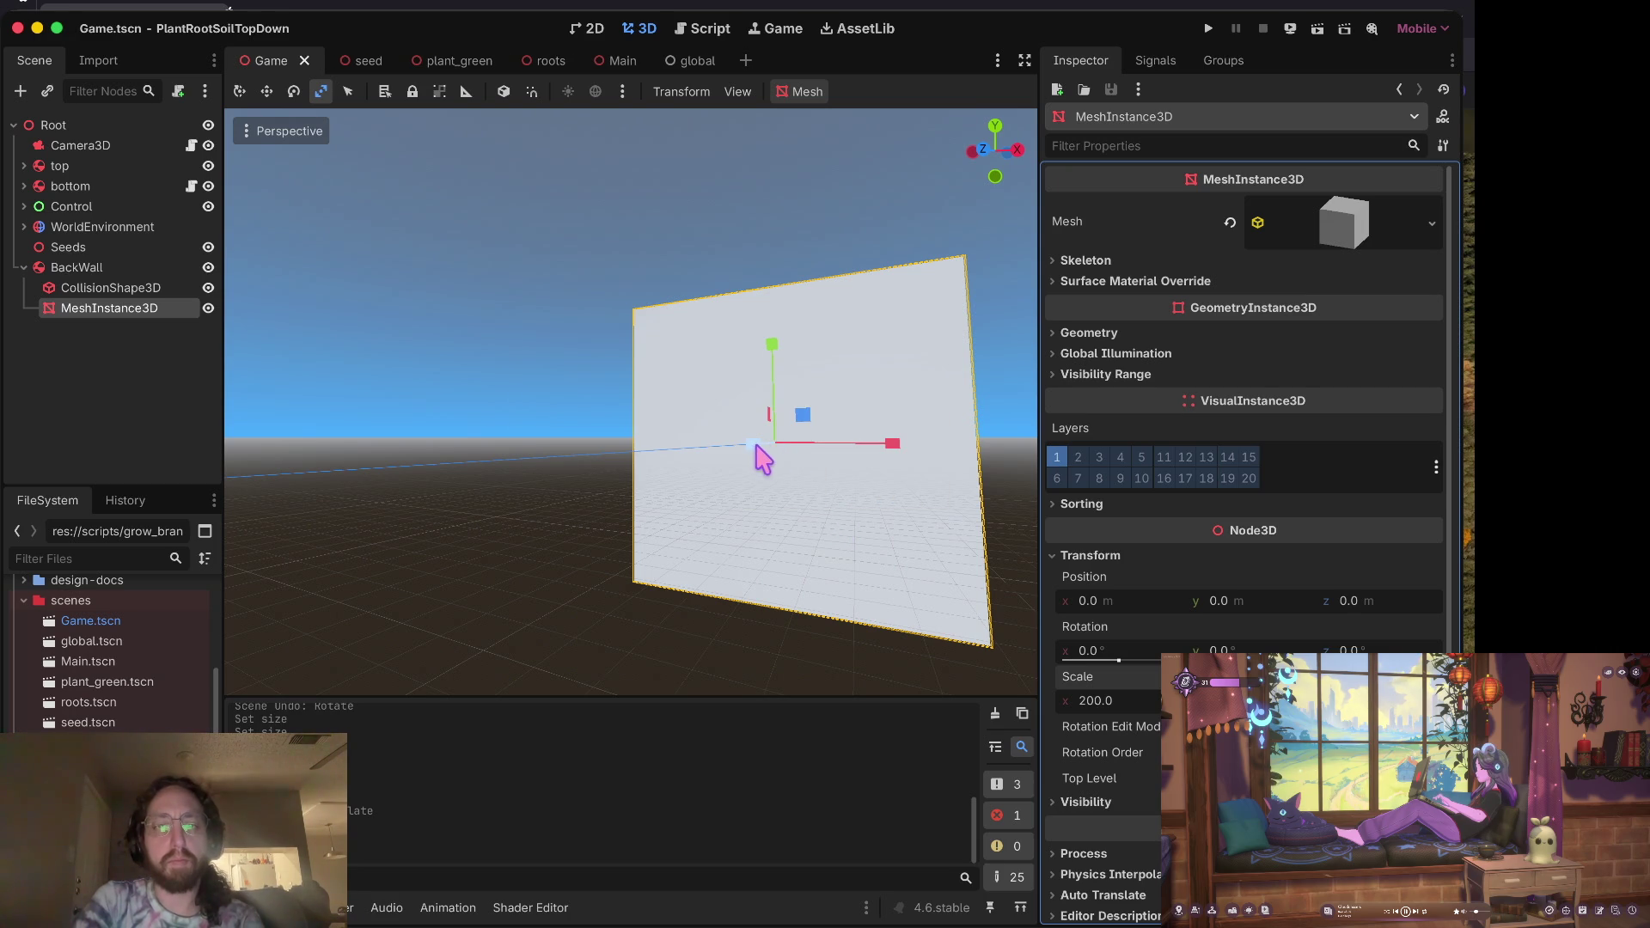
Step: Move the wall mesh along z to 275.718, save, and run the game
{"action": "key", "text": "w"}
{"action": "left_click_drag", "start_coordinate": [759, 430], "coordinate": [258, 670]}
{"action": "scroll", "coordinate": [631, 402], "scroll_direction": "up", "scroll_amount": 10}
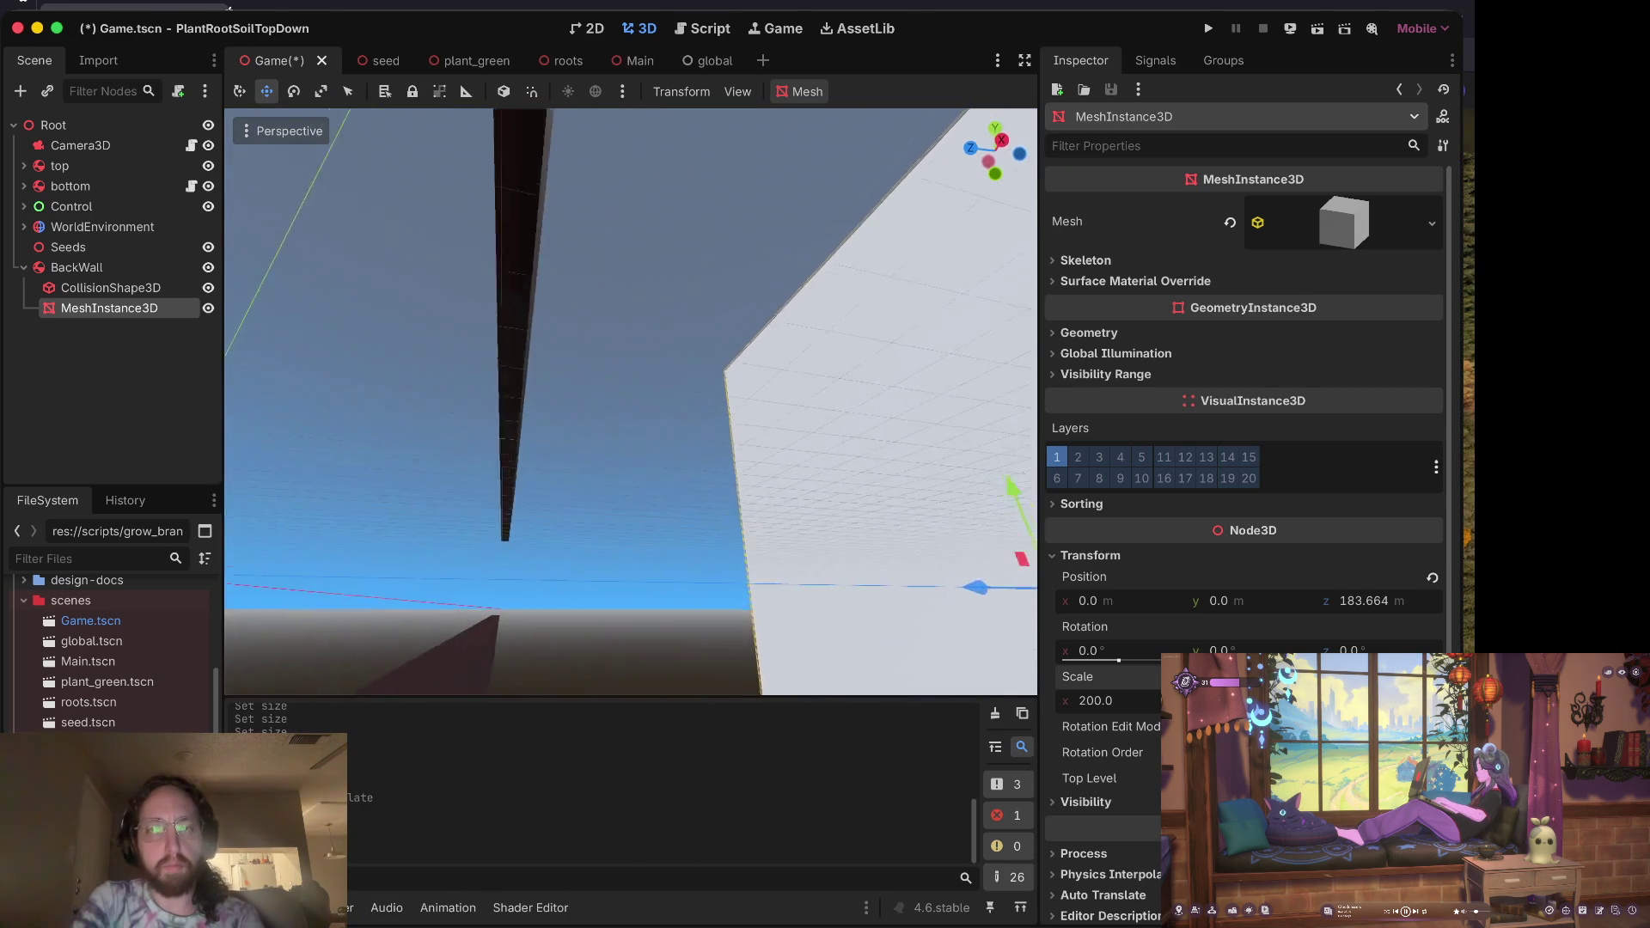
{"action": "scroll", "coordinate": [631, 402], "scroll_direction": "up", "scroll_amount": 8}
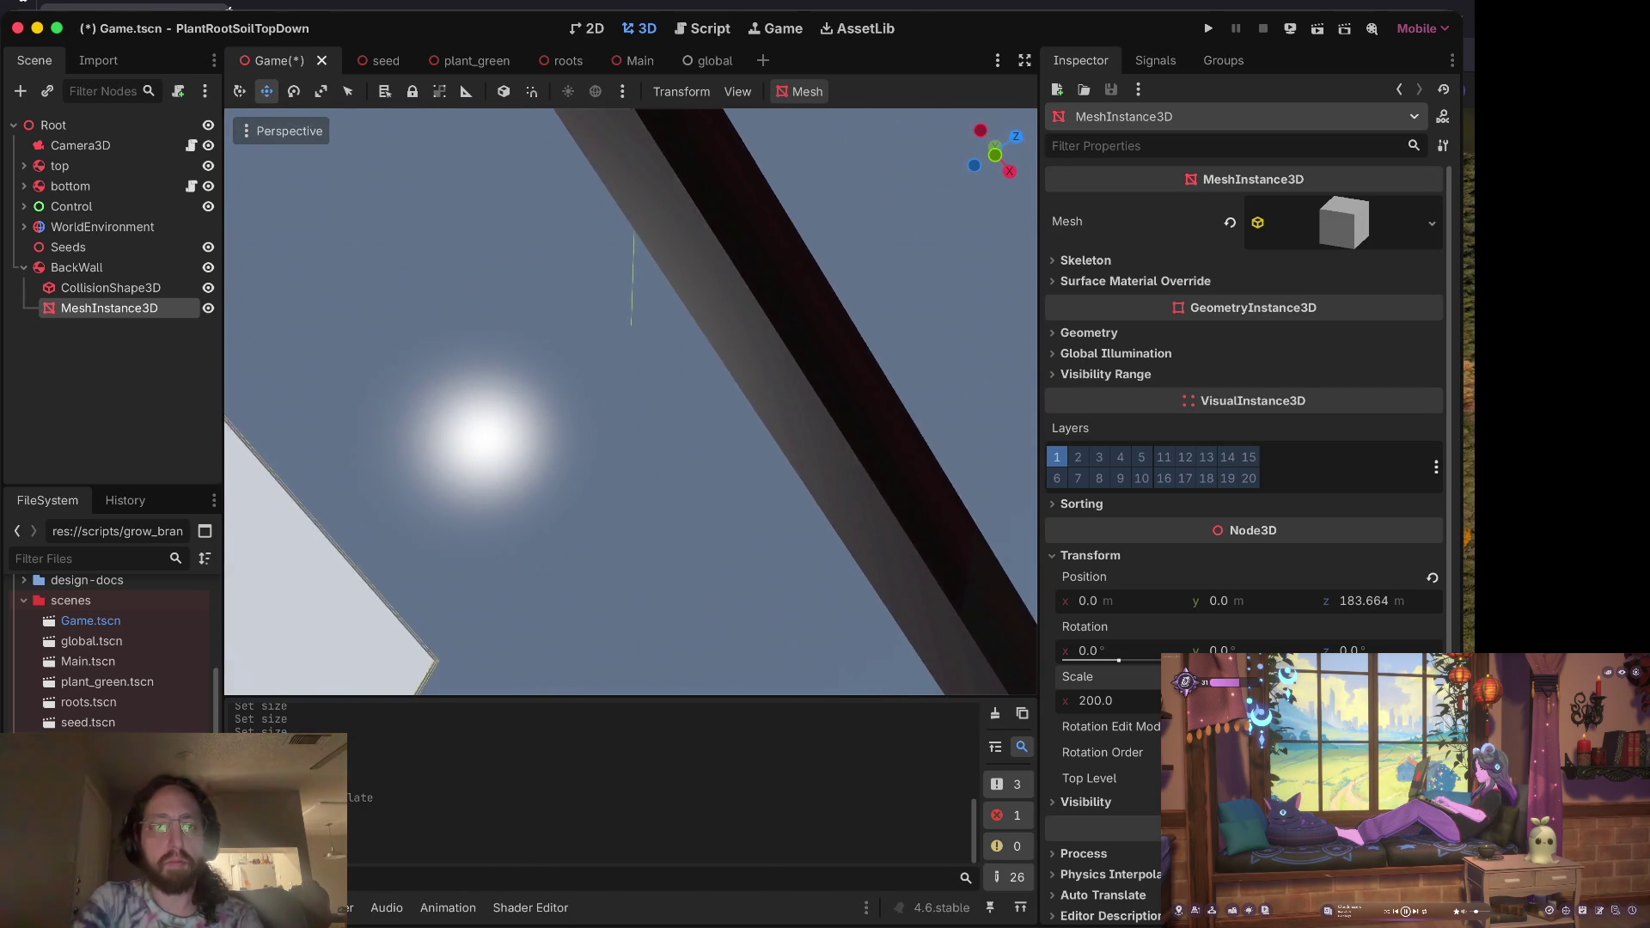
{"action": "scroll", "coordinate": [630, 402], "scroll_direction": "up", "scroll_amount": 8}
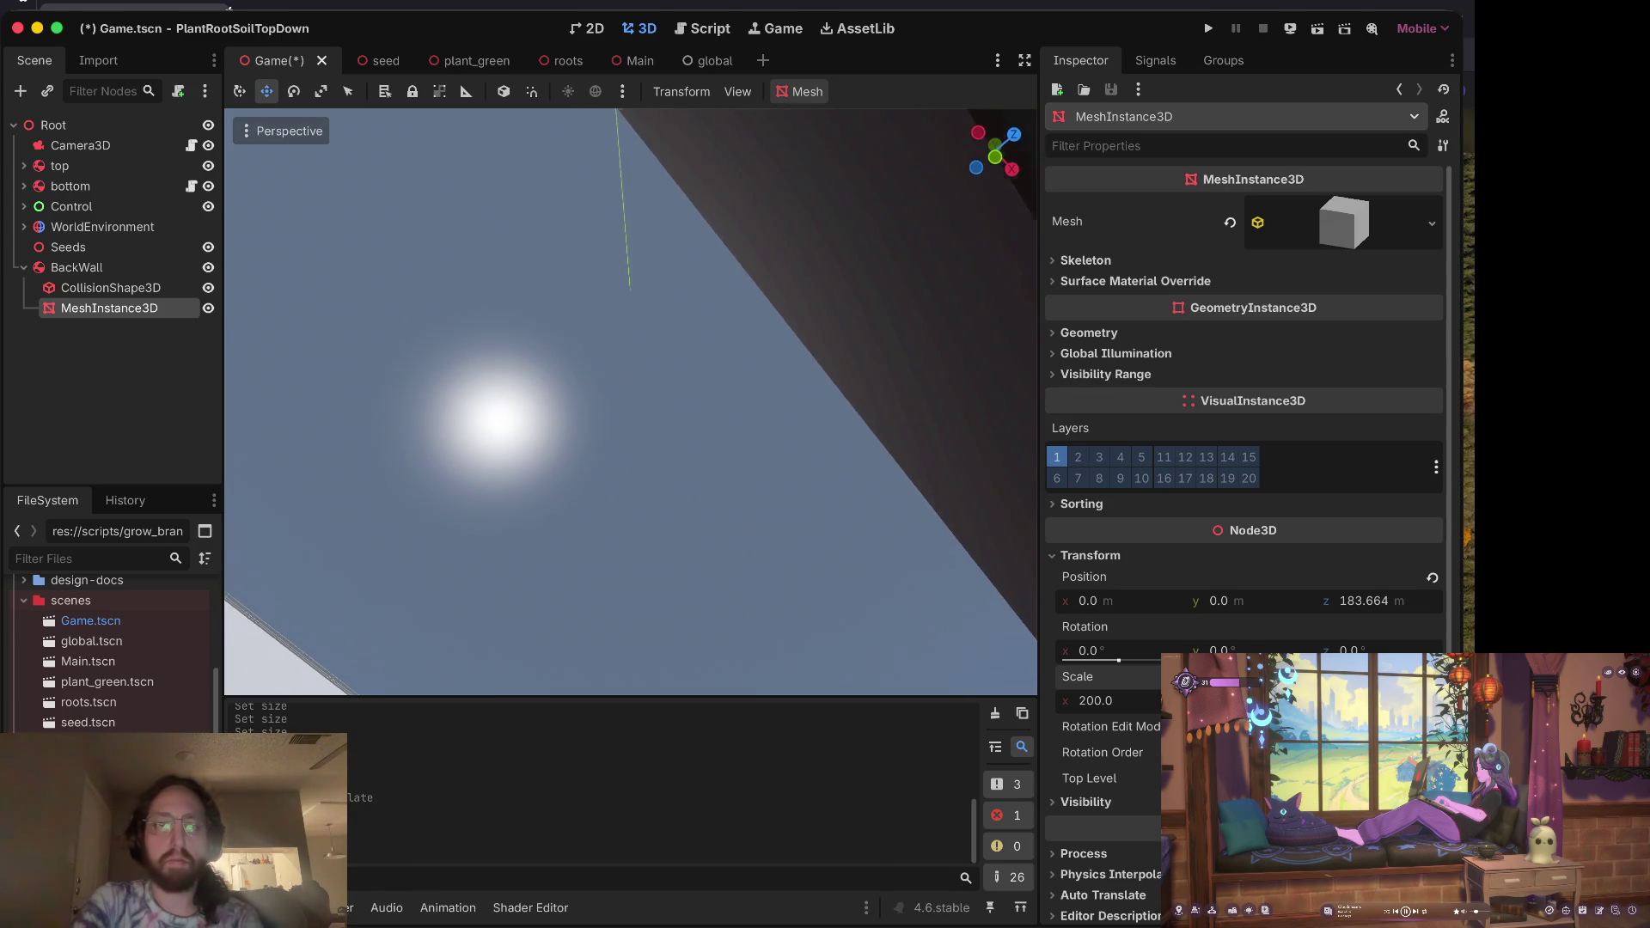
{"action": "scroll", "coordinate": [631, 402], "scroll_direction": "up", "scroll_amount": 8}
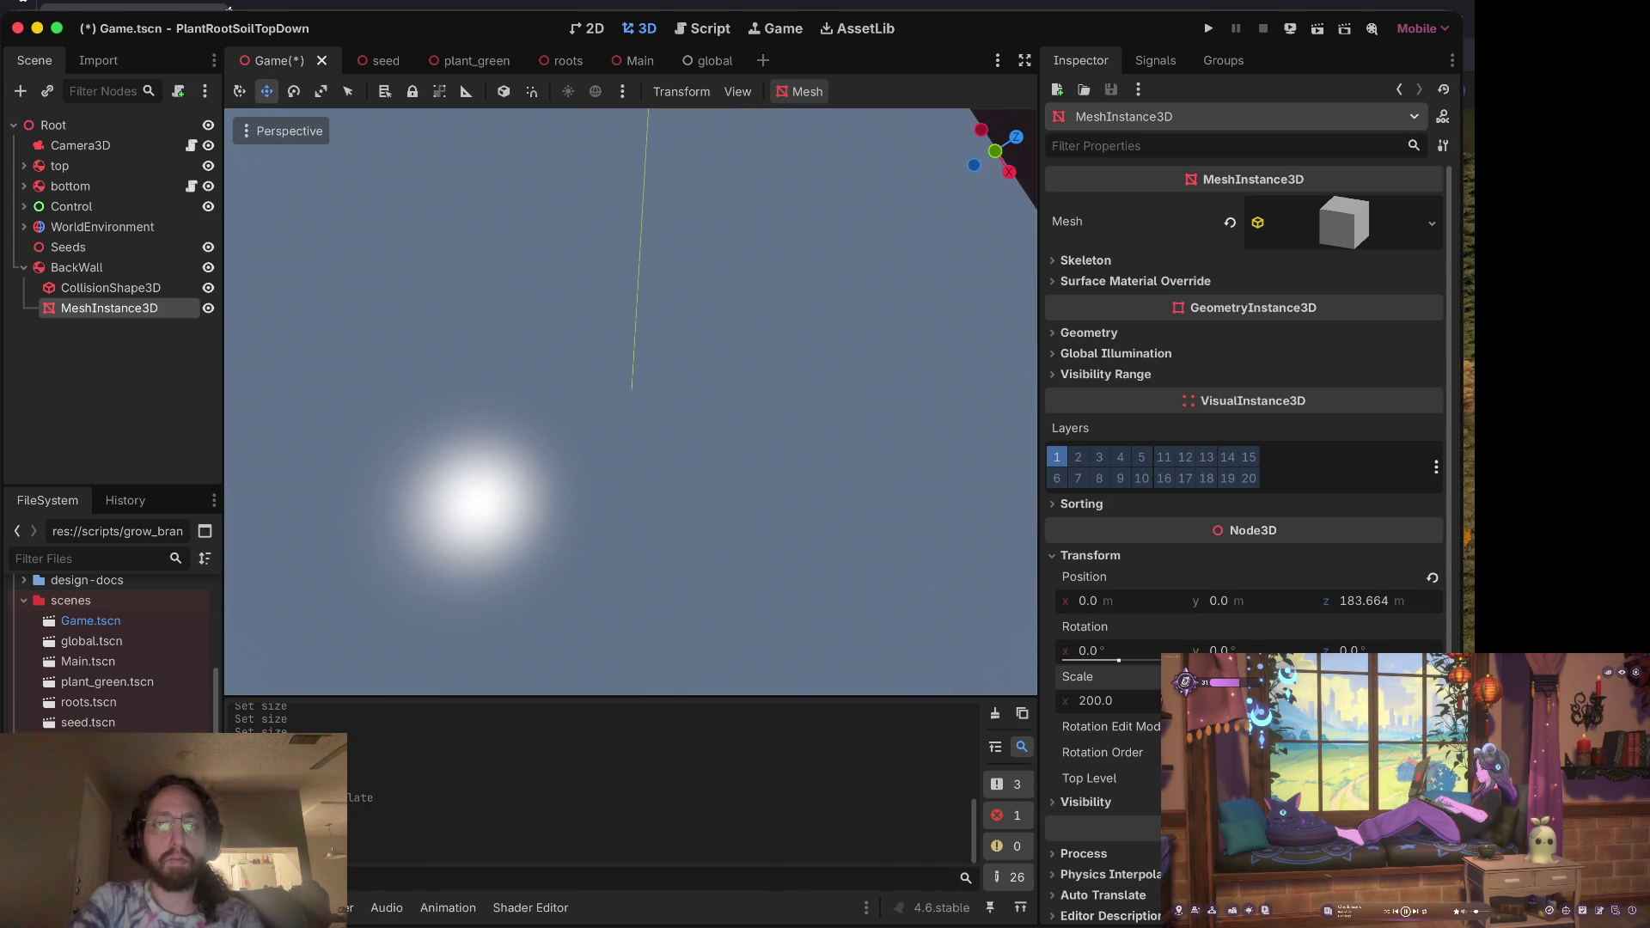
{"action": "key", "text": "f"}
{"action": "scroll", "coordinate": [631, 402], "scroll_direction": "right", "scroll_amount": 6}
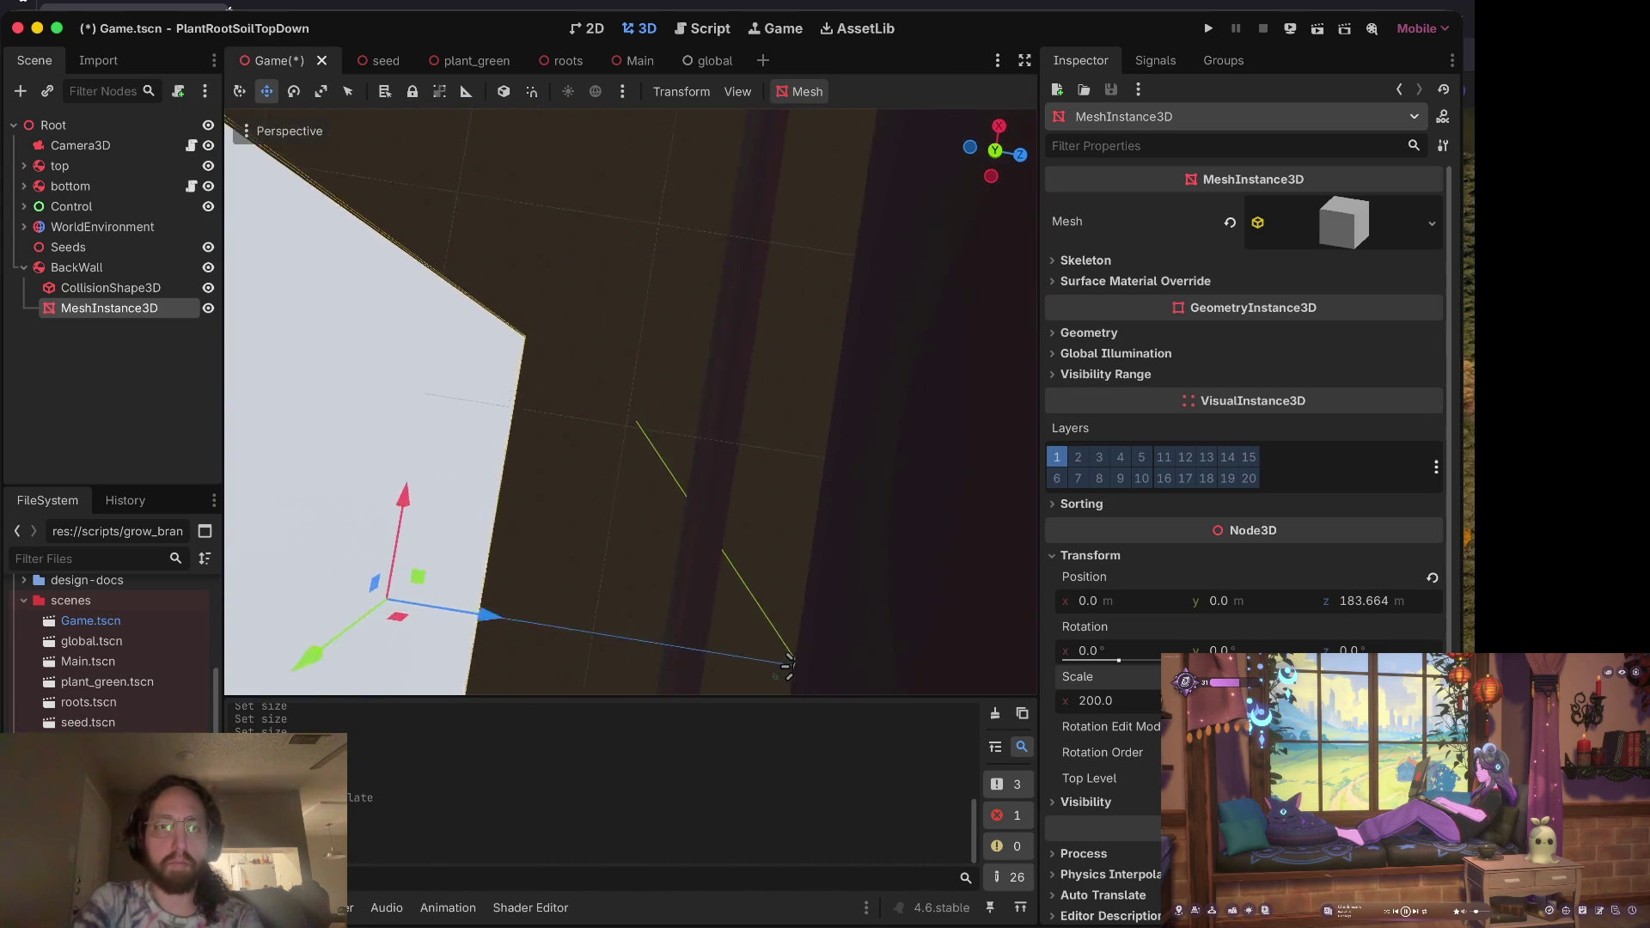
{"action": "scroll", "coordinate": [776, 518], "scroll_direction": "down", "scroll_amount": 5}
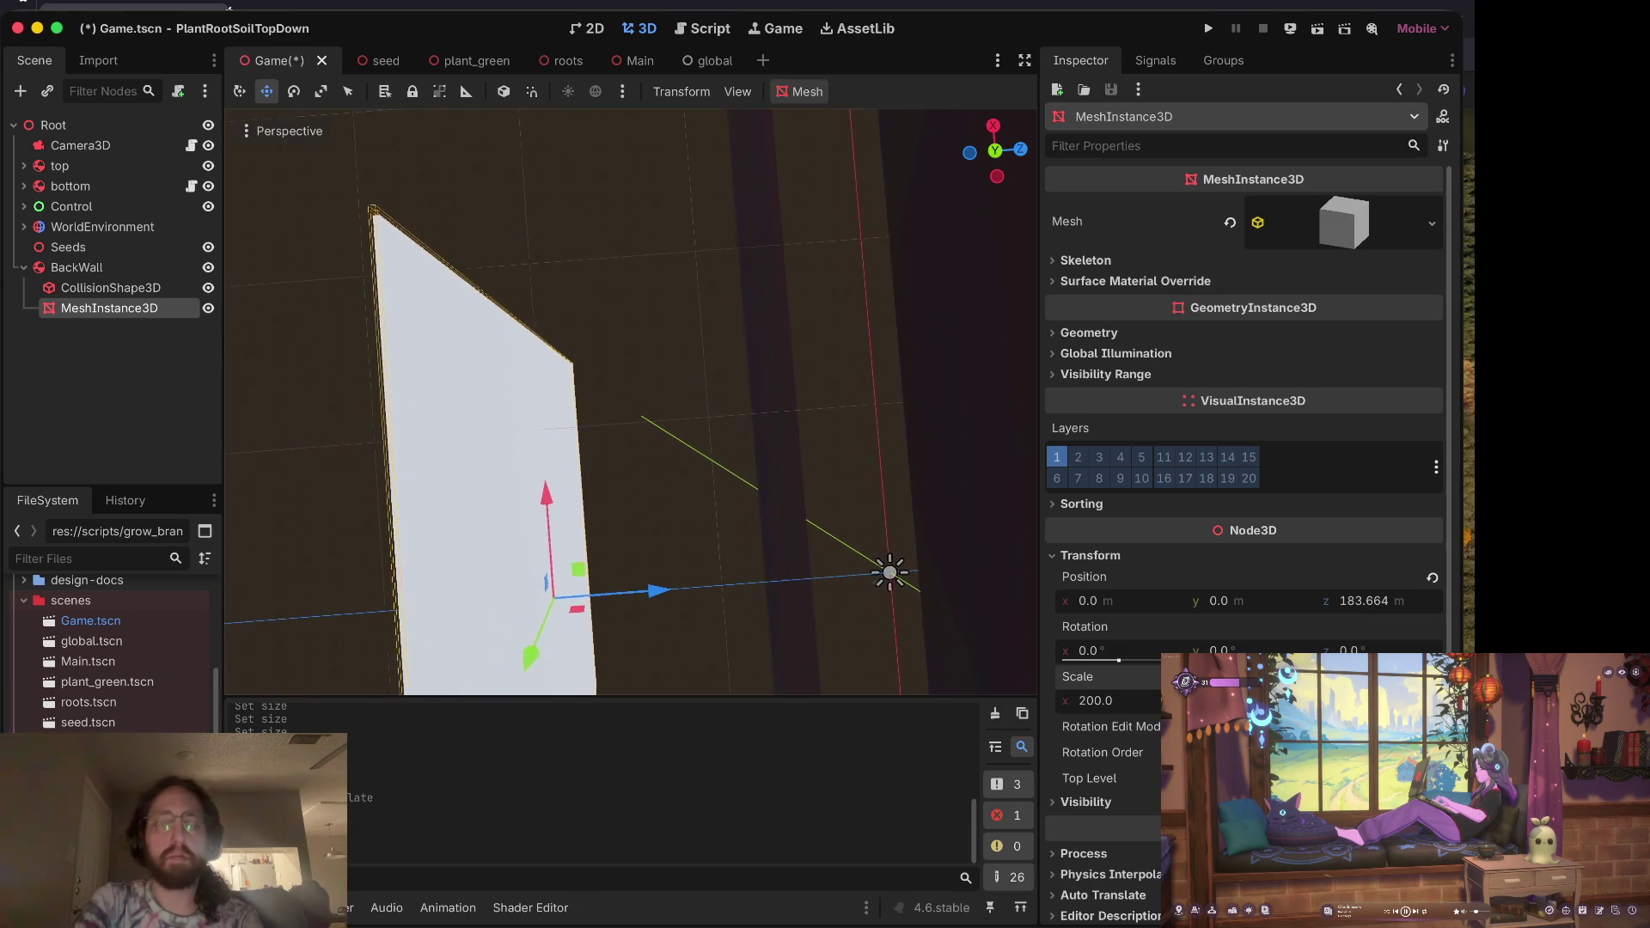
{"action": "mouse_move", "coordinate": [668, 589]}
{"action": "left_mouse_down"}
{"action": "mouse_move", "coordinate": [943, 575]}
{"action": "mouse_move", "coordinate": [912, 592]}
{"action": "left_mouse_up"}
{"action": "key", "text": "ctrl+s"}
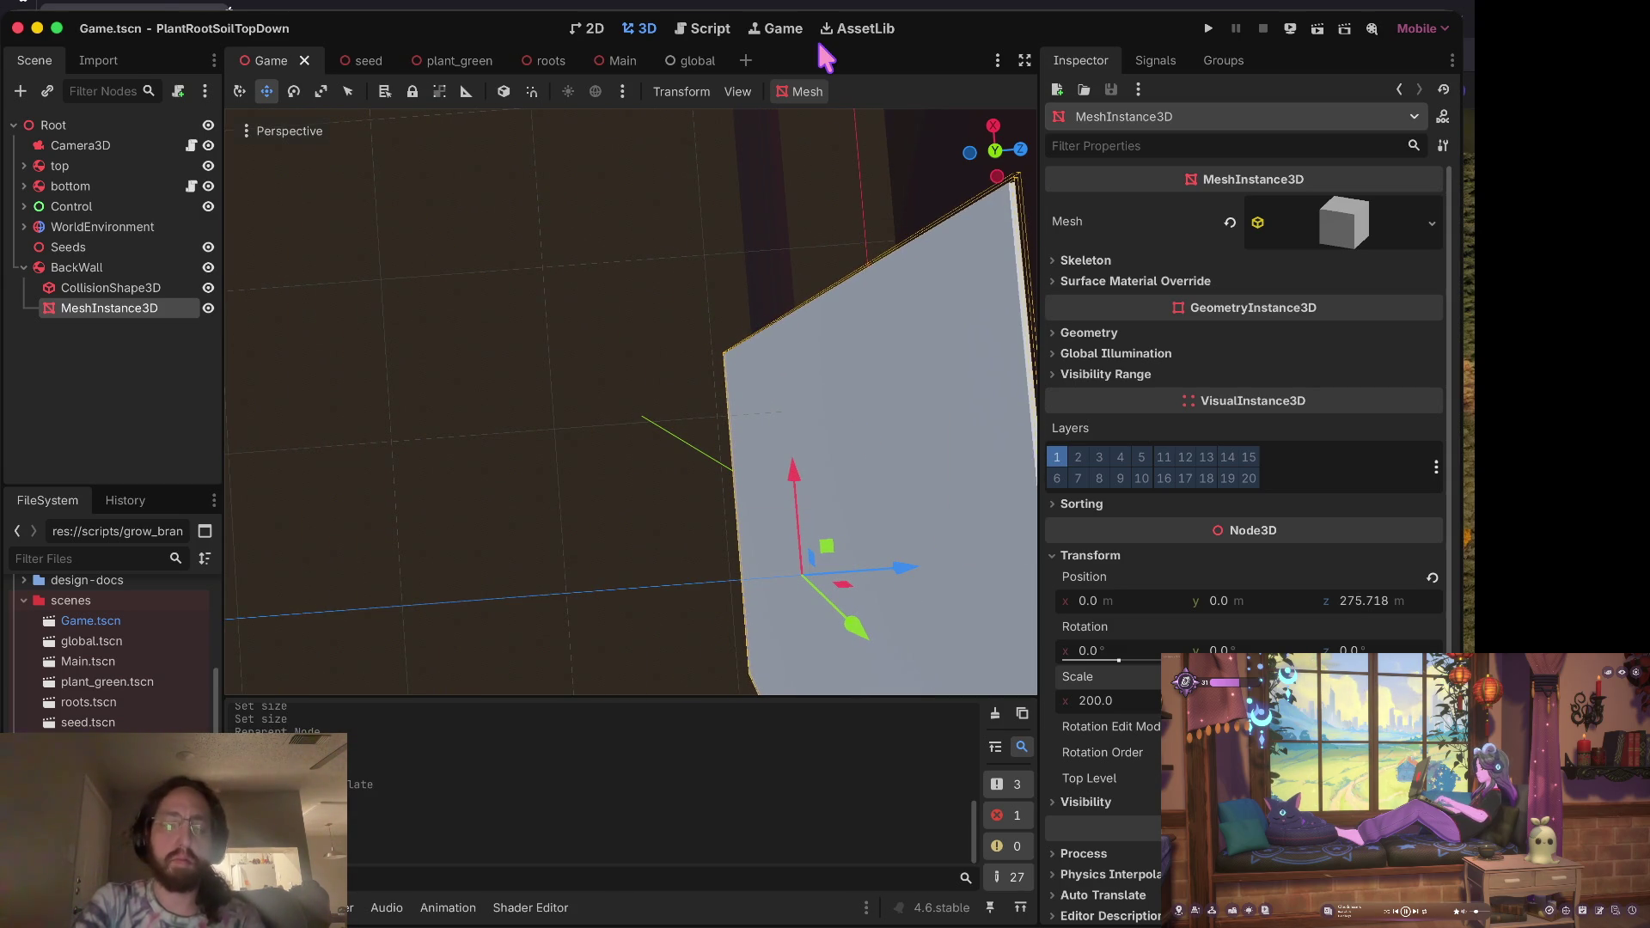
{"action": "key", "text": "super+b"}
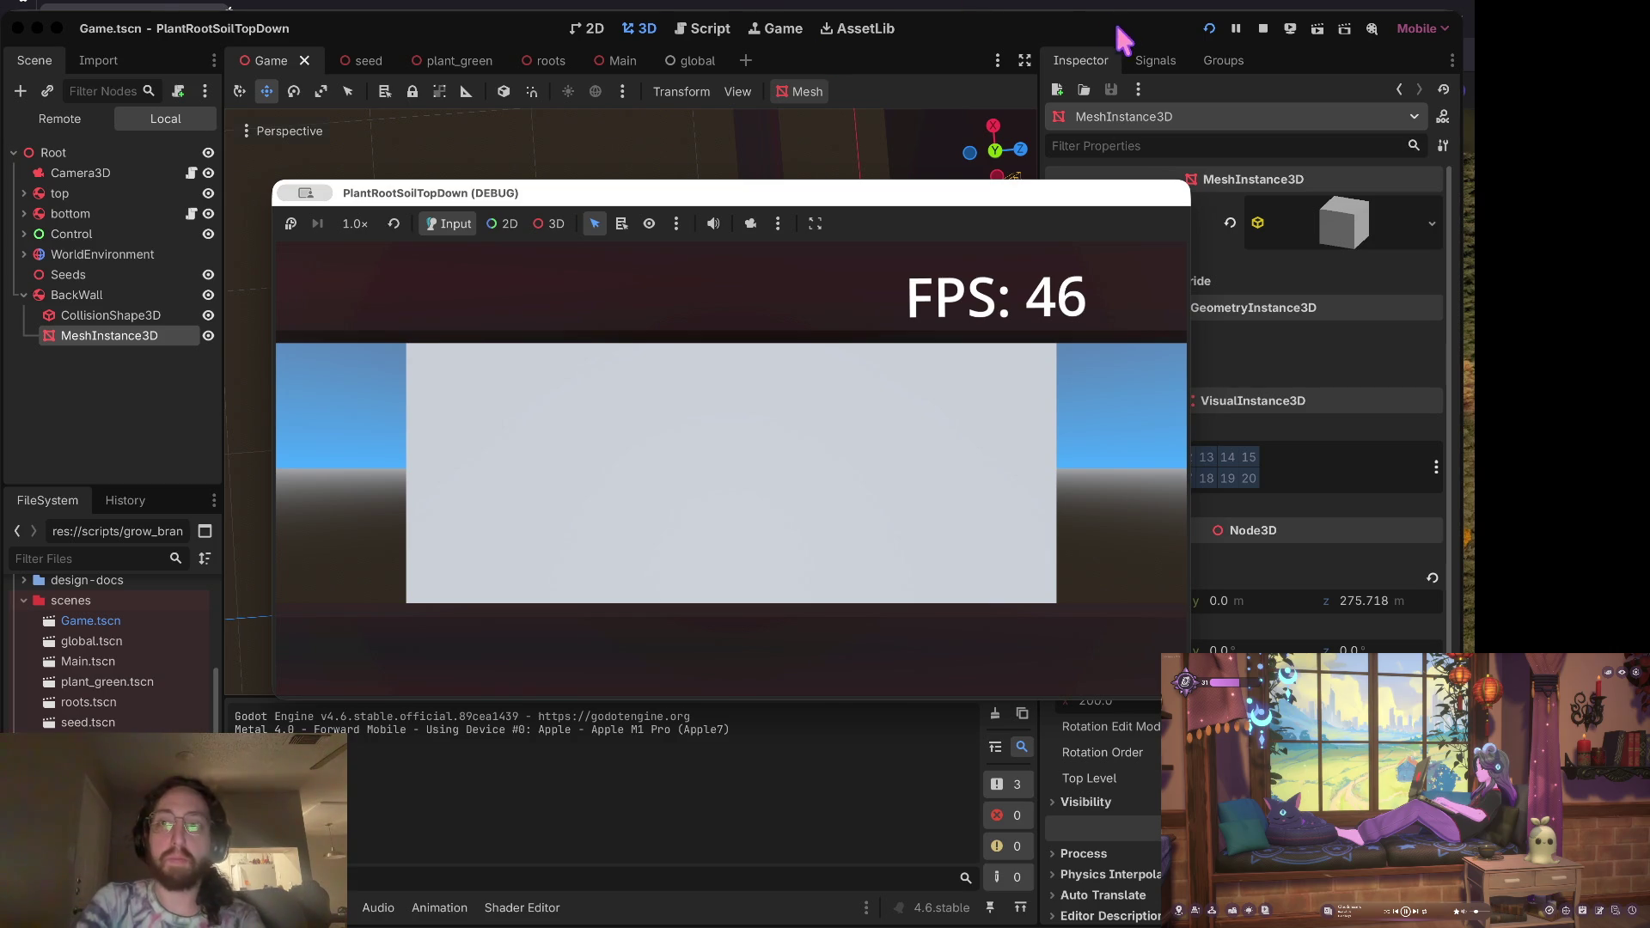
Step: Change the back wall mesh's Transform scale from 200 to 300
{"action": "left_click", "coordinate": [1263, 29]}
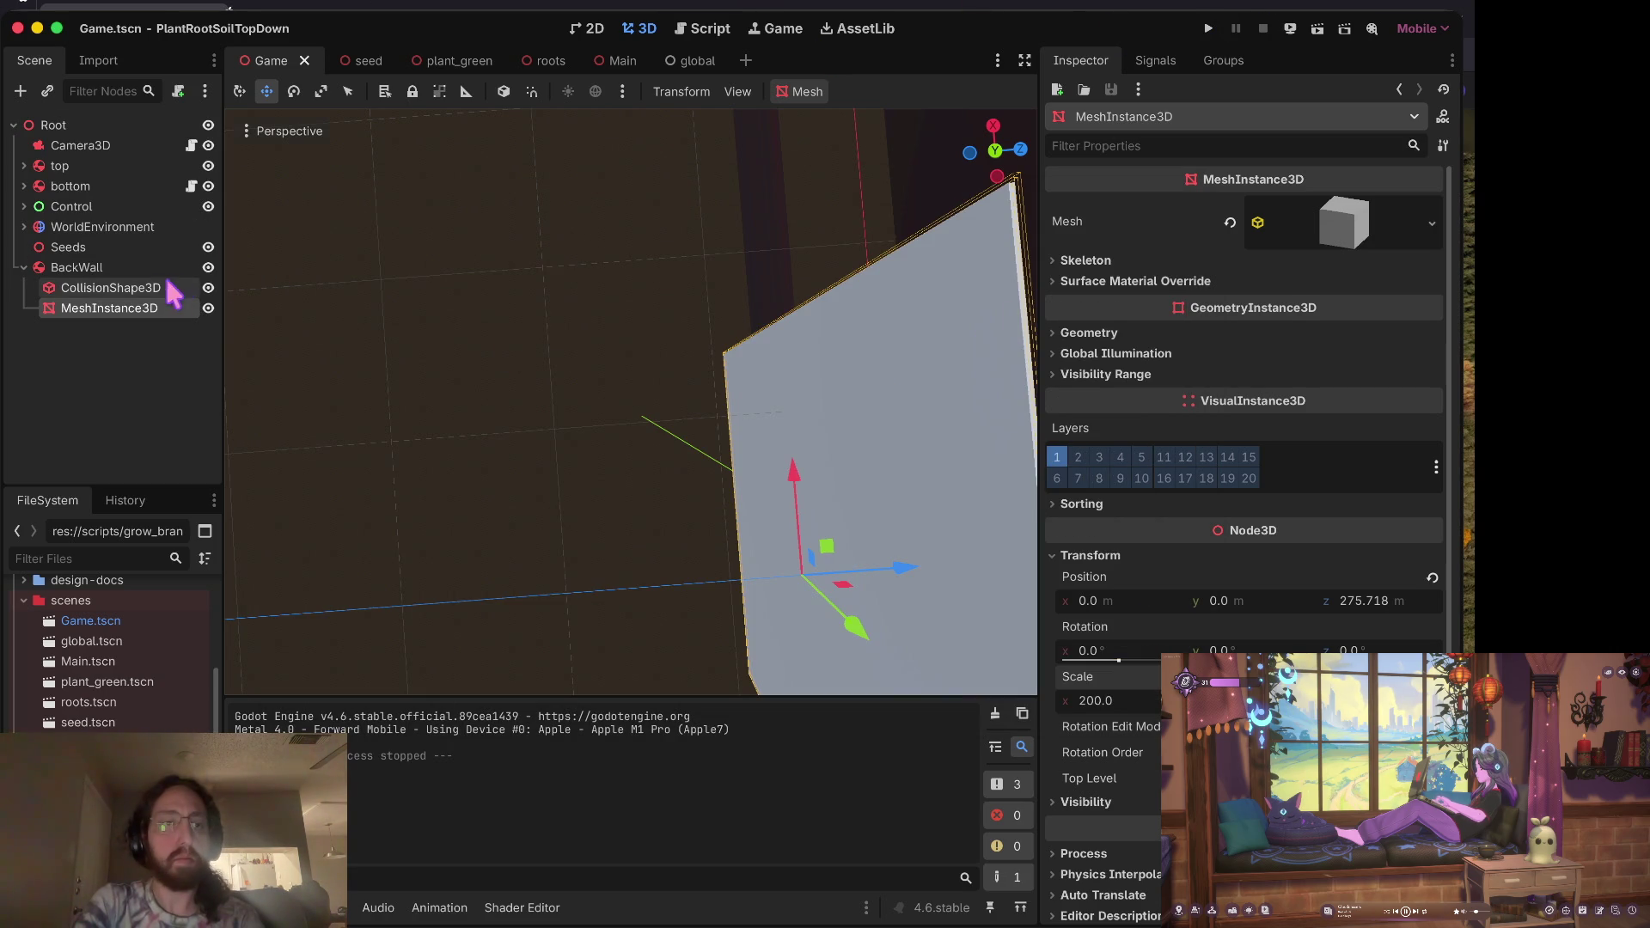
{"action": "left_click", "coordinate": [147, 292]}
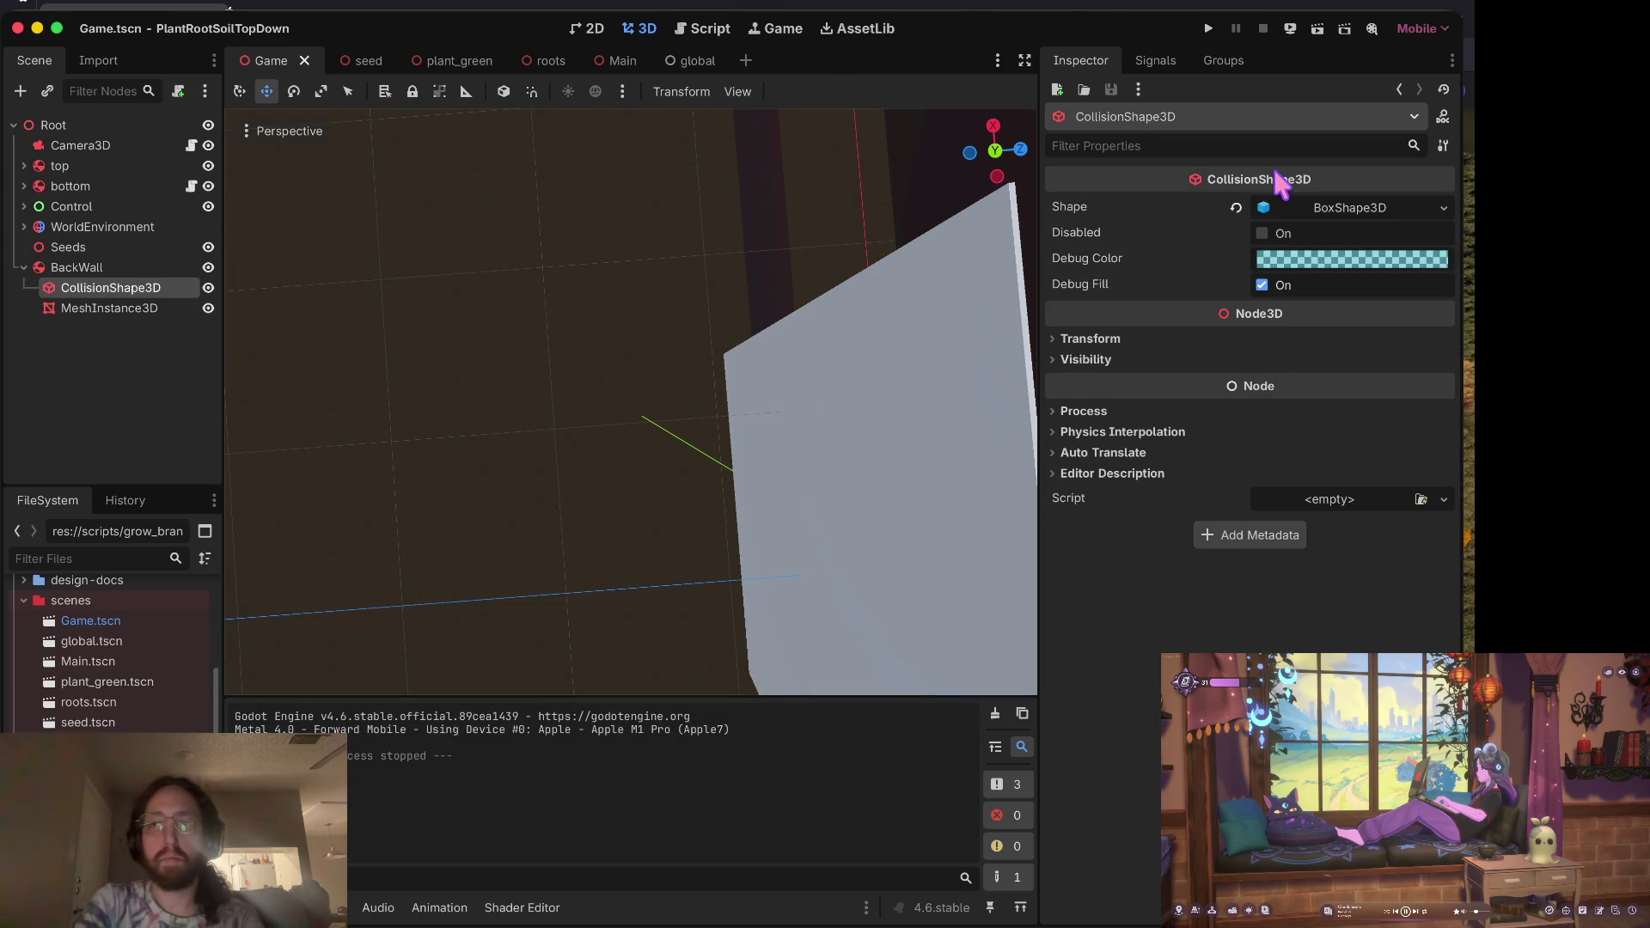
{"action": "left_click", "coordinate": [155, 307]}
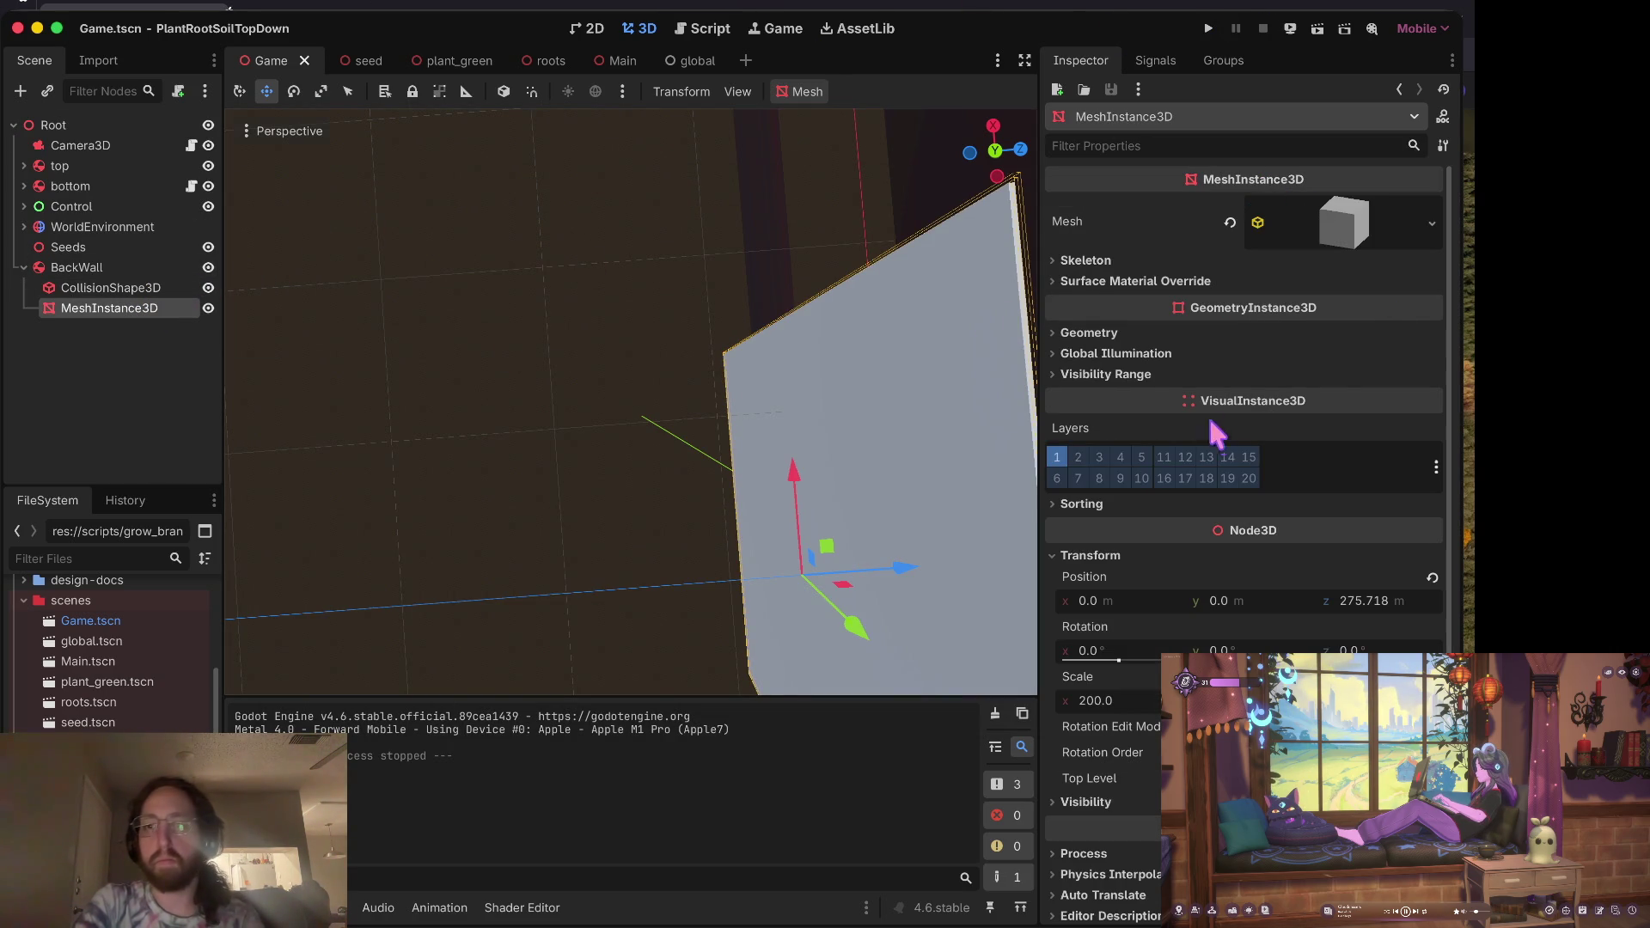
{"action": "left_click", "coordinate": [1110, 701]}
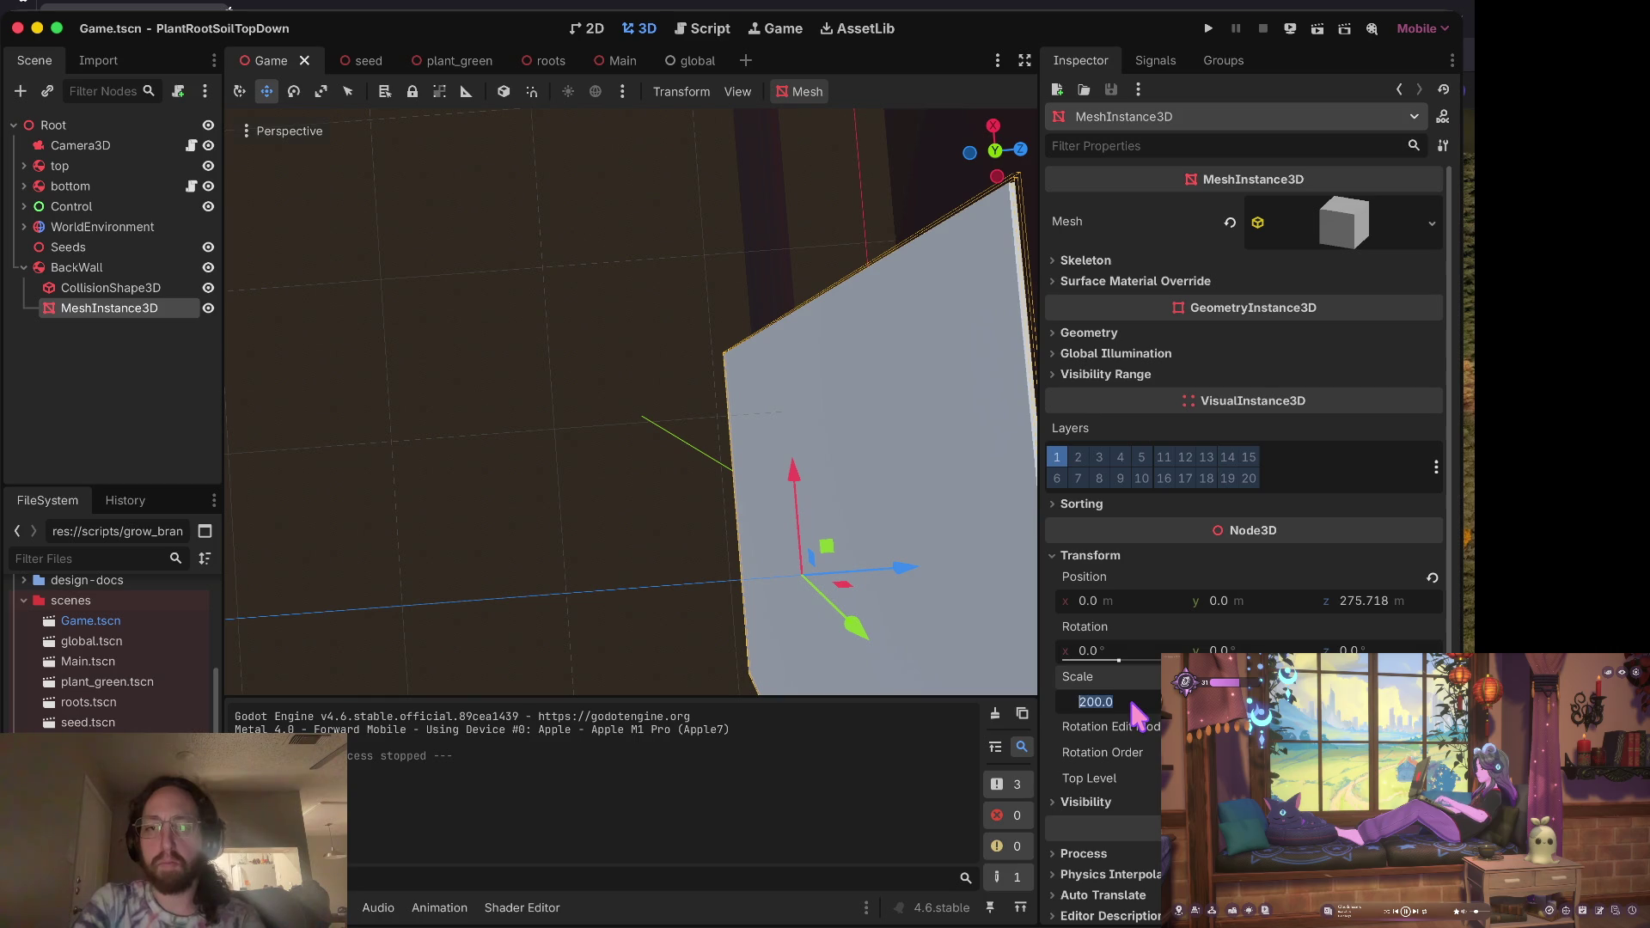
{"action": "type", "text": "250"}
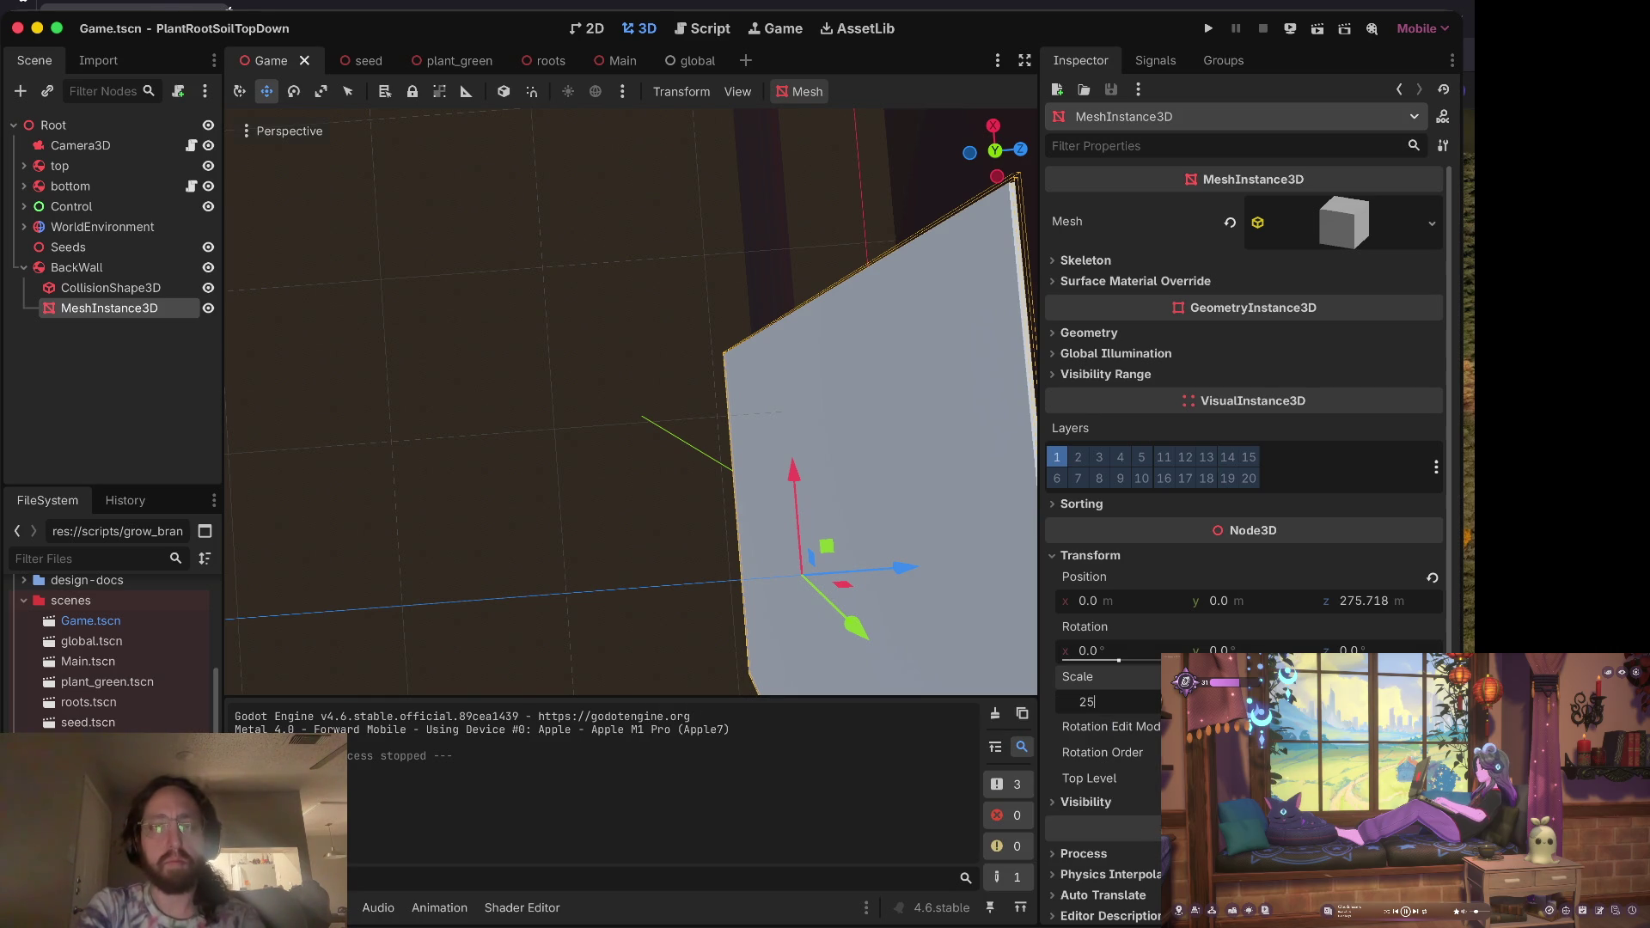
{"action": "key", "text": "Return"}
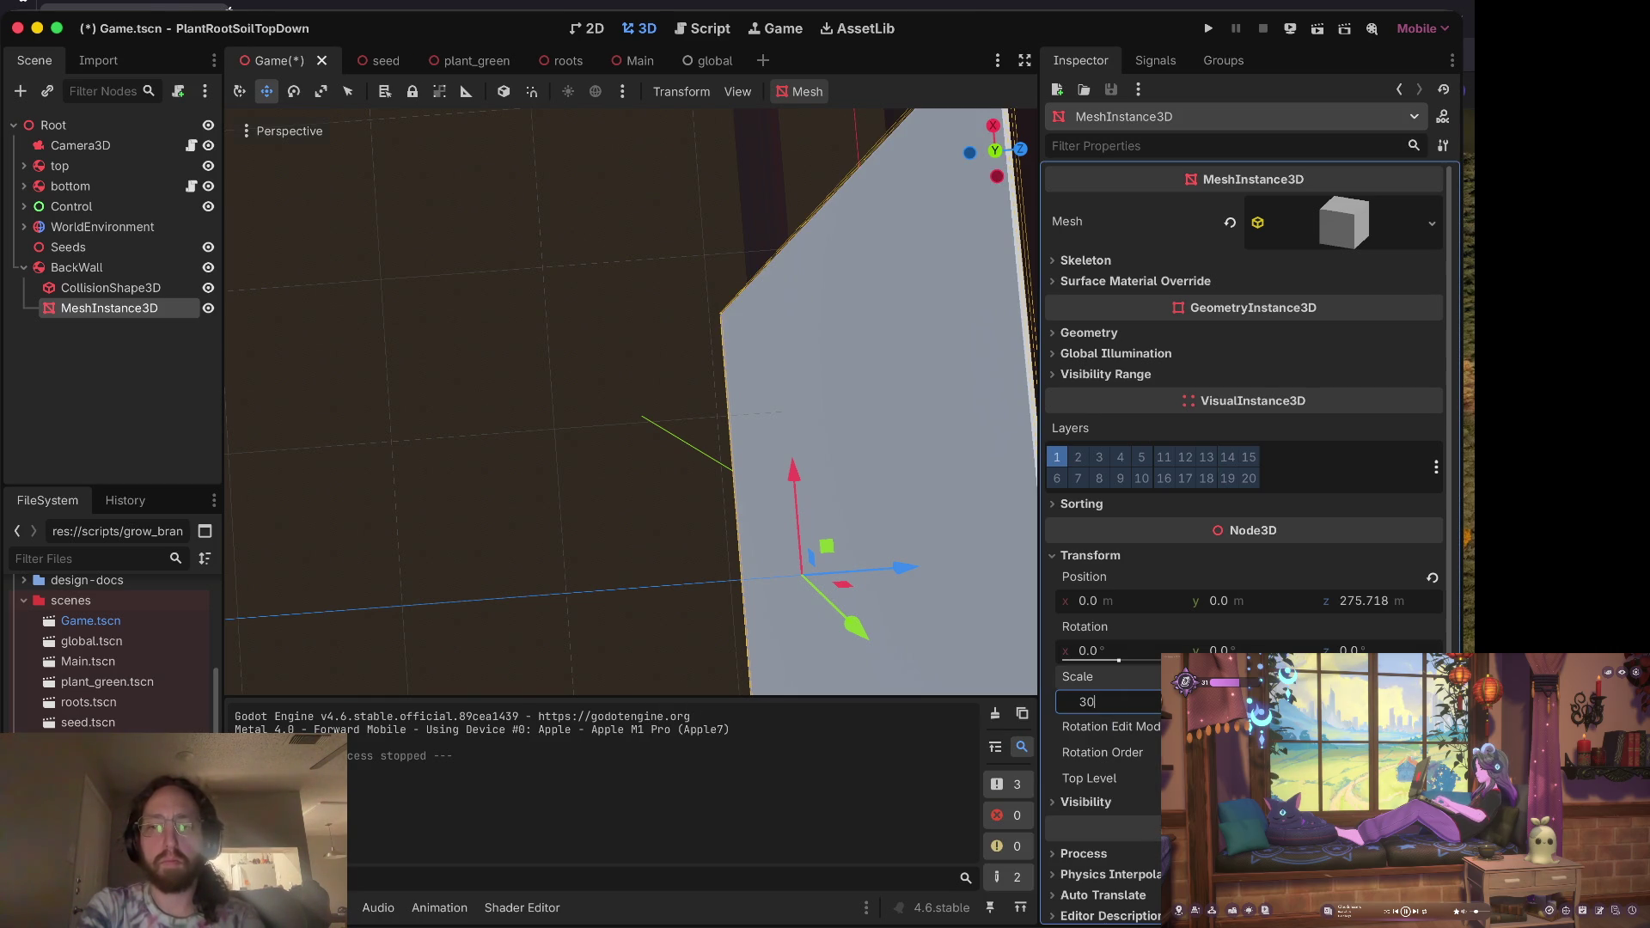
{"action": "type", "text": "0.0"}
{"action": "key", "text": "Return"}
Step: Save Game.tscn and give the game a brief test run
{"action": "key", "text": "ctrl+s"}
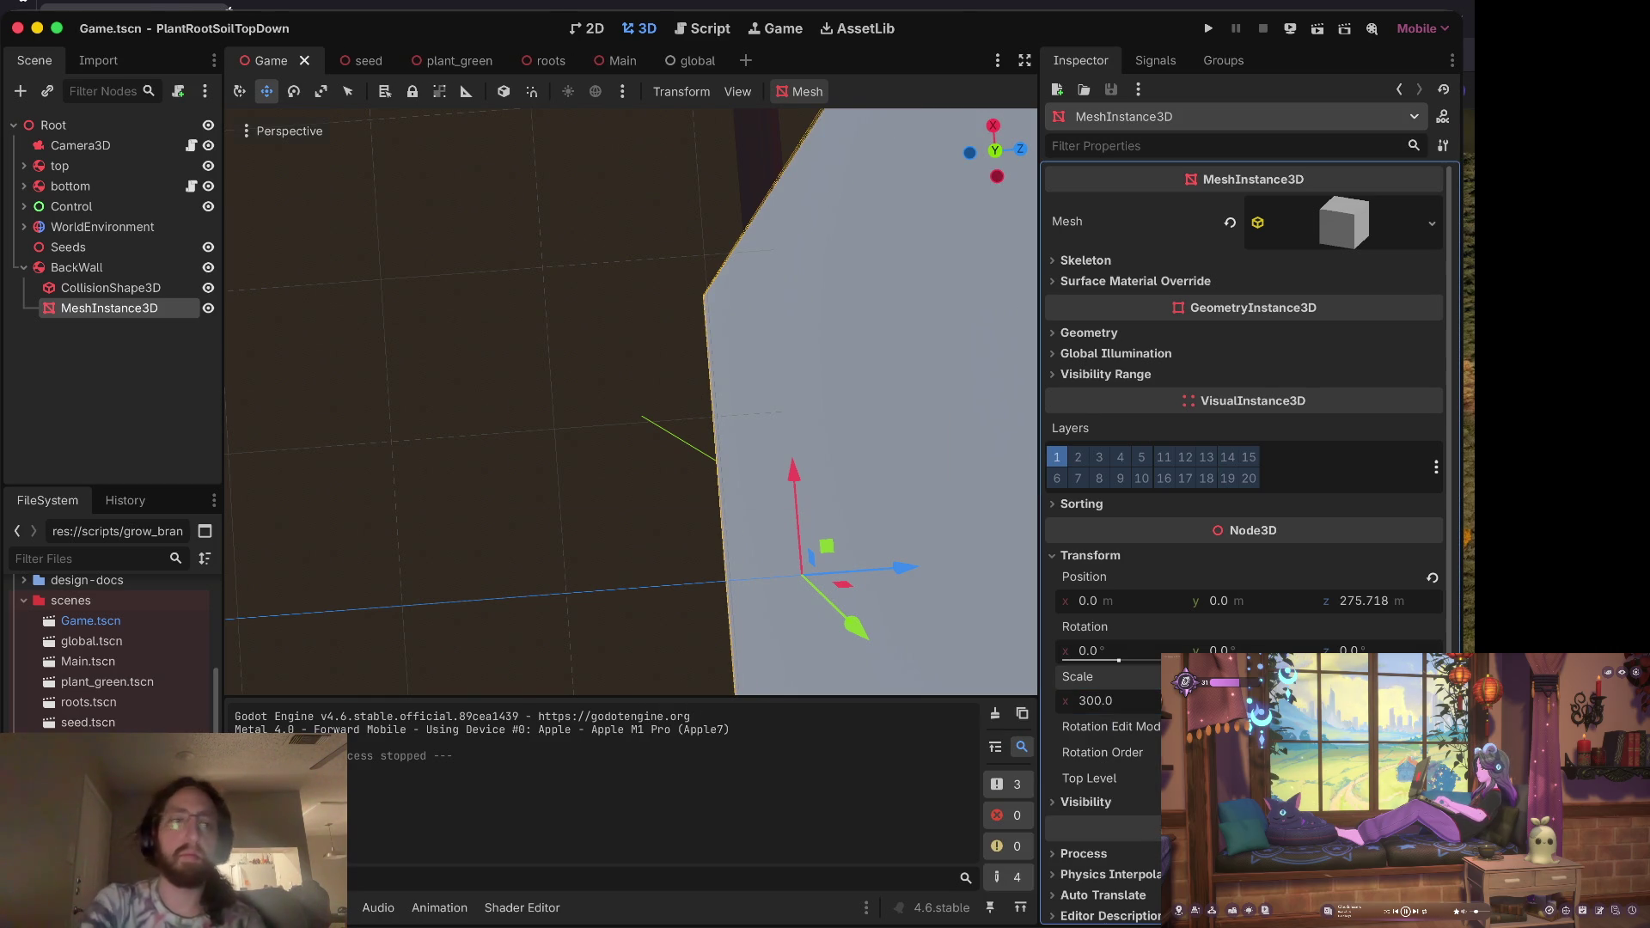
{"action": "key", "text": "ctrl+b"}
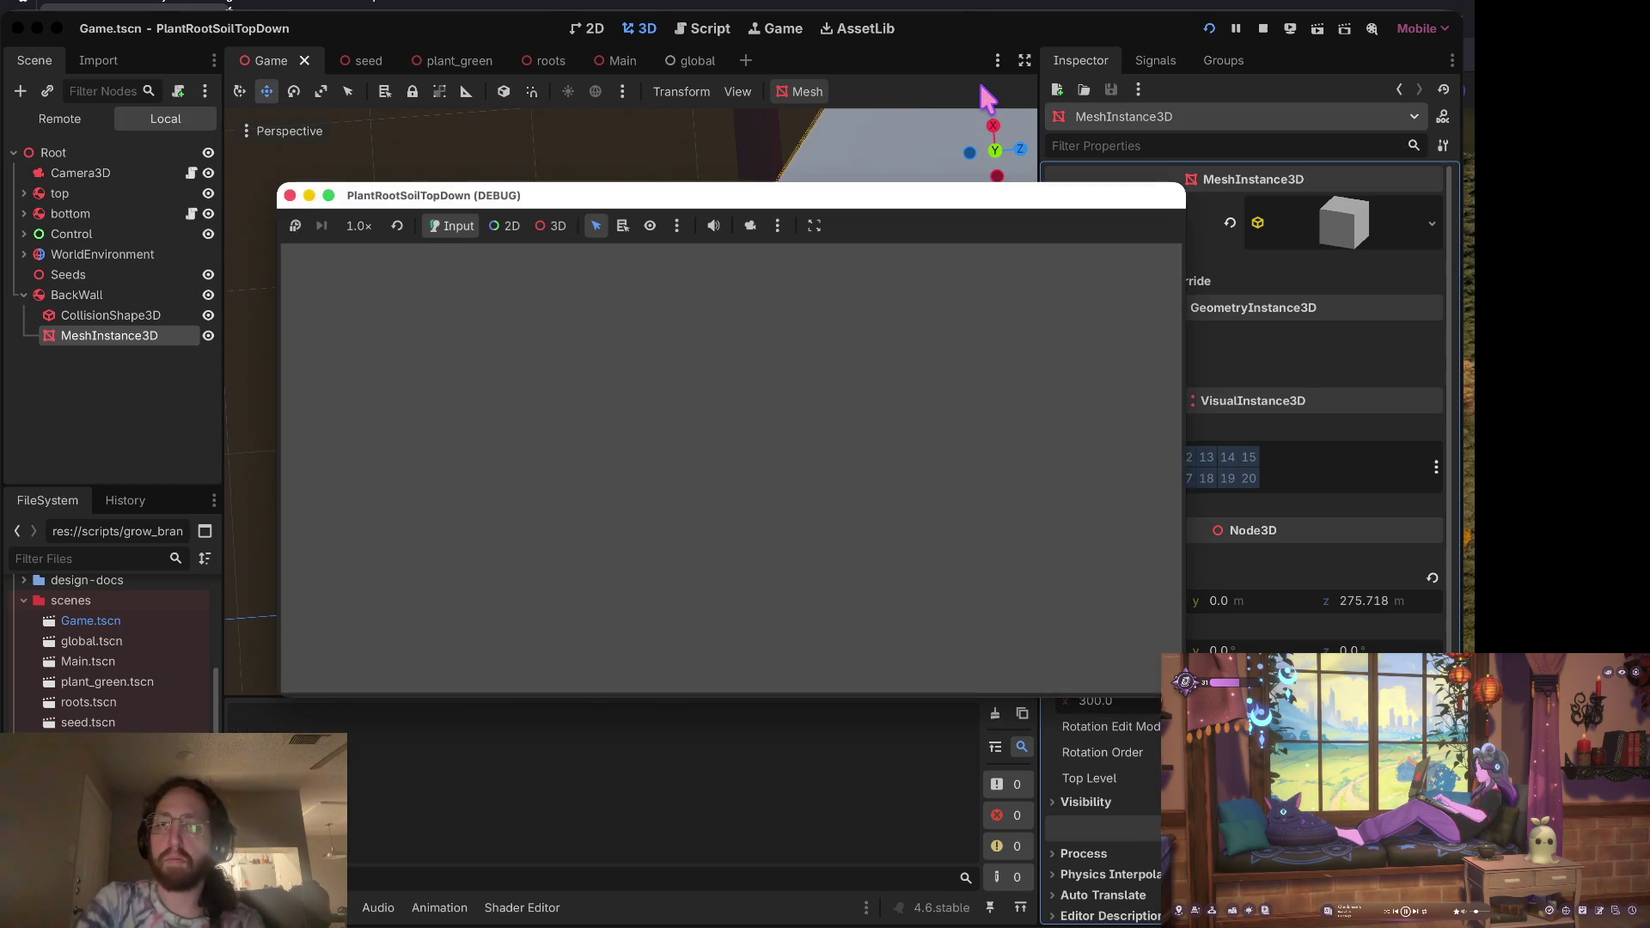
{"action": "left_click", "coordinate": [1264, 28]}
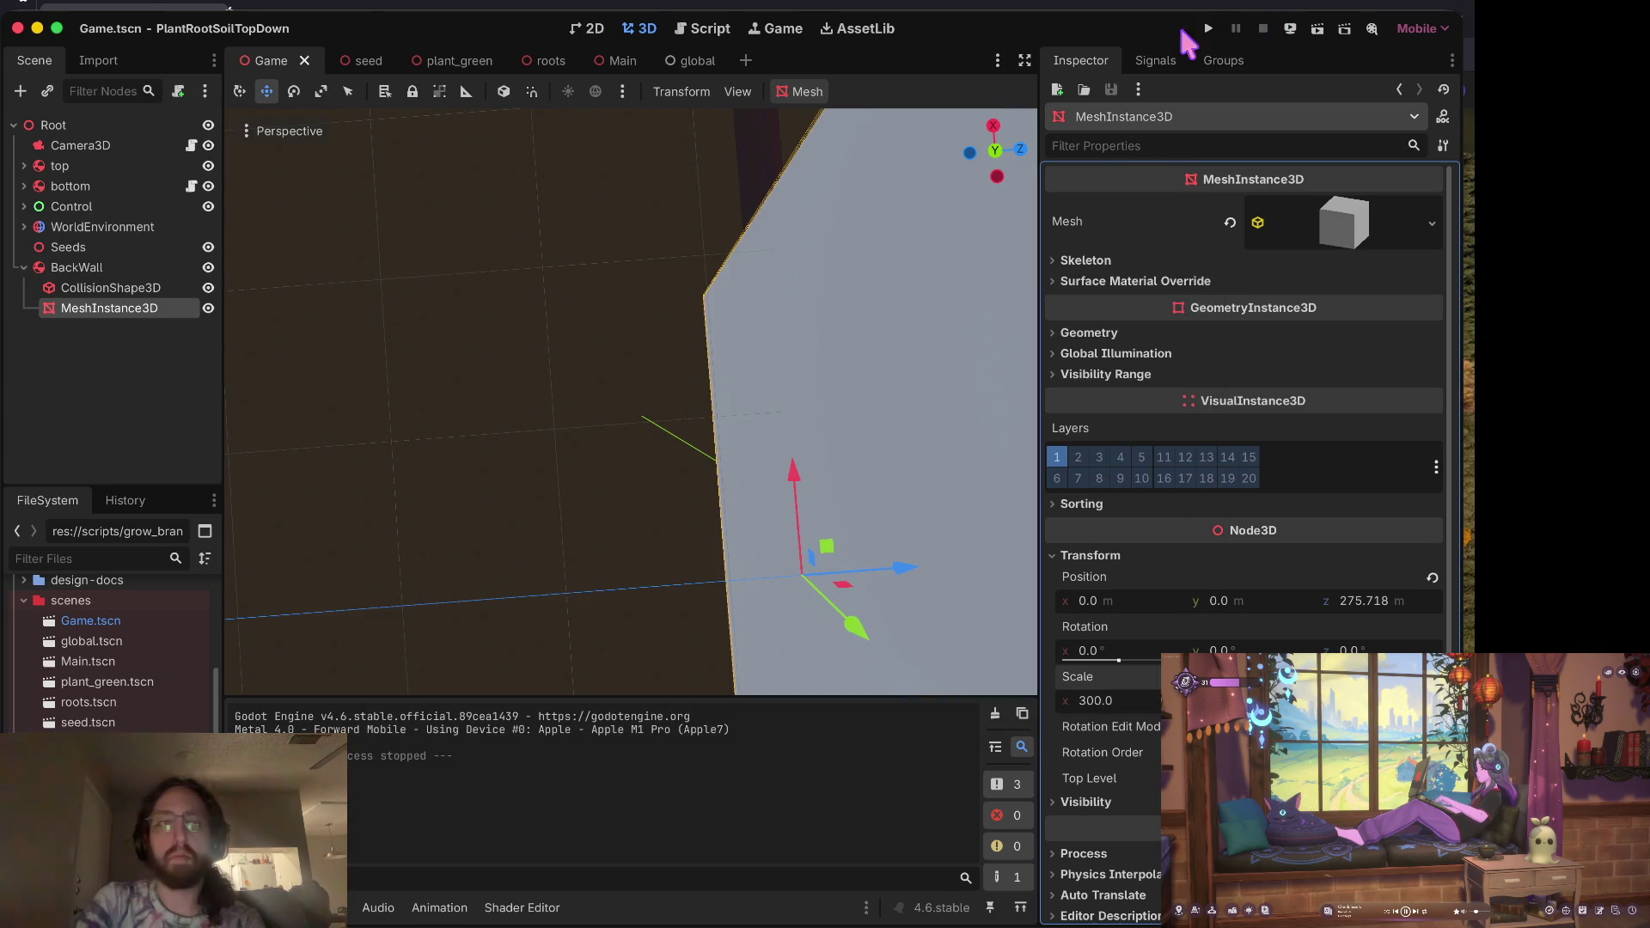
Step: Set the back wall collision box's BoxShape3D width and height to 300 each
{"action": "left_click", "coordinate": [128, 287]}
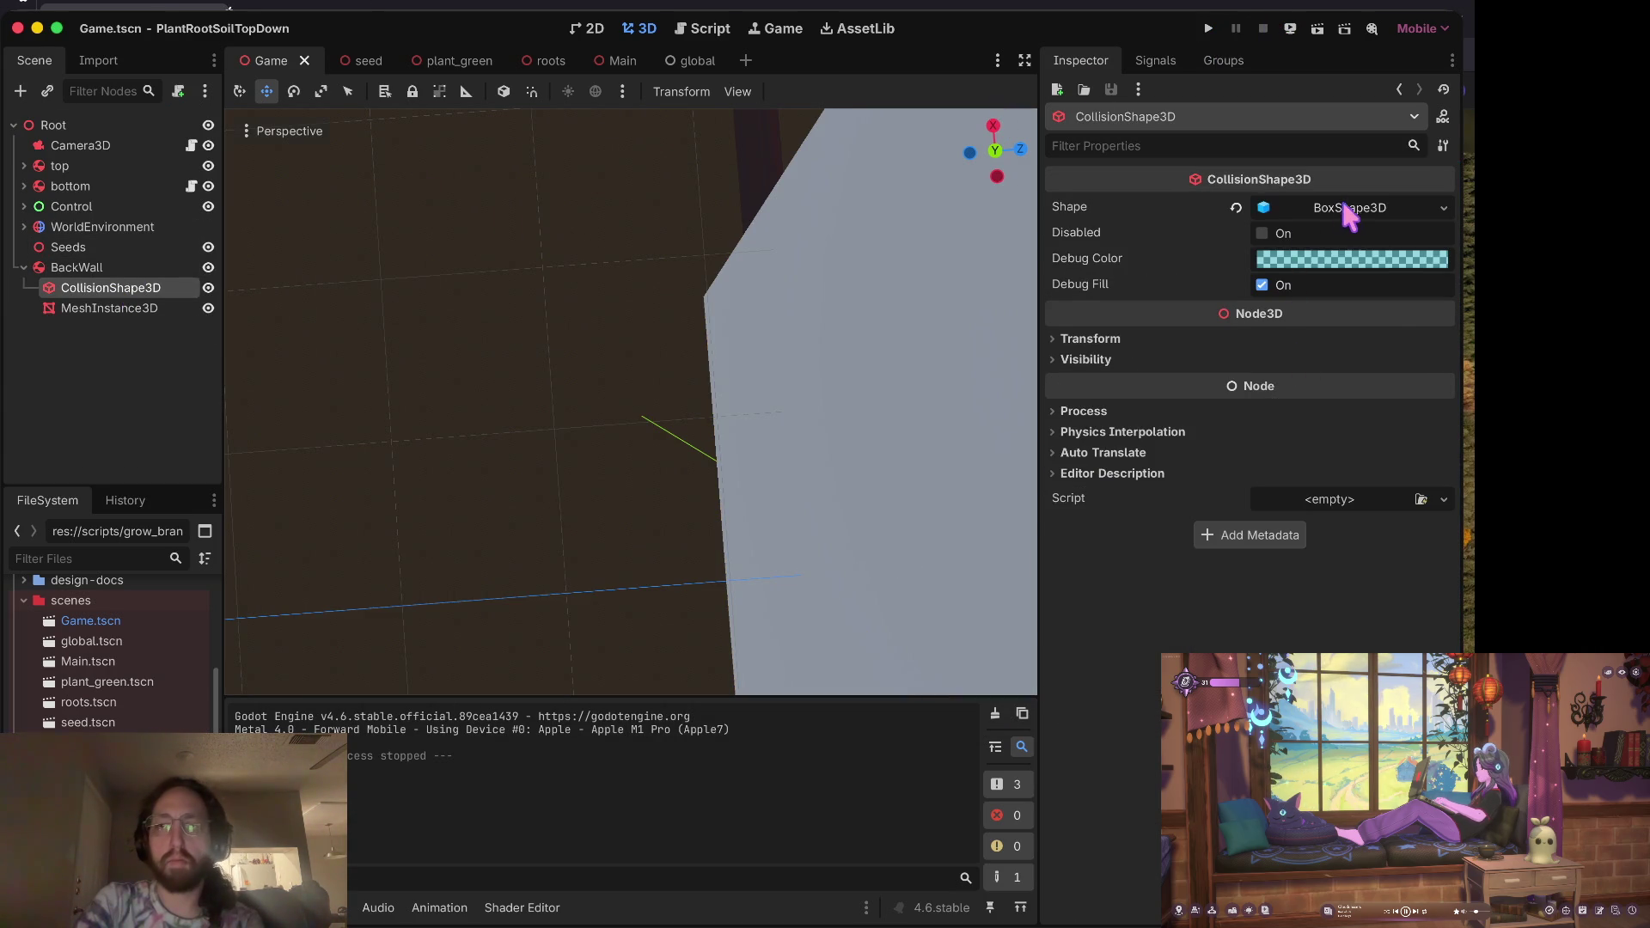
{"action": "left_click", "coordinate": [1349, 210]}
{"action": "left_click", "coordinate": [1106, 256]}
{"action": "type", "text": "300"}
{"action": "key", "text": "Tab"}
{"action": "type", "text": "300"}
{"action": "key", "text": "Tab"}
{"action": "key", "text": "ctrl+s"}
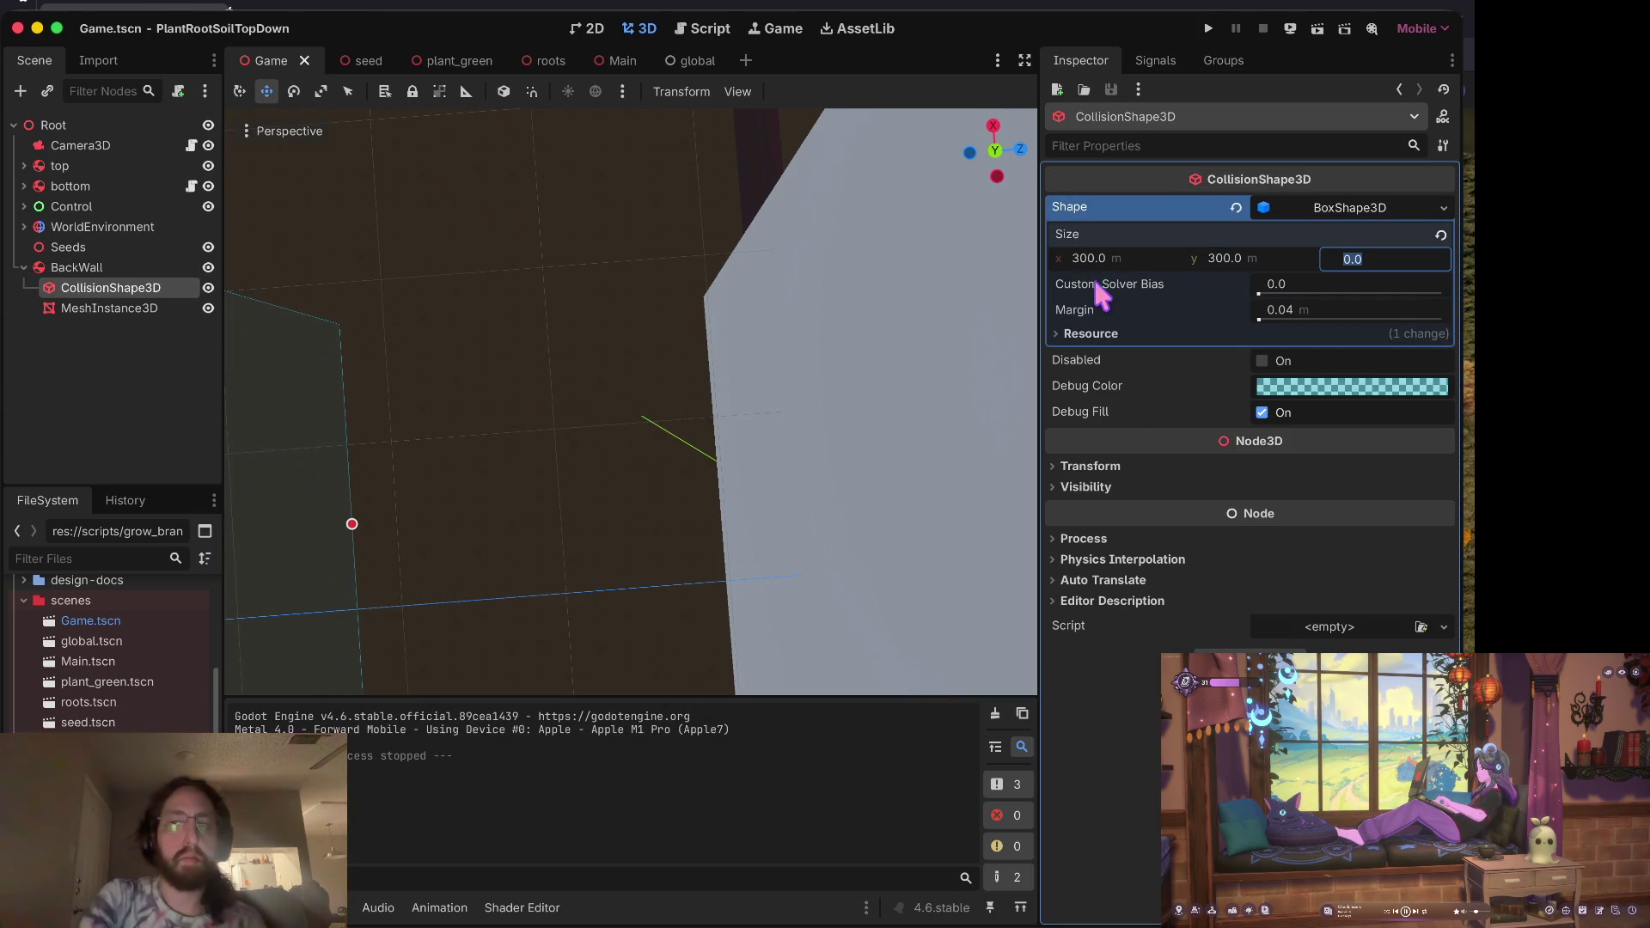
{"action": "key", "text": "Return"}
Step: Set the collision box depth to 20 and drag the box against the wall
{"action": "scroll", "coordinate": [698, 413], "scroll_direction": "down", "scroll_amount": 5}
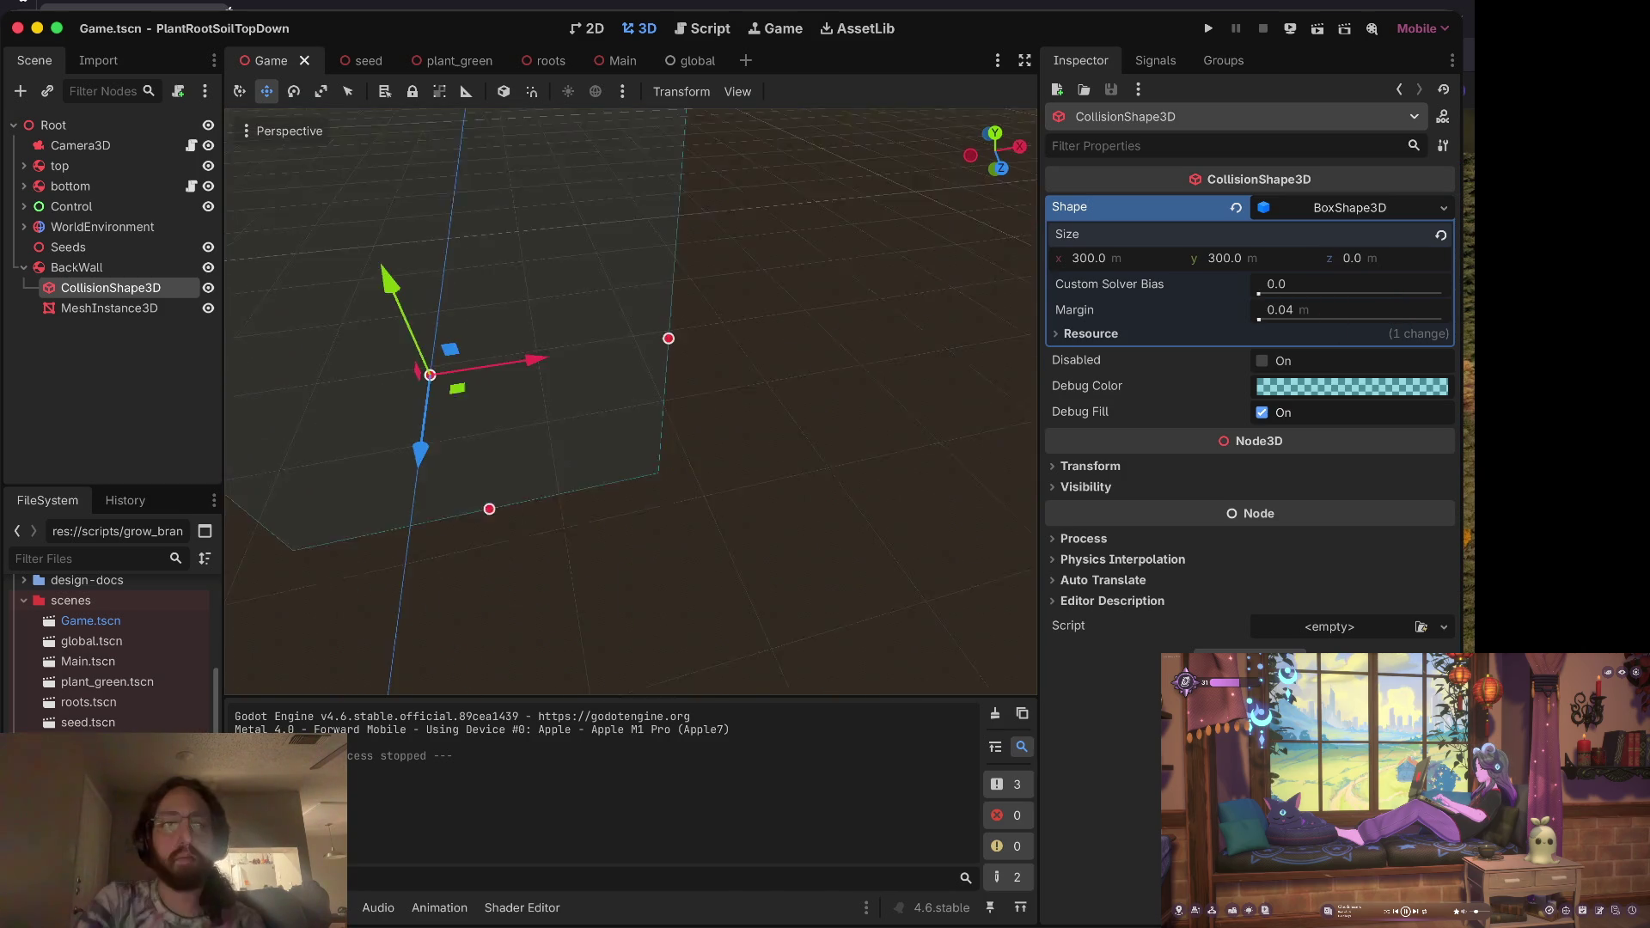
{"action": "scroll", "coordinate": [631, 402], "scroll_direction": "down", "scroll_amount": 5}
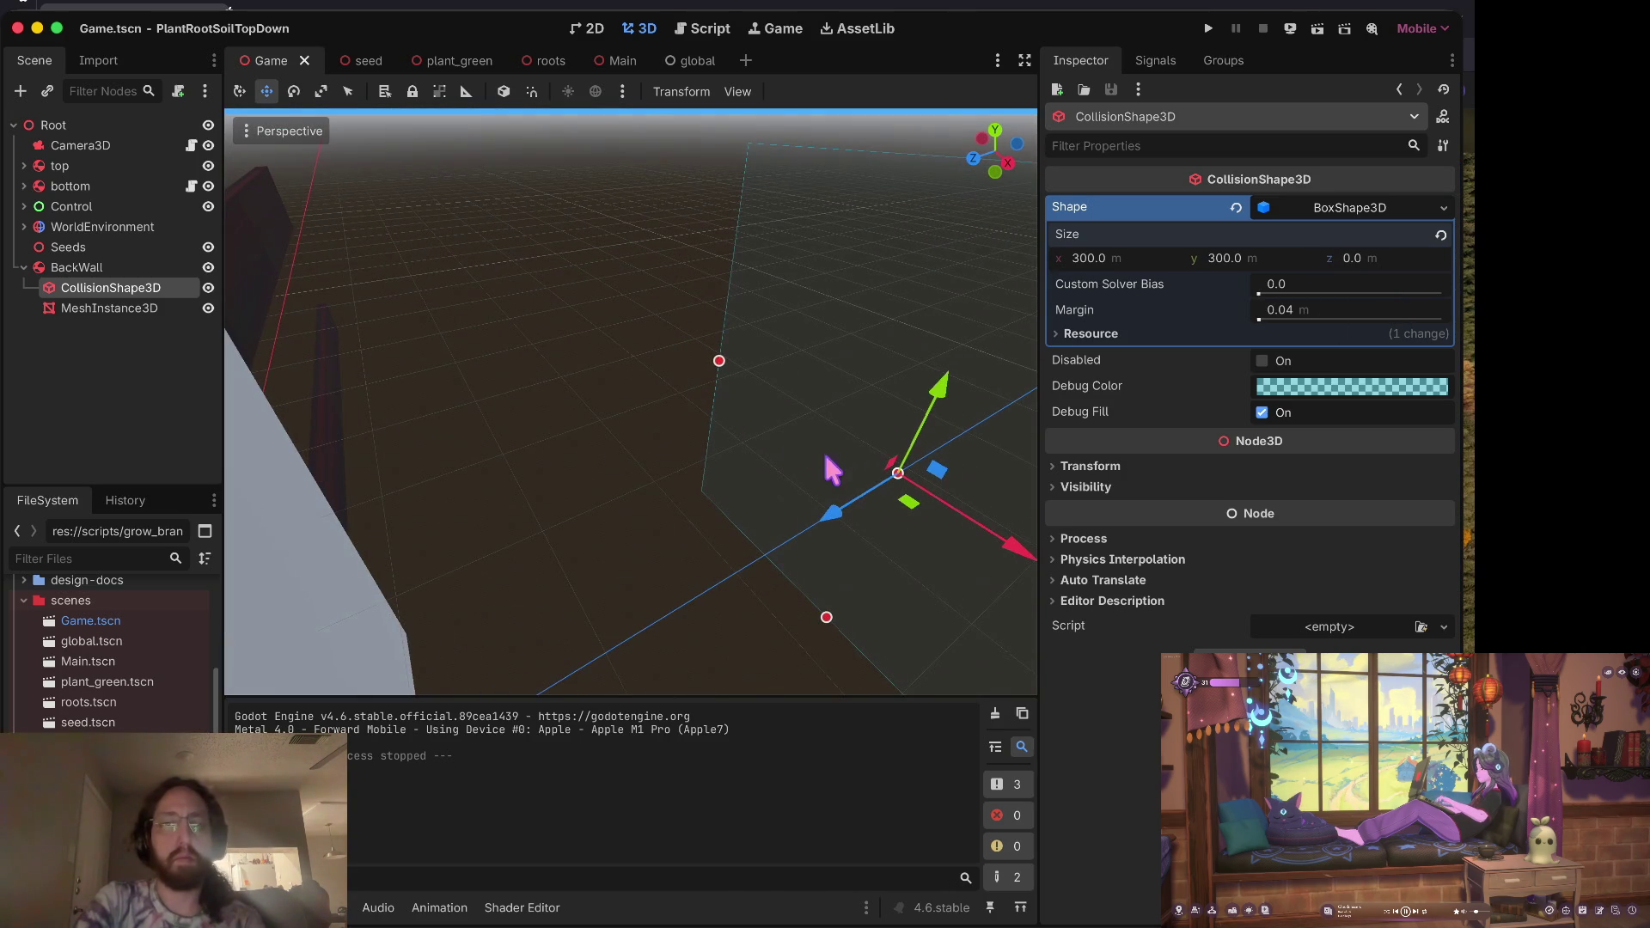
{"action": "mouse_move", "coordinate": [838, 514]}
{"action": "left_mouse_down"}
{"action": "mouse_move", "coordinate": [618, 688]}
{"action": "mouse_move", "coordinate": [250, 699]}
{"action": "left_mouse_up"}
{"action": "key", "text": "f"}
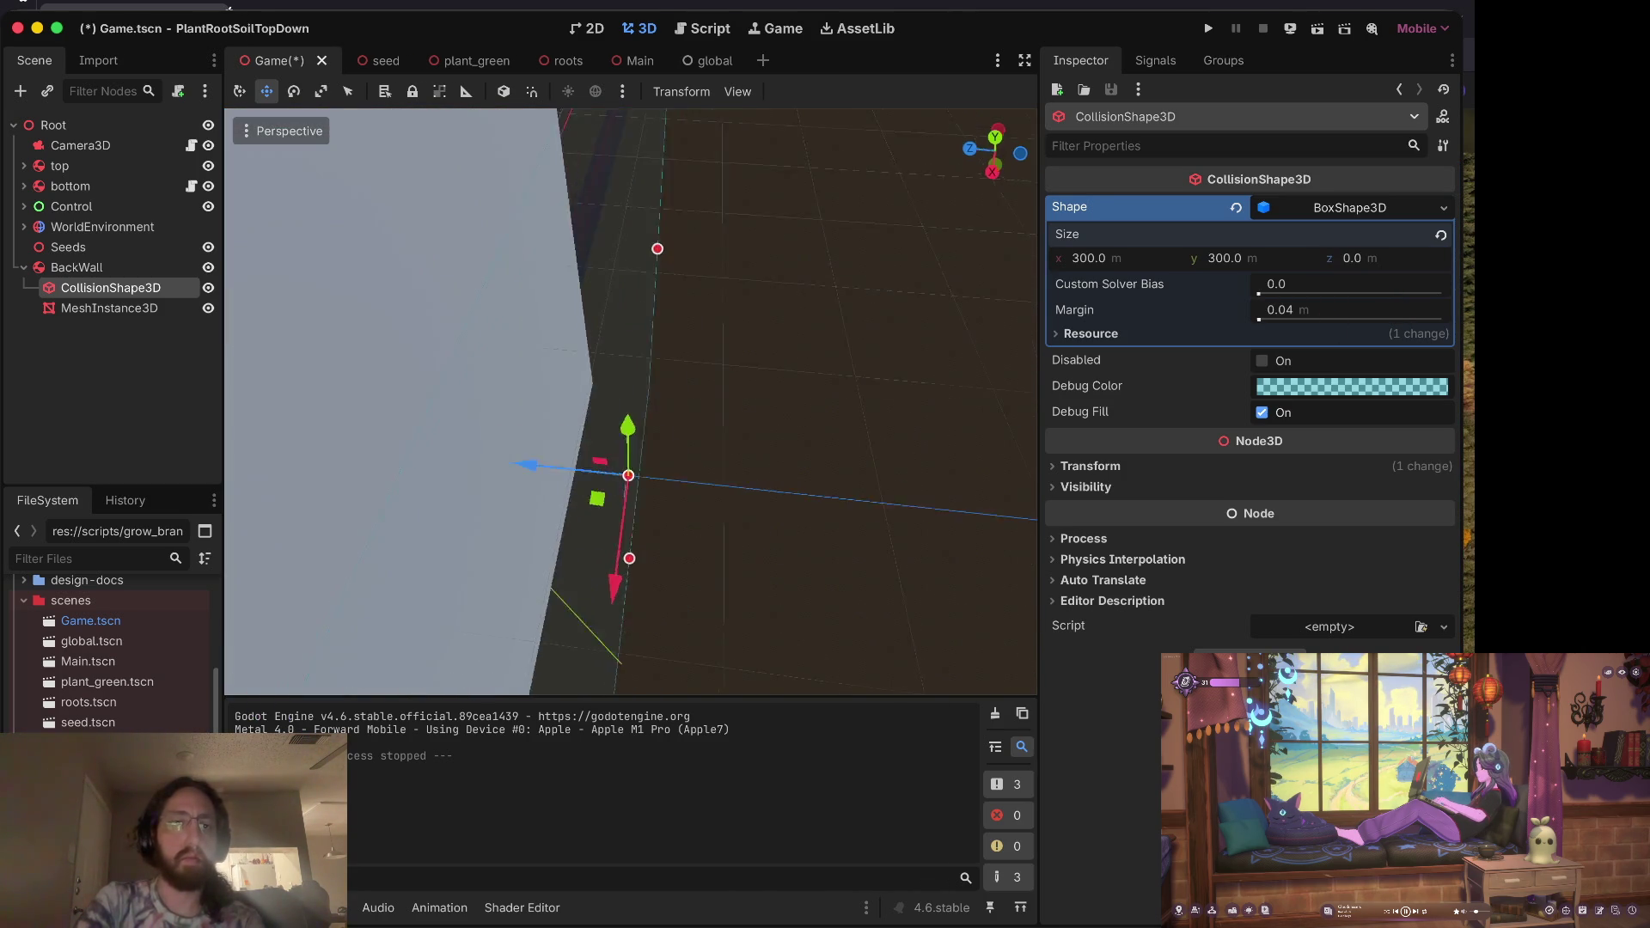
{"action": "scroll", "coordinate": [558, 516], "scroll_direction": "down", "scroll_amount": 10}
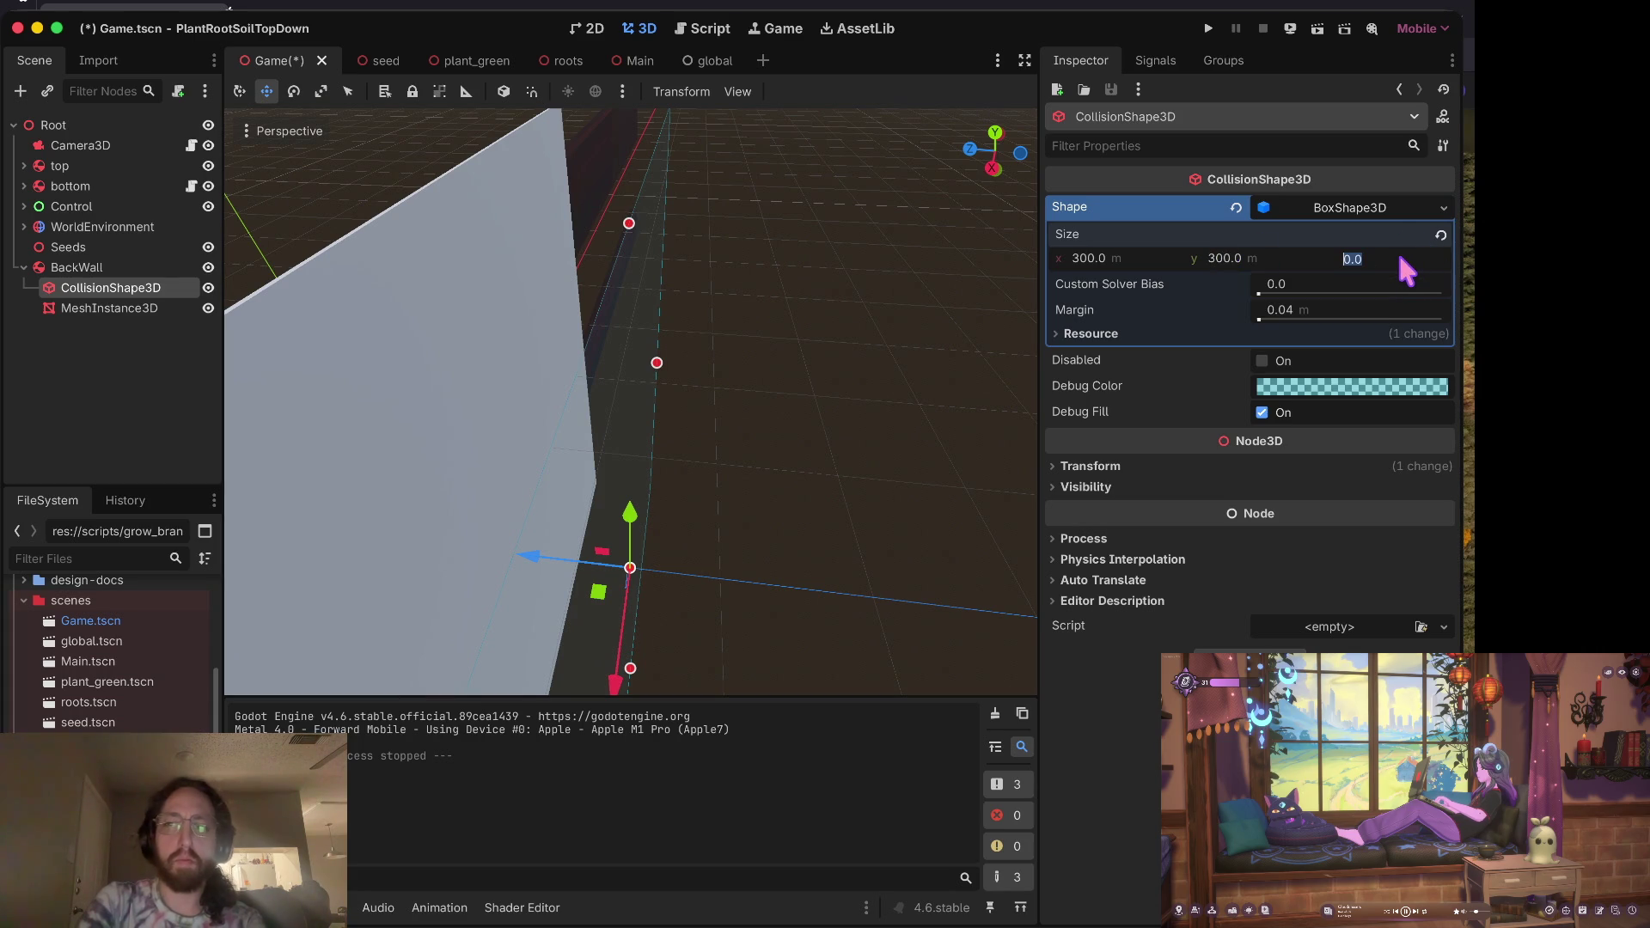
{"action": "key", "text": "BackSpace"}
{"action": "type", "text": "1"}
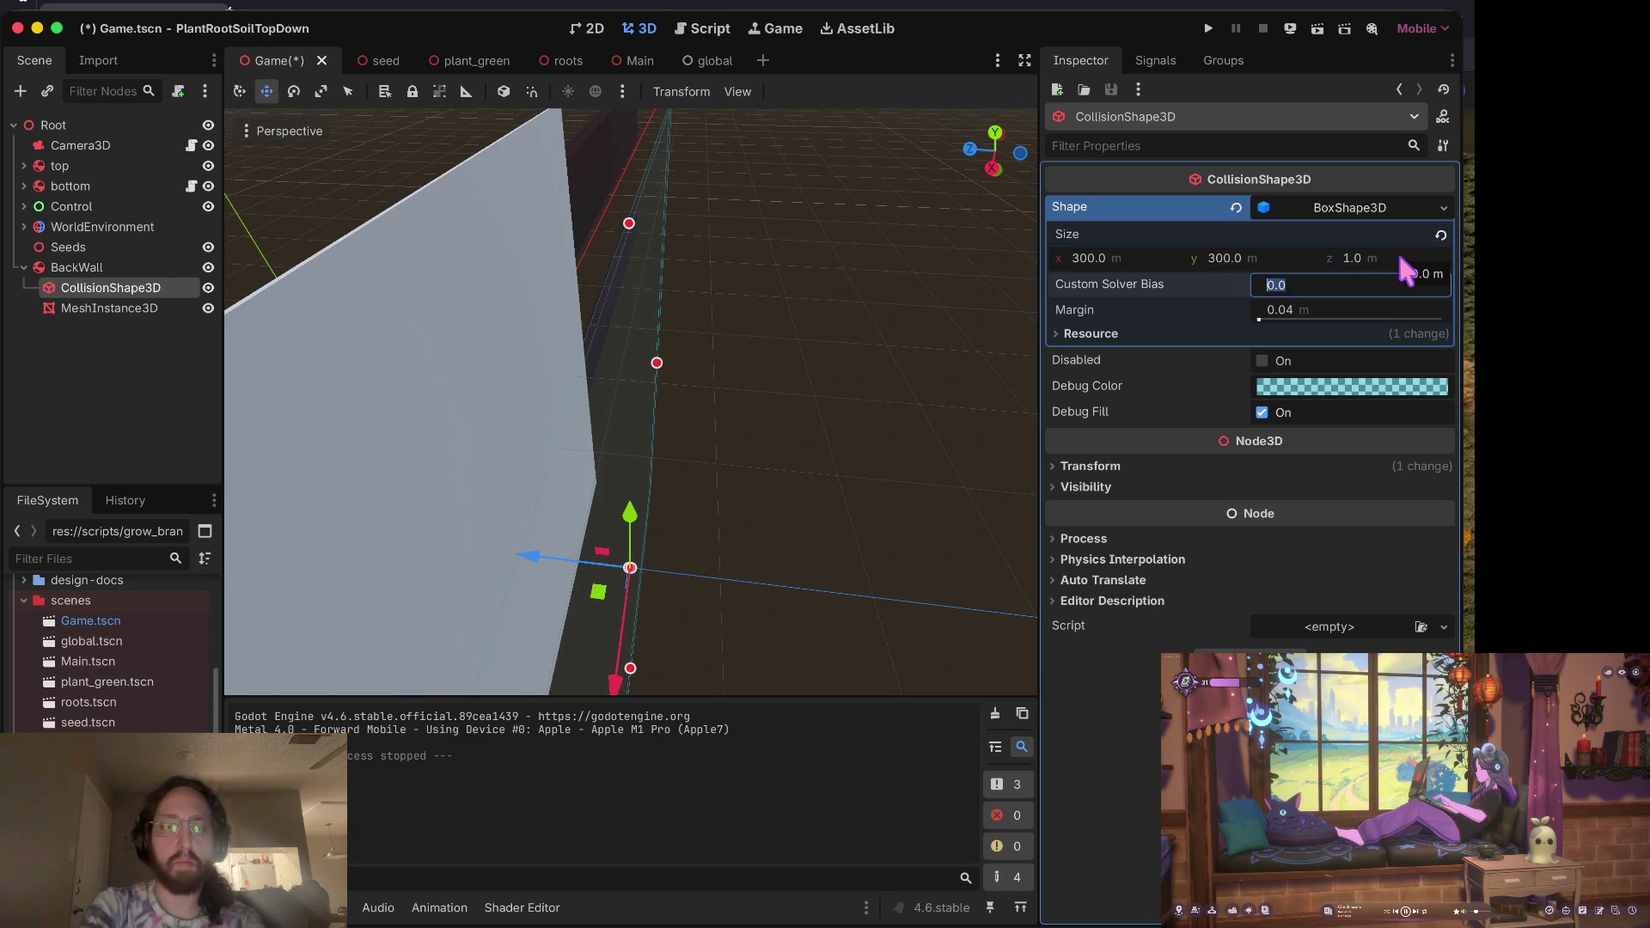
{"action": "type", "text": "20"}
{"action": "key", "text": "Tab"}
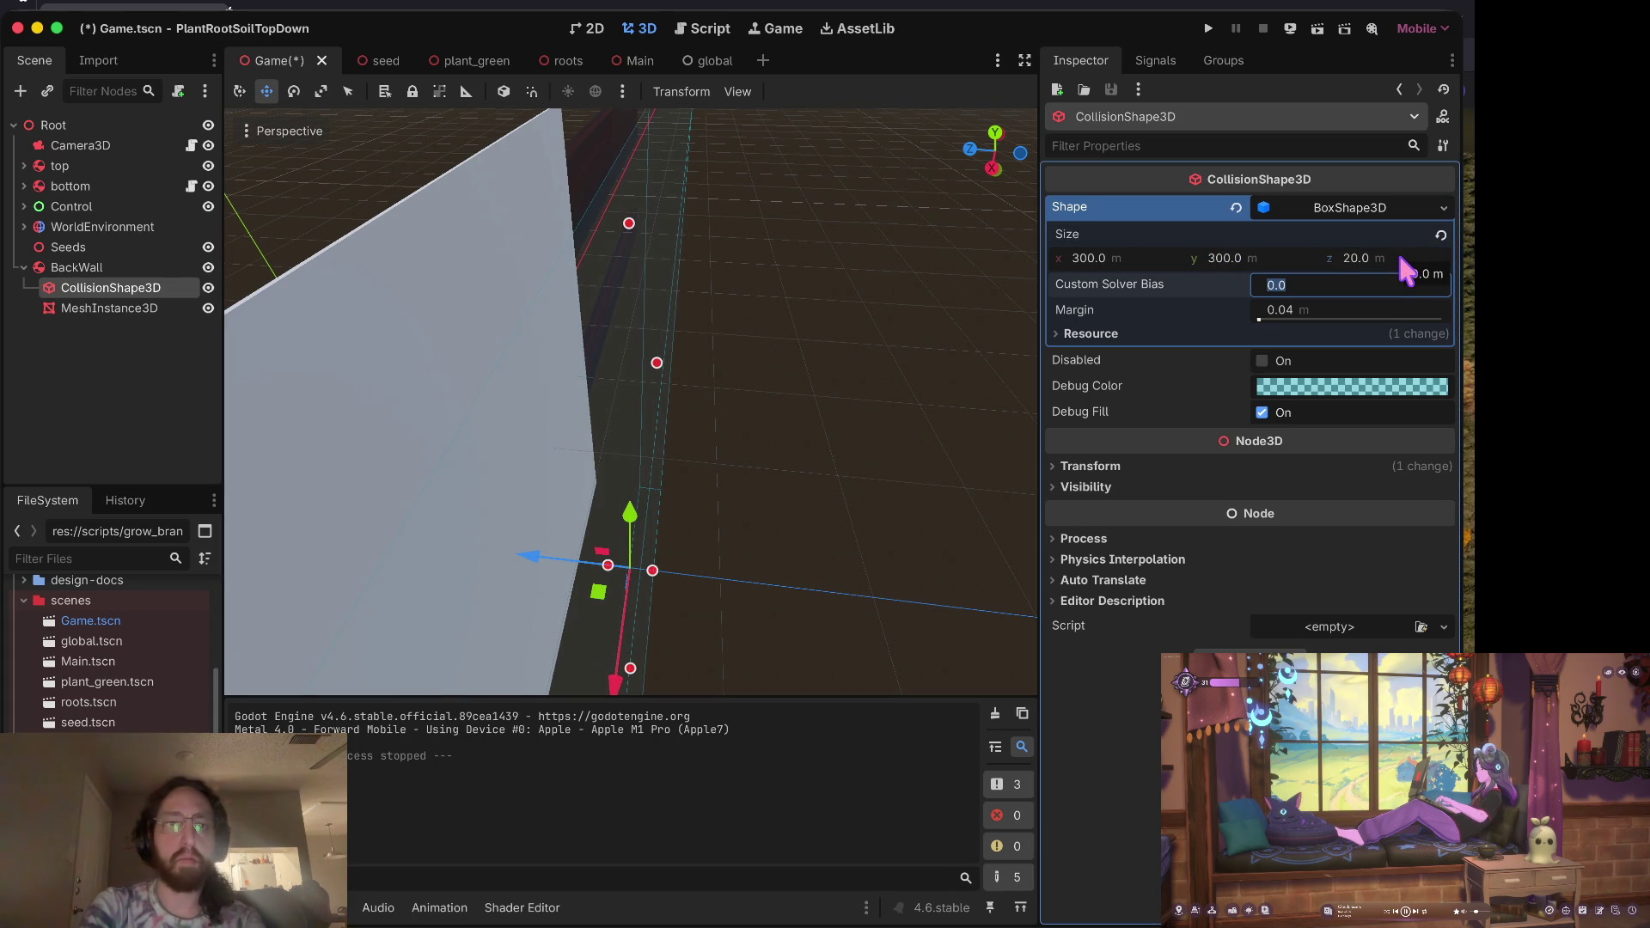
{"action": "key", "text": "ctrl+s"}
{"action": "mouse_move", "coordinate": [552, 564]}
{"action": "left_mouse_down"}
{"action": "mouse_move", "coordinate": [250, 579]}
{"action": "mouse_move", "coordinate": [434, 644]}
{"action": "left_mouse_up"}
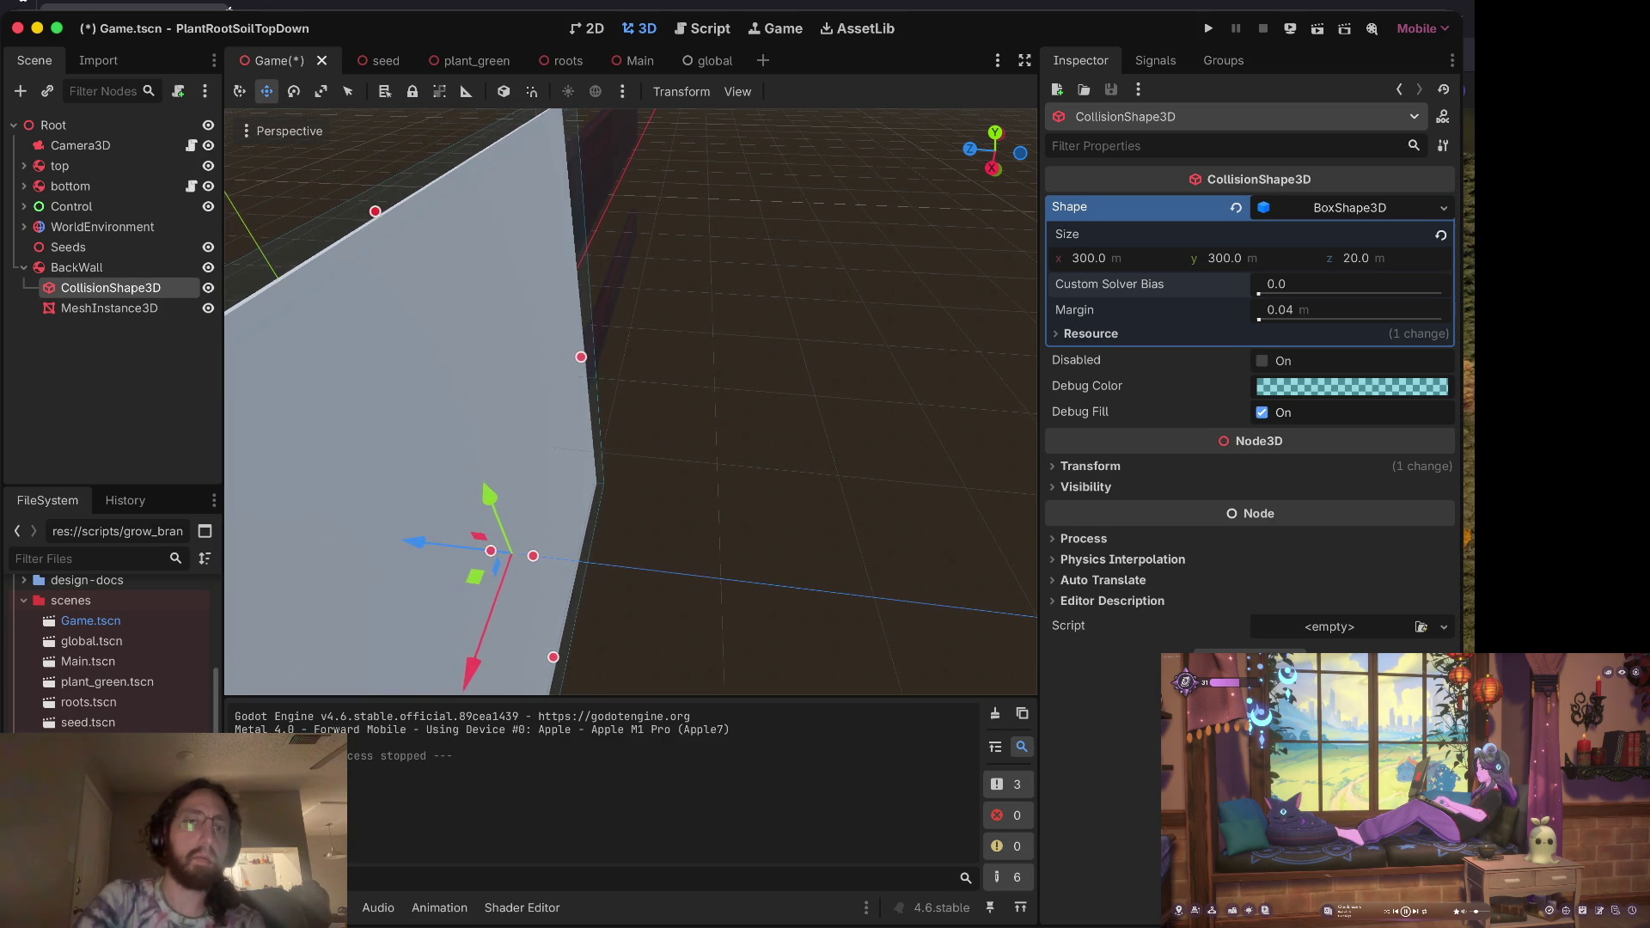
Step: Nudge the collision box along its blue Z axis and save the scene
{"action": "scroll", "coordinate": [661, 537], "scroll_direction": "up", "scroll_amount": 5}
{"action": "scroll", "coordinate": [630, 402], "scroll_direction": "up", "scroll_amount": 10}
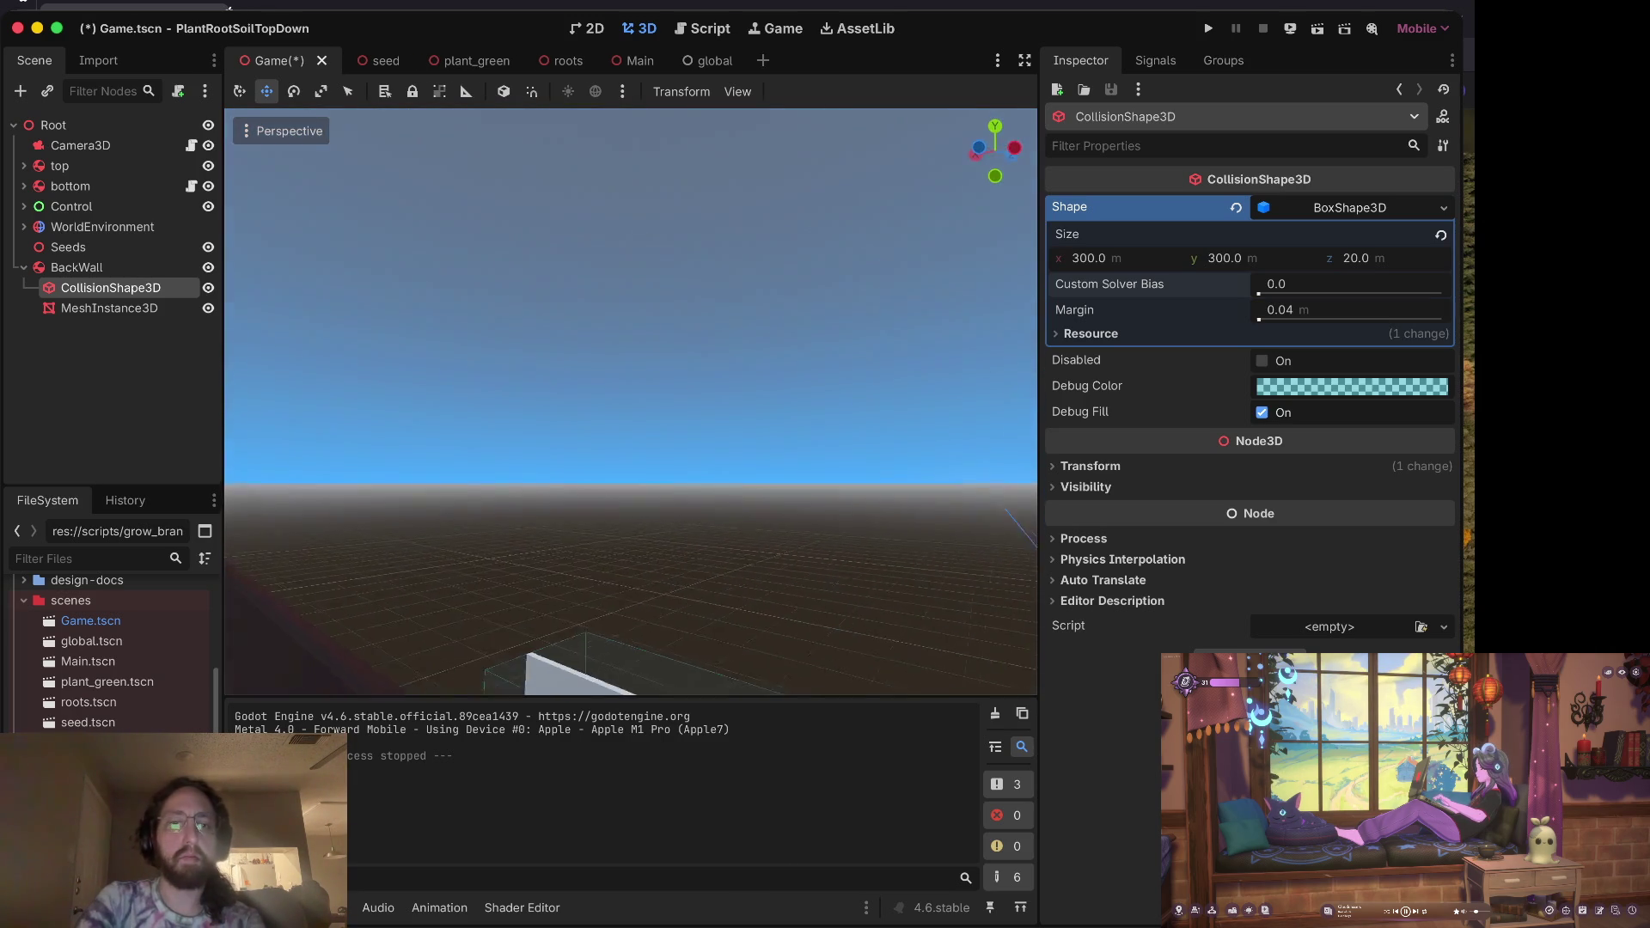
{"action": "scroll", "coordinate": [675, 617], "scroll_direction": "down", "scroll_amount": 10}
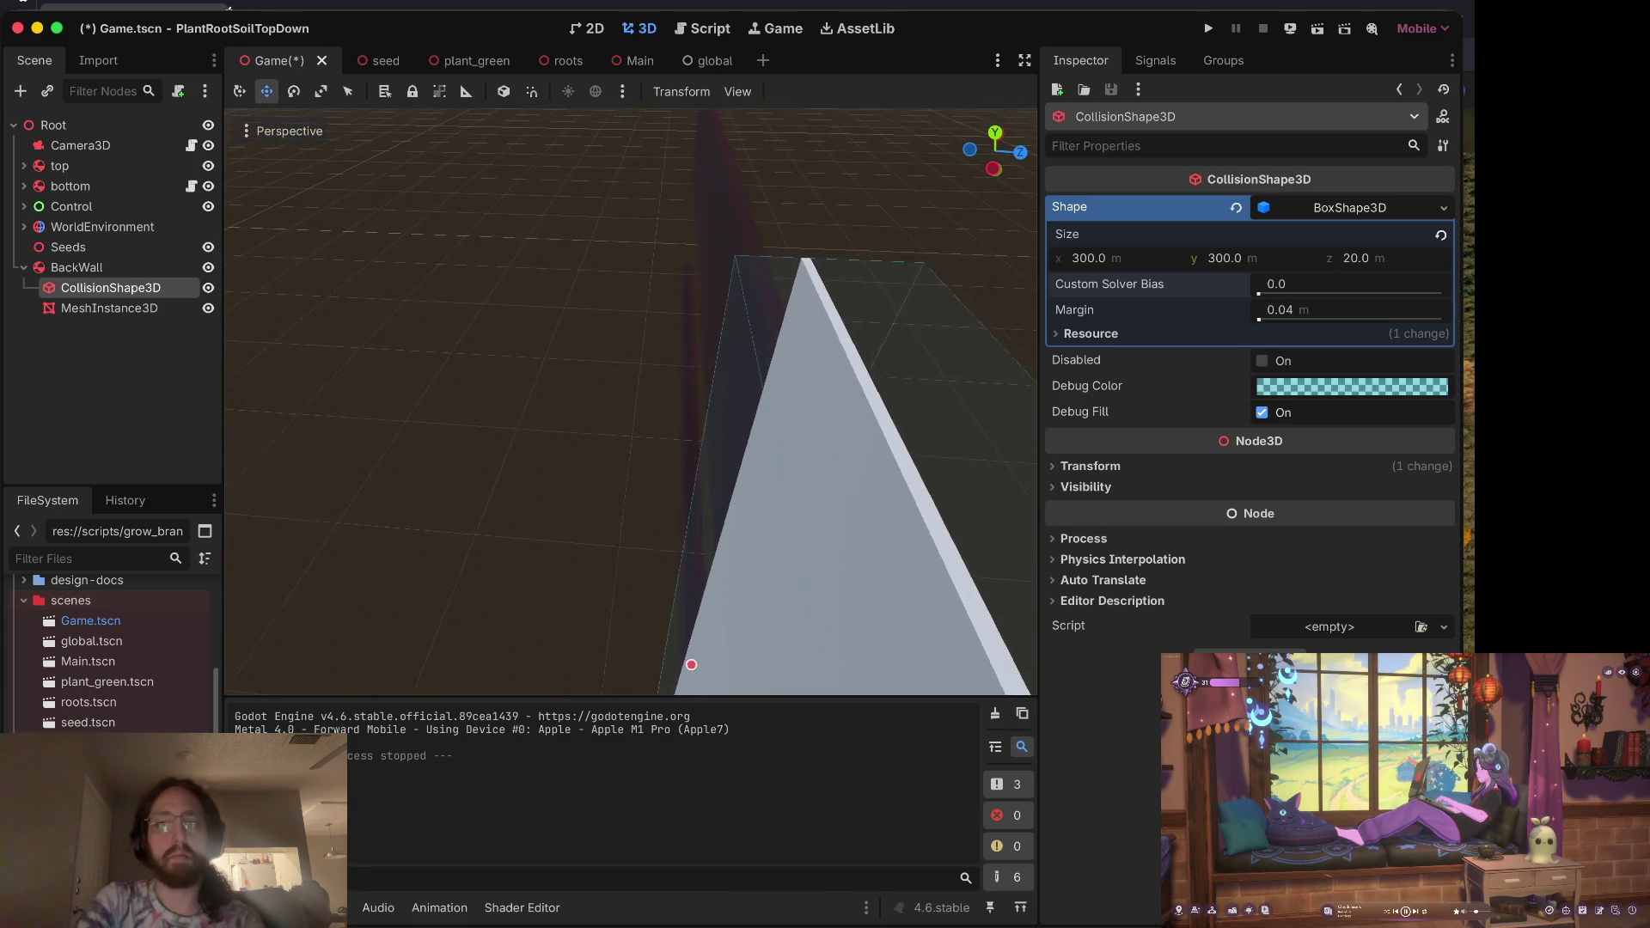
{"action": "scroll", "coordinate": [674, 617], "scroll_direction": "right", "scroll_amount": 5}
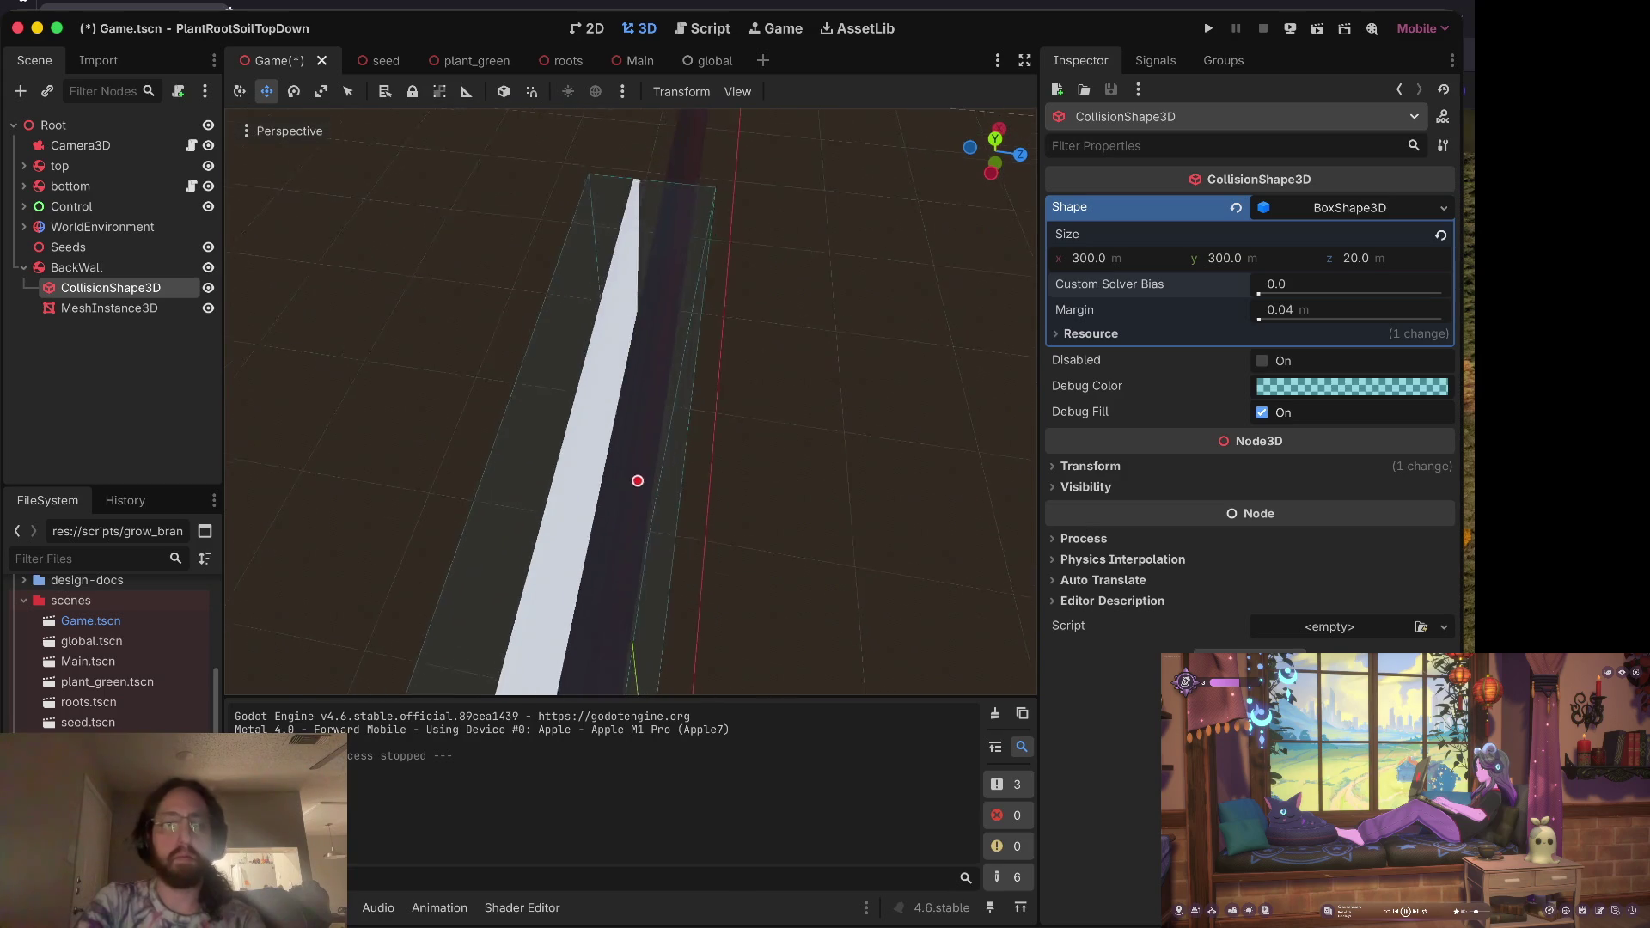
{"action": "scroll", "coordinate": [662, 539], "scroll_direction": "right", "scroll_amount": 2}
{"action": "scroll", "coordinate": [756, 459], "scroll_direction": "right", "scroll_amount": 10}
{"action": "left_click_drag", "start_coordinate": [449, 668], "coordinate": [456, 678]}
{"action": "key", "text": "super+s"}
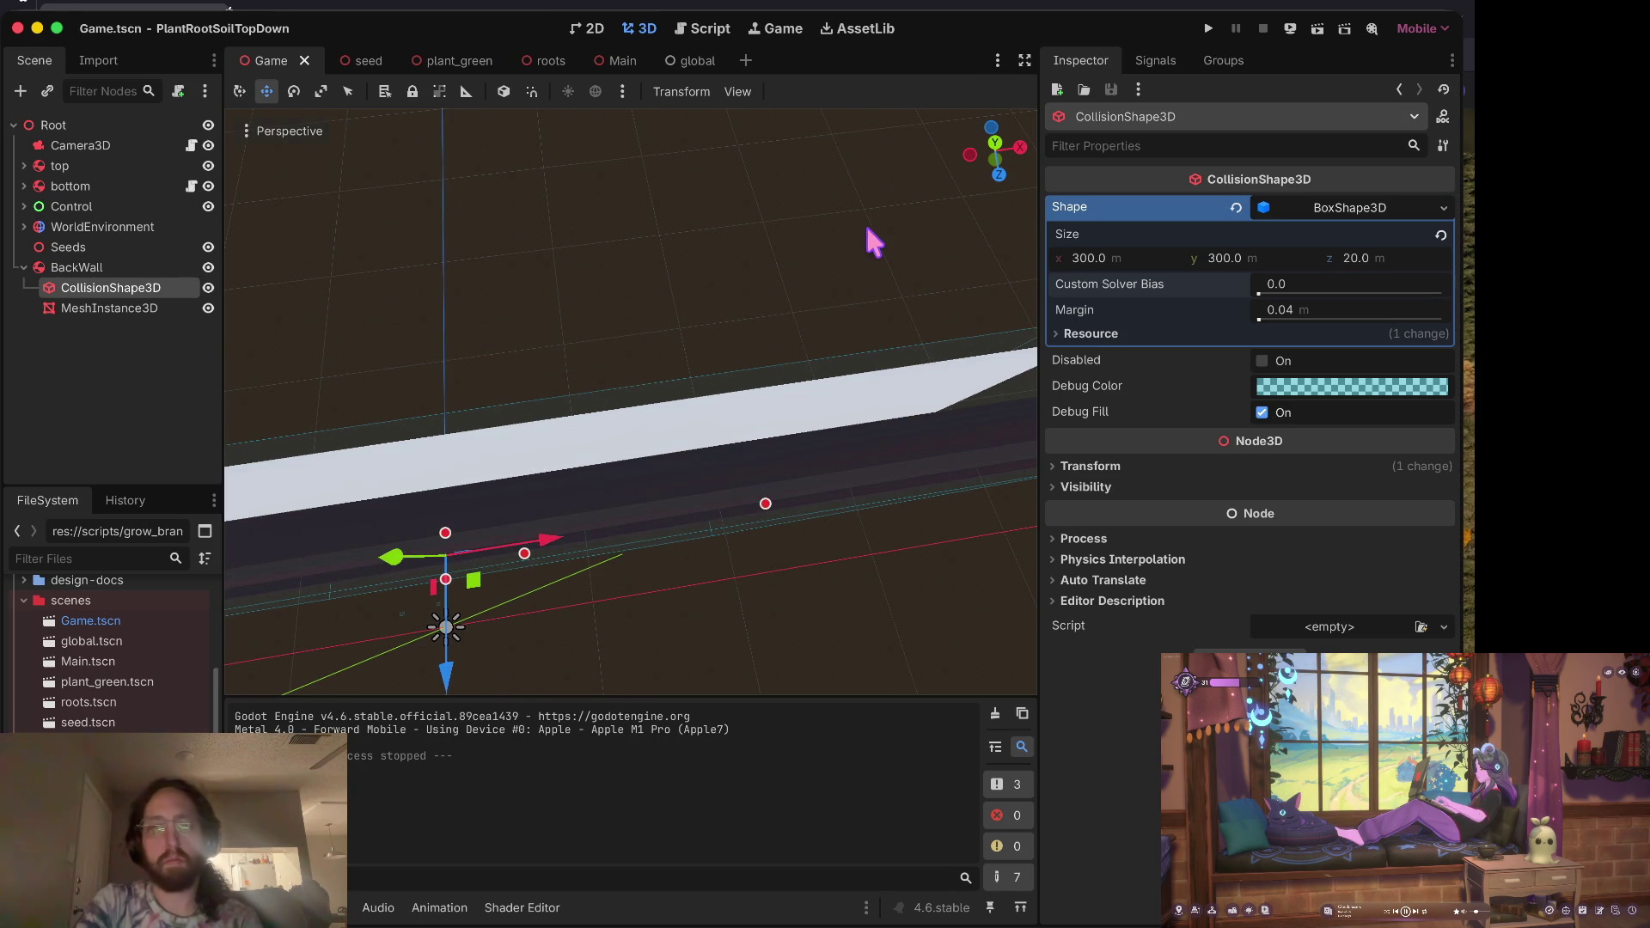
Step: Assign a new StandardMaterial3D to the back wall's BoxMesh
{"action": "left_click", "coordinate": [119, 309]}
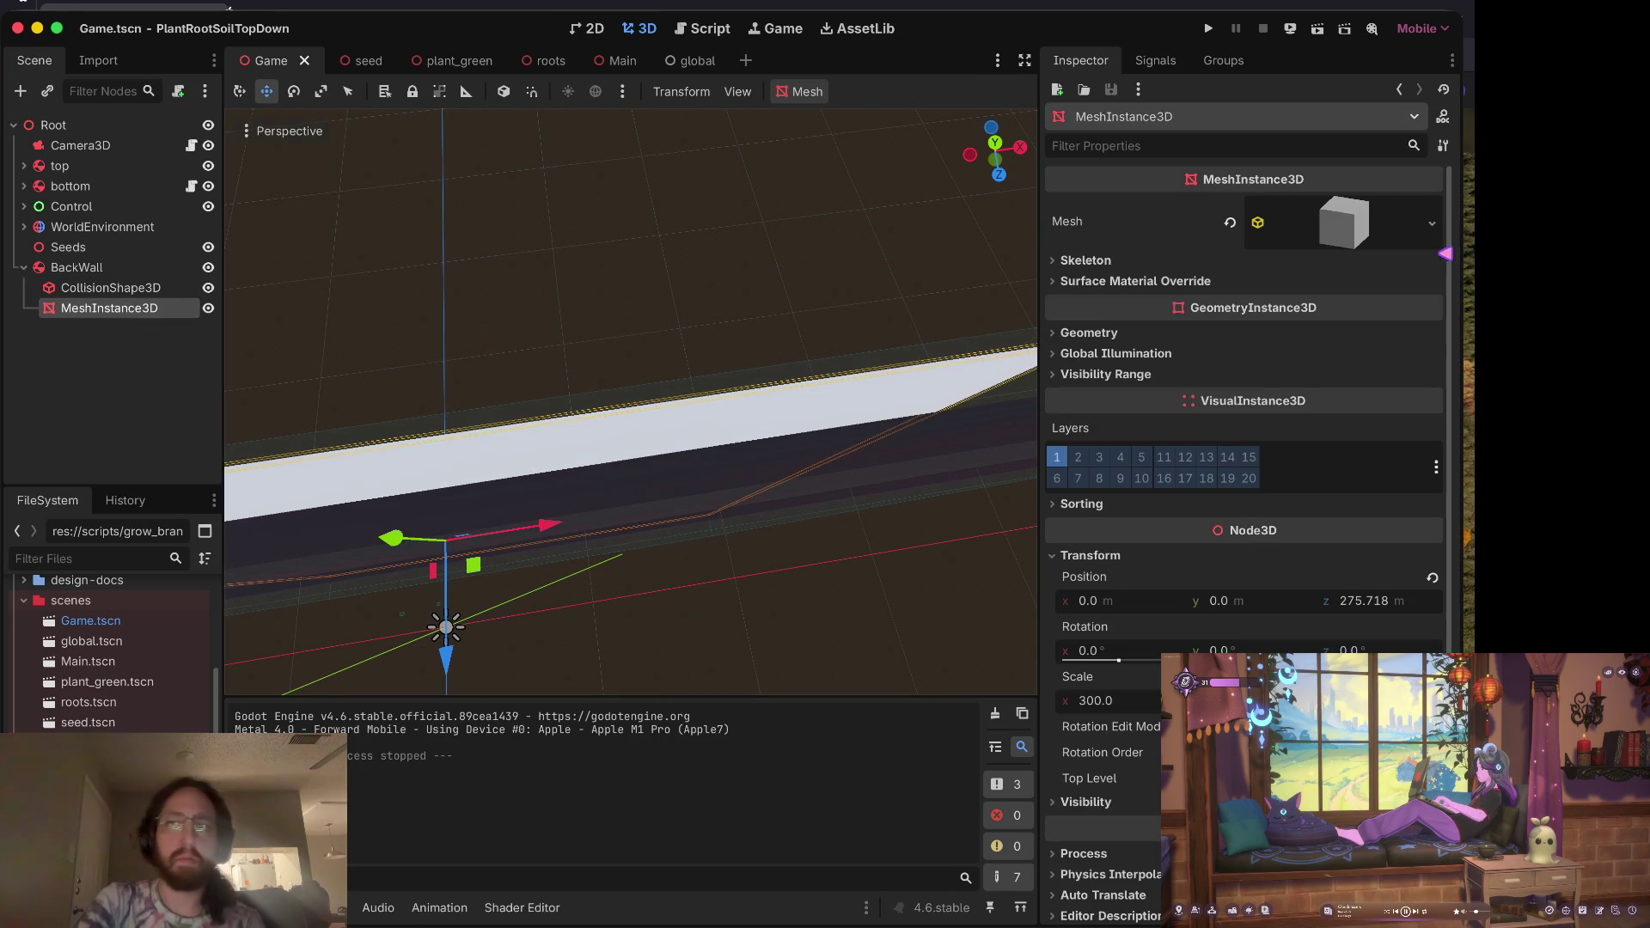
{"action": "left_click", "coordinate": [1343, 221]}
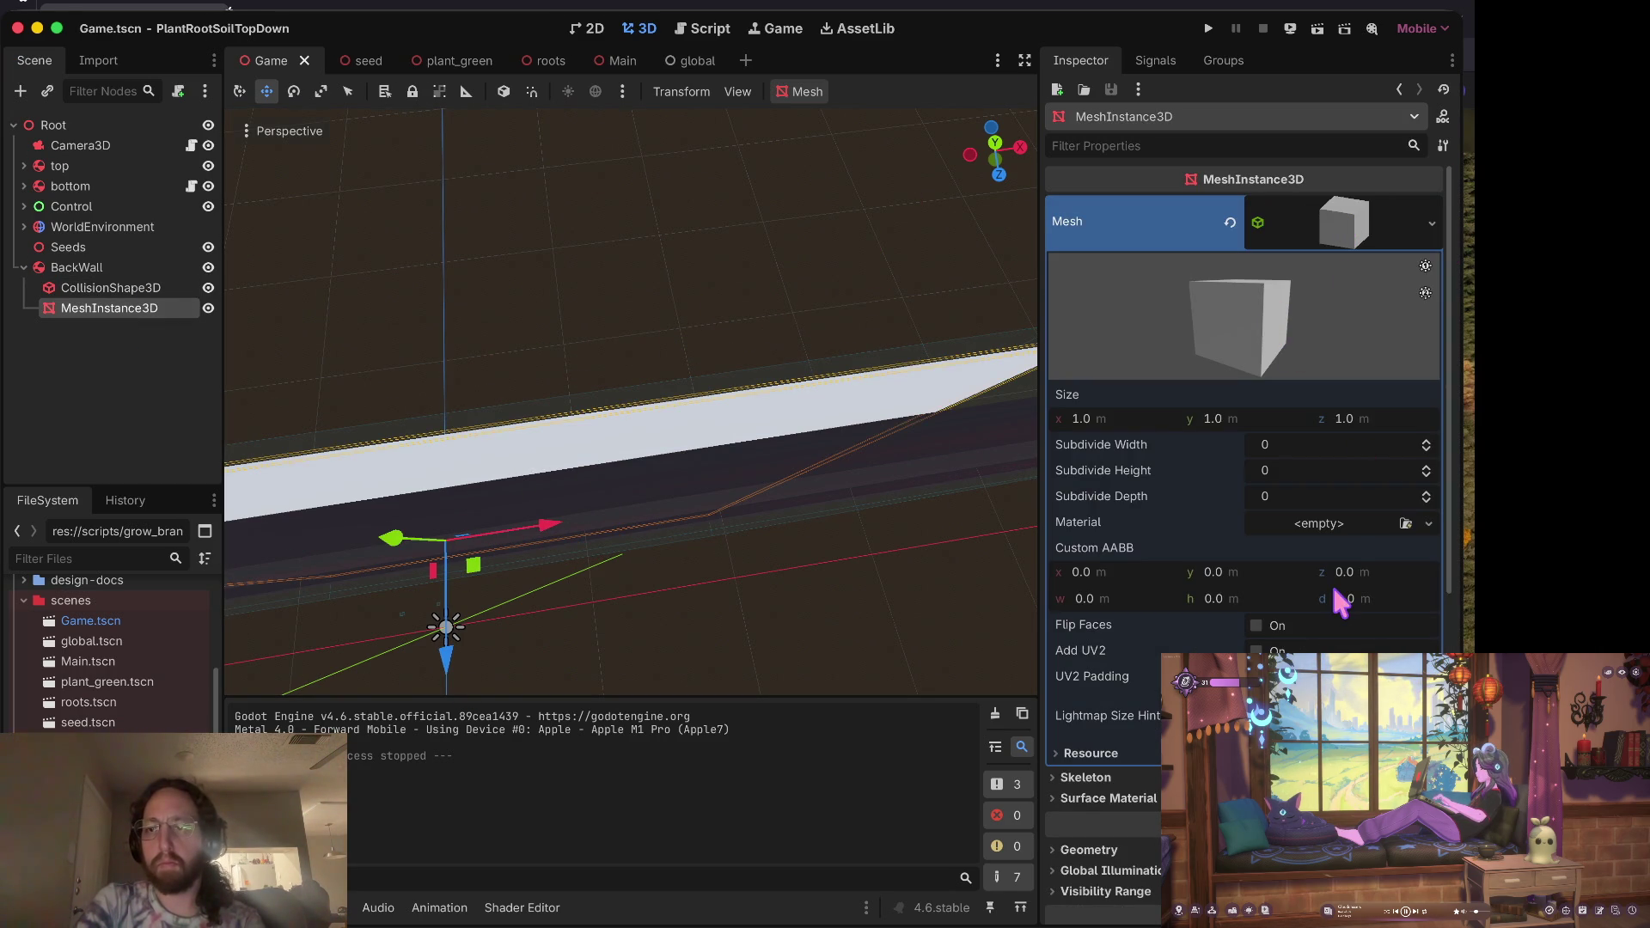
{"action": "left_click", "coordinate": [1341, 528]}
{"action": "left_click", "coordinate": [1348, 568]}
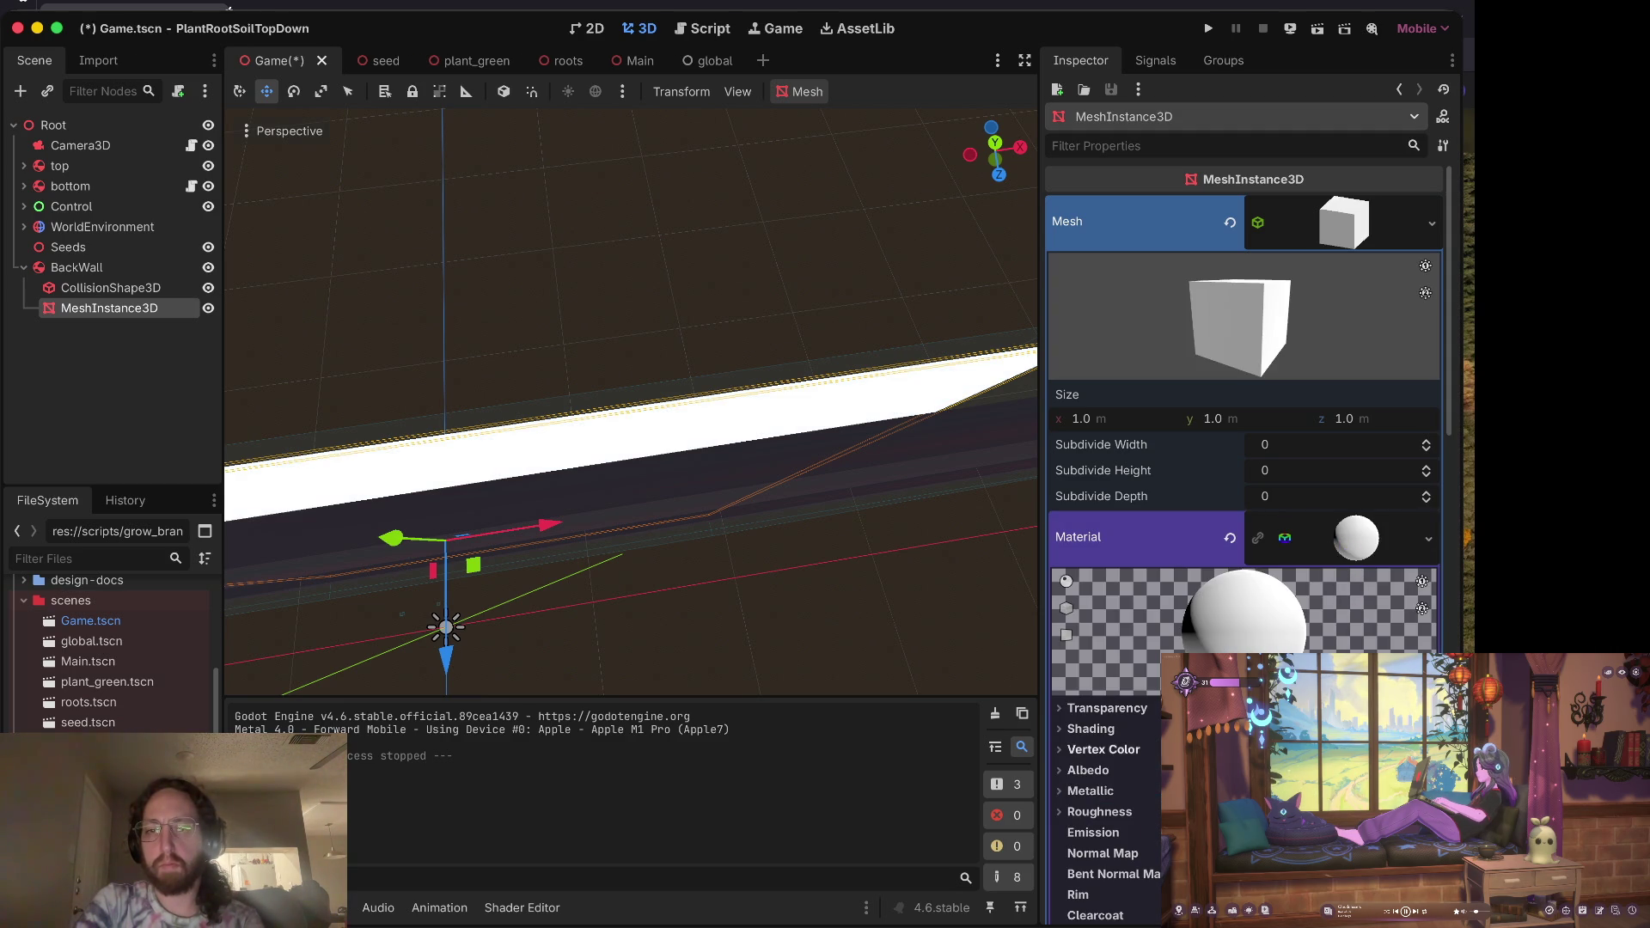
Step: Set the albedo texture to a NoiseTexture2D using a new FastNoiseLite
{"action": "left_click", "coordinate": [1088, 770]}
{"action": "scroll", "coordinate": [1117, 765], "scroll_direction": "down", "scroll_amount": 5}
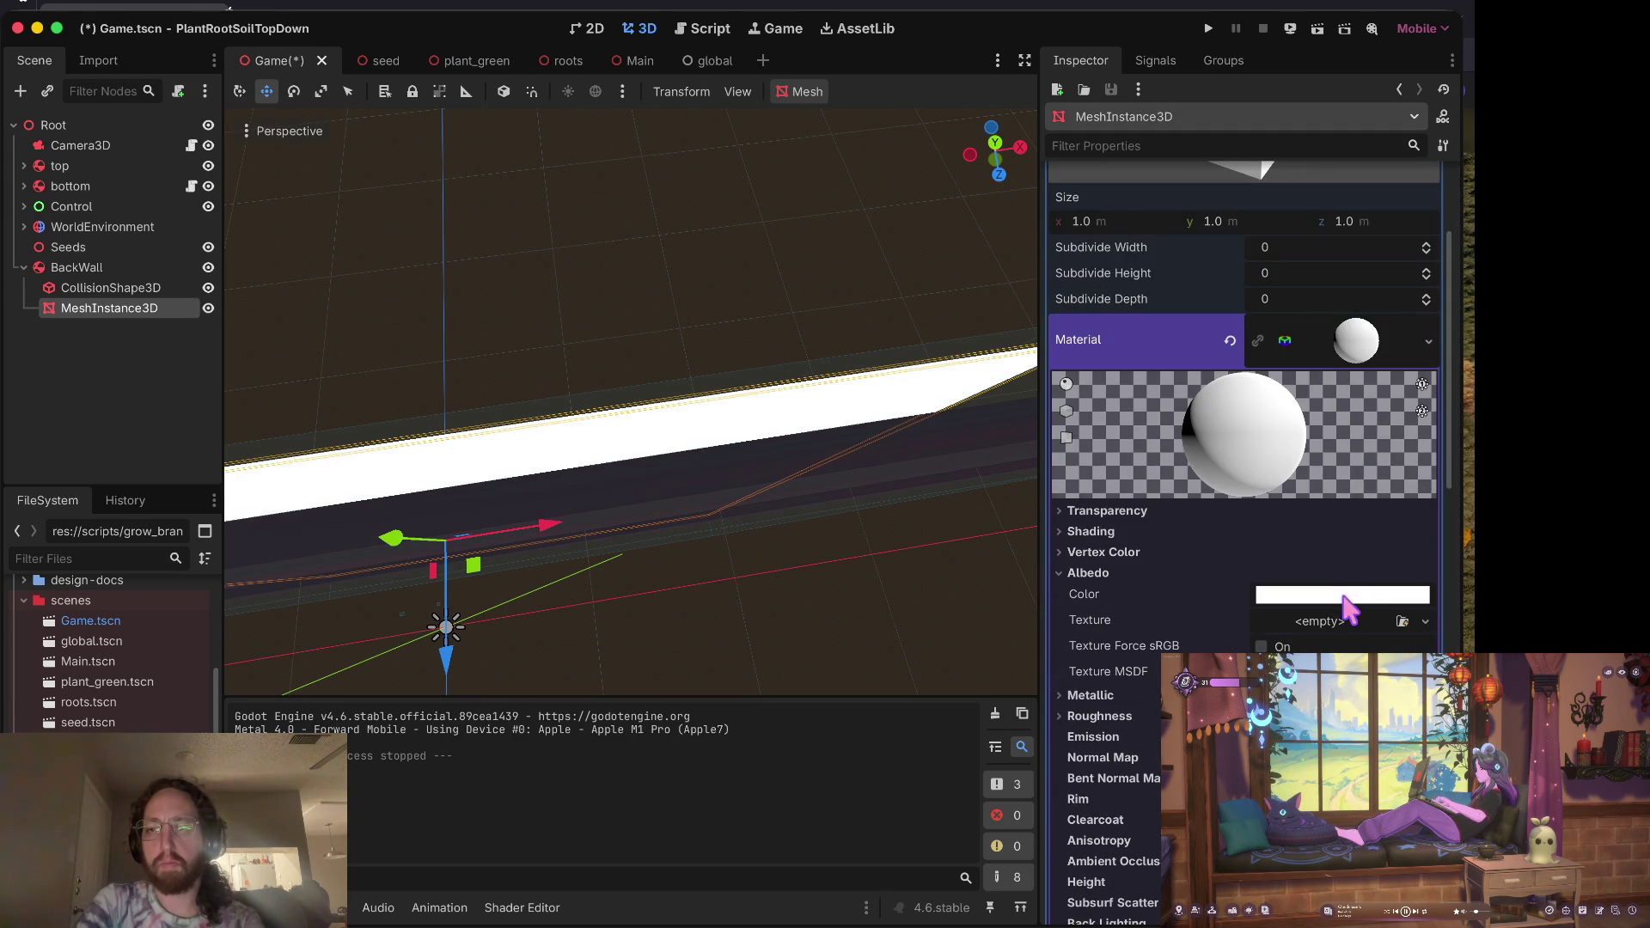
{"action": "left_click", "coordinate": [1331, 629]}
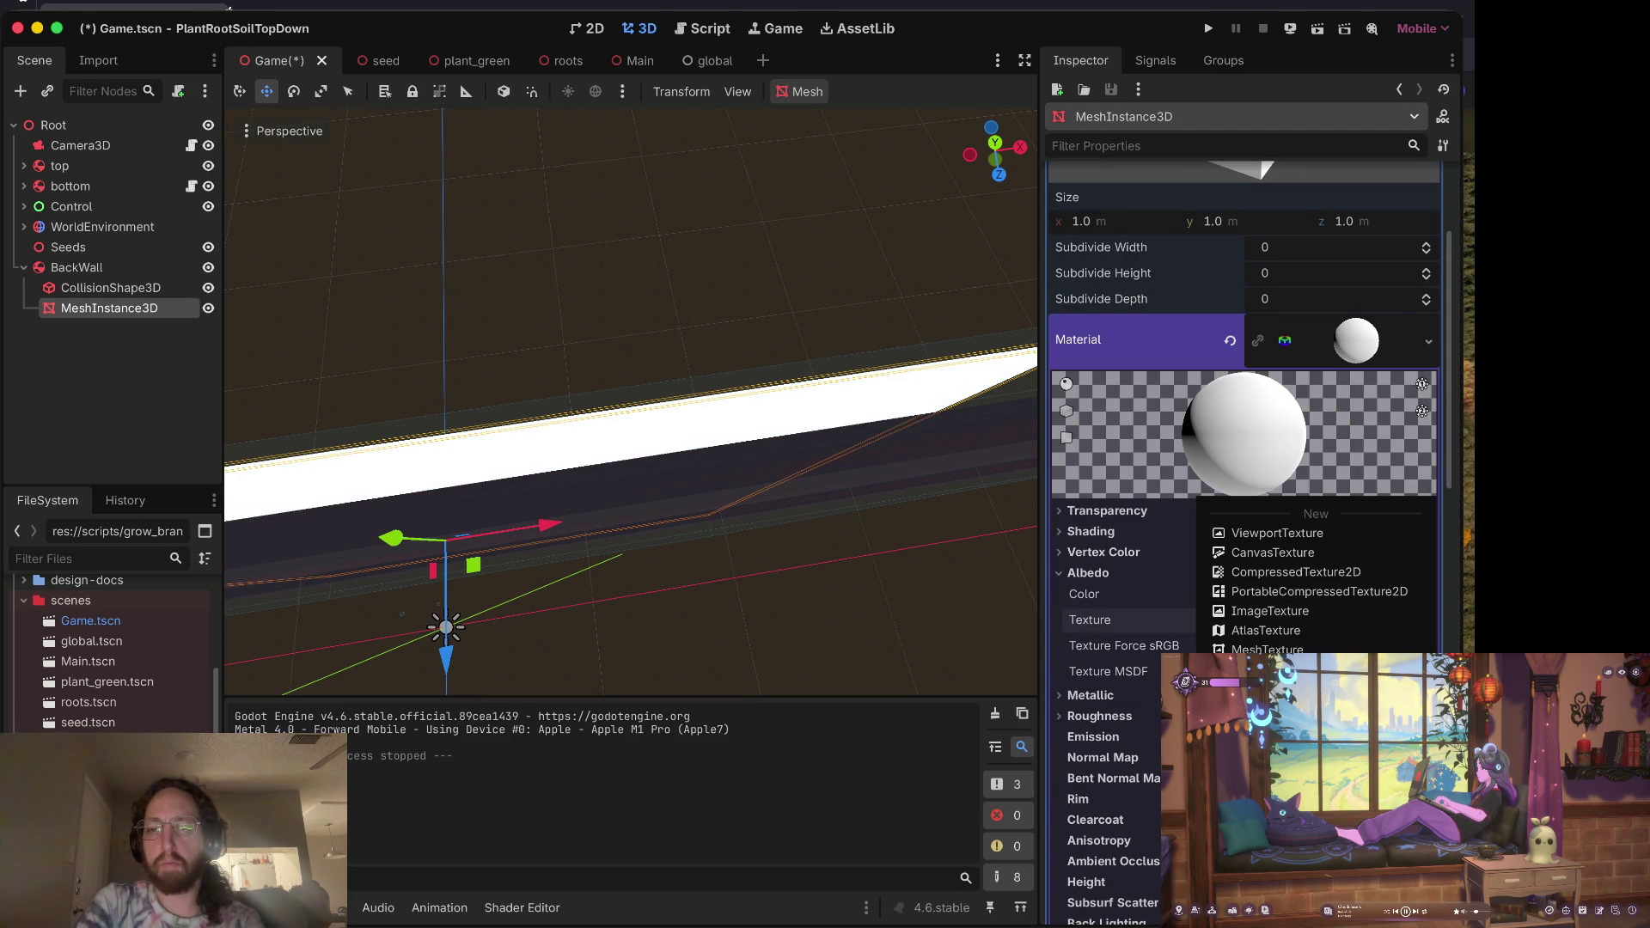
{"action": "left_click", "coordinate": [1276, 748]}
{"action": "left_click", "coordinate": [1354, 622]}
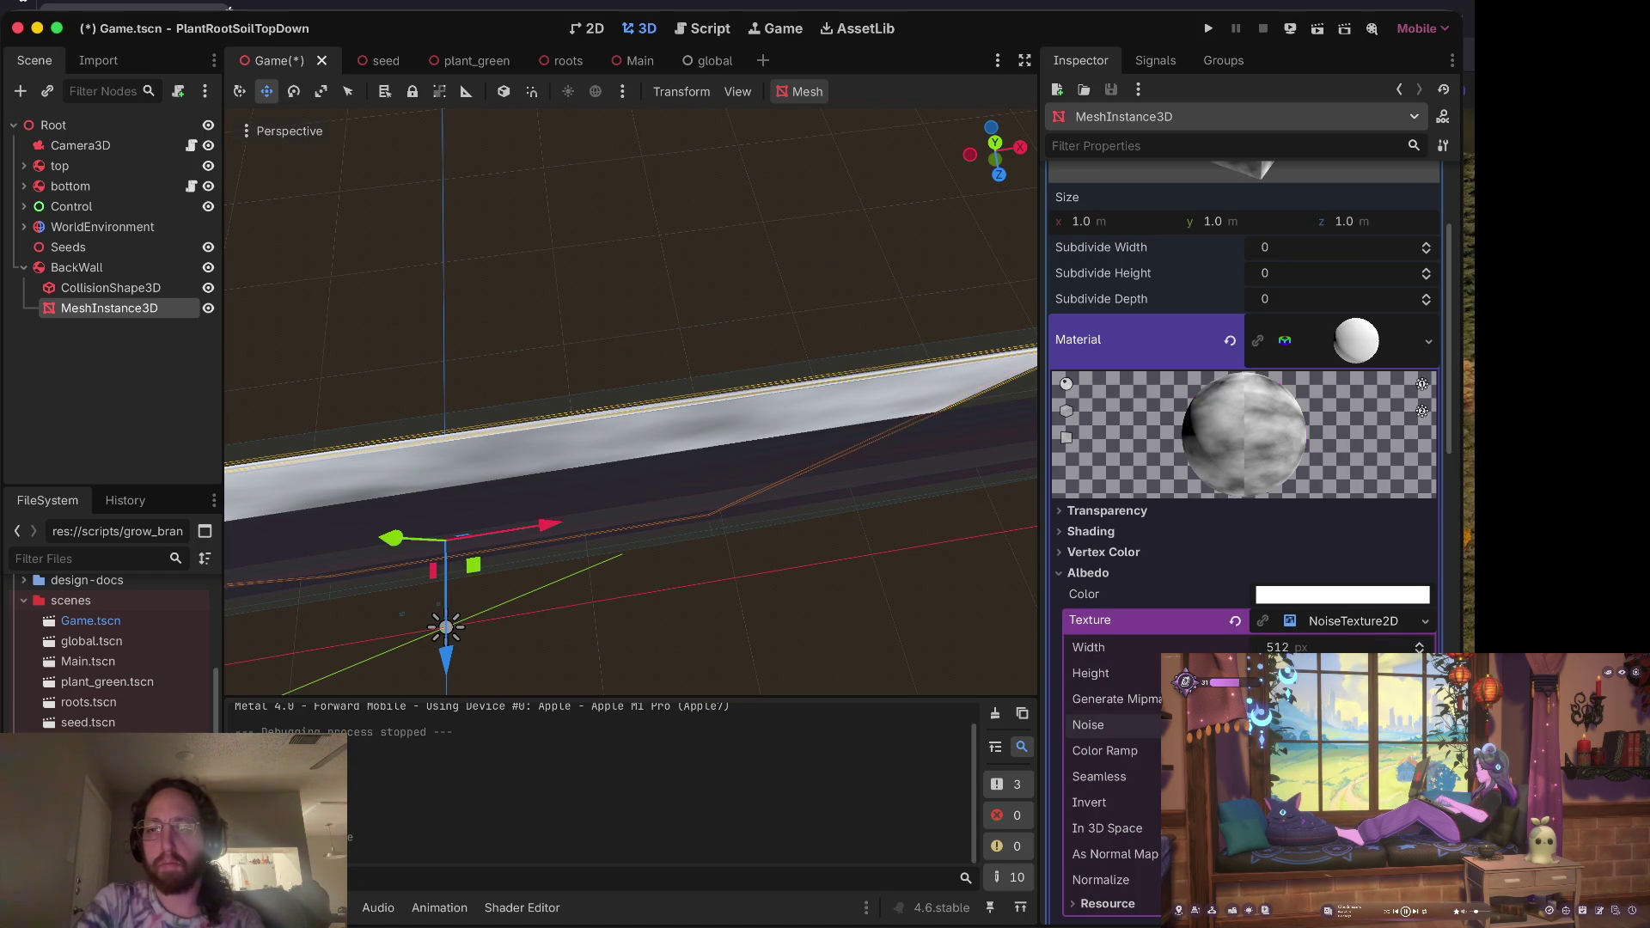
{"action": "left_click", "coordinate": [1288, 724]}
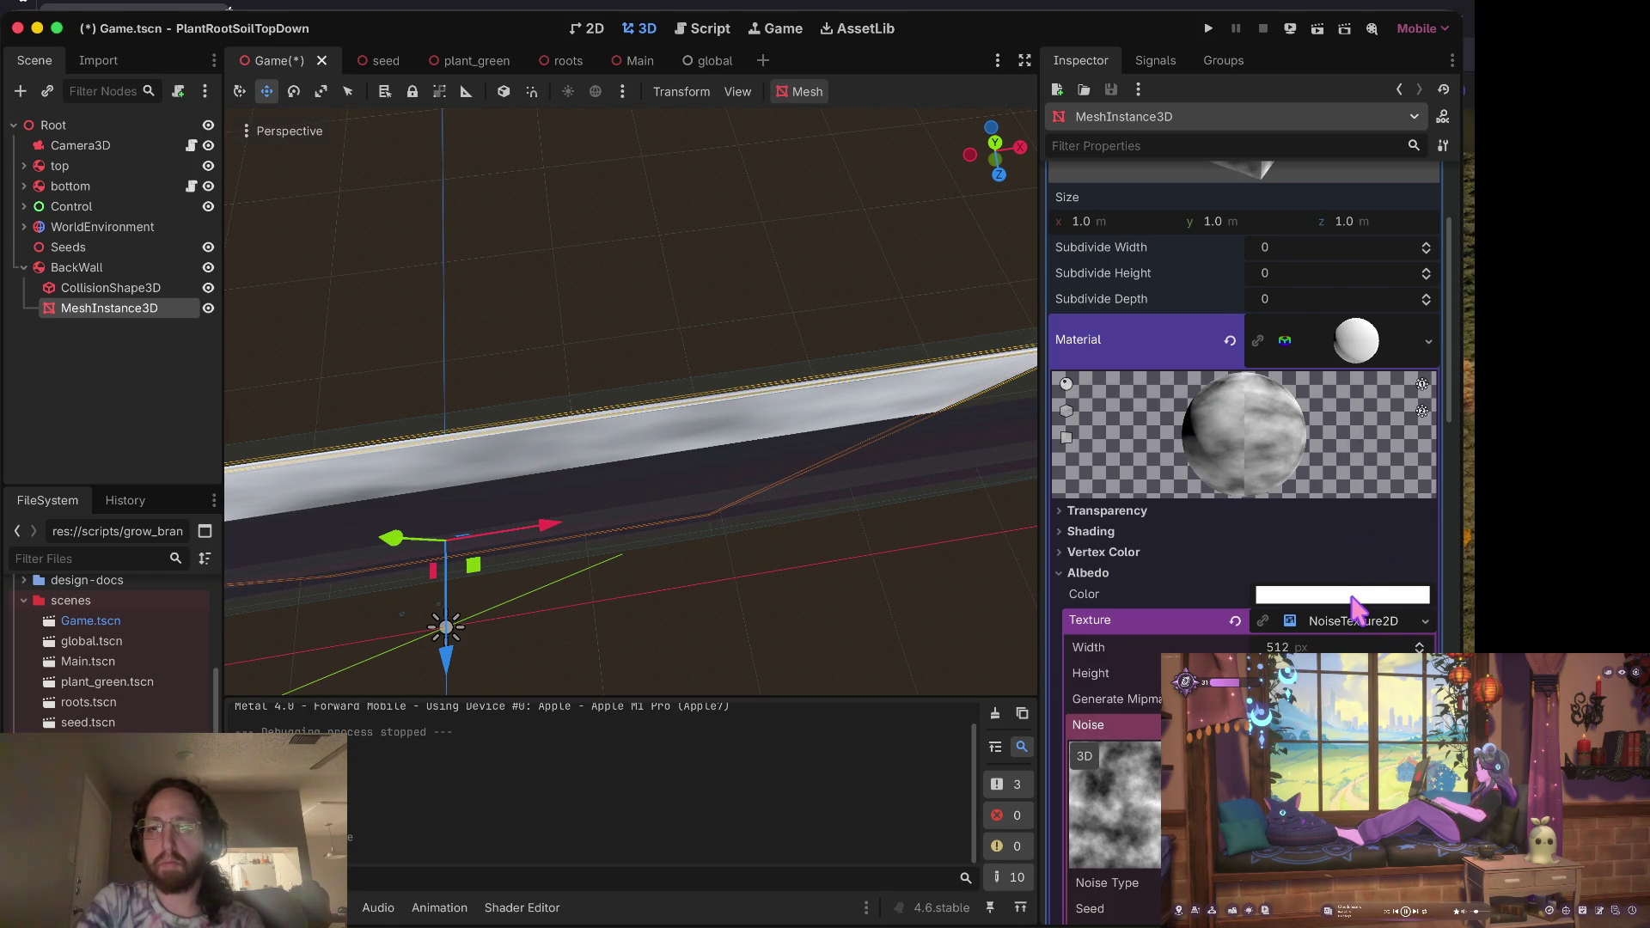
Step: Tint the albedo colour light yellow ffff86
{"action": "left_click", "coordinate": [1352, 597]}
{"action": "left_click", "coordinate": [1299, 407]}
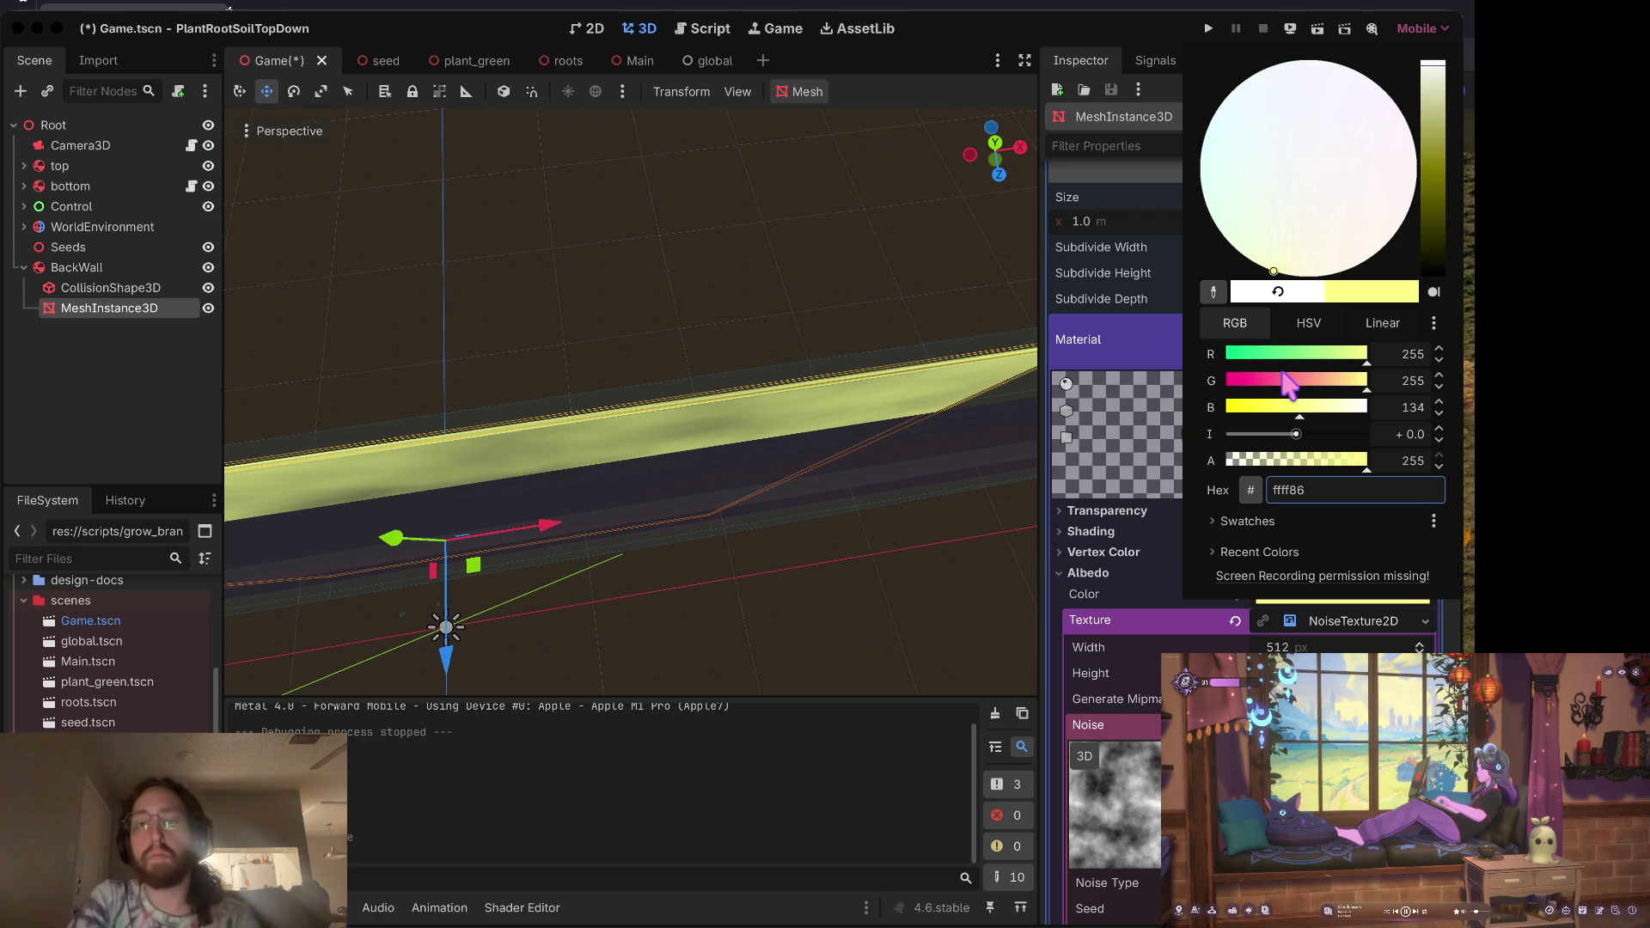
{"action": "left_click", "coordinate": [1005, 405]}
{"action": "scroll", "coordinate": [889, 533], "scroll_direction": "down", "scroll_amount": 5}
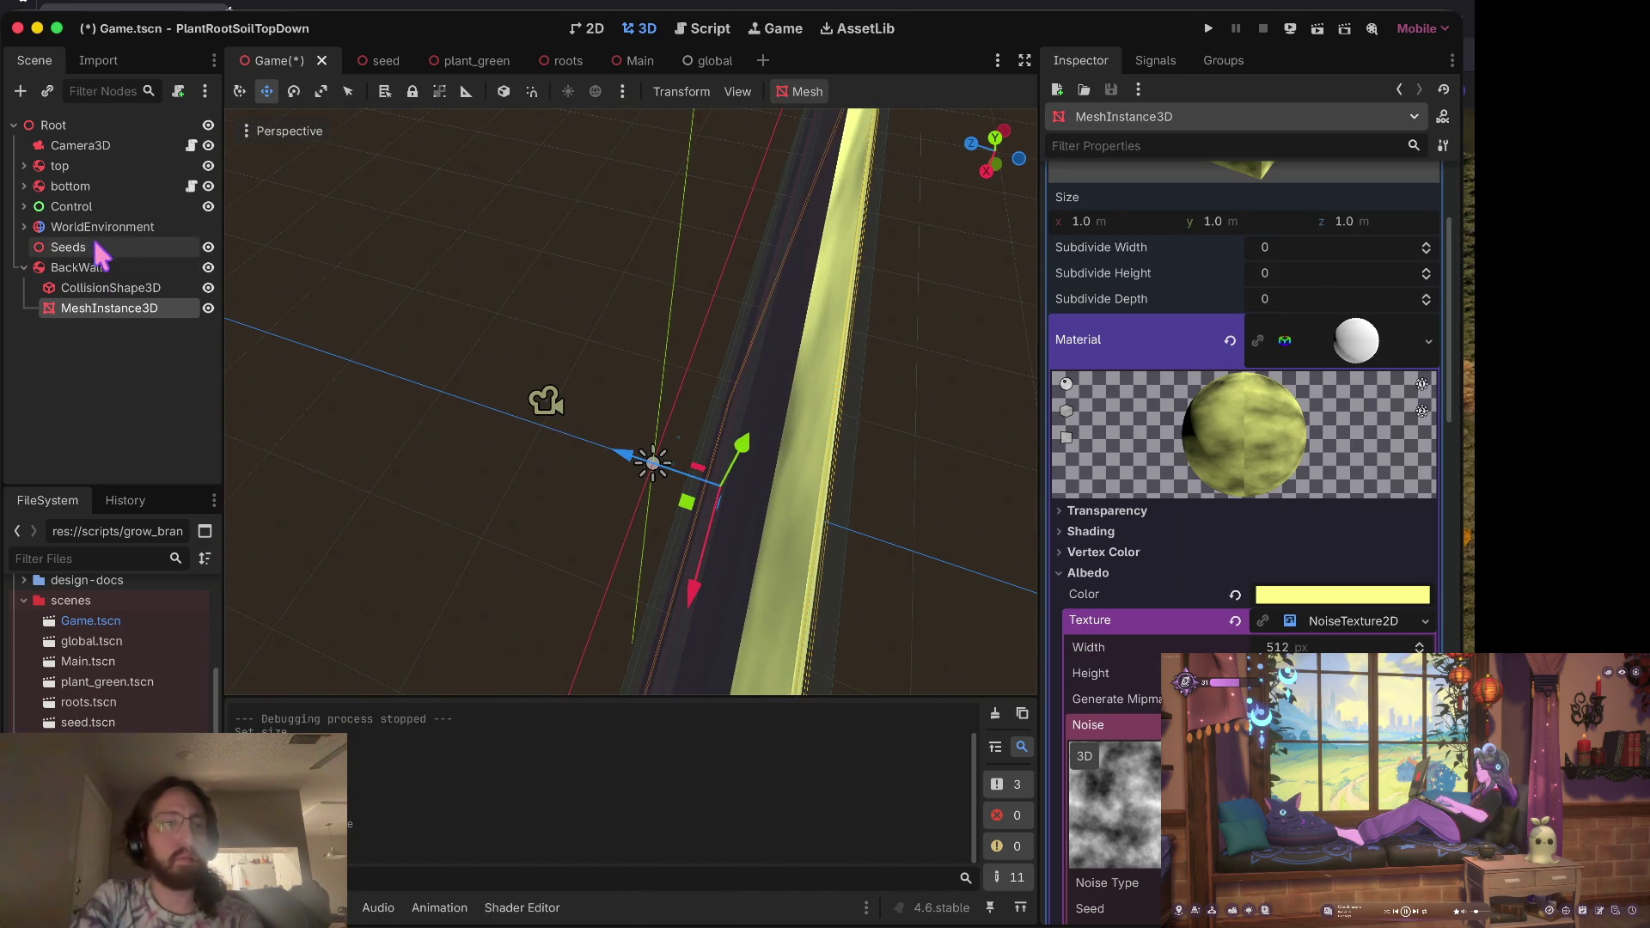
{"action": "left_click", "coordinate": [83, 146]}
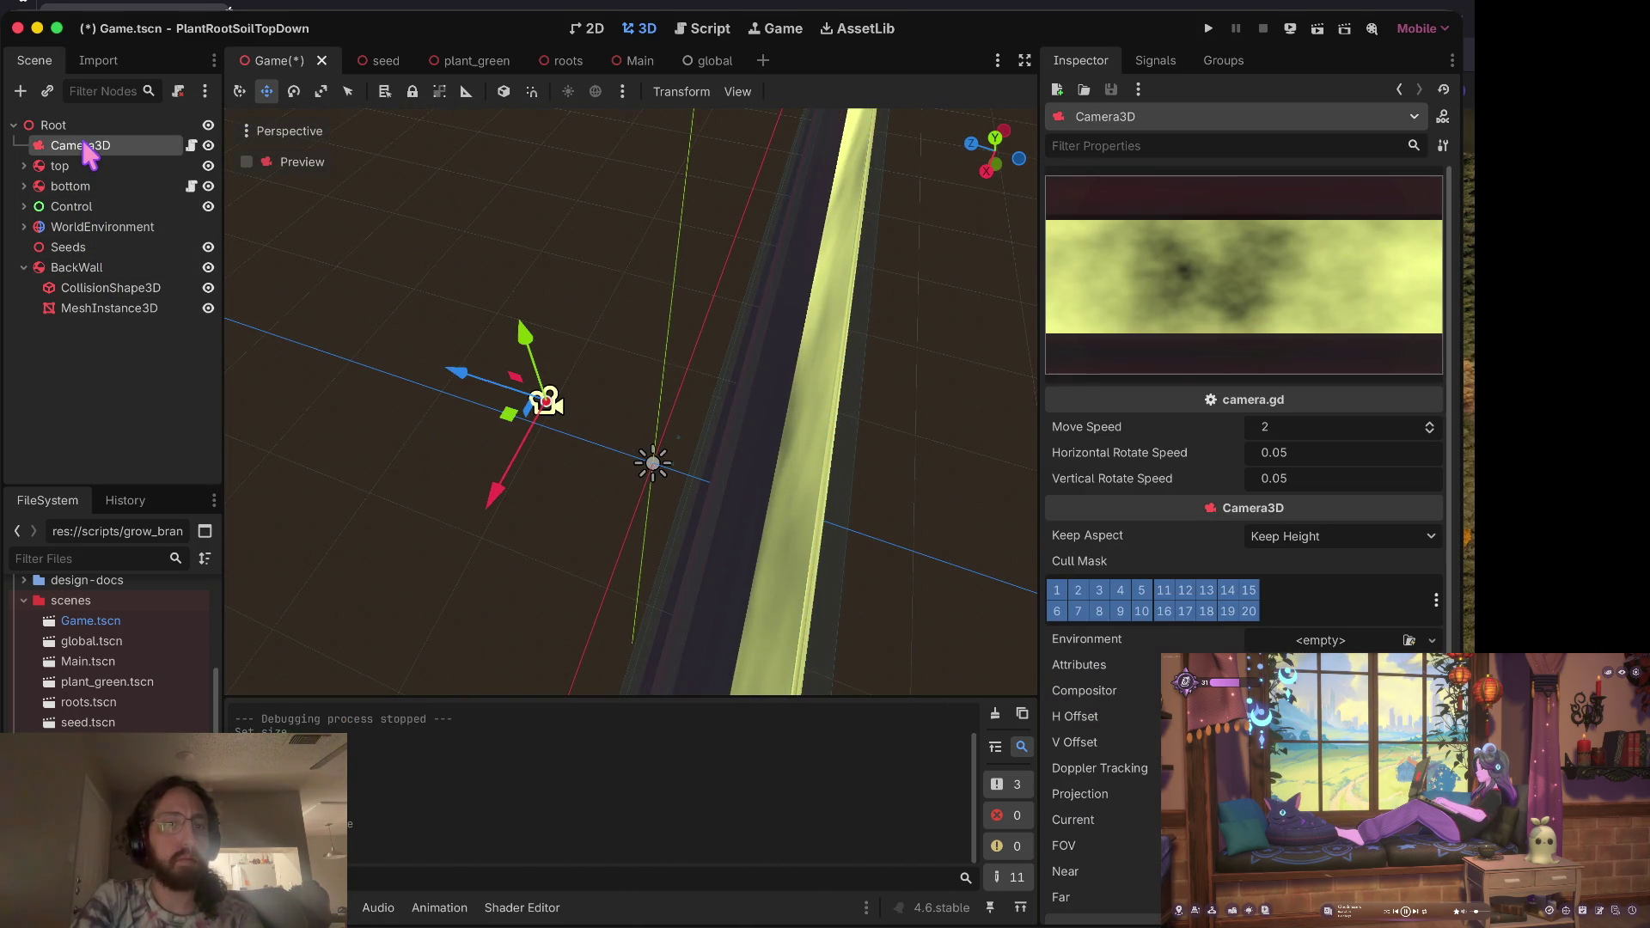
{"action": "double_click", "coordinate": [60, 166]}
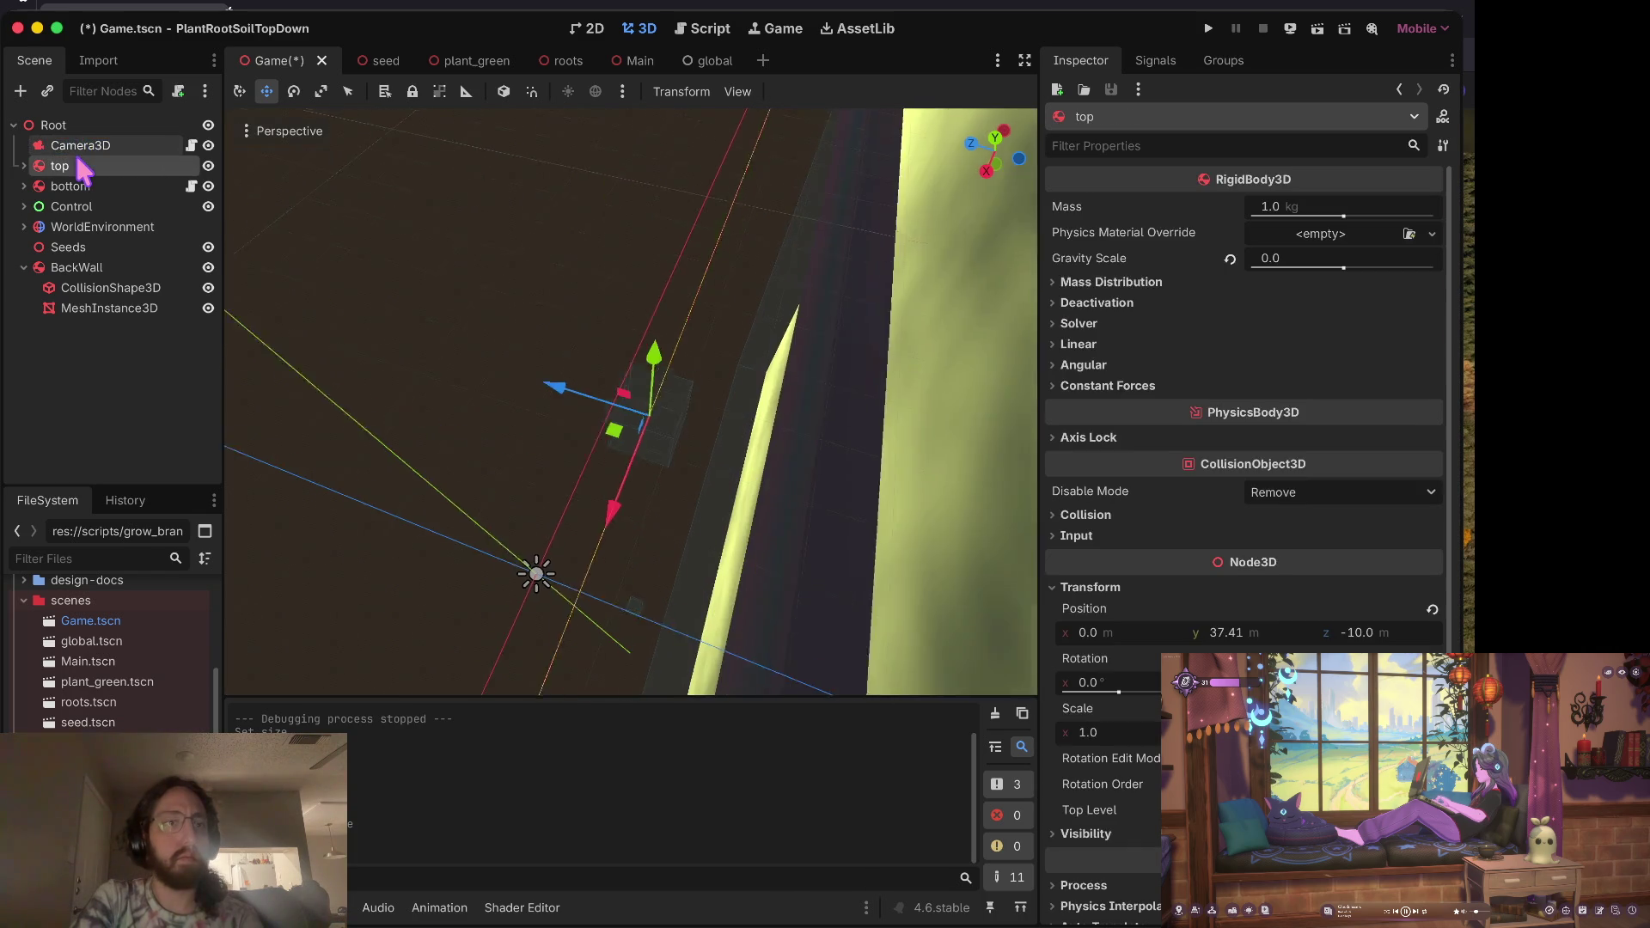
{"action": "left_click", "coordinate": [53, 125]}
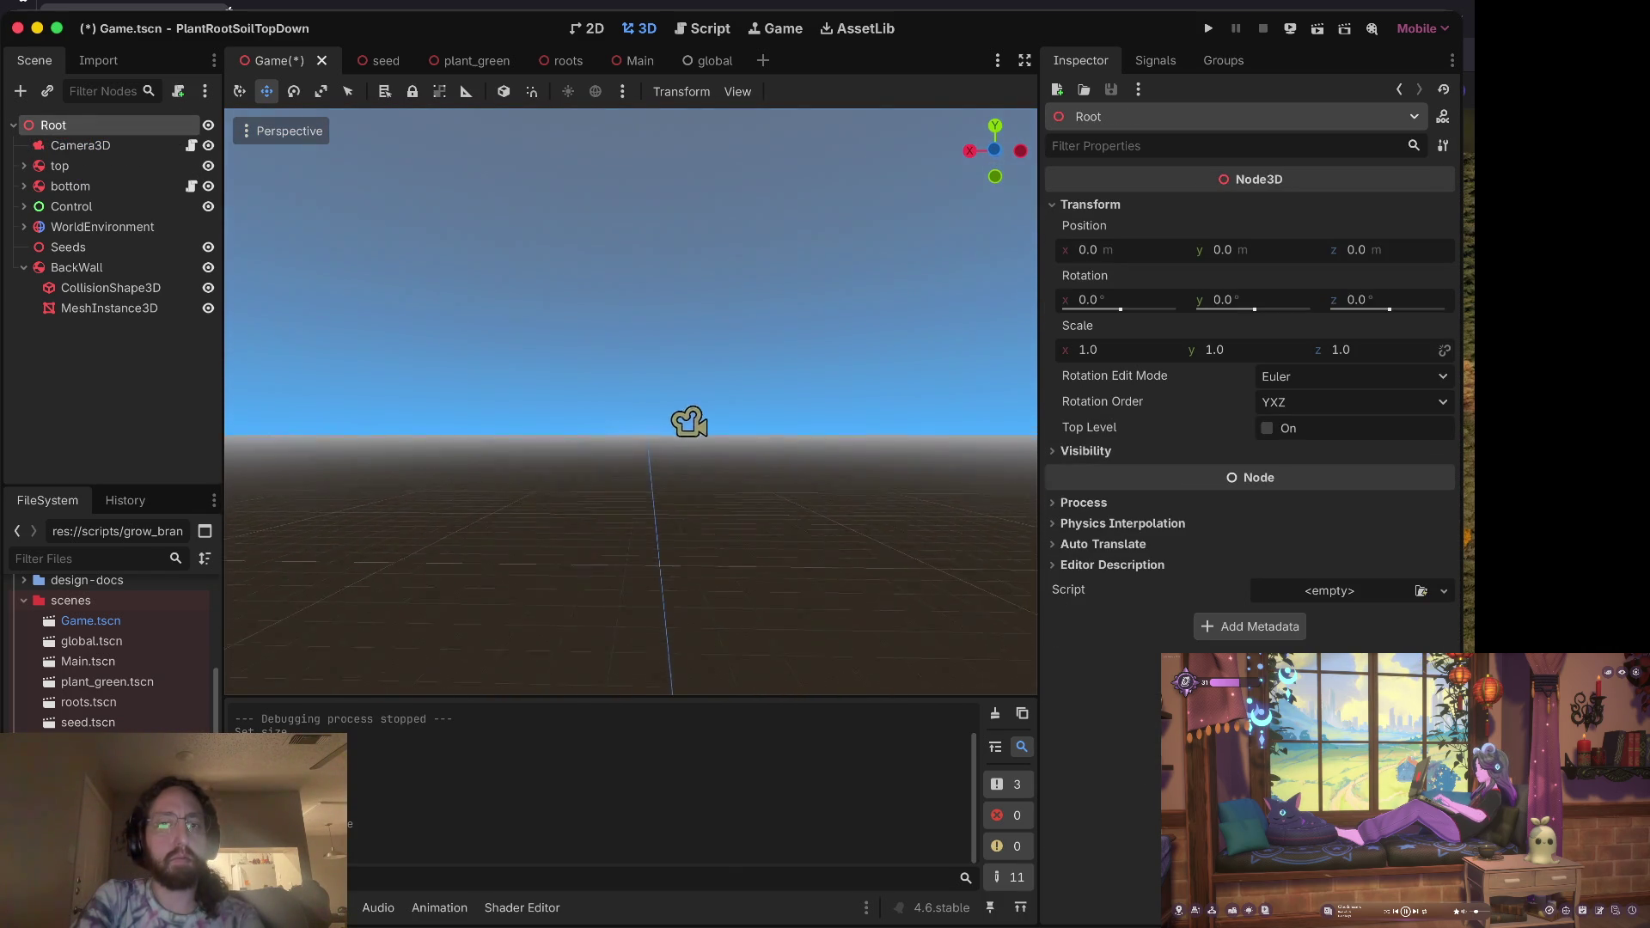
{"action": "key", "text": "f"}
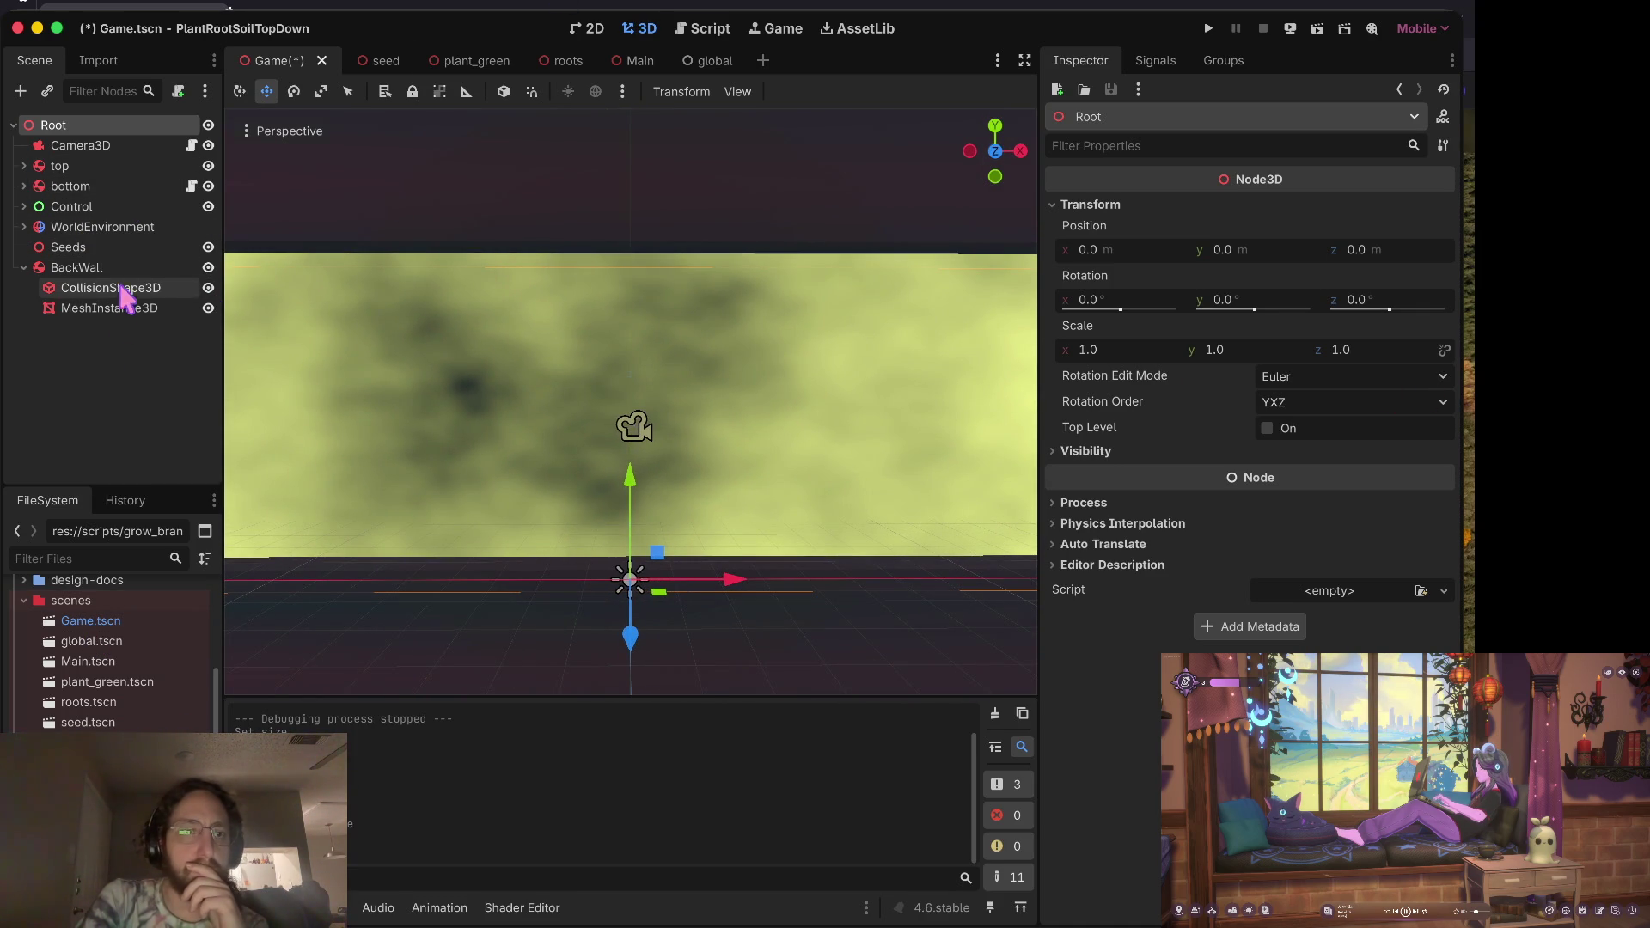
{"action": "left_click", "coordinate": [126, 307]}
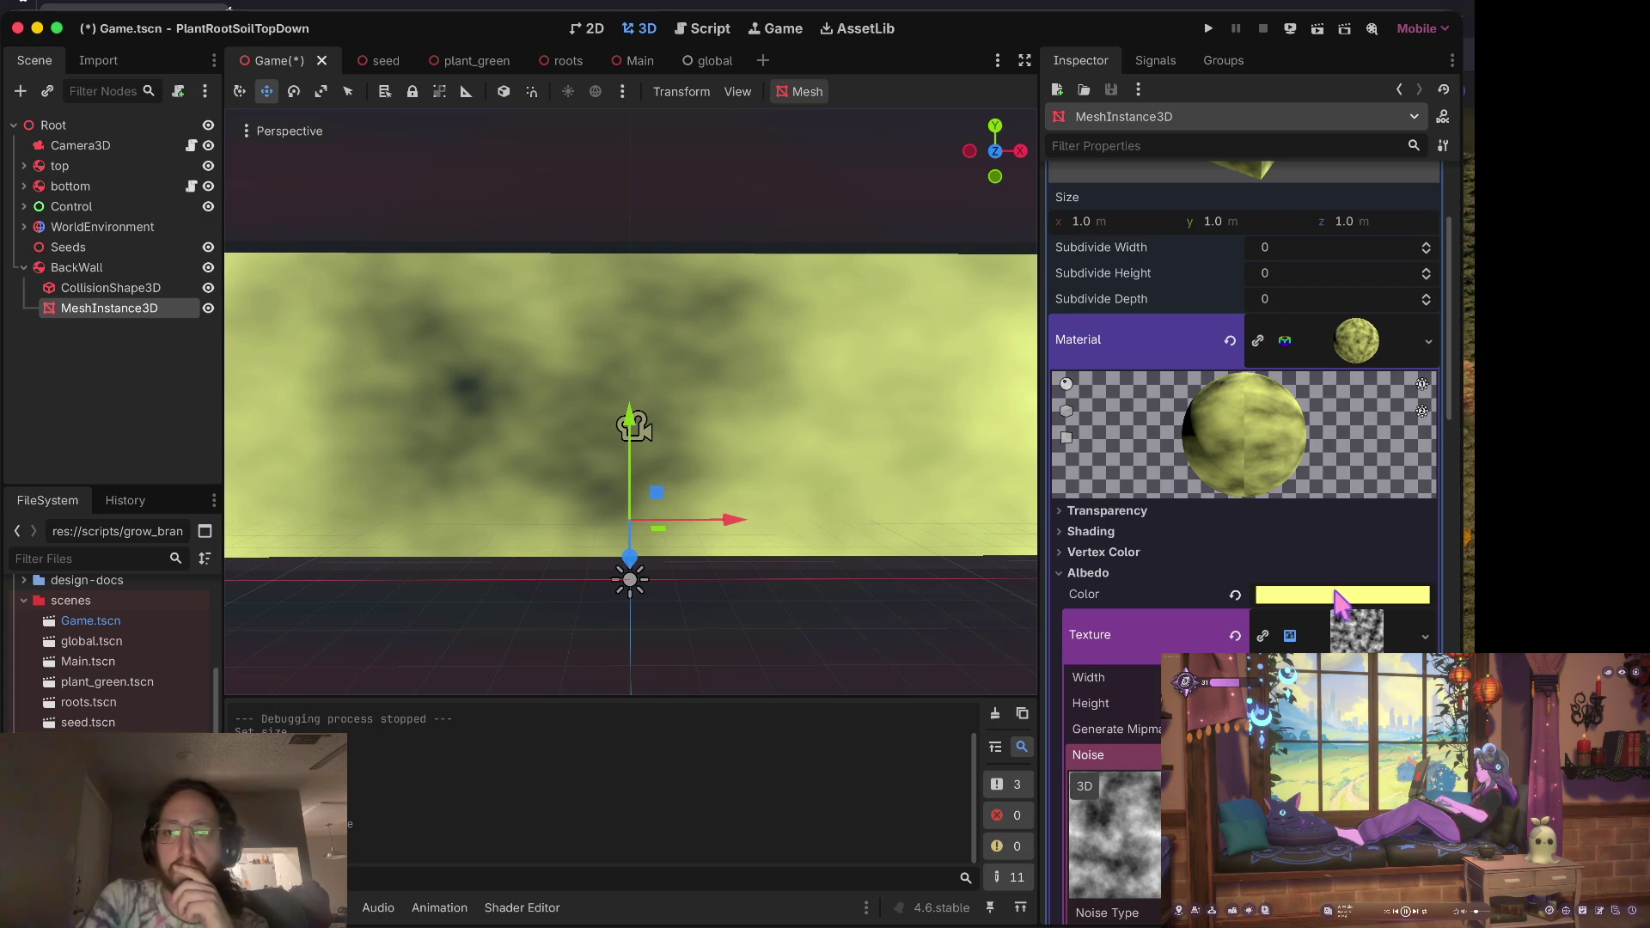
Step: Tune the albedo colour's RGB sliders until the hex reads a2d7f2 light blue
{"action": "left_click", "coordinate": [1337, 602]}
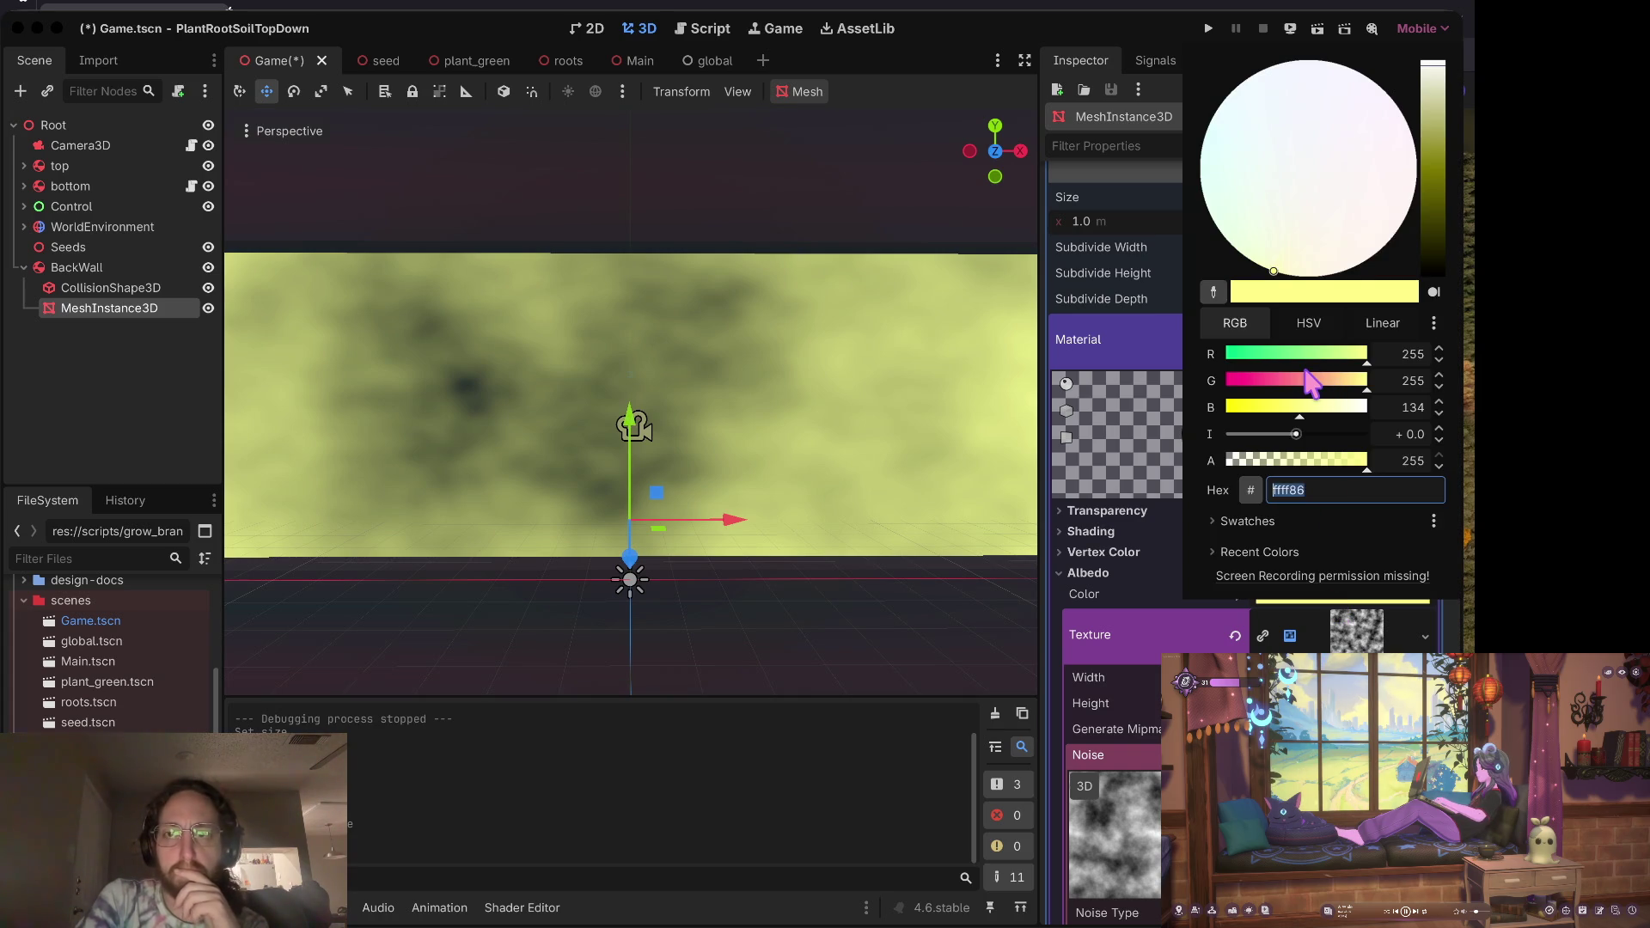
{"action": "left_click", "coordinate": [1304, 378]}
{"action": "left_click", "coordinate": [1281, 353]}
{"action": "left_click", "coordinate": [1246, 353]}
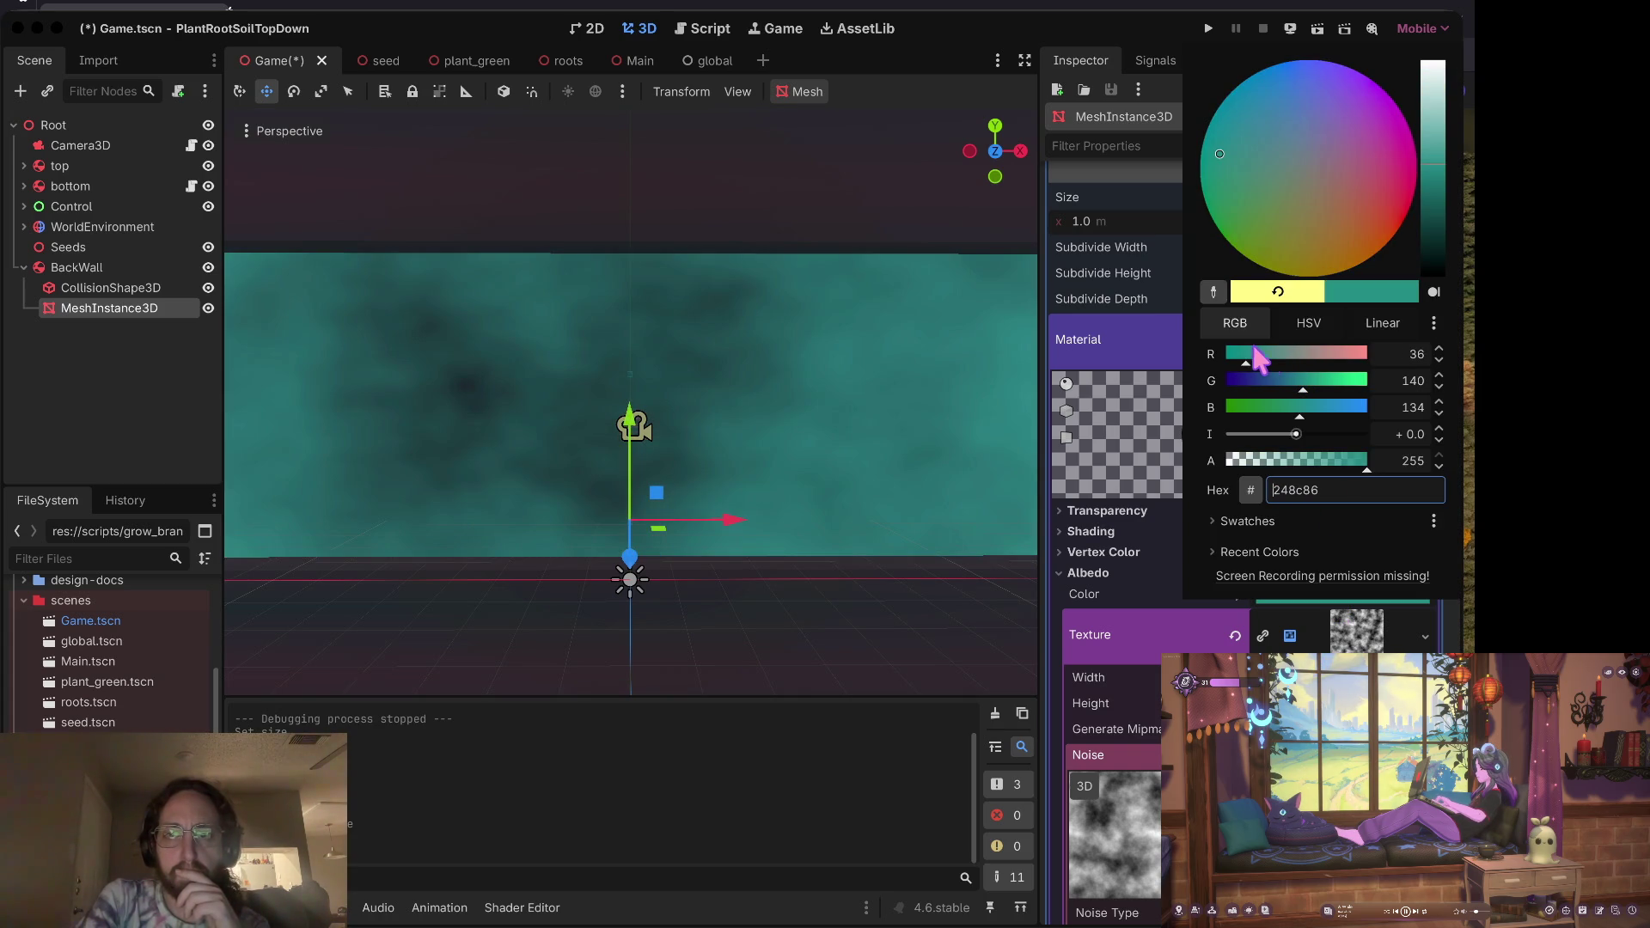
{"action": "left_click", "coordinate": [1280, 353]}
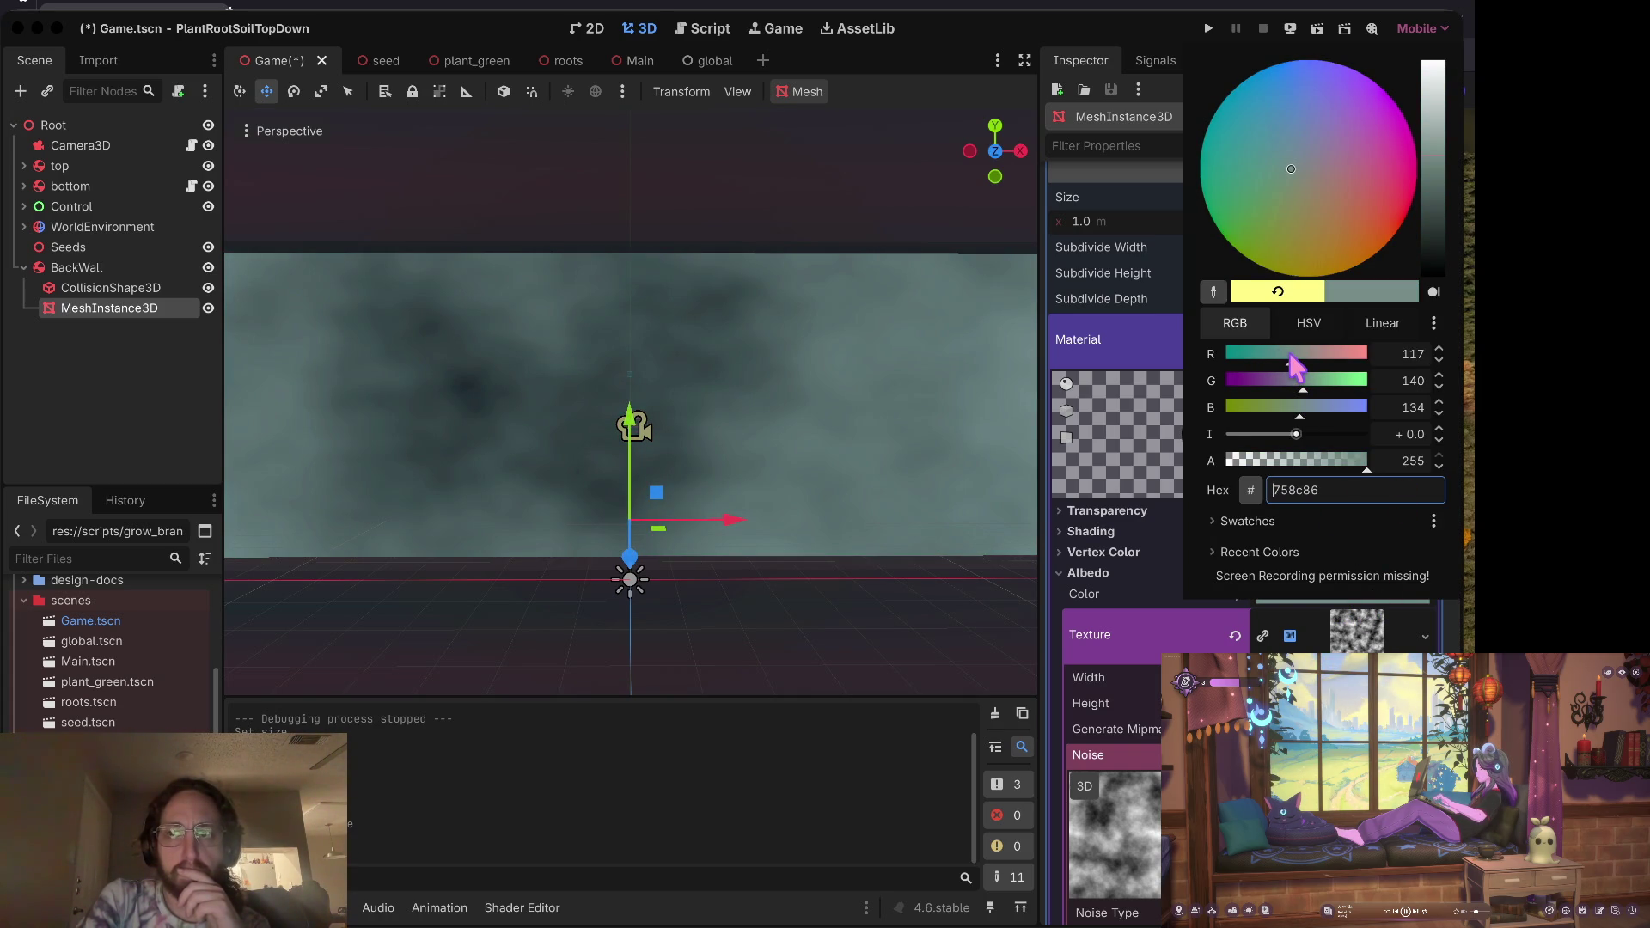
{"action": "left_click_drag", "start_coordinate": [1444, 137], "coordinate": [1438, 110]}
{"action": "left_click", "coordinate": [1304, 354]}
{"action": "left_click", "coordinate": [1288, 359]}
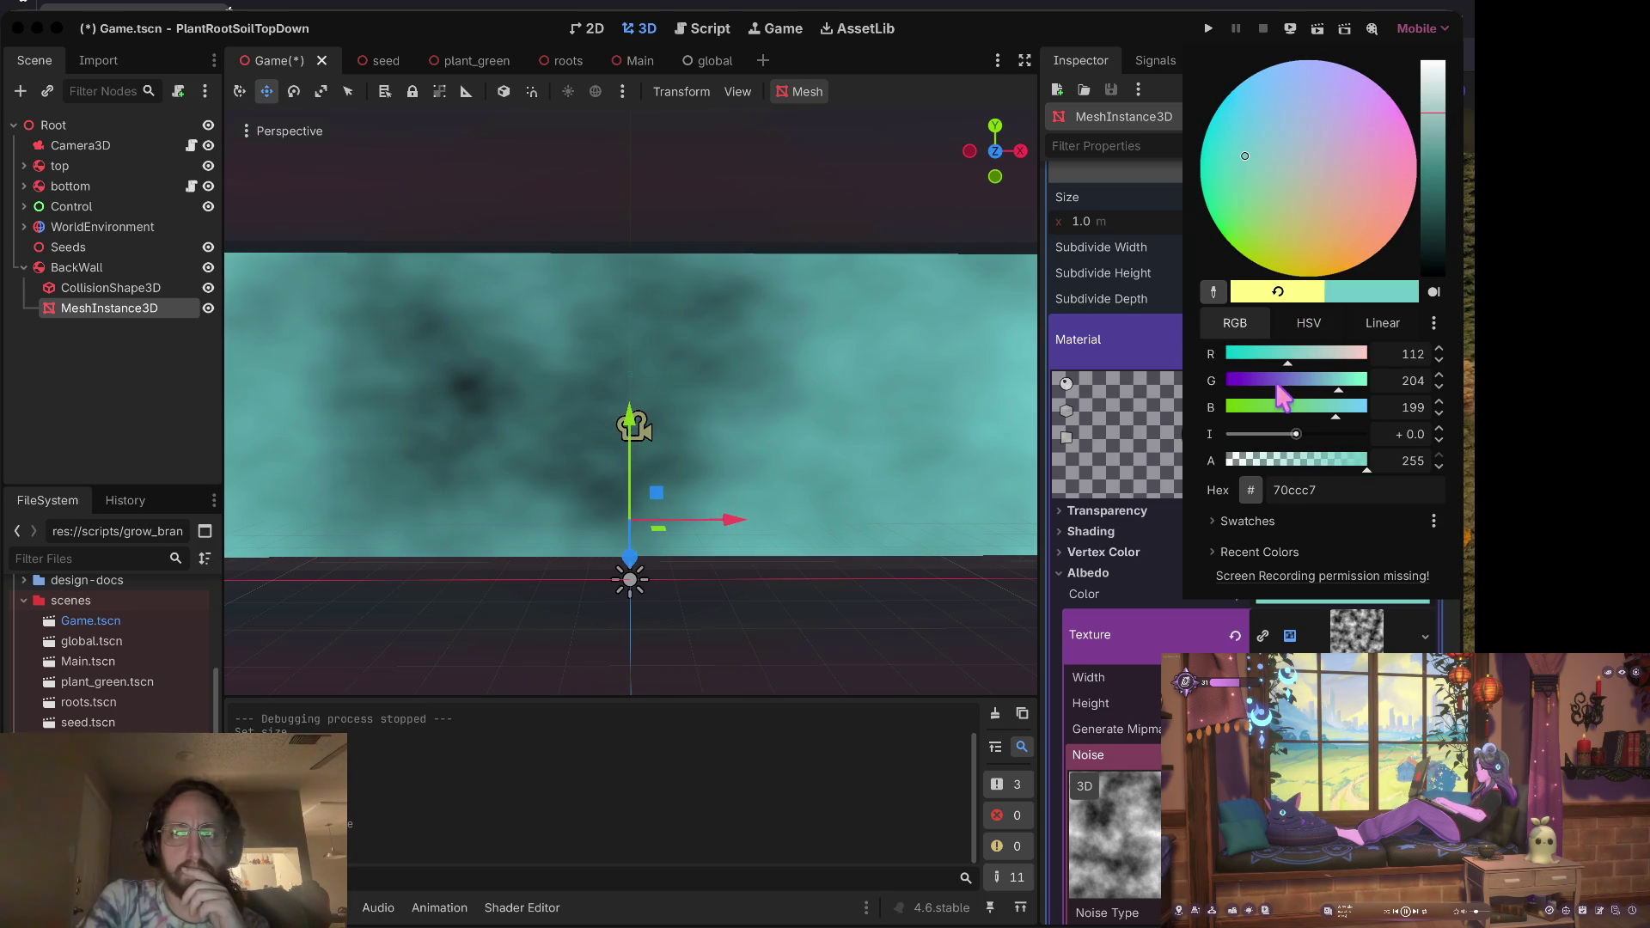
{"action": "left_click", "coordinate": [1263, 407]}
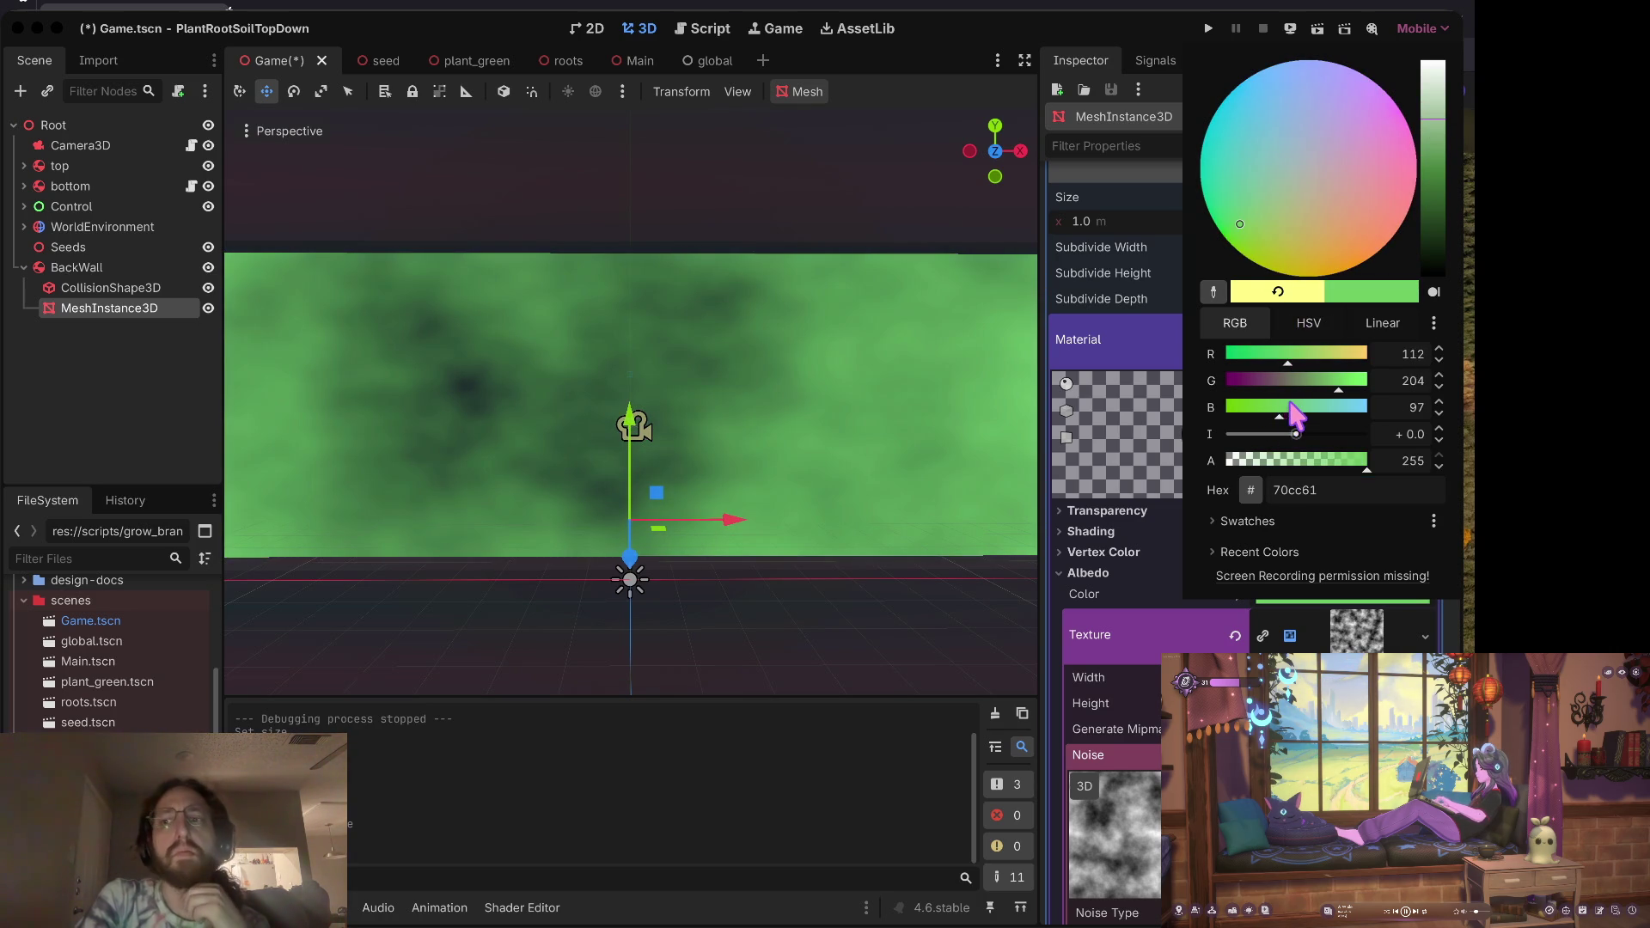
{"action": "mouse_move", "coordinate": [1277, 381]}
{"action": "left_mouse_down"}
{"action": "mouse_move", "coordinate": [1245, 383]}
{"action": "mouse_move", "coordinate": [1346, 360]}
{"action": "mouse_move", "coordinate": [1340, 382]}
{"action": "left_mouse_up"}
{"action": "left_click", "coordinate": [1275, 362]}
{"action": "left_click", "coordinate": [1314, 361]}
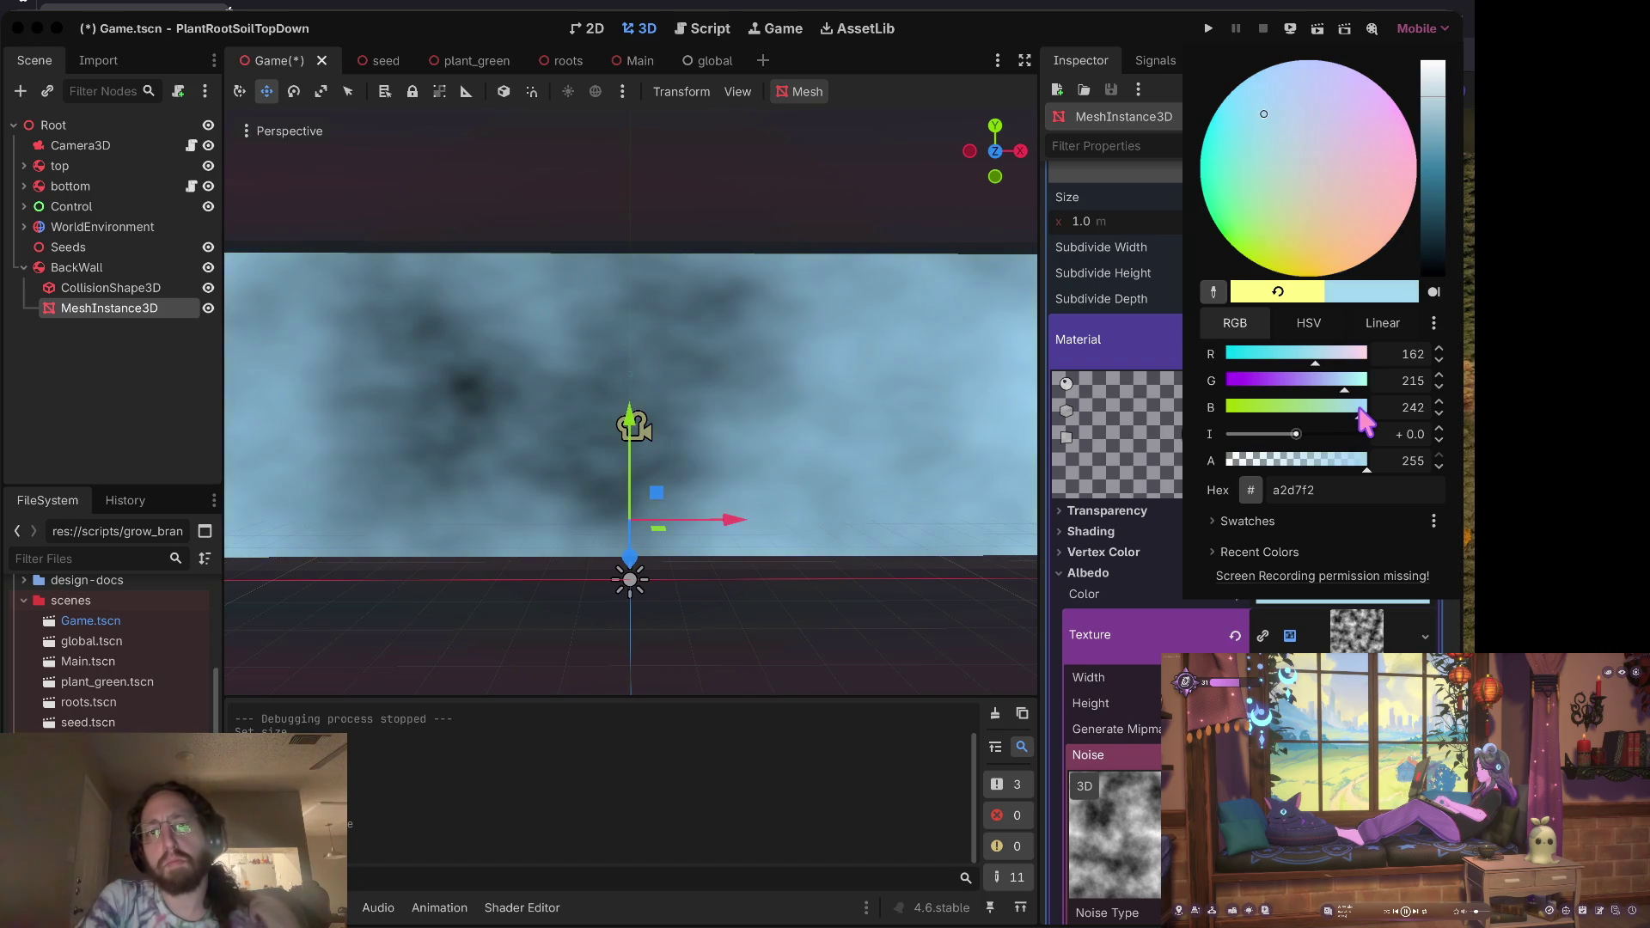
{"action": "left_click", "coordinate": [802, 464]}
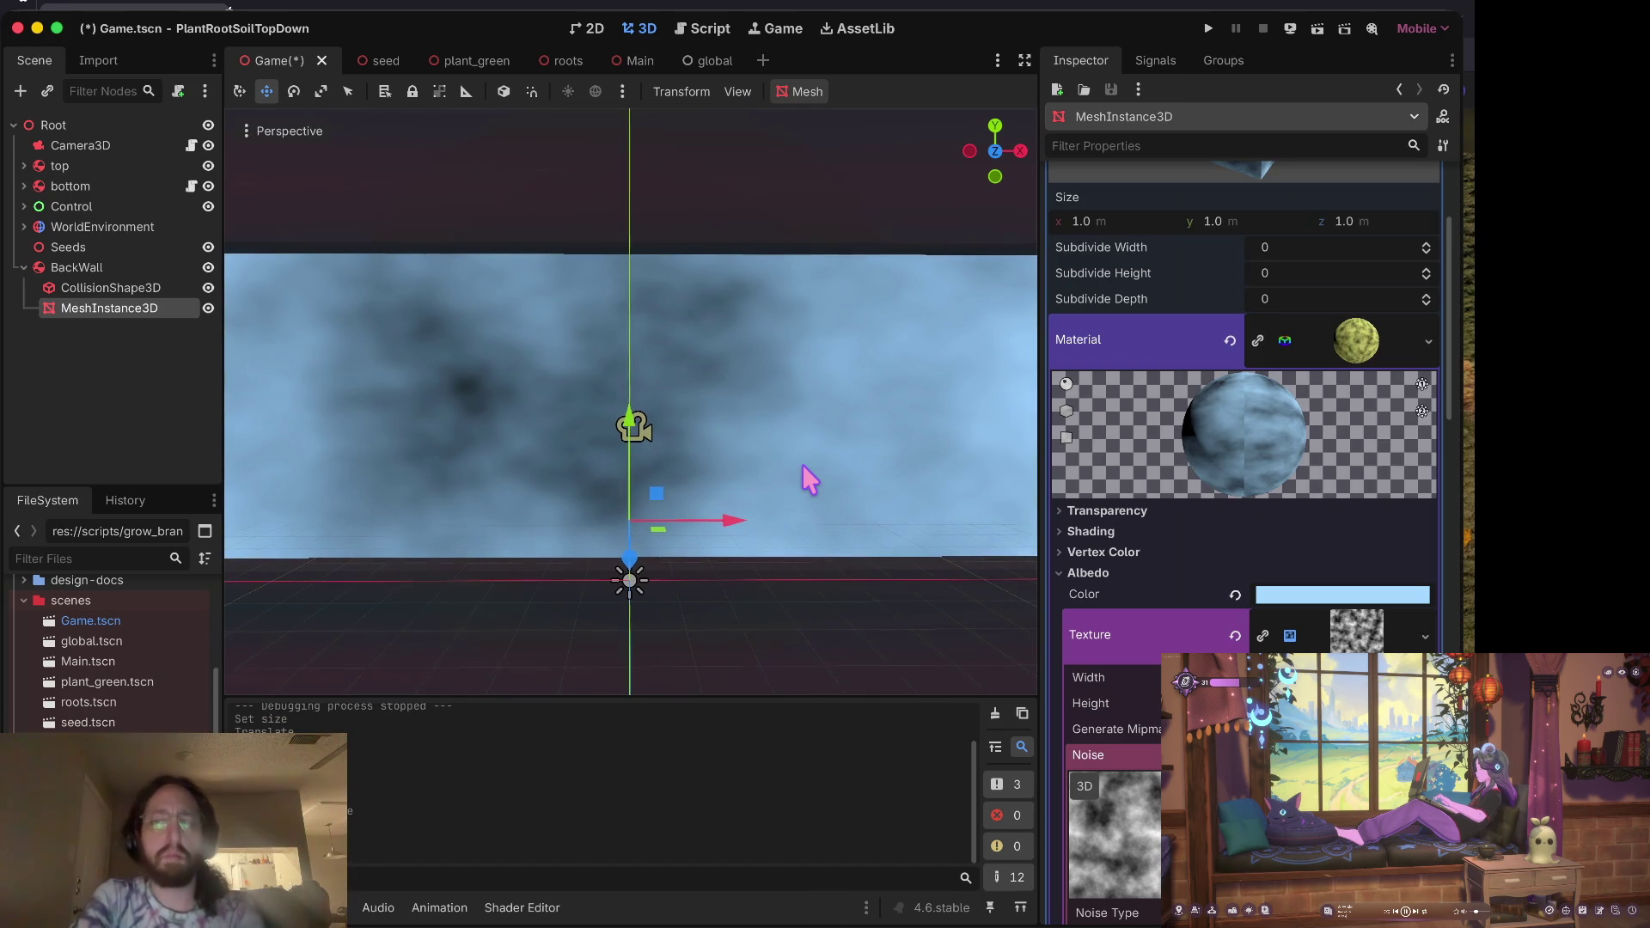
Step: Give the noise texture's Color Ramp a new Gradient
{"action": "left_click", "coordinate": [1383, 634]}
{"action": "left_click", "coordinate": [1358, 634]}
{"action": "scroll", "coordinate": [1353, 528], "scroll_direction": "down", "scroll_amount": 5}
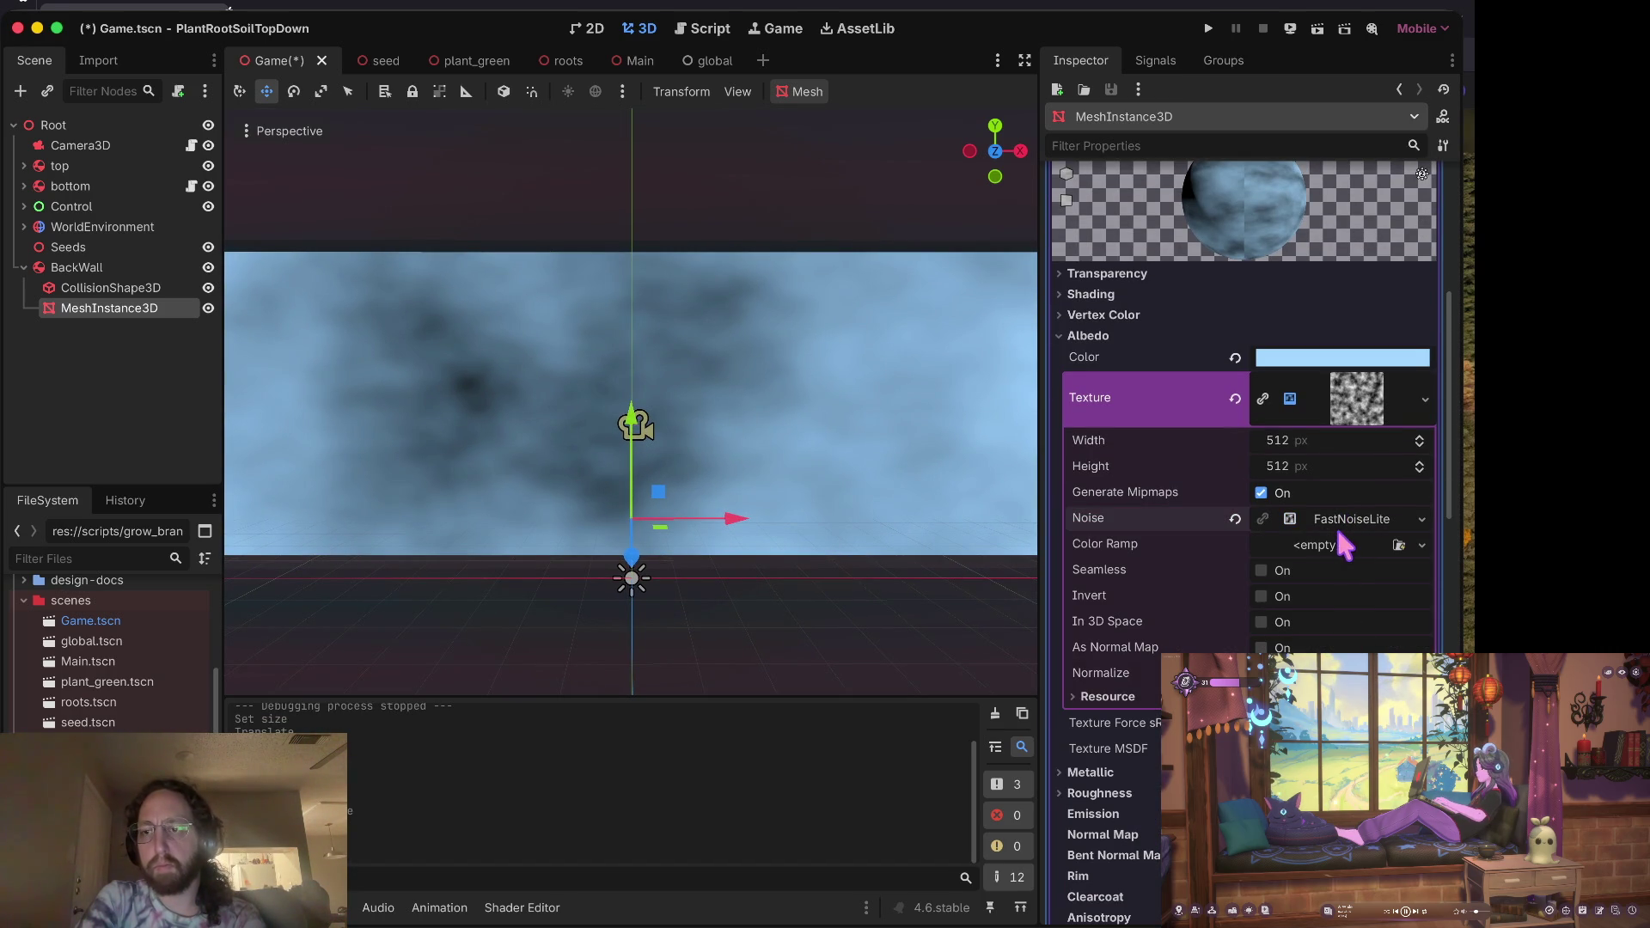
{"action": "left_click", "coordinate": [1335, 544]}
{"action": "left_click", "coordinate": [1358, 593]}
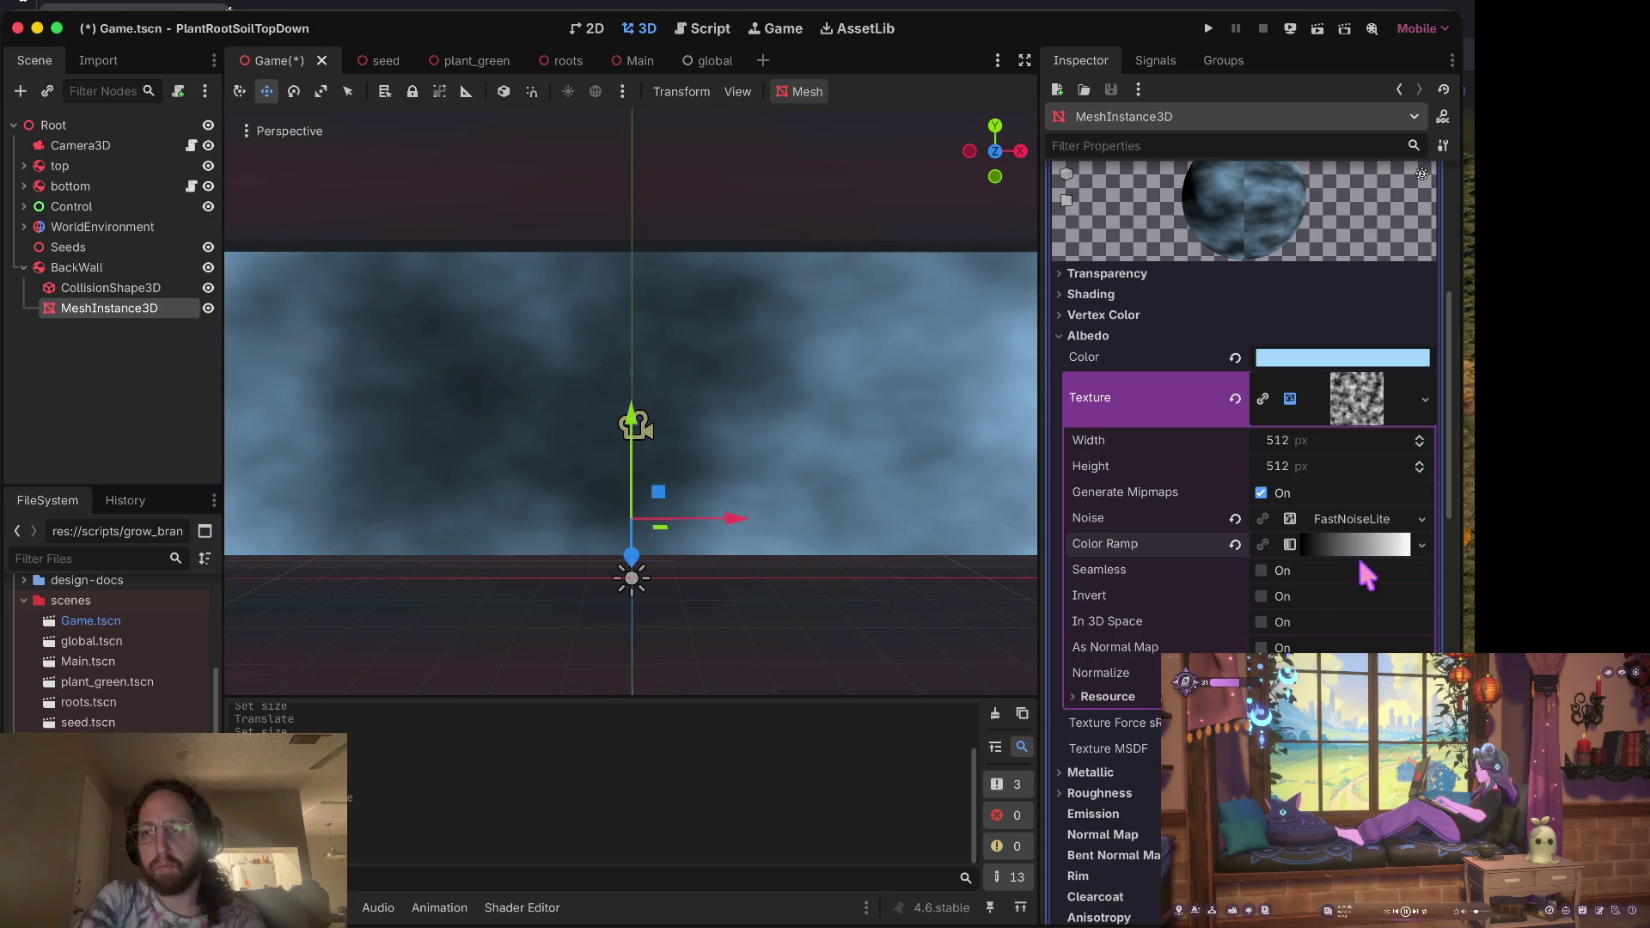
{"action": "left_click", "coordinate": [1336, 543]}
Step: Make the gradient's dark stop fully transparent and save the scene
{"action": "double_click", "coordinate": [1074, 620]}
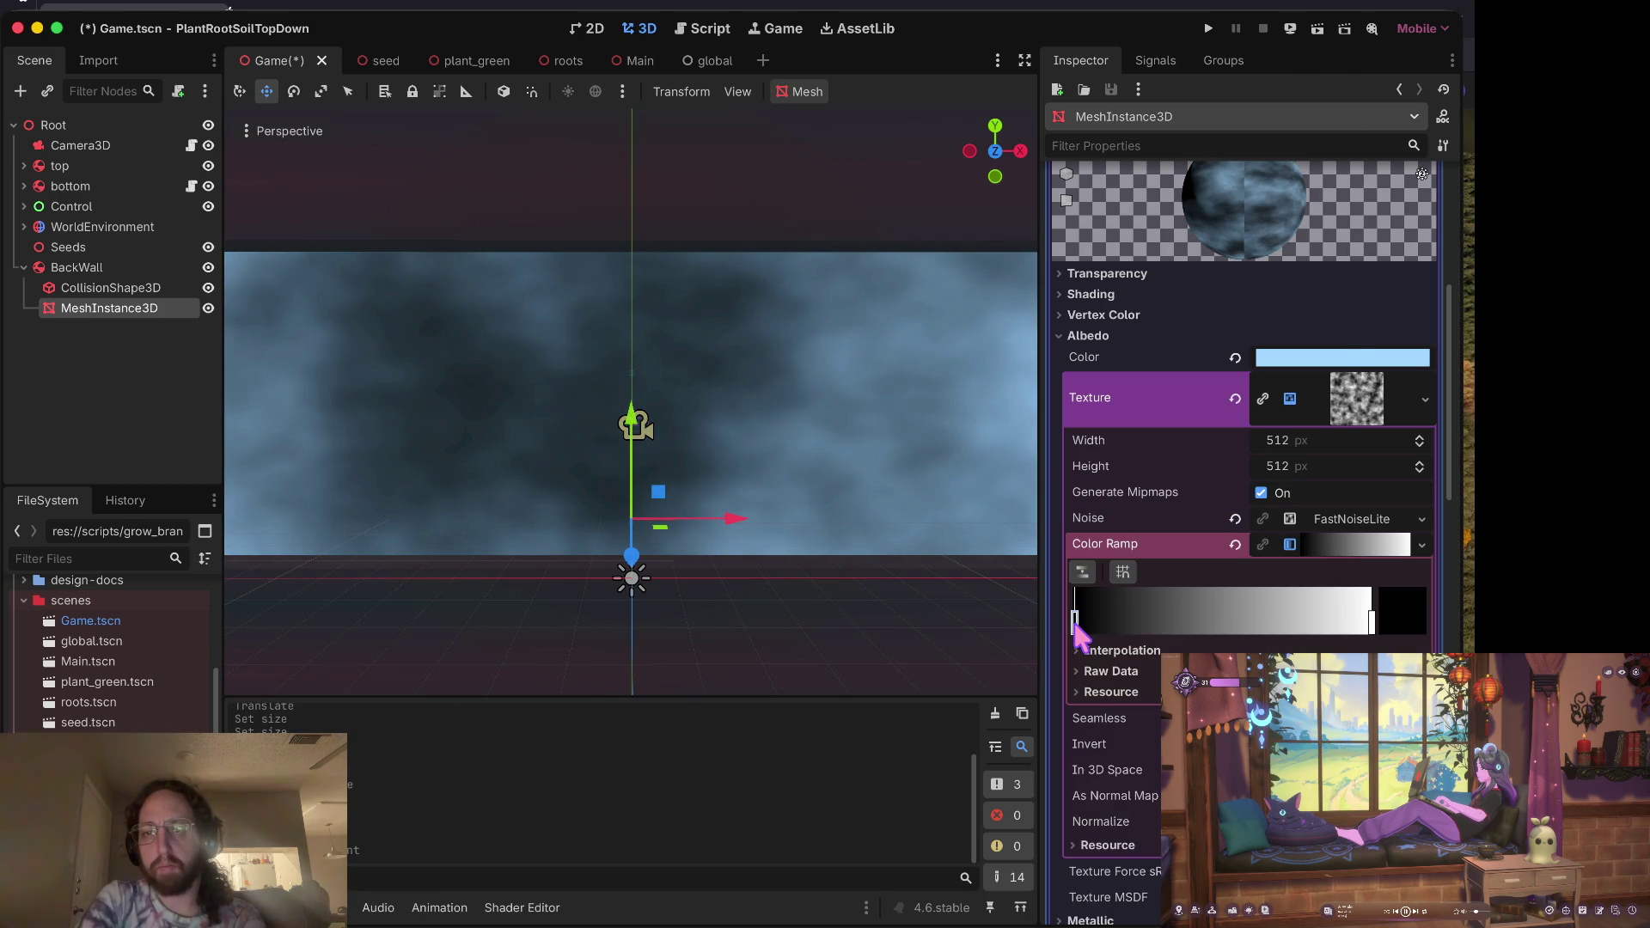
{"action": "left_click_drag", "start_coordinate": [1184, 458], "coordinate": [1139, 461]}
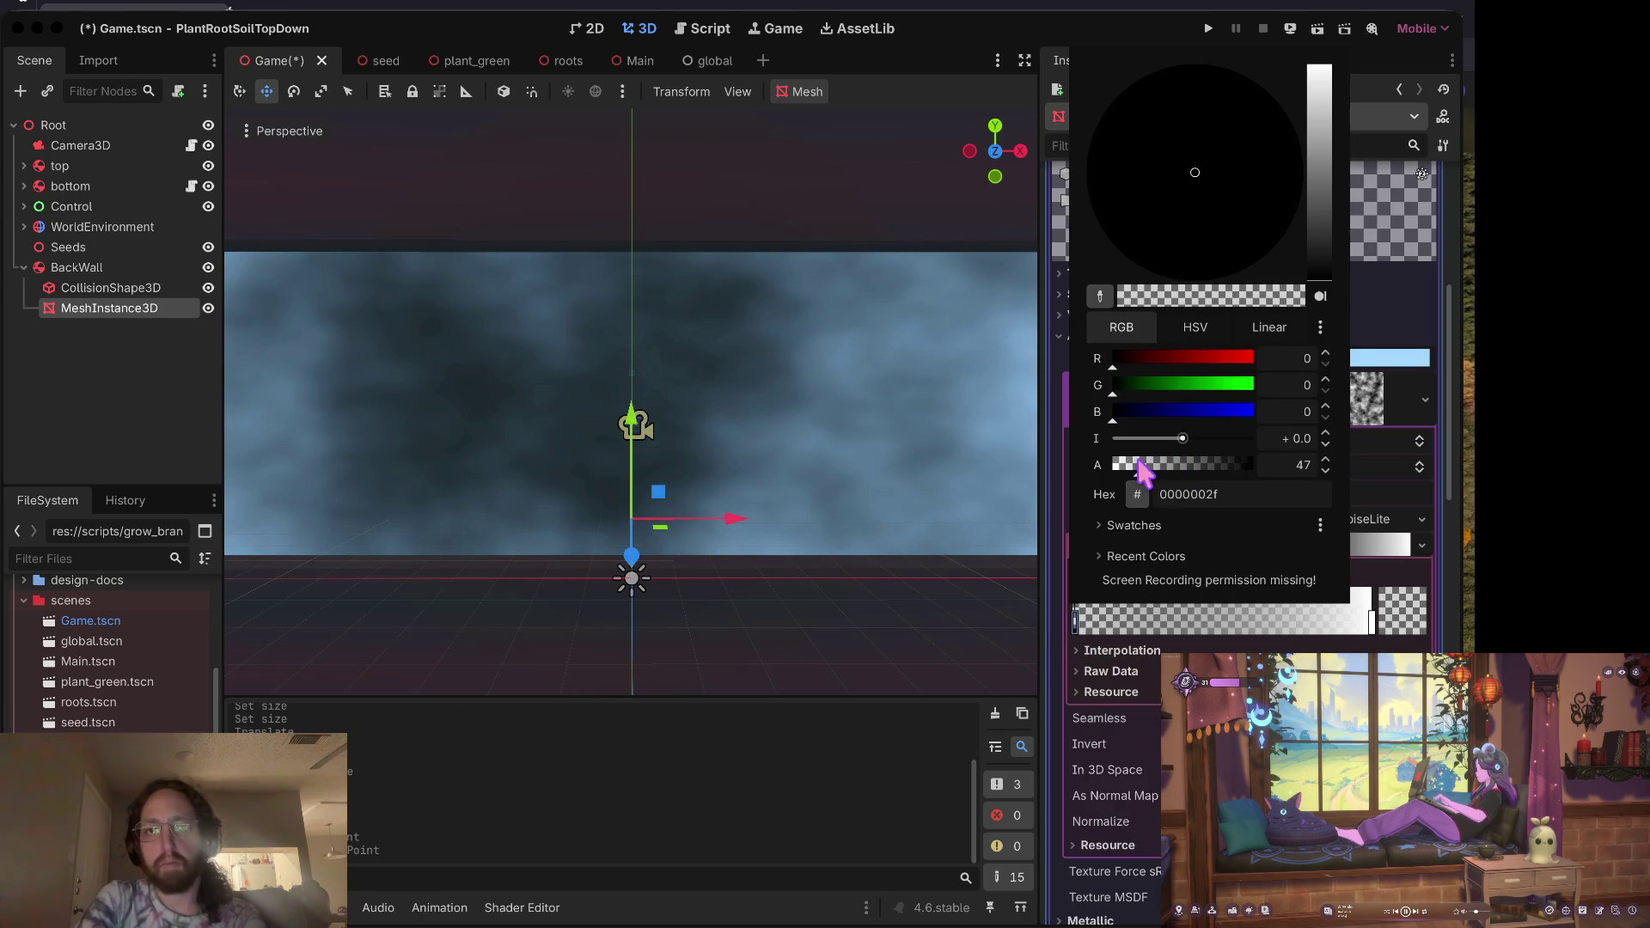
{"action": "left_click", "coordinate": [1251, 359]}
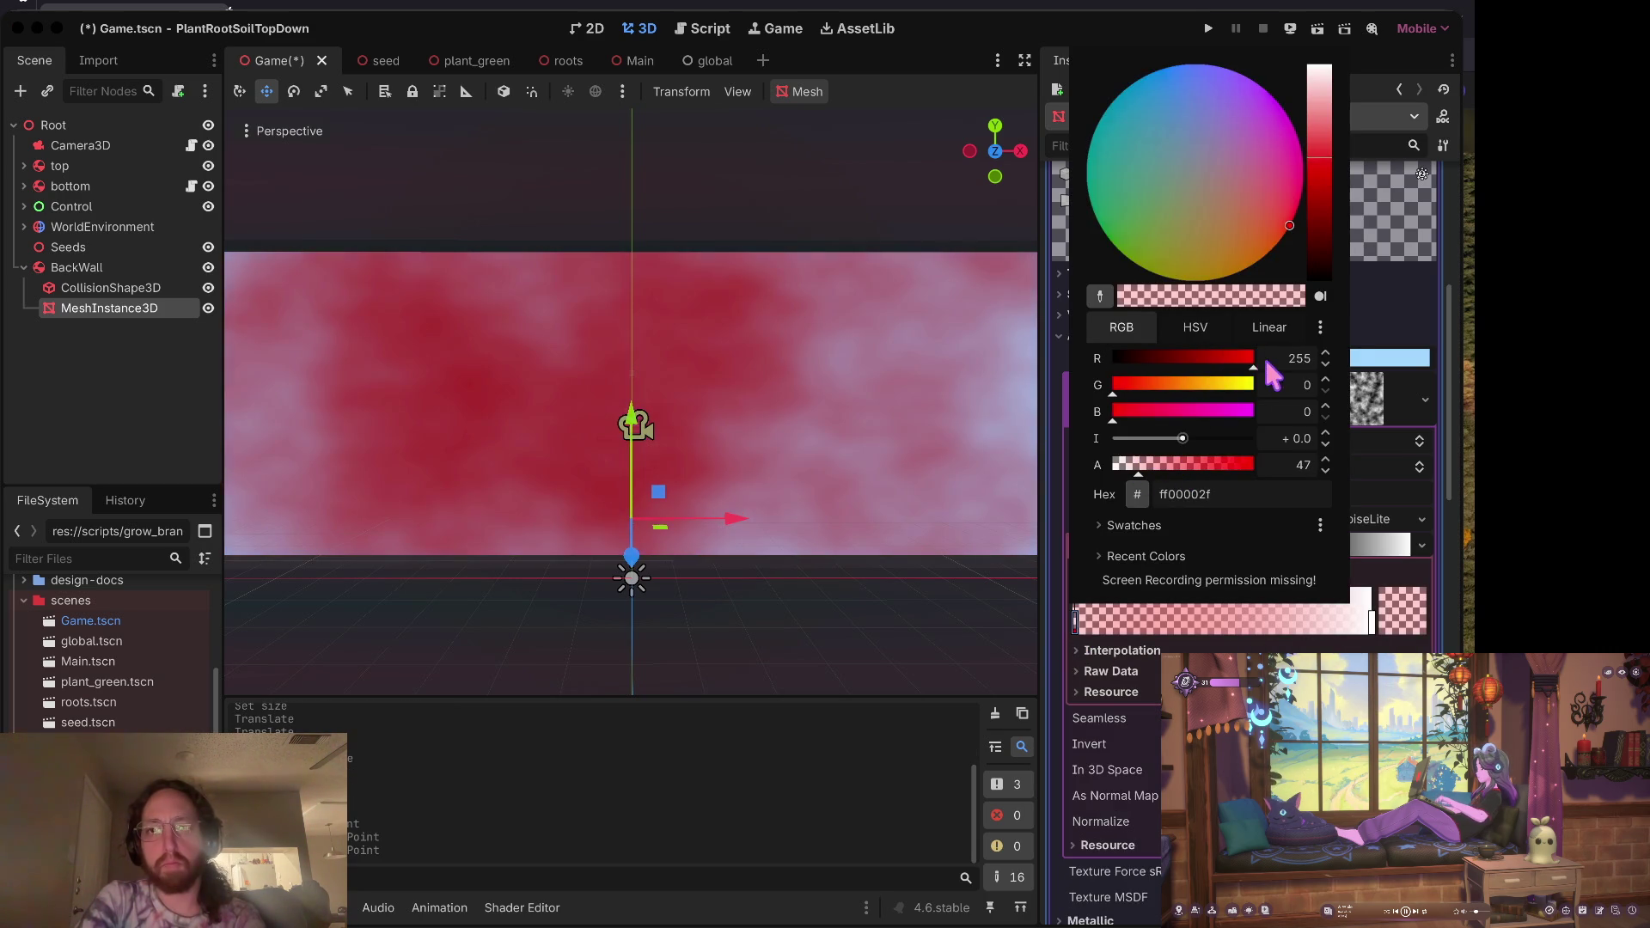
{"action": "left_click", "coordinate": [1174, 361]}
{"action": "mouse_move", "coordinate": [1192, 372]}
{"action": "left_mouse_down"}
{"action": "mouse_move", "coordinate": [1177, 413]}
{"action": "mouse_move", "coordinate": [1220, 421]}
{"action": "mouse_move", "coordinate": [1184, 391]}
{"action": "mouse_move", "coordinate": [1237, 391]}
{"action": "mouse_move", "coordinate": [1201, 389]}
{"action": "left_mouse_up"}
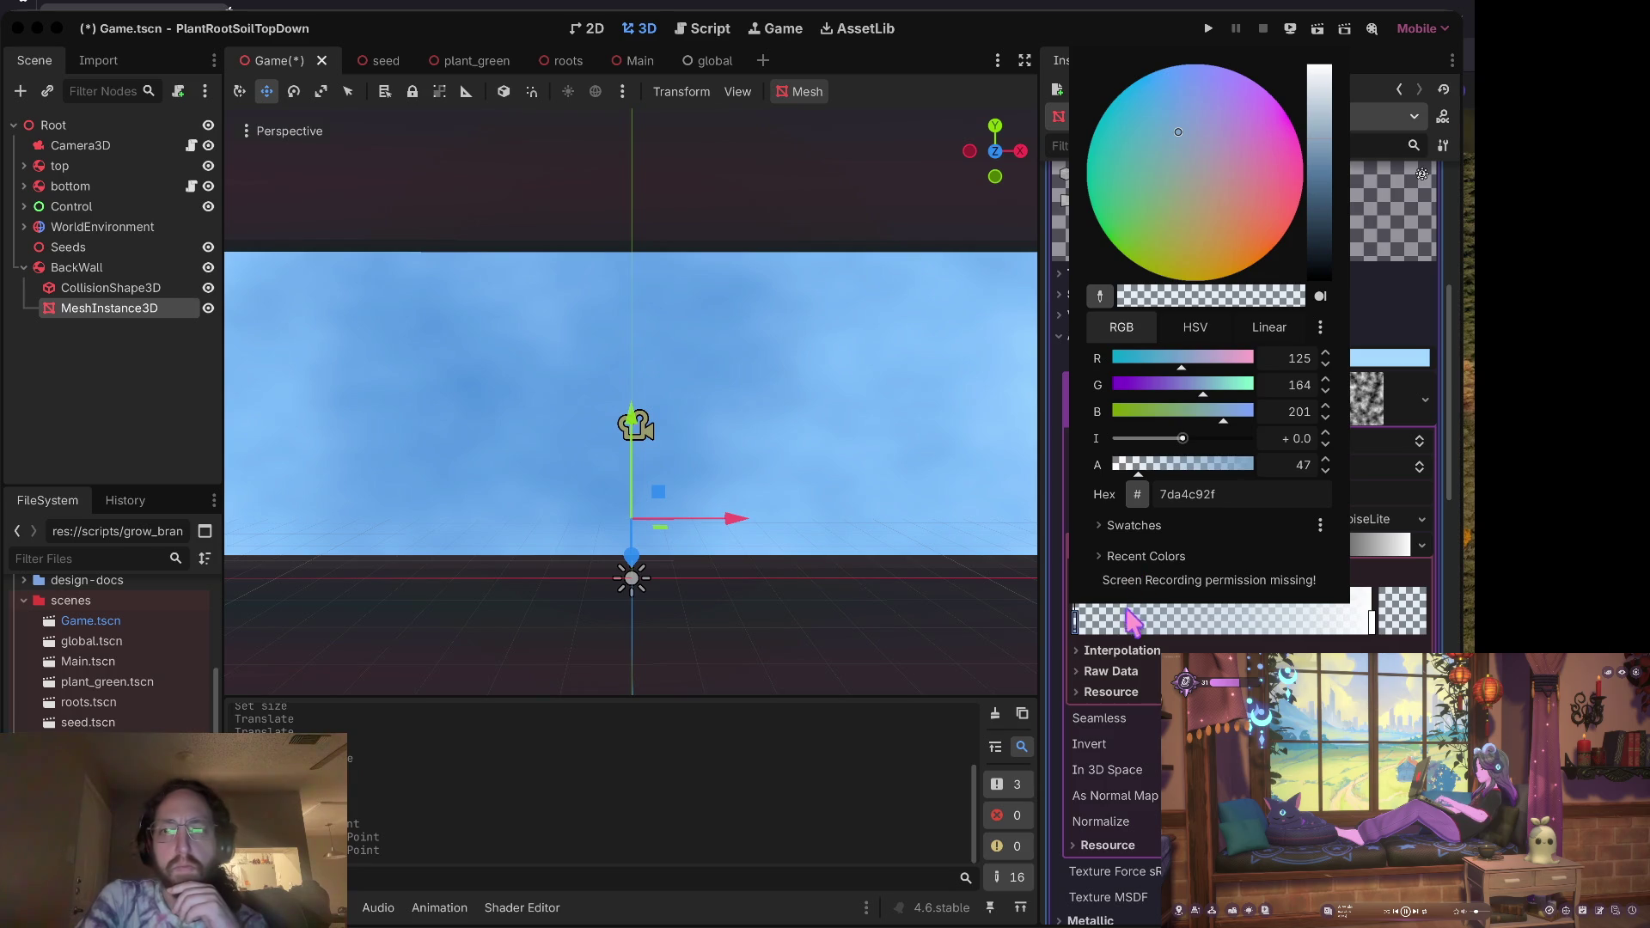
{"action": "left_click", "coordinate": [1146, 467]}
{"action": "mouse_move", "coordinate": [1147, 471]}
{"action": "left_mouse_down"}
{"action": "mouse_move", "coordinate": [1252, 464]}
{"action": "mouse_move", "coordinate": [1102, 475]}
{"action": "mouse_move", "coordinate": [1168, 464]}
{"action": "mouse_move", "coordinate": [1151, 458]}
{"action": "left_mouse_up"}
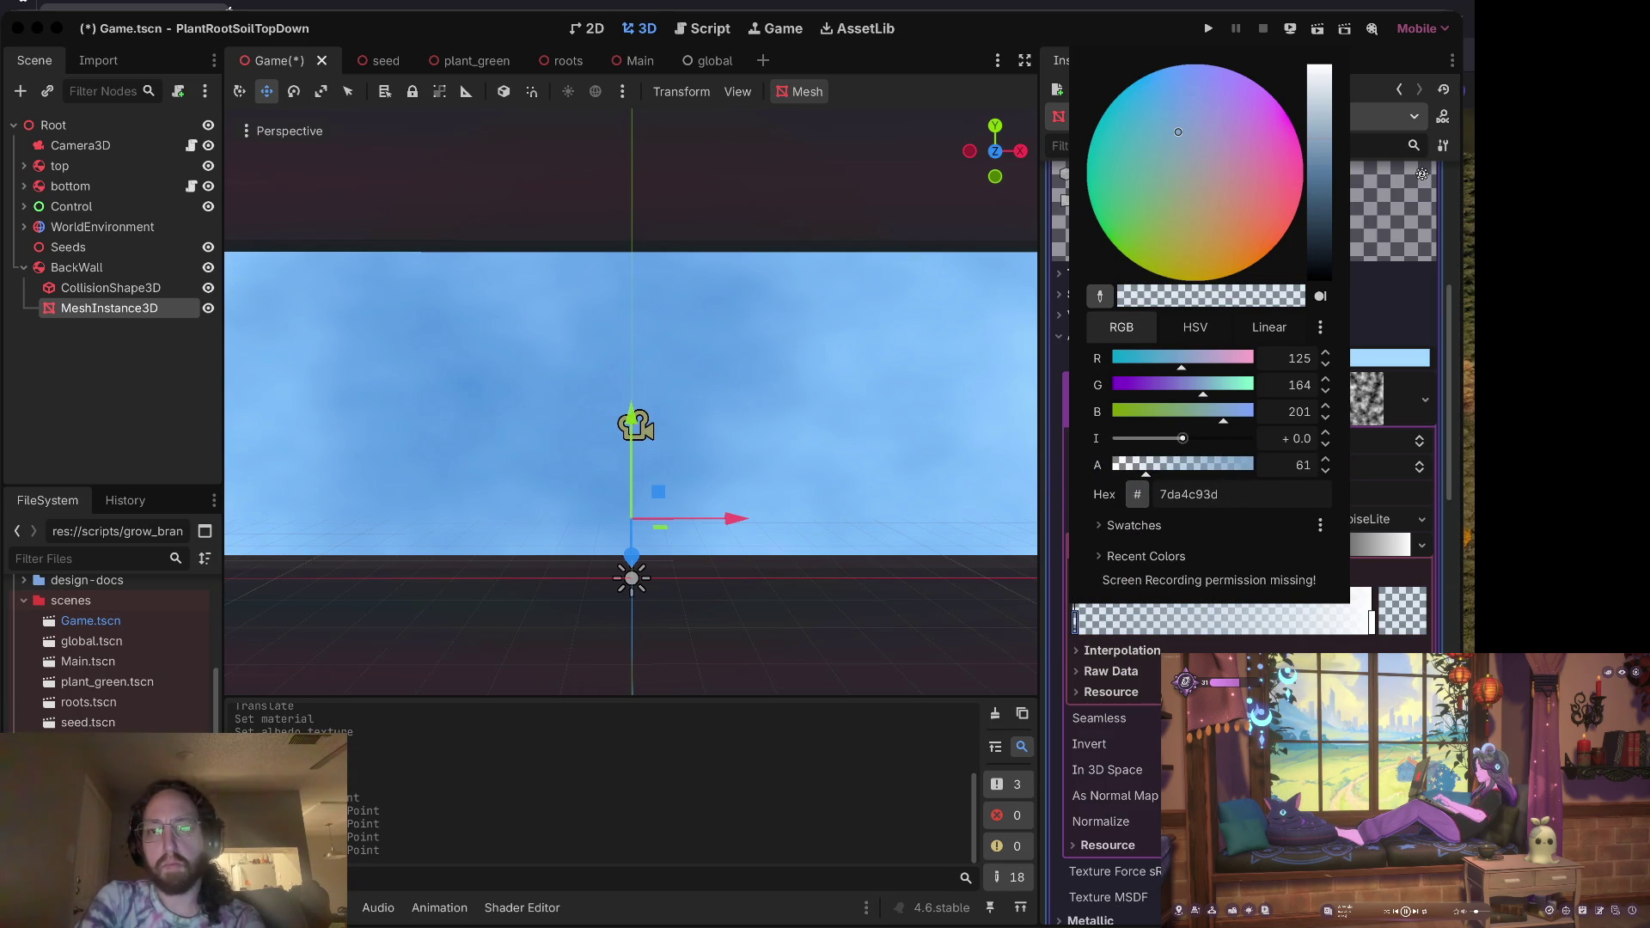
{"action": "key", "text": "Escape"}
{"action": "key", "text": "ctrl+s"}
Step: Move the white gradient stop to the far right end and save
{"action": "mouse_move", "coordinate": [1371, 620]}
{"action": "left_mouse_down"}
{"action": "mouse_move", "coordinate": [1109, 634]}
{"action": "mouse_move", "coordinate": [1323, 623]}
{"action": "mouse_move", "coordinate": [1295, 626]}
{"action": "left_mouse_up"}
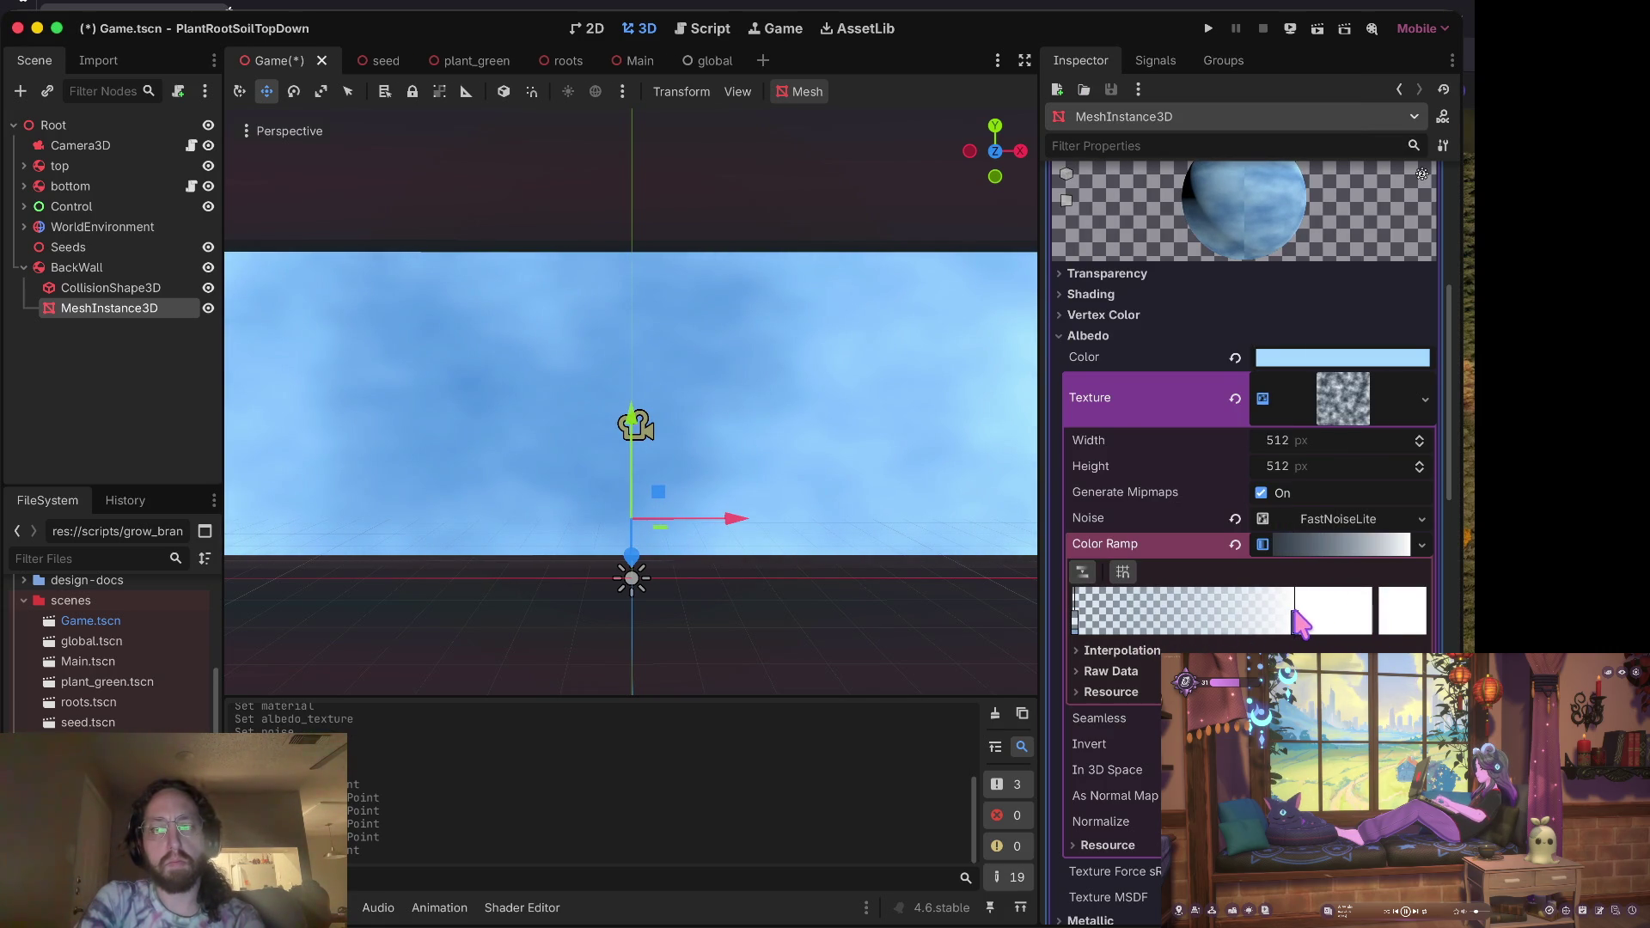
{"action": "mouse_move", "coordinate": [1088, 627]}
{"action": "left_mouse_down"}
{"action": "mouse_move", "coordinate": [1164, 627]}
{"action": "mouse_move", "coordinate": [1066, 631]}
{"action": "left_mouse_up"}
{"action": "mouse_move", "coordinate": [1294, 625]}
{"action": "left_mouse_down"}
{"action": "mouse_move", "coordinate": [1419, 605]}
{"action": "mouse_move", "coordinate": [1295, 633]}
{"action": "left_mouse_up"}
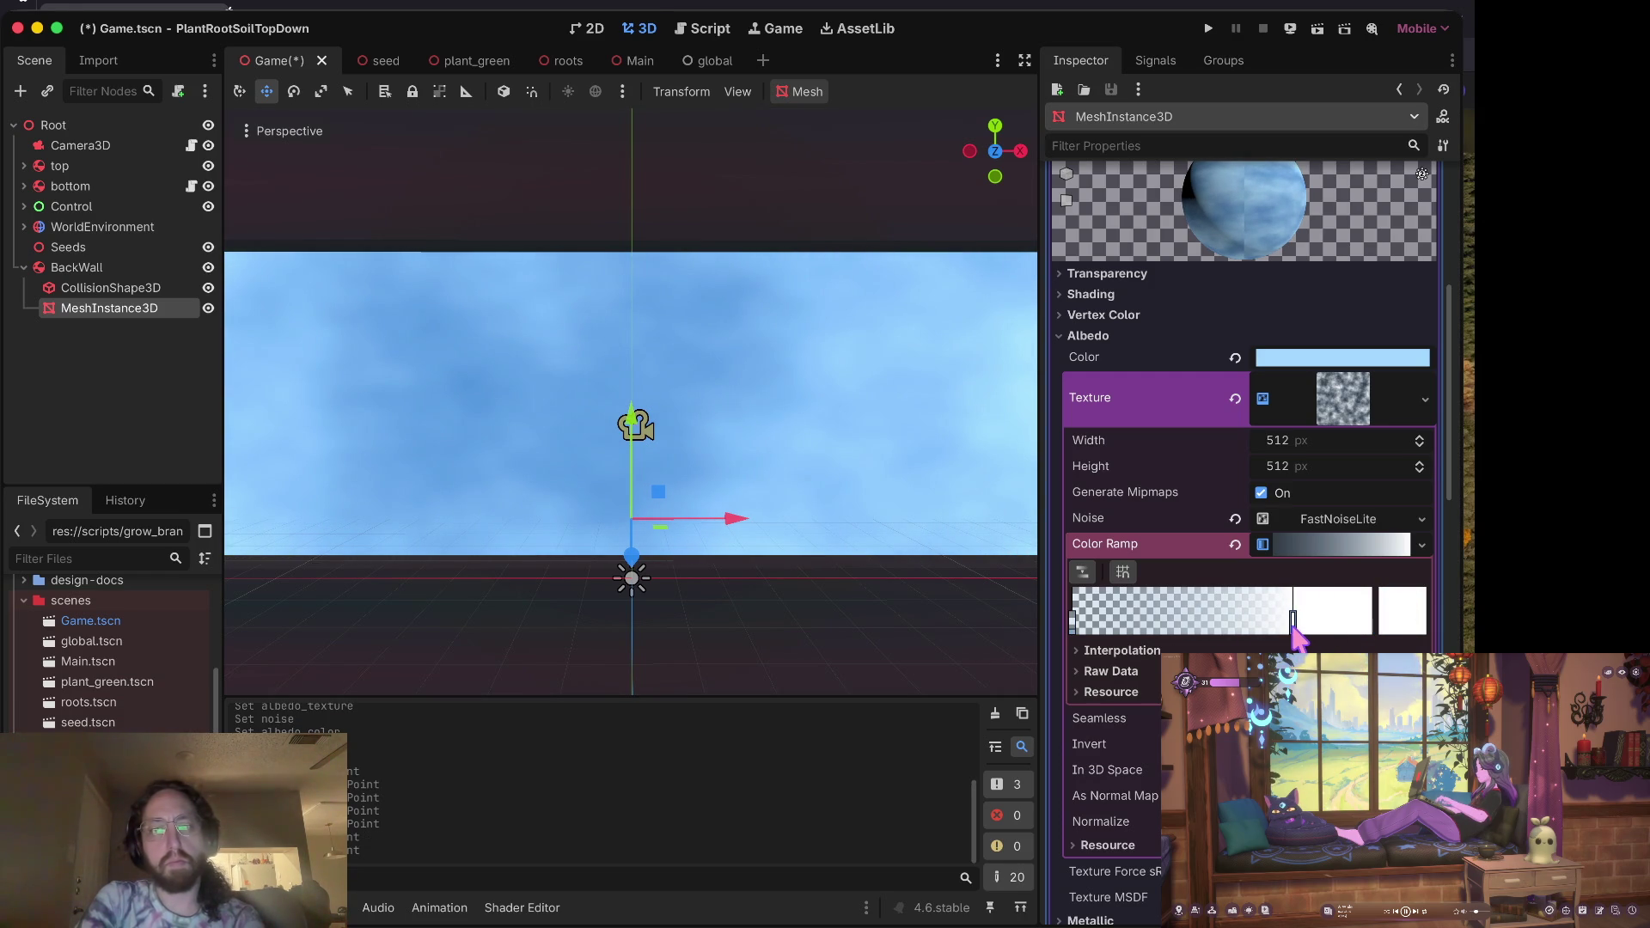
{"action": "key", "text": "ctrl+s"}
{"action": "left_click", "coordinate": [1345, 421]}
Step: Drag the FastNoiseLite frequency up to 0.0248, save Game.tscn, and launch the game
{"action": "left_click", "coordinate": [1366, 417]}
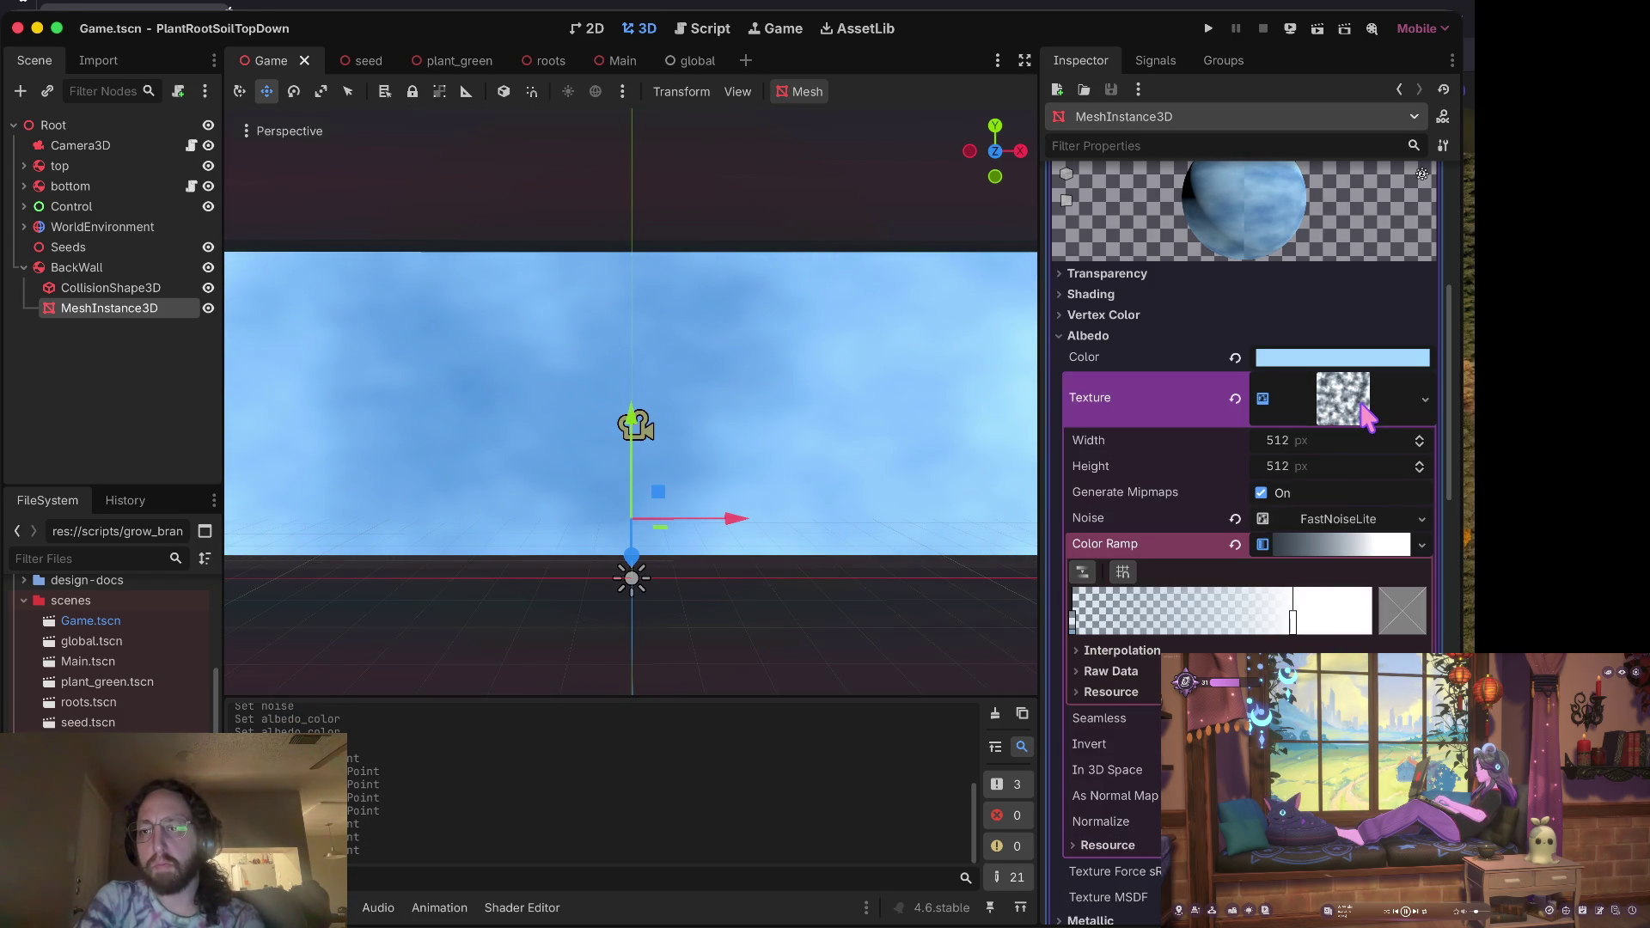
{"action": "left_click", "coordinate": [1323, 550]}
{"action": "left_click", "coordinate": [1343, 520]}
{"action": "scroll", "coordinate": [1342, 524], "scroll_direction": "down", "scroll_amount": 3}
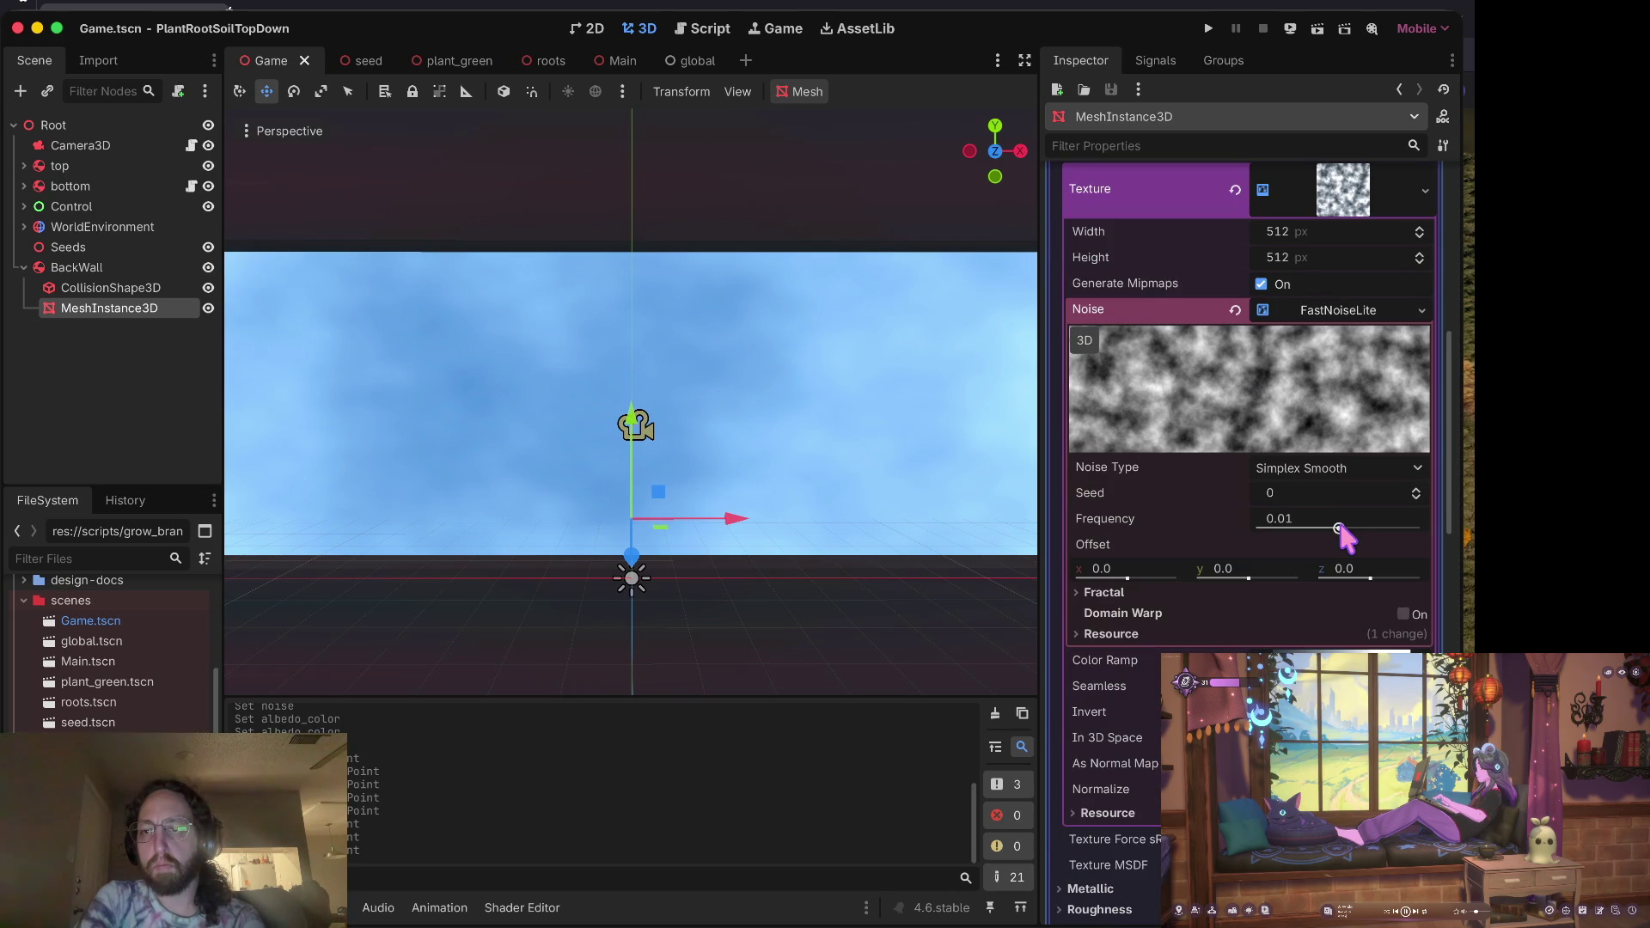
{"action": "left_click_drag", "start_coordinate": [1339, 527], "coordinate": [1355, 528]}
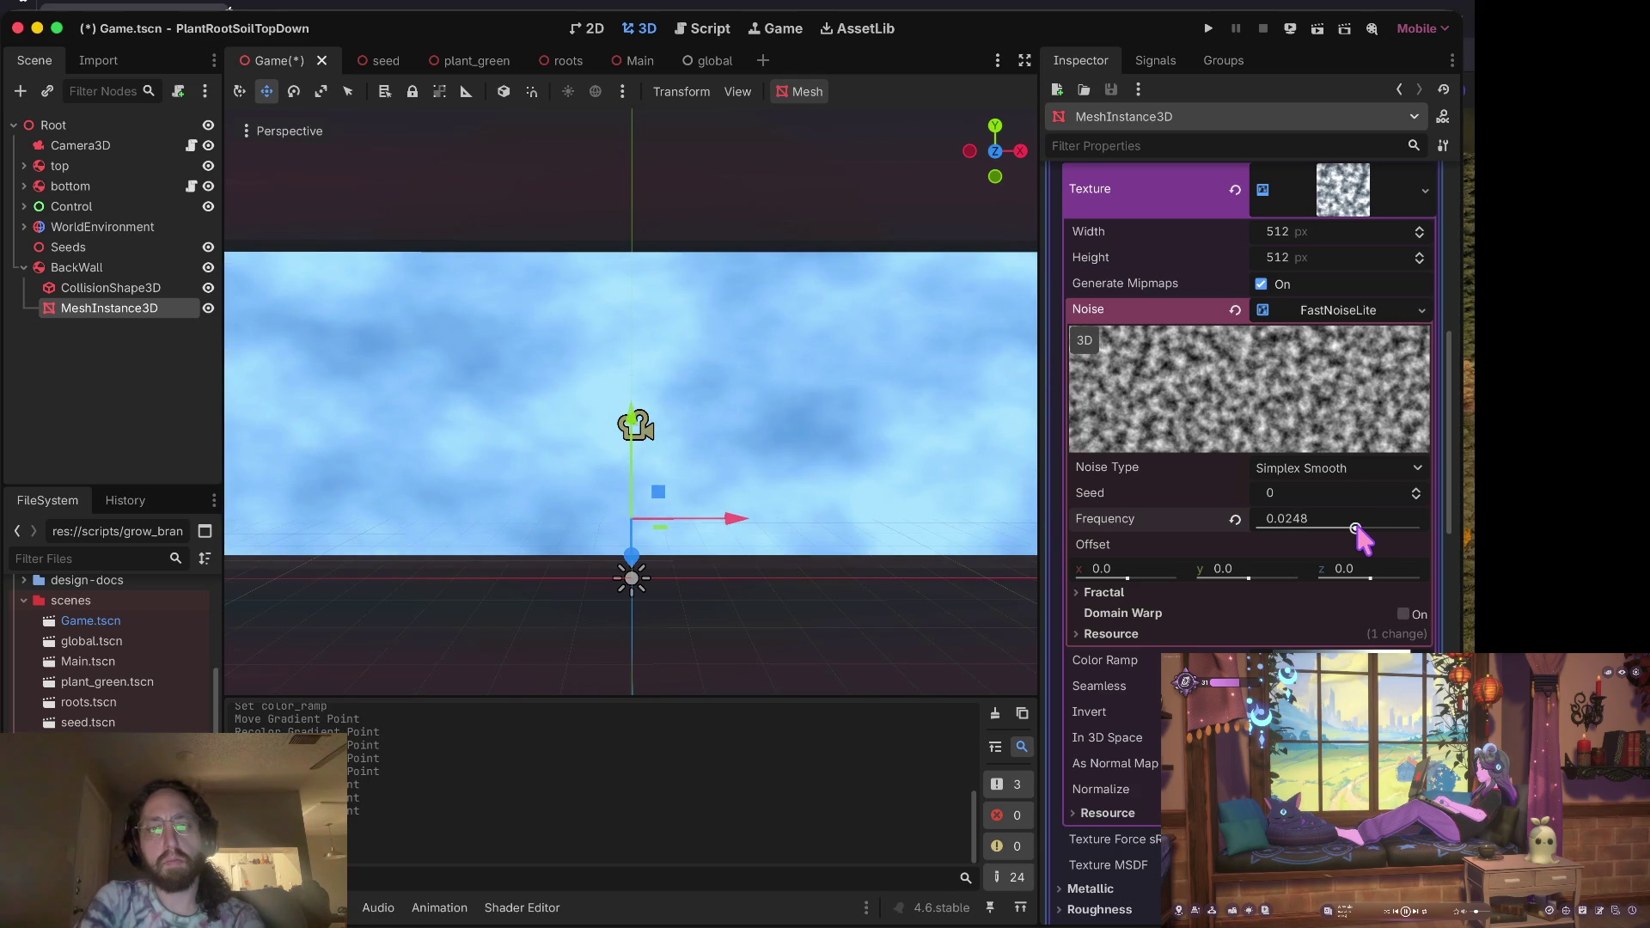
{"action": "key", "text": "ctrl+s"}
{"action": "key", "text": "super+b"}
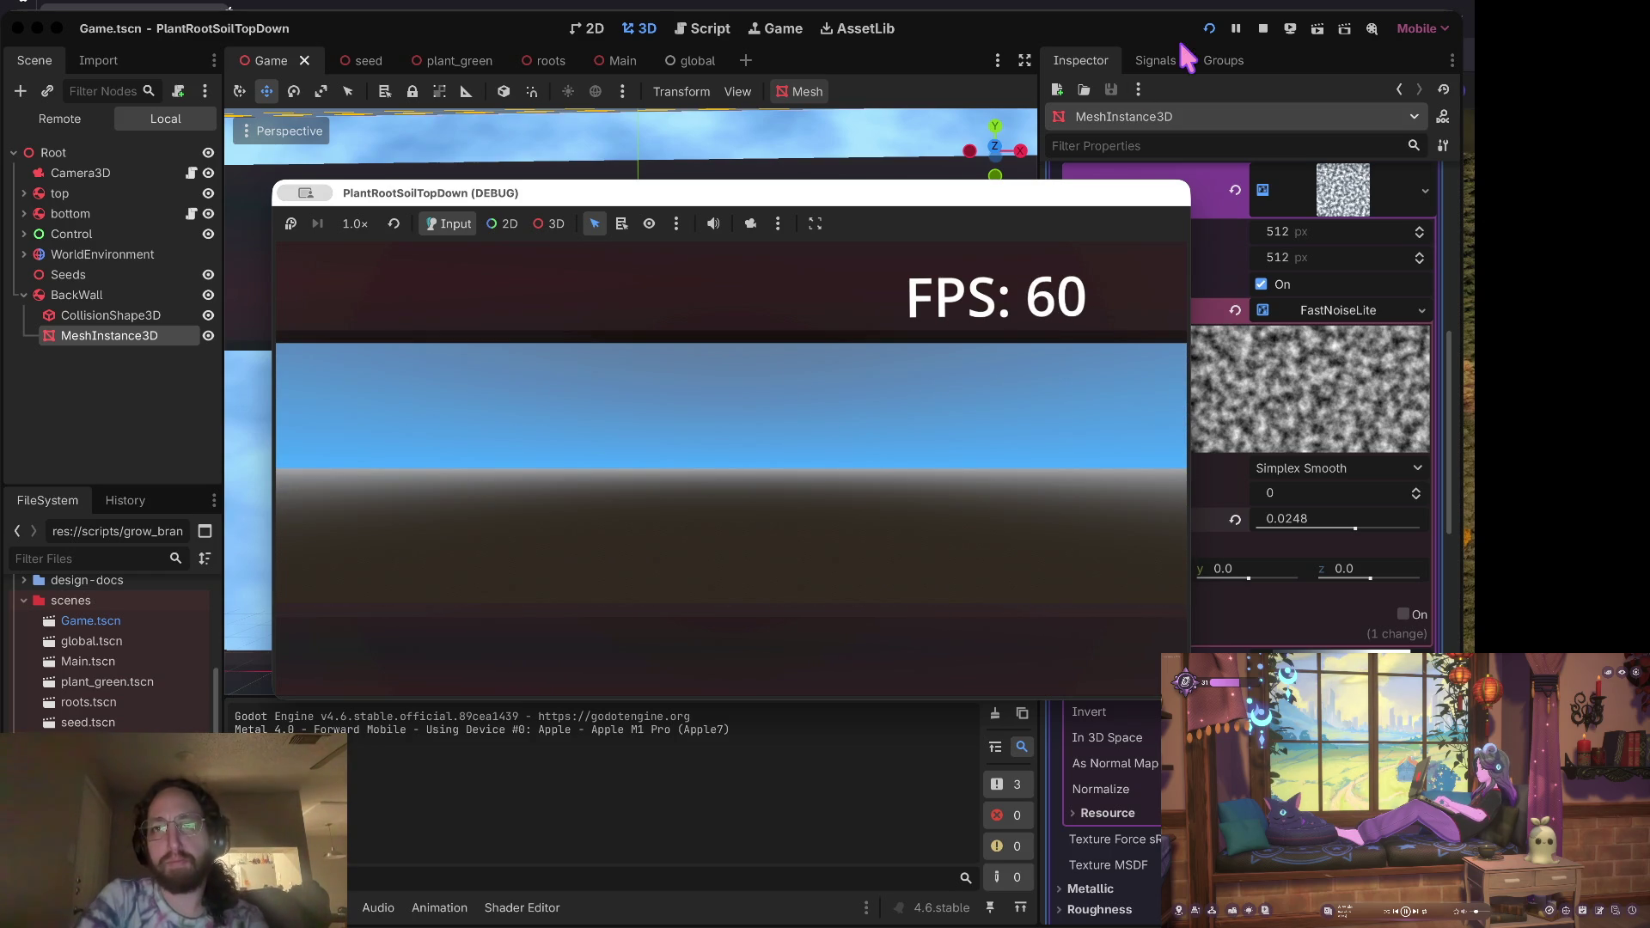
Step: Close the game window, stop the project, and select BackWall's CollisionShape3D
{"action": "key", "text": "super+period"}
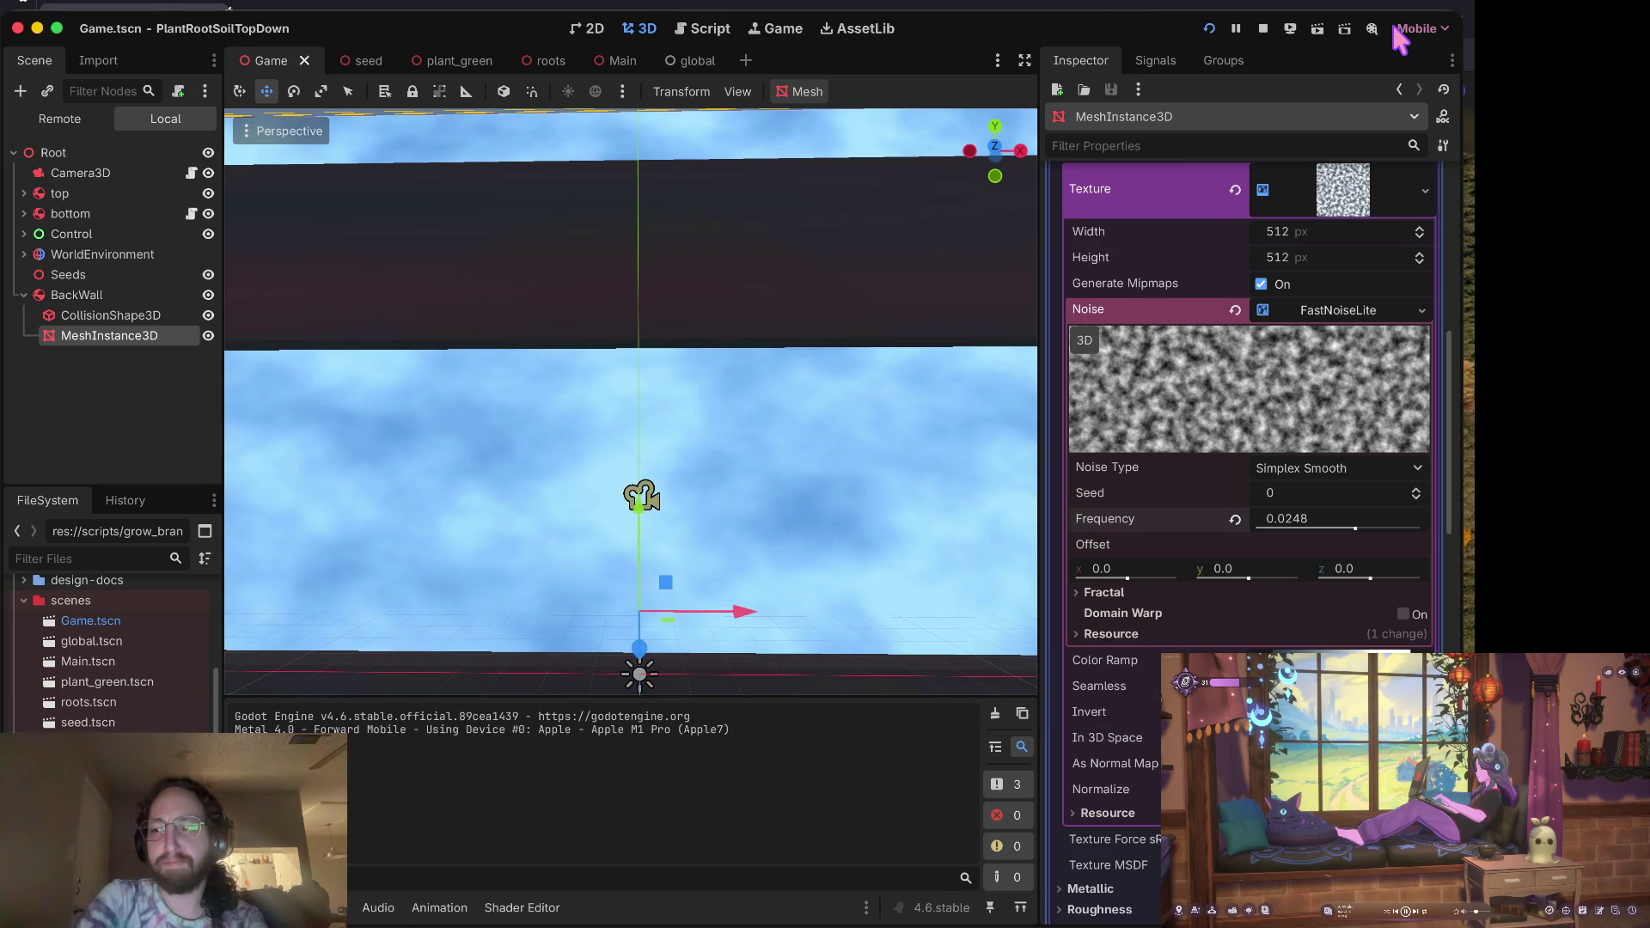
{"action": "left_click", "coordinate": [1265, 30]}
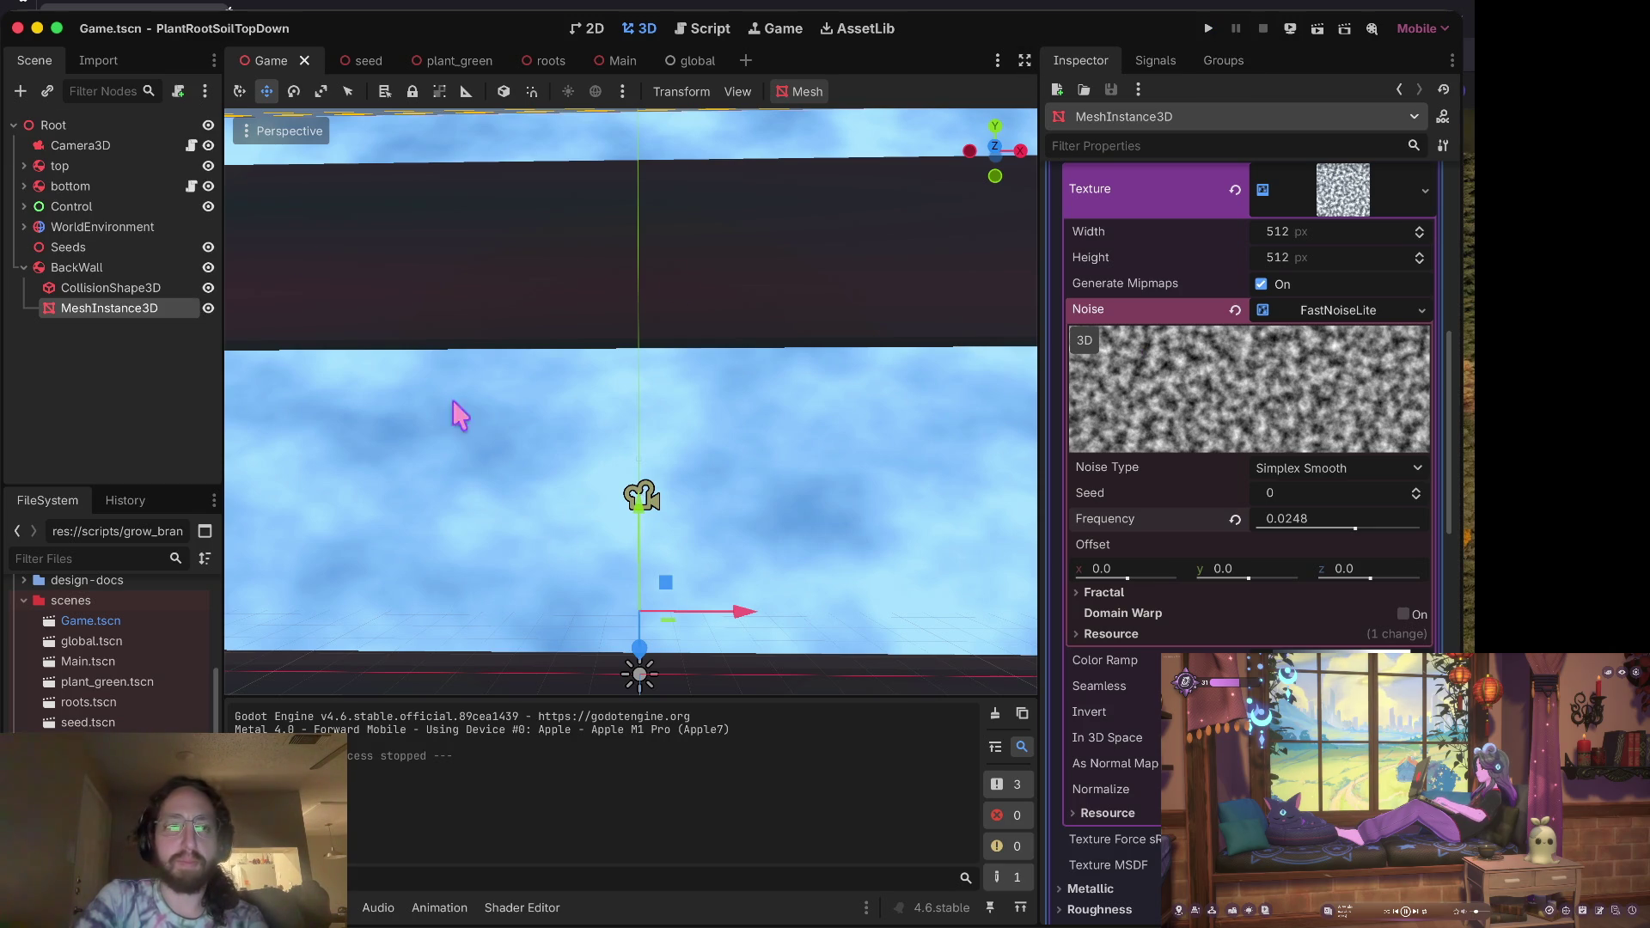
{"action": "left_click", "coordinate": [122, 288]}
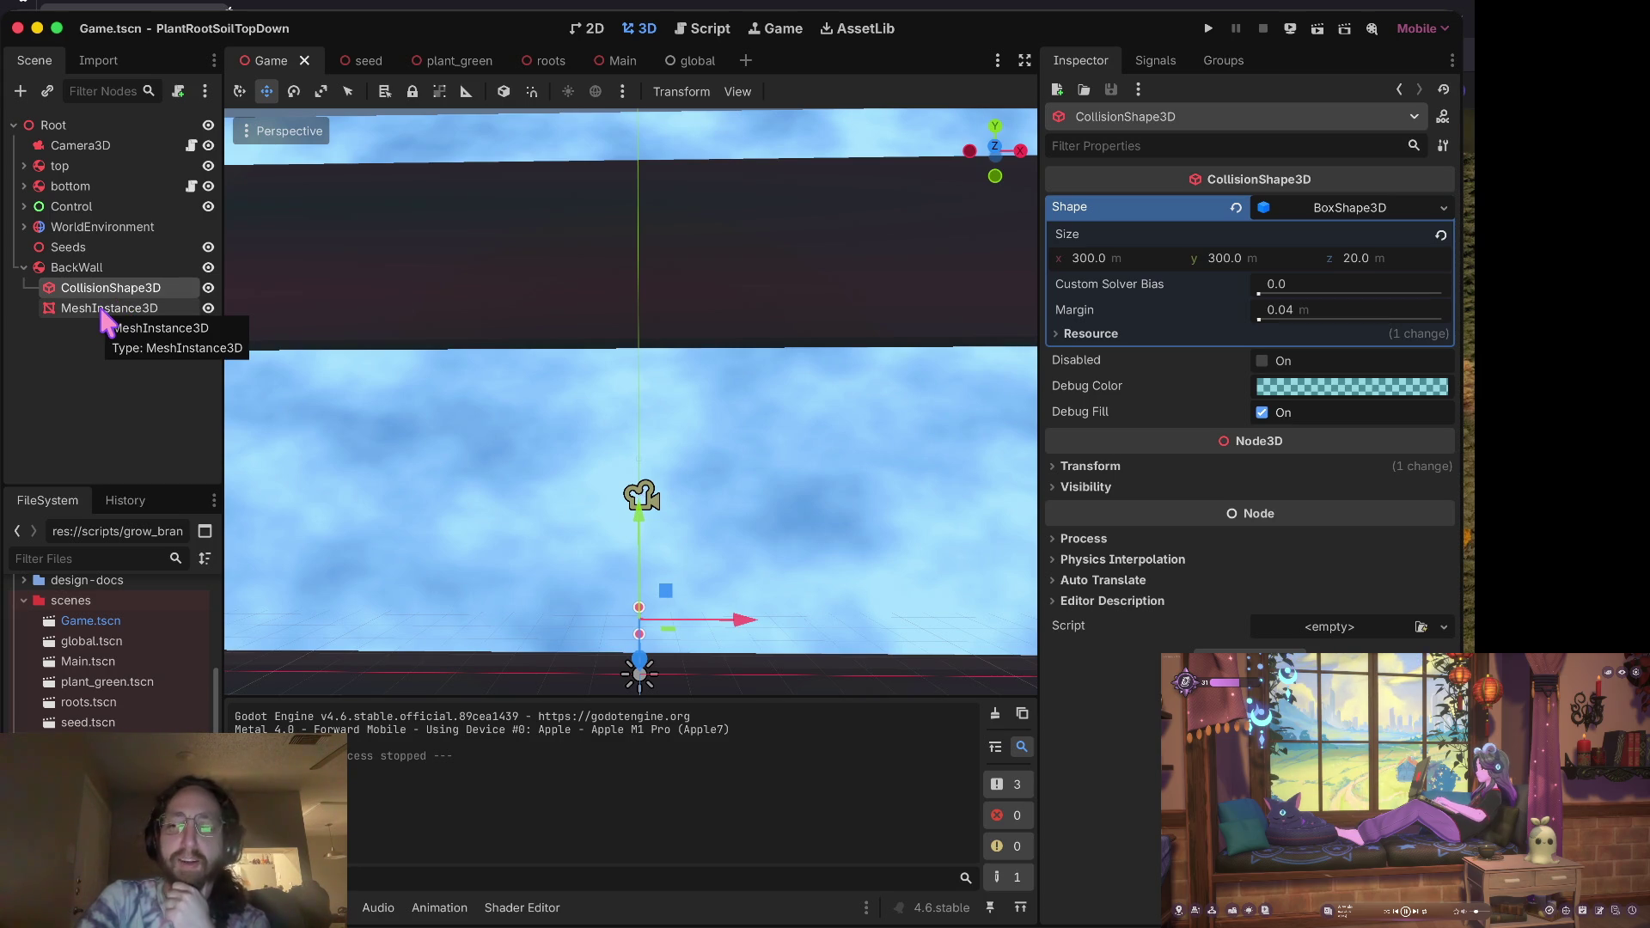
Step: Set the BackWall RigidBody3D's Gravity Scale to 0
{"action": "left_click", "coordinate": [102, 272]}
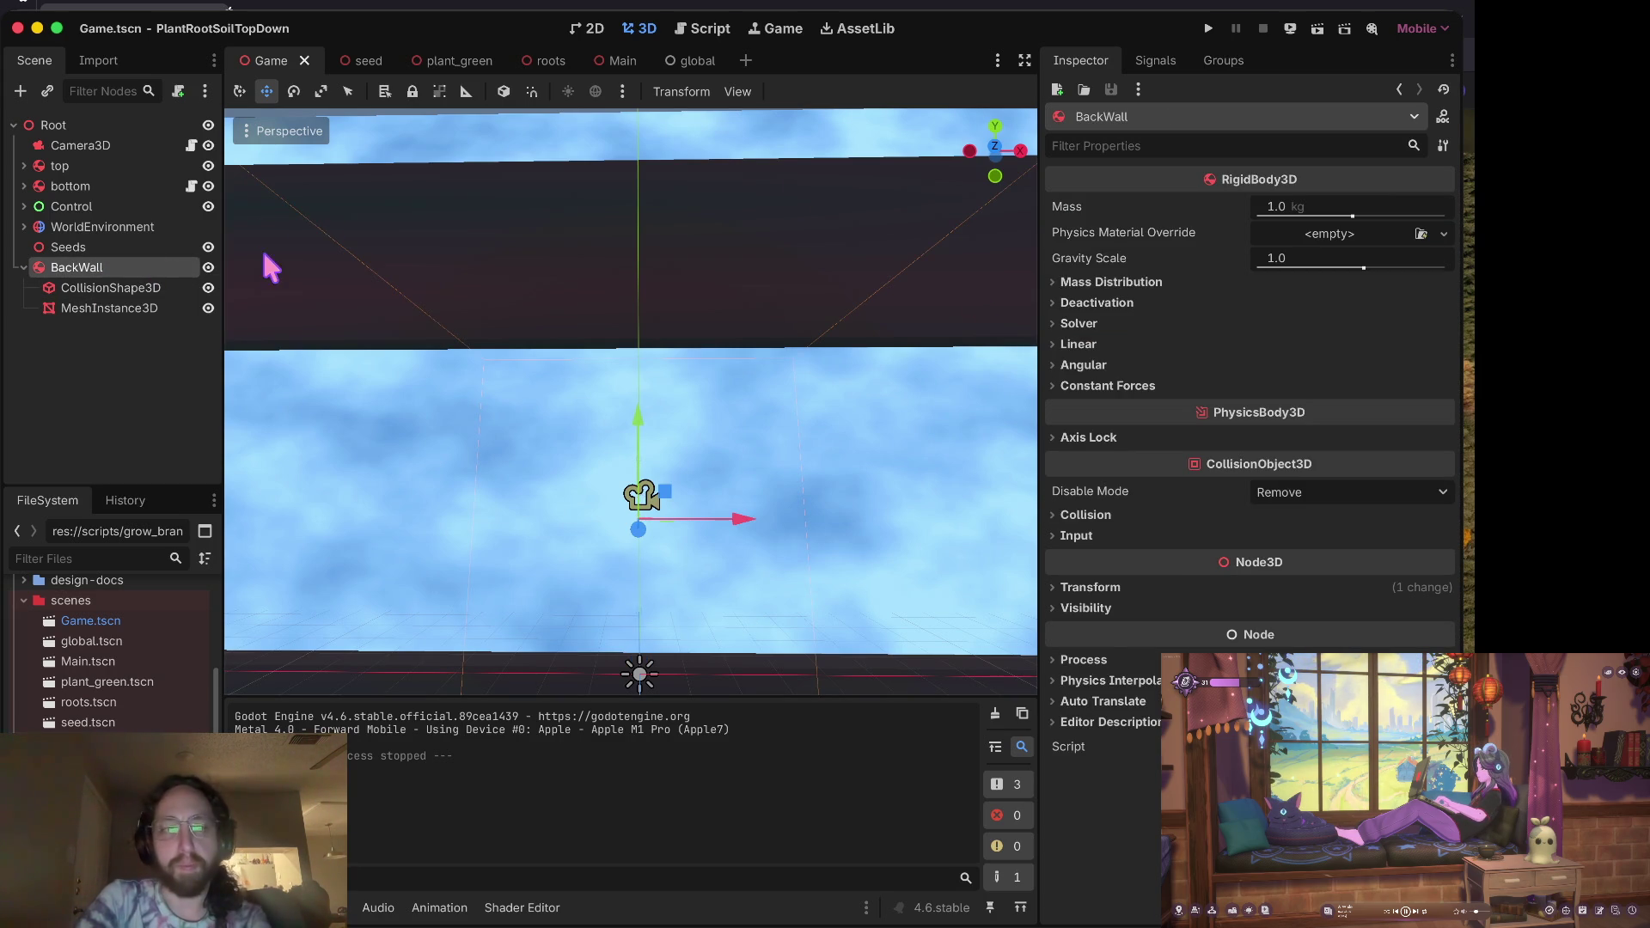
{"action": "left_click", "coordinate": [106, 307]}
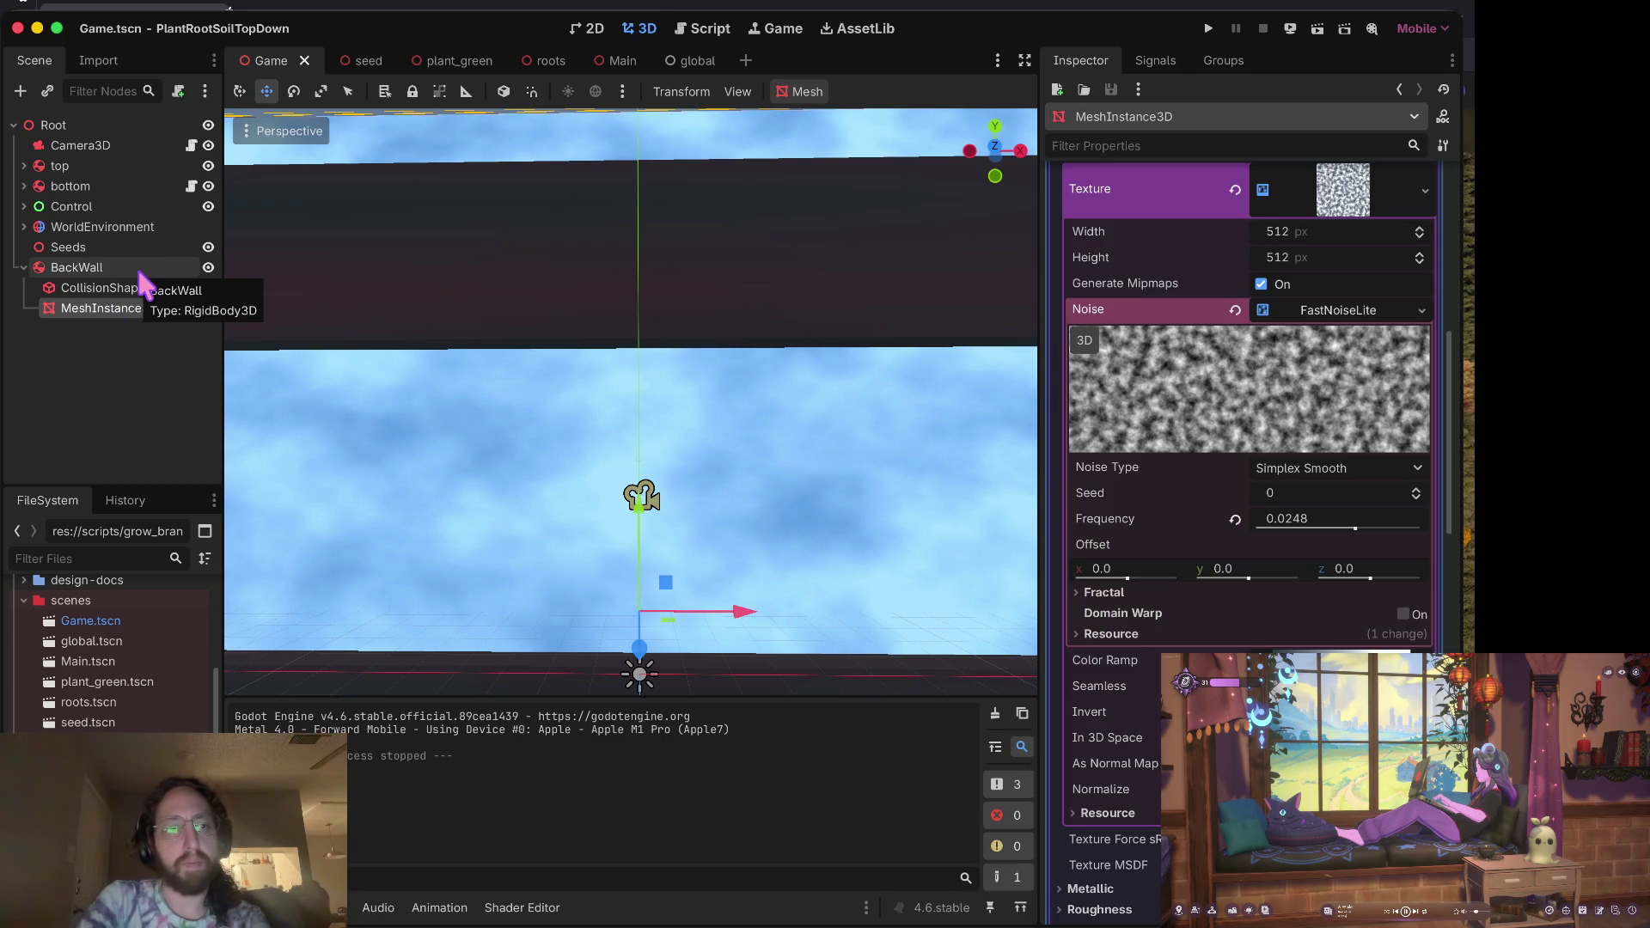
{"action": "left_click", "coordinate": [142, 273]}
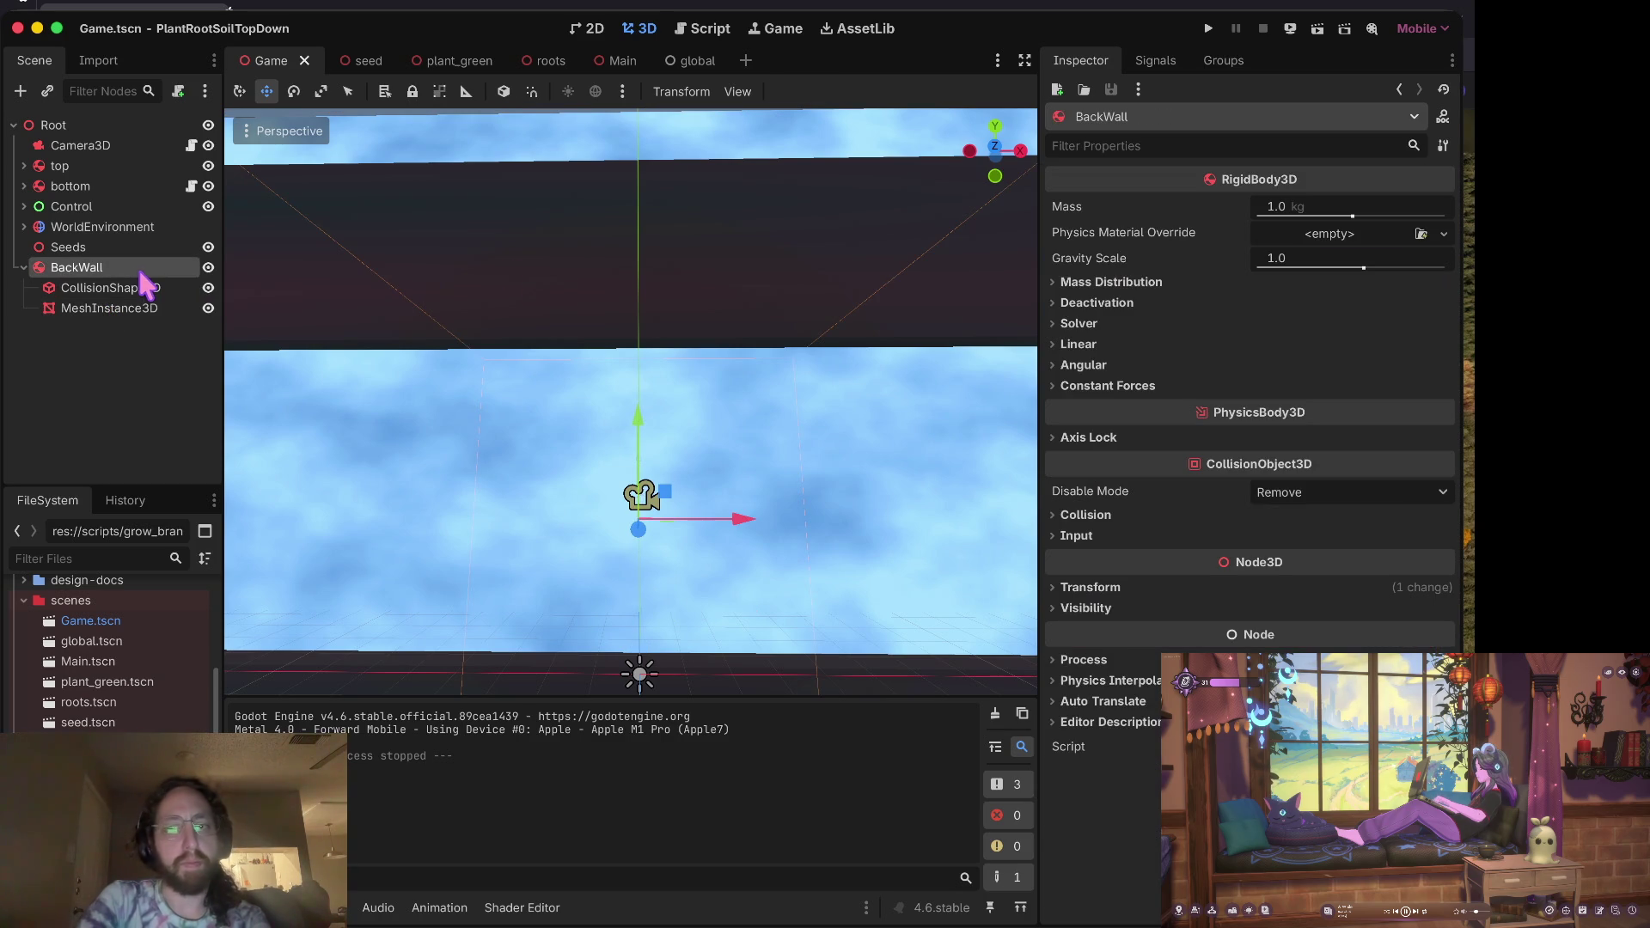
{"action": "left_click", "coordinate": [1078, 367]}
{"action": "left_click", "coordinate": [1078, 367]}
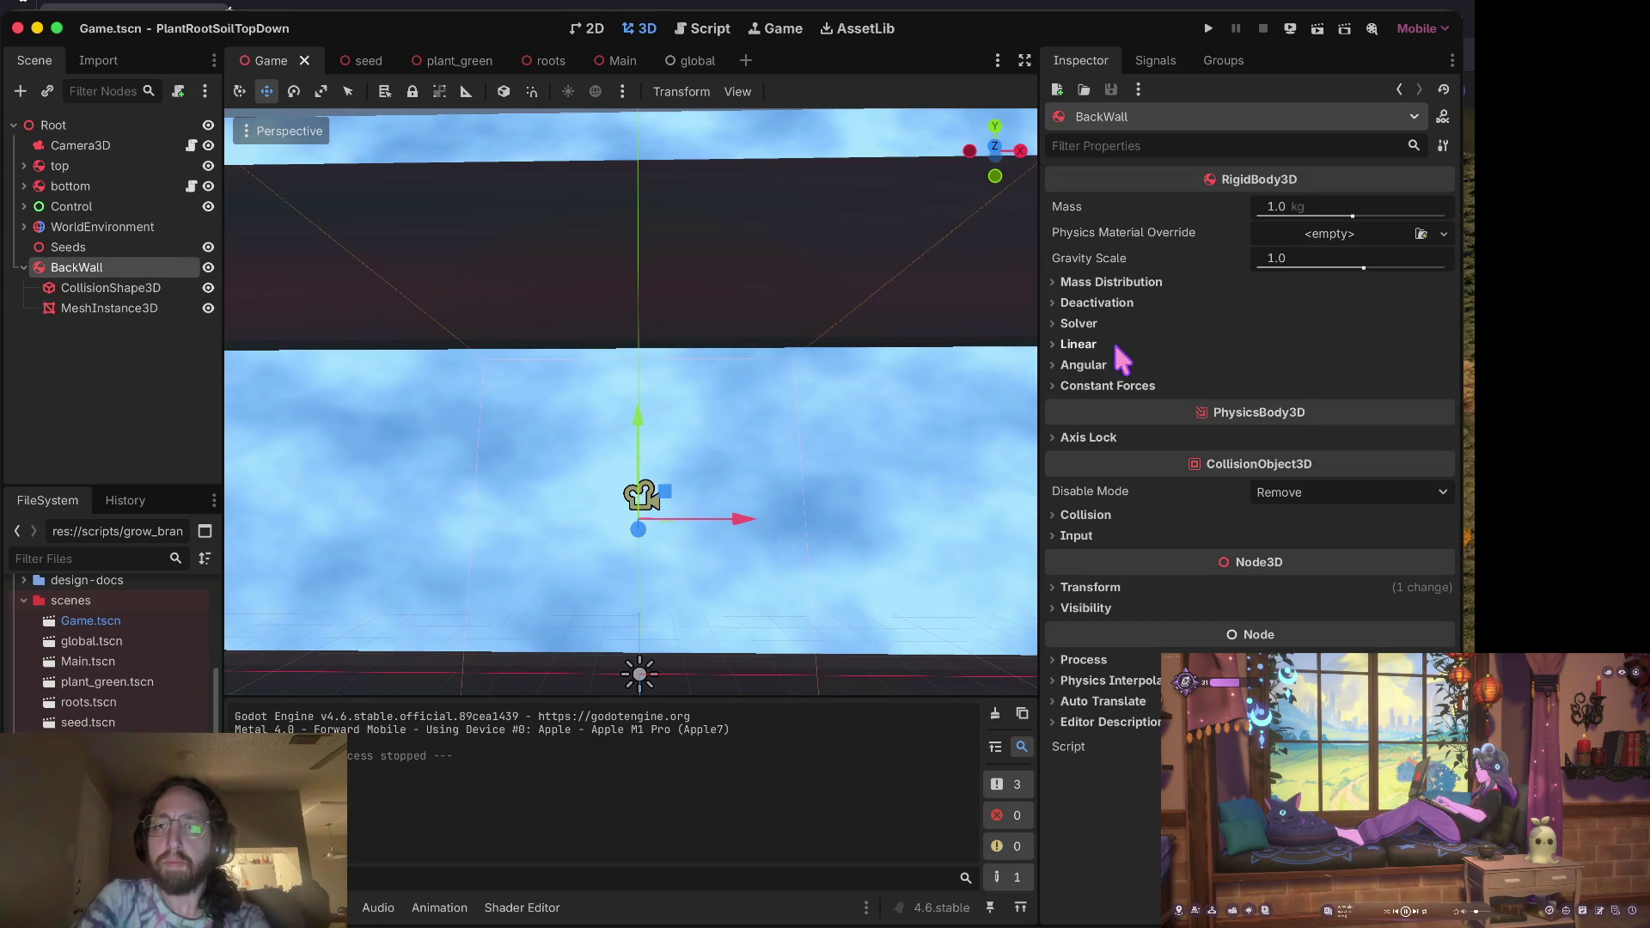
{"action": "left_click", "coordinate": [1306, 260]}
{"action": "type", "text": "0"}
{"action": "key", "text": "Tab"}
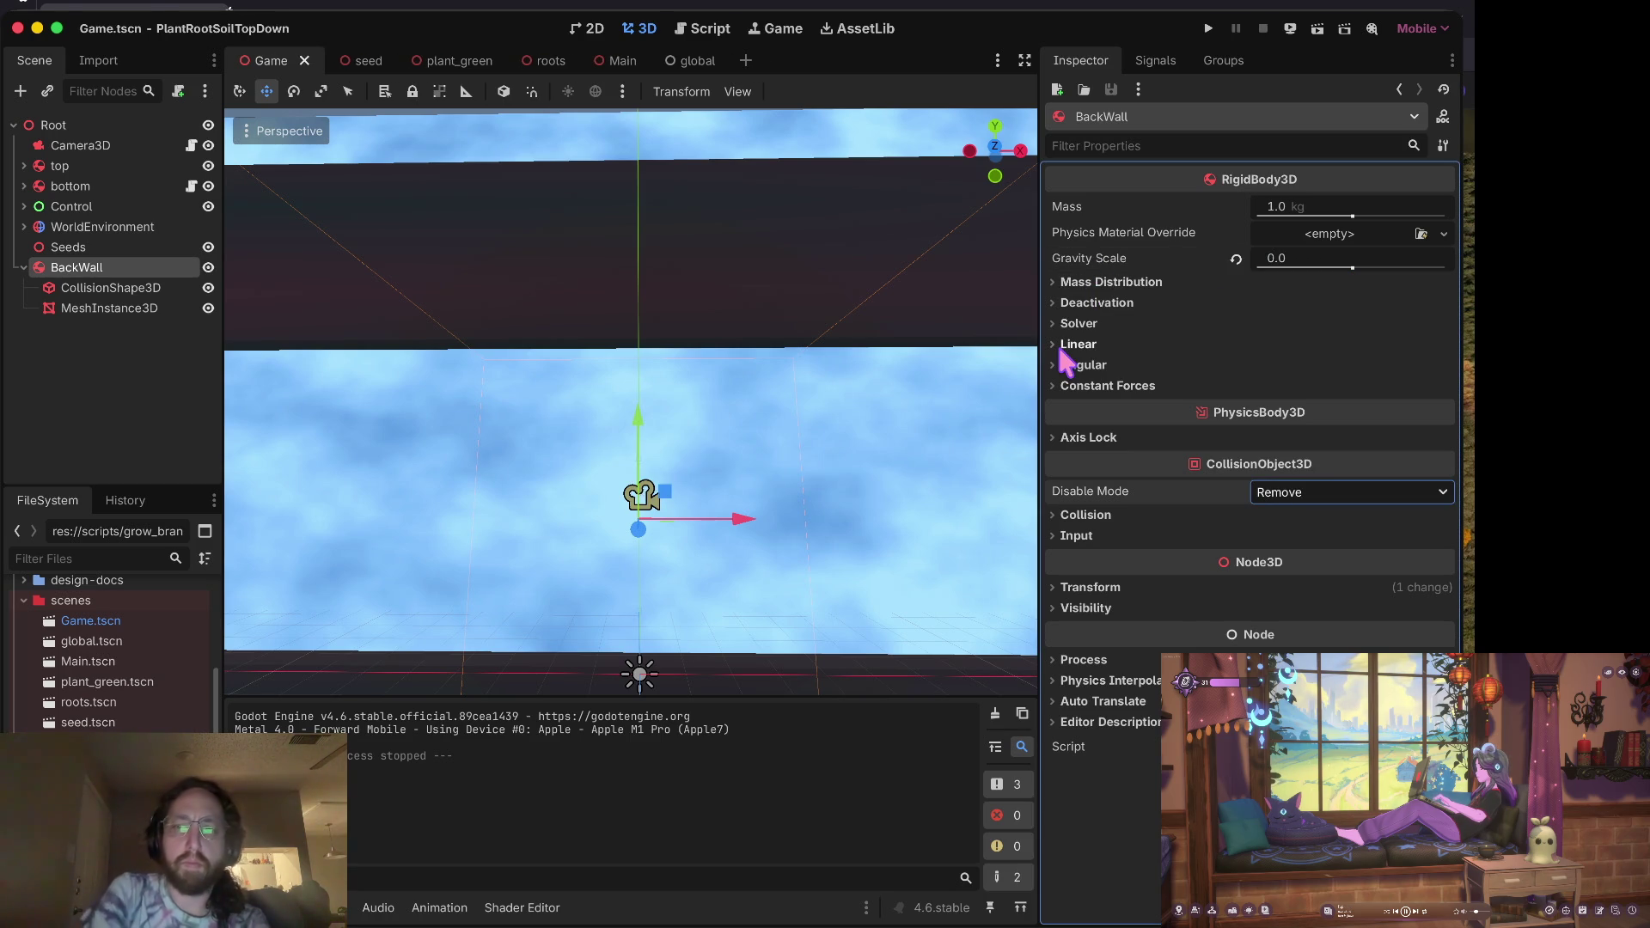
Step: Run the game and sprout six plants across the wall
{"action": "key", "text": "super+b"}
{"action": "left_click", "coordinate": [957, 479]}
{"action": "left_click", "coordinate": [628, 481]}
{"action": "left_click", "coordinate": [488, 532]}
{"action": "left_click", "coordinate": [785, 533]}
{"action": "left_click", "coordinate": [600, 546]}
{"action": "left_click", "coordinate": [441, 563]}
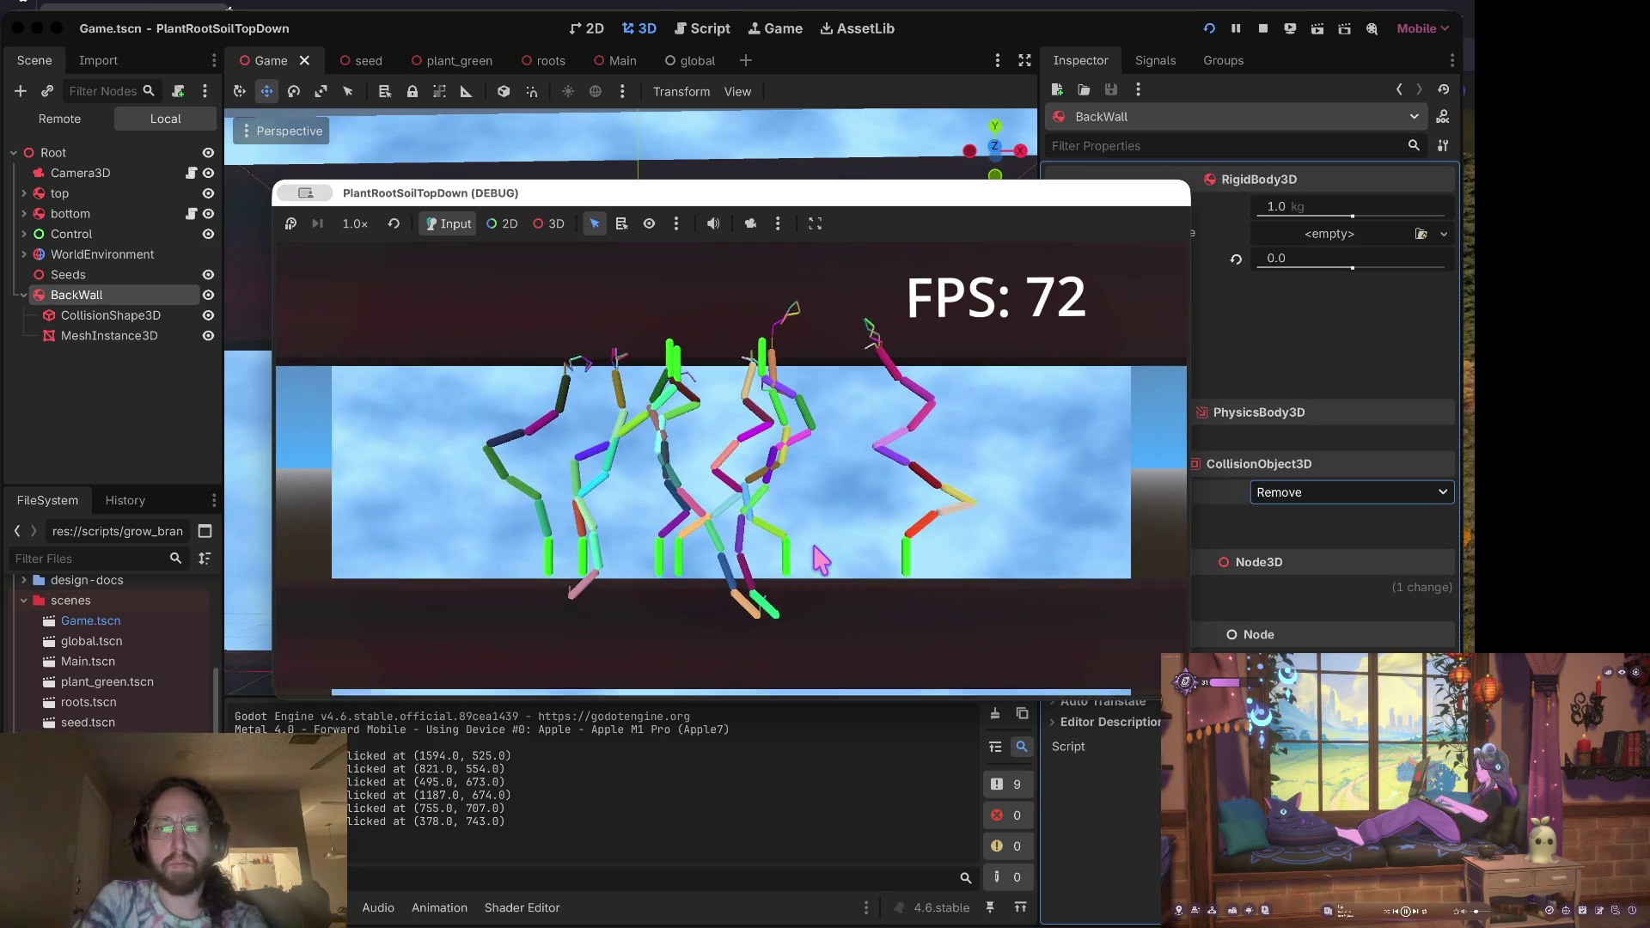
Step: Zoom the running game, click seven spots to log clicks and grow roots, then stop it
{"action": "scroll", "coordinate": [815, 541], "scroll_direction": "down", "scroll_amount": 5}
{"action": "scroll", "coordinate": [820, 554], "scroll_direction": "up", "scroll_amount": 1}
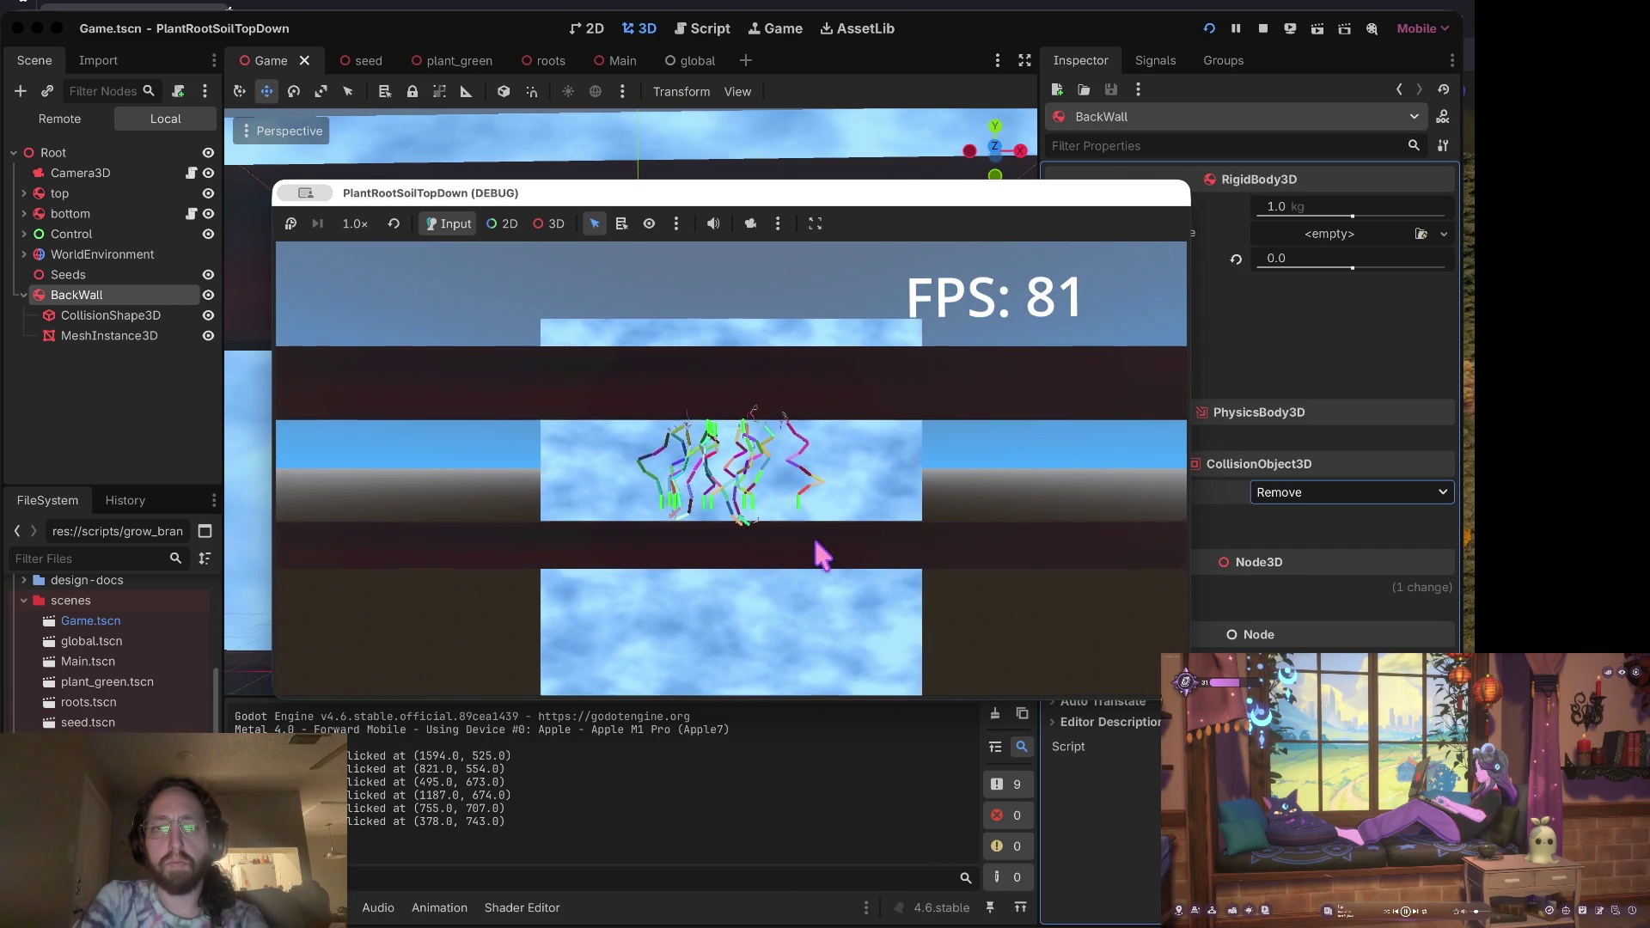
{"action": "scroll", "coordinate": [820, 554], "scroll_direction": "up", "scroll_amount": 5}
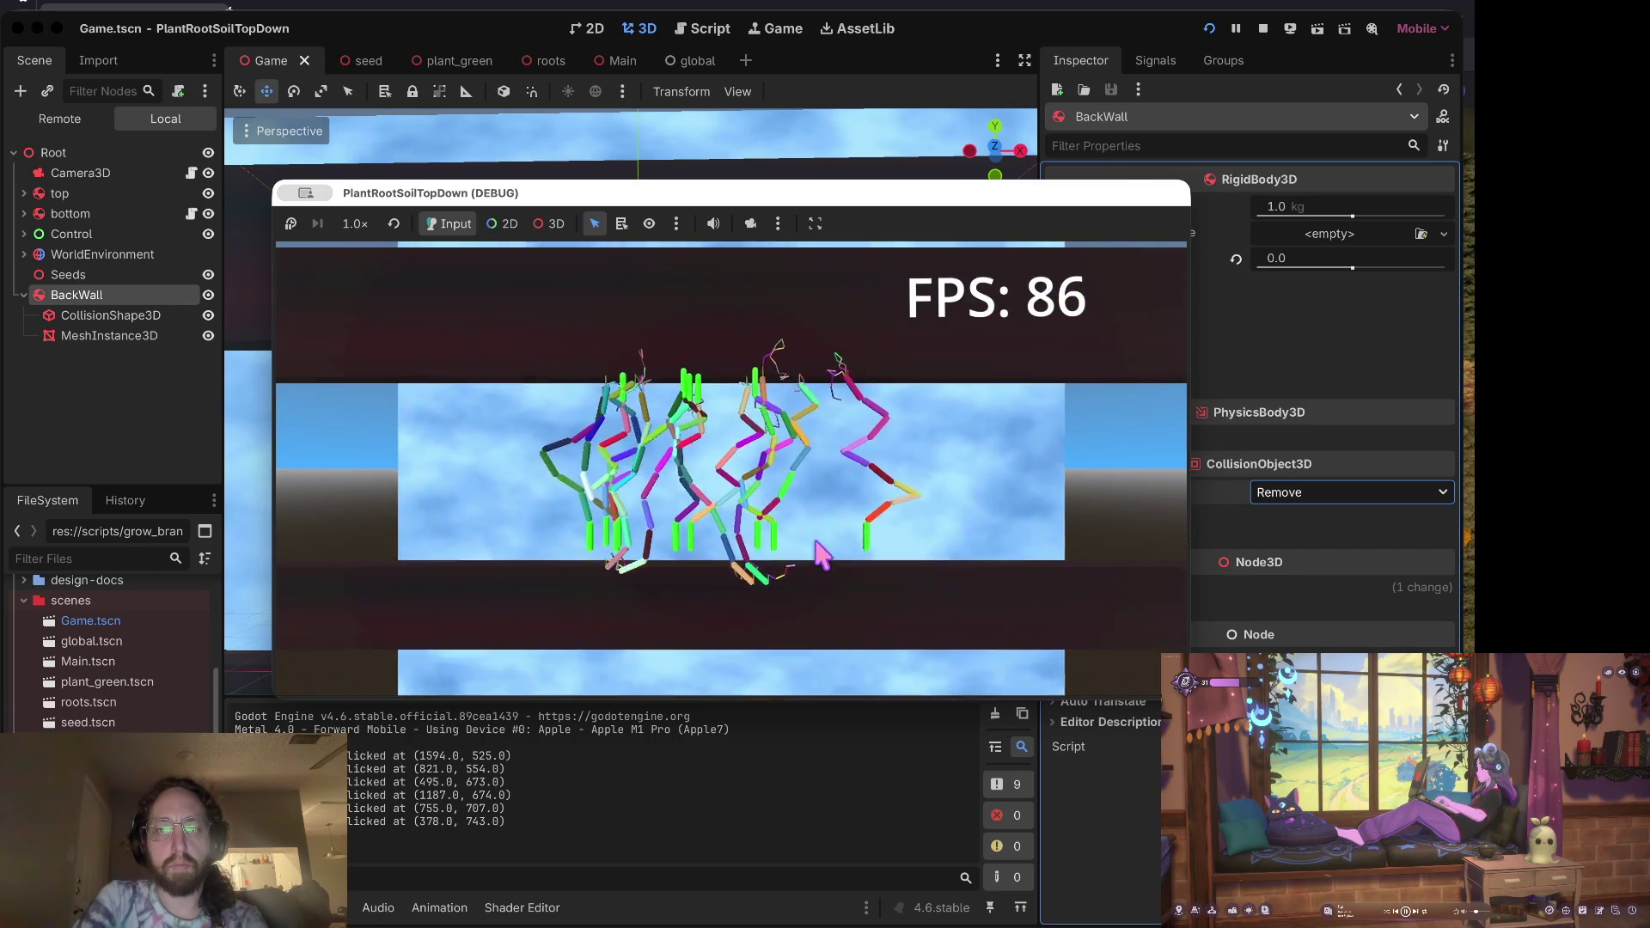
{"action": "scroll", "coordinate": [821, 554], "scroll_direction": "down", "scroll_amount": 1}
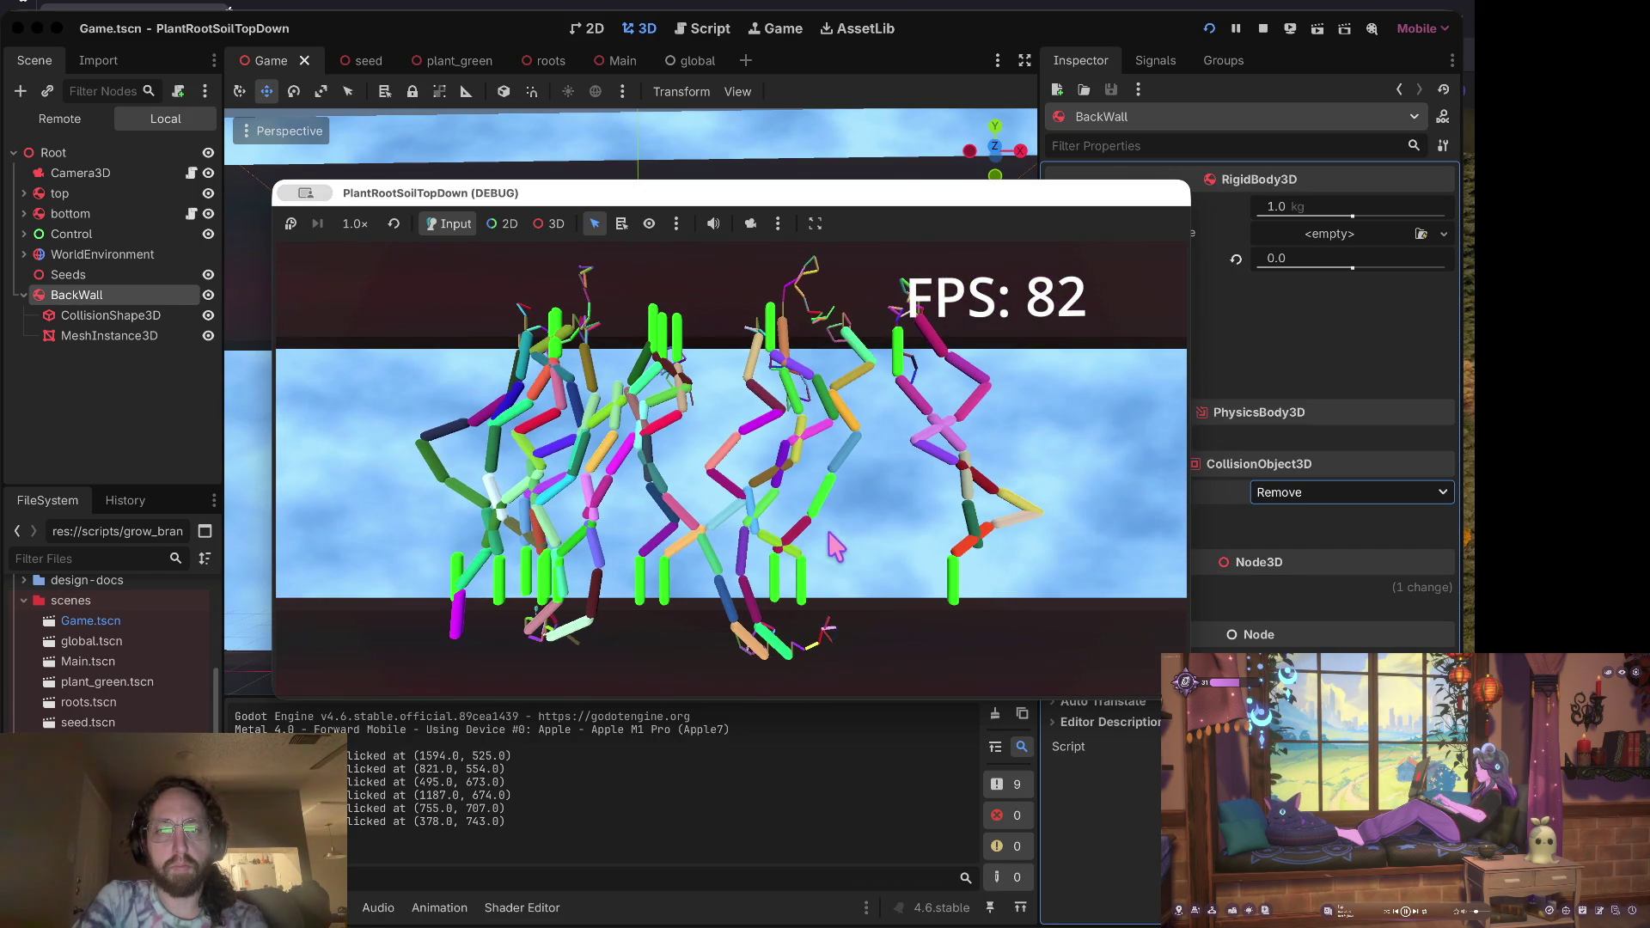
{"action": "left_click", "coordinate": [929, 545]}
{"action": "left_click", "coordinate": [767, 557]}
{"action": "left_click", "coordinate": [517, 559]}
{"action": "left_click", "coordinate": [352, 560]}
{"action": "left_click", "coordinate": [314, 519]}
{"action": "left_click", "coordinate": [305, 444]}
{"action": "left_click", "coordinate": [496, 427]}
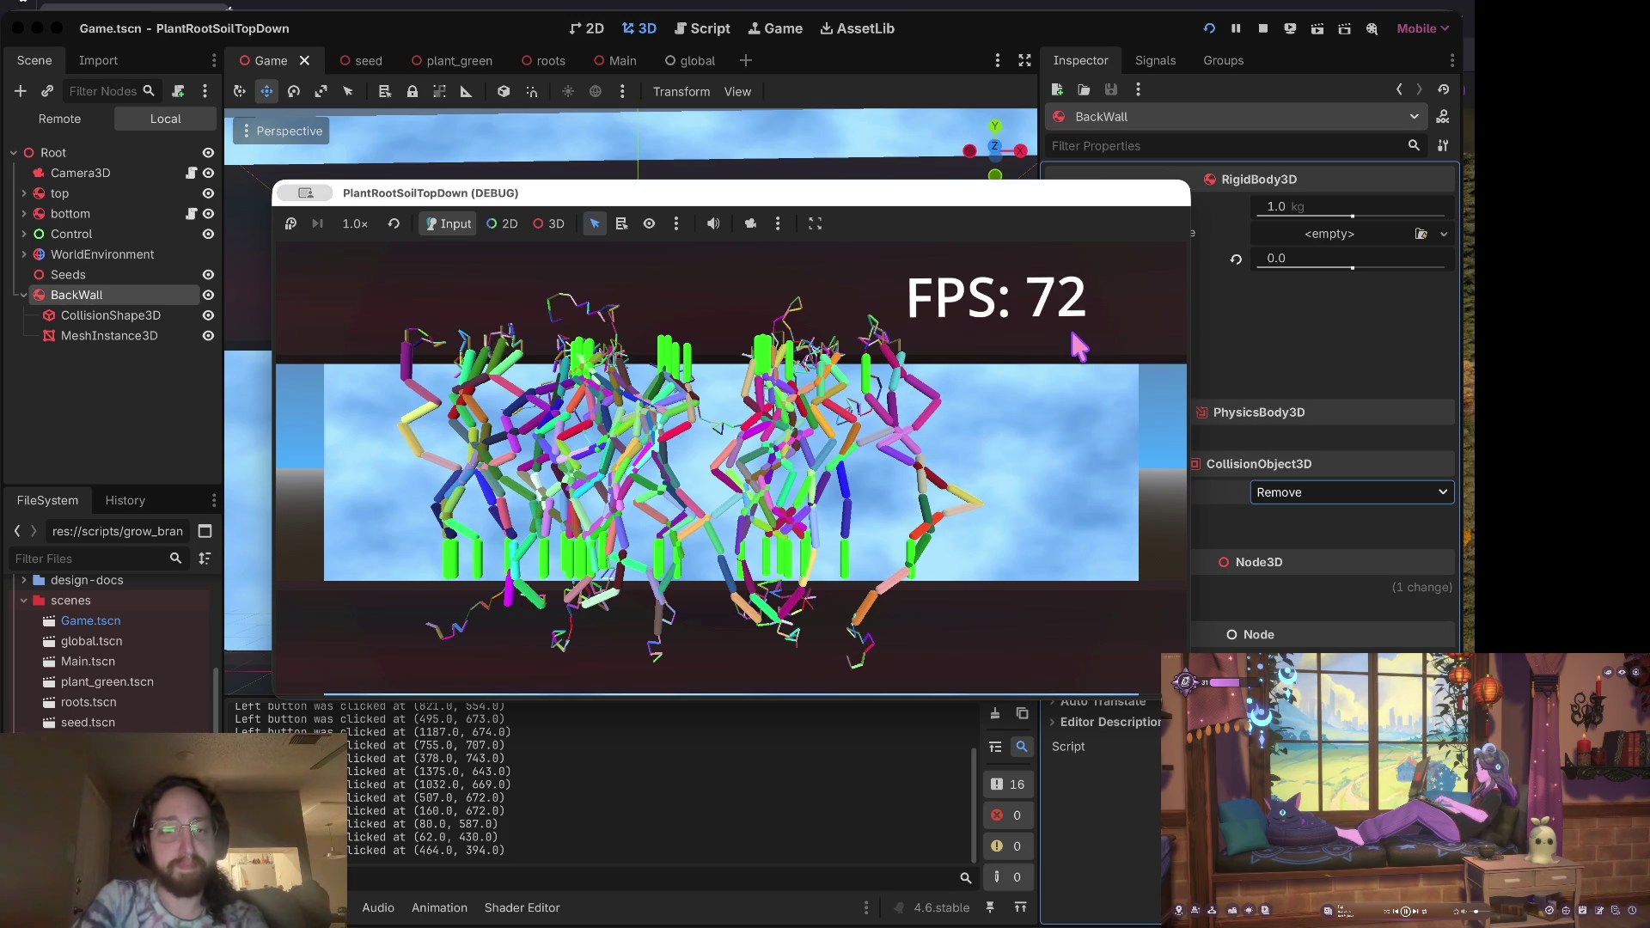
{"action": "left_click", "coordinate": [1263, 30]}
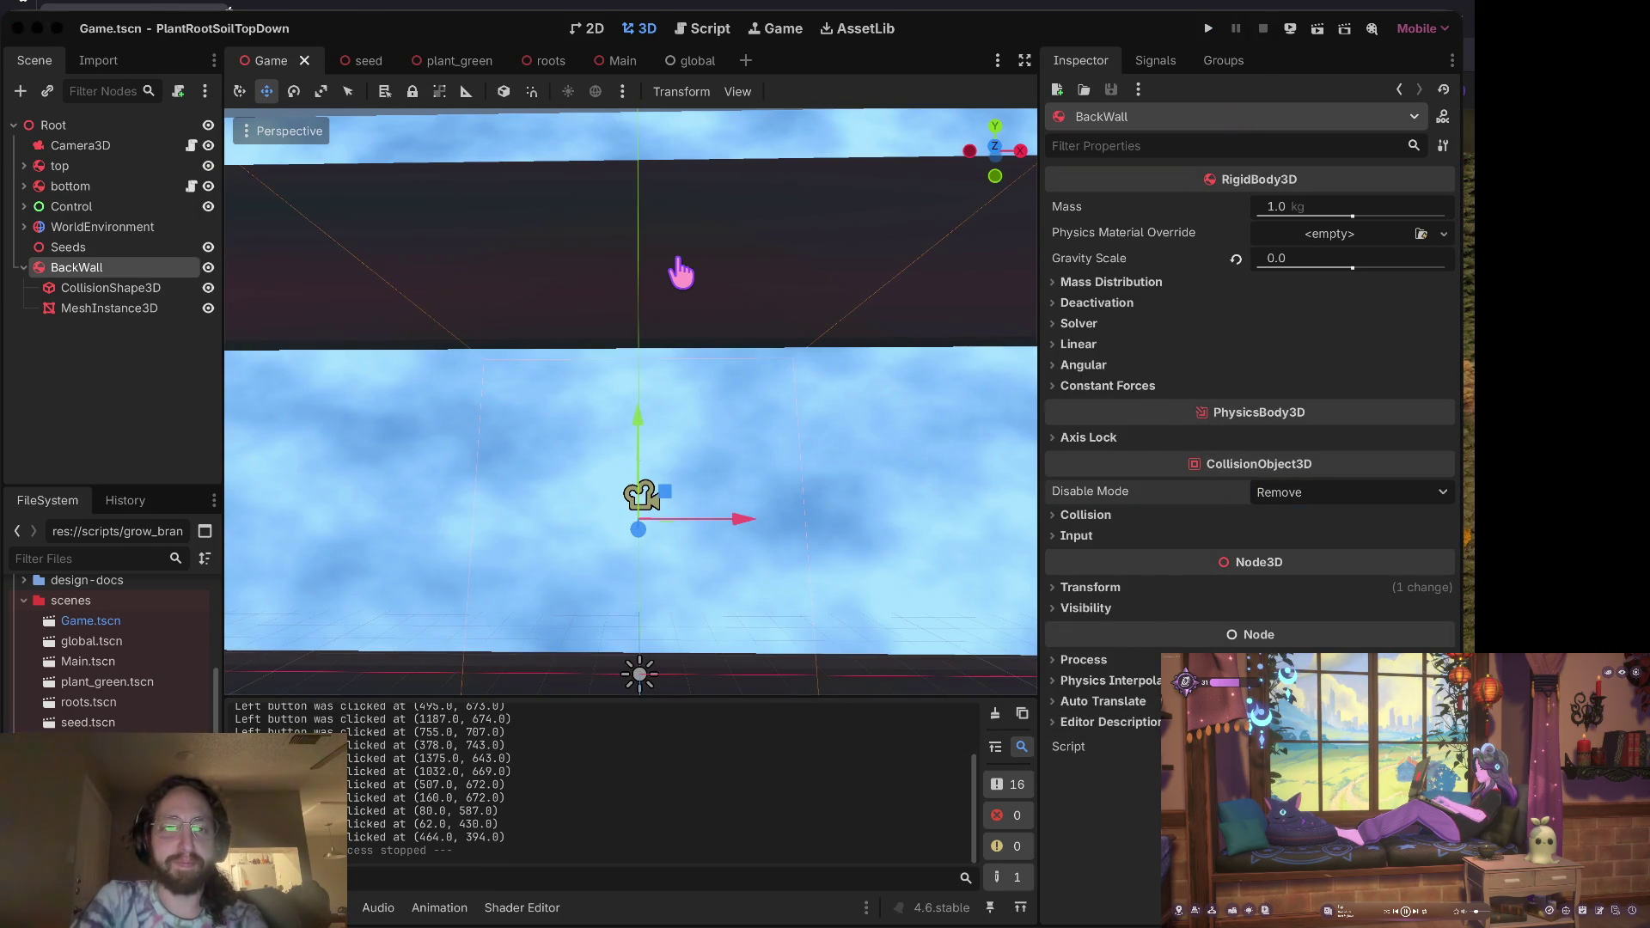
Step: Stage the Game.tscn change and create the new slashing-mechanic branch
{"action": "key", "text": "super+Tab"}
{"action": "key", "text": "Return"}
{"action": "type", "text": "a"}
{"action": "key", "text": "Return"}
{"action": "type", "text": "shing"}
{"action": "key", "text": "Return"}
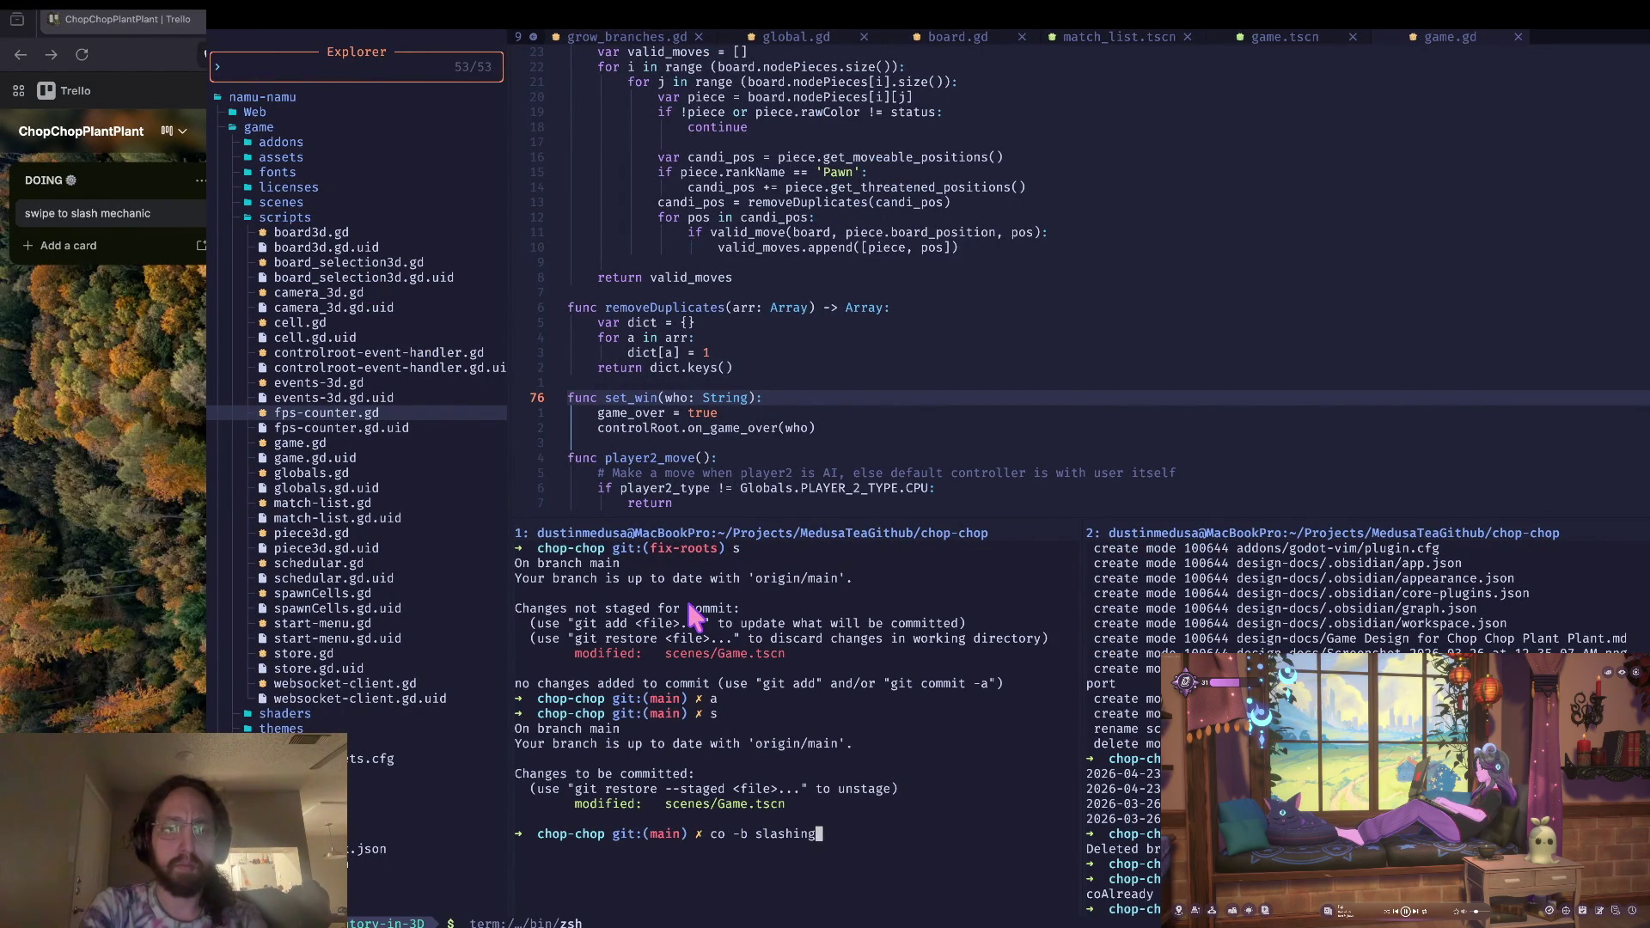
{"action": "type", "text": "anic"}
{"action": "key", "text": "Return"}
{"action": "type", "text": "git commit -m \"backdrop added for raycast intersection\""}
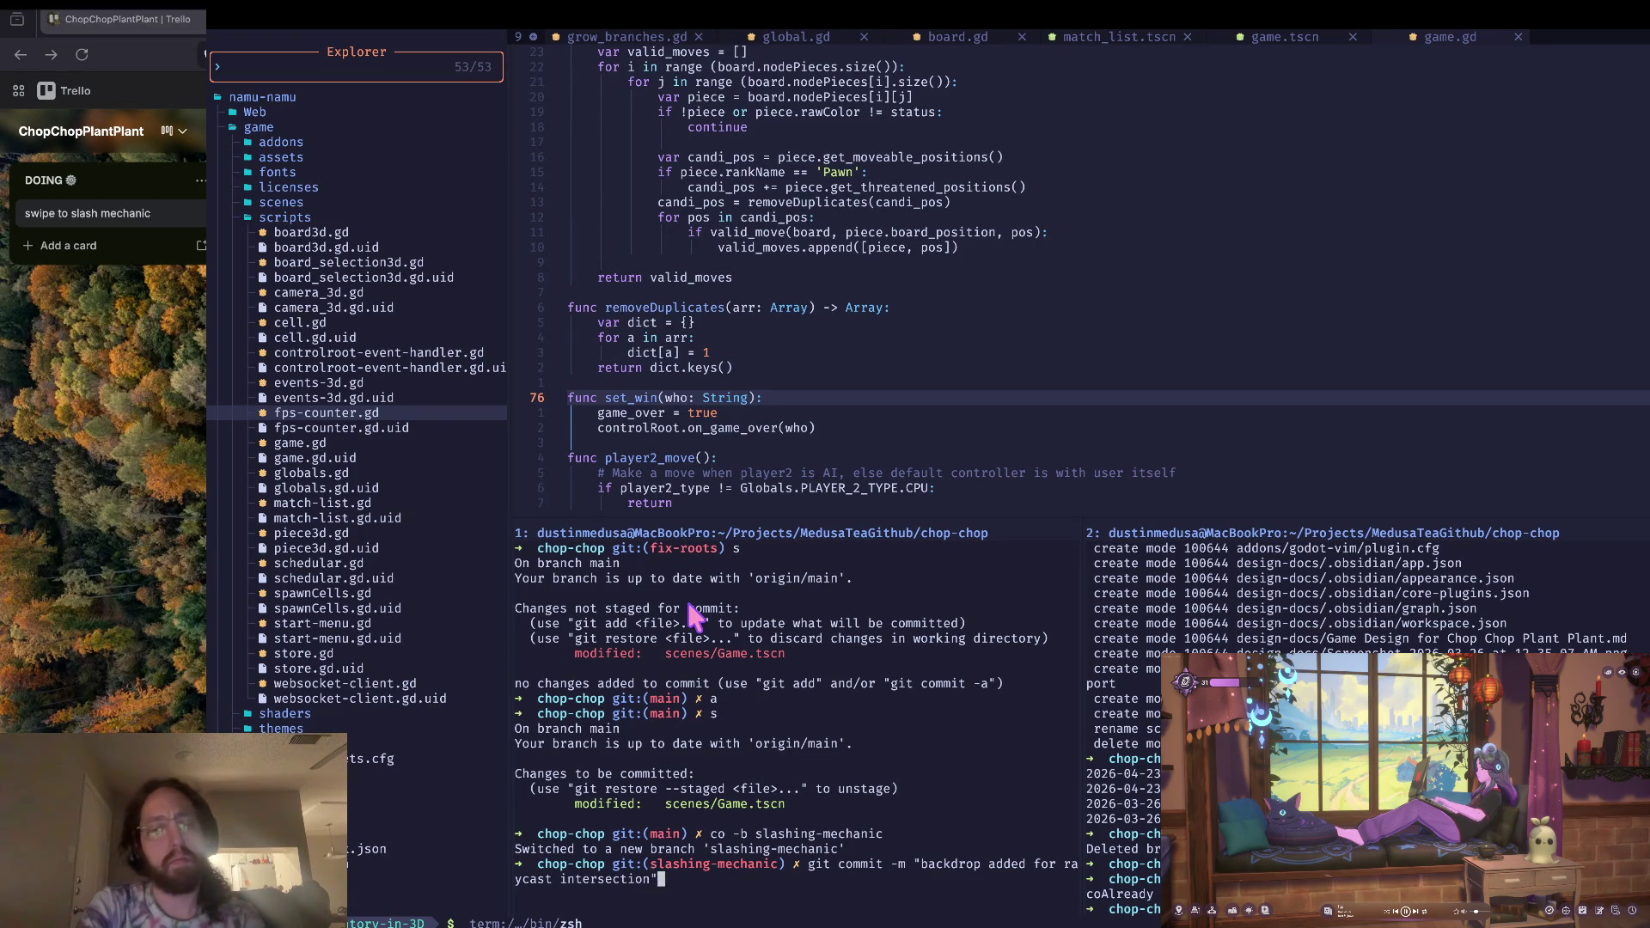
Step: Commit the scene change and push slashing-mechanic to origin with upstream tracking set
{"action": "key", "text": "Return"}
{"action": "type", "text": "git push"}
{"action": "key", "text": "Return"}
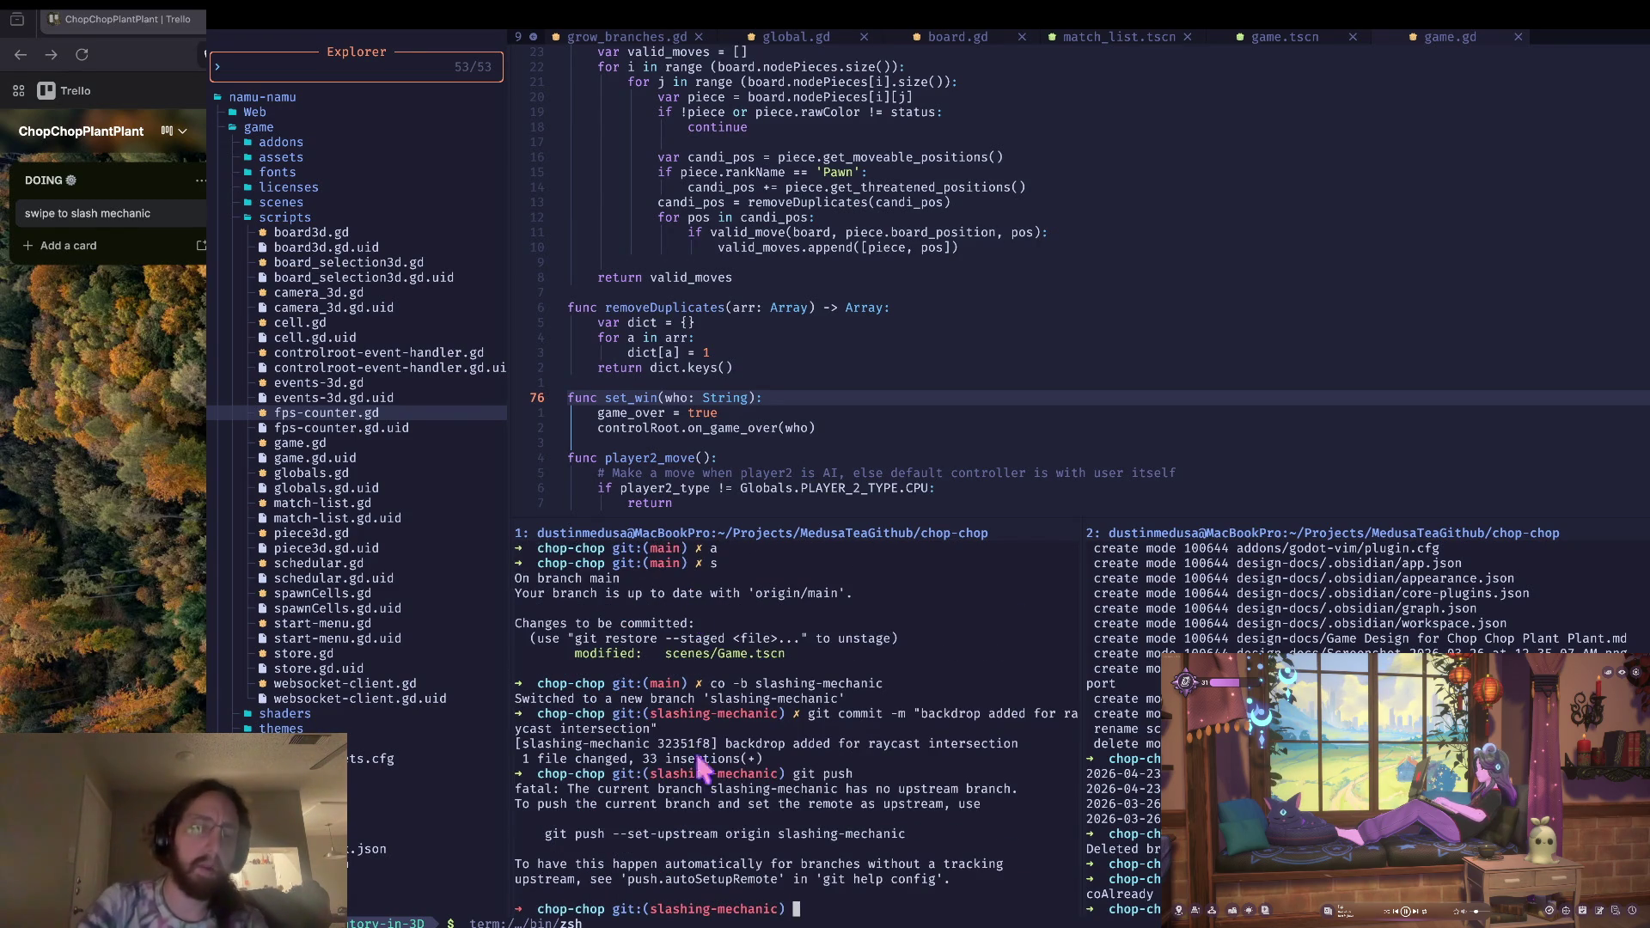
{"action": "key", "text": "V"}
{"action": "key", "text": "y"}
{"action": "key", "text": "p"}
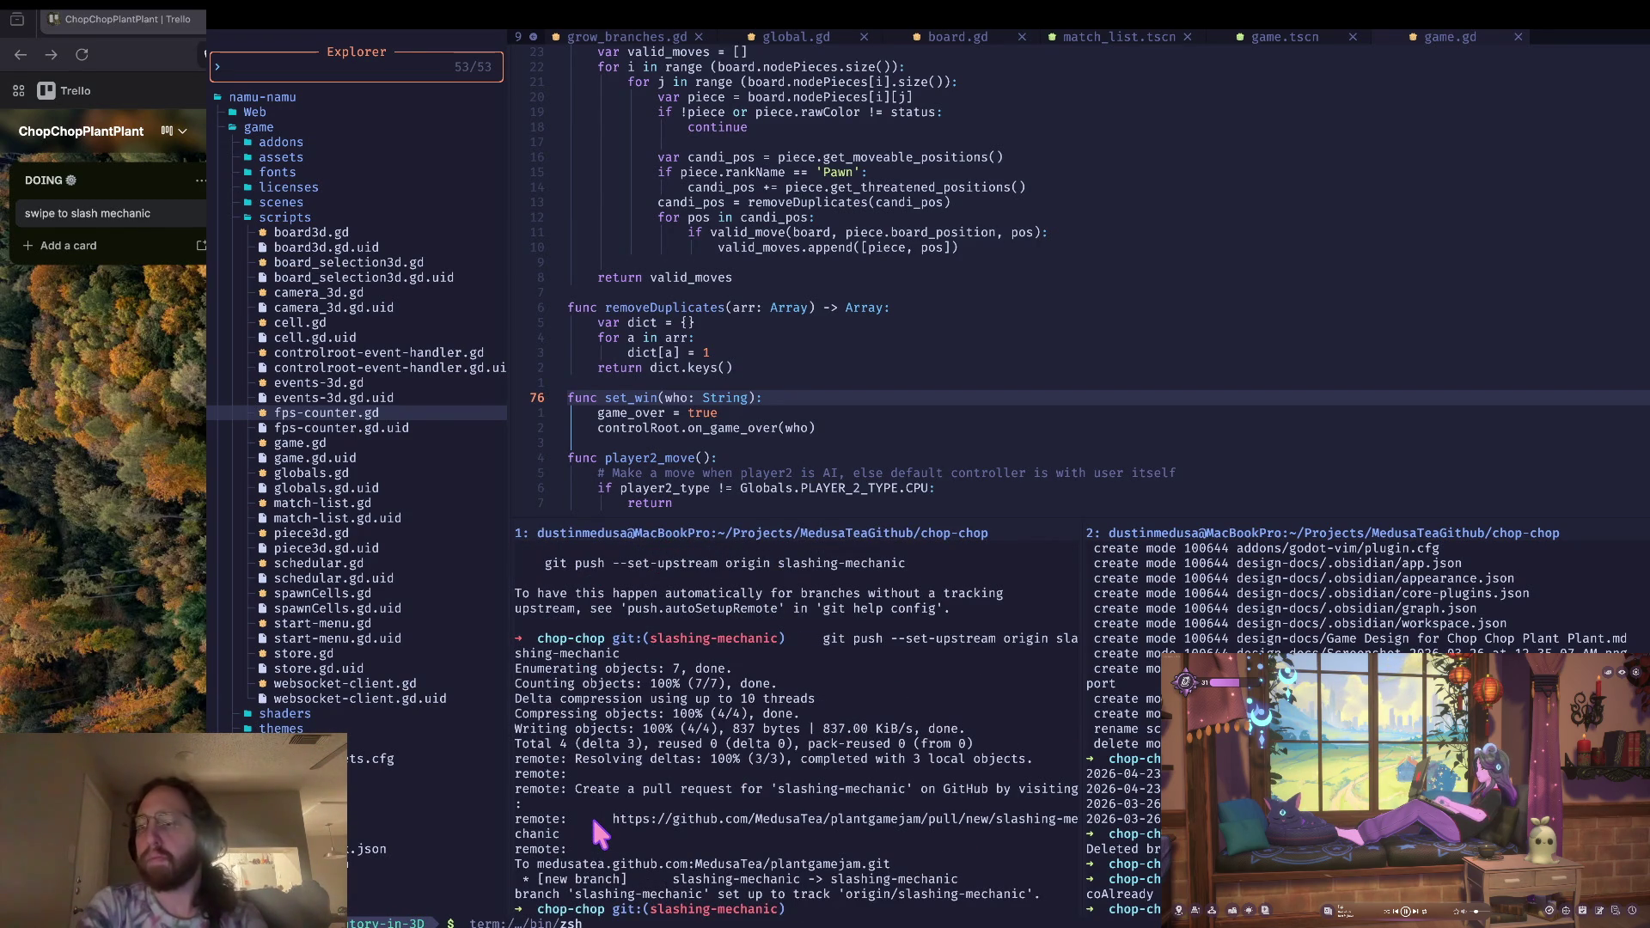
{"action": "key", "text": "ctrl+l"}
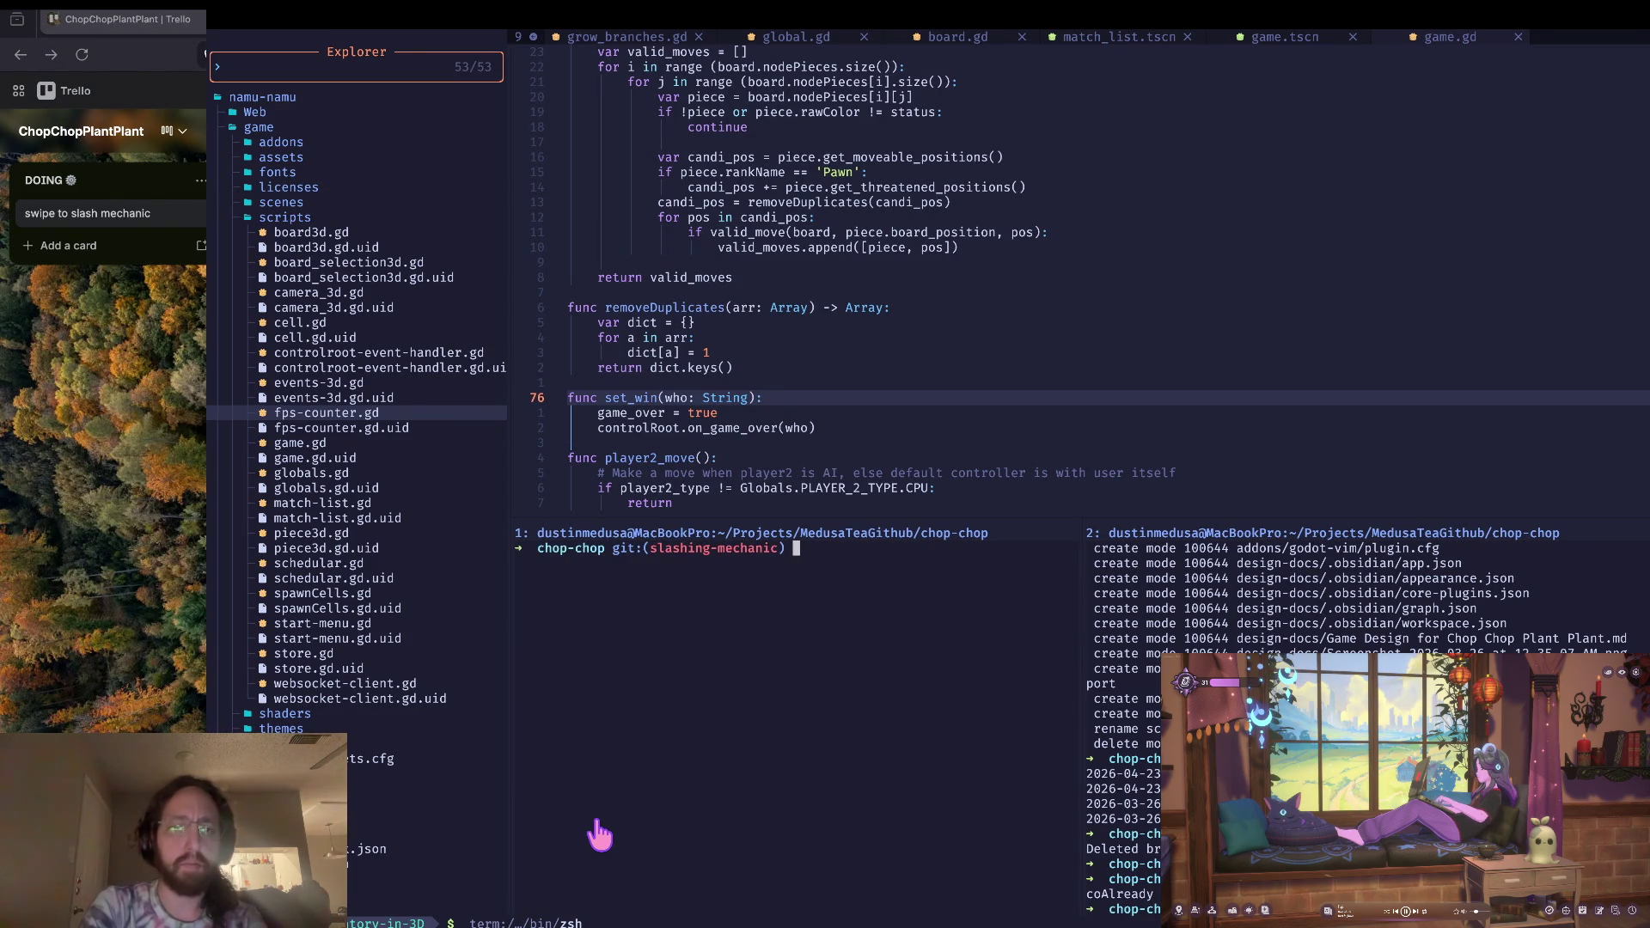
{"action": "key", "text": "super+Tab"}
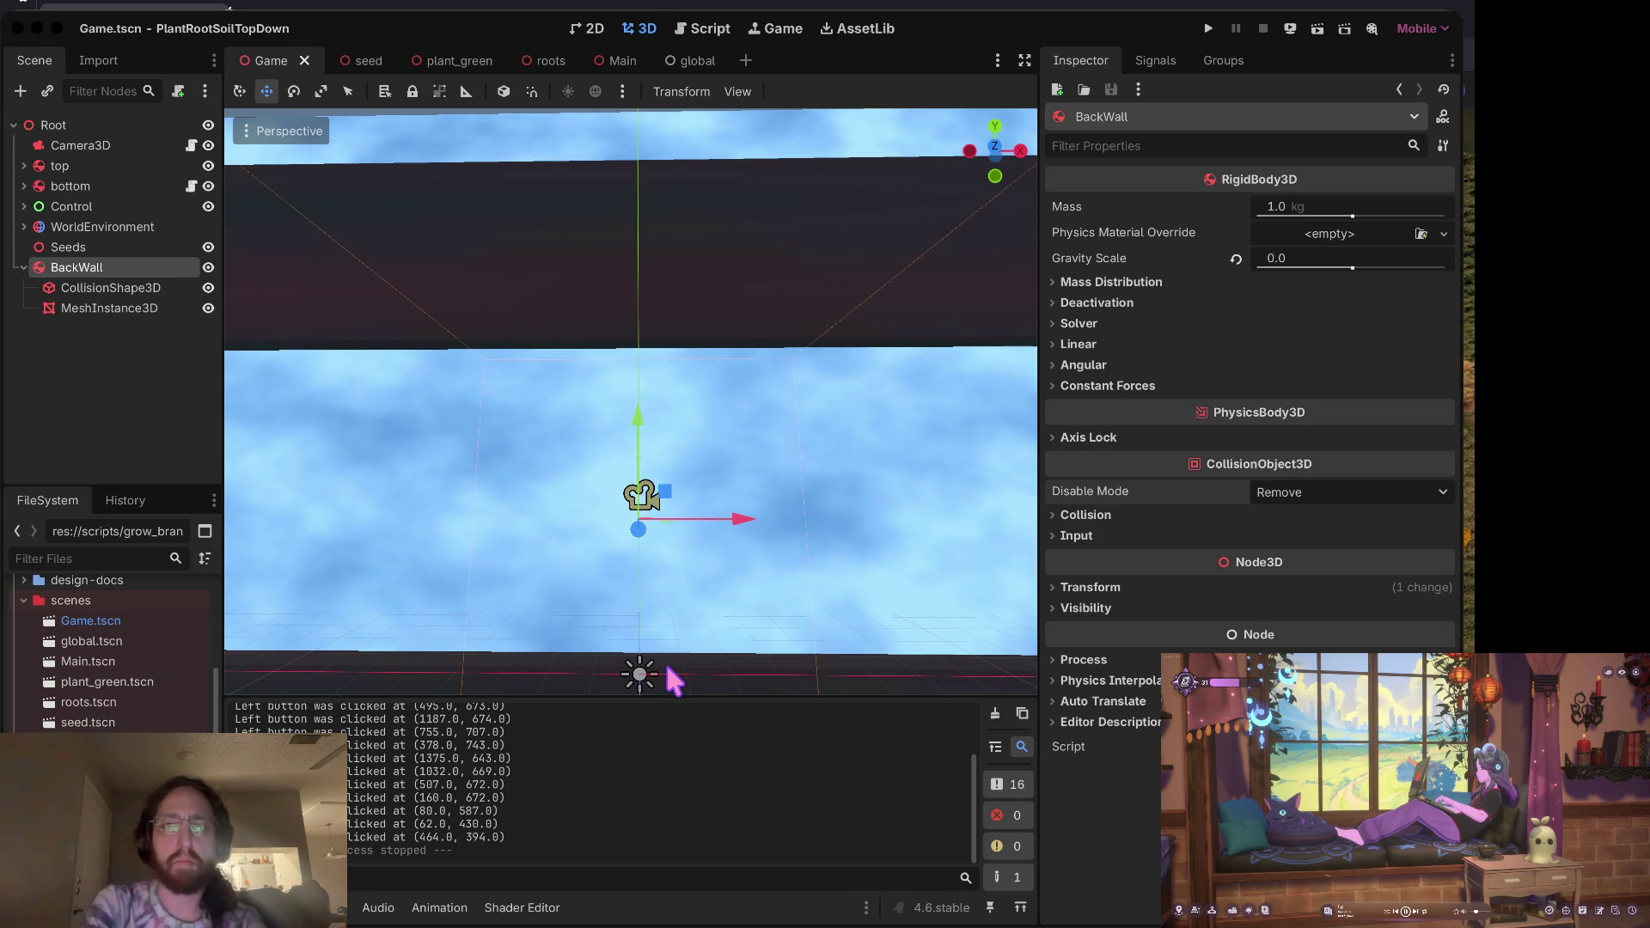
{"action": "key", "text": "ctrl+Right"}
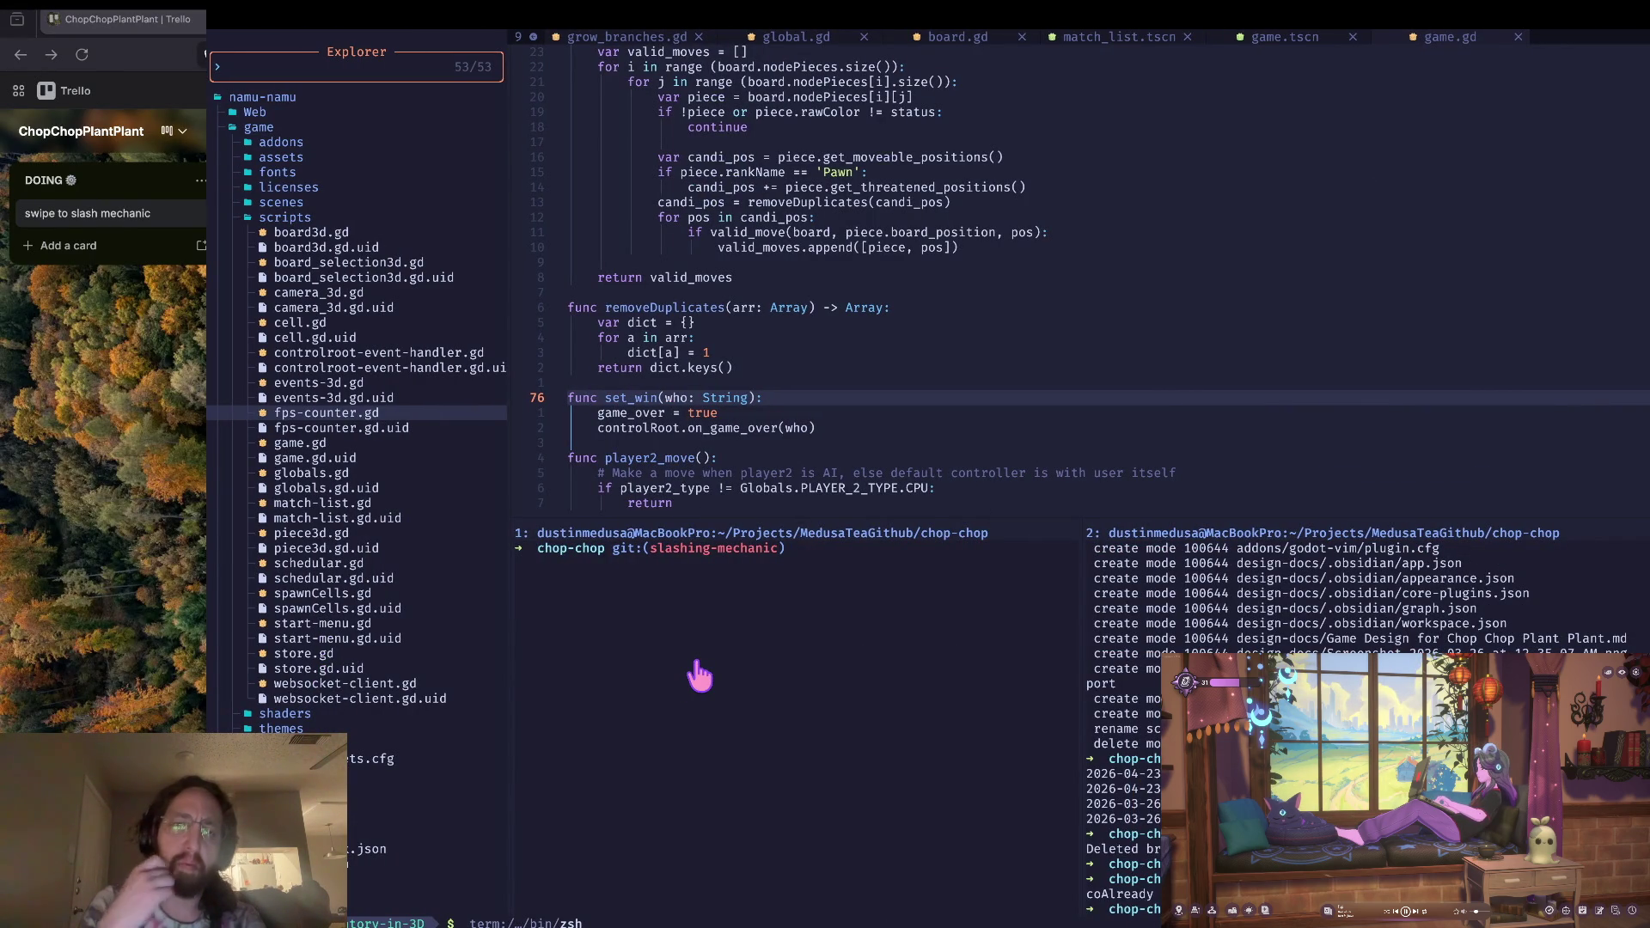
{"action": "key", "text": "ctrl+Left"}
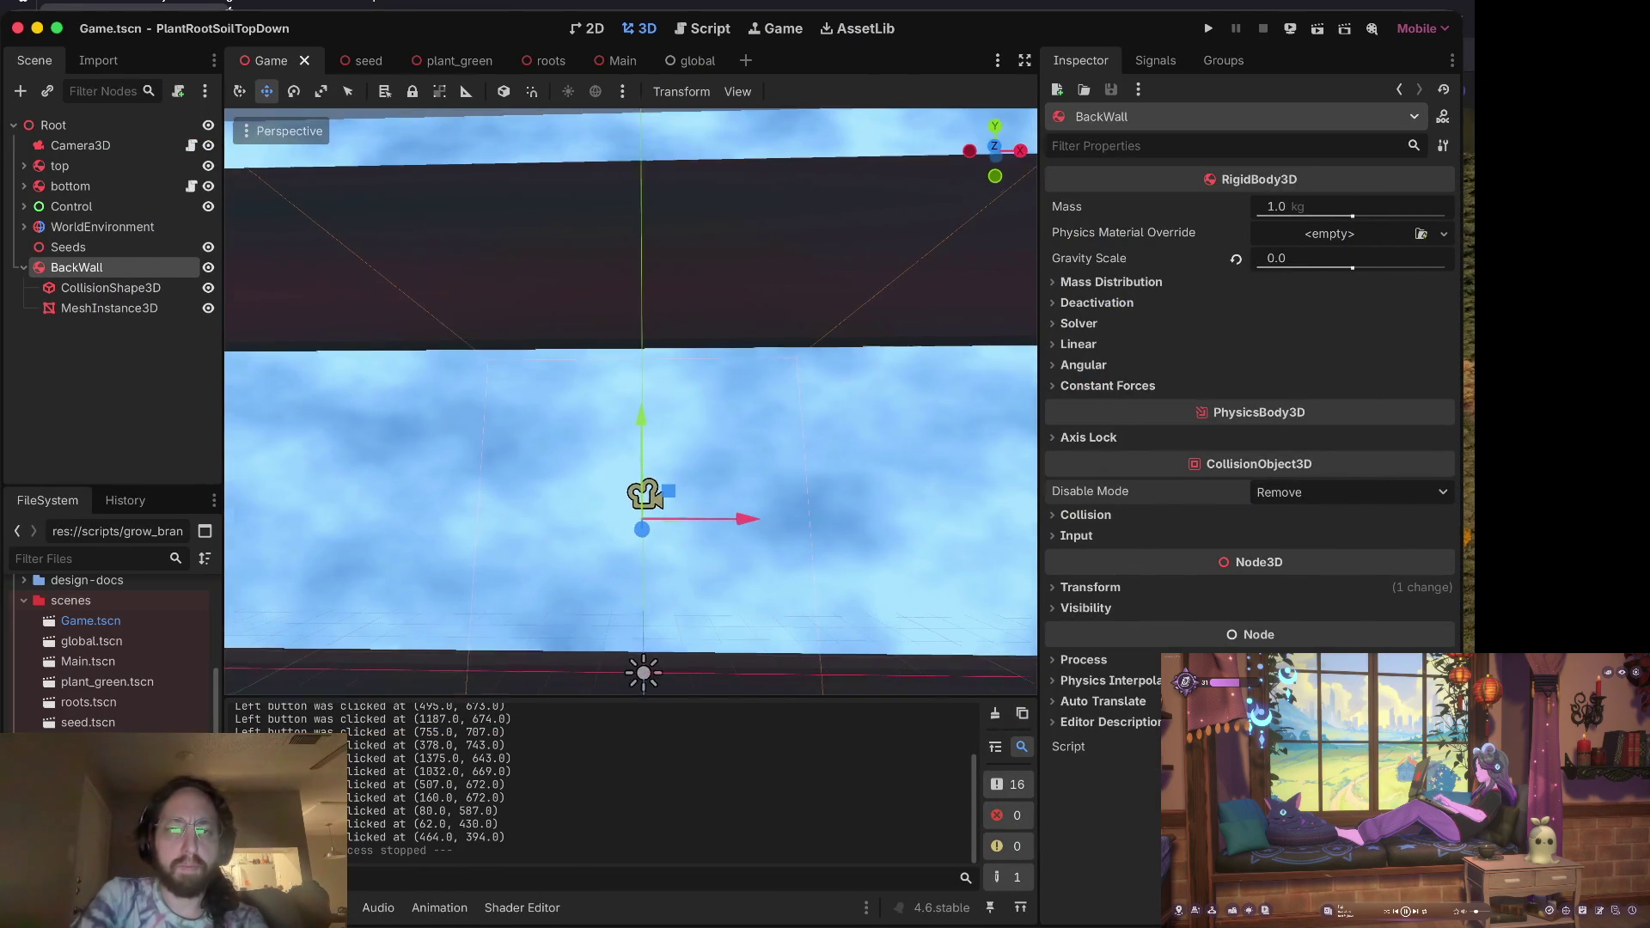
{"action": "scroll", "coordinate": [705, 610], "scroll_direction": "down", "scroll_amount": 3}
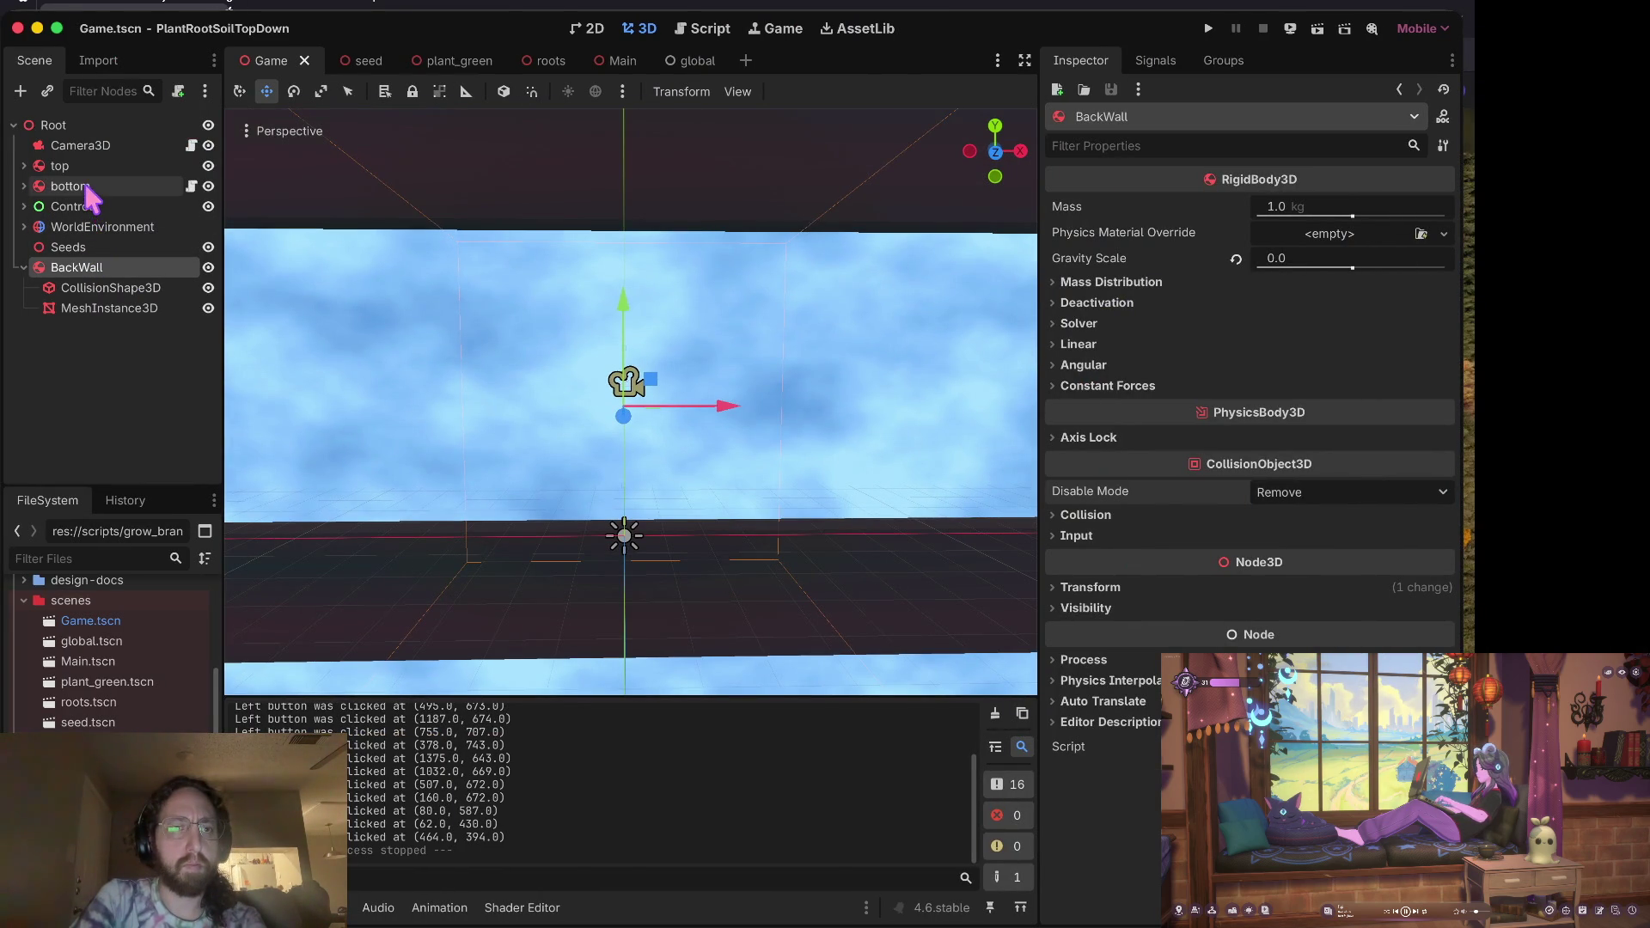
{"action": "left_click", "coordinate": [94, 622]}
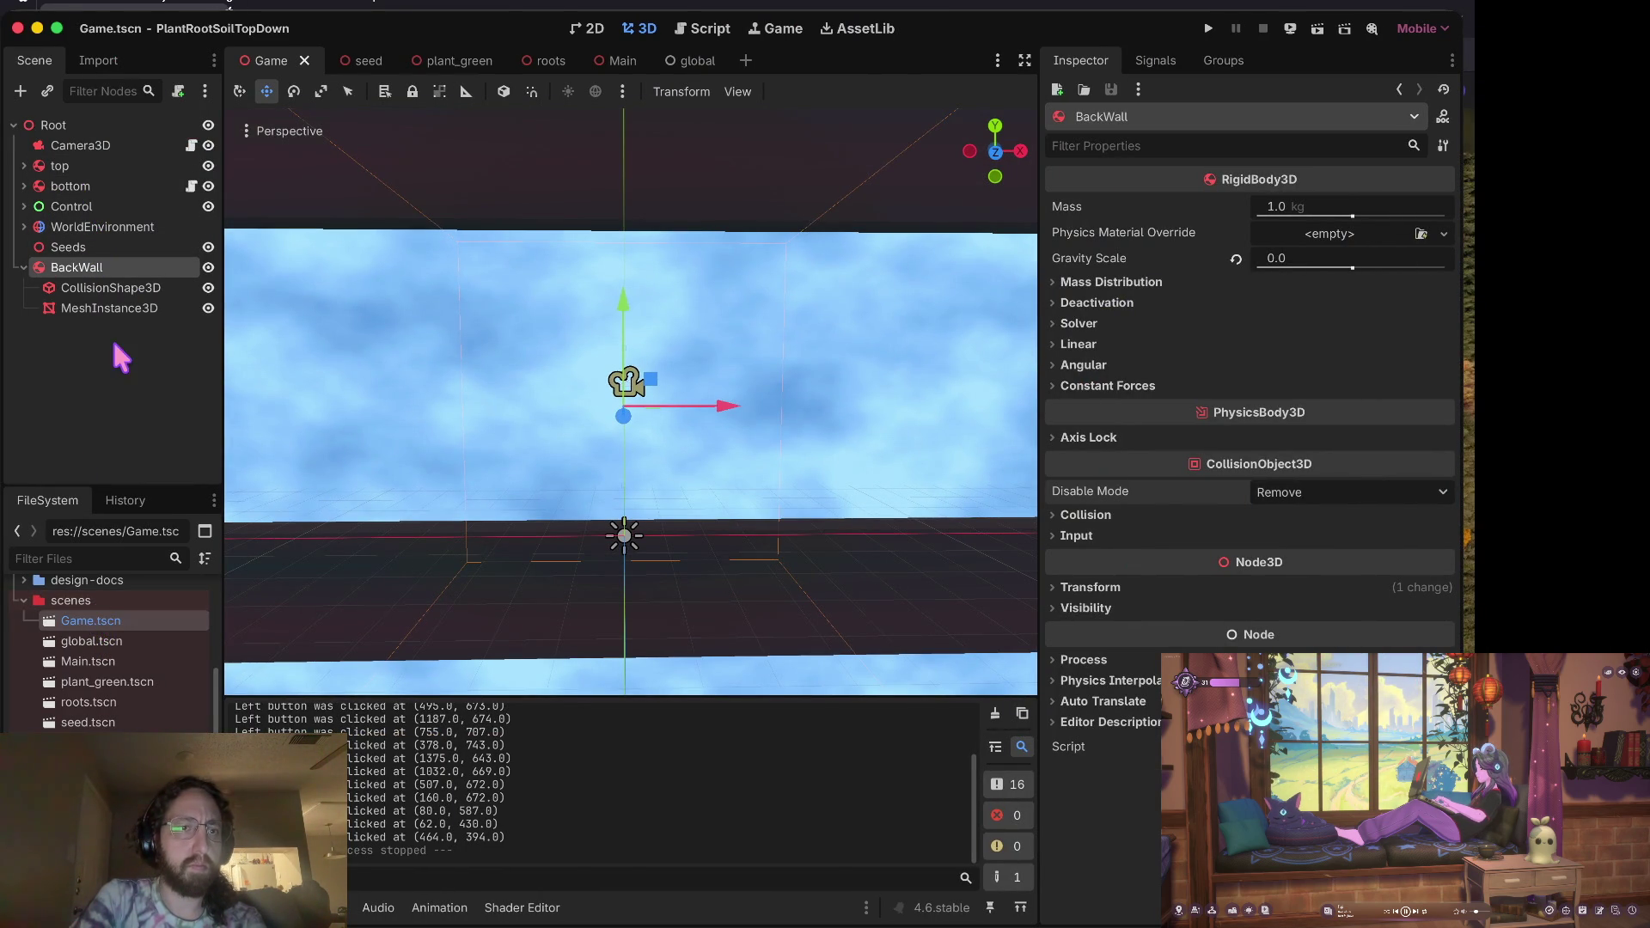
{"action": "left_click", "coordinate": [24, 185]}
Step: Select the bottom MeshInstance3D and expand its surface material override and NoiseTexture2D settings
{"action": "left_click", "coordinate": [120, 227]}
{"action": "left_click", "coordinate": [1368, 222]}
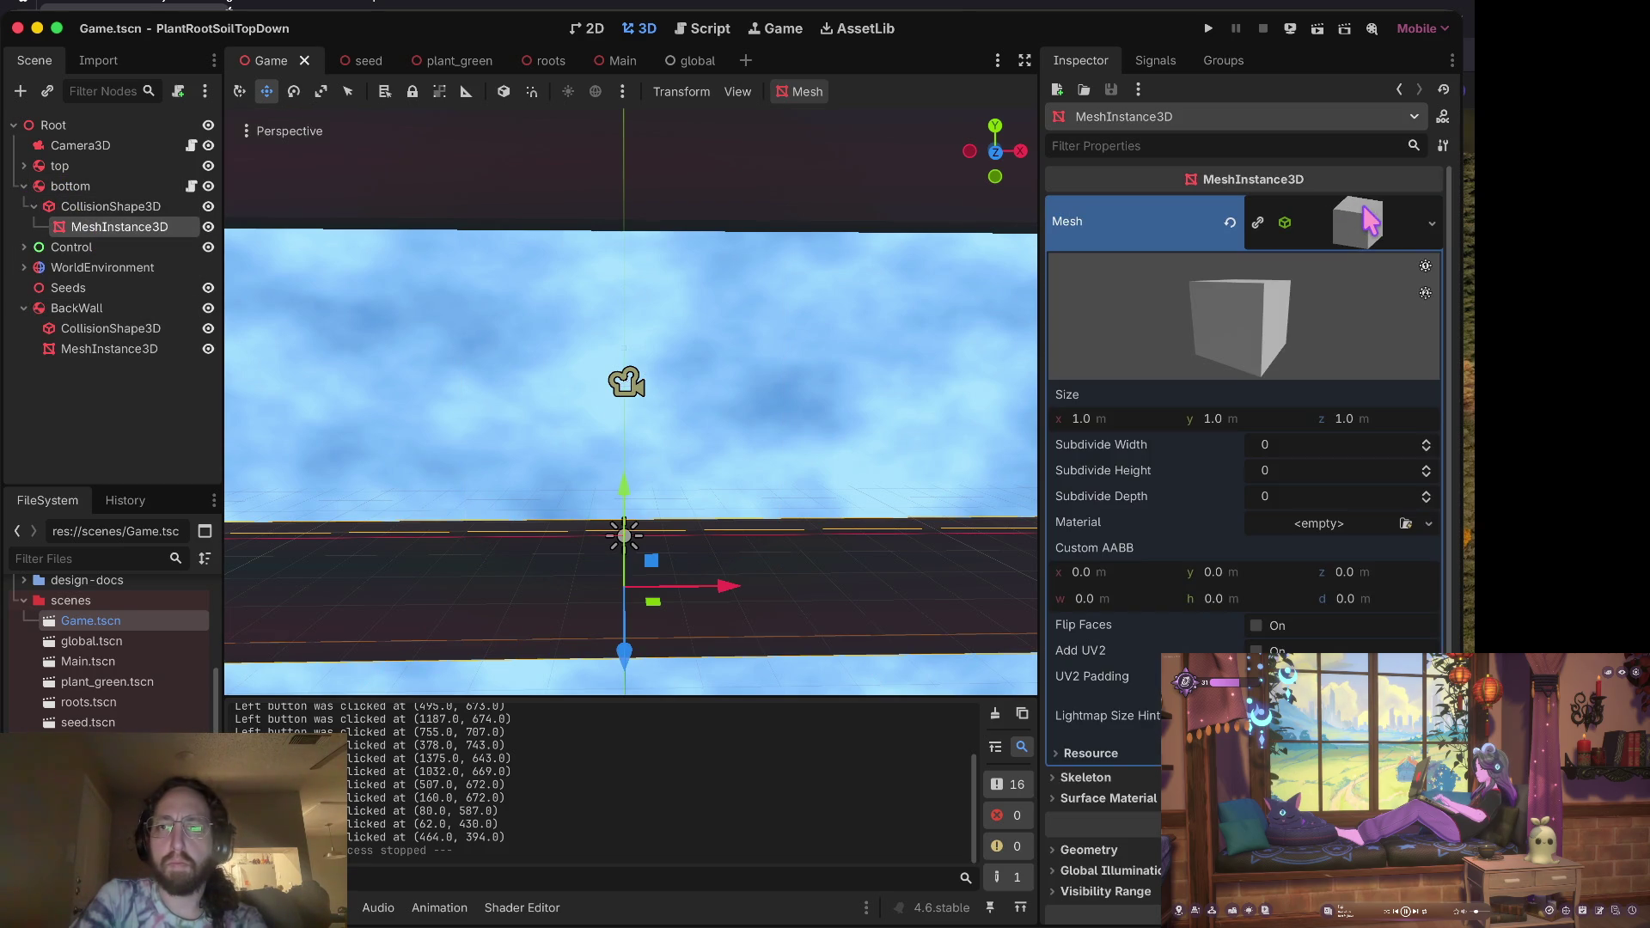
{"action": "left_click", "coordinate": [1368, 221]}
{"action": "left_click", "coordinate": [1142, 281]}
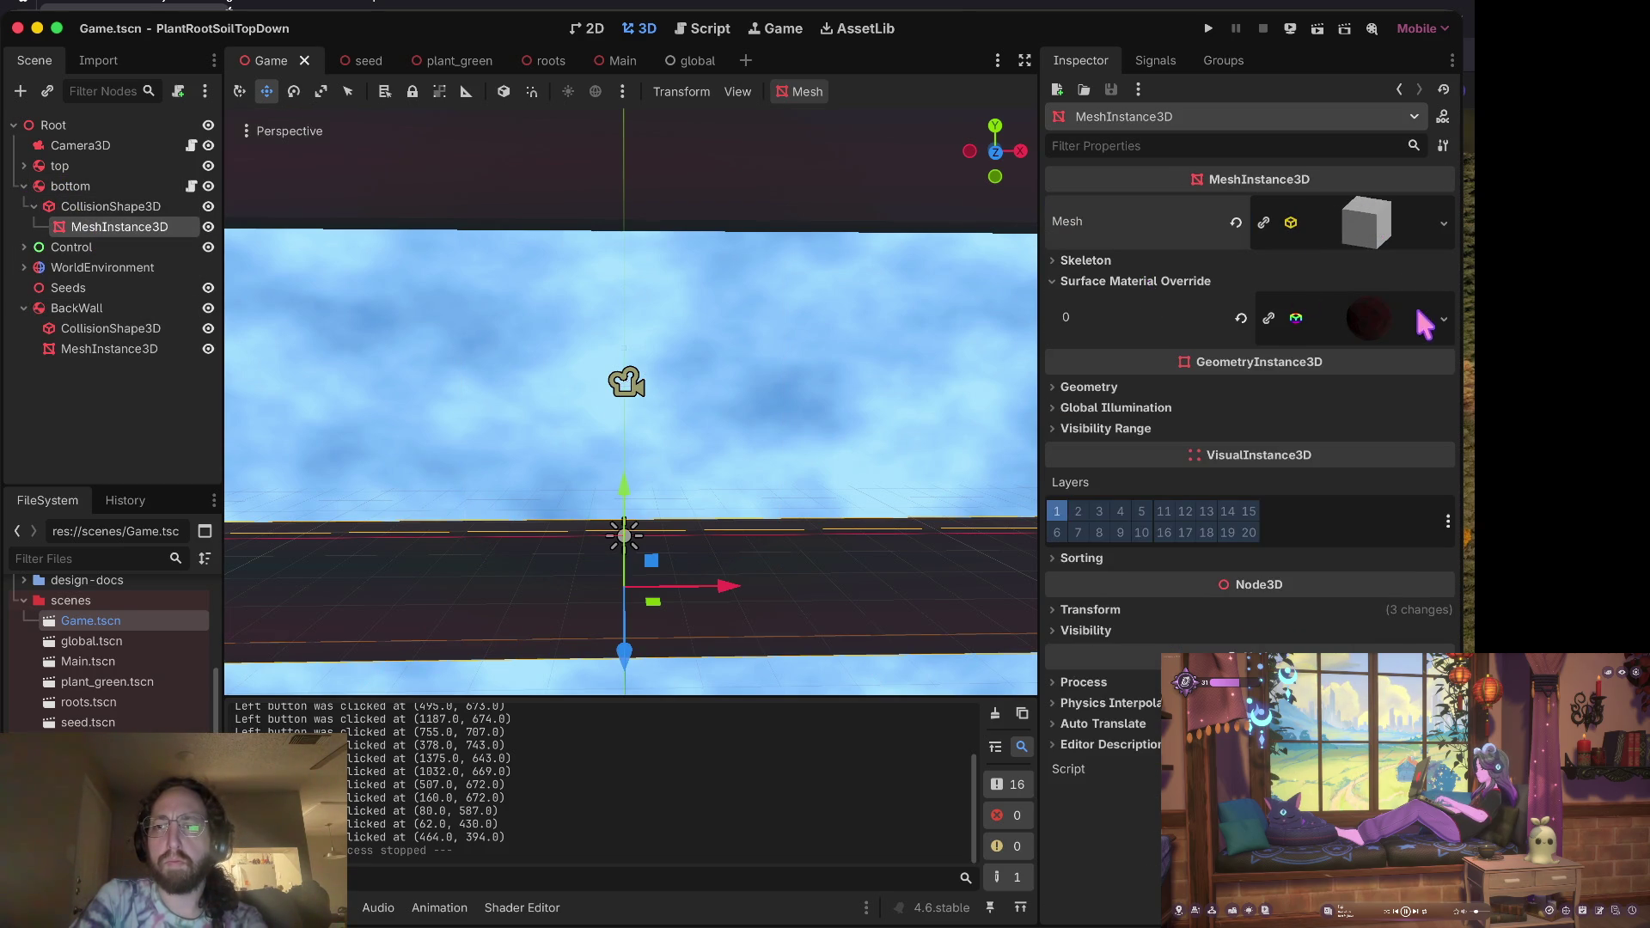
{"action": "left_click", "coordinate": [1374, 317]}
{"action": "scroll", "coordinate": [1320, 567], "scroll_direction": "down", "scroll_amount": 3}
{"action": "scroll", "coordinate": [1319, 591], "scroll_direction": "down", "scroll_amount": 4}
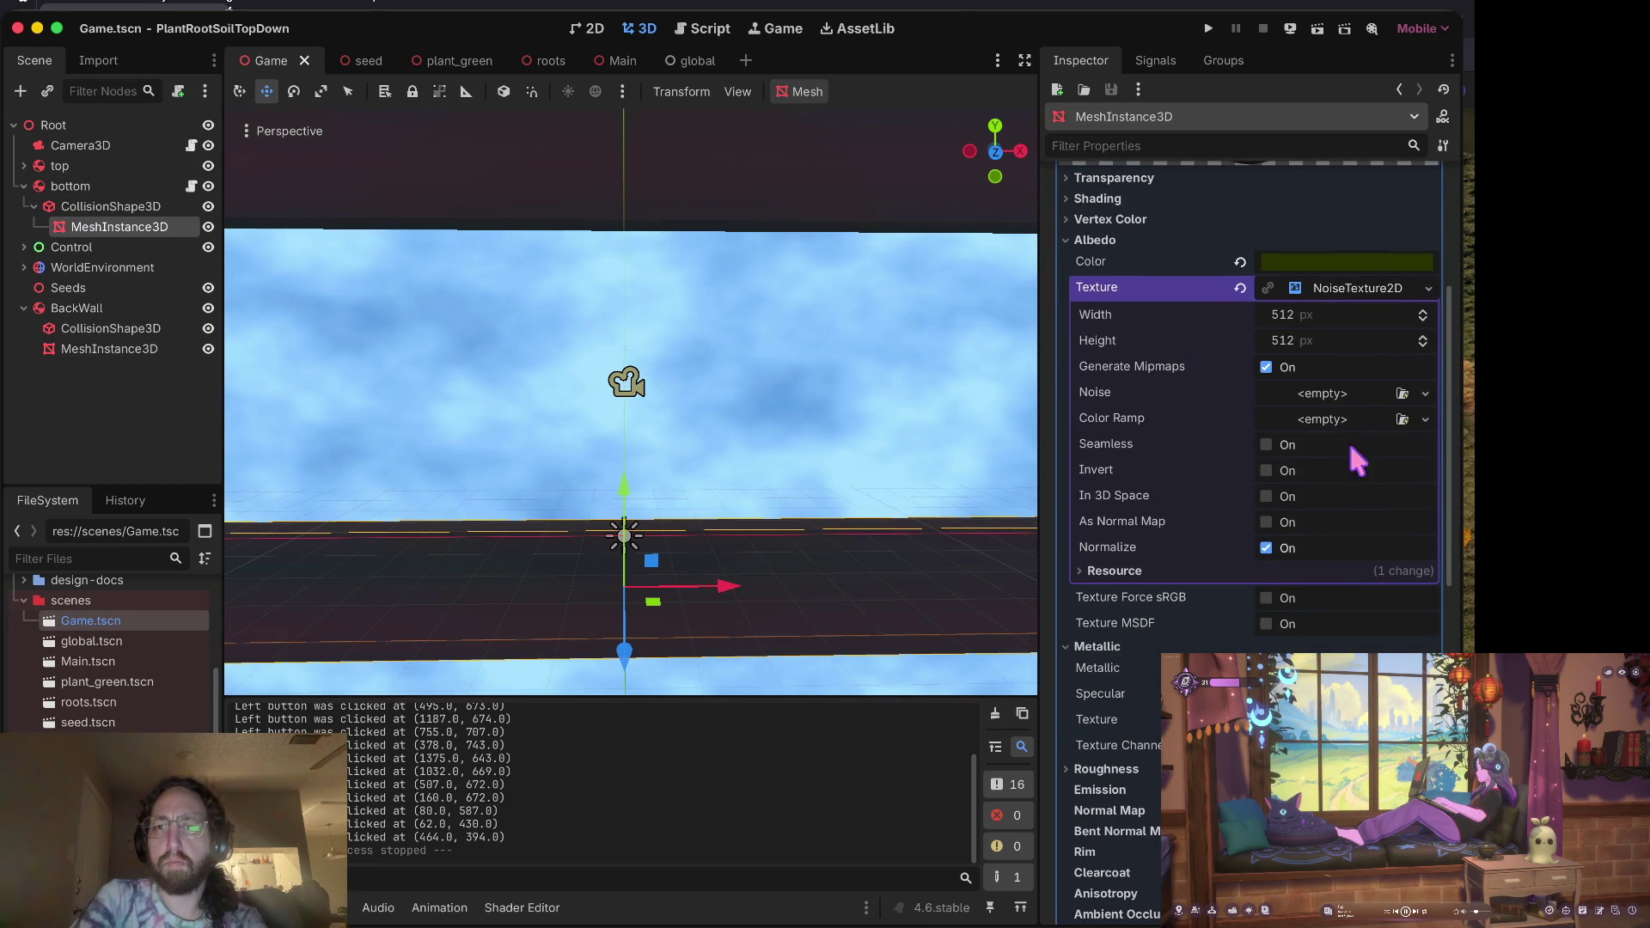
{"action": "left_click", "coordinate": [1351, 287]}
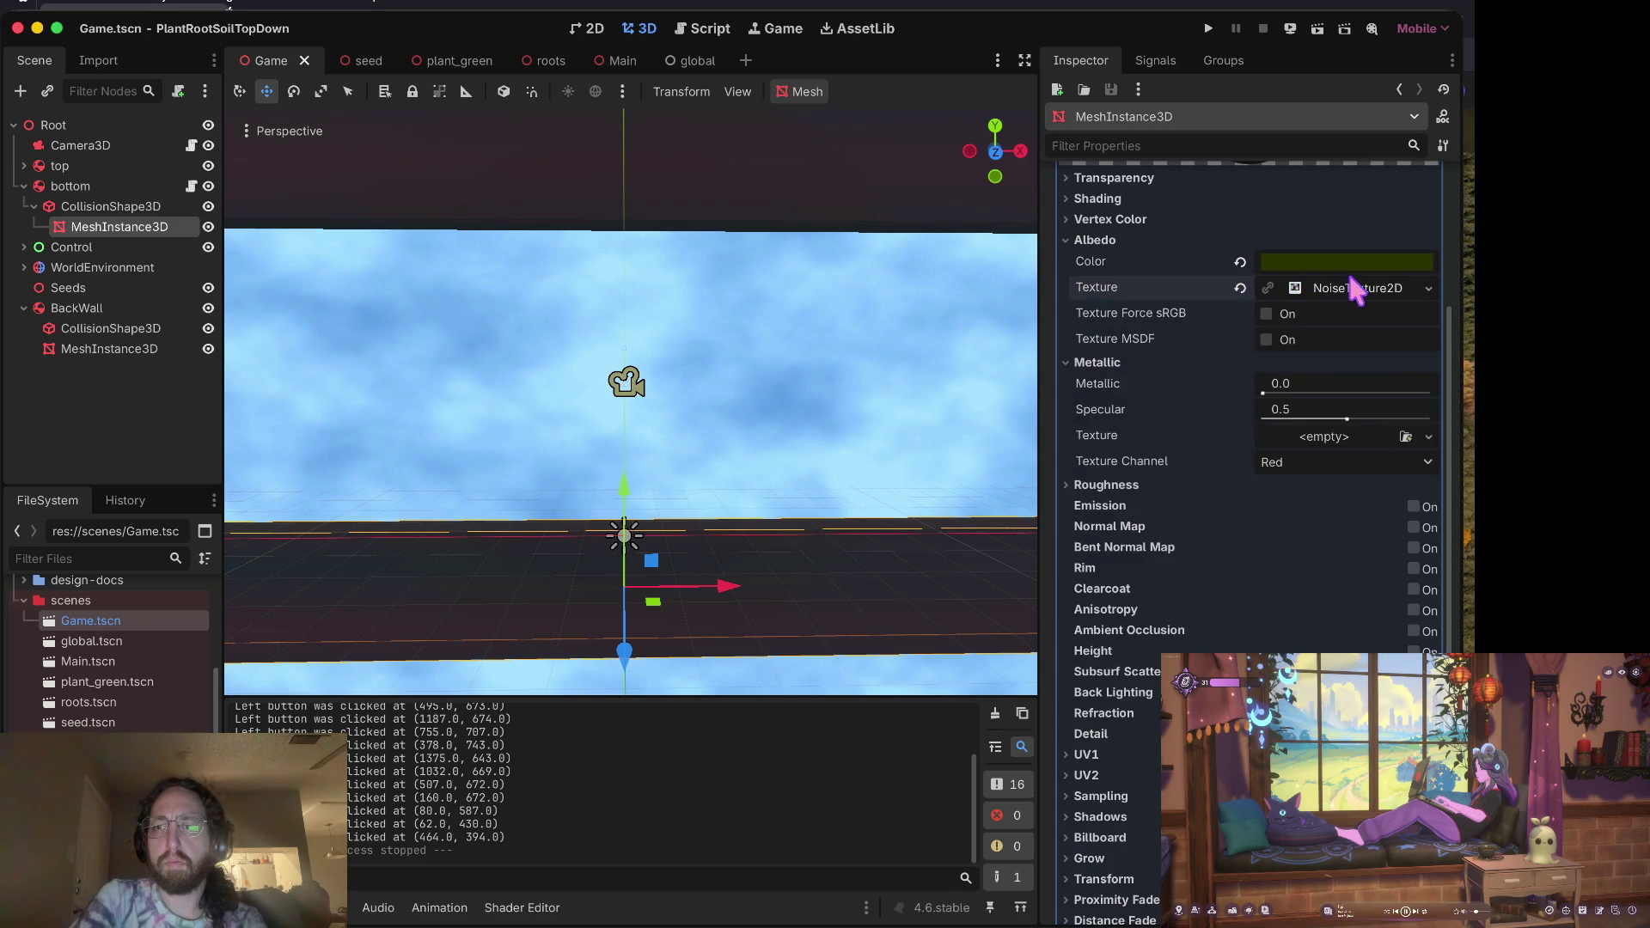
{"action": "scroll", "coordinate": [1345, 268], "scroll_direction": "up", "scroll_amount": 3}
{"action": "left_click", "coordinate": [1332, 406]}
{"action": "scroll", "coordinate": [1329, 409], "scroll_direction": "down", "scroll_amount": 4}
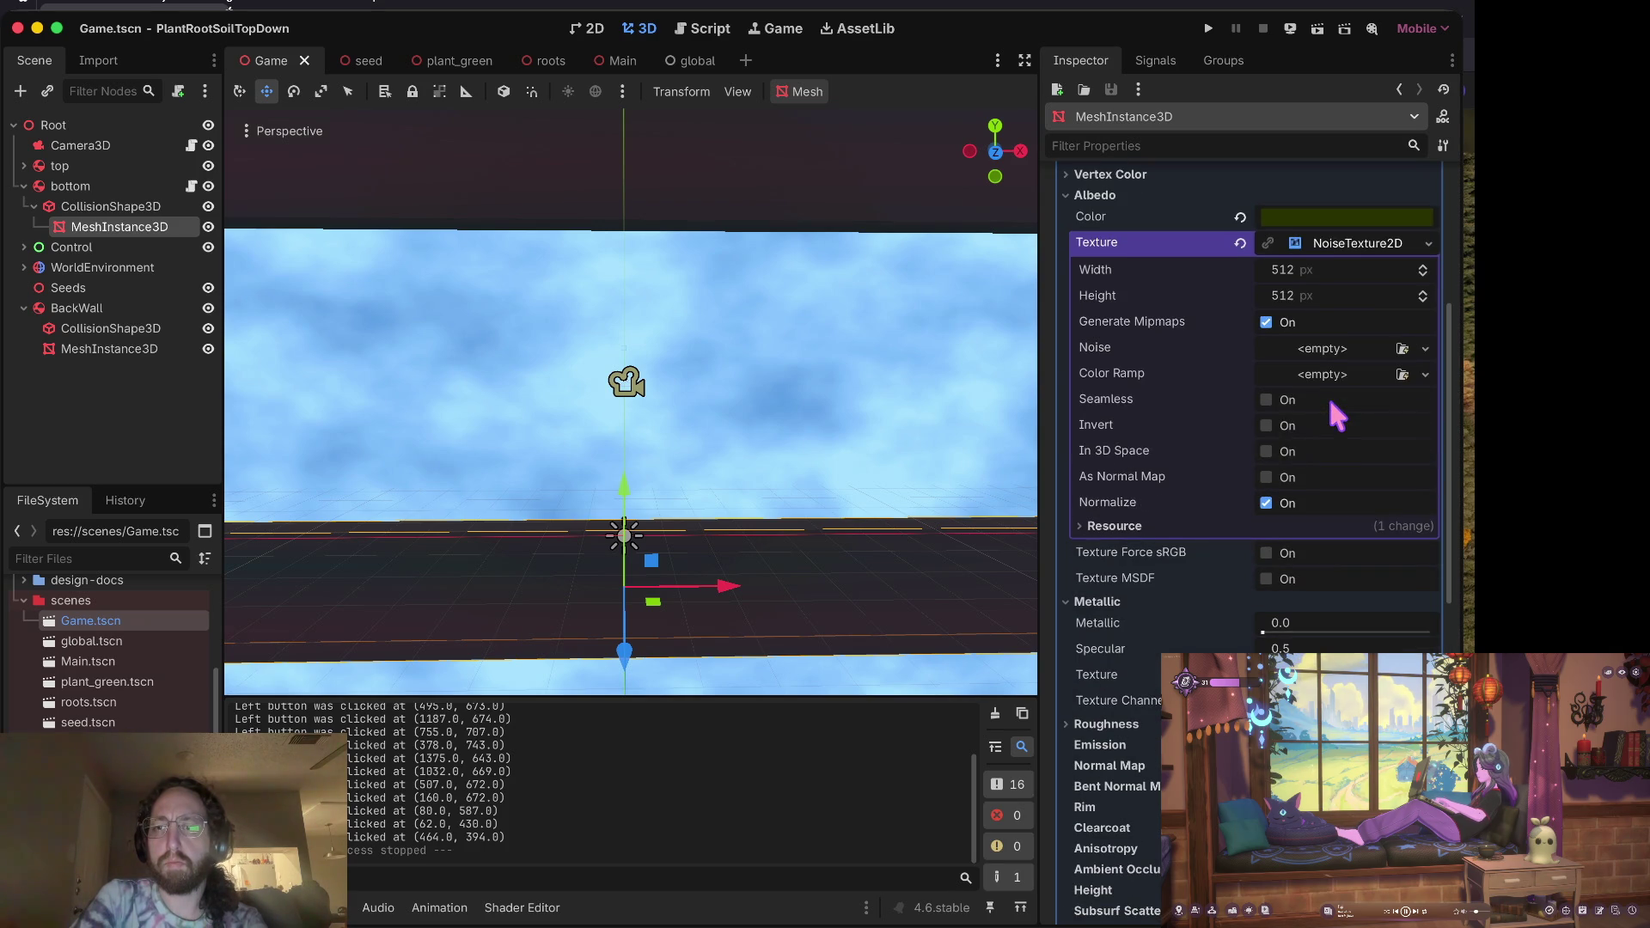
{"action": "scroll", "coordinate": [1340, 369], "scroll_direction": "up", "scroll_amount": 3}
Step: Tint the material's albedo colour a brighter green and save Game.tscn
{"action": "left_click", "coordinate": [1342, 347]}
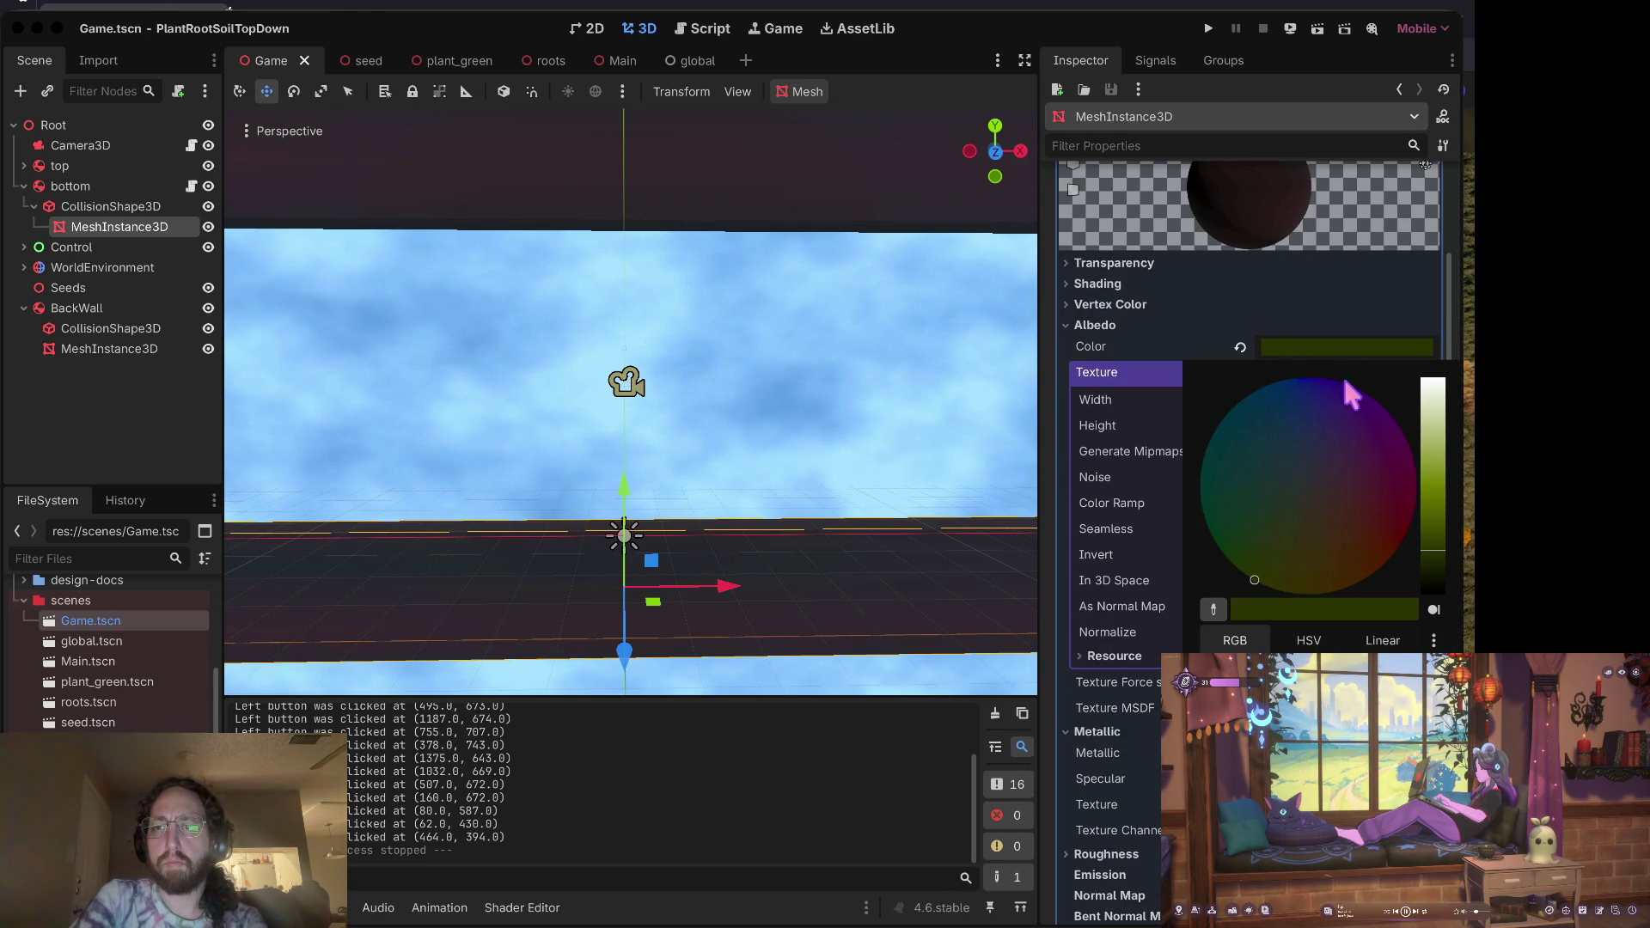
{"action": "left_click", "coordinate": [1433, 520]}
{"action": "mouse_move", "coordinate": [1435, 520]}
{"action": "left_mouse_down"}
{"action": "mouse_move", "coordinate": [1435, 491]}
{"action": "mouse_move", "coordinate": [1431, 531]}
{"action": "left_mouse_up"}
{"action": "left_click_drag", "start_coordinate": [1431, 536], "coordinate": [1430, 524]}
{"action": "mouse_move", "coordinate": [1254, 580]}
{"action": "left_mouse_down"}
{"action": "mouse_move", "coordinate": [1383, 564]}
{"action": "mouse_move", "coordinate": [1431, 481]}
{"action": "mouse_move", "coordinate": [1432, 404]}
{"action": "mouse_move", "coordinate": [1431, 532]}
{"action": "mouse_move", "coordinate": [1363, 580]}
{"action": "mouse_move", "coordinate": [1430, 550]}
{"action": "mouse_move", "coordinate": [1432, 508]}
{"action": "left_mouse_up"}
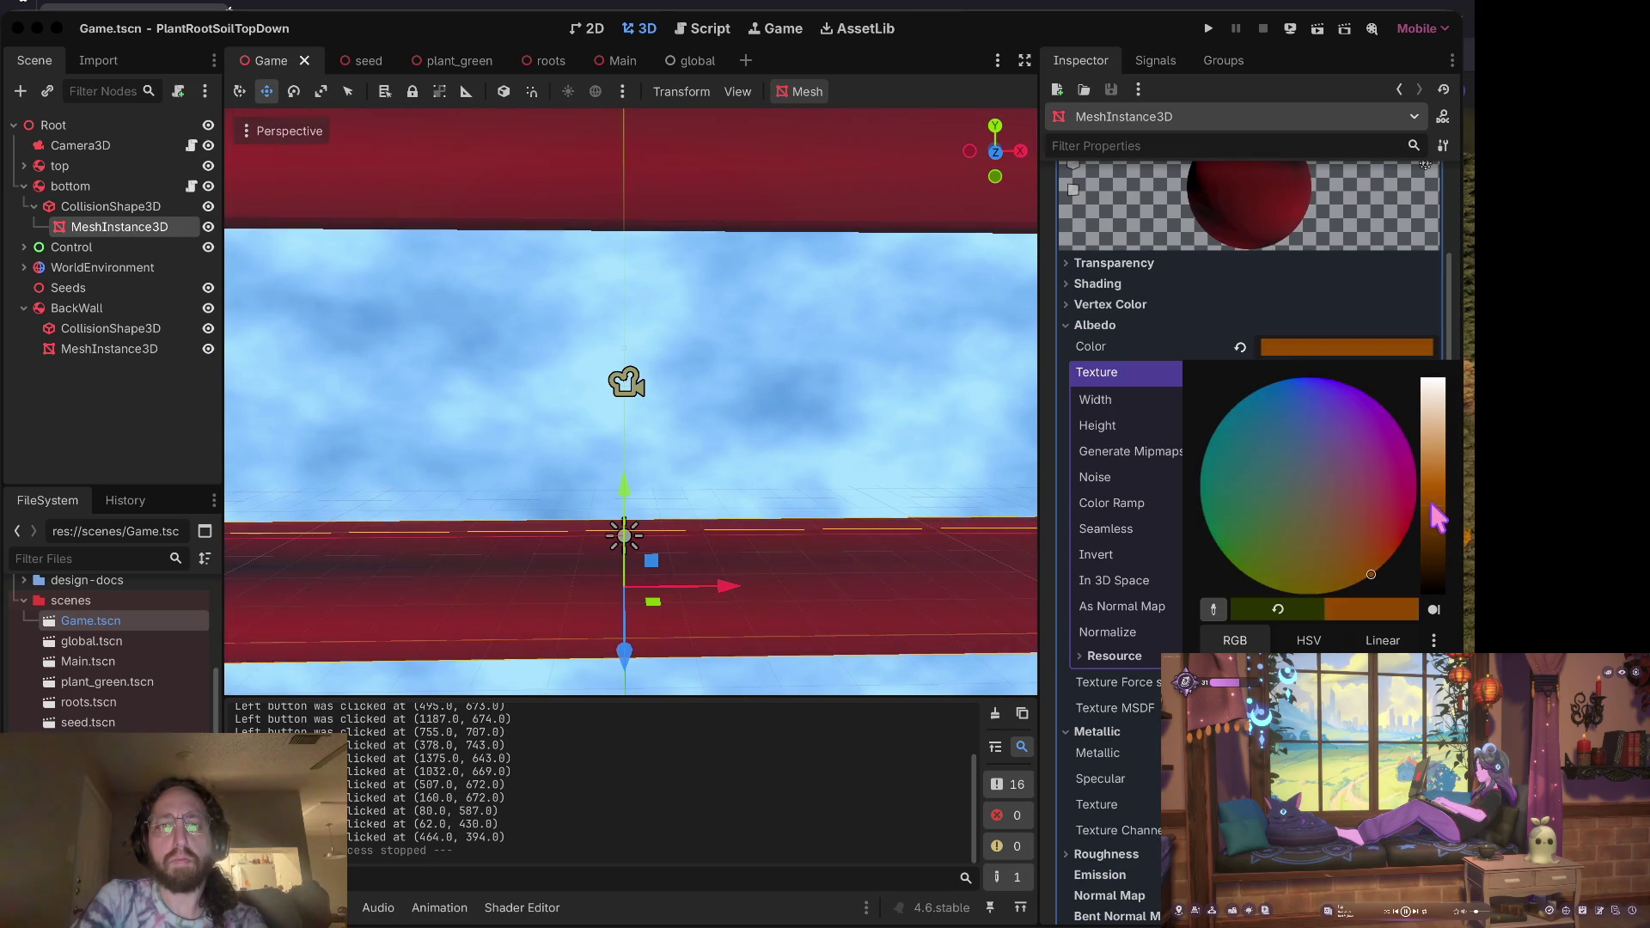
{"action": "mouse_move", "coordinate": [1371, 574]}
{"action": "left_mouse_down"}
{"action": "mouse_move", "coordinate": [1400, 541]}
{"action": "mouse_move", "coordinate": [1431, 533]}
{"action": "mouse_move", "coordinate": [1431, 550]}
{"action": "left_mouse_up"}
{"action": "mouse_move", "coordinate": [1400, 542]}
{"action": "left_mouse_down"}
{"action": "mouse_move", "coordinate": [1341, 587]}
{"action": "mouse_move", "coordinate": [1249, 576]}
{"action": "mouse_move", "coordinate": [1366, 588]}
{"action": "mouse_move", "coordinate": [1243, 572]}
{"action": "left_mouse_up"}
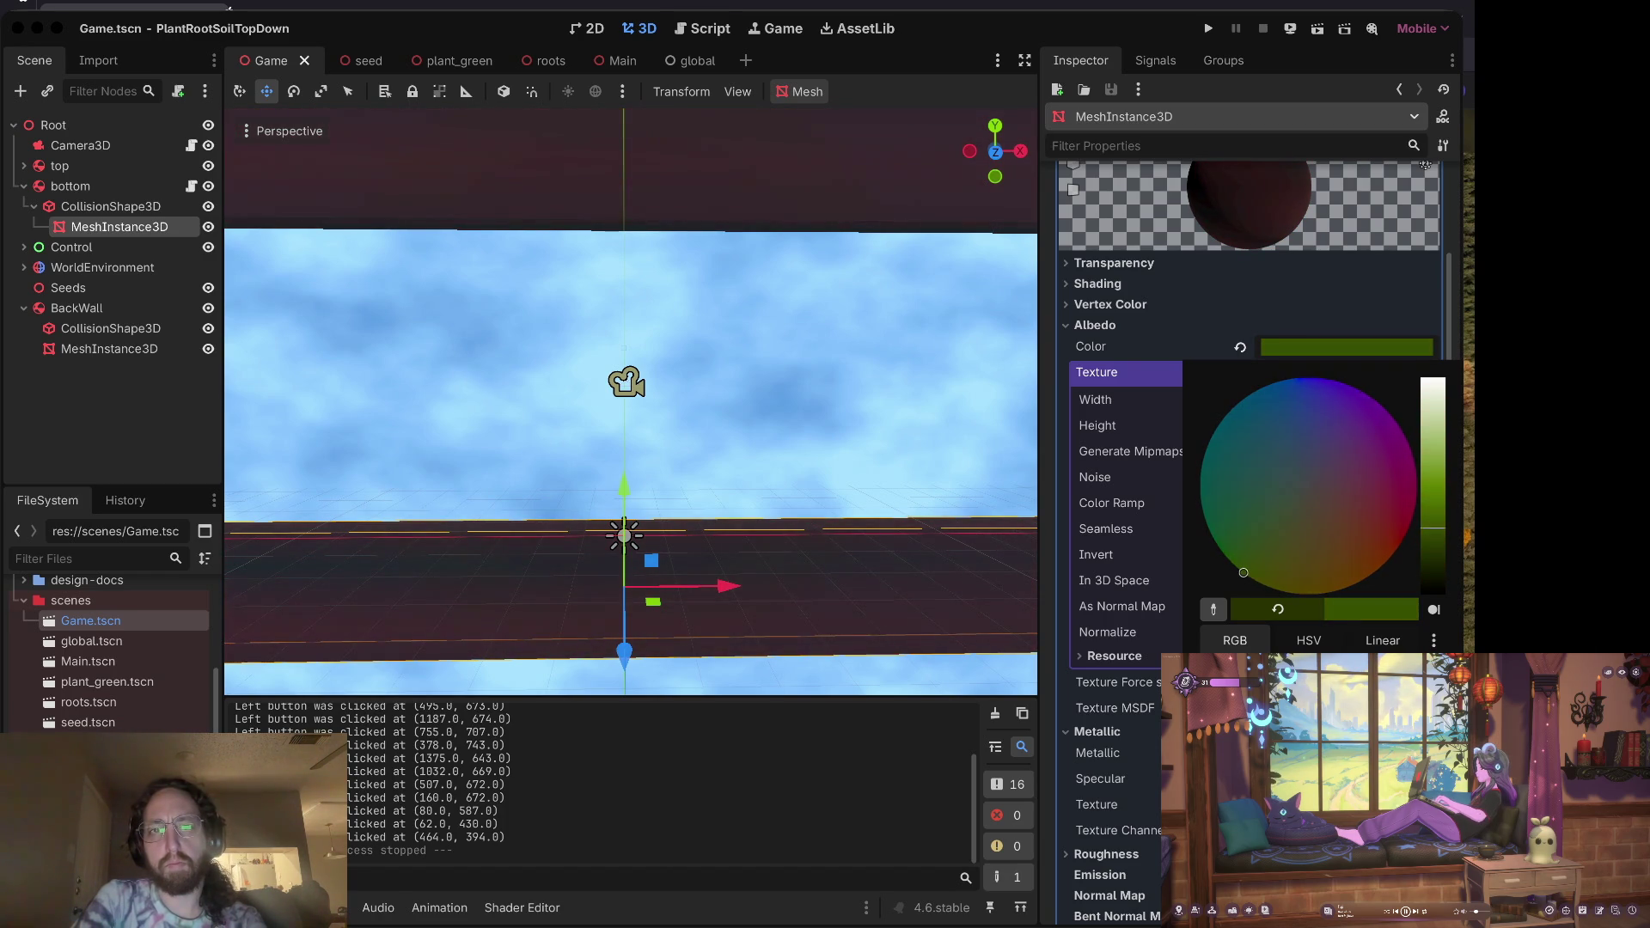
{"action": "left_click", "coordinate": [950, 552]}
{"action": "mouse_move", "coordinate": [902, 479]}
{"action": "left_mouse_down"}
{"action": "mouse_move", "coordinate": [859, 387]}
{"action": "mouse_move", "coordinate": [902, 481]}
{"action": "left_mouse_up"}
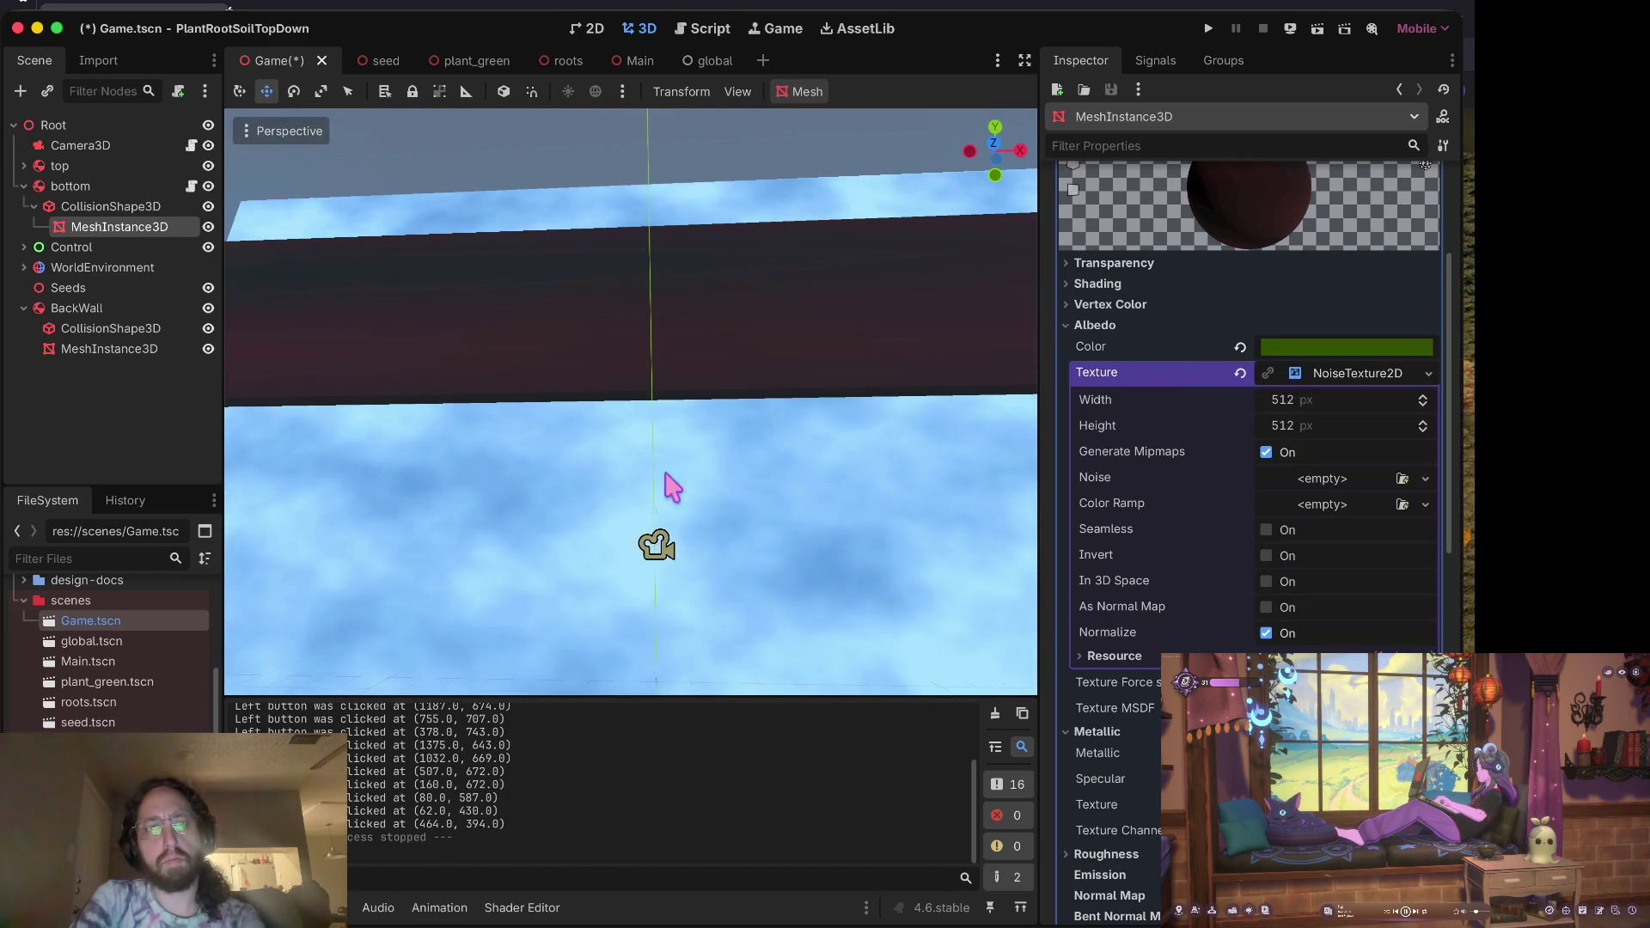
{"action": "left_click", "coordinate": [148, 384]}
{"action": "key", "text": "ctrl+s"}
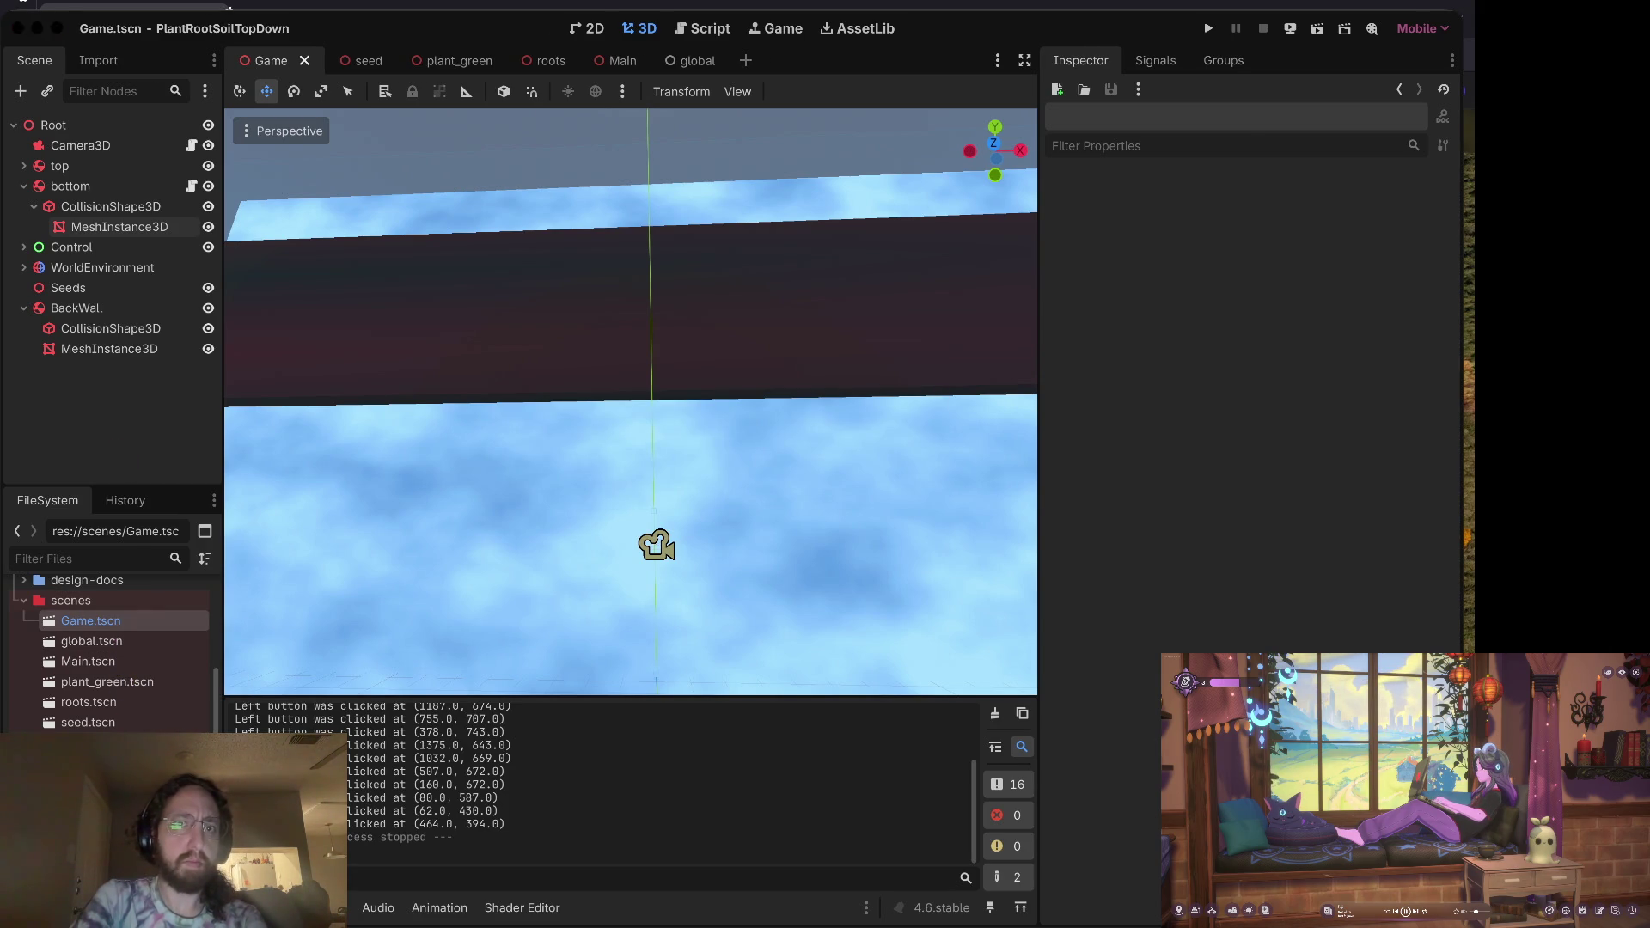
Step: Open events-3d.gd in Neovim and yank its 26-line _unhandled_input function
{"action": "key", "text": "ctrl+Right"}
{"action": "key", "text": "k"}
{"action": "key", "text": "Return"}
{"action": "key", "text": "j"}
{"action": "key", "text": "j"}
{"action": "key", "text": "j"}
{"action": "key", "text": "j"}
{"action": "key", "text": "j"}
{"action": "key", "text": "j"}
{"action": "key", "text": "V"}
{"action": "key", "text": "j"}
{"action": "key", "text": "j"}
{"action": "key", "text": "j"}
{"action": "key", "text": "j"}
{"action": "key", "text": "j"}
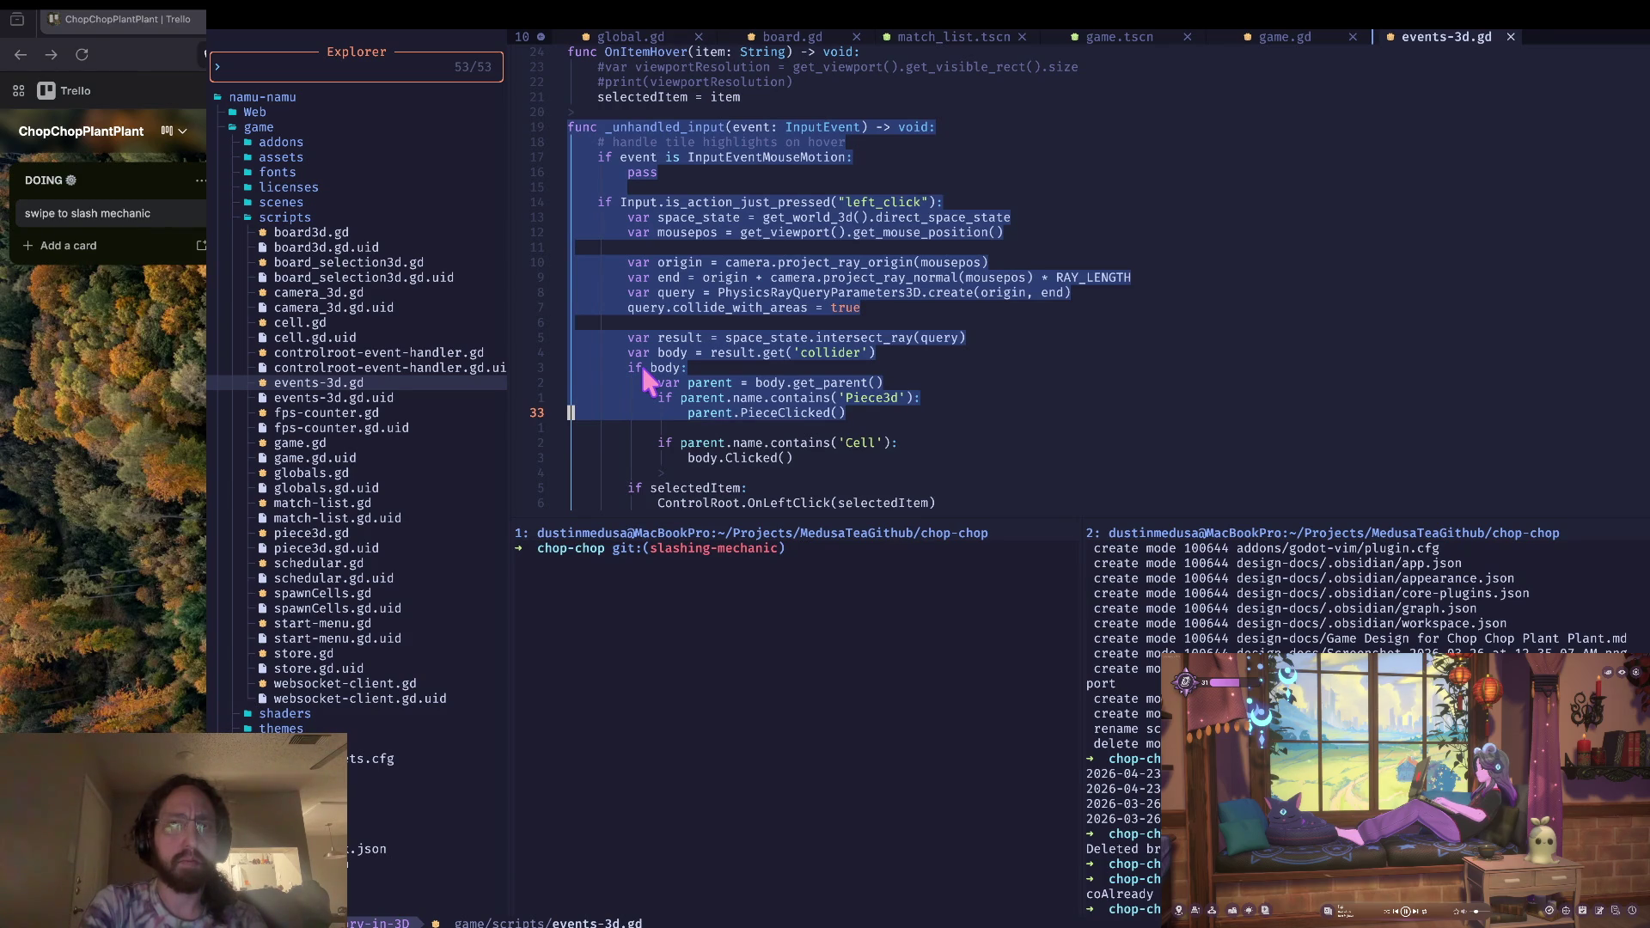
{"action": "key", "text": "y"}
{"action": "key", "text": "k"}
{"action": "key", "text": "k"}
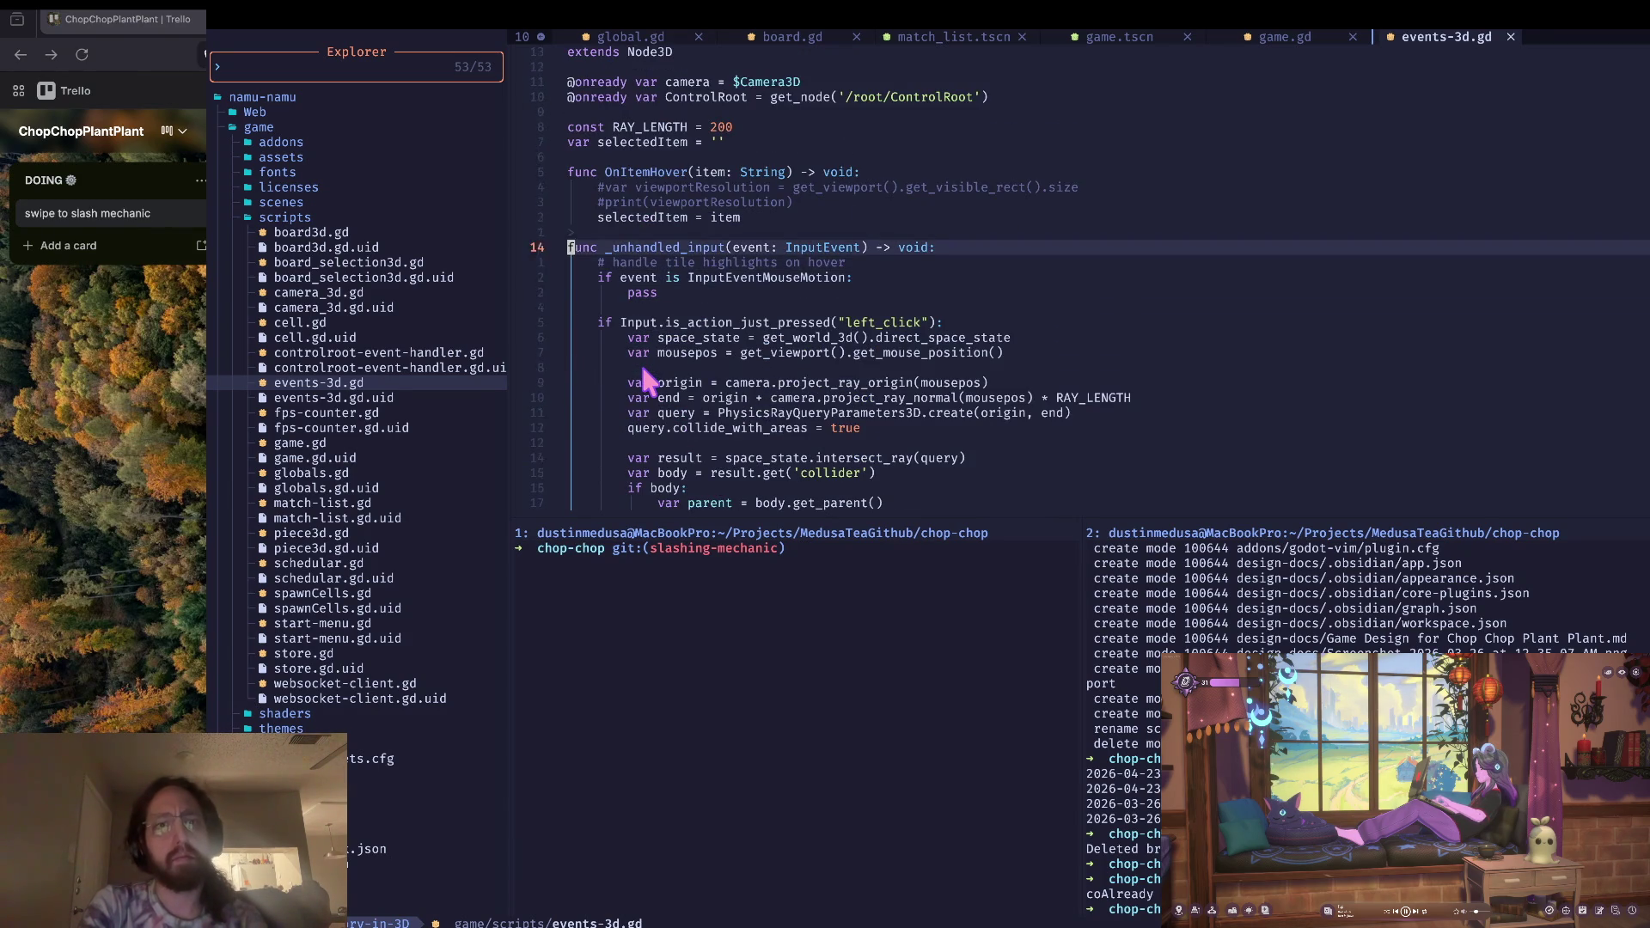
{"action": "key", "text": "j"}
{"action": "key", "text": "j"}
{"action": "key", "text": "V"}
{"action": "key", "text": "j"}
{"action": "key", "text": "j"}
{"action": "key", "text": "j"}
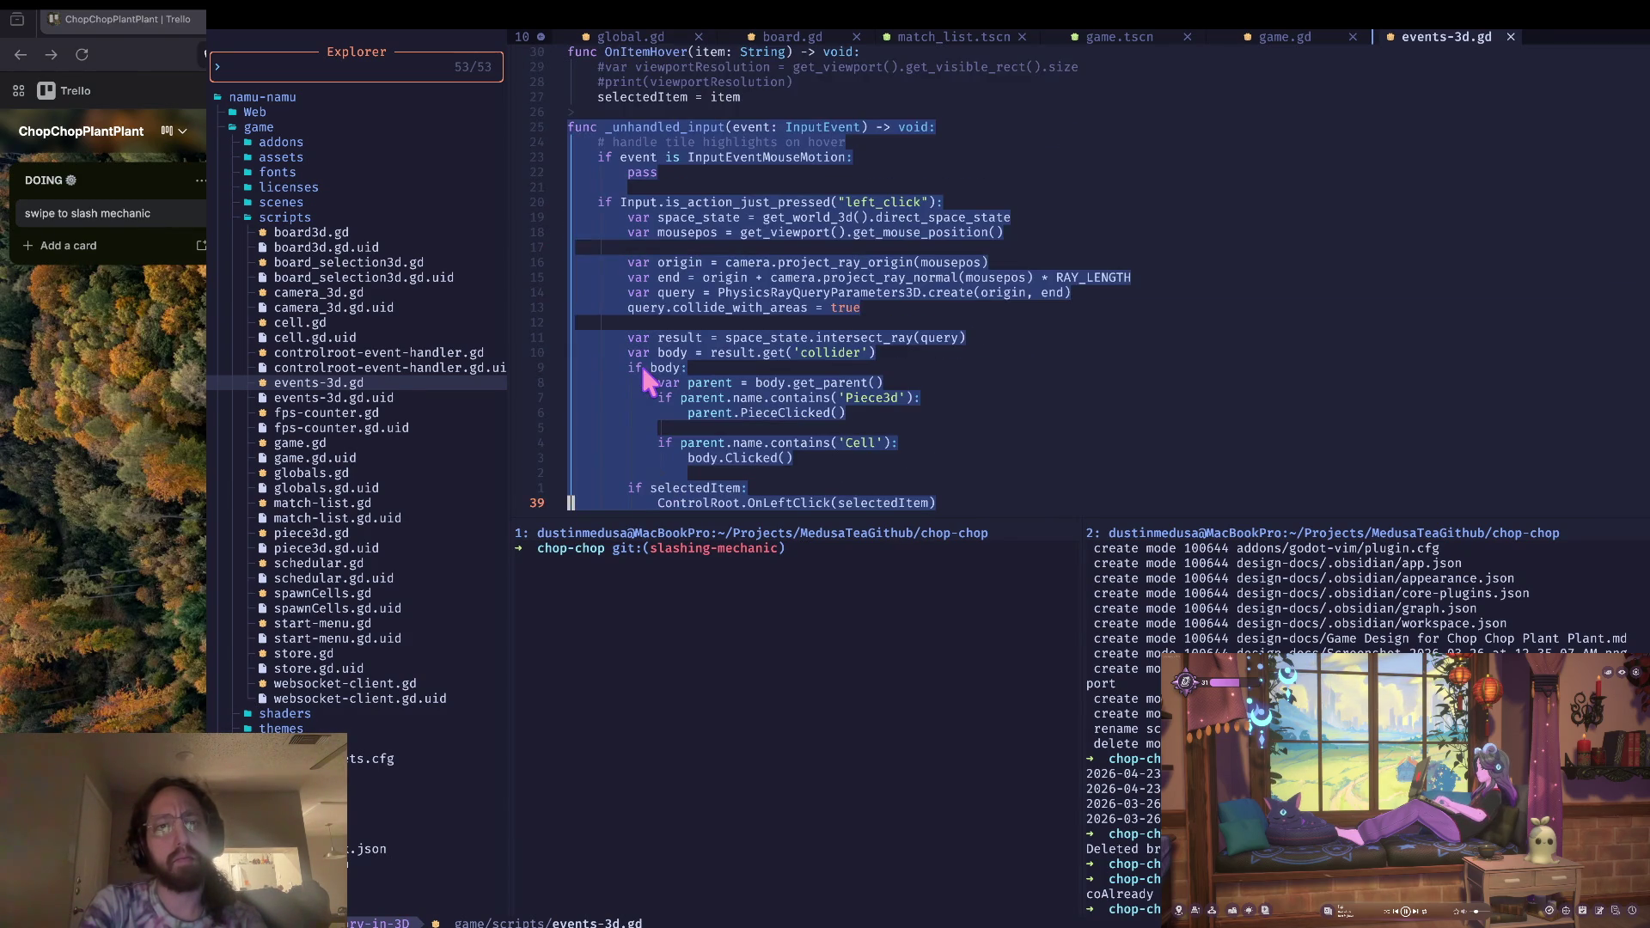
{"action": "key", "text": "y"}
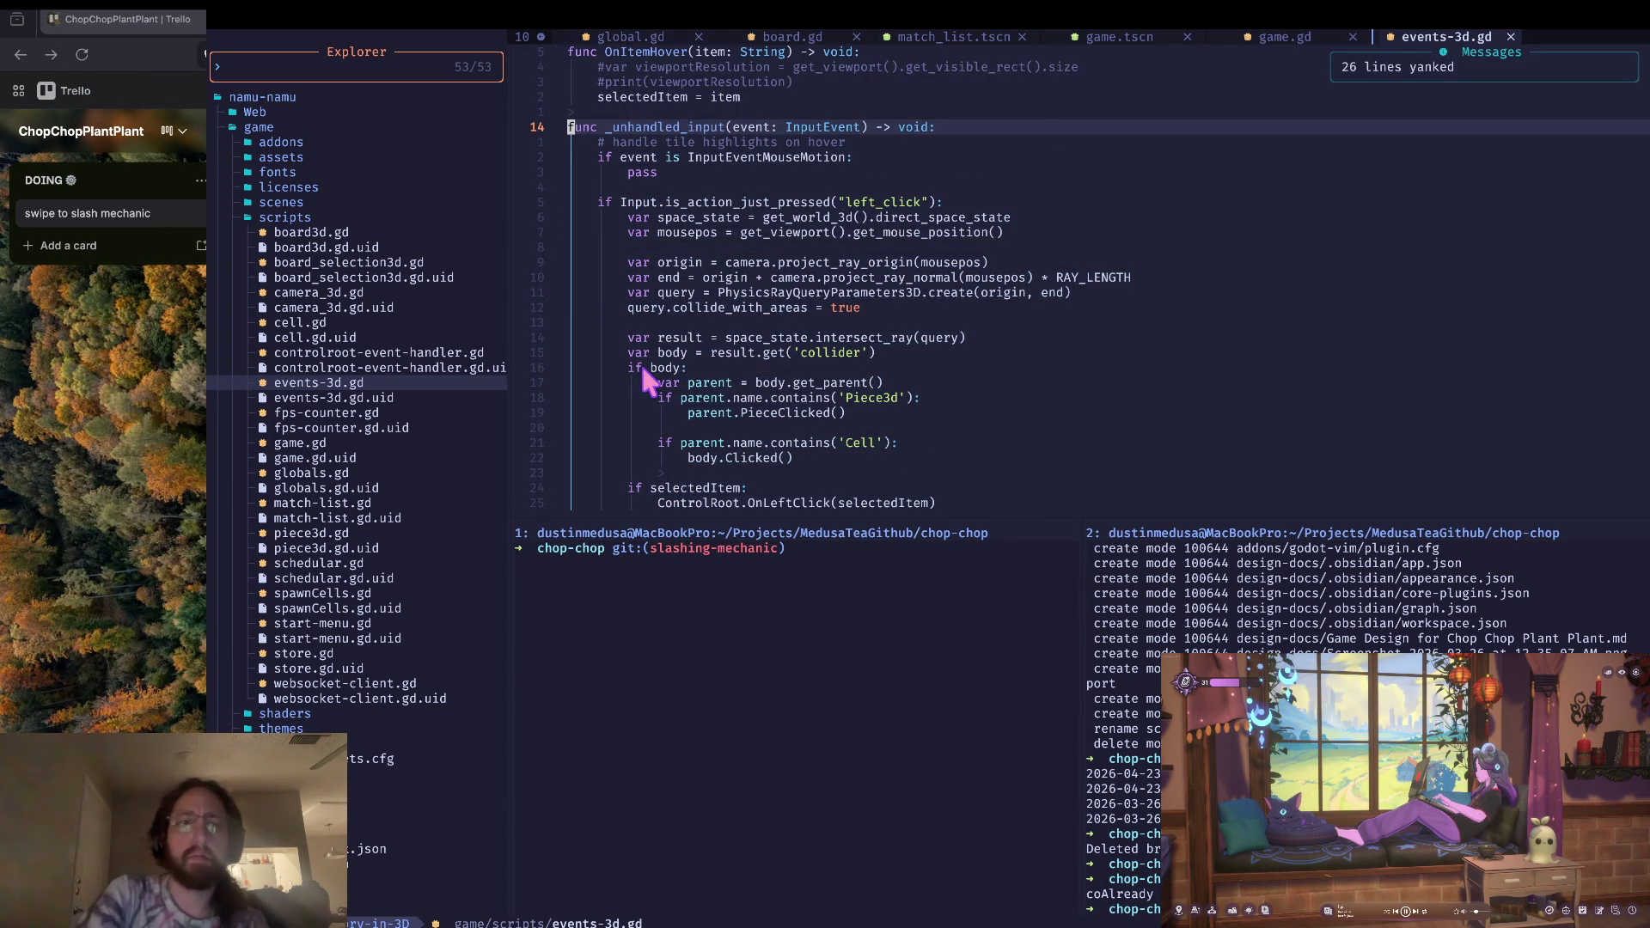
Step: Split the editor vertically and browse the file tree to the chop-chop scripts folder
{"action": "type", "text": ":vsp"}
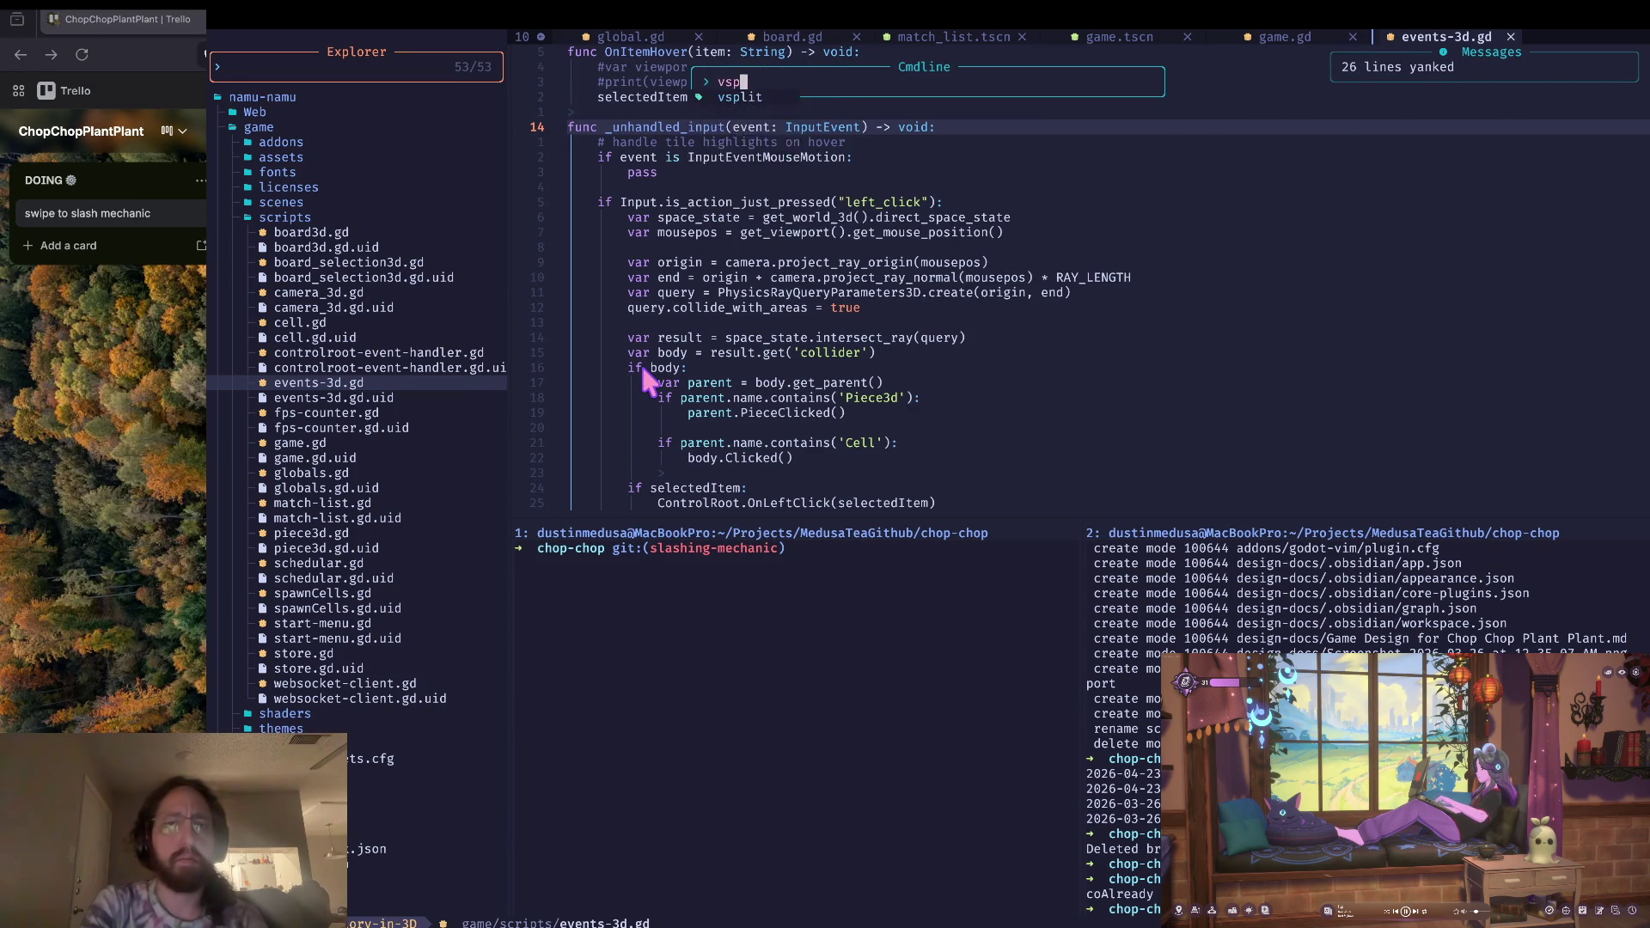
{"action": "key", "text": "Return"}
{"action": "key", "text": "ctrl+h"}
{"action": "key", "text": "ctrl+h"}
{"action": "key", "text": "g"}
{"action": "key", "text": "g"}
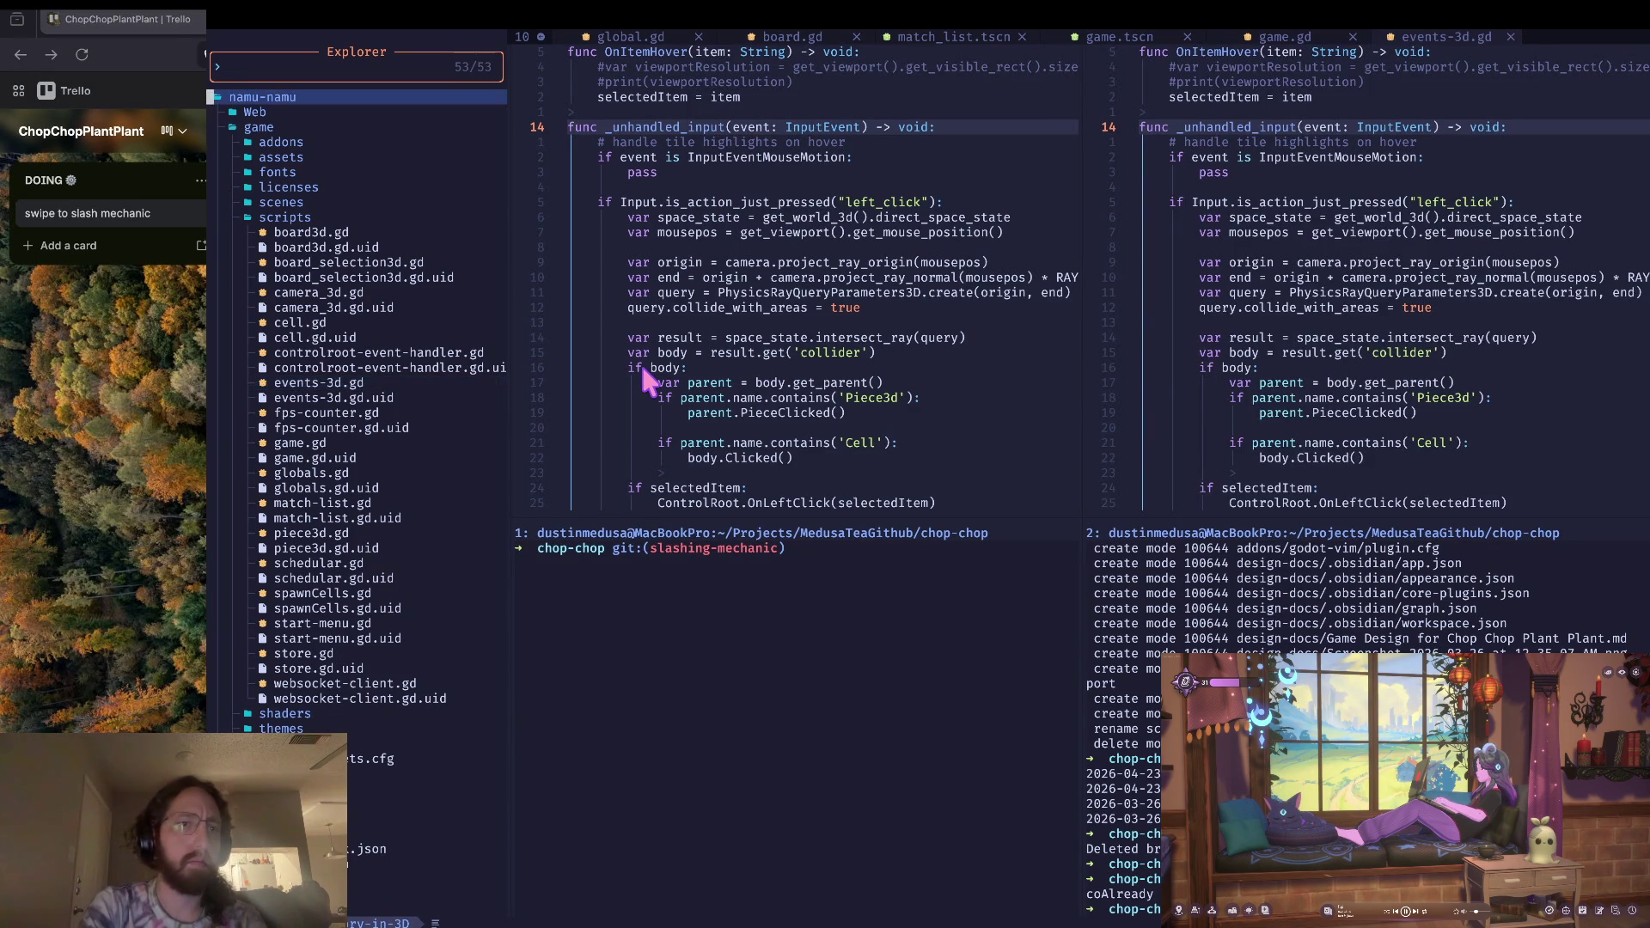
{"action": "key", "text": "BackSpace"}
{"action": "key", "text": "j"}
{"action": "key", "text": "j"}
{"action": "key", "text": "j"}
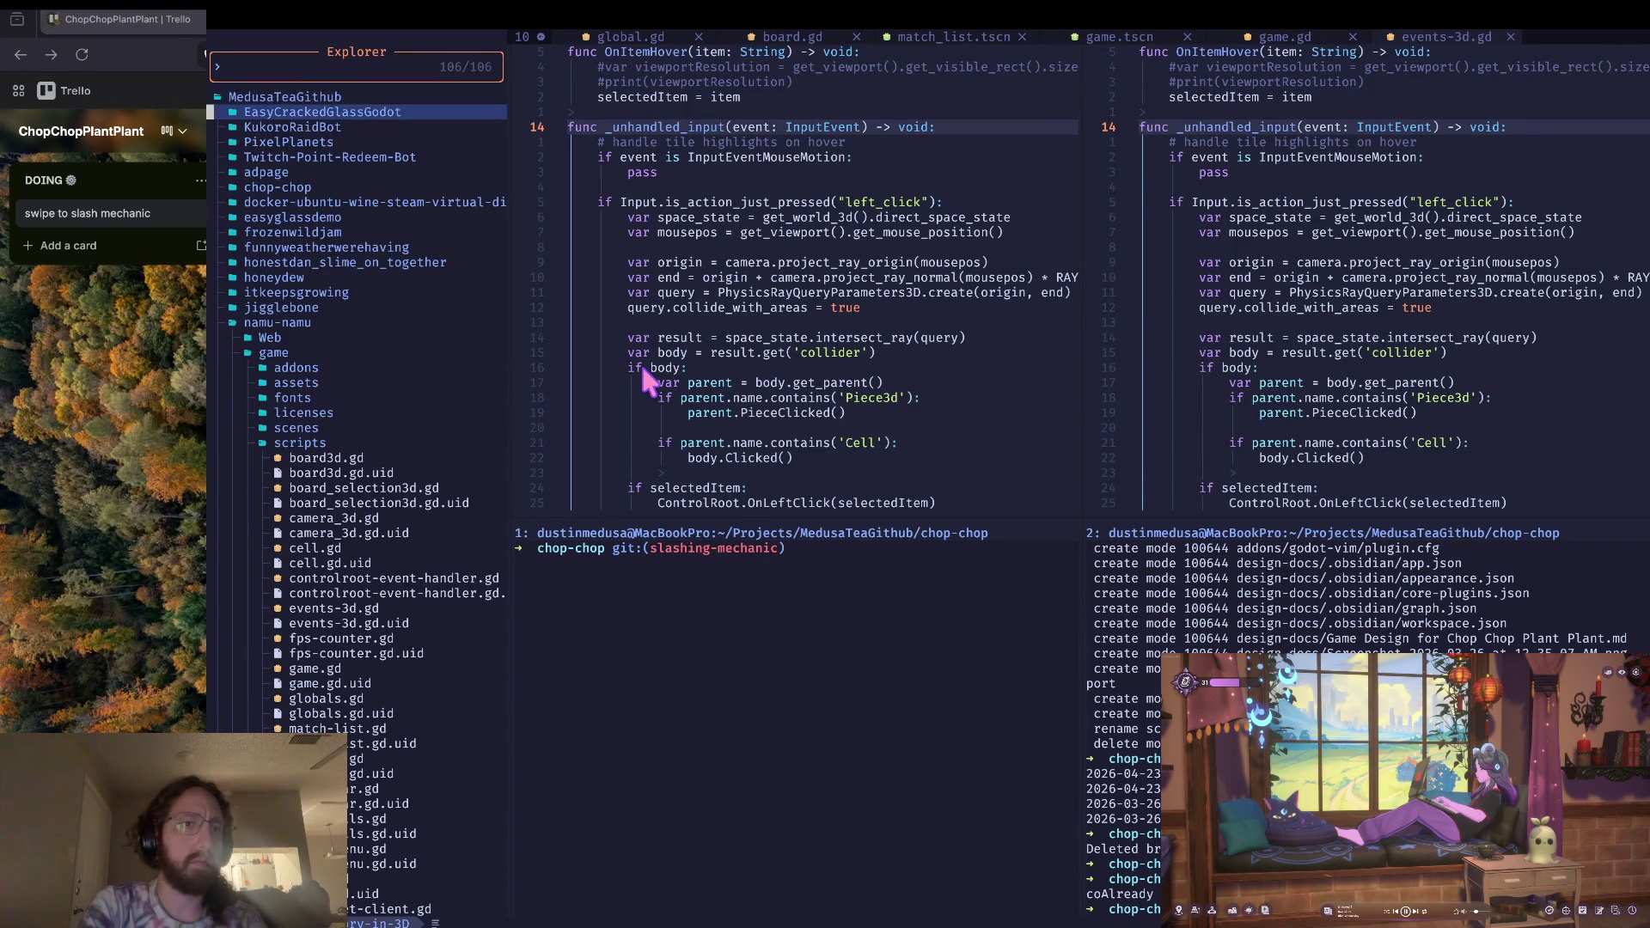
{"action": "key", "text": "j"}
{"action": "key", "text": "j"}
{"action": "key", "text": "j"}
{"action": "key", "text": "k"}
{"action": "key", "text": "k"}
{"action": "key", "text": "k"}
{"action": "key", "text": "k"}
{"action": "key", "text": "k"}
{"action": "key", "text": "k"}
{"action": "key", "text": "l"}
{"action": "key", "text": "j"}
{"action": "key", "text": "j"}
{"action": "key", "text": "j"}
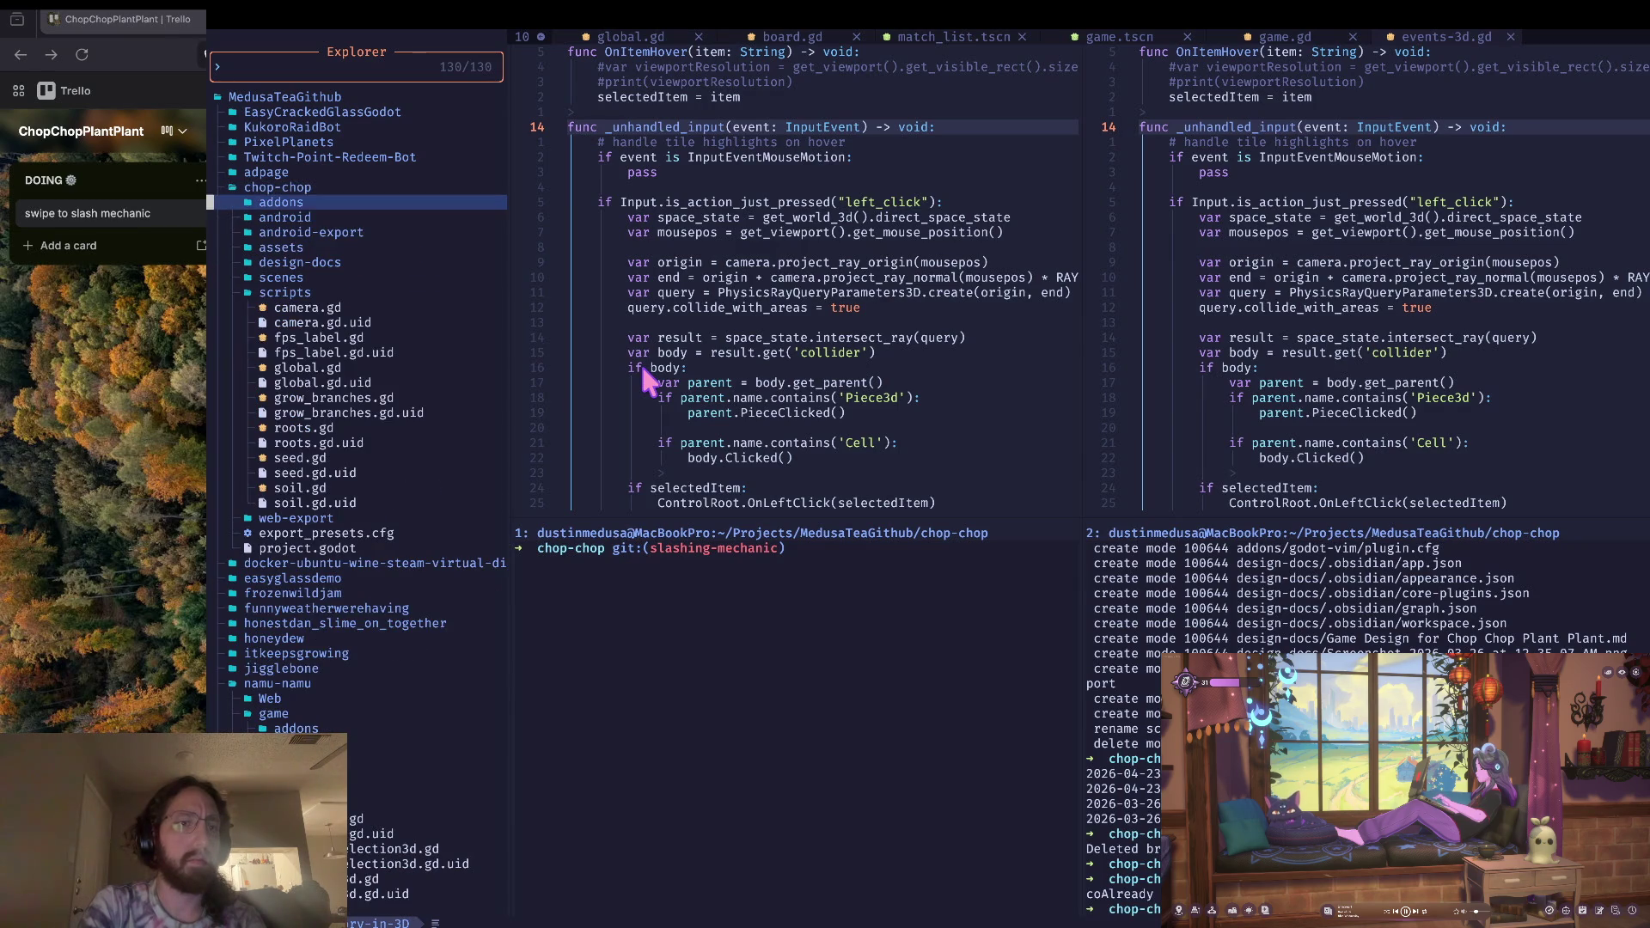
{"action": "key", "text": "l"}
{"action": "key", "text": "j"}
{"action": "key", "text": "j"}
{"action": "key", "text": "j"}
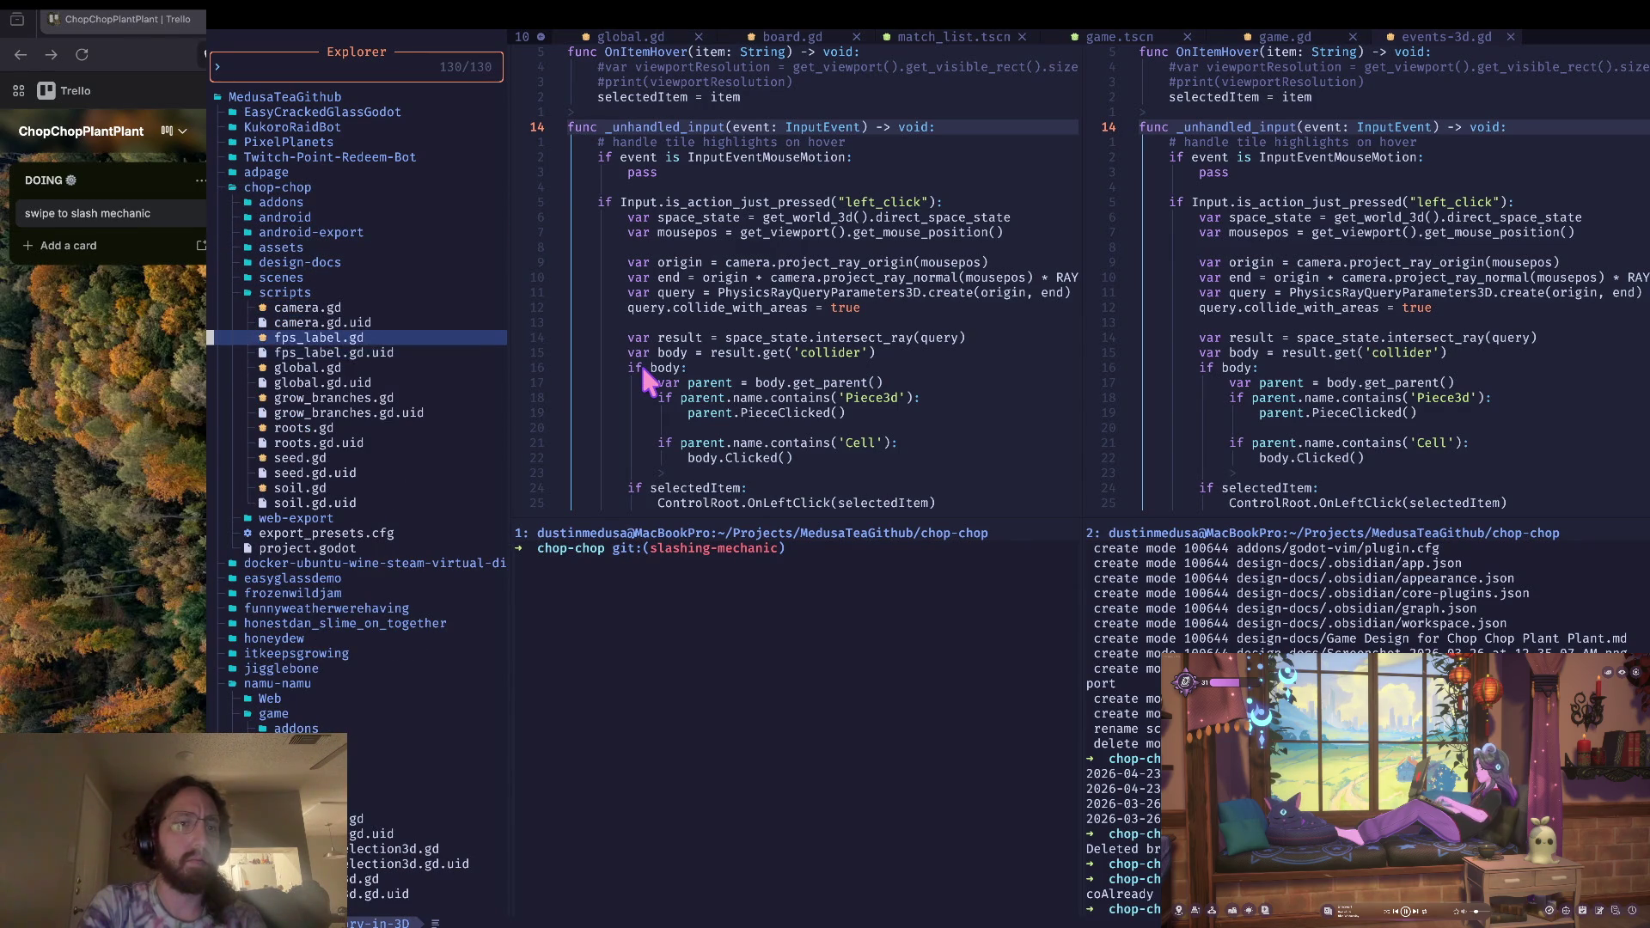
{"action": "key", "text": "j"}
{"action": "key", "text": "j"}
{"action": "key", "text": "j"}
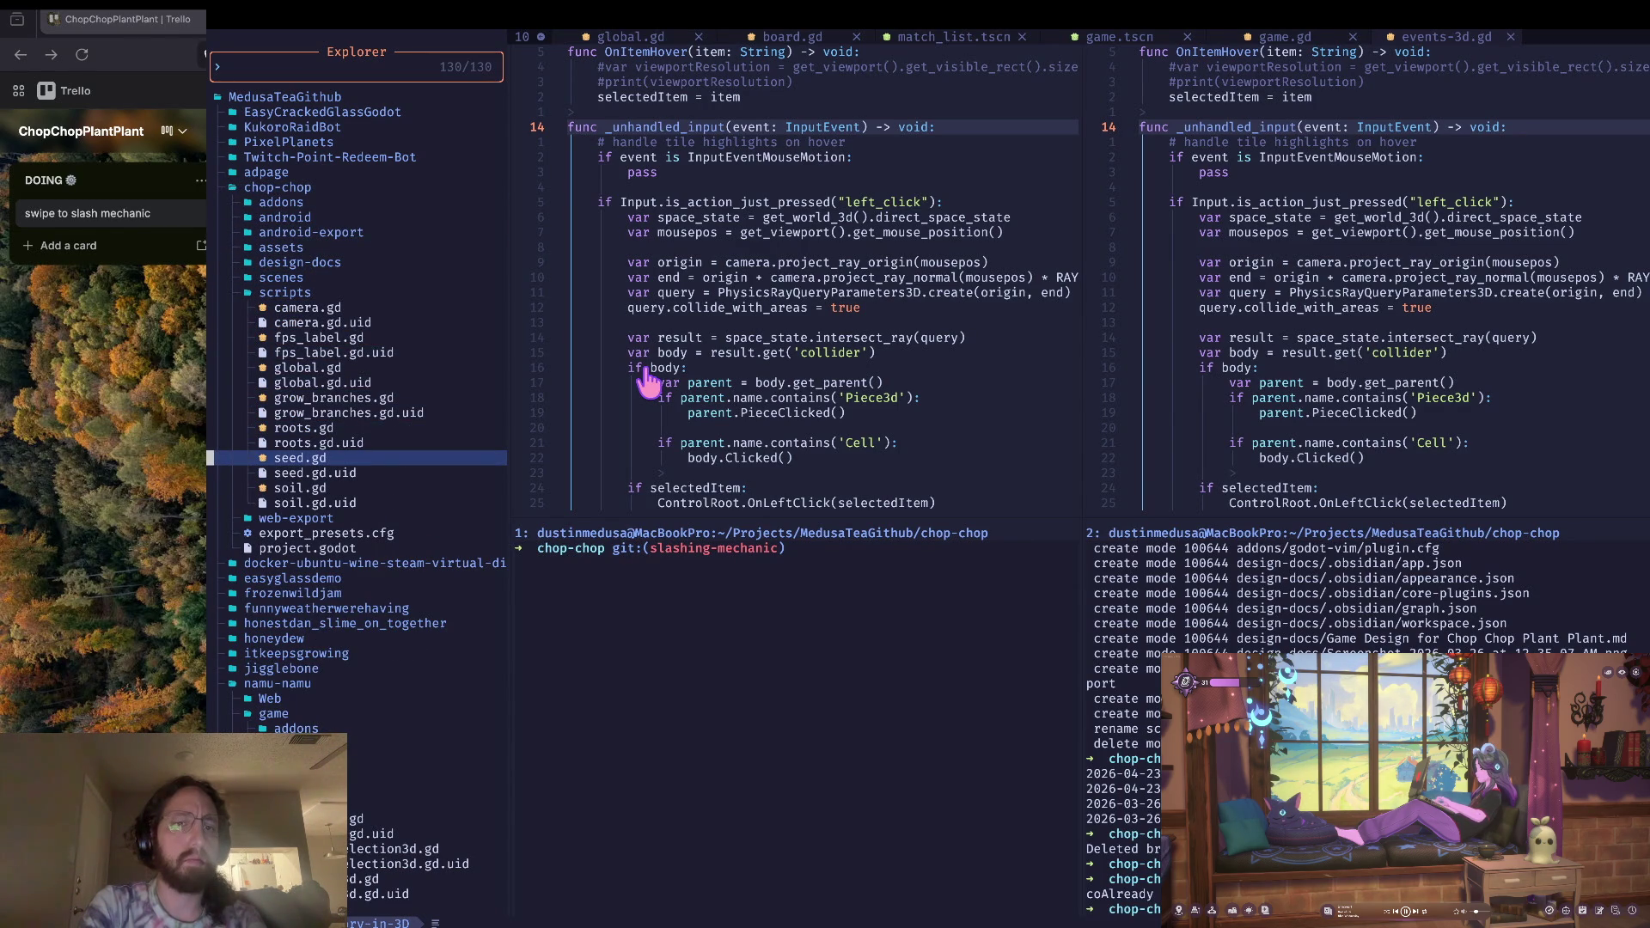
{"action": "key", "text": "k"}
{"action": "key", "text": "k"}
{"action": "key", "text": "k"}
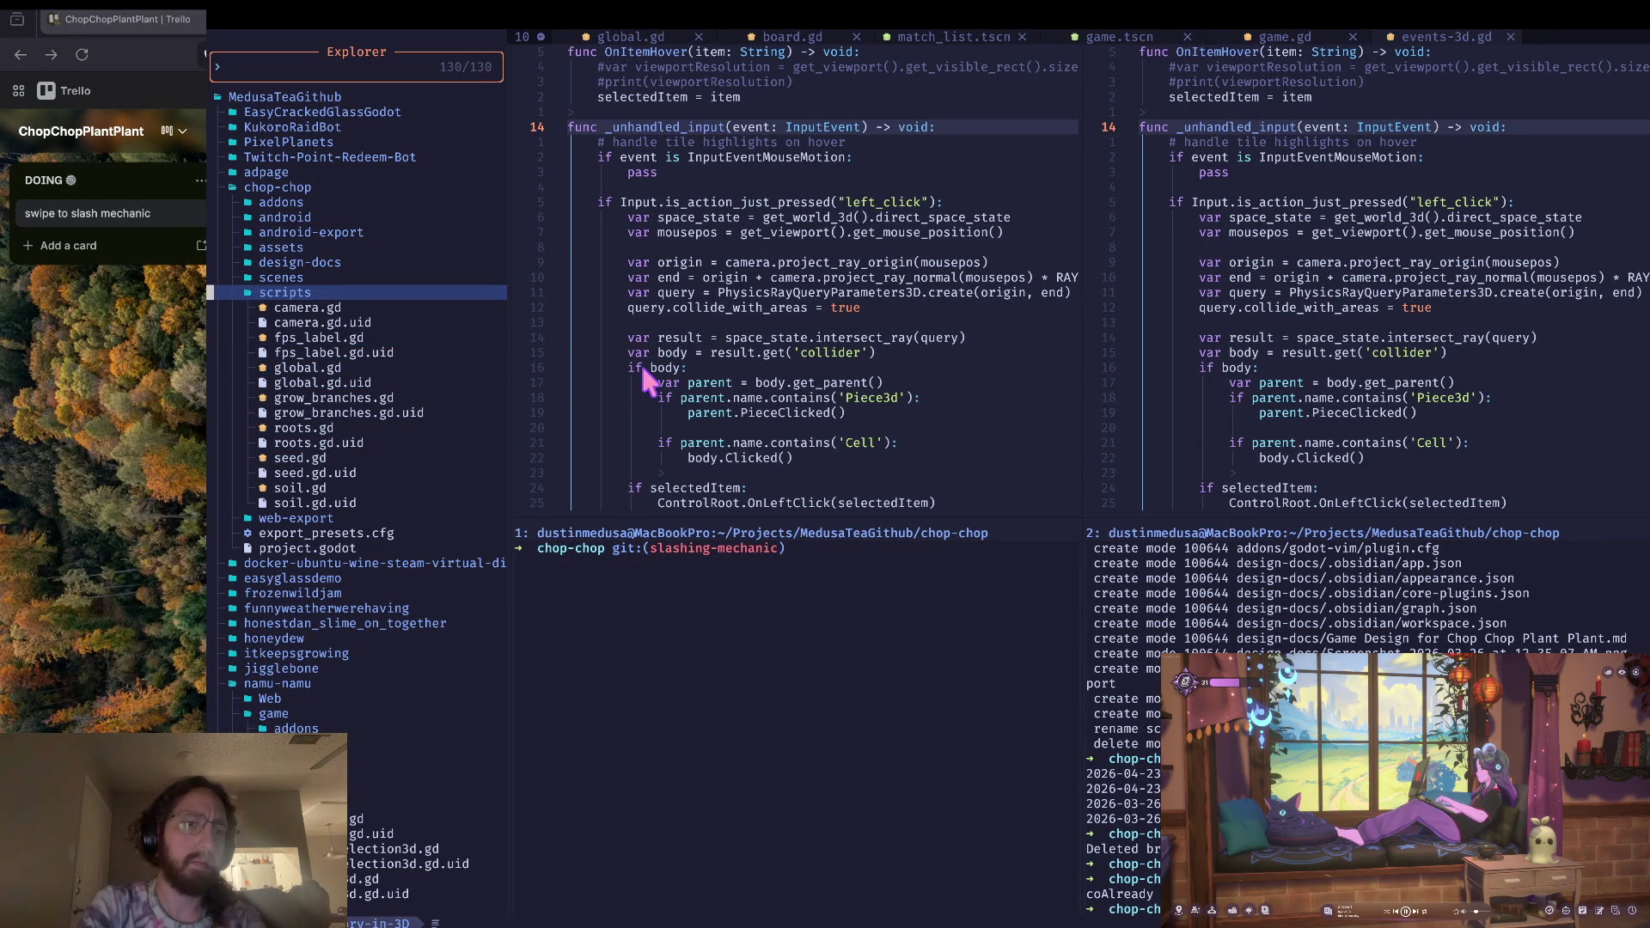
Step: Create event_handler.gd with an 'extends Node3D' line above the pasted code and save it
{"action": "key", "text": "a"}
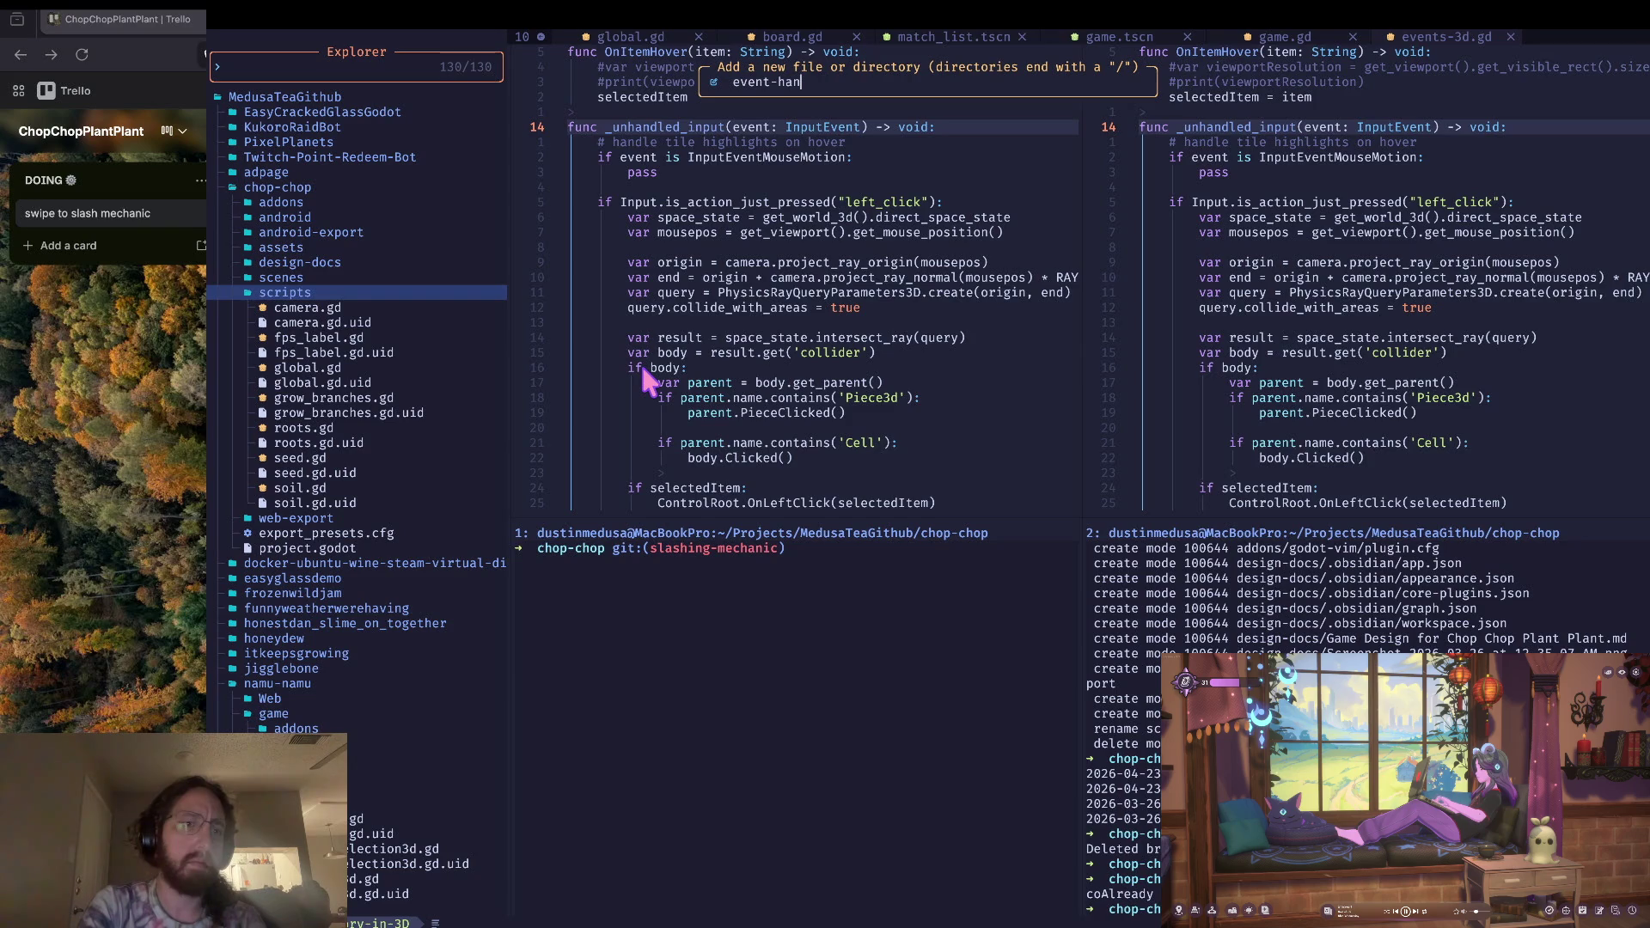
{"action": "type", "text": "handler.gd"}
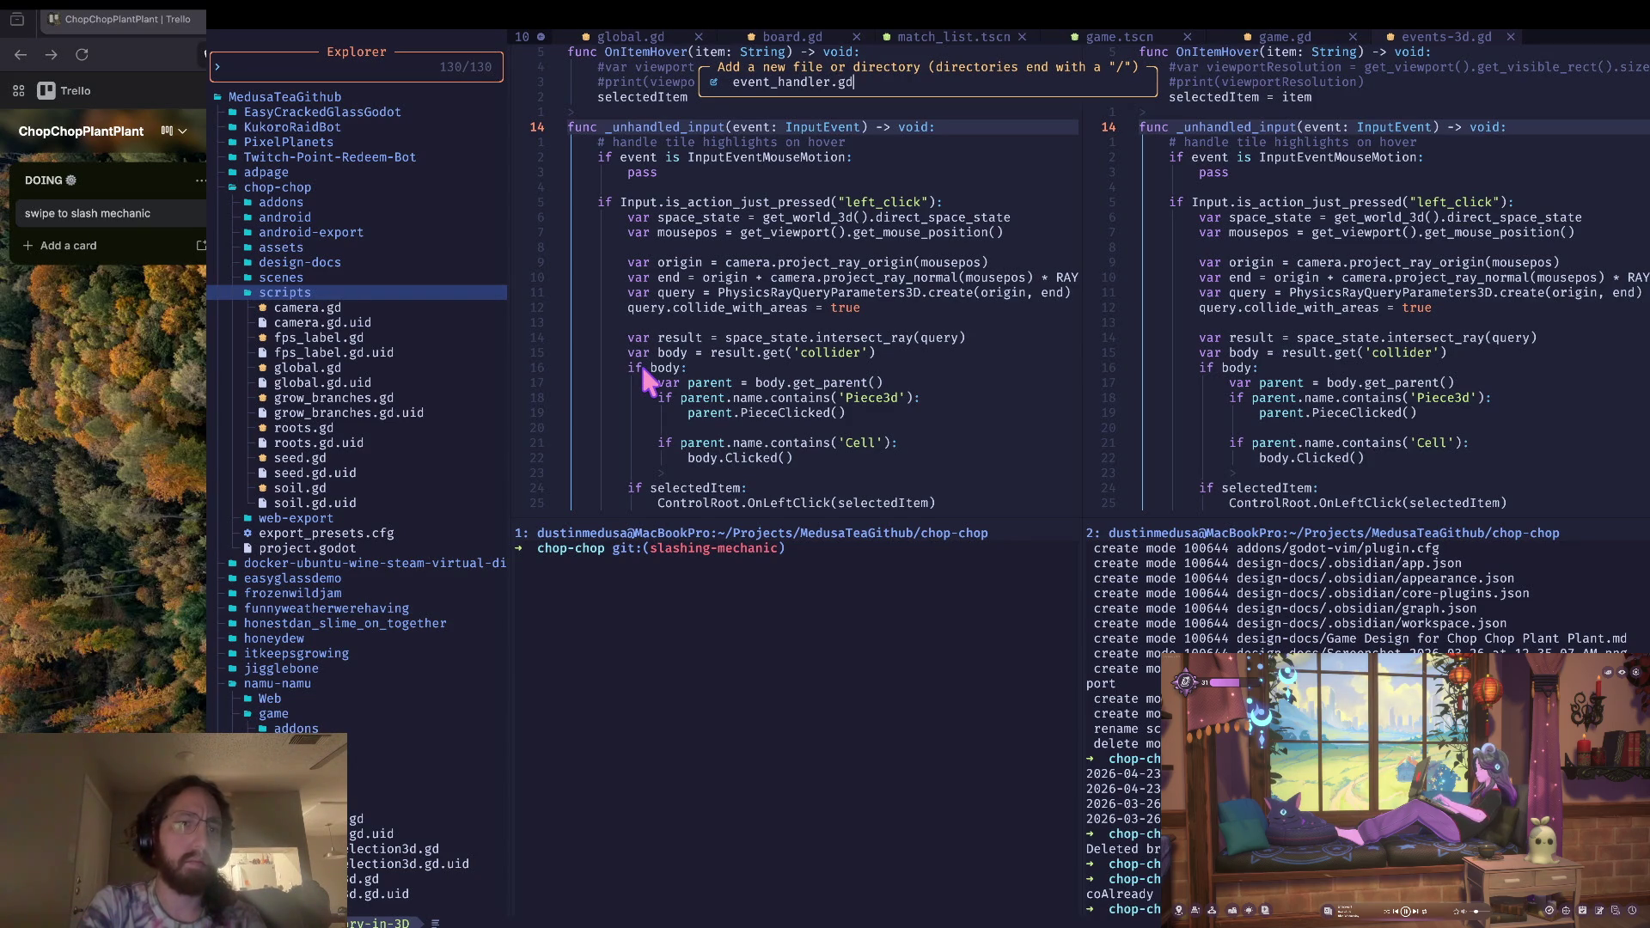
{"action": "key", "text": "Return"}
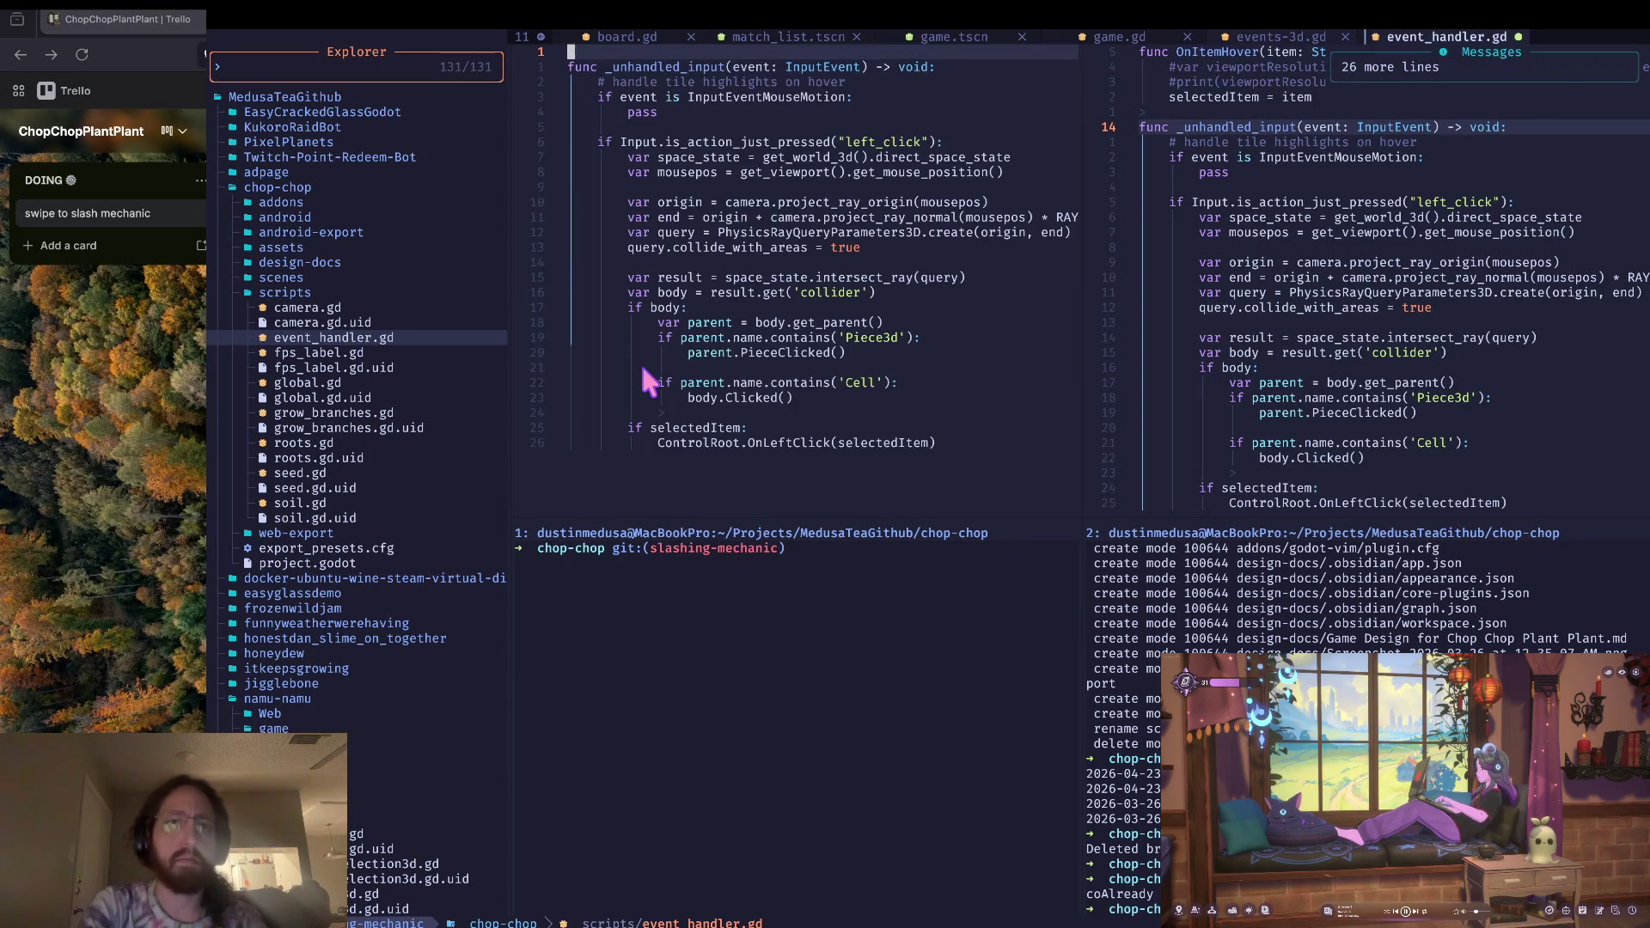
{"action": "type", "text": "extends "}
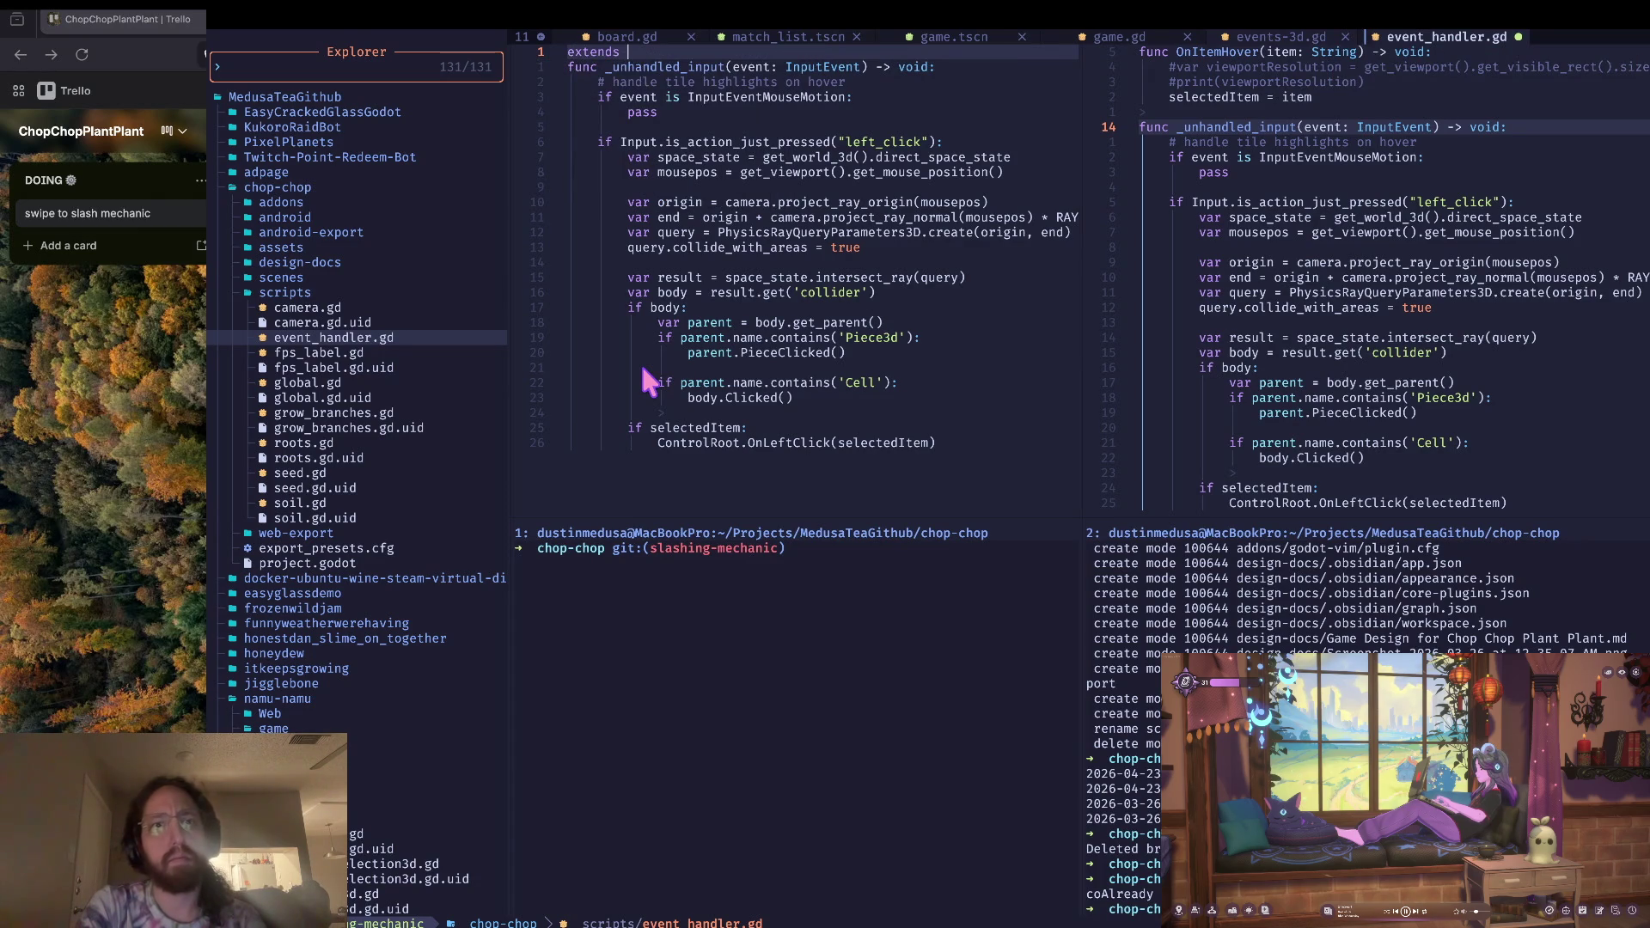
{"action": "type", "text": "Node"}
{"action": "key", "text": "Return"}
{"action": "key", "text": "Return"}
{"action": "key", "text": "Escape"}
{"action": "type", "text": "j"}
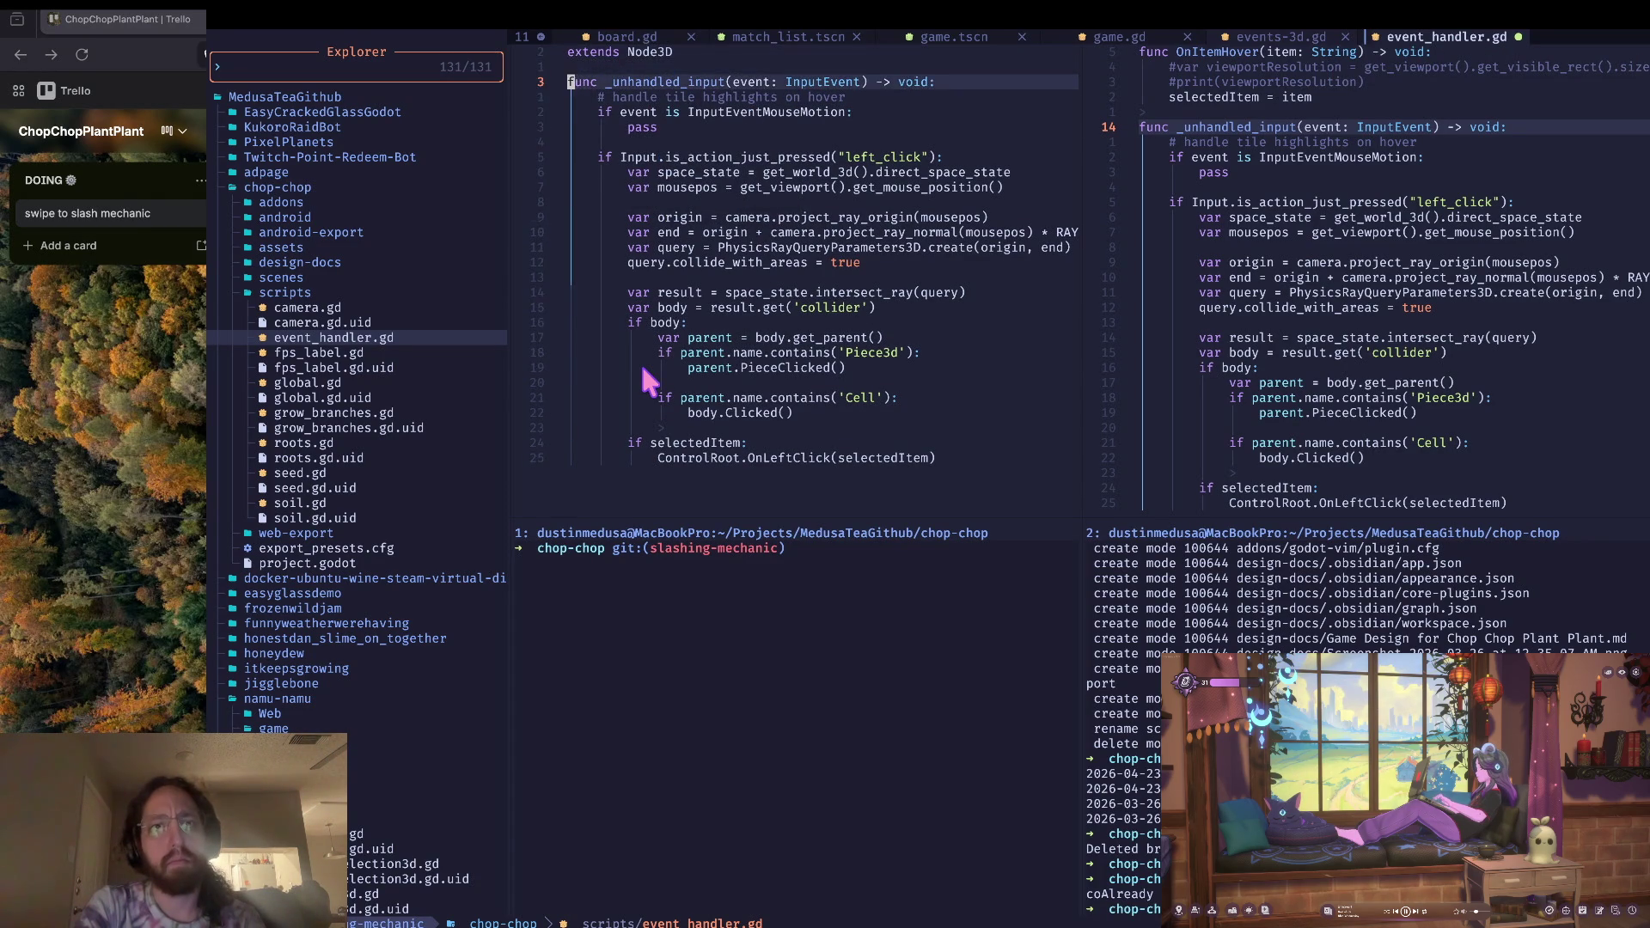
{"action": "type", "text": ":w"}
{"action": "key", "text": "Return"}
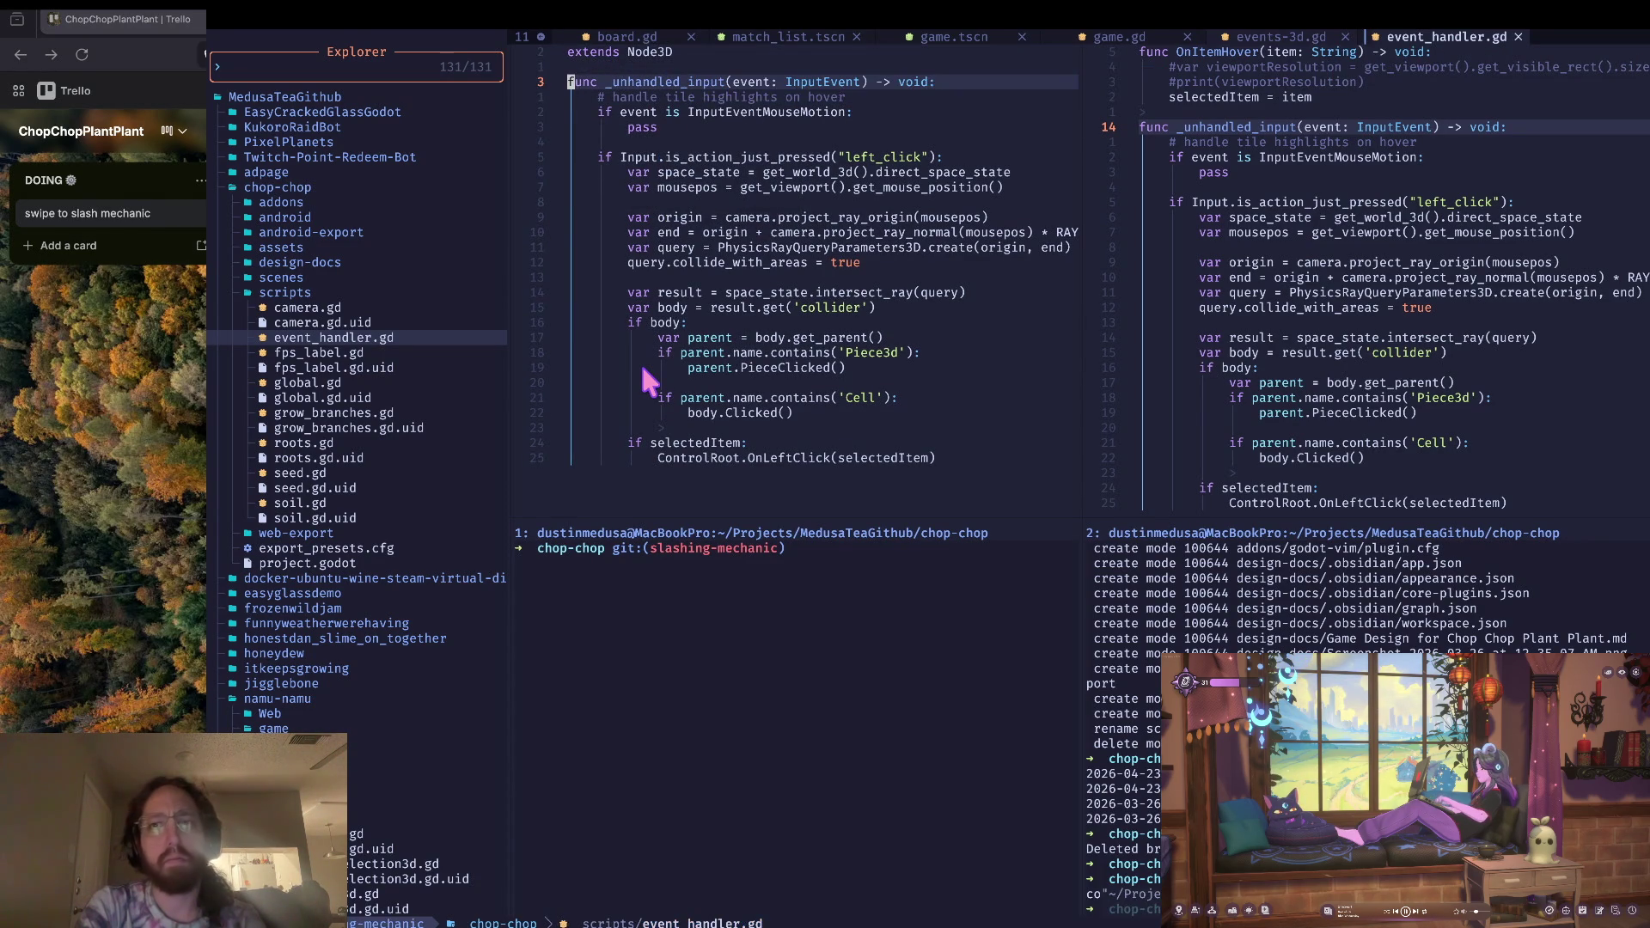
Step: Focus the events-3d.gd pane, then open namu-namu's game/scripts/board3d.gd from the file tree
{"action": "key", "text": "ctrl+w"}
{"action": "key", "text": "l"}
{"action": "key", "text": "k"}
{"action": "key", "text": "k"}
{"action": "key", "text": "k"}
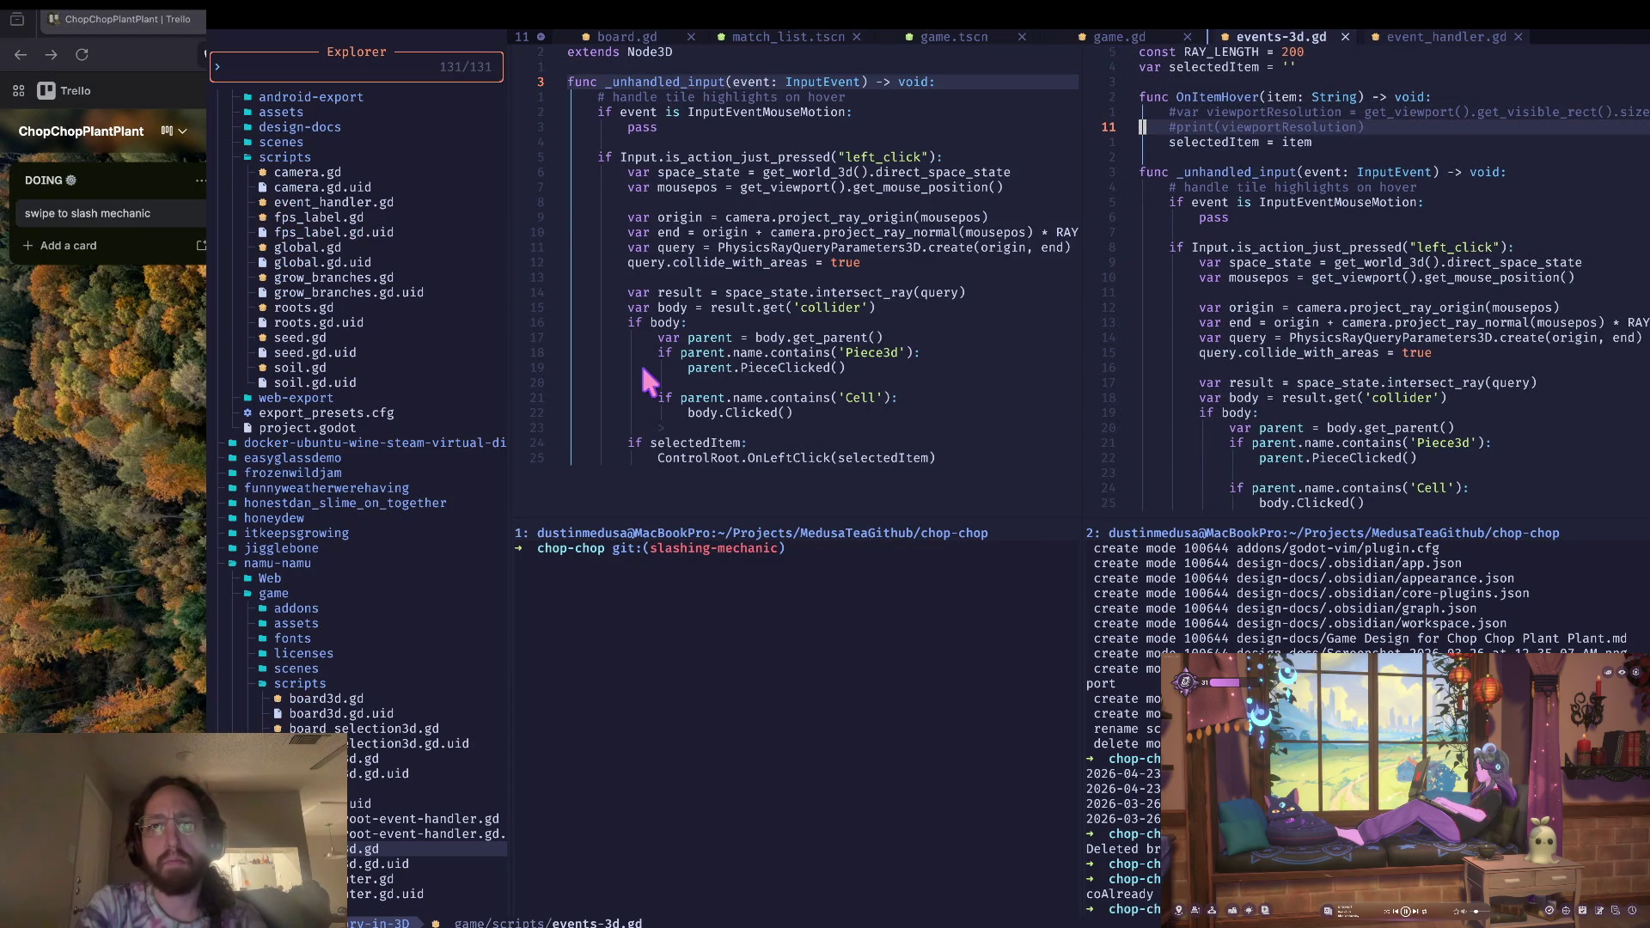
{"action": "key", "text": "ctrl+w"}
{"action": "key", "text": "h"}
{"action": "key", "text": "j"}
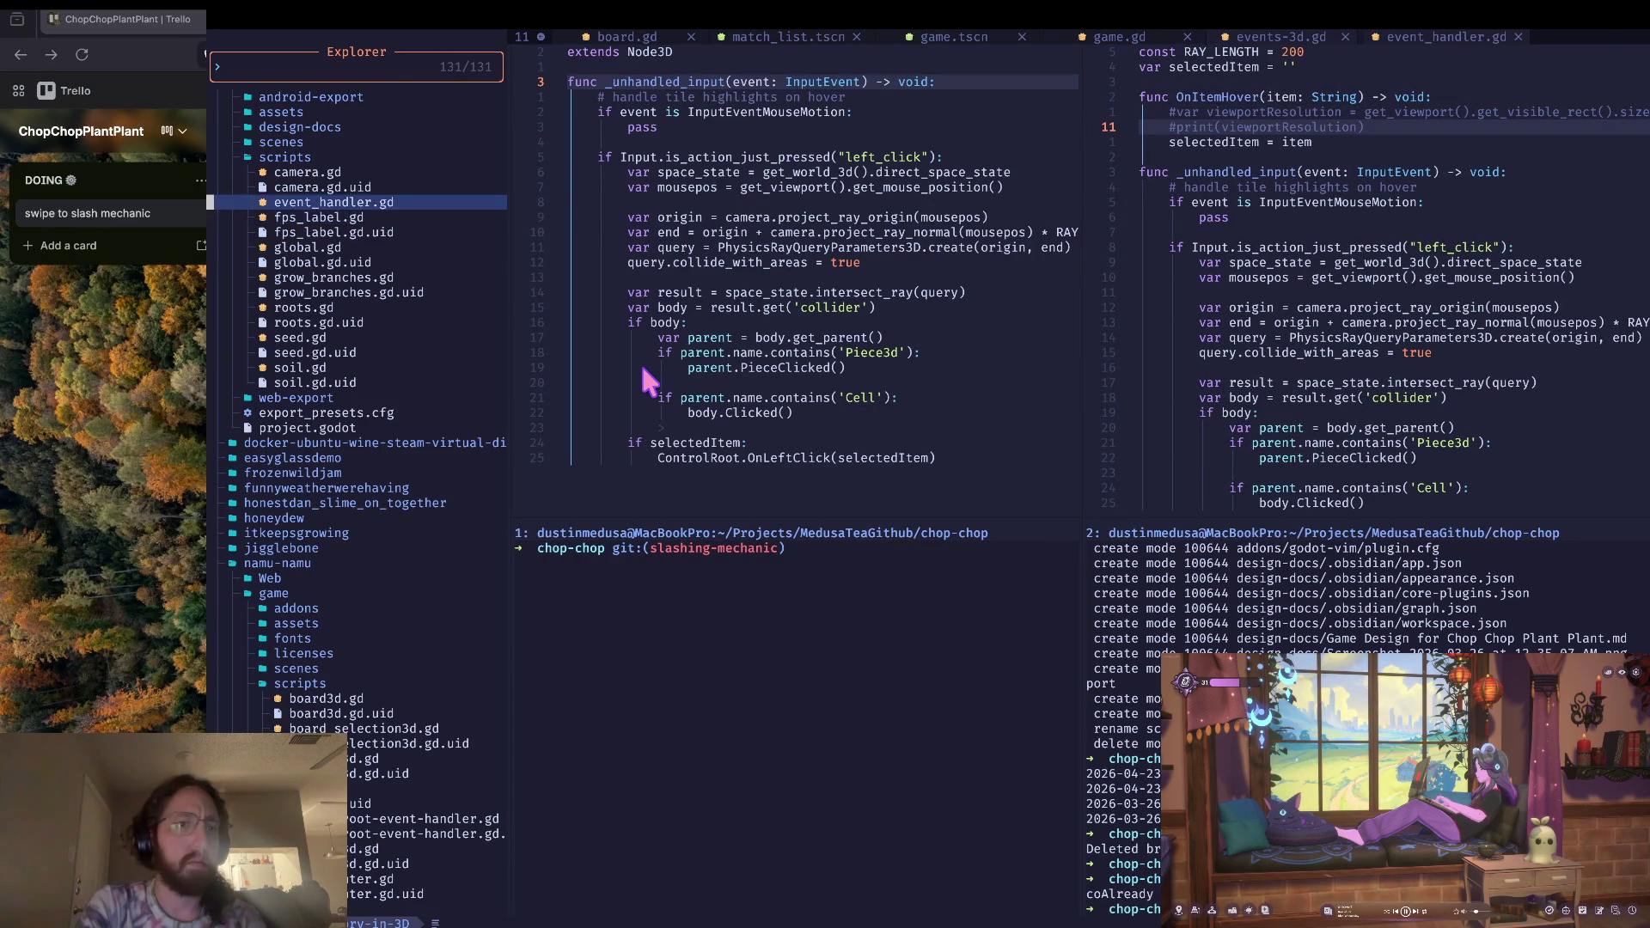
{"action": "key", "text": "j"}
{"action": "key", "text": "j"}
{"action": "key", "text": "j"}
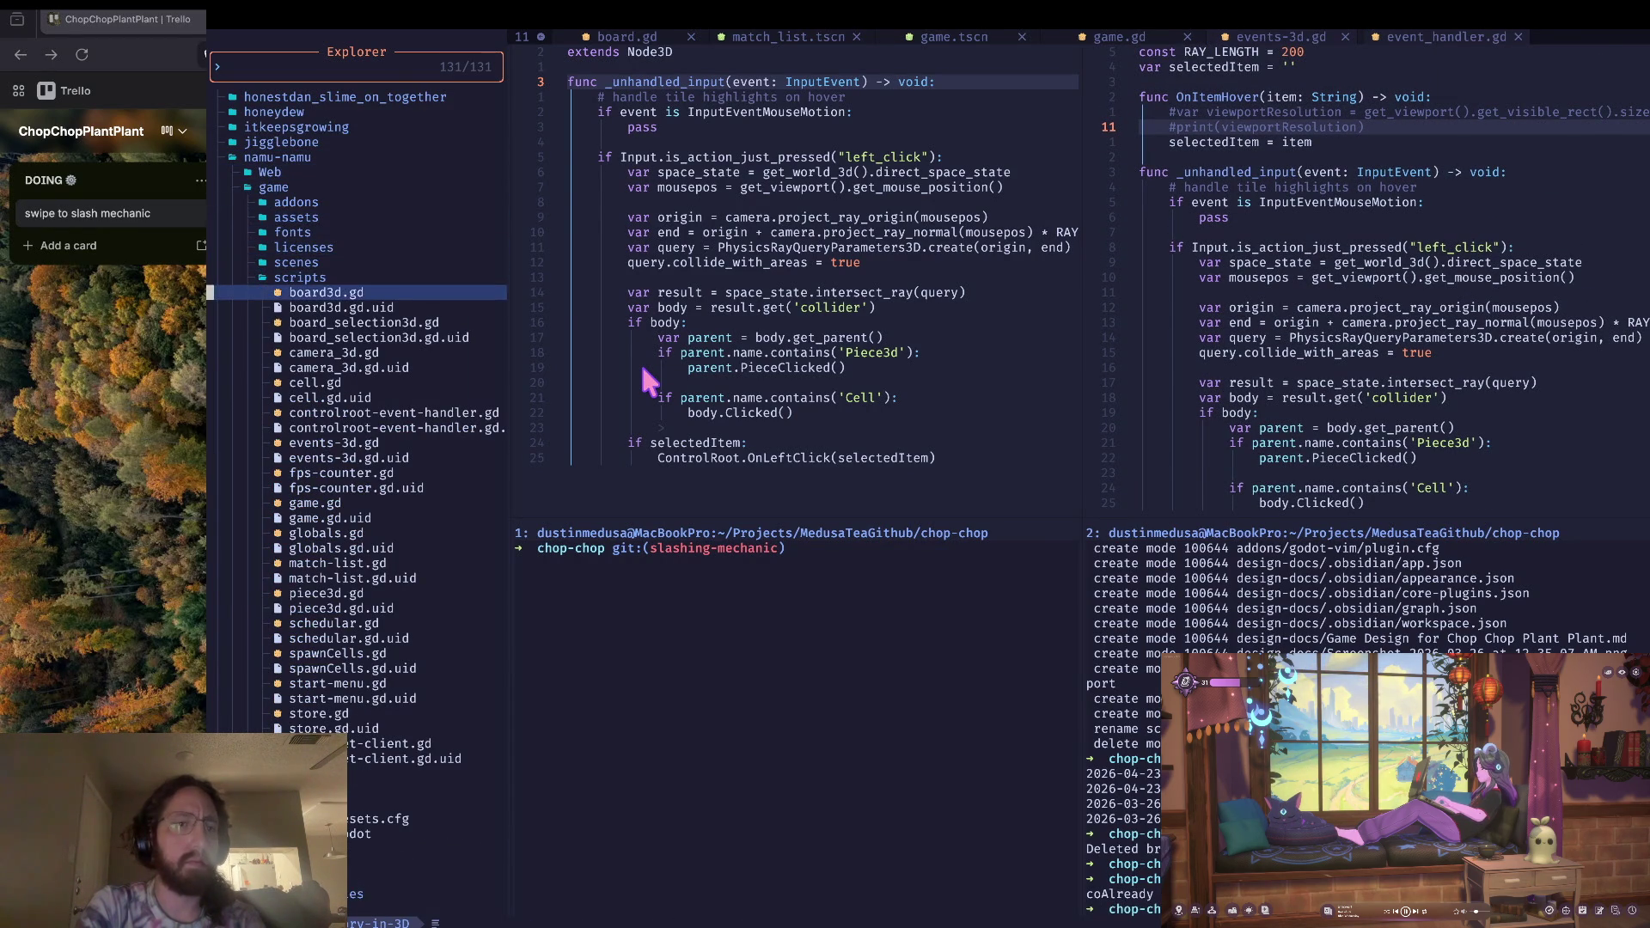
{"action": "key", "text": "Return"}
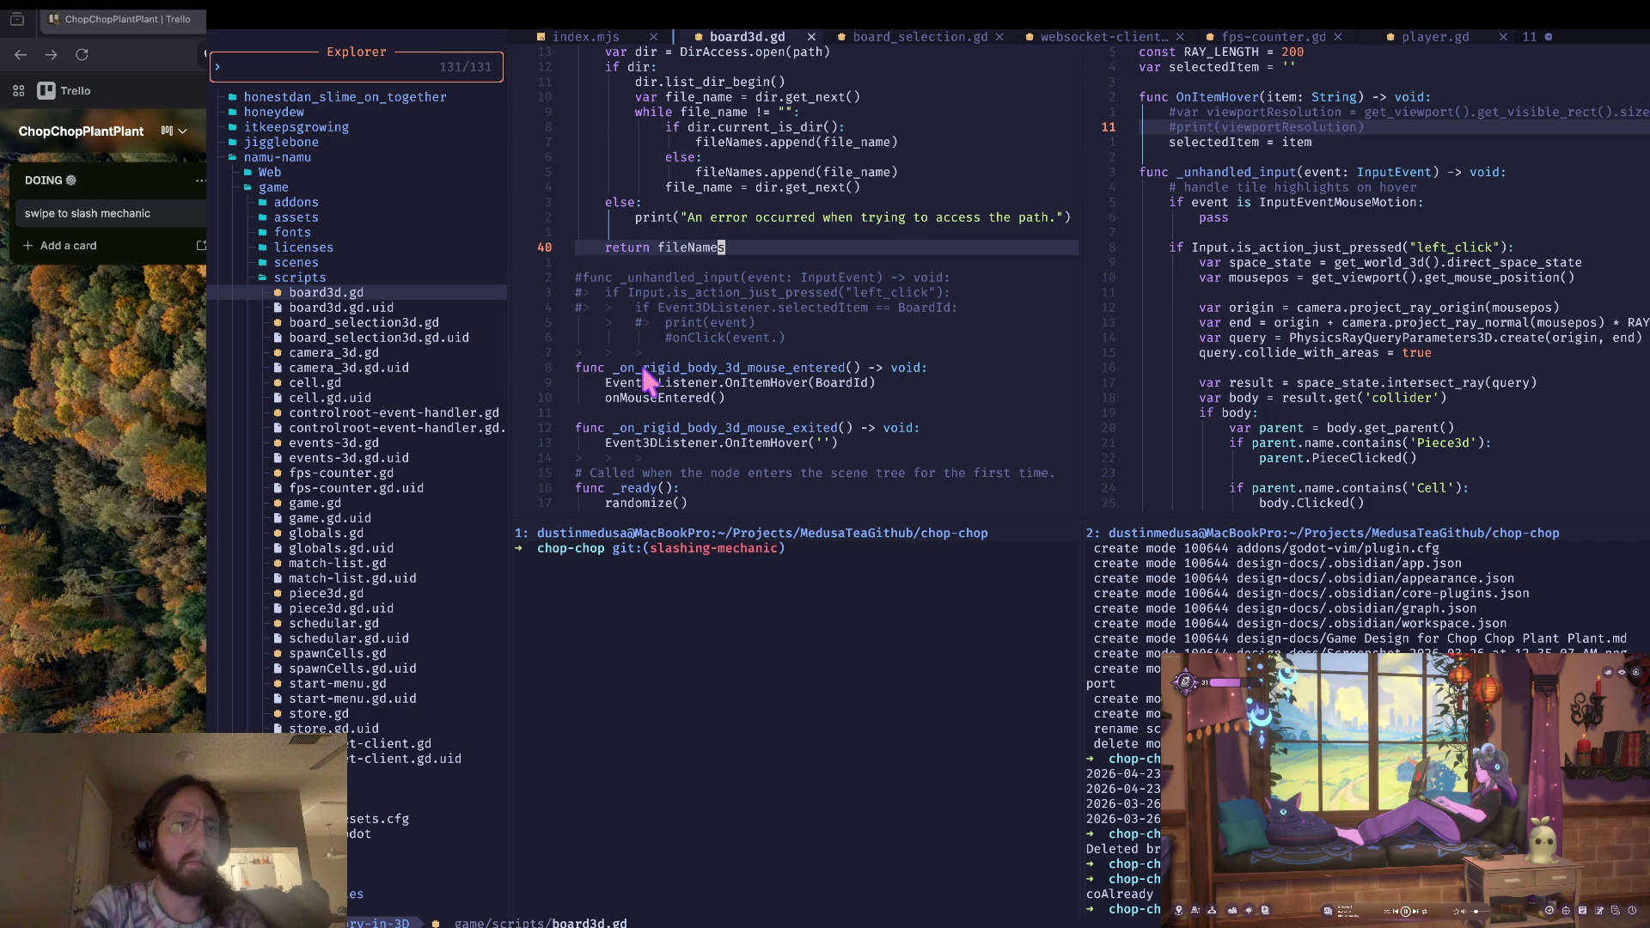
Step: Replace Event3DListener with EventHandler in the OnItemHover(BoardId) call on grow_branches.gd line 21
{"action": "key", "text": "ctrl+o"}
{"action": "key", "text": "h"}
{"action": "type", "text": "cbEventHandle.OnItemHover(BoardId"}
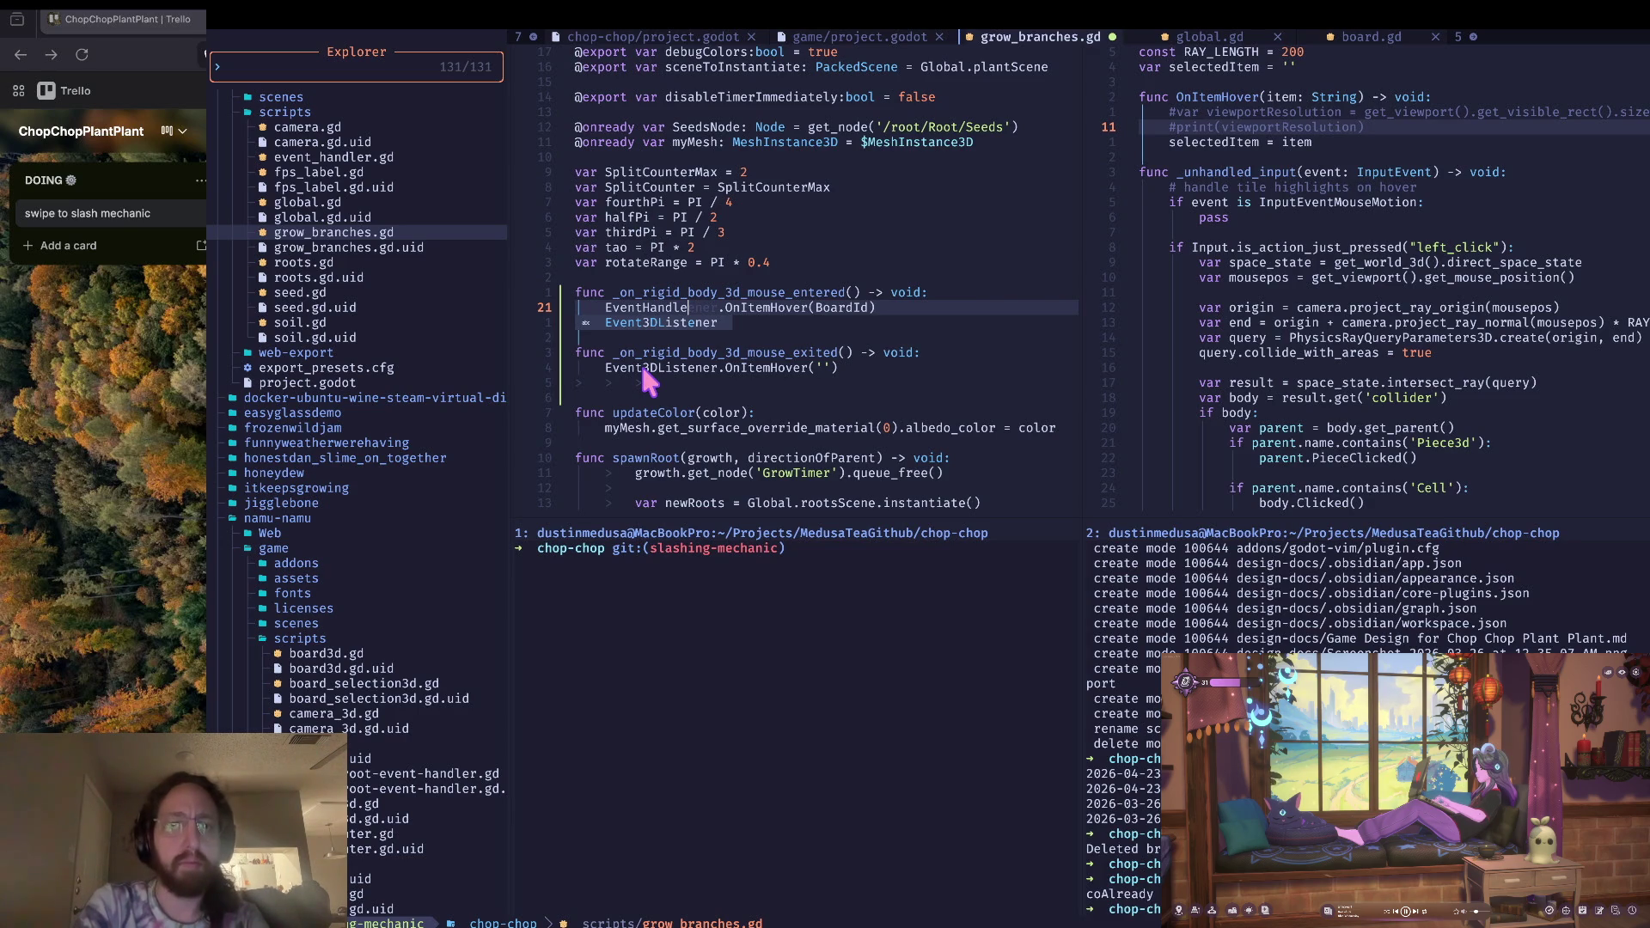
{"action": "key", "text": "Escape"}
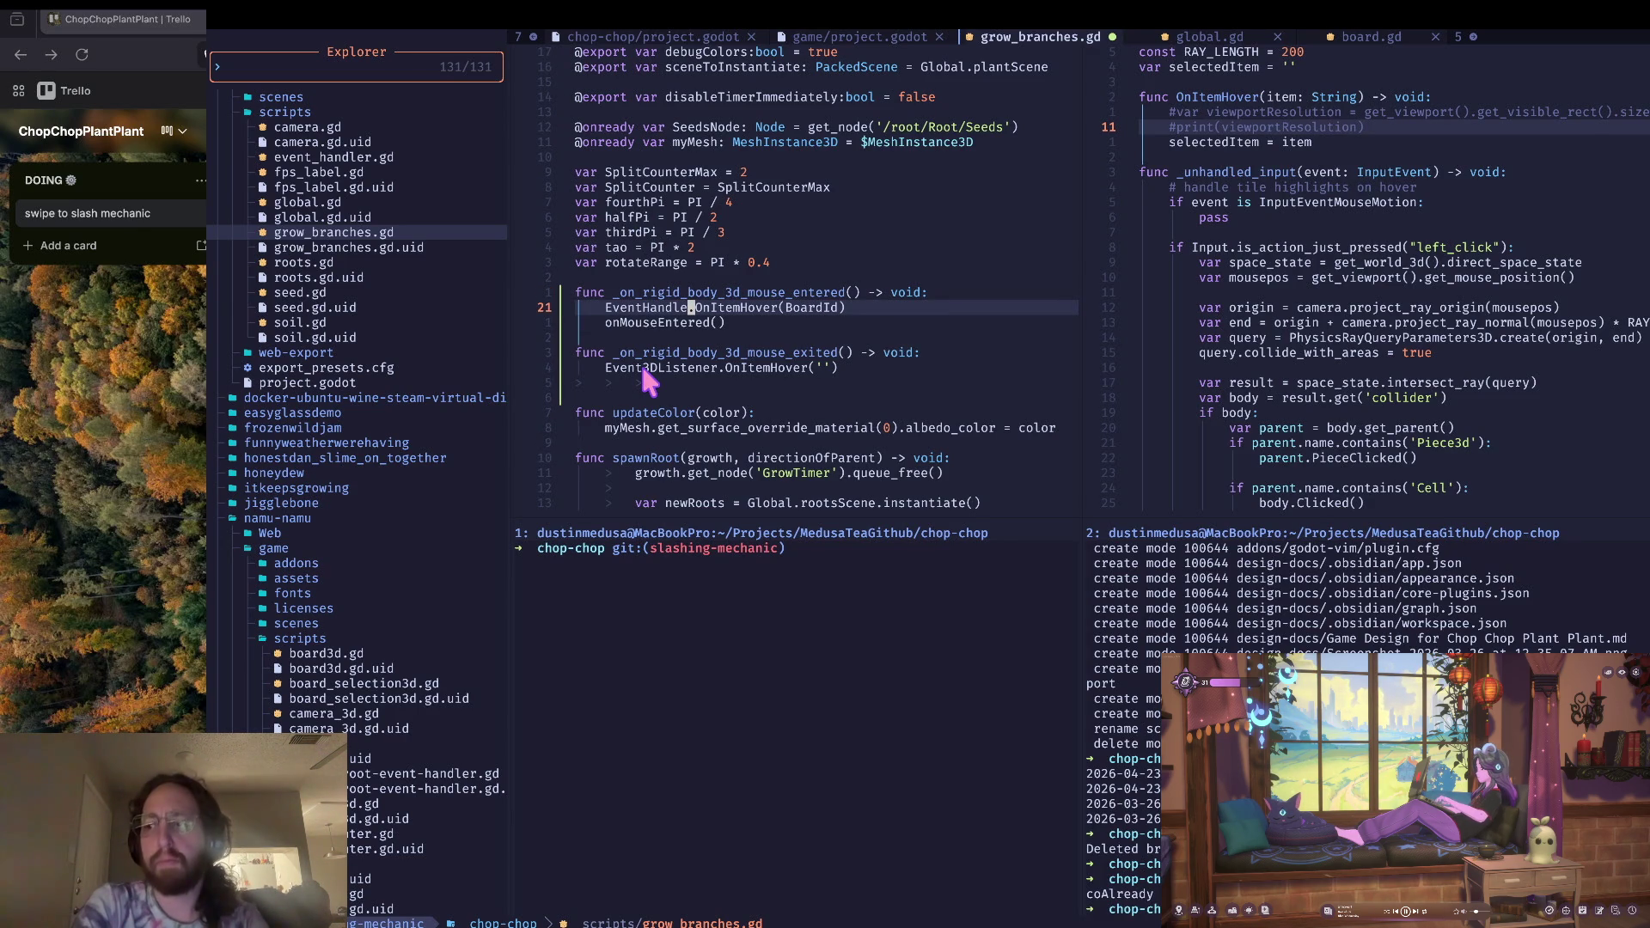
{"action": "key", "text": "i"}
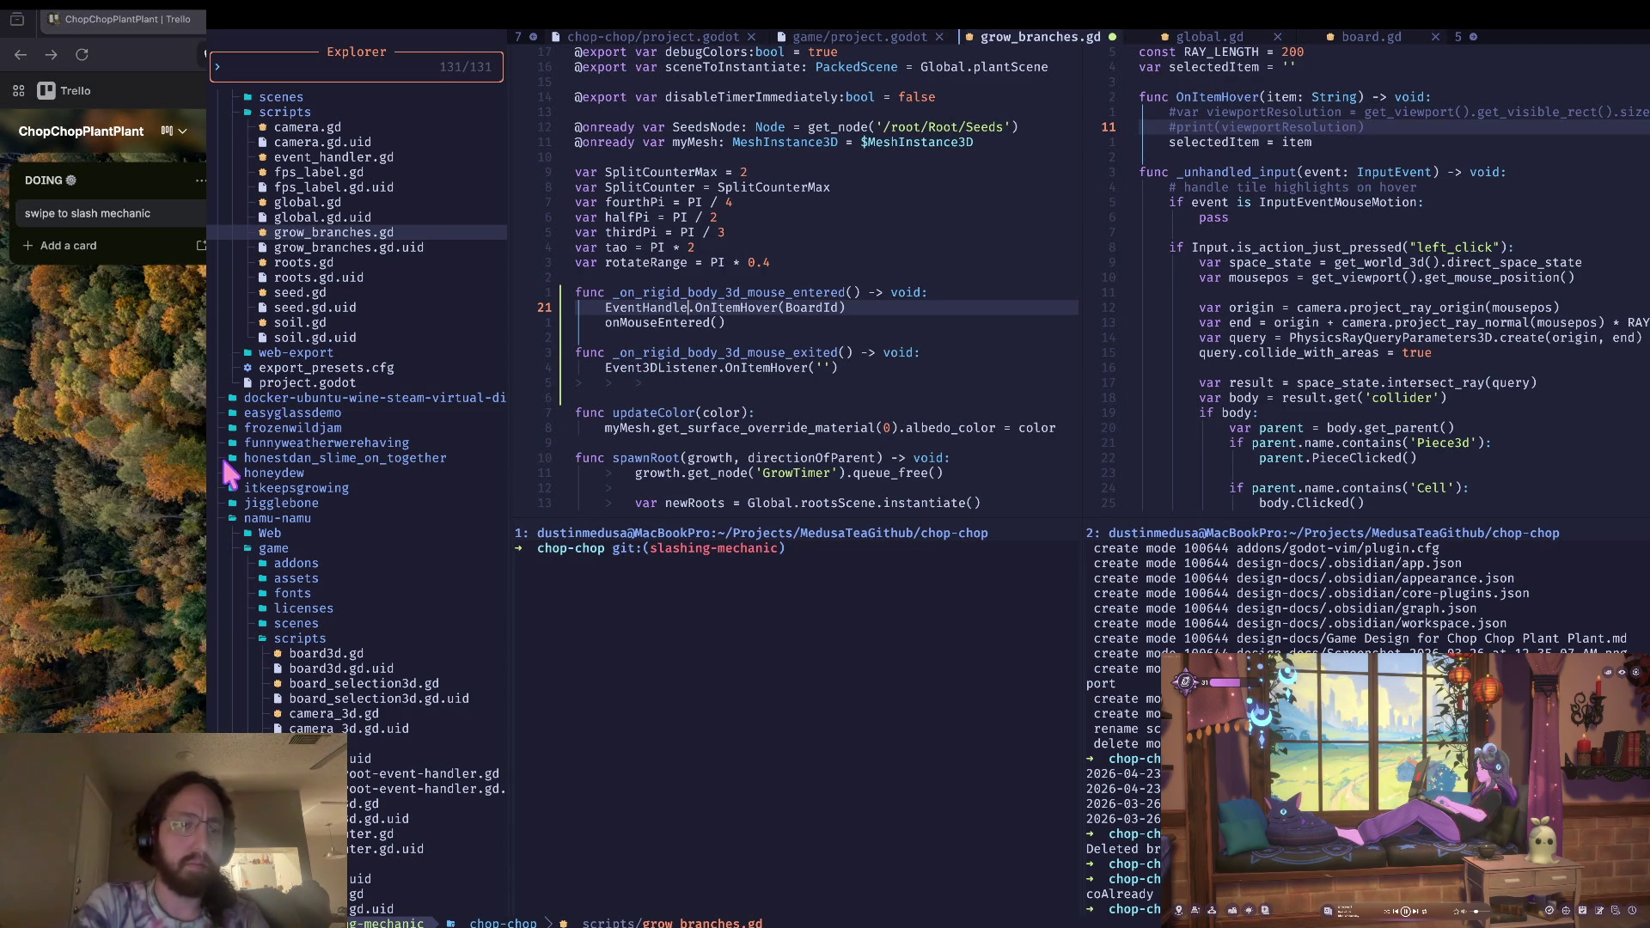
{"action": "scroll", "coordinate": [221, 455], "scroll_direction": "down", "scroll_amount": 7}
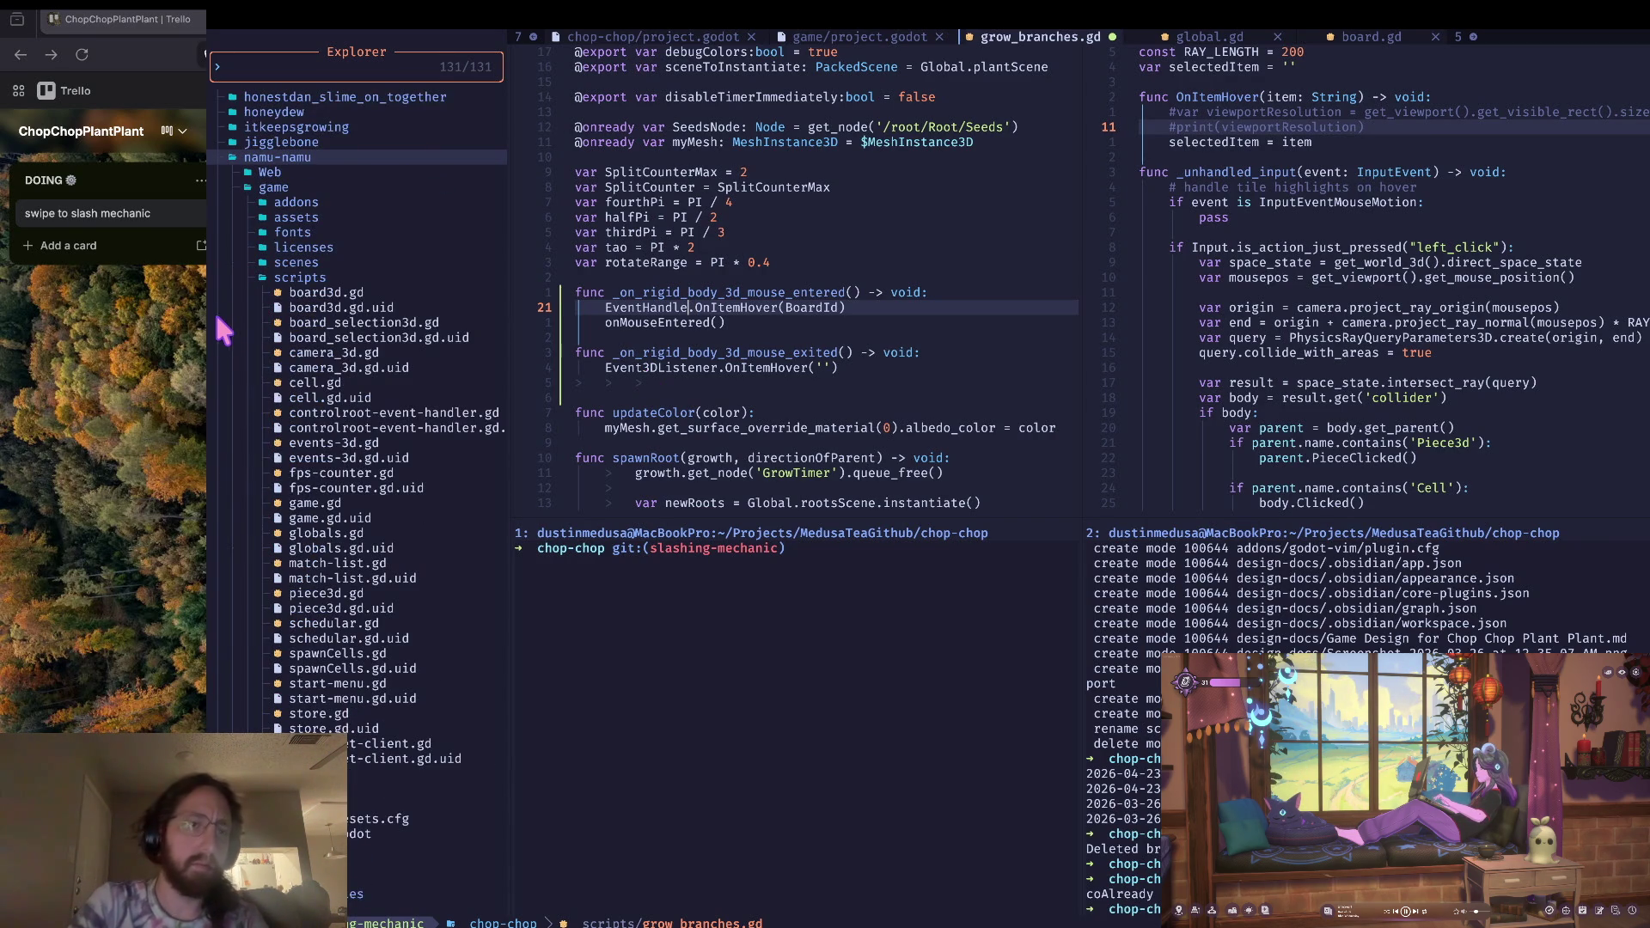
{"action": "scroll", "coordinate": [219, 310], "scroll_direction": "up", "scroll_amount": 1}
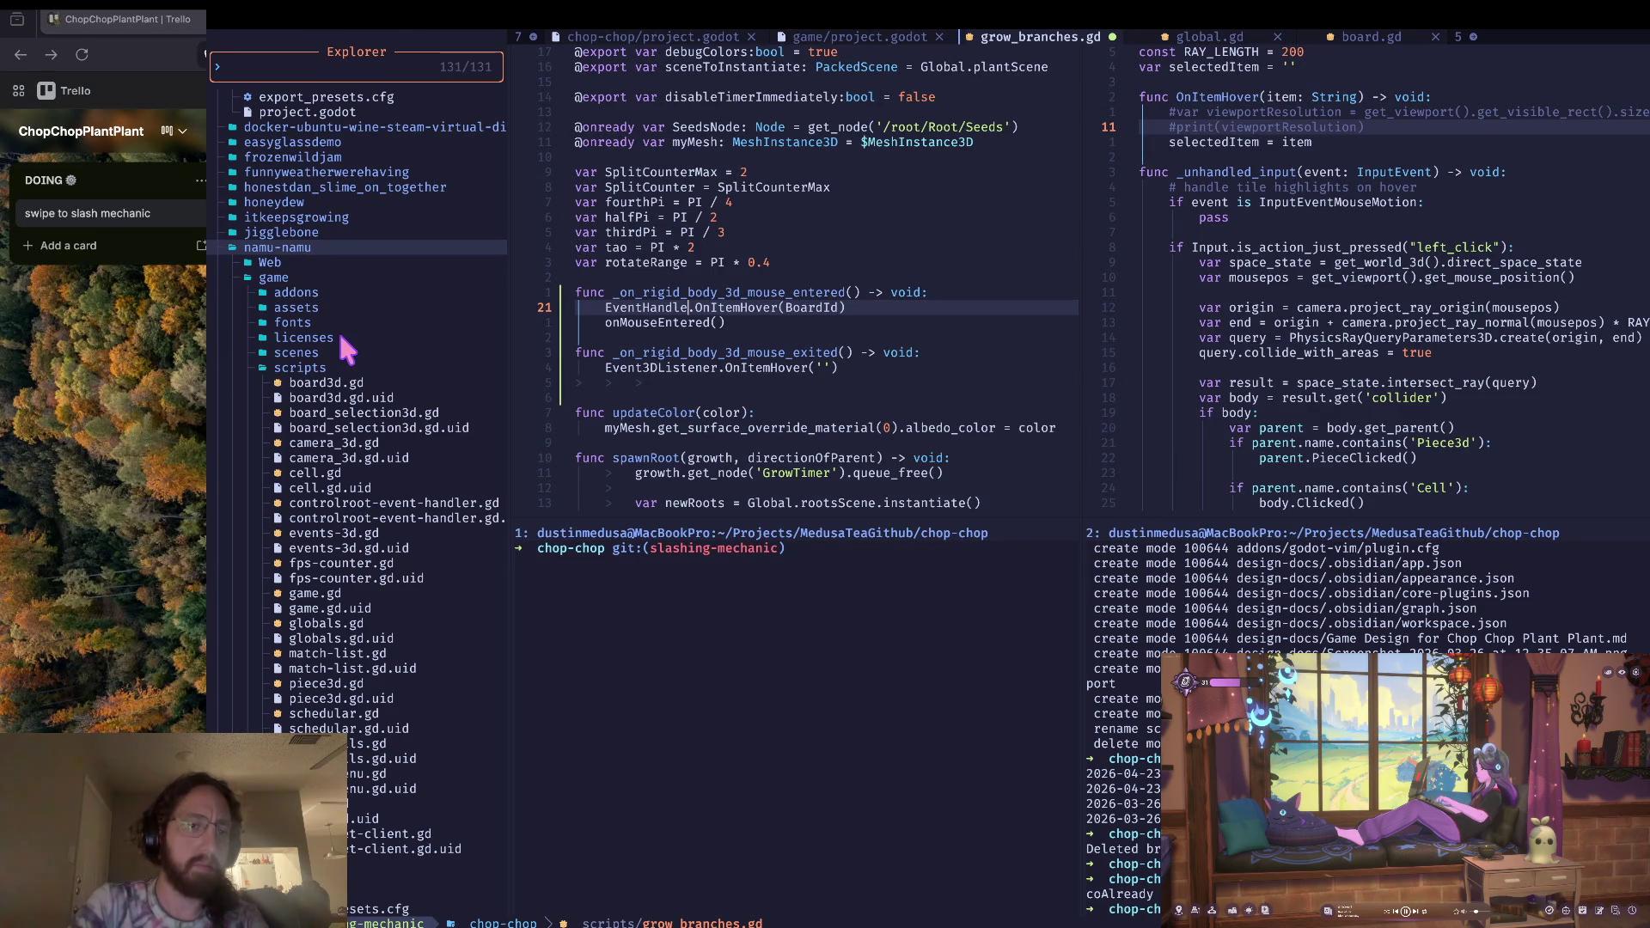
{"action": "scroll", "coordinate": [344, 344], "scroll_direction": "up", "scroll_amount": 8}
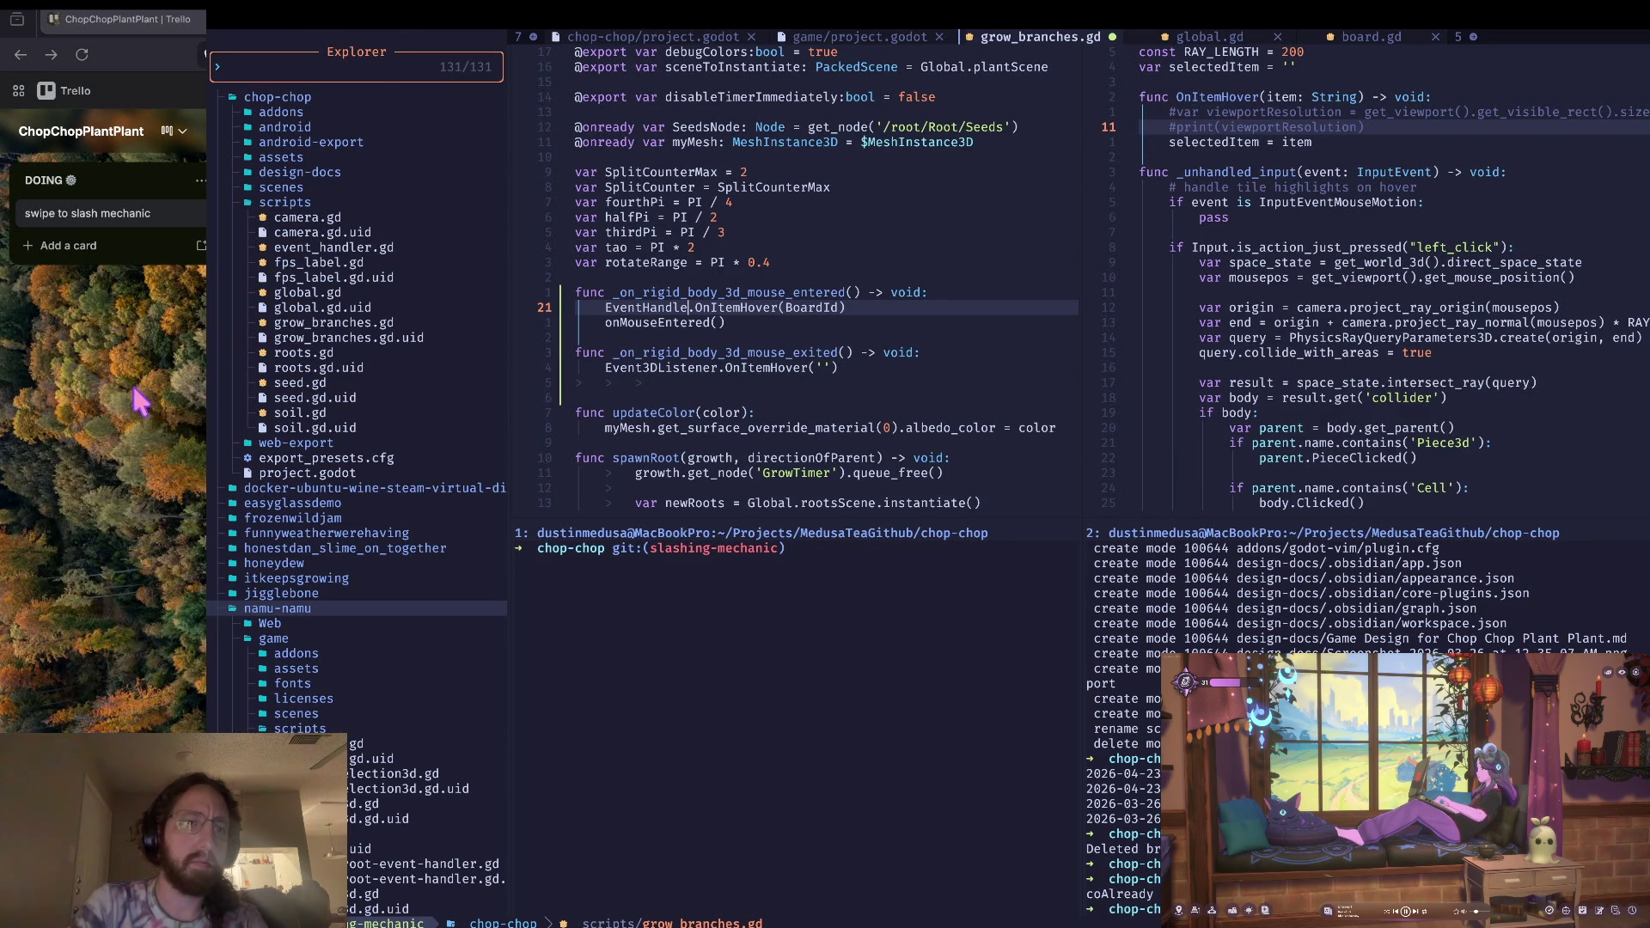
{"action": "scroll", "coordinate": [151, 233], "scroll_direction": "down", "scroll_amount": 4}
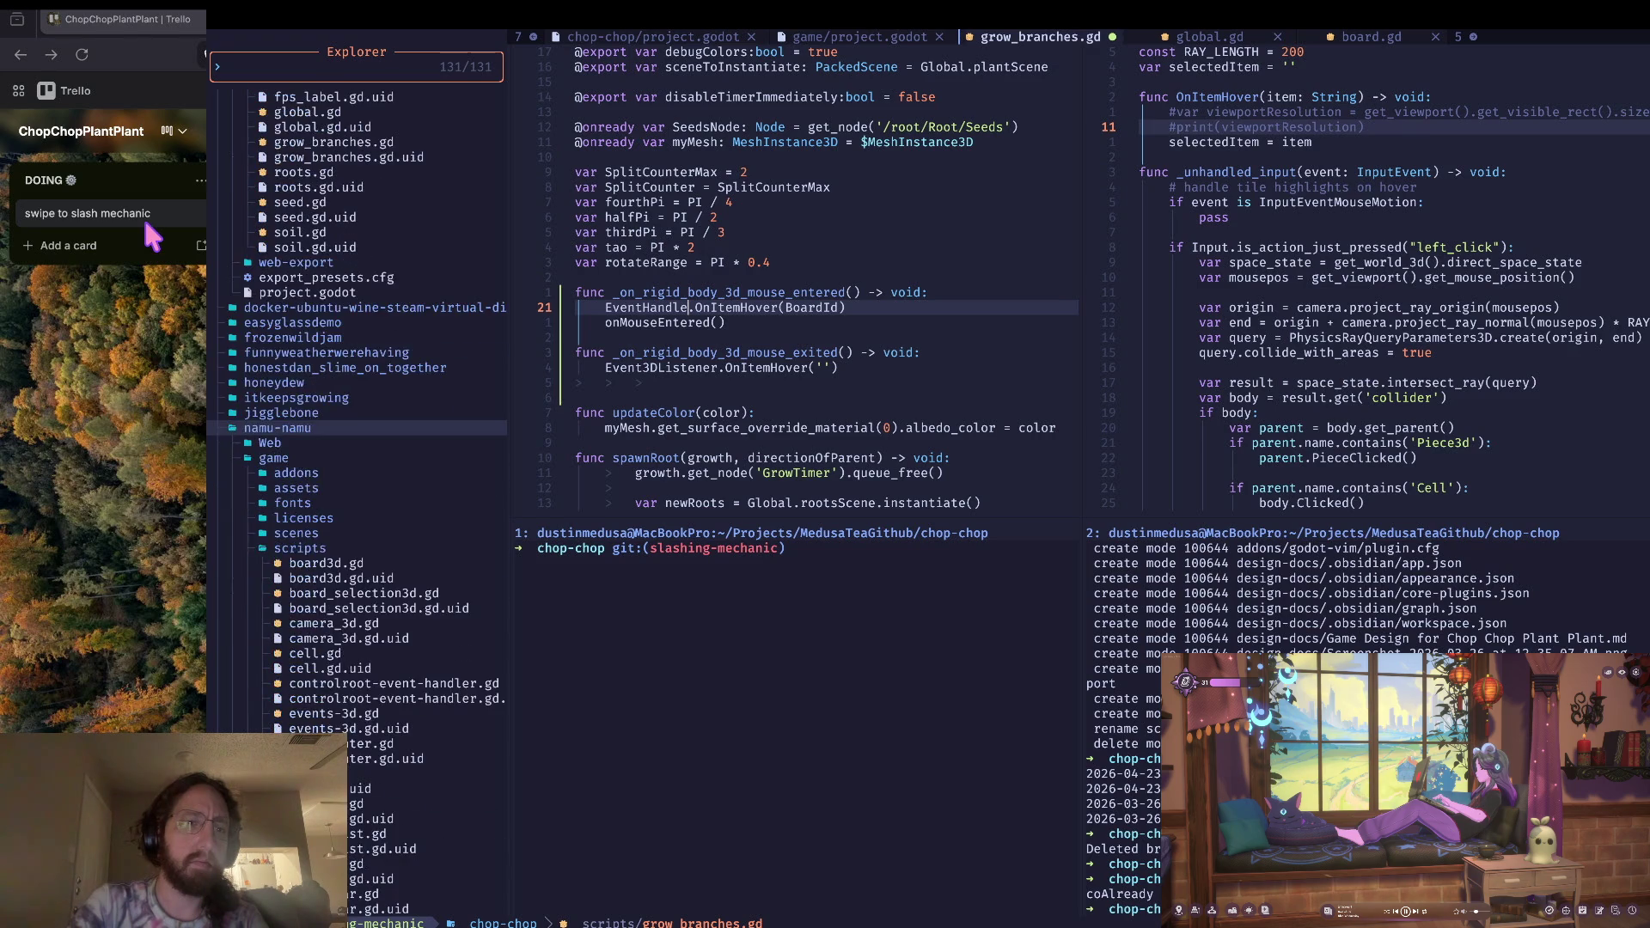
{"action": "scroll", "coordinate": [151, 234], "scroll_direction": "up", "scroll_amount": 6}
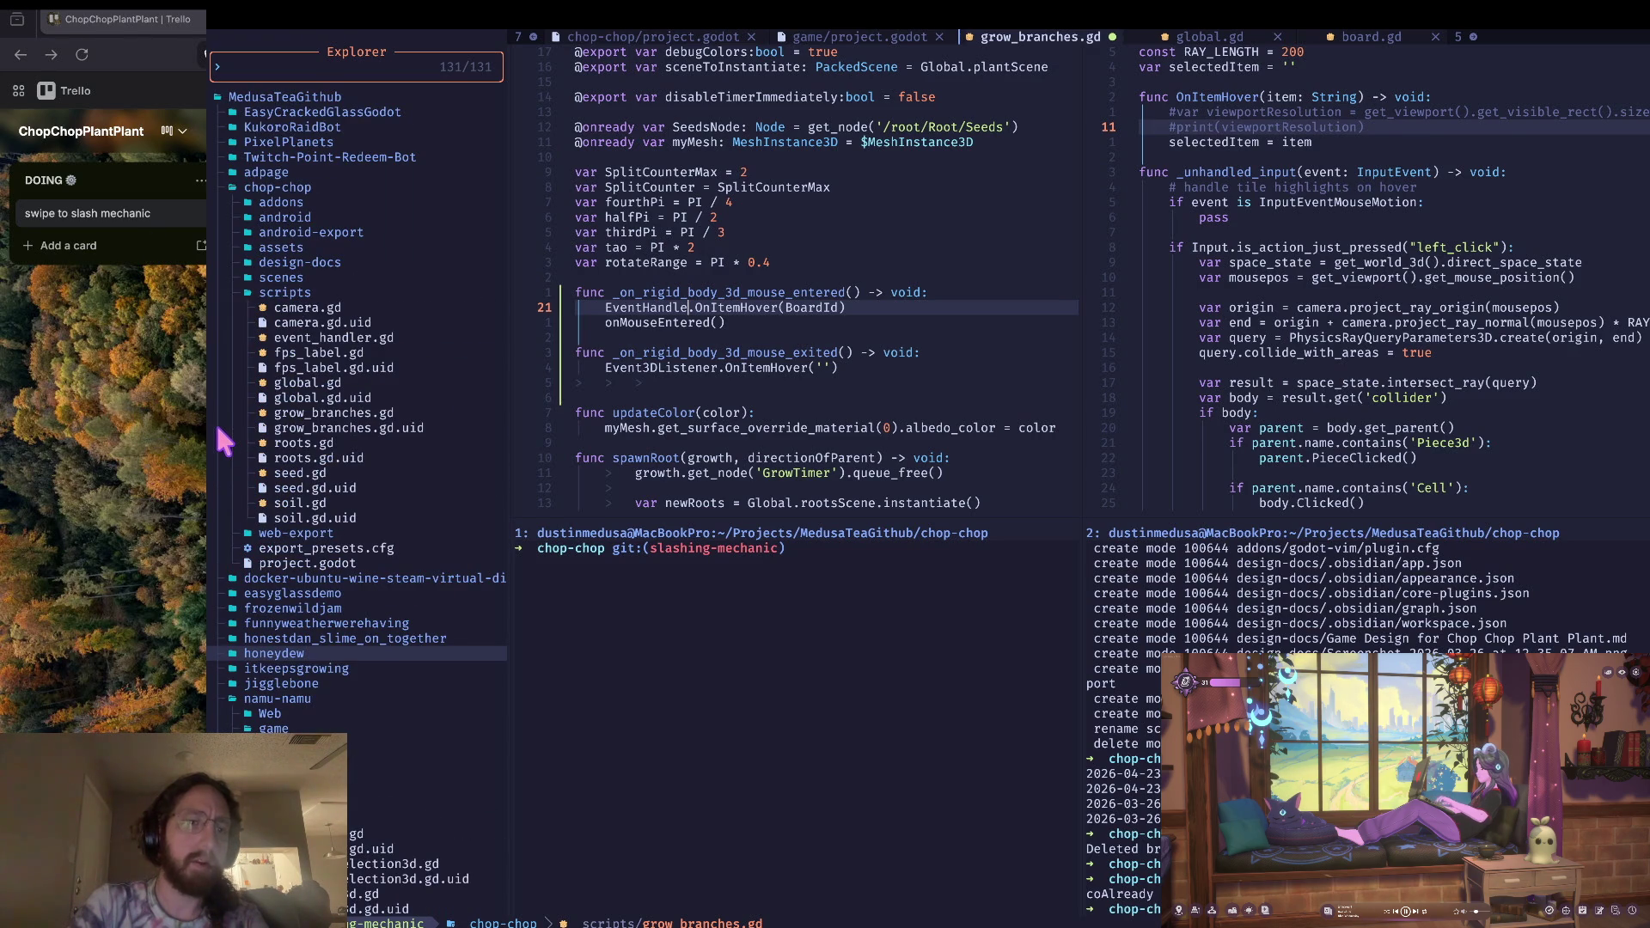
{"action": "left_click", "coordinate": [358, 338]}
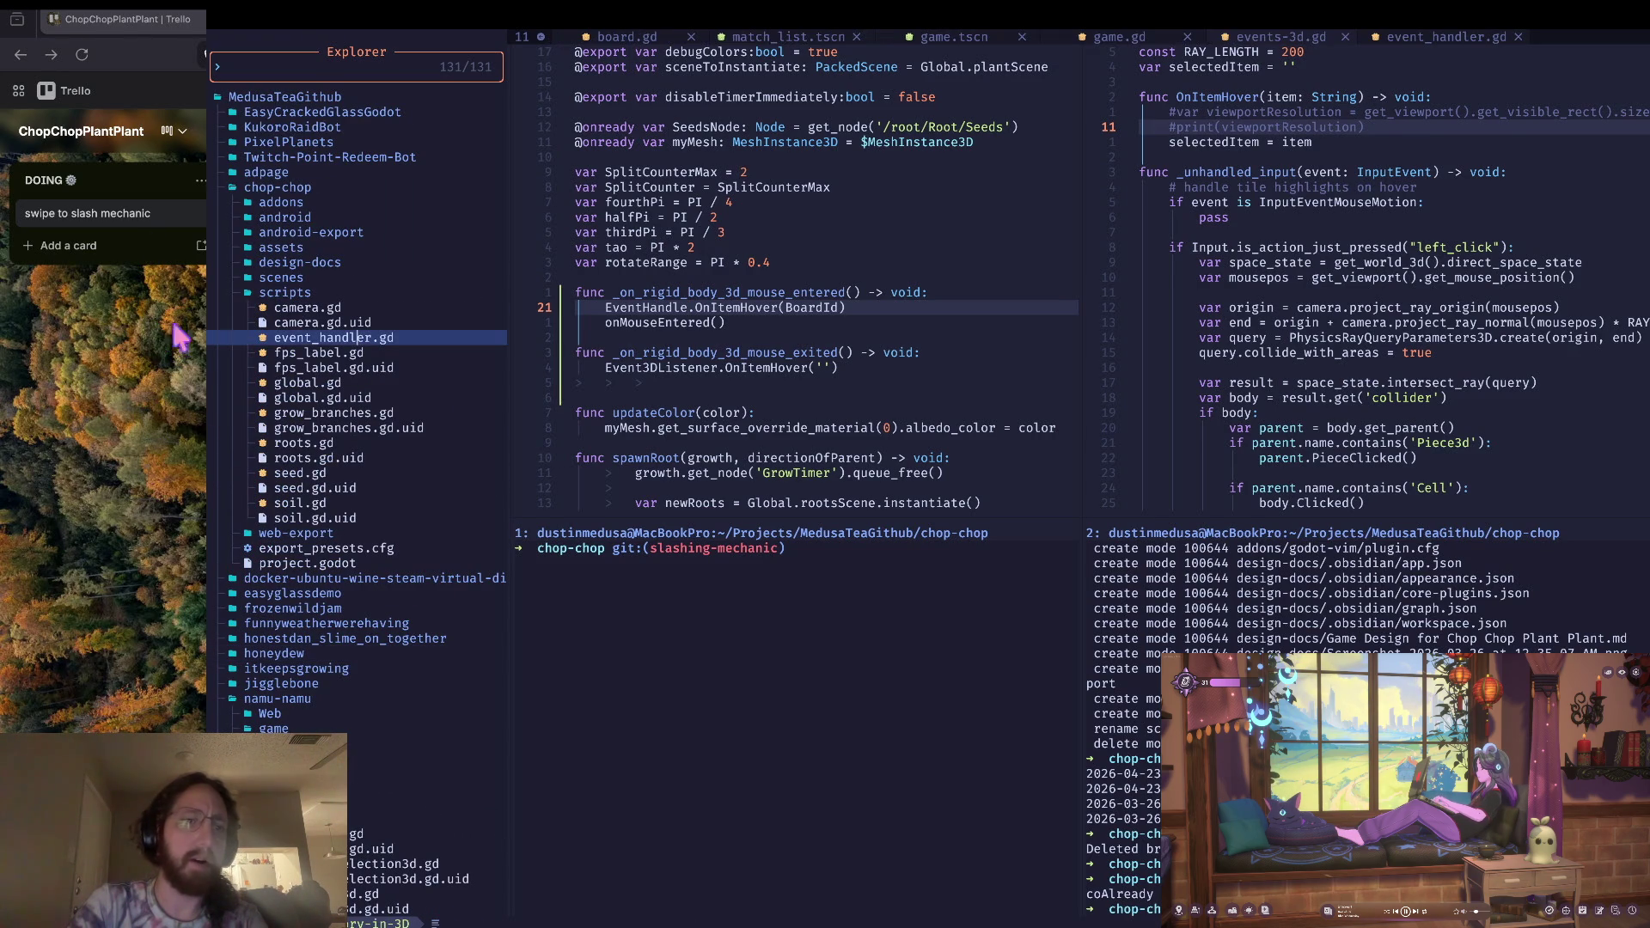
{"action": "left_click", "coordinate": [547, 307]}
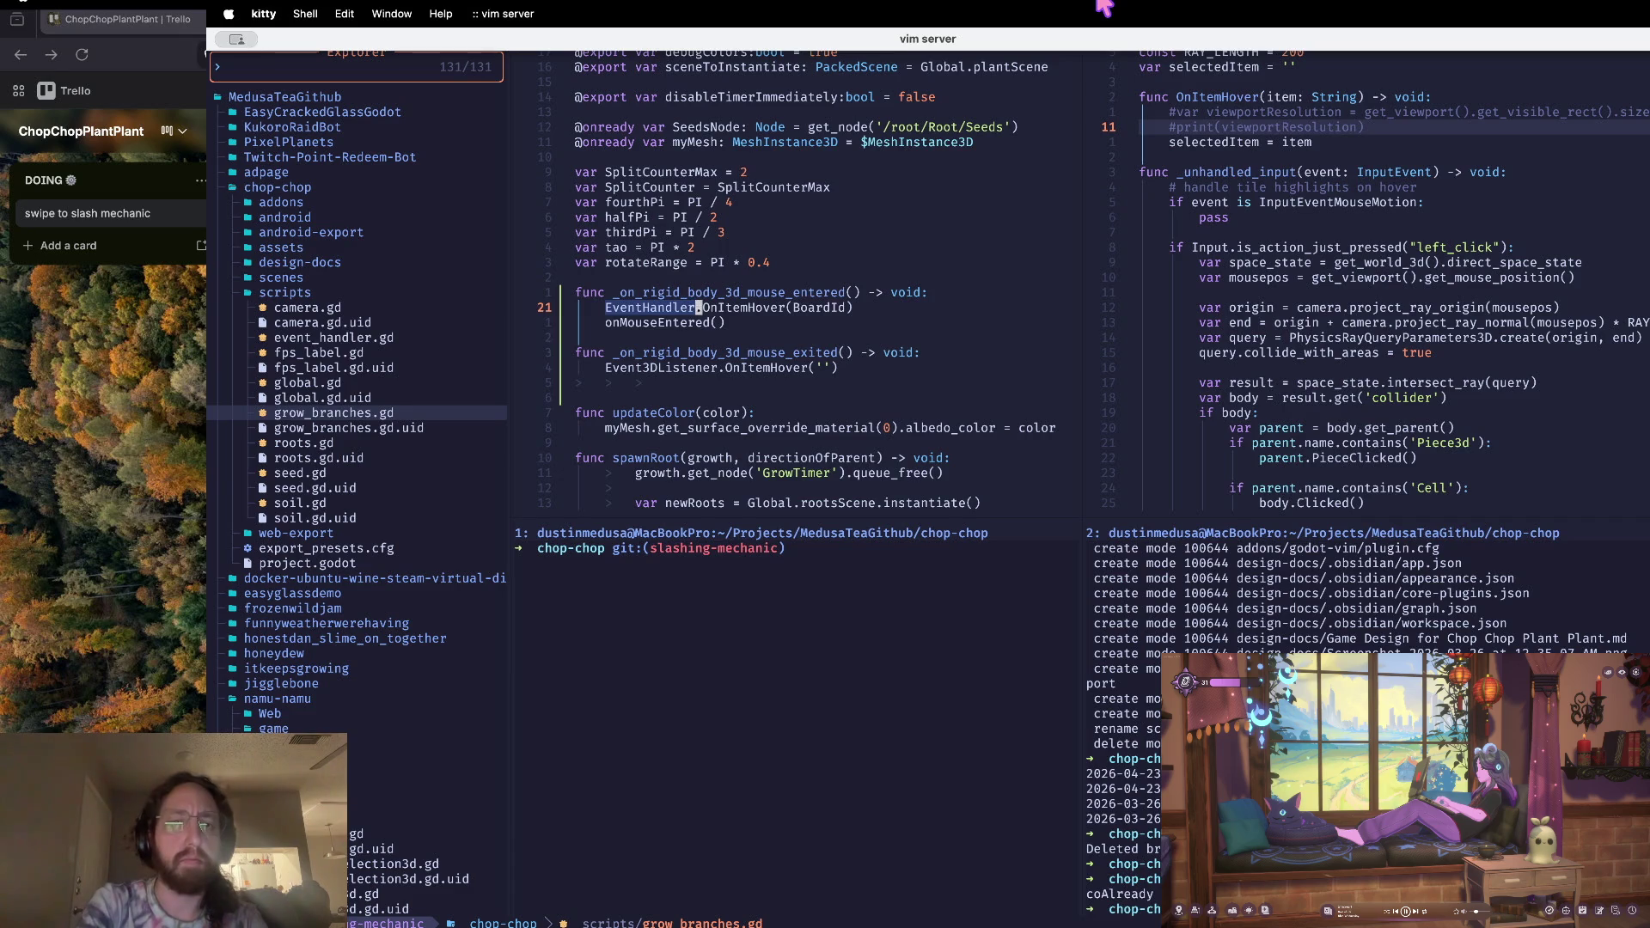
Step: Change the mouse-exited call to use EventHandler and bring events-3d.gd into the pane
{"action": "key", "text": "j"}
{"action": "key", "text": "j"}
{"action": "key", "text": "j"}
{"action": "key", "text": "j"}
{"action": "type", "text": "EventHandler"}
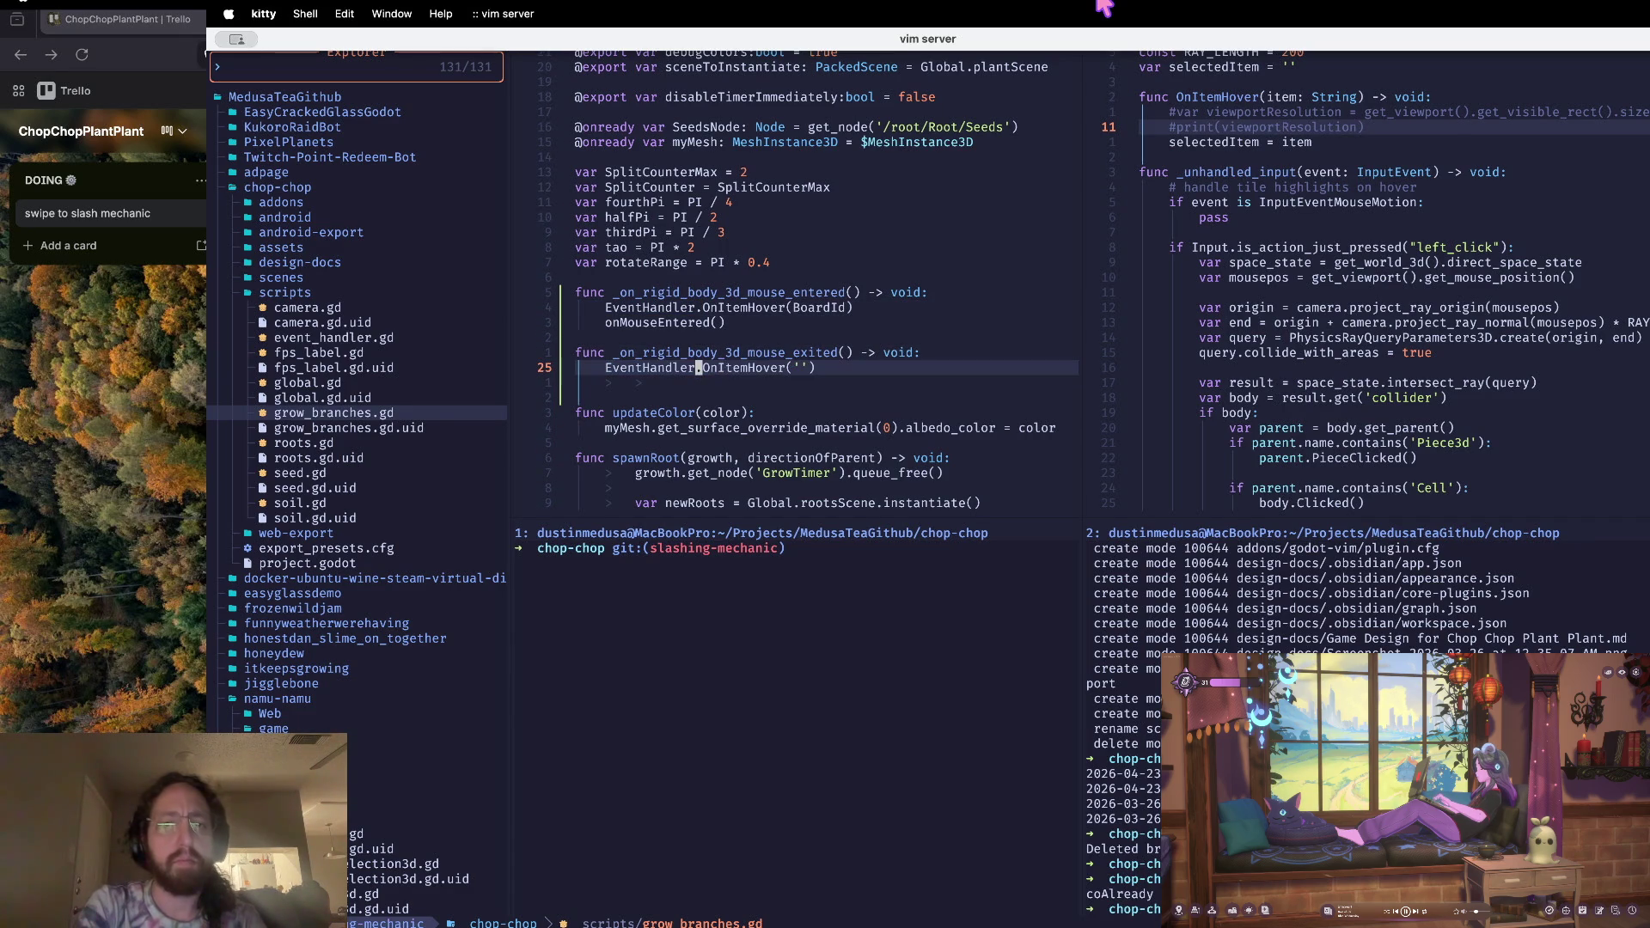
{"action": "type", "text": "w"}
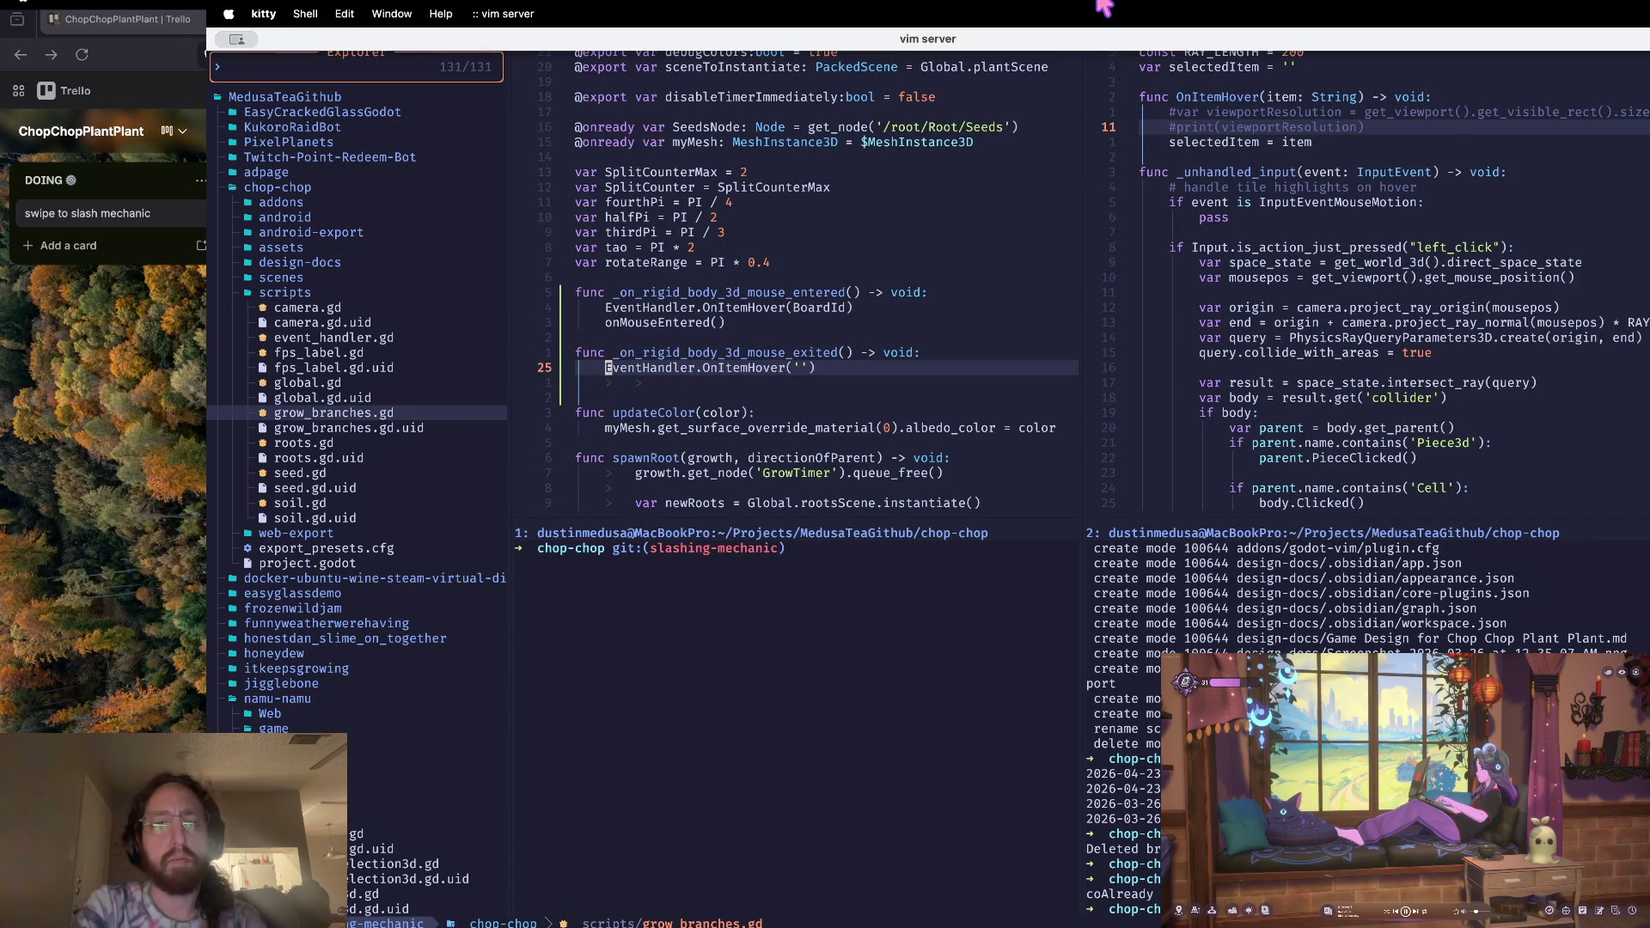
{"action": "key", "text": "shift+h"}
{"action": "key", "text": "shift+h"}
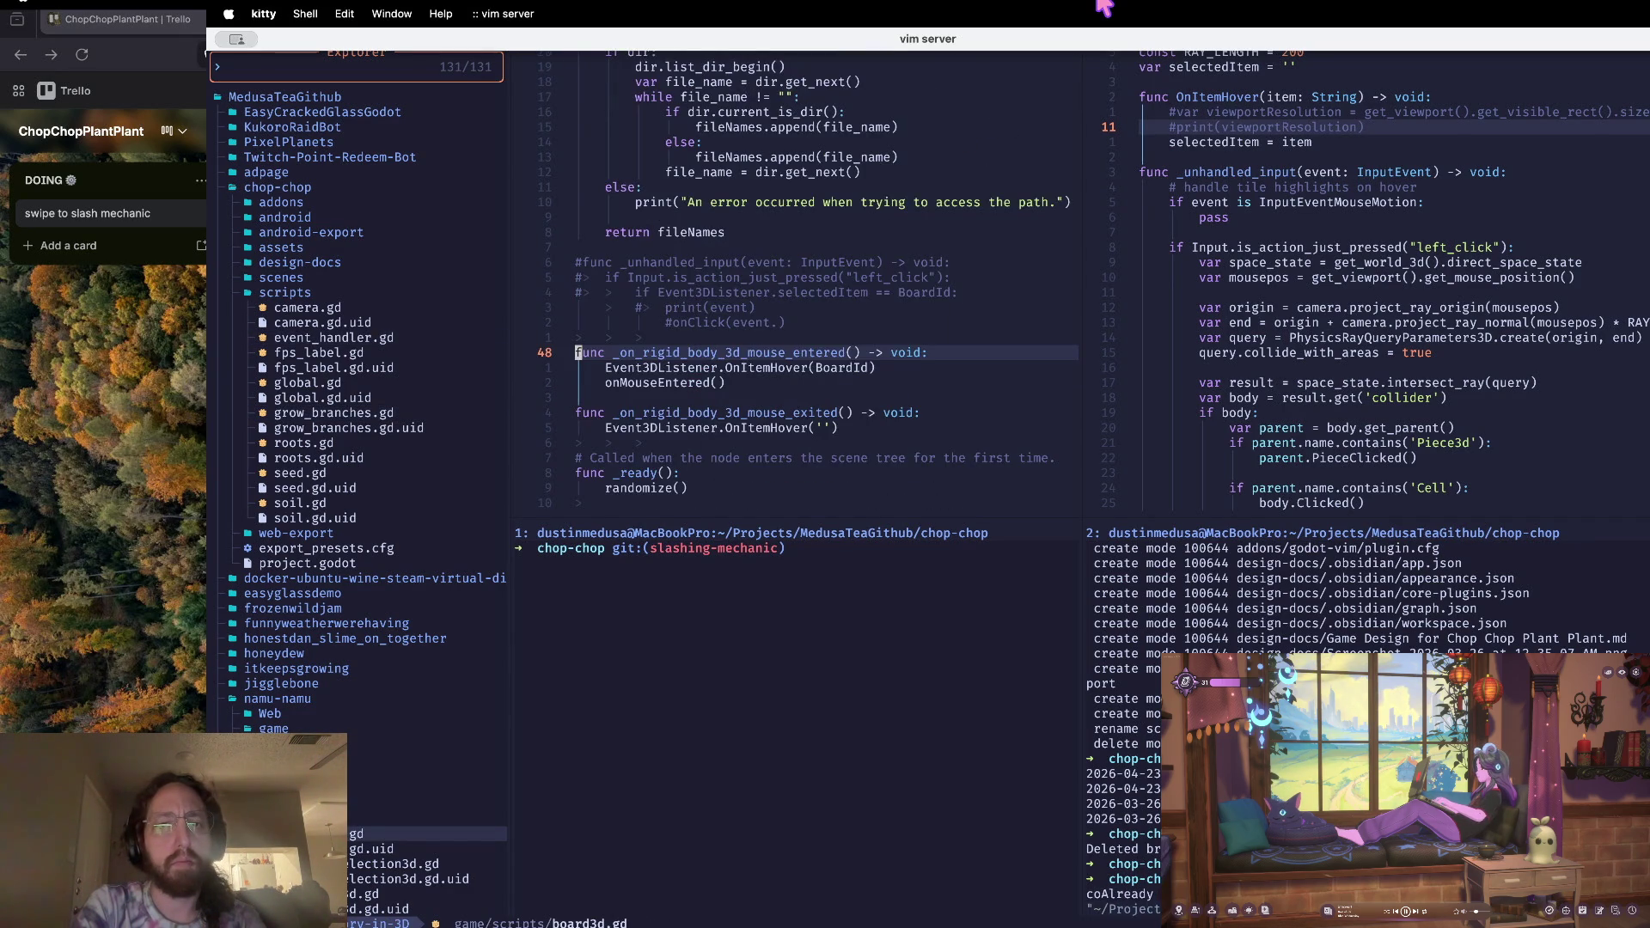
{"action": "key", "text": "shift+l"}
{"action": "key", "text": "shift+l"}
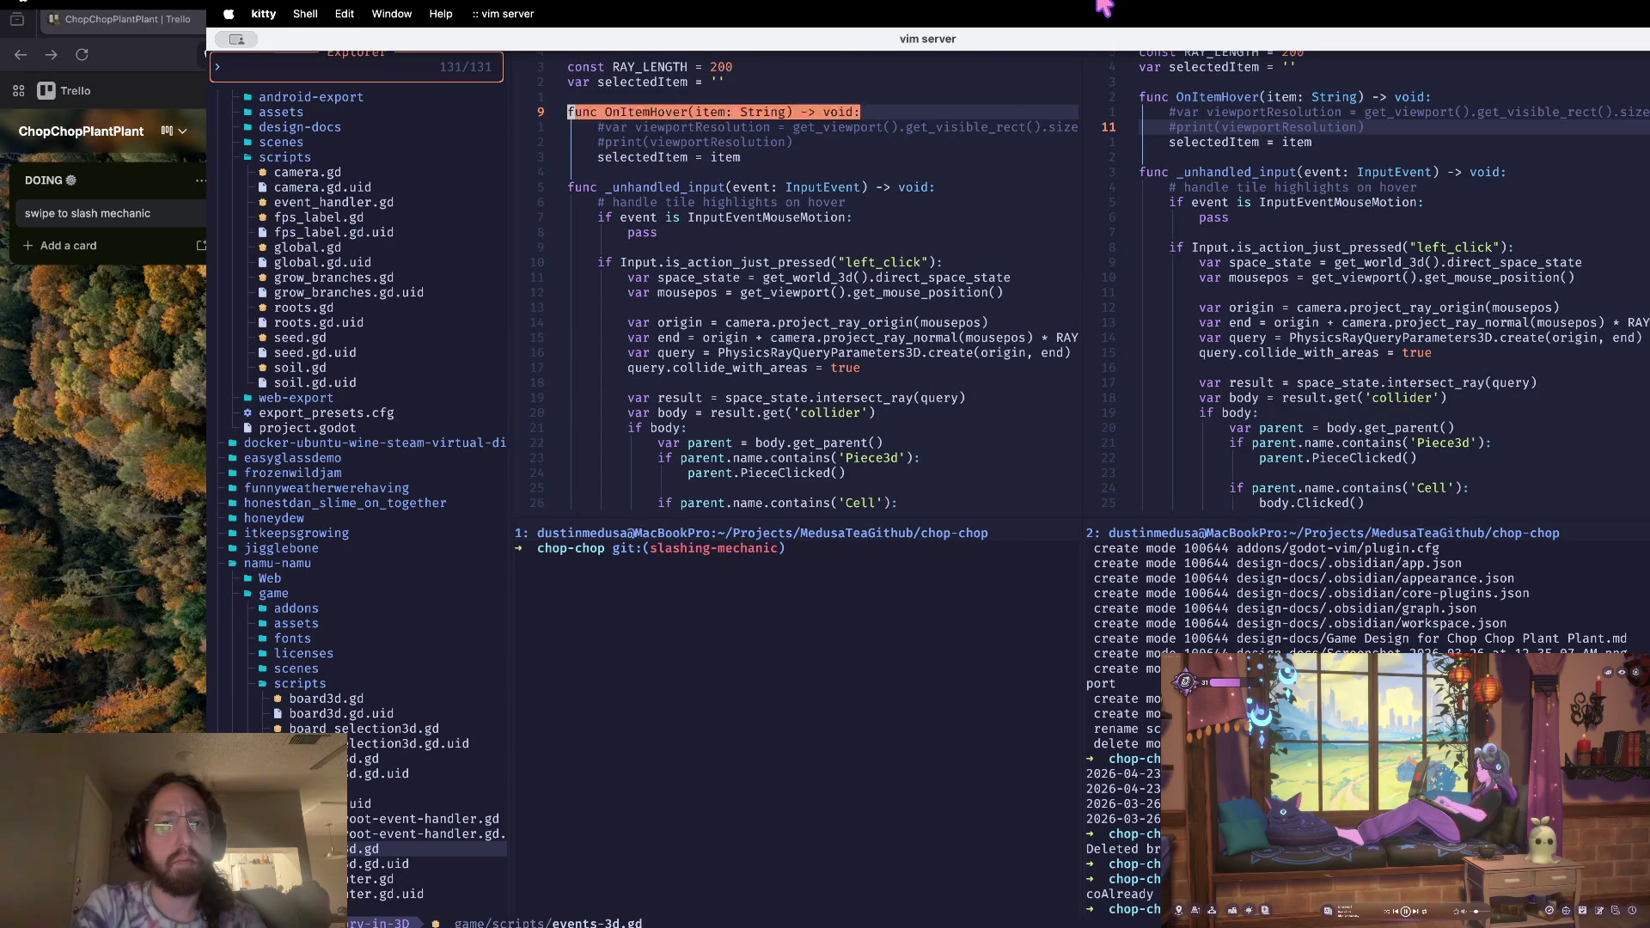
{"action": "key", "text": "shift+h"}
{"action": "key", "text": "shift+h"}
{"action": "key", "text": "shift+l"}
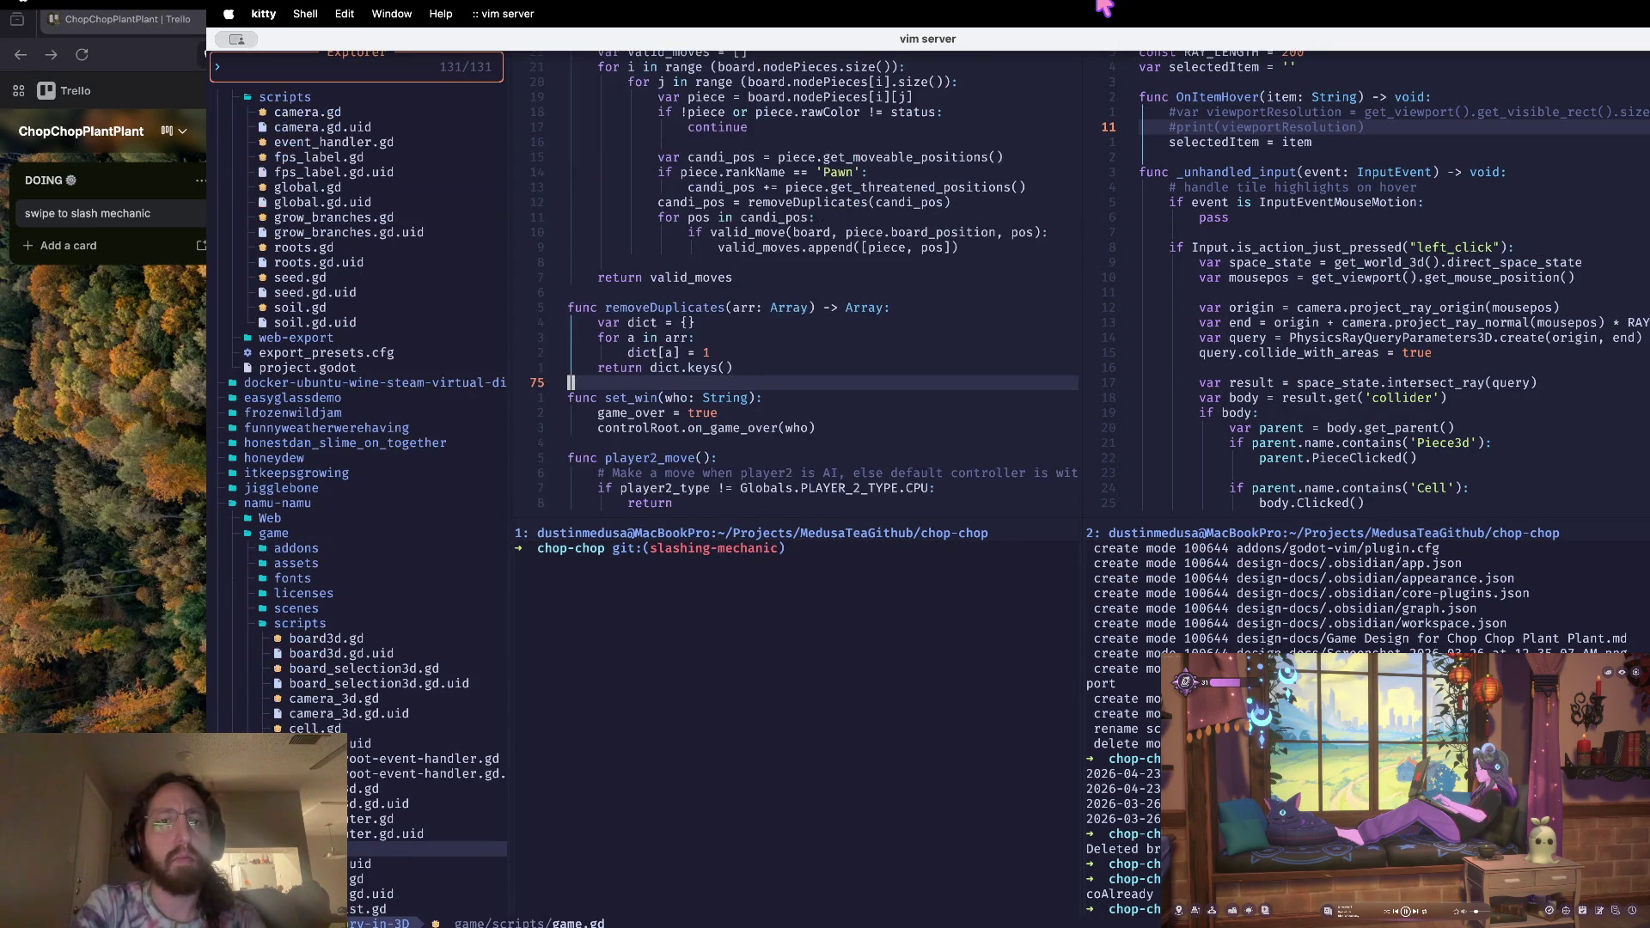
{"action": "key", "text": "shift+l"}
Step: Yank the ten-line block with the camera, RAY_LENGTH and OnItemHover code
{"action": "key", "text": "V"}
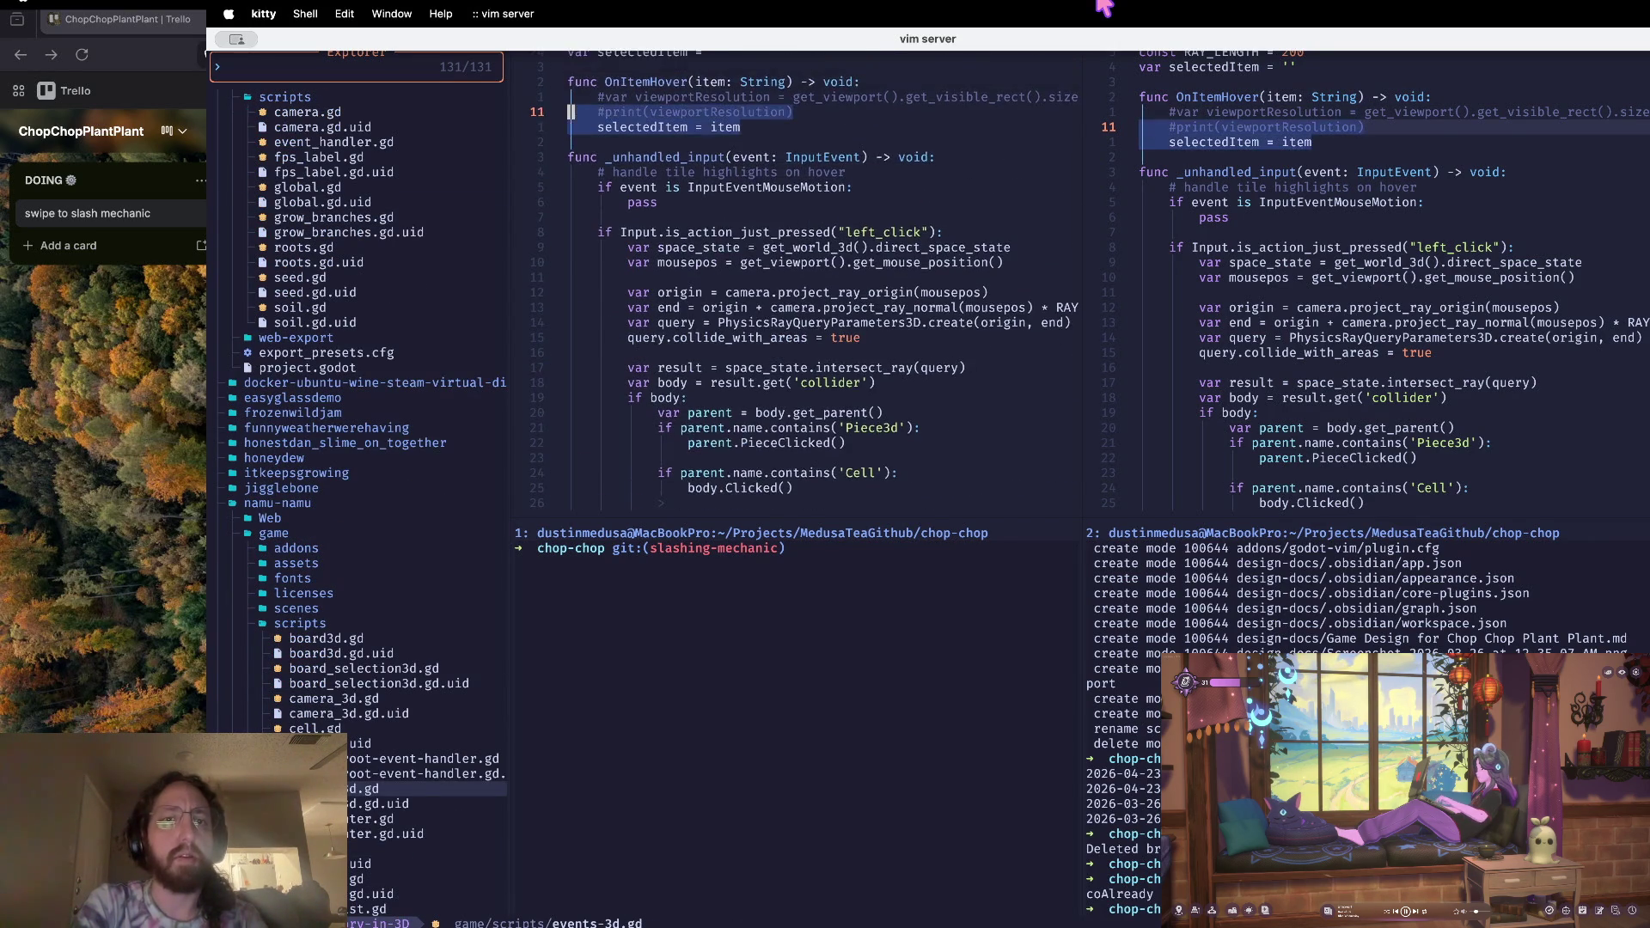
{"action": "key", "text": "k"}
{"action": "key", "text": "k"}
{"action": "key", "text": "k"}
{"action": "key", "text": "k"}
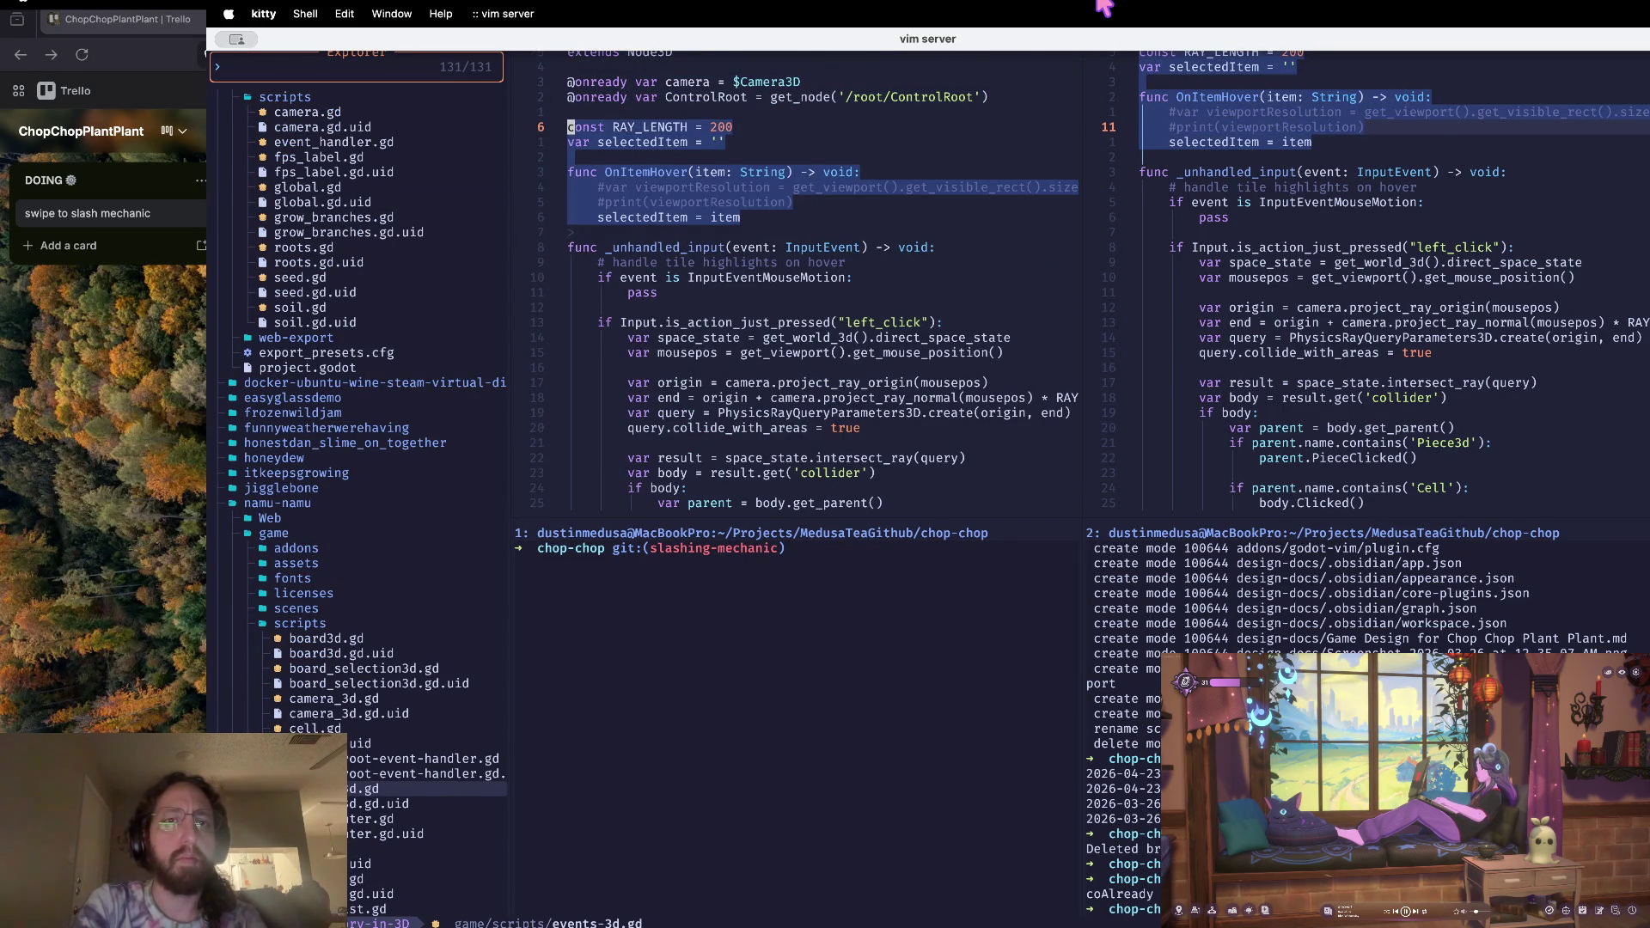
{"action": "key", "text": "k"}
{"action": "key", "text": "k"}
{"action": "key", "text": "k"}
{"action": "key", "text": "k"}
{"action": "key", "text": "j"}
{"action": "key", "text": "y"}
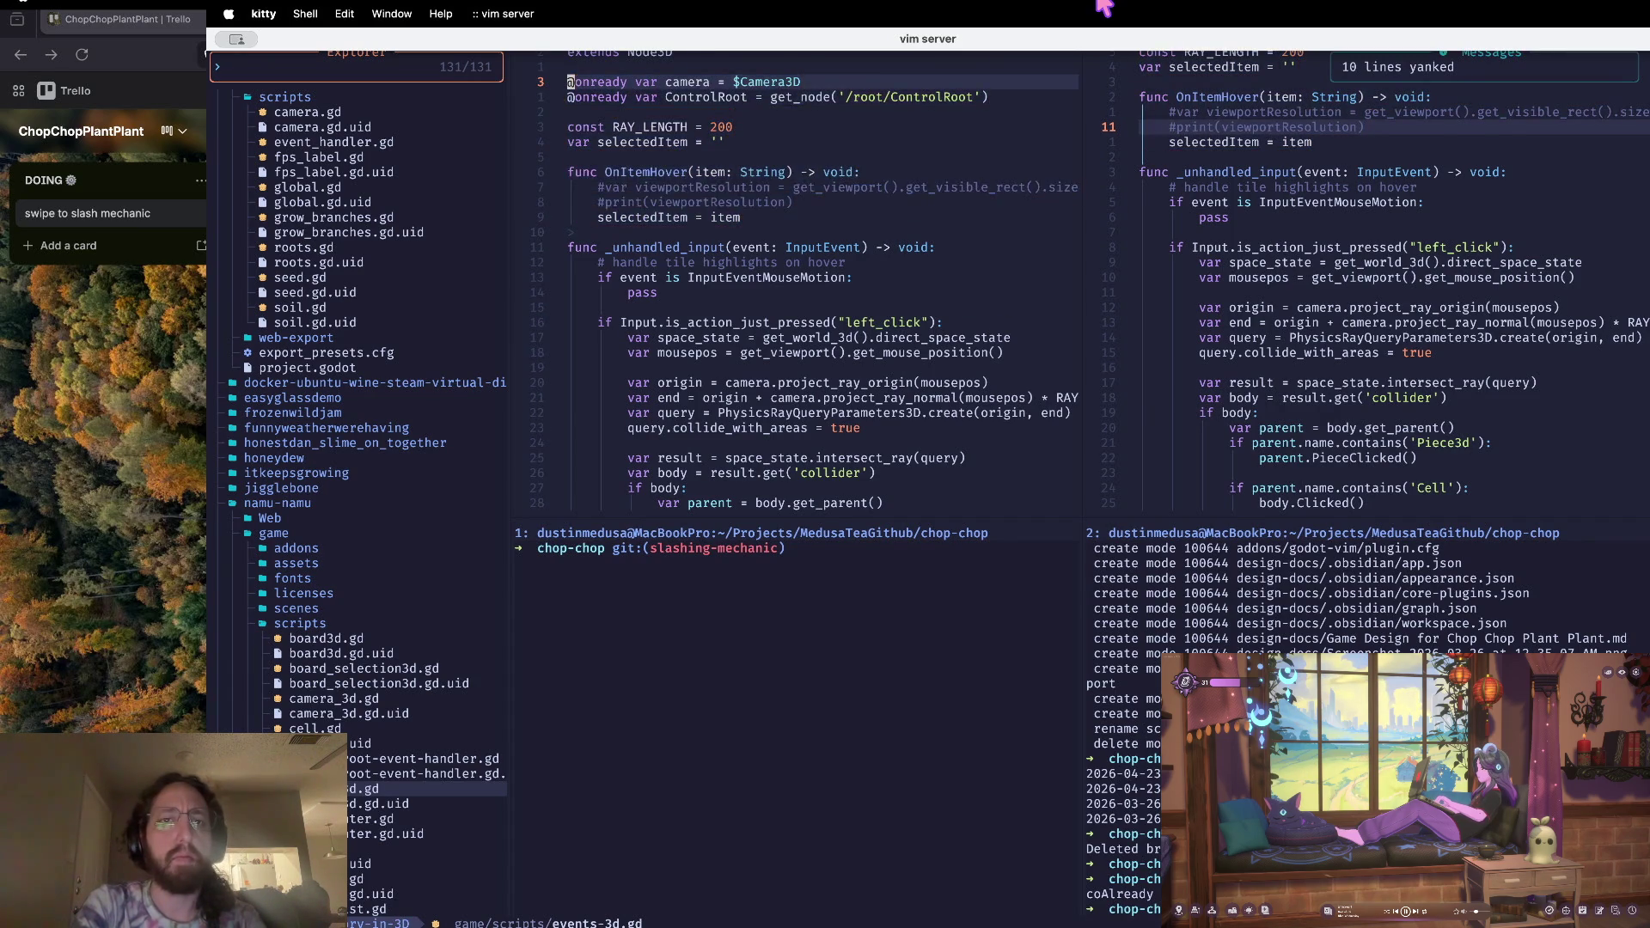
{"action": "key", "text": "ctrl+o"}
{"action": "key", "text": "ctrl+o"}
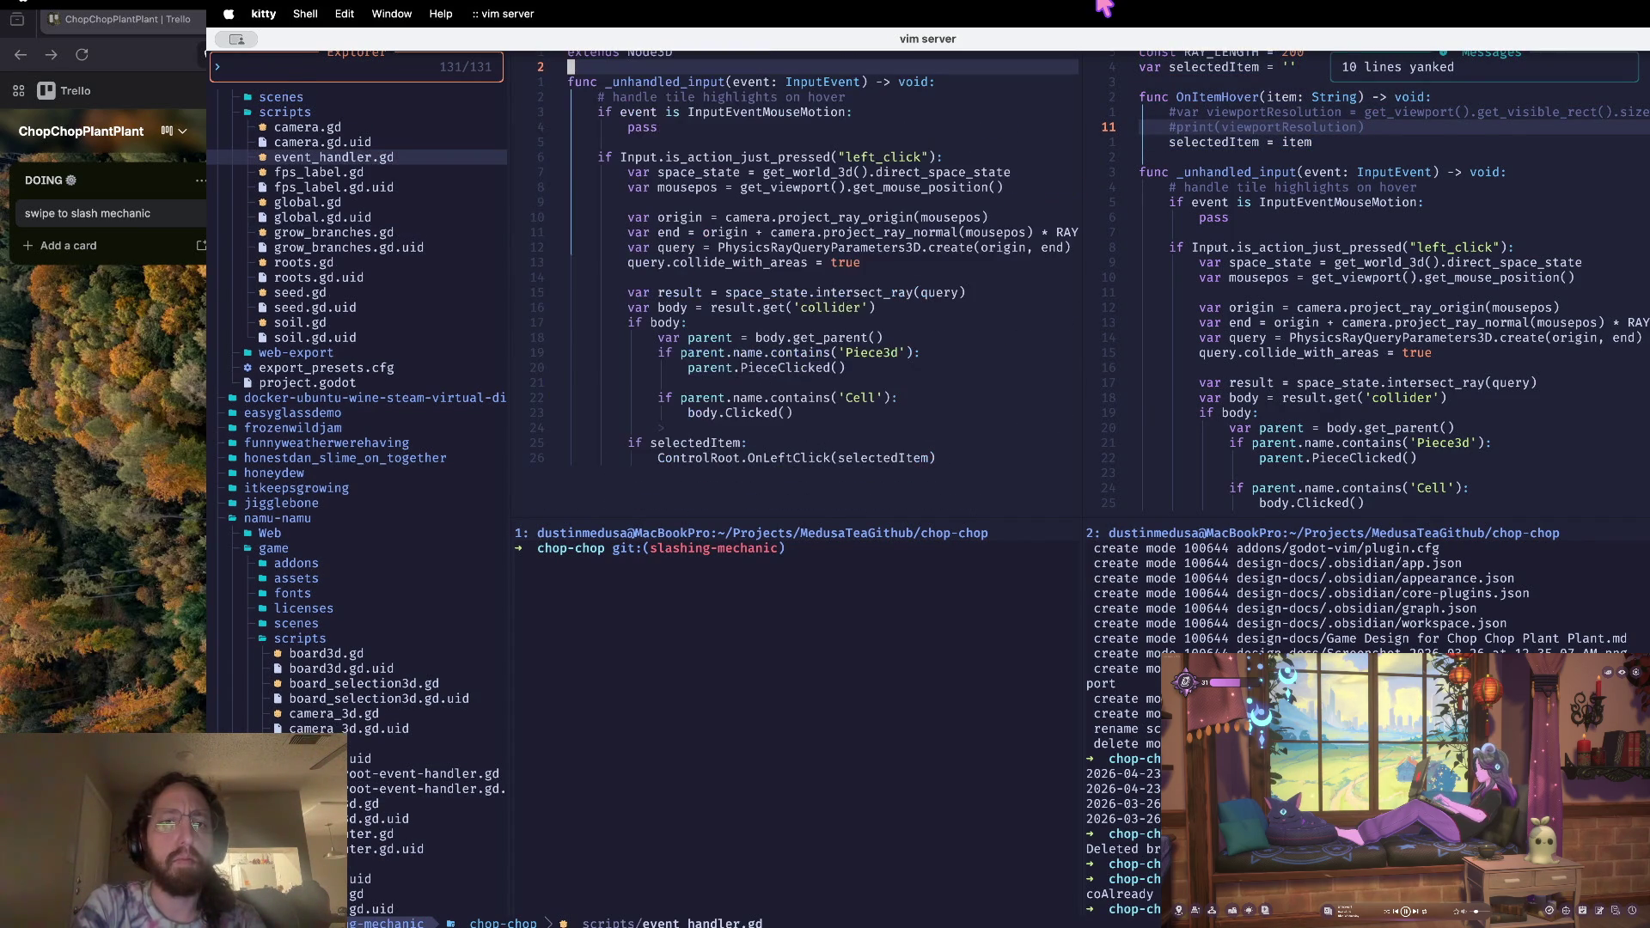
Step: Delete the Piece3d and Cell click branches from event_handler.gd
{"action": "key", "text": "u"}
{"action": "key", "text": "u"}
{"action": "key", "text": "u"}
{"action": "key", "text": "u"}
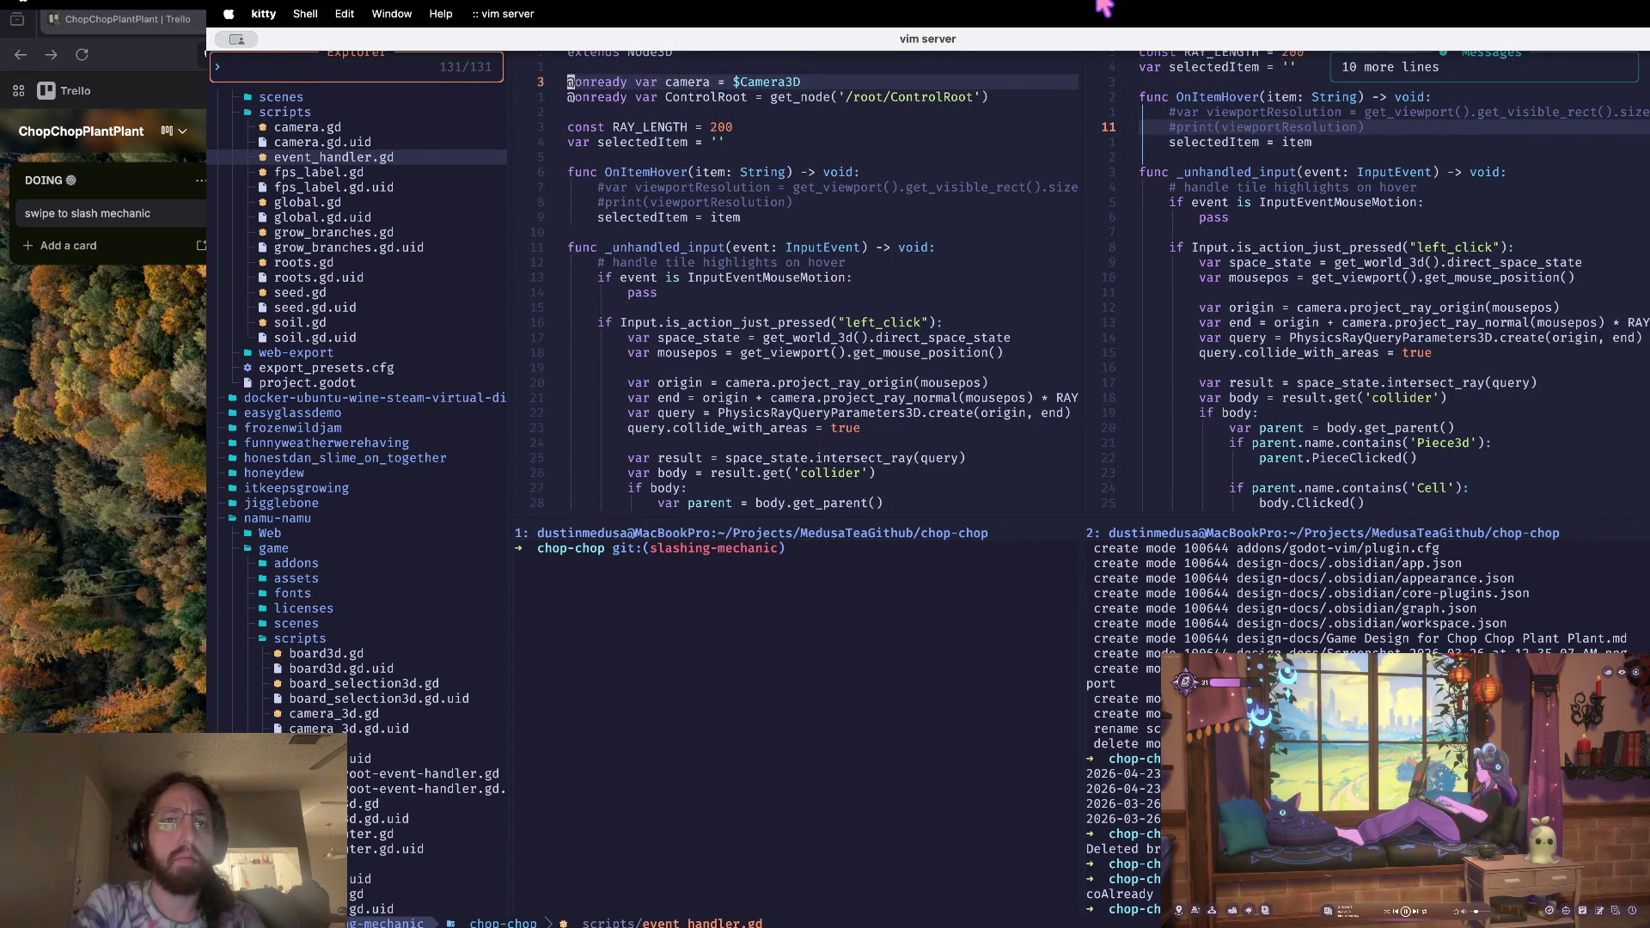
{"action": "key", "text": "j"}
{"action": "key", "text": "j"}
{"action": "key", "text": "j"}
{"action": "key", "text": "j"}
{"action": "key", "text": "j"}
{"action": "key", "text": "j"}
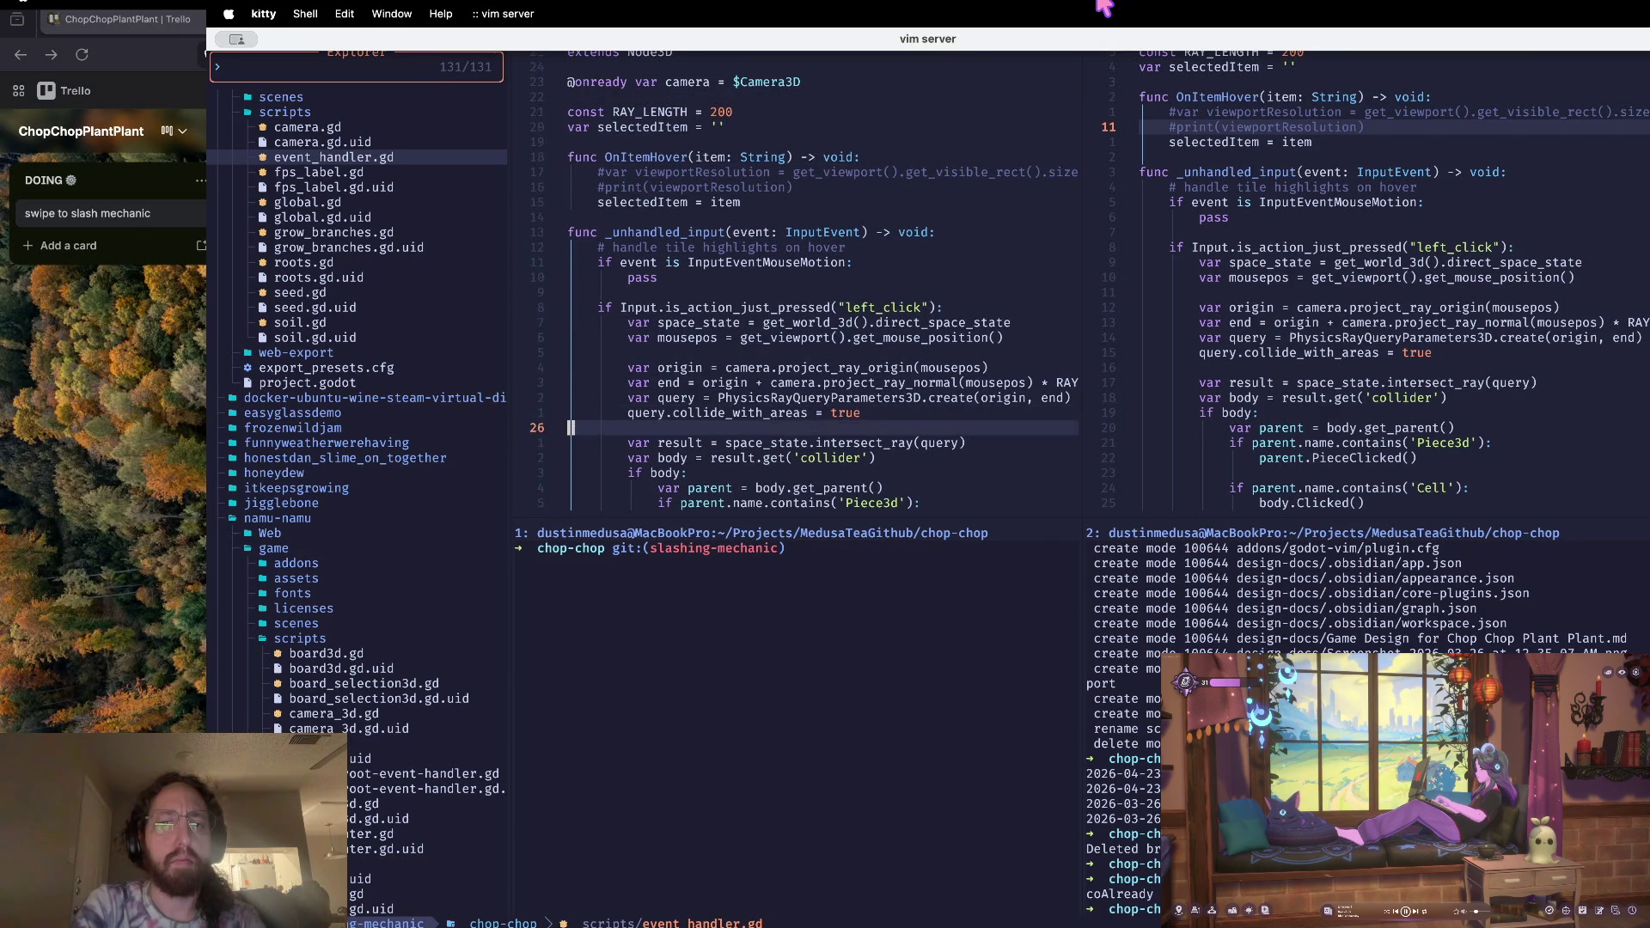
{"action": "key", "text": "V"}
{"action": "key", "text": "k"}
{"action": "key", "text": "k"}
{"action": "key", "text": "k"}
{"action": "key", "text": "k"}
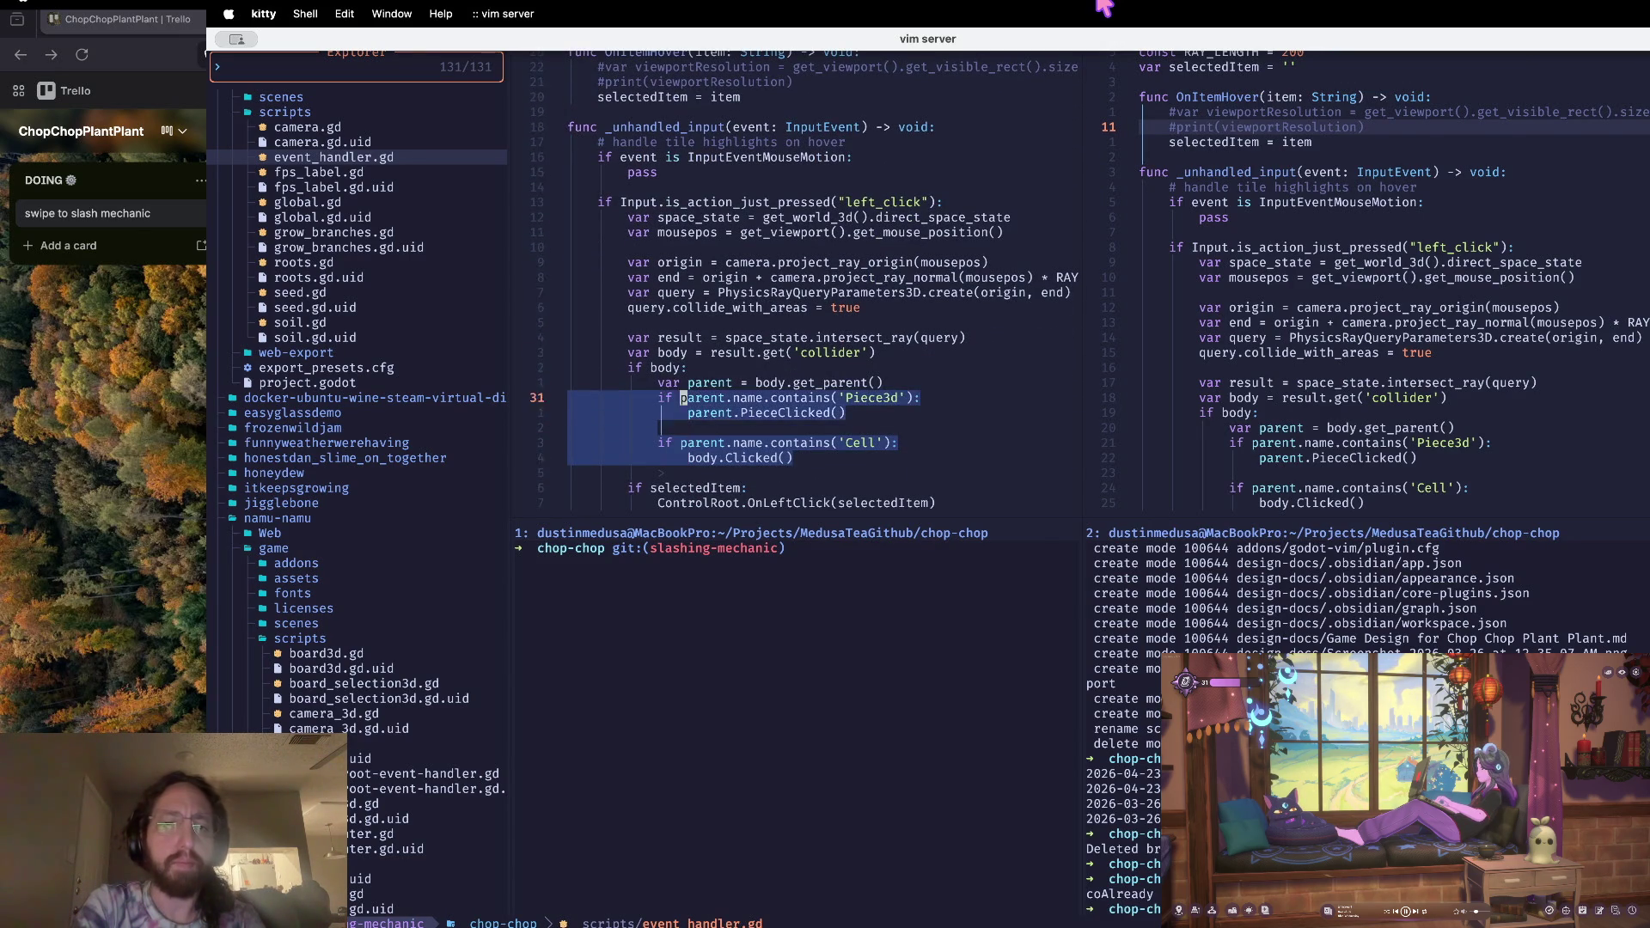
{"action": "key", "text": "j"}
{"action": "key", "text": "j"}
{"action": "key", "text": "j"}
{"action": "key", "text": "d"}
{"action": "key", "text": "j"}
{"action": "key", "text": "y"}
{"action": "key", "text": "j"}
{"action": "key", "text": "y"}
{"action": "key", "text": "j"}
{"action": "key", "text": "y"}
{"action": "key", "text": "k"}
Step: Comment out the if selectedItem call lines in event_handler.gd
{"action": "key", "text": "k"}
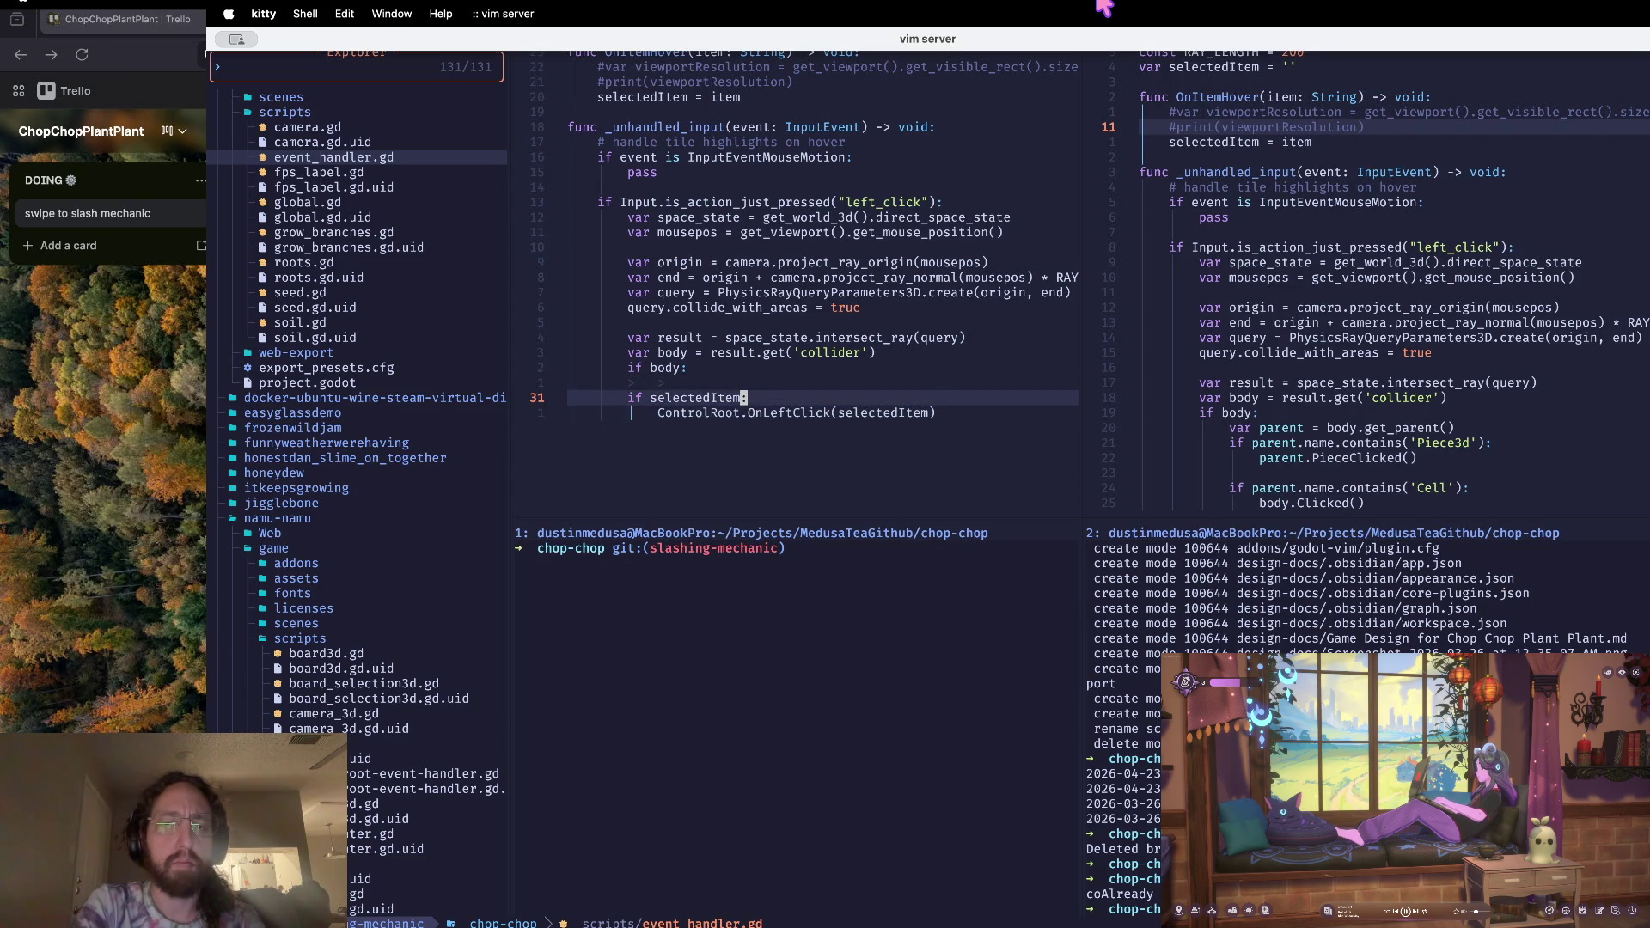
{"action": "key", "text": "V"}
{"action": "key", "text": "j"}
{"action": "key", "text": "g"}
{"action": "key", "text": "c"}
{"action": "key", "text": "k"}
{"action": "key", "text": "k"}
{"action": "key", "text": "k"}
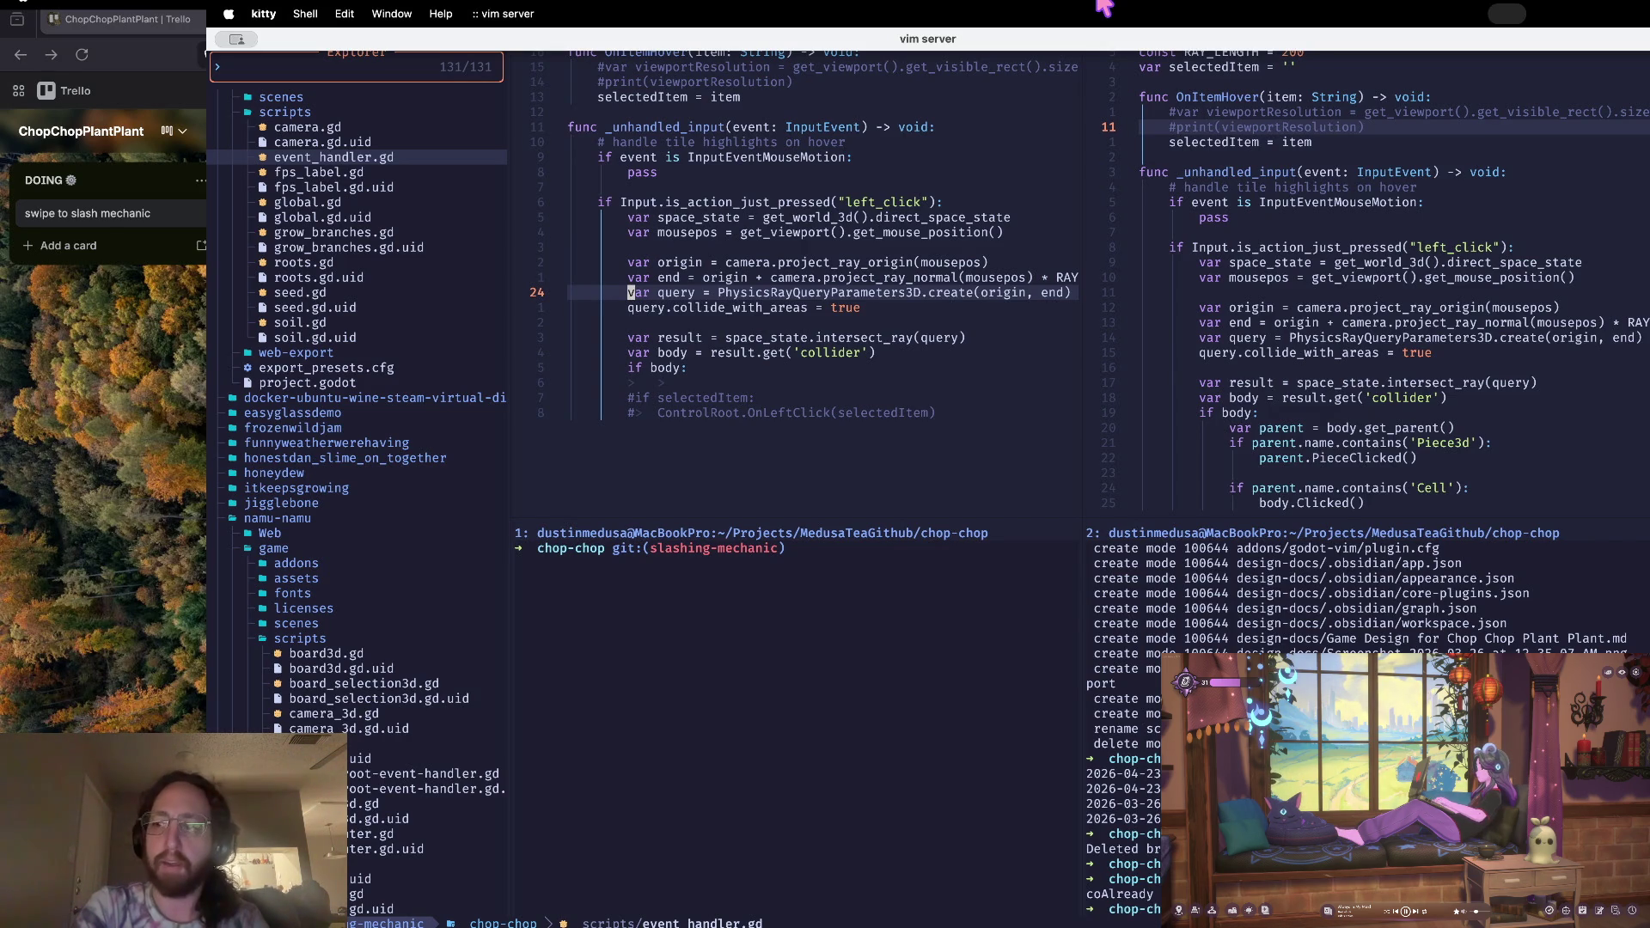
{"action": "key", "text": "k"}
{"action": "key", "text": "k"}
{"action": "key", "text": "k"}
{"action": "key", "text": "k"}
{"action": "key", "text": "k"}
{"action": "key", "text": "k"}
{"action": "key", "text": "k"}
{"action": "key", "text": "k"}
{"action": "key", "text": "k"}
{"action": "key", "text": "j"}
{"action": "key", "text": "j"}
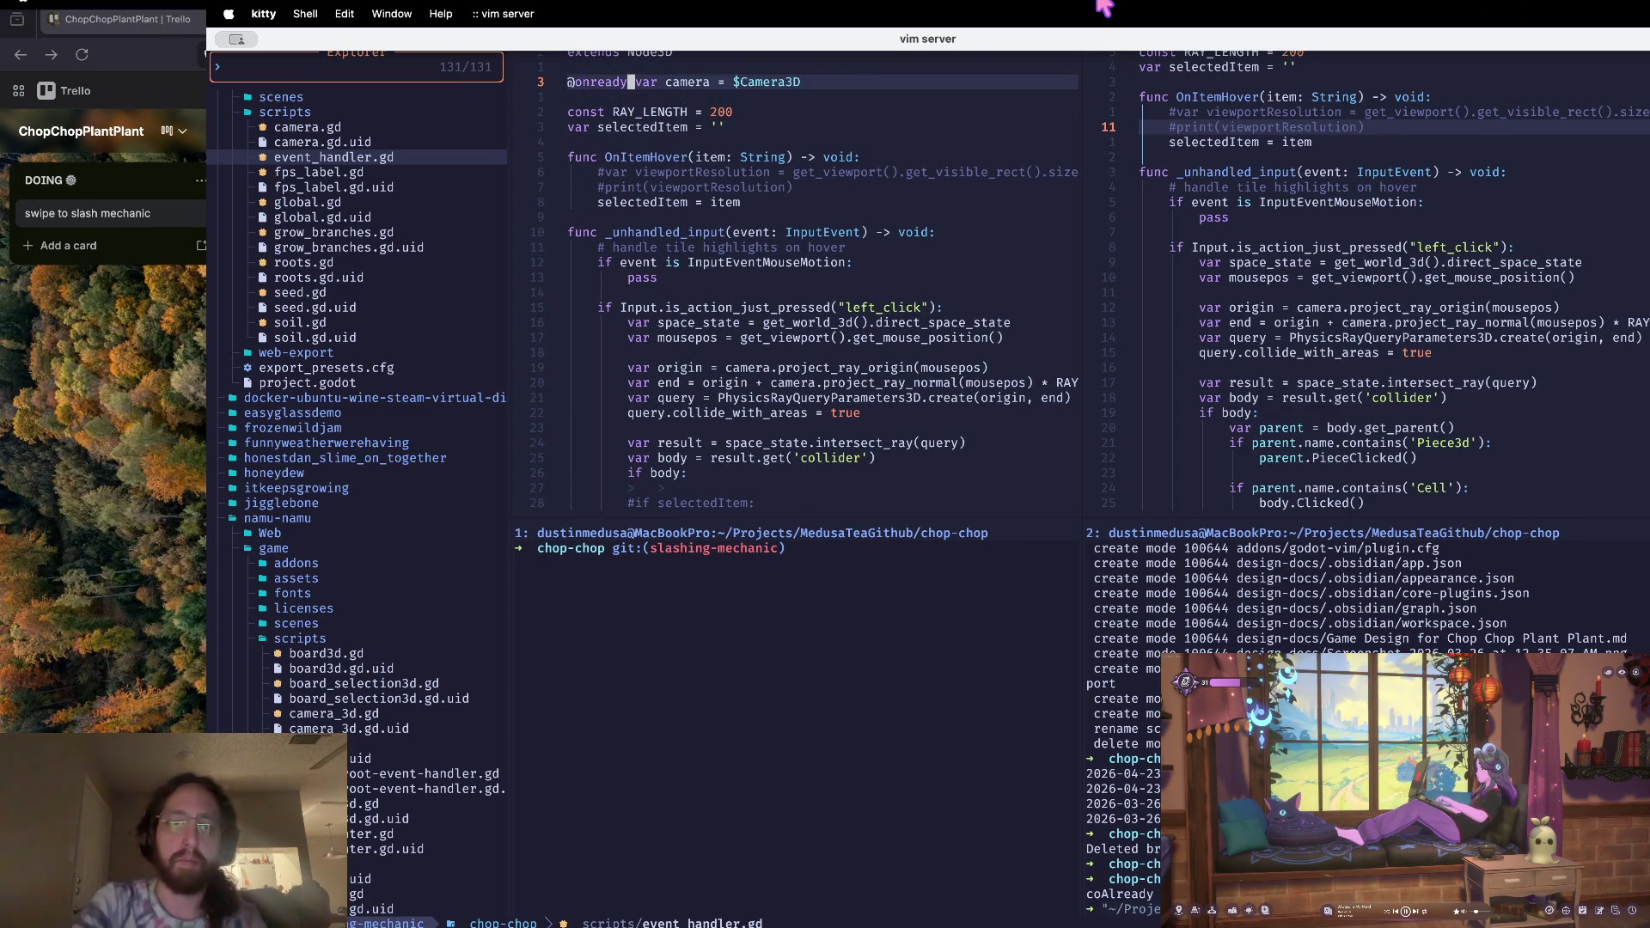
Step: Run git status in the first terminal pane, then return to Godot
{"action": "left_click", "coordinate": [786, 548]}
{"action": "type", "text": "s"}
{"action": "key", "text": "Return"}
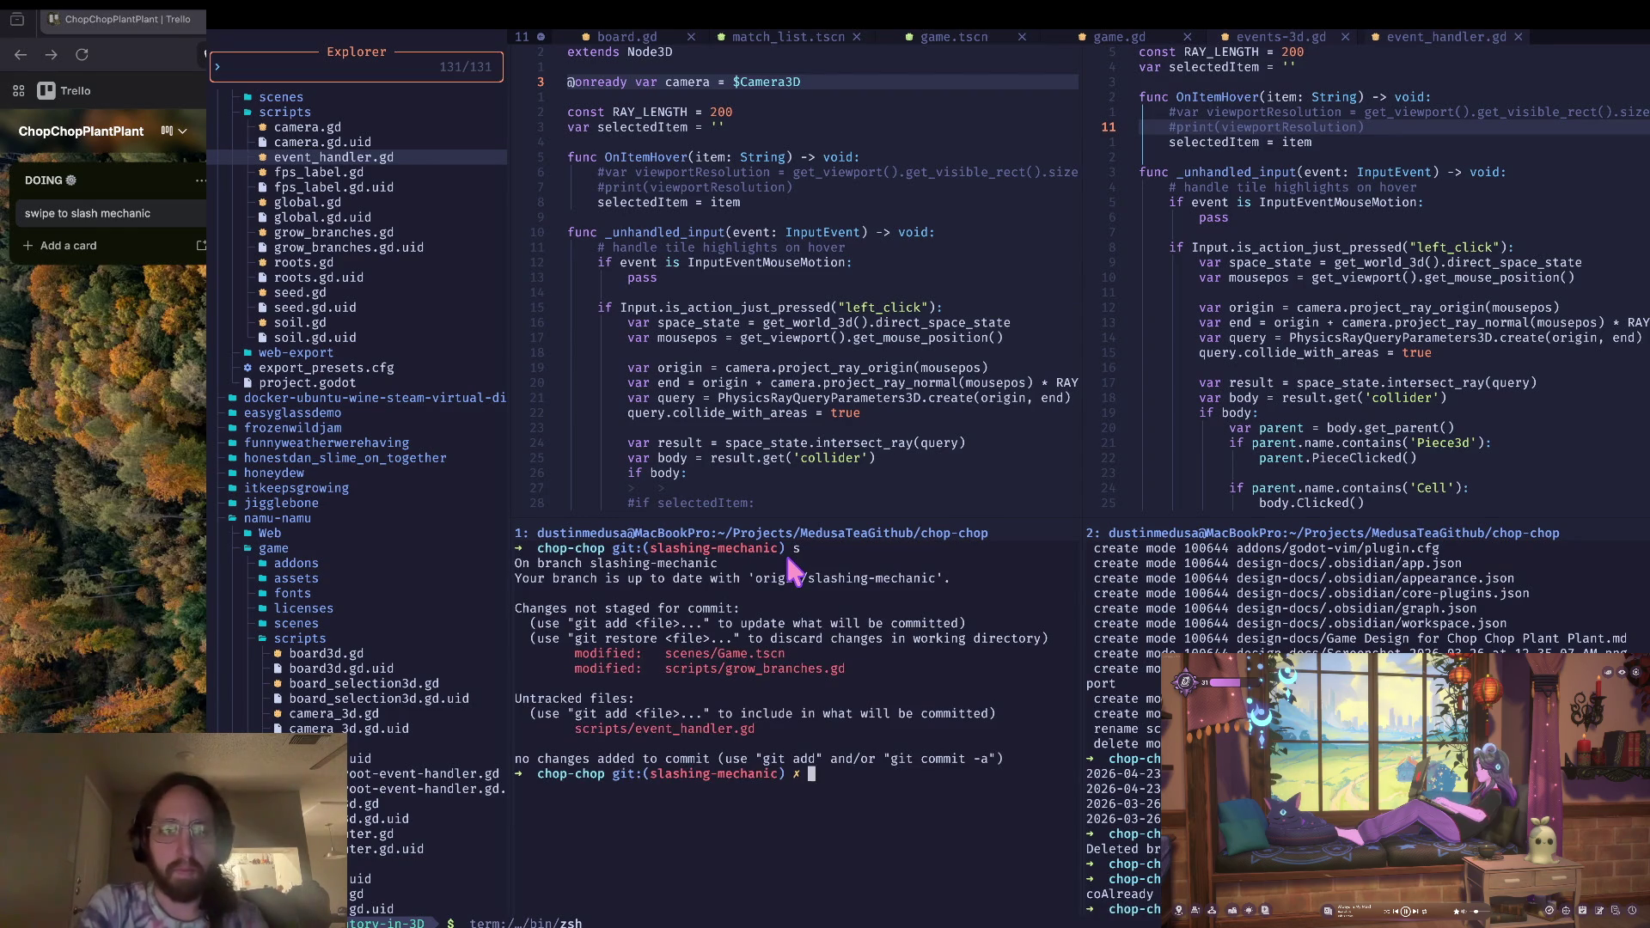
{"action": "key", "text": "super+Tab"}
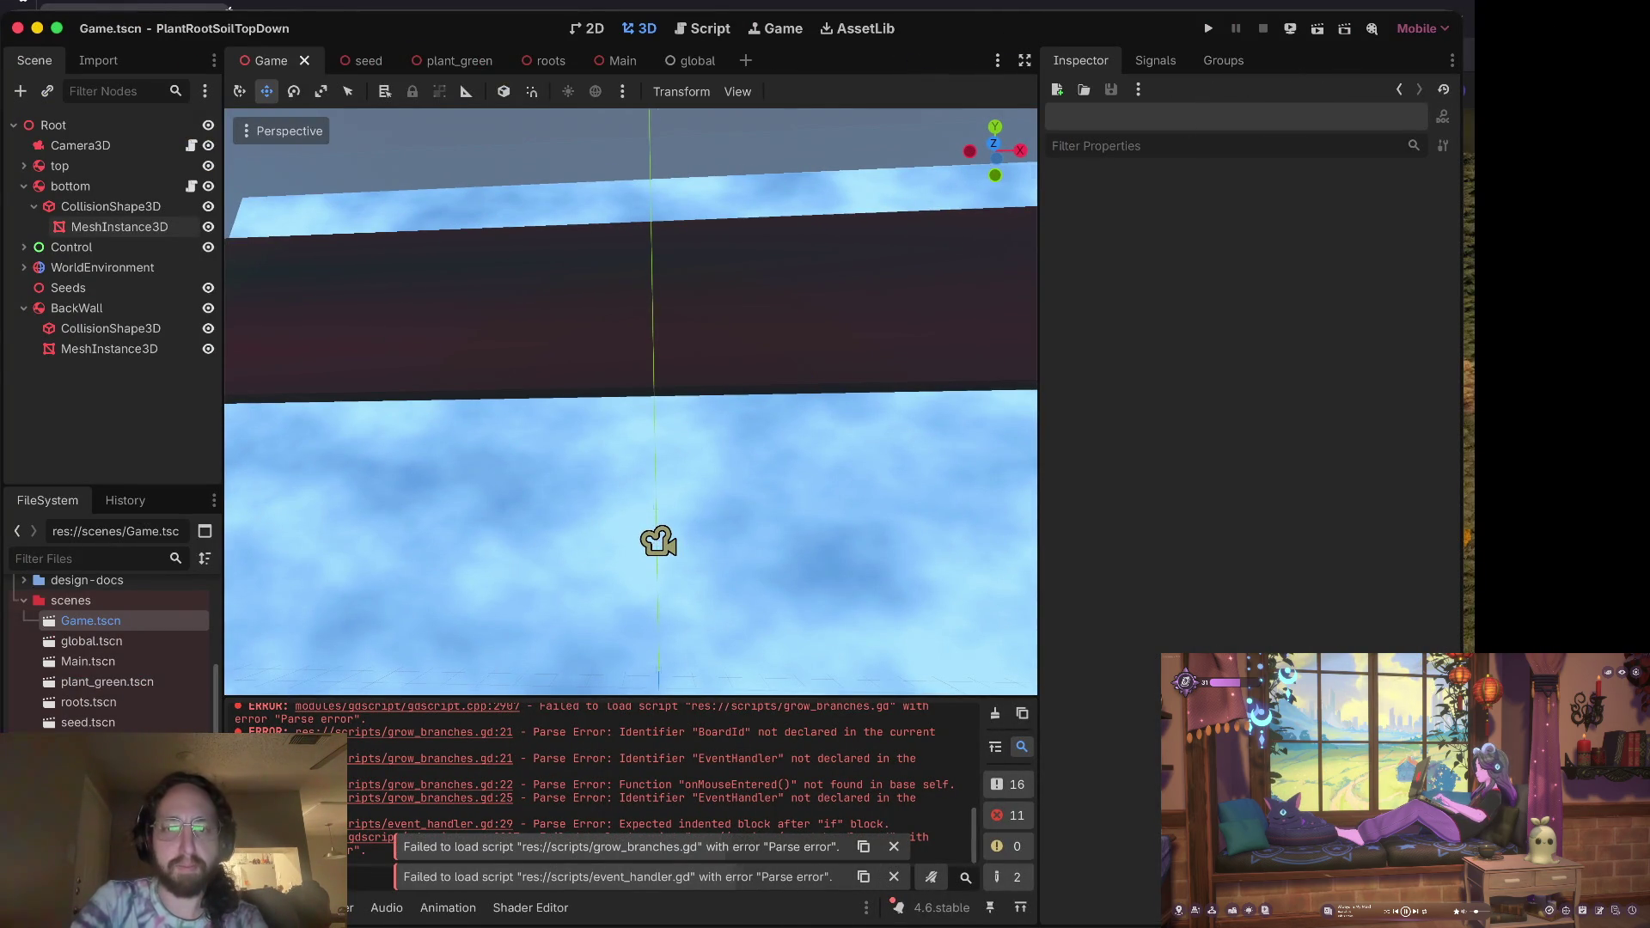
Step: Open grow_branches.gd from the debugger error and duplicate the SeedsNode declaration line
{"action": "scroll", "coordinate": [799, 361], "scroll_direction": "up", "scroll_amount": 5}
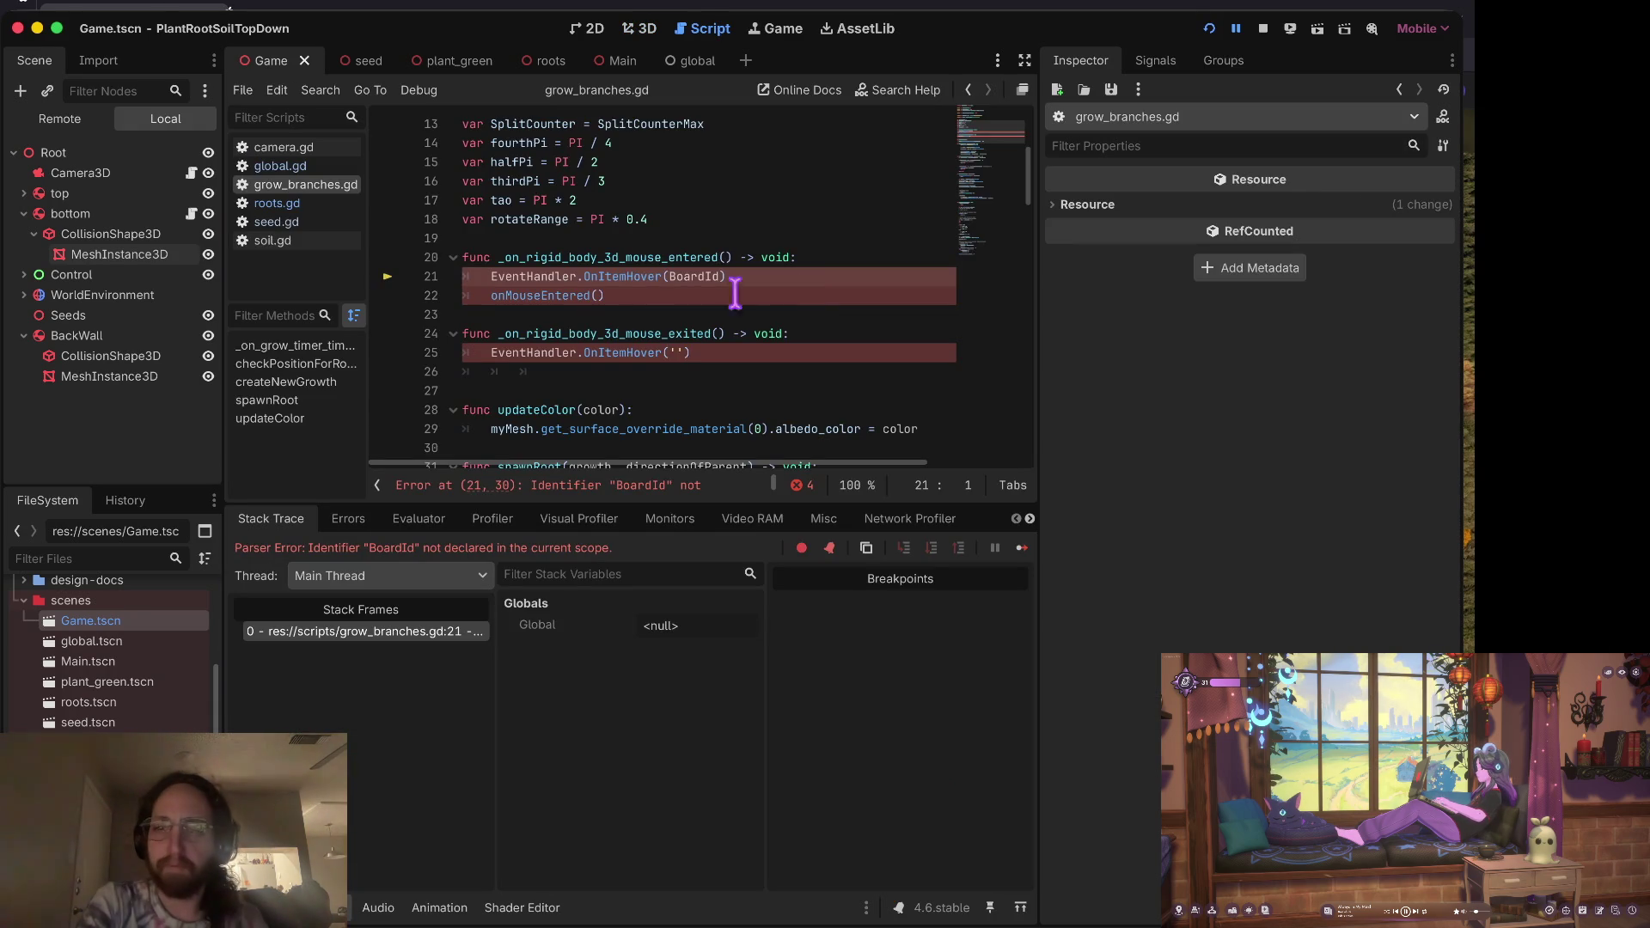
{"action": "left_click", "coordinate": [605, 257]}
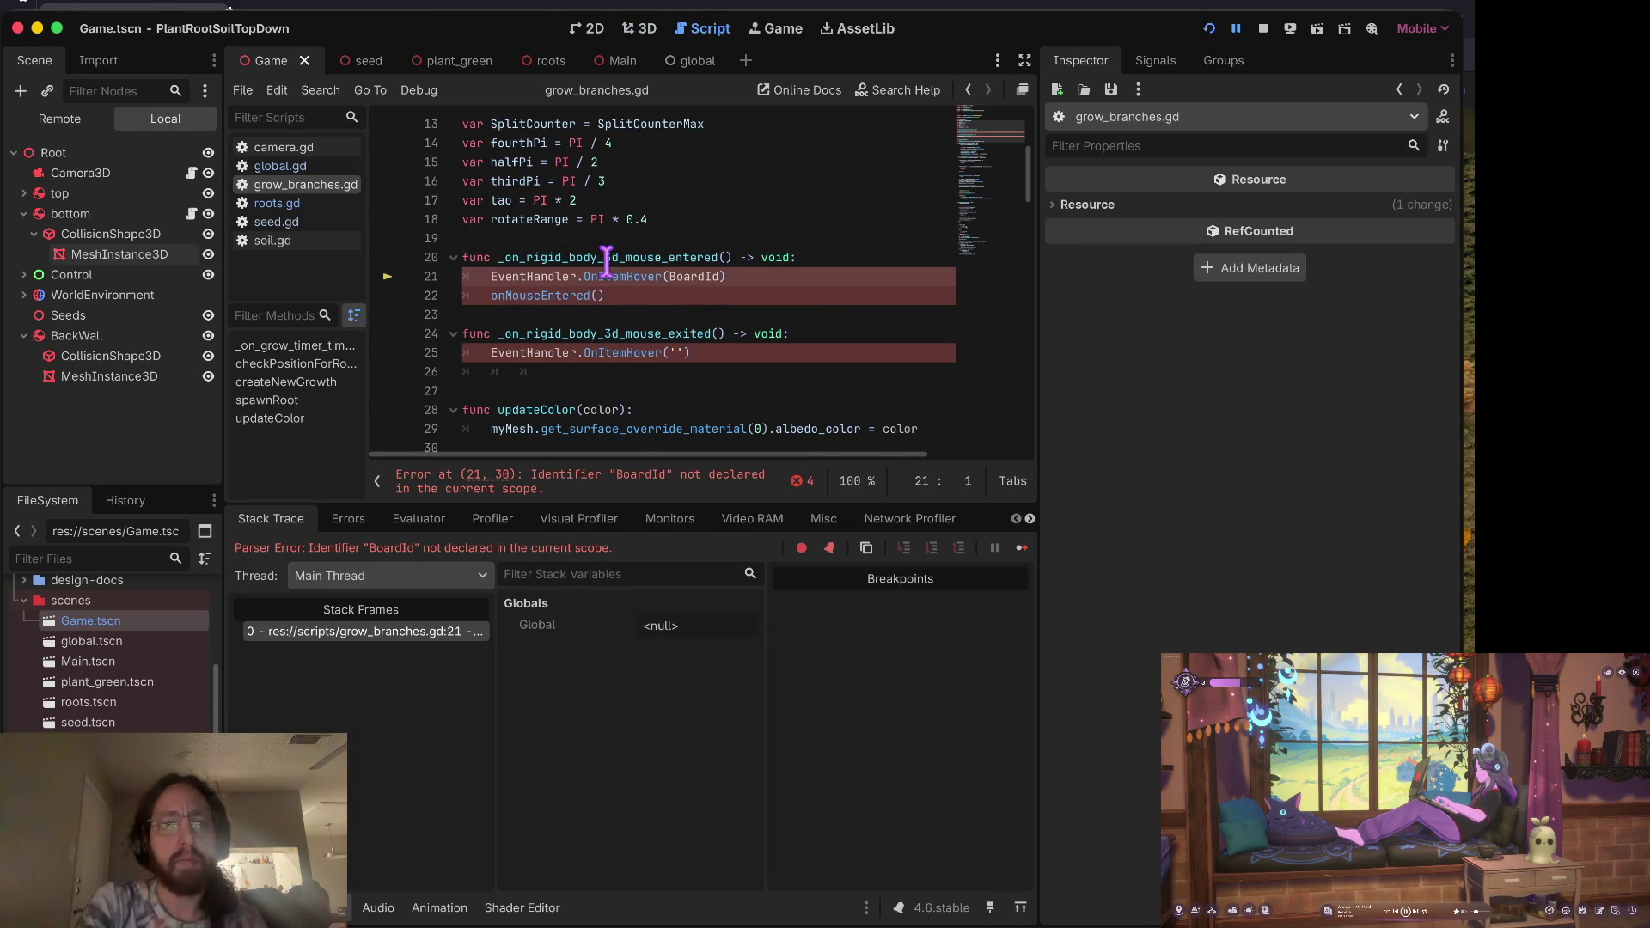
{"action": "key", "text": "super+Up"}
{"action": "key", "text": "Down"}
{"action": "key", "text": "Down"}
{"action": "key", "text": "Down"}
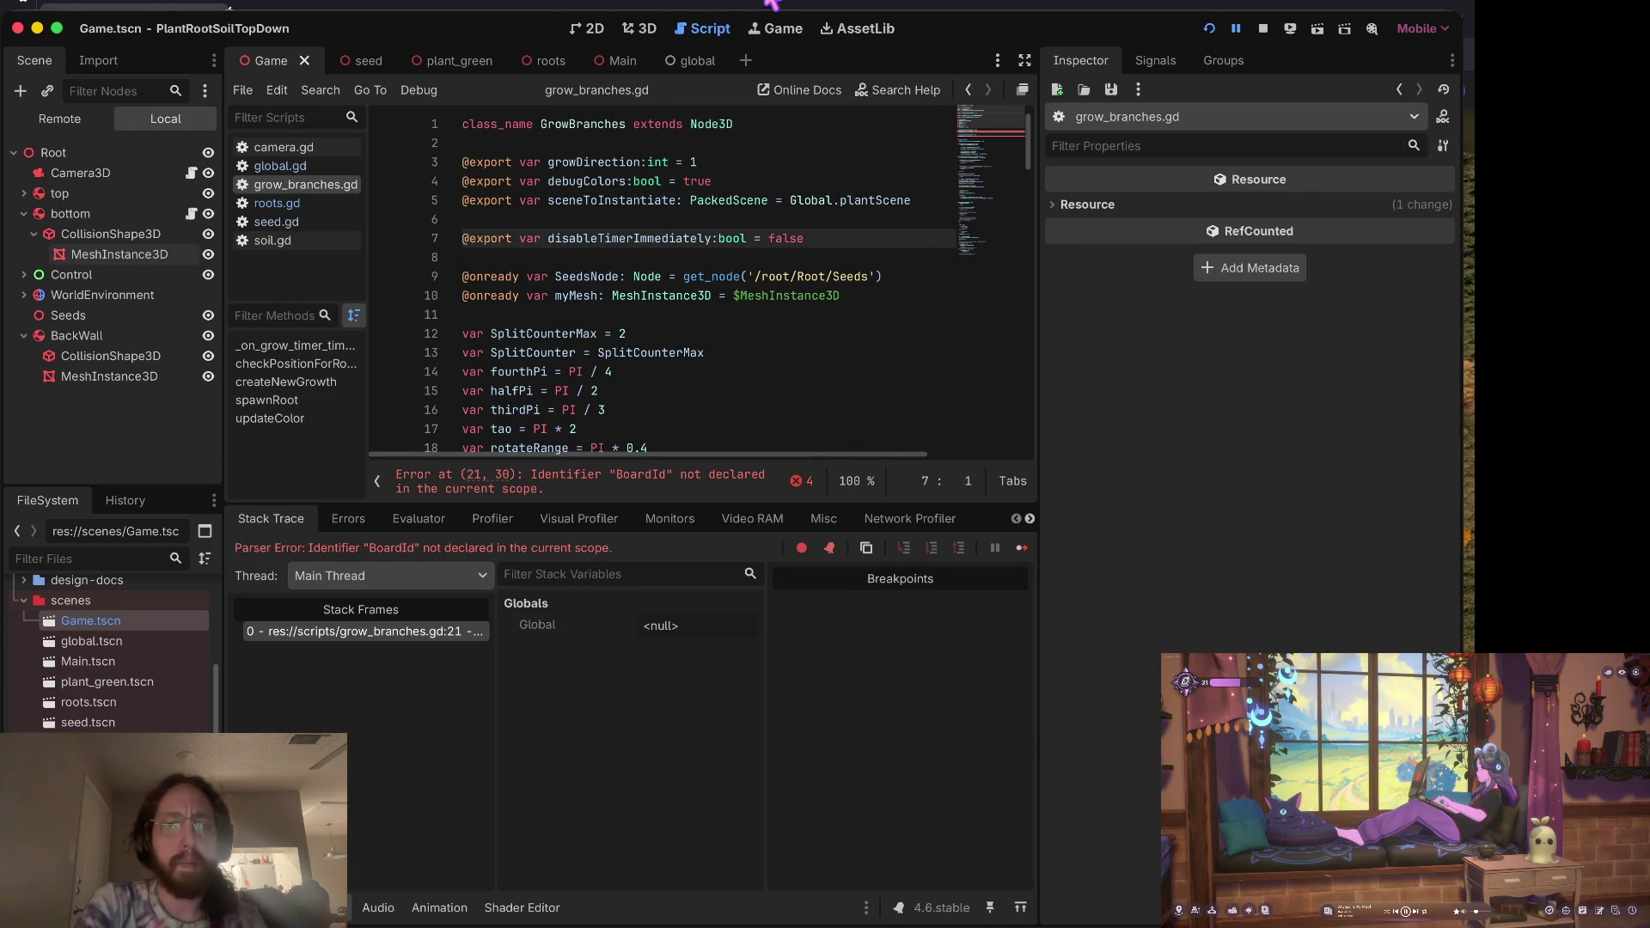
{"action": "key", "text": "Up"}
{"action": "key", "text": "Down"}
{"action": "key", "text": "Down"}
{"action": "key", "text": "Down"}
{"action": "key", "text": "End"}
{"action": "key", "text": "super+shift+d"}
Step: Rename the duplicated variable to EventHandler and trim its node path to '/root/'
{"action": "key", "text": "Up"}
{"action": "key", "text": "super+Left"}
{"action": "key", "text": "alt+Right"}
{"action": "key", "text": "alt+Right"}
{"action": "key", "text": "alt+Right"}
{"action": "key", "text": "alt+BackSpace"}
{"action": "type", "text": "EventHandl"}
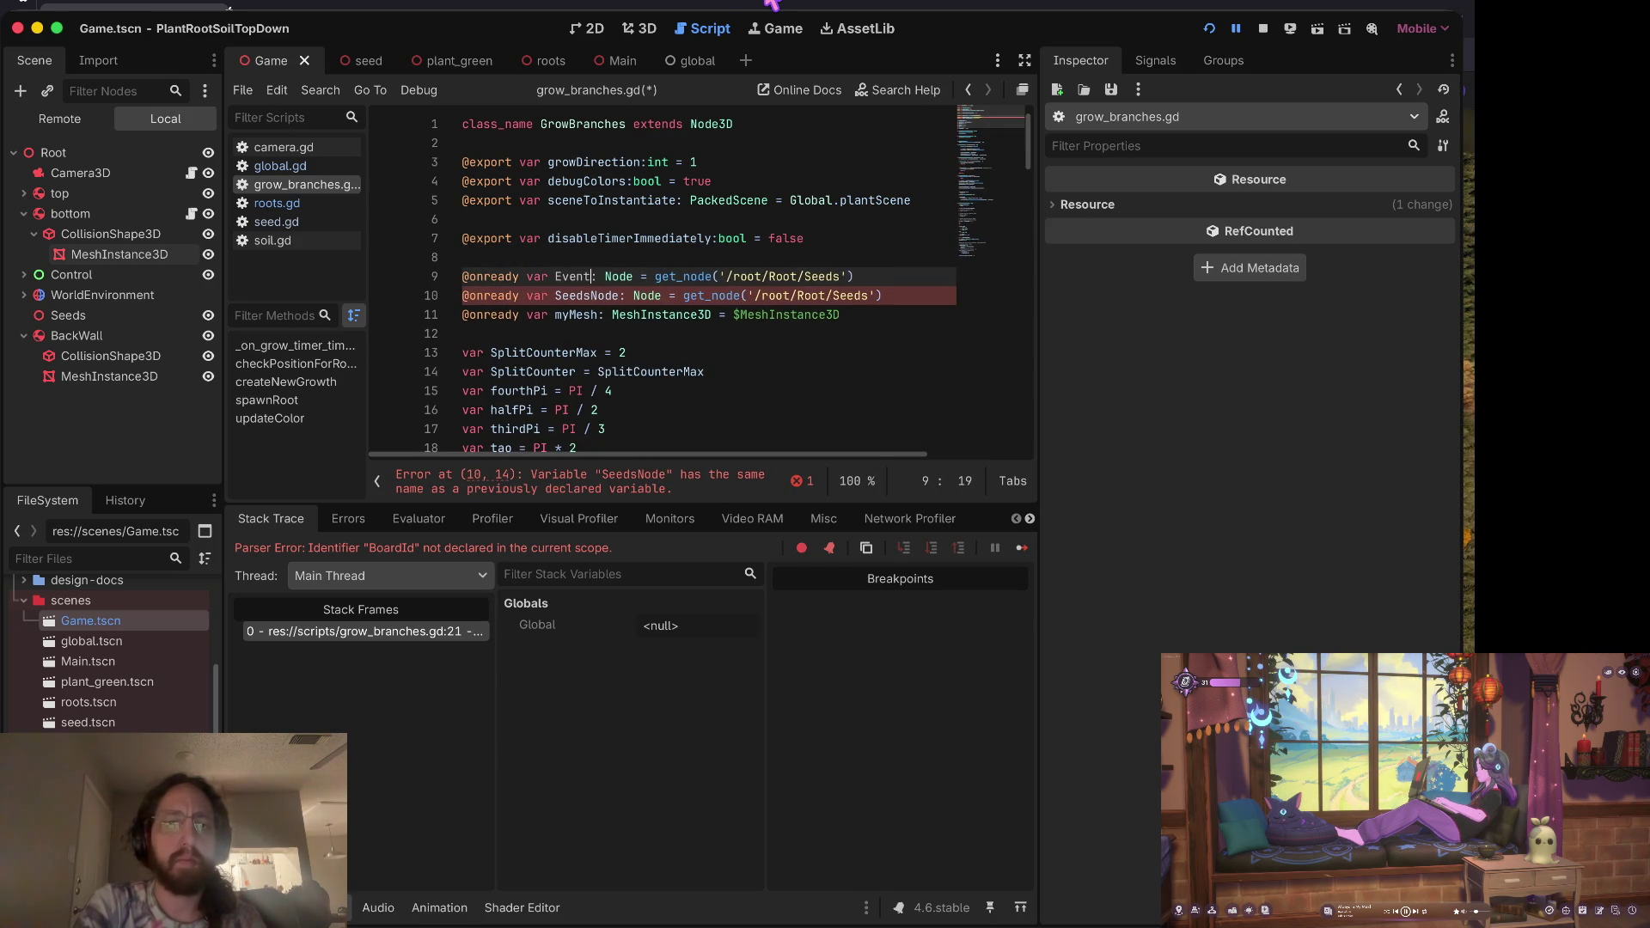
{"action": "type", "text": "er"}
{"action": "key", "text": "End"}
{"action": "key", "text": "Left"}
{"action": "key", "text": "Left"}
{"action": "key", "text": "alt+BackSpace"}
{"action": "key", "text": "alt+BackSpace"}
{"action": "key", "text": "alt+BackSpace"}
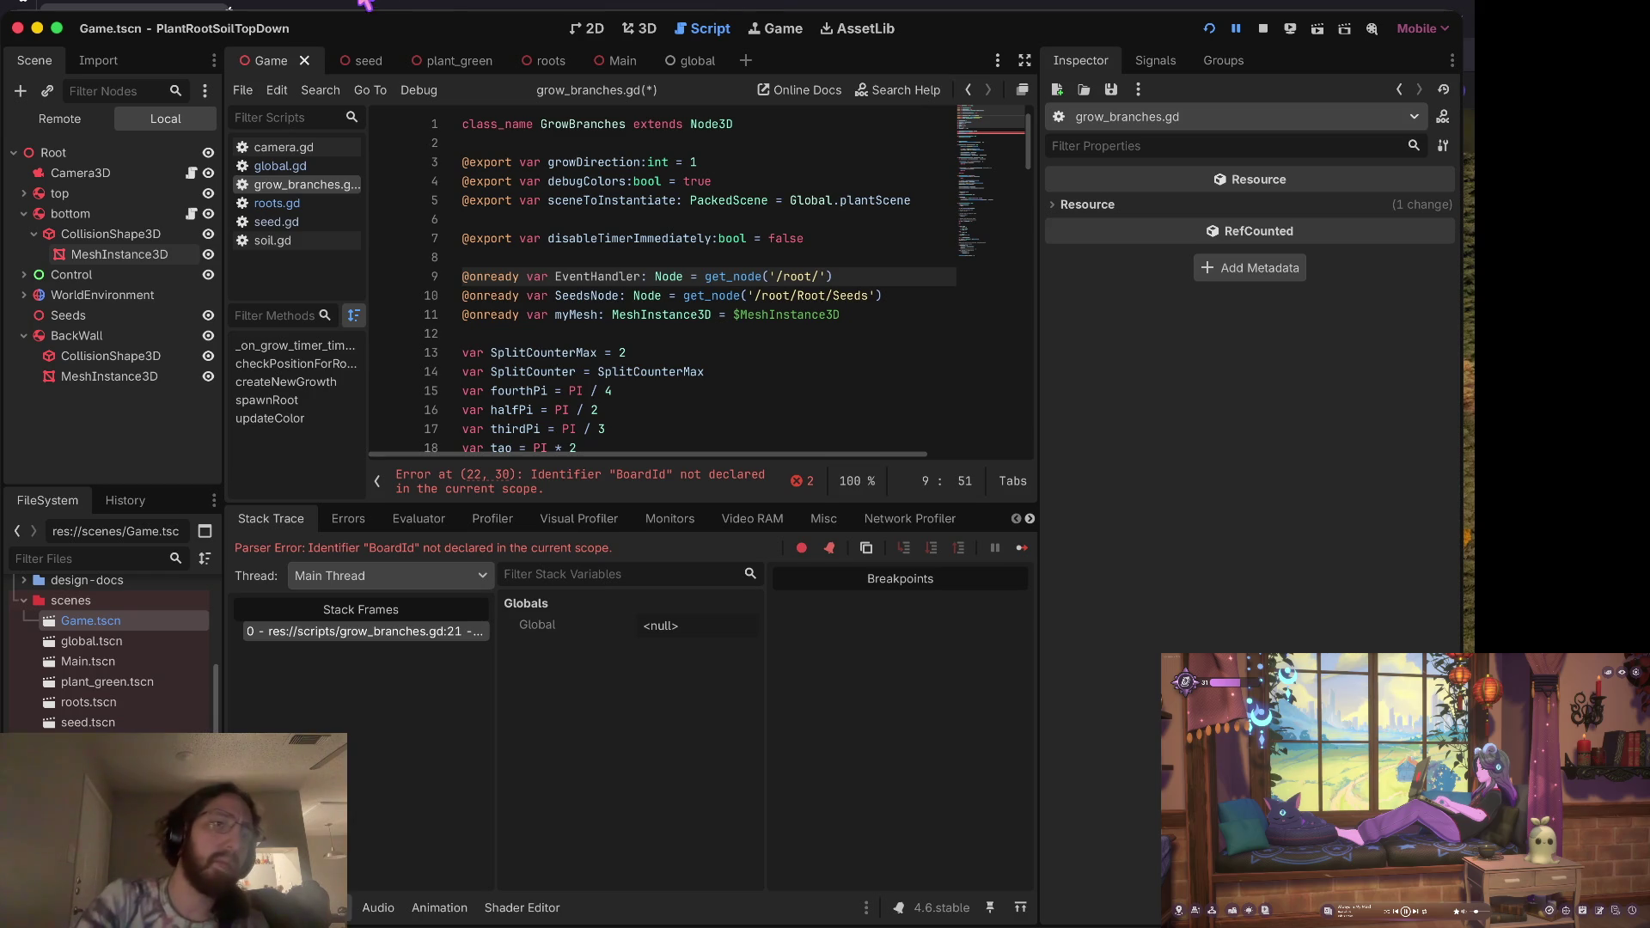
{"action": "left_click", "coordinate": [98, 151]}
{"action": "right_click", "coordinate": [98, 151]}
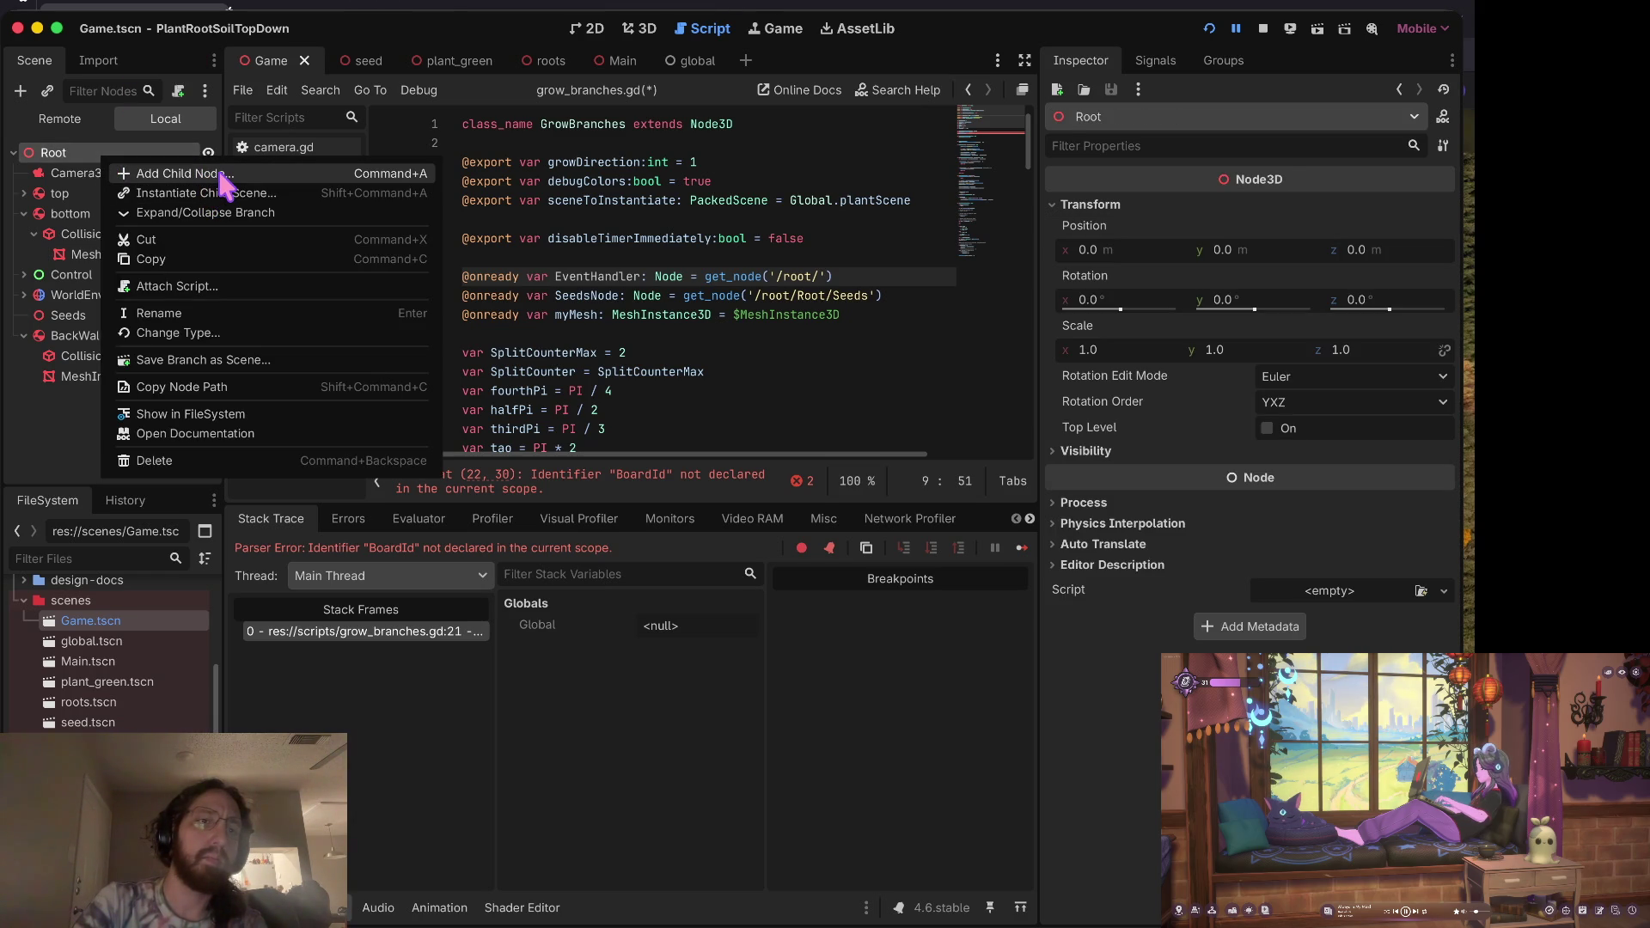
Step: Attach the existing res://scripts/event_handler.gd to the Root node by loading it
{"action": "left_click", "coordinate": [220, 284]}
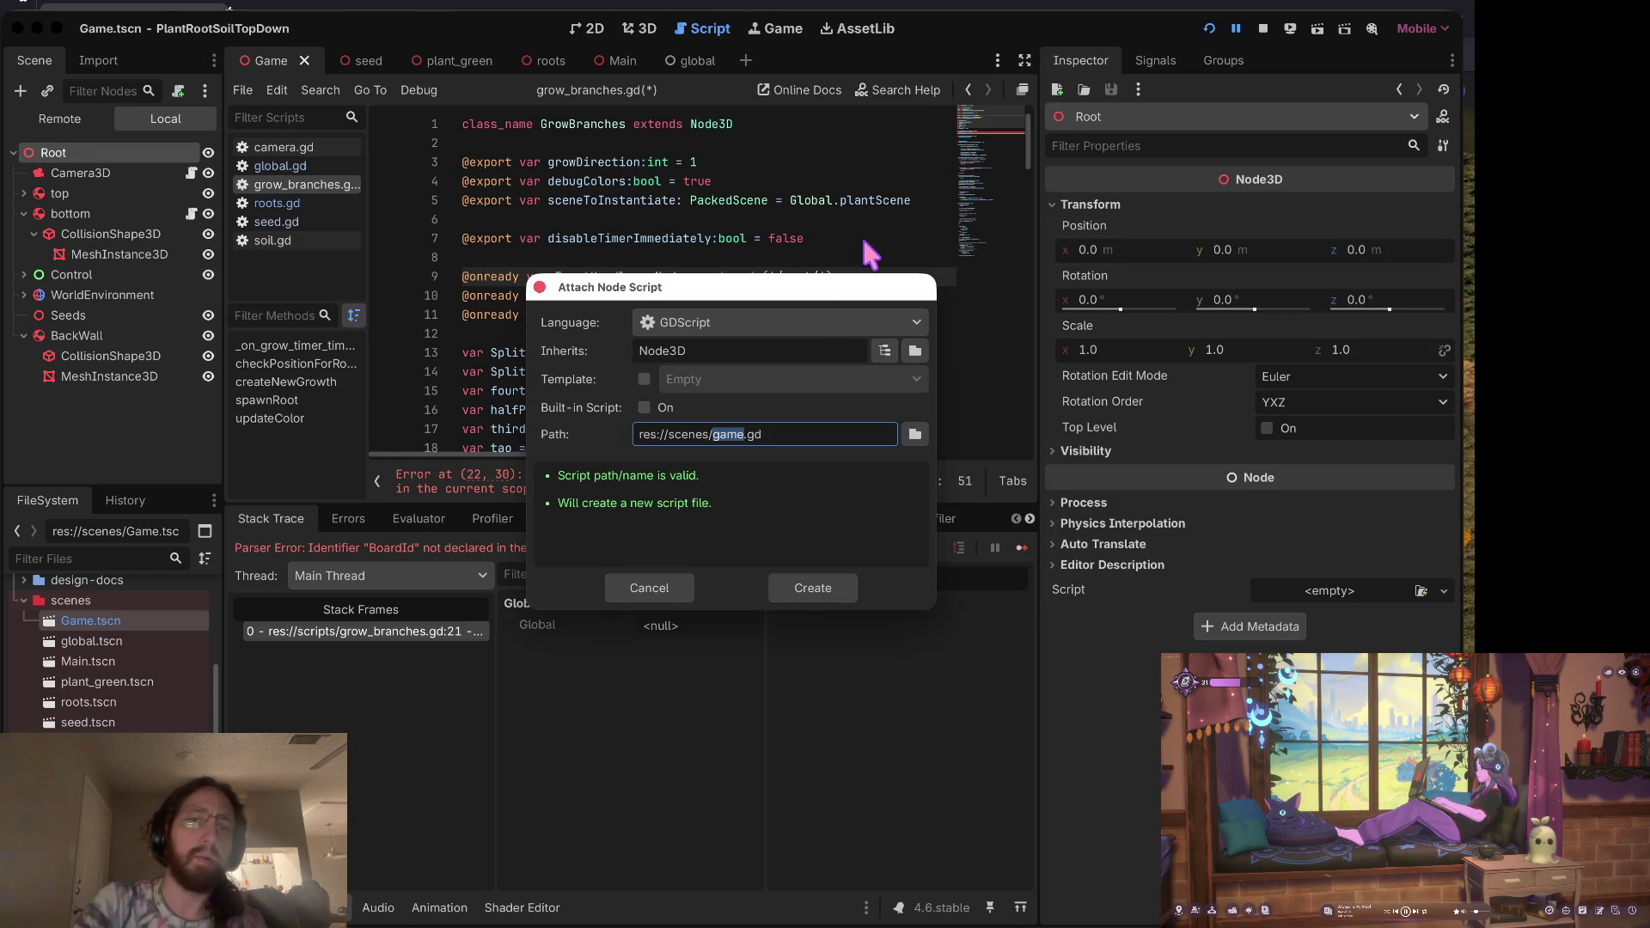
{"action": "key", "text": "BackSpace"}
{"action": "key", "text": "ctrl+BackSpace"}
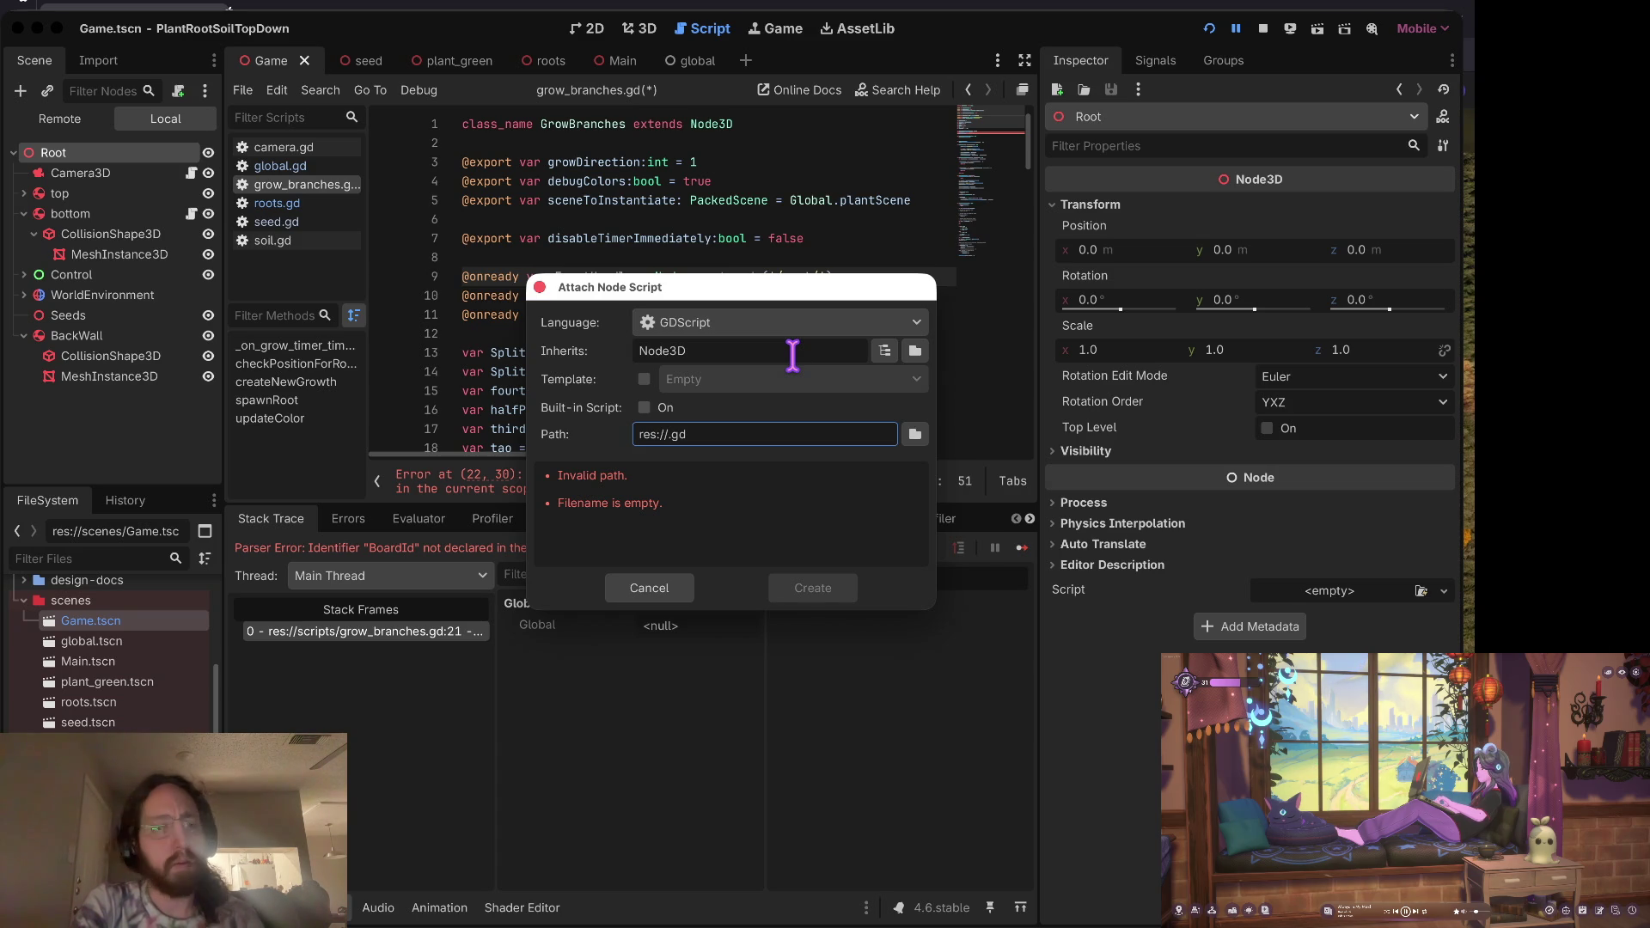
{"action": "type", "text": "event_handler"}
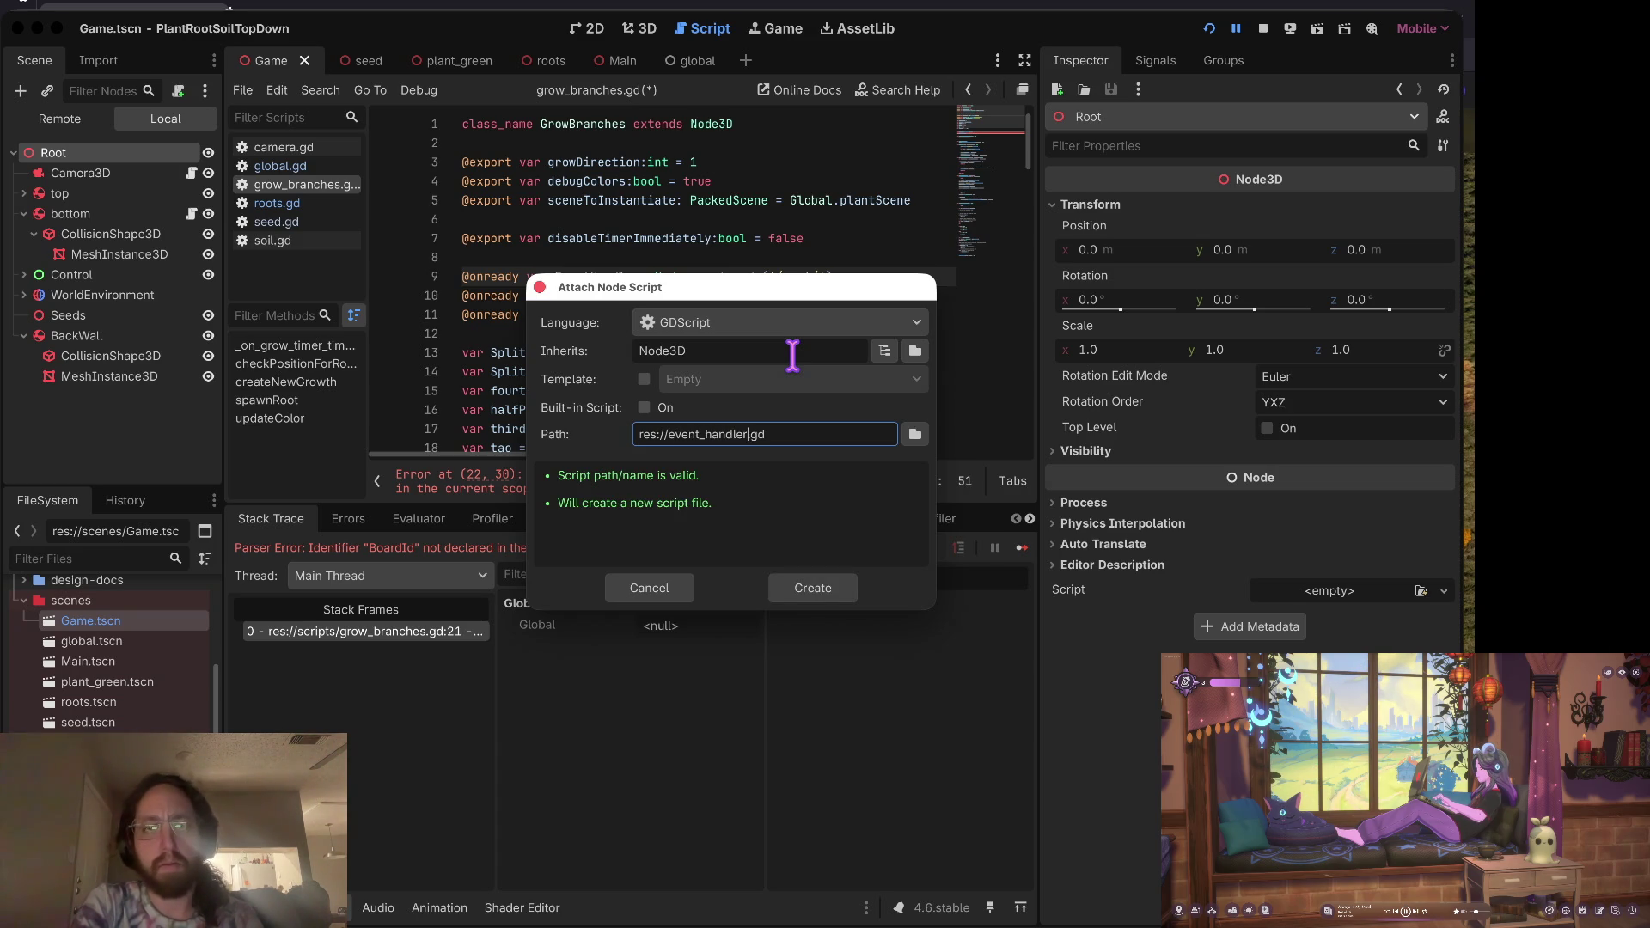
{"action": "key", "text": "ctrl+Left"}
{"action": "type", "text": "scripts/"}
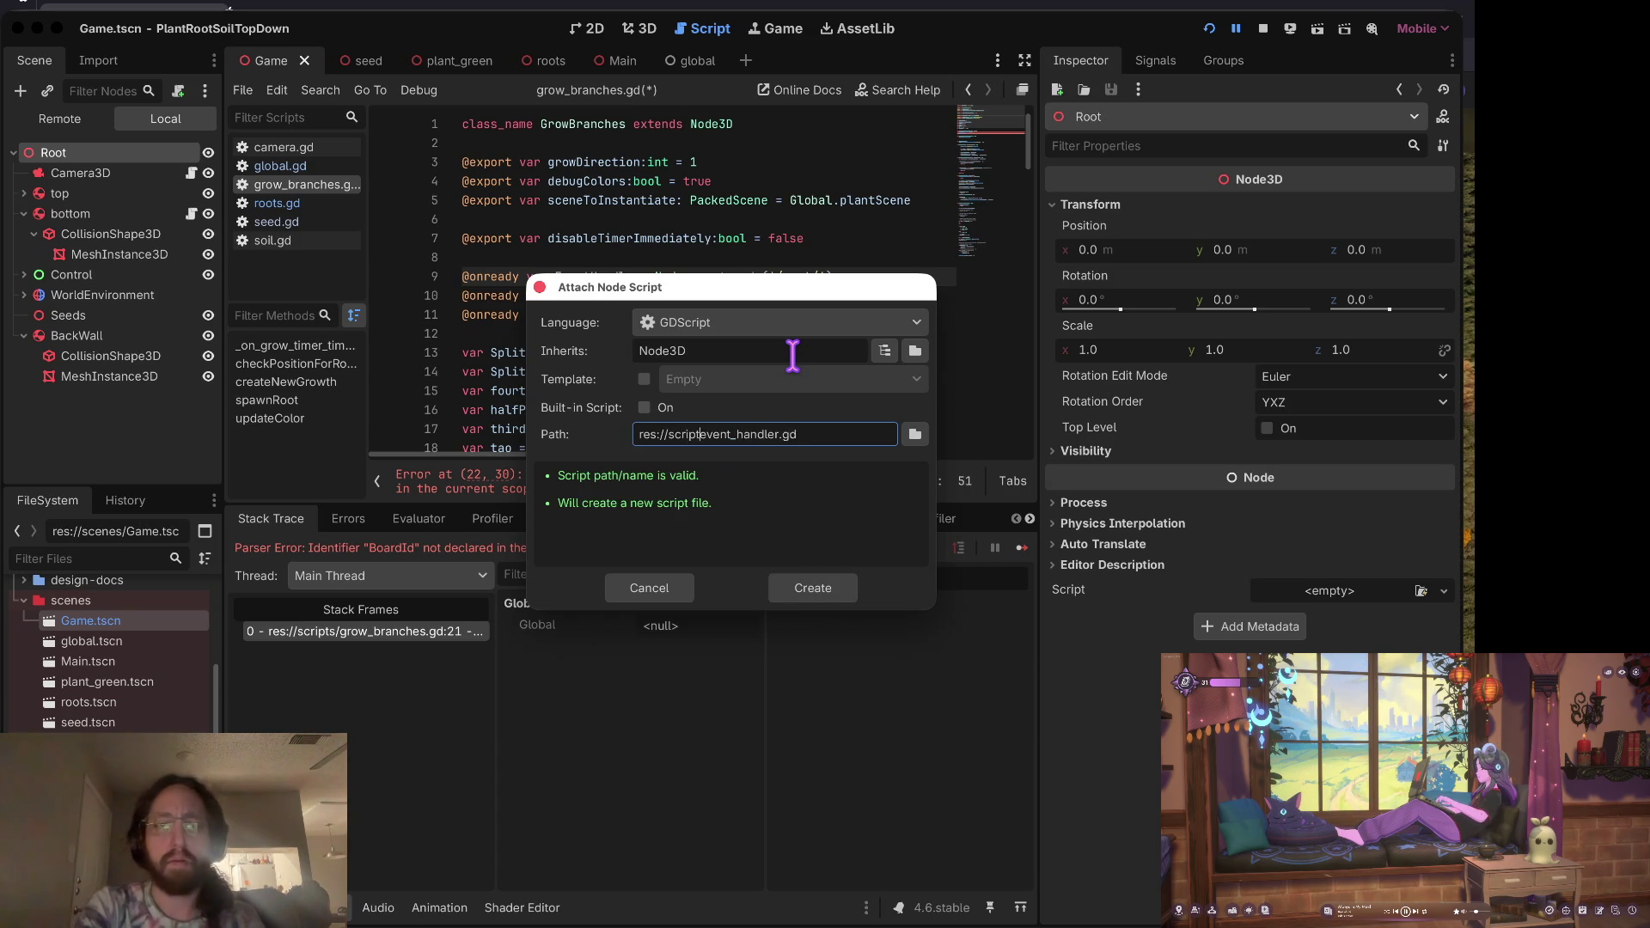
{"action": "left_click", "coordinate": [825, 588]}
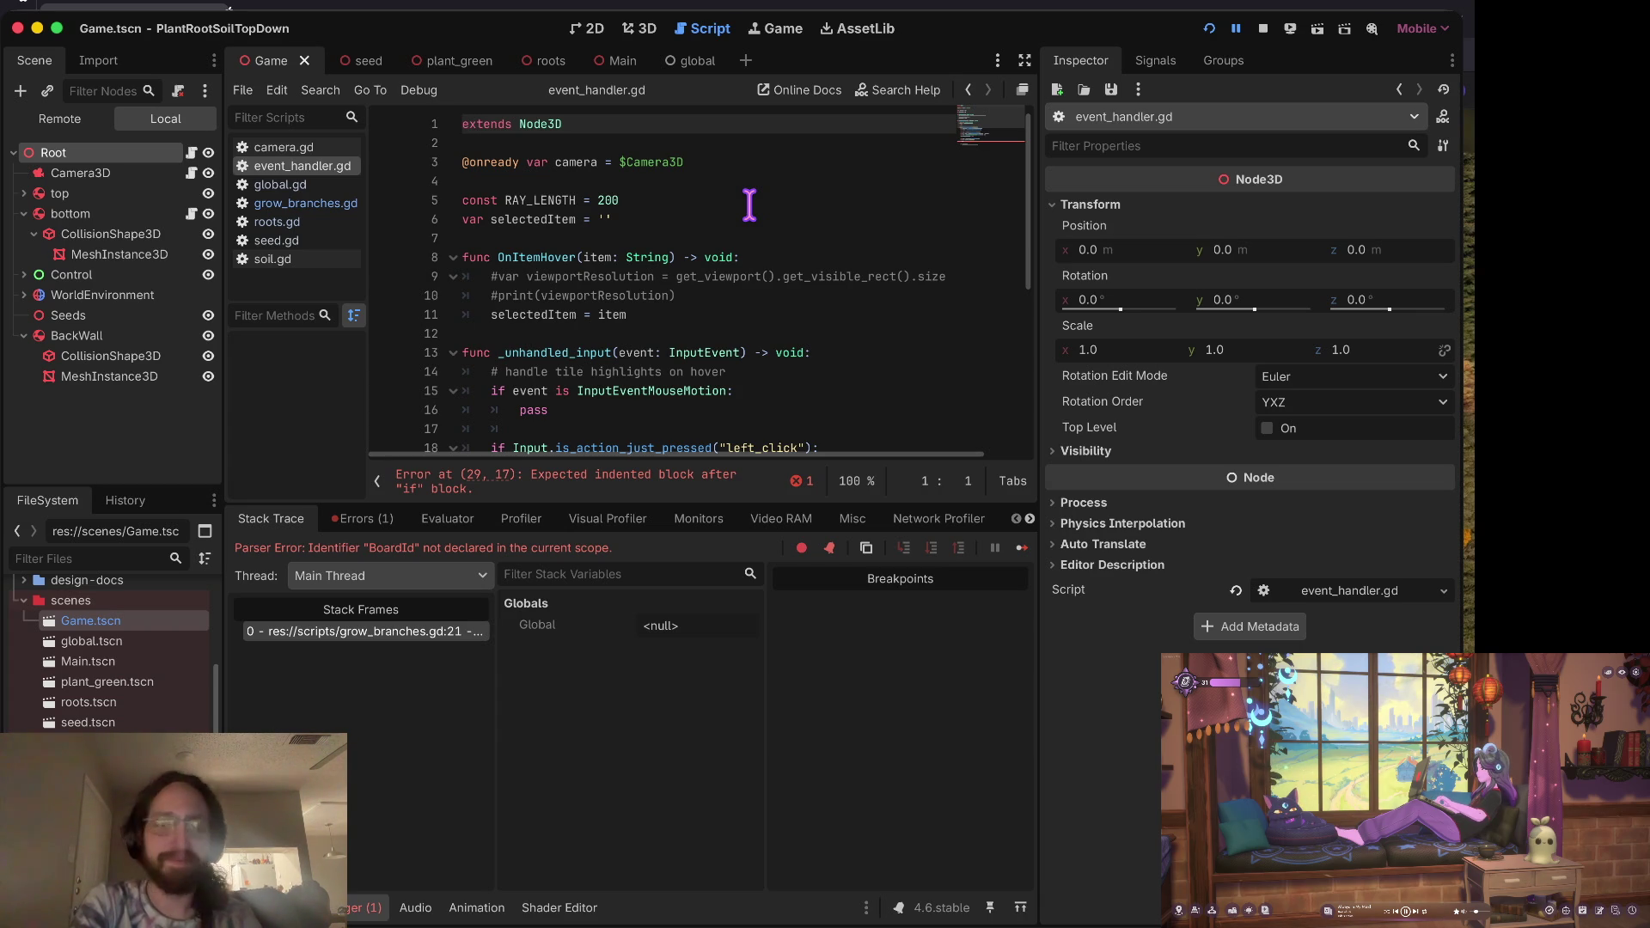
{"action": "key", "text": "Down"}
{"action": "key", "text": "Down"}
{"action": "key", "text": "Down"}
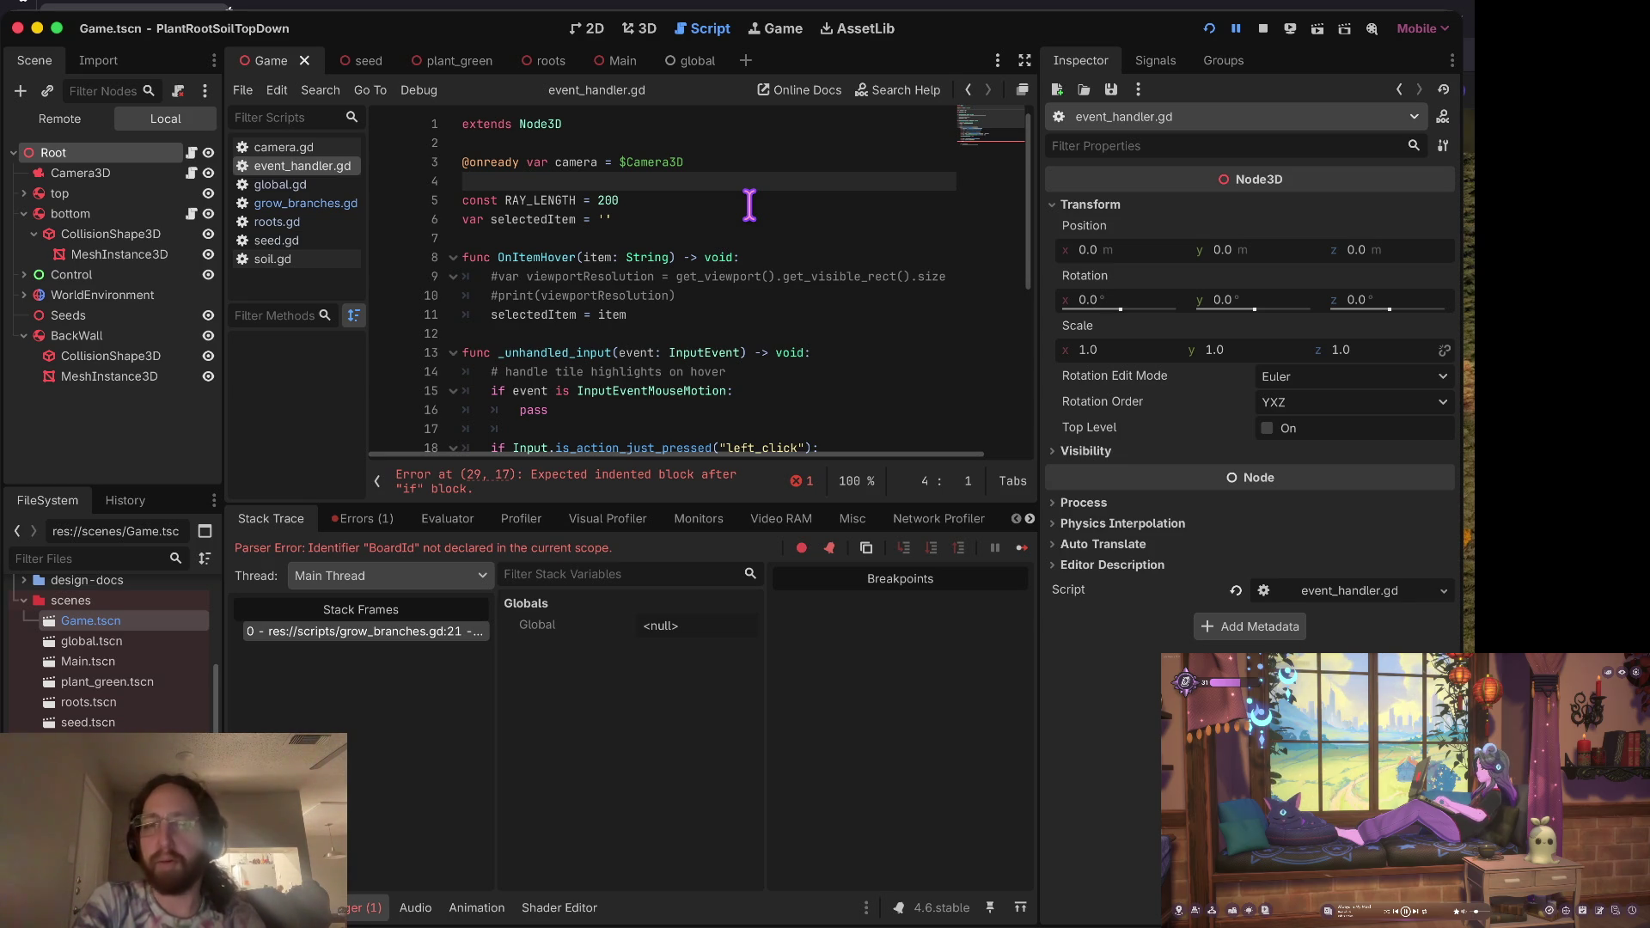
{"action": "key", "text": "Down"}
{"action": "key", "text": "Down"}
{"action": "key", "text": "Up"}
{"action": "key", "text": "Down"}
{"action": "key", "text": "Down"}
{"action": "key", "text": "Up"}
{"action": "key", "text": "End"}
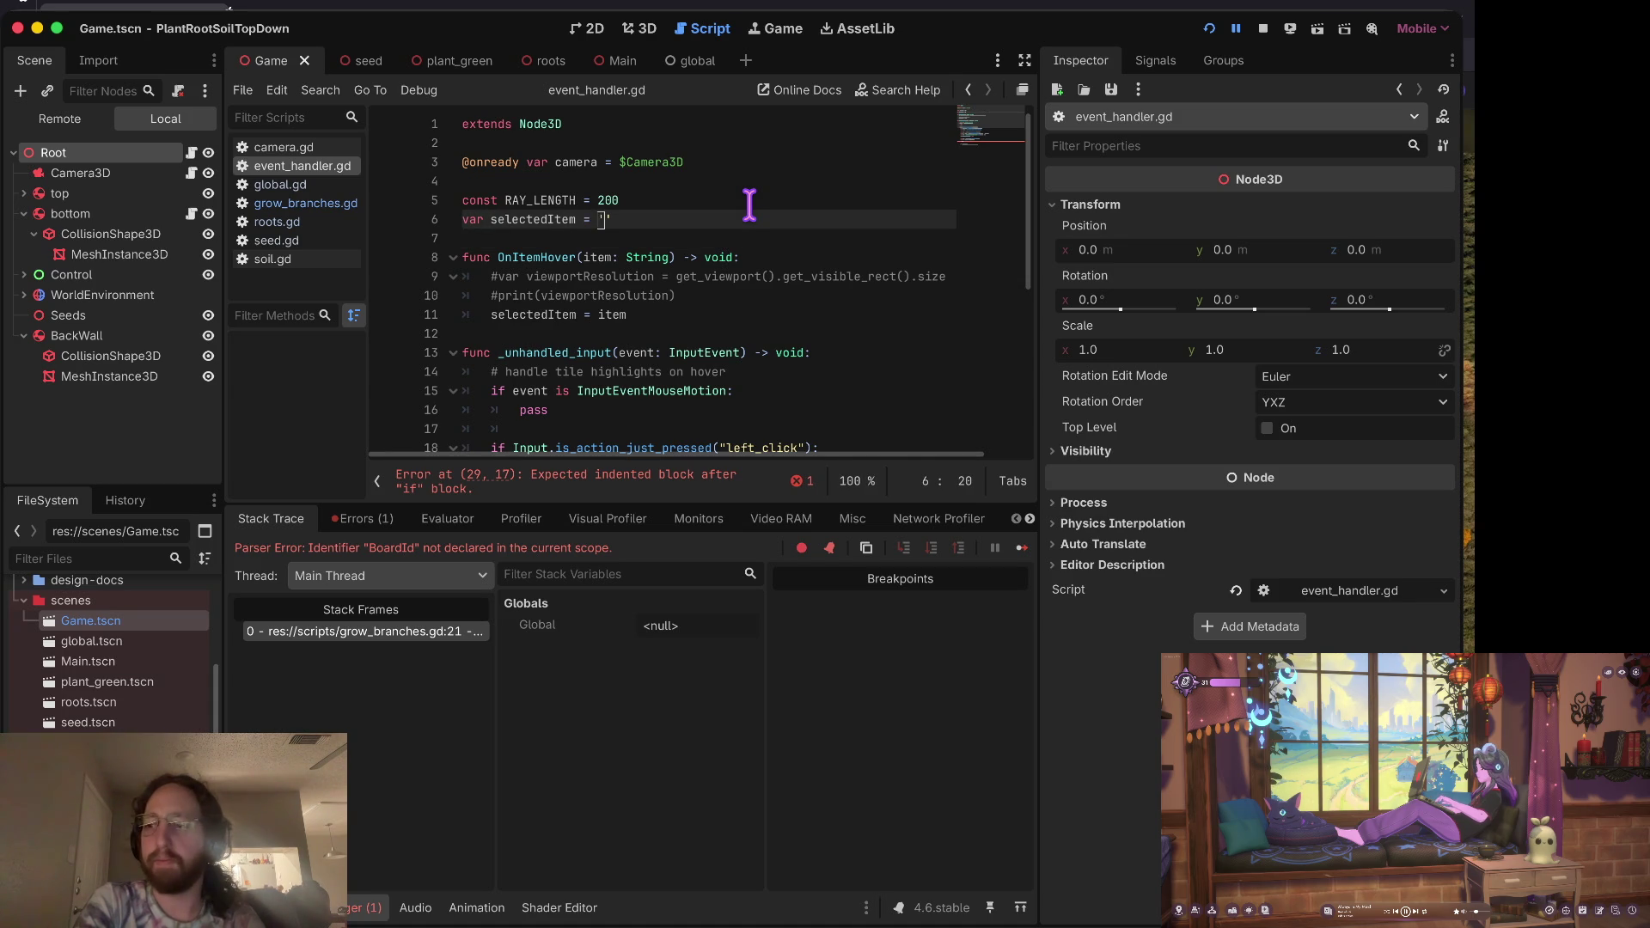
{"action": "key", "text": "Down"}
{"action": "key", "text": "Down"}
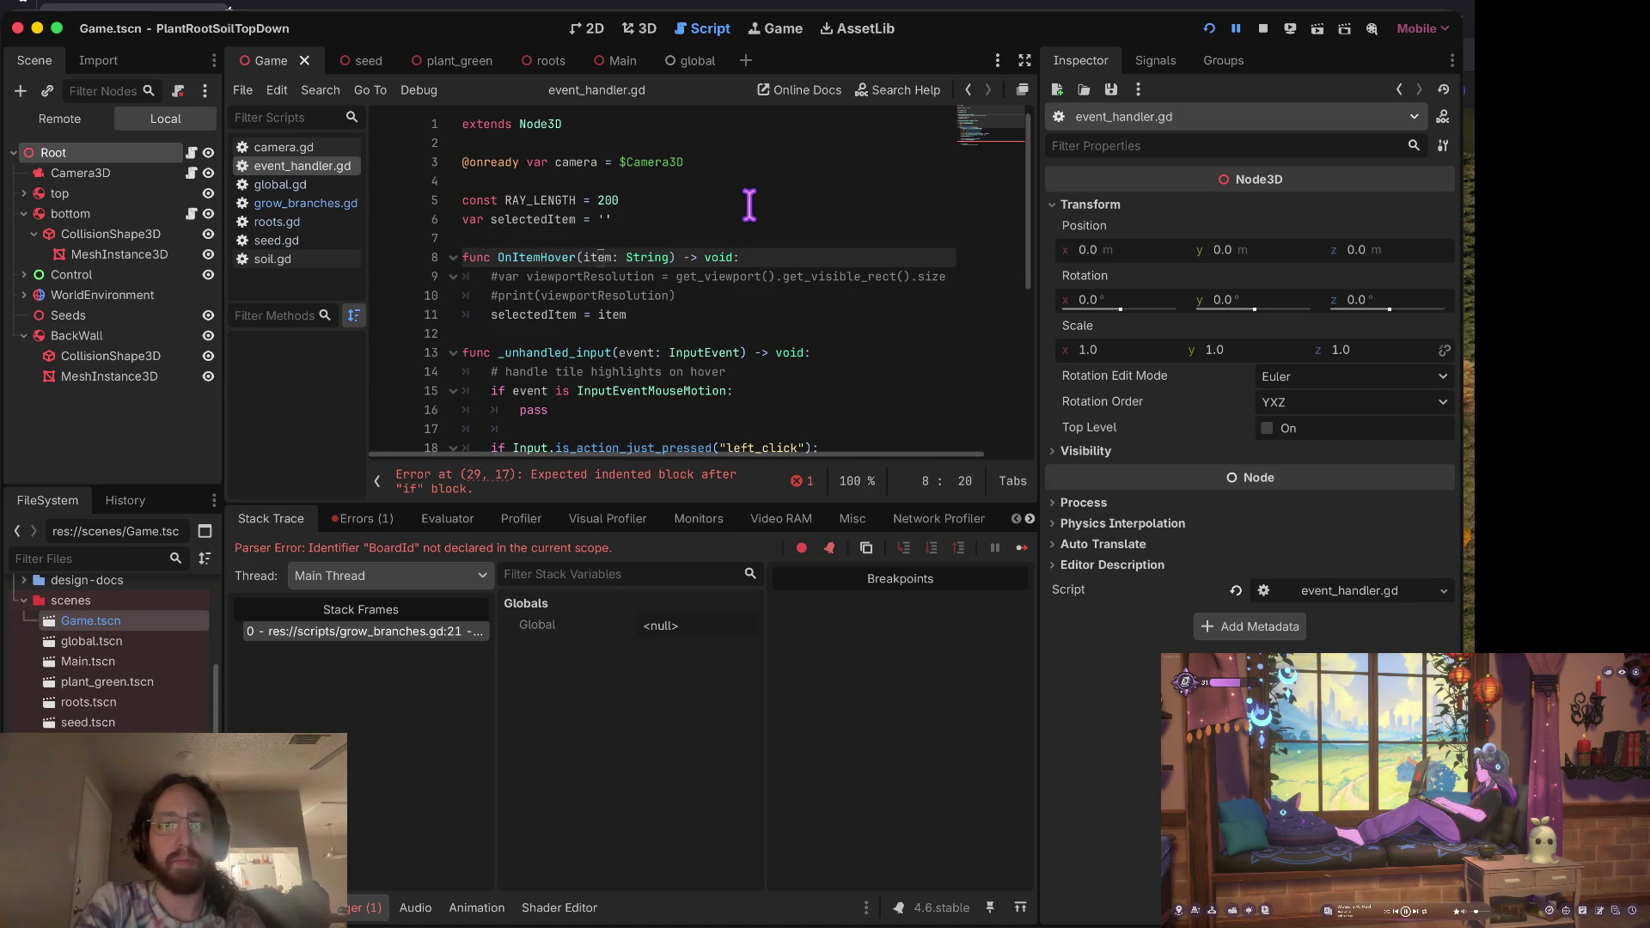
{"action": "key", "text": "Down"}
{"action": "key", "text": "Down"}
{"action": "key", "text": "Down"}
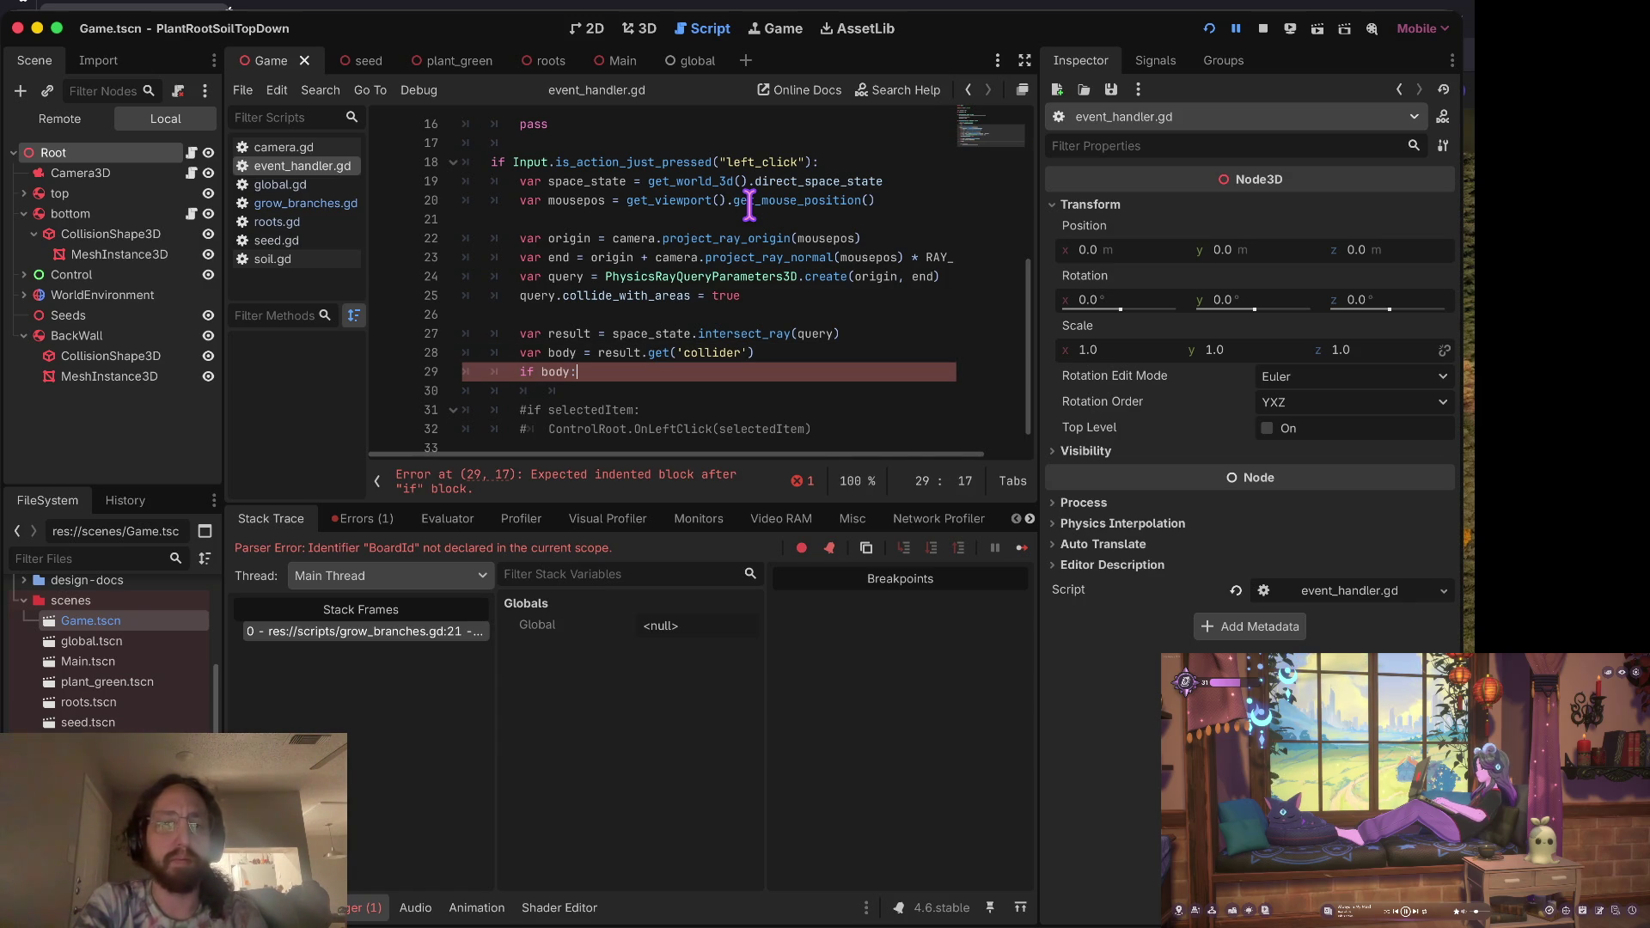
{"action": "key", "text": "Down"}
{"action": "key", "text": "Down"}
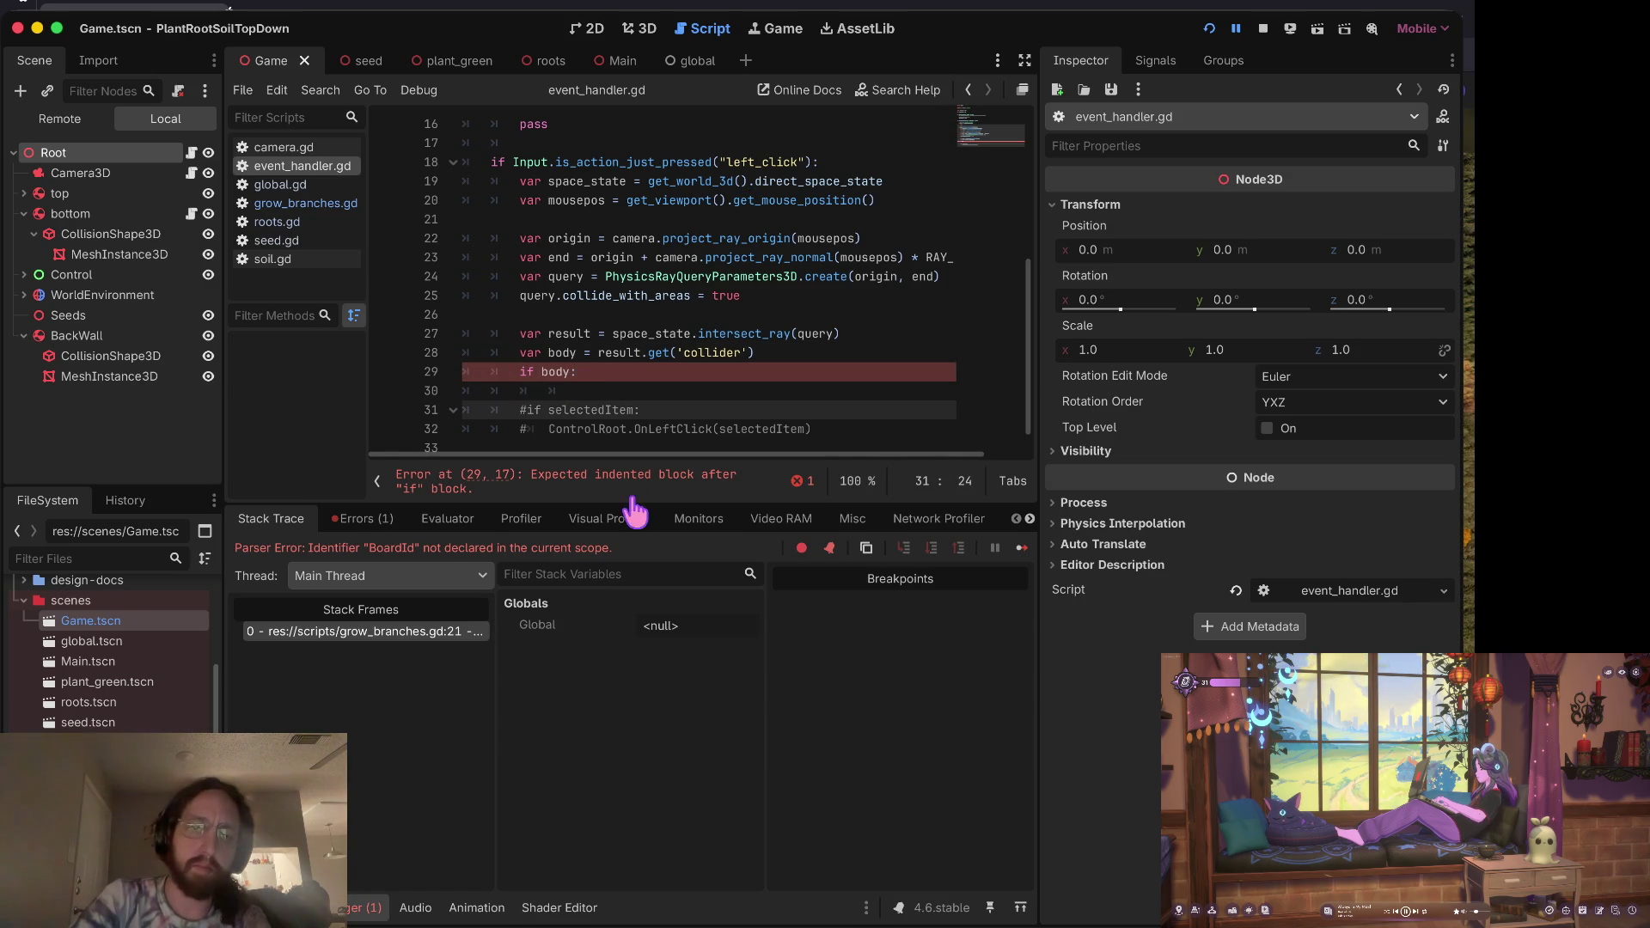
Step: Enlarge the code area and remove the trailing space after 'if body:'
{"action": "left_click_drag", "start_coordinate": [629, 498], "coordinate": [629, 677]}
{"action": "left_click", "coordinate": [669, 493]}
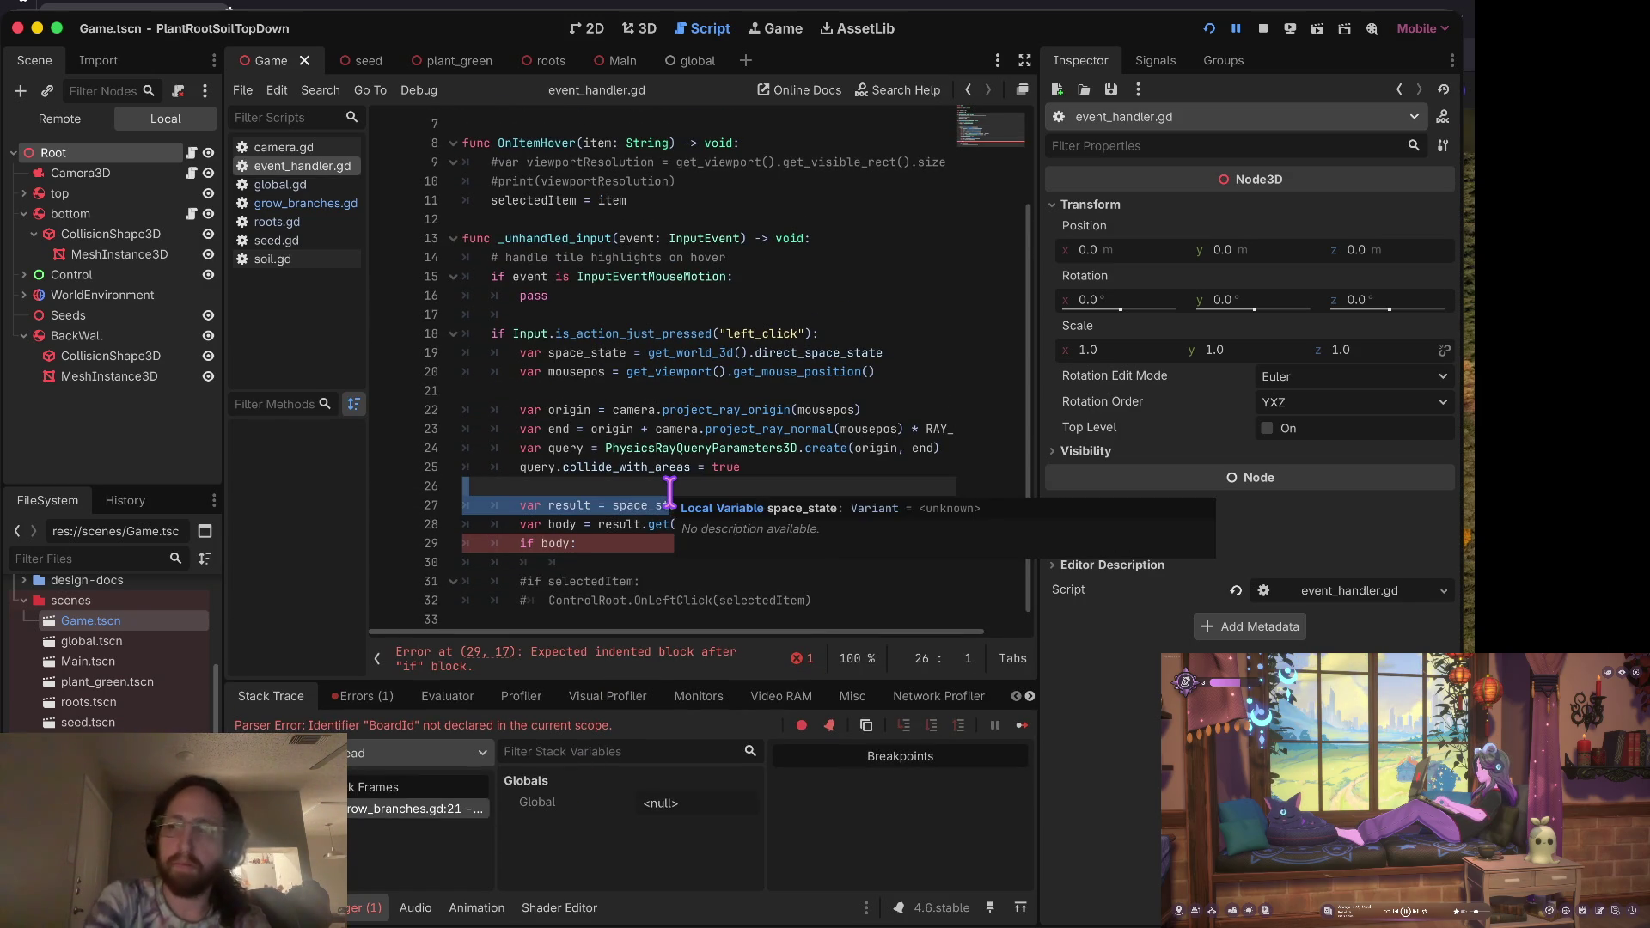
{"action": "key", "text": "Down"}
{"action": "key", "text": "Down"}
{"action": "key", "text": "Down"}
{"action": "key", "text": "End"}
{"action": "key", "text": "Down"}
{"action": "key", "text": "Up"}
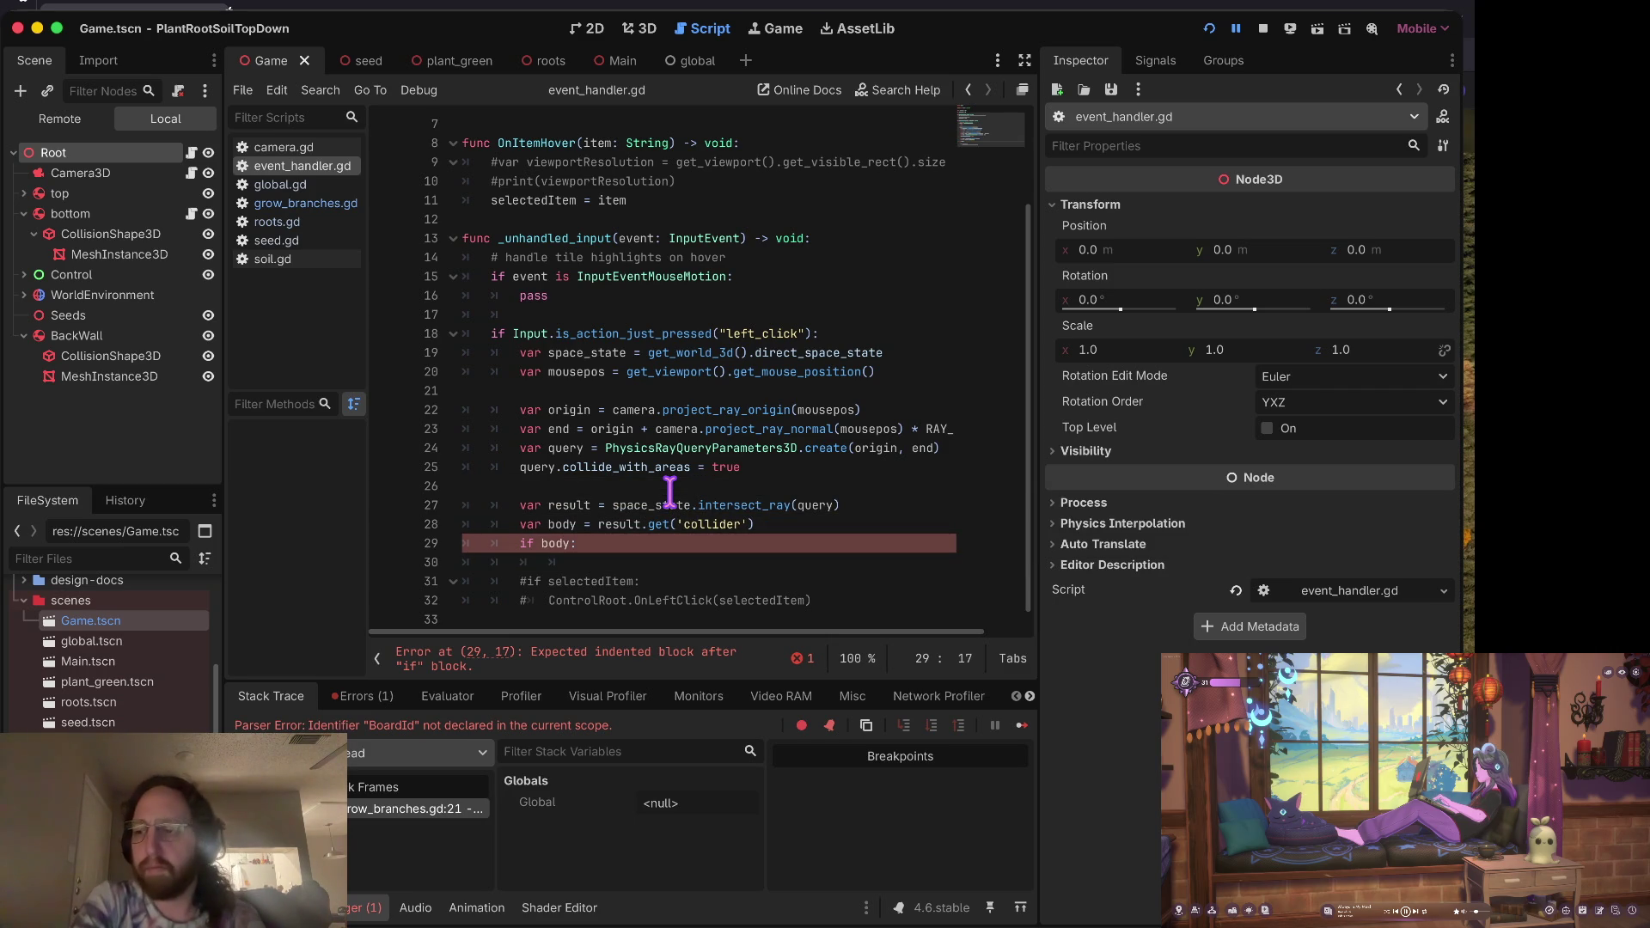
{"action": "key", "text": "Up"}
{"action": "key", "text": "Down"}
{"action": "key", "text": "Up"}
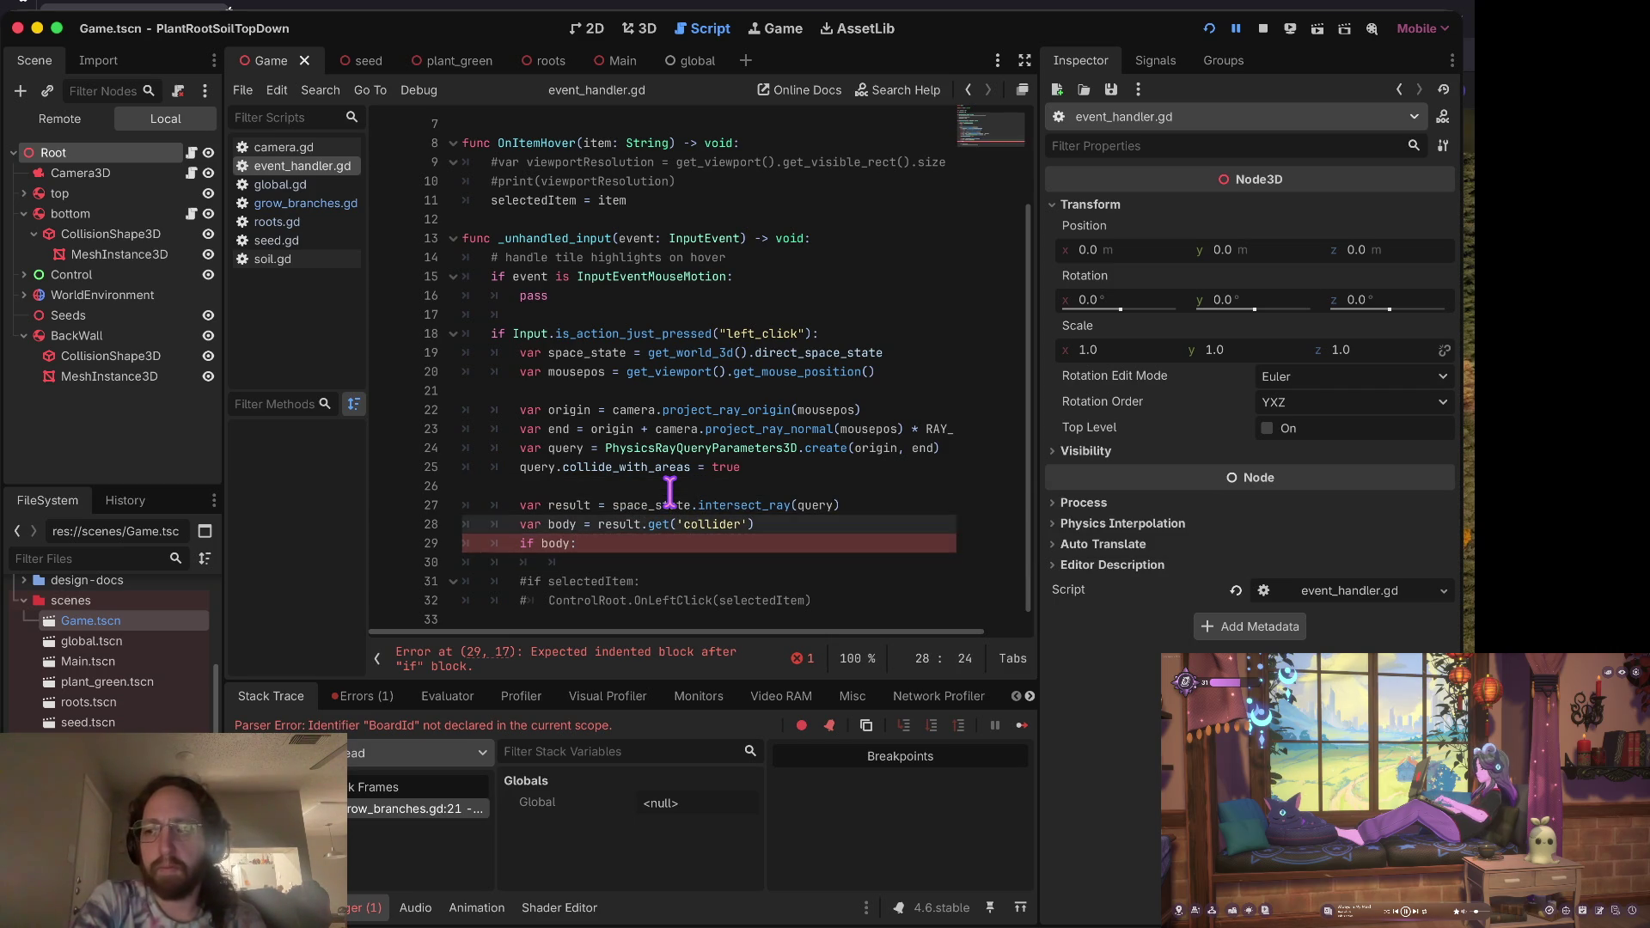
{"action": "key", "text": "Down"}
{"action": "key", "text": "Down"}
{"action": "key", "text": "Up"}
{"action": "key", "text": "Up"}
{"action": "key", "text": "Down"}
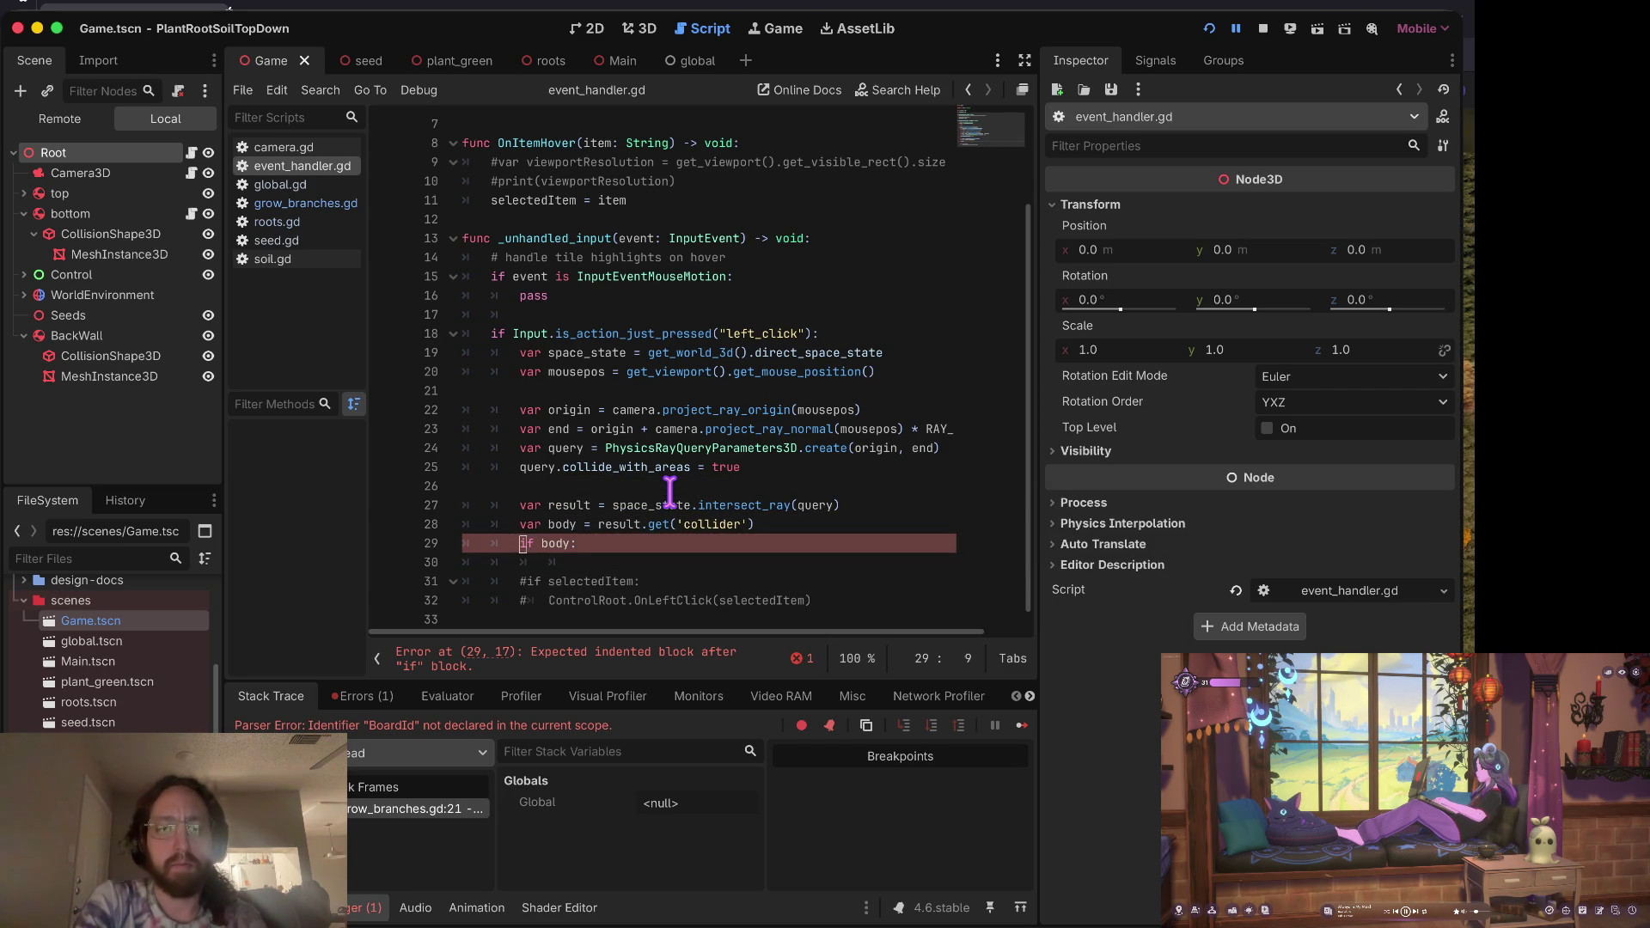
{"action": "key", "text": "BackSpace"}
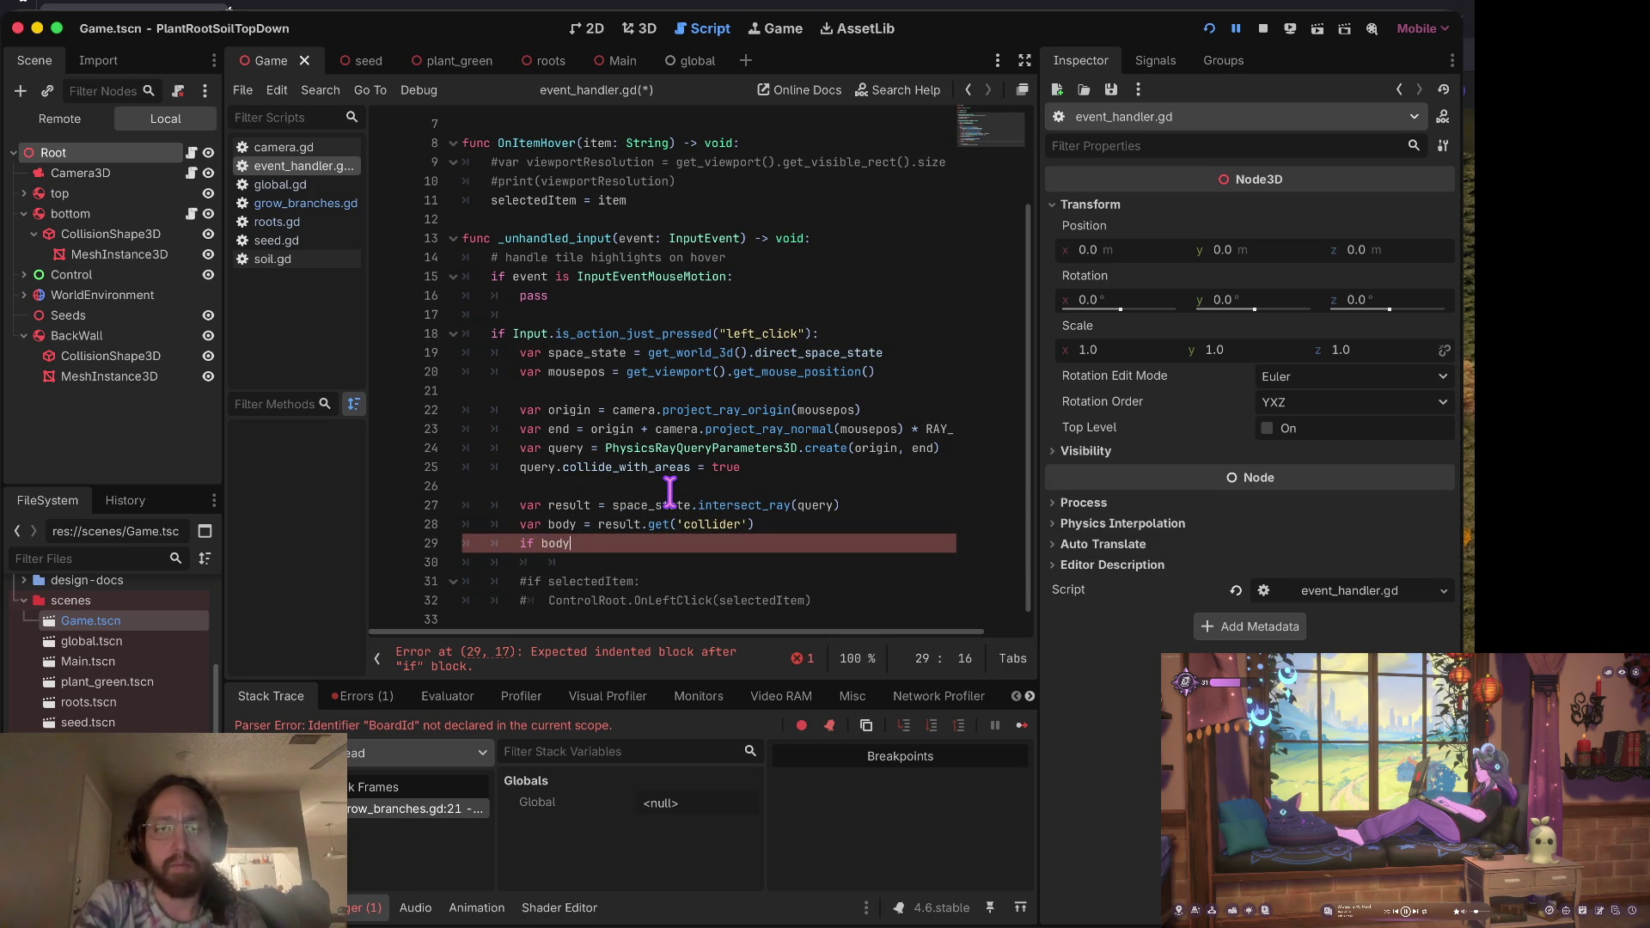
Step: Review the lines from the if statement down to the end of event_handler.gd
{"action": "key", "text": "Home"}
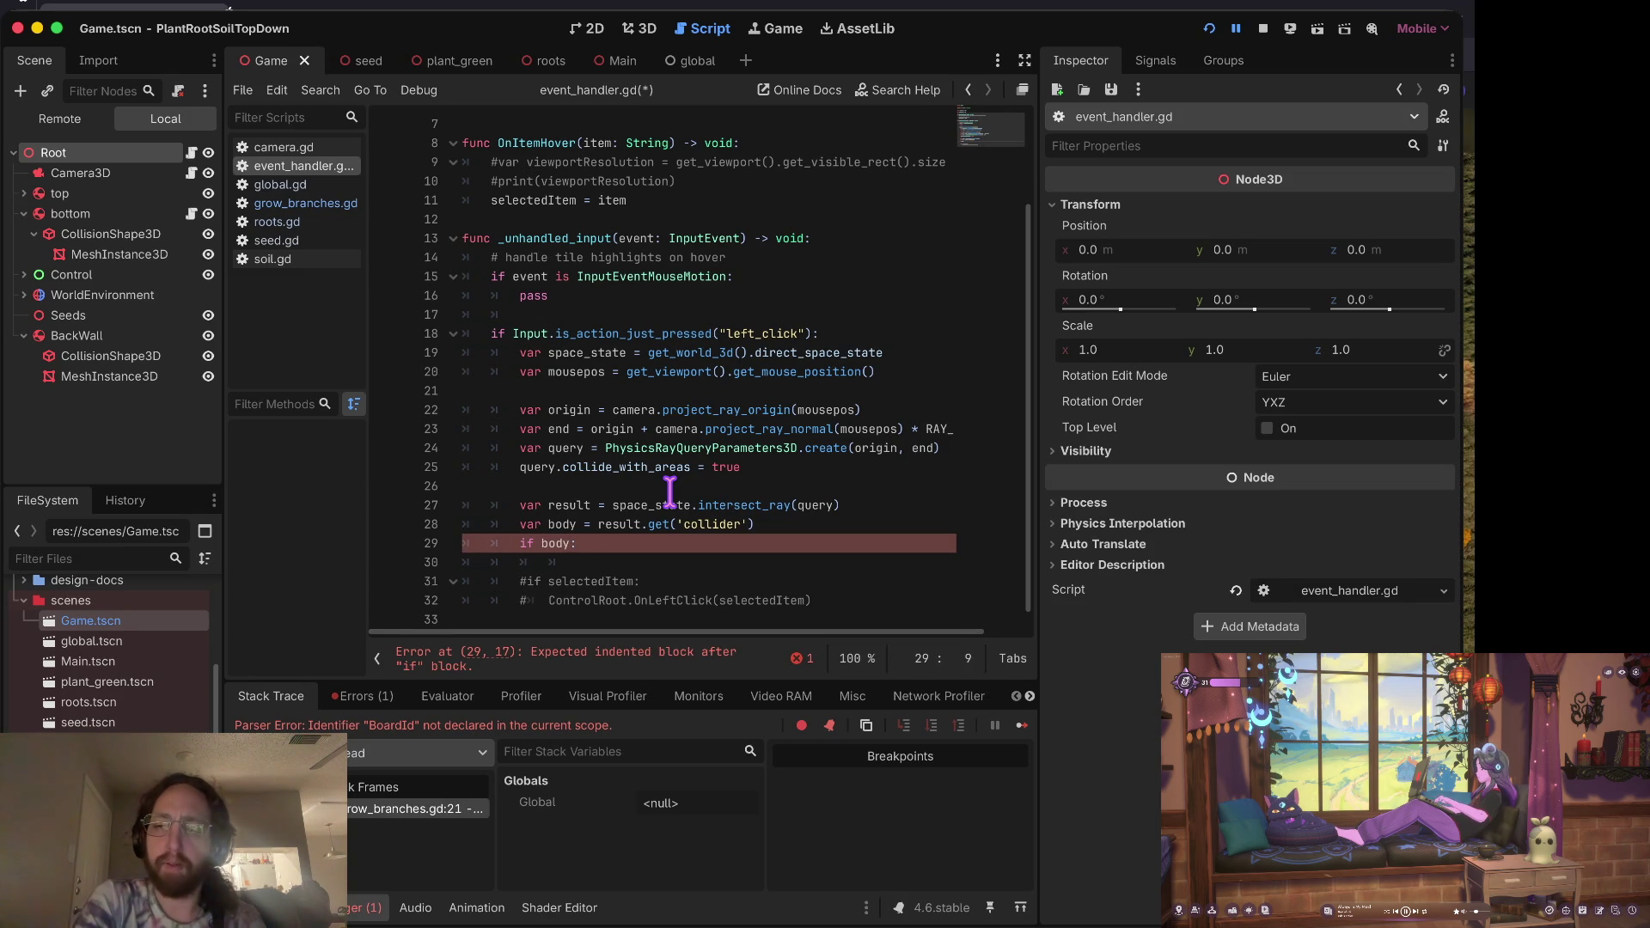
{"action": "key", "text": "Right"}
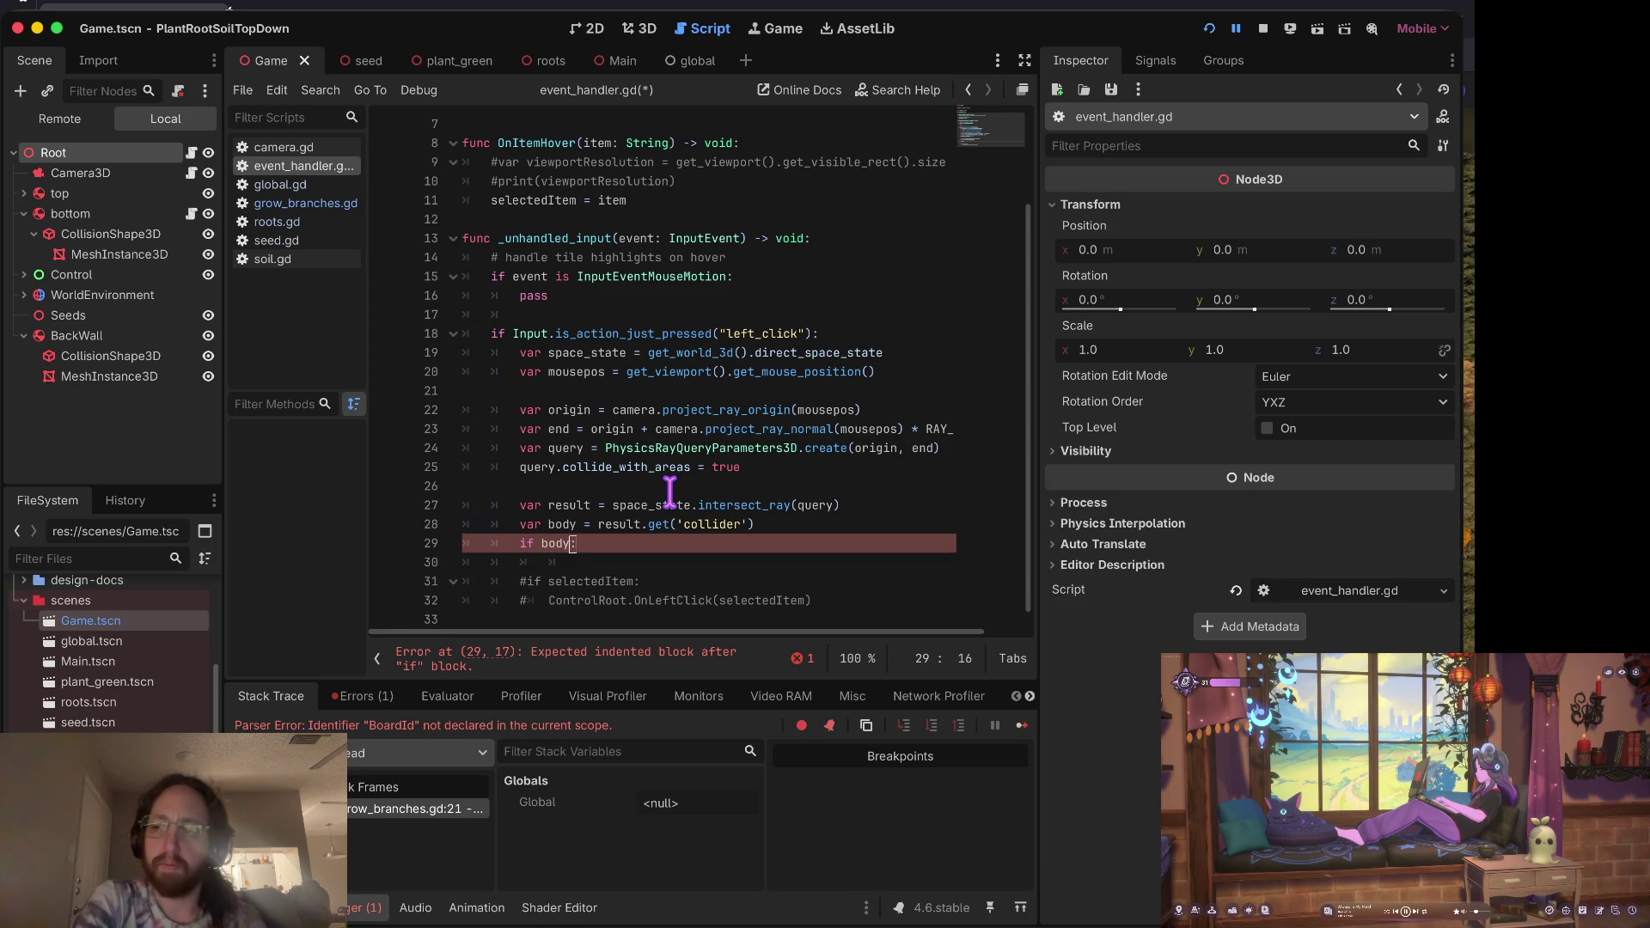
{"action": "key", "text": "Down"}
{"action": "key", "text": "Down"}
{"action": "key", "text": "Down"}
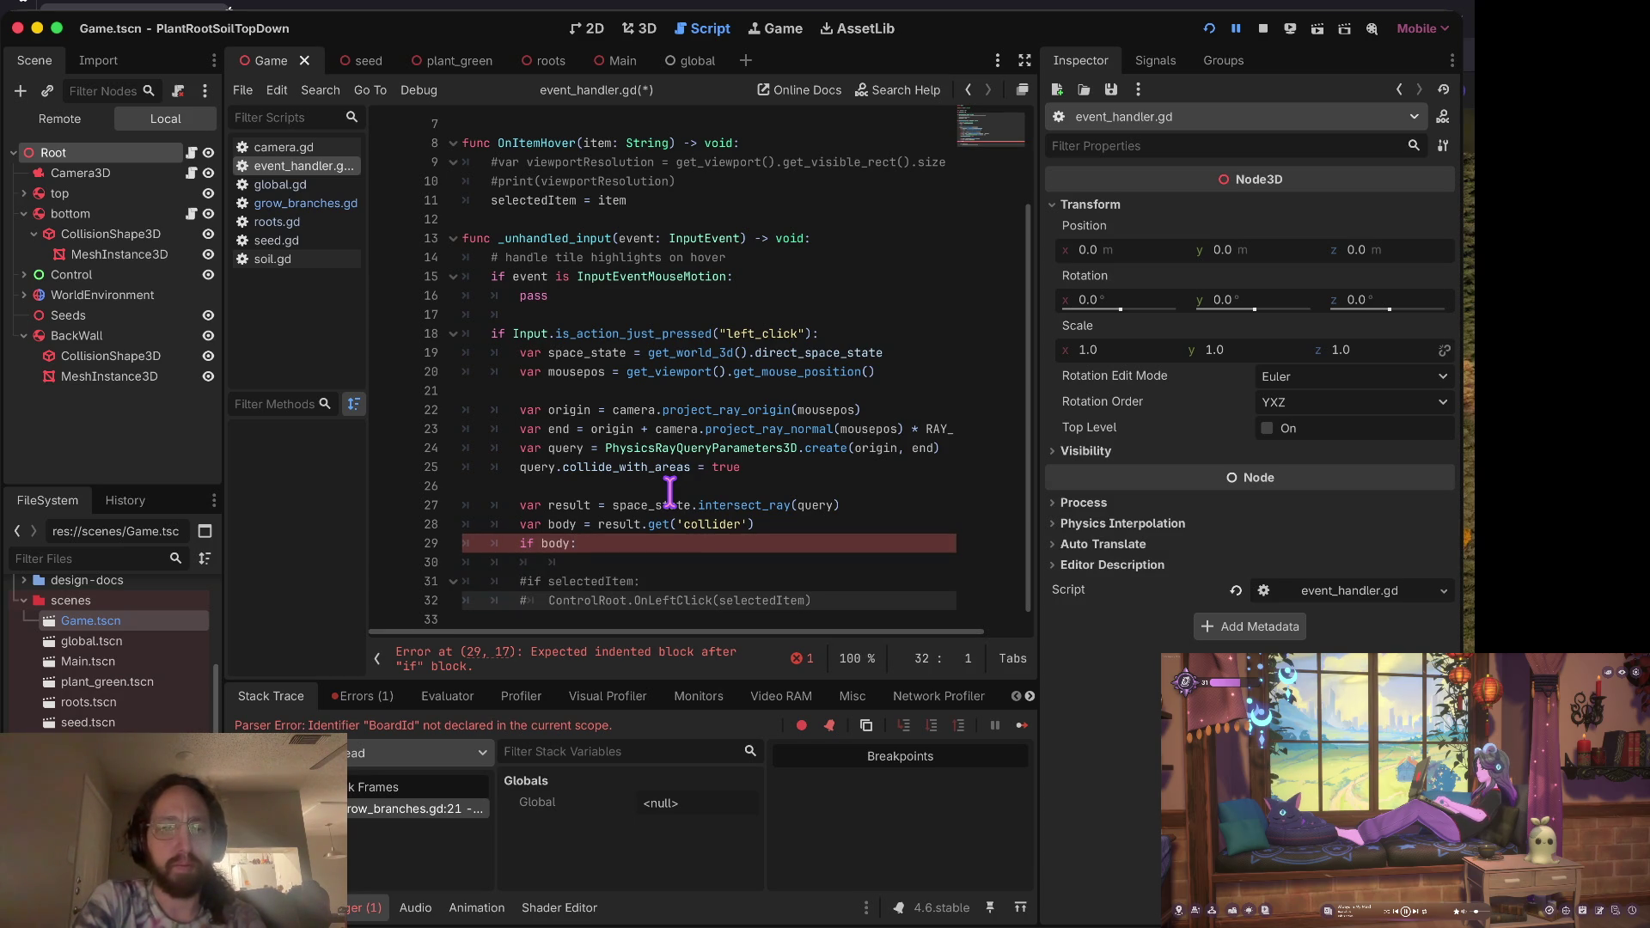
{"action": "key", "text": "Up"}
{"action": "key", "text": "Up"}
{"action": "key", "text": "Up"}
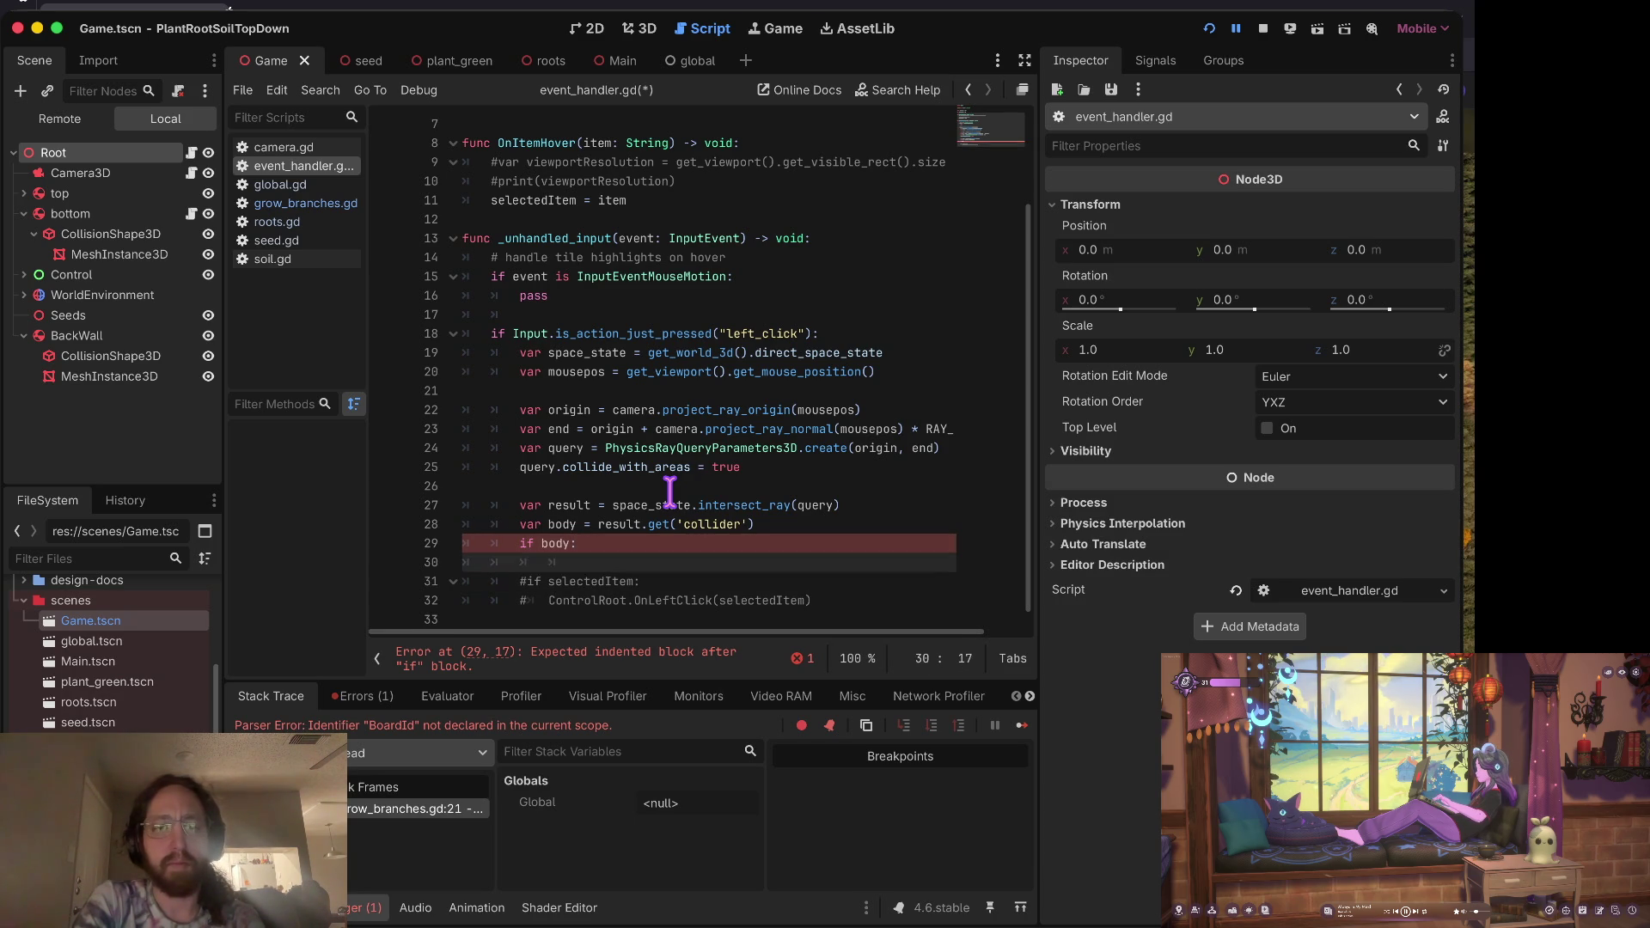
{"action": "key", "text": "Down"}
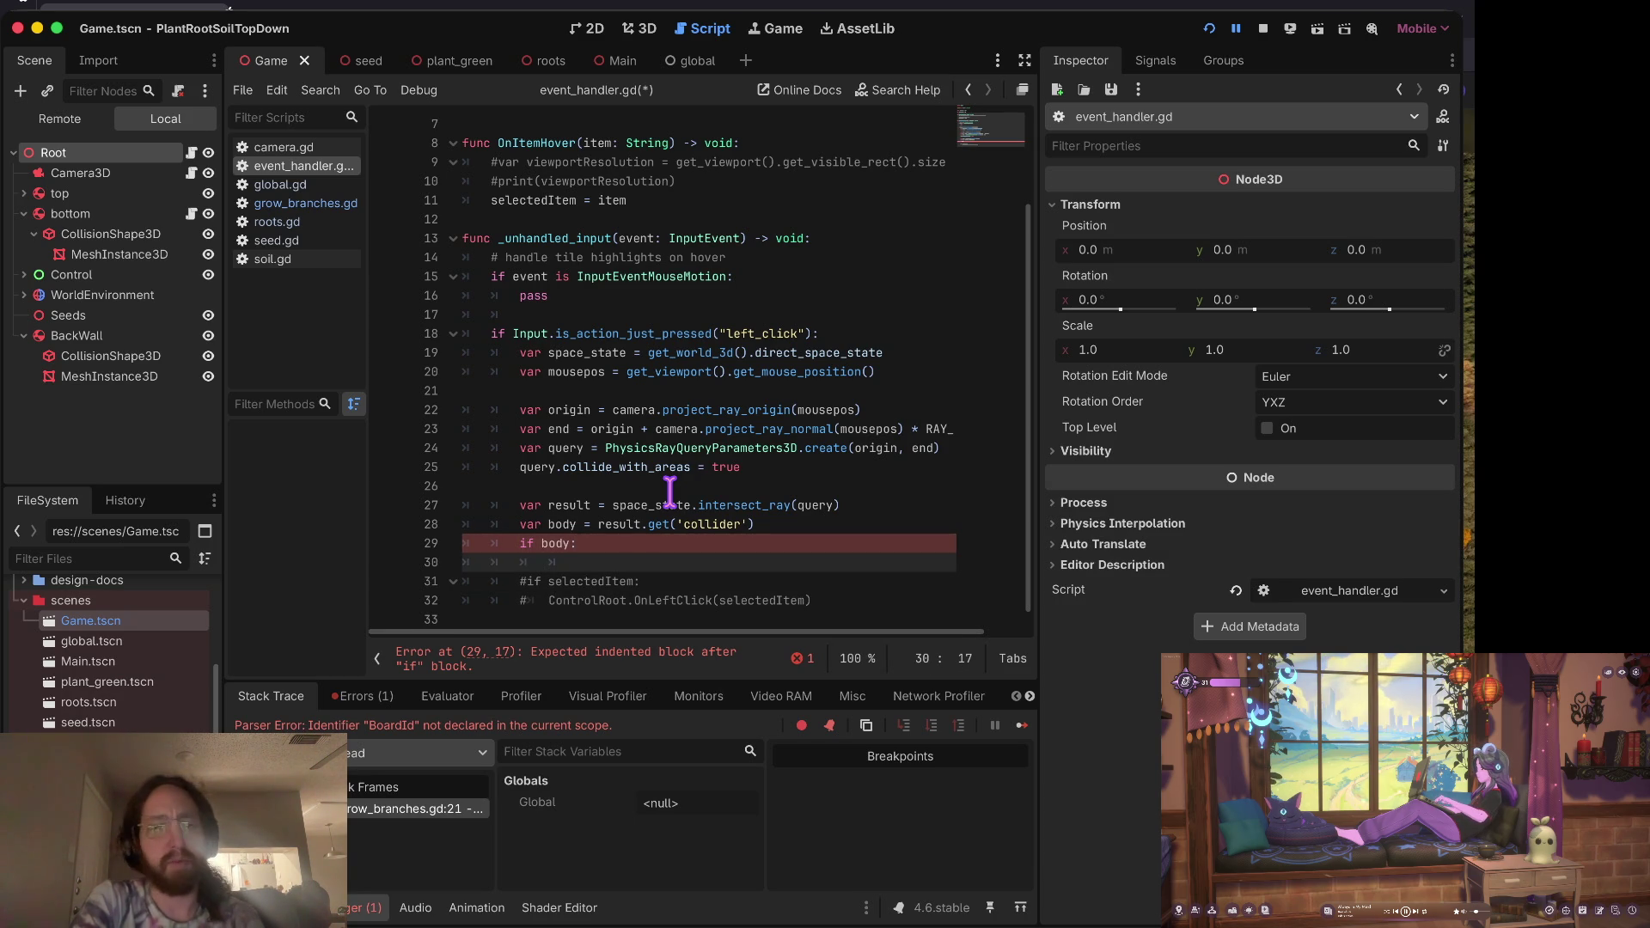
{"action": "key", "text": "Up"}
{"action": "key", "text": "Up"}
{"action": "key", "text": "Up"}
{"action": "key", "text": "Up"}
{"action": "key", "text": "Up"}
{"action": "key", "text": "Up"}
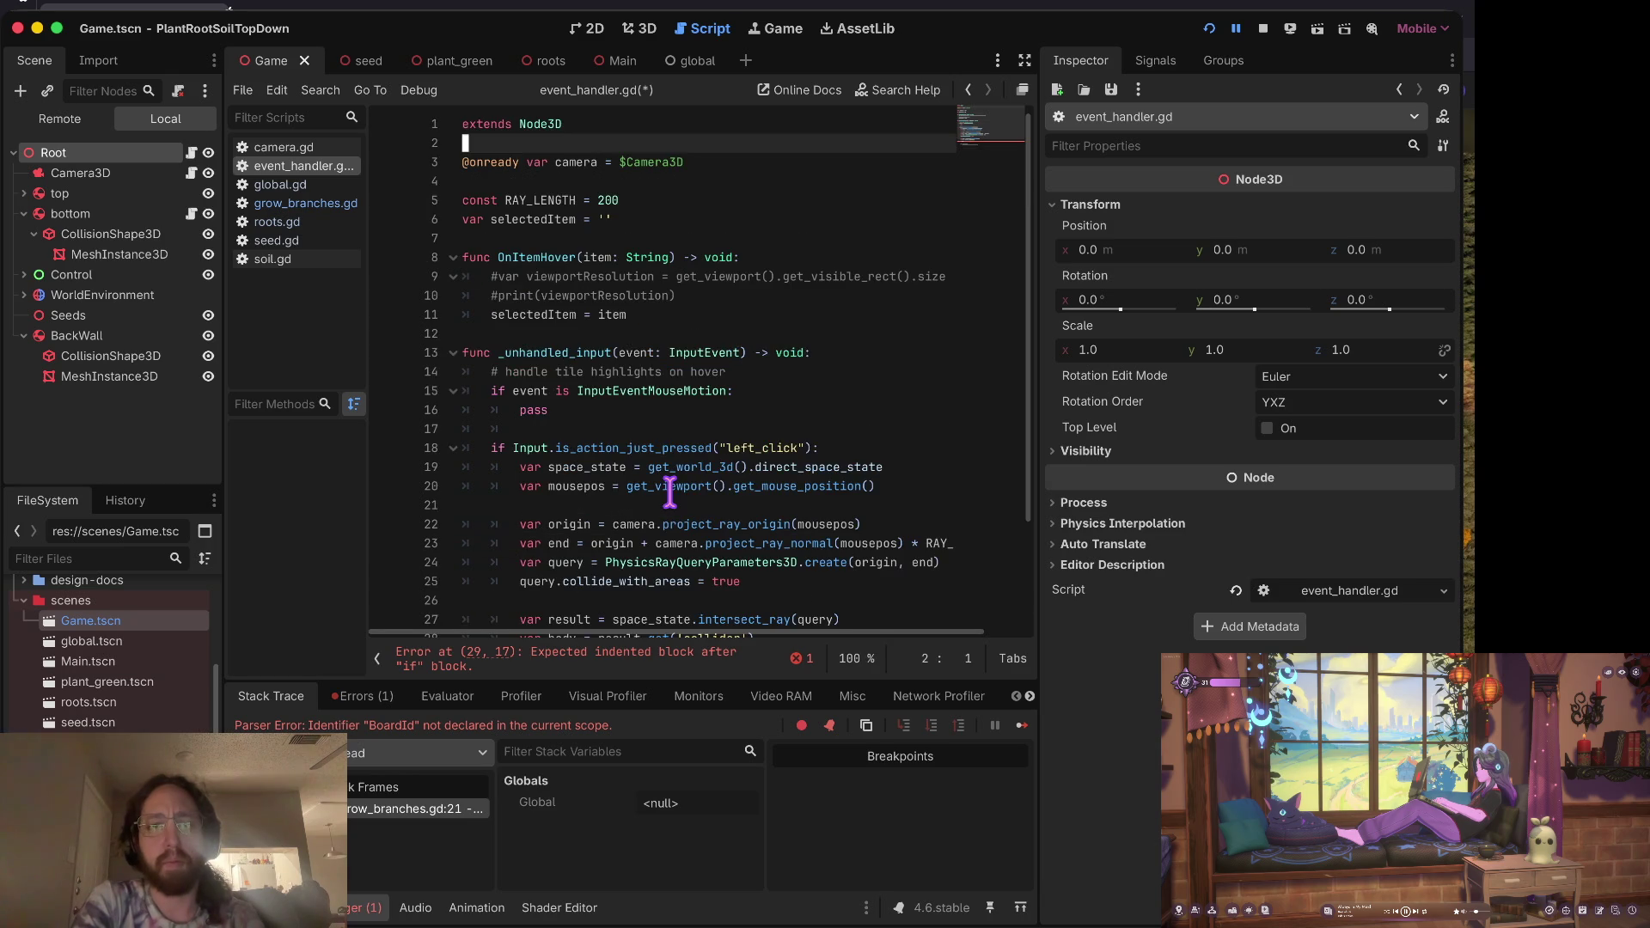
{"action": "key", "text": "Down"}
{"action": "key", "text": "Down"}
{"action": "key", "text": "Down"}
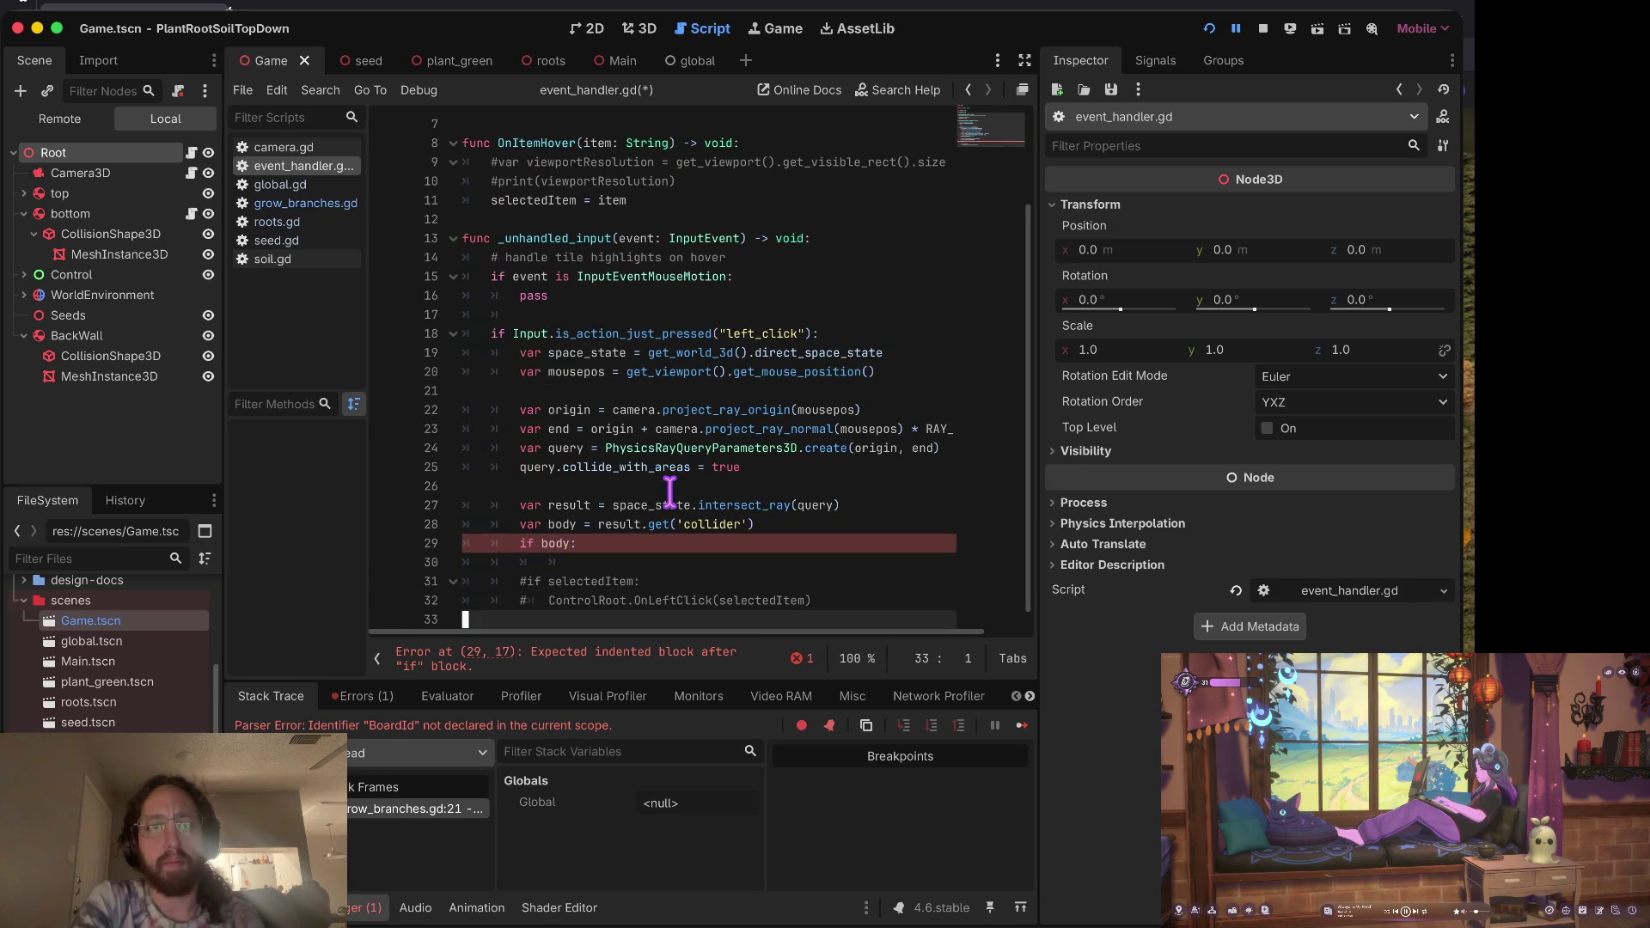
{"action": "key", "text": "Up"}
{"action": "key", "text": "Up"}
{"action": "key", "text": "Up"}
{"action": "key", "text": "Up"}
{"action": "key", "text": "Up"}
{"action": "key", "text": "Up"}
{"action": "key", "text": "Down"}
{"action": "key", "text": "Down"}
{"action": "key", "text": "Down"}
{"action": "key", "text": "Down"}
{"action": "key", "text": "Down"}
{"action": "key", "text": "Down"}
{"action": "key", "text": "Up"}
{"action": "key", "text": "Up"}
{"action": "key", "text": "Up"}
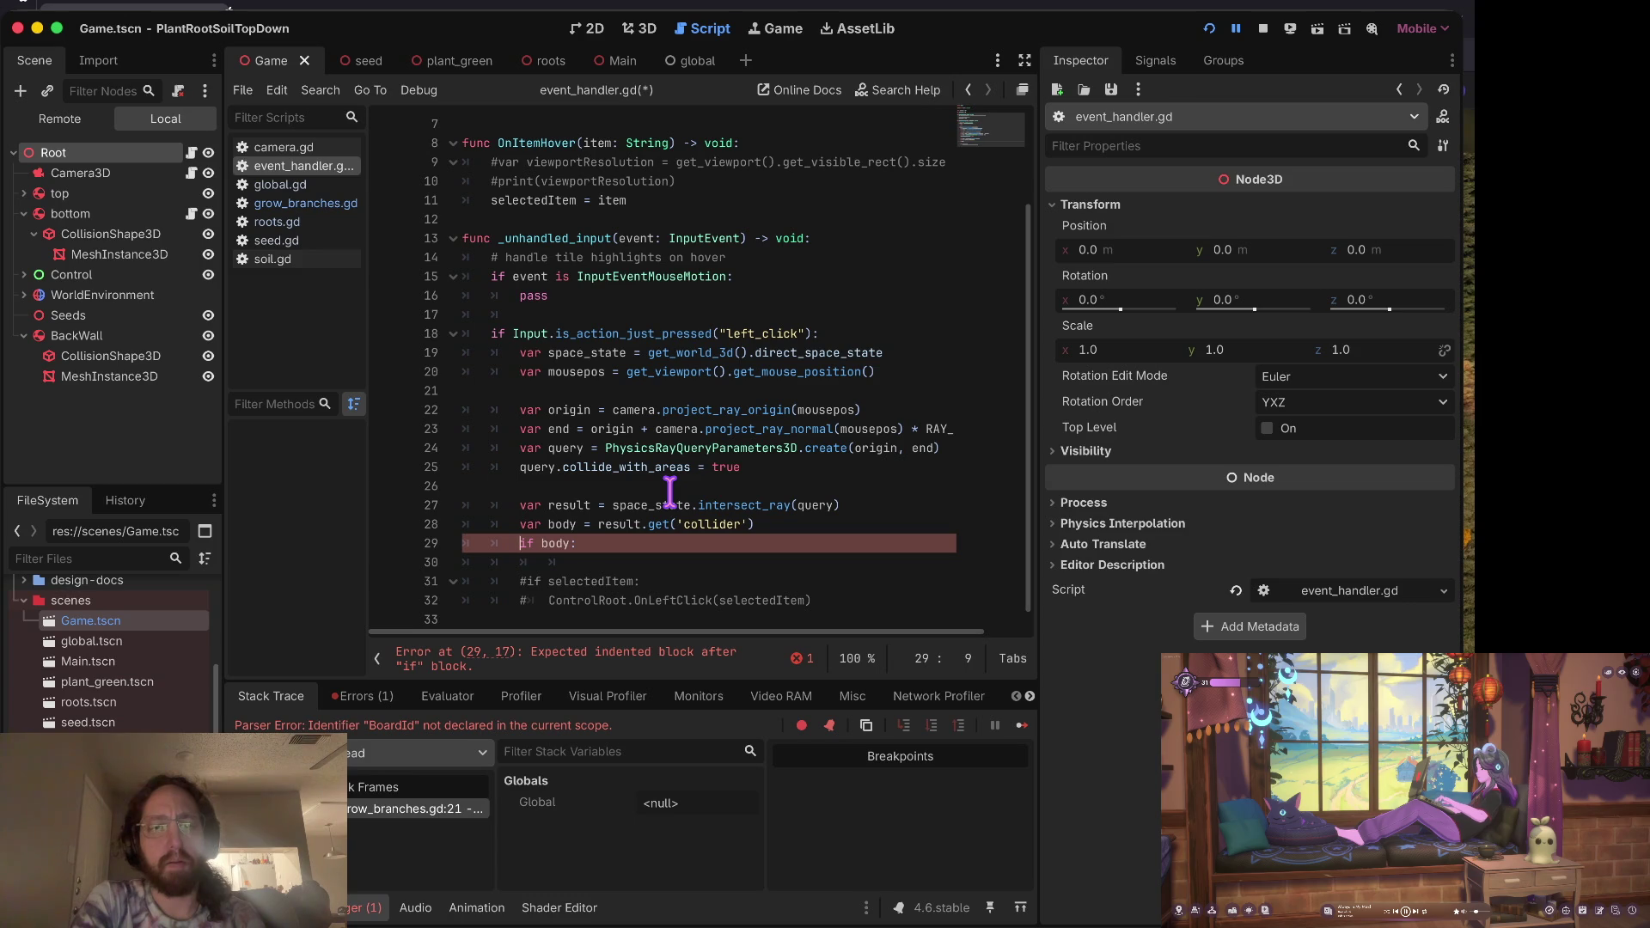
Step: Add print('collider body', body) under 'if body:' and save the script
{"action": "key", "text": "Return"}
{"action": "type", "text": "prin"}
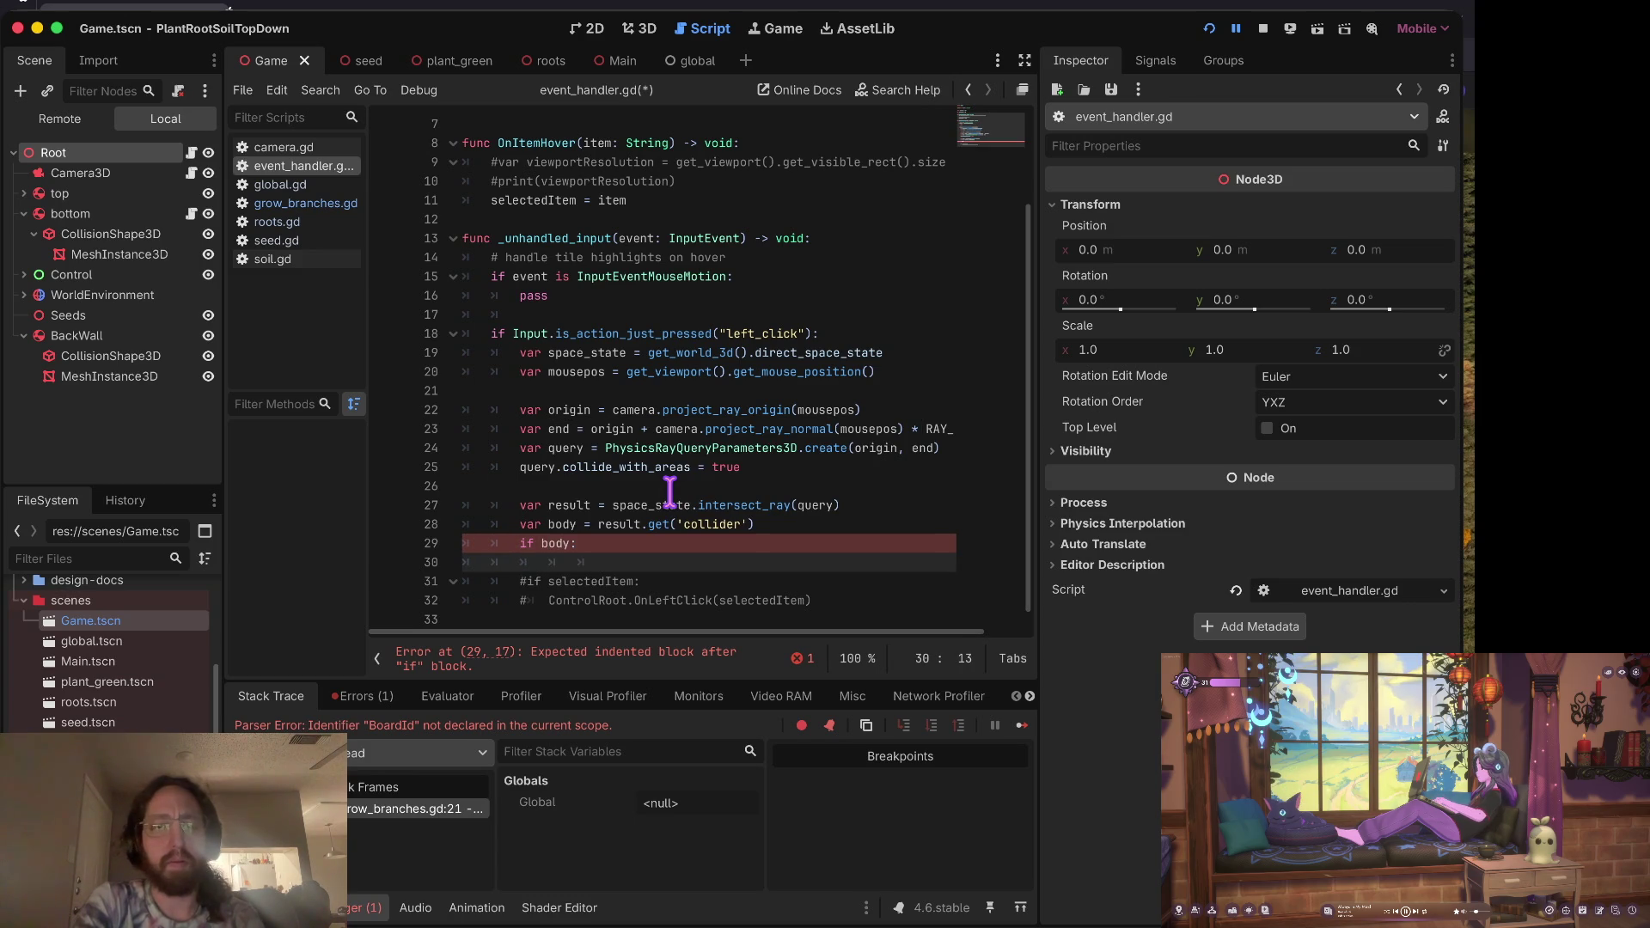
{"action": "type", "text": "t(body)"}
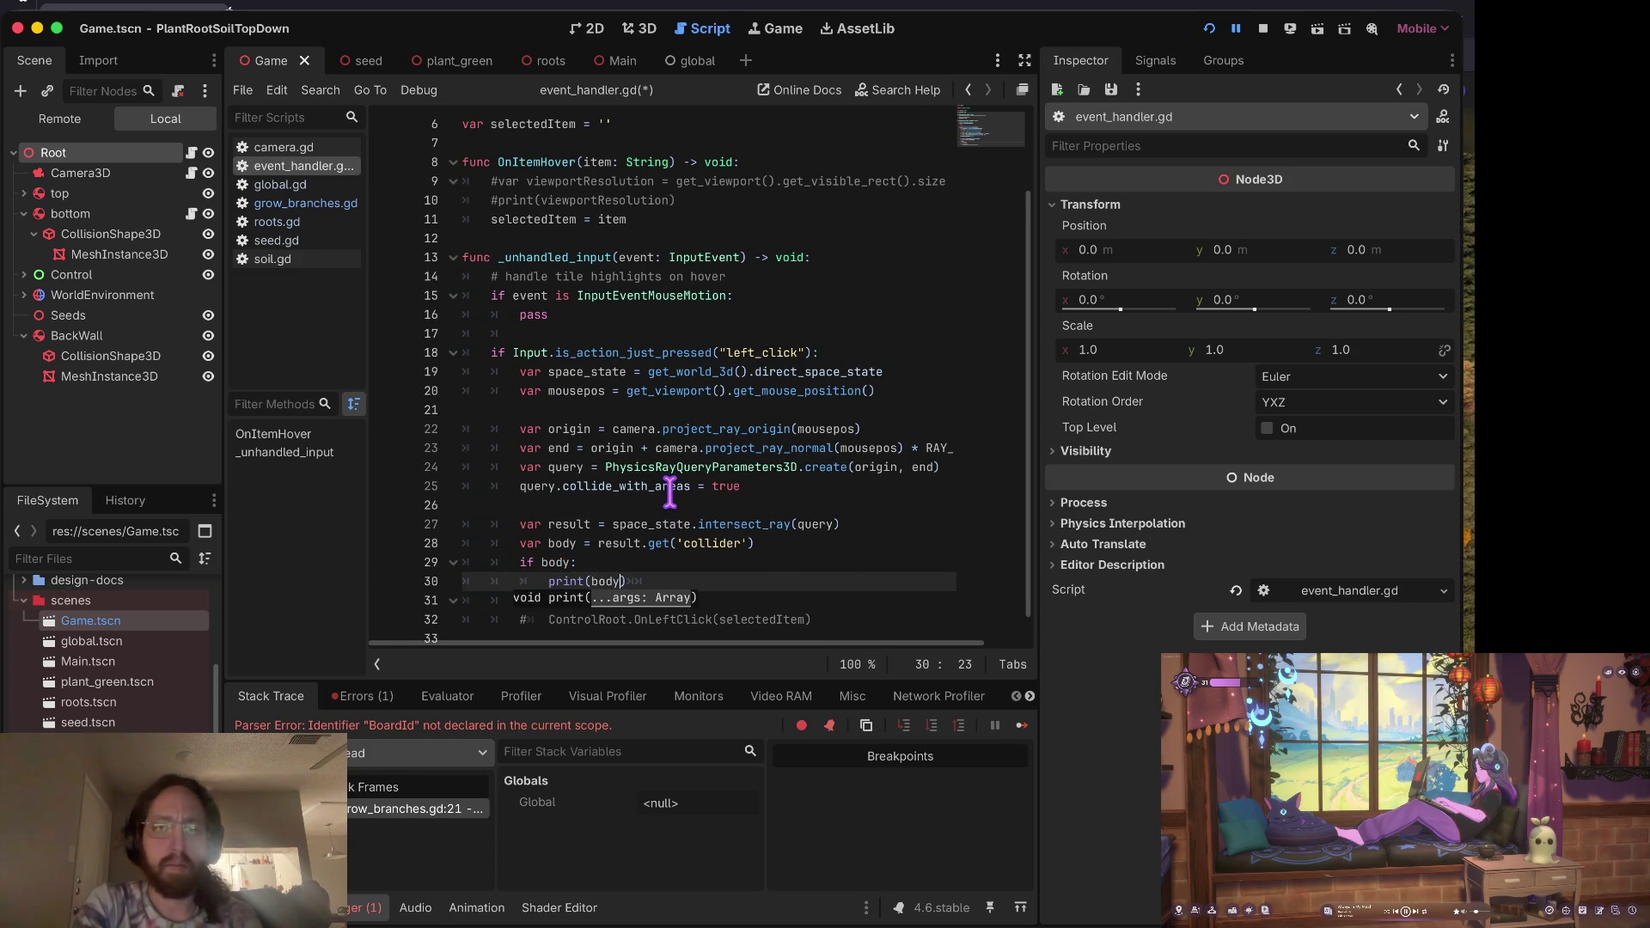
{"action": "key", "text": "Up"}
{"action": "key", "text": "super+s"}
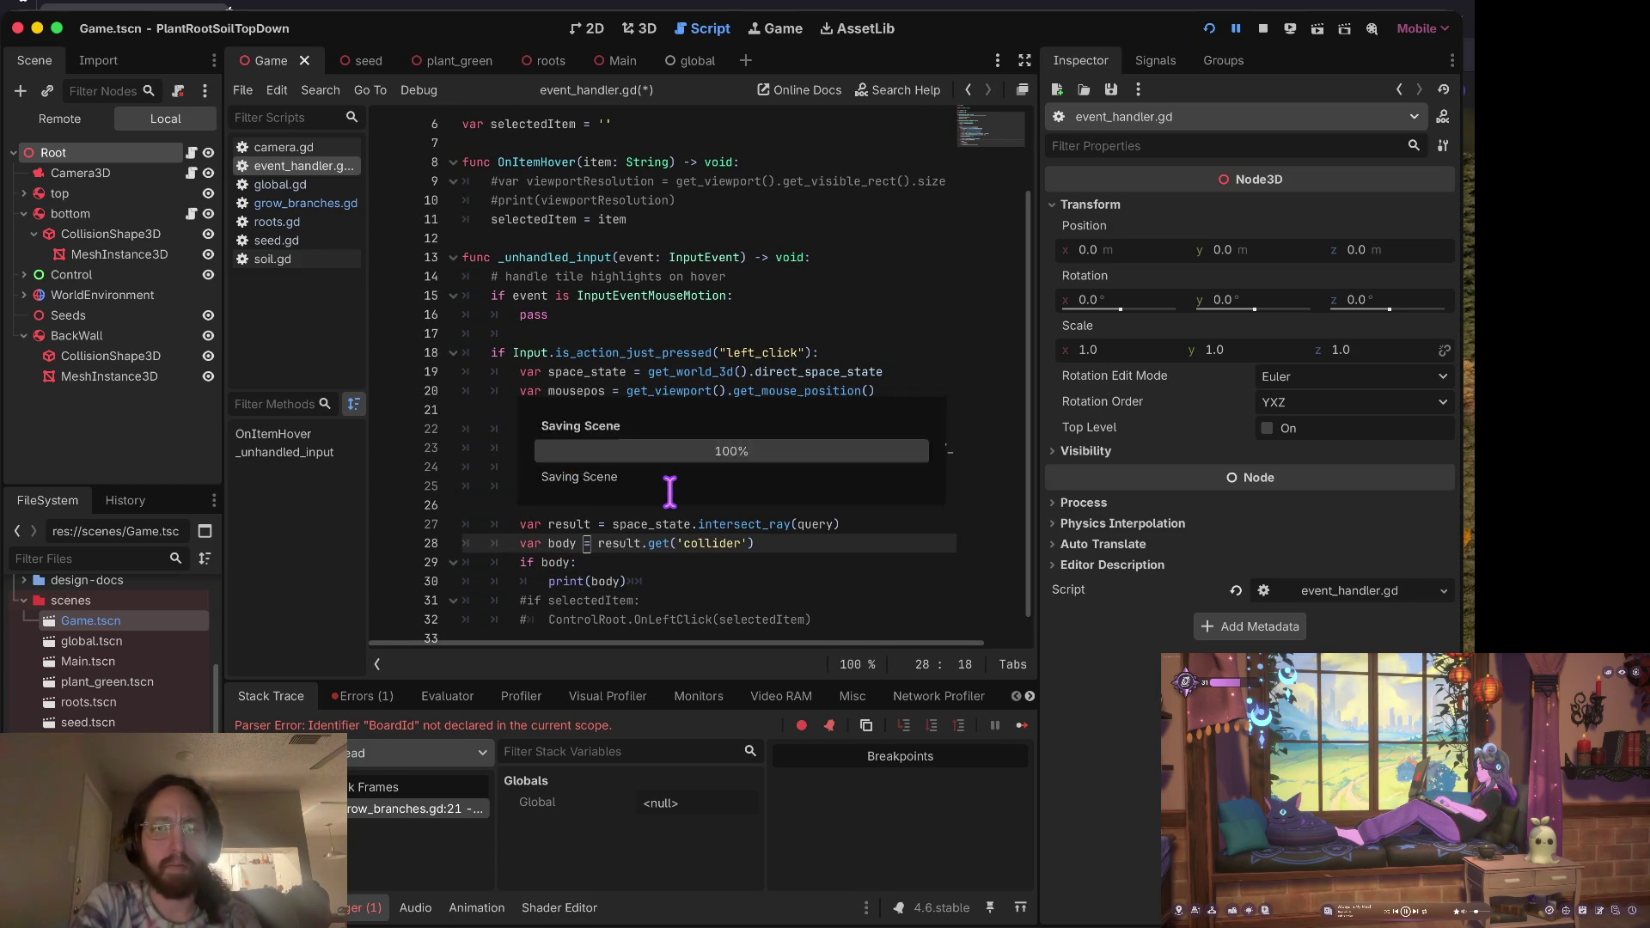
{"action": "key", "text": "Down"}
{"action": "type", "text": "'collider body',"}
{"action": "key", "text": "Up"}
{"action": "key", "text": "Up"}
{"action": "key", "text": "Up"}
{"action": "key", "text": "Up"}
{"action": "key", "text": "Up"}
{"action": "key", "text": "Up"}
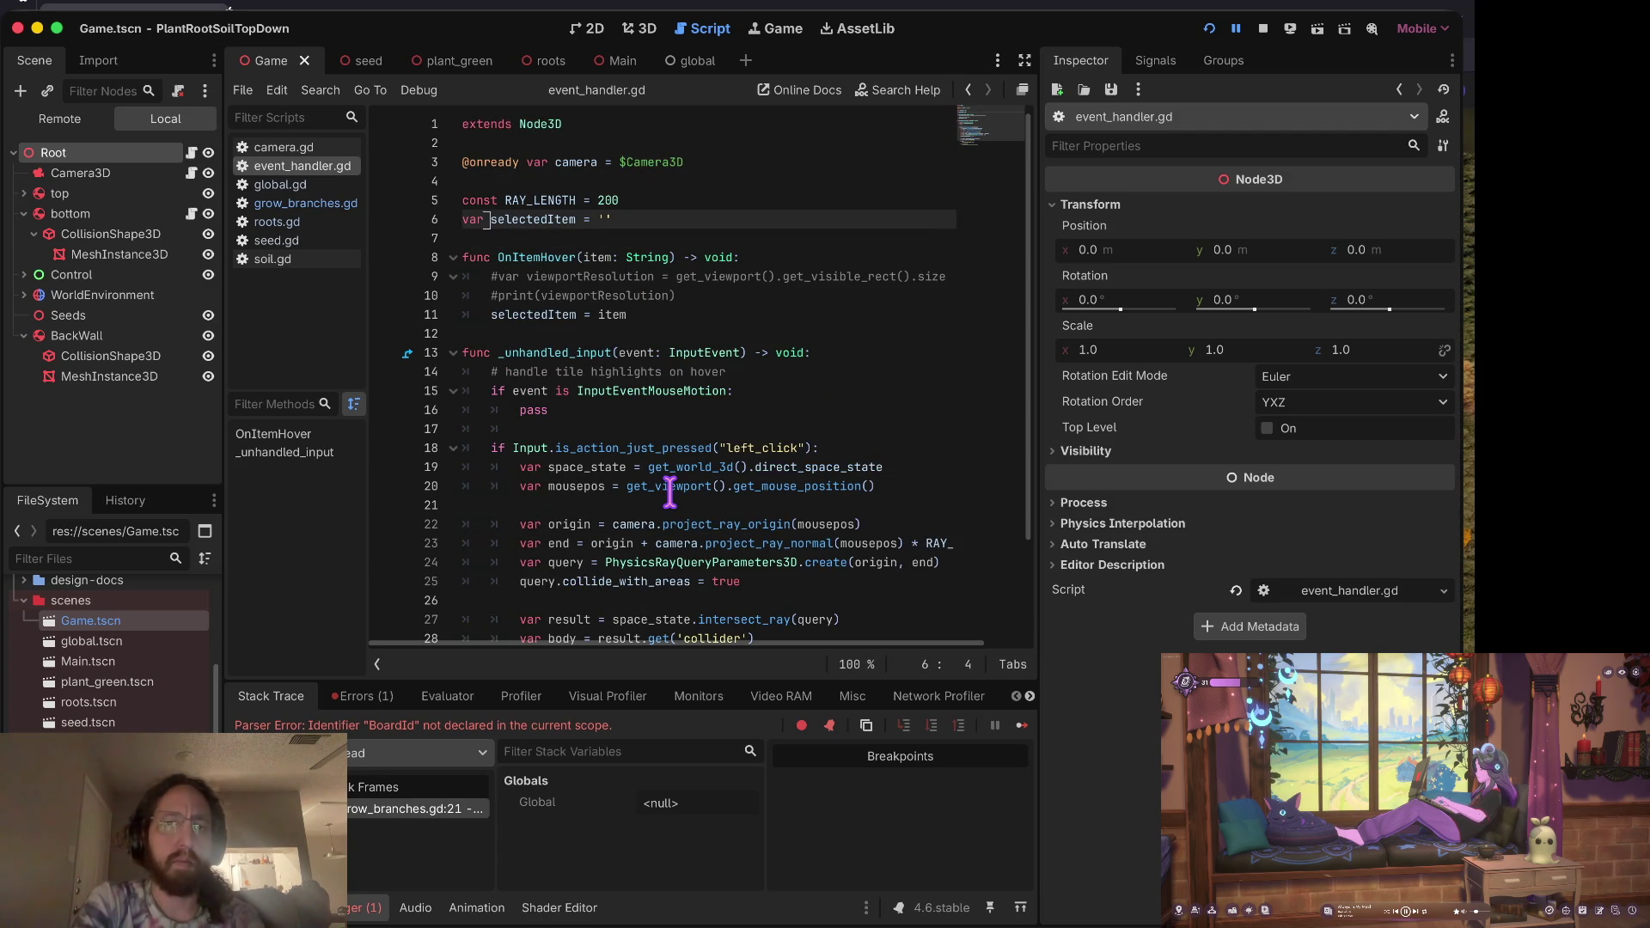
Step: In grow_branches.gd, remove the trailing slash from the EventHandler '/root/' path
{"action": "left_click", "coordinate": [305, 203]}
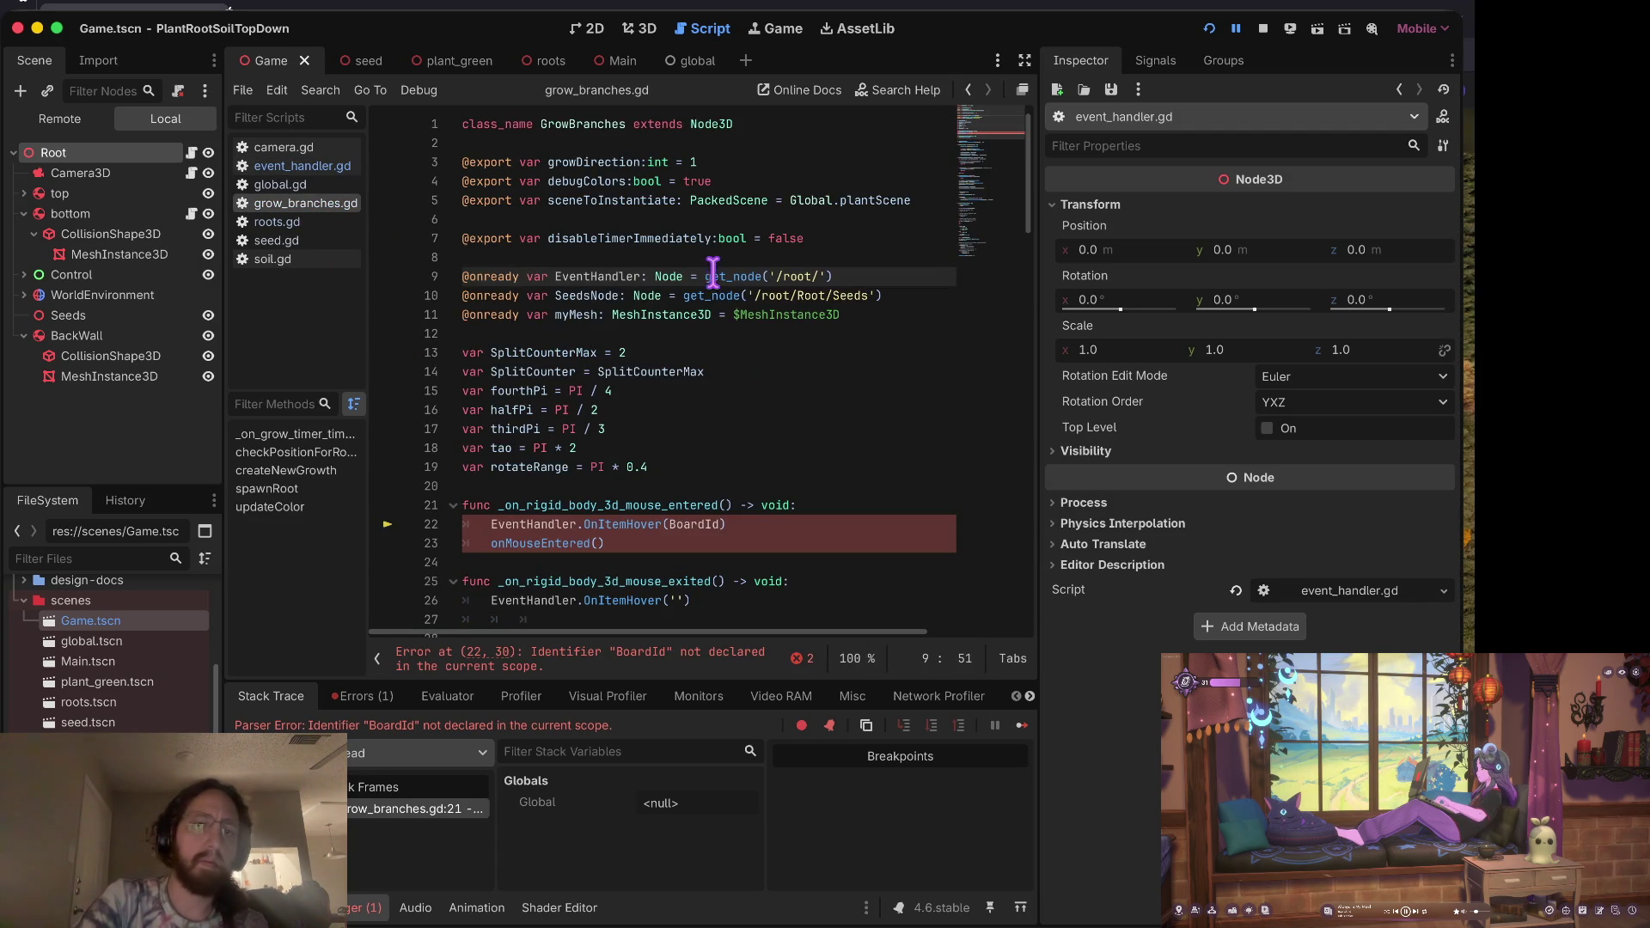
{"action": "left_click", "coordinate": [534, 511]}
{"action": "left_click", "coordinate": [820, 276]}
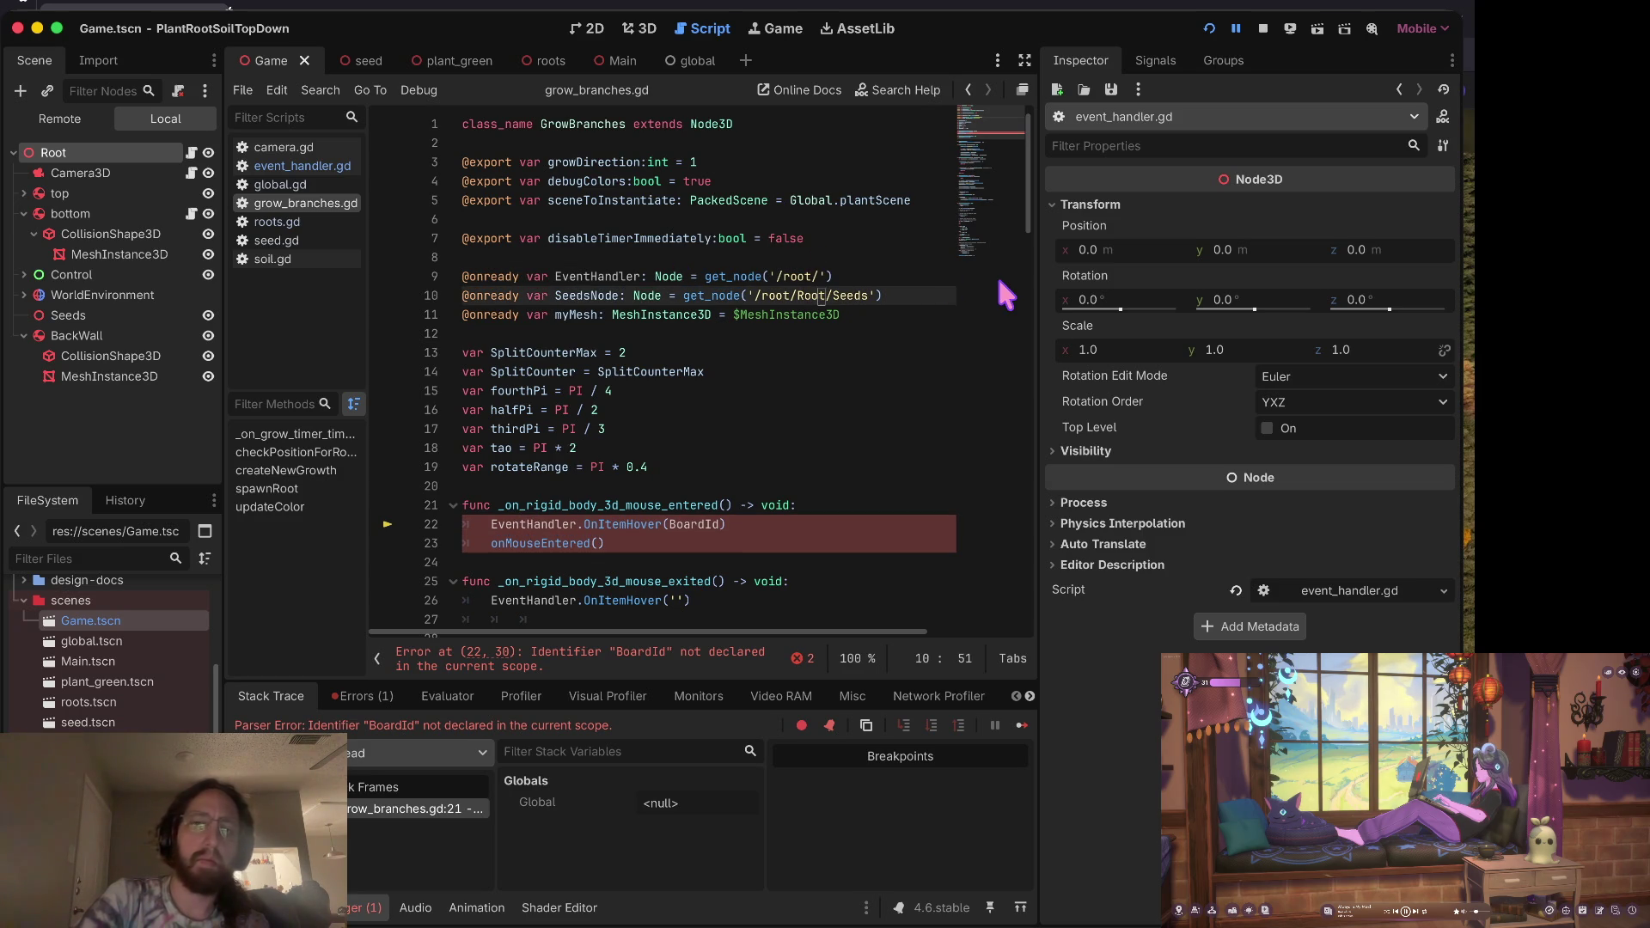
{"action": "key", "text": "Home"}
{"action": "key", "text": "ctrl+Right"}
{"action": "key", "text": "End"}
{"action": "key", "text": "Left"}
{"action": "key", "text": "Left"}
{"action": "key", "text": "BackSpace"}
{"action": "key", "text": "Home"}
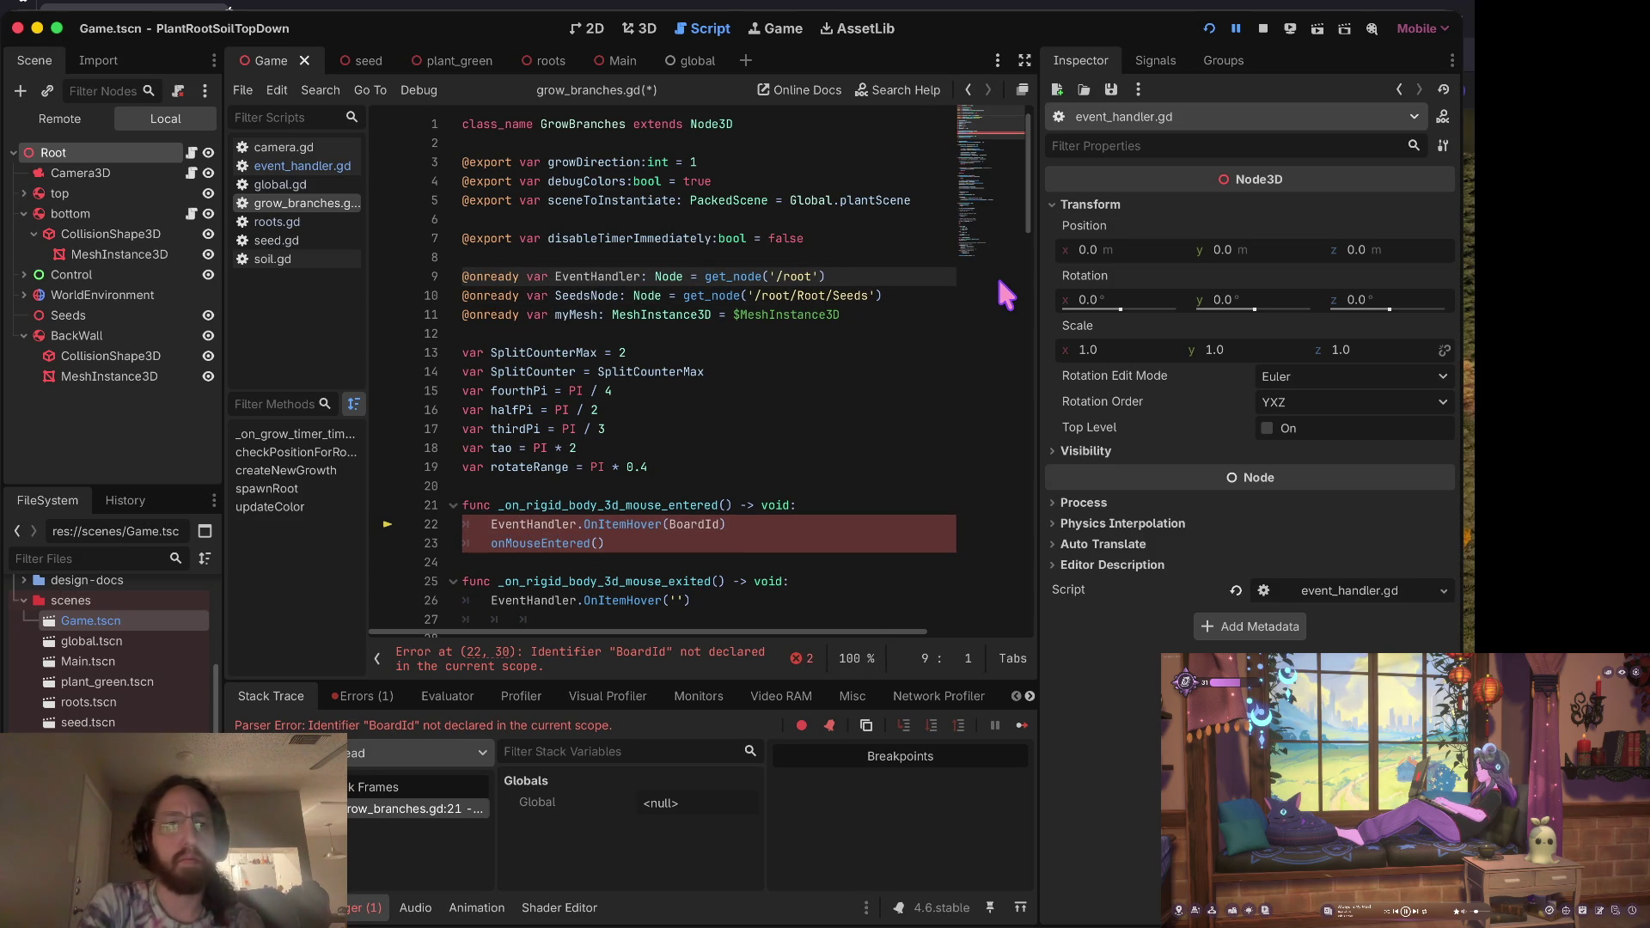
Step: Complete the EventHandler node path as '/root/Root' and save
{"action": "key", "text": "End"}
{"action": "key", "text": "Left"}
{"action": "key", "text": "Left"}
{"action": "type", "text": "/Root/"}
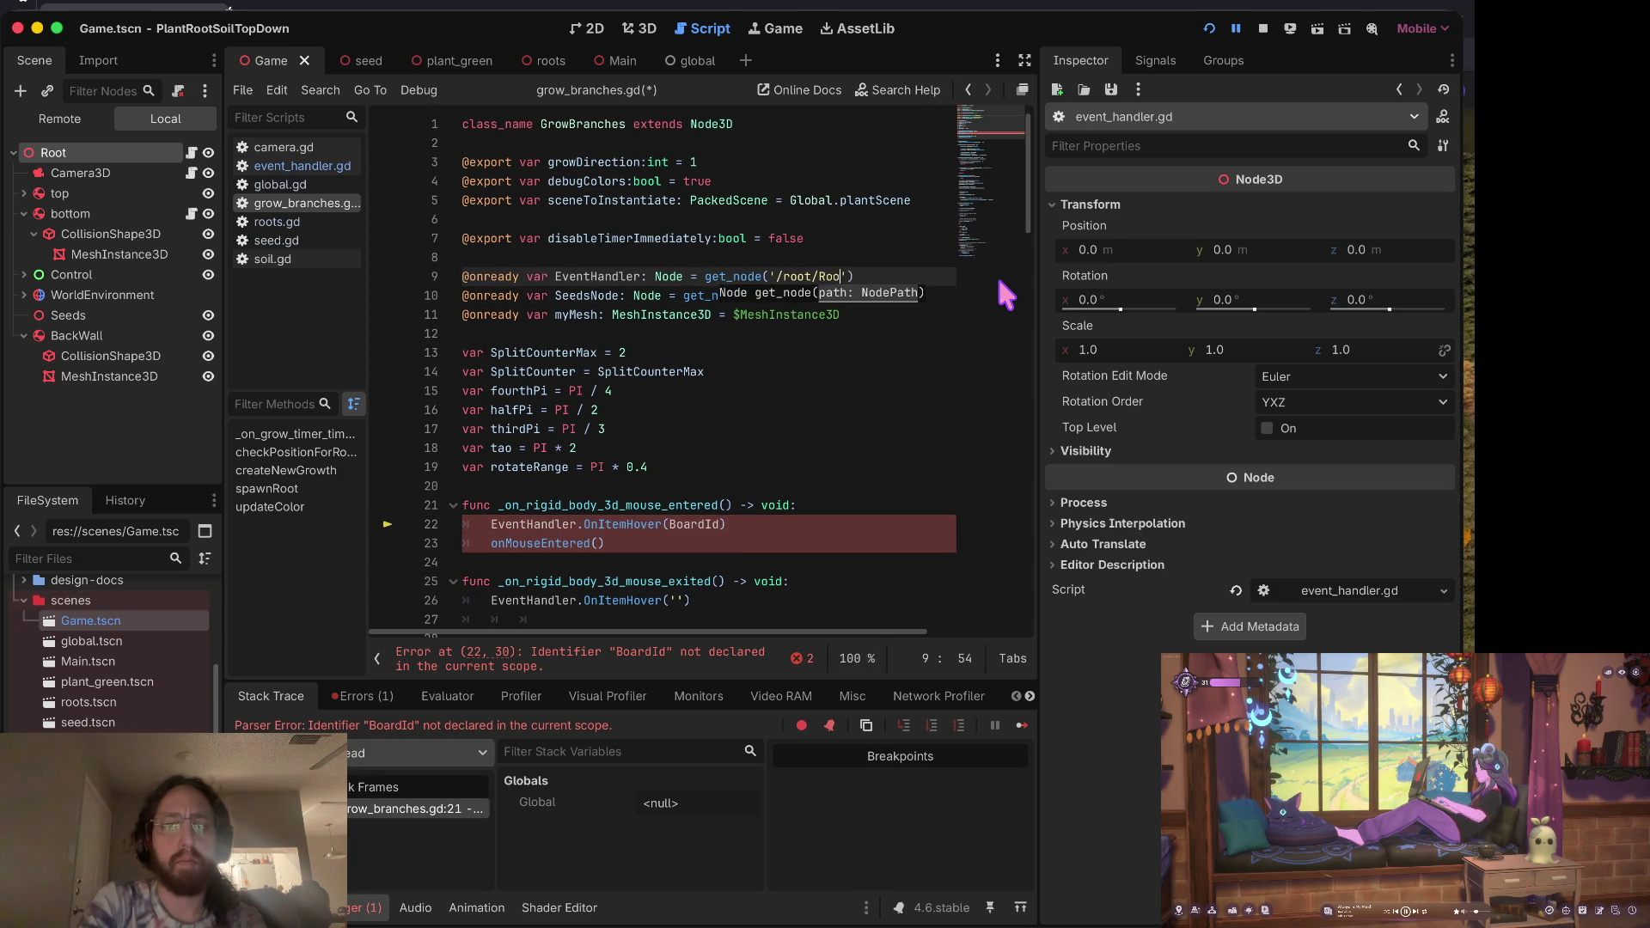
{"action": "key", "text": "BackSpace"}
{"action": "key", "text": "ctrl+s"}
{"action": "key", "text": "Home"}
{"action": "key", "text": "ctrl+Right"}
Step: Delete the onMouseEntered() call line and save grow_branches.gd
{"action": "key", "text": "Down"}
{"action": "key", "text": "Down"}
{"action": "key", "text": "Down"}
{"action": "key", "text": "Home"}
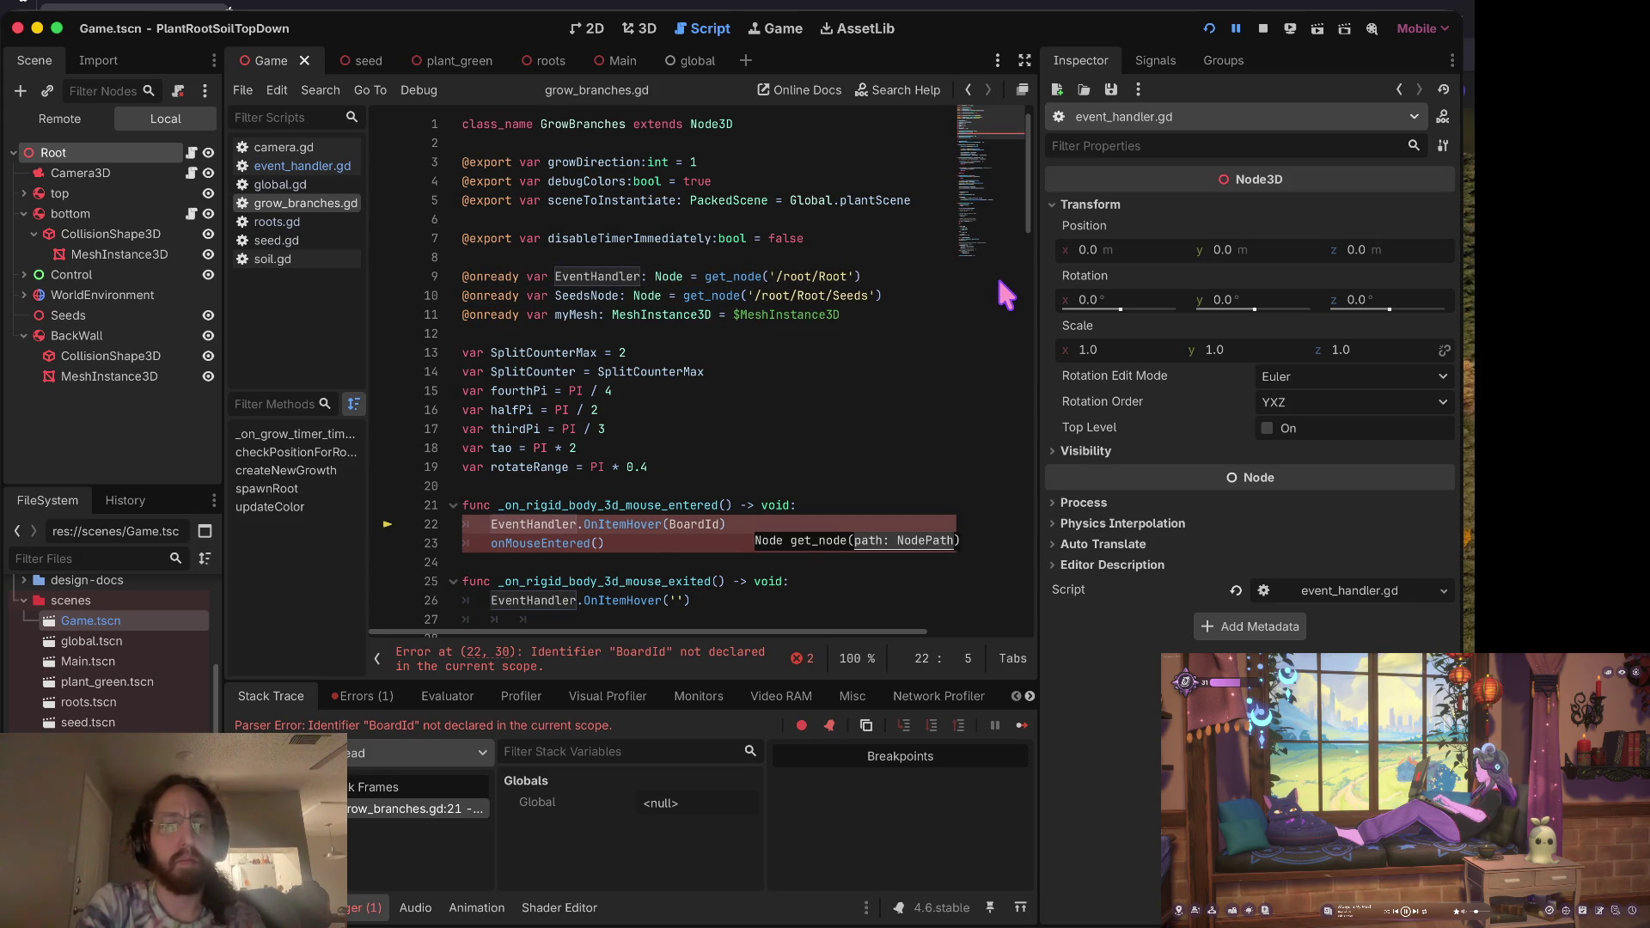
{"action": "key", "text": "Down"}
{"action": "key", "text": "ctrl+x"}
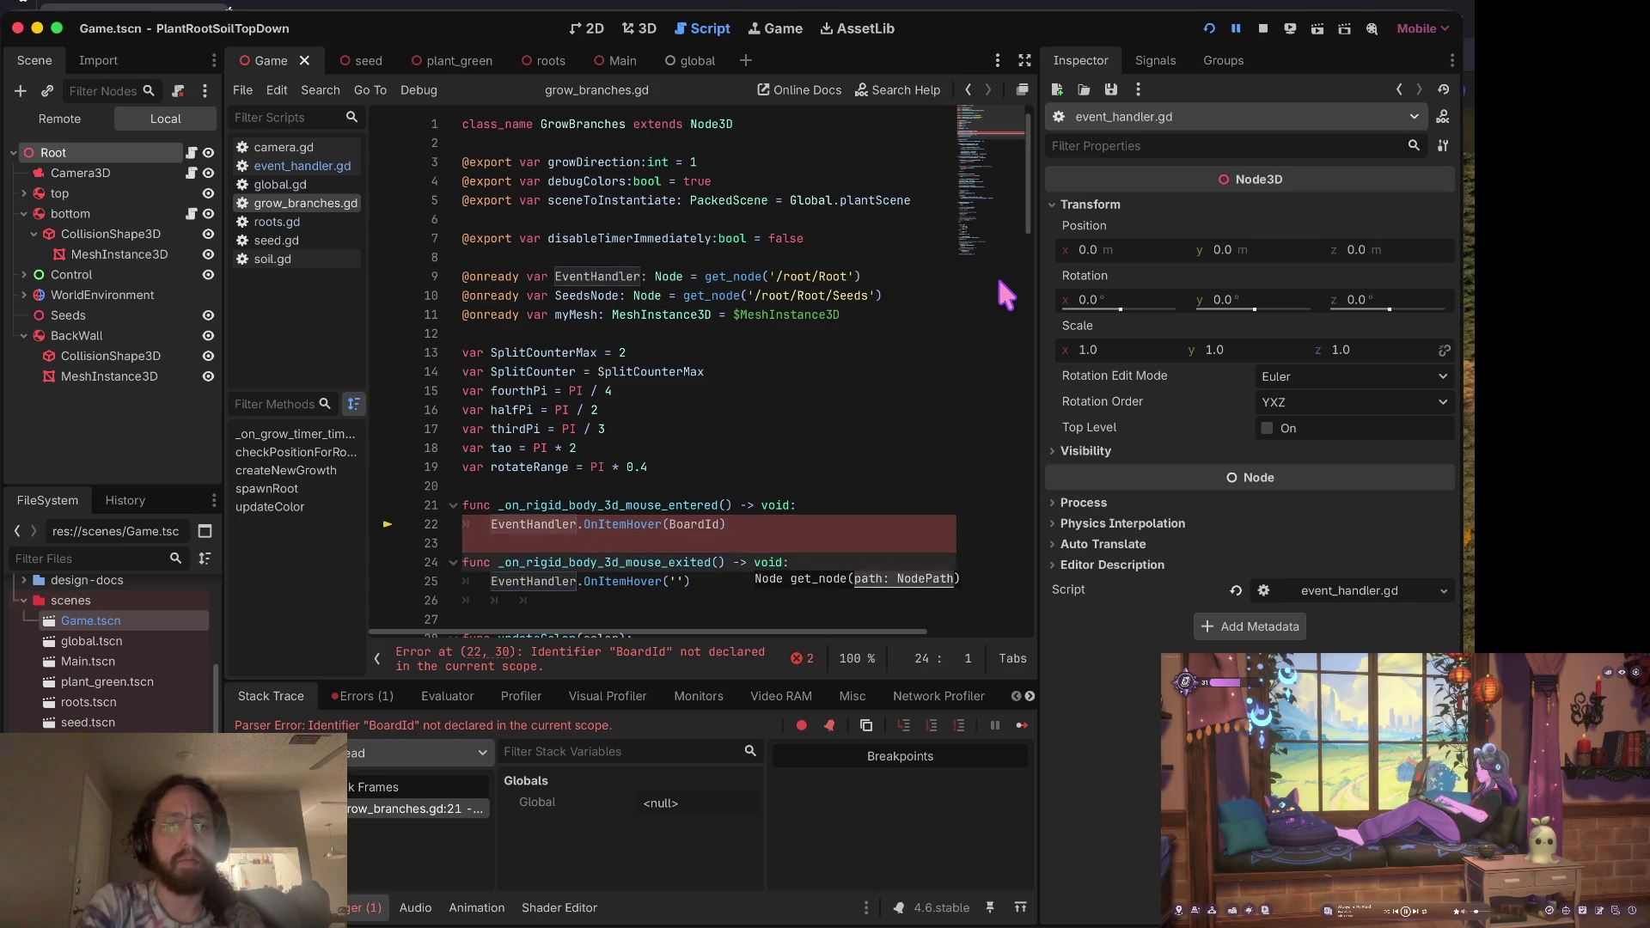
{"action": "key", "text": "Down"}
{"action": "key", "text": "Down"}
{"action": "key", "text": "ctrl+s"}
Step: Remove BoardId from the OnItemHover call, save, and run the project to test hover
{"action": "key", "text": "Up"}
{"action": "key", "text": "Up"}
{"action": "key", "text": "Up"}
{"action": "key", "text": "End"}
{"action": "key", "text": "Left"}
{"action": "key", "text": "ctrl+BackSpace"}
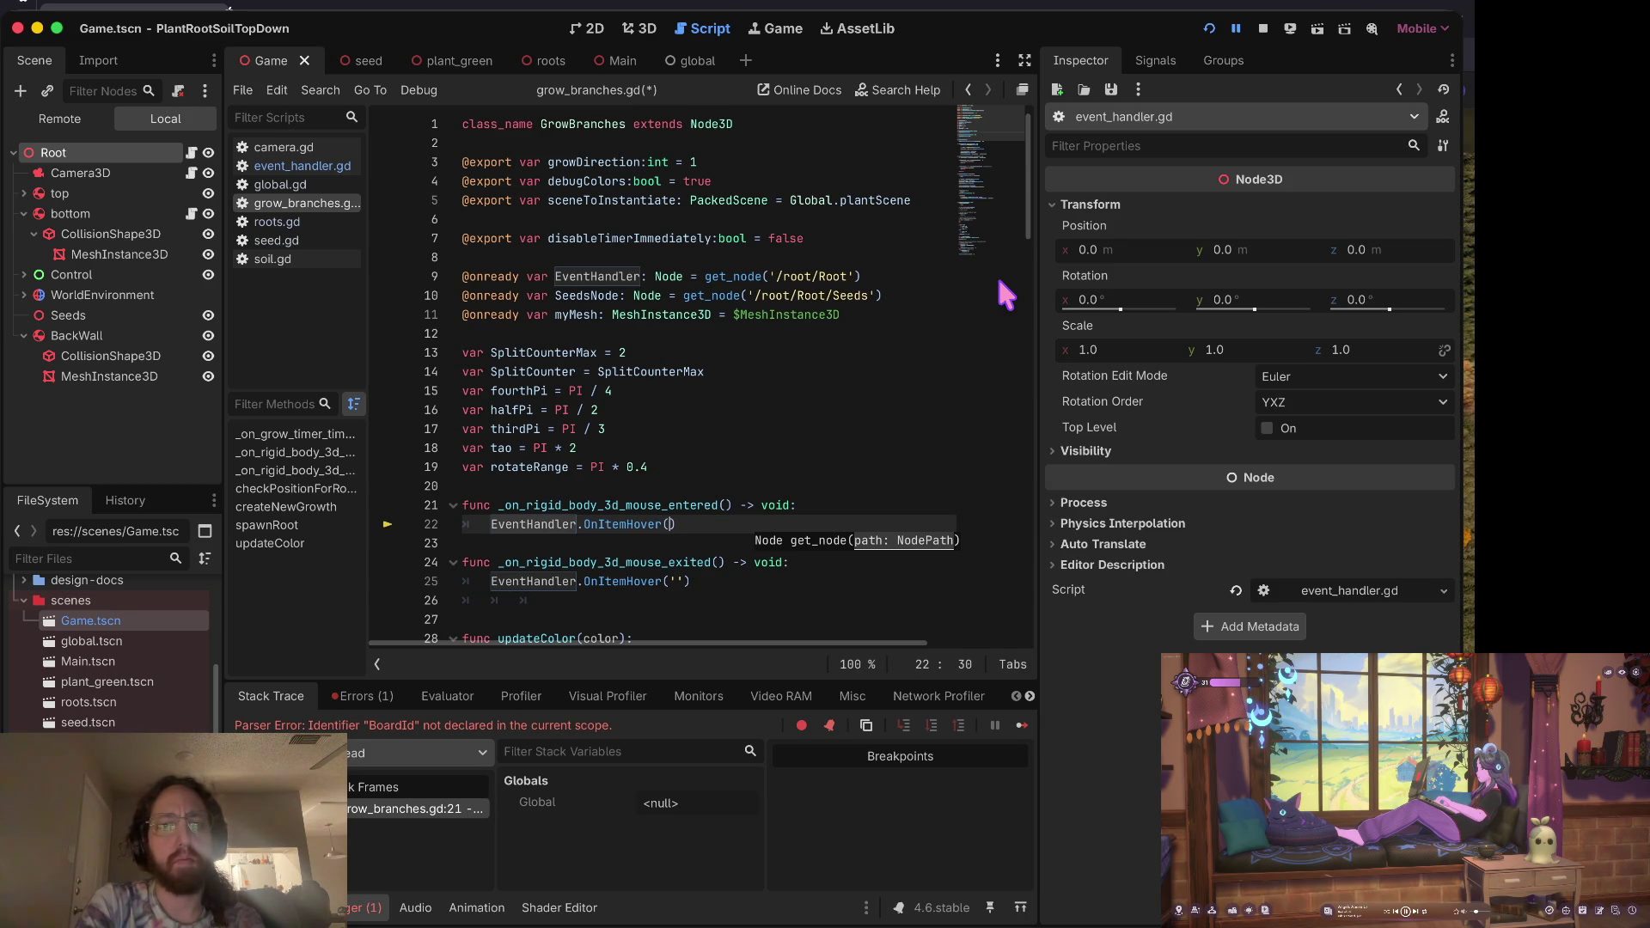
{"action": "type", "text": "''"}
{"action": "key", "text": "ctrl+s"}
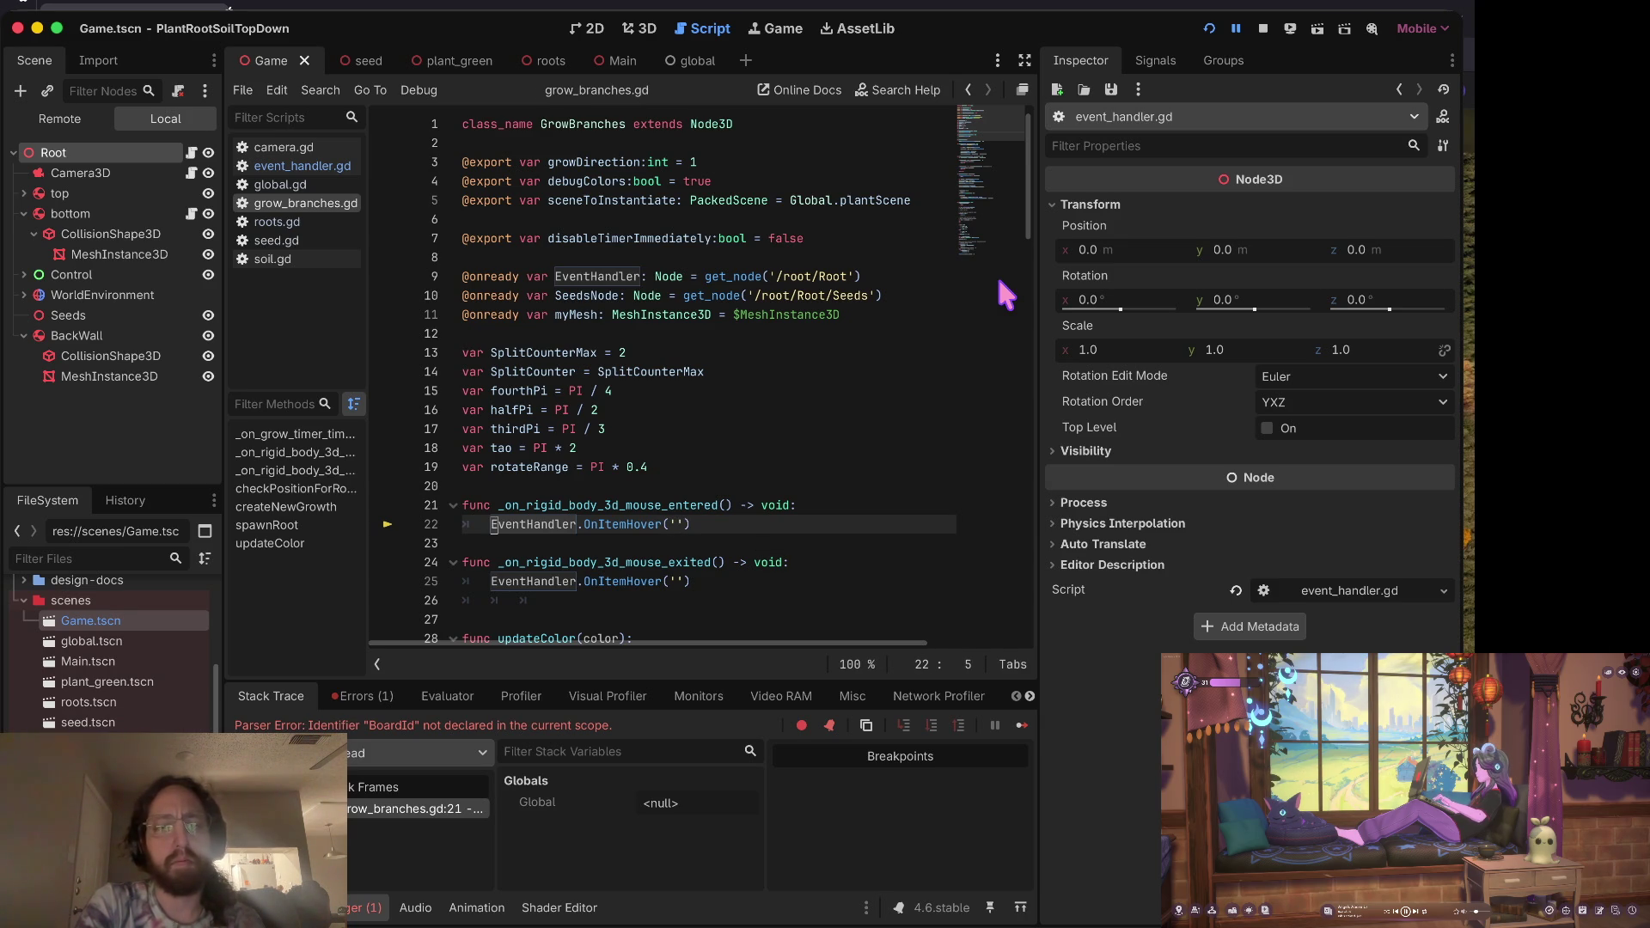
{"action": "key", "text": "End"}
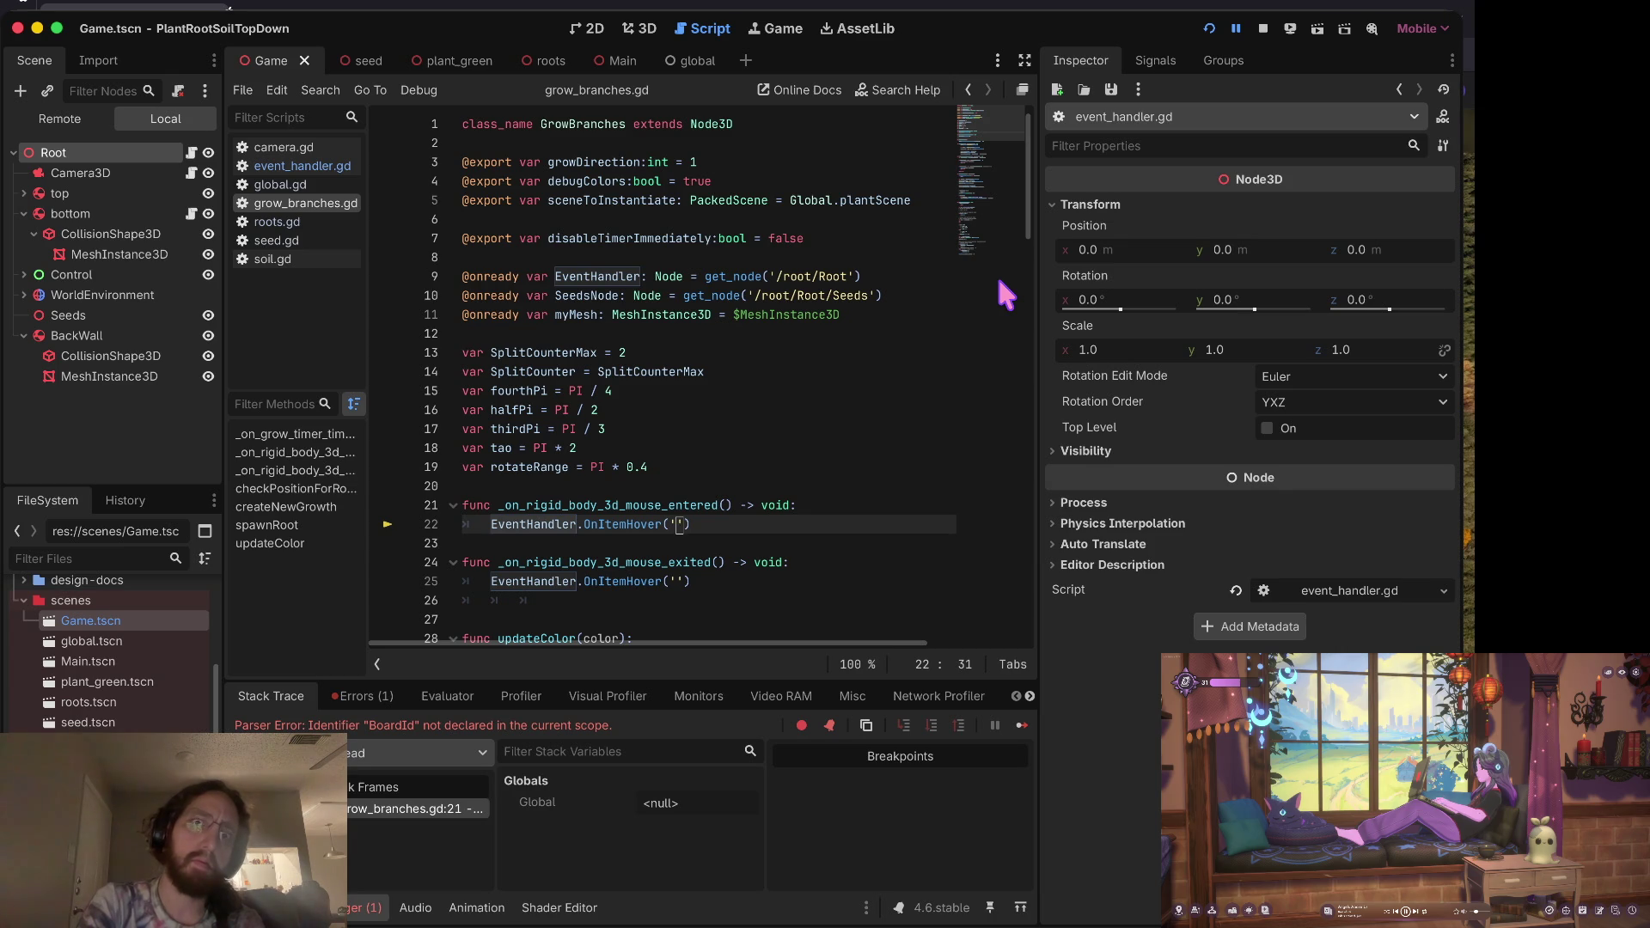
{"action": "key", "text": "BackSpace"}
{"action": "key", "text": "BackSpace"}
{"action": "key", "text": "BackSpace"}
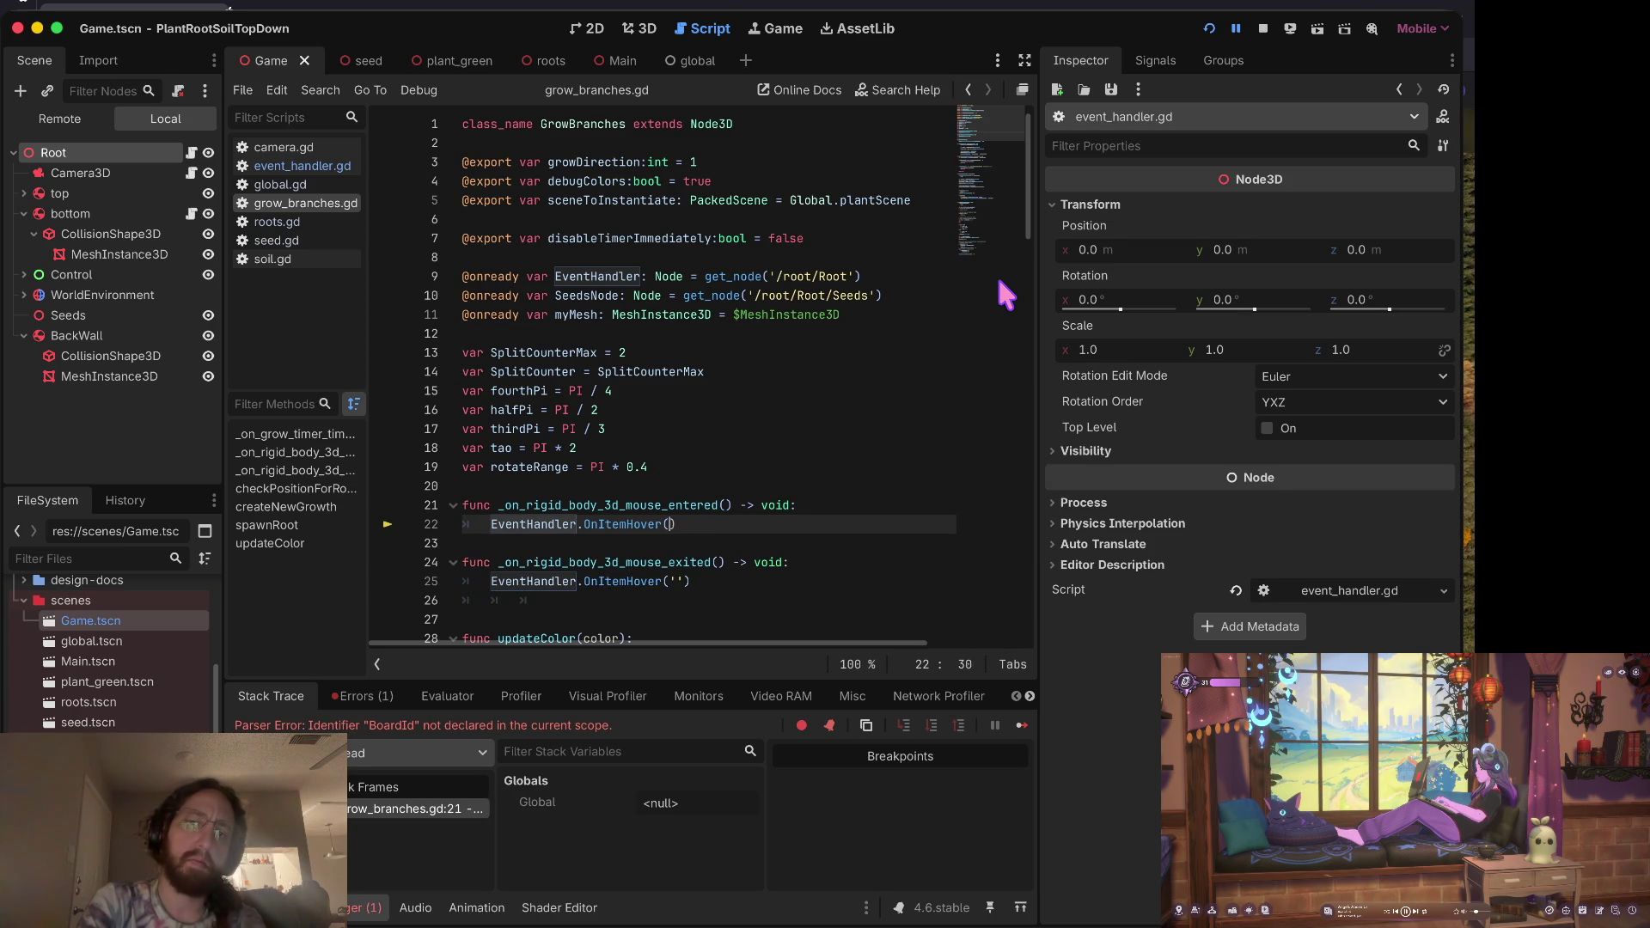
{"action": "type", "text": "self.name"}
{"action": "key", "text": "Down"}
{"action": "key", "text": "Down"}
{"action": "key", "text": "Down"}
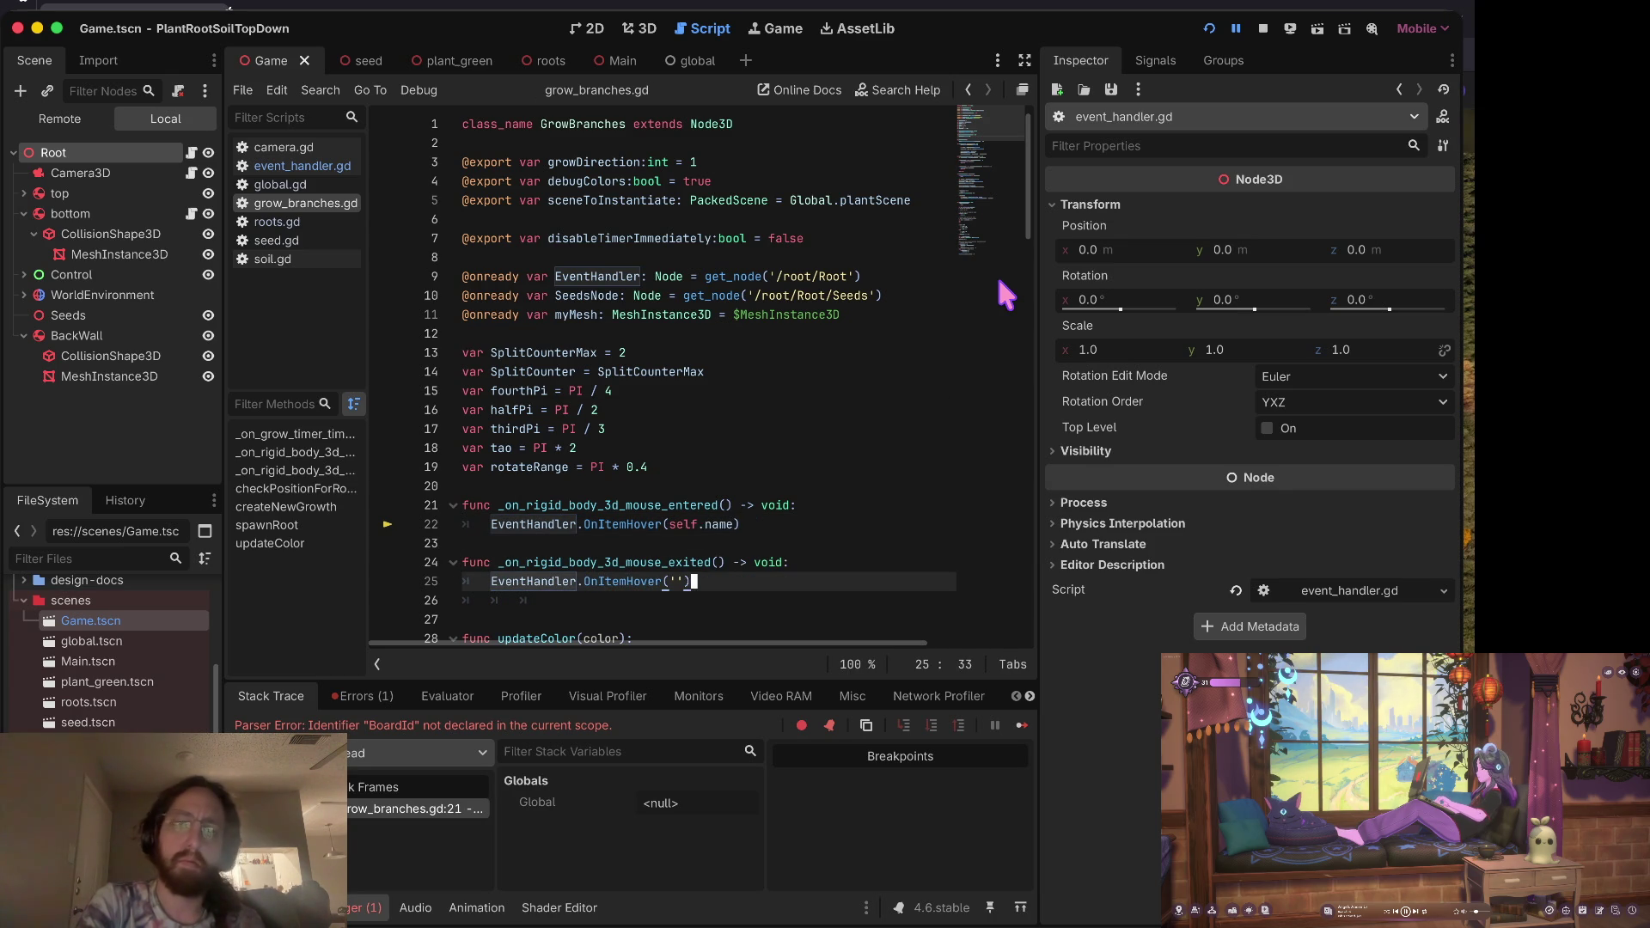
{"action": "key", "text": "super+b"}
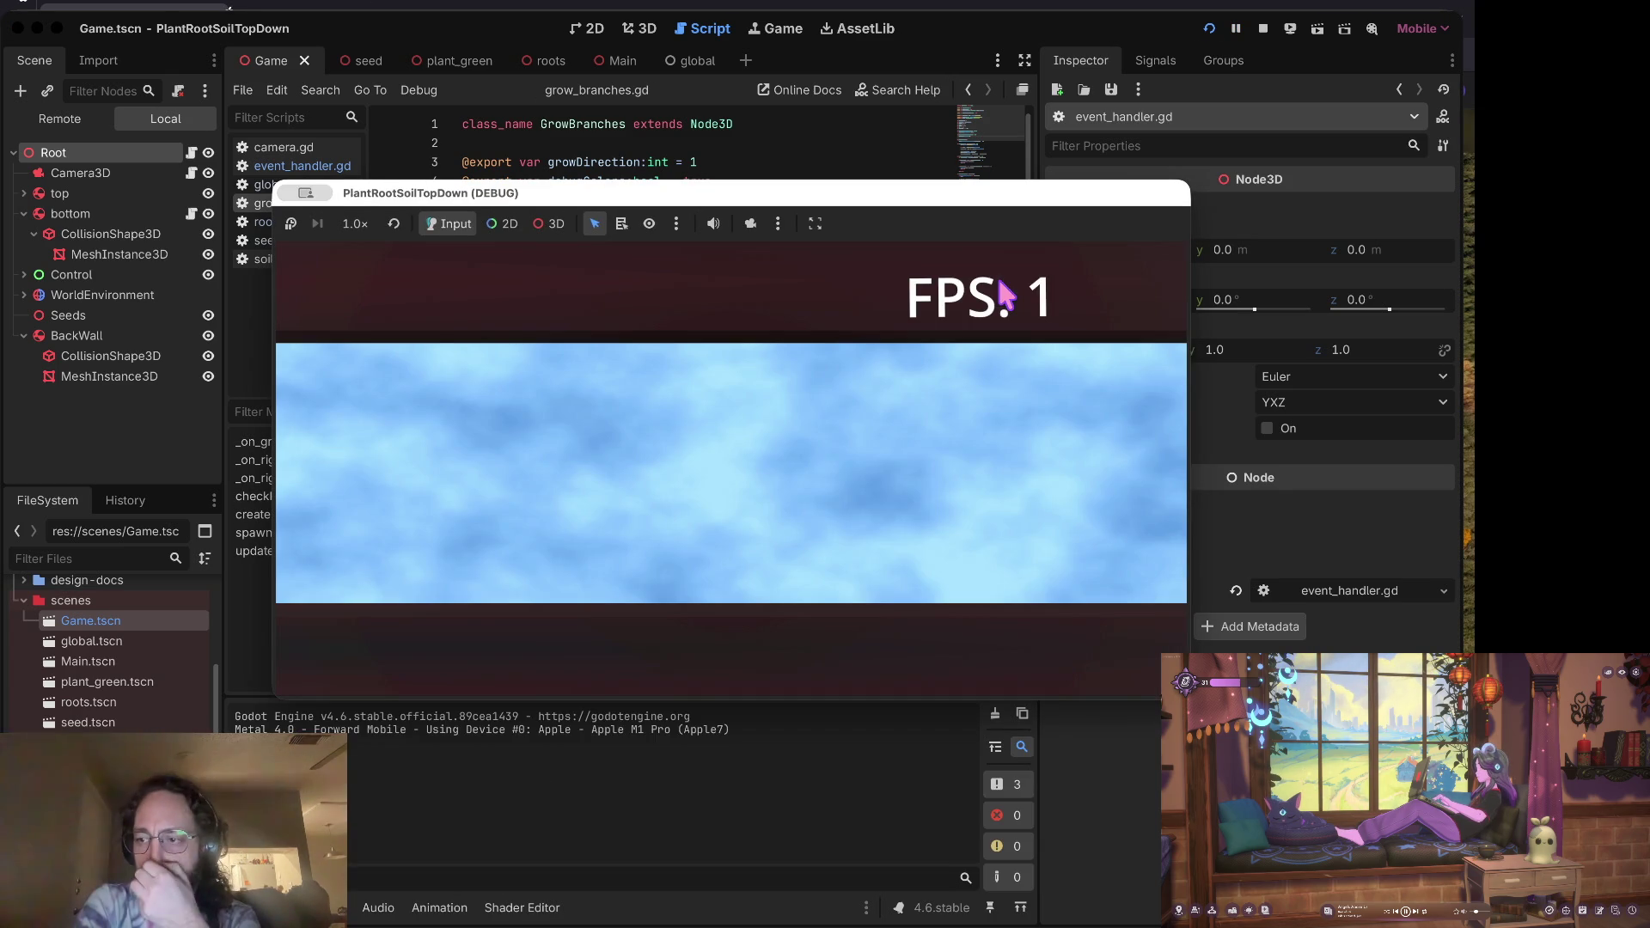
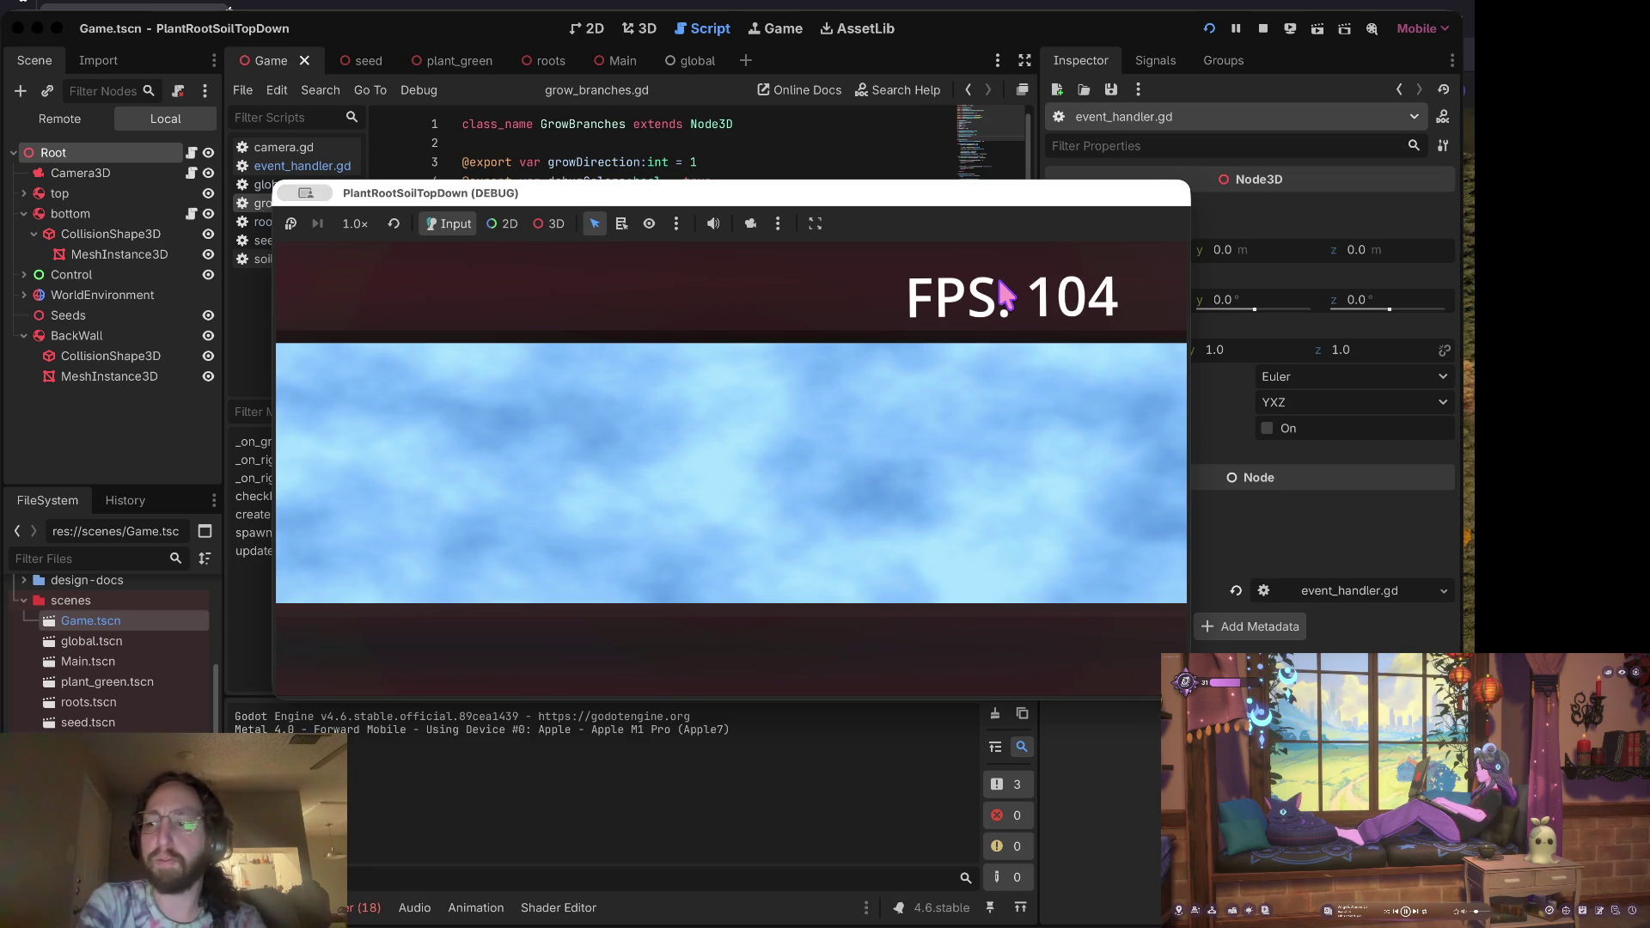
Step: Show the Debugger errors for the missing left_click action, jump to event_handler.gd line 18, and stop the game
{"action": "left_click", "coordinate": [861, 134]}
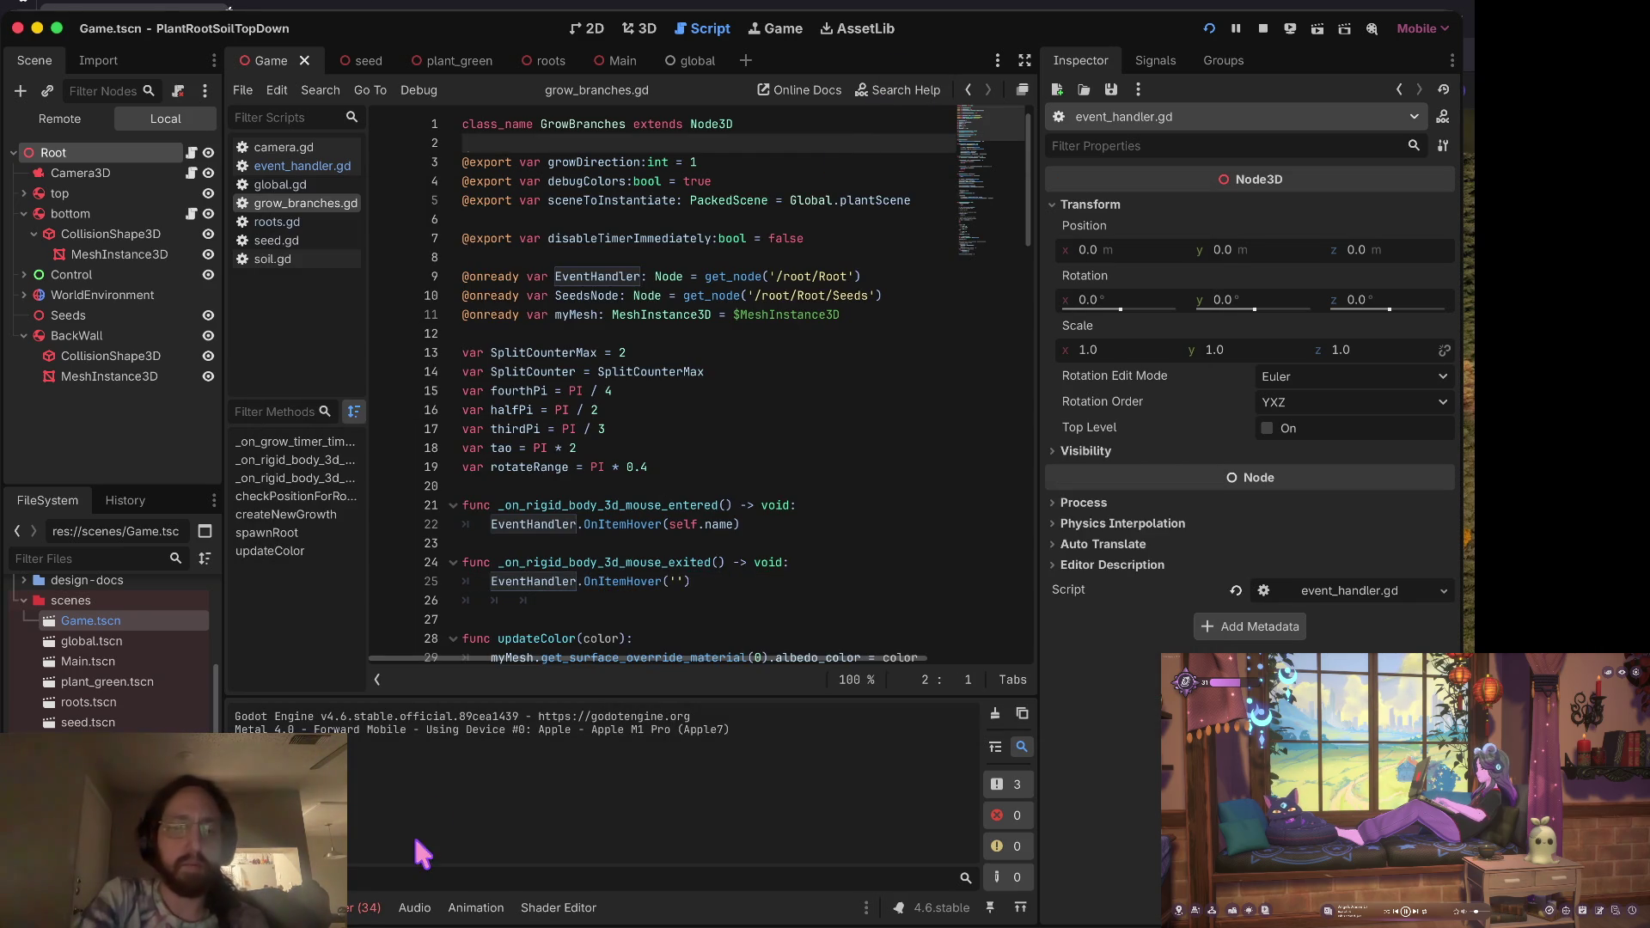
{"action": "left_click", "coordinate": [359, 907]}
{"action": "left_click", "coordinate": [371, 695]}
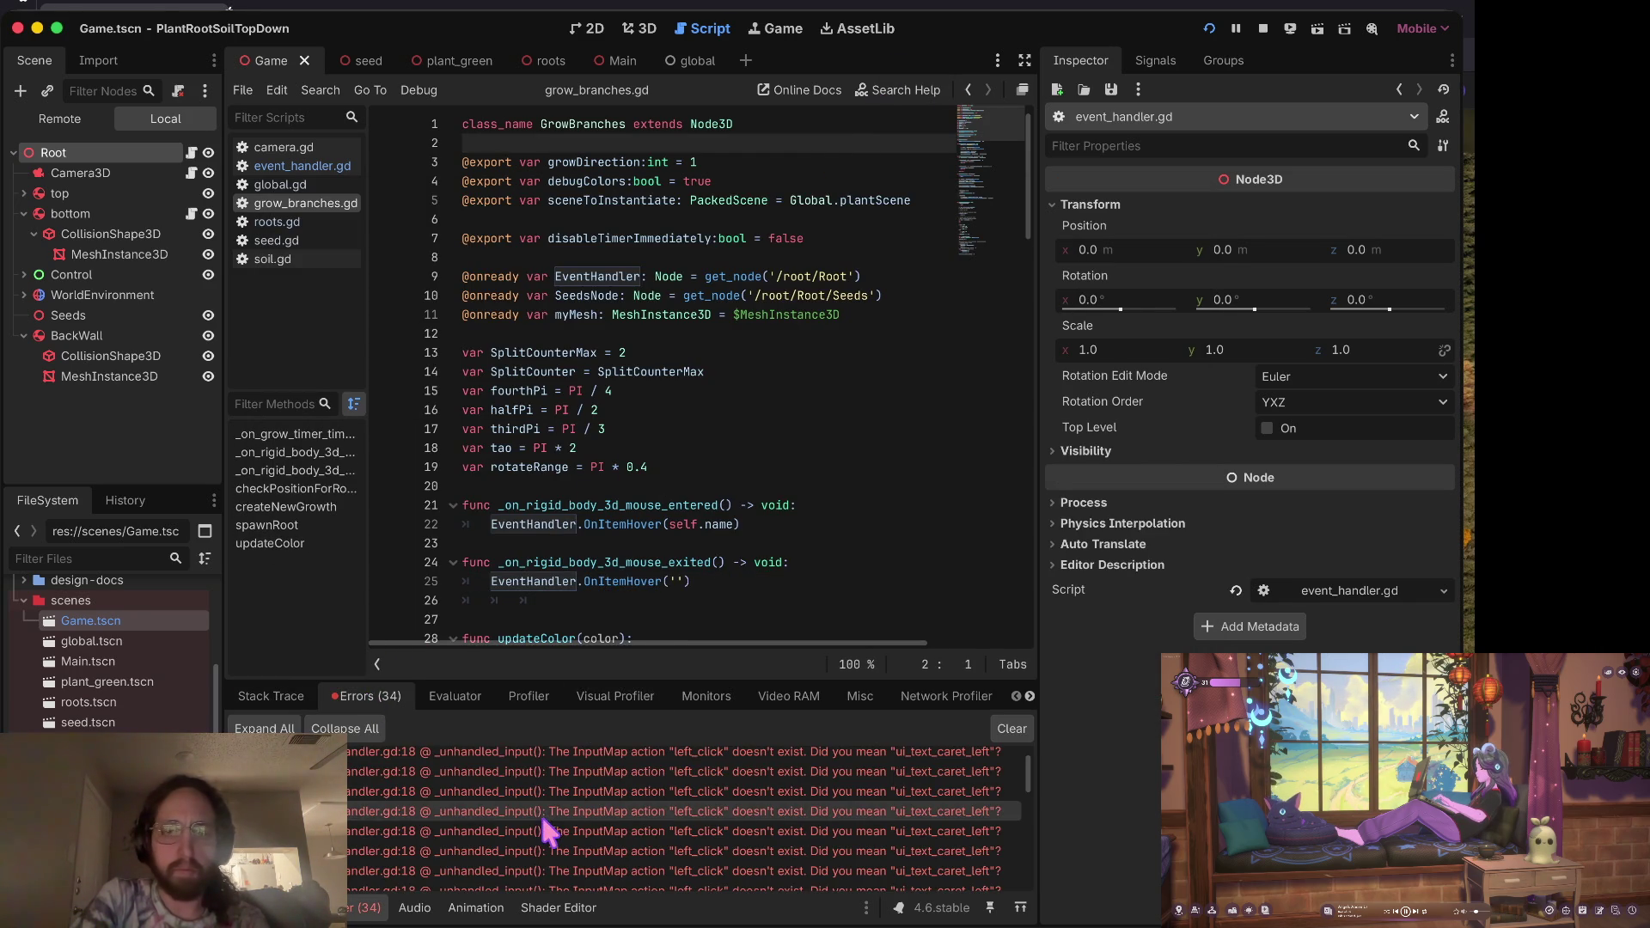
{"action": "double_click", "coordinate": [611, 762]}
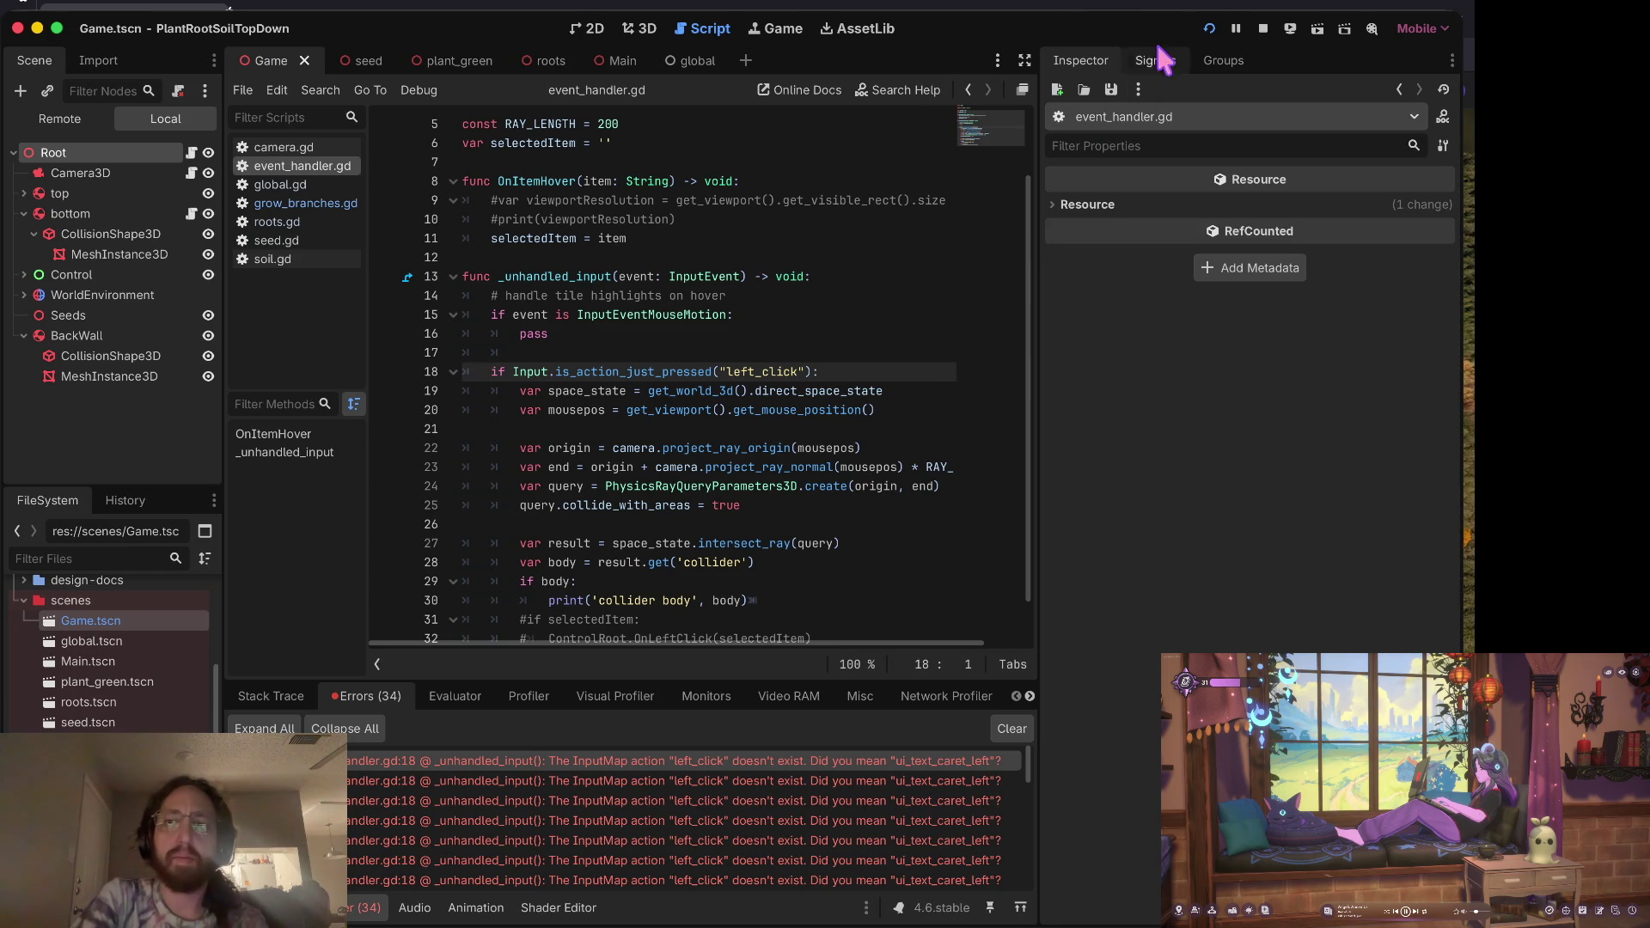
{"action": "left_click", "coordinate": [1263, 29]}
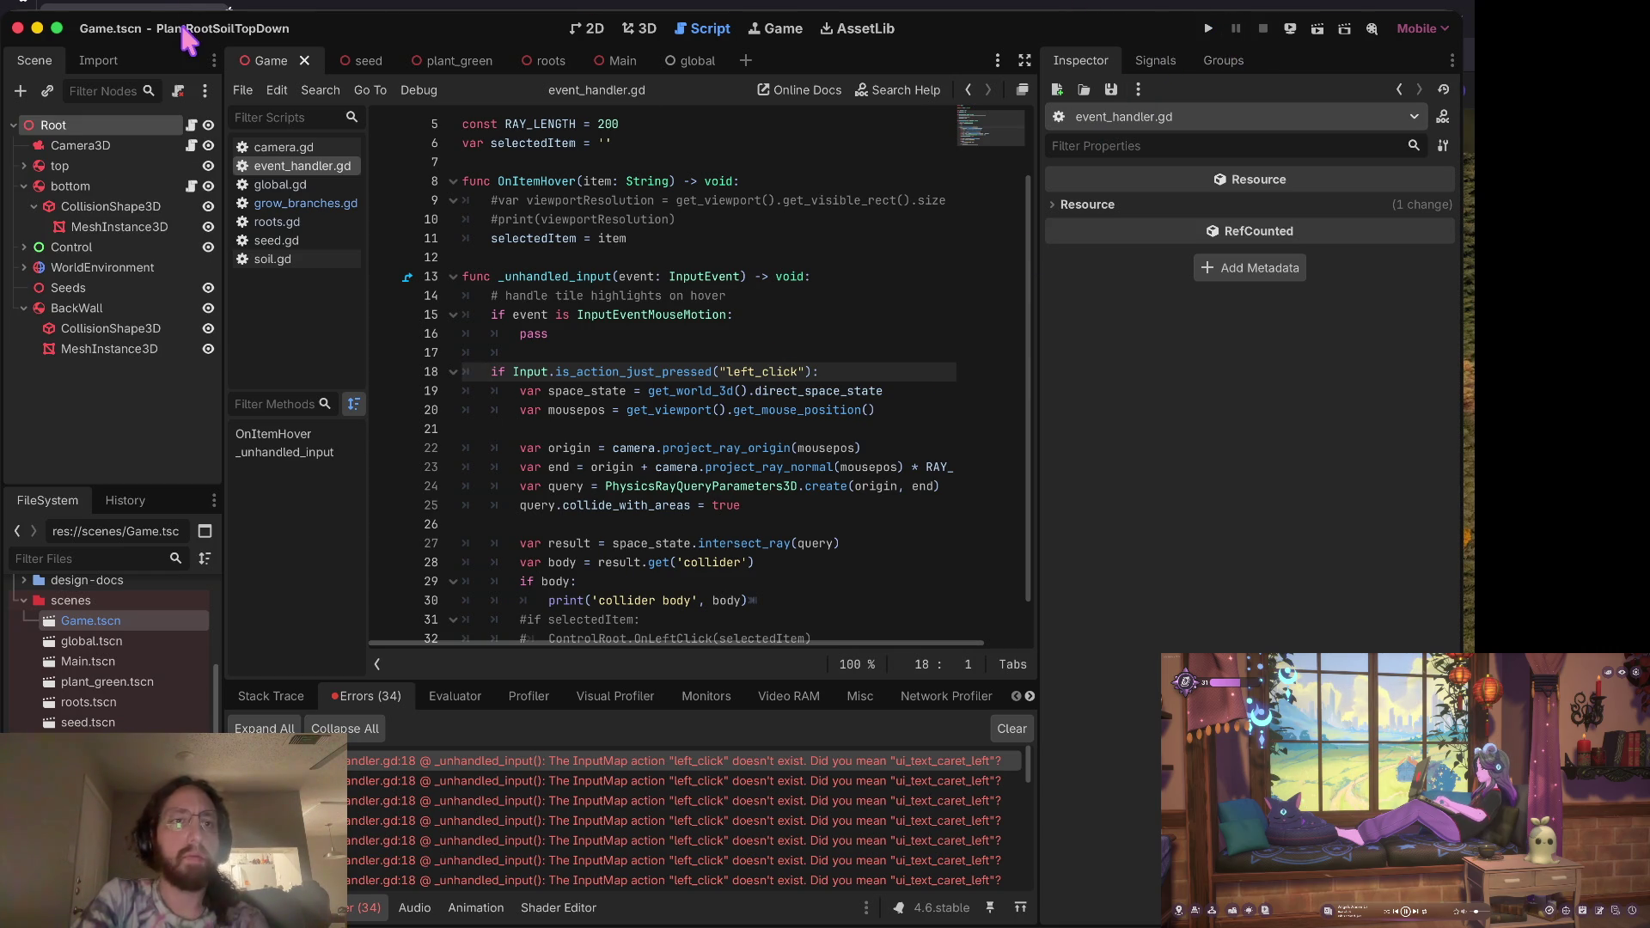
Step: Add a left_click Input Map action bound to Left Mouse Button, then relaunch the game
{"action": "key", "text": "super+comma"}
{"action": "left_click", "coordinate": [344, 180]}
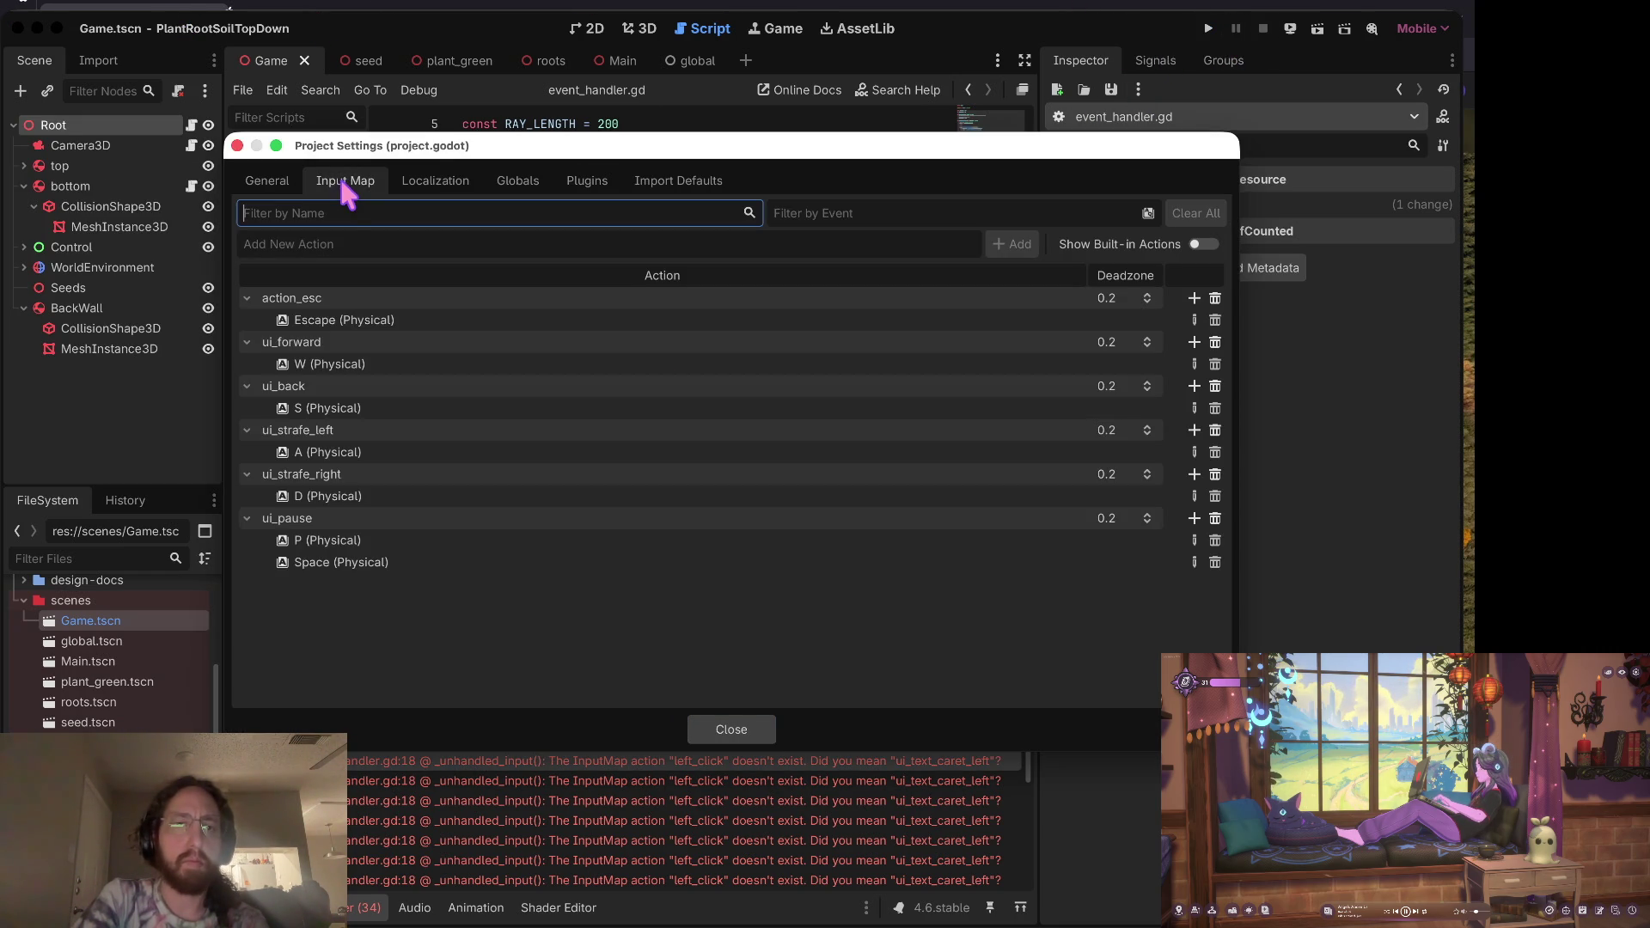
{"action": "left_click", "coordinate": [853, 248]}
{"action": "type", "text": "left_click"}
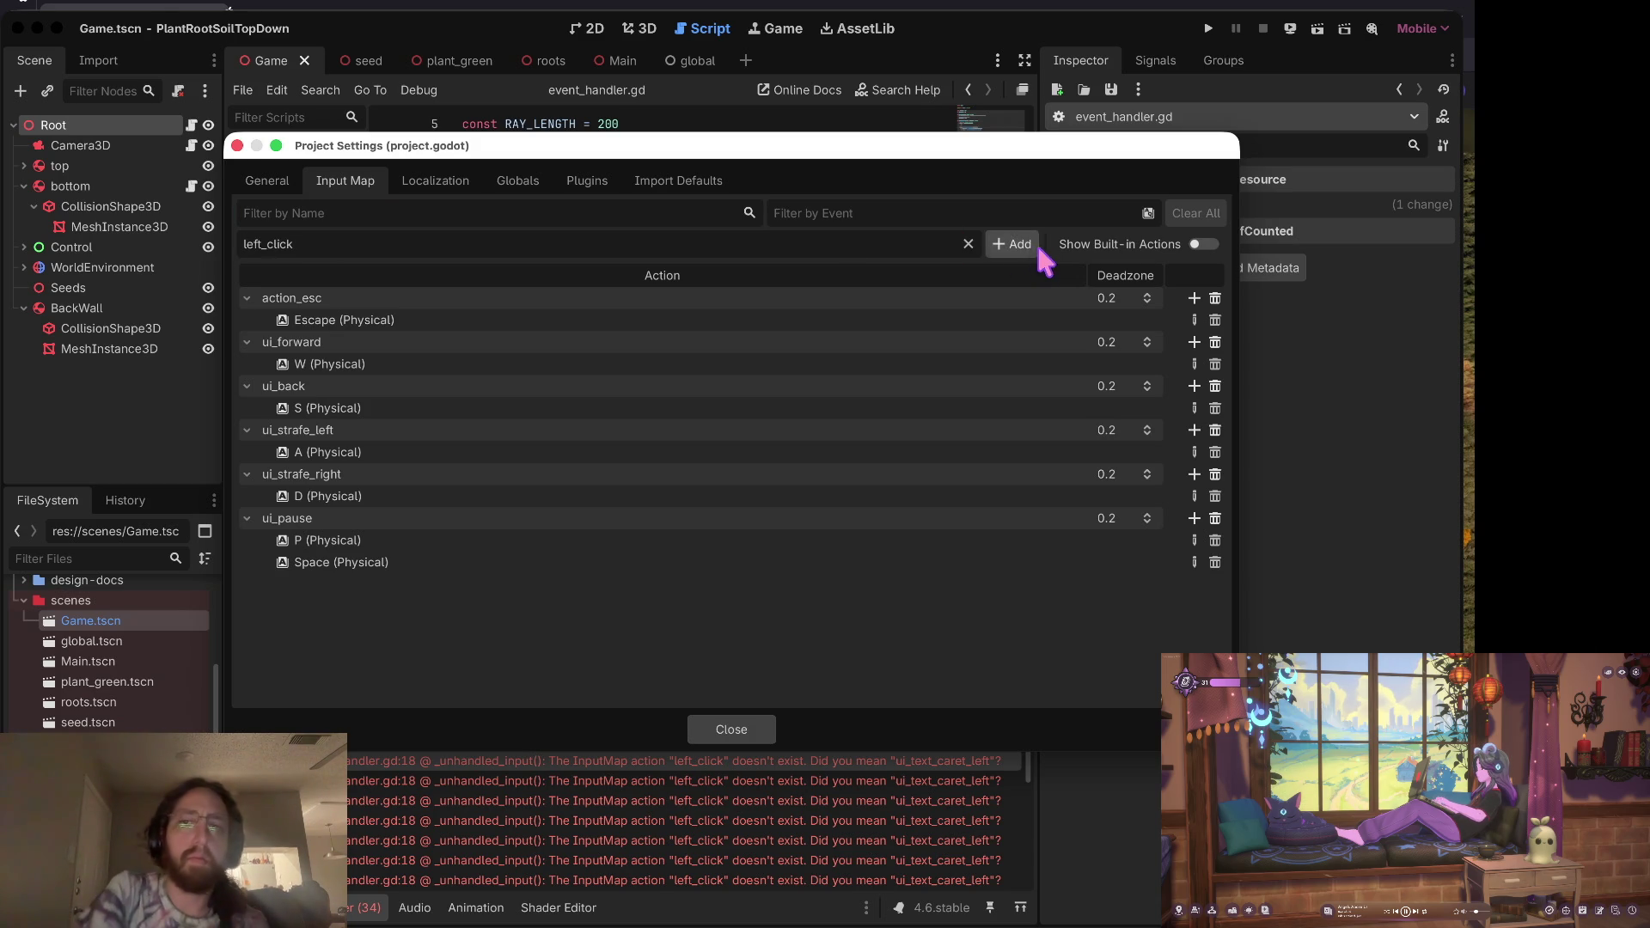
{"action": "left_click", "coordinate": [1012, 244]}
{"action": "left_click", "coordinate": [1194, 583]}
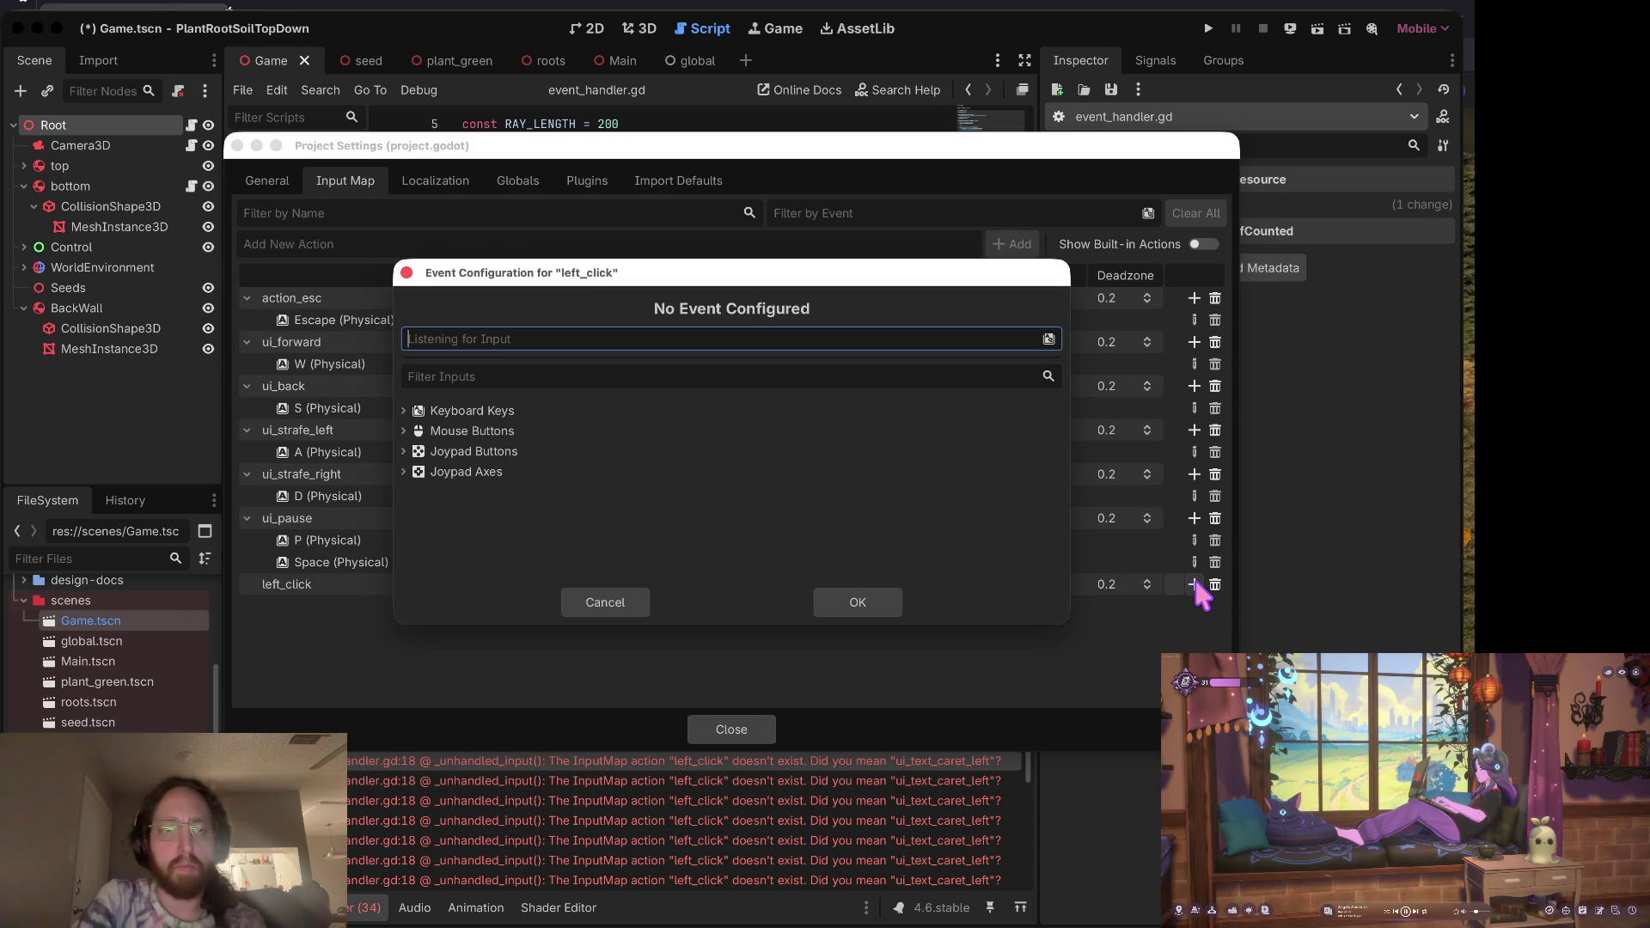
{"action": "left_click", "coordinate": [489, 342]}
{"action": "left_click", "coordinate": [858, 602]}
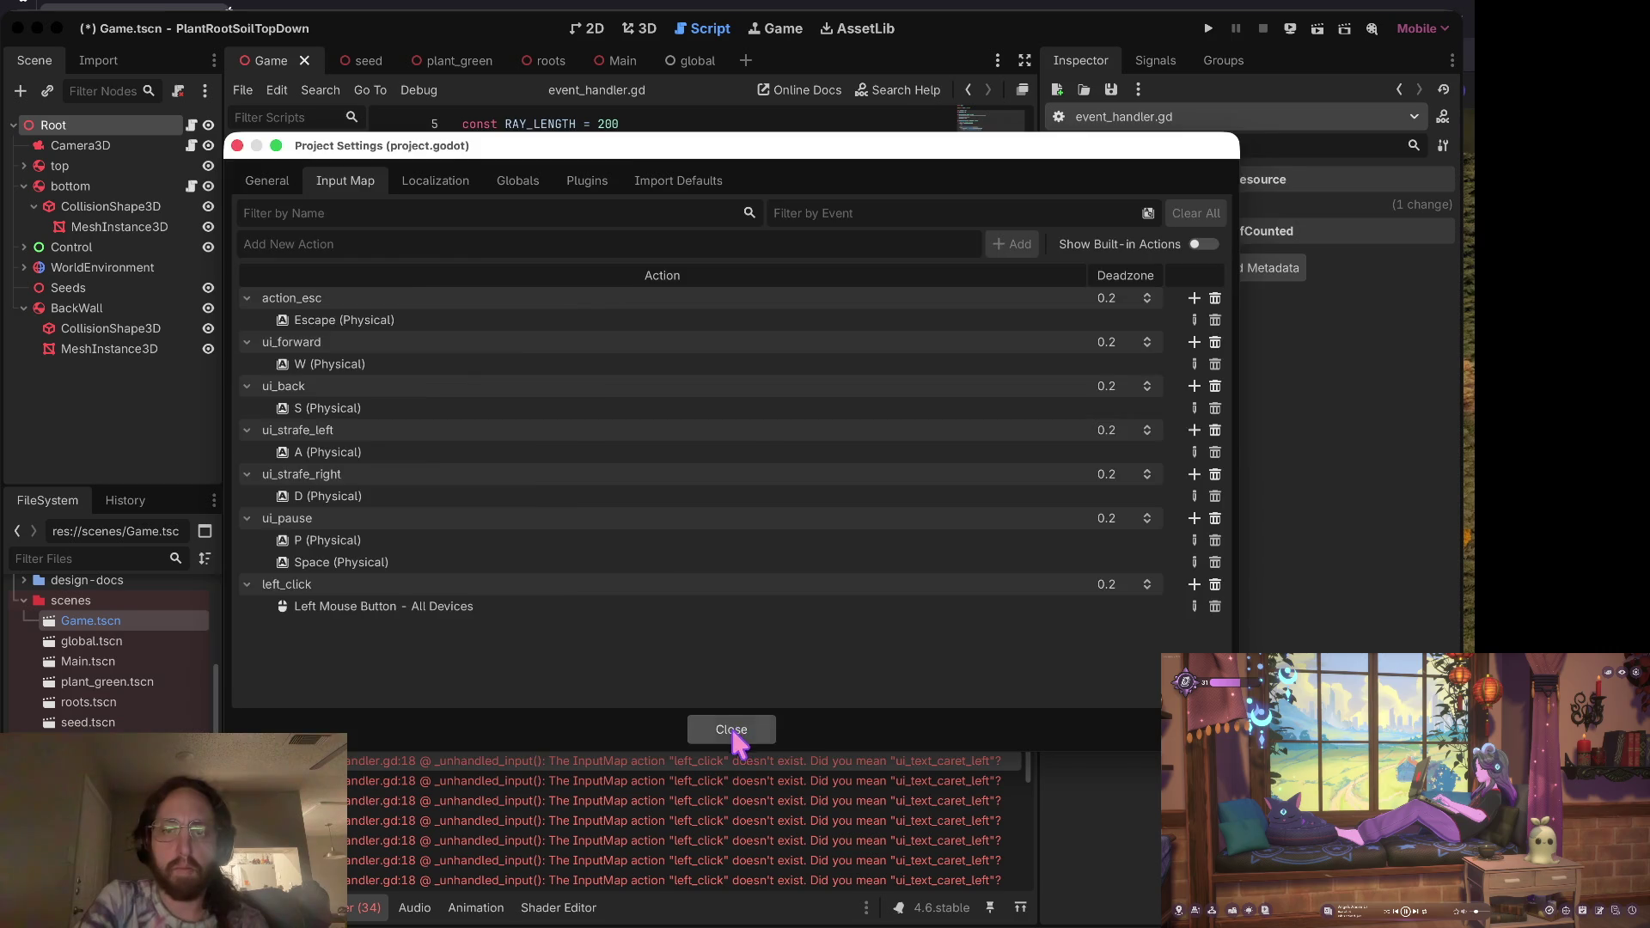
{"action": "left_click", "coordinate": [731, 730]}
{"action": "key", "text": "super+b"}
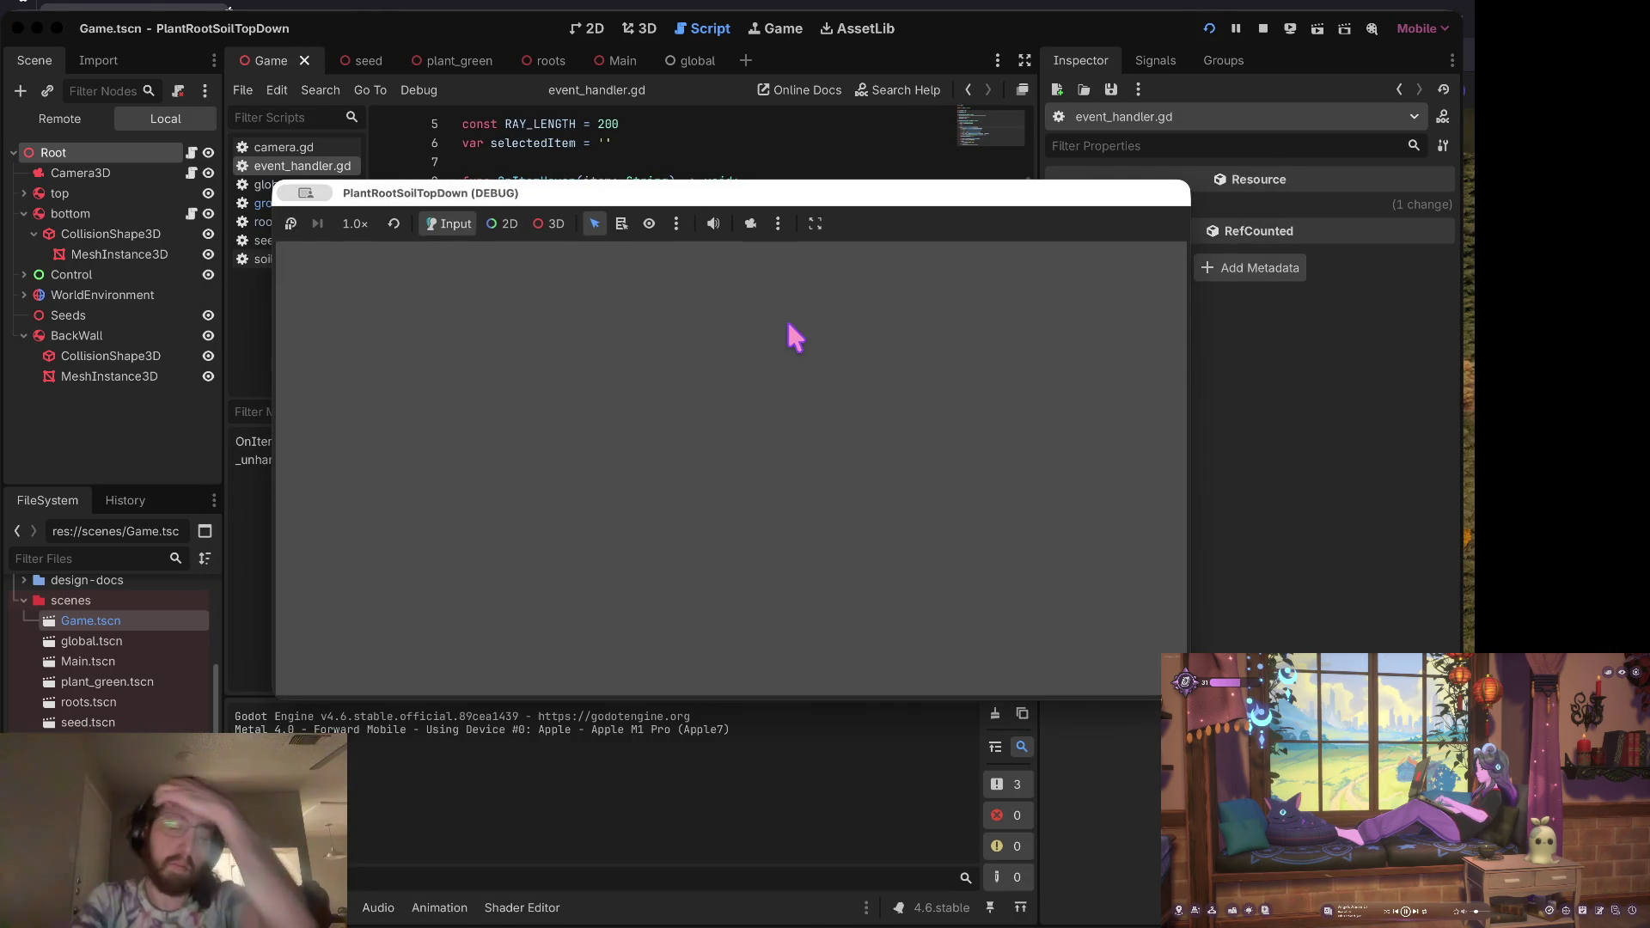
Step: Grow five plants by clicking at different spots across the wall
{"action": "left_click", "coordinate": [616, 468]}
{"action": "left_click", "coordinate": [998, 463]}
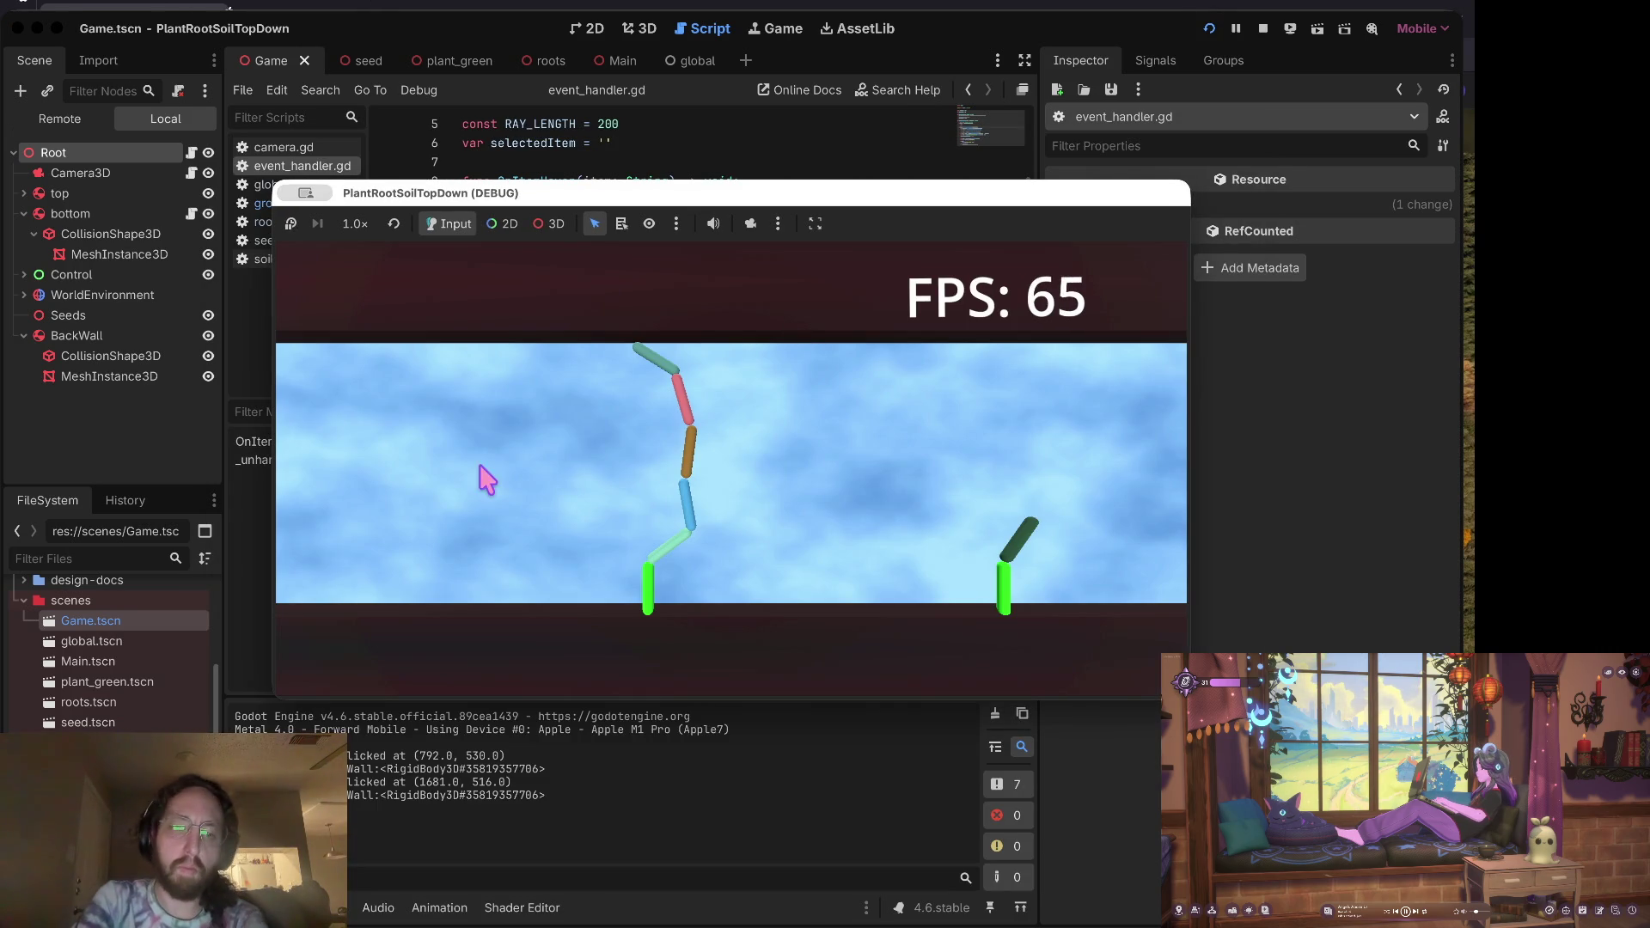
{"action": "left_click", "coordinate": [479, 471]}
{"action": "left_click", "coordinate": [769, 486]}
{"action": "left_click", "coordinate": [443, 501]}
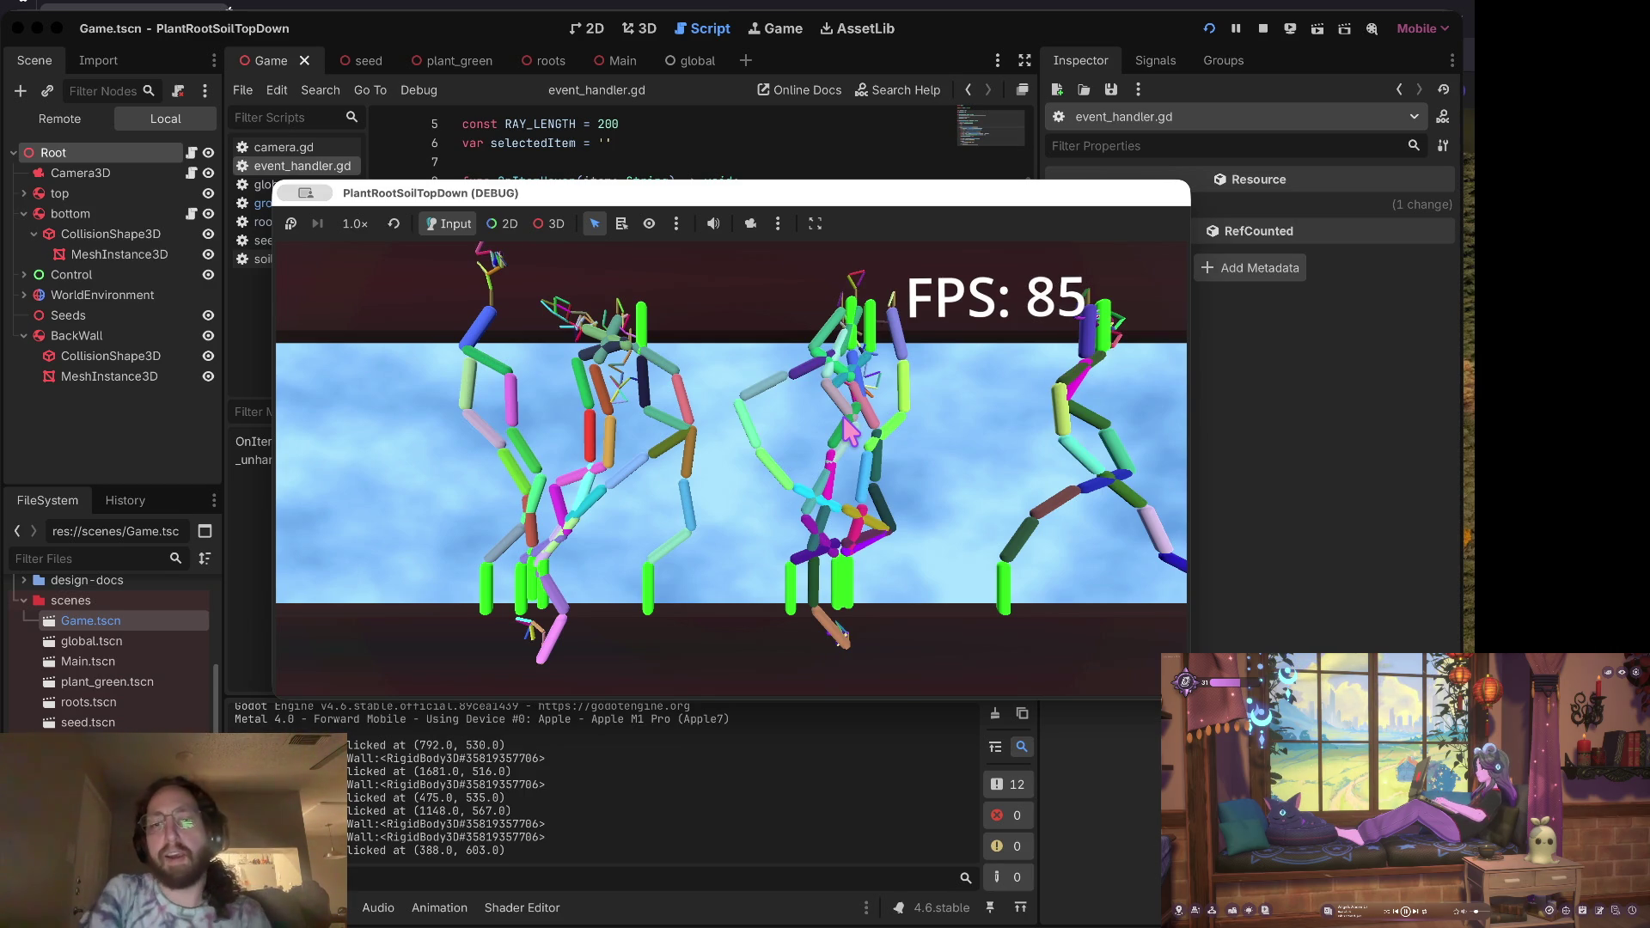
Step: Zoom and pan the camera, grow one more plant near the soil, then stop the run
{"action": "scroll", "coordinate": [849, 429], "scroll_direction": "down", "scroll_amount": 5}
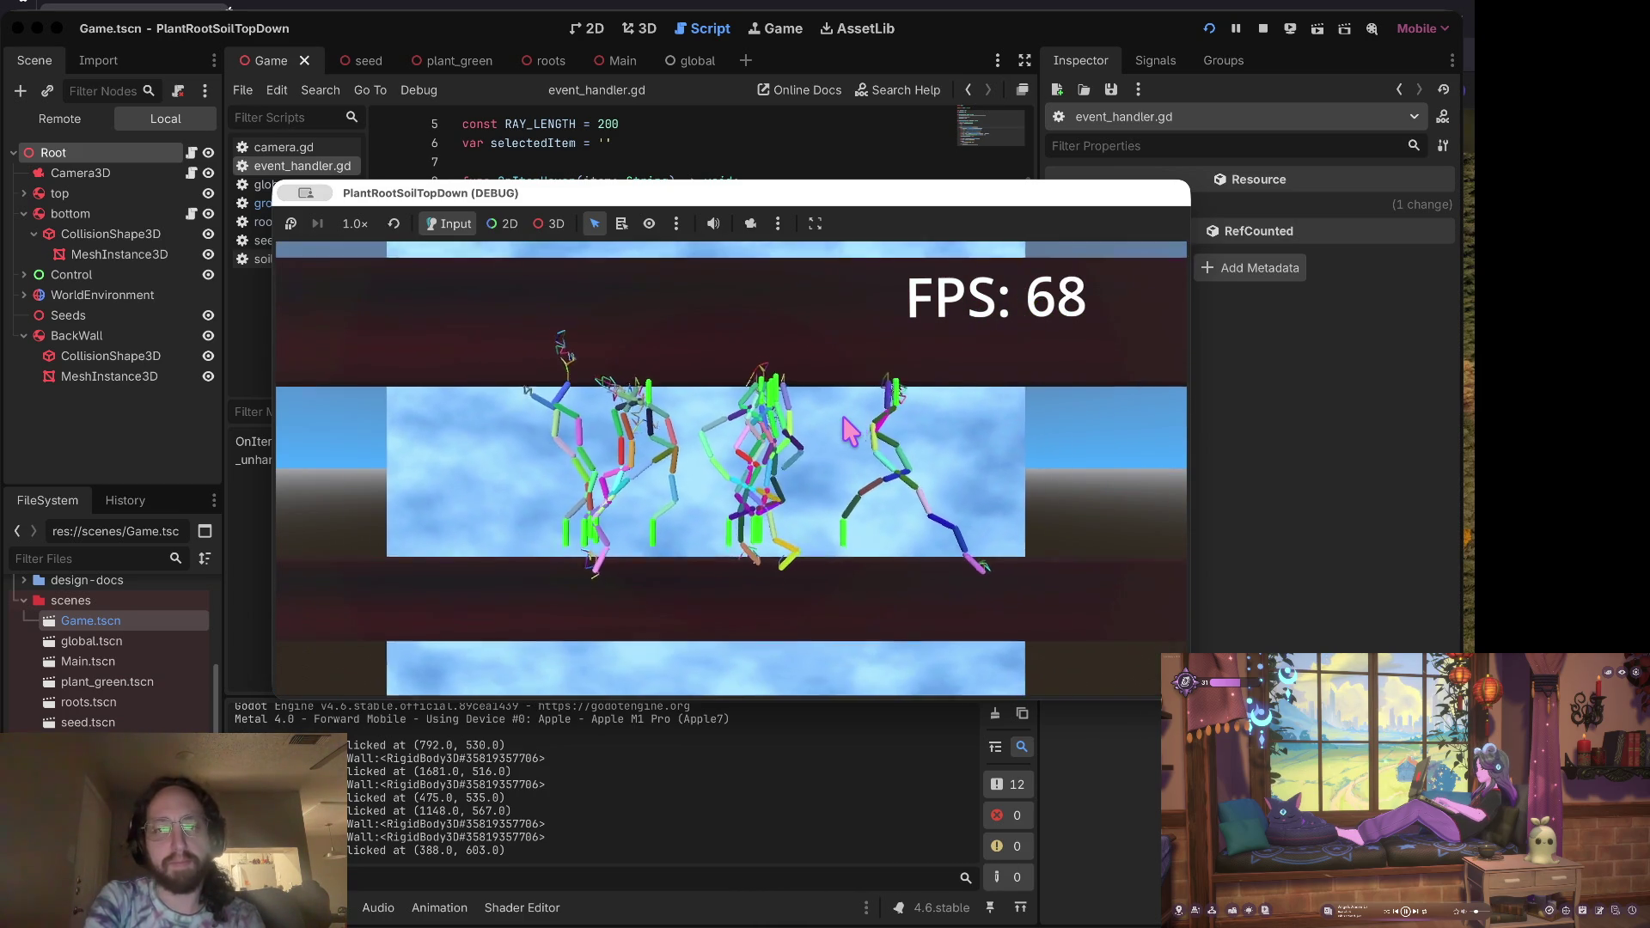
{"action": "scroll", "coordinate": [849, 430], "scroll_direction": "up", "scroll_amount": 5}
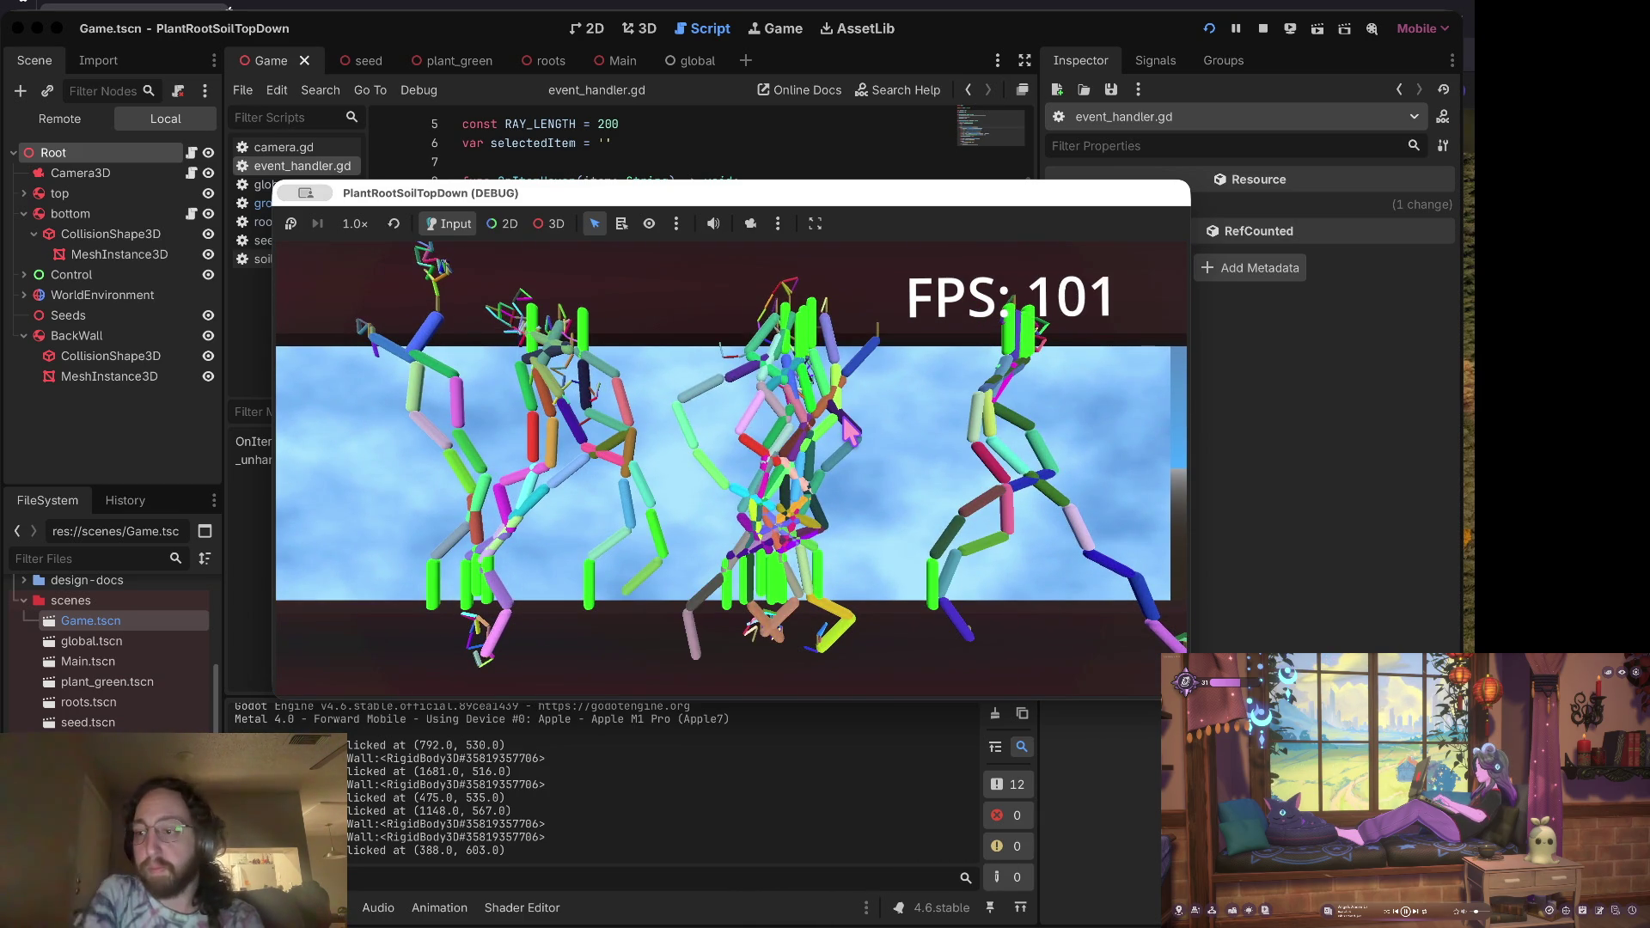
{"action": "scroll", "coordinate": [849, 427], "scroll_direction": "down", "scroll_amount": 5}
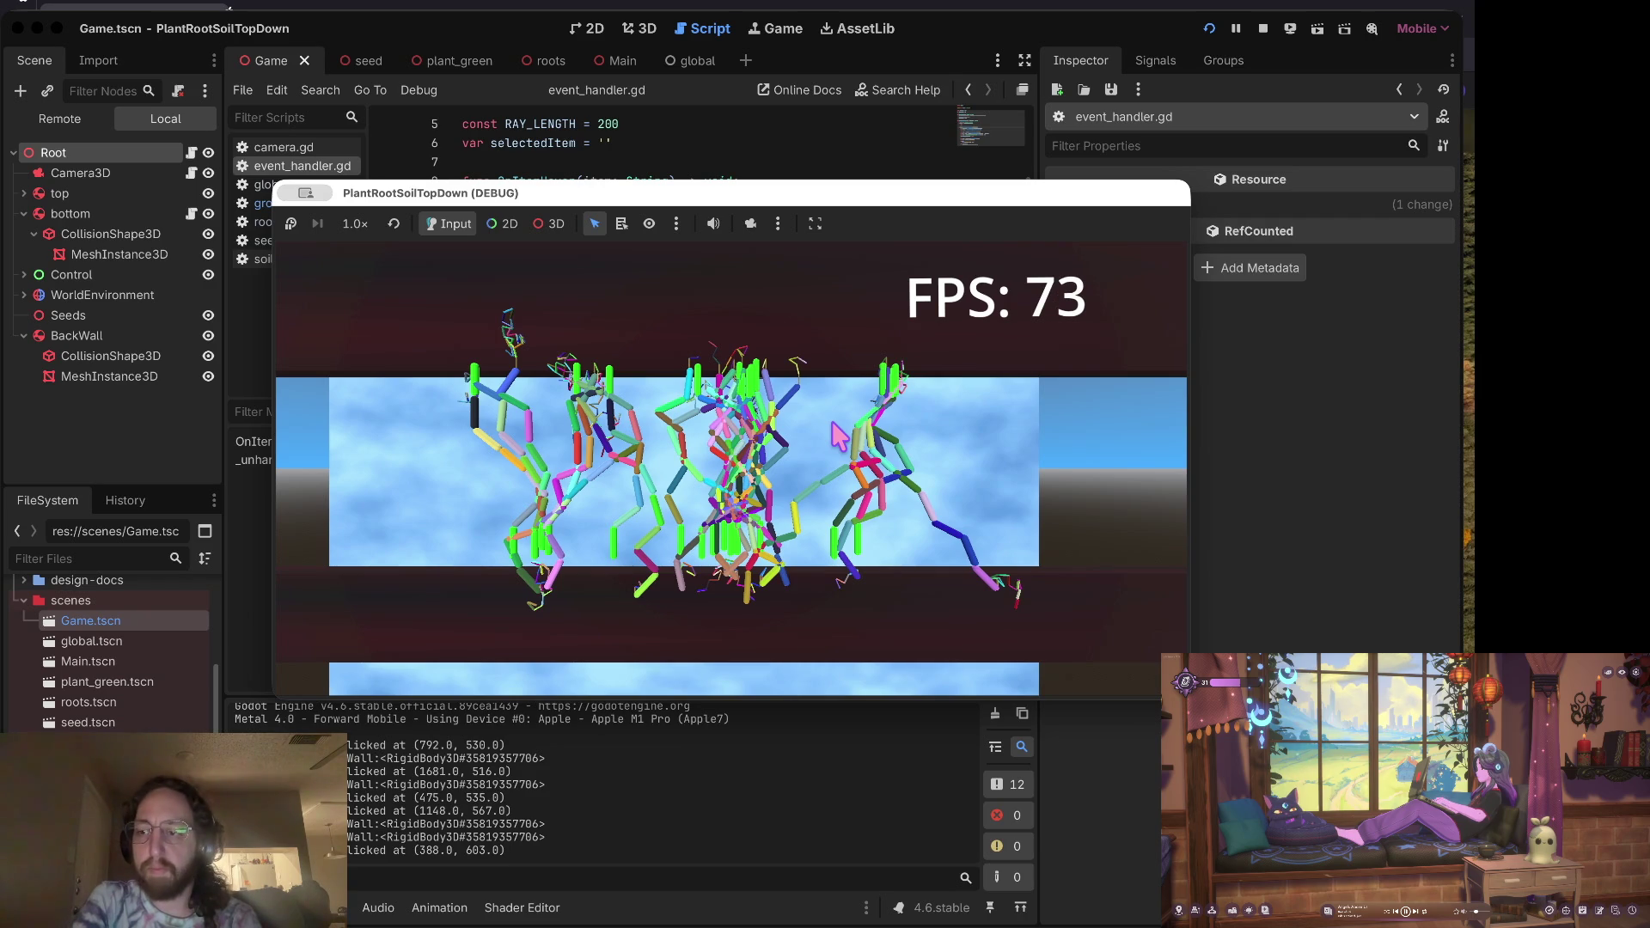
{"action": "key", "text": "a"}
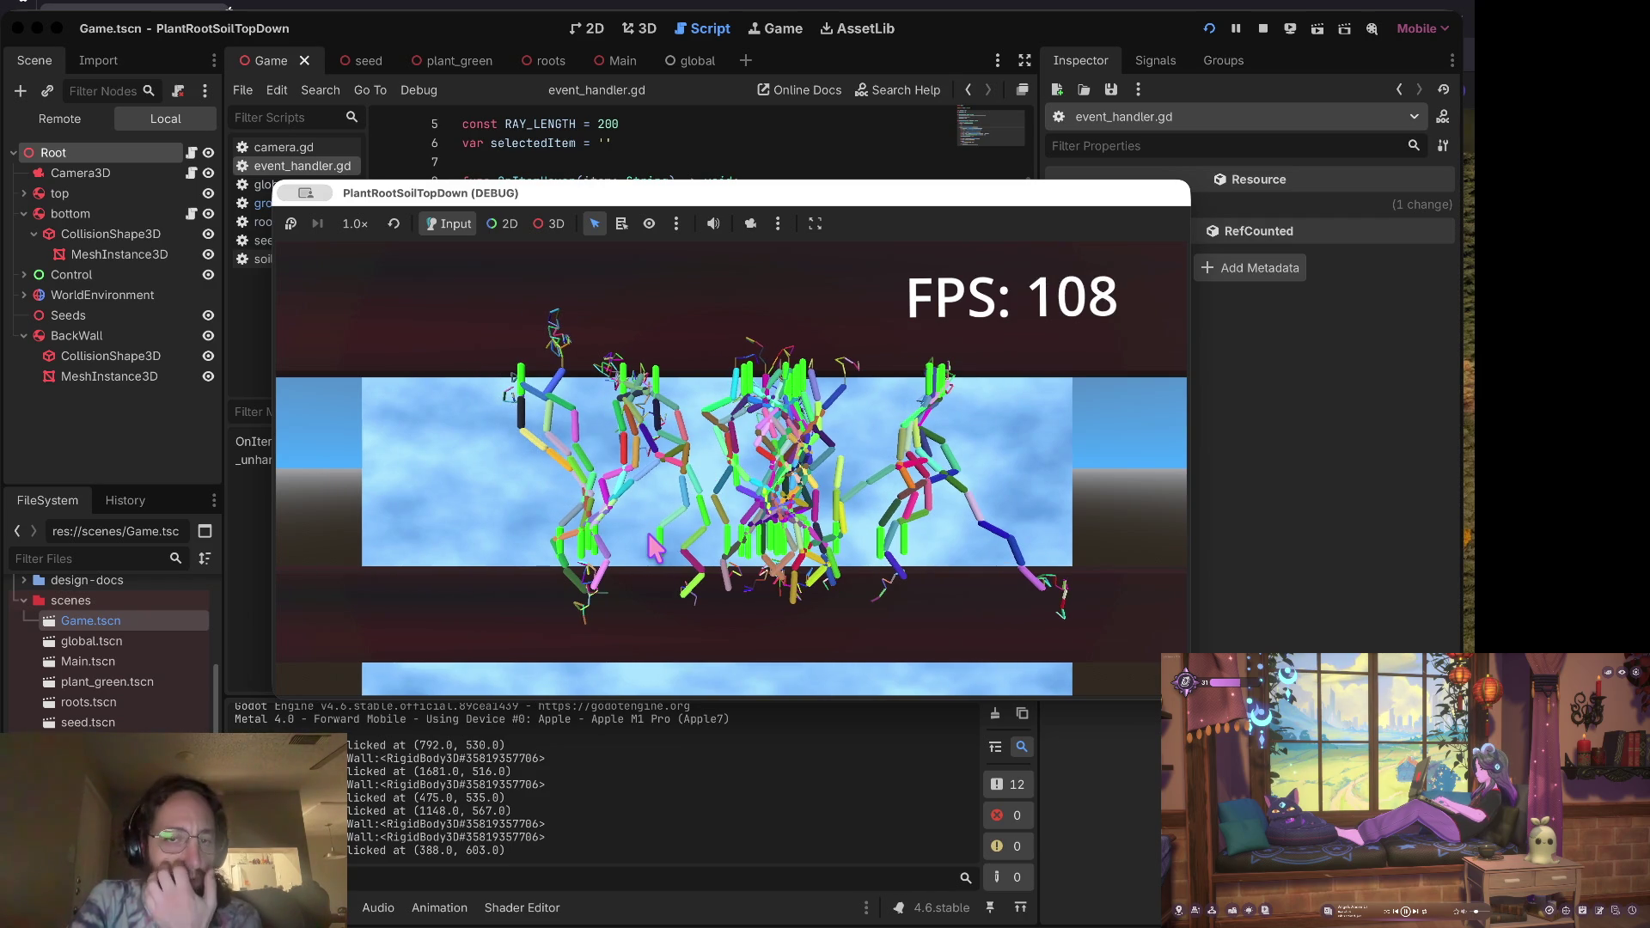
{"action": "scroll", "coordinate": [648, 532], "scroll_direction": "up", "scroll_amount": 5}
{"action": "scroll", "coordinate": [645, 544], "scroll_direction": "down", "scroll_amount": 2}
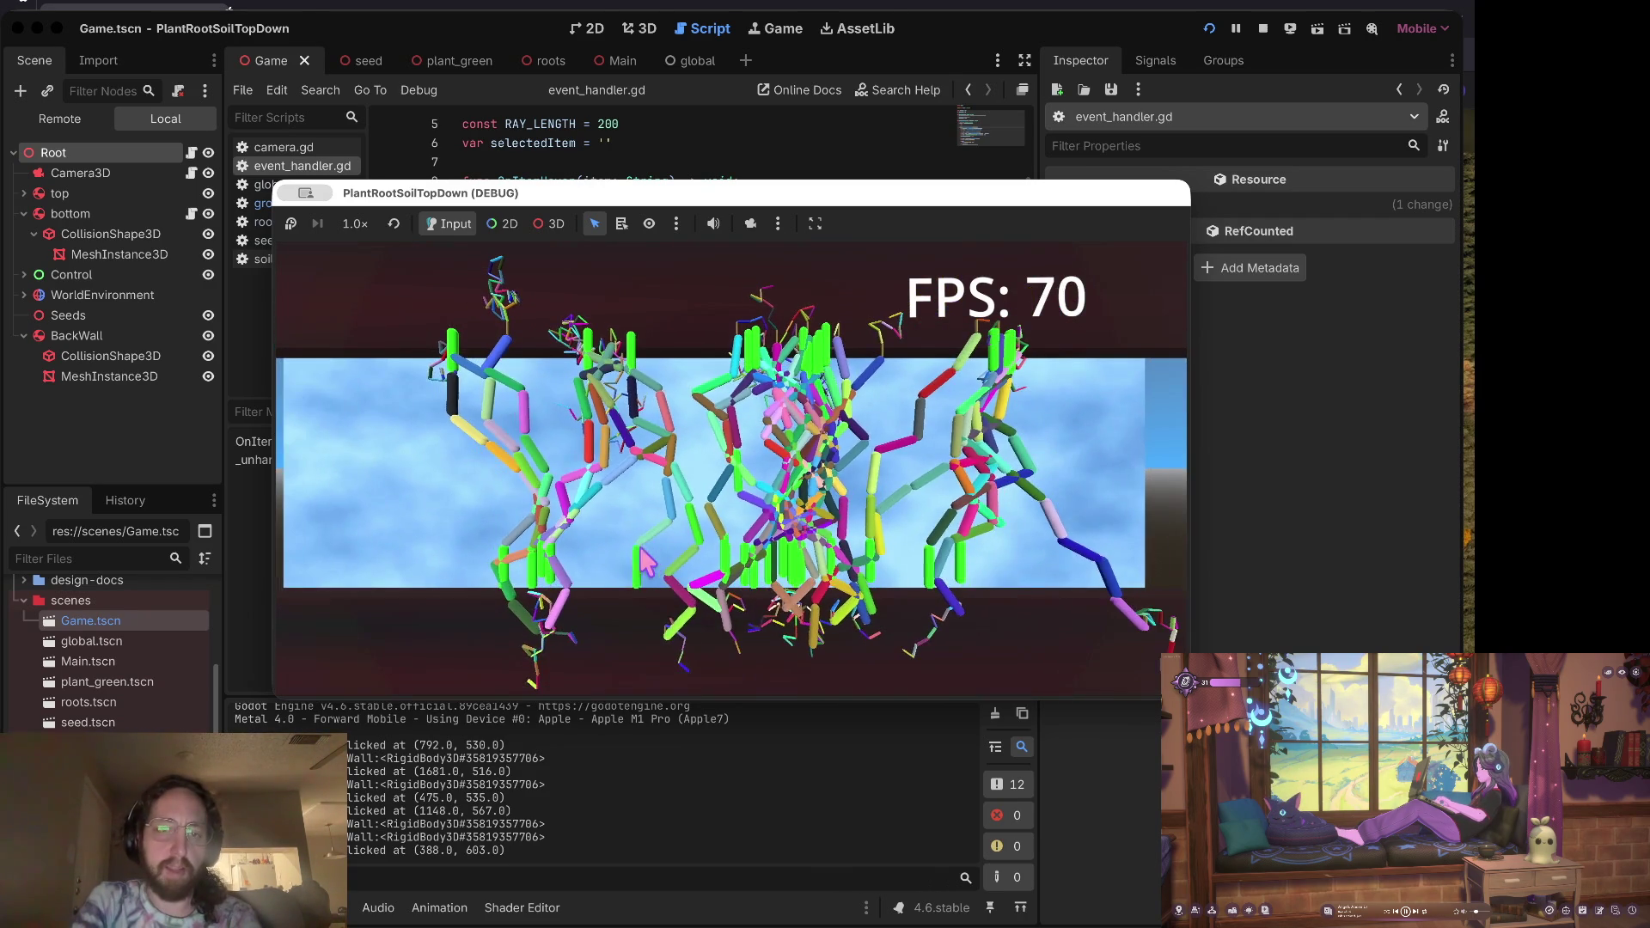
{"action": "scroll", "coordinate": [608, 567], "scroll_direction": "down", "scroll_amount": 6}
{"action": "left_click", "coordinate": [964, 580]}
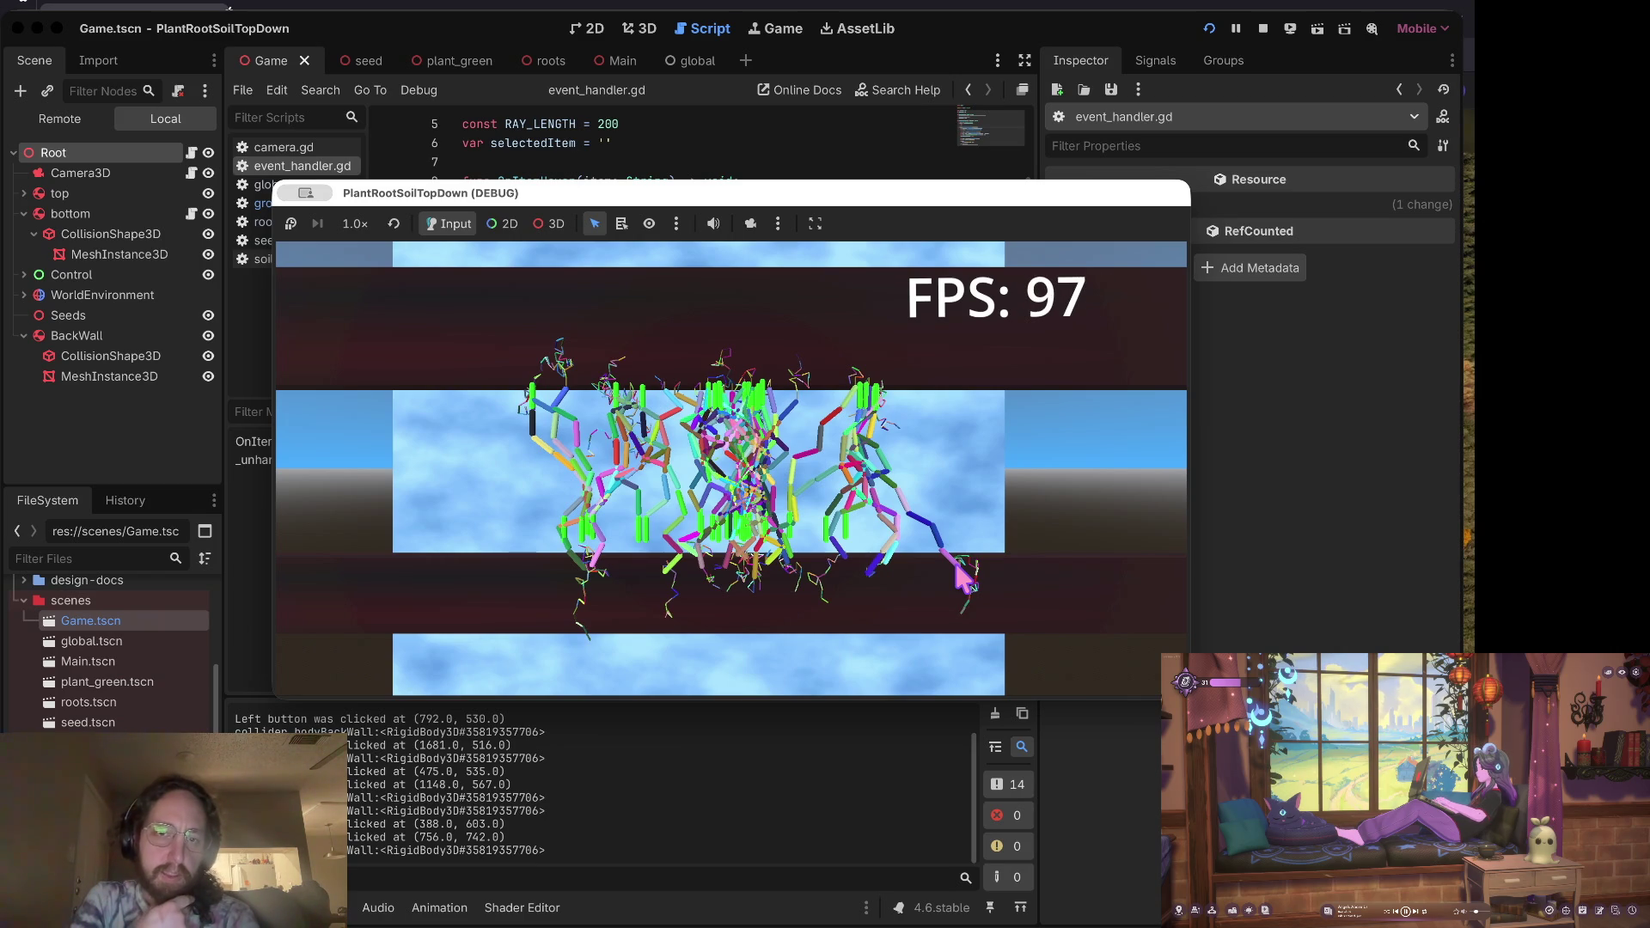
{"action": "scroll", "coordinate": [964, 580], "scroll_direction": "up", "scroll_amount": 3}
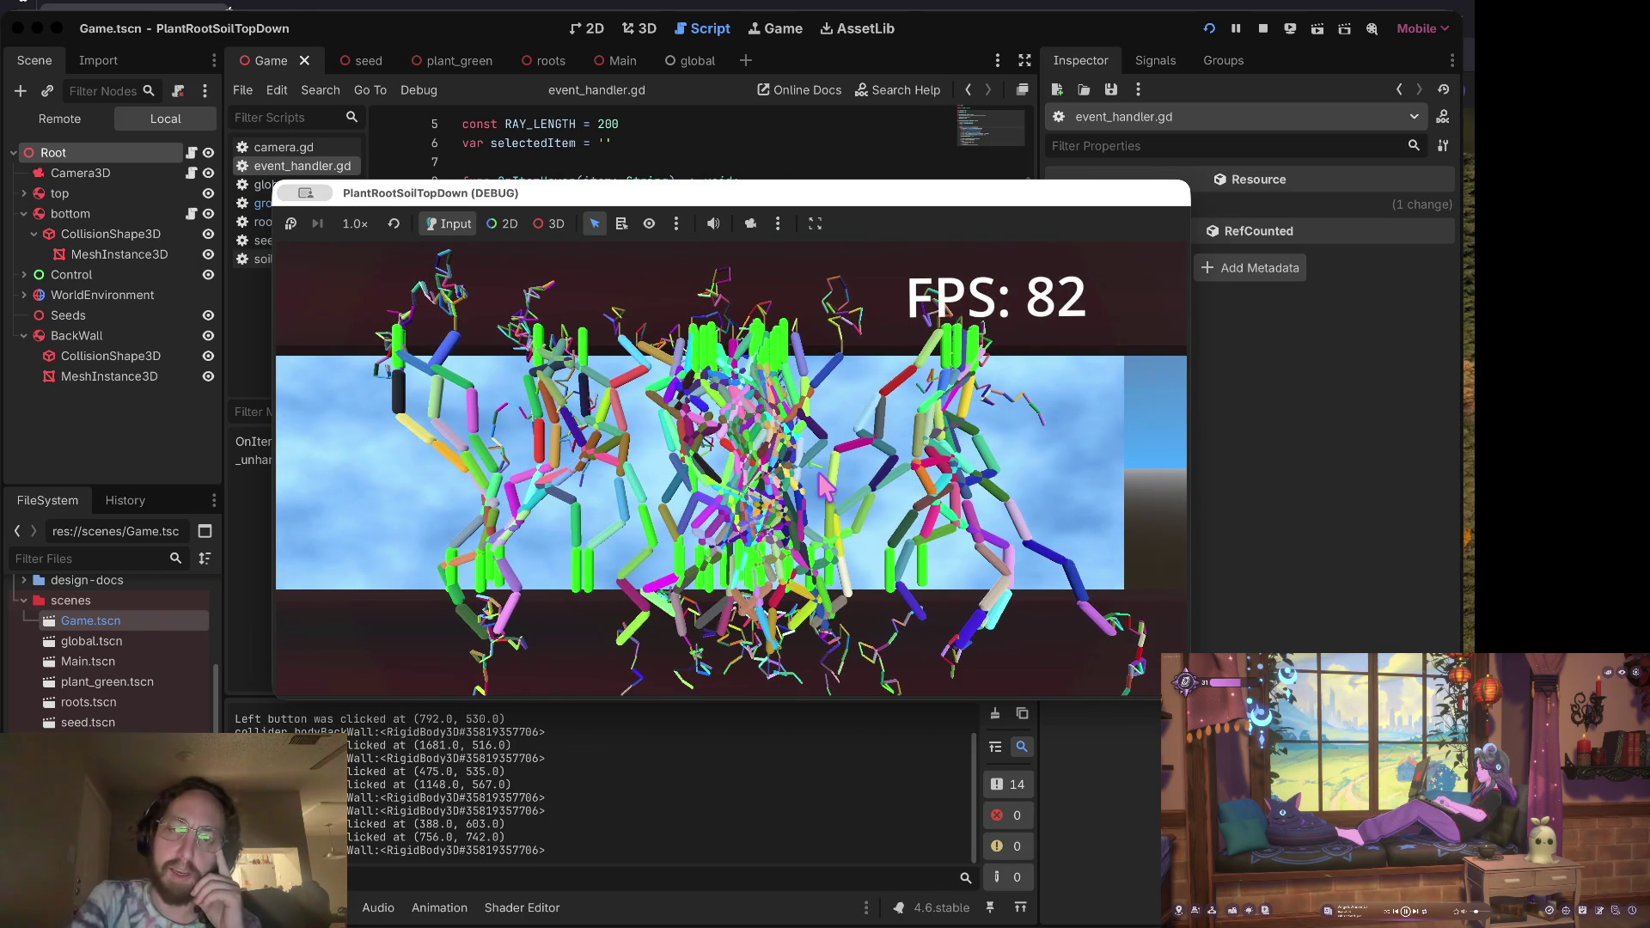
{"action": "left_click", "coordinate": [1257, 29]}
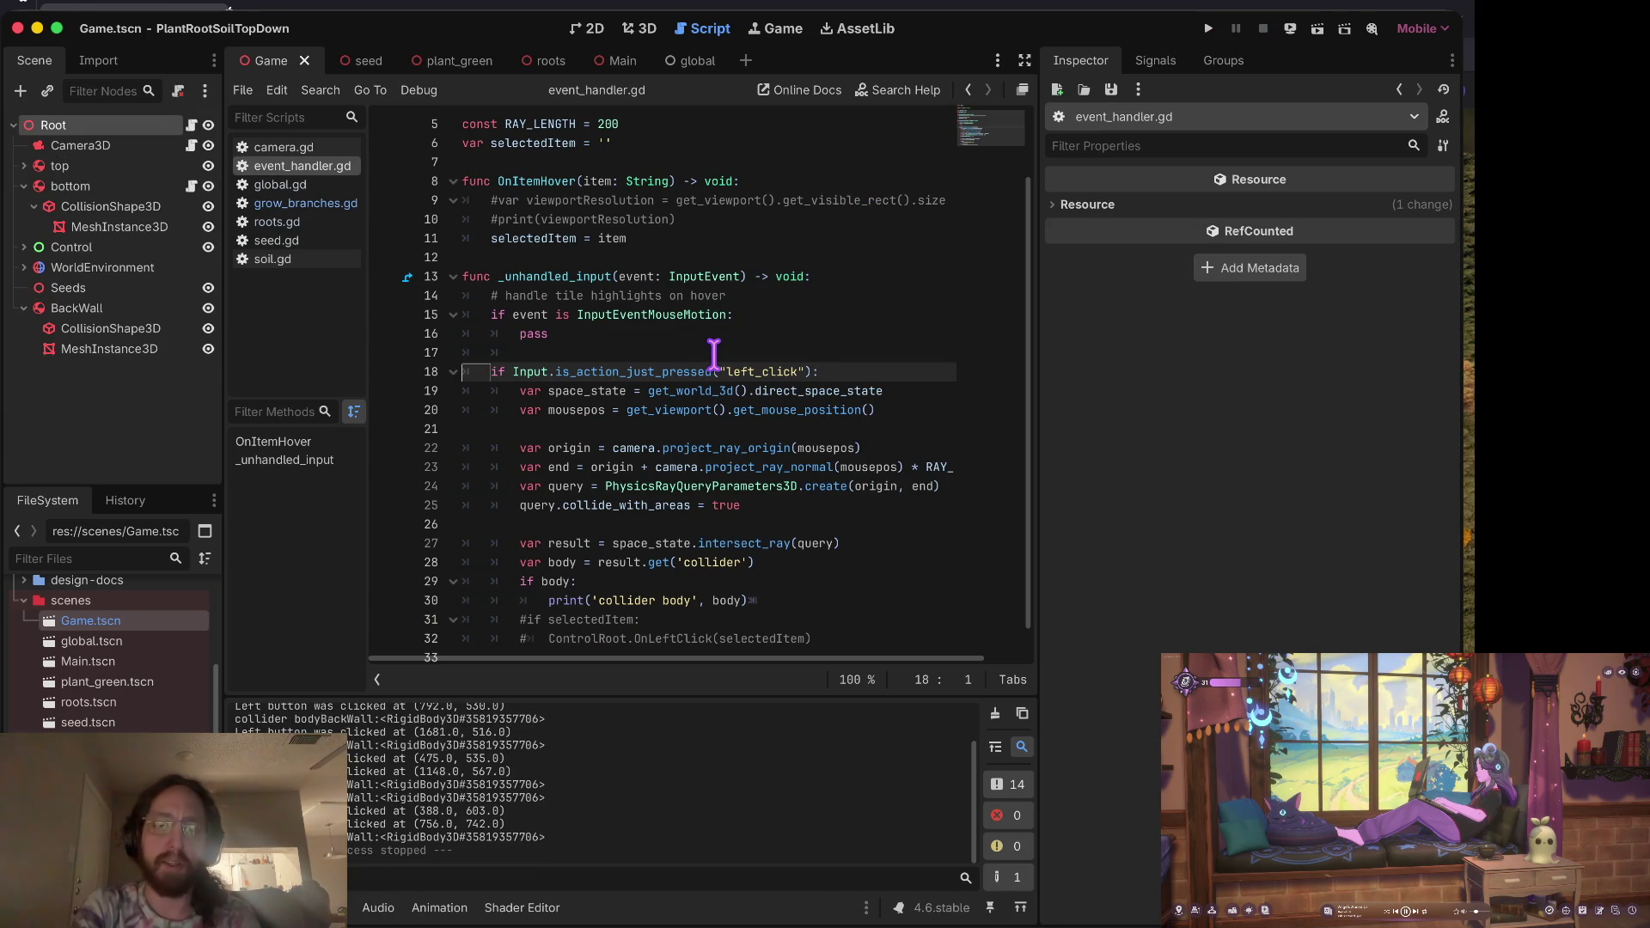
Step: Relaunch the game and sprout five more plants across the wall
{"action": "key", "text": "super+b"}
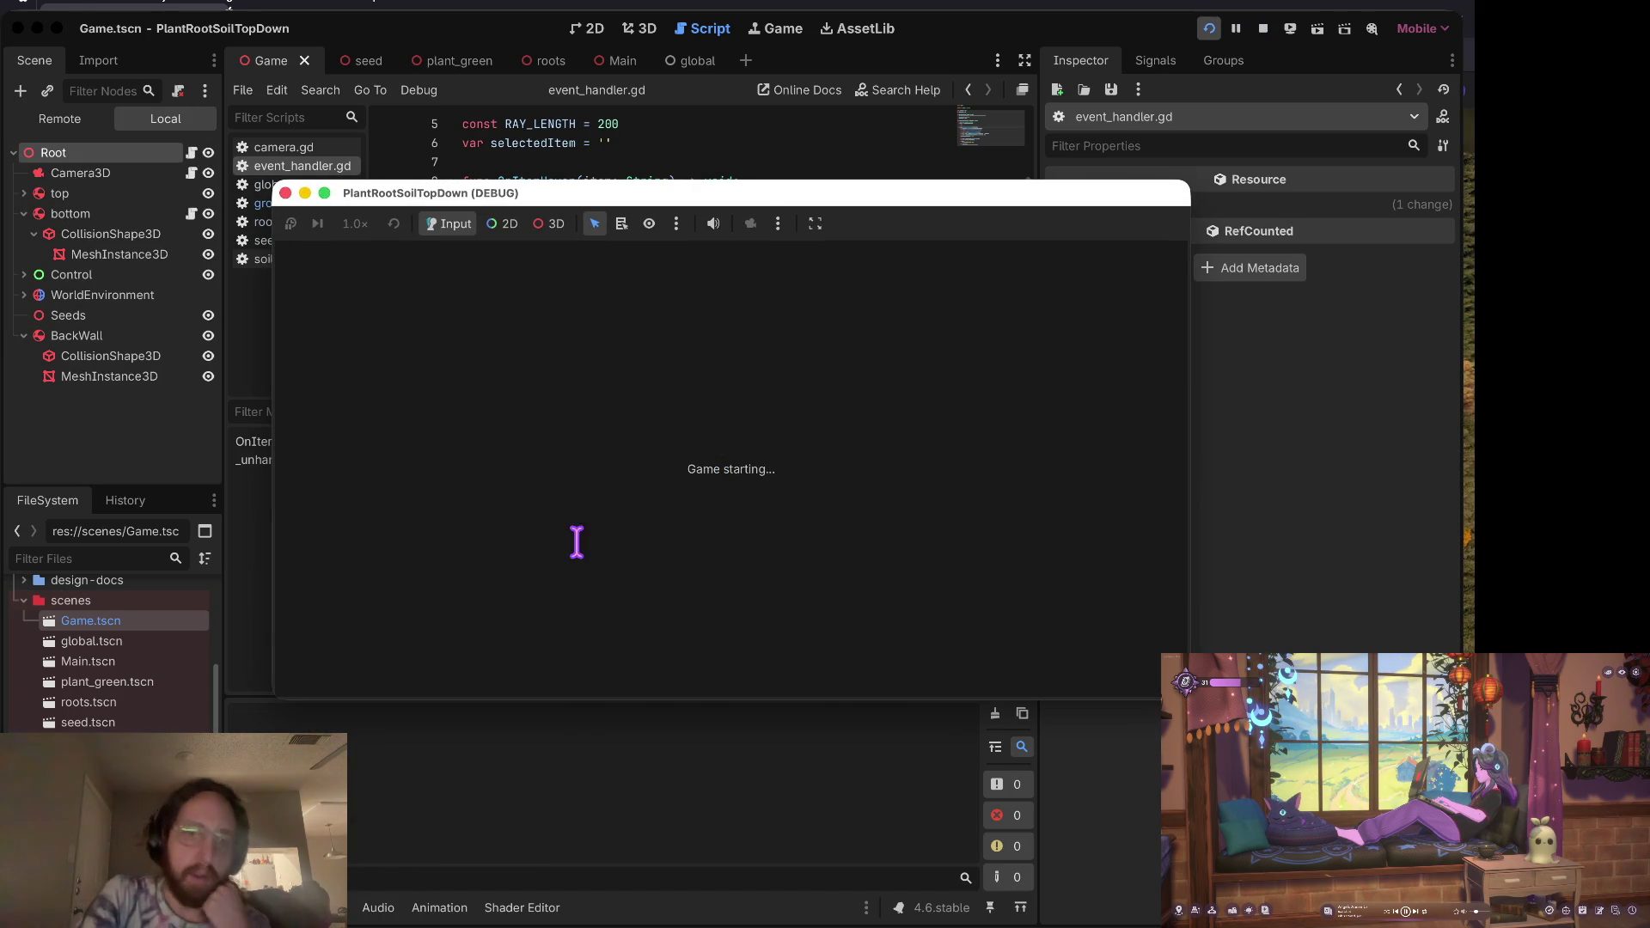
{"action": "left_click", "coordinate": [589, 526]}
{"action": "left_click", "coordinate": [818, 527]}
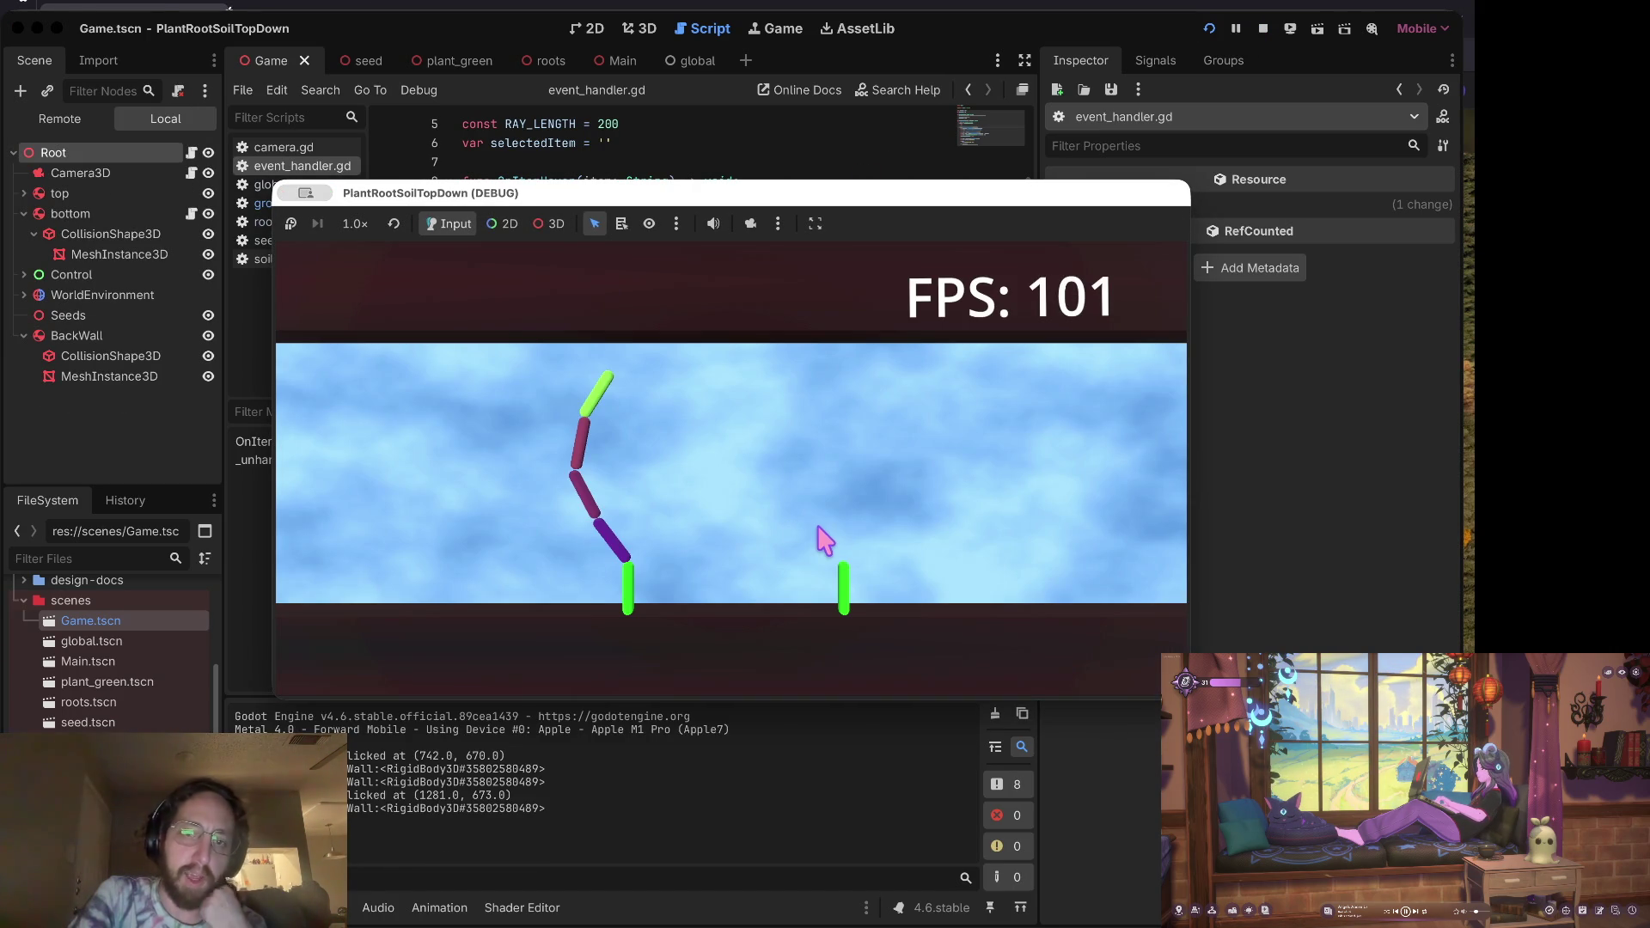
{"action": "left_click", "coordinate": [741, 582]}
{"action": "left_click", "coordinate": [1002, 540]}
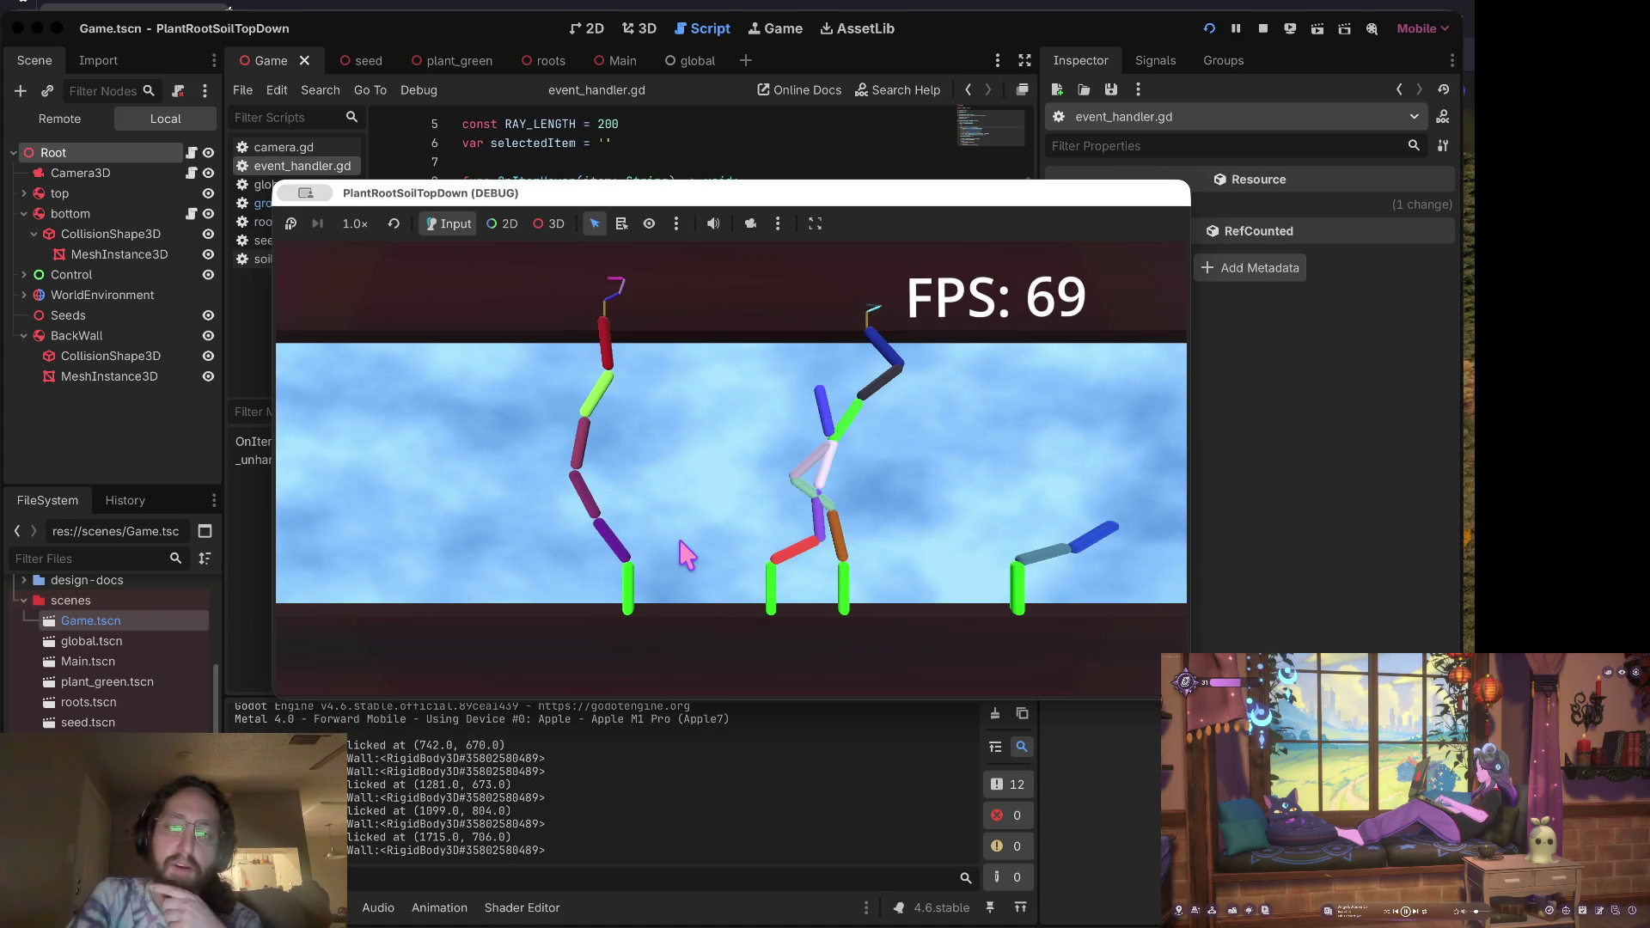
{"action": "left_click", "coordinate": [552, 572]}
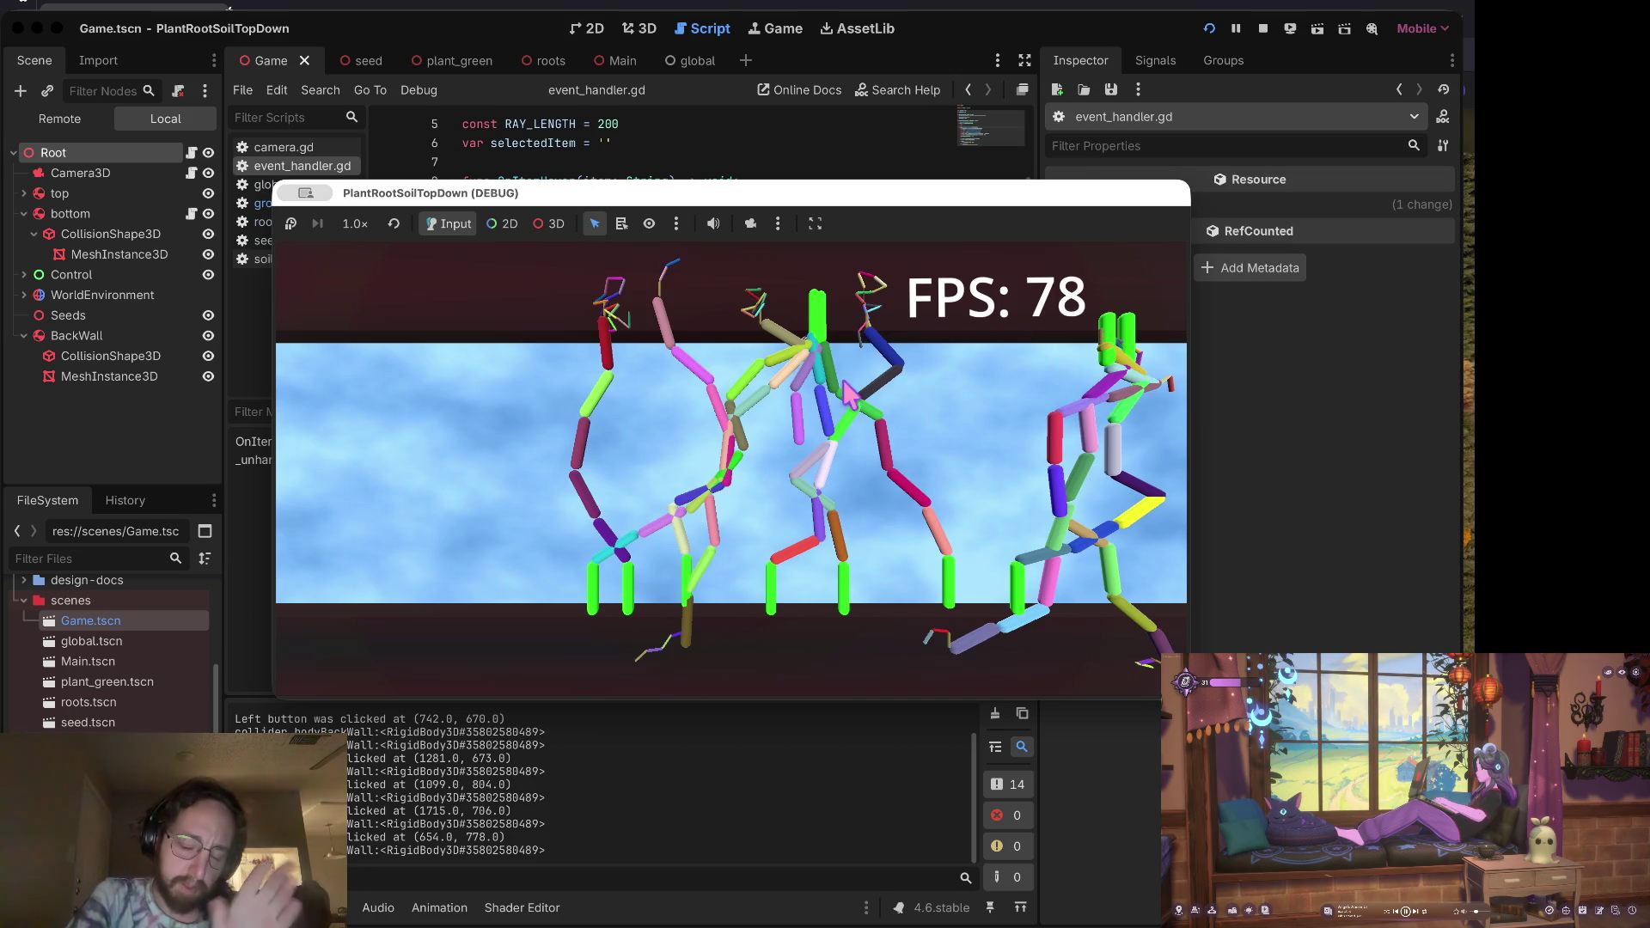
Step: Zoom and pan the camera around the dense root tangle, then stop the run
{"action": "scroll", "coordinate": [881, 492], "scroll_direction": "down", "scroll_amount": 1}
{"action": "scroll", "coordinate": [872, 491], "scroll_direction": "up", "scroll_amount": 2}
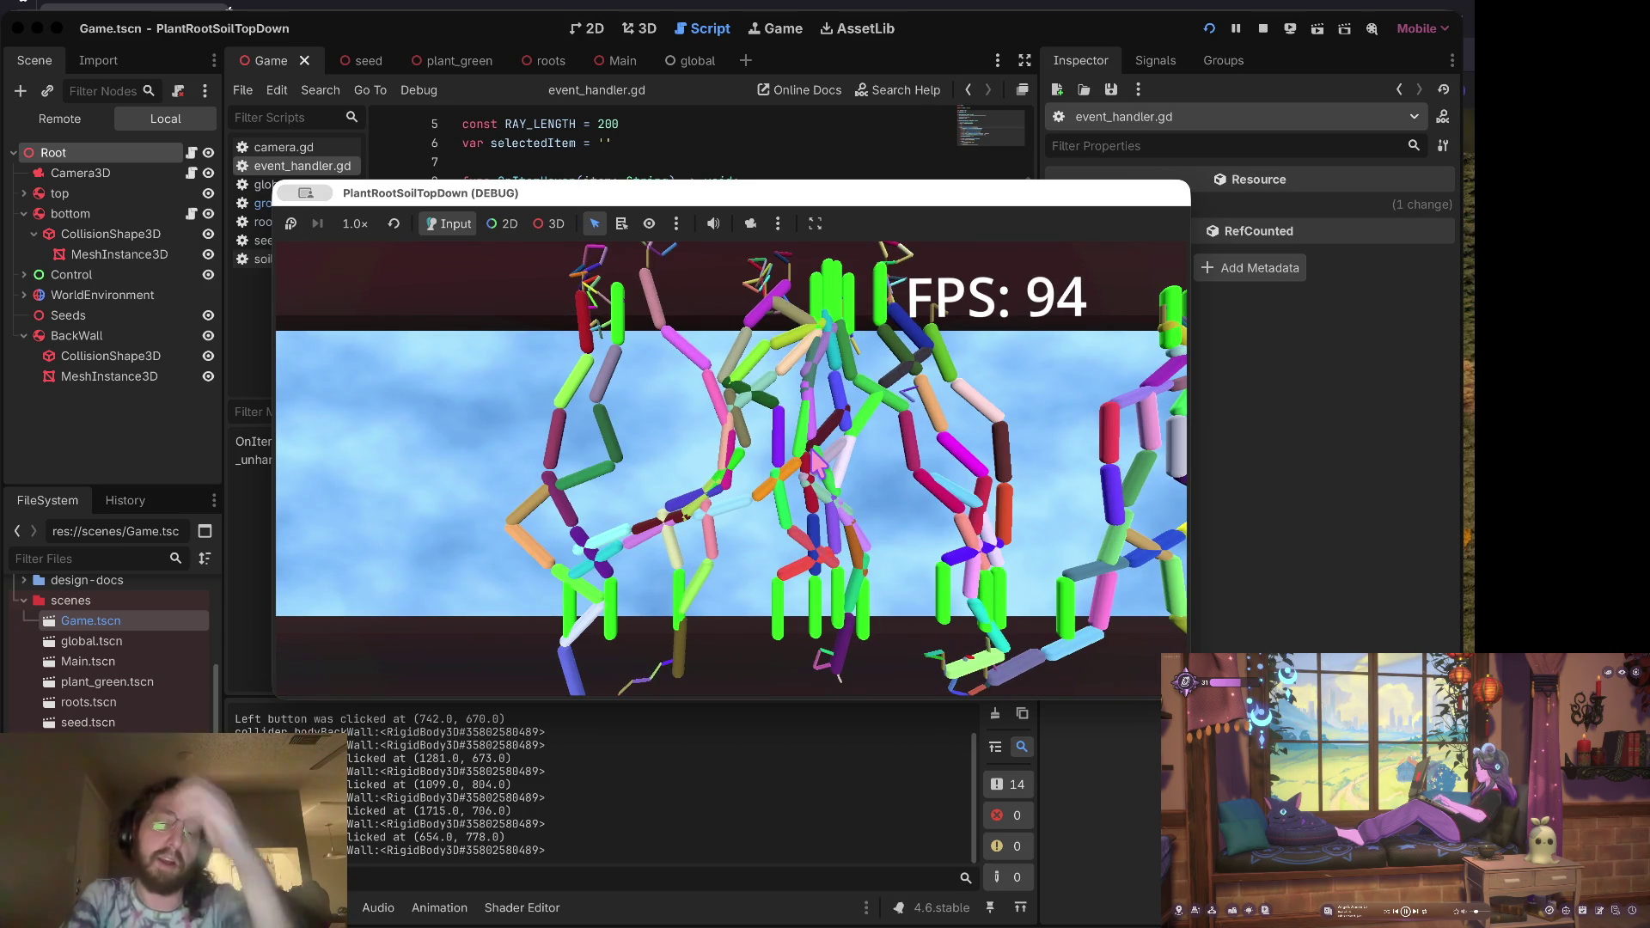
{"action": "scroll", "coordinate": [815, 464], "scroll_direction": "down", "scroll_amount": 2}
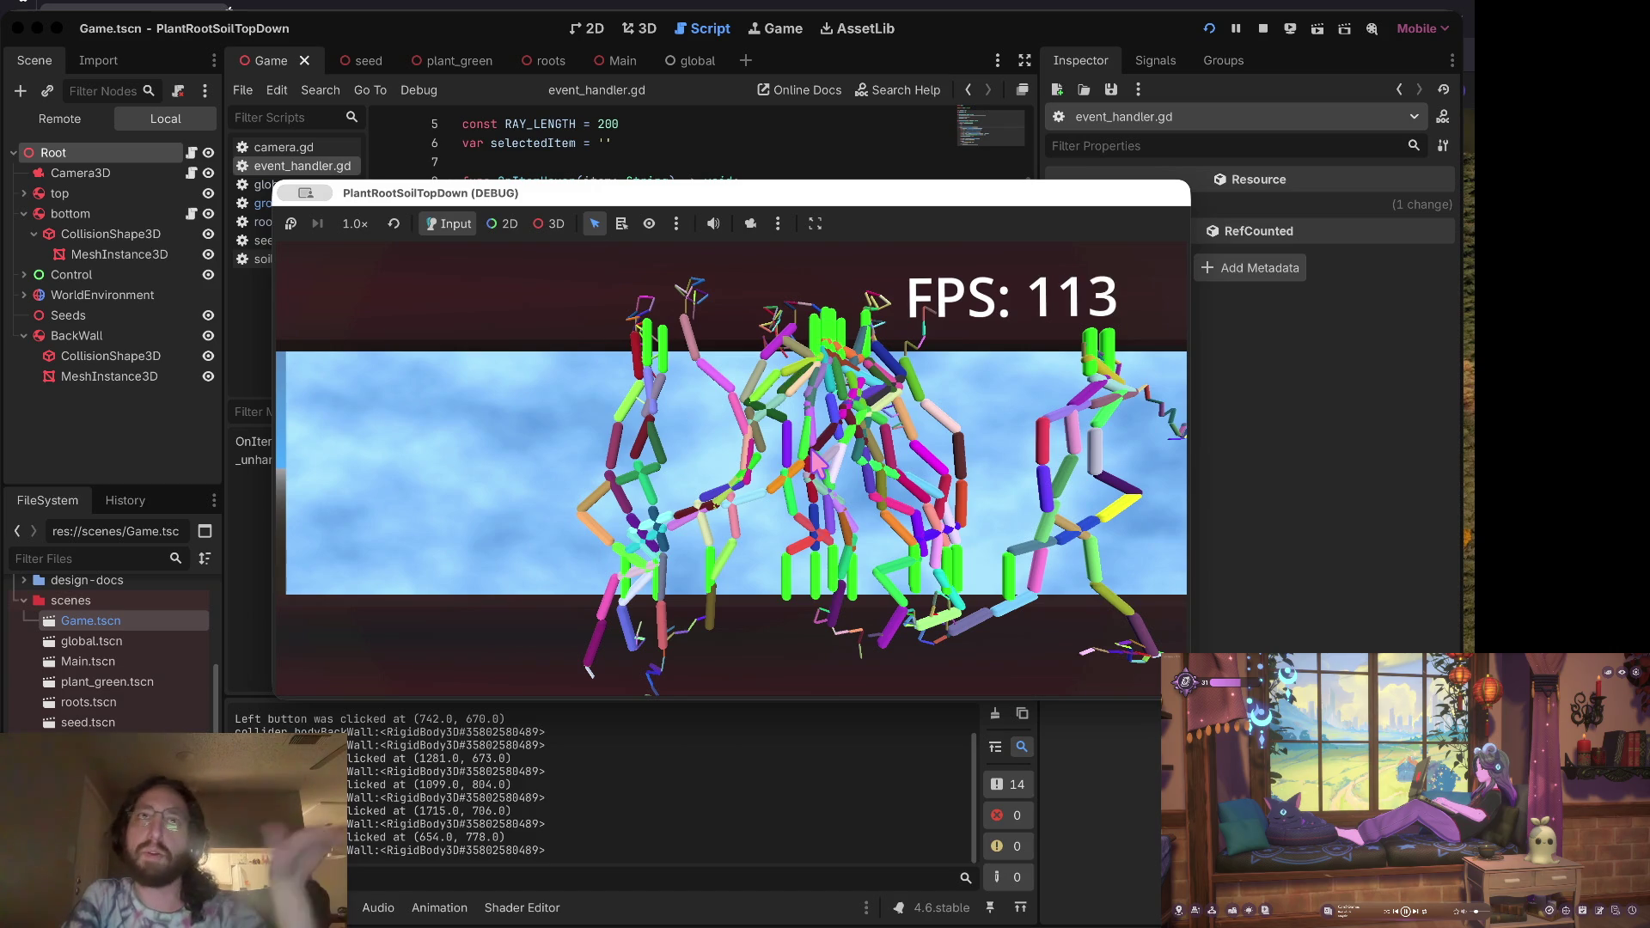
{"action": "scroll", "coordinate": [813, 462], "scroll_direction": "down", "scroll_amount": 3}
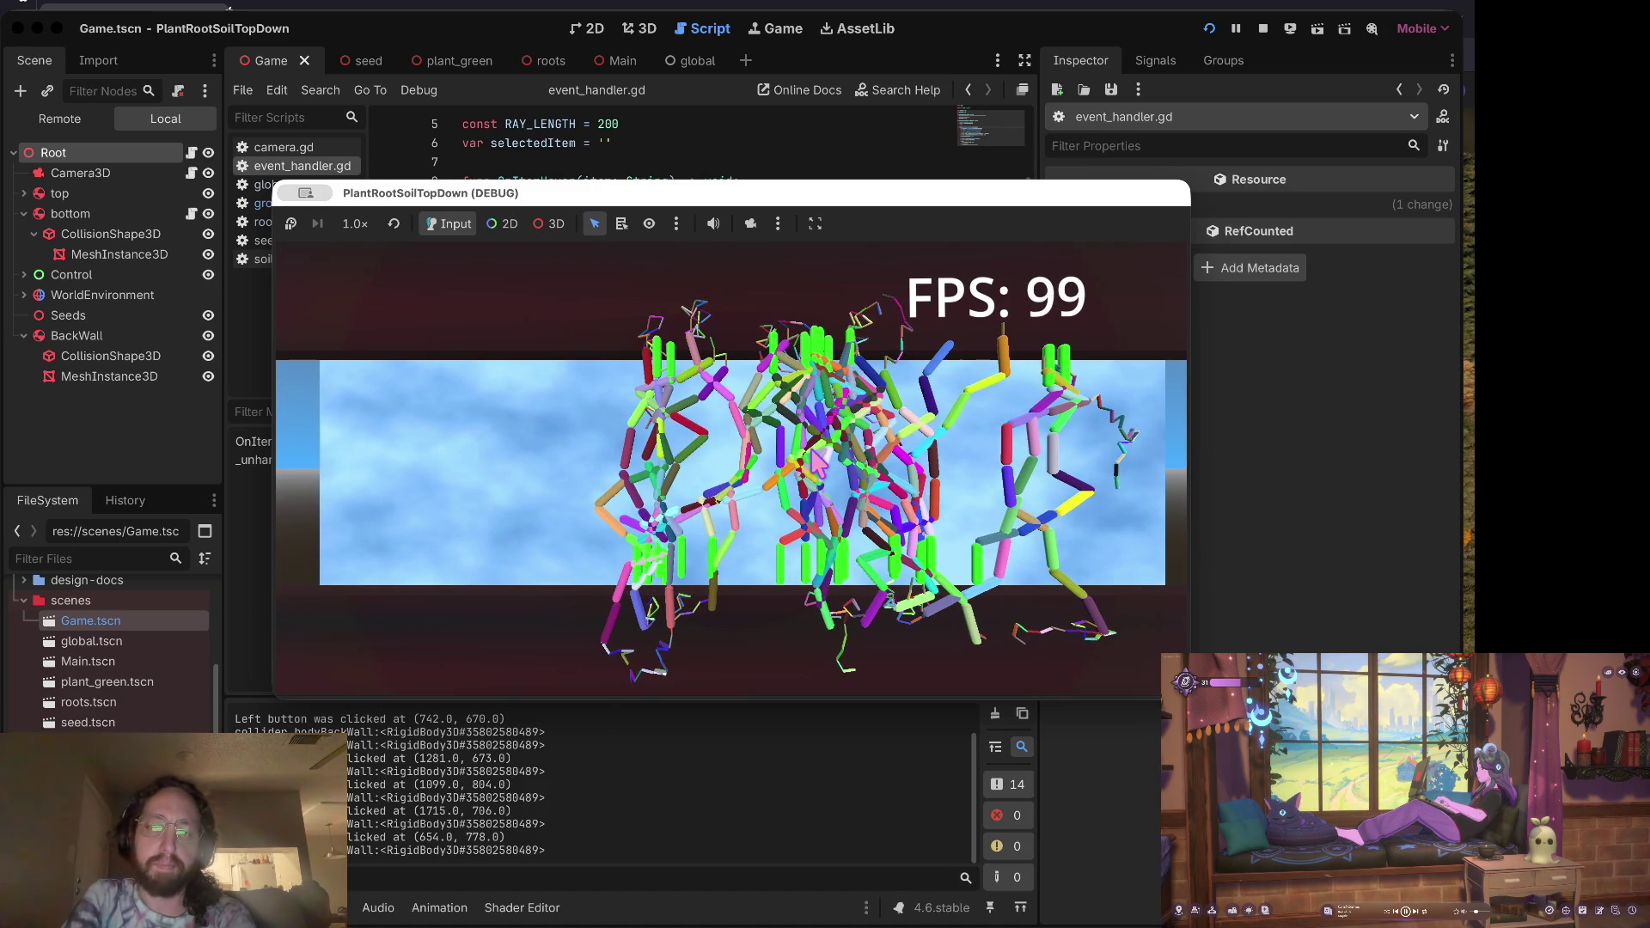
{"action": "left_click_drag", "start_coordinate": [813, 461], "coordinate": [763, 497]}
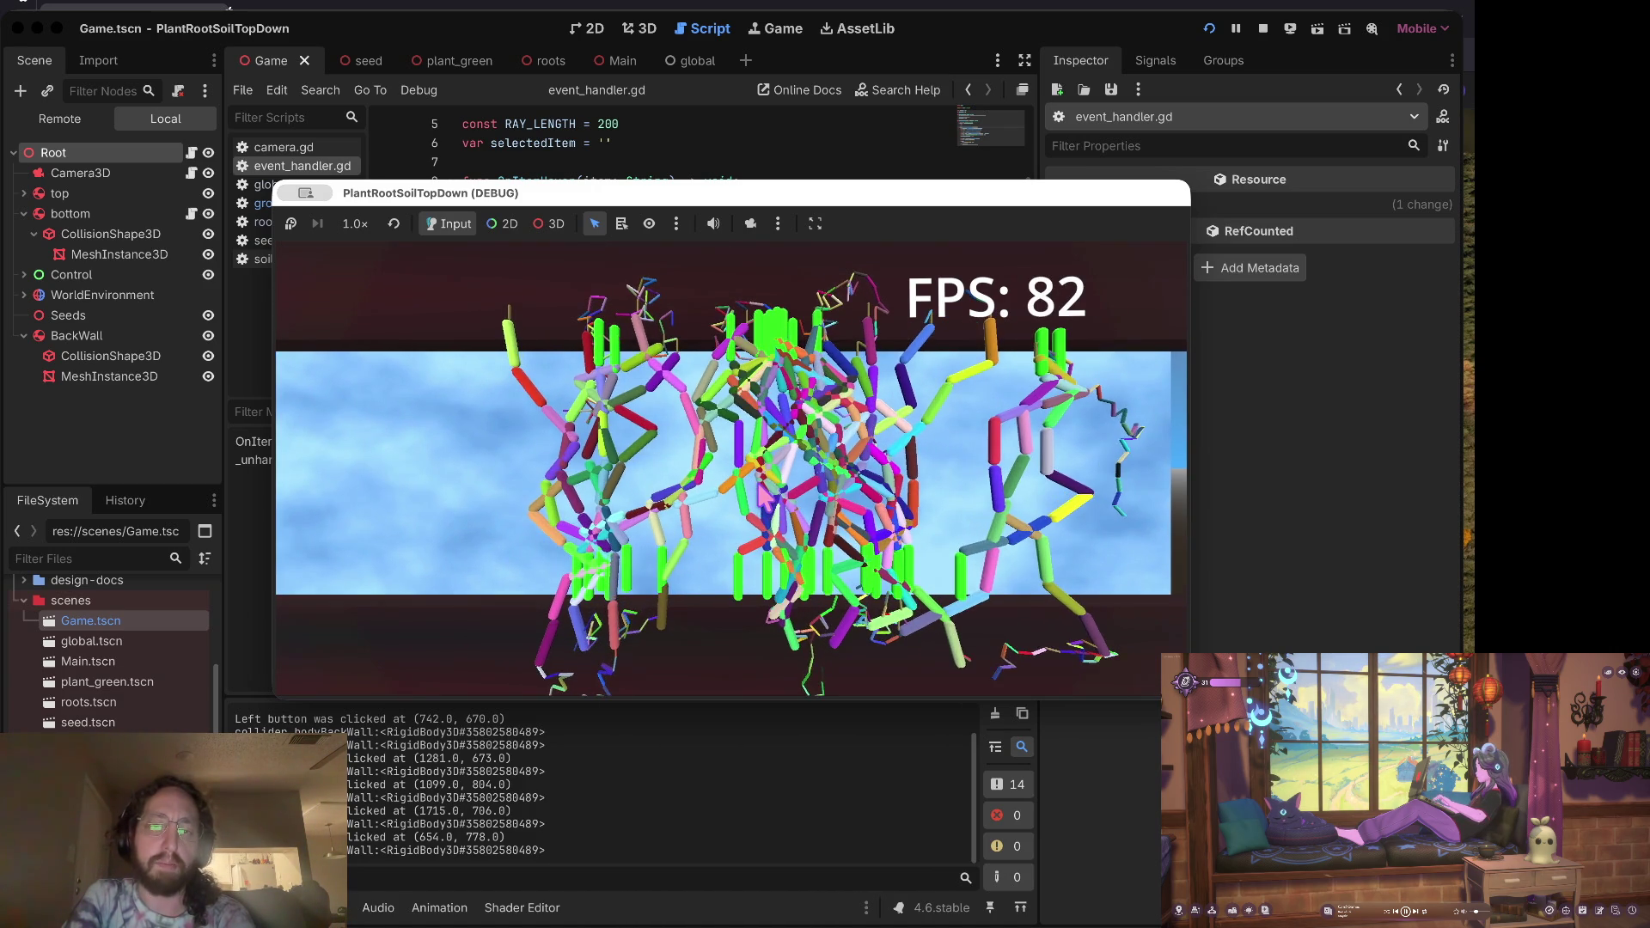
{"action": "scroll", "coordinate": [762, 494], "scroll_direction": "down", "scroll_amount": 2}
{"action": "scroll", "coordinate": [762, 494], "scroll_direction": "up", "scroll_amount": 4}
{"action": "scroll", "coordinate": [762, 494], "scroll_direction": "down", "scroll_amount": 3}
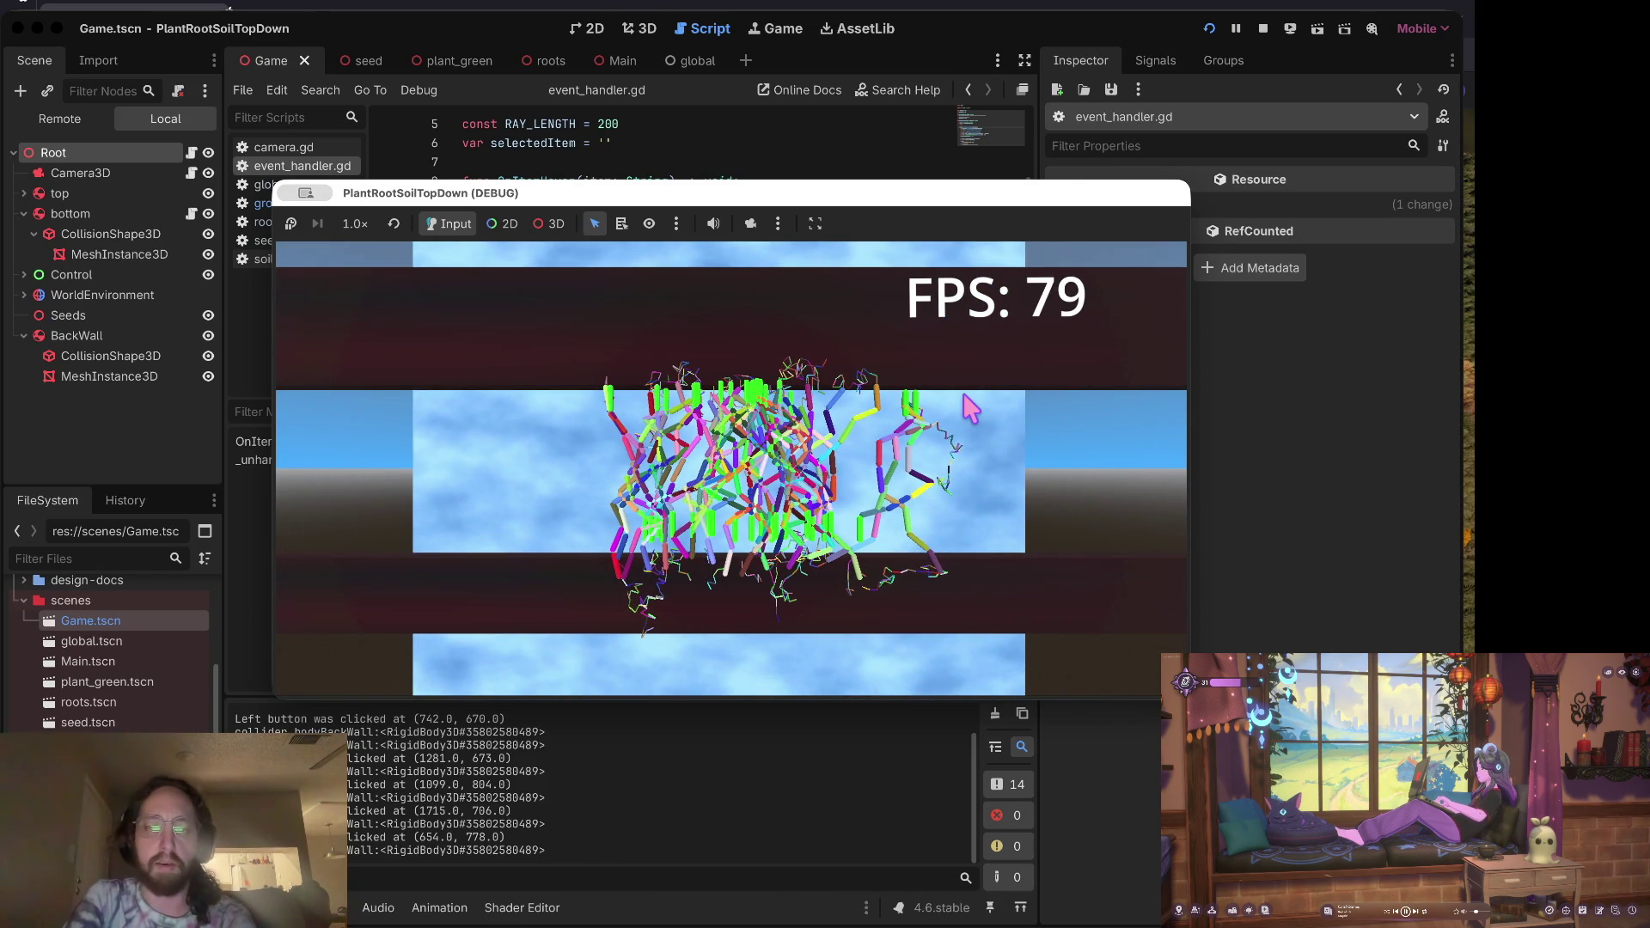
{"action": "scroll", "coordinate": [935, 431], "scroll_direction": "up", "scroll_amount": 3}
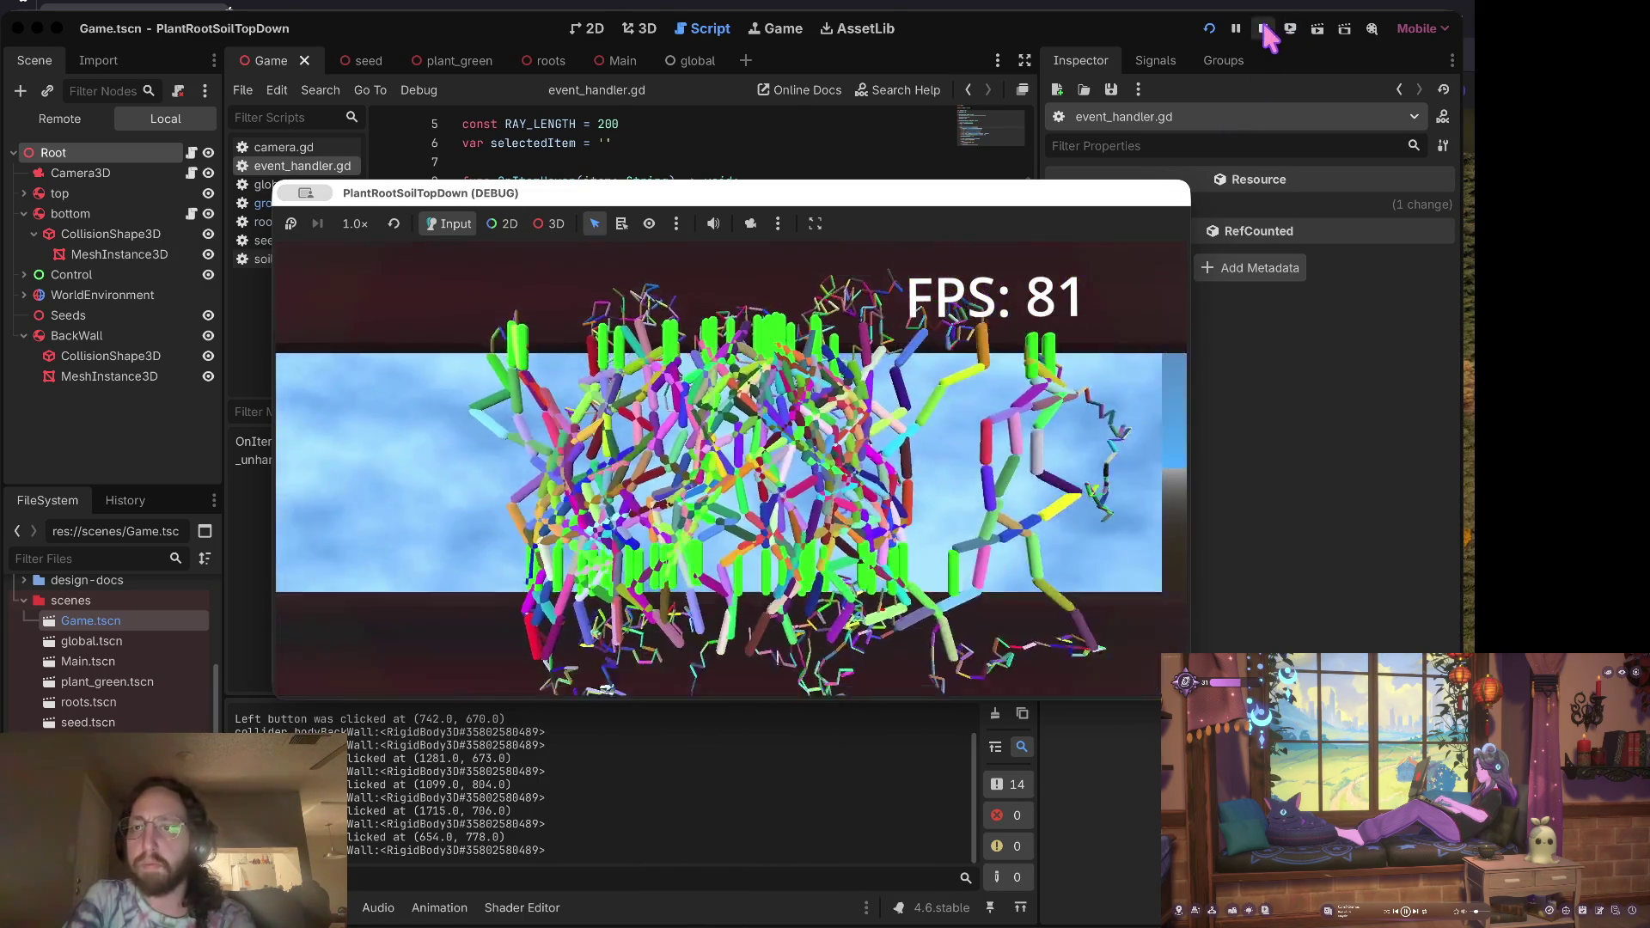
{"action": "left_click", "coordinate": [1263, 29]}
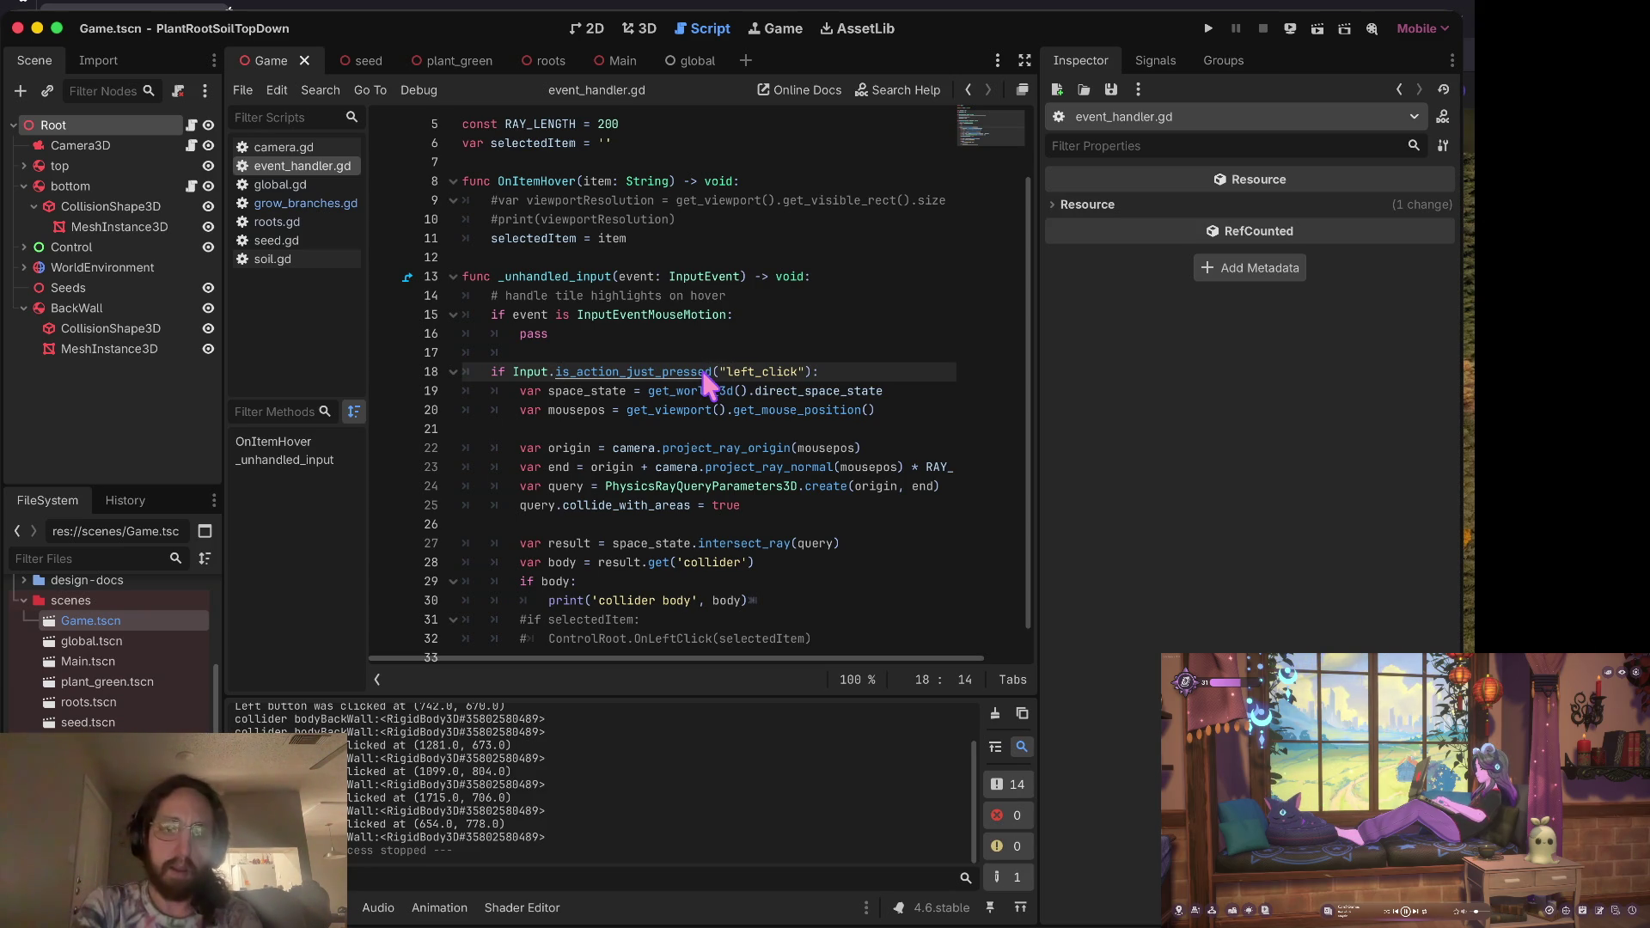
Step: Launch the game, plant one root on the wall, and pan sideways to follow its stem
{"action": "key", "text": "super+b"}
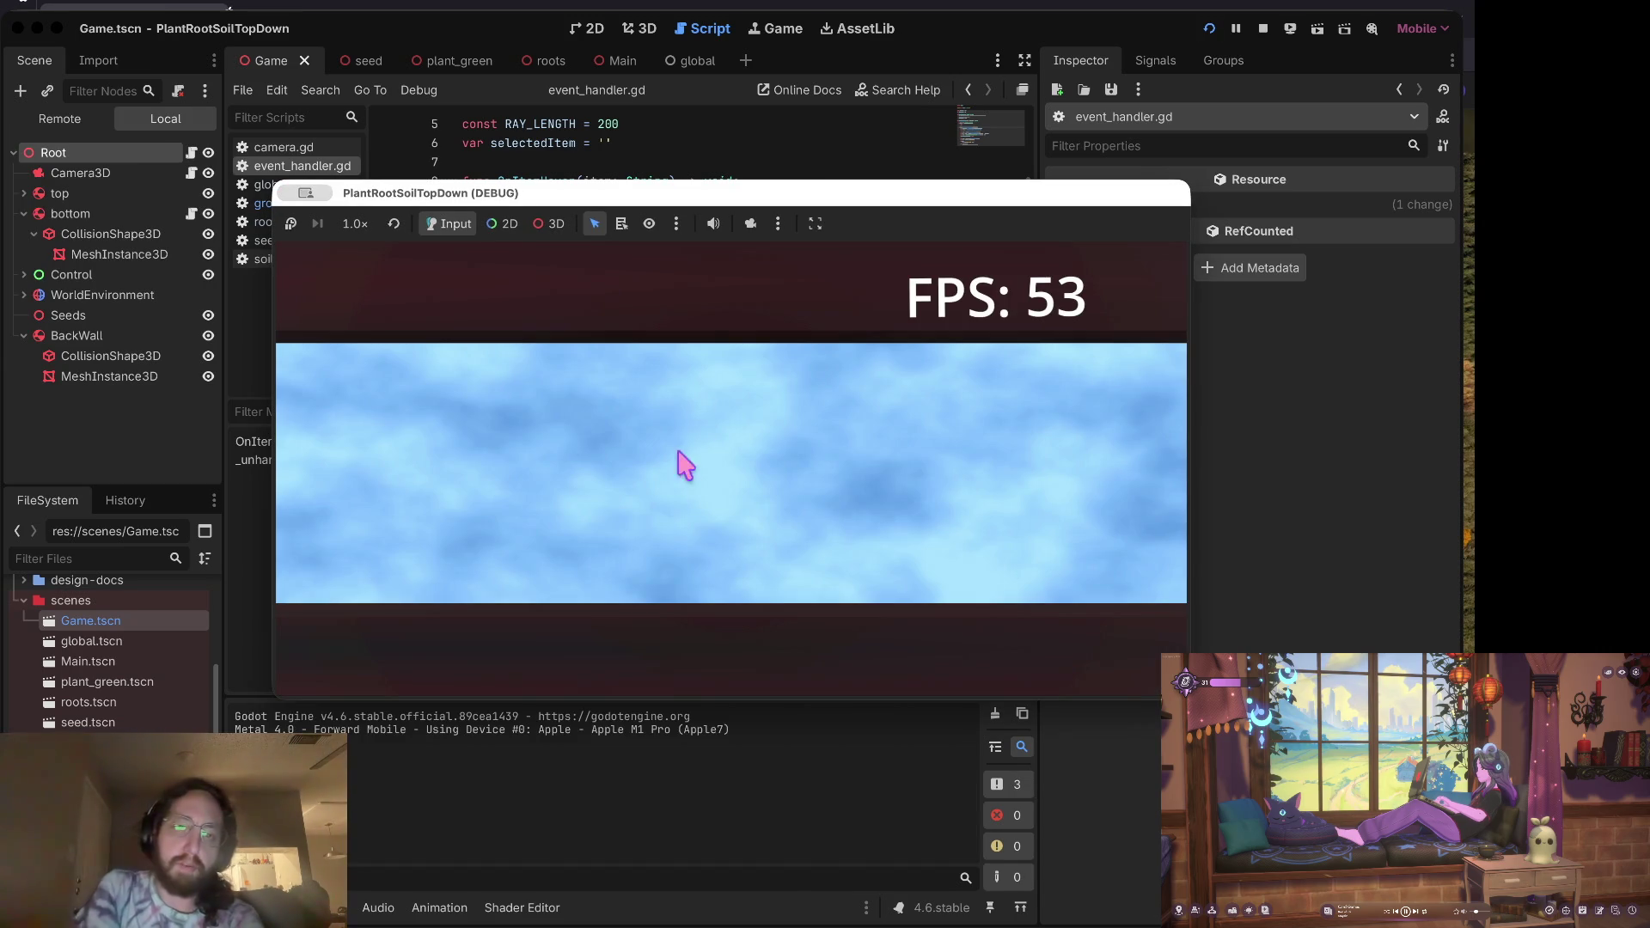
{"action": "left_click", "coordinate": [628, 519]}
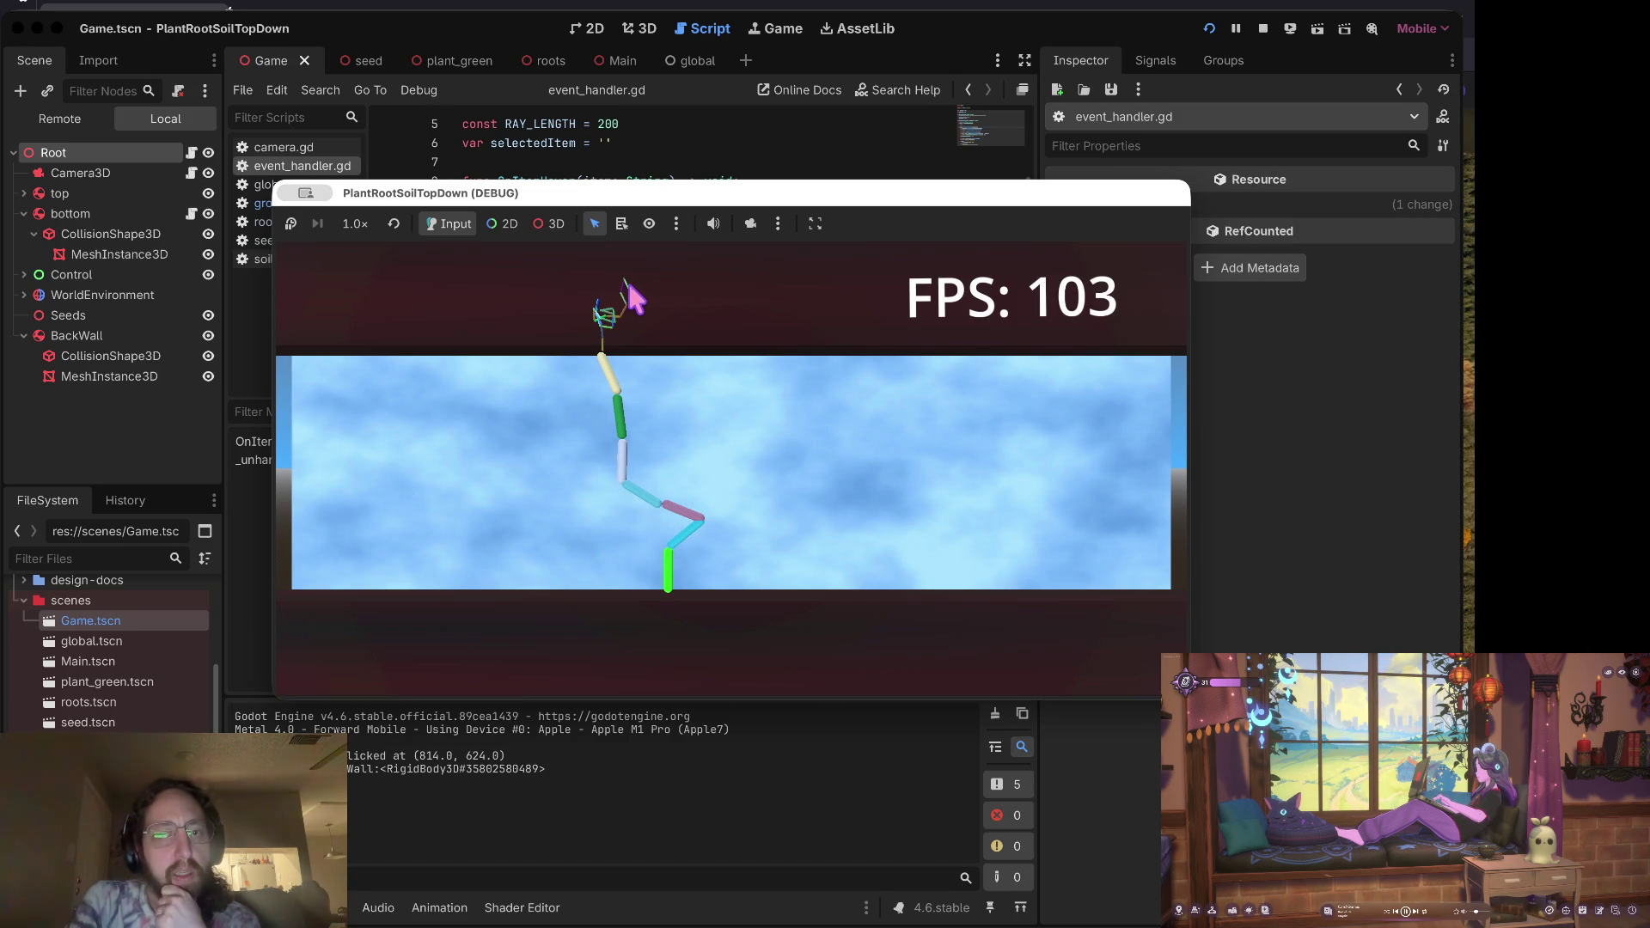
{"action": "key", "text": "d"}
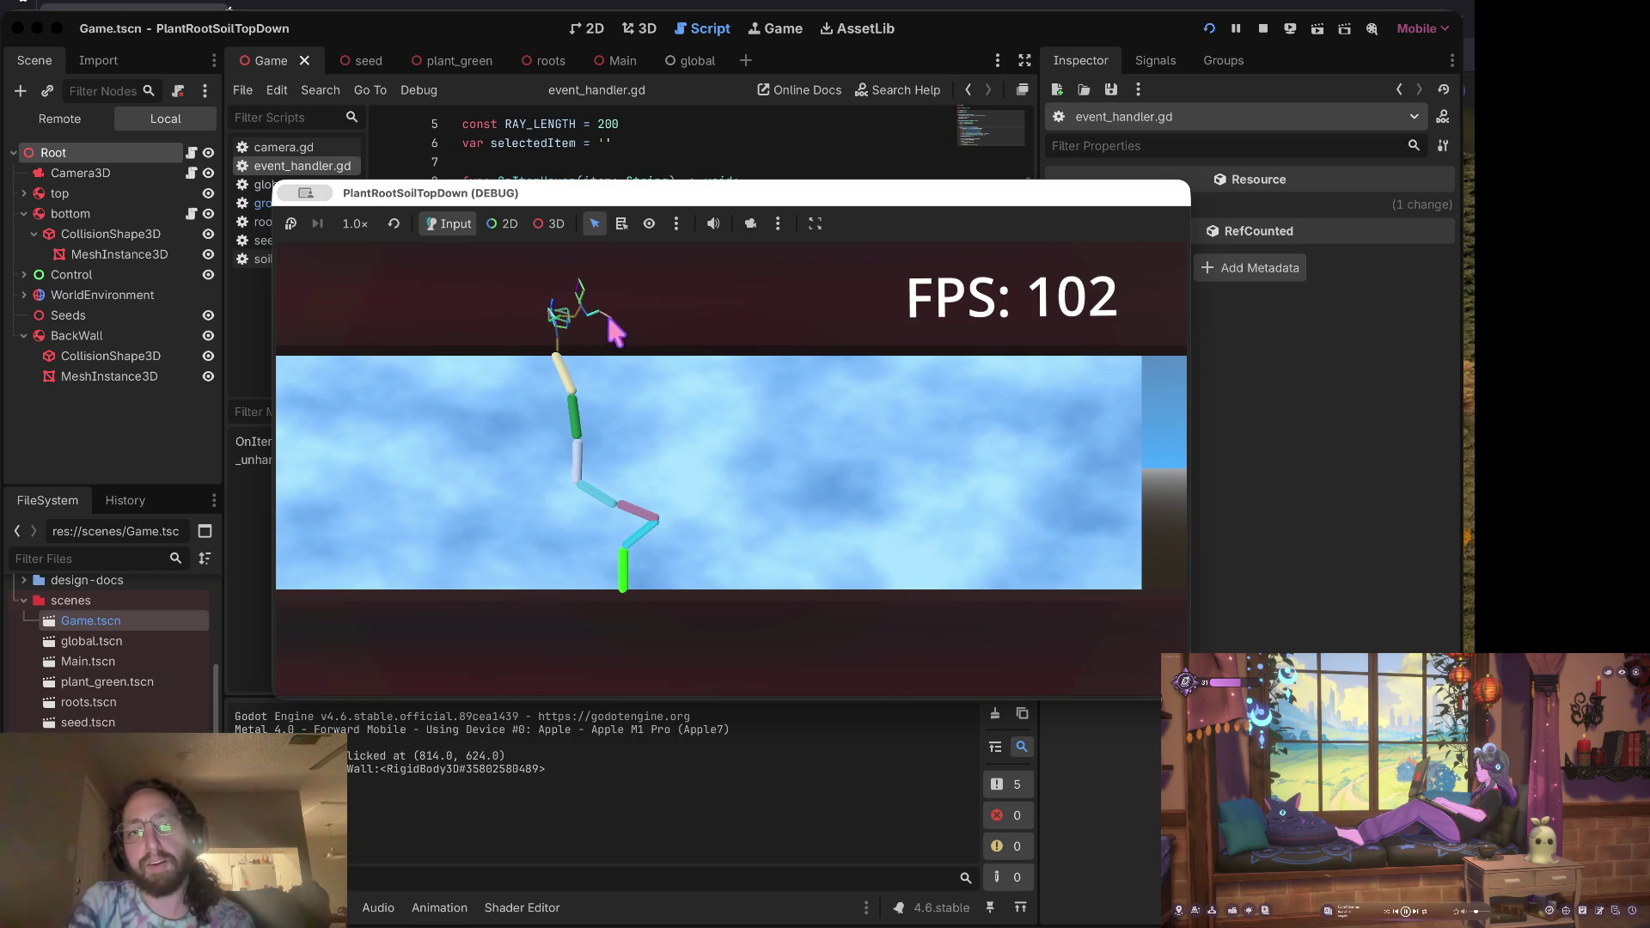
{"action": "key", "text": "d"}
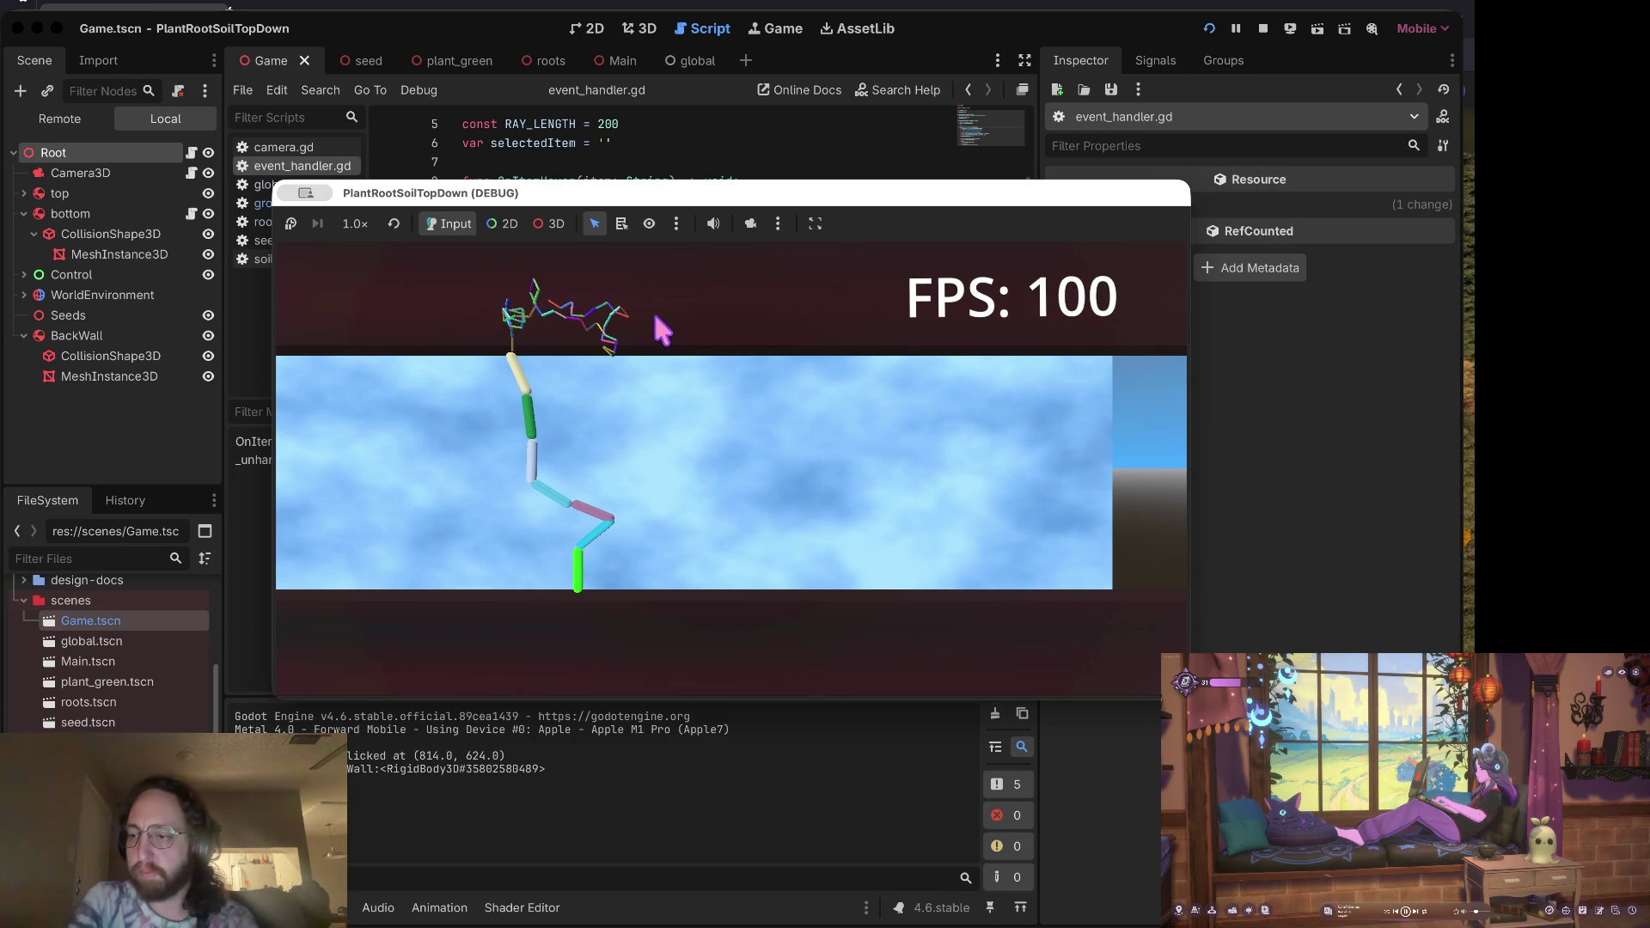
{"action": "key", "text": "Left"}
{"action": "key", "text": "Right"}
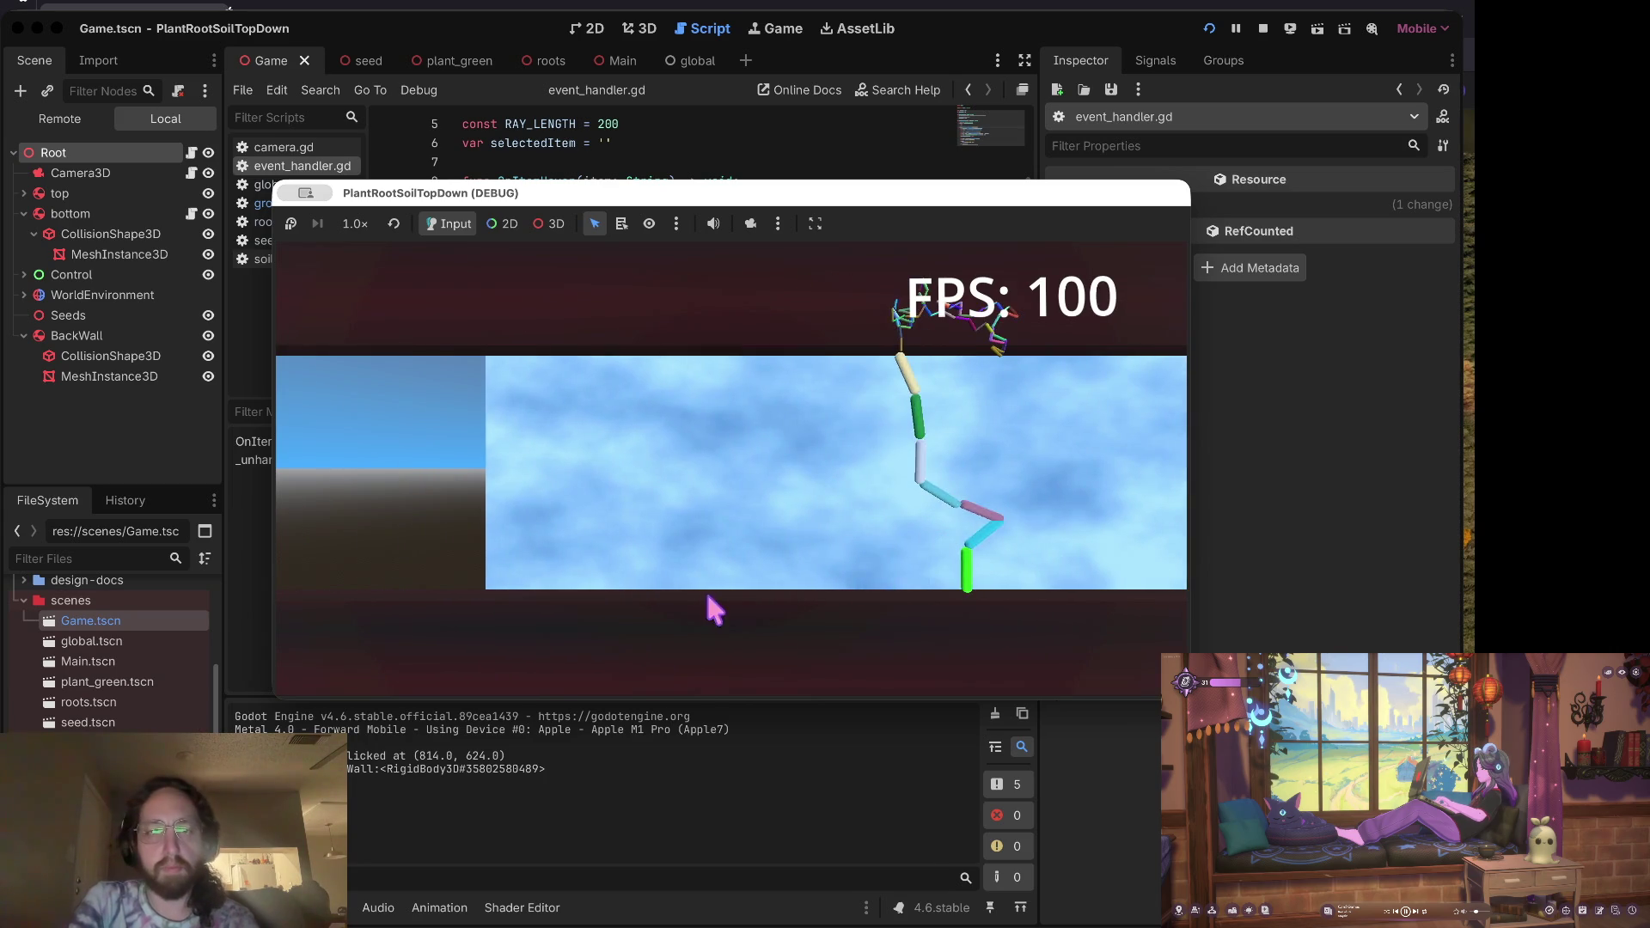
{"action": "key", "text": "Right"}
{"action": "scroll", "coordinate": [784, 526], "scroll_direction": "up", "scroll_amount": 2}
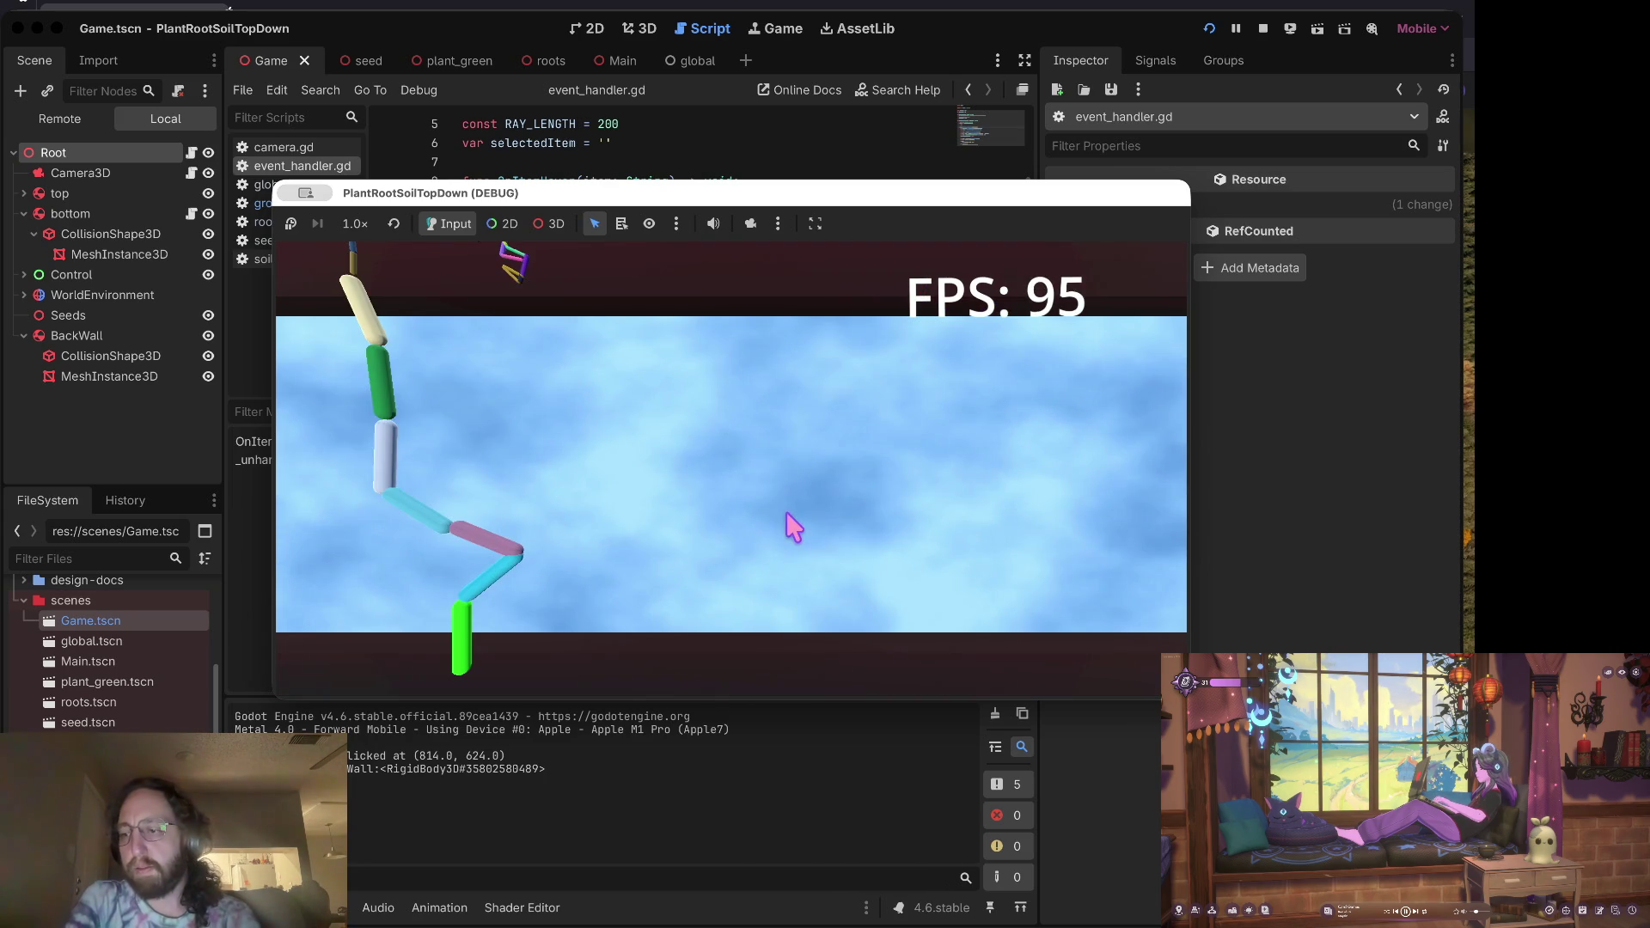
Step: Plant second, third and fourth roots across the wall, the last one at the left
{"action": "key", "text": "Left"}
{"action": "key", "text": "Right"}
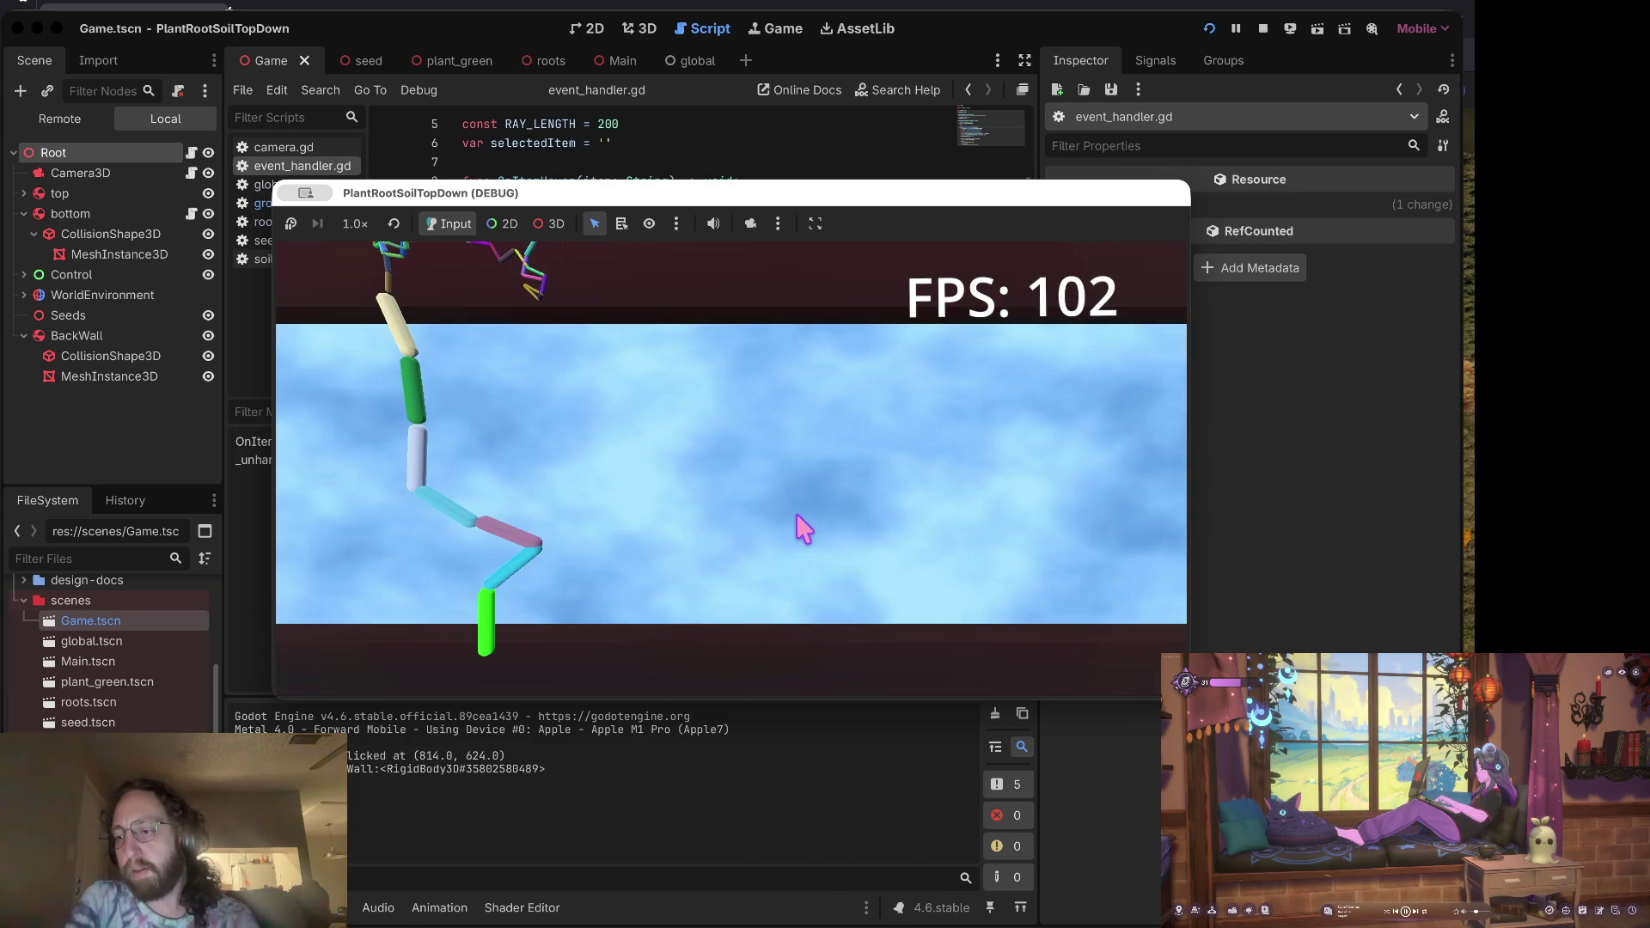
{"action": "scroll", "coordinate": [794, 513], "scroll_direction": "down", "scroll_amount": 2}
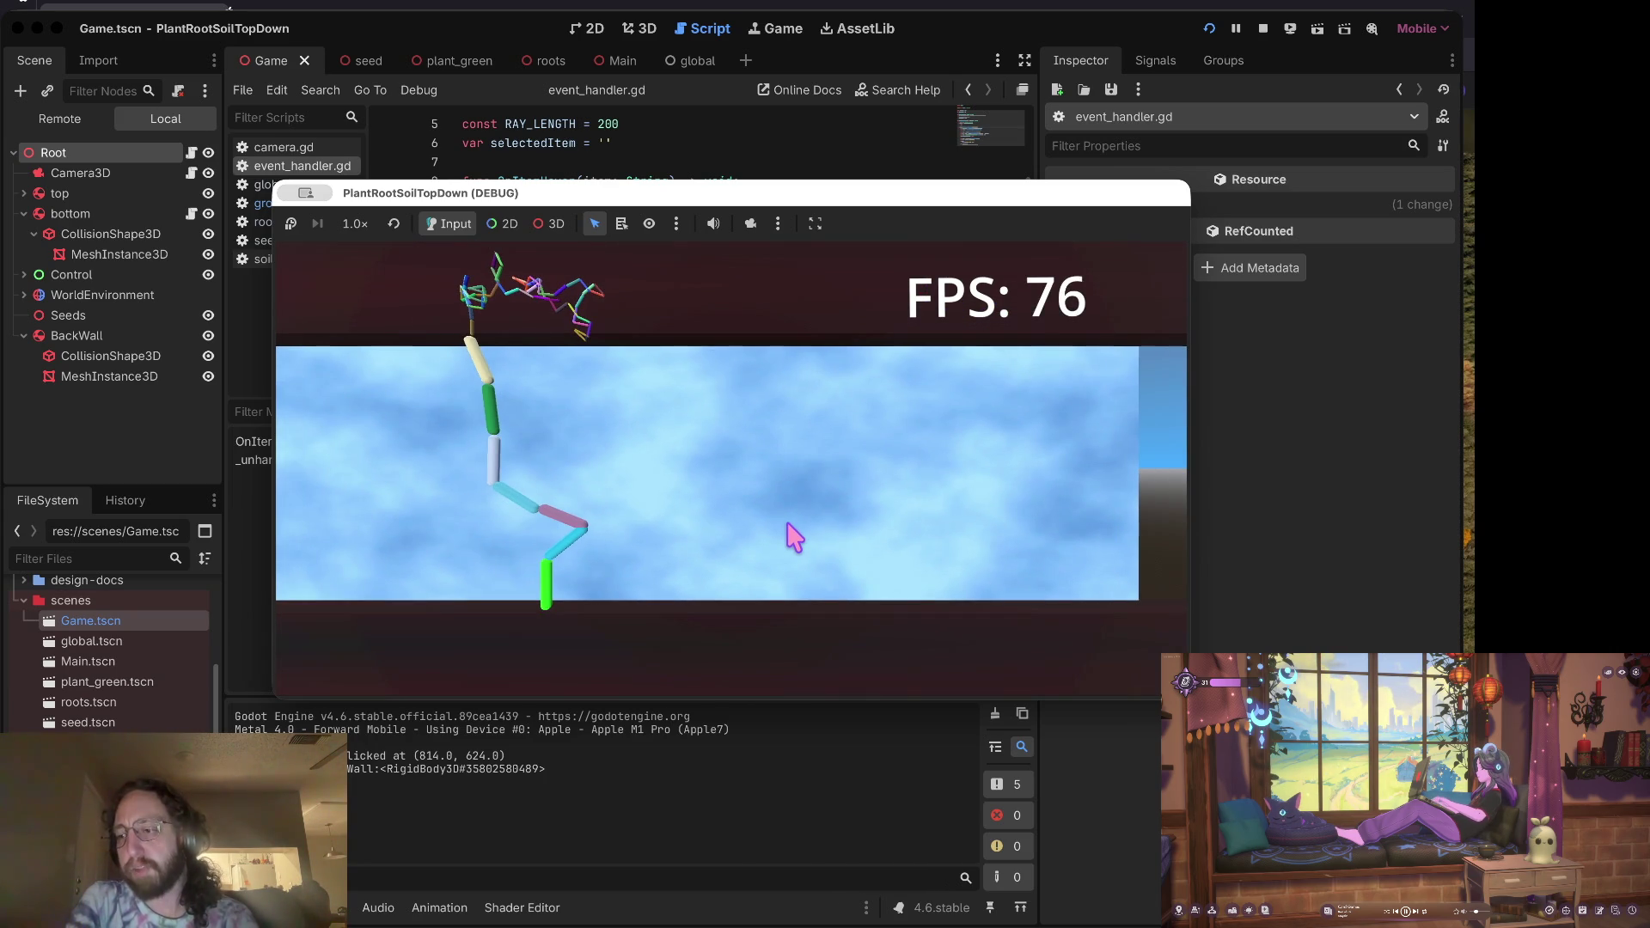
{"action": "left_click", "coordinate": [732, 537]}
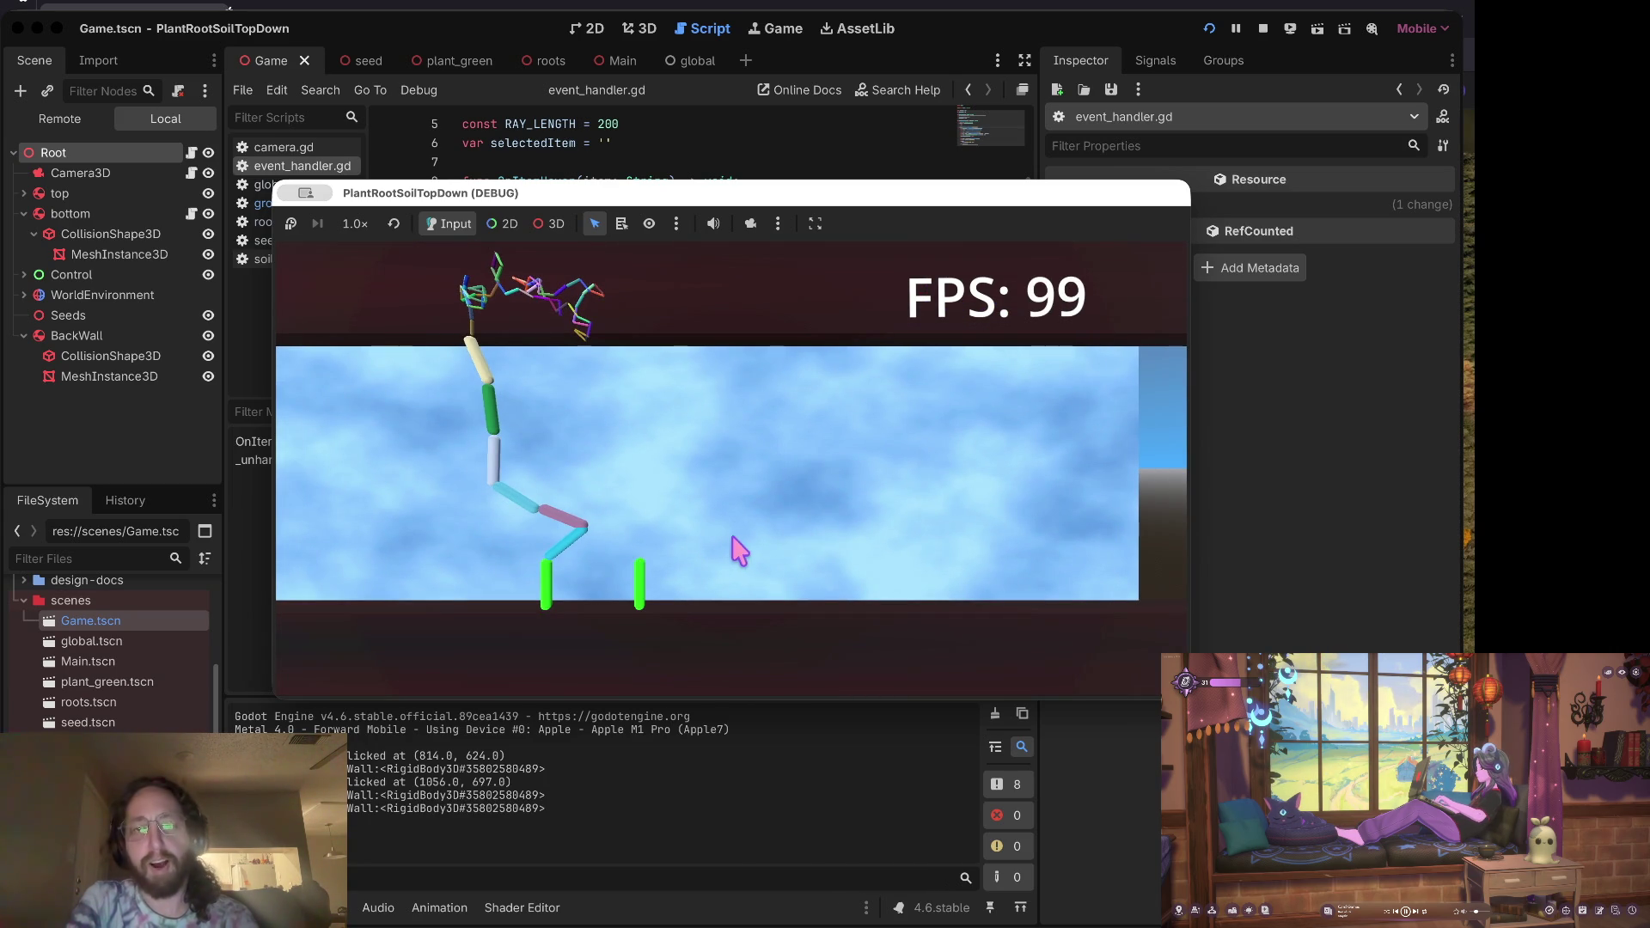
{"action": "left_click", "coordinate": [799, 474]}
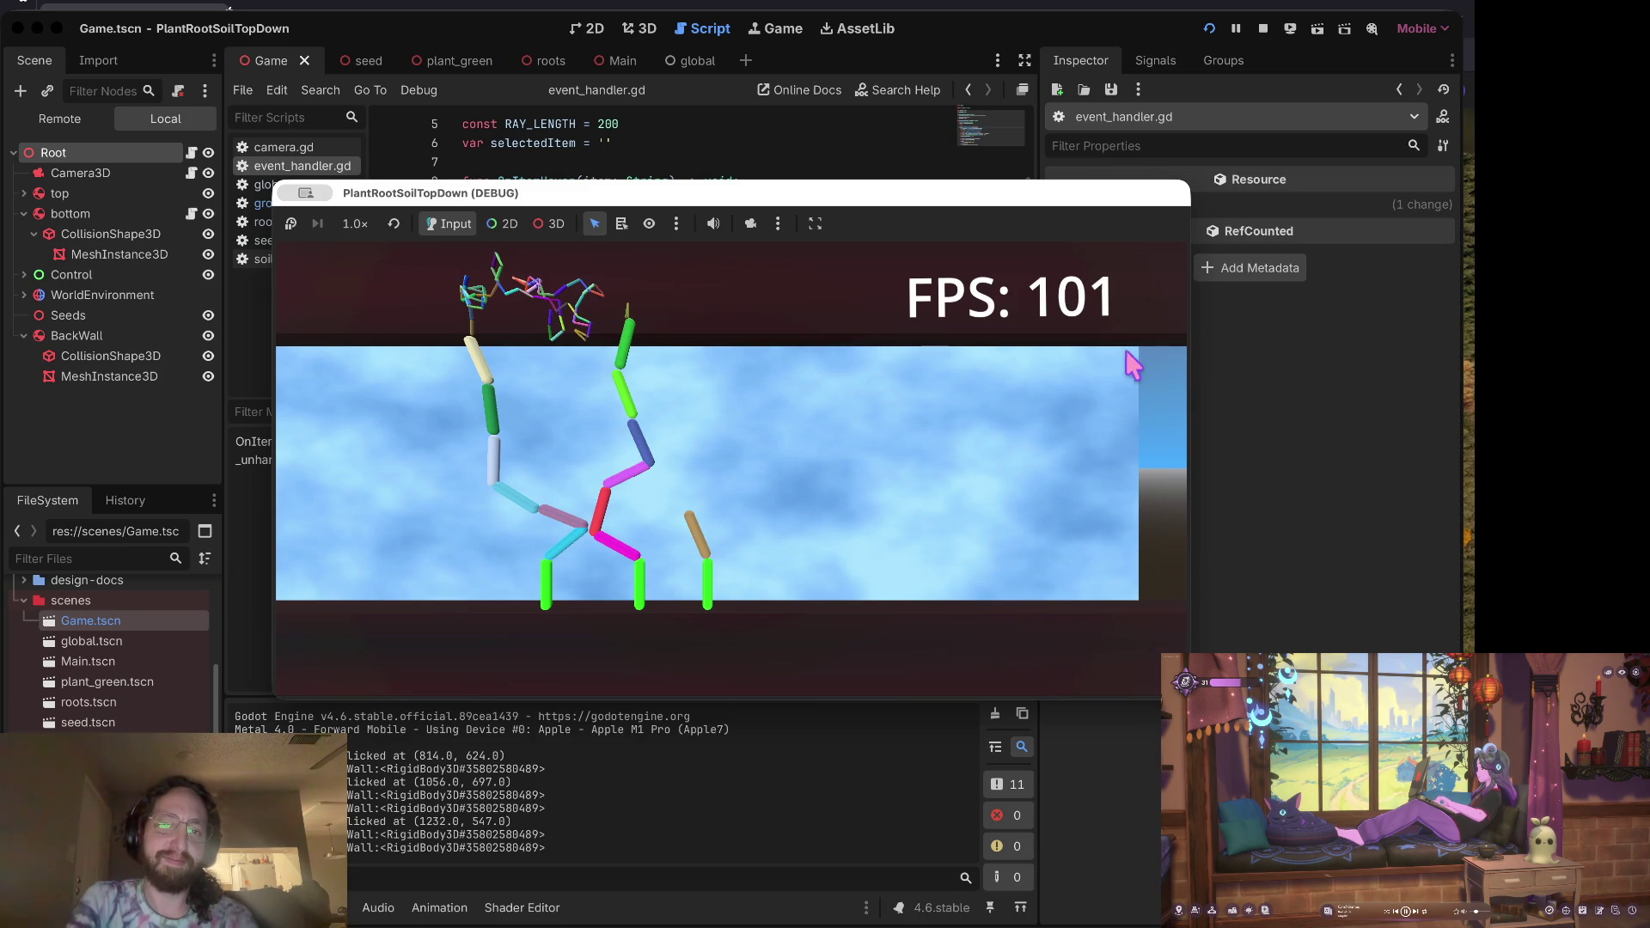
{"action": "key", "text": "Left"}
{"action": "left_click", "coordinate": [494, 542]}
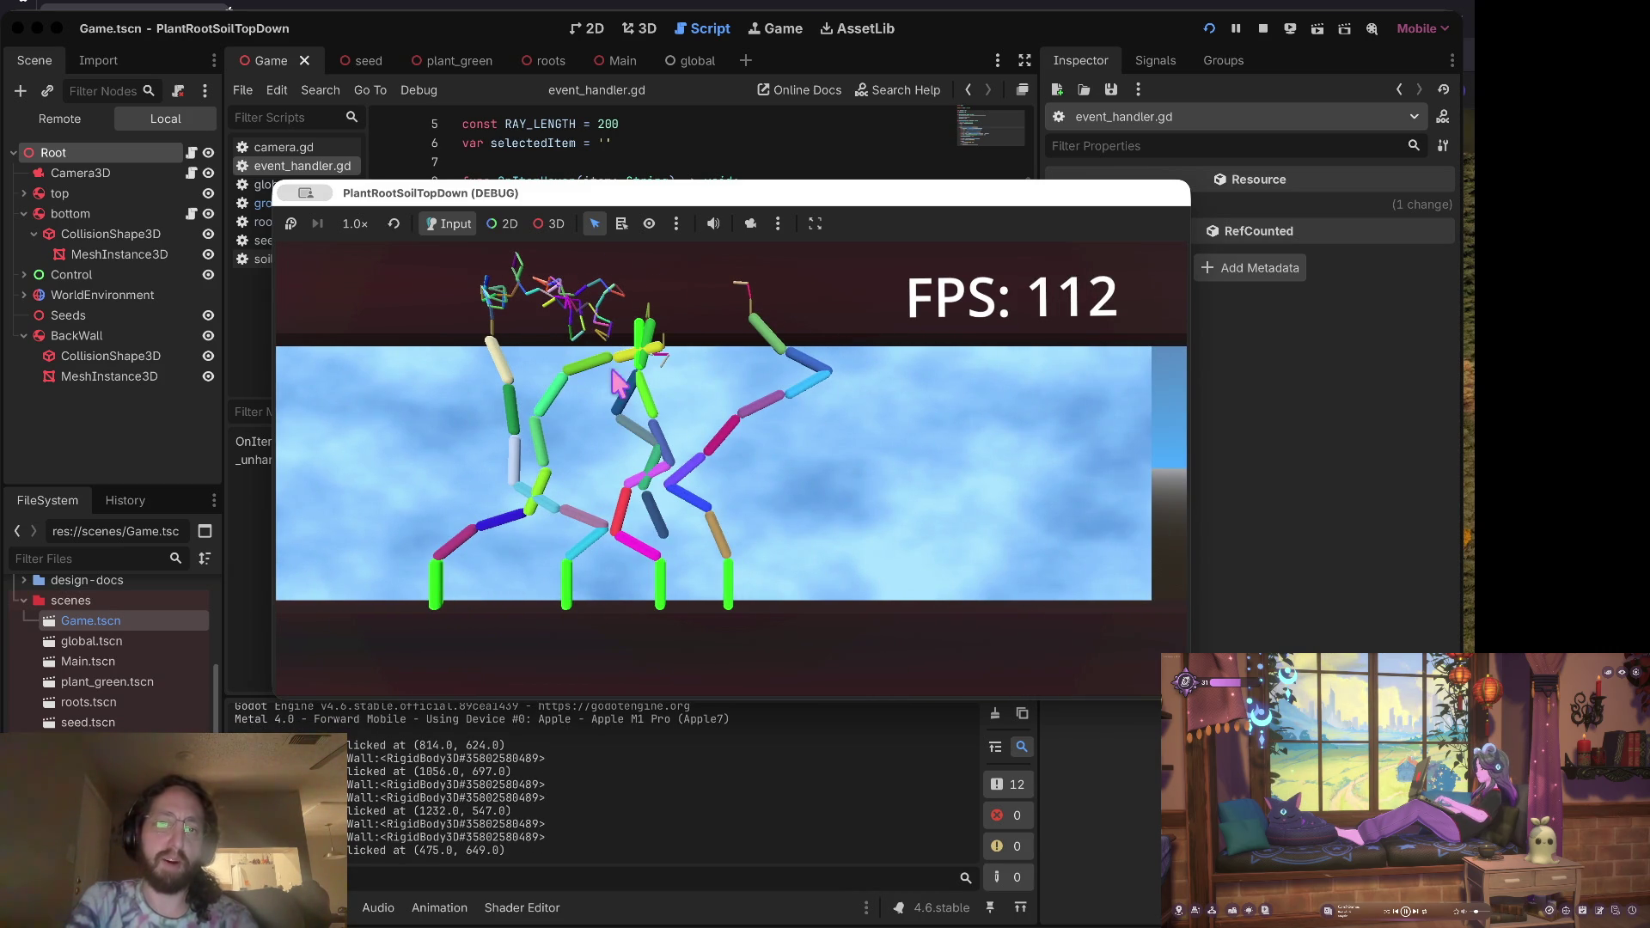
Step: Pan, zoom and pull the camera back to survey the overgrown tangle, then stop the game
{"action": "scroll", "coordinate": [585, 662], "scroll_direction": "down", "scroll_amount": 1}
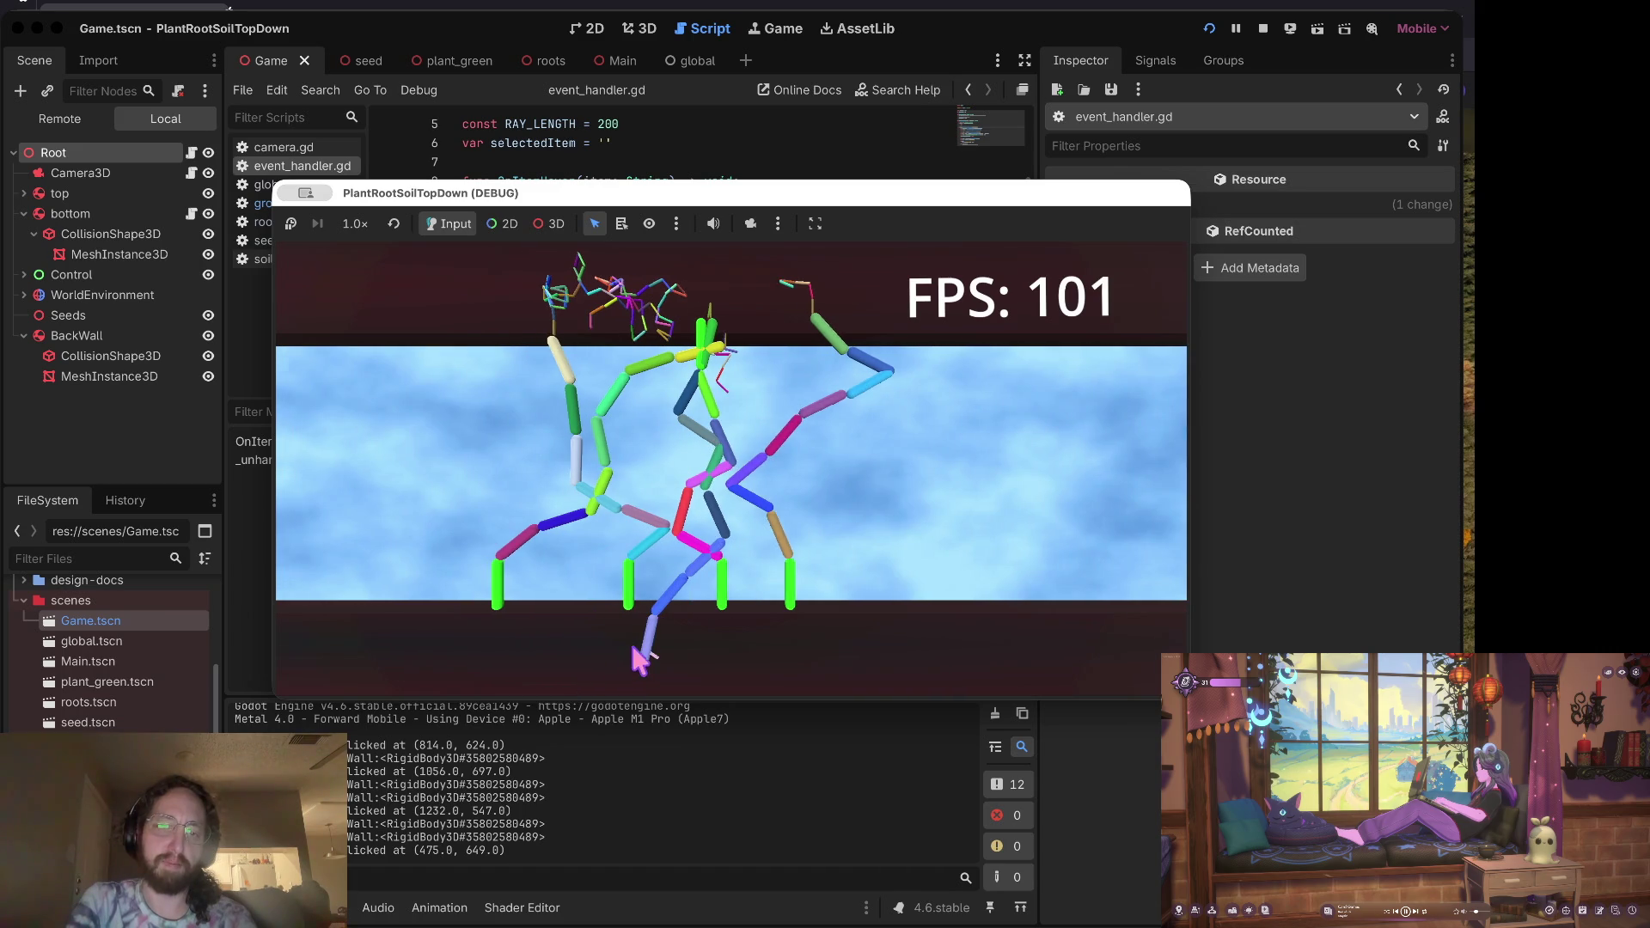
{"action": "scroll", "coordinate": [679, 627], "scroll_direction": "down", "scroll_amount": 1}
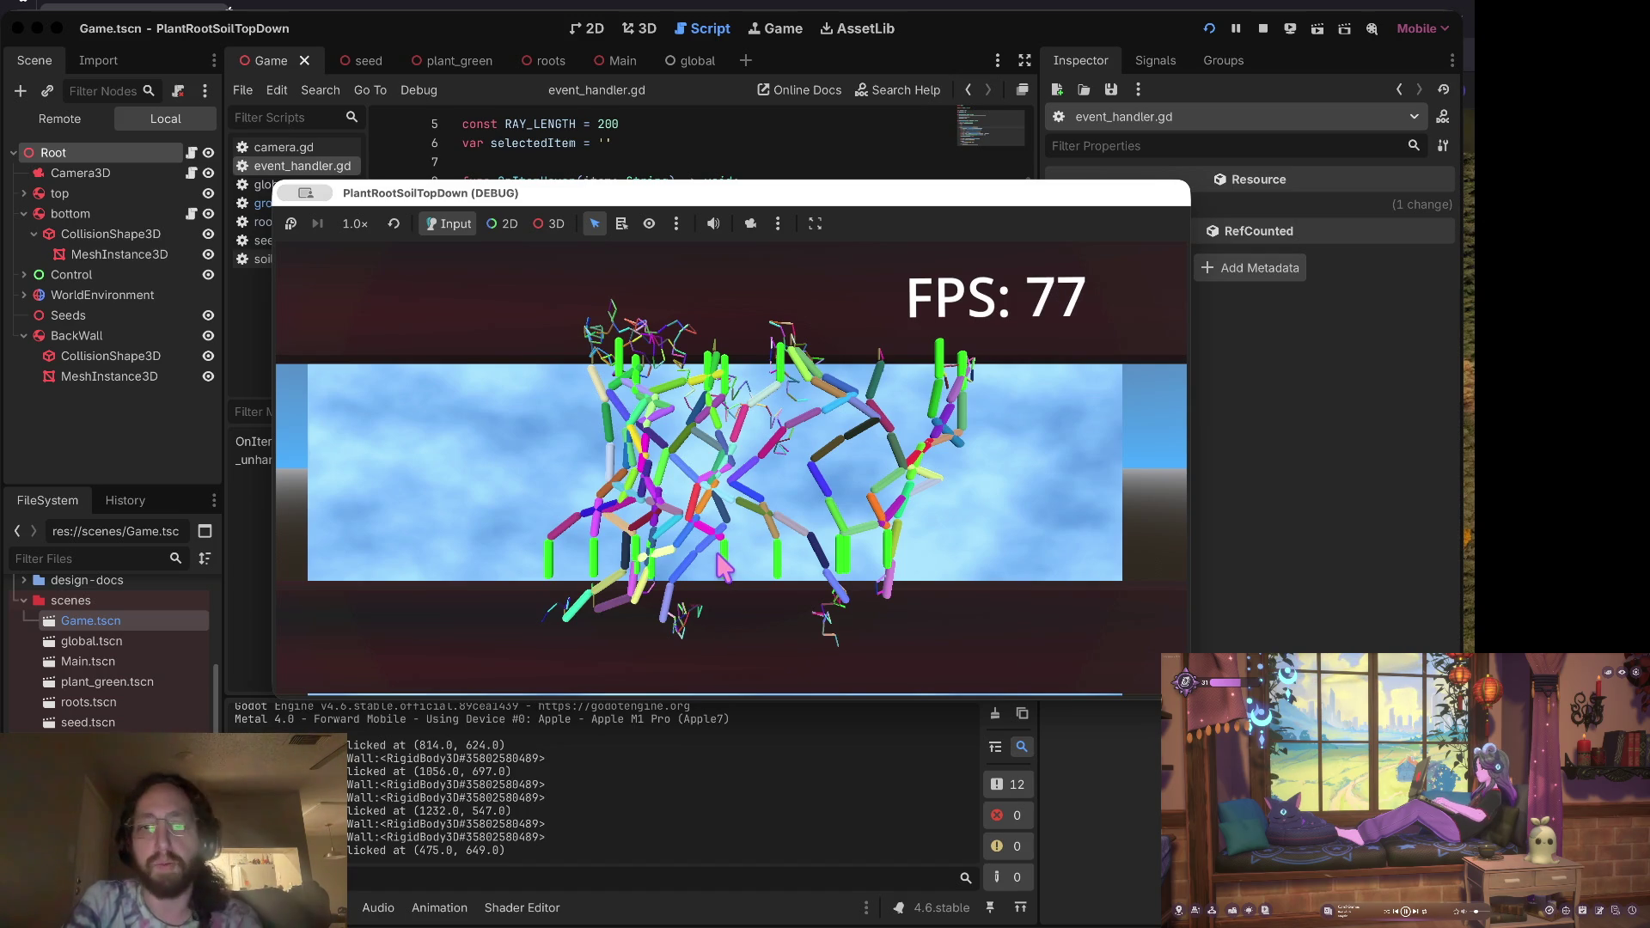
{"action": "scroll", "coordinate": [722, 567], "scroll_direction": "up", "scroll_amount": 2}
{"action": "scroll", "coordinate": [724, 567], "scroll_direction": "down", "scroll_amount": 2}
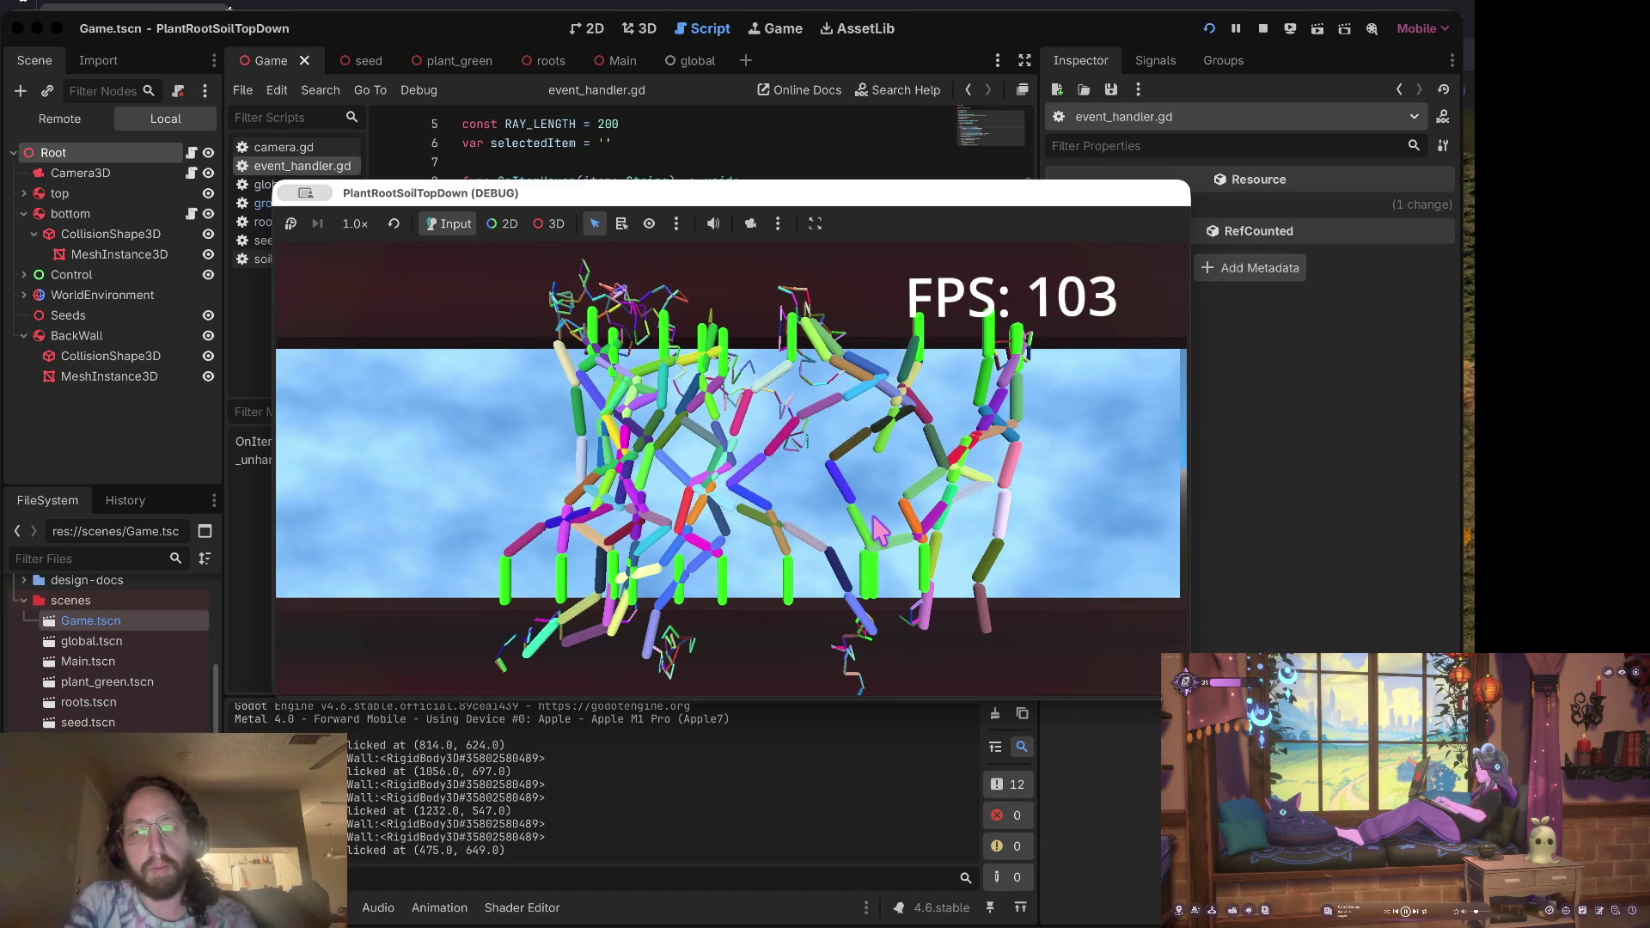
{"action": "key", "text": "d"}
{"action": "key", "text": "a"}
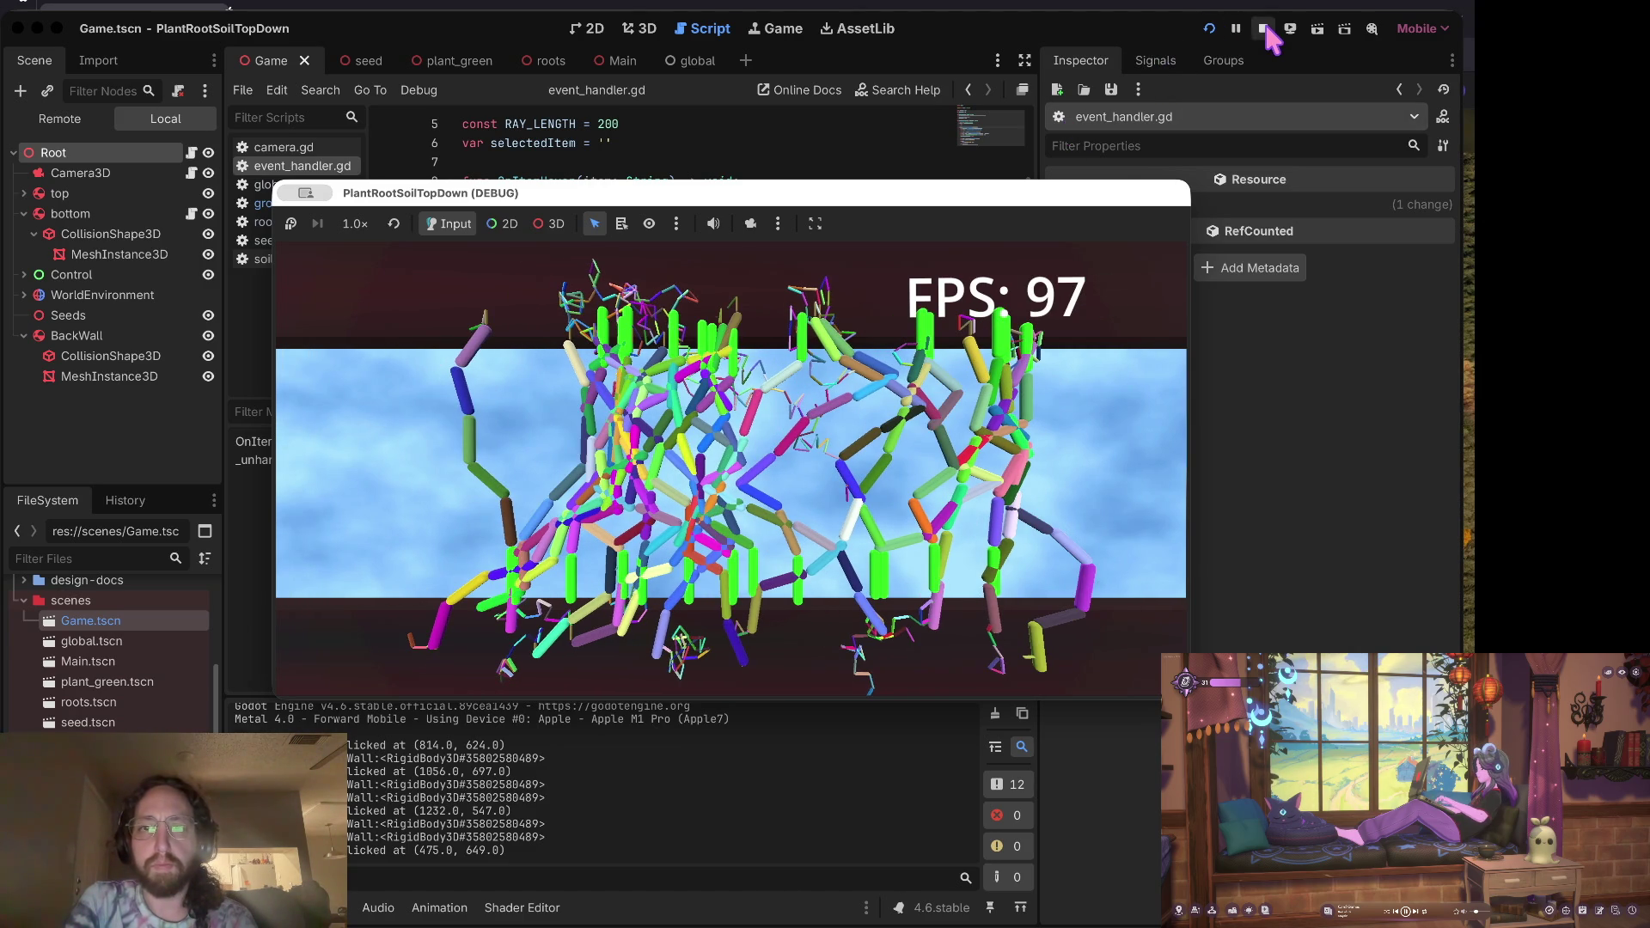
{"action": "key", "text": "s"}
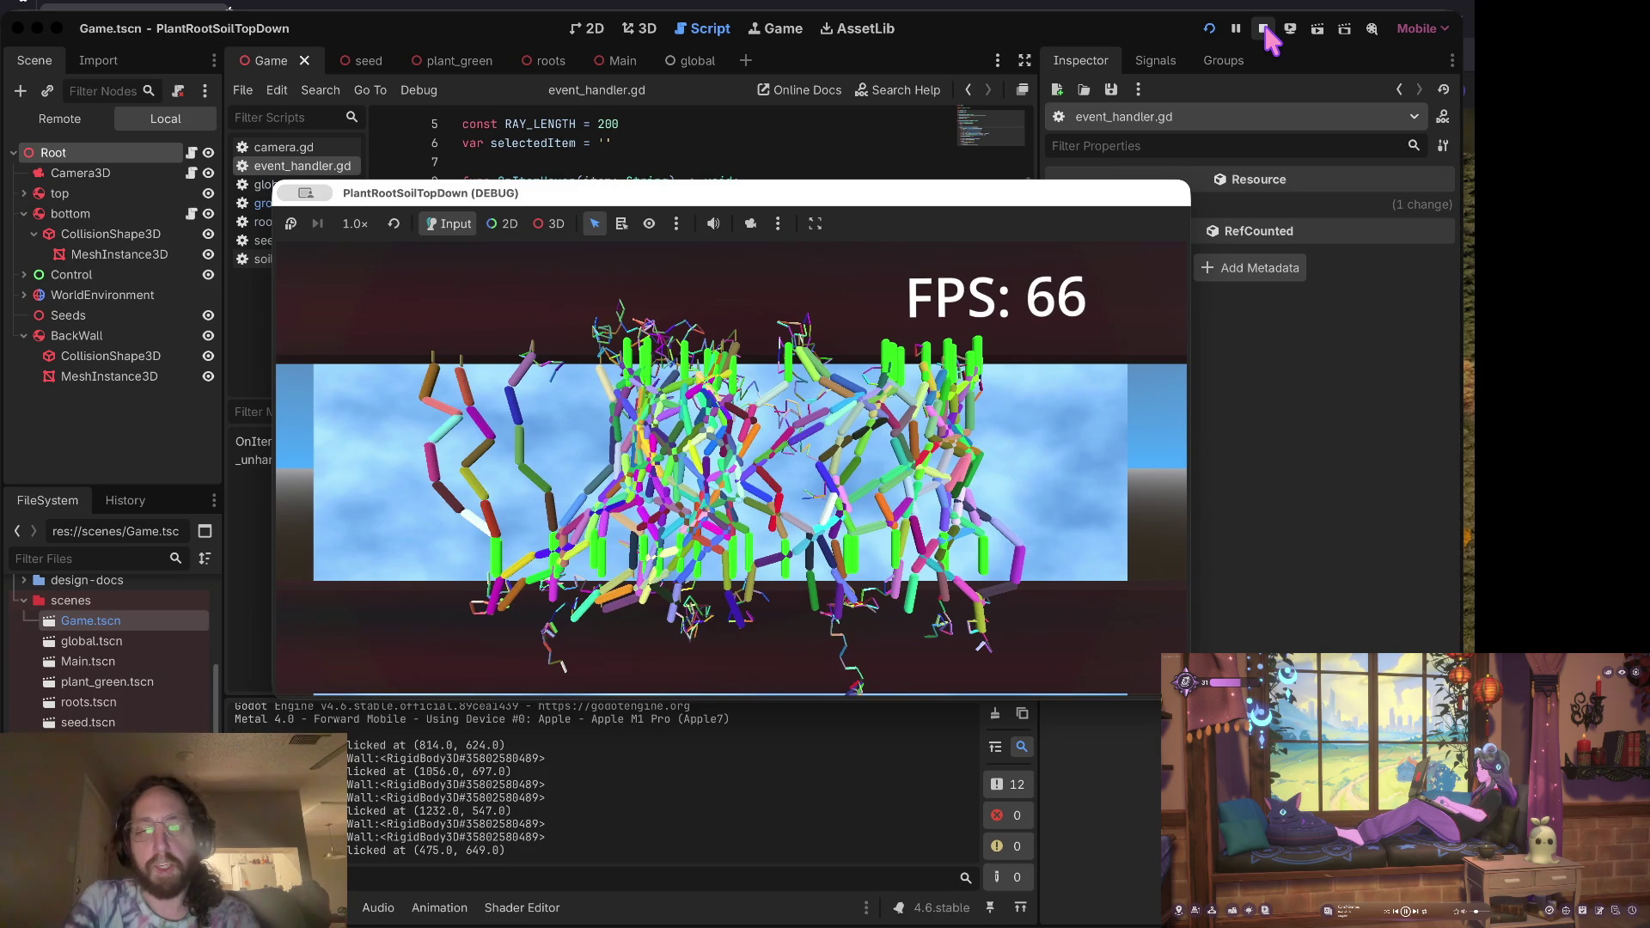
{"action": "key", "text": "a"}
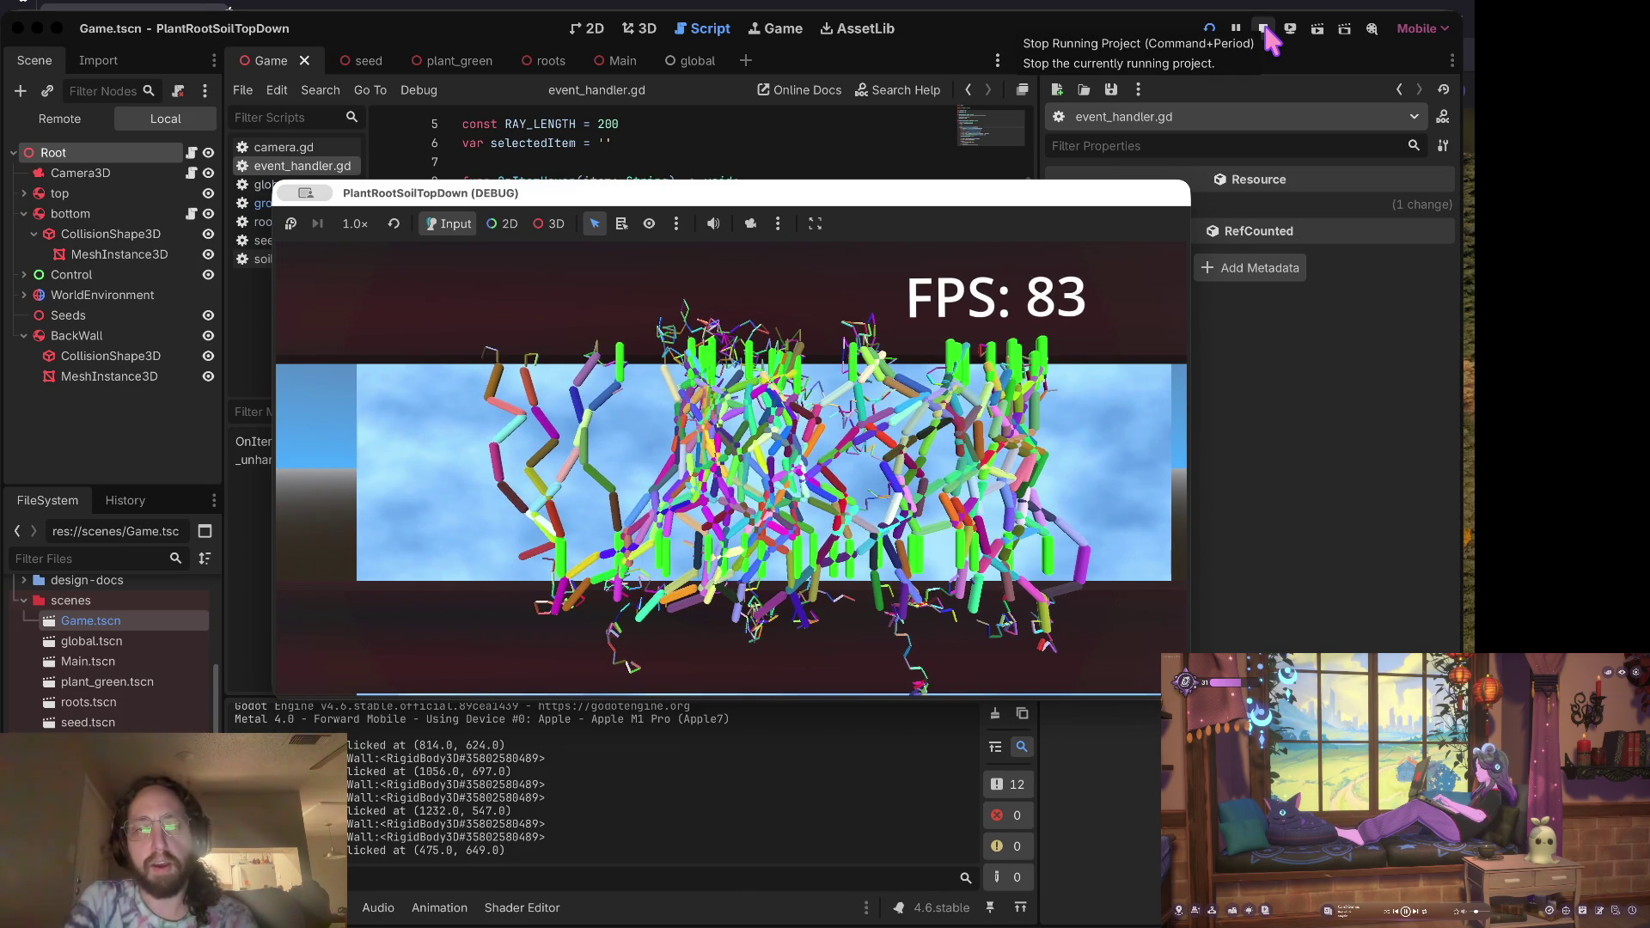
{"action": "key", "text": "s"}
{"action": "key", "text": "s"}
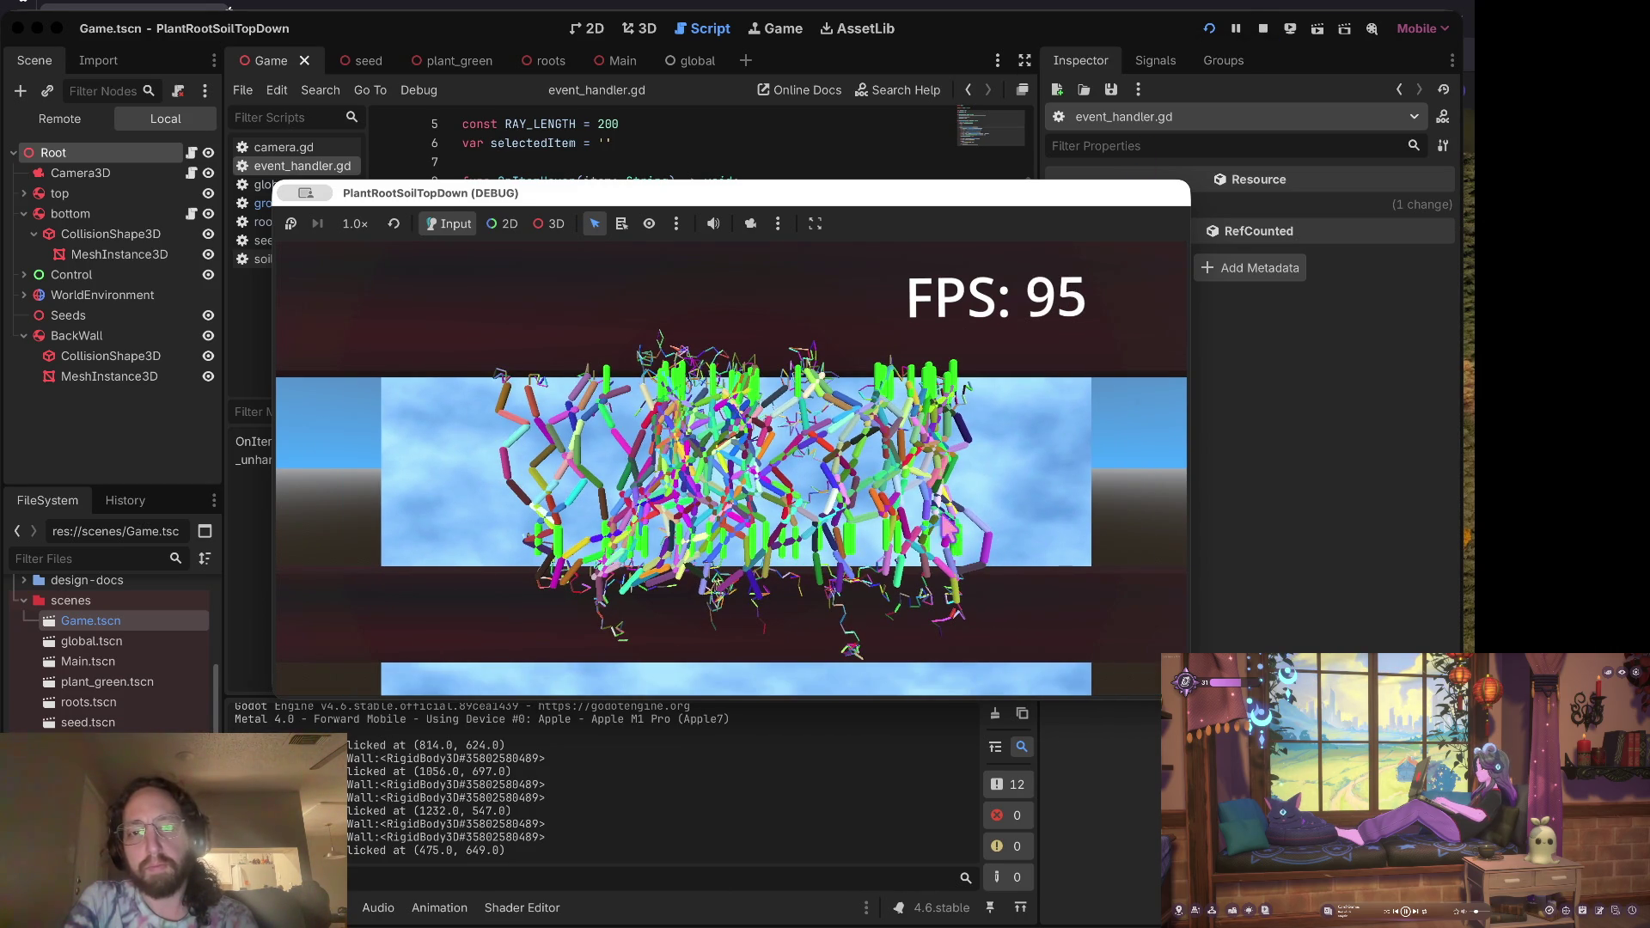
{"action": "scroll", "coordinate": [640, 617], "scroll_direction": "down", "scroll_amount": 1}
{"action": "scroll", "coordinate": [641, 617], "scroll_direction": "up", "scroll_amount": 3}
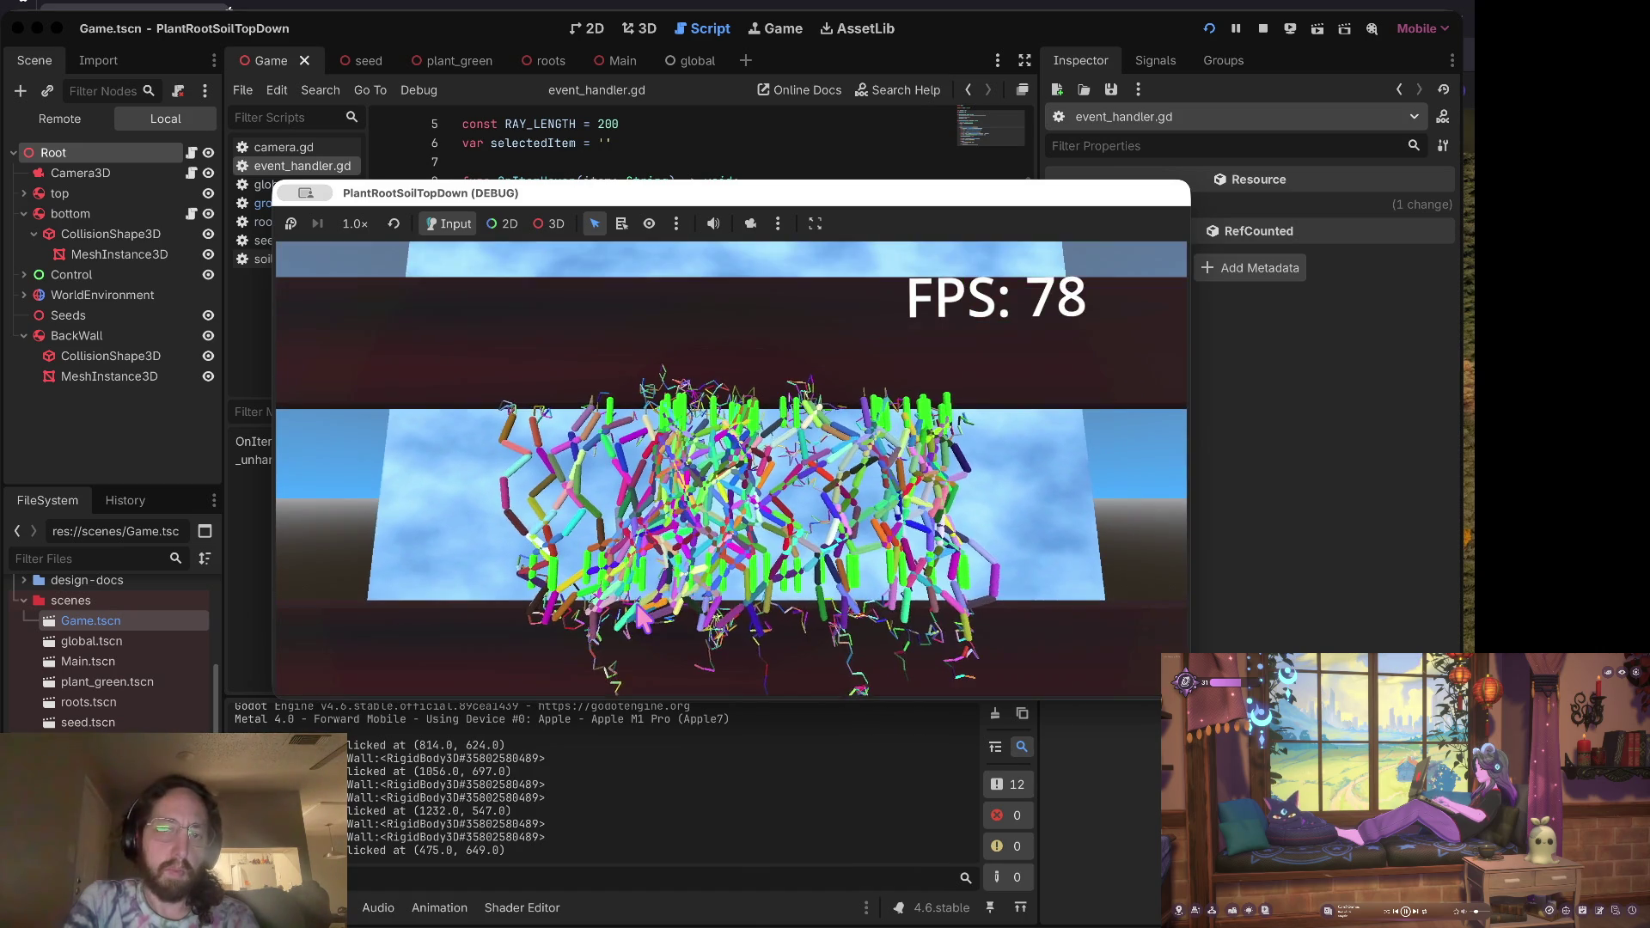
{"action": "scroll", "coordinate": [641, 617], "scroll_direction": "up", "scroll_amount": 2}
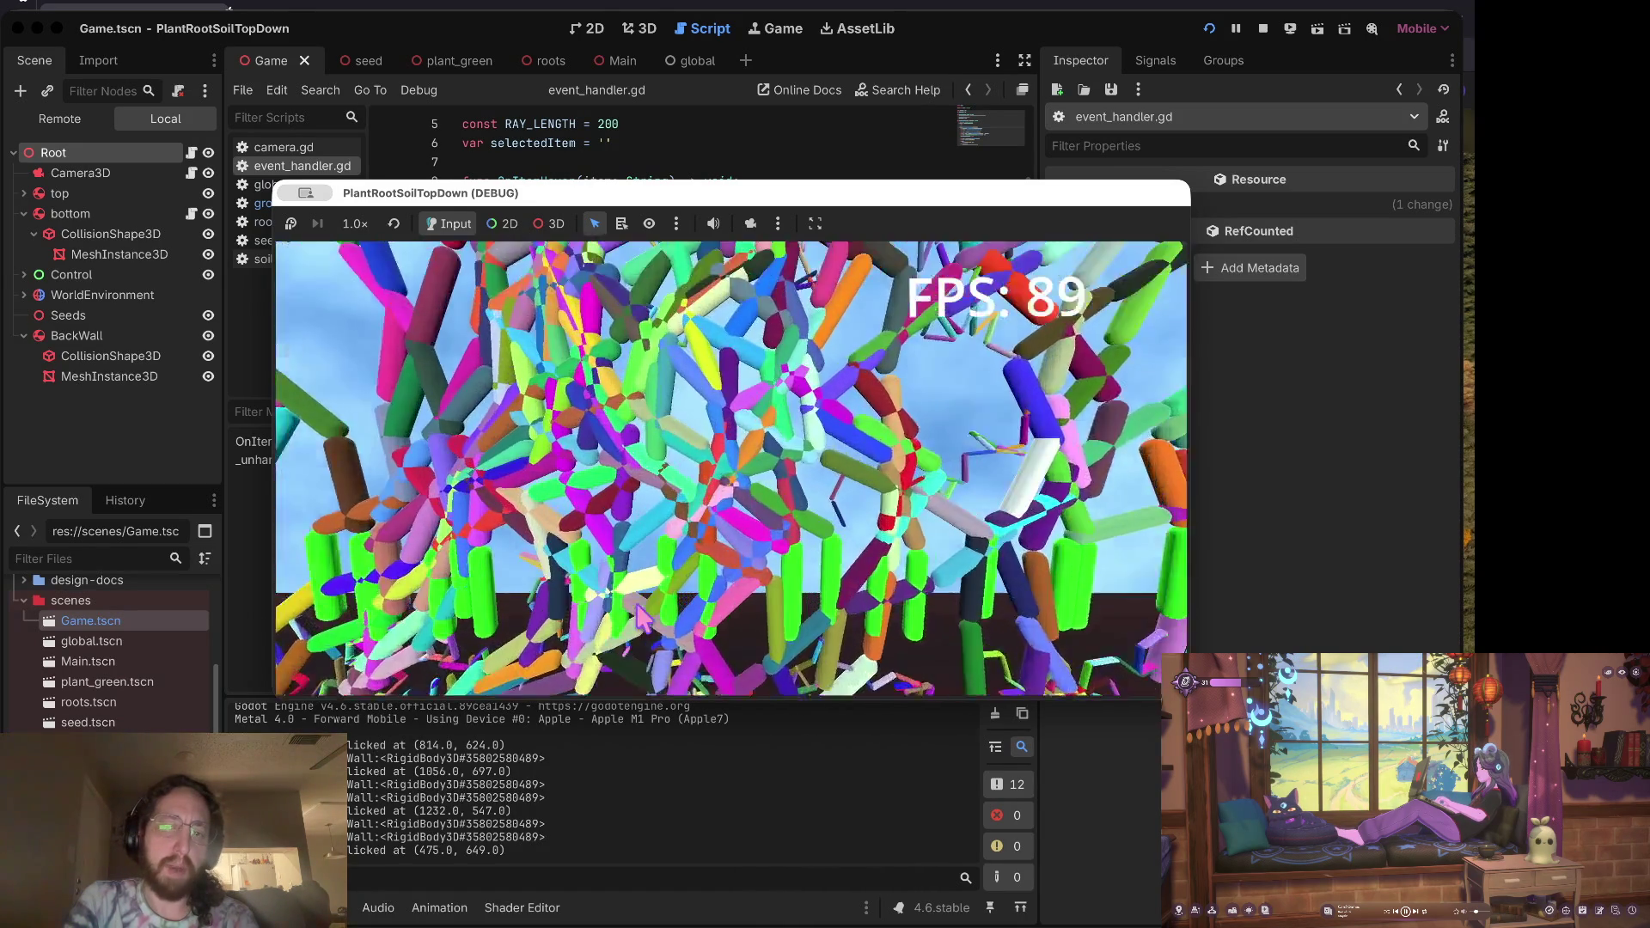
{"action": "scroll", "coordinate": [640, 617], "scroll_direction": "down", "scroll_amount": 3}
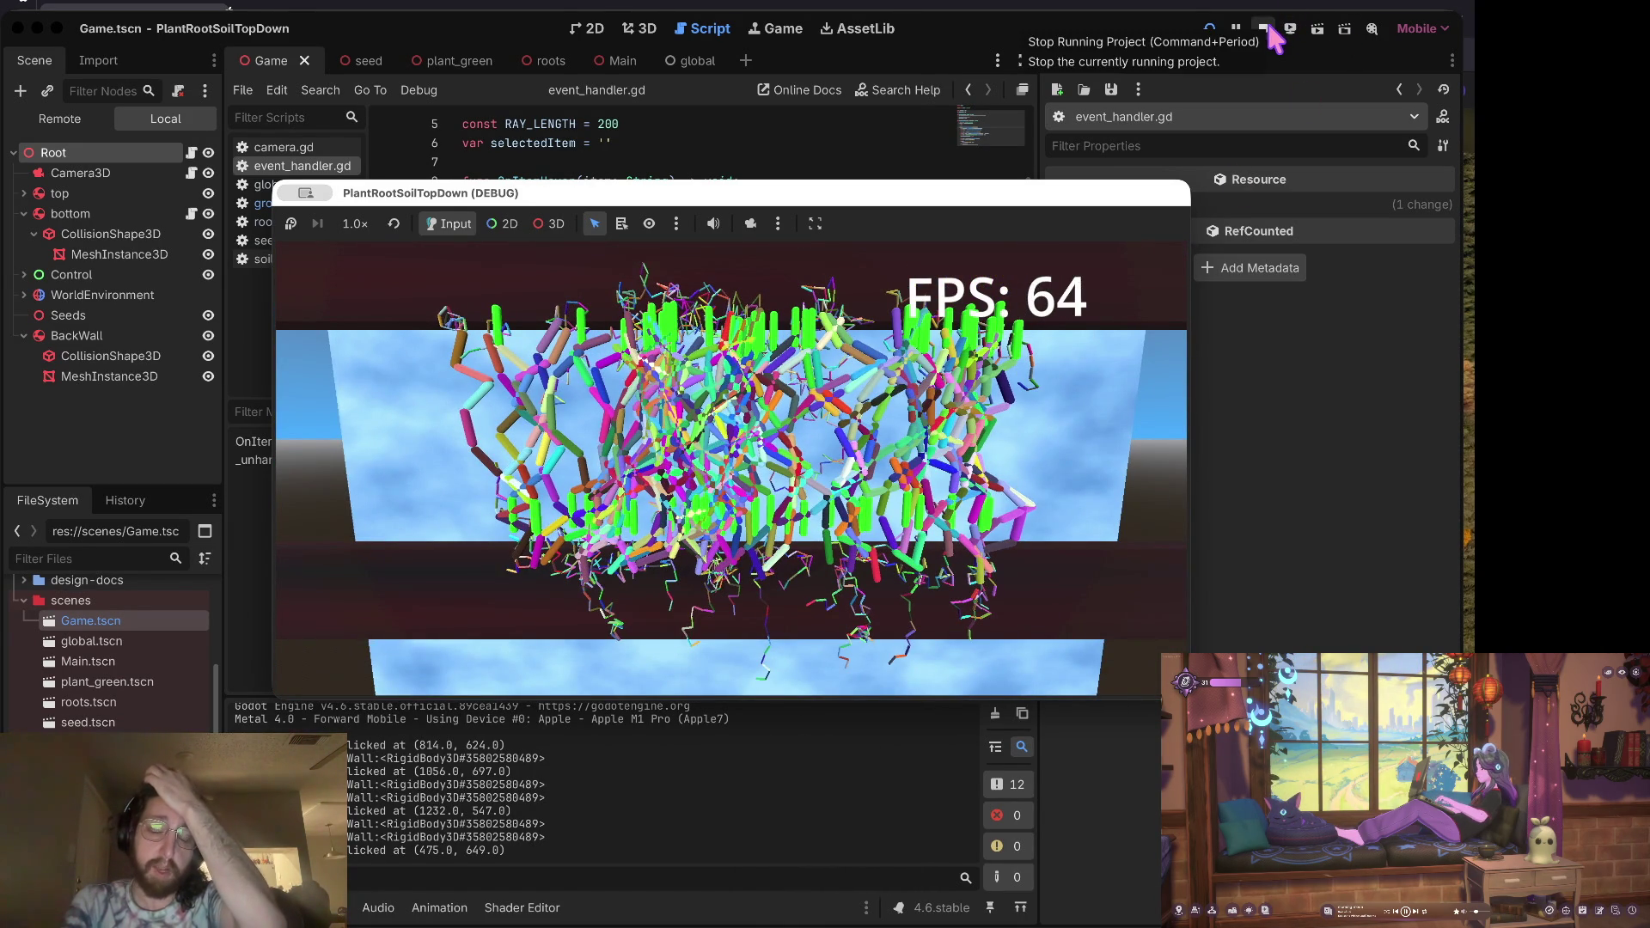
{"action": "left_click", "coordinate": [1265, 30]}
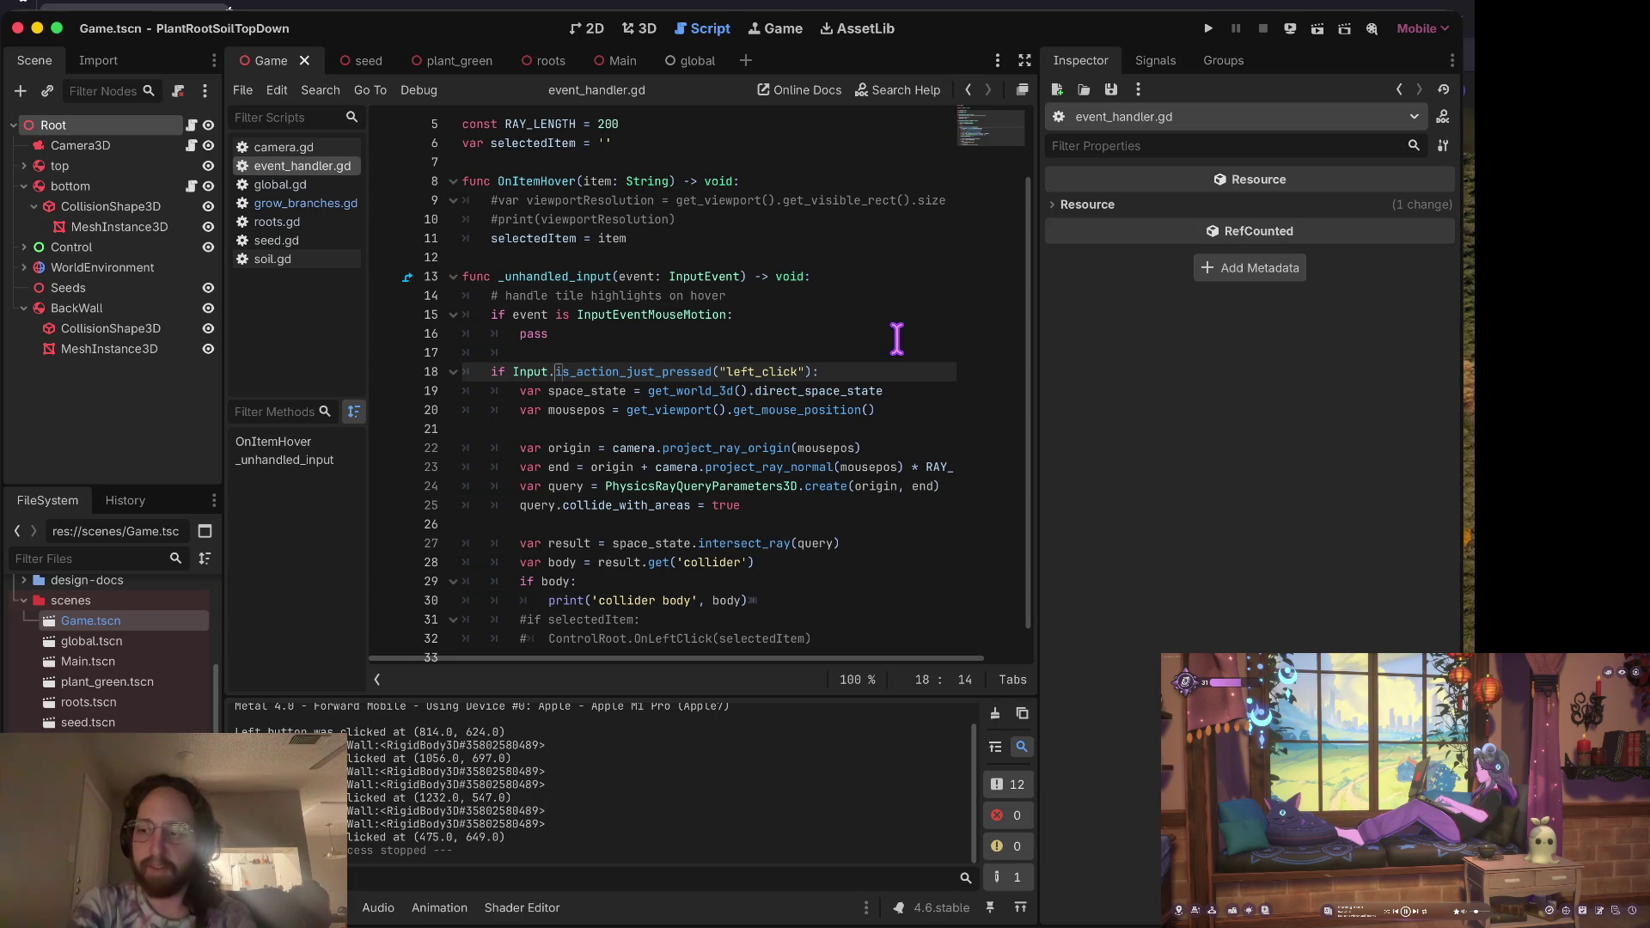
Step: Relaunch the game so one fresh stem climbs the wall
{"action": "key", "text": "super+b"}
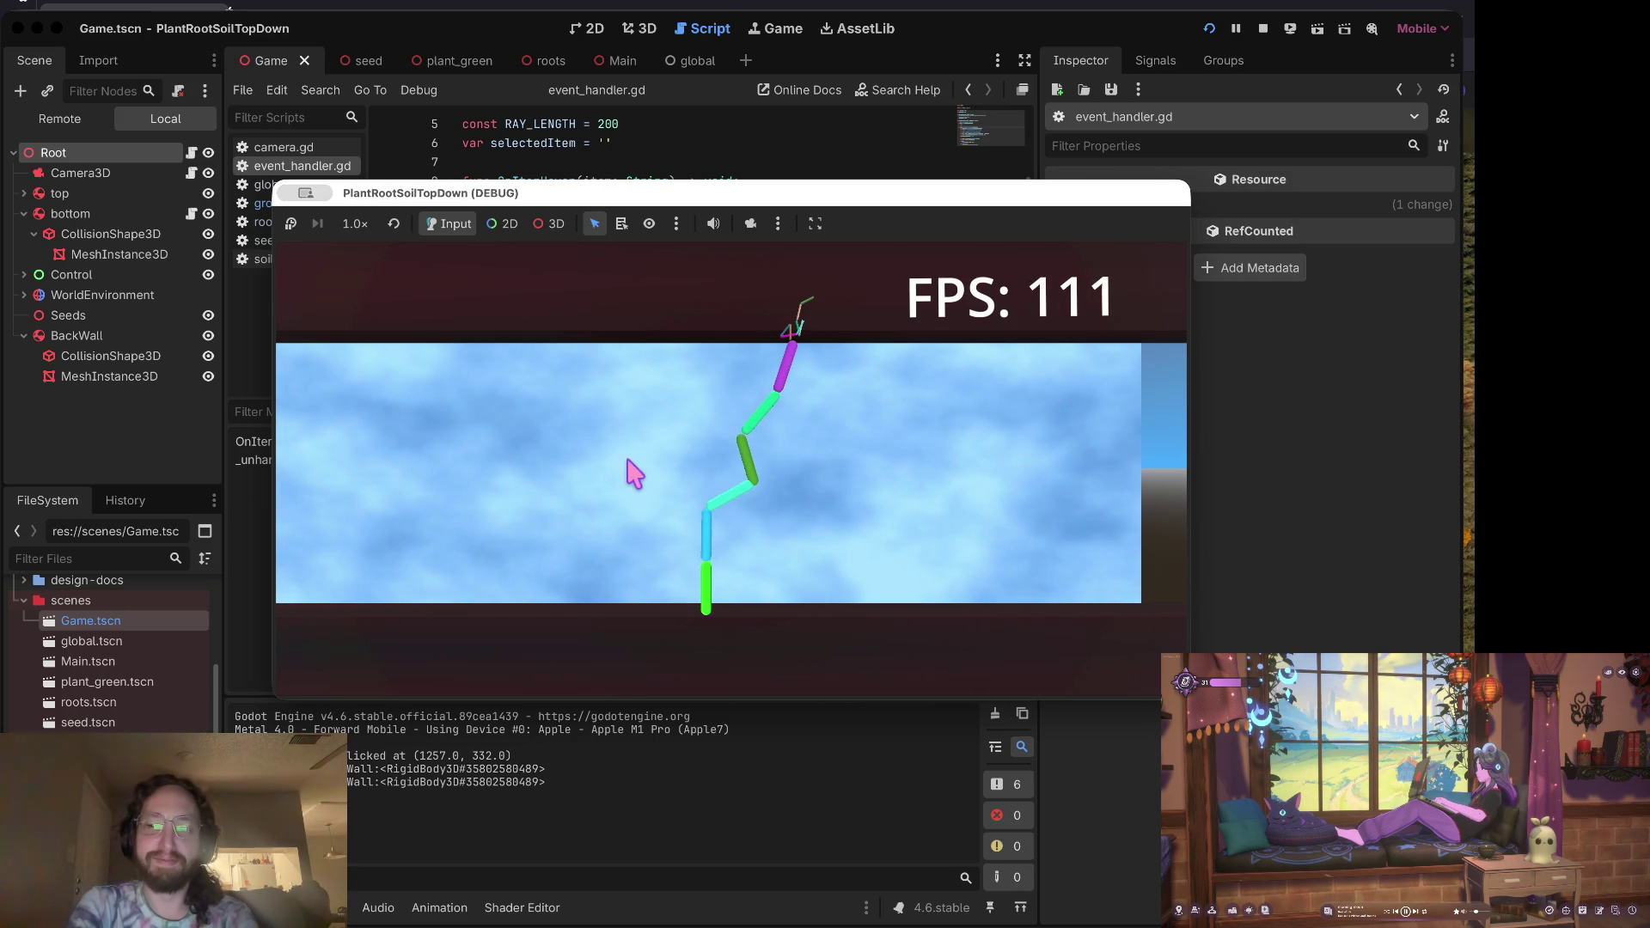
Step: Plant a second root left of the first, watch both branch out, then stop the game
{"action": "left_click", "coordinate": [548, 505]}
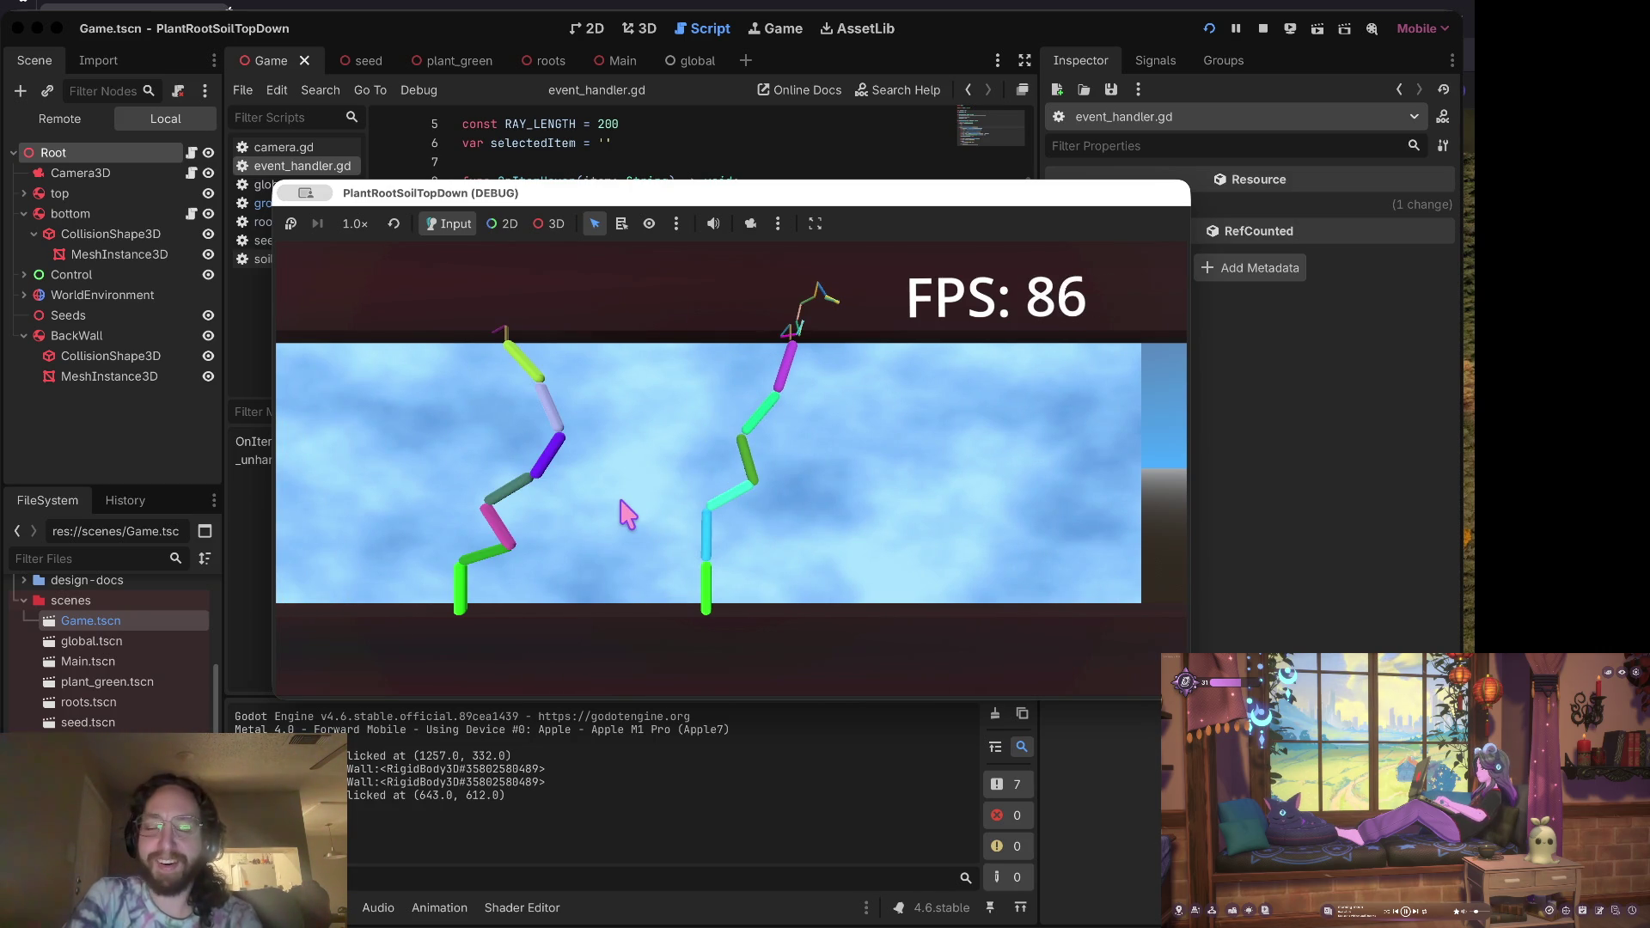
{"action": "key", "text": "a"}
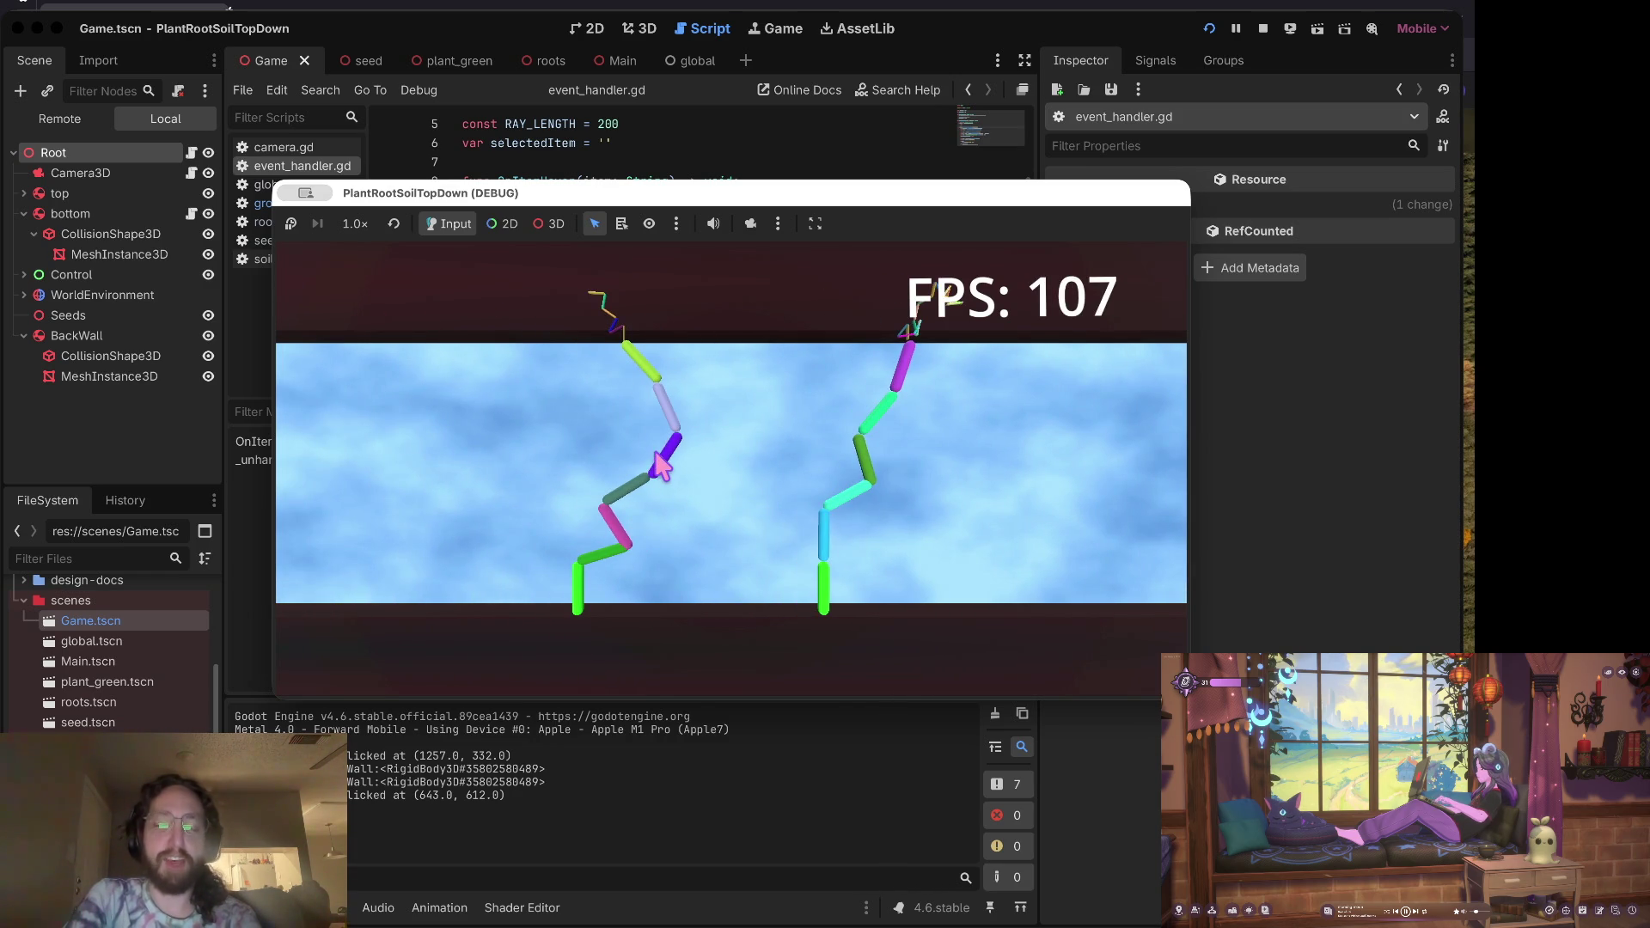
{"action": "scroll", "coordinate": [666, 464], "scroll_direction": "up", "scroll_amount": 3}
{"action": "scroll", "coordinate": [671, 462], "scroll_direction": "down", "scroll_amount": 4}
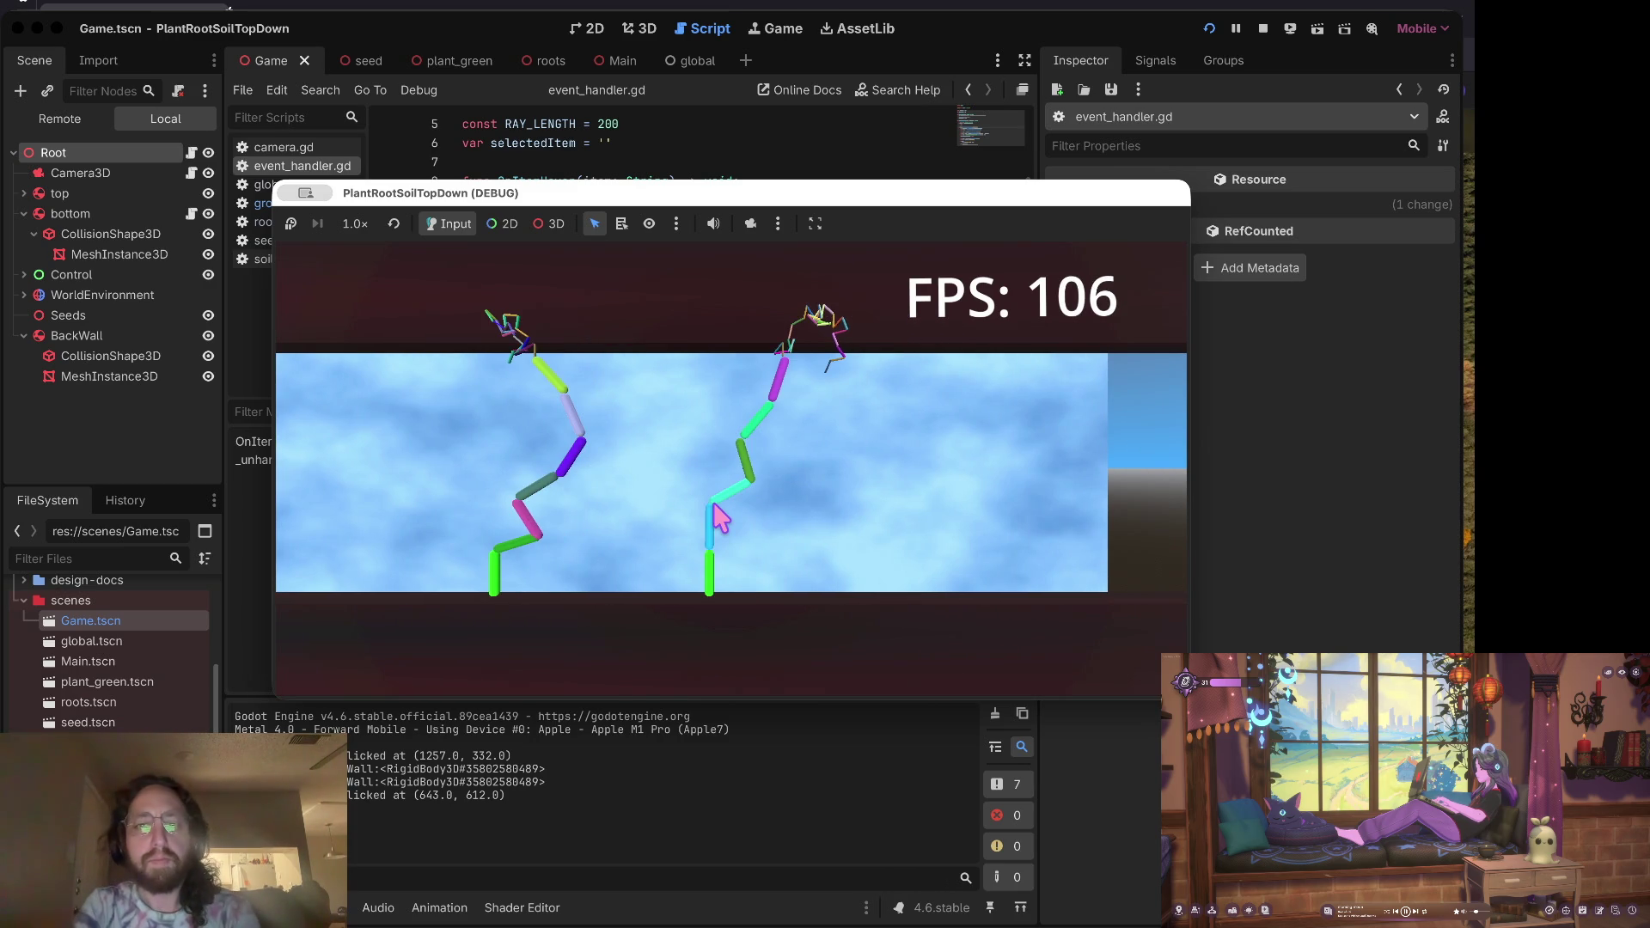
{"action": "left_click", "coordinate": [1262, 29]}
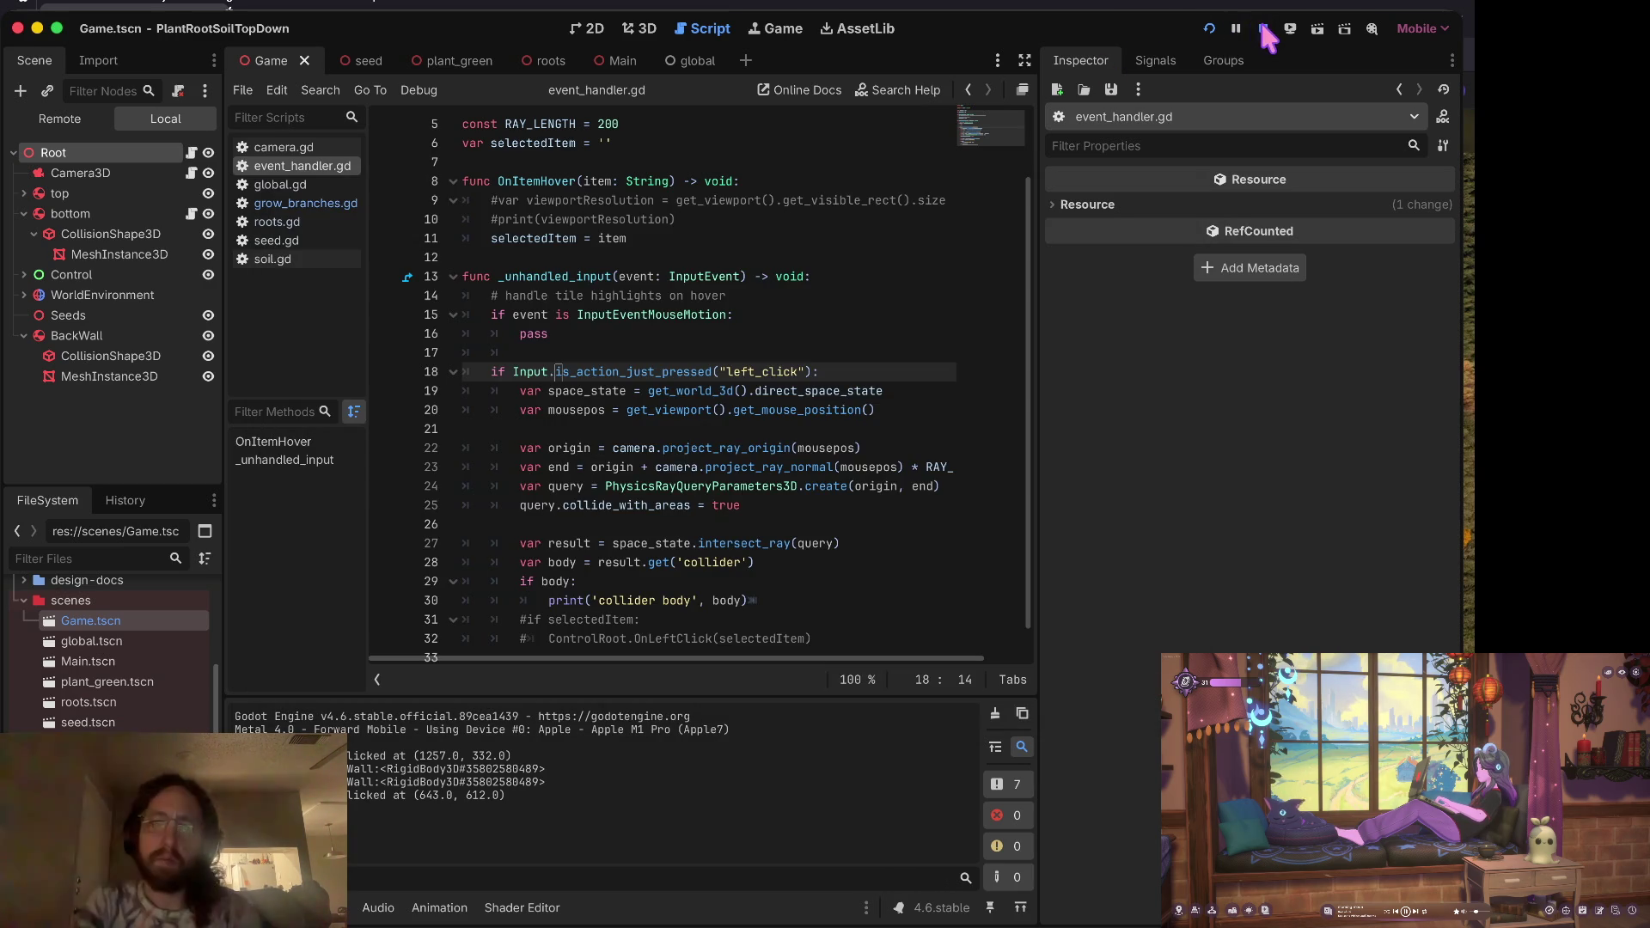
Step: Review roots.gd's spawn condition and grow_branches.gd's myMesh code, then open event_handler.gd
{"action": "left_click", "coordinate": [302, 224]}
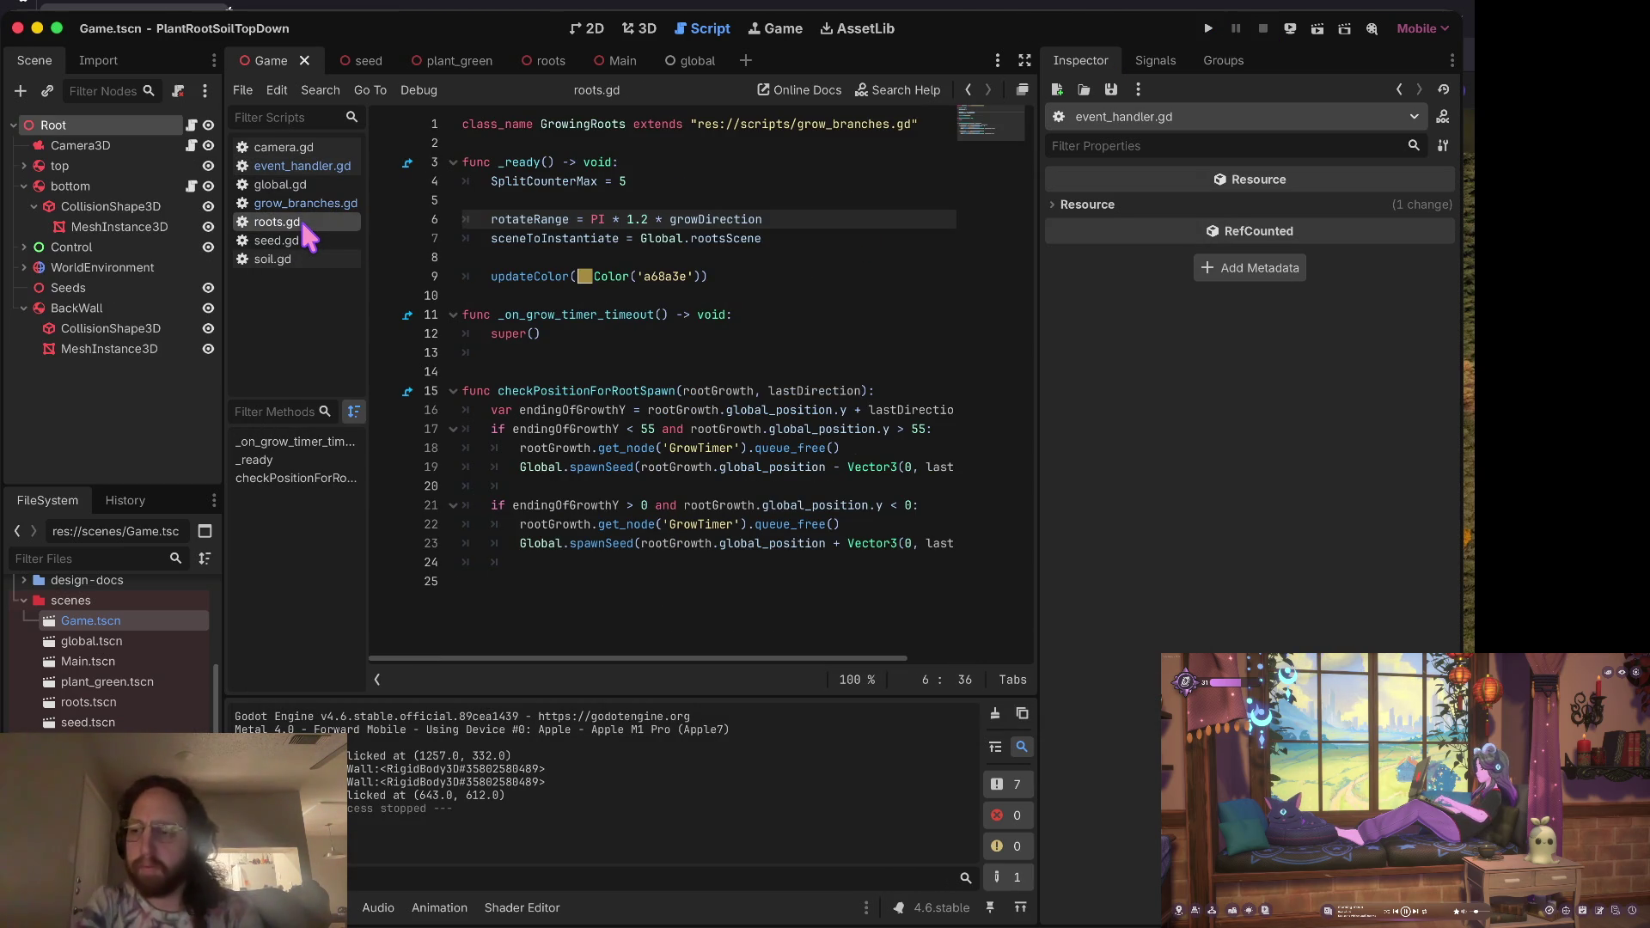
{"action": "left_click", "coordinate": [679, 429]}
{"action": "left_click", "coordinate": [305, 205]}
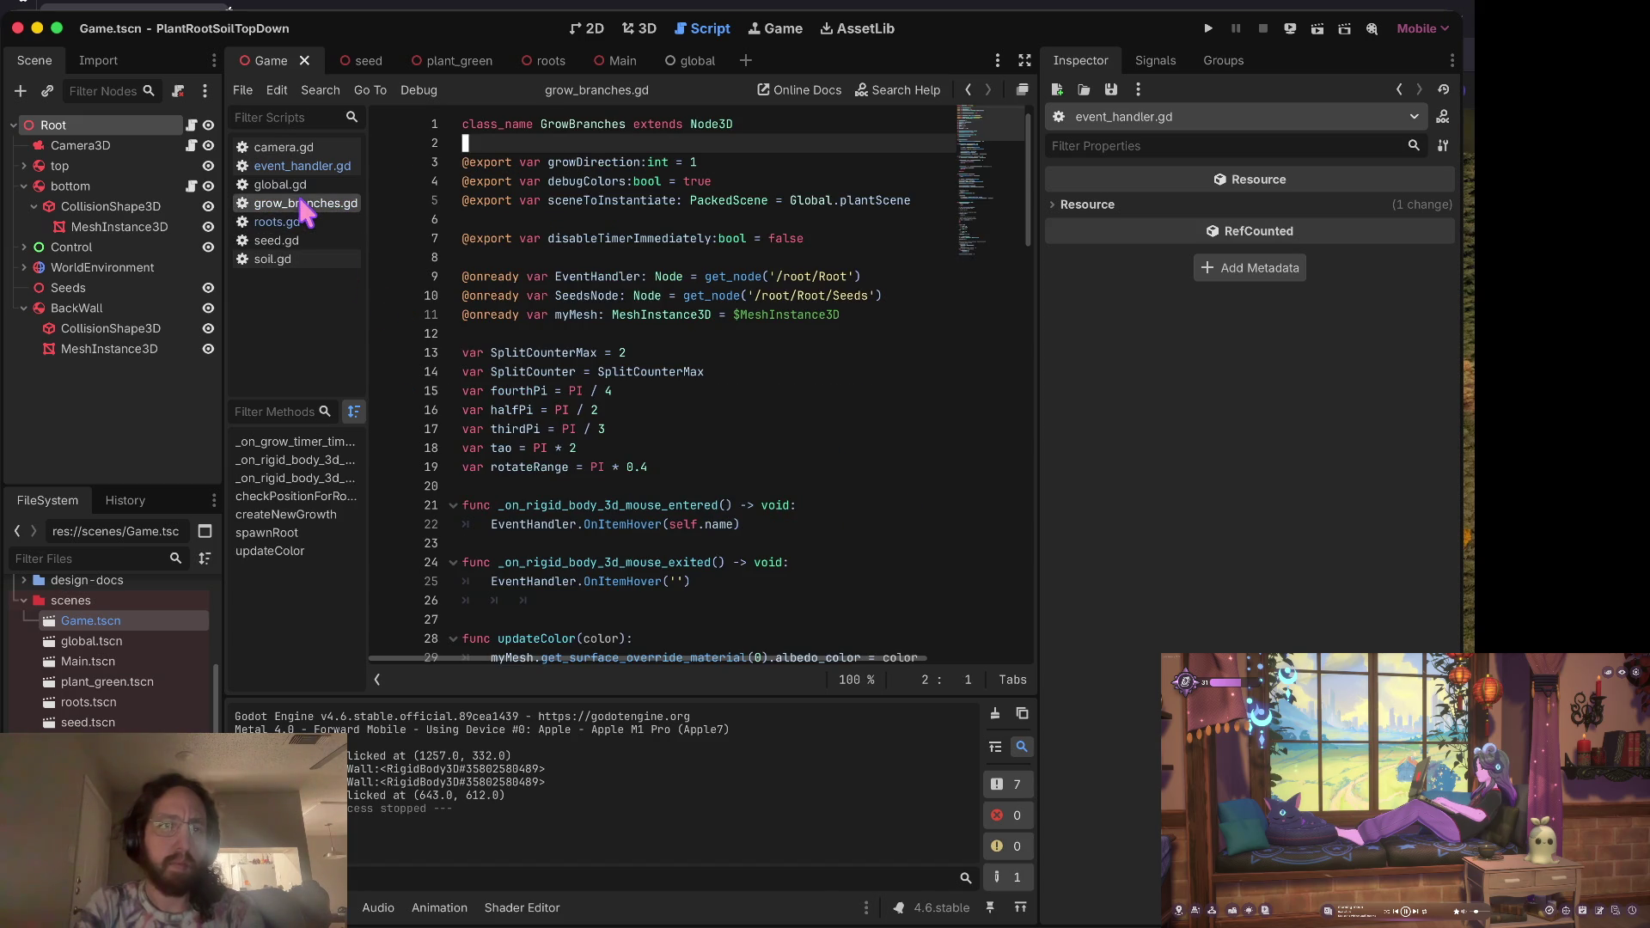
{"action": "left_click", "coordinate": [592, 314]}
{"action": "left_click", "coordinate": [621, 331]}
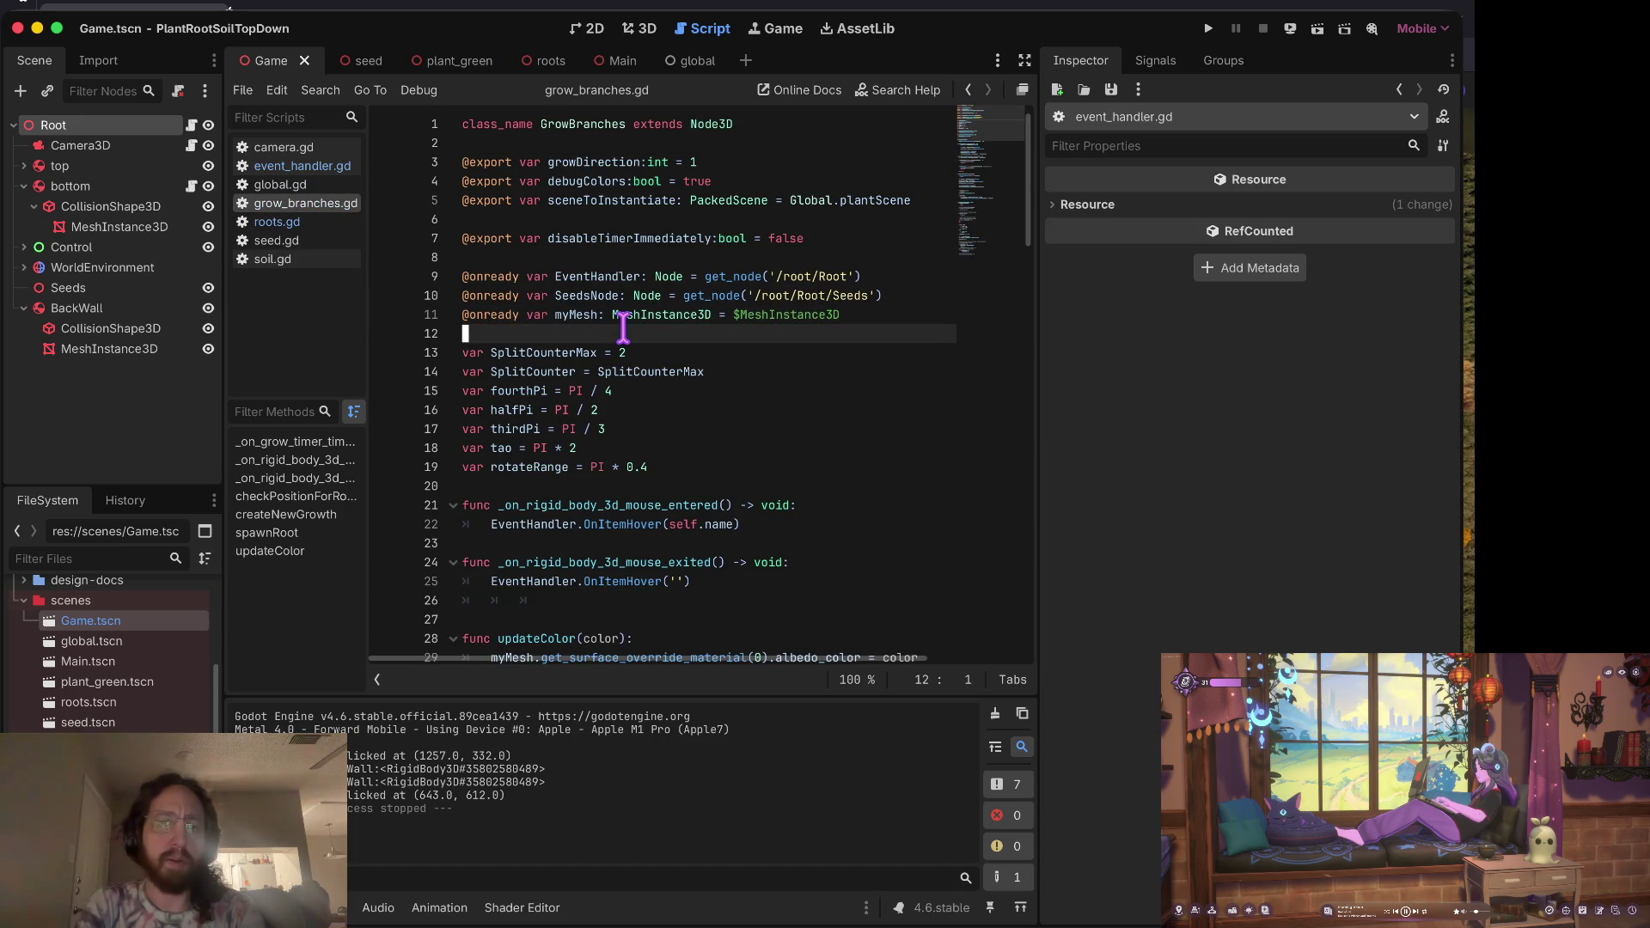
{"action": "scroll", "coordinate": [686, 434], "scroll_direction": "down", "scroll_amount": 2}
{"action": "scroll", "coordinate": [685, 434], "scroll_direction": "right", "scroll_amount": 2}
{"action": "scroll", "coordinate": [686, 434], "scroll_direction": "left", "scroll_amount": 2}
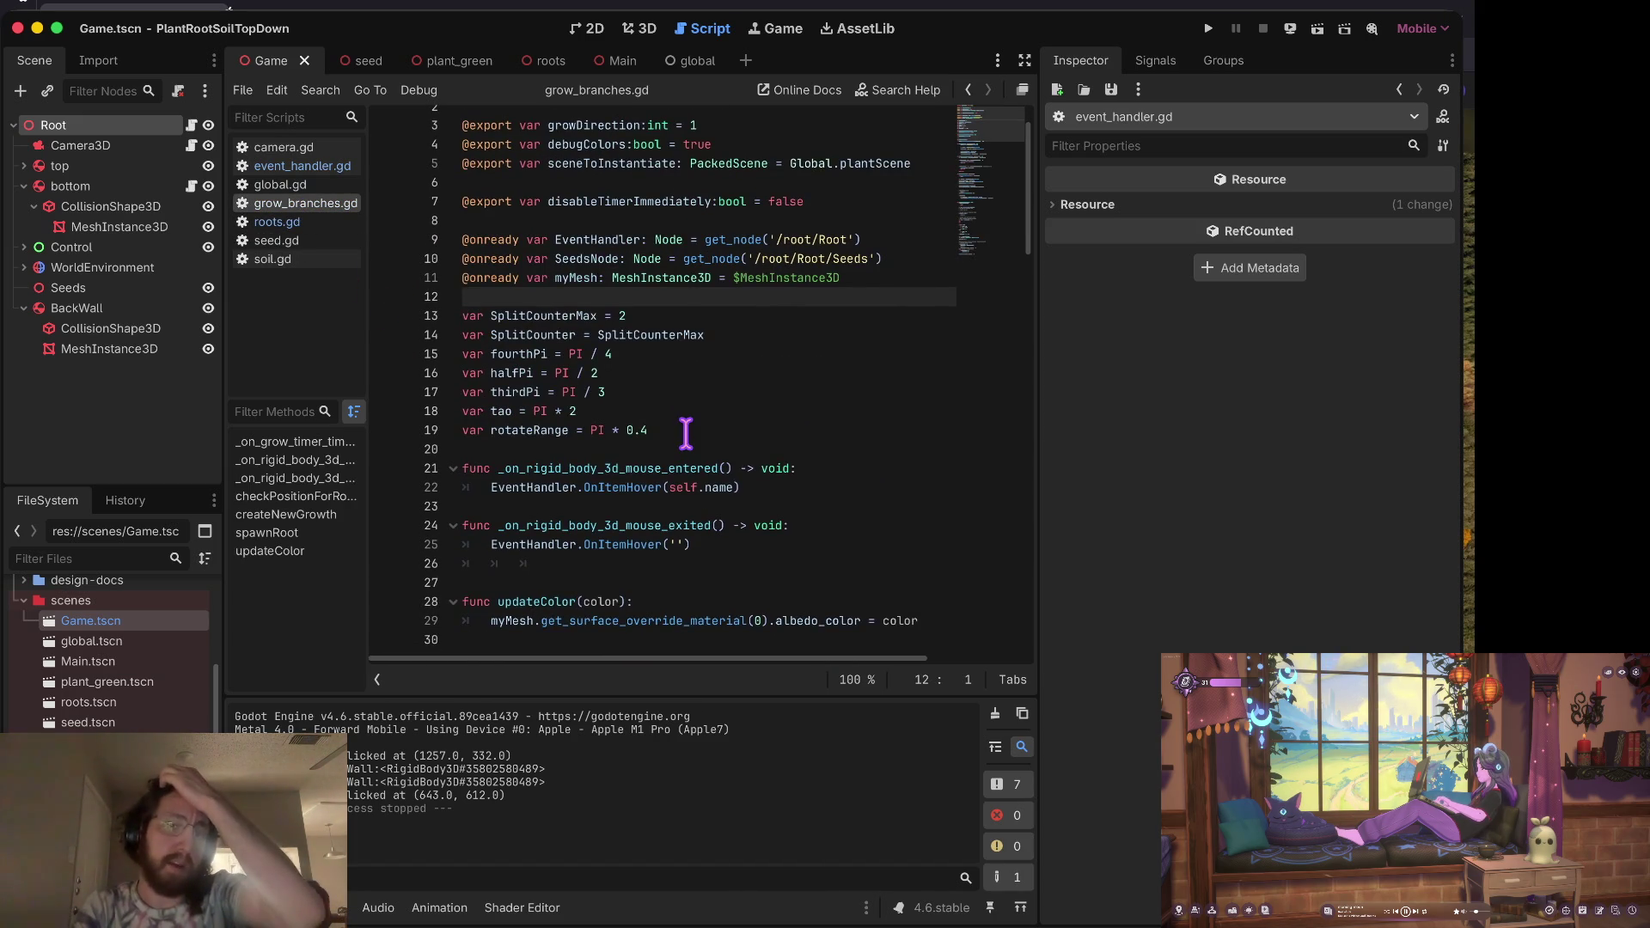
{"action": "left_click", "coordinate": [303, 166]}
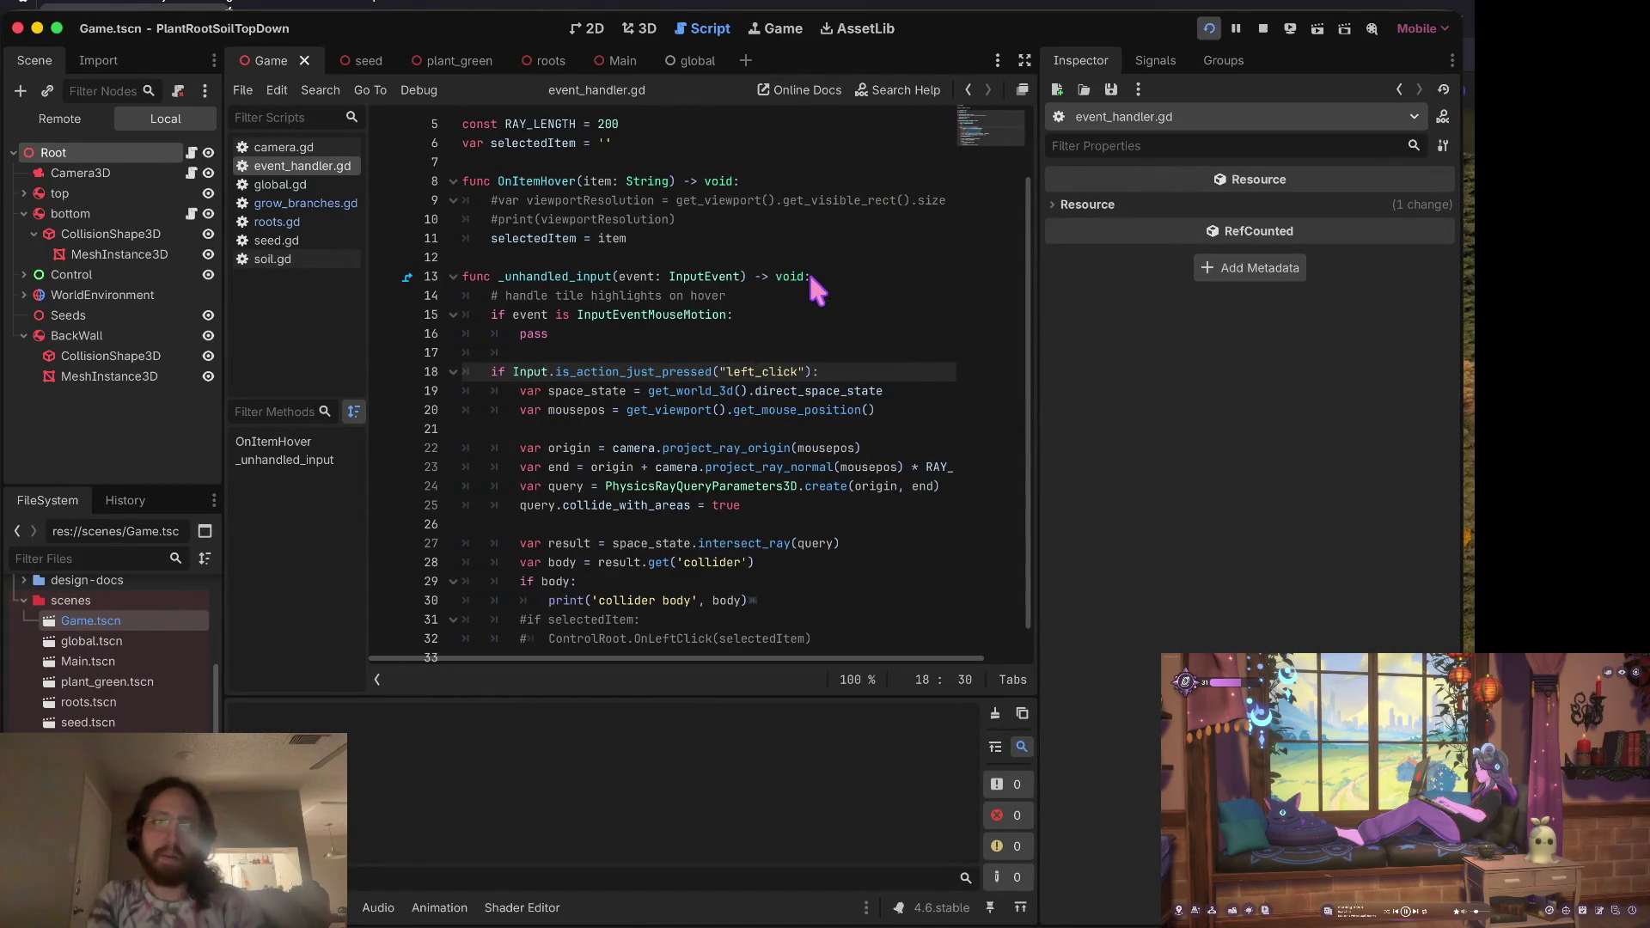
Step: Briefly test-run the game, stop it, and return to grow_branches.gd
{"action": "key", "text": "super+b"}
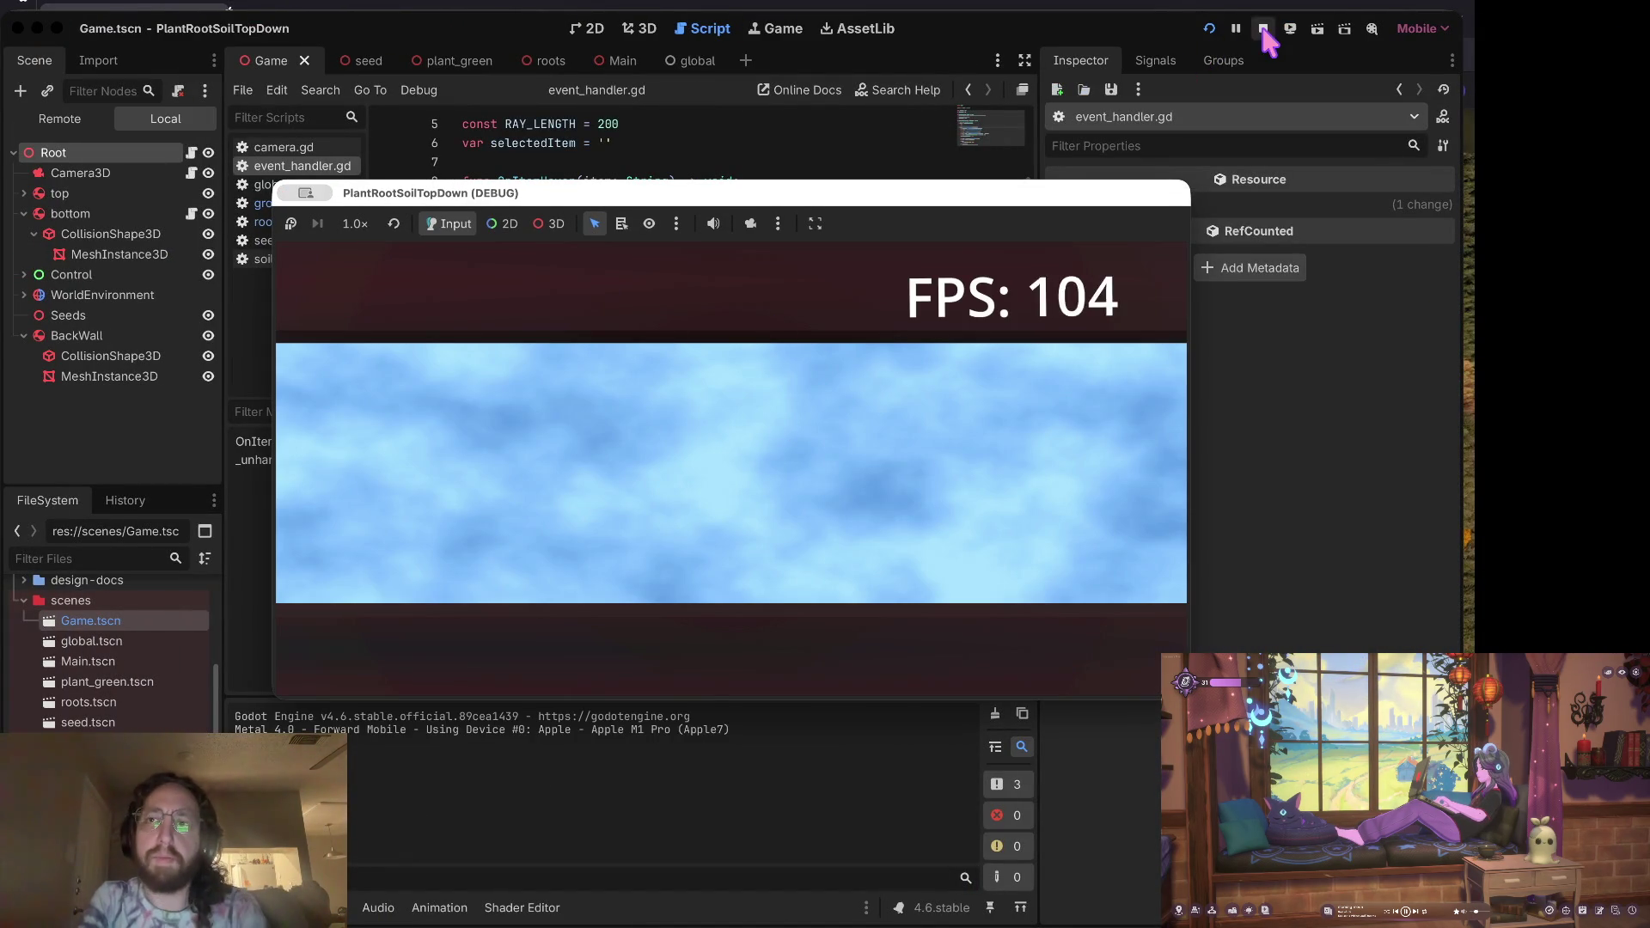
{"action": "left_click", "coordinate": [1262, 30]}
{"action": "scroll", "coordinate": [622, 353], "scroll_direction": "up", "scroll_amount": 2}
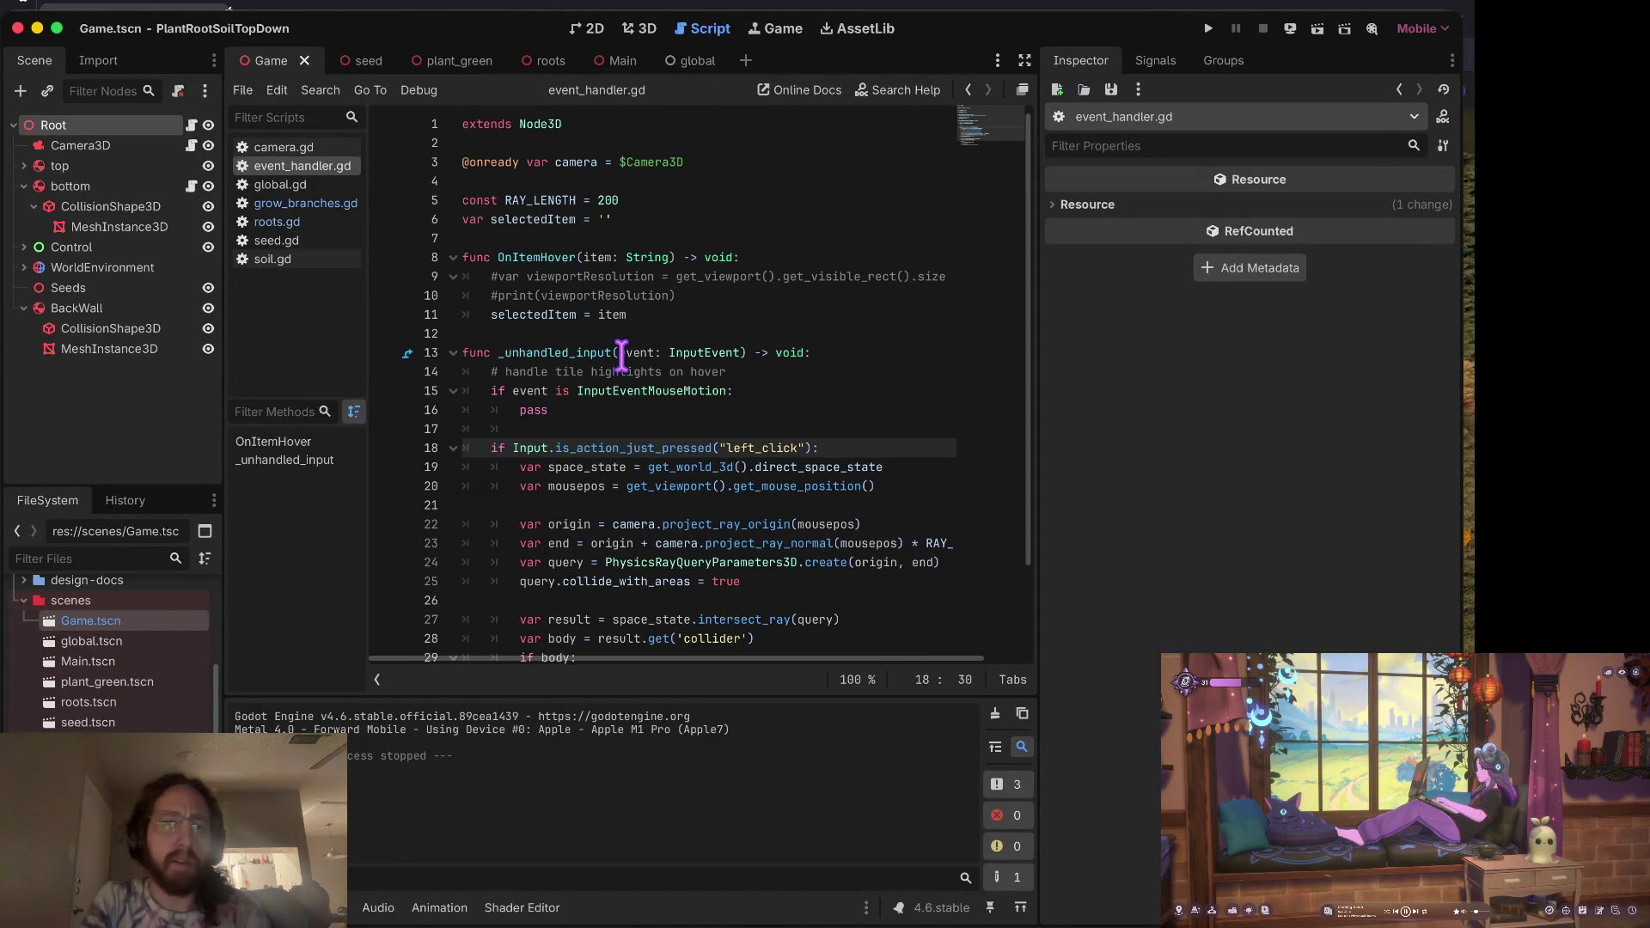
{"action": "left_click", "coordinate": [305, 207]}
Step: Highlight the _on_rigid_body_3d_mouse_entered handler and its OnItemHover call, then switch to the browser
{"action": "scroll", "coordinate": [617, 420], "scroll_direction": "down", "scroll_amount": 2}
{"action": "scroll", "coordinate": [617, 420], "scroll_direction": "down", "scroll_amount": 1}
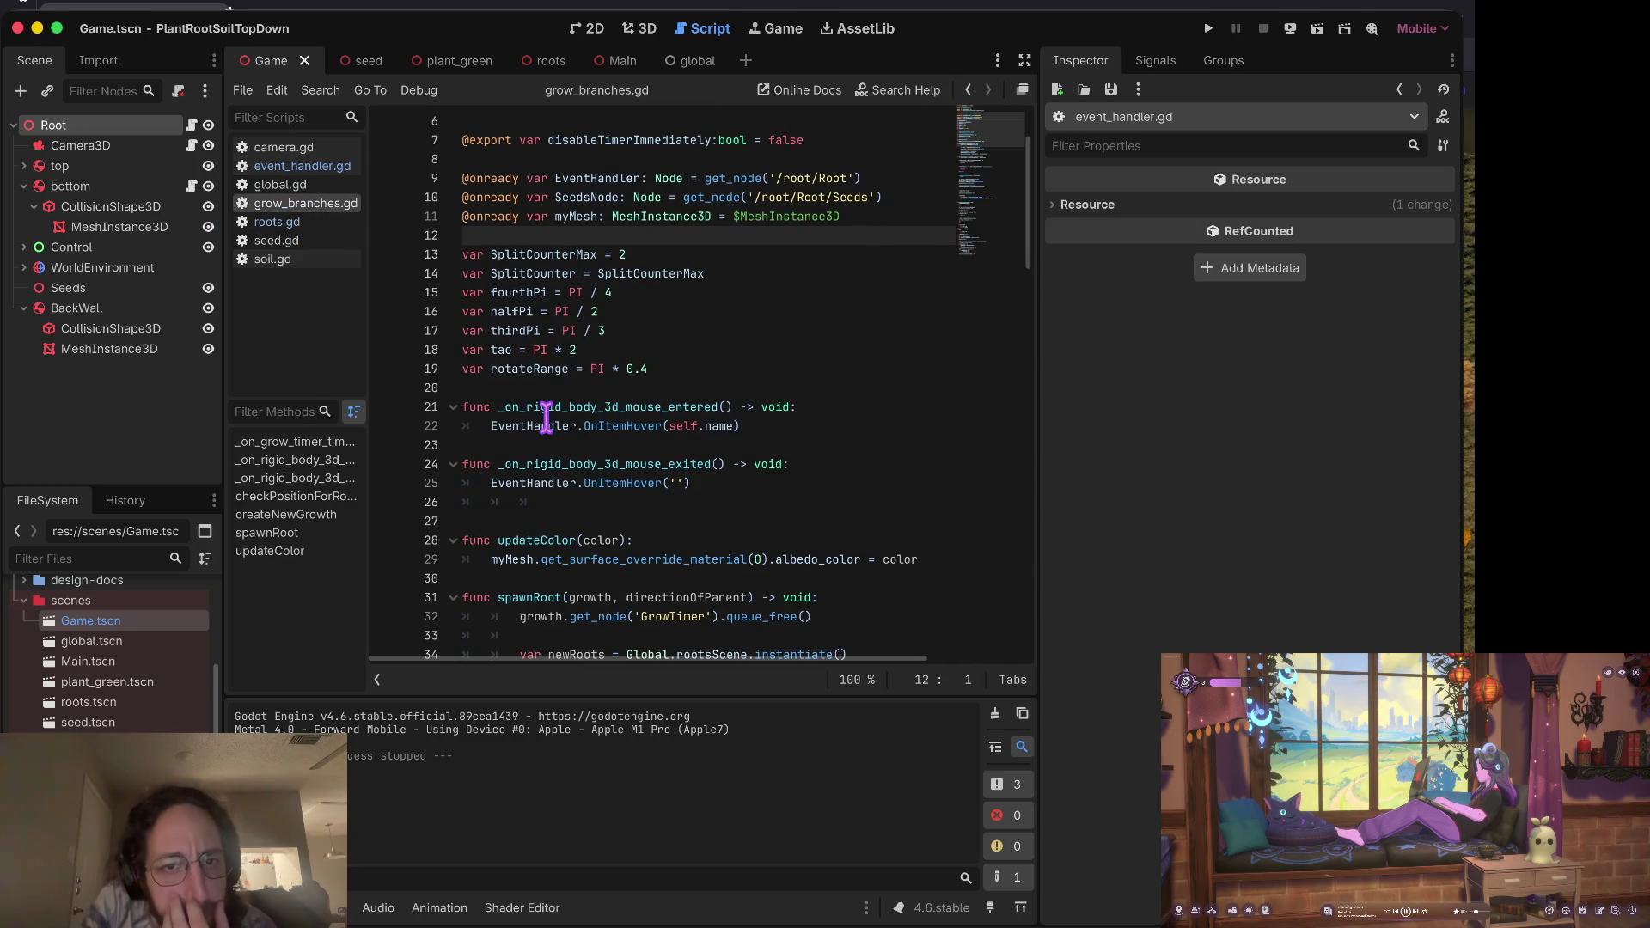
{"action": "left_click_drag", "start_coordinate": [505, 409], "coordinate": [636, 409]}
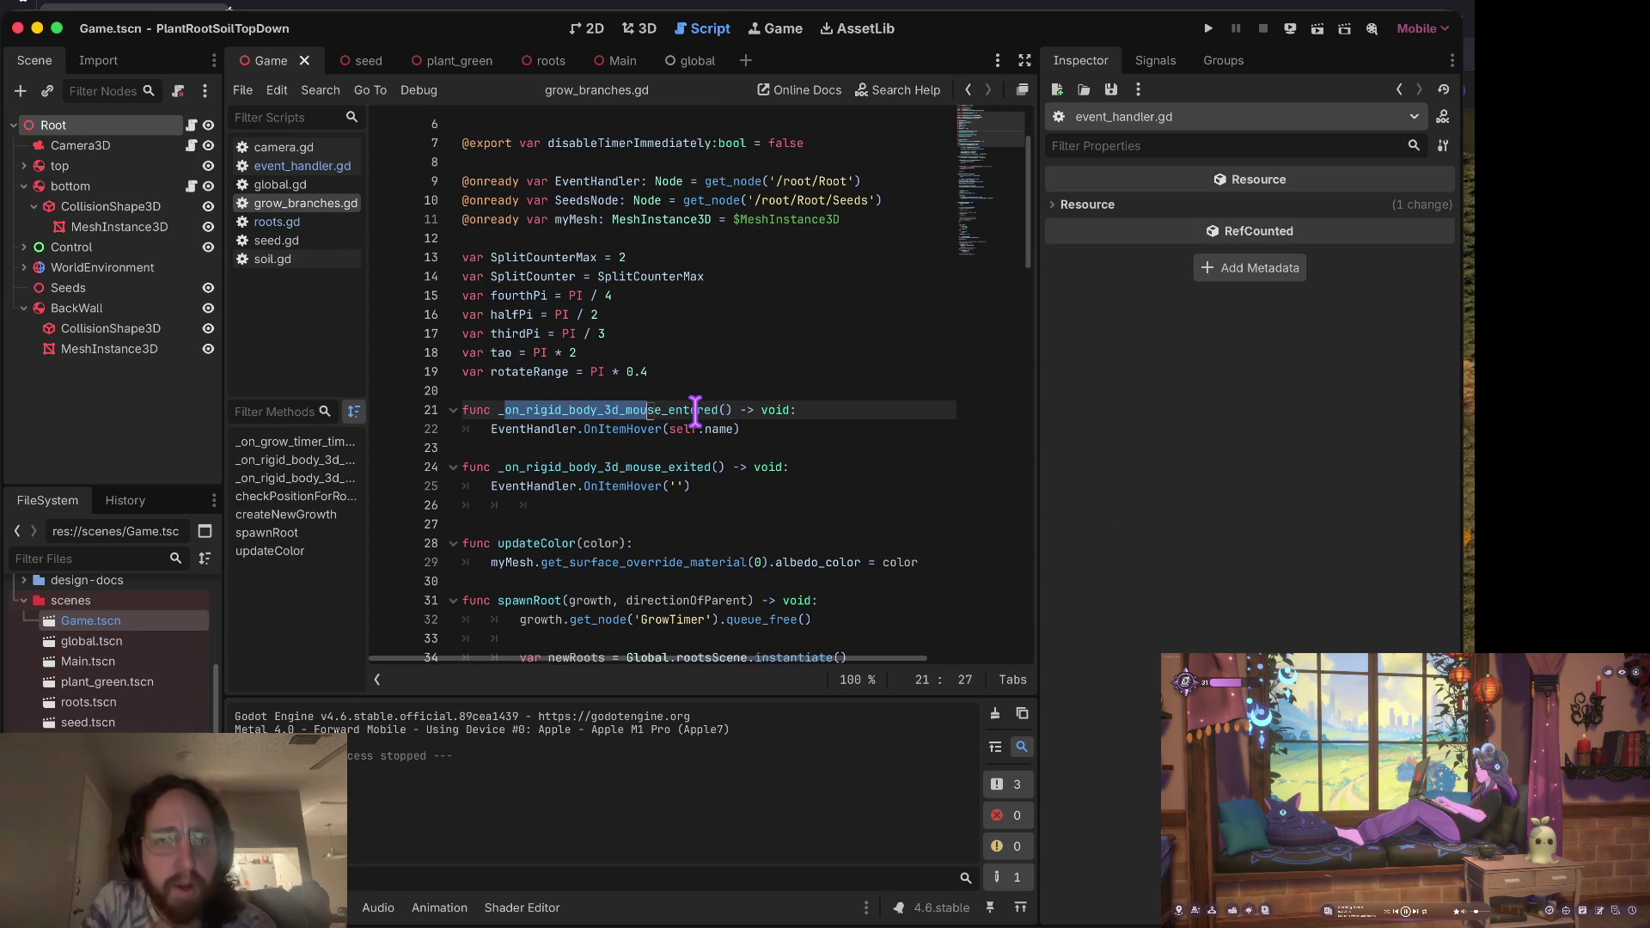
{"action": "left_click", "coordinate": [696, 410]}
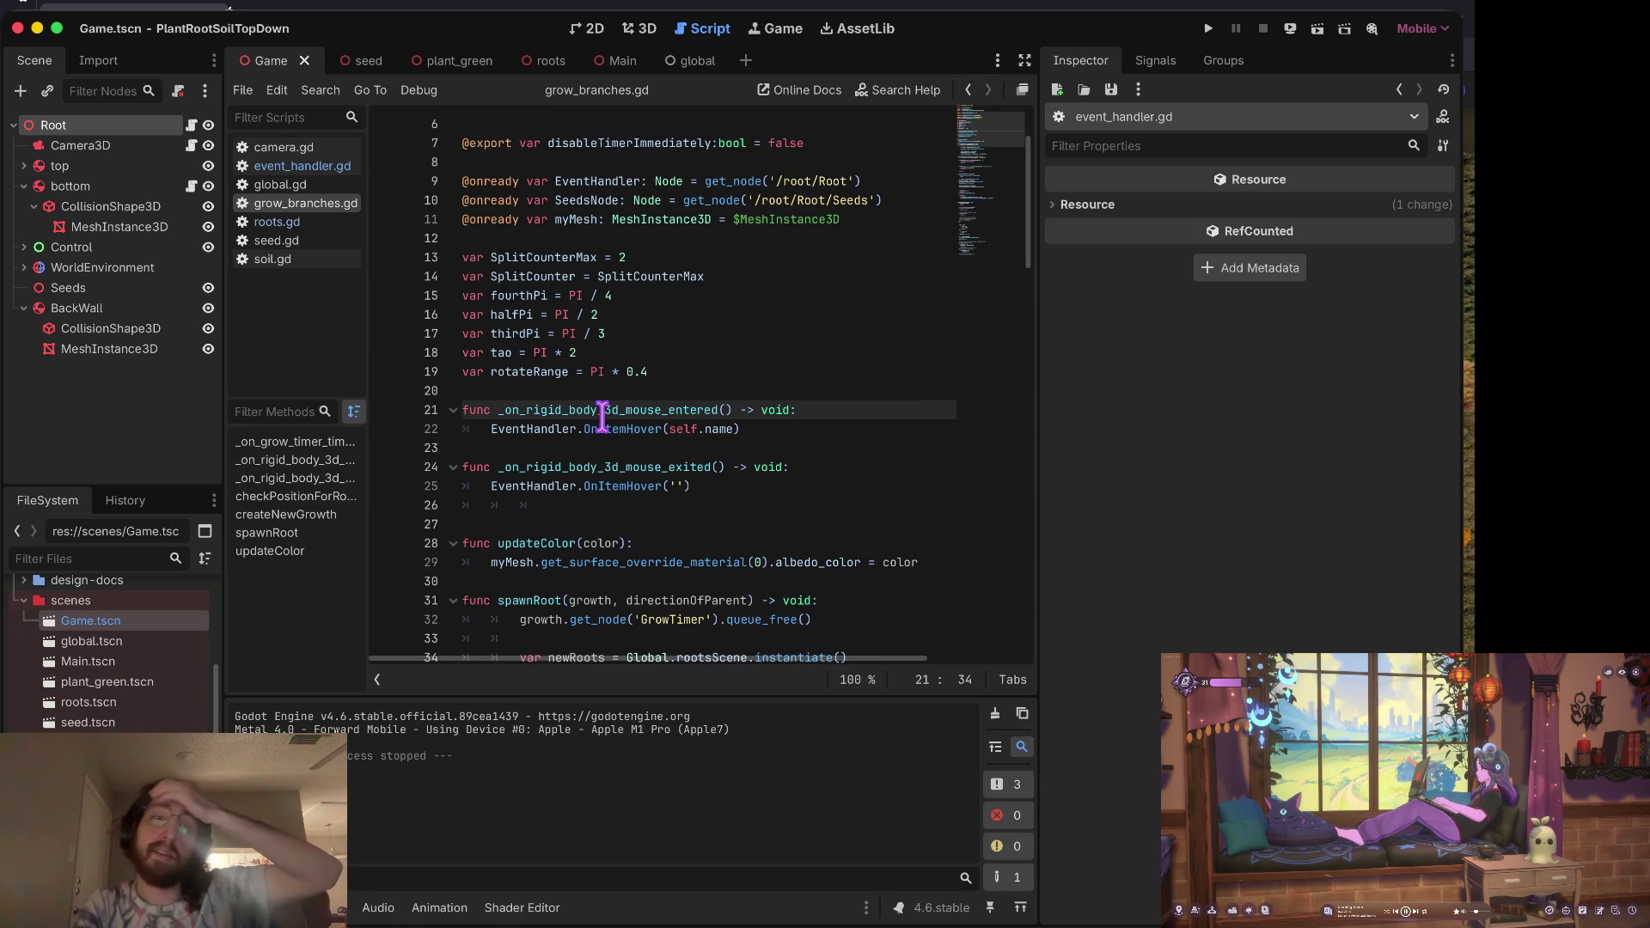
{"action": "left_click_drag", "start_coordinate": [493, 427], "coordinate": [741, 429]}
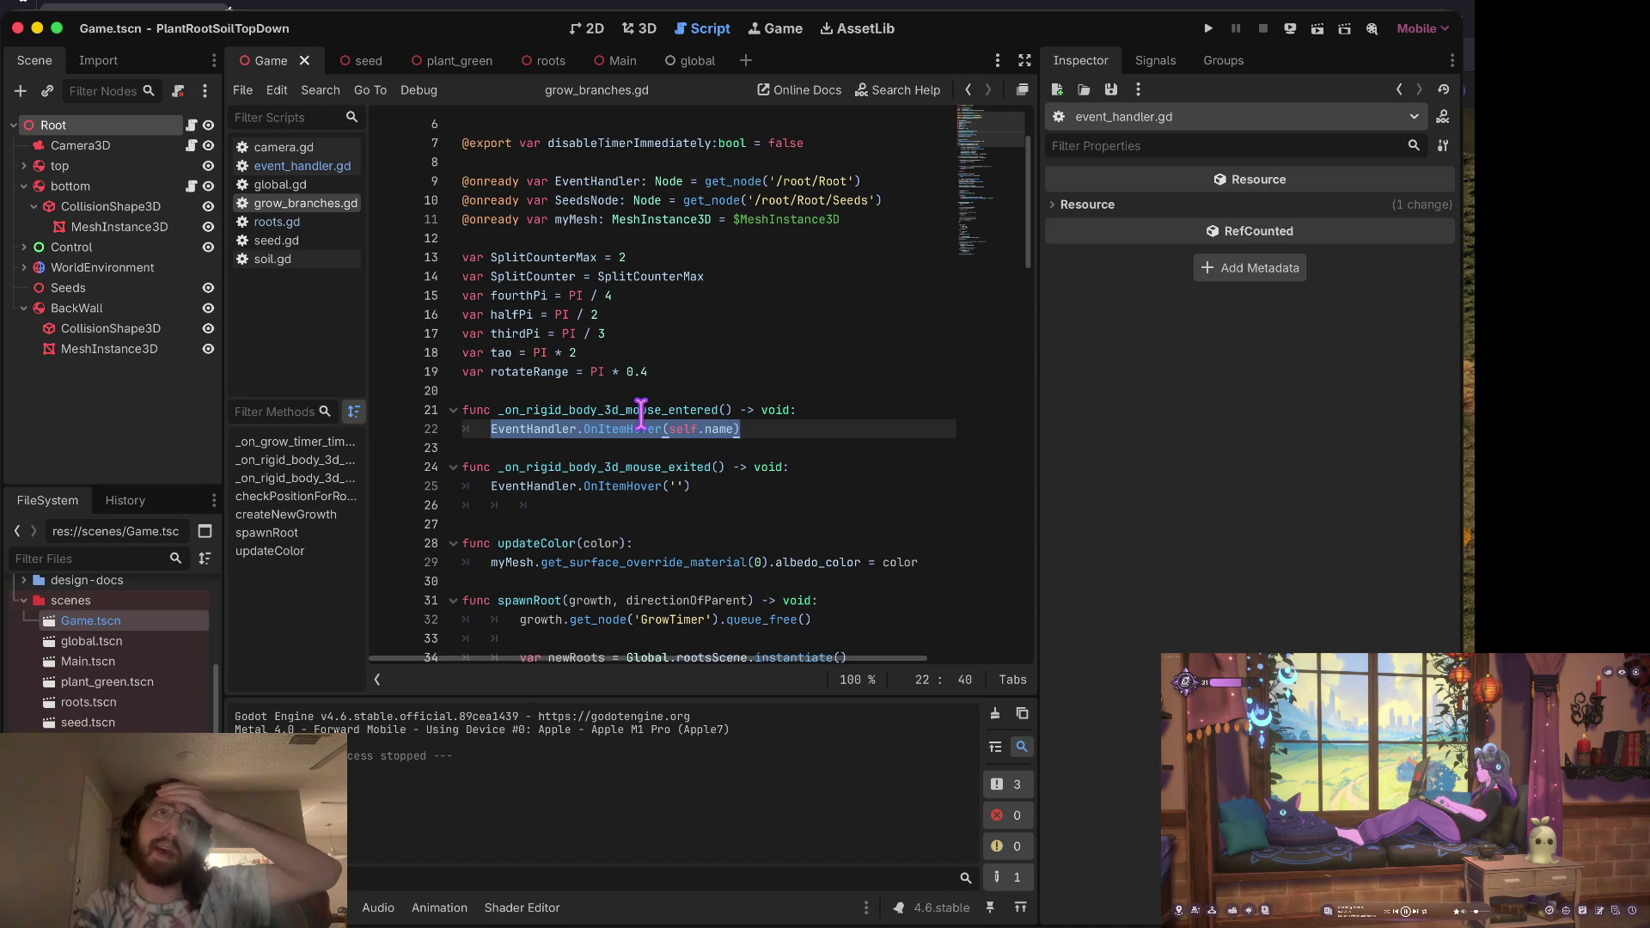
{"action": "triple_click", "coordinate": [546, 428]}
{"action": "left_click", "coordinate": [800, 424]}
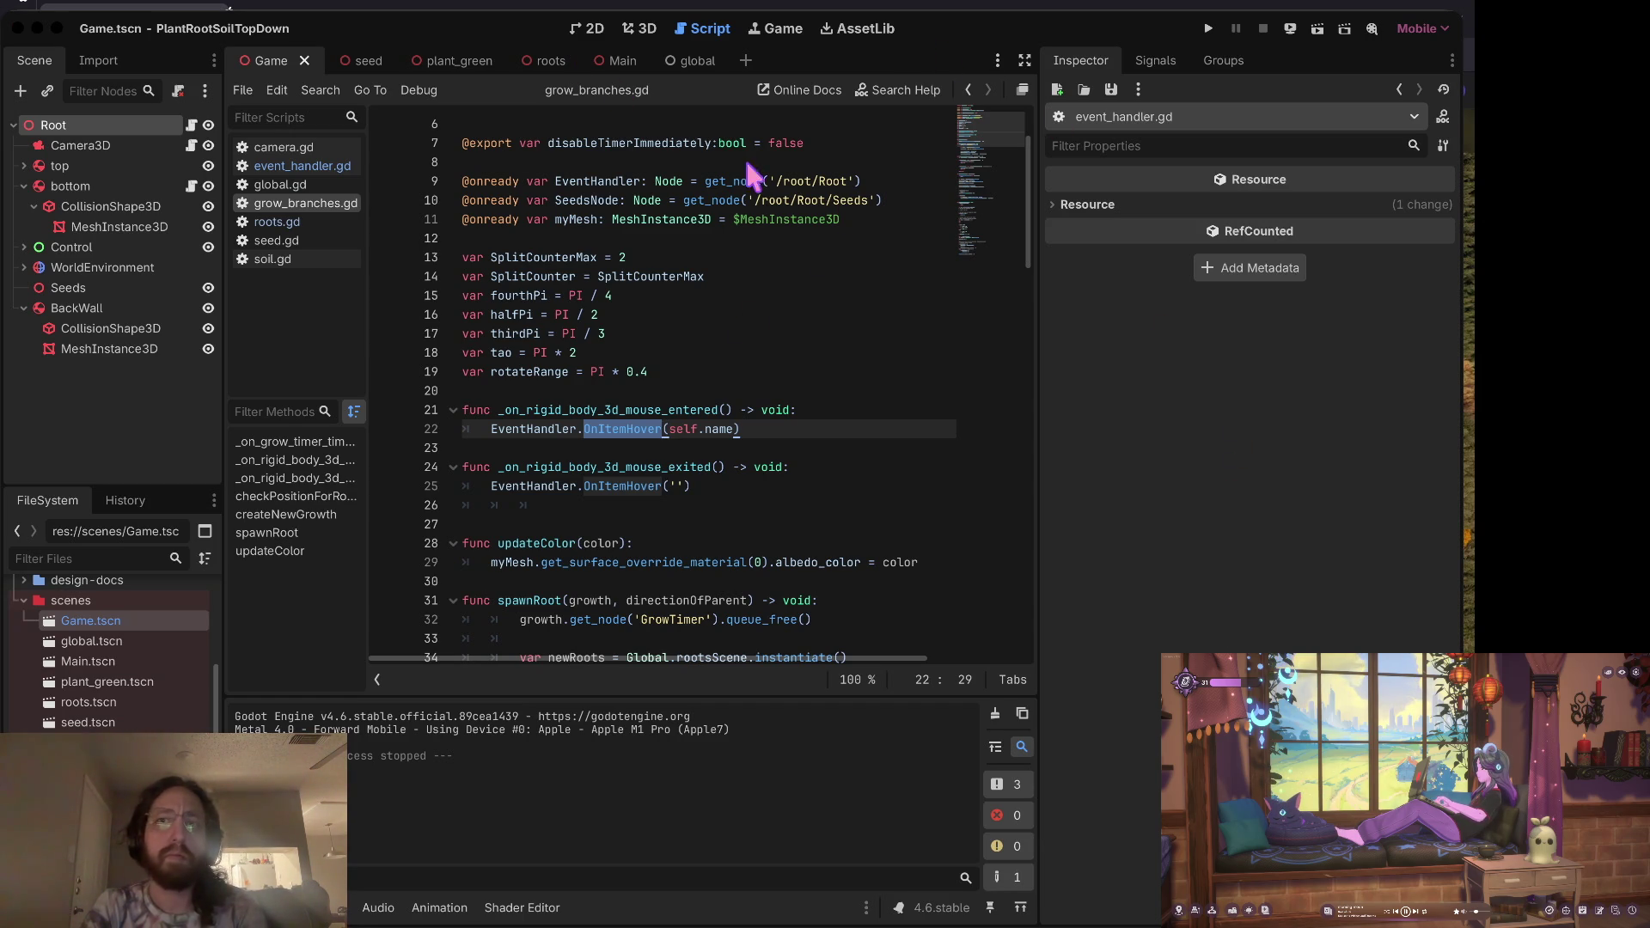
{"action": "key", "text": "ctrl+Right"}
{"action": "key", "text": "ctrl+Right"}
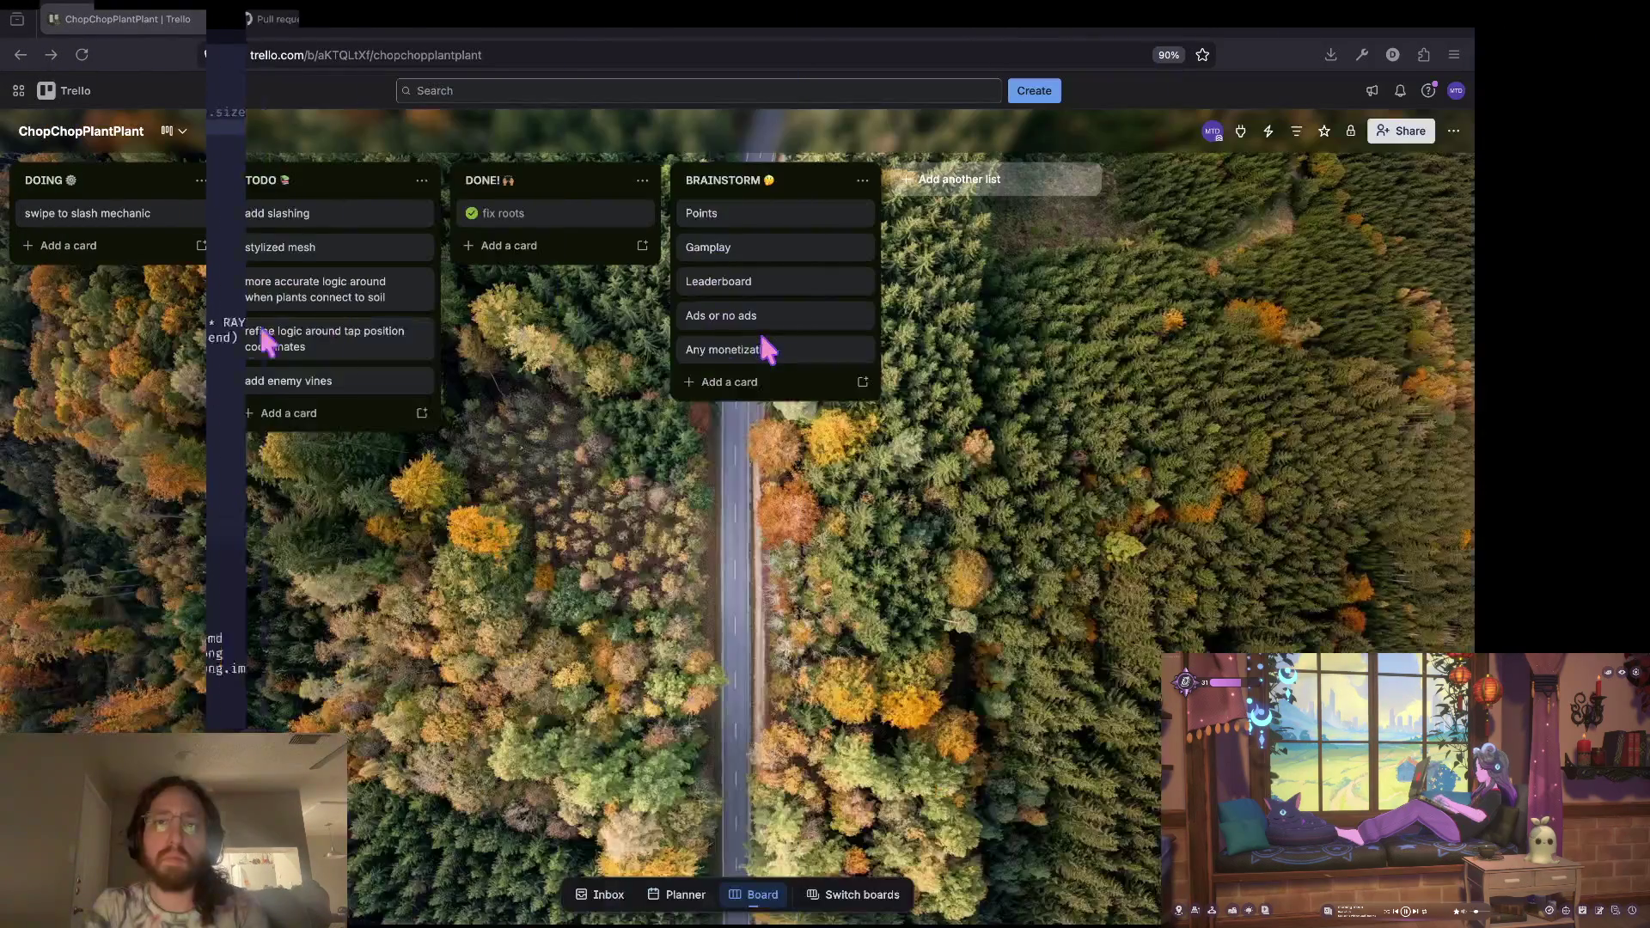
Step: Load the Procedural Pixel Art Tentacle video from its pasted URL in a new tab and skip the ad
{"action": "key", "text": "ctrl+t"}
{"action": "key", "text": "ctrl+v"}
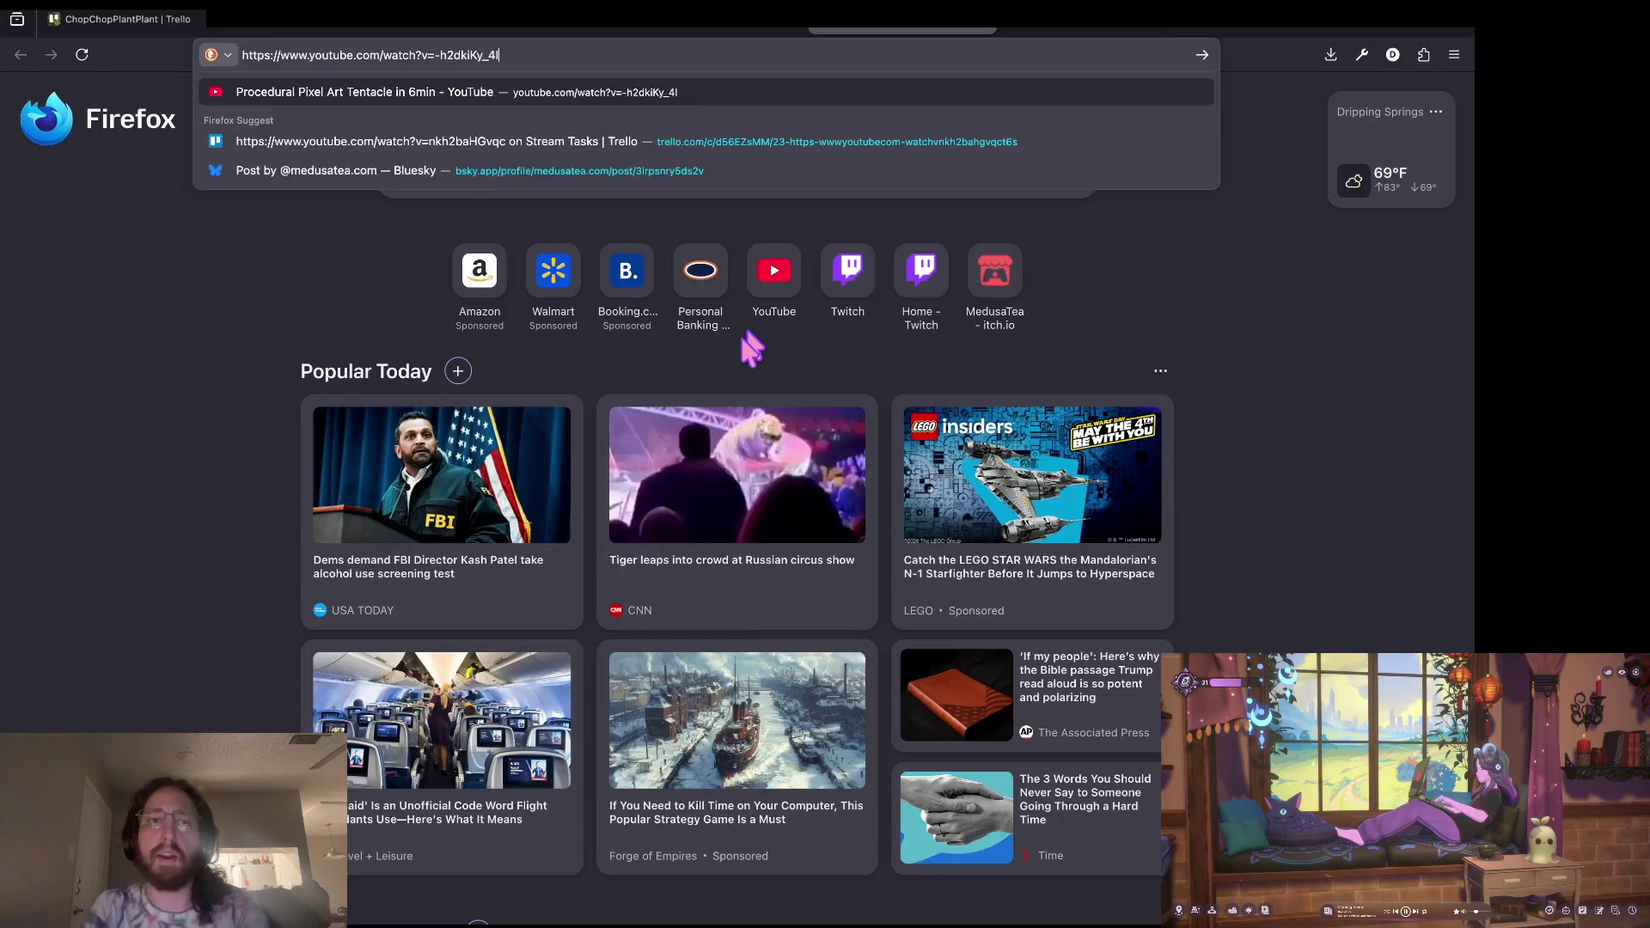
{"action": "key", "text": "Return"}
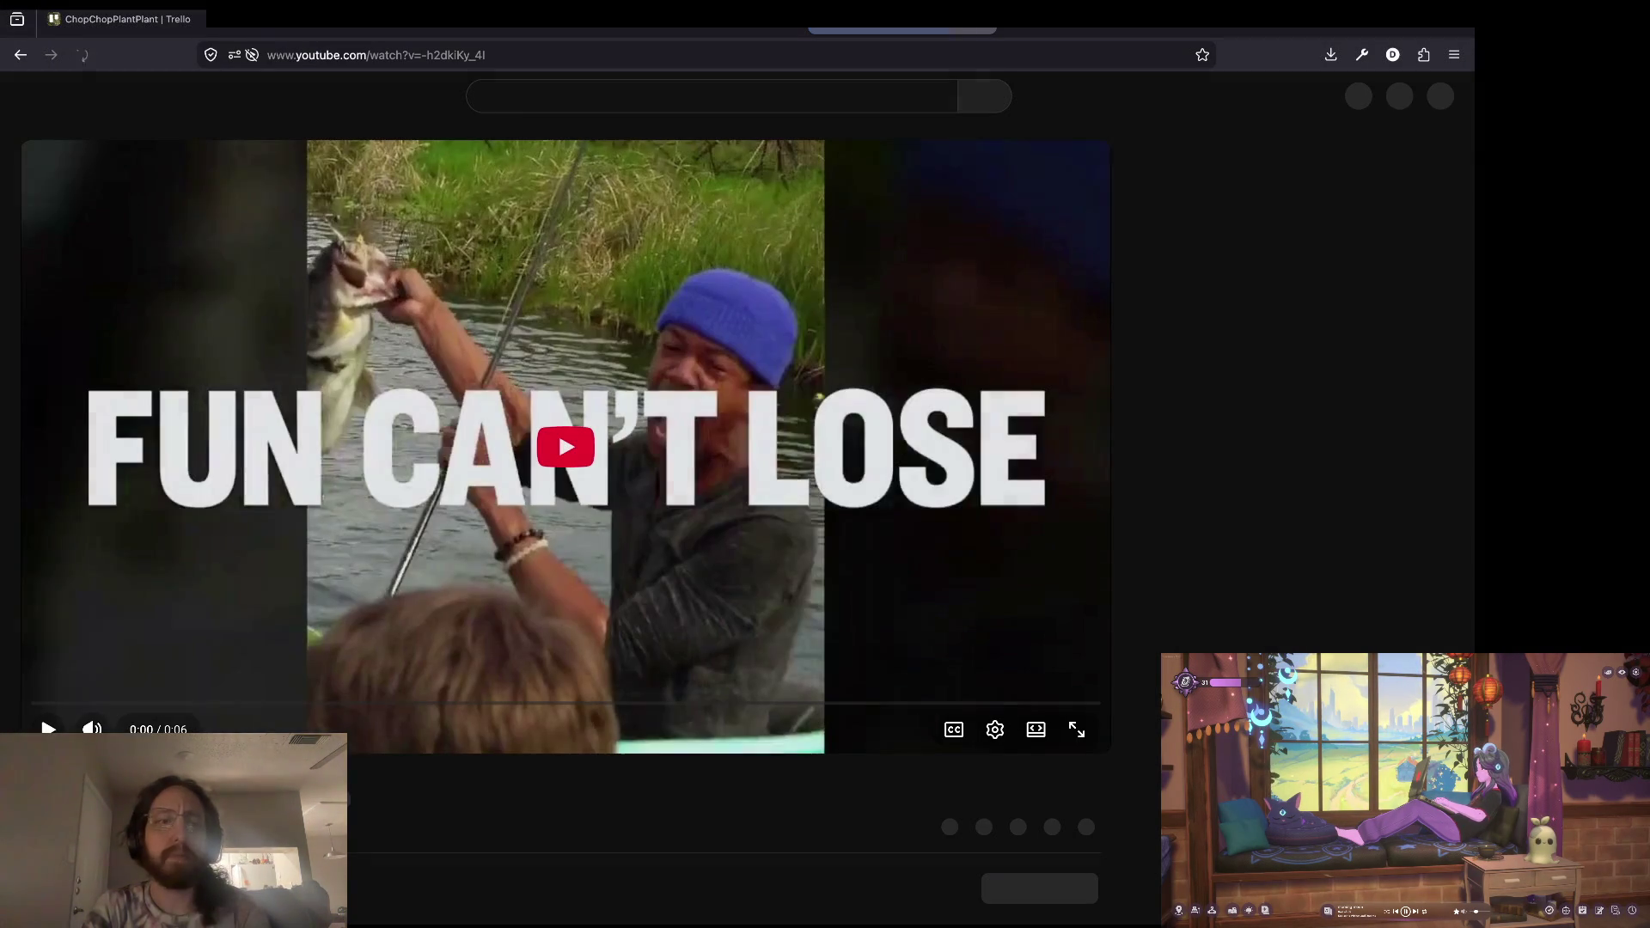
{"action": "left_click", "coordinate": [49, 726]}
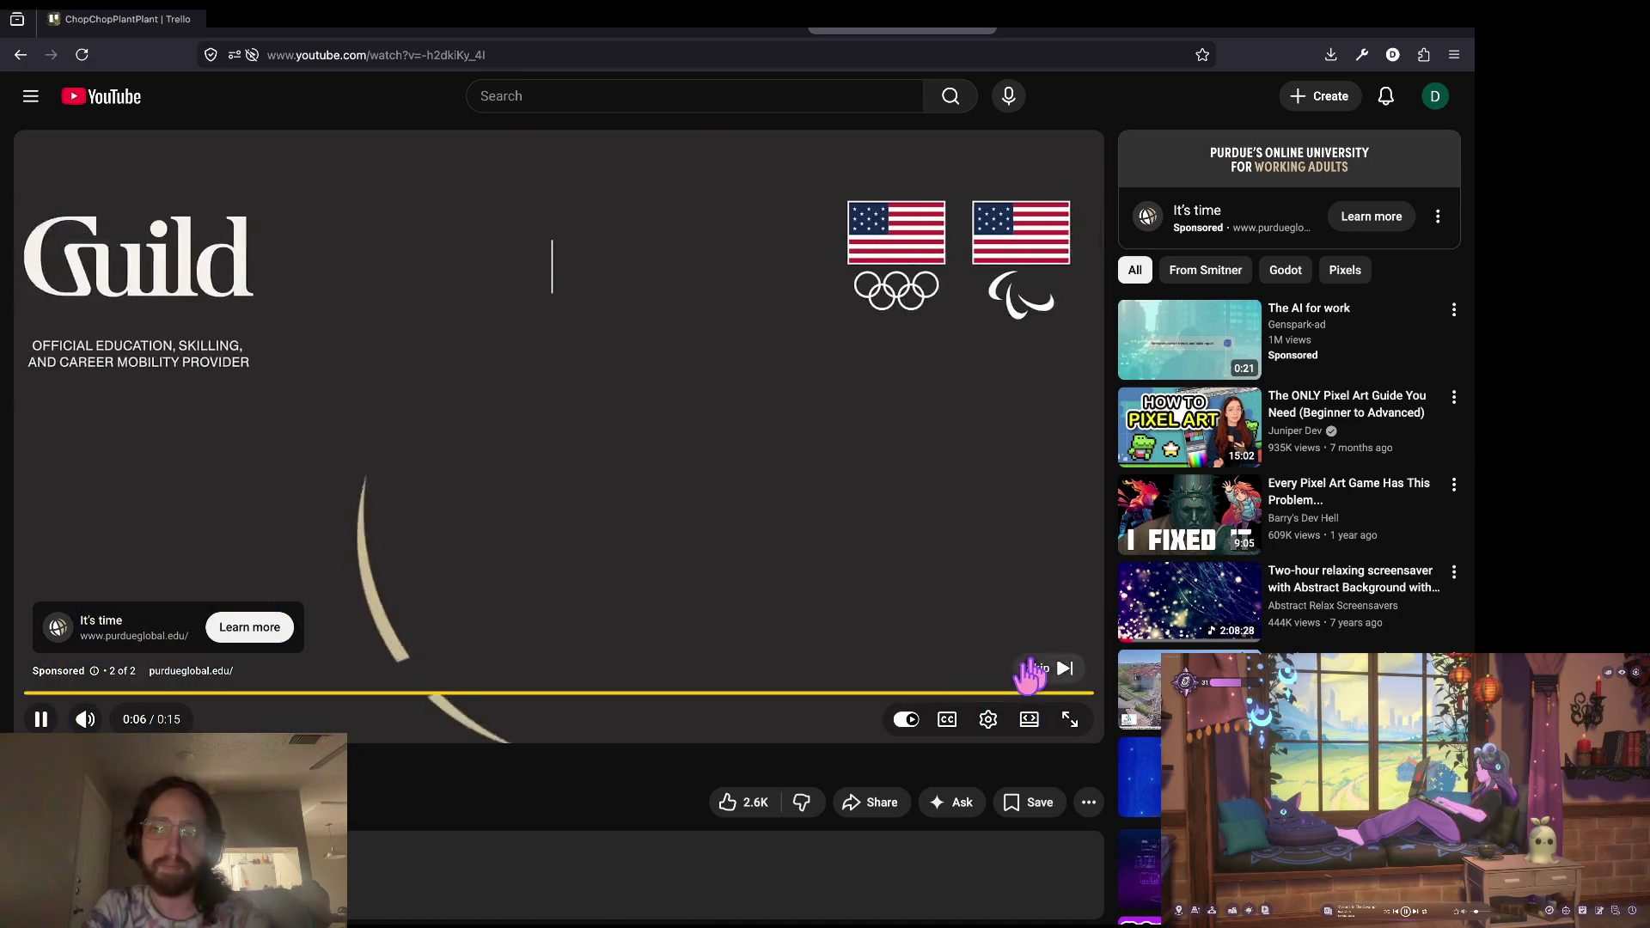
{"action": "left_click", "coordinate": [1039, 669]}
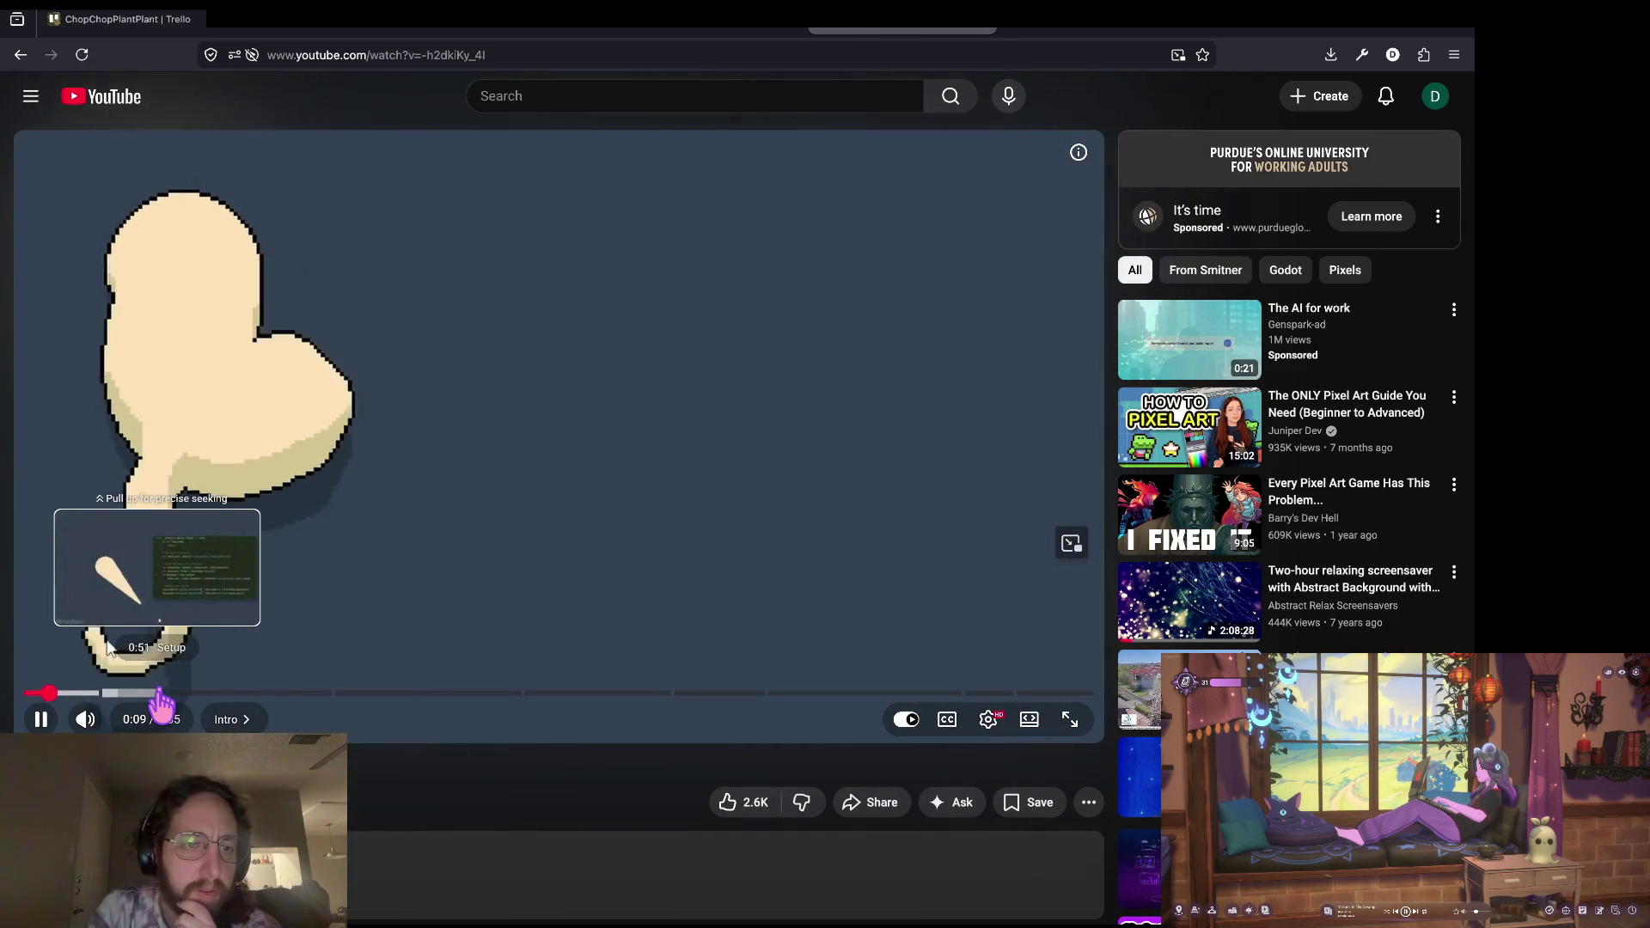
Step: Seek through the Setup, Outlines and Shading chapters, ending at the shader code near 5:47
{"action": "left_click", "coordinate": [161, 692]}
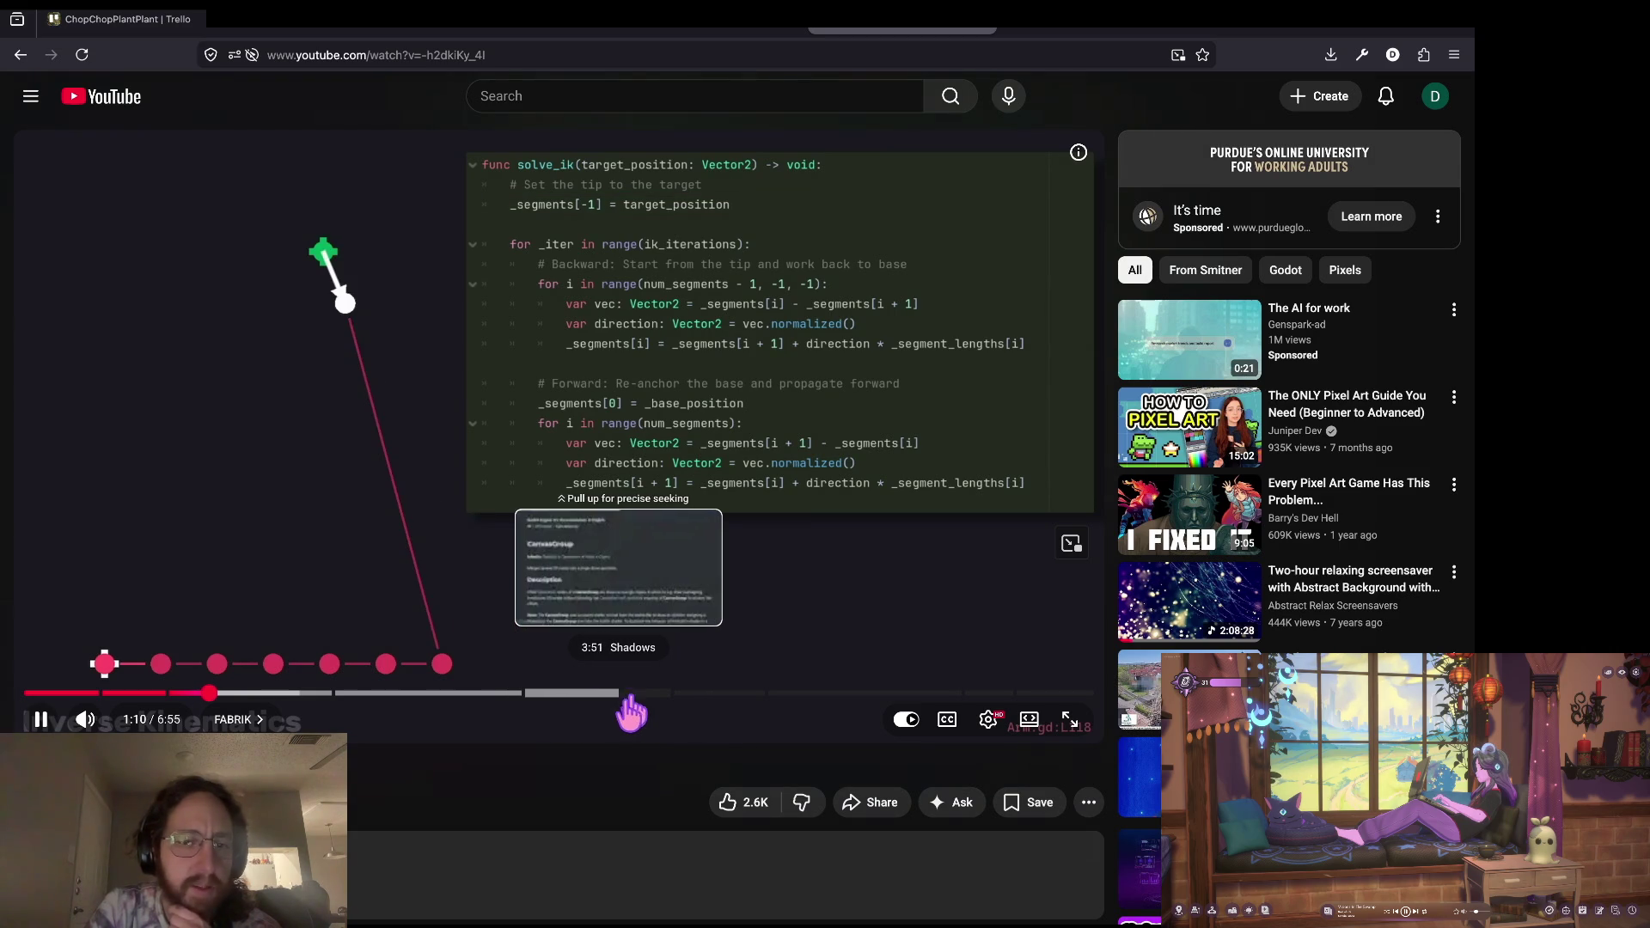
{"action": "left_click", "coordinate": [713, 695]}
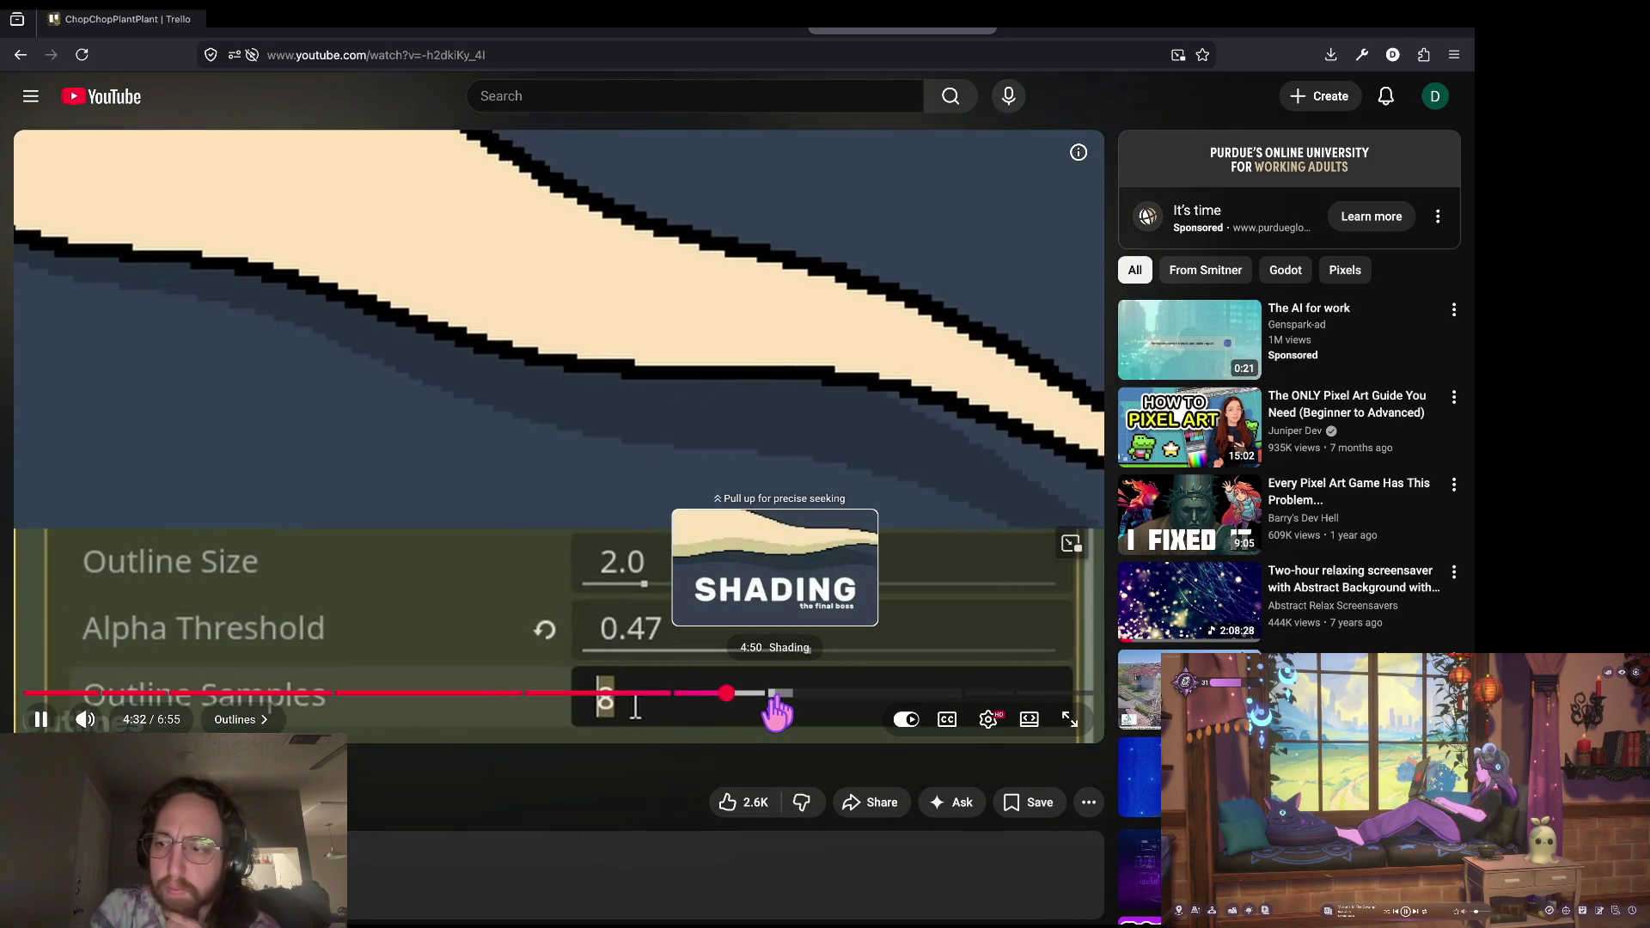
{"action": "left_click", "coordinate": [772, 695]}
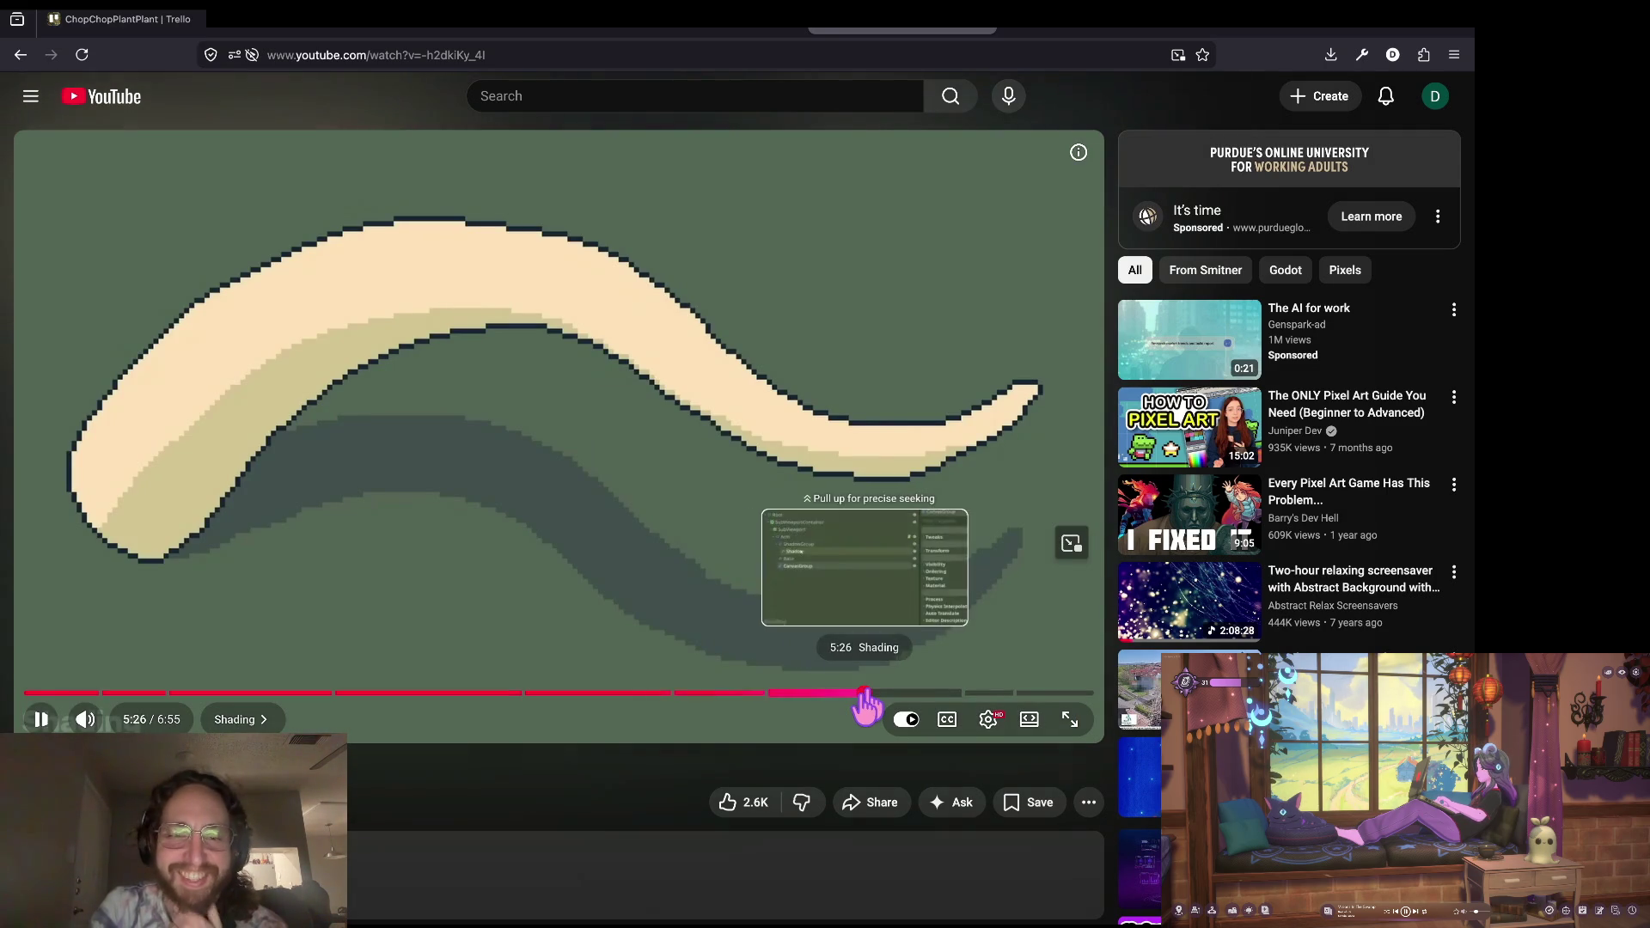
{"action": "left_click", "coordinate": [864, 694]}
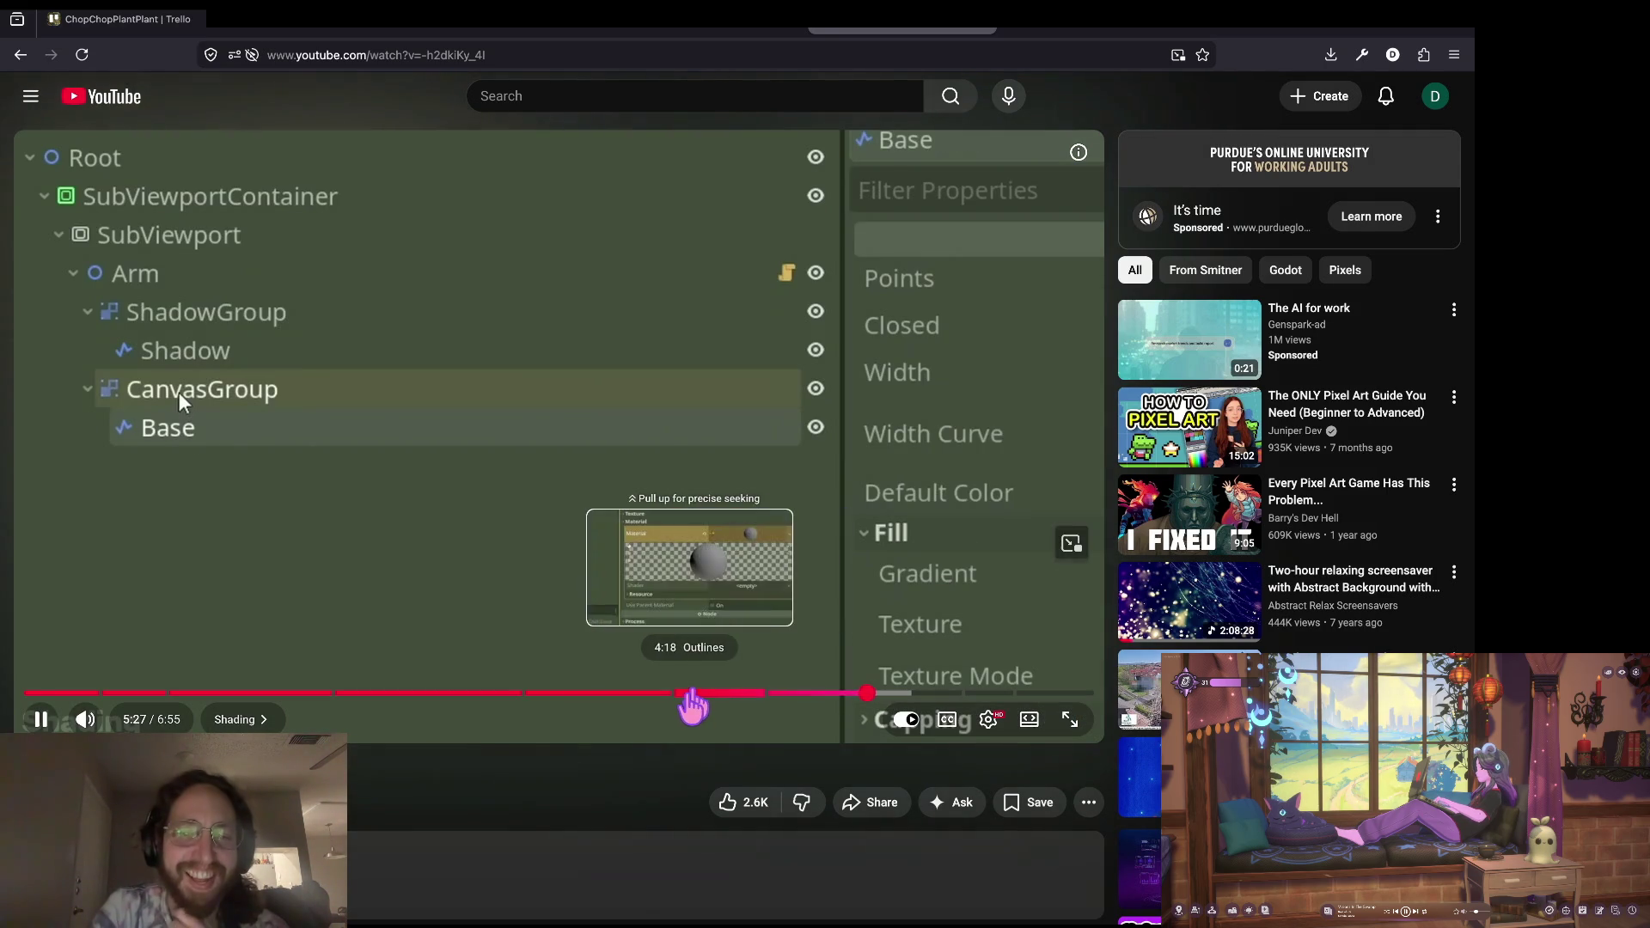
{"action": "left_click", "coordinate": [691, 698]}
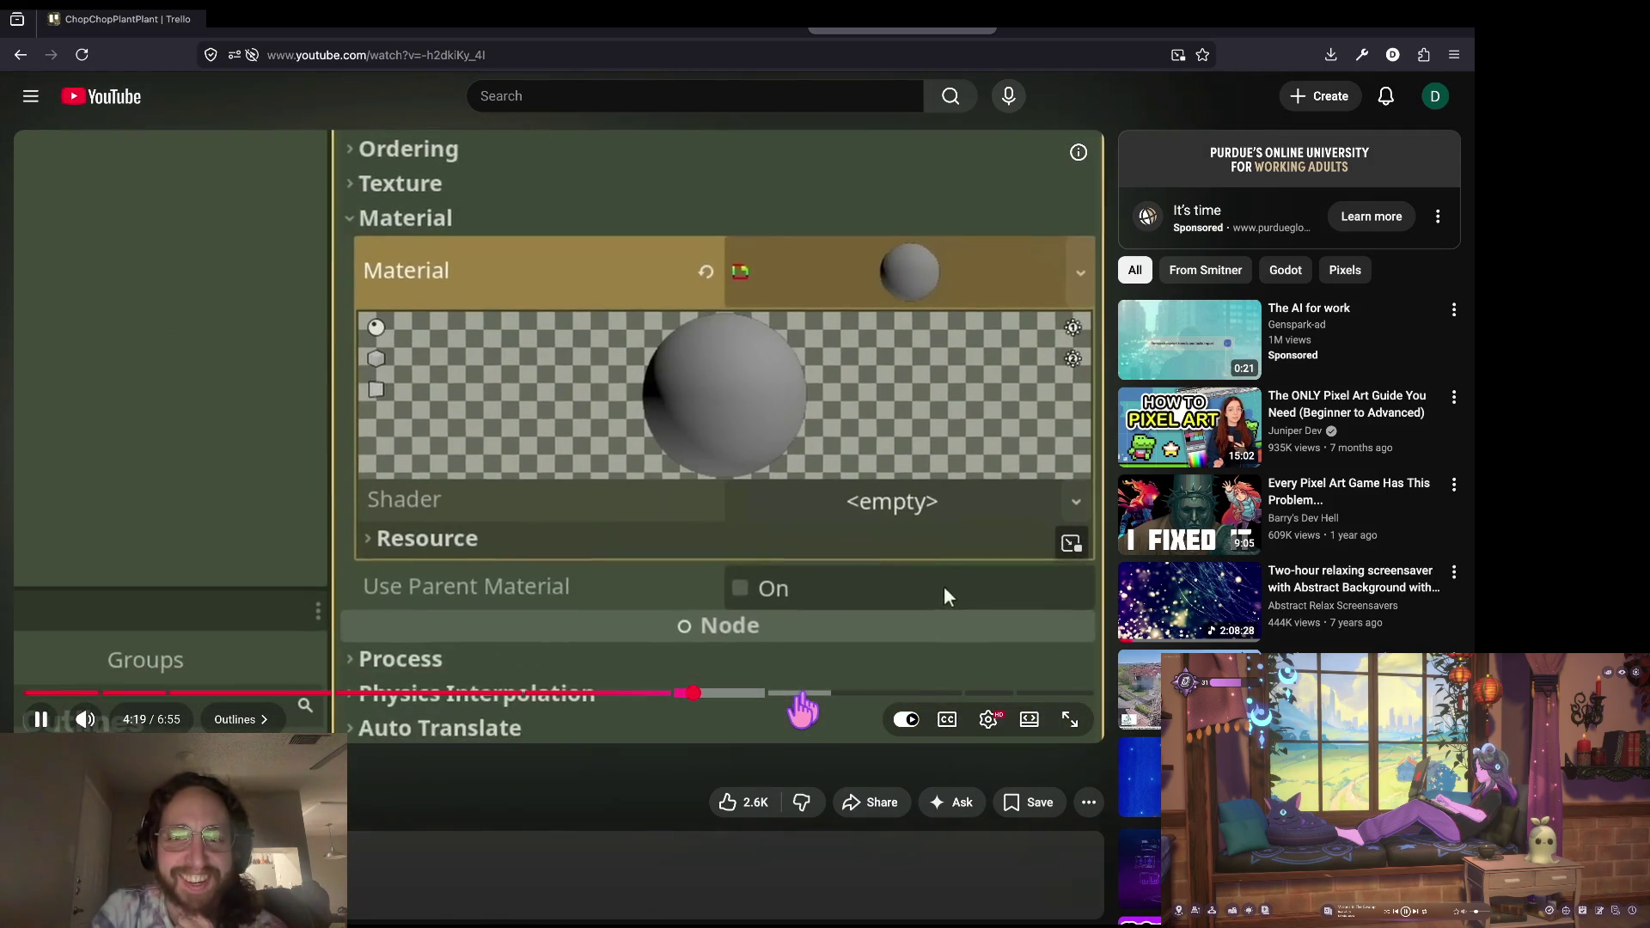
{"action": "left_click", "coordinate": [802, 696]}
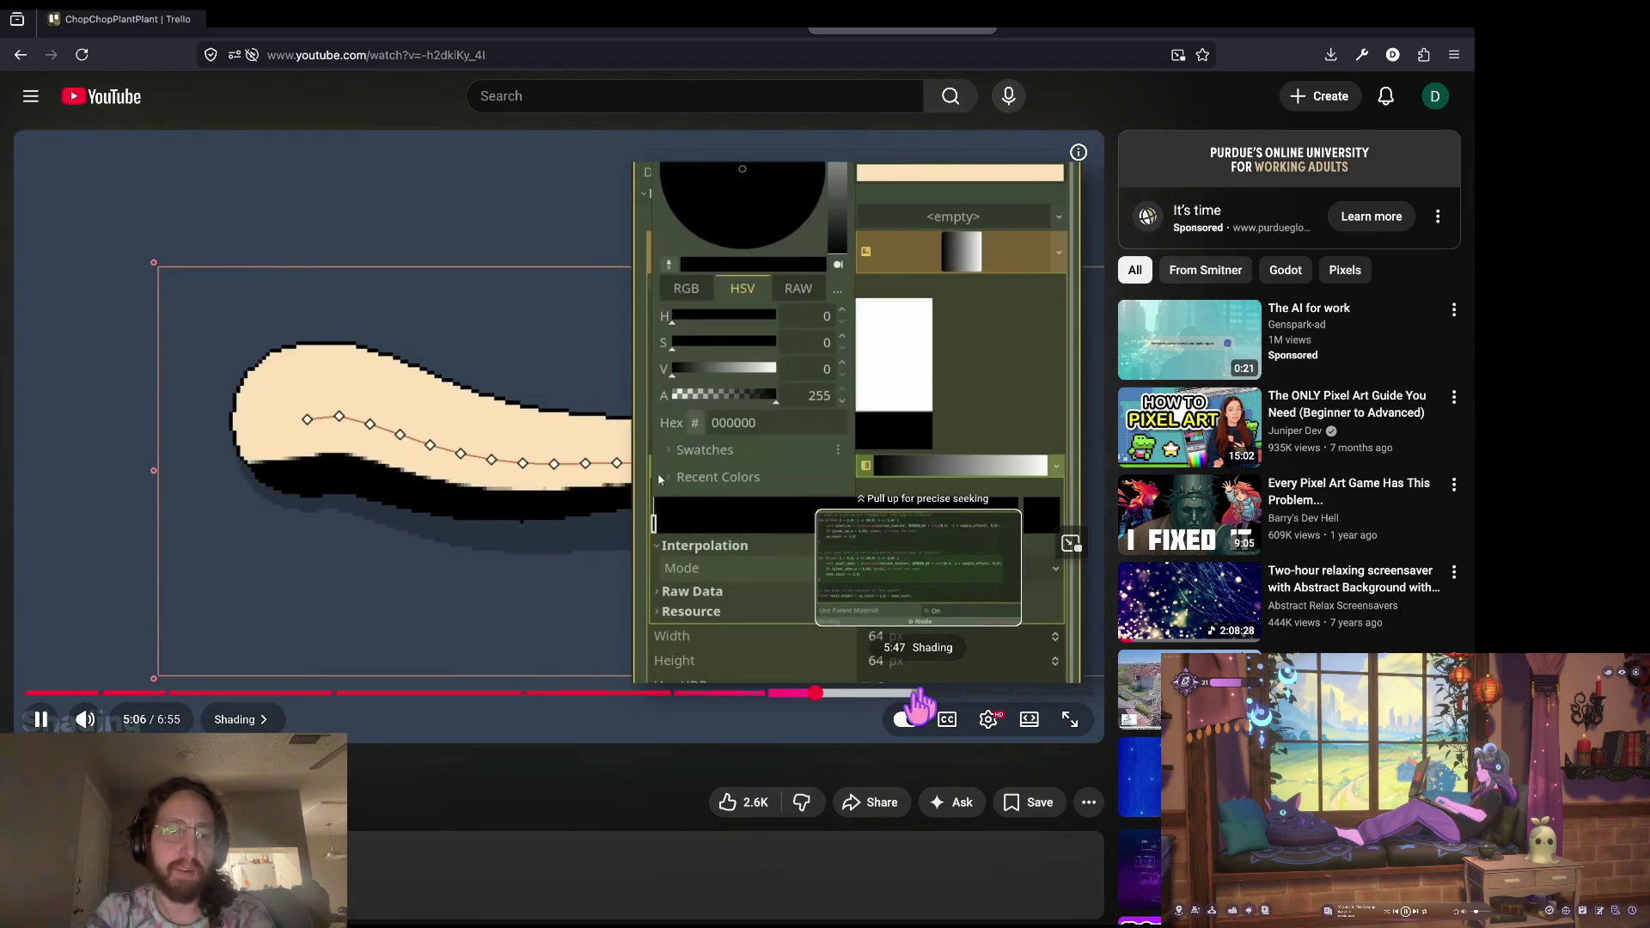
{"action": "left_click", "coordinate": [918, 694]}
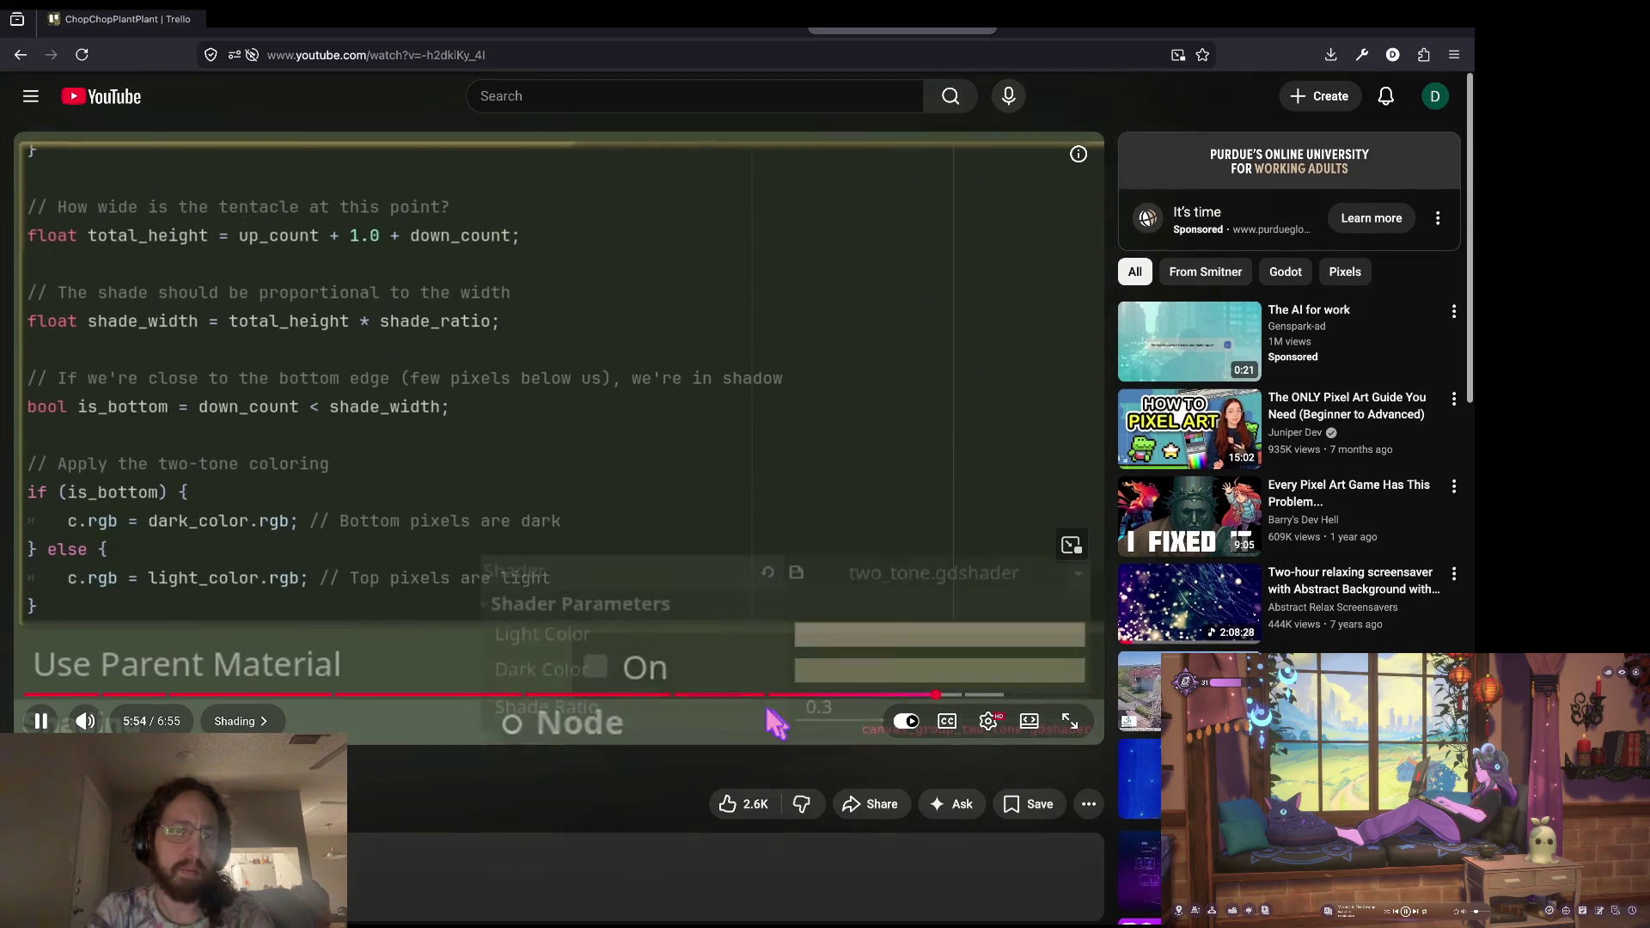
Step: Expand the video description and follow its GitHub Project Files link
{"action": "scroll", "coordinate": [550, 601], "scroll_direction": "down", "scroll_amount": 3}
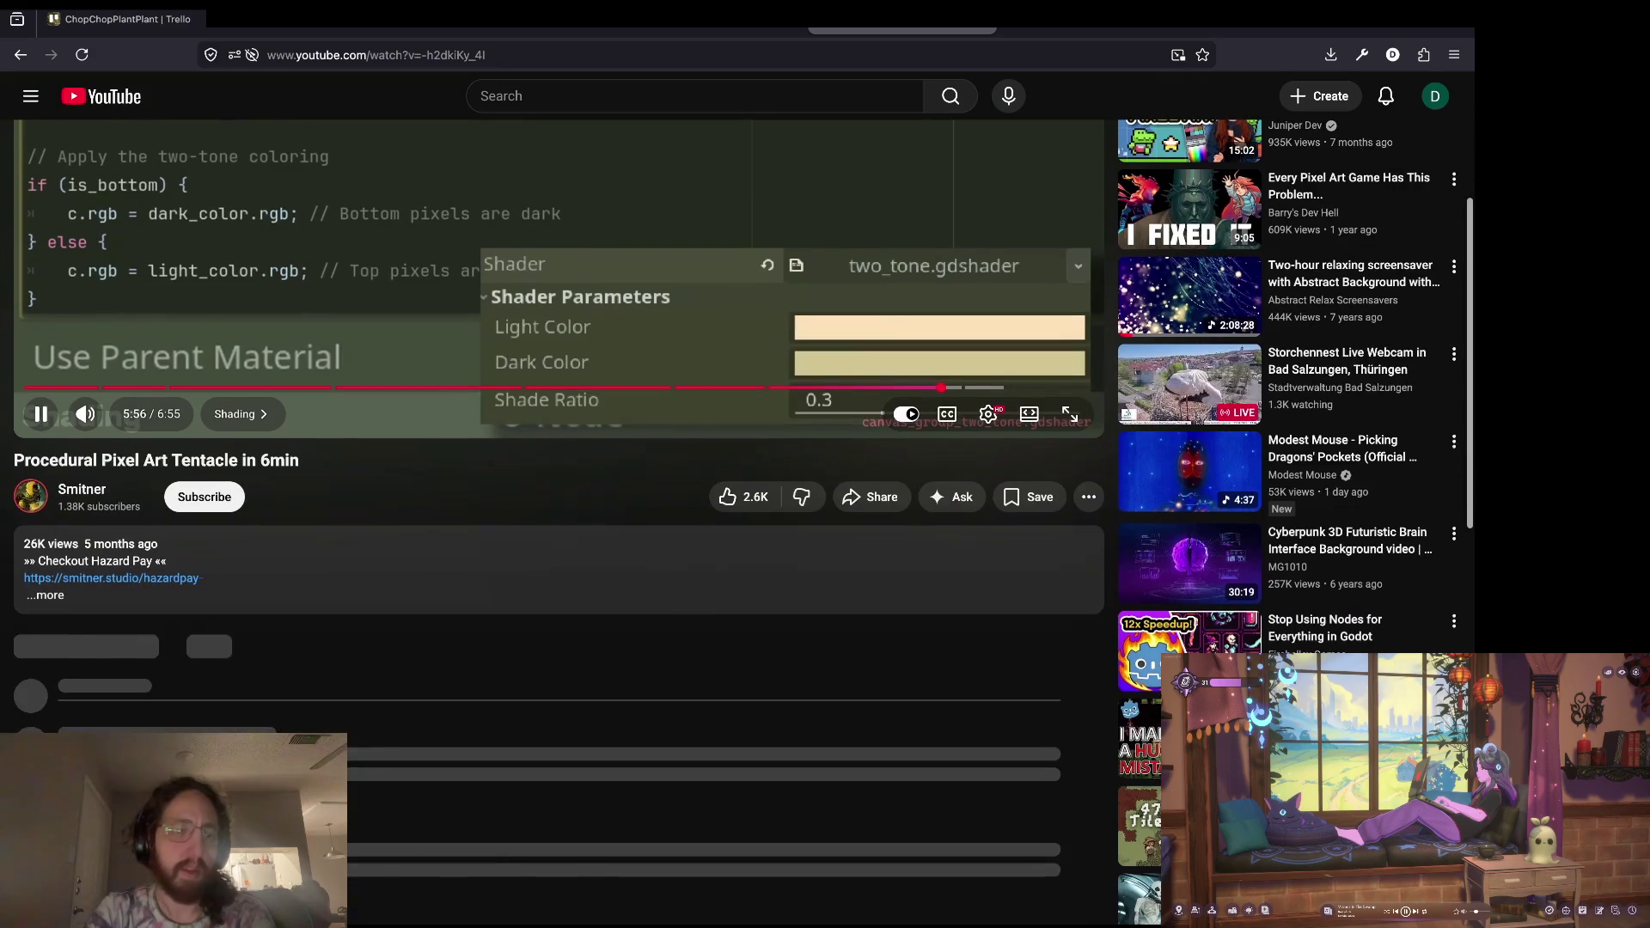
{"action": "scroll", "coordinate": [478, 533], "scroll_direction": "up", "scroll_amount": 1}
{"action": "scroll", "coordinate": [541, 479], "scroll_direction": "down", "scroll_amount": 2}
{"action": "left_click", "coordinate": [62, 578]}
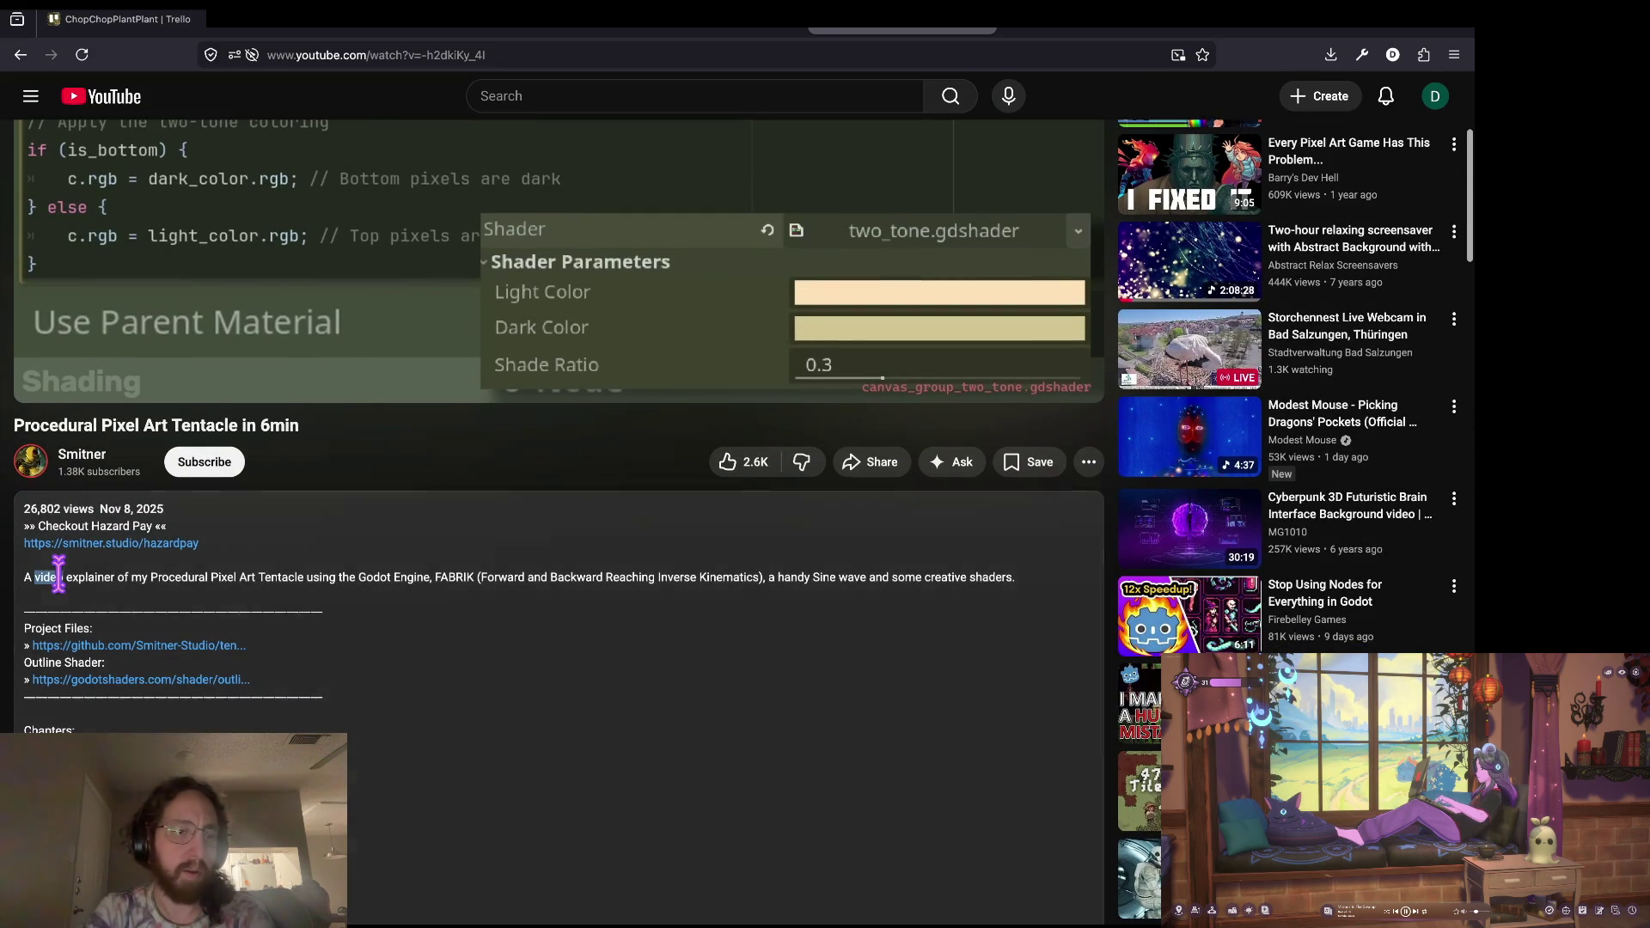
{"action": "scroll", "coordinate": [339, 608], "scroll_direction": "down", "scroll_amount": 1}
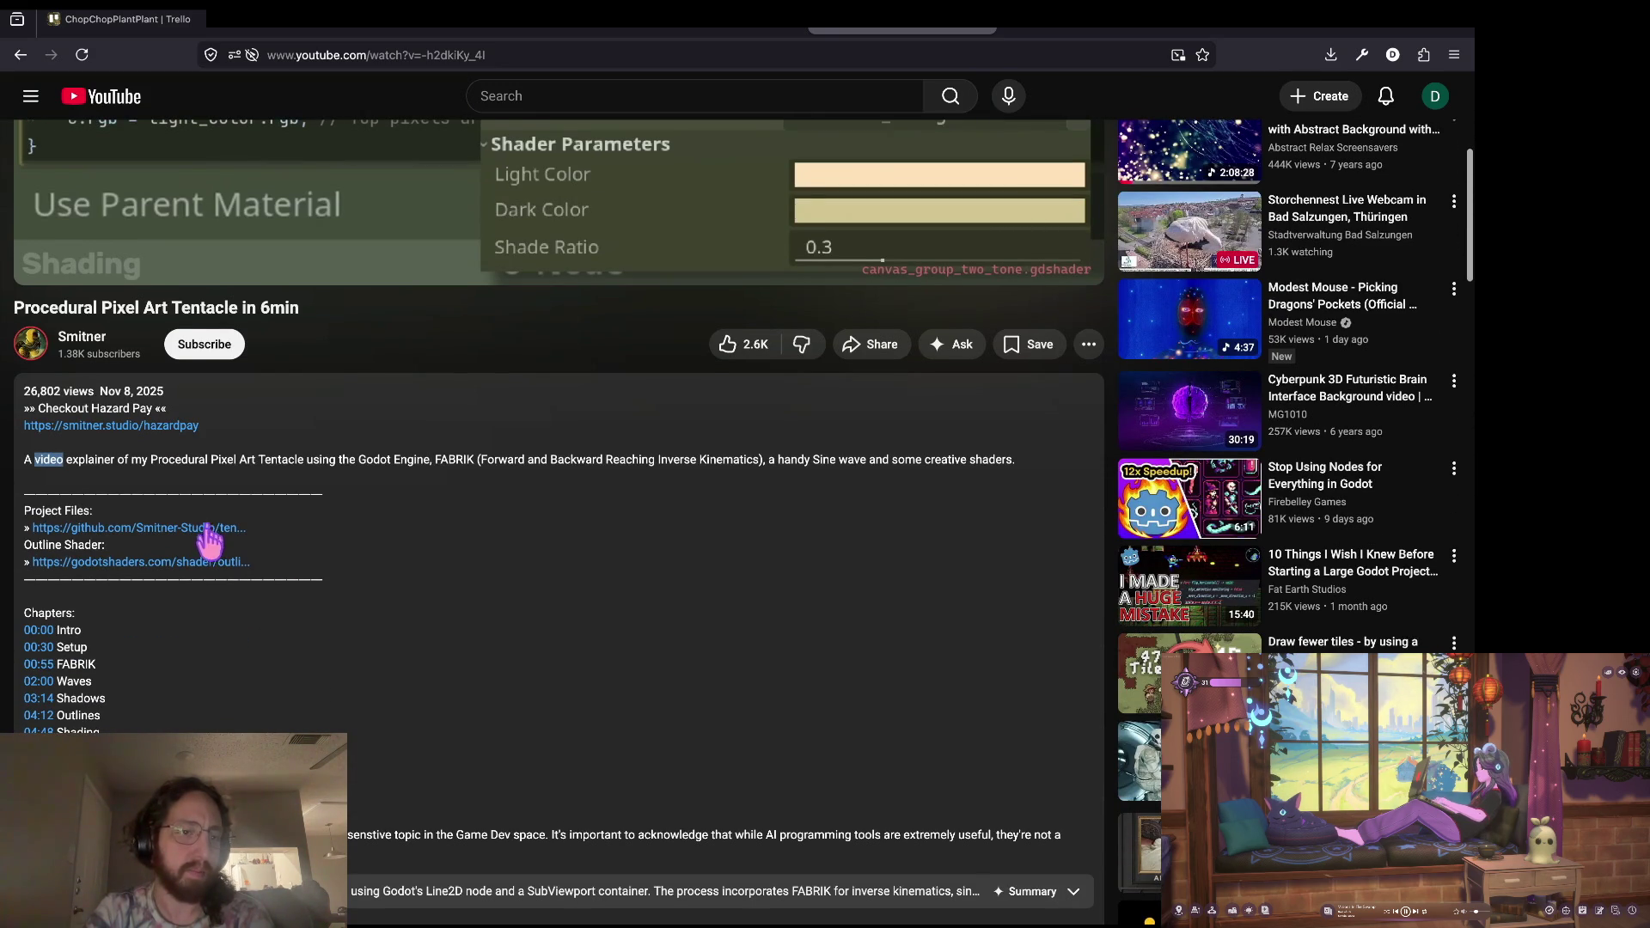
{"action": "left_click", "coordinate": [197, 528]}
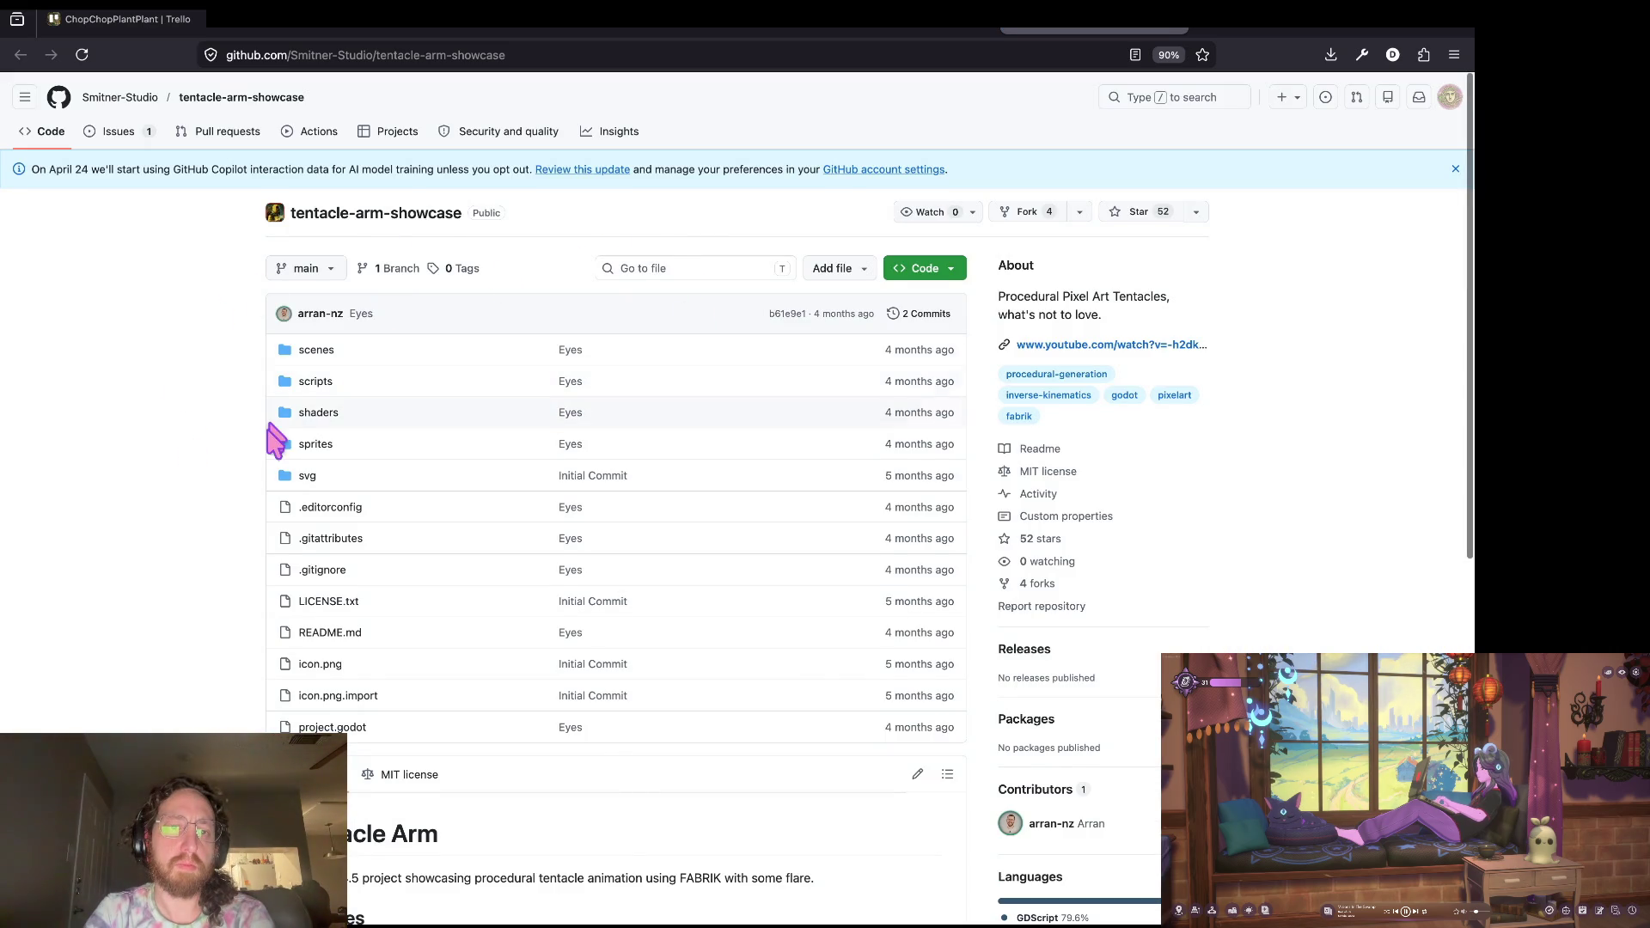
Step: Browse the tentacle-arm-showcase repository's scripts folder, then go back to the YouTube tab
{"action": "scroll", "coordinate": [268, 422], "scroll_direction": "down", "scroll_amount": 1}
{"action": "left_click", "coordinate": [317, 332]}
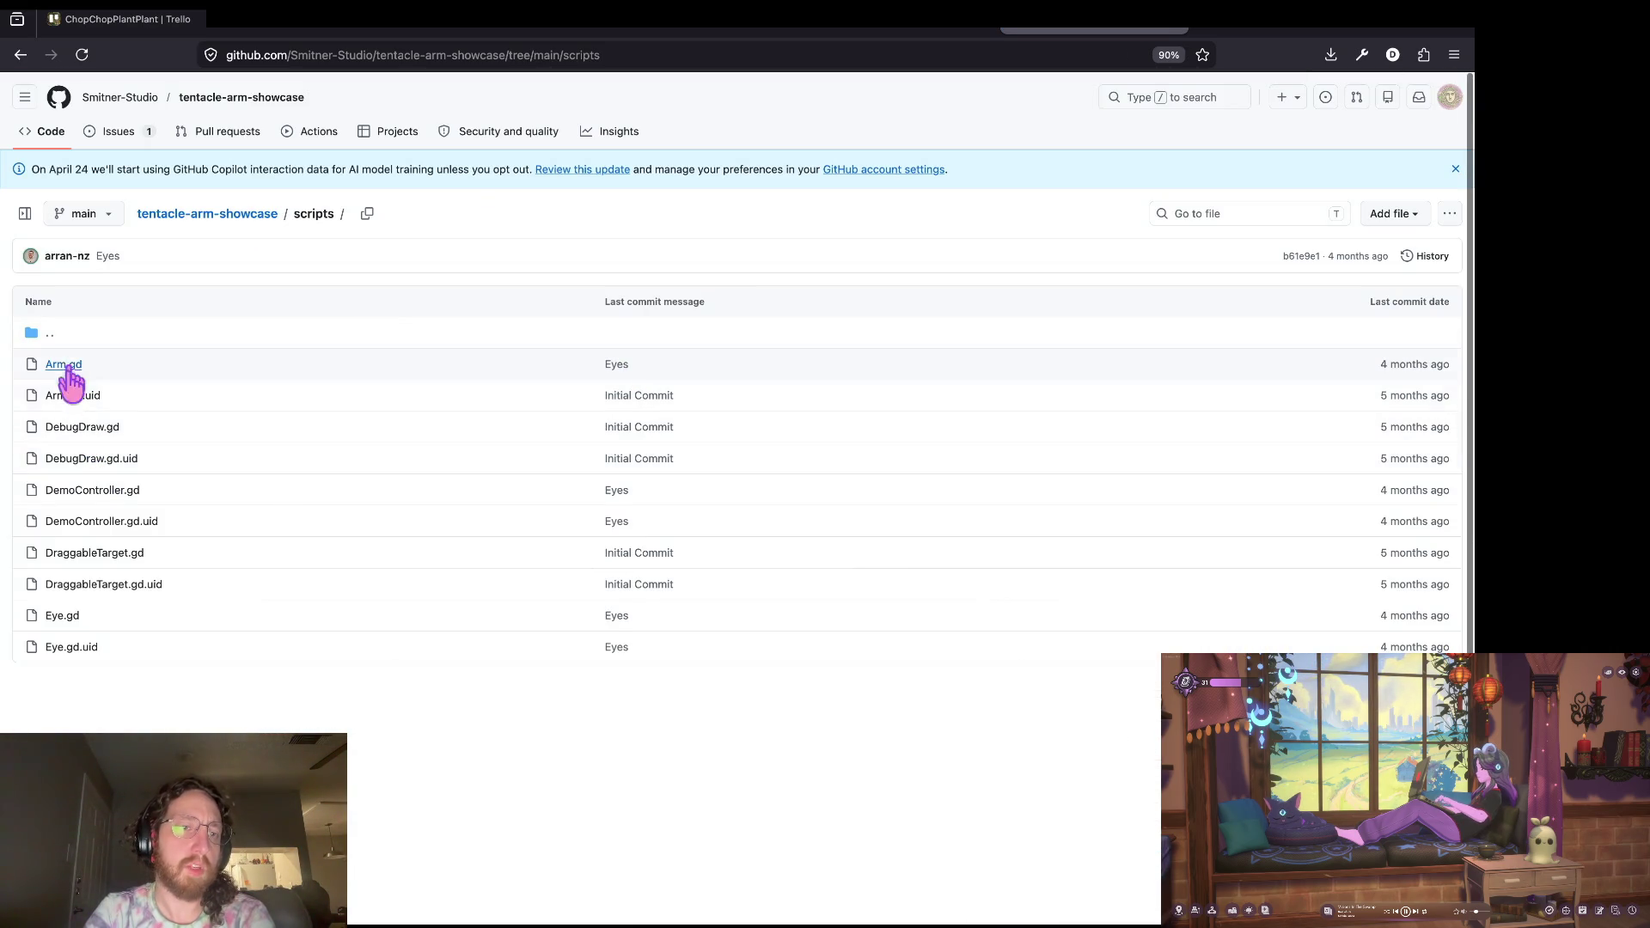
{"action": "scroll", "coordinate": [292, 516], "scroll_direction": "left", "scroll_amount": 5}
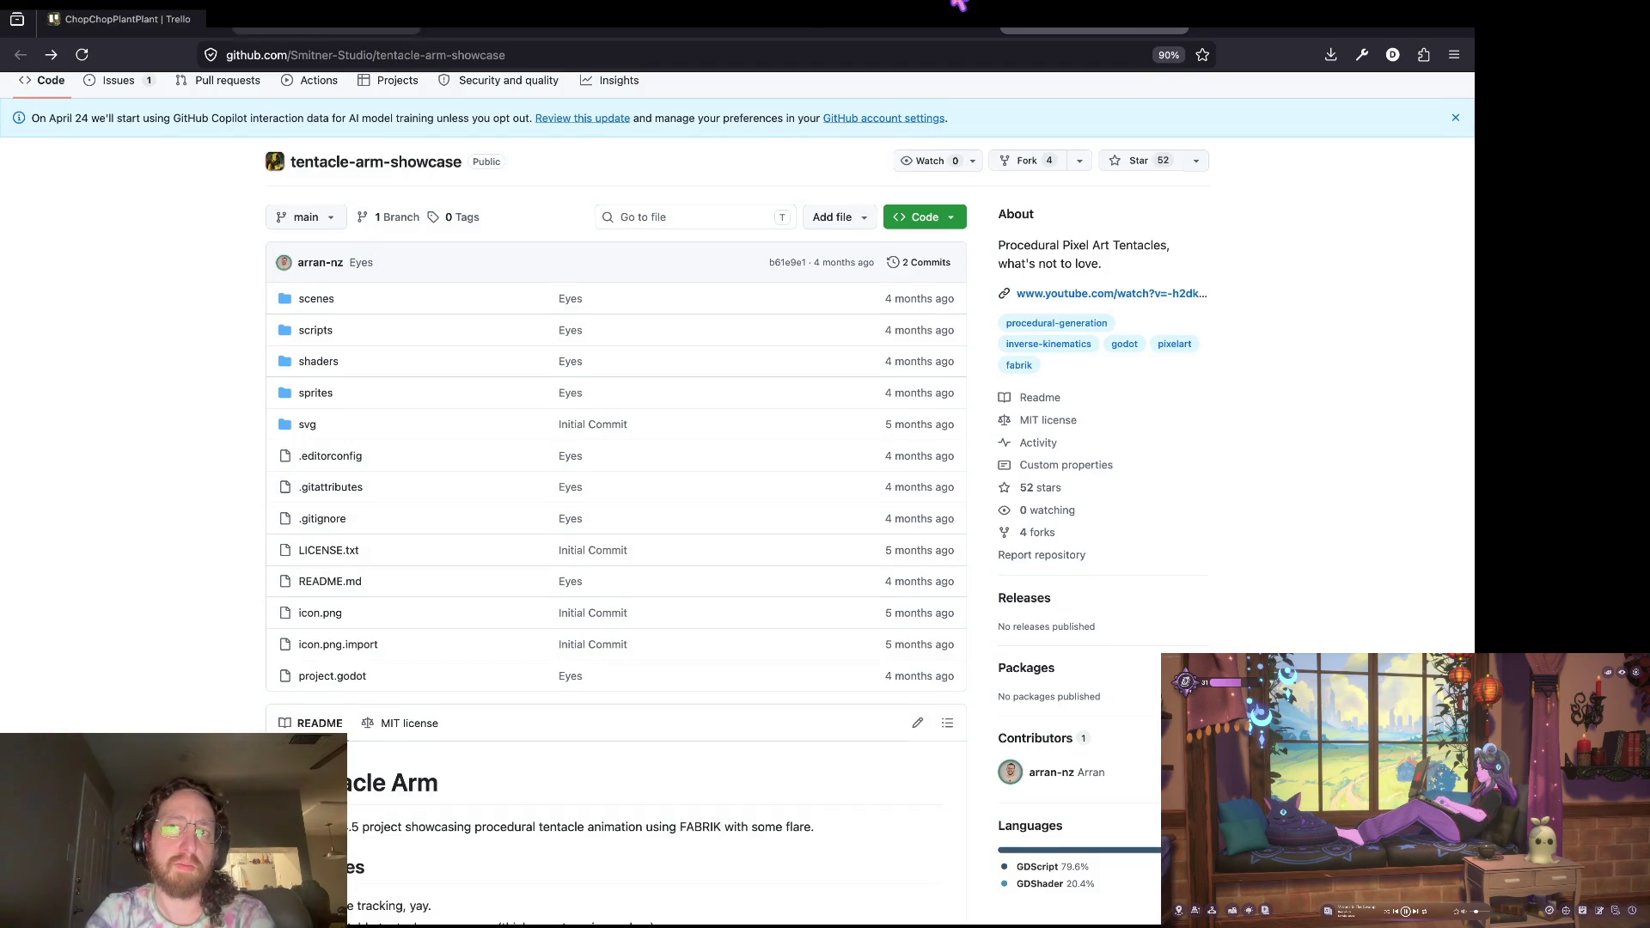
{"action": "left_click", "coordinate": [905, 31]}
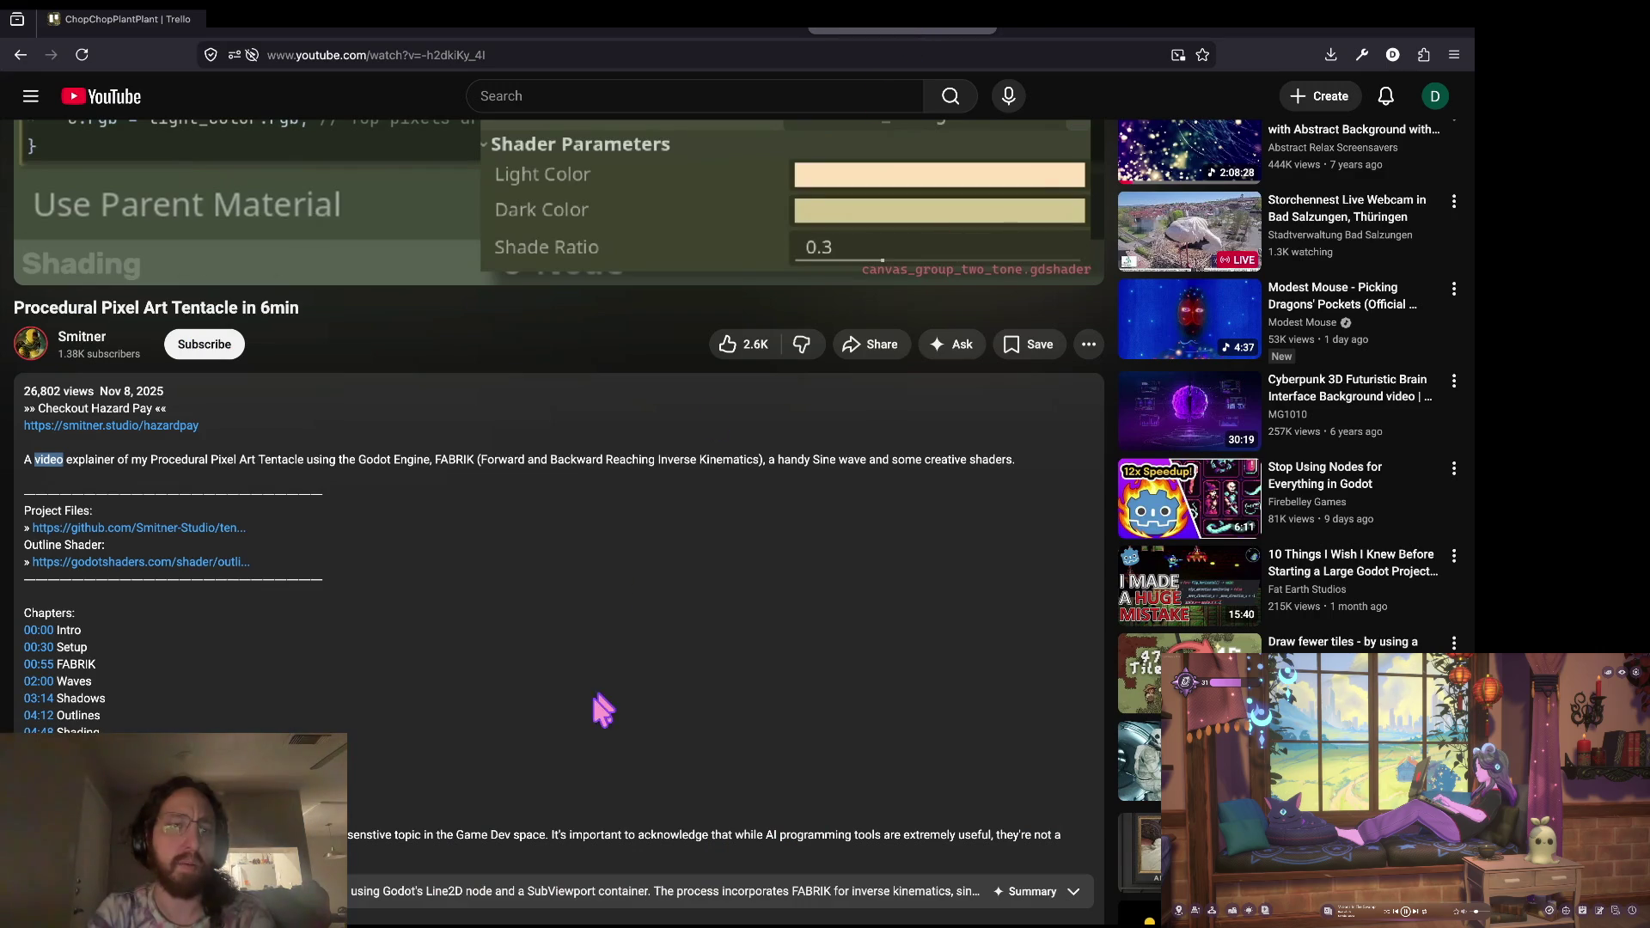
Step: Rewatch the shader code around 5:37–5:48, then switch to the tentacle-arm-showcase repository page
{"action": "scroll", "coordinate": [275, 335], "scroll_direction": "up", "scroll_amount": 5}
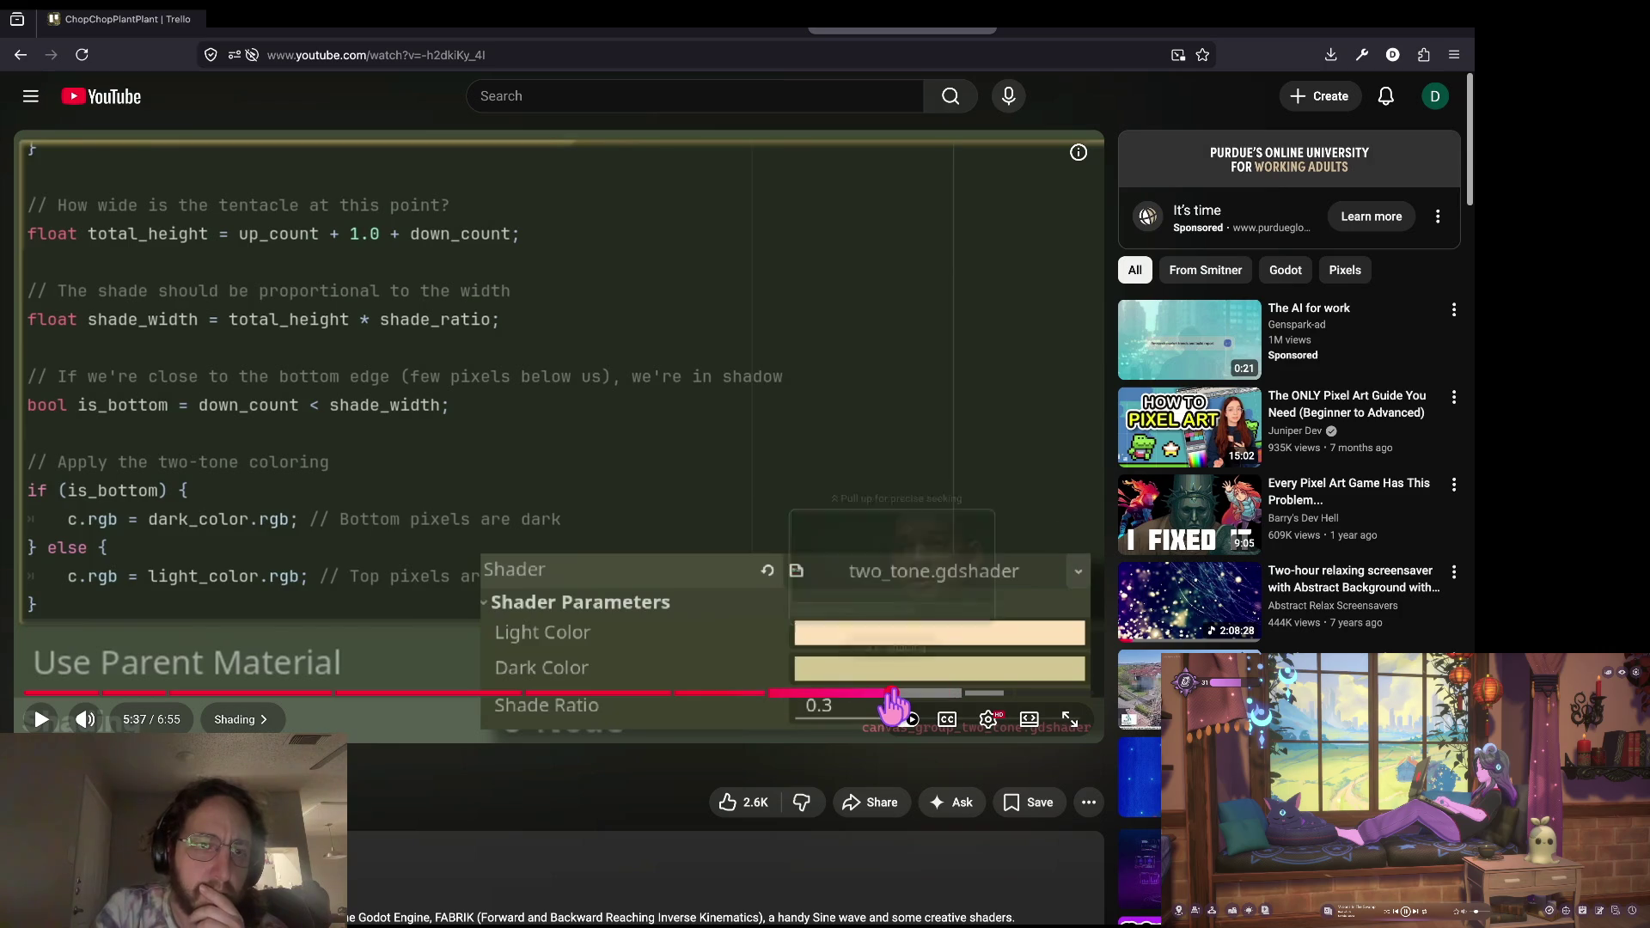
{"action": "left_click", "coordinate": [890, 693]}
{"action": "left_click", "coordinate": [920, 703]}
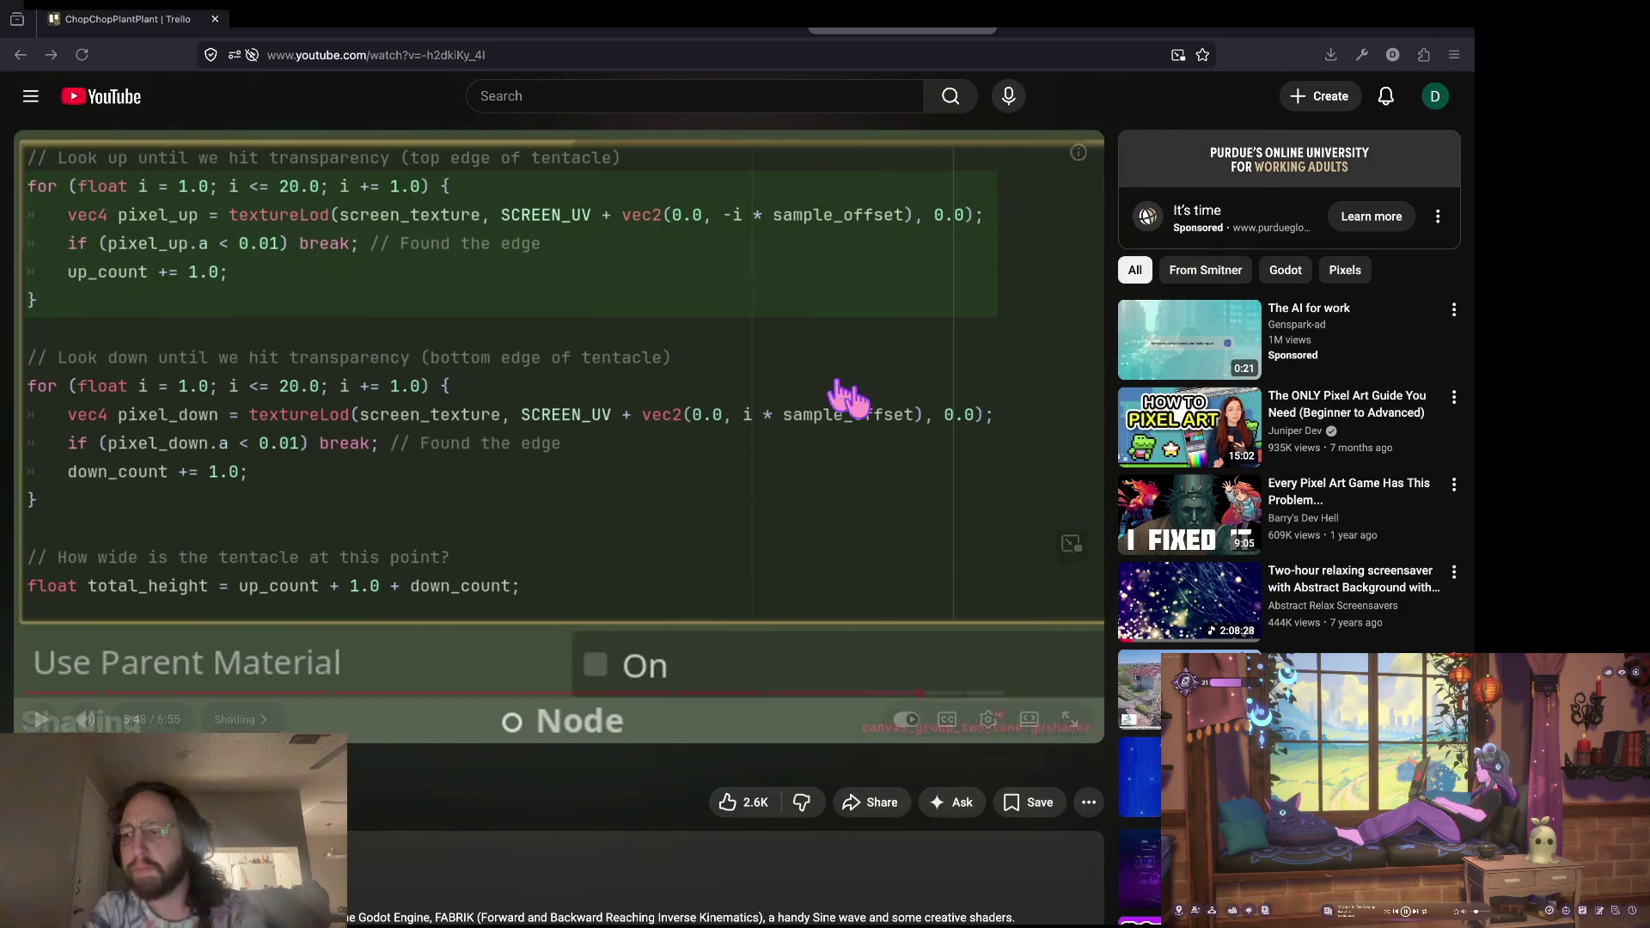
{"action": "key", "text": "super+Return"}
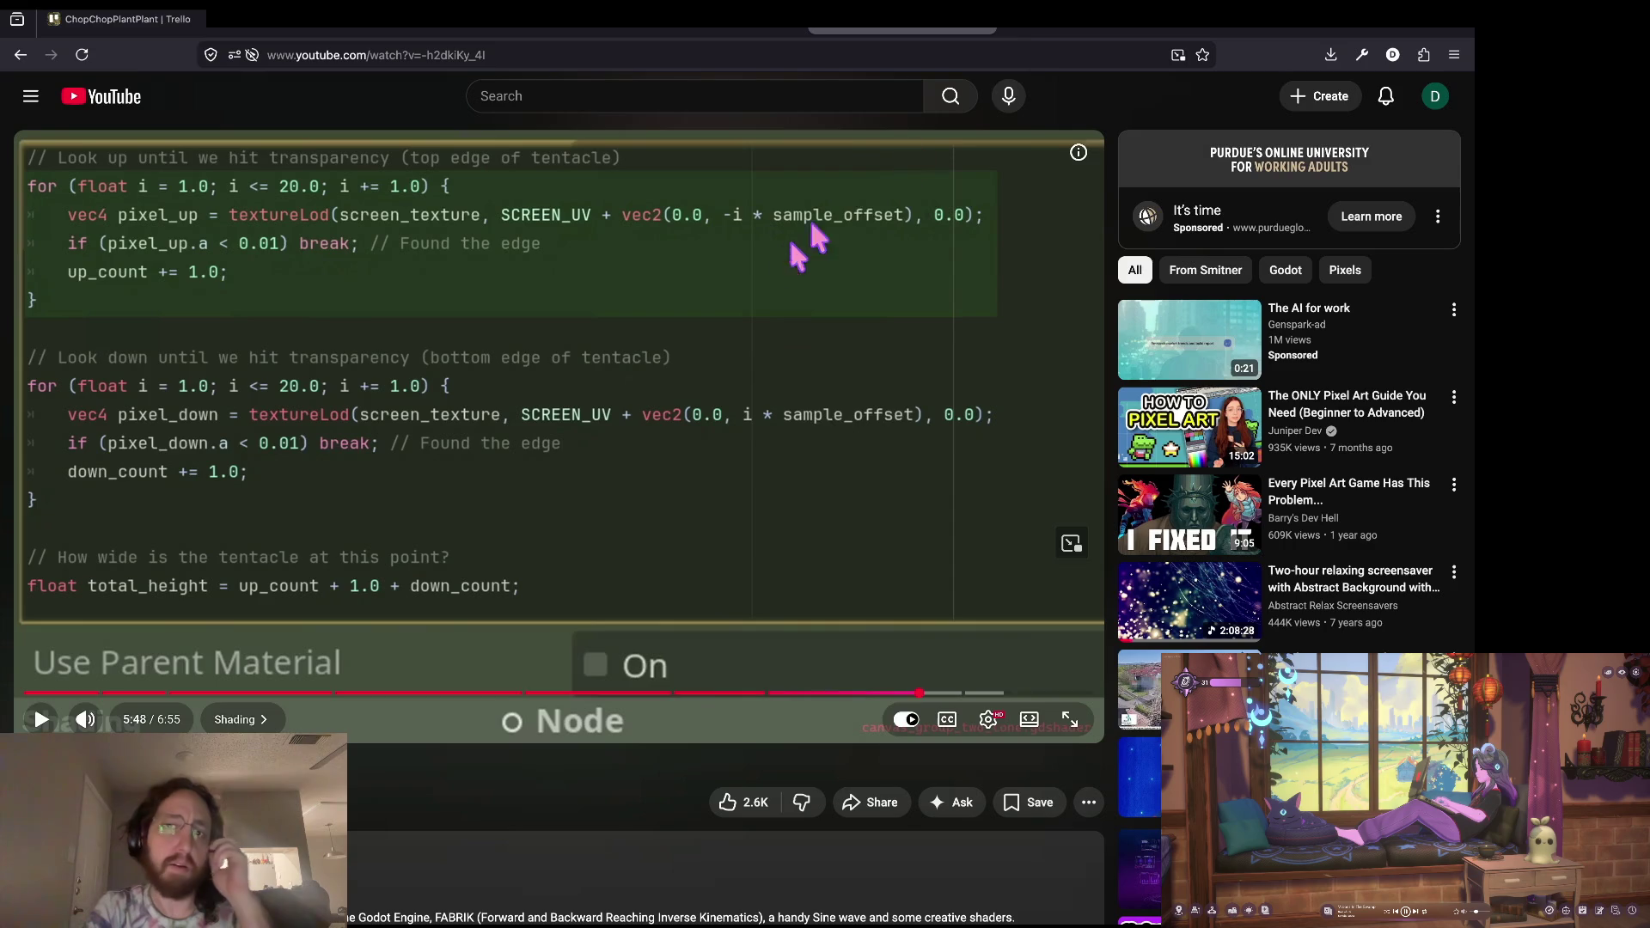
{"action": "left_click", "coordinate": [1044, 26]}
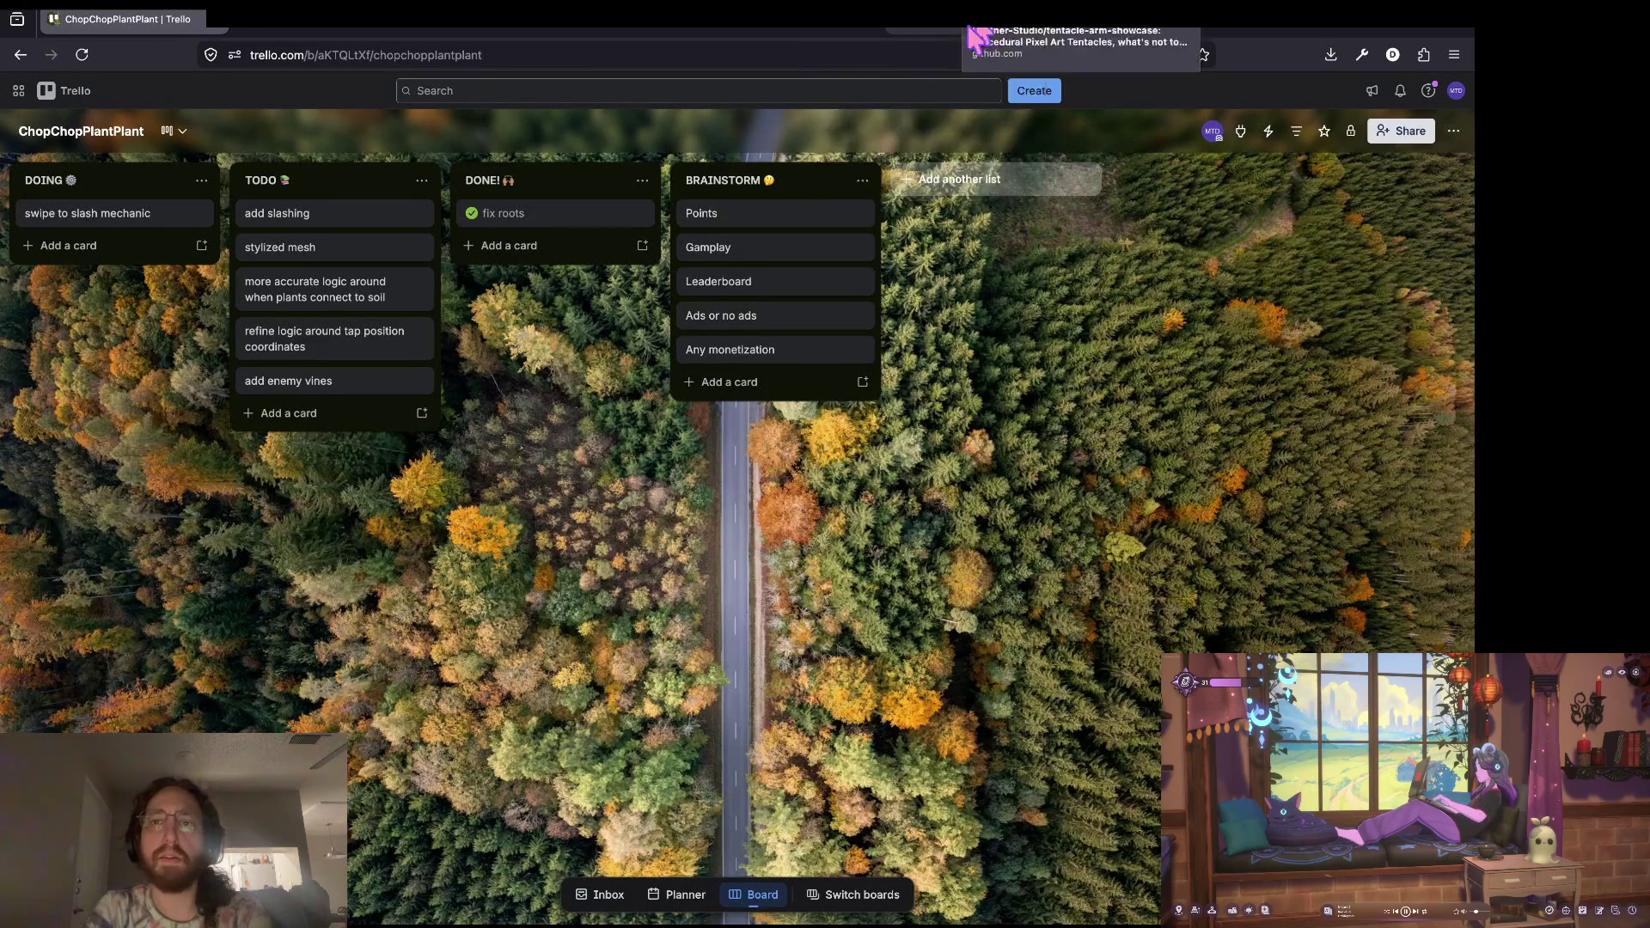
{"action": "left_click", "coordinate": [936, 34]}
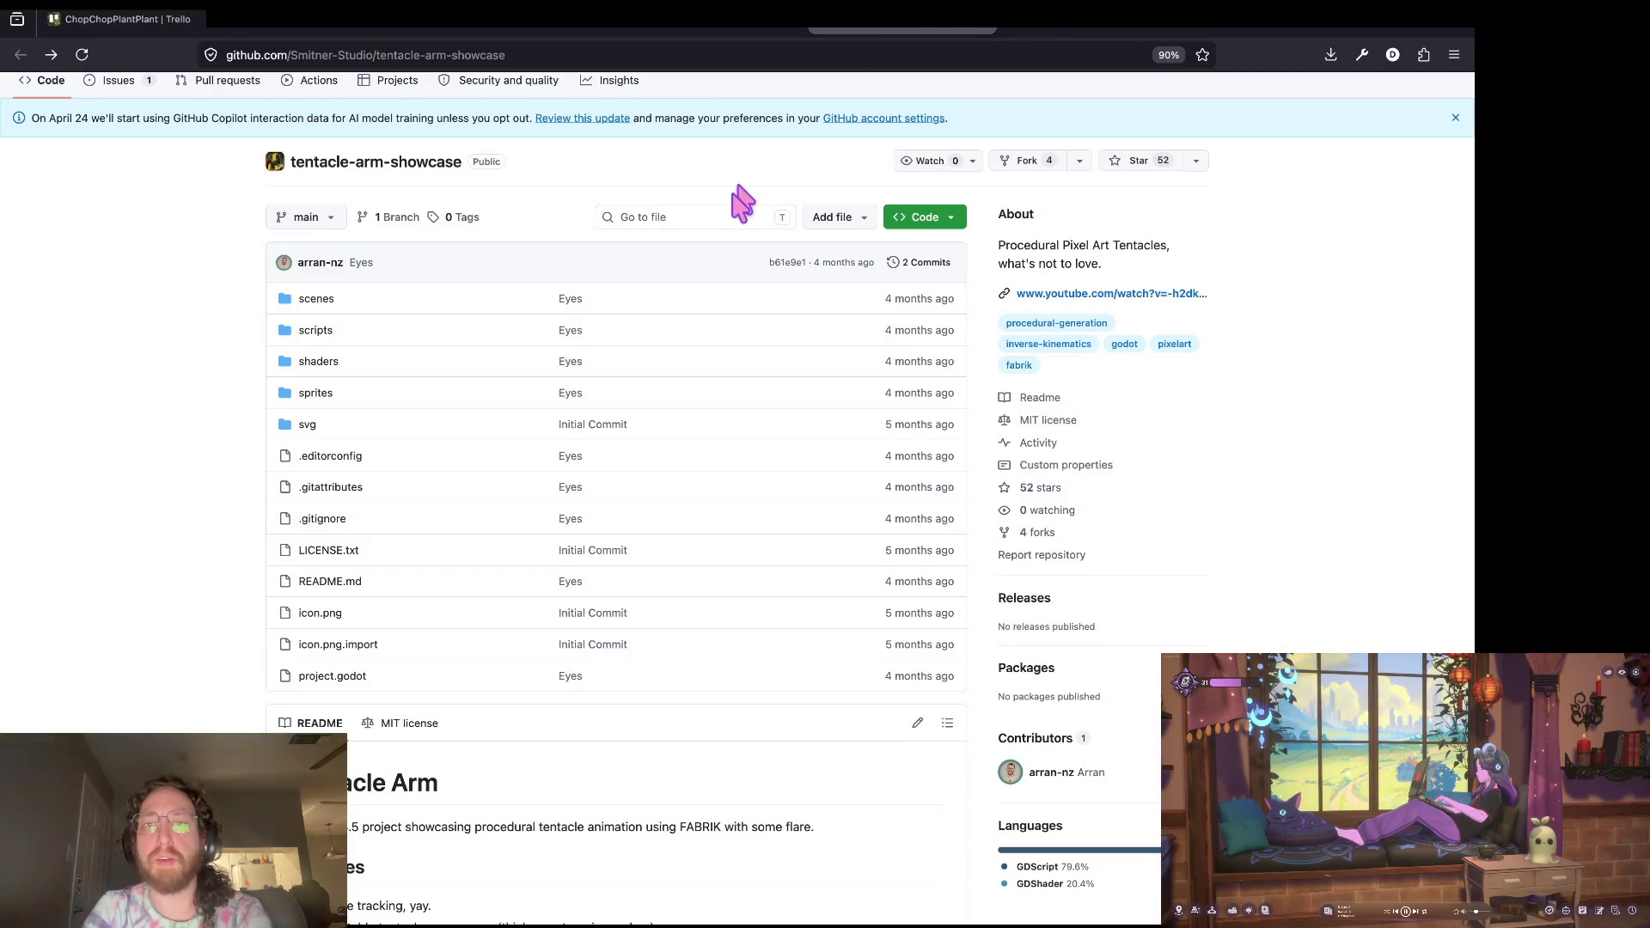
Step: Check event_handler.gd in the Neovim terminal, then return to grow_branches.gd in Godot
{"action": "key", "text": "ctrl+grave"}
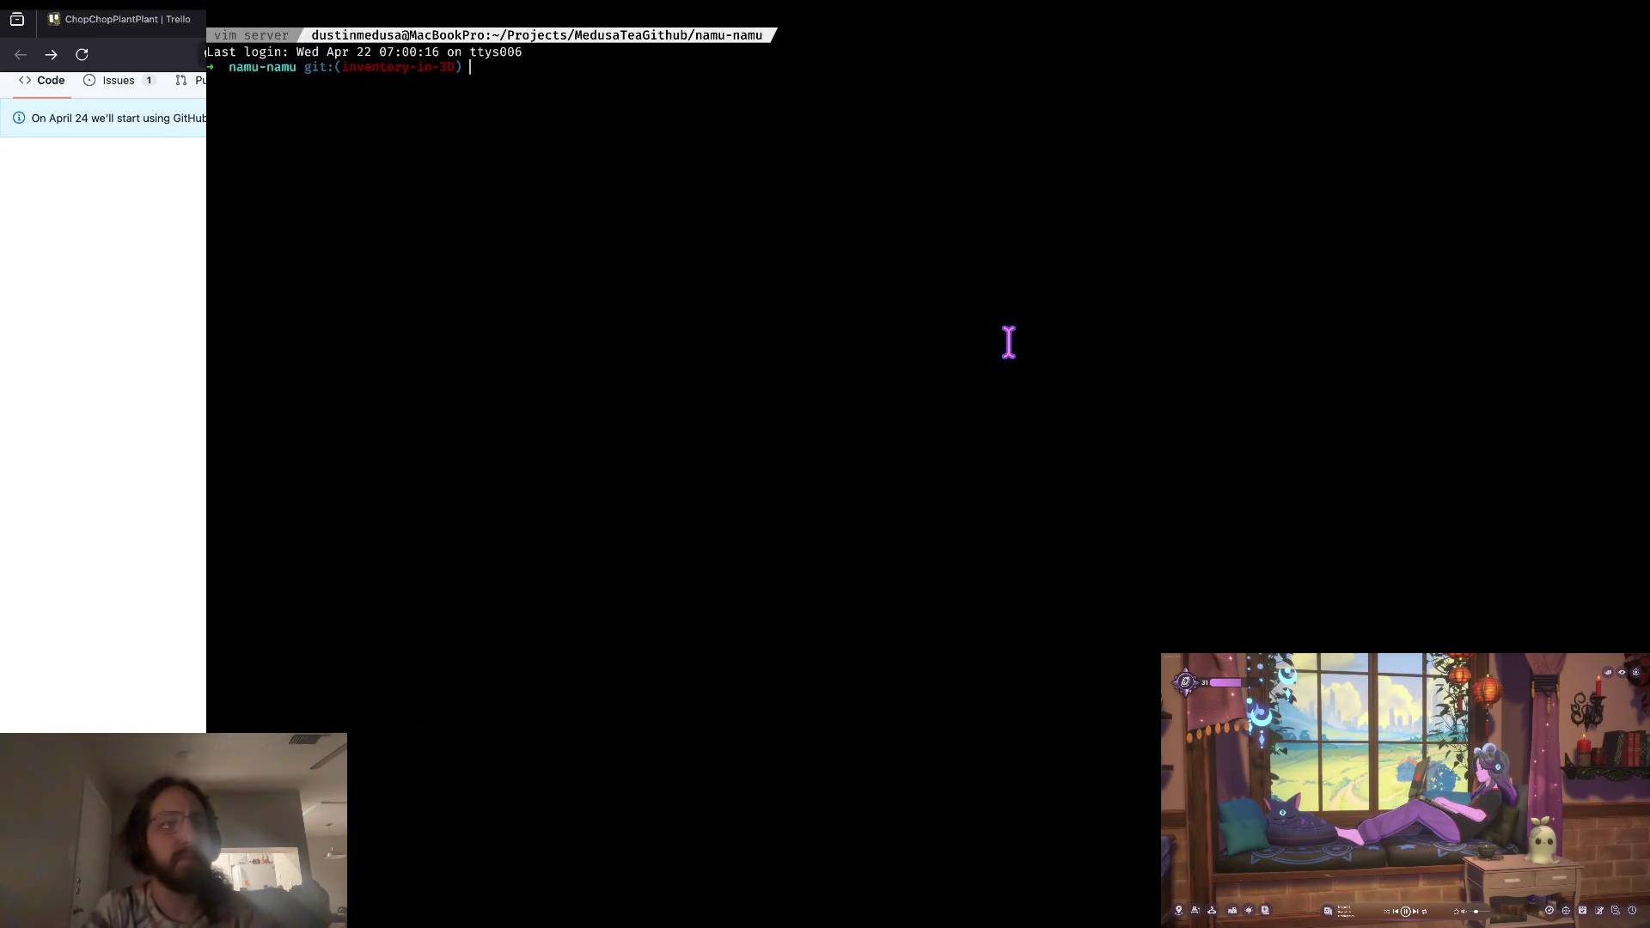
{"action": "key", "text": "super+1"}
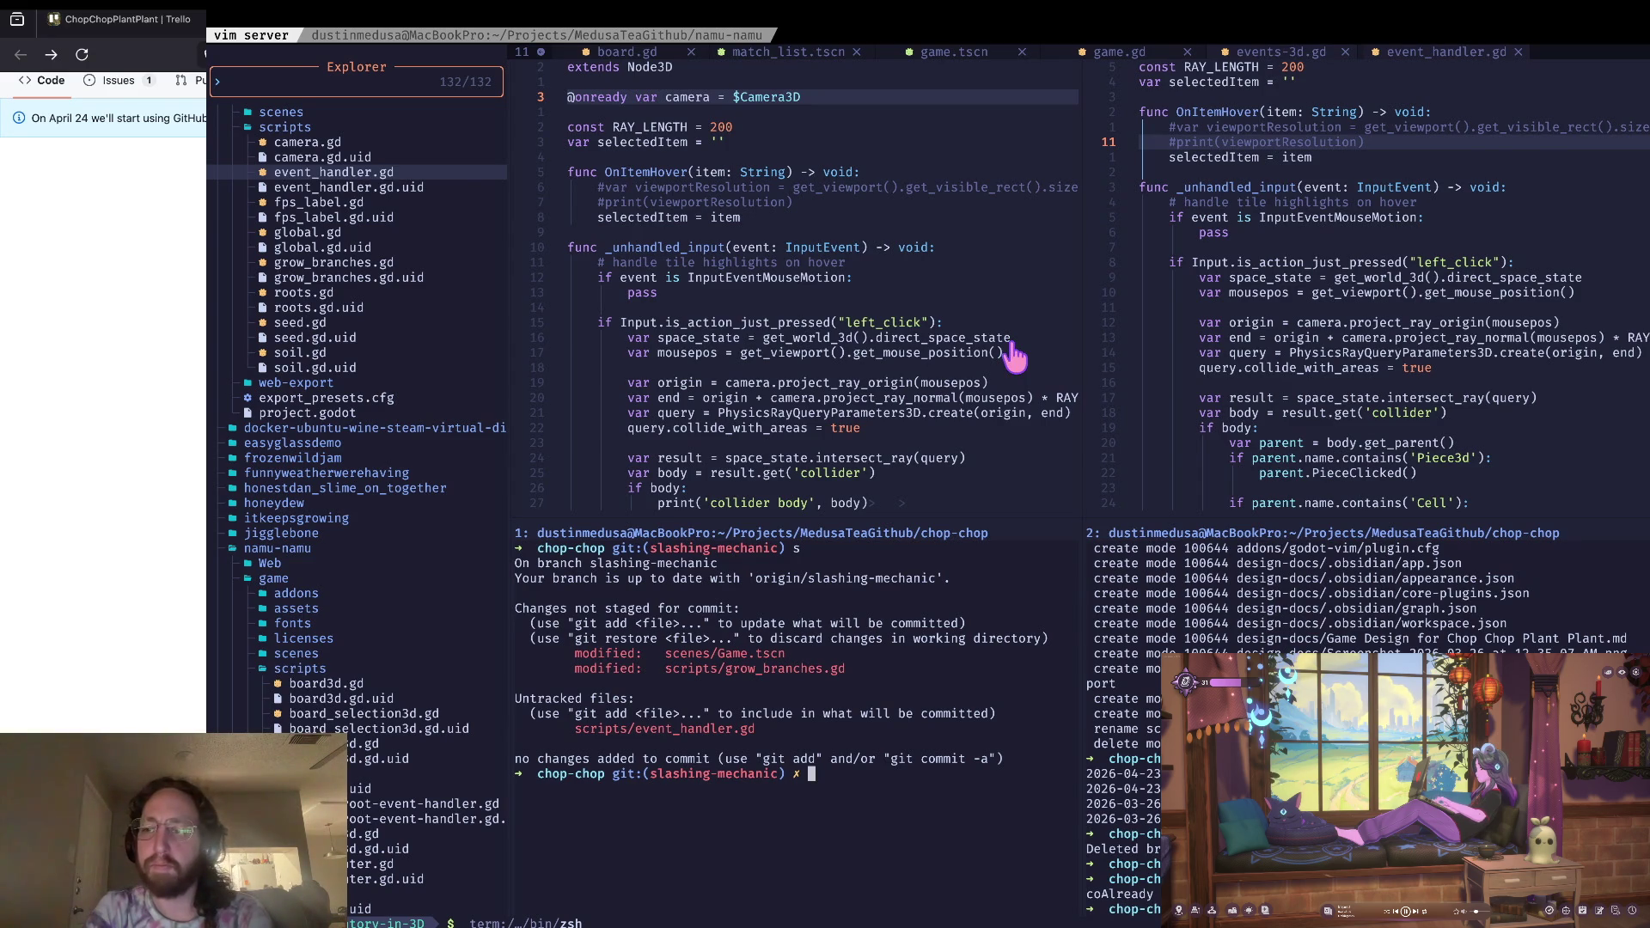
{"action": "key", "text": "ctrl+grave"}
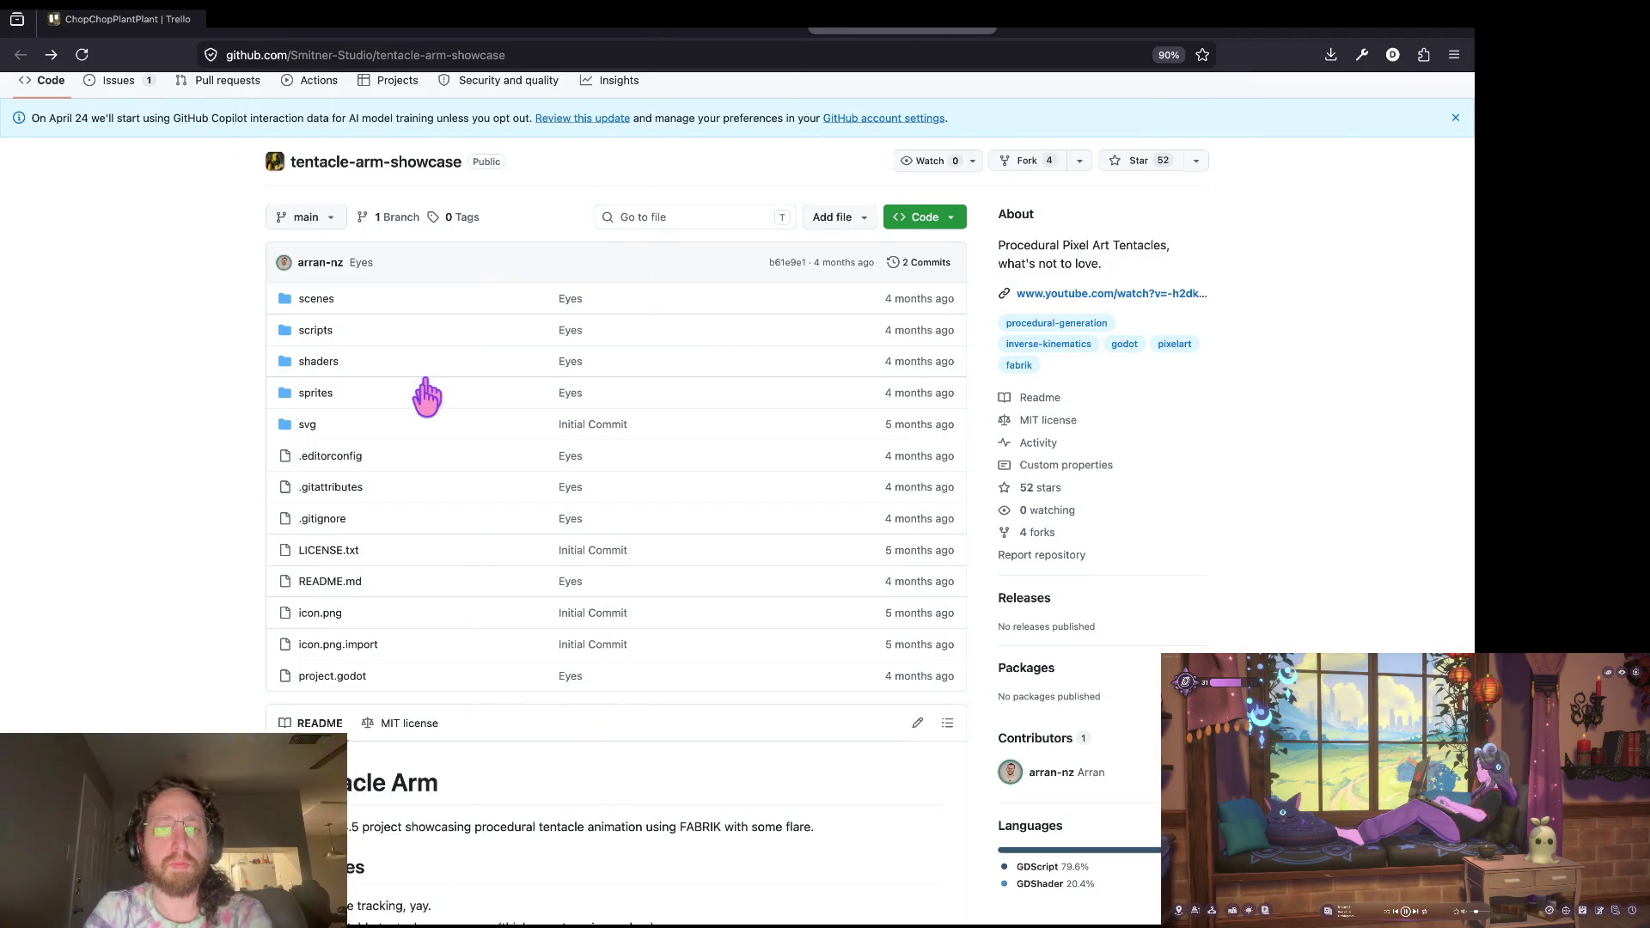
{"action": "key", "text": "super+Tab"}
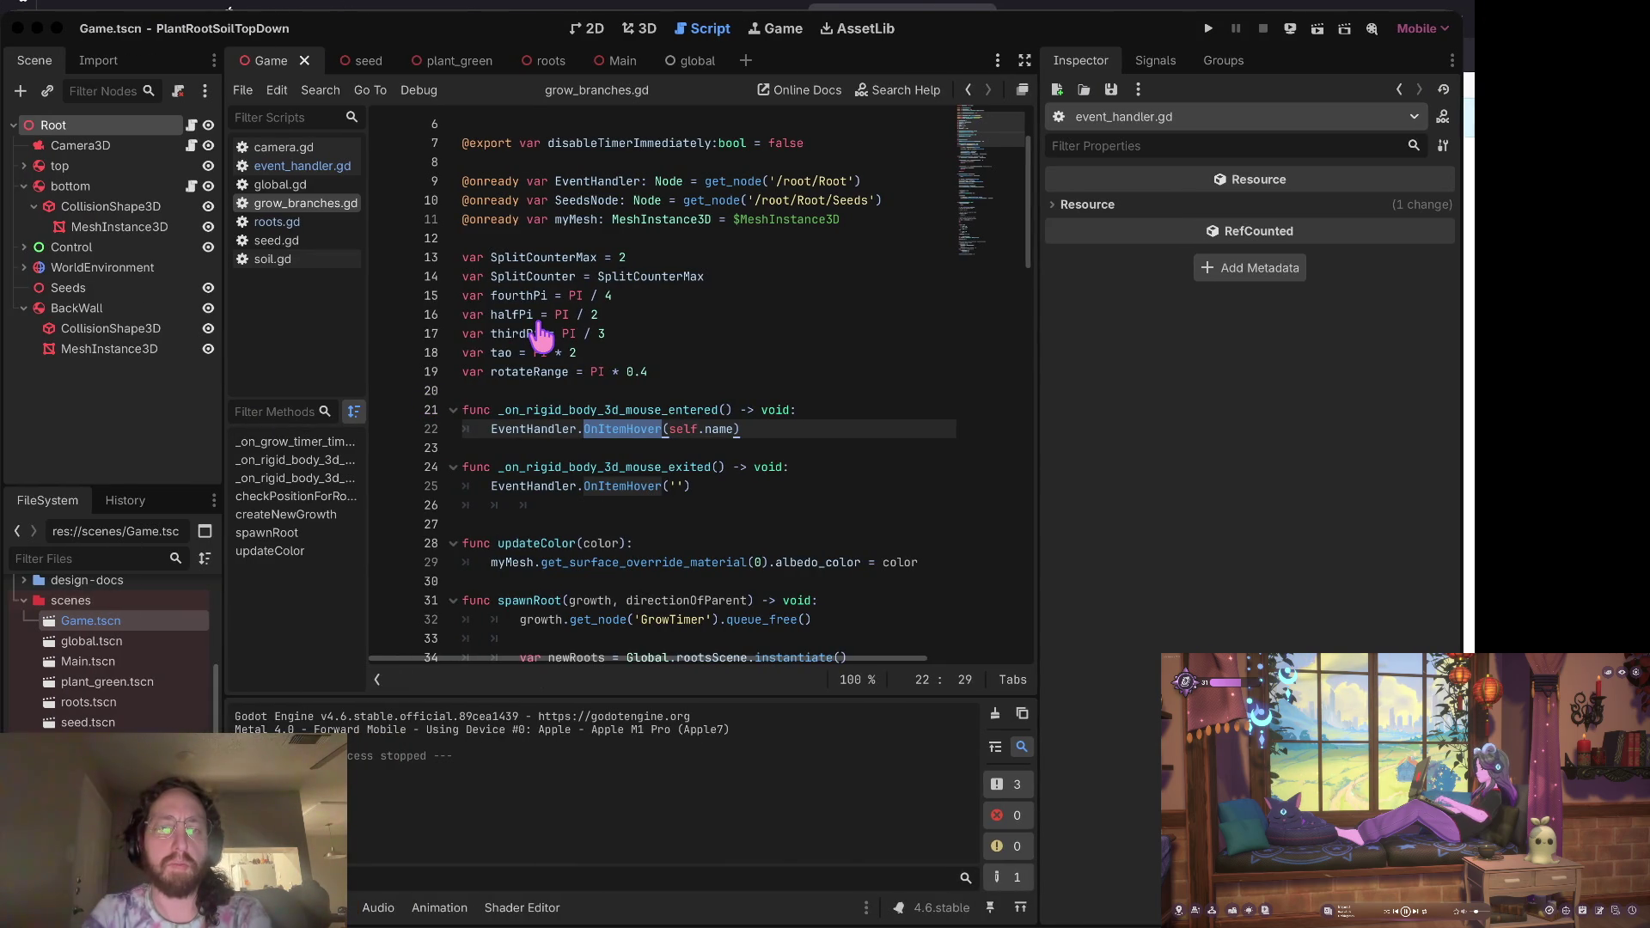
{"action": "left_click", "coordinate": [748, 372]}
{"action": "key", "text": "Down"}
{"action": "key", "text": "Down"}
{"action": "key", "text": "Down"}
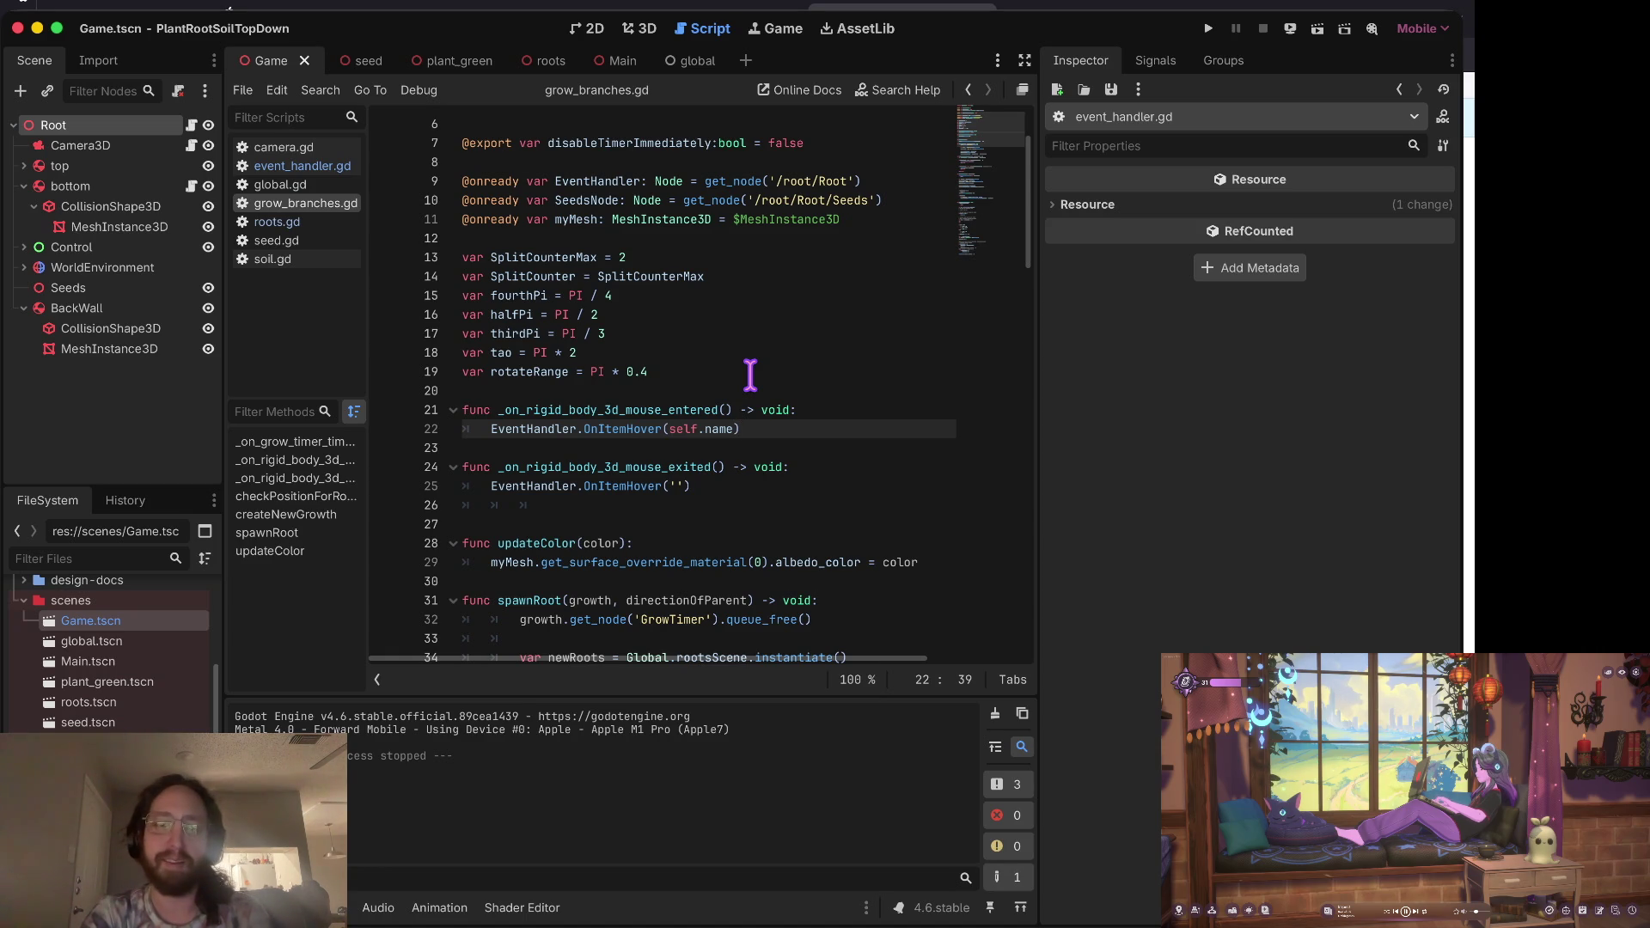
Step: Delete the extra blank line after _on_rigid_body_3d_mouse_exited and save grow_branches.gd
{"action": "key", "text": "Down"}
{"action": "key", "text": "Up"}
{"action": "key", "text": "Up"}
{"action": "key", "text": "Up"}
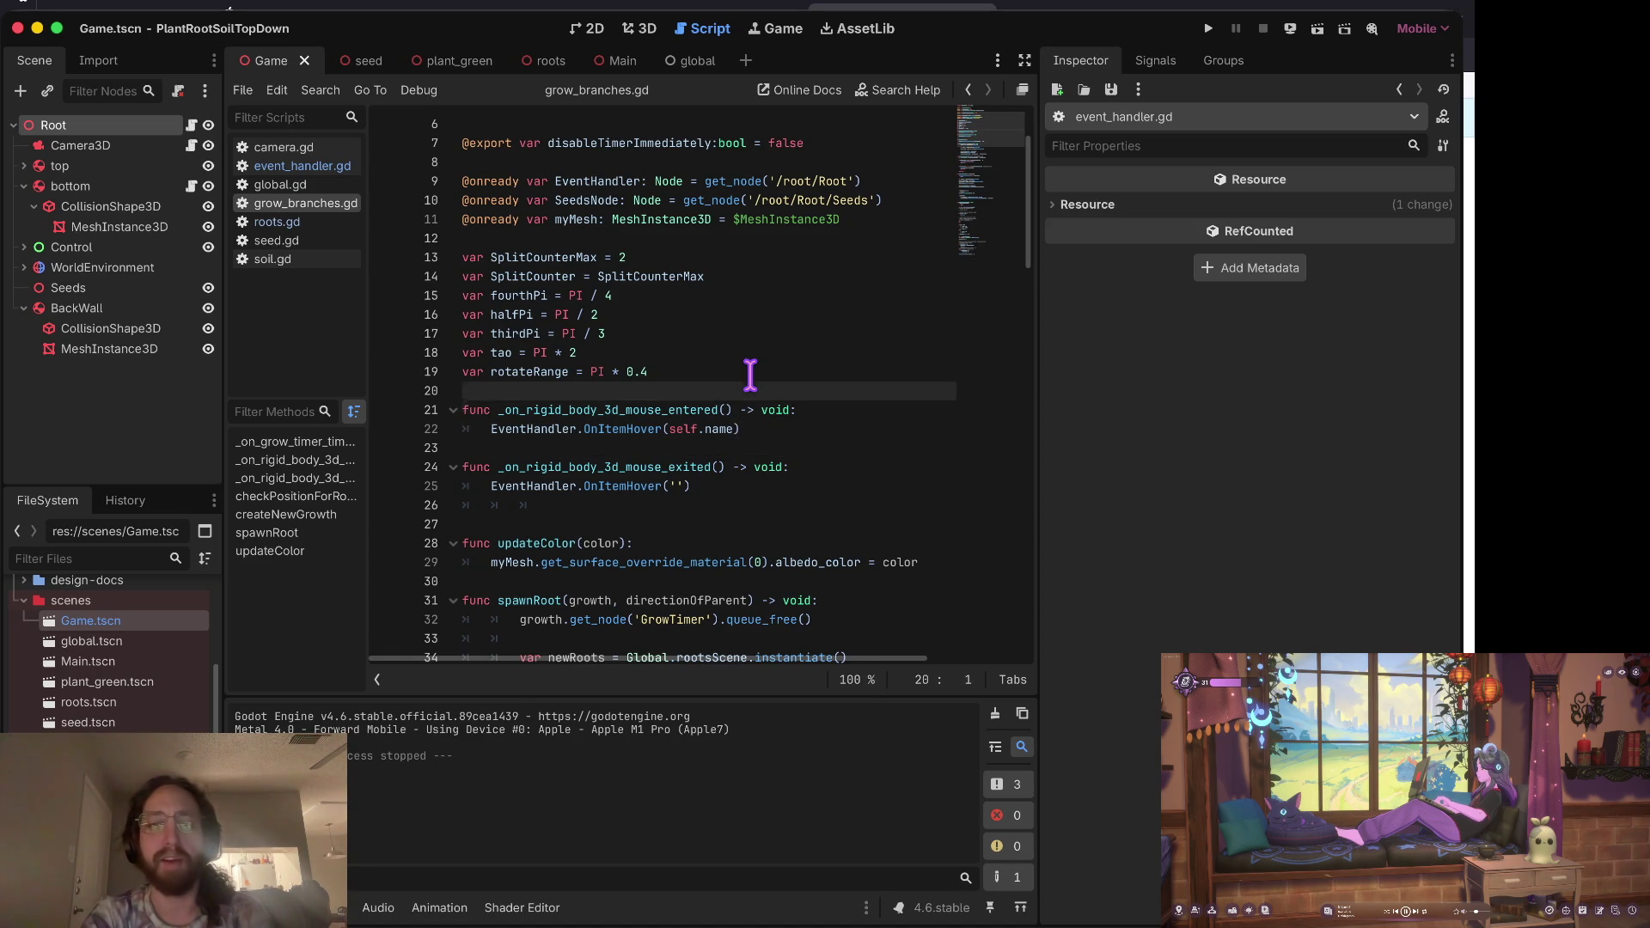
{"action": "key", "text": "Down"}
{"action": "key", "text": "Down"}
{"action": "key", "text": "Down"}
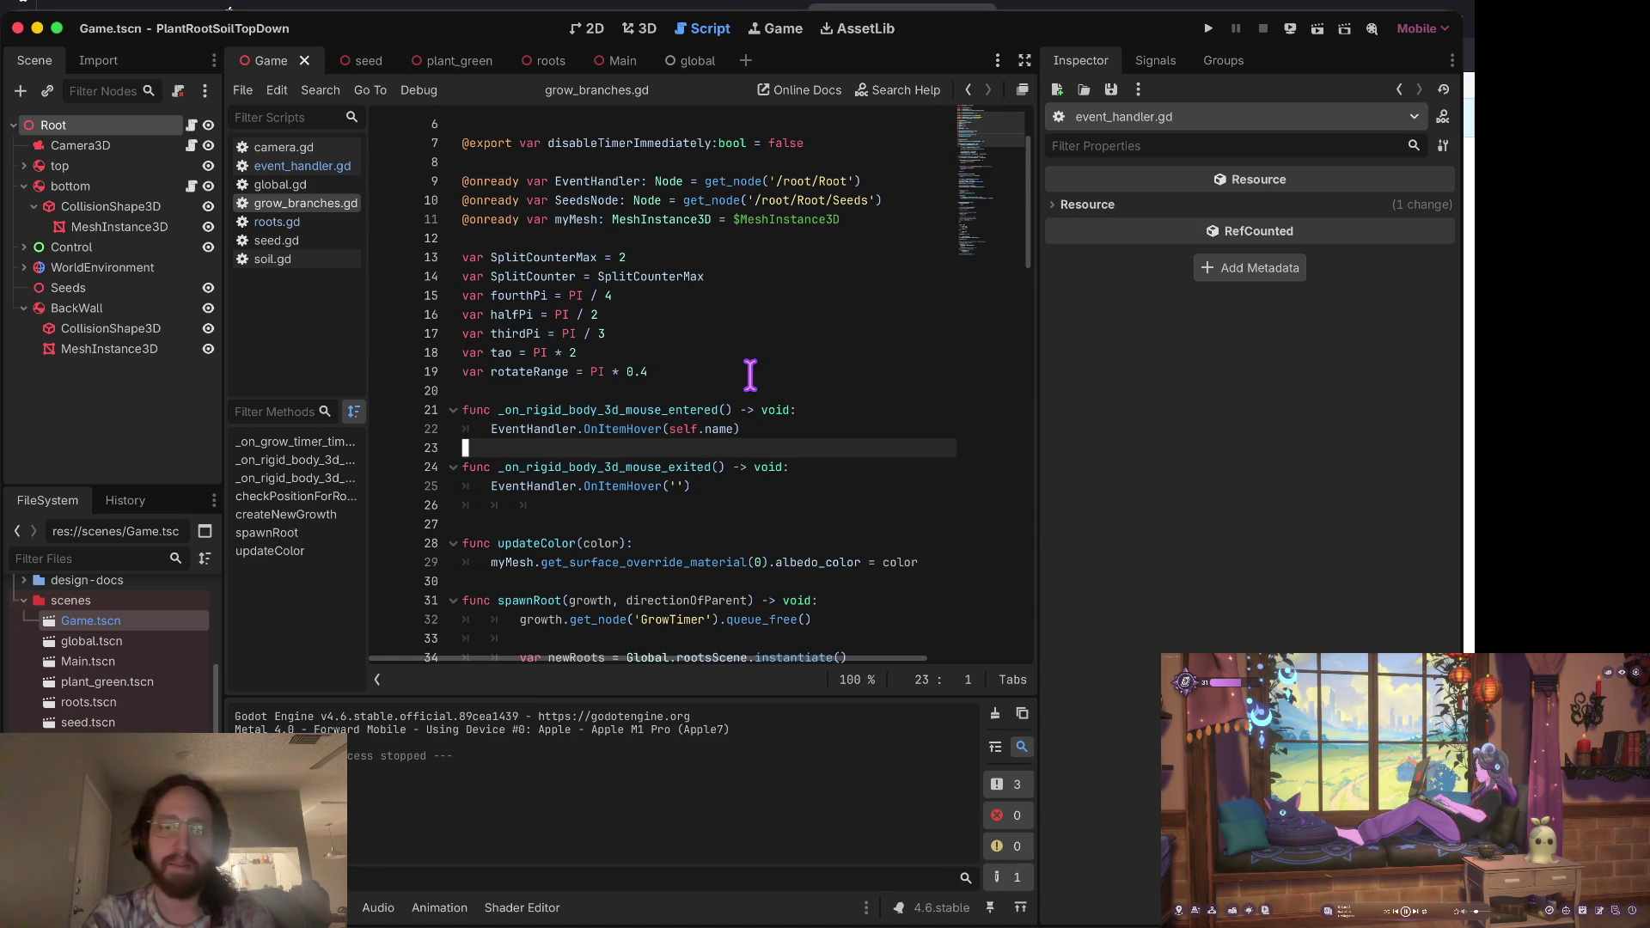
{"action": "key", "text": "Down"}
{"action": "key", "text": "Down"}
{"action": "key", "text": "Down"}
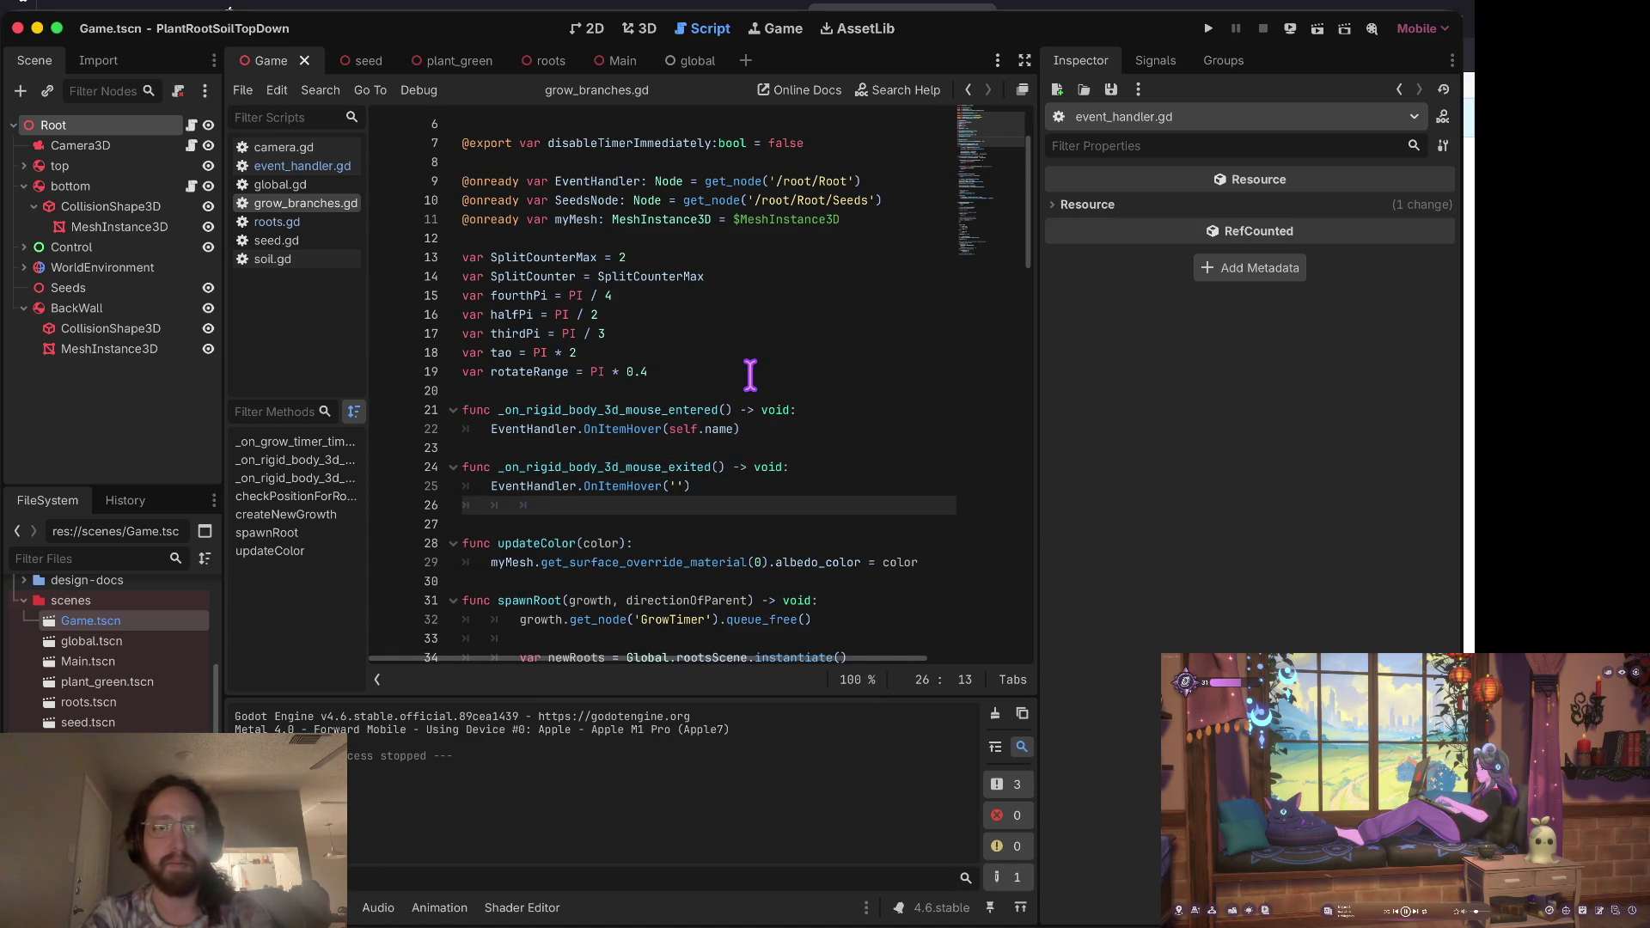
{"action": "key", "text": "ctrl+shift+k"}
{"action": "key", "text": "ctrl+s"}
{"action": "key", "text": "Up"}
{"action": "key", "text": "Up"}
{"action": "key", "text": "Up"}
{"action": "key", "text": "alt+Right"}
{"action": "key", "text": "alt+Right"}
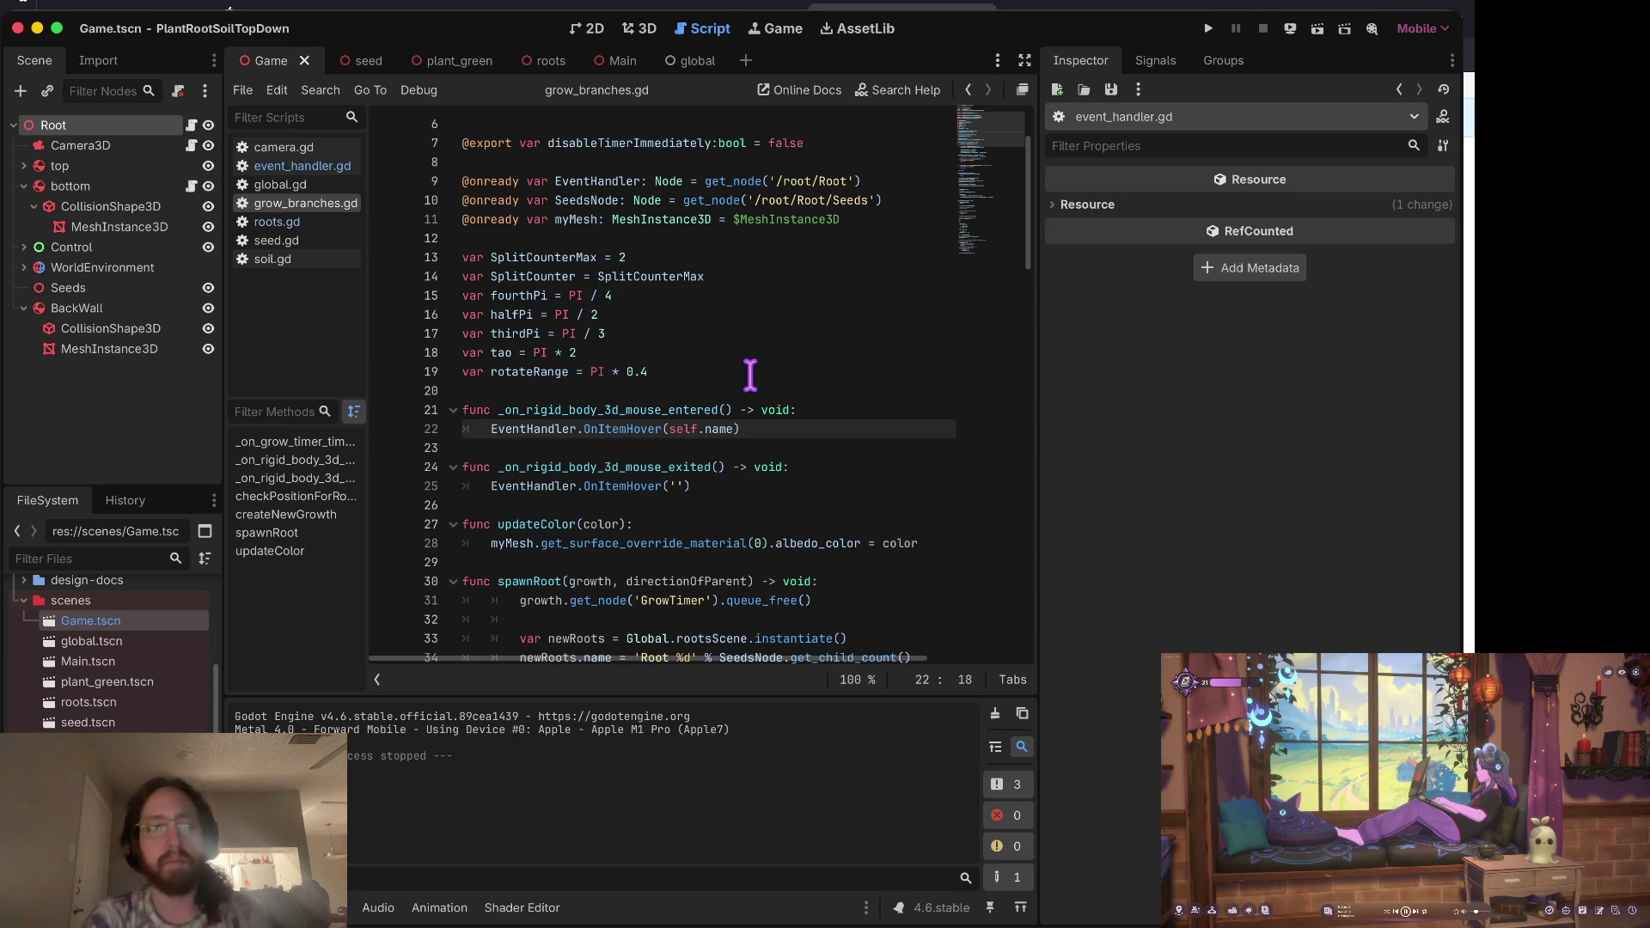
{"action": "left_click_drag", "start_coordinate": [369, 216], "coordinate": [397, 215]}
Step: Collapse the bottom node in the Scene tree and inspect BackWall's collision shape and mesh
{"action": "left_click", "coordinate": [112, 244]}
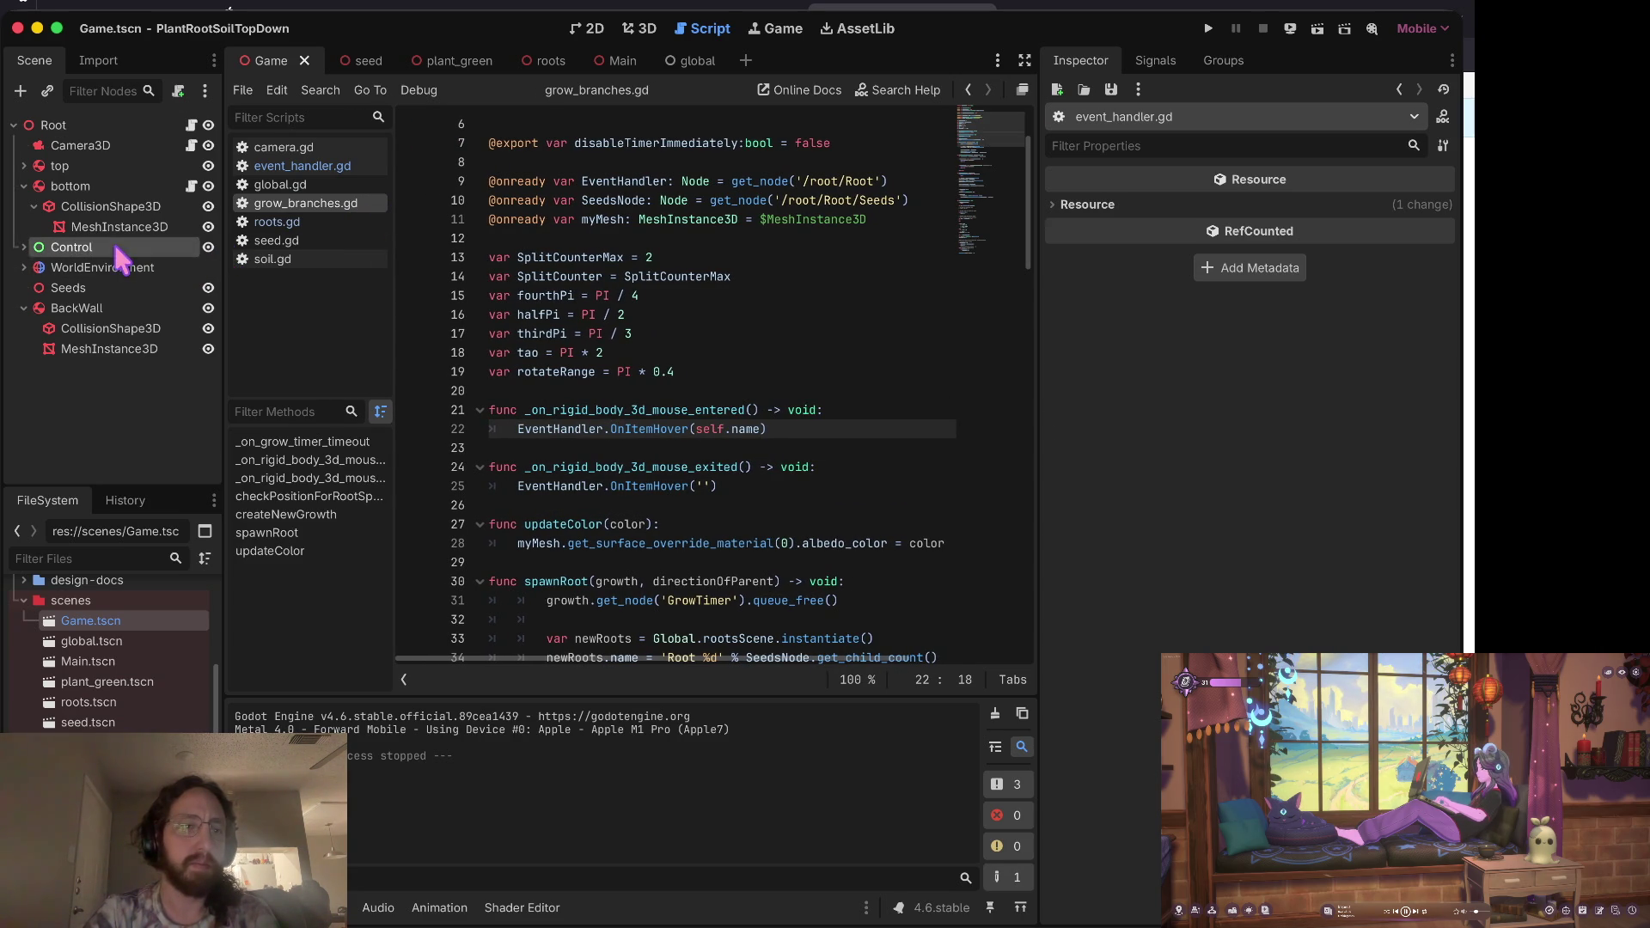
{"action": "left_click", "coordinate": [23, 186]}
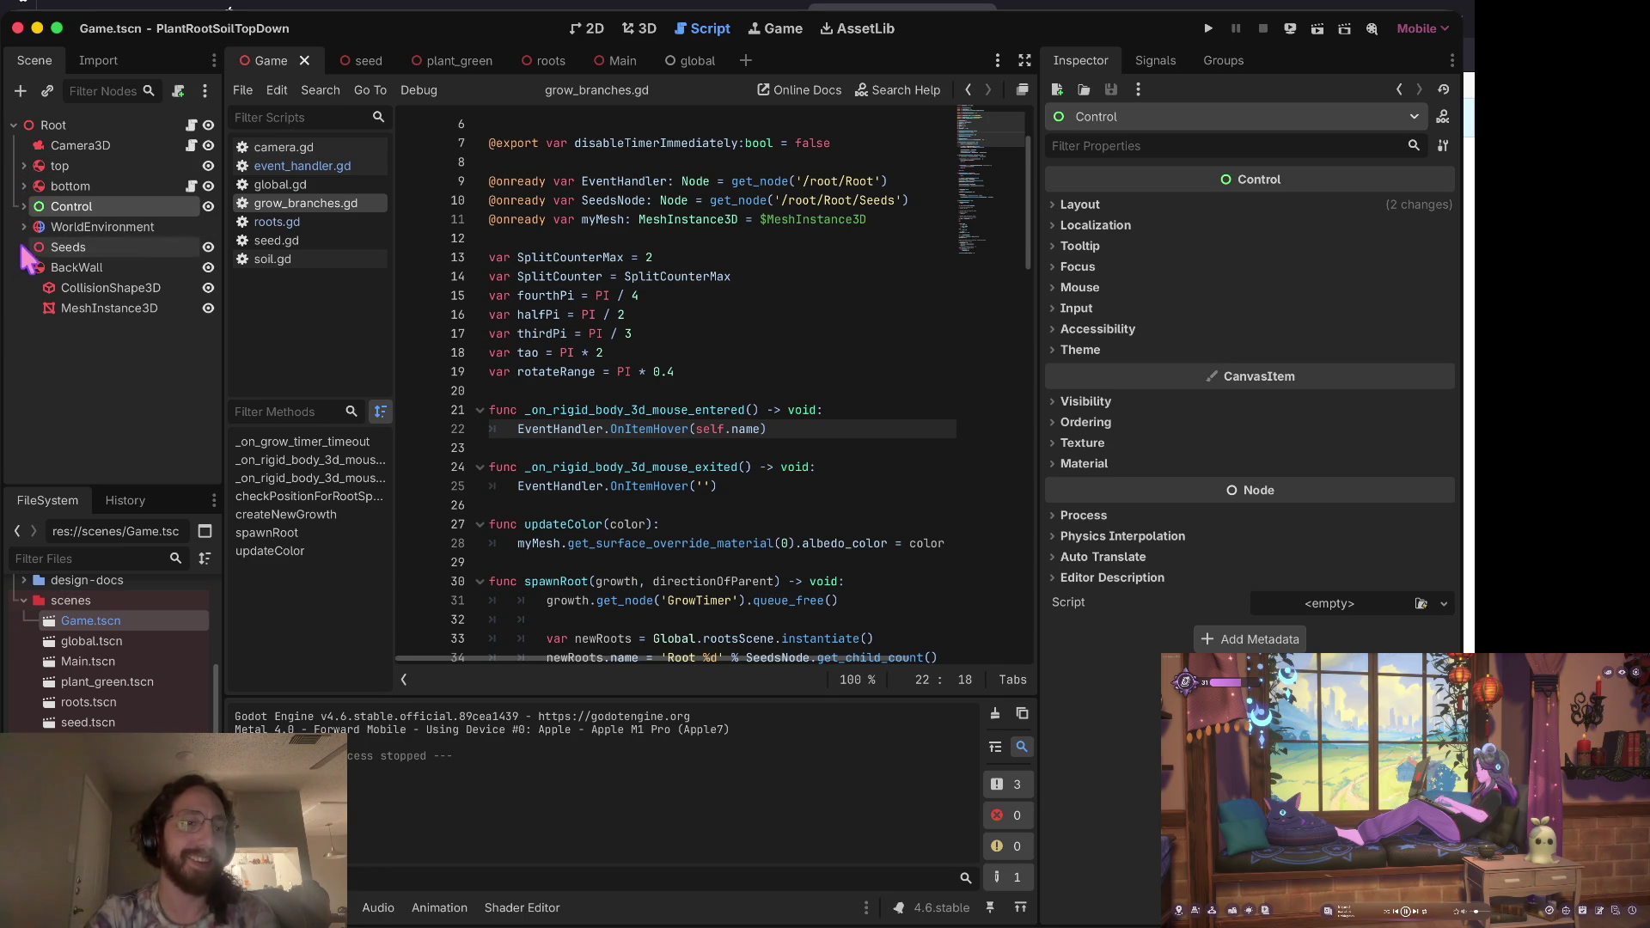
{"action": "left_click", "coordinate": [113, 287]}
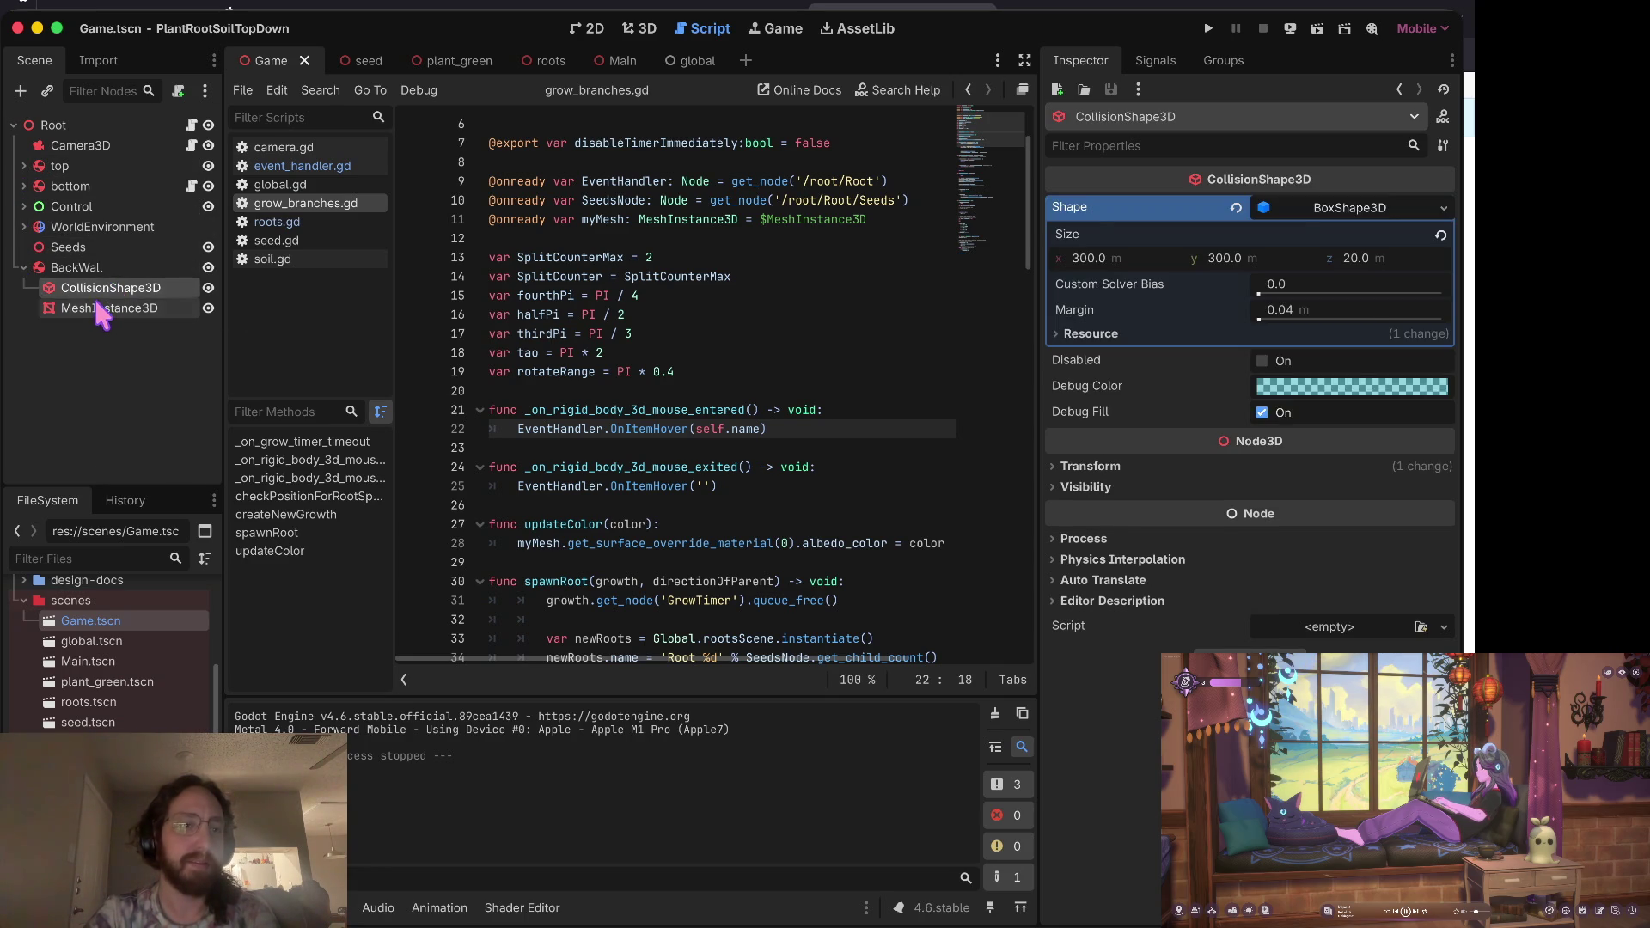
{"action": "left_click", "coordinate": [103, 308]}
Step: Review the mouse handlers in grow_branches.gd, then run the game
{"action": "left_click", "coordinate": [644, 483]}
{"action": "scroll", "coordinate": [645, 475], "scroll_direction": "down", "scroll_amount": 3}
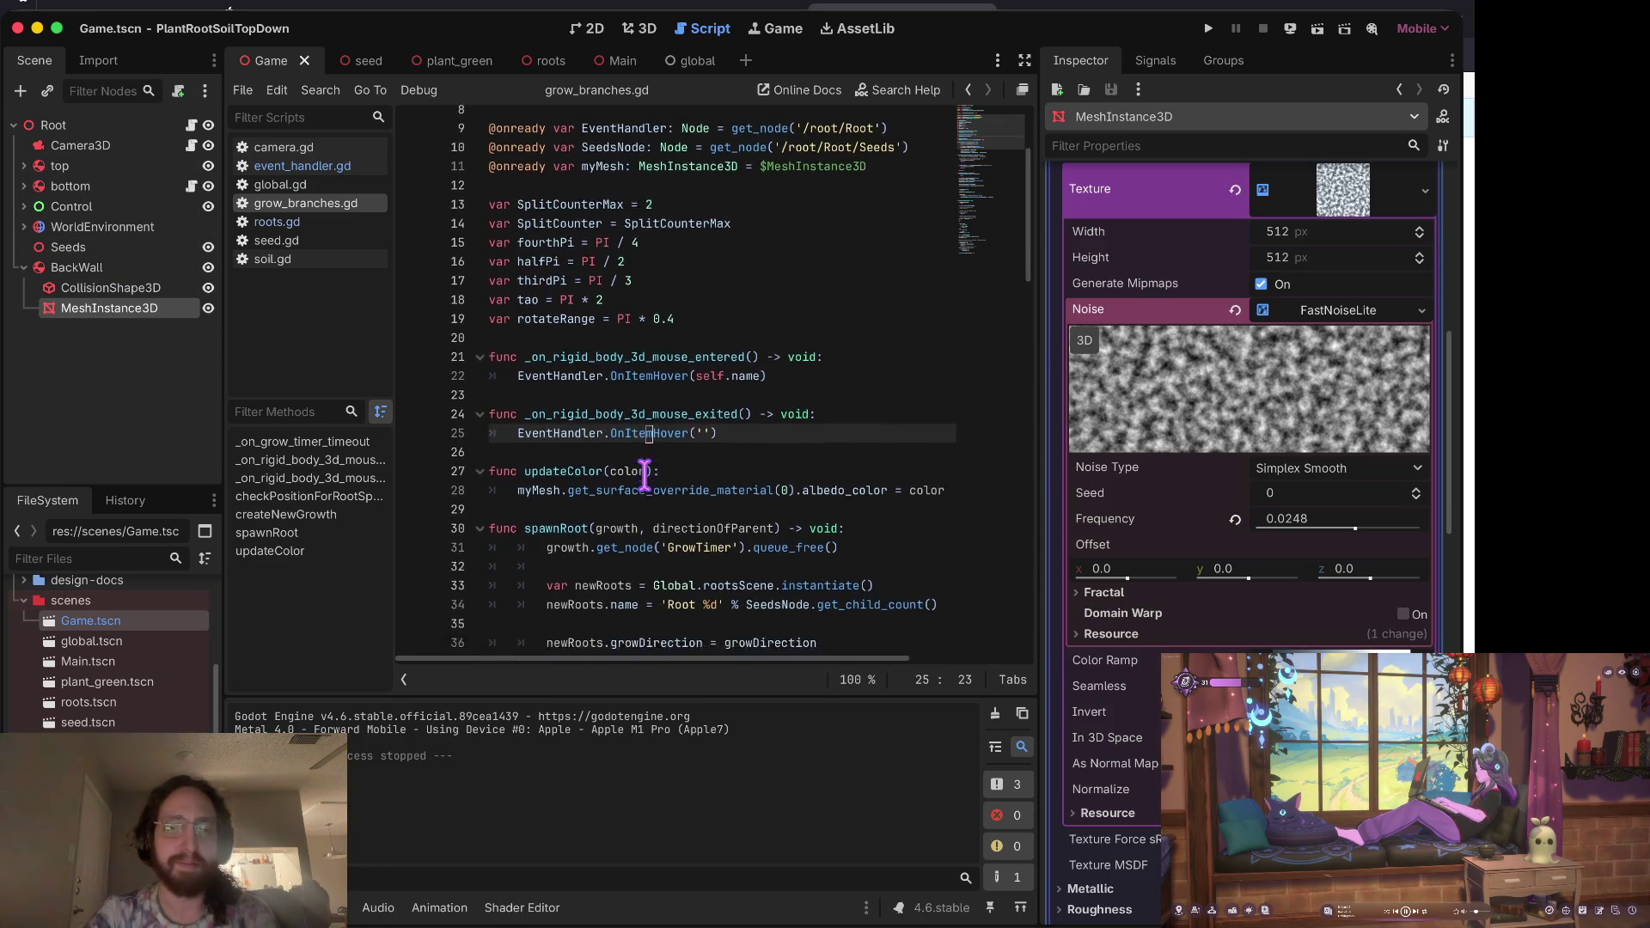
{"action": "scroll", "coordinate": [726, 344], "scroll_direction": "down", "scroll_amount": 1}
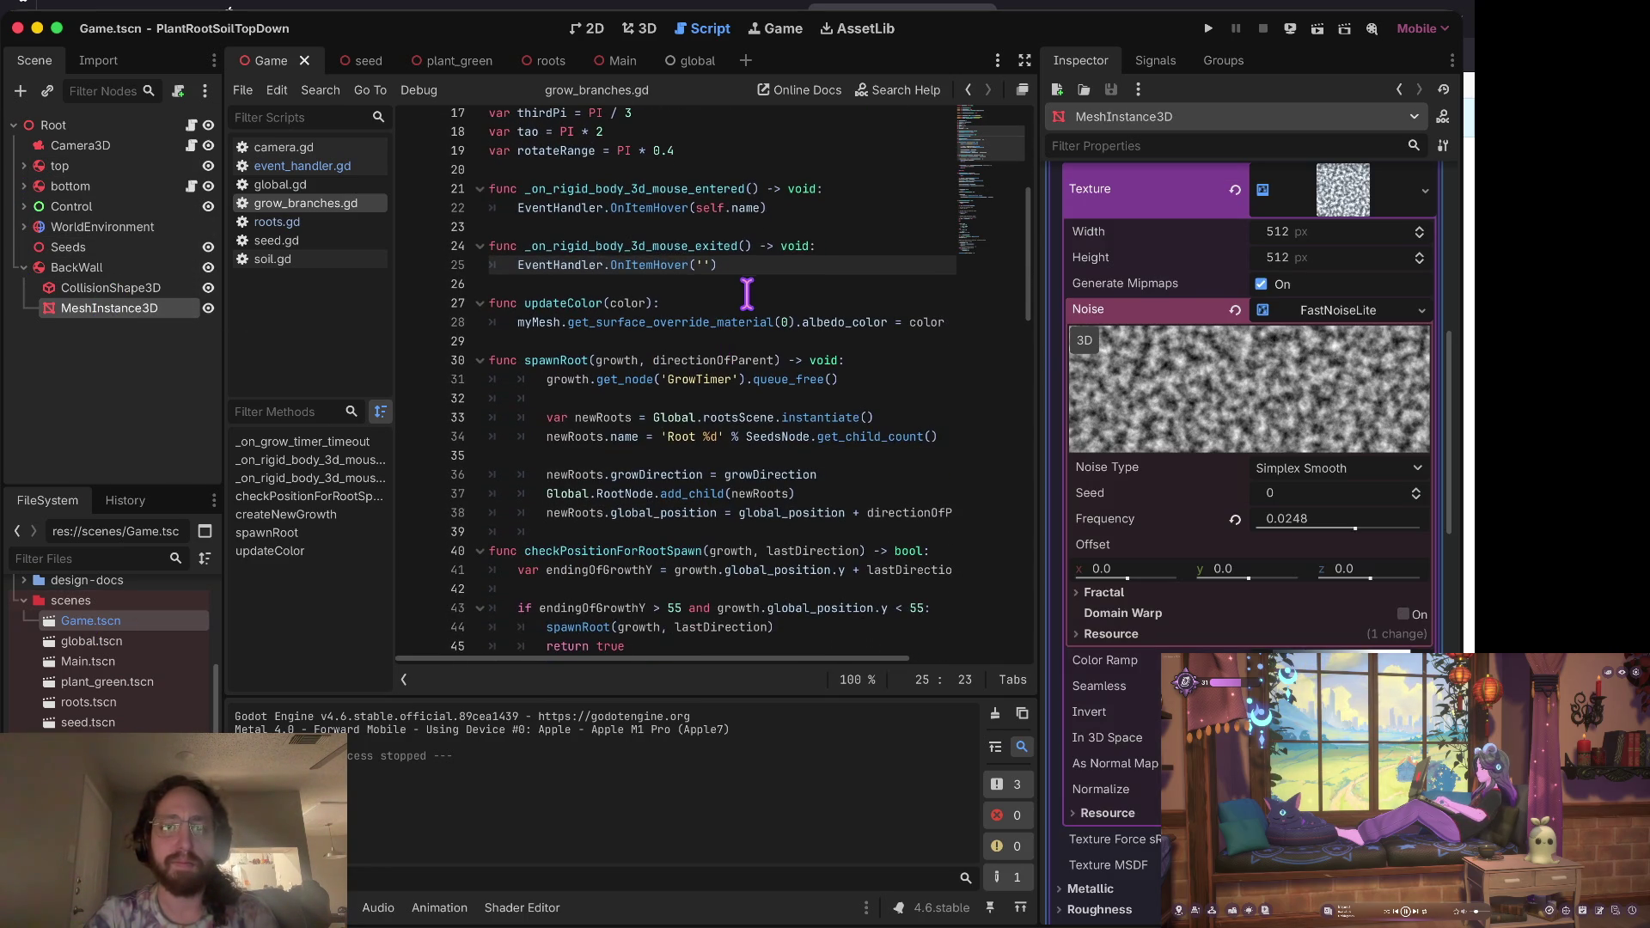
{"action": "left_click", "coordinate": [747, 294]}
{"action": "scroll", "coordinate": [746, 294], "scroll_direction": "up", "scroll_amount": 3}
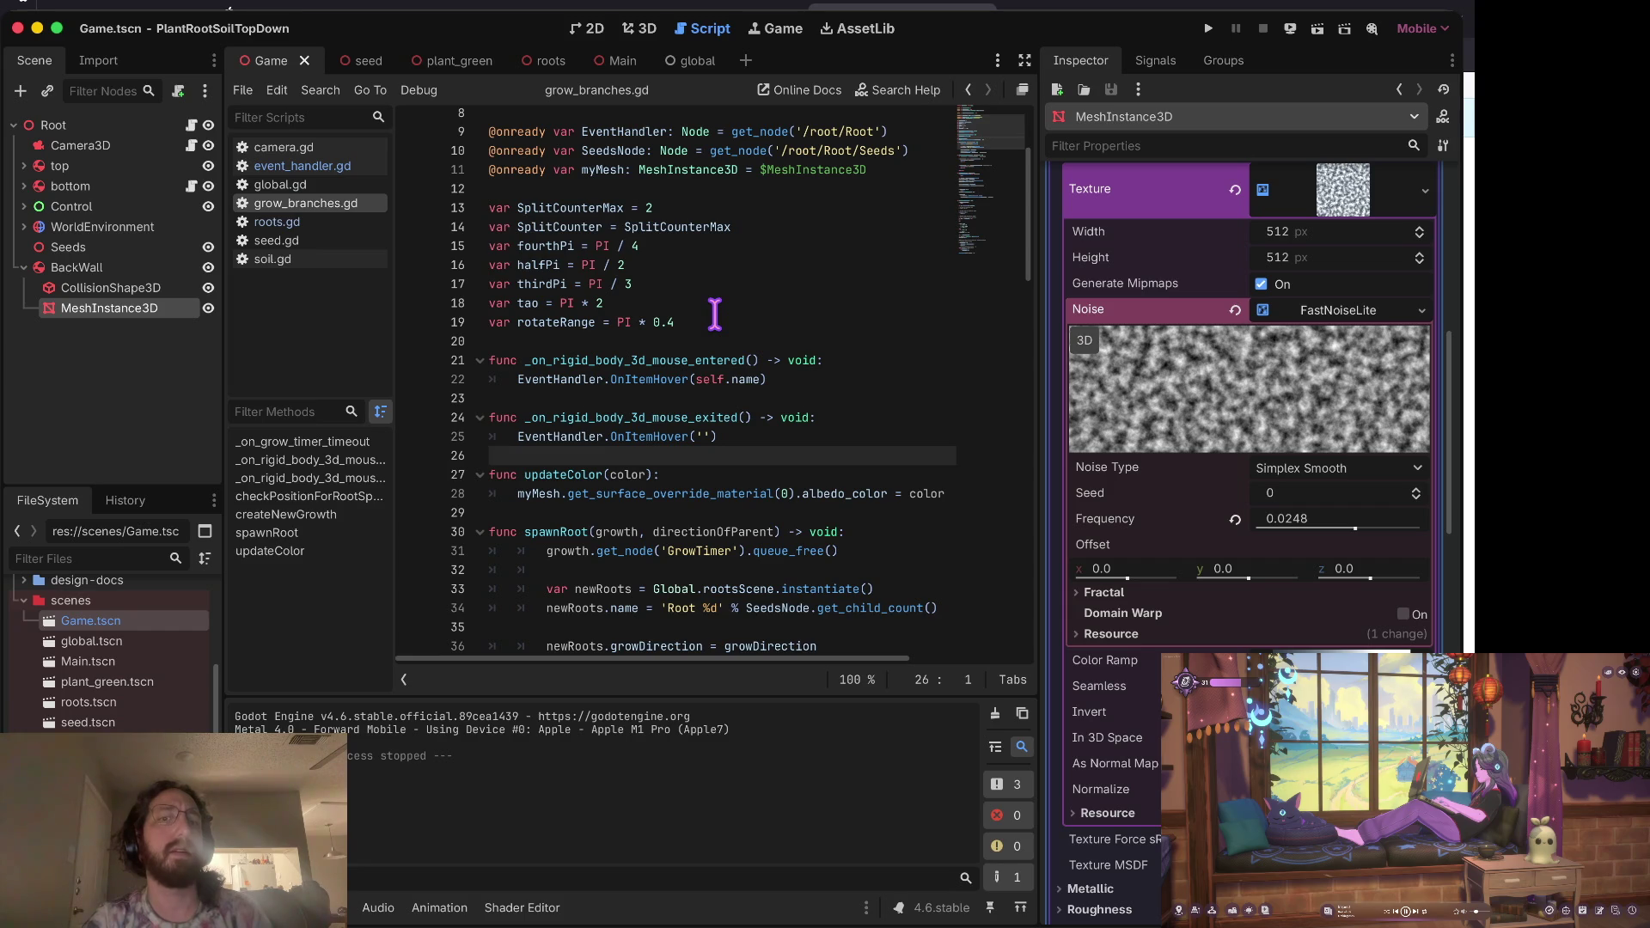
{"action": "scroll", "coordinate": [562, 379], "scroll_direction": "up", "scroll_amount": 1}
{"action": "left_click_drag", "start_coordinate": [517, 390], "coordinate": [783, 388]}
{"action": "key", "text": "super+b"}
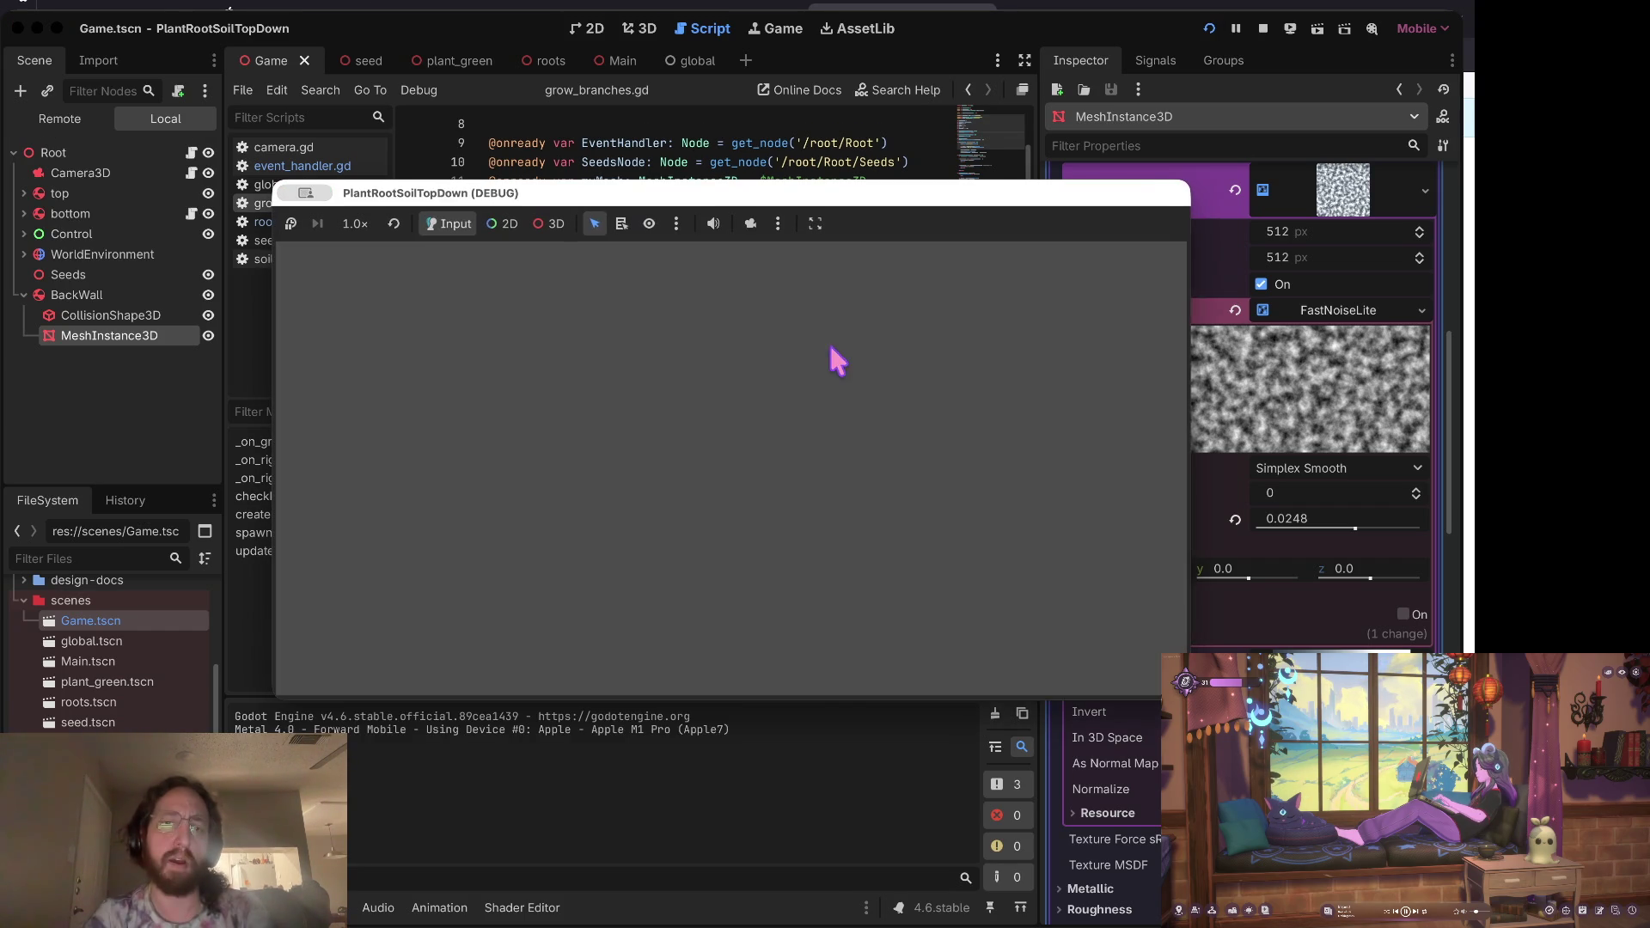
Step: Grow plants at two spots in the running game, then close it and return to line 25
{"action": "left_click", "coordinate": [748, 453]}
{"action": "left_click", "coordinate": [869, 474]}
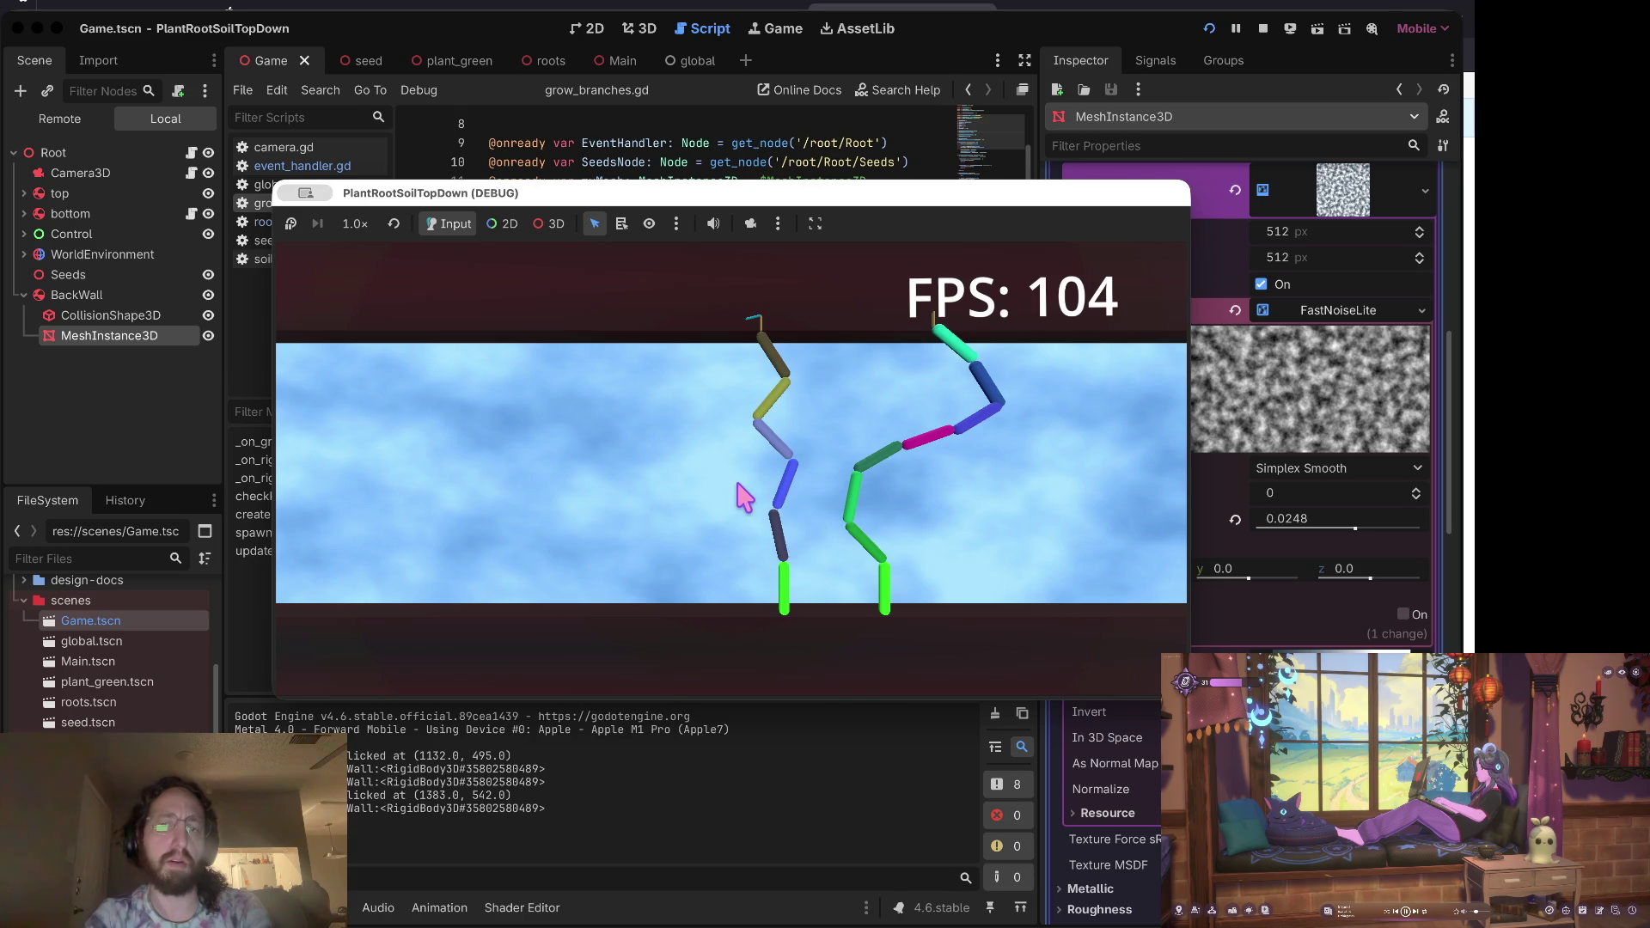
{"action": "left_click", "coordinate": [1263, 29]}
{"action": "left_click", "coordinate": [816, 446]}
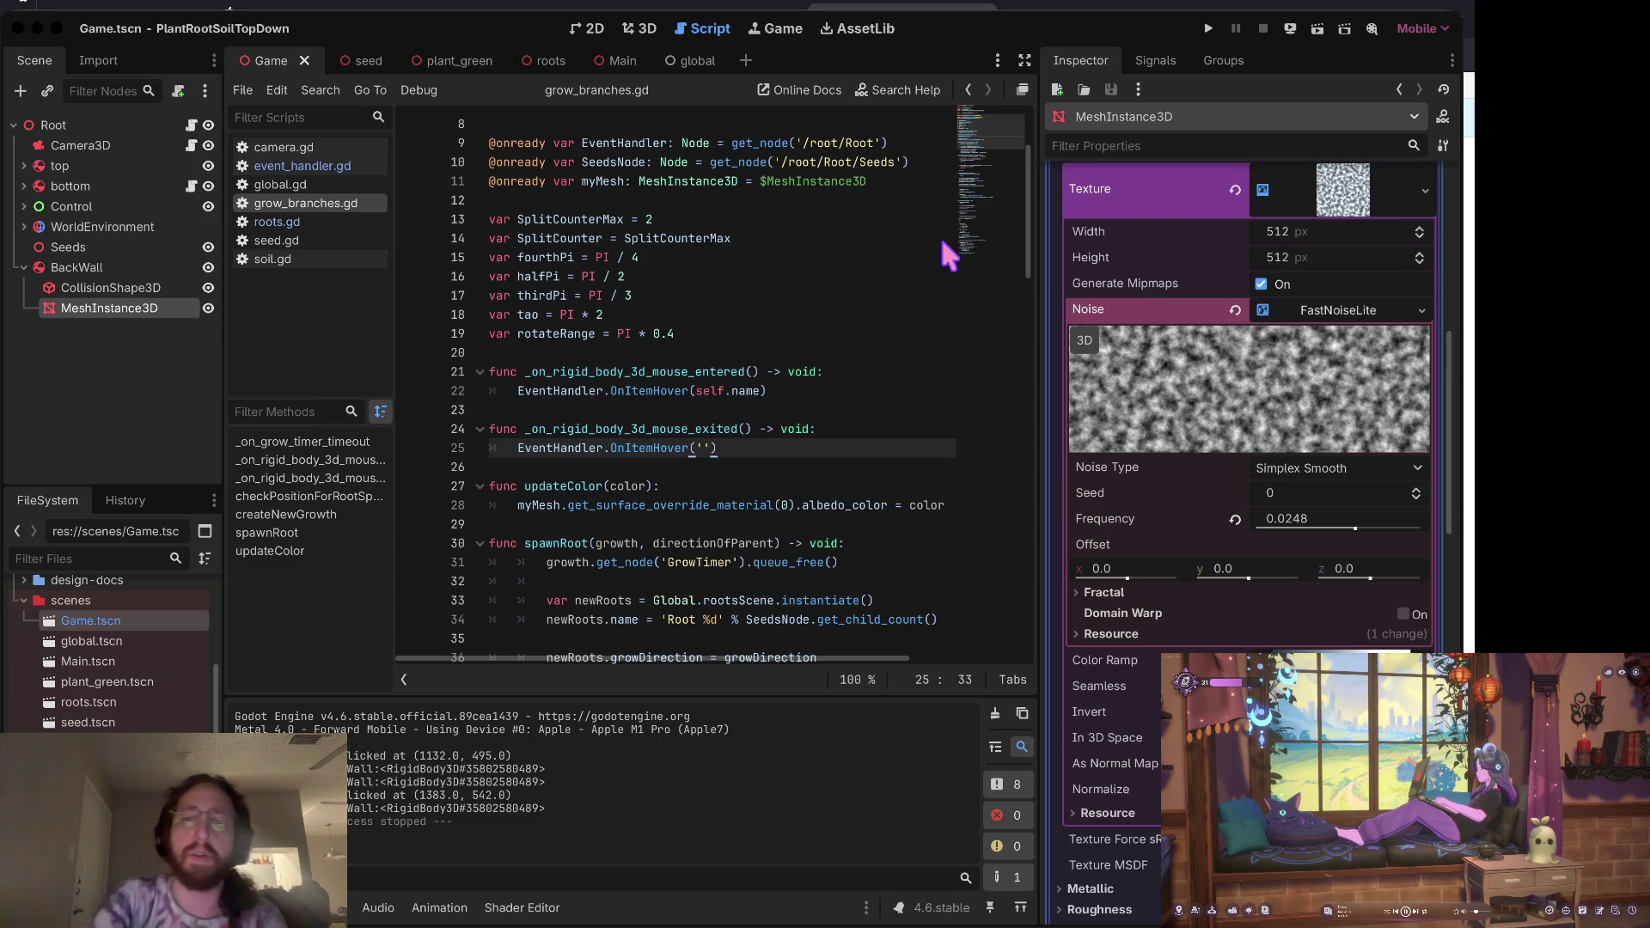
Step: Review the OnItemHover calls in grow_branches.gd, then open event_handler.gd
{"action": "left_click", "coordinate": [1124, 313]}
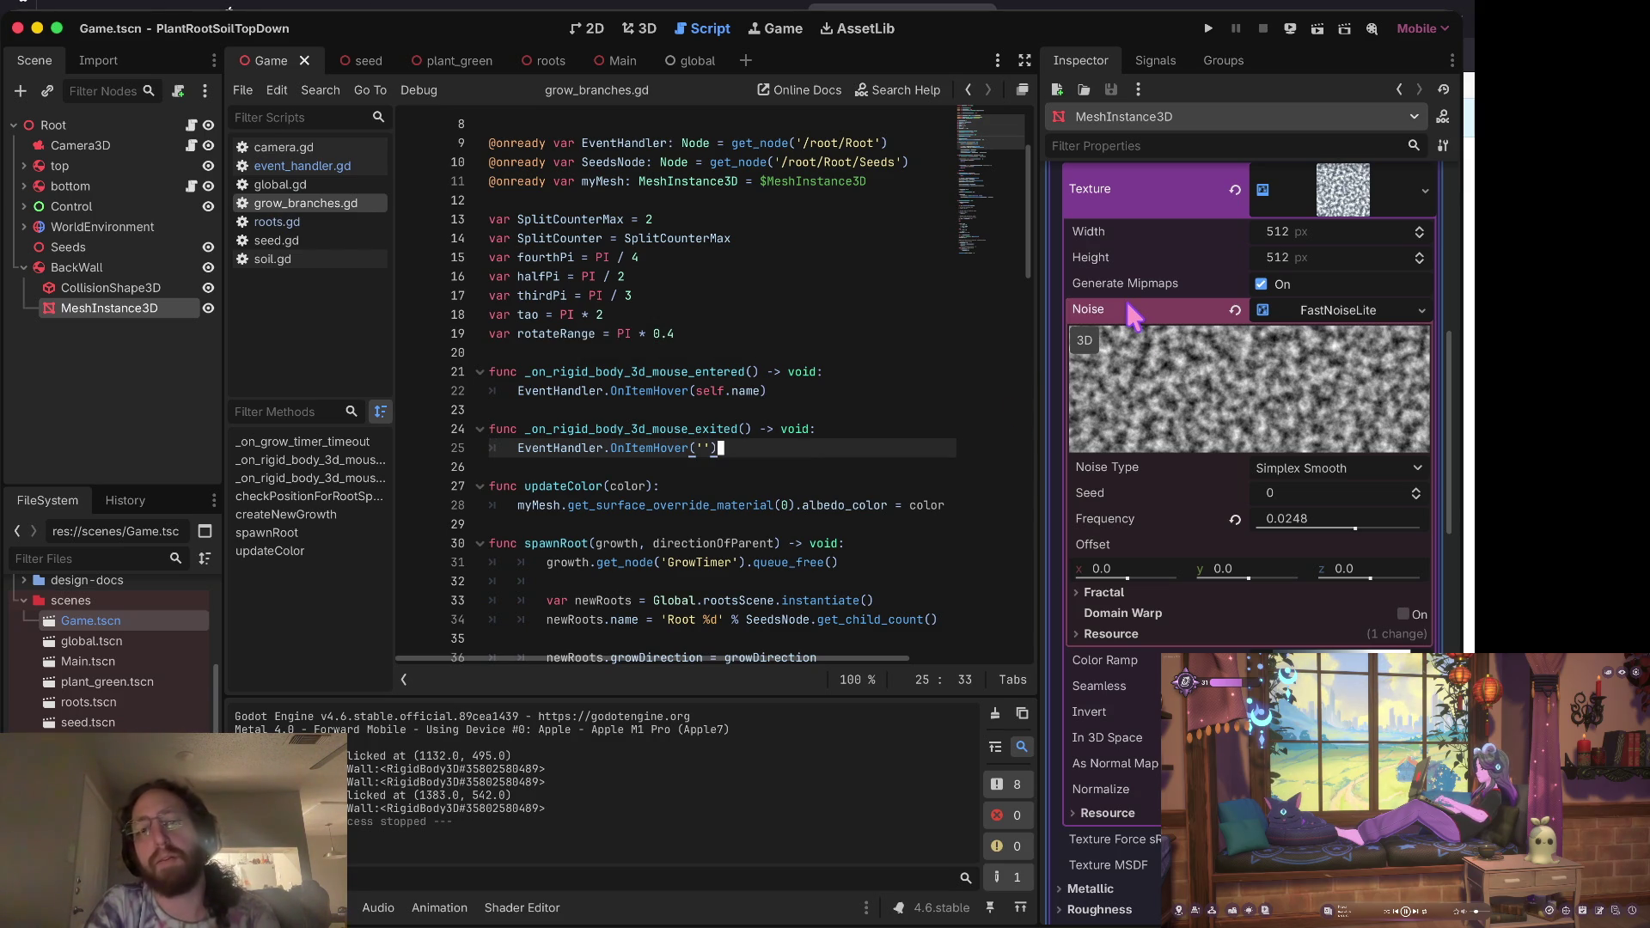
{"action": "key", "text": "Left"}
{"action": "key", "text": "Left"}
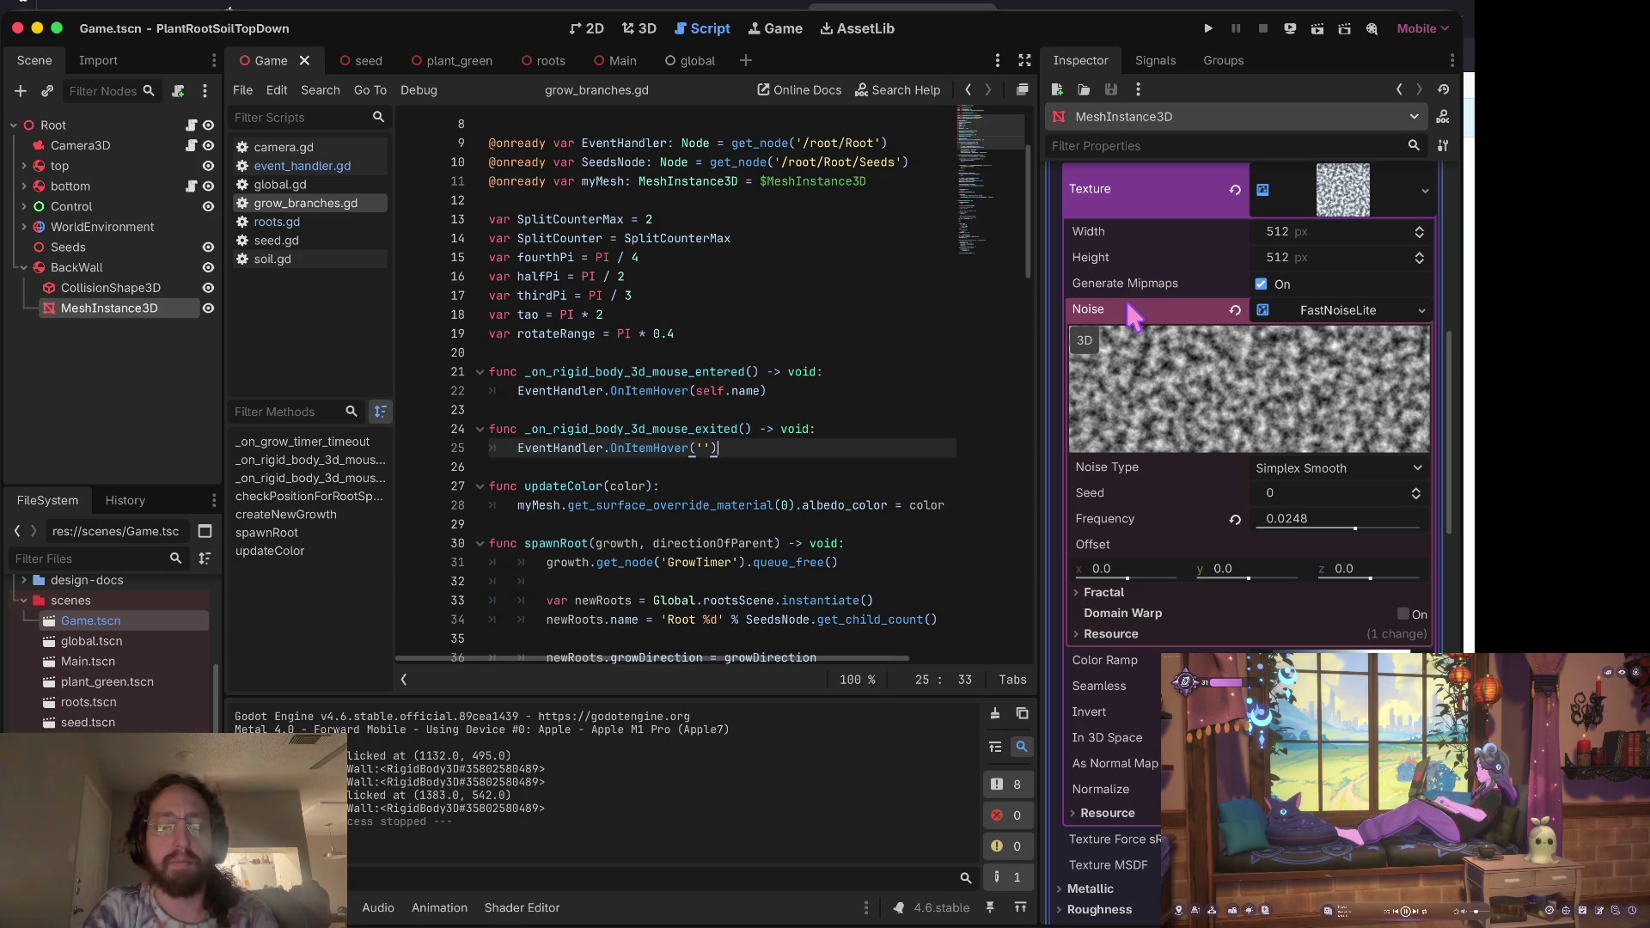
{"action": "key", "text": "Up"}
{"action": "key", "text": "Up"}
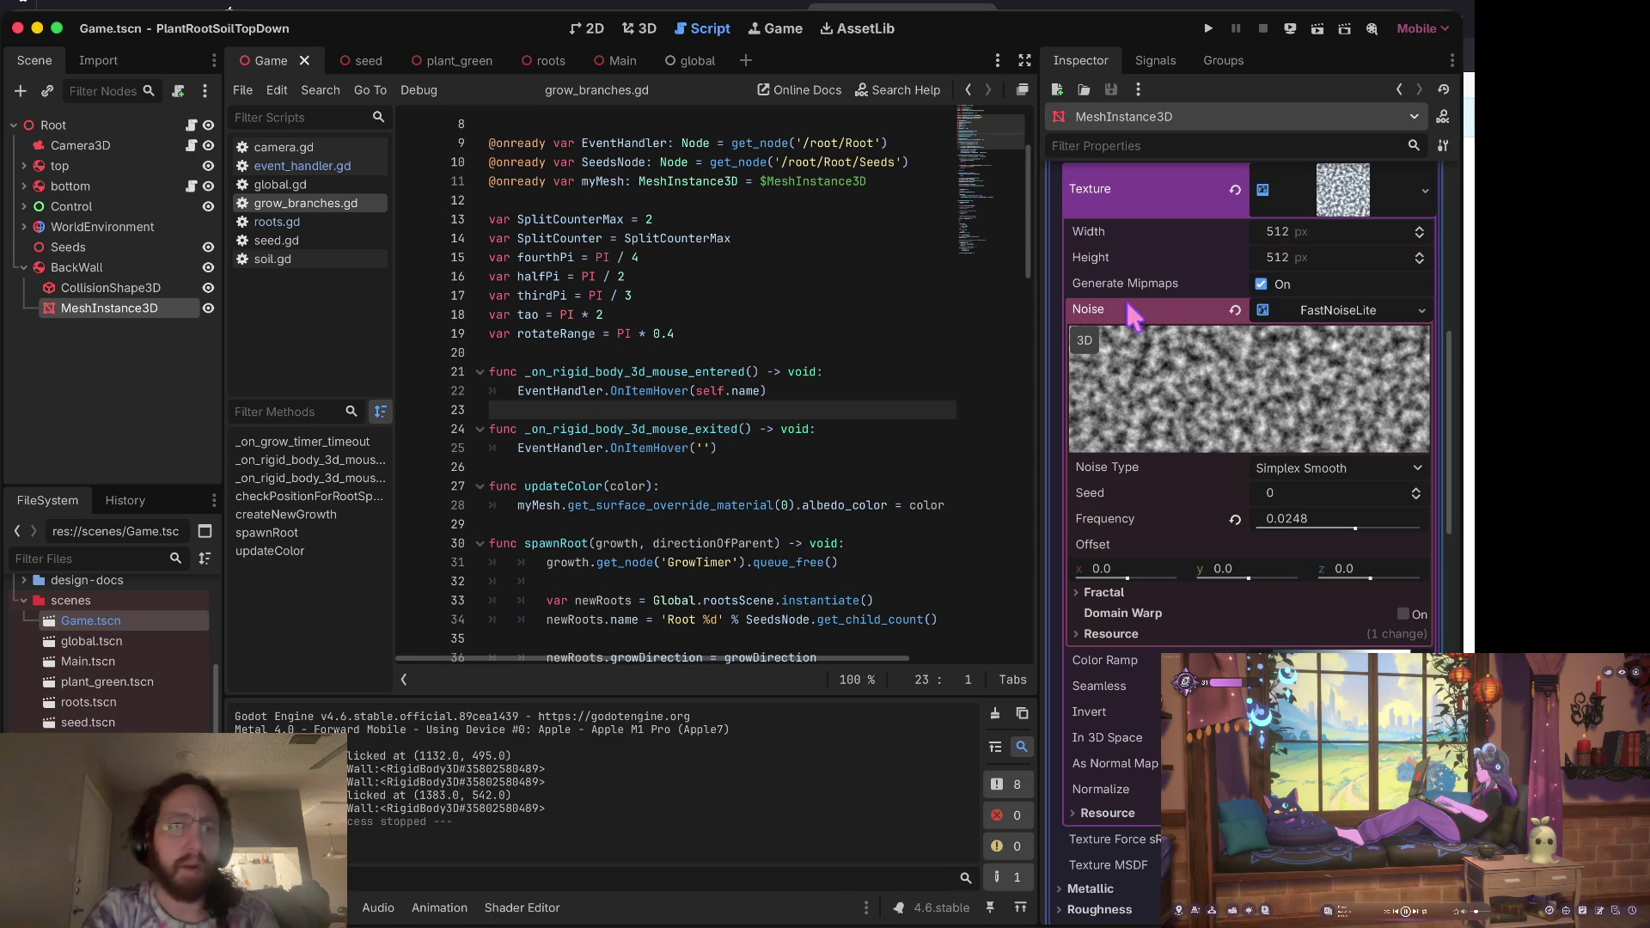
{"action": "key", "text": "Up"}
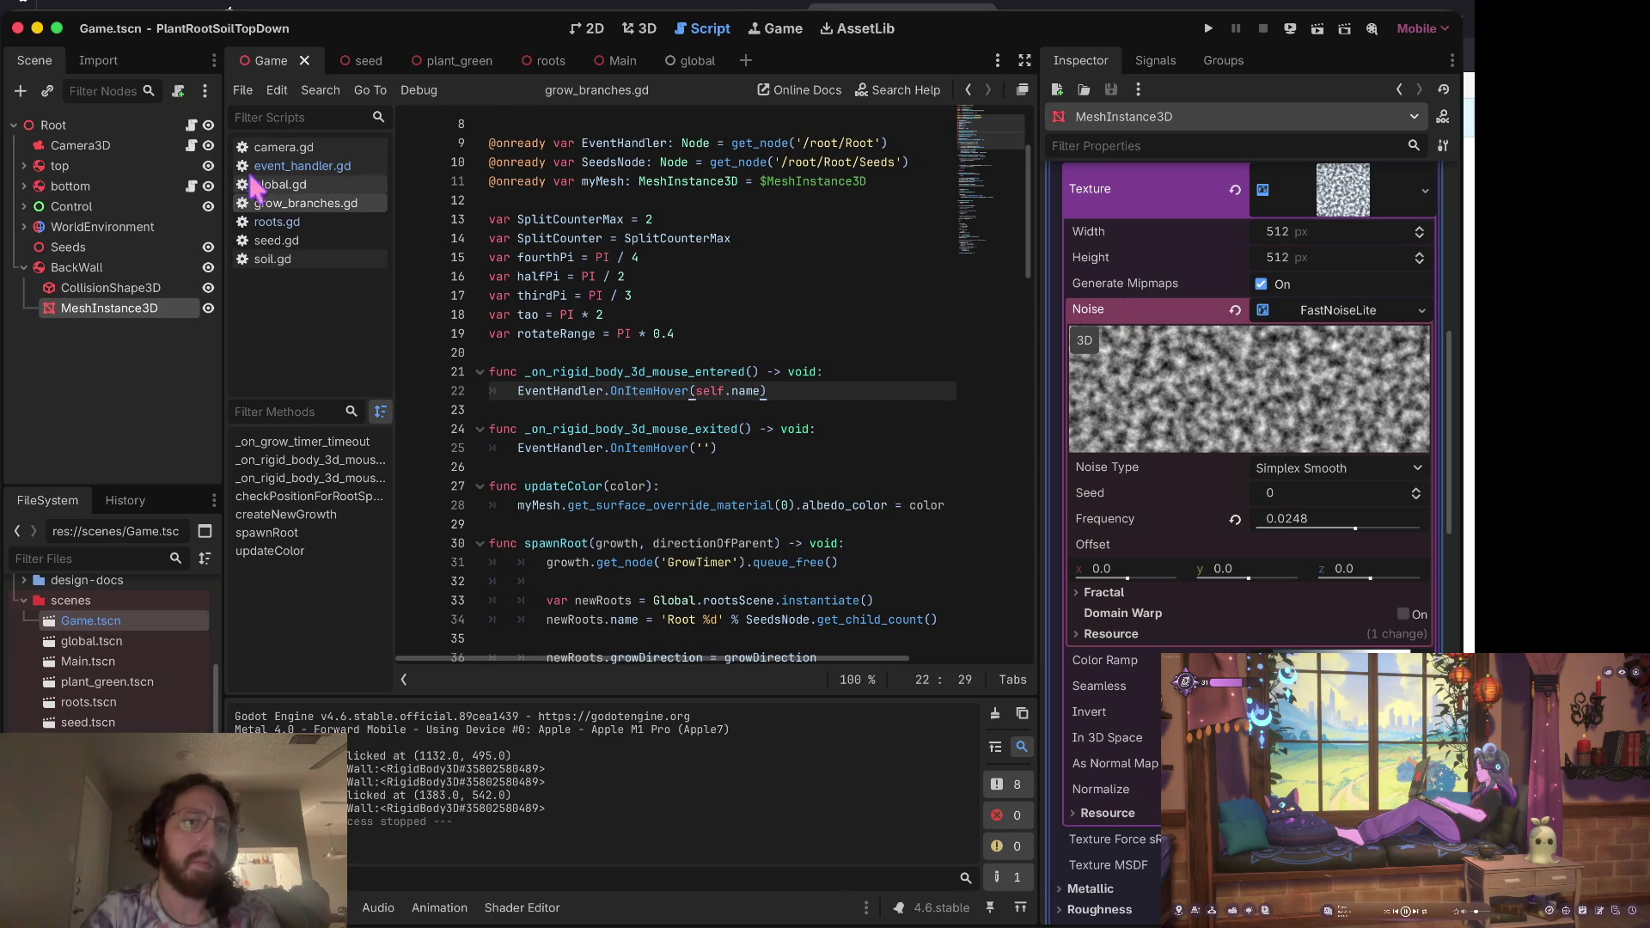
{"action": "left_click", "coordinate": [253, 167]}
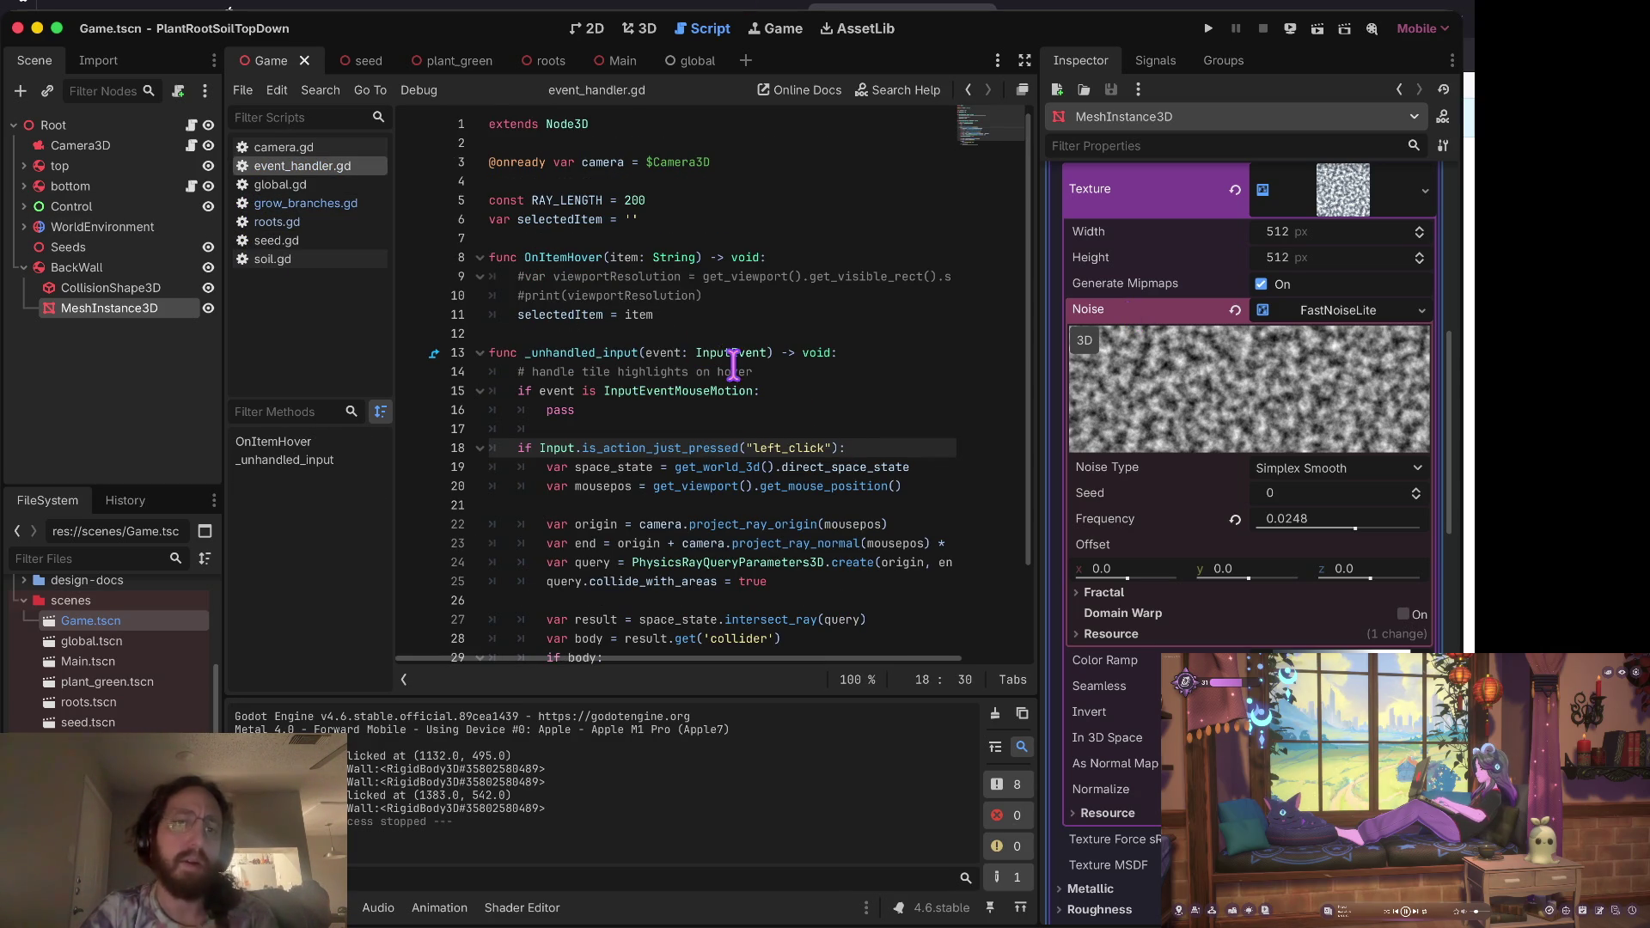
Step: Add a new variable declaration below selectedItem in event_handler.gd
{"action": "scroll", "coordinate": [840, 403], "scroll_direction": "down", "scroll_amount": 1}
{"action": "key", "text": "Up"}
{"action": "key", "text": "Down"}
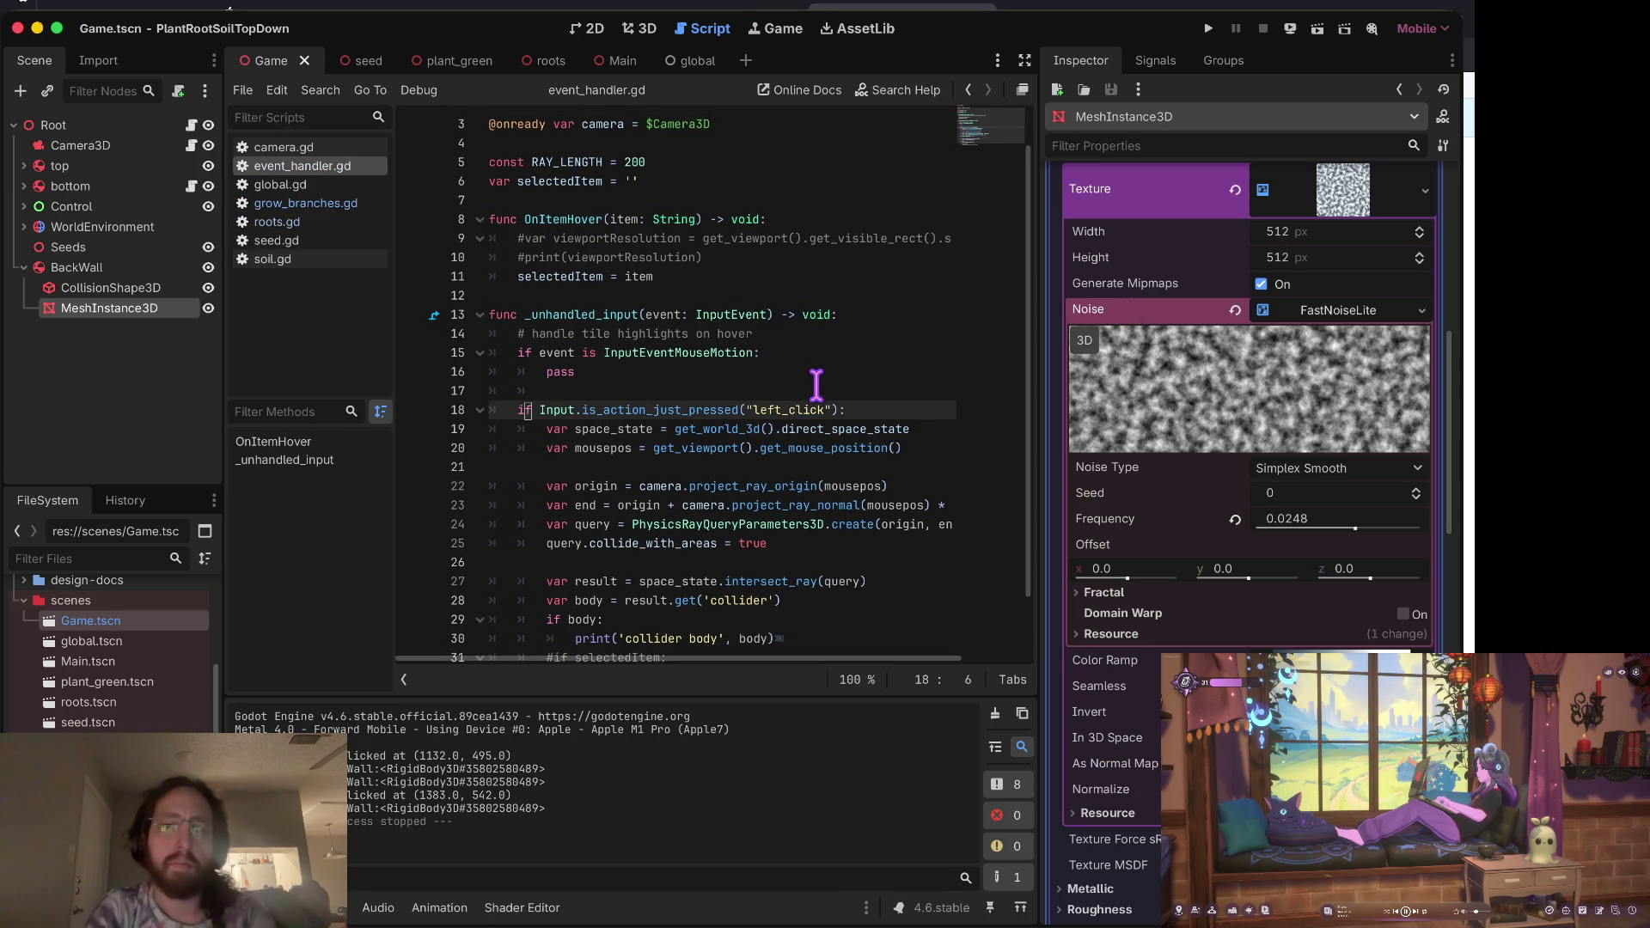
{"action": "key", "text": "alt+Right"}
{"action": "key", "text": "alt+Right"}
{"action": "key", "text": "Up"}
{"action": "key", "text": "Up"}
{"action": "key", "text": "Up"}
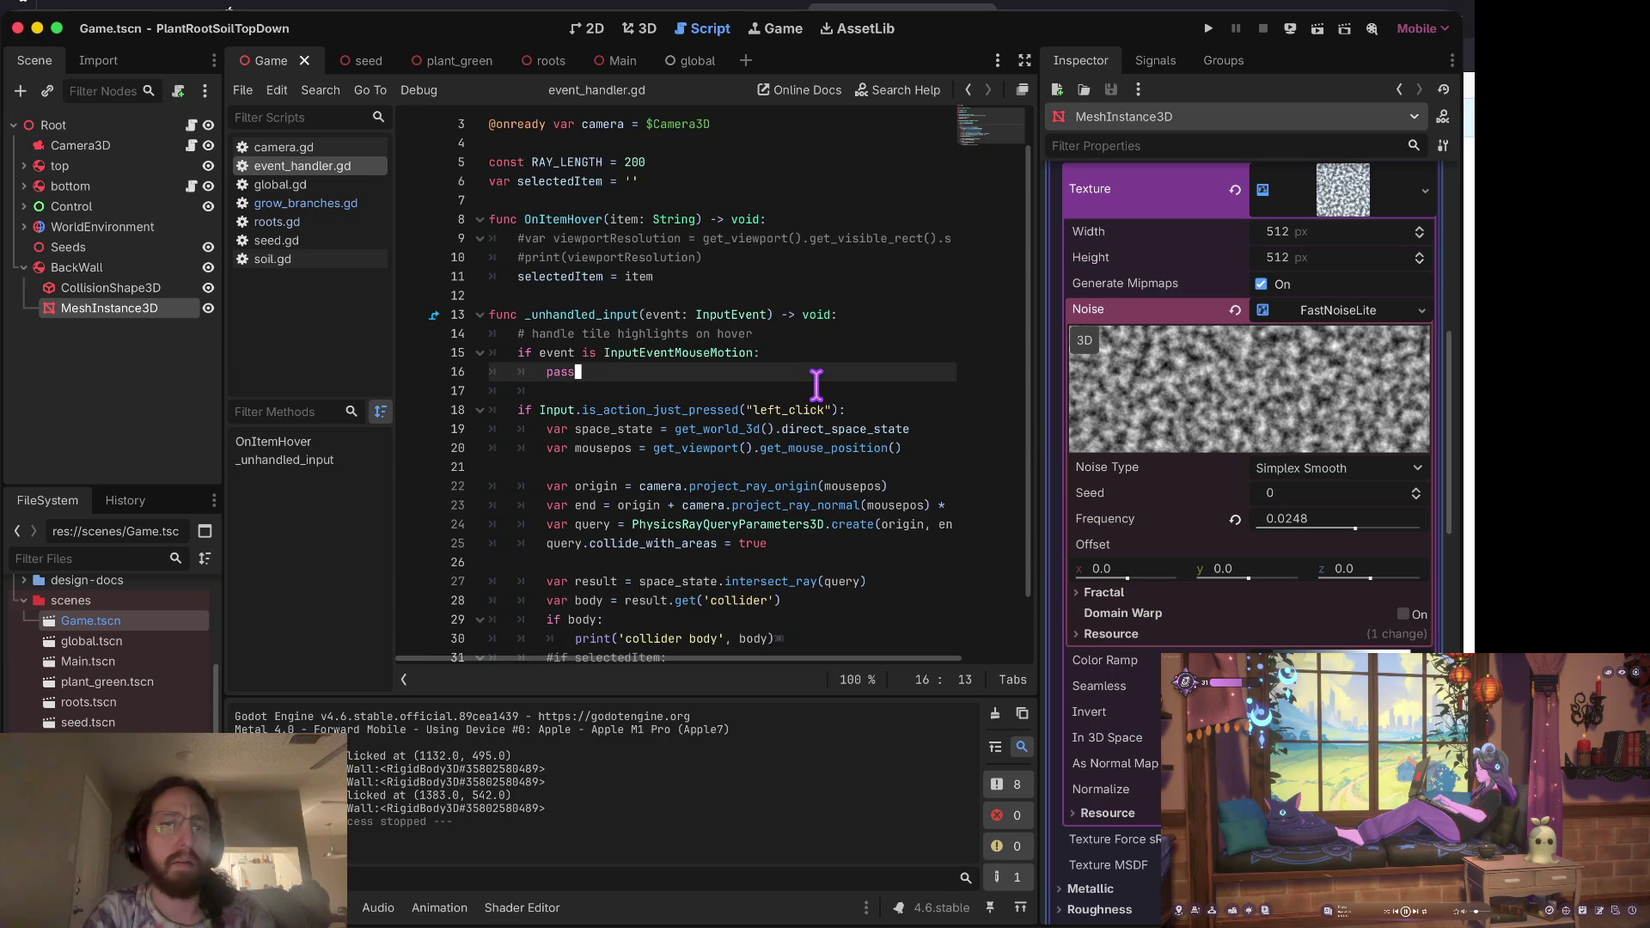
{"action": "key", "text": "Down"}
{"action": "key", "text": "Down"}
{"action": "key", "text": "Down"}
{"action": "type", "text": "var m"}
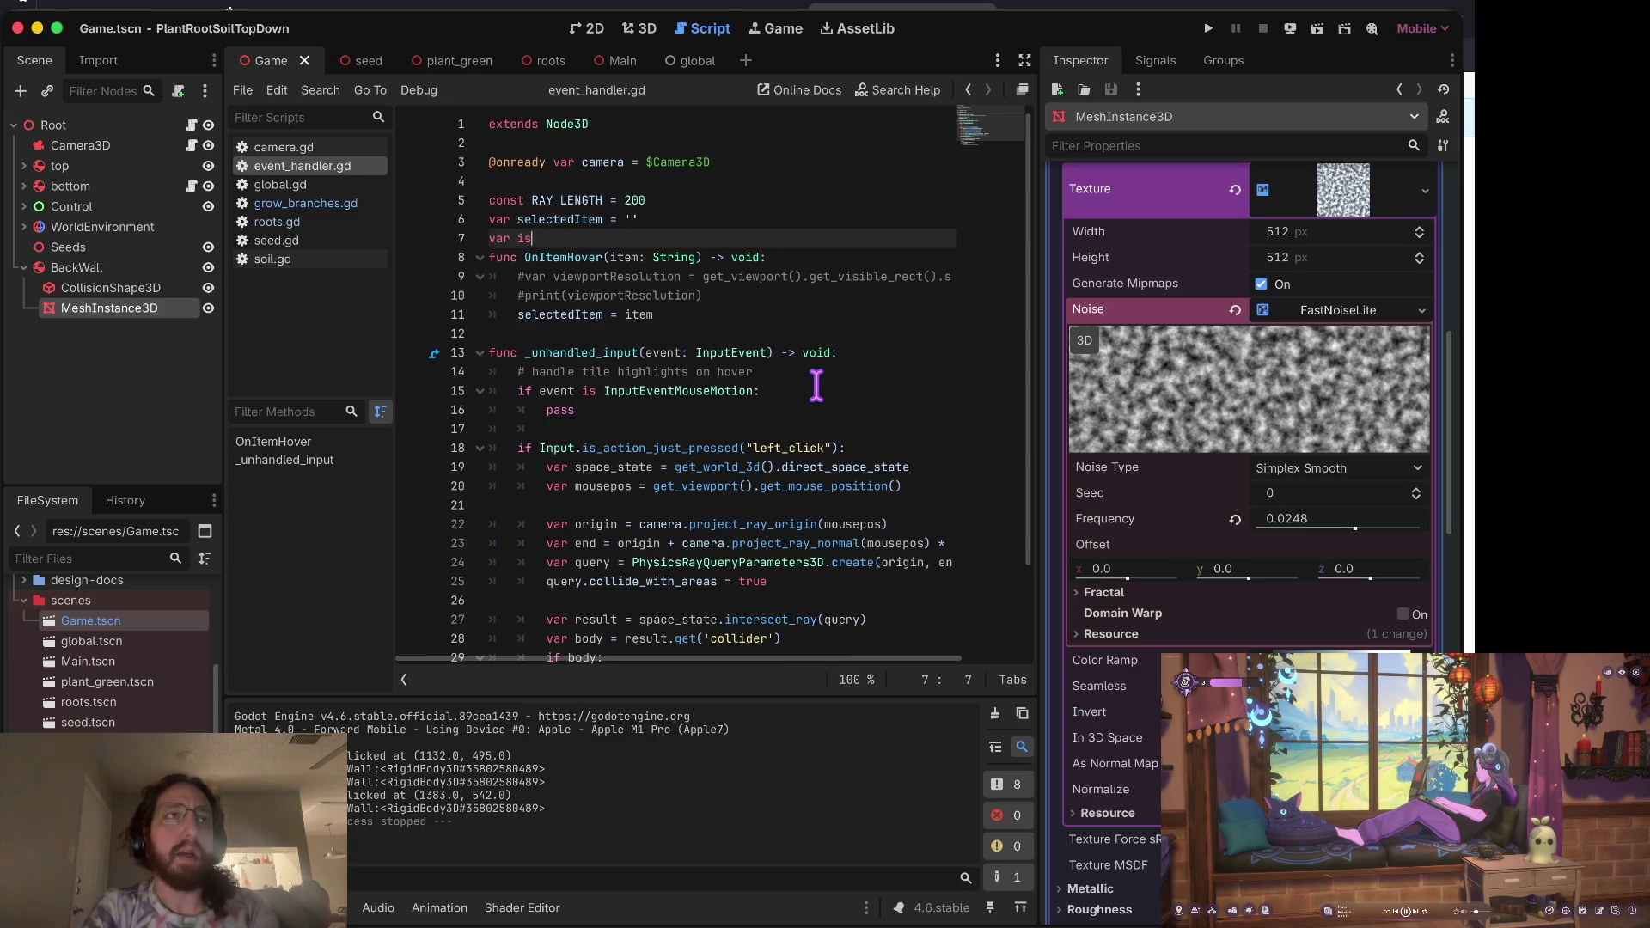
{"action": "type", "text": "ousepo"}
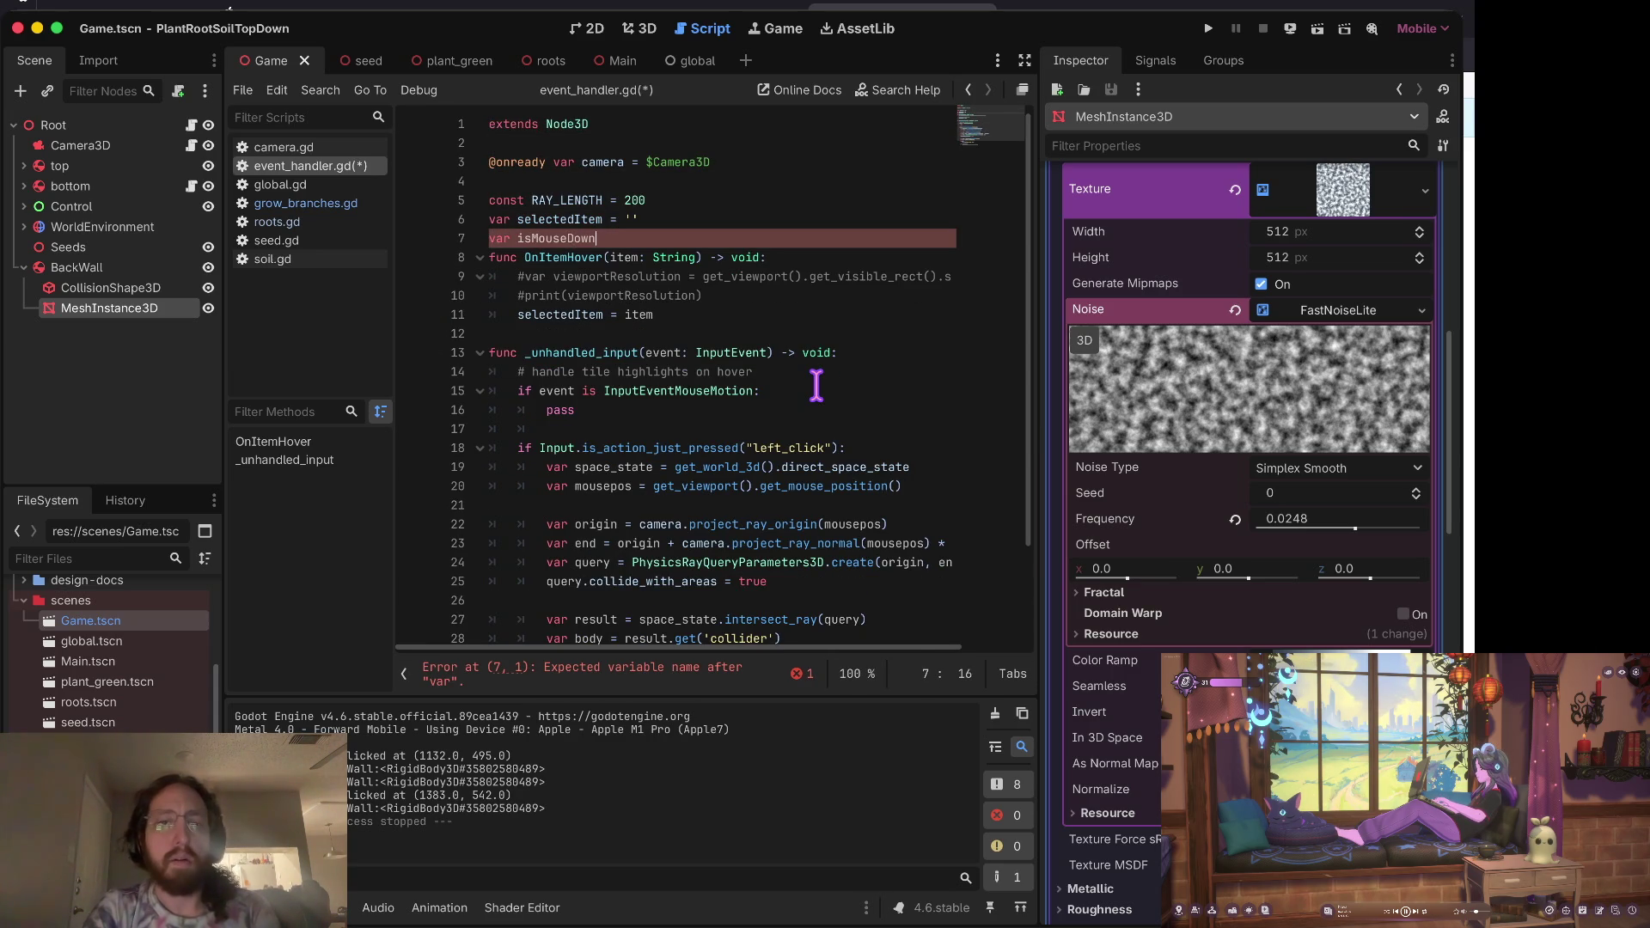
{"action": "type", "text": "s = ge"}
{"action": "key", "text": "Return"}
Step: Set isMouseDown under the left_click pressed check
{"action": "key", "text": "Down"}
{"action": "key", "text": "Down"}
{"action": "key", "text": "Down"}
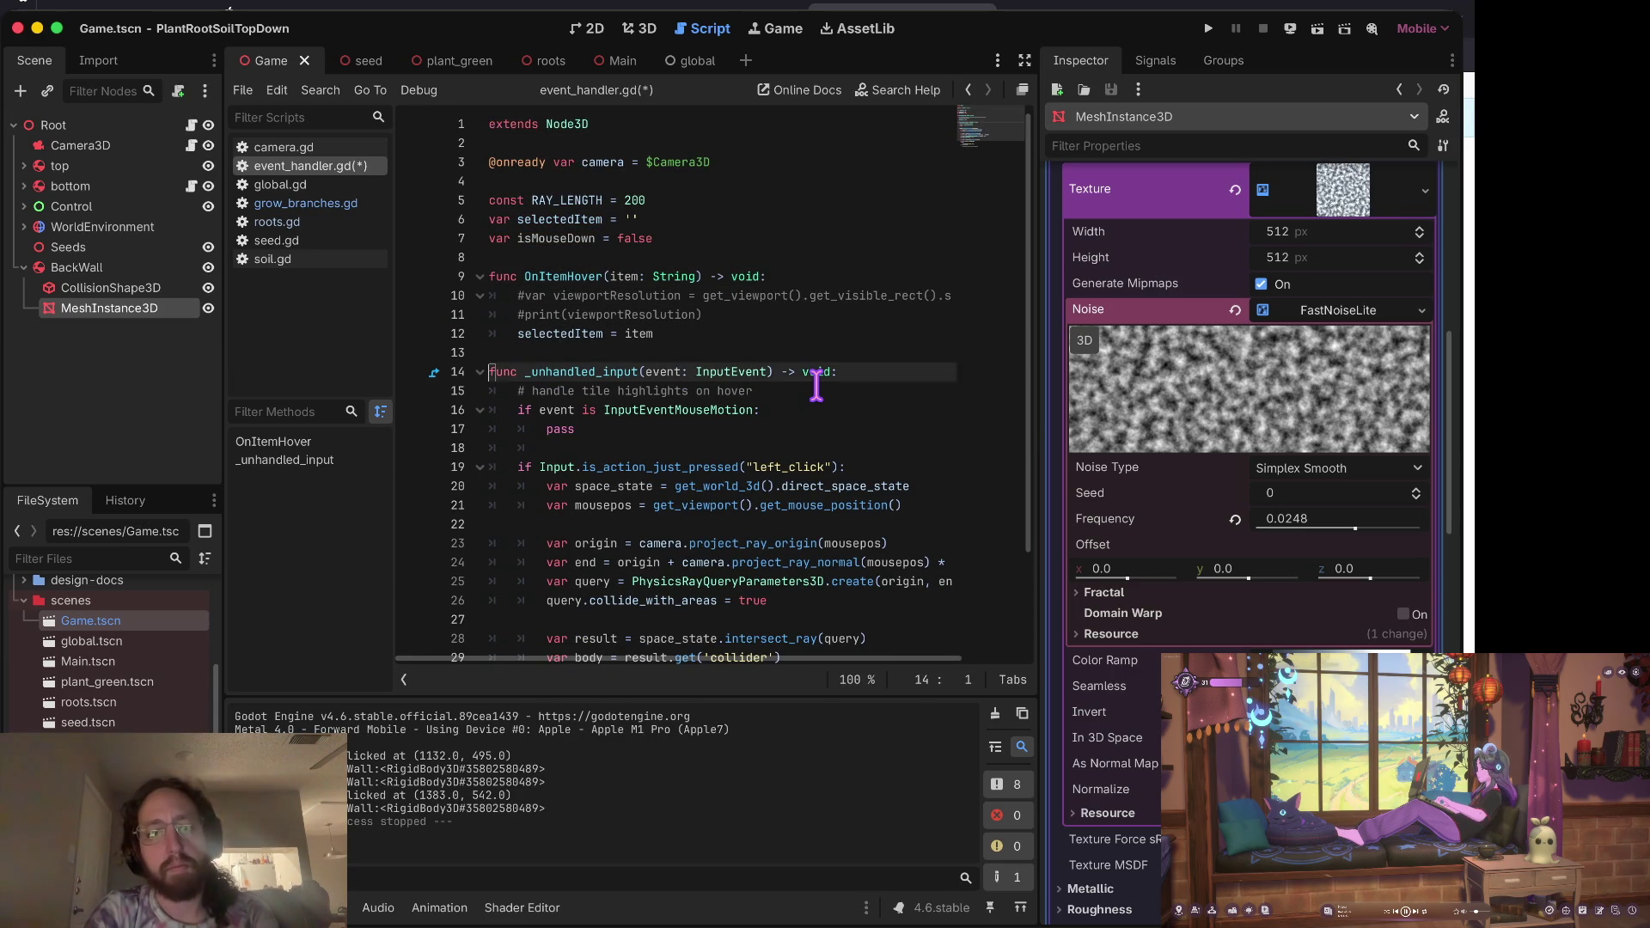
{"action": "key", "text": "Return"}
{"action": "type", "text": "isMouseDown = true"}
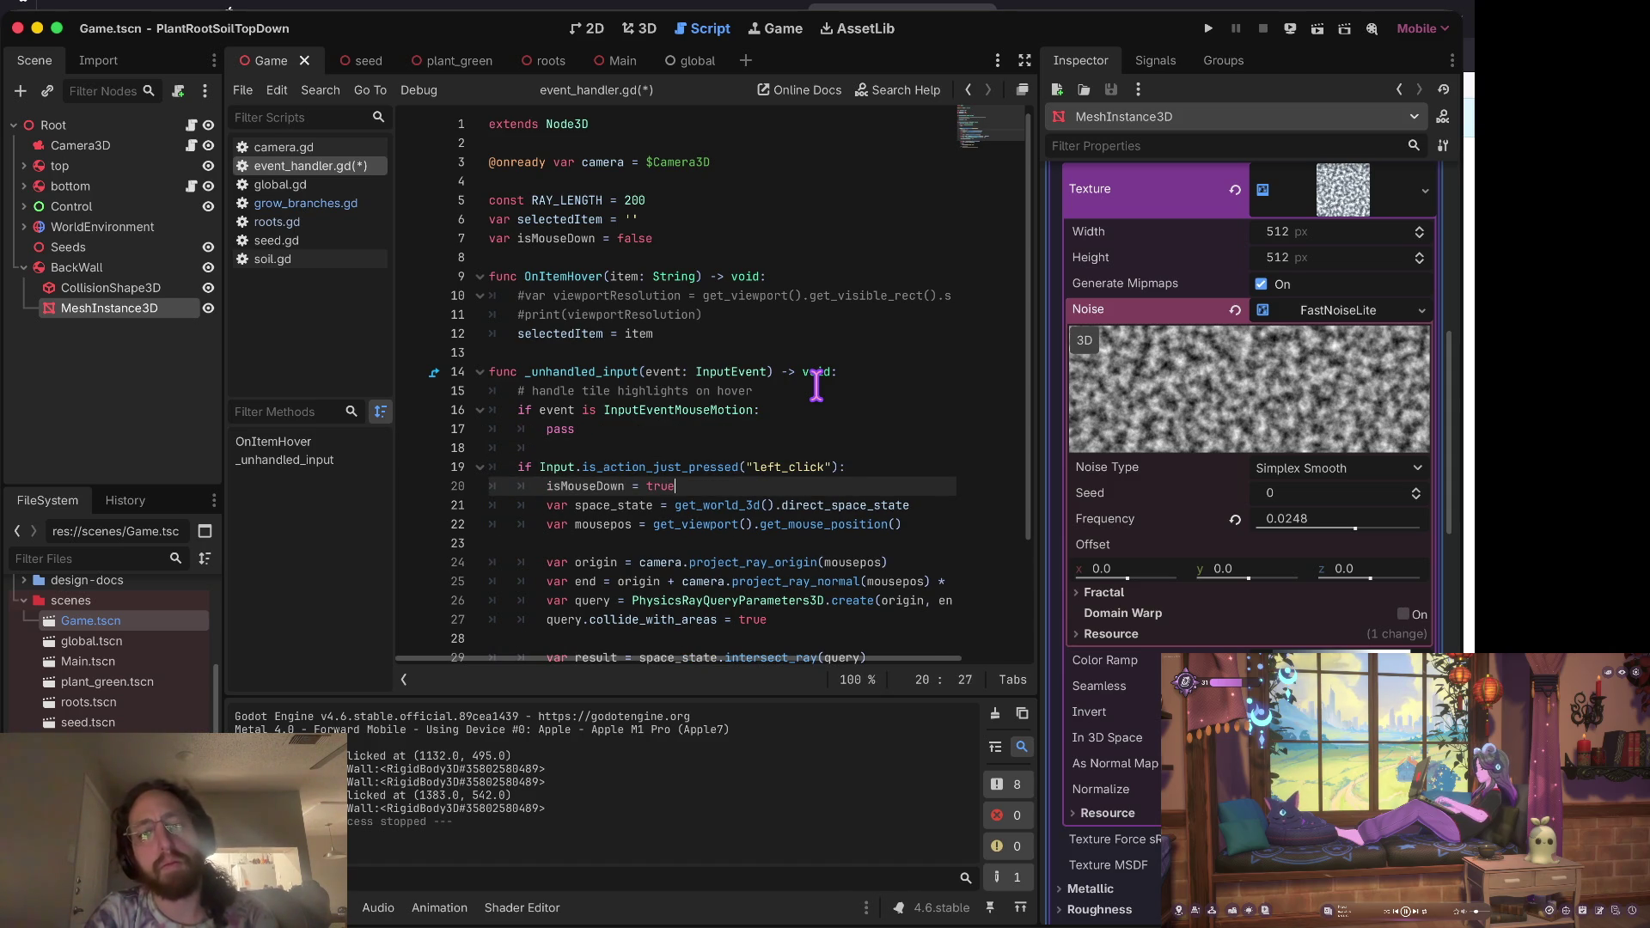
Step: Duplicate the left_click check and change it to is_action_just_released
{"action": "key", "text": "Return"}
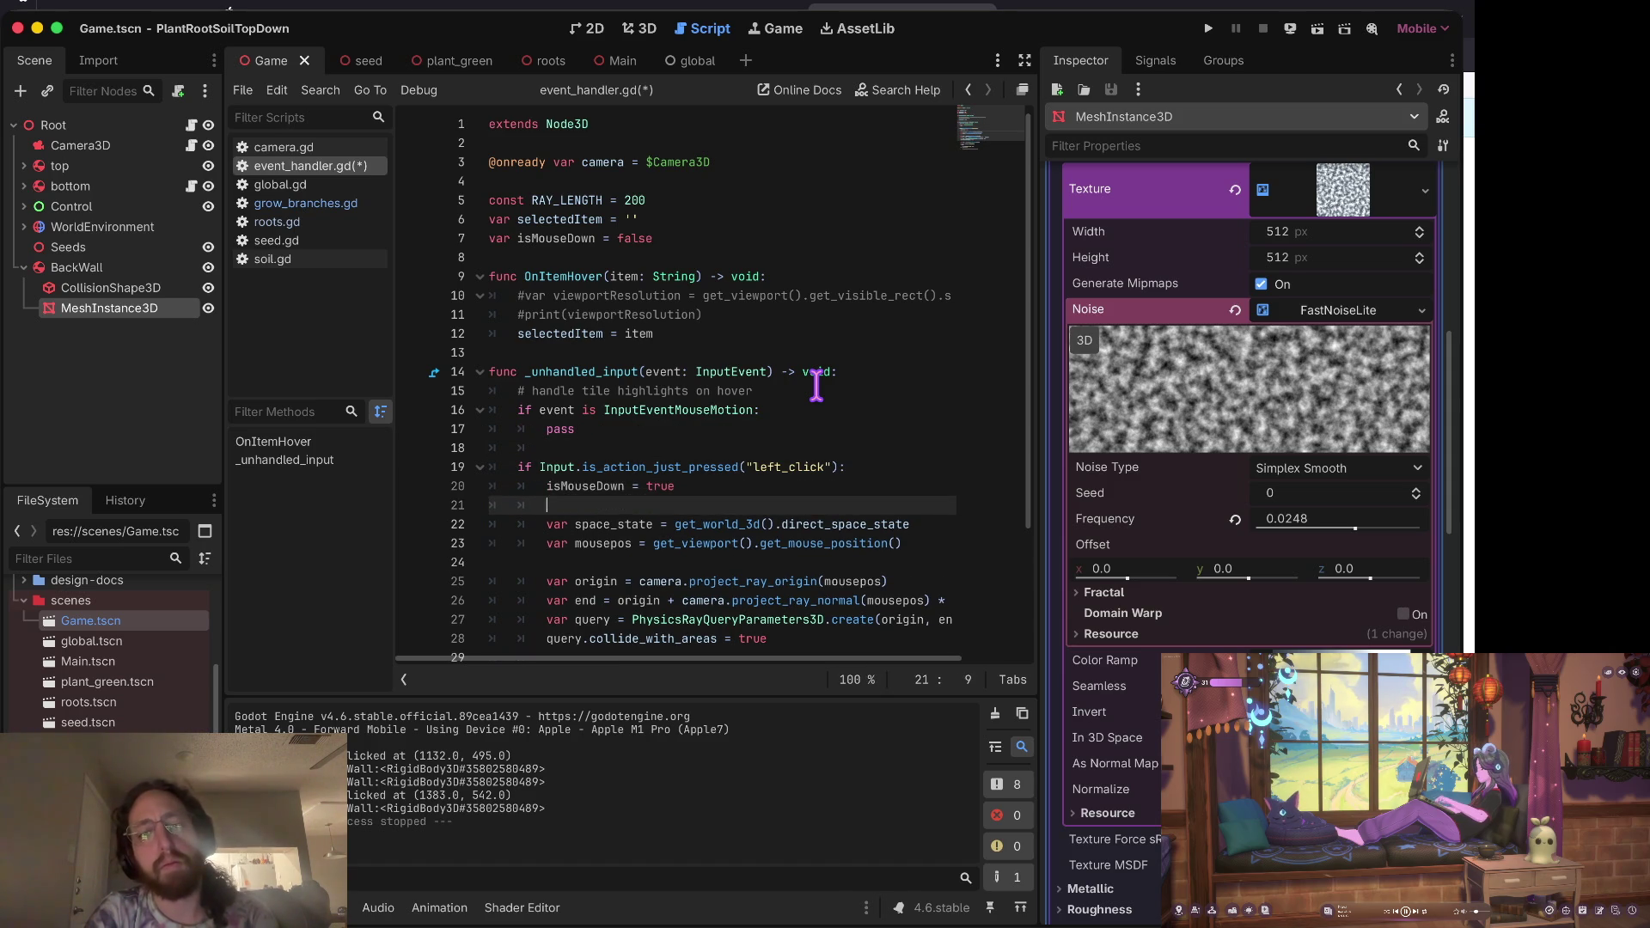
{"action": "key", "text": "Up"}
{"action": "key", "text": "Up"}
{"action": "key", "text": "super+shift+d"}
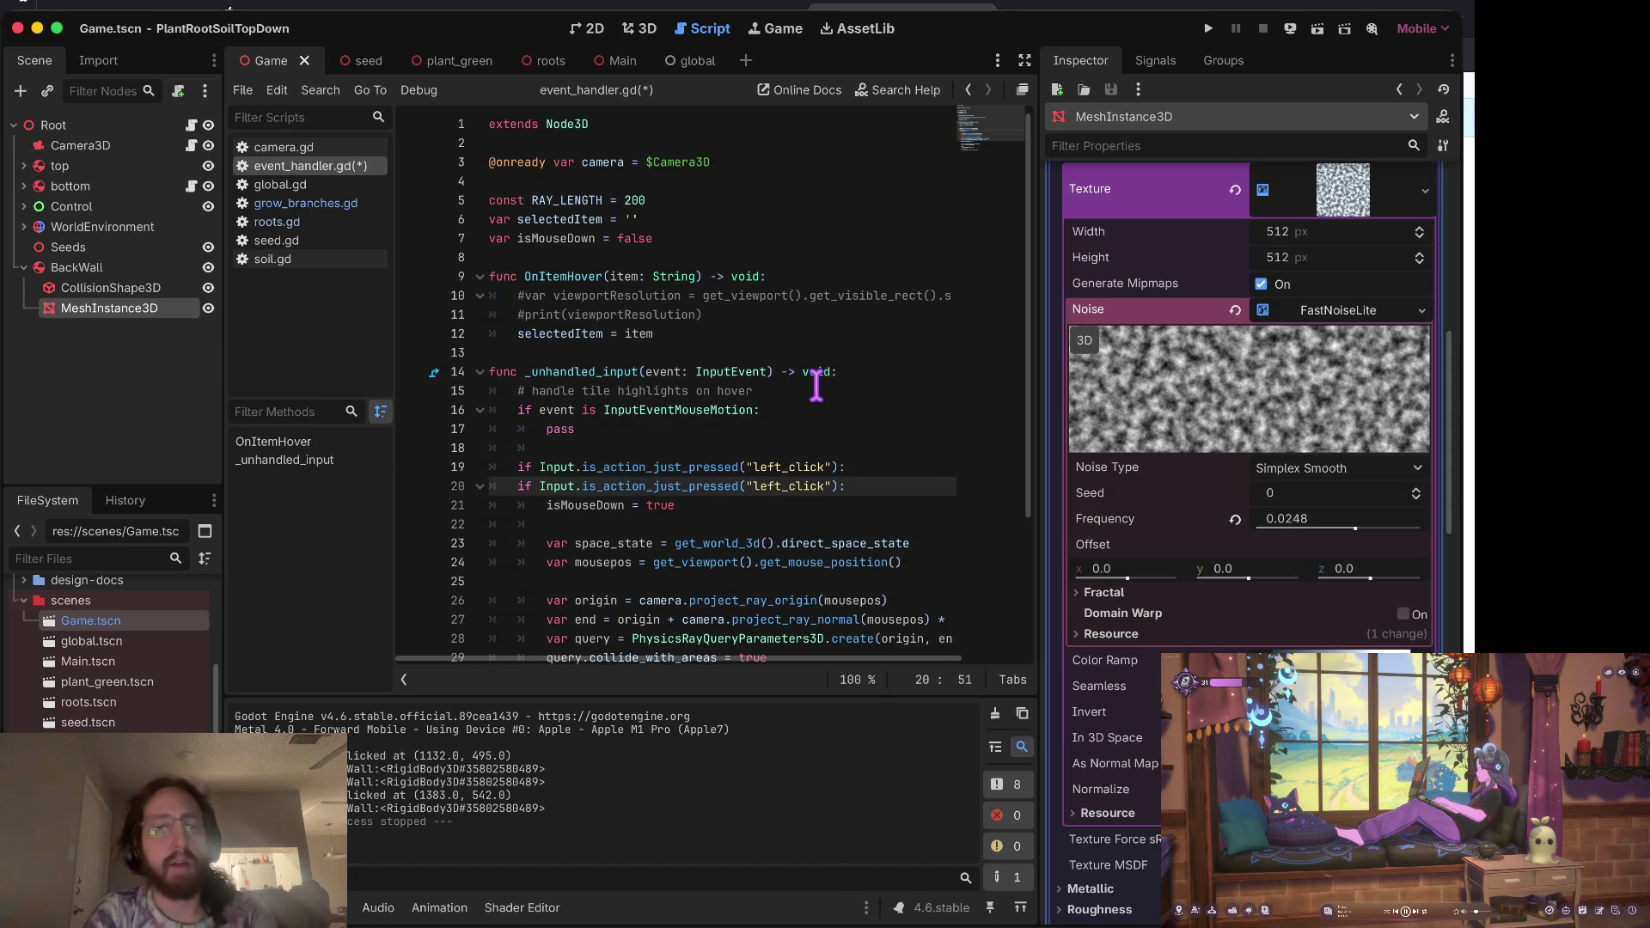
{"action": "key", "text": "Home"}
{"action": "key", "text": "Return"}
{"action": "key", "text": "Up"}
{"action": "key", "text": "Up"}
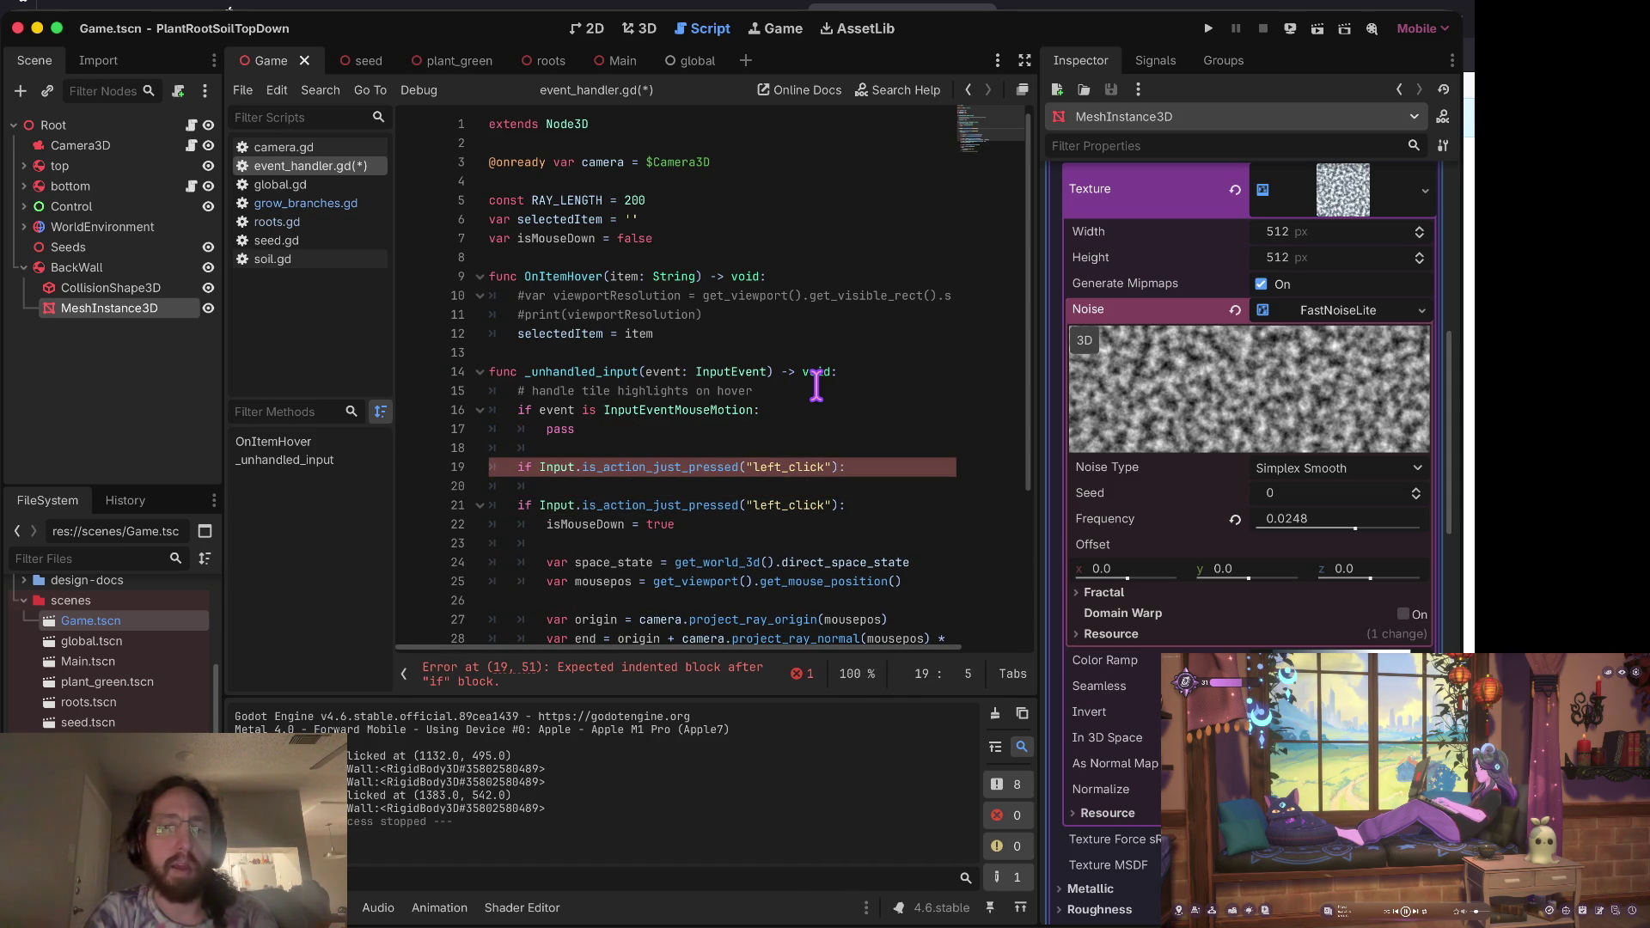
{"action": "key", "text": "alt+Right"}
{"action": "key", "text": "alt+Right"}
{"action": "key", "text": "alt+Right"}
{"action": "key", "text": "BackSpace"}
{"action": "key", "text": "BackSpace"}
{"action": "key", "text": "BackSpace"}
{"action": "type", "text": "leased"}
Step: Set isMouseDown = false under the released check, save, and add a breakpoint on line 20
{"action": "key", "text": "ctrl+c"}
{"action": "key", "text": "Up"}
{"action": "key", "text": "Up"}
{"action": "key", "text": "ctrl+v"}
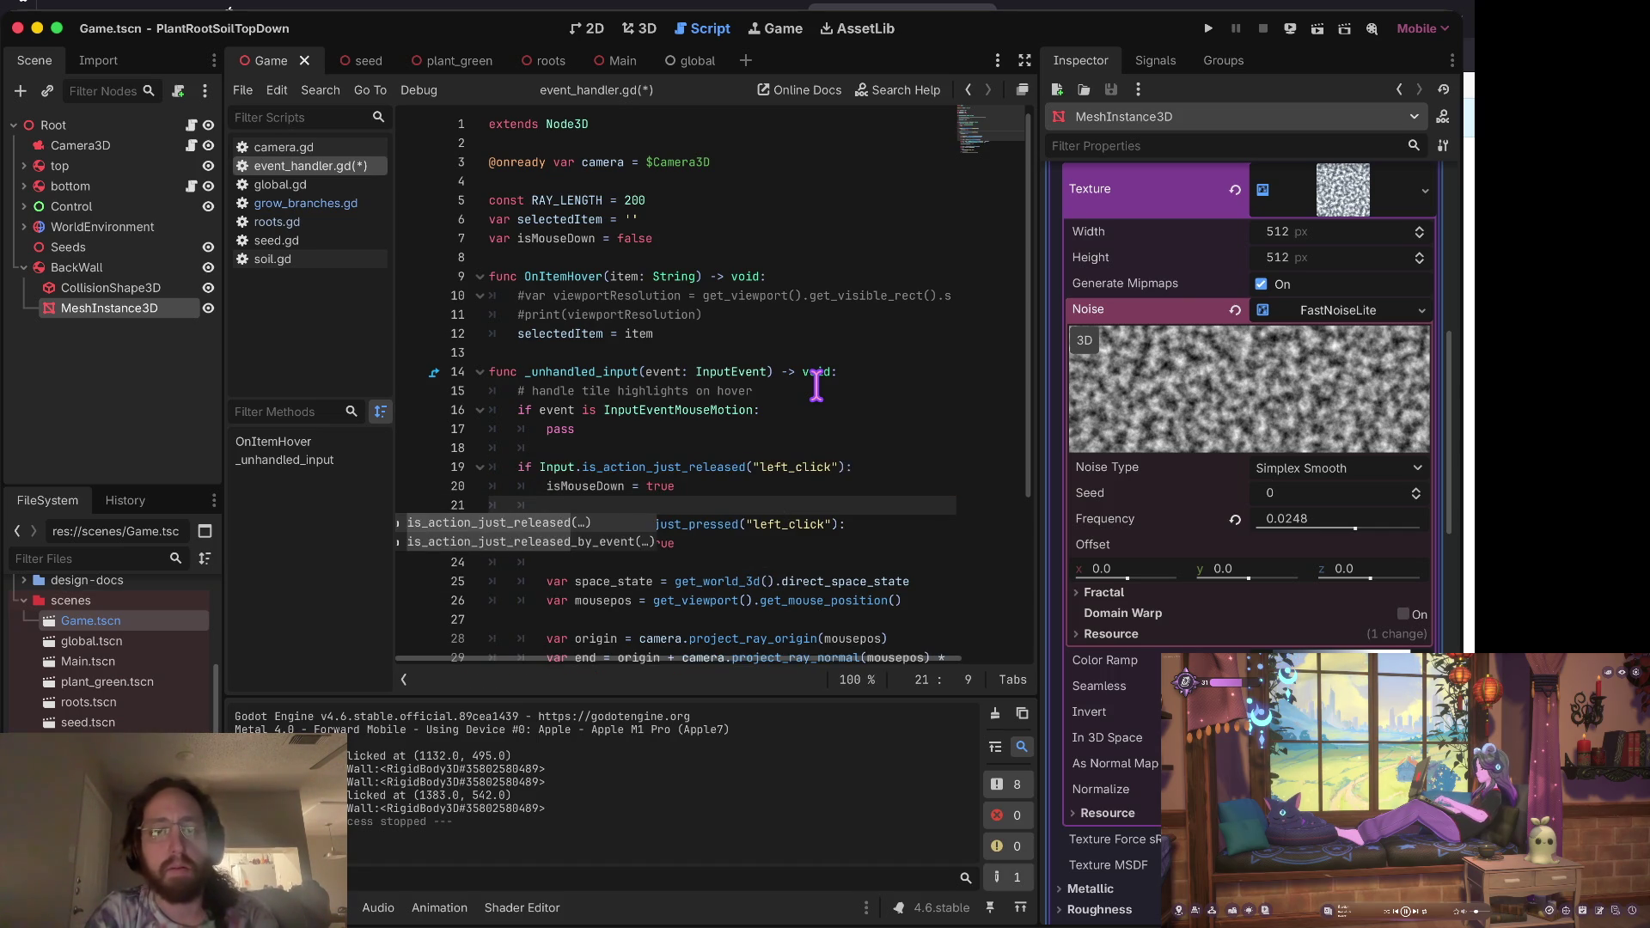
{"action": "key", "text": "Escape"}
{"action": "key", "text": "Up"}
{"action": "key", "text": "End"}
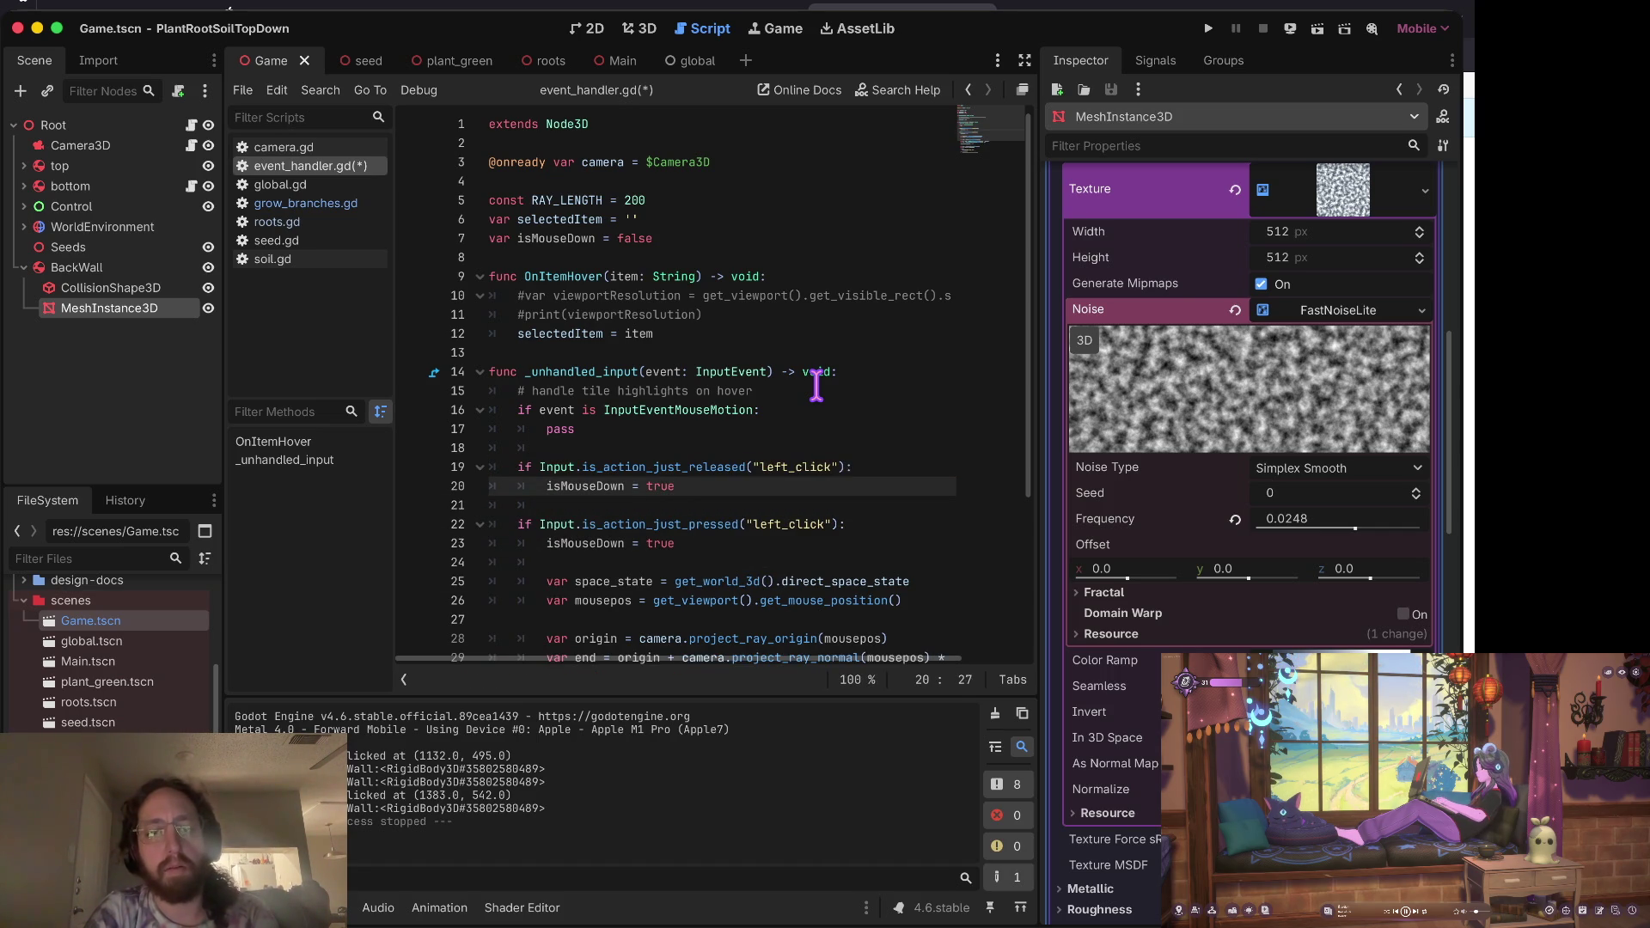
{"action": "type", "text": "lse"}
{"action": "key", "text": "Home"}
{"action": "key", "text": "ctrl+s"}
{"action": "key", "text": "Up"}
{"action": "key", "text": "Up"}
{"action": "key", "text": "Up"}
{"action": "key", "text": "Up"}
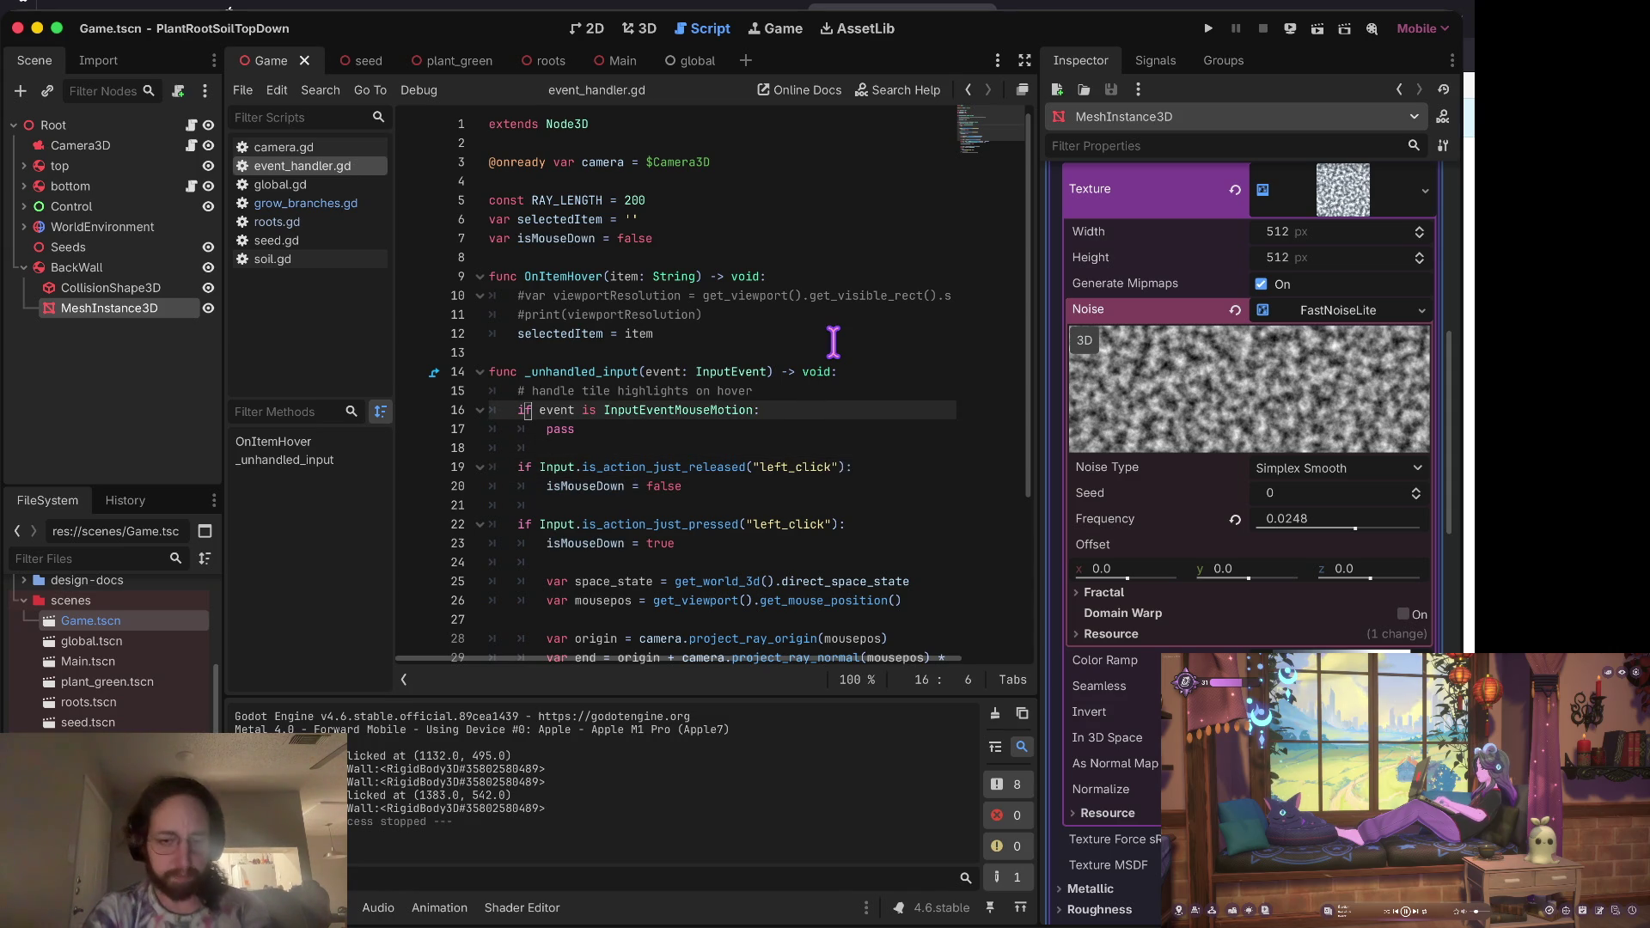
{"action": "key", "text": "Down"}
{"action": "key", "text": "Down"}
{"action": "key", "text": "Down"}
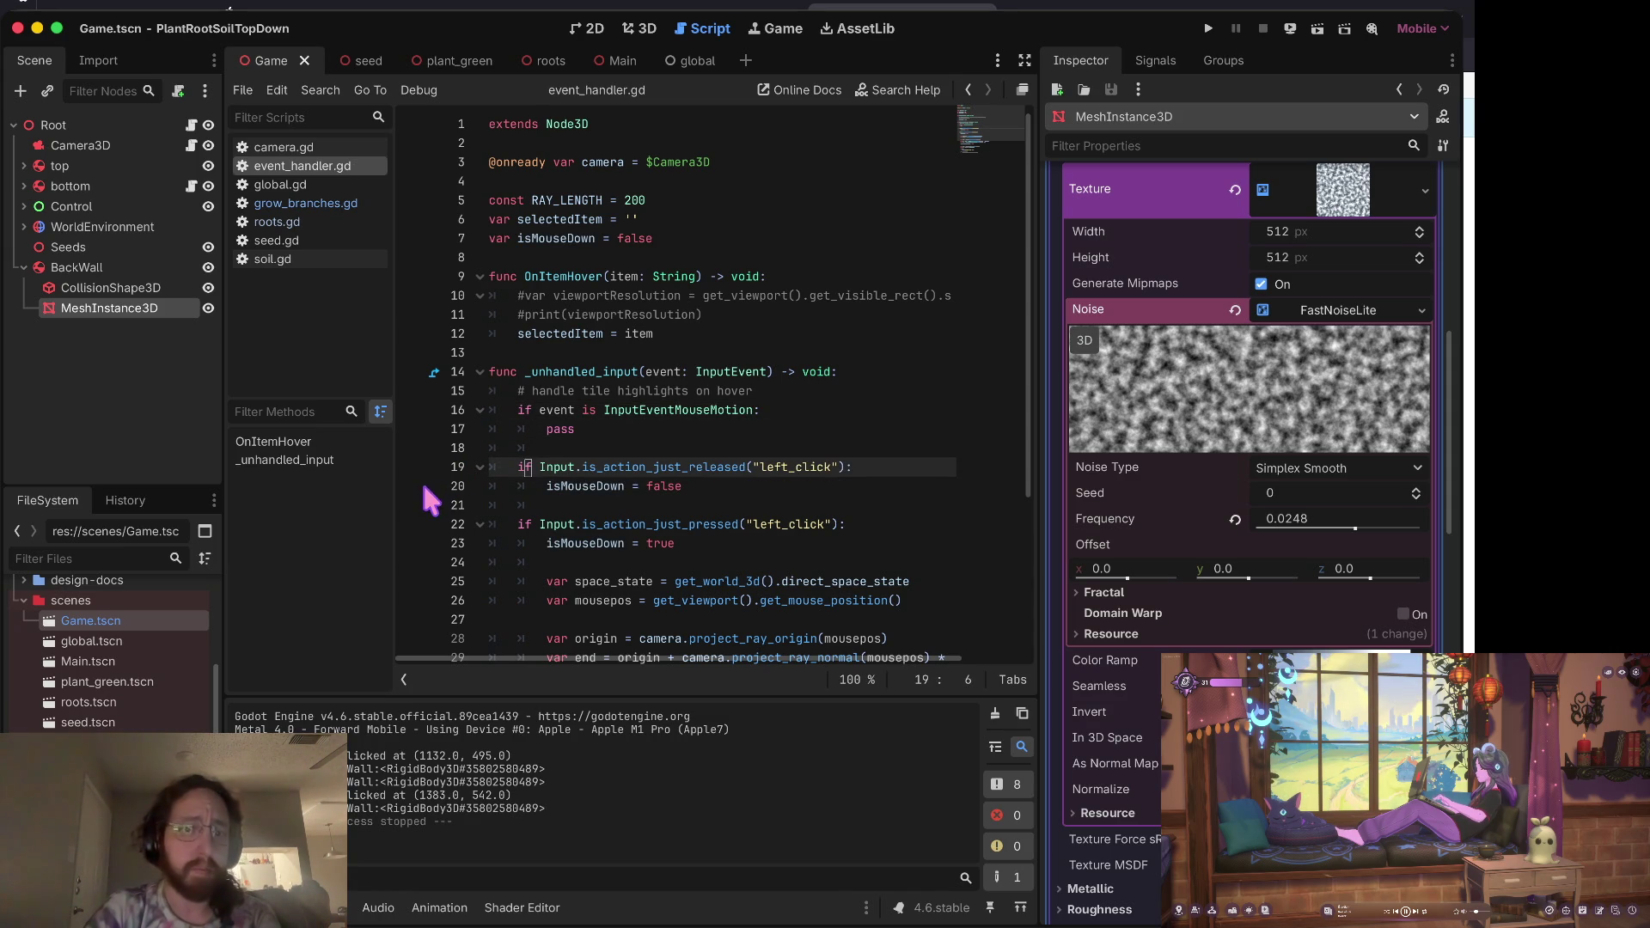
{"action": "left_click", "coordinate": [415, 486]}
Step: Add a line 23 breakpoint, debug-run the game, click to hit the press breakpoint, and resume
{"action": "left_click", "coordinate": [415, 543]}
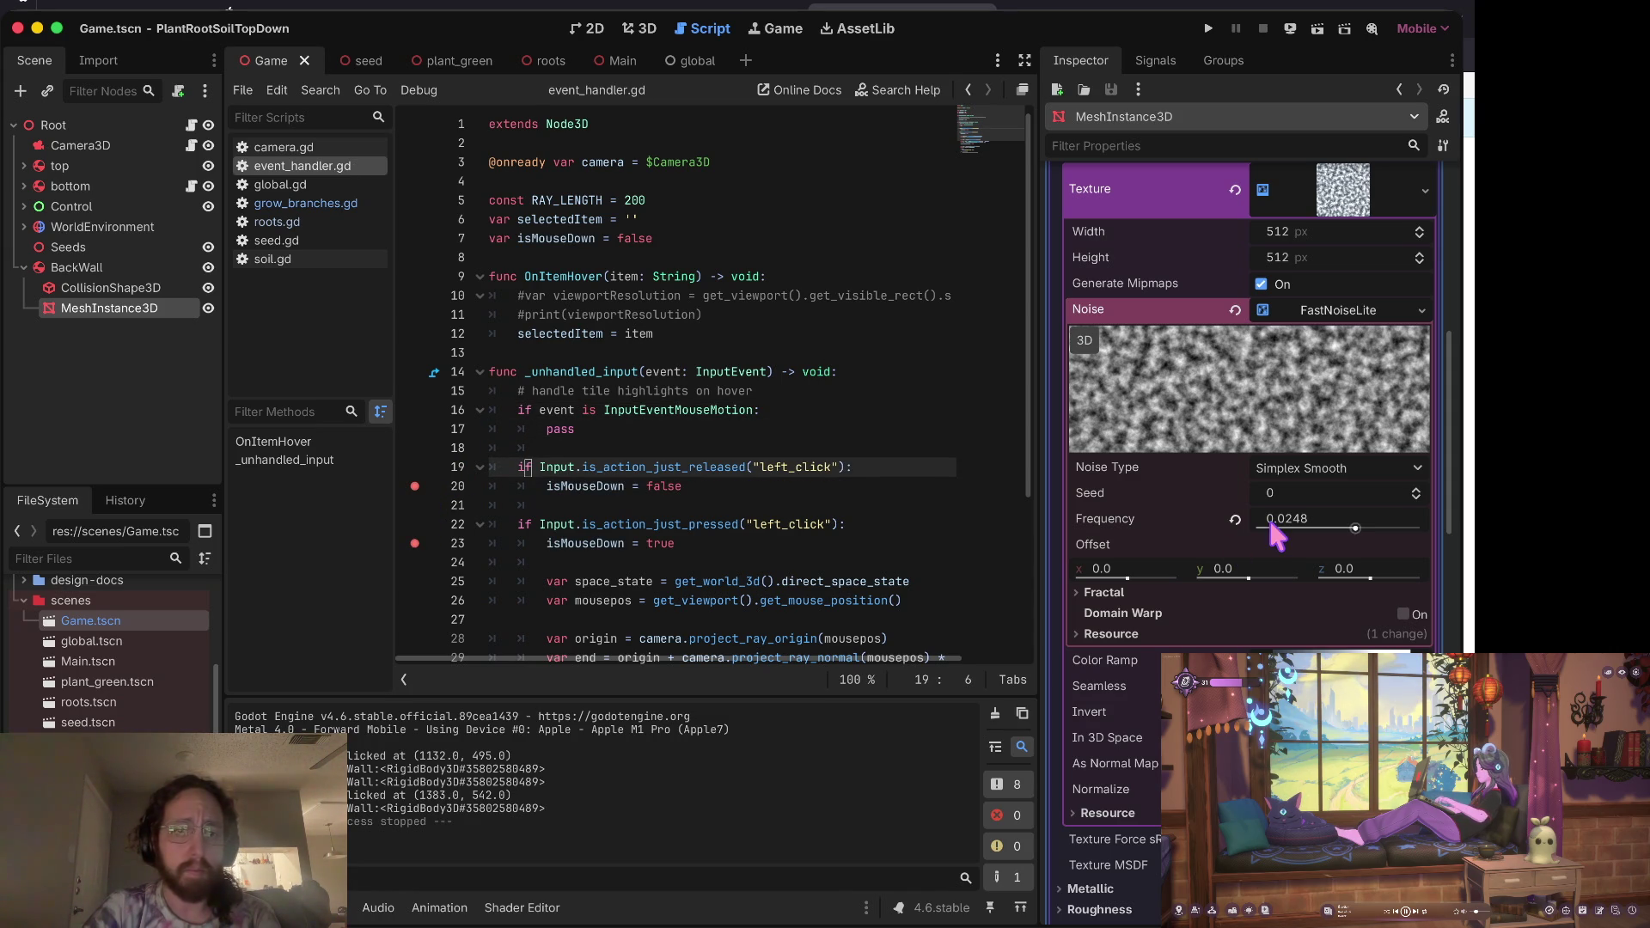
{"action": "key", "text": "super+b"}
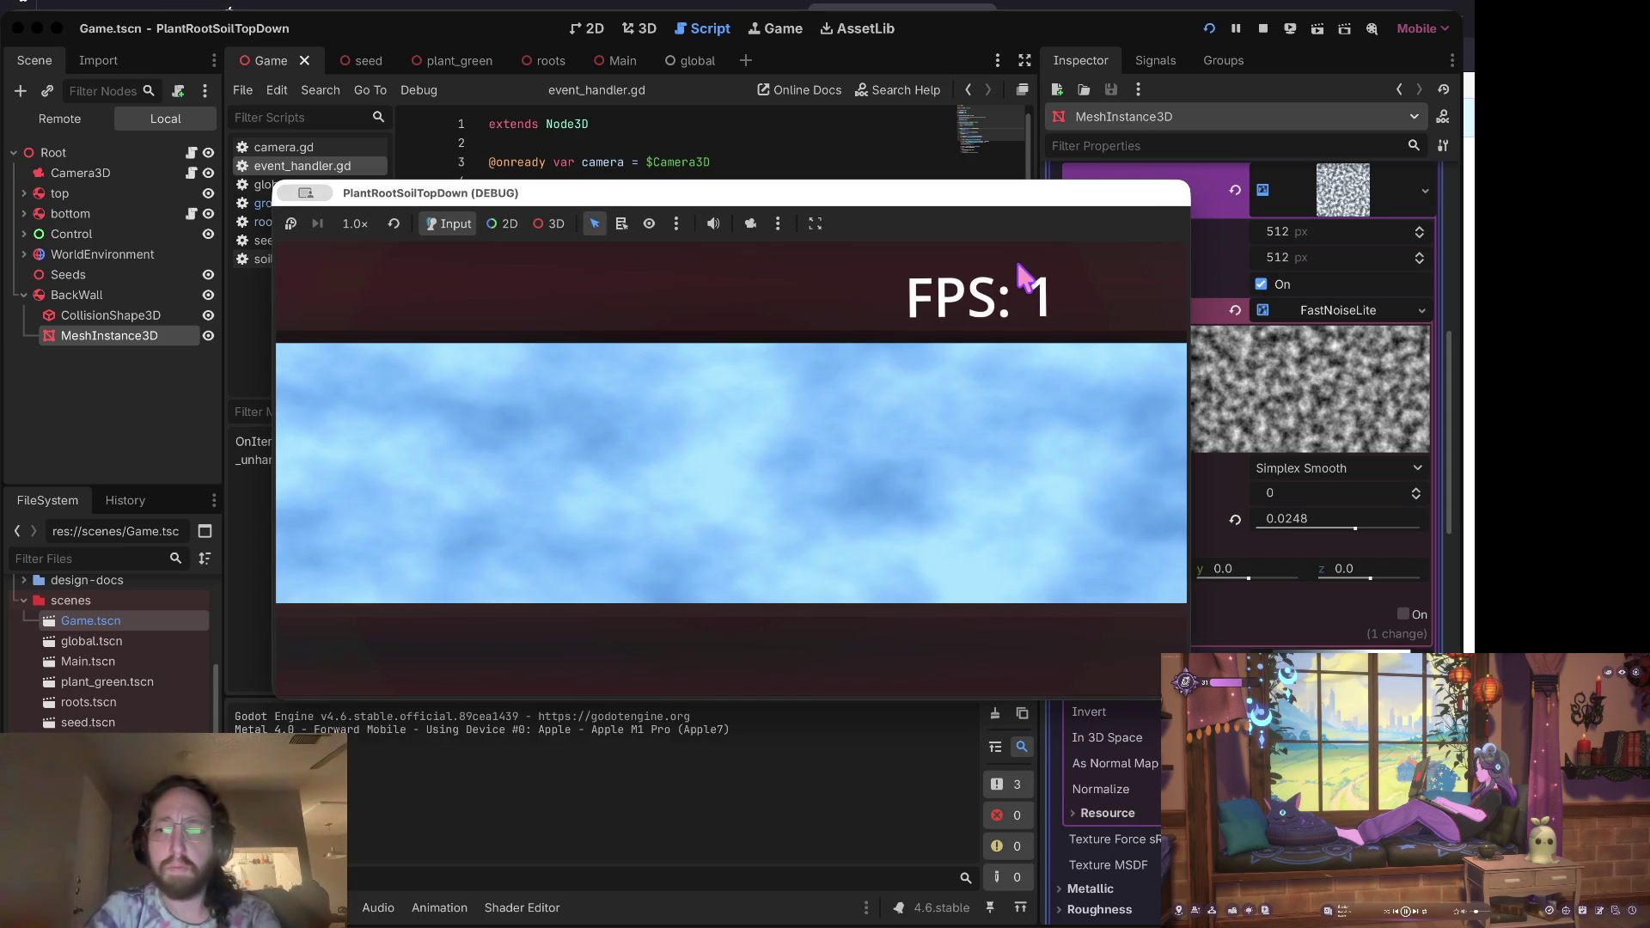
{"action": "left_click", "coordinate": [858, 430]}
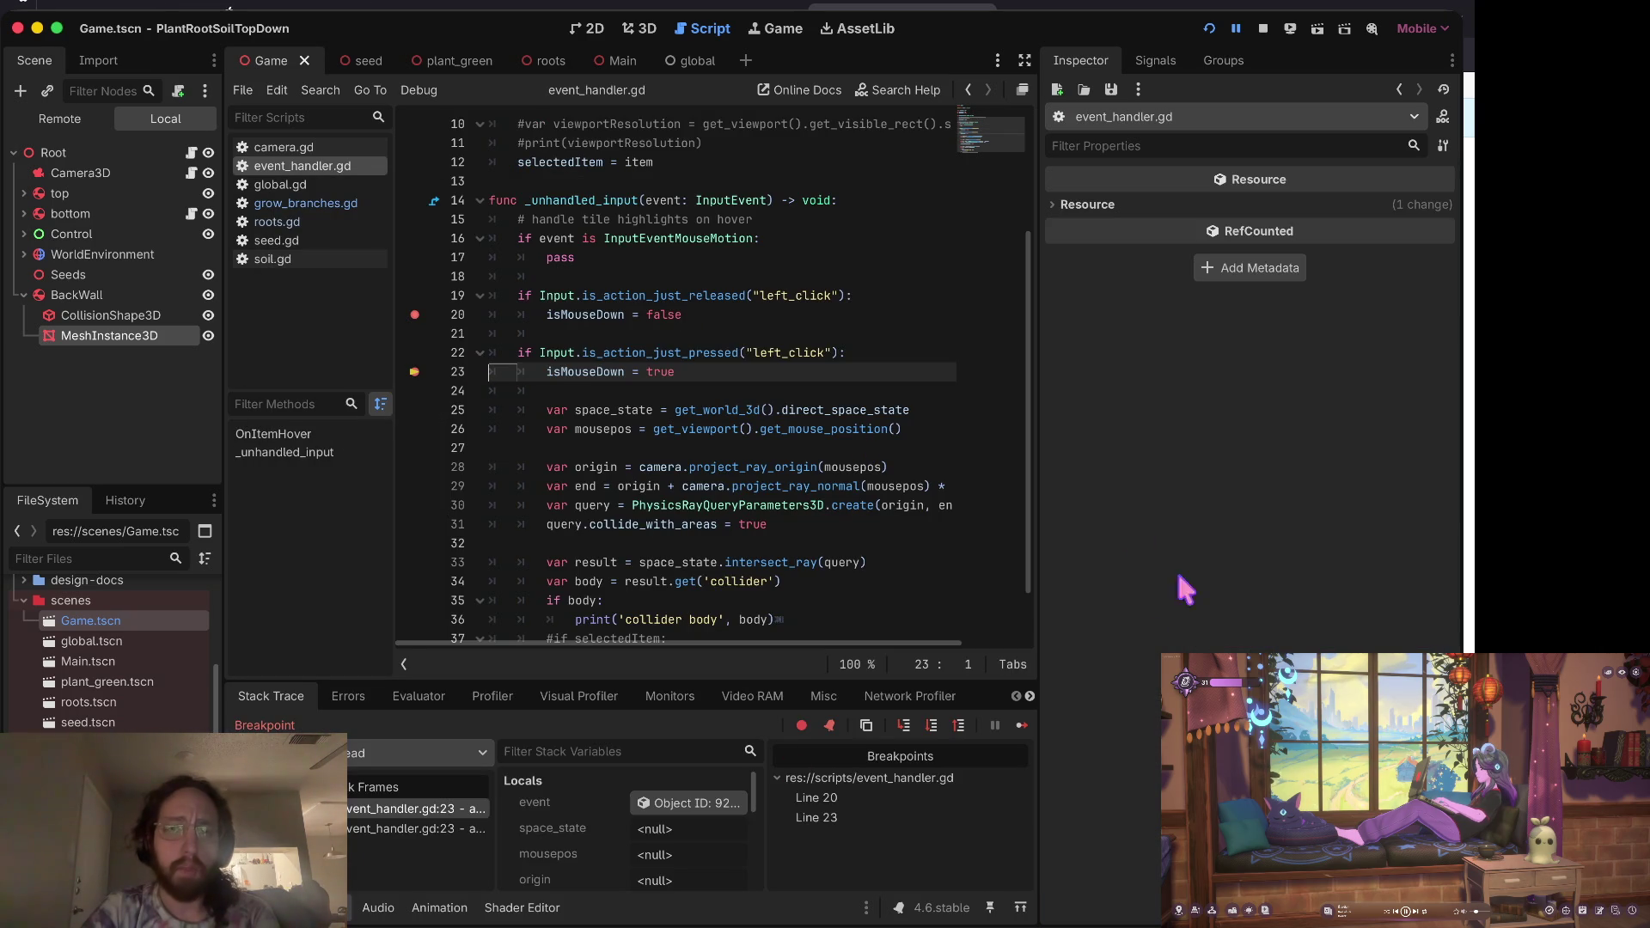
{"action": "left_click", "coordinate": [1021, 726]}
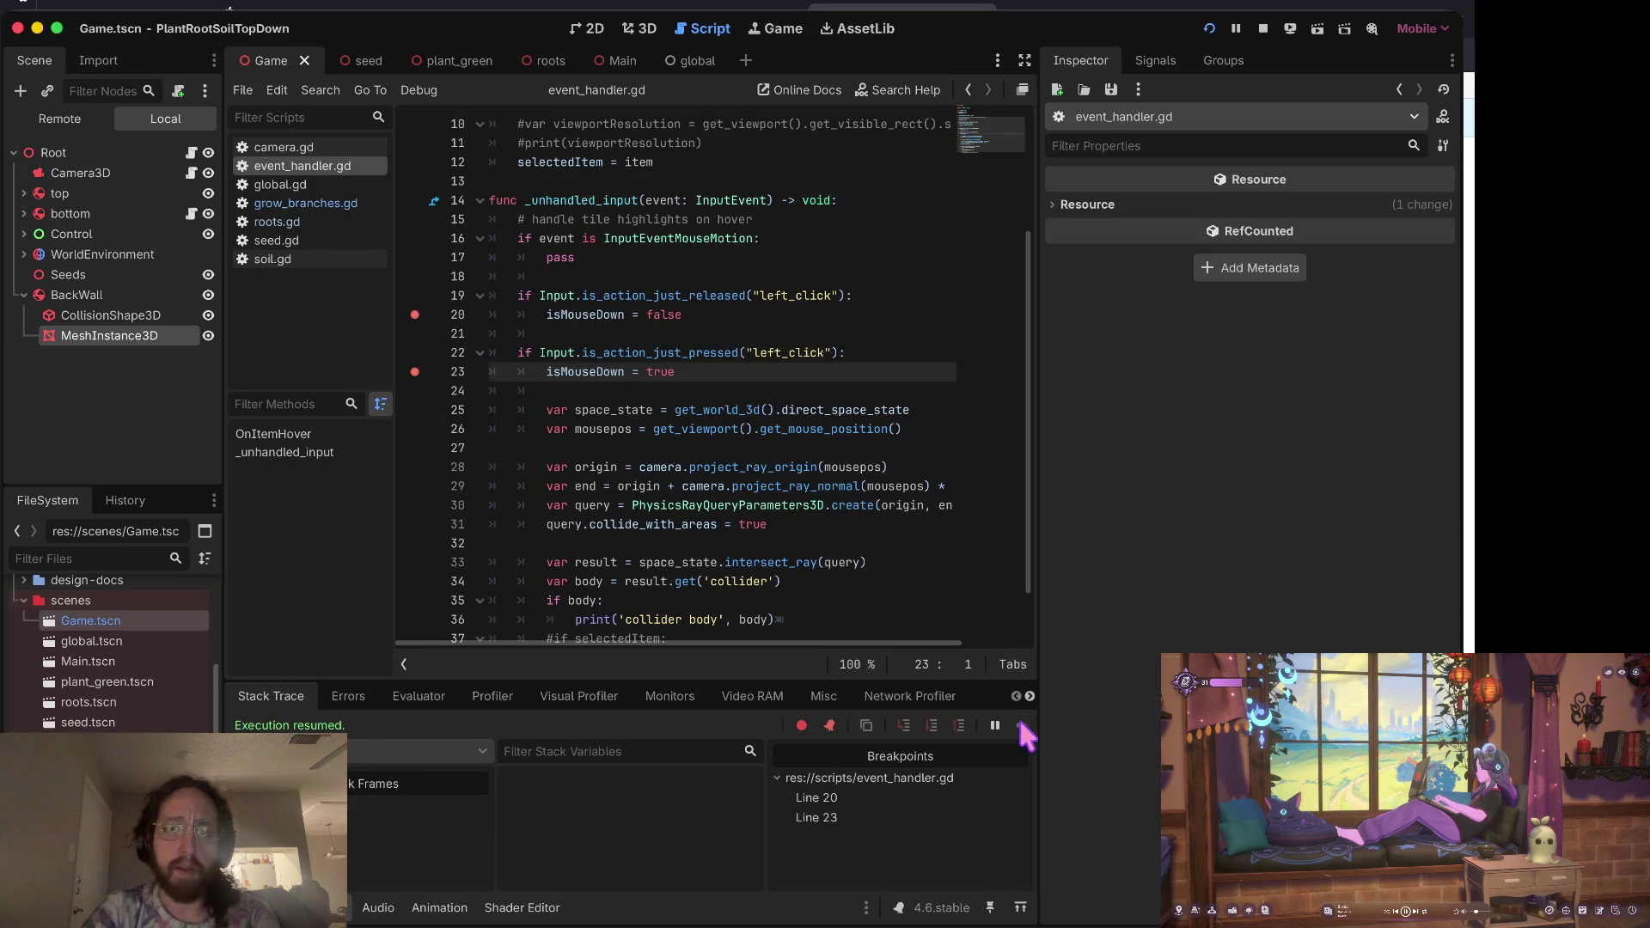
{"action": "left_click", "coordinate": [739, 294]}
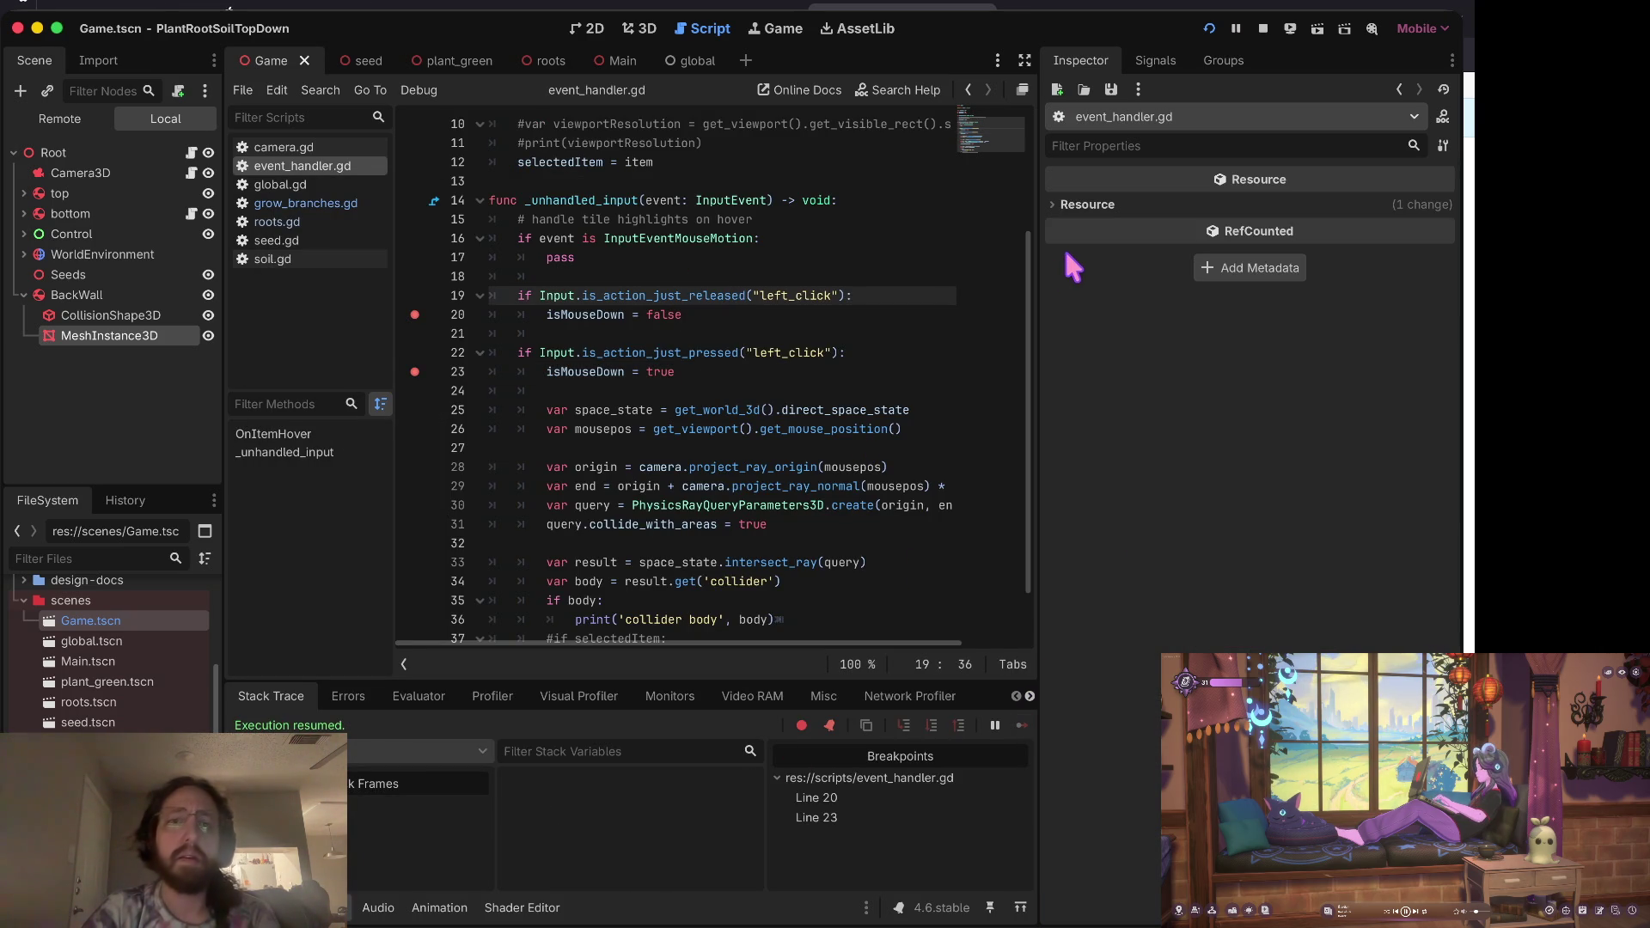
{"action": "key", "text": "ctrl+Right"}
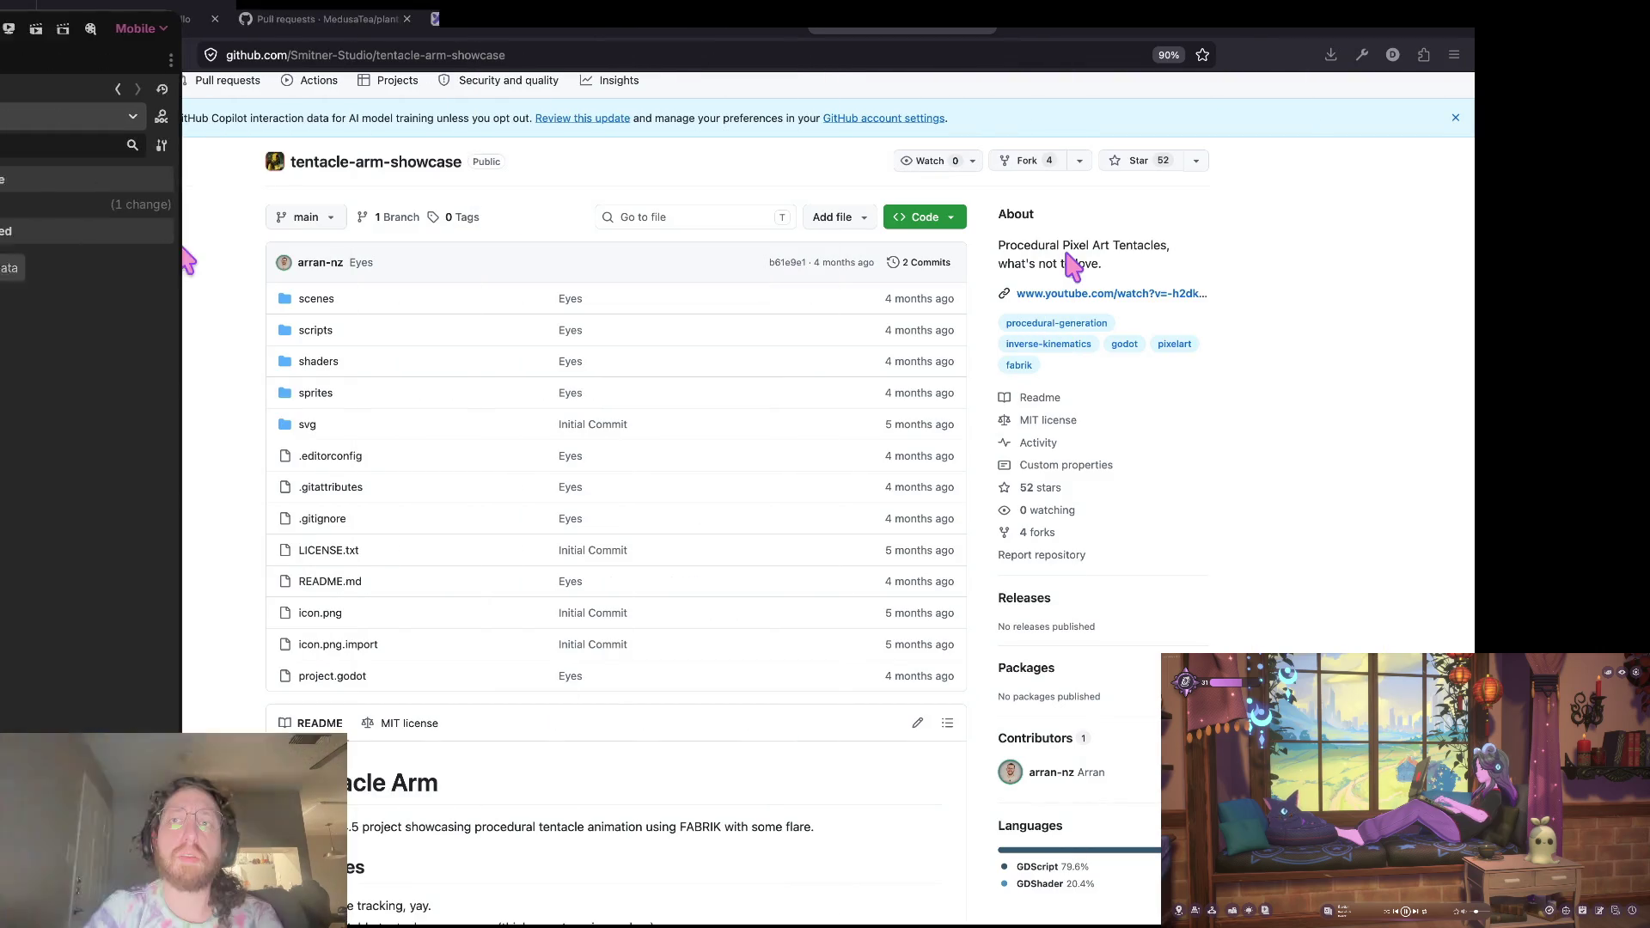
Step: Search the web for 'godot is action down' and open the Using InputEvent docs page
{"action": "key", "text": "ctrl+t"}
{"action": "type", "text": "godot"}
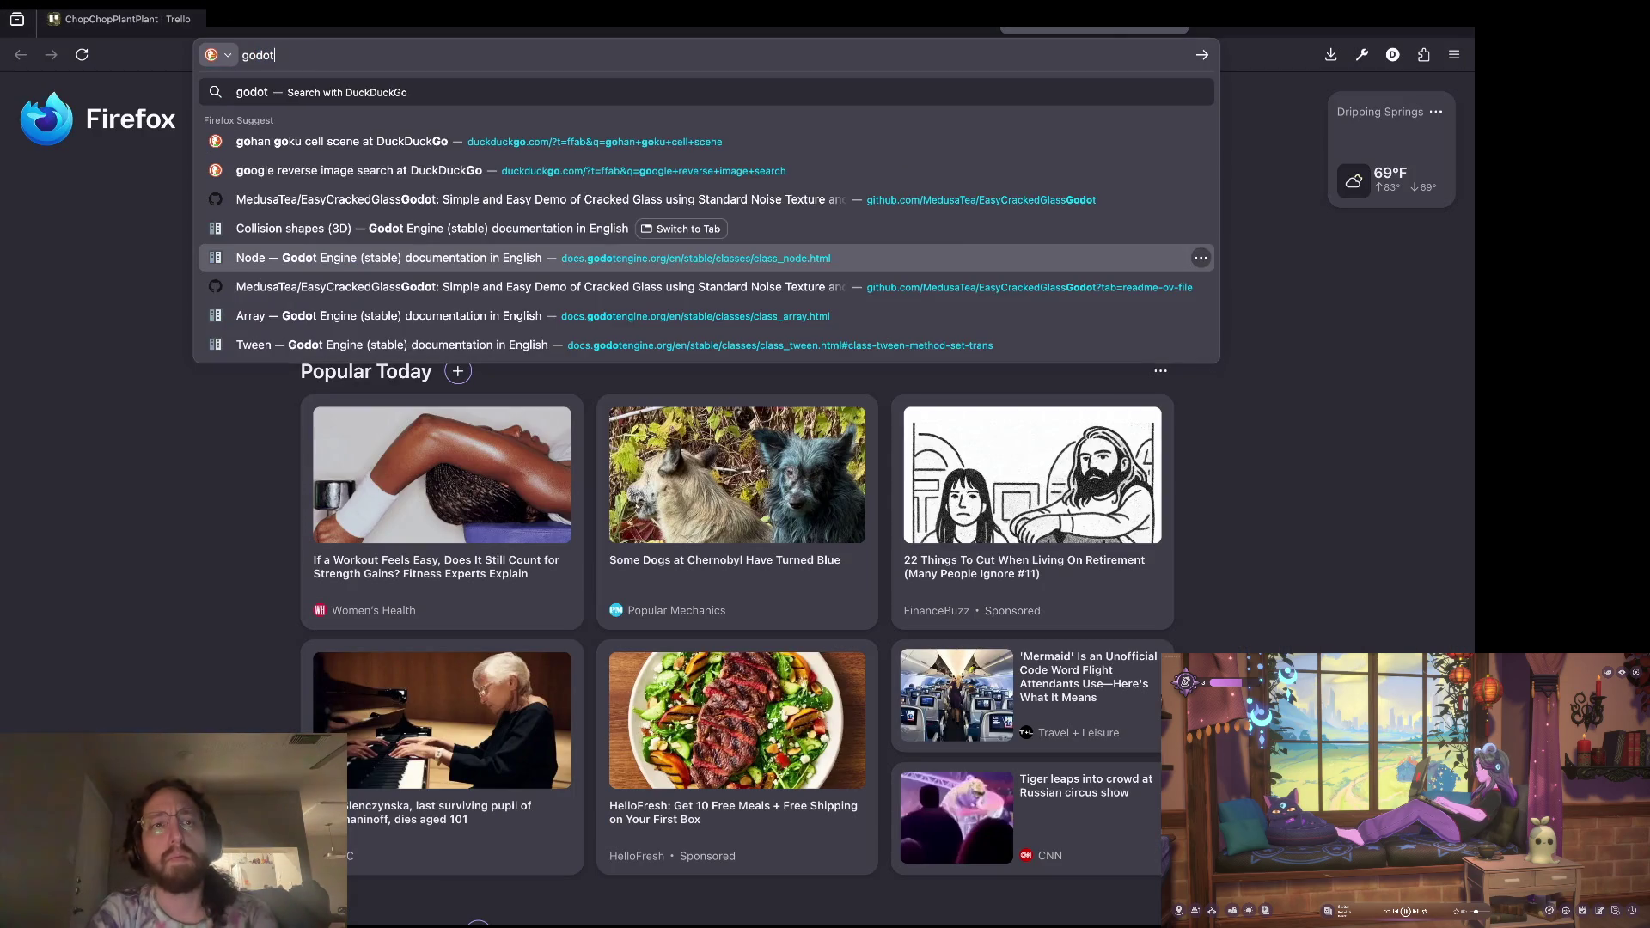
{"action": "type", "text": " is action down"}
{"action": "key", "text": "Return"}
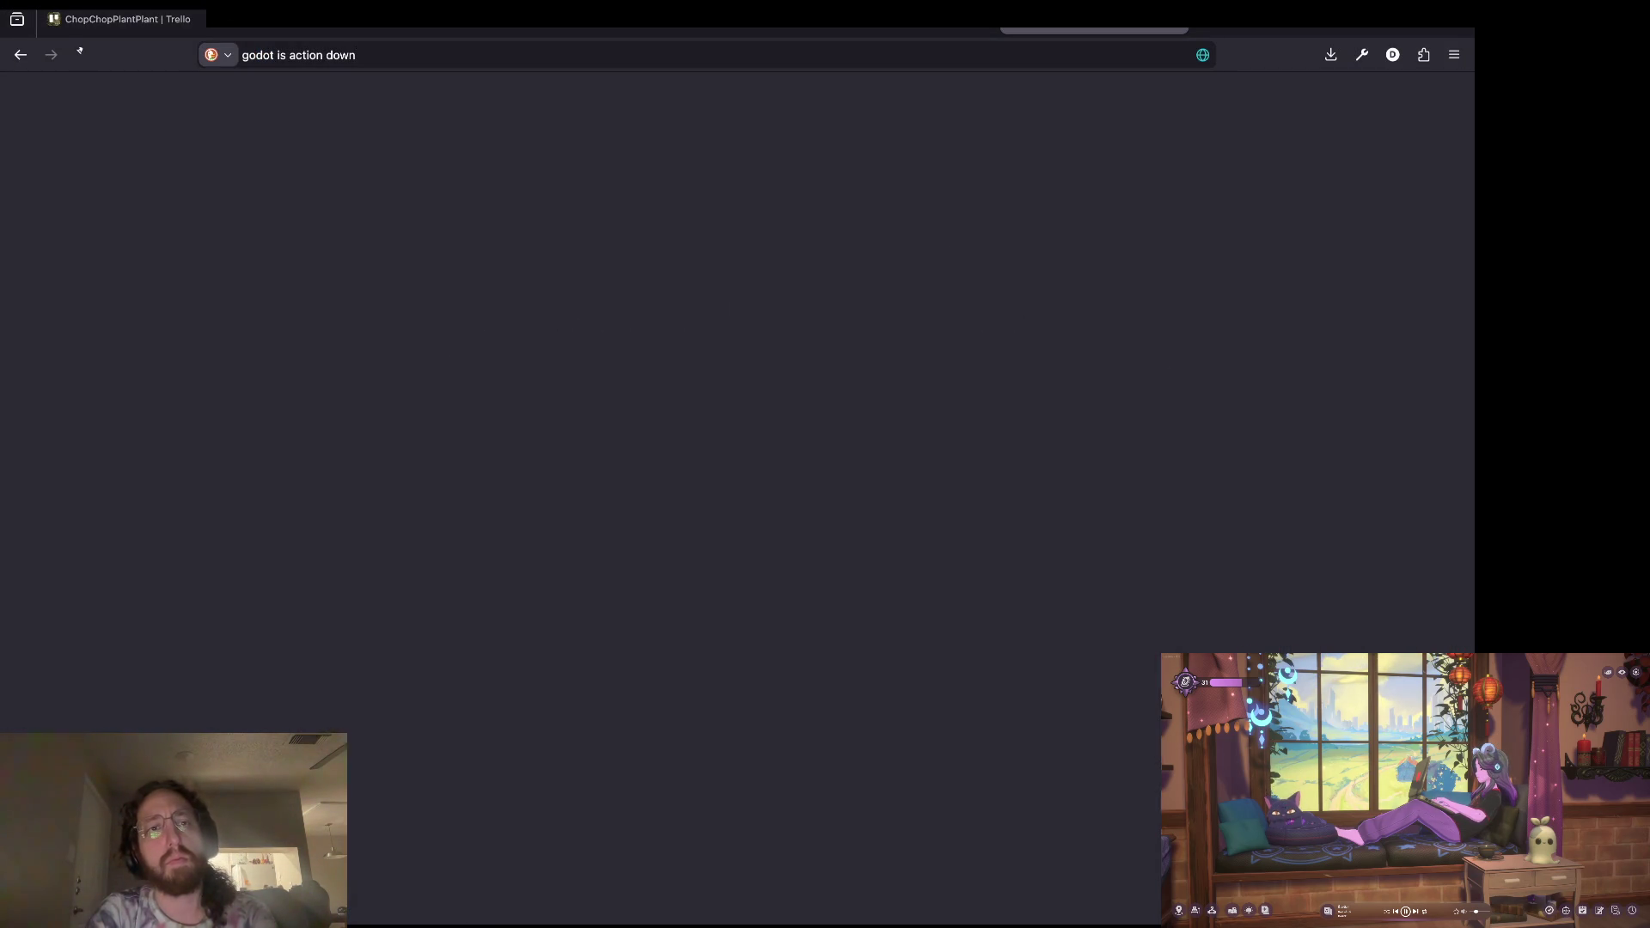
{"action": "left_click", "coordinate": [253, 258]}
Step: Find 'relea' on the page and read the InputEventScreenTouch description
{"action": "key", "text": "ctrl+f"}
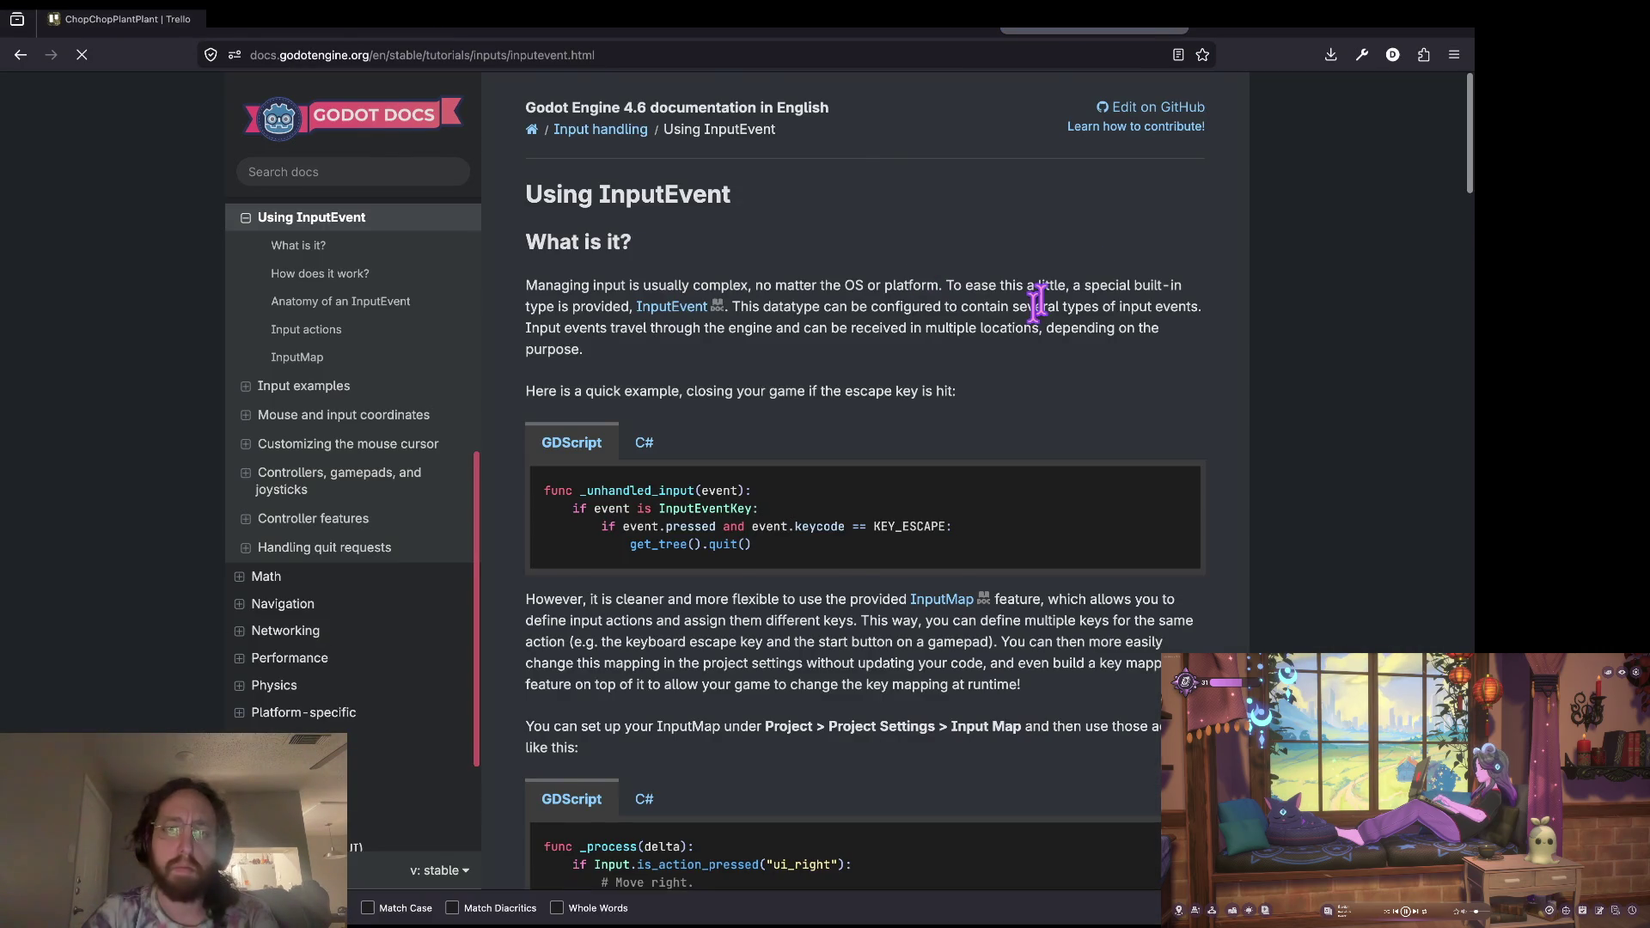
{"action": "type", "text": "relea"}
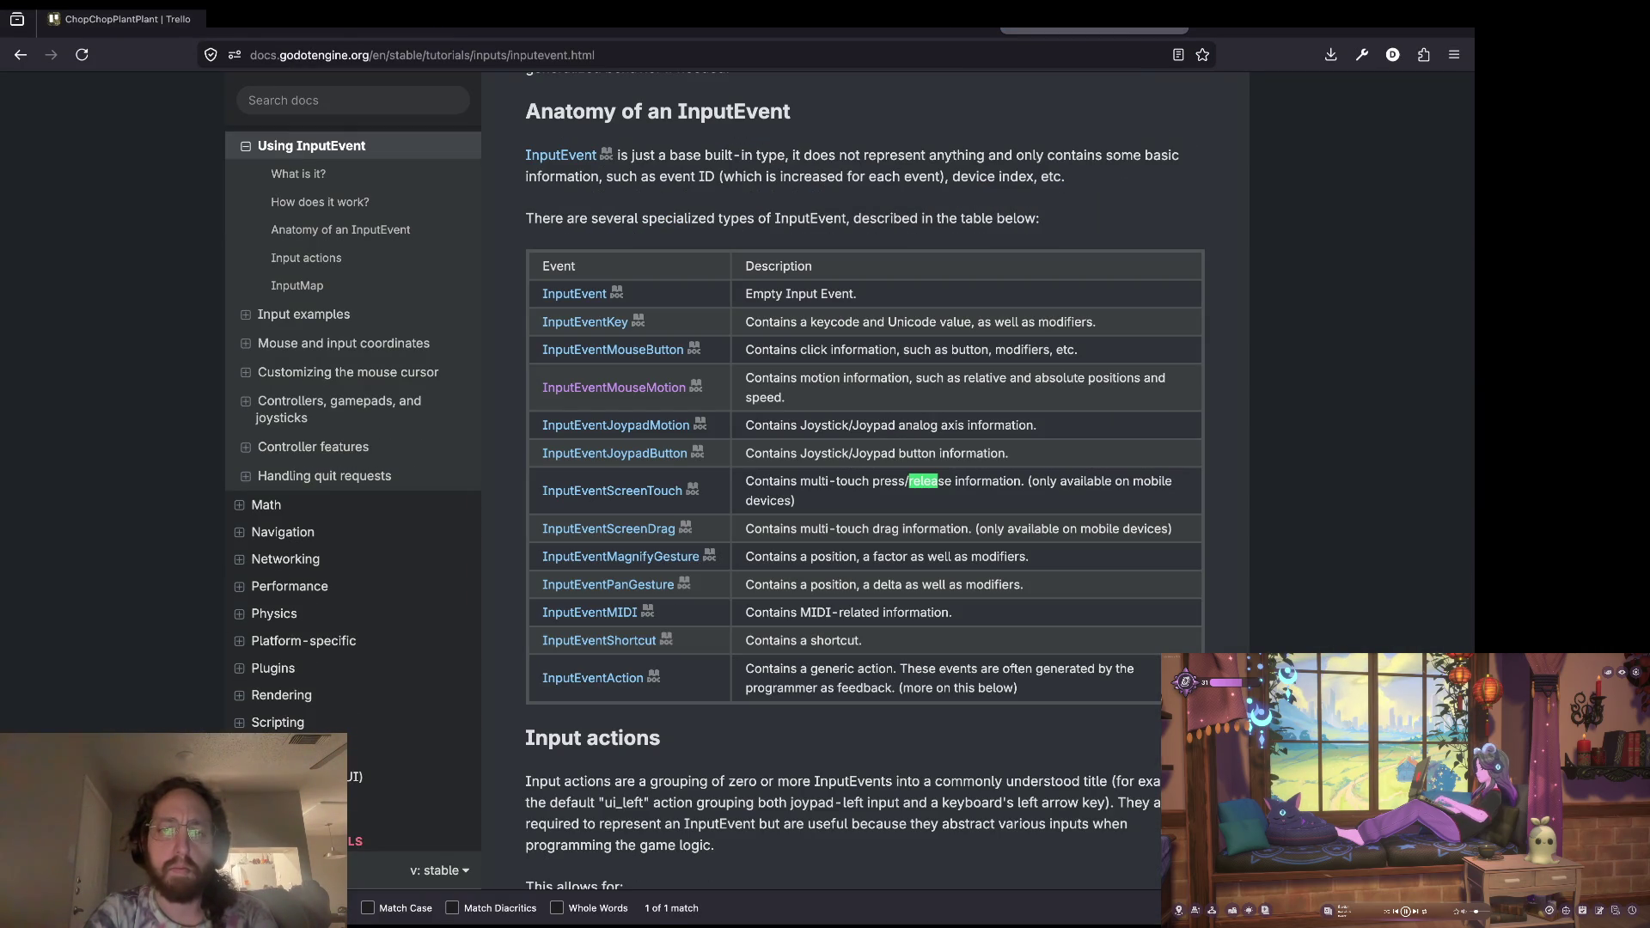
{"action": "key", "text": "Return"}
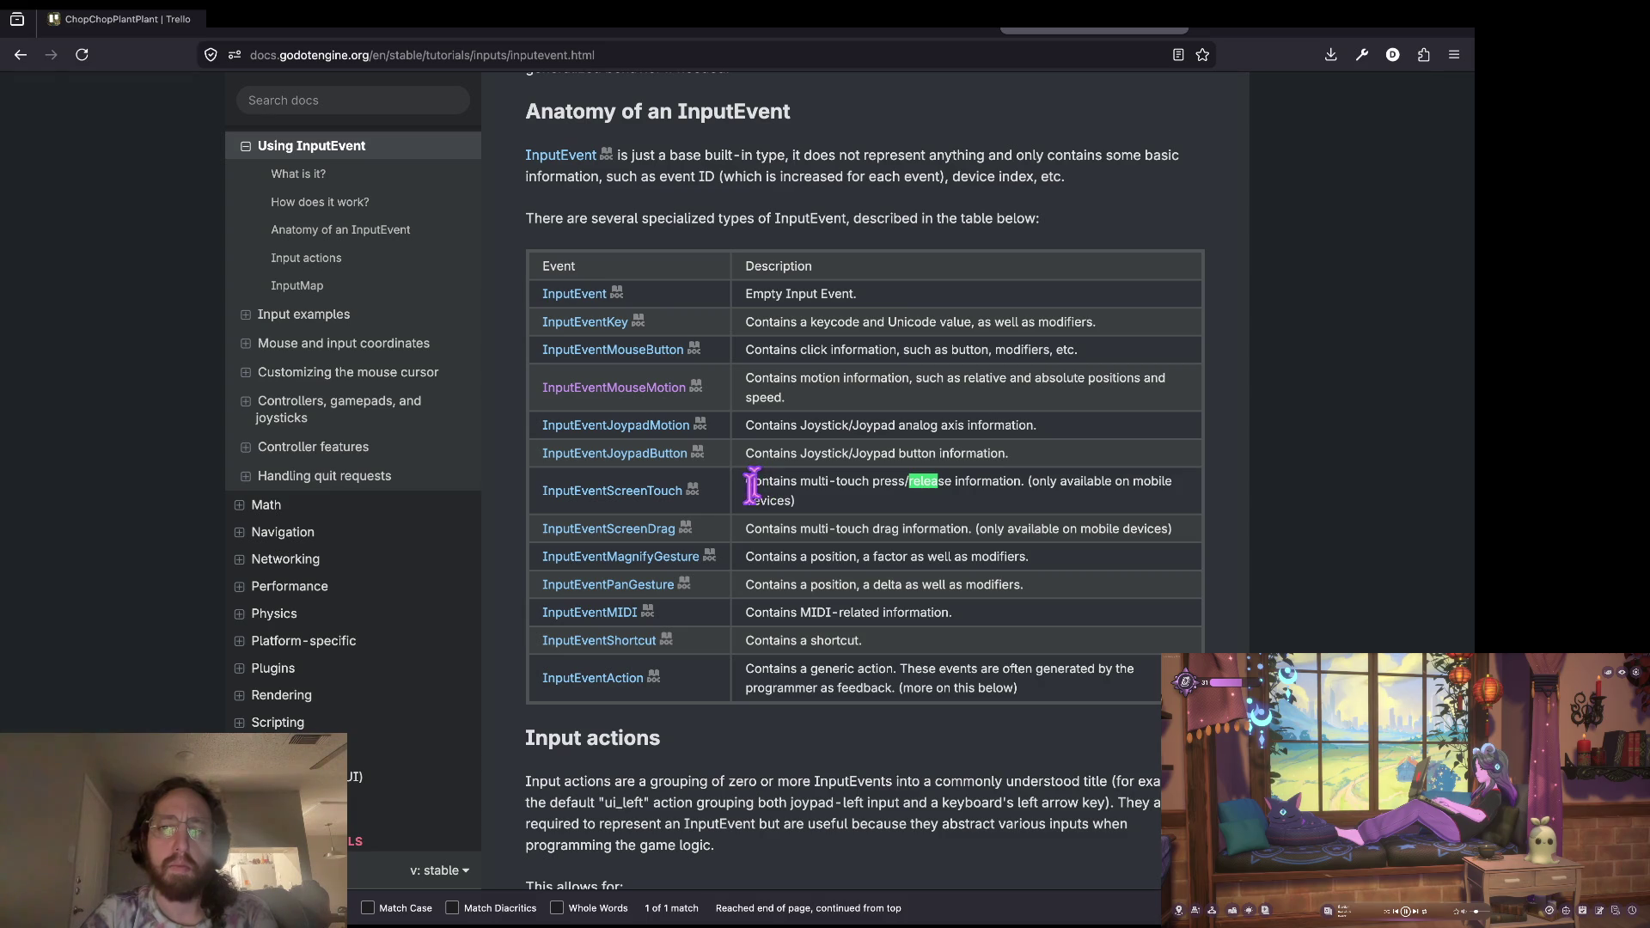
{"action": "left_click_drag", "start_coordinate": [853, 516], "coordinate": [754, 473]}
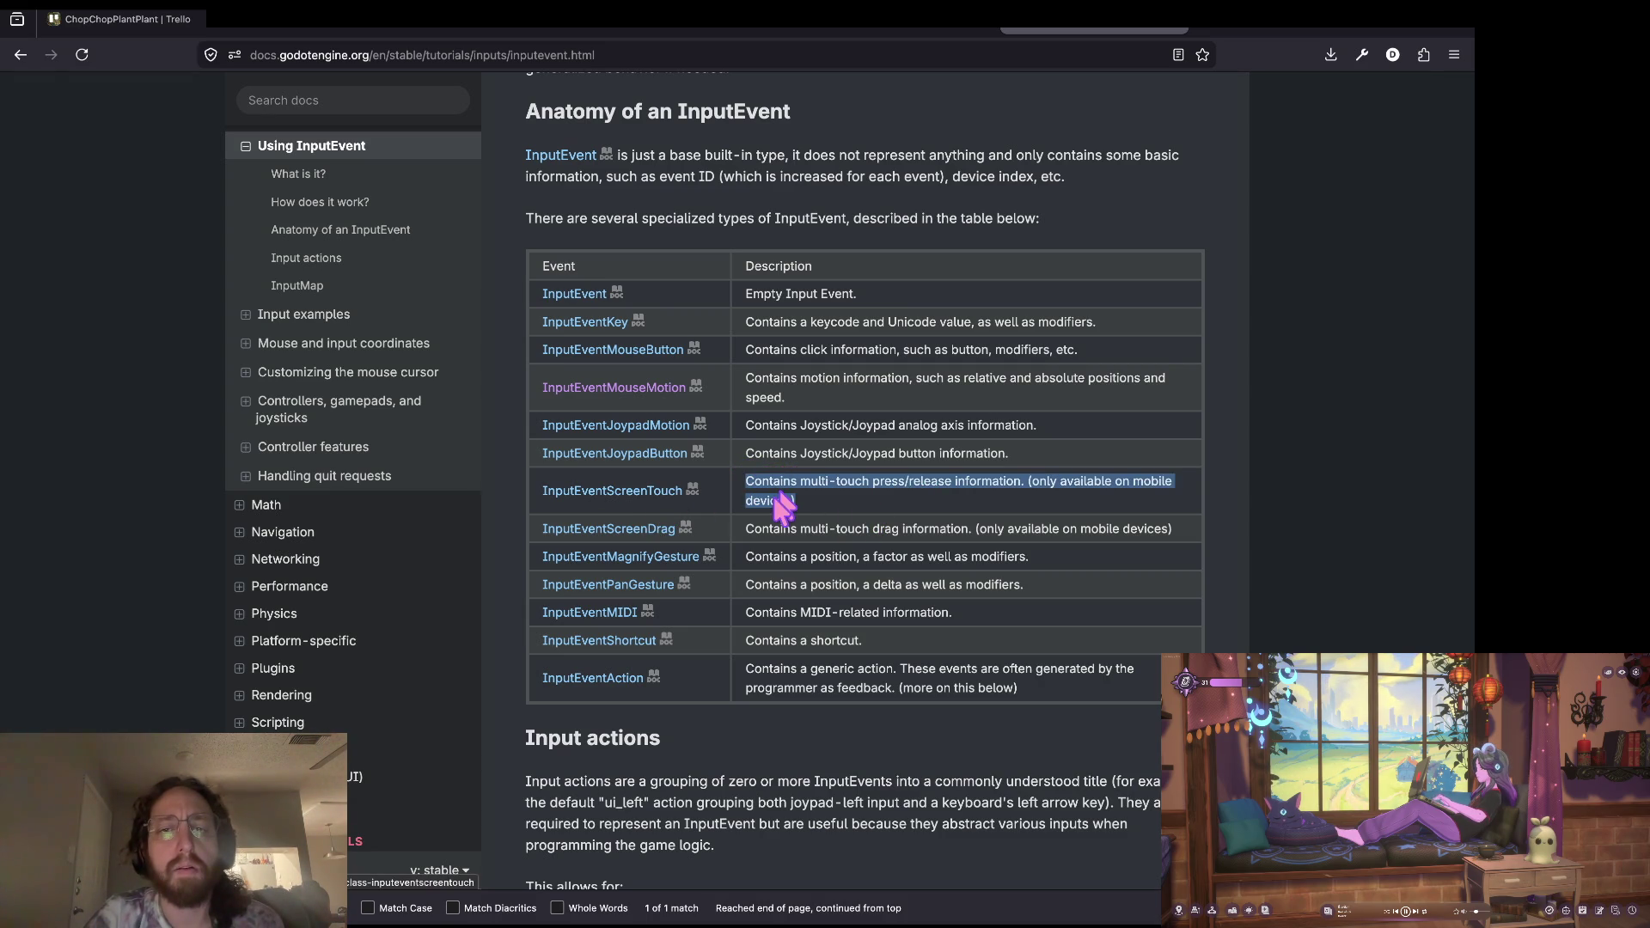
{"action": "left_click", "coordinate": [746, 488]}
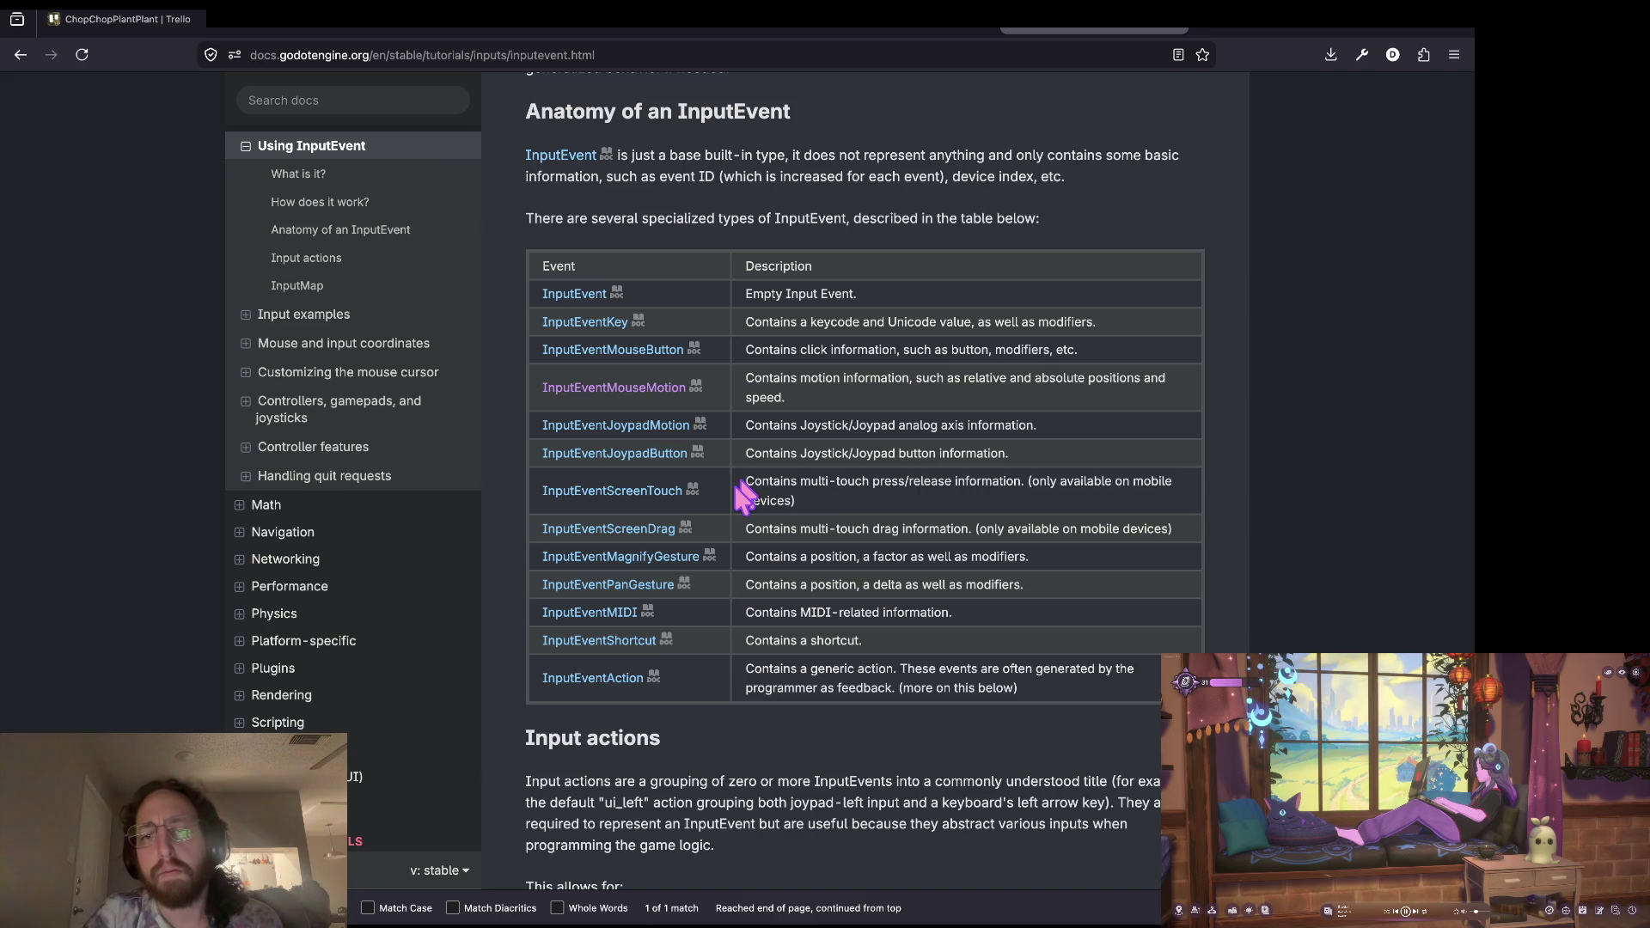
{"action": "triple_click", "coordinate": [827, 507]}
{"action": "left_click", "coordinate": [829, 509]}
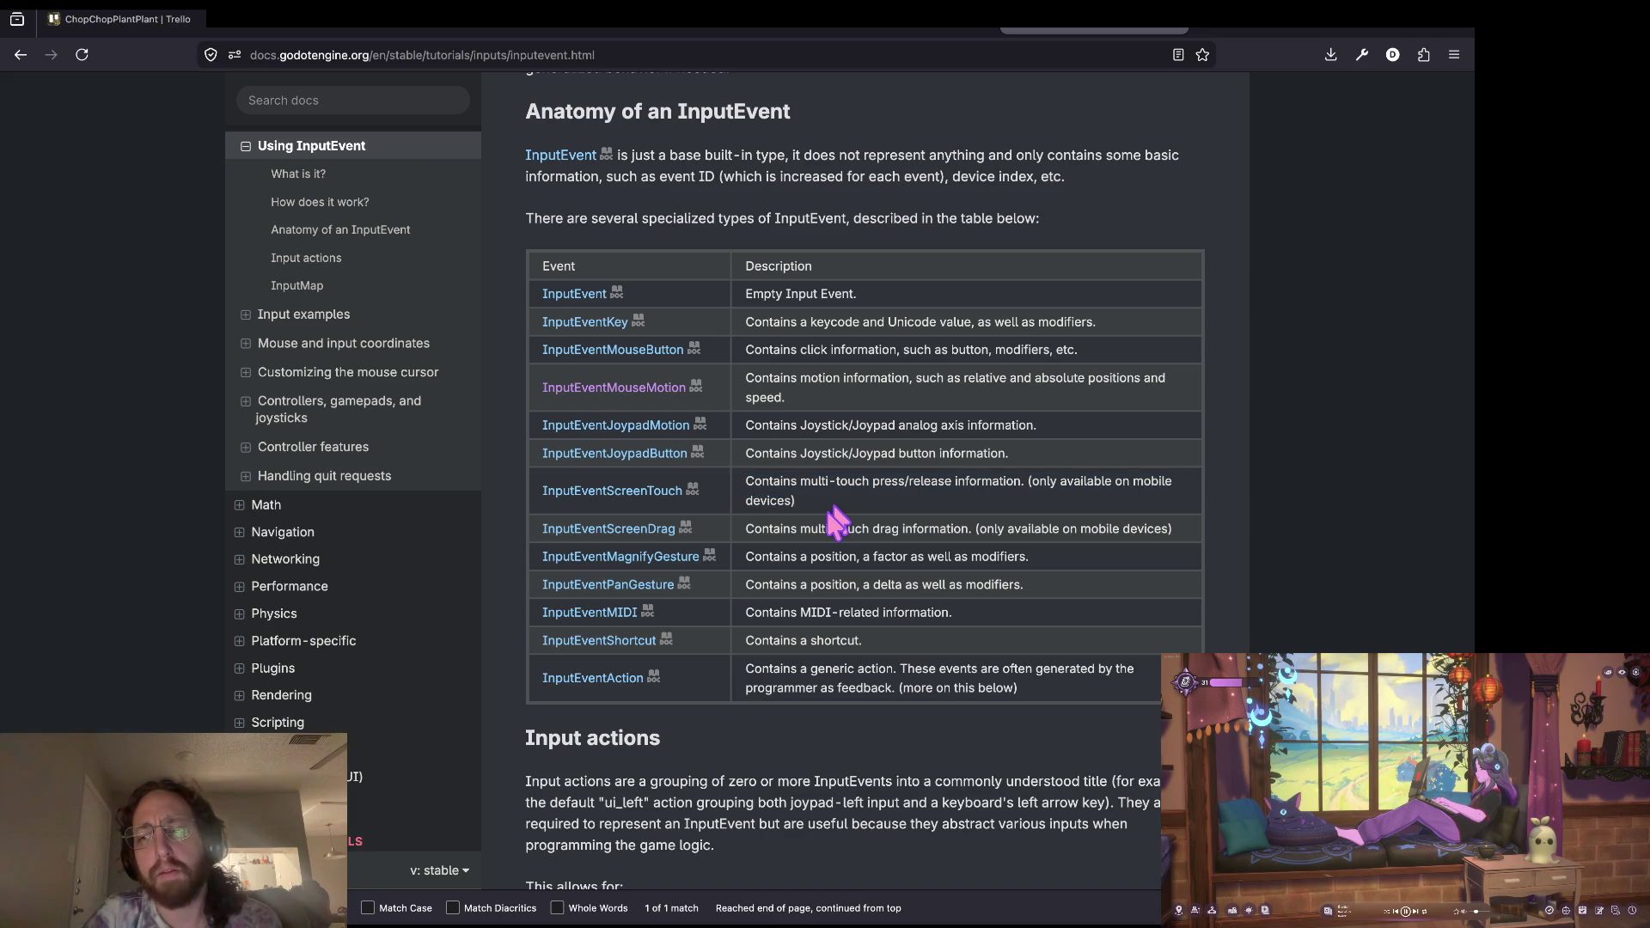
{"action": "left_click_drag", "start_coordinate": [829, 508], "coordinate": [747, 488]}
{"action": "left_click", "coordinate": [747, 479]}
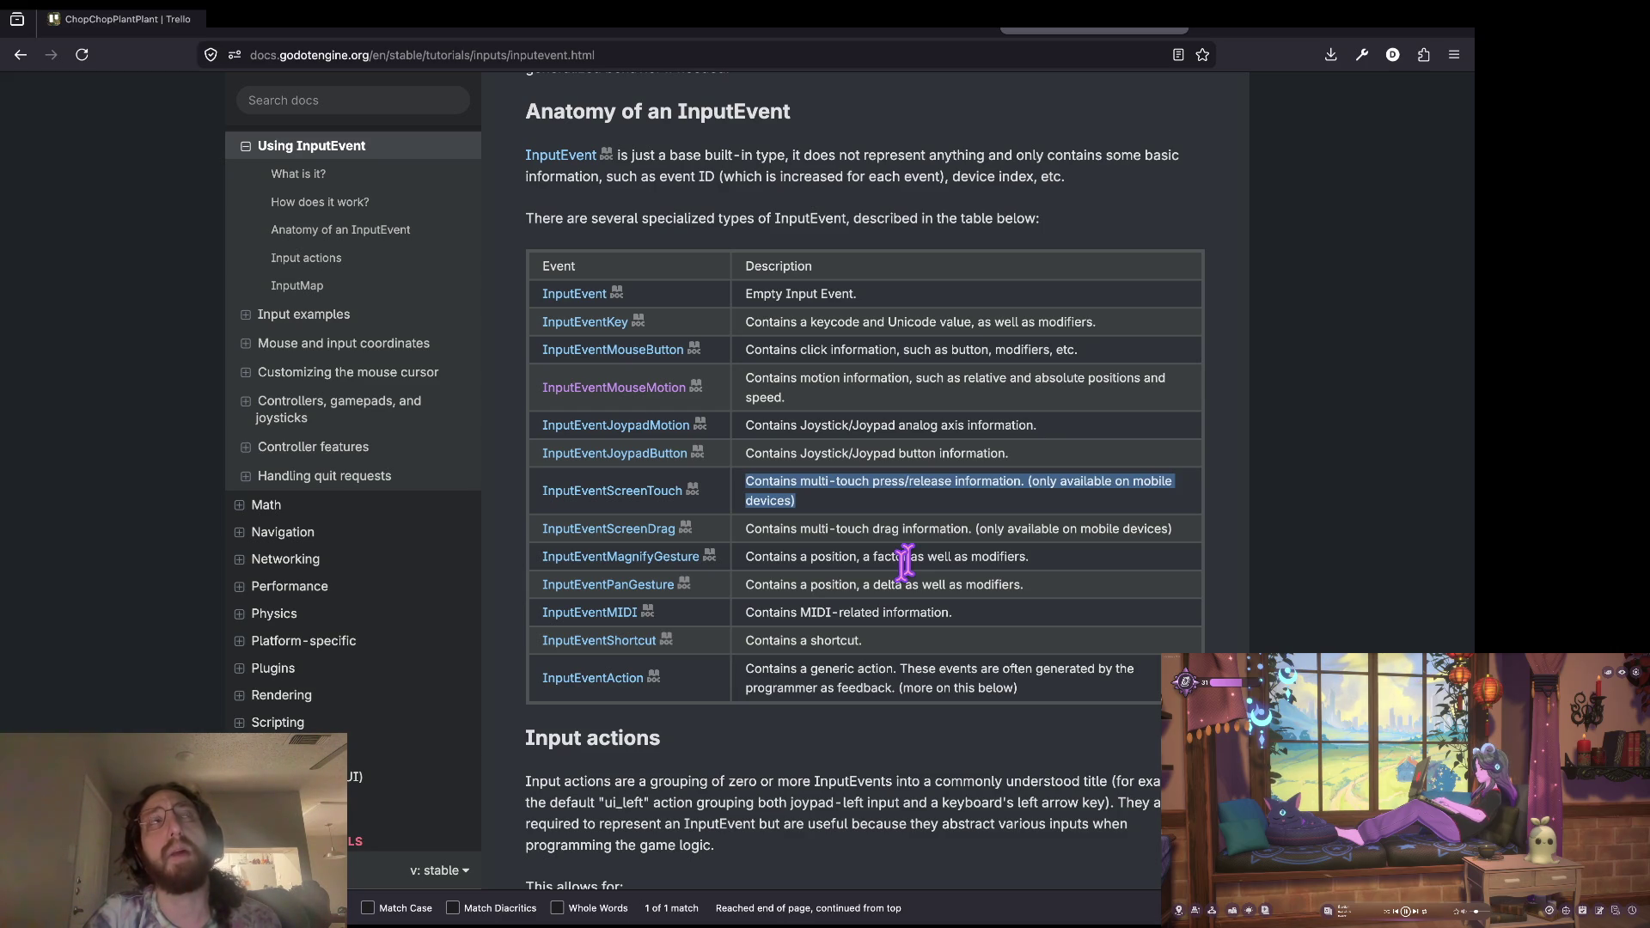
{"action": "left_click", "coordinate": [891, 526]}
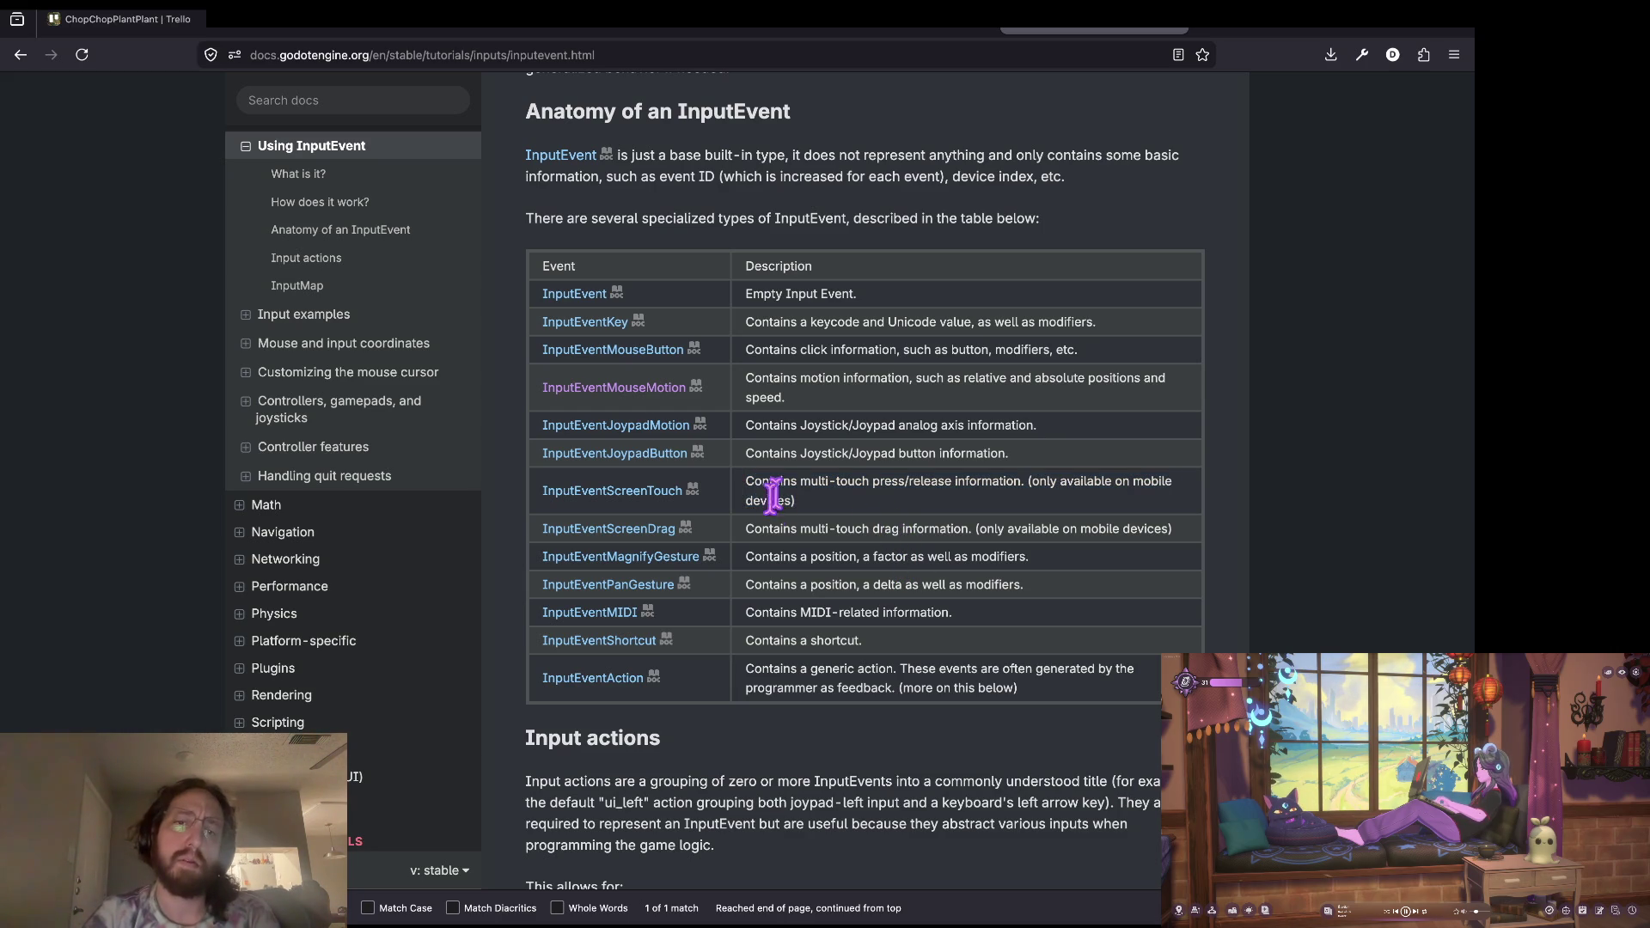
{"action": "left_click_drag", "start_coordinate": [744, 481], "coordinate": [808, 516]}
{"action": "left_click", "coordinate": [816, 516]}
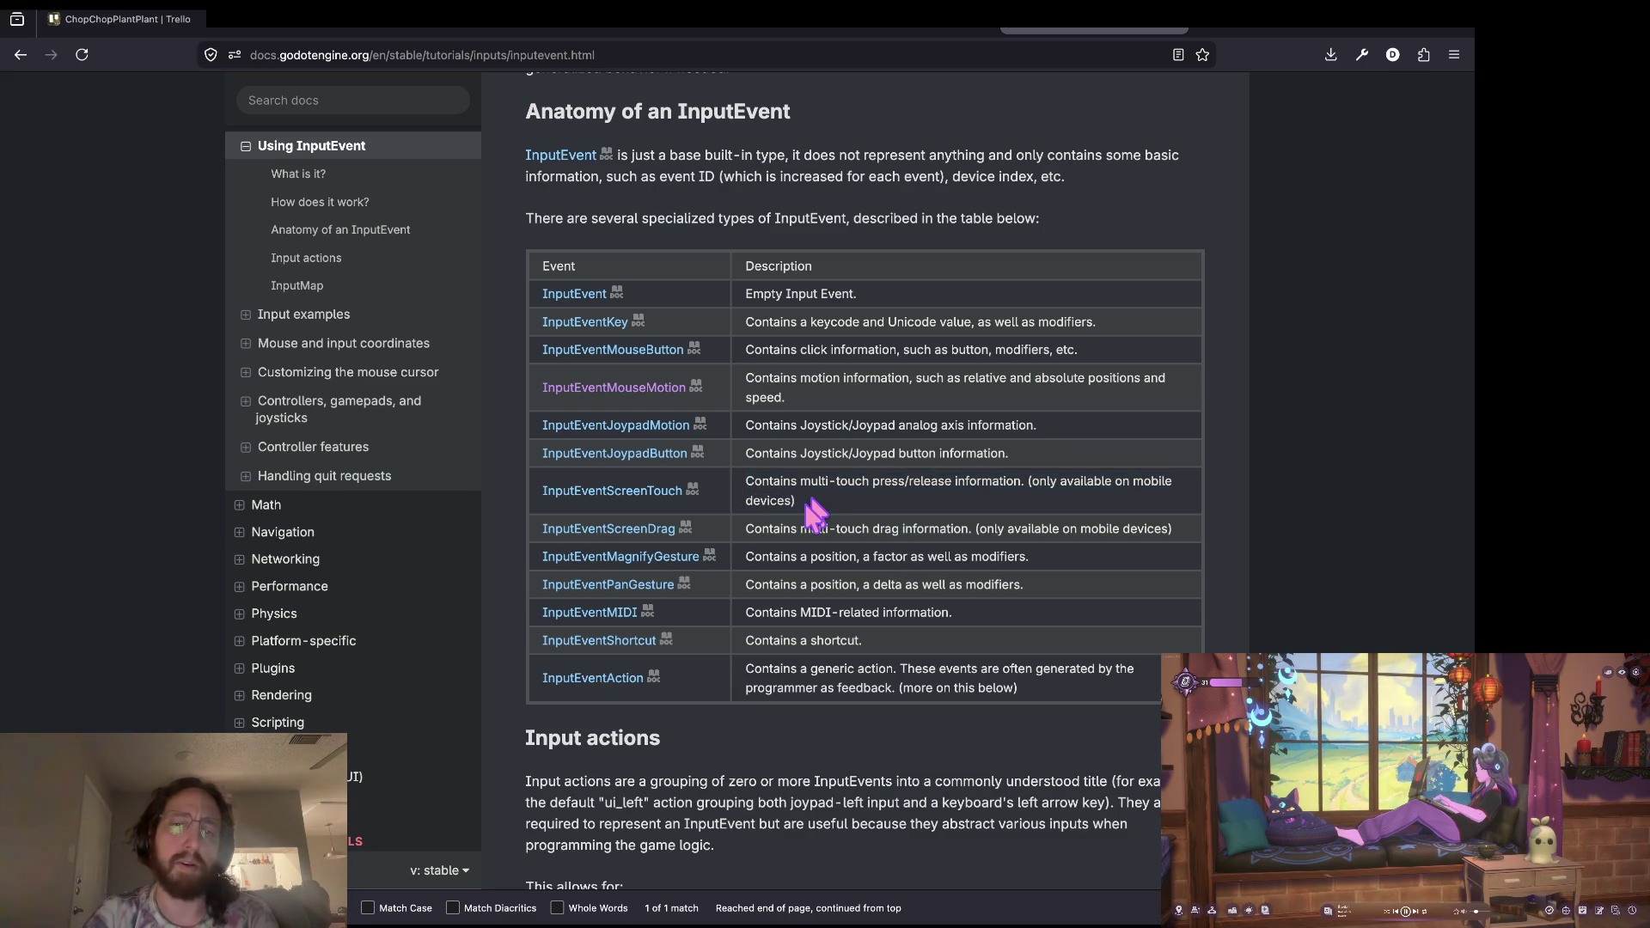
Step: Scroll through the input event table, then go to the Input handling overview page
{"action": "scroll", "coordinate": [1084, 498], "scroll_direction": "down", "scroll_amount": 10}
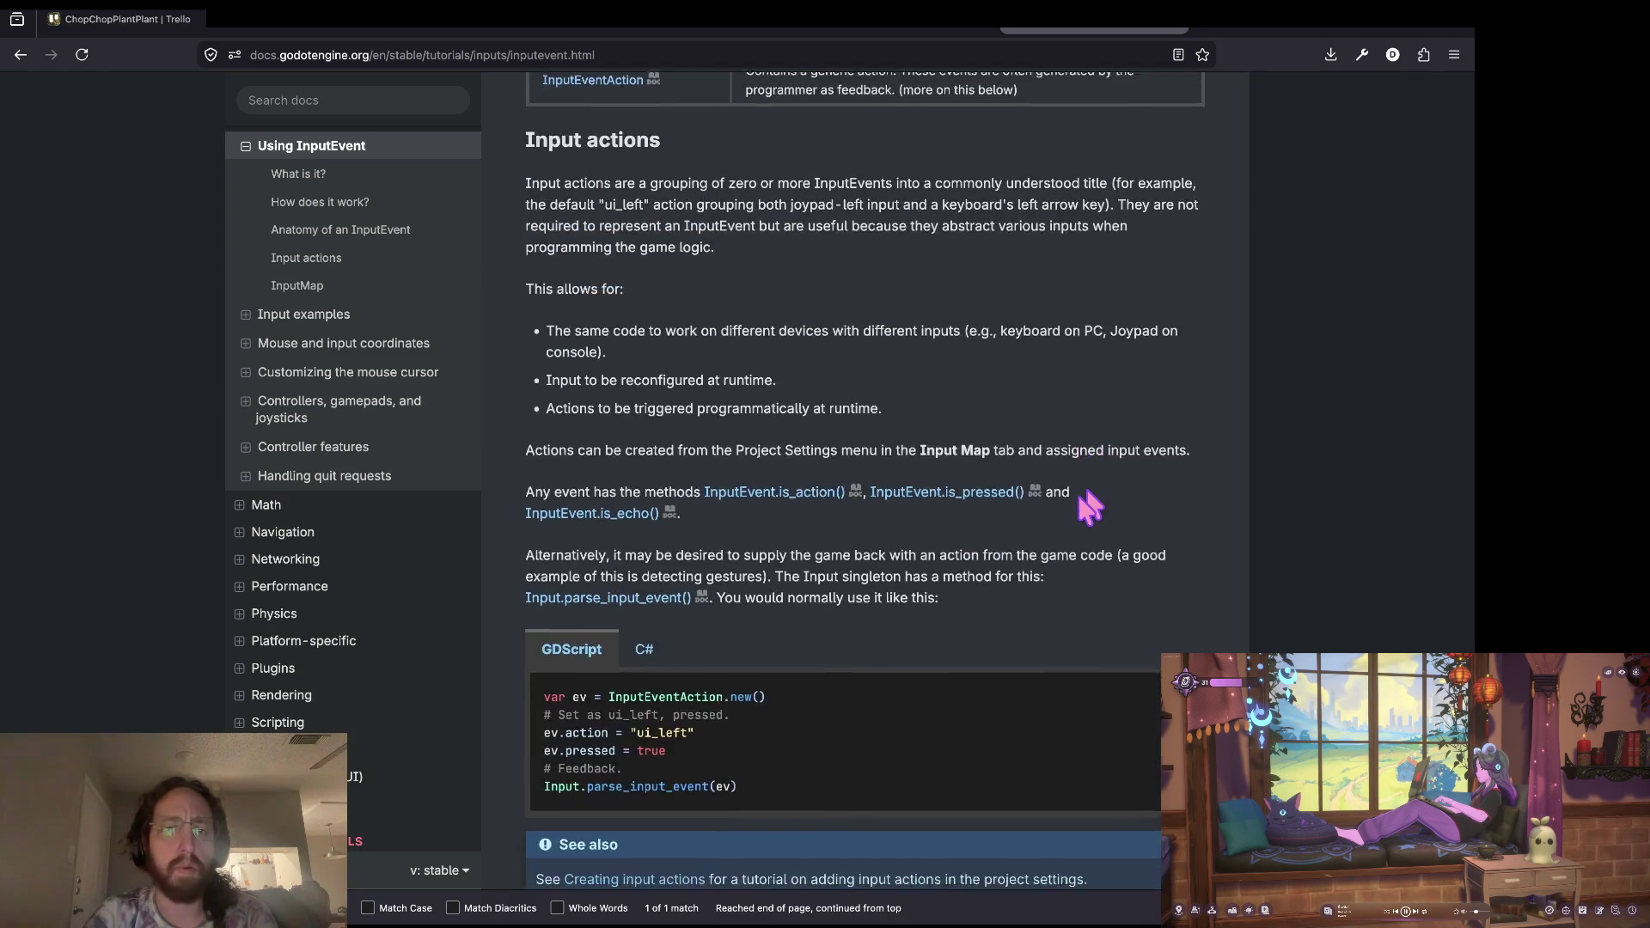
{"action": "scroll", "coordinate": [1084, 507], "scroll_direction": "down", "scroll_amount": 3}
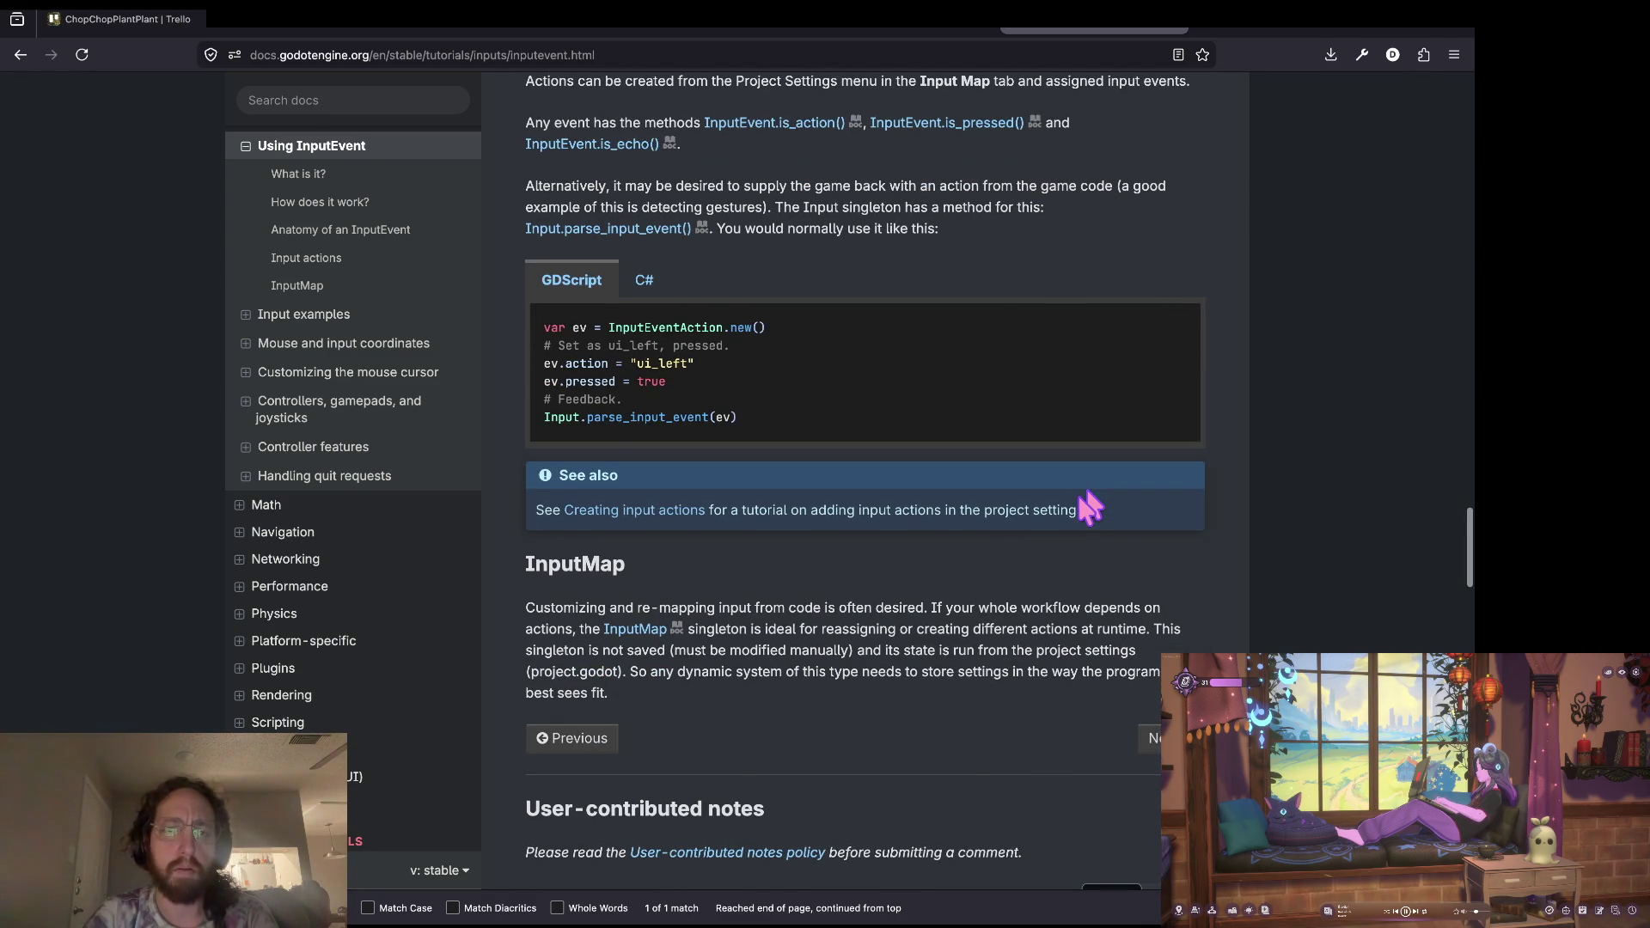
{"action": "scroll", "coordinate": [1089, 507], "scroll_direction": "down", "scroll_amount": 5}
{"action": "scroll", "coordinate": [1089, 507], "scroll_direction": "up", "scroll_amount": 2}
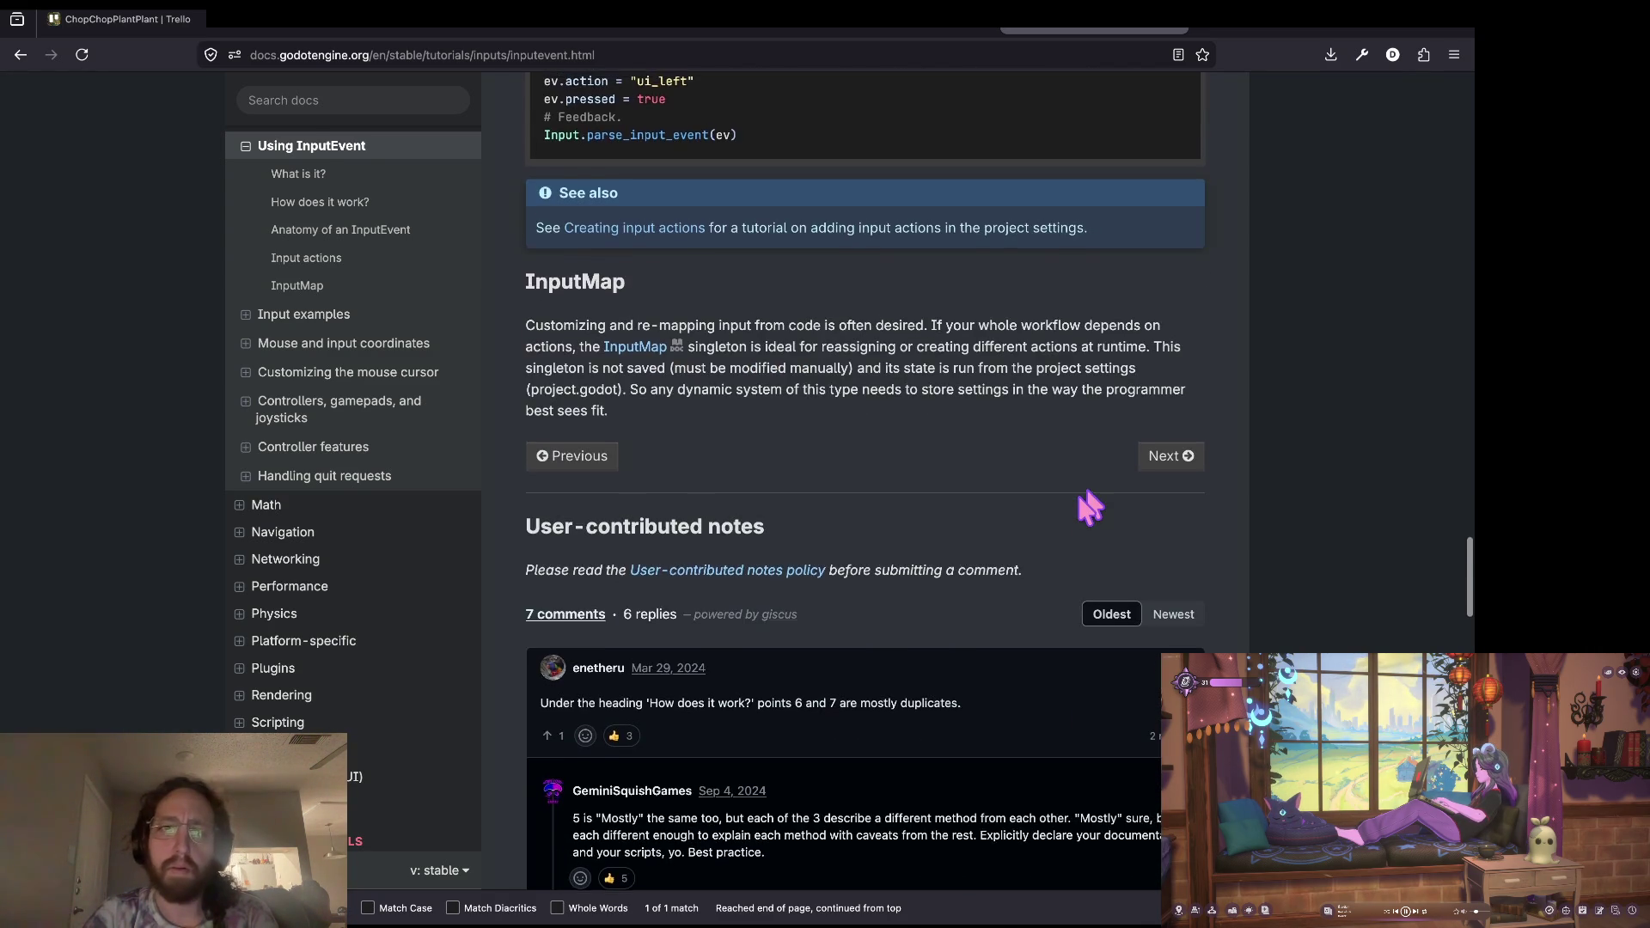
{"action": "scroll", "coordinate": [1089, 507], "scroll_direction": "up", "scroll_amount": 2}
{"action": "scroll", "coordinate": [846, 795], "scroll_direction": "down", "scroll_amount": 6}
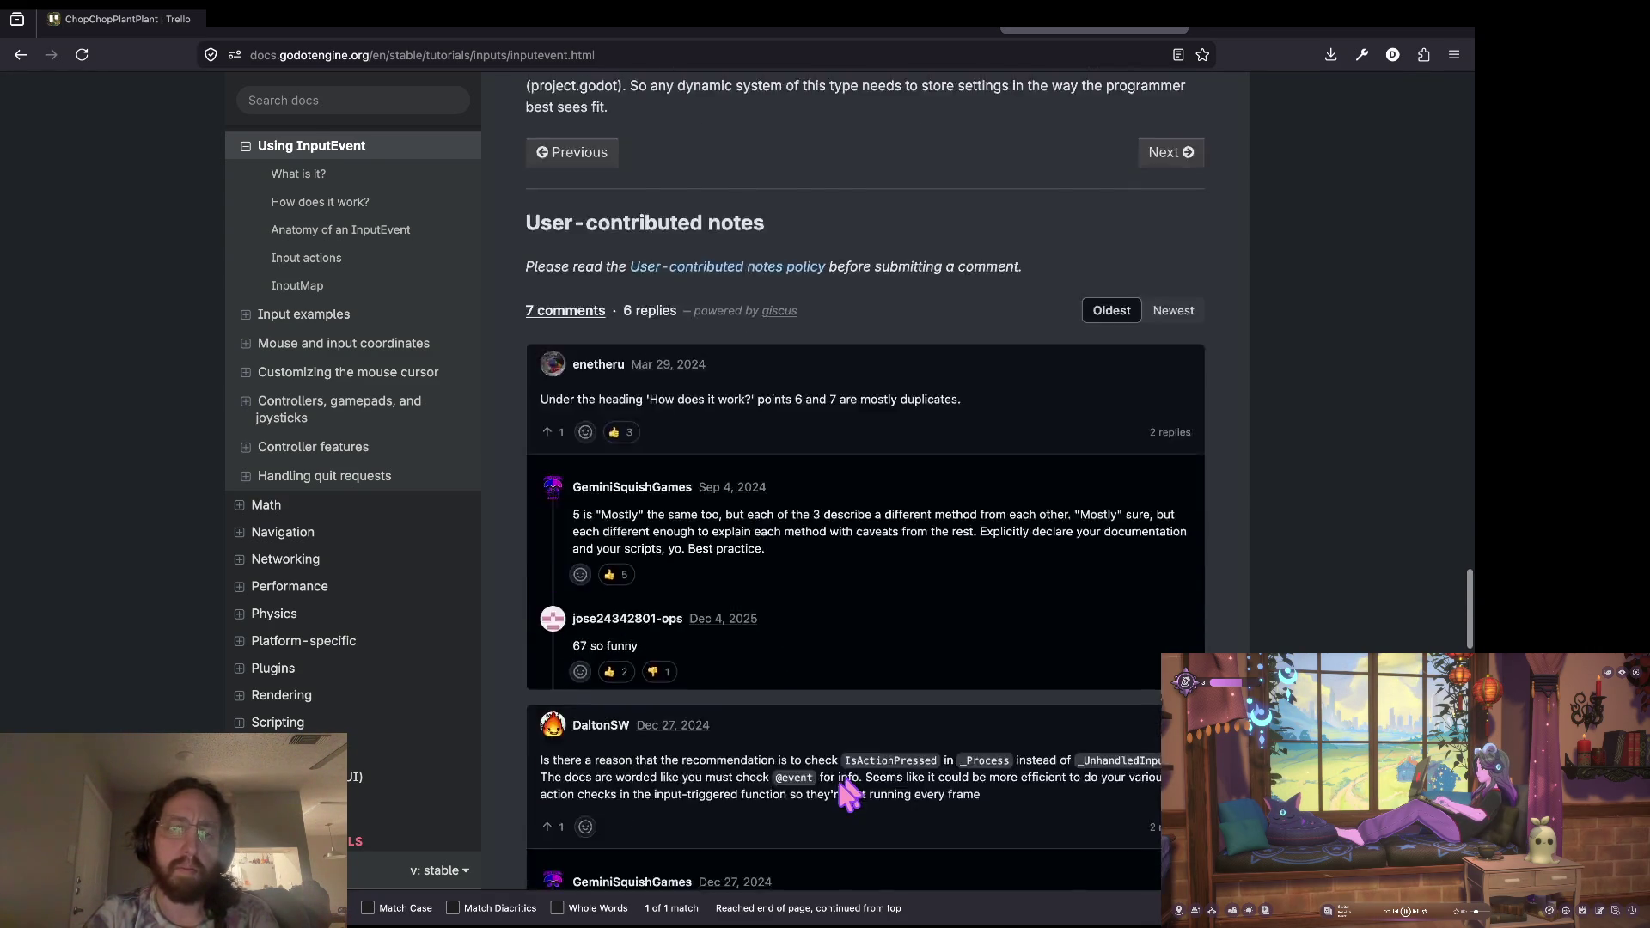
{"action": "scroll", "coordinate": [846, 795], "scroll_direction": "up", "scroll_amount": 20}
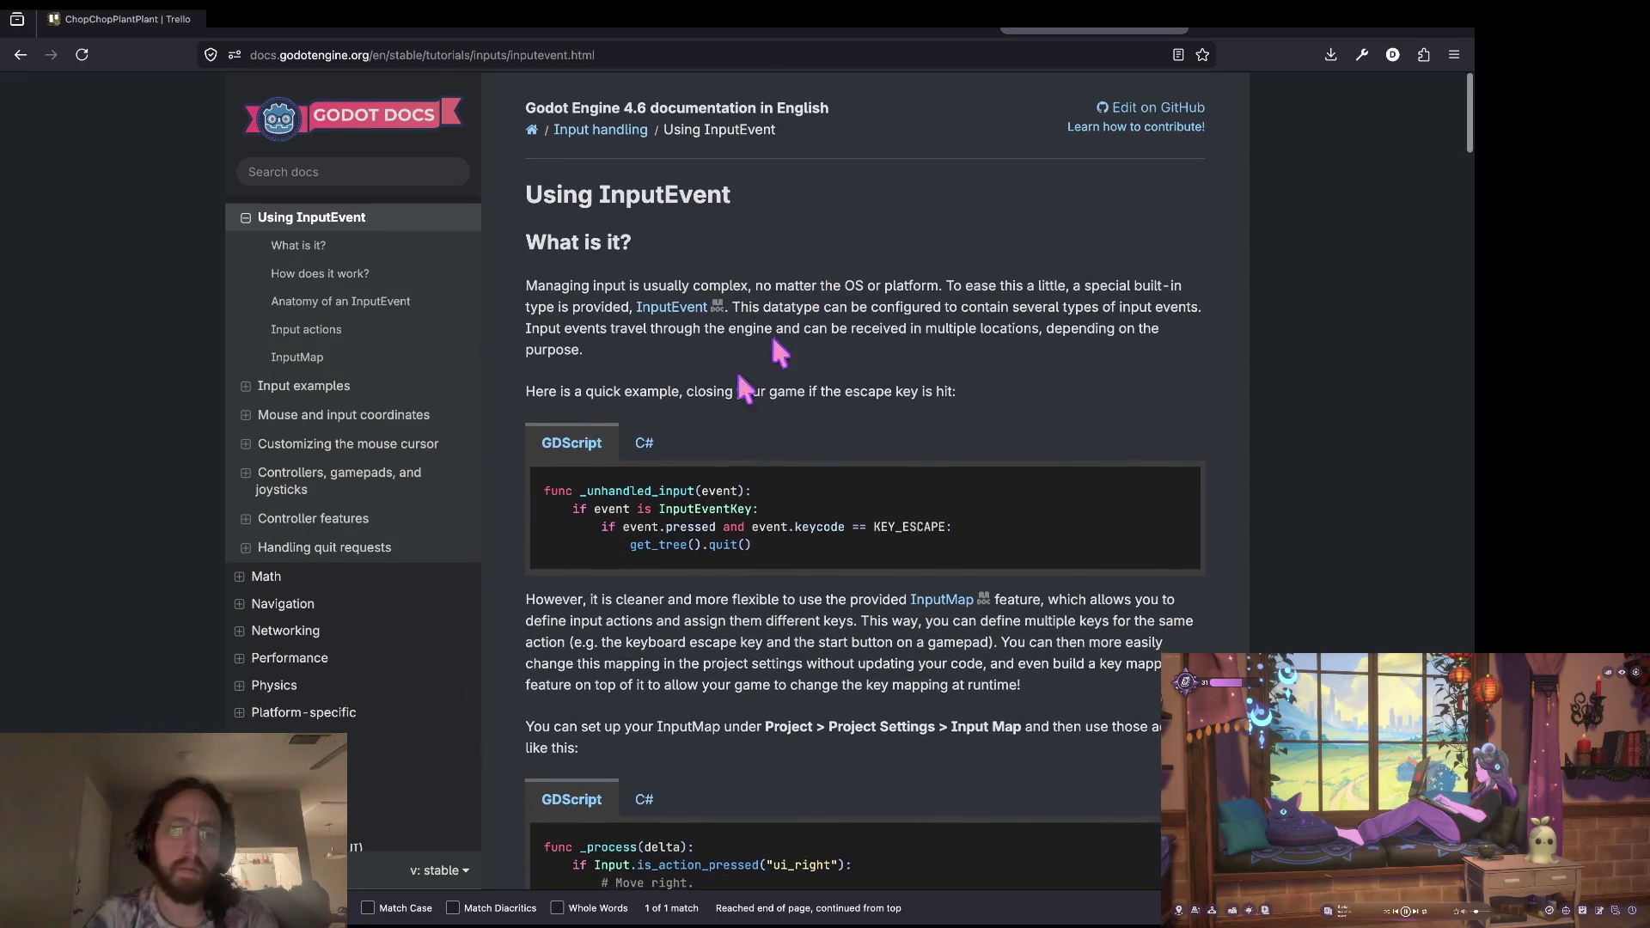
{"action": "left_click", "coordinate": [600, 130]}
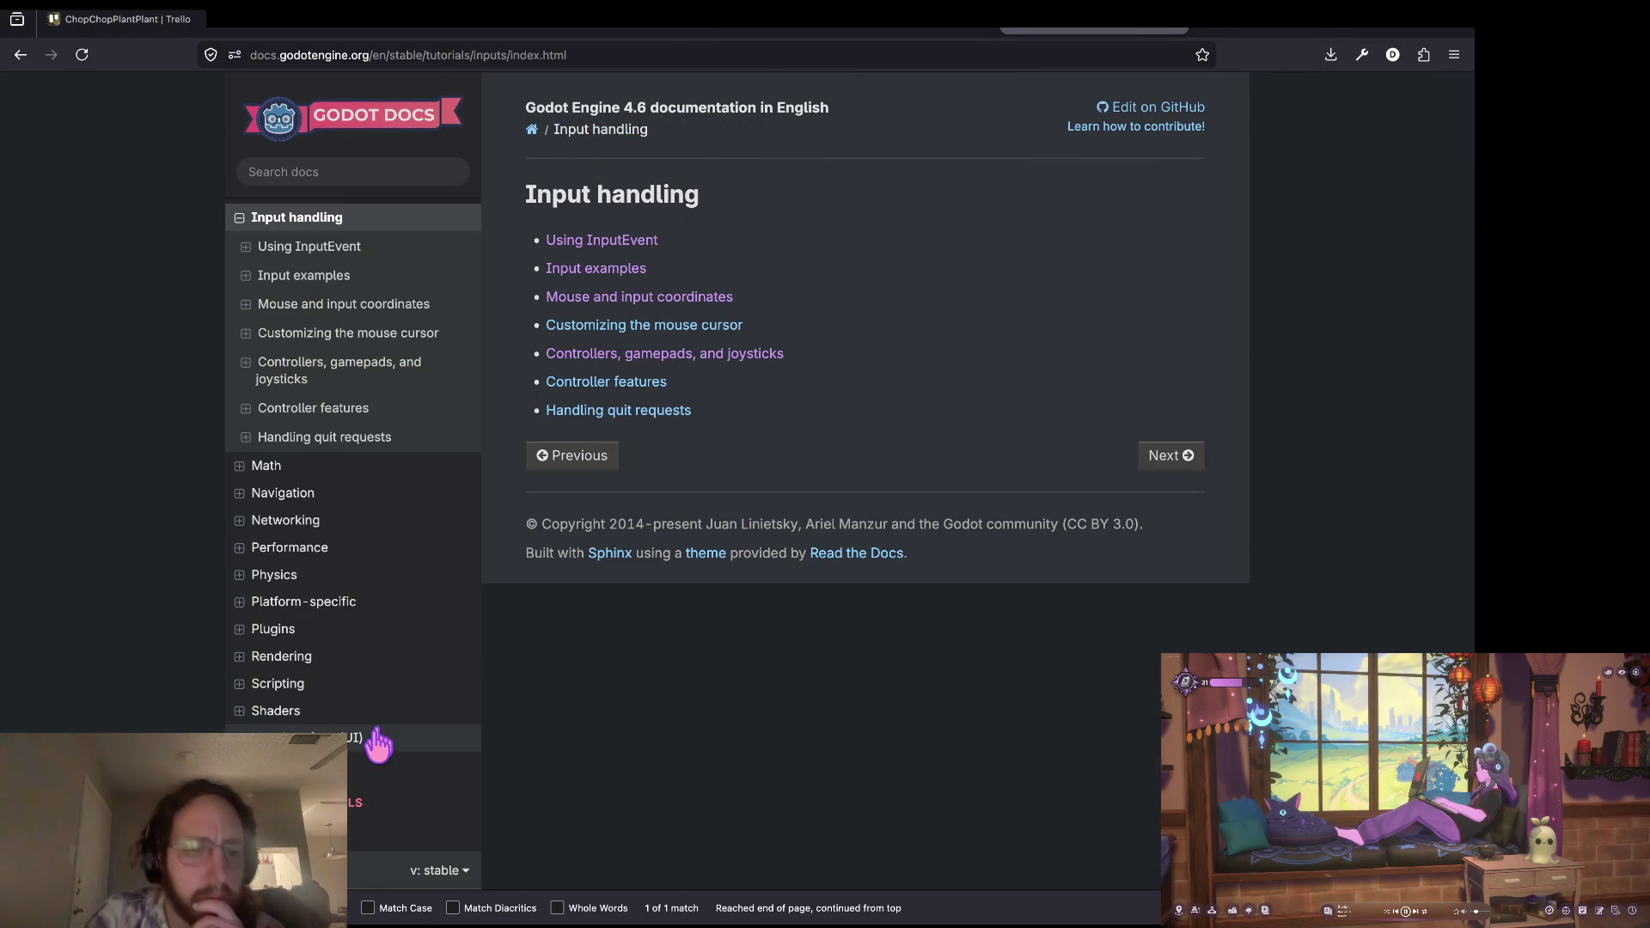
Step: Open the Mouse and input coordinates docs page and scroll to its examples
{"action": "scroll", "coordinate": [381, 740], "scroll_direction": "down", "scroll_amount": 1}
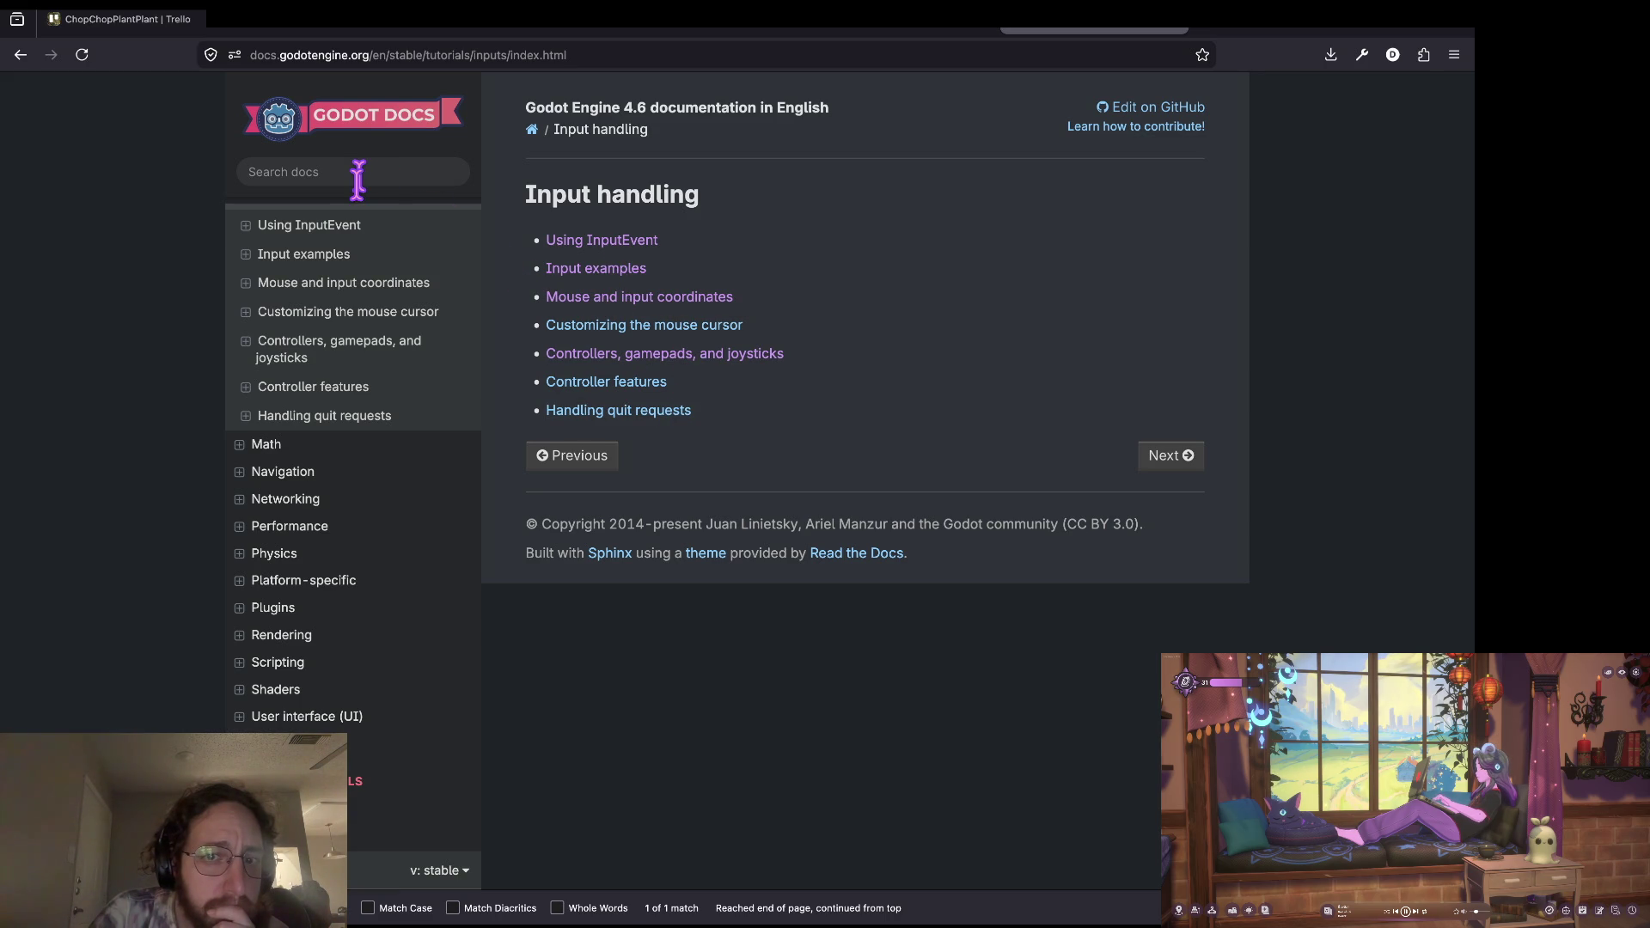
{"action": "left_click", "coordinate": [575, 301]}
{"action": "scroll", "coordinate": [943, 507], "scroll_direction": "down", "scroll_amount": 7}
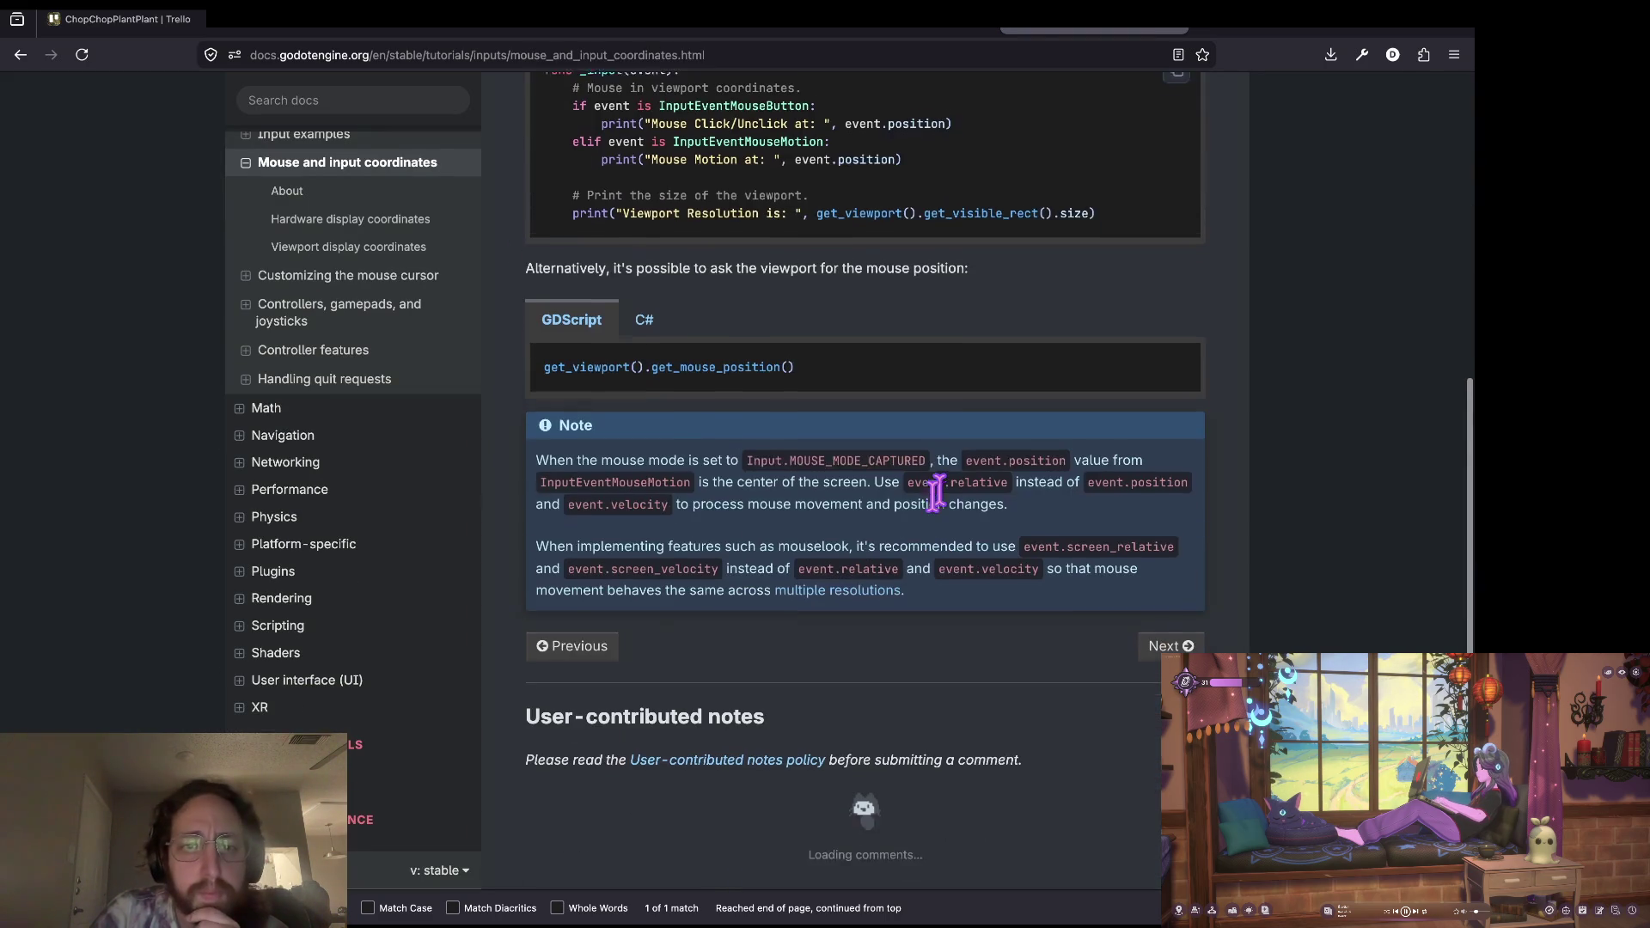
{"action": "scroll", "coordinate": [941, 507], "scroll_direction": "down", "scroll_amount": 2}
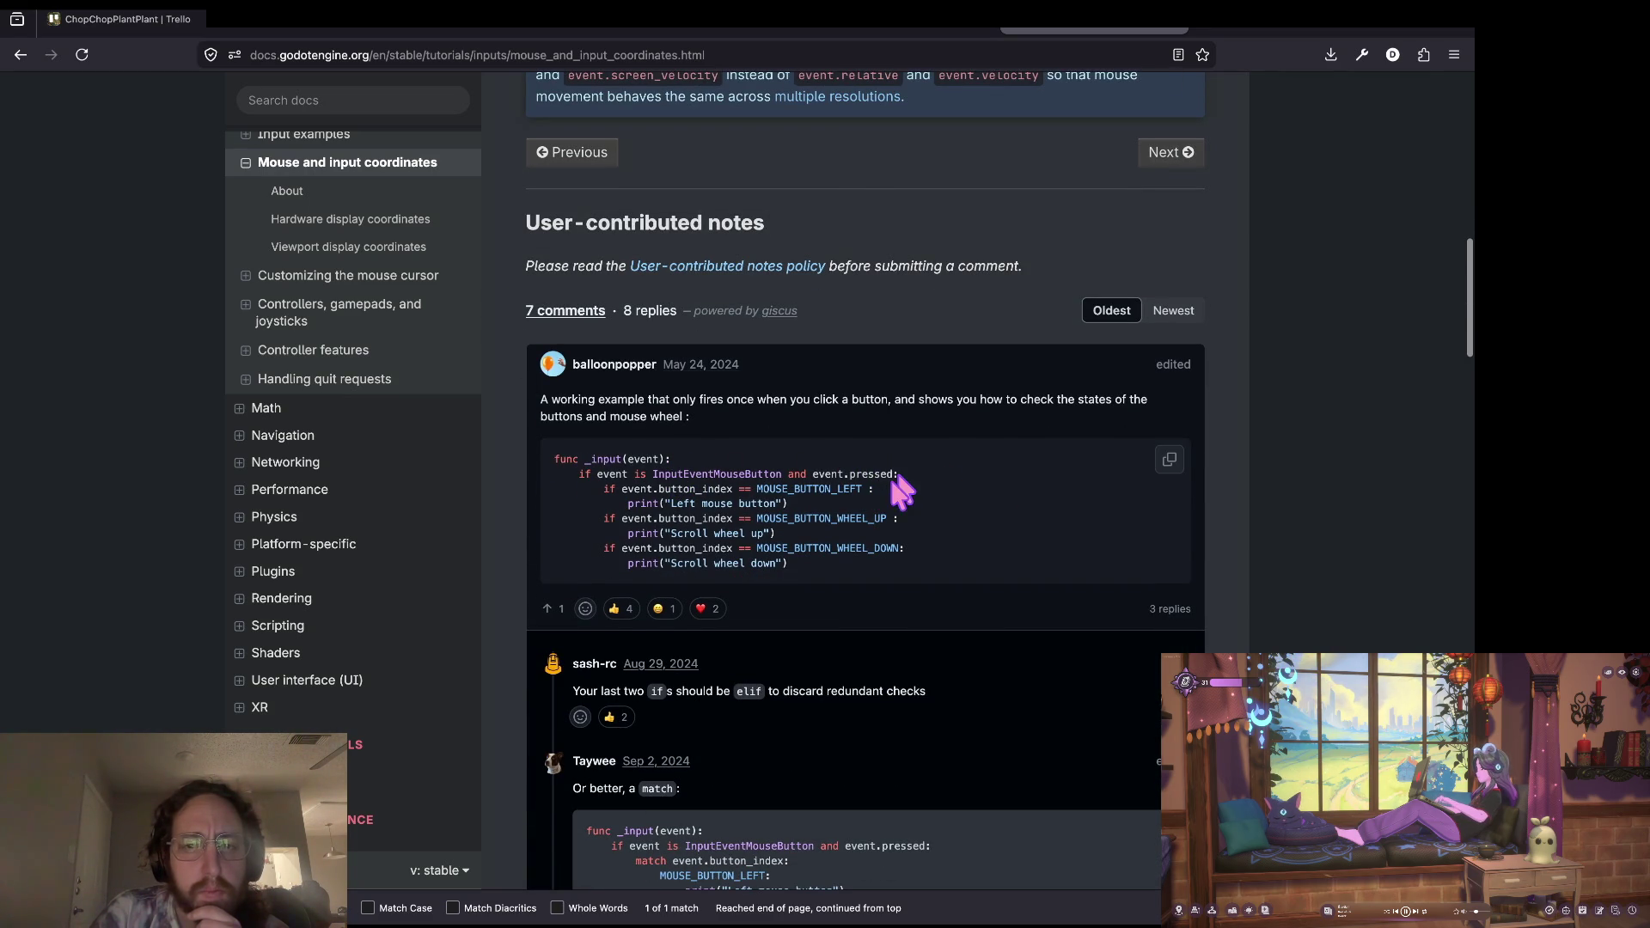
Step: Study the InputEventMouseButton check in the examples and comments, then go back to the Godot script editor
{"action": "triple_click", "coordinate": [562, 474]}
{"action": "scroll", "coordinate": [840, 323], "scroll_direction": "up", "scroll_amount": 5}
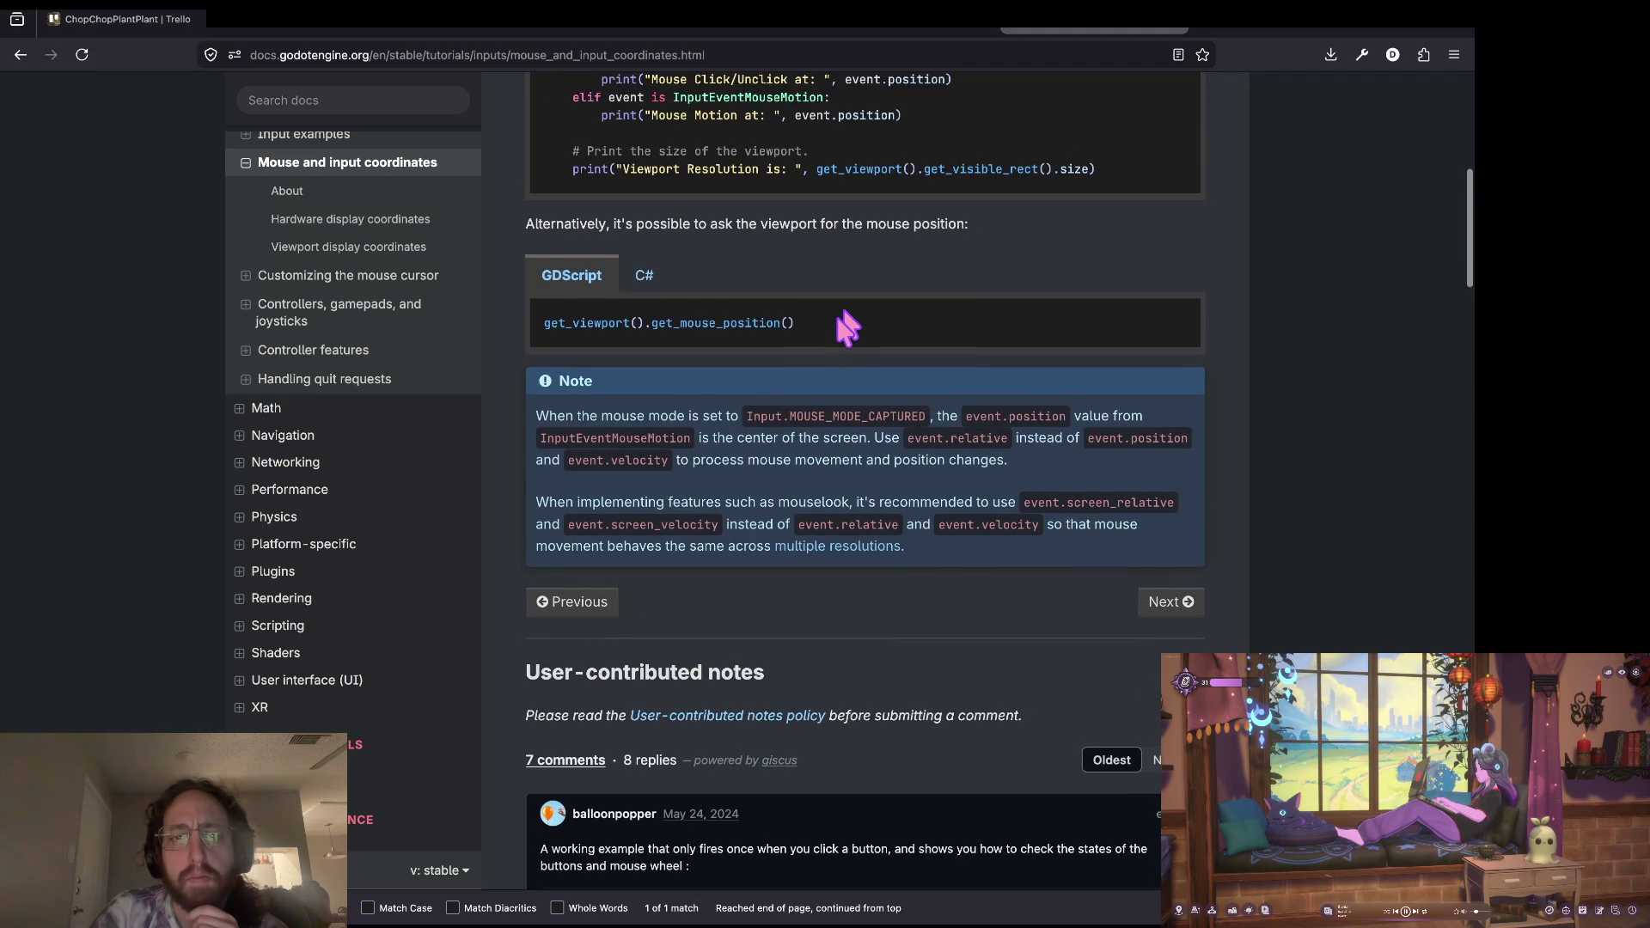
{"action": "scroll", "coordinate": [846, 327], "scroll_direction": "up", "scroll_amount": 2}
{"action": "scroll", "coordinate": [849, 366], "scroll_direction": "up", "scroll_amount": 3}
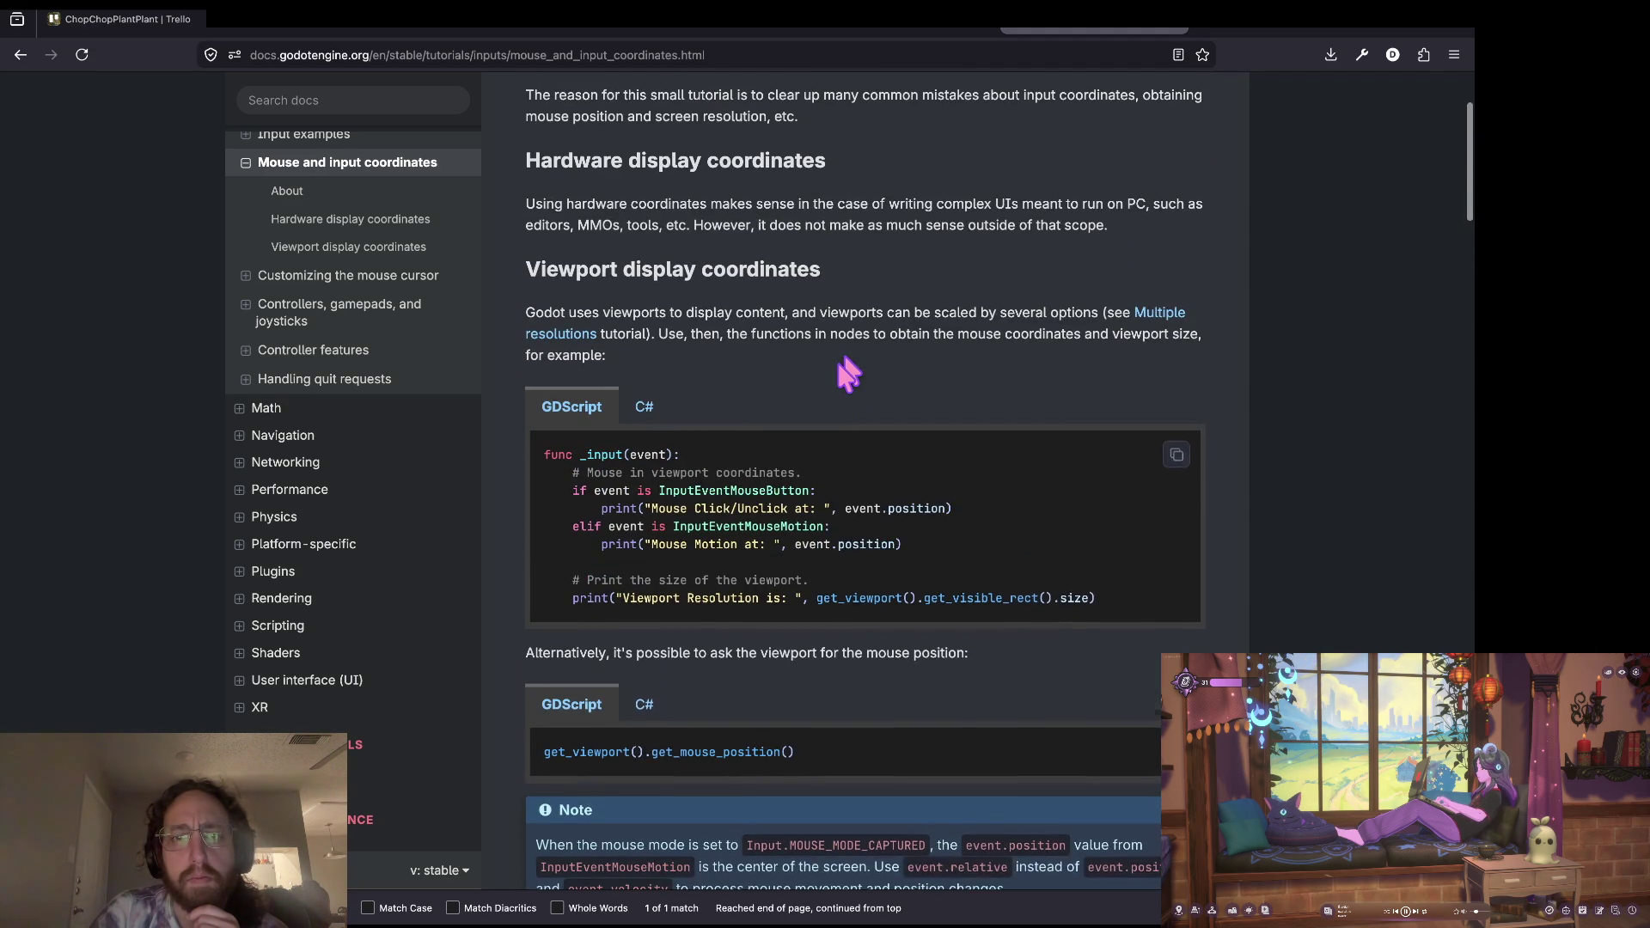
{"action": "double_click", "coordinate": [753, 488]}
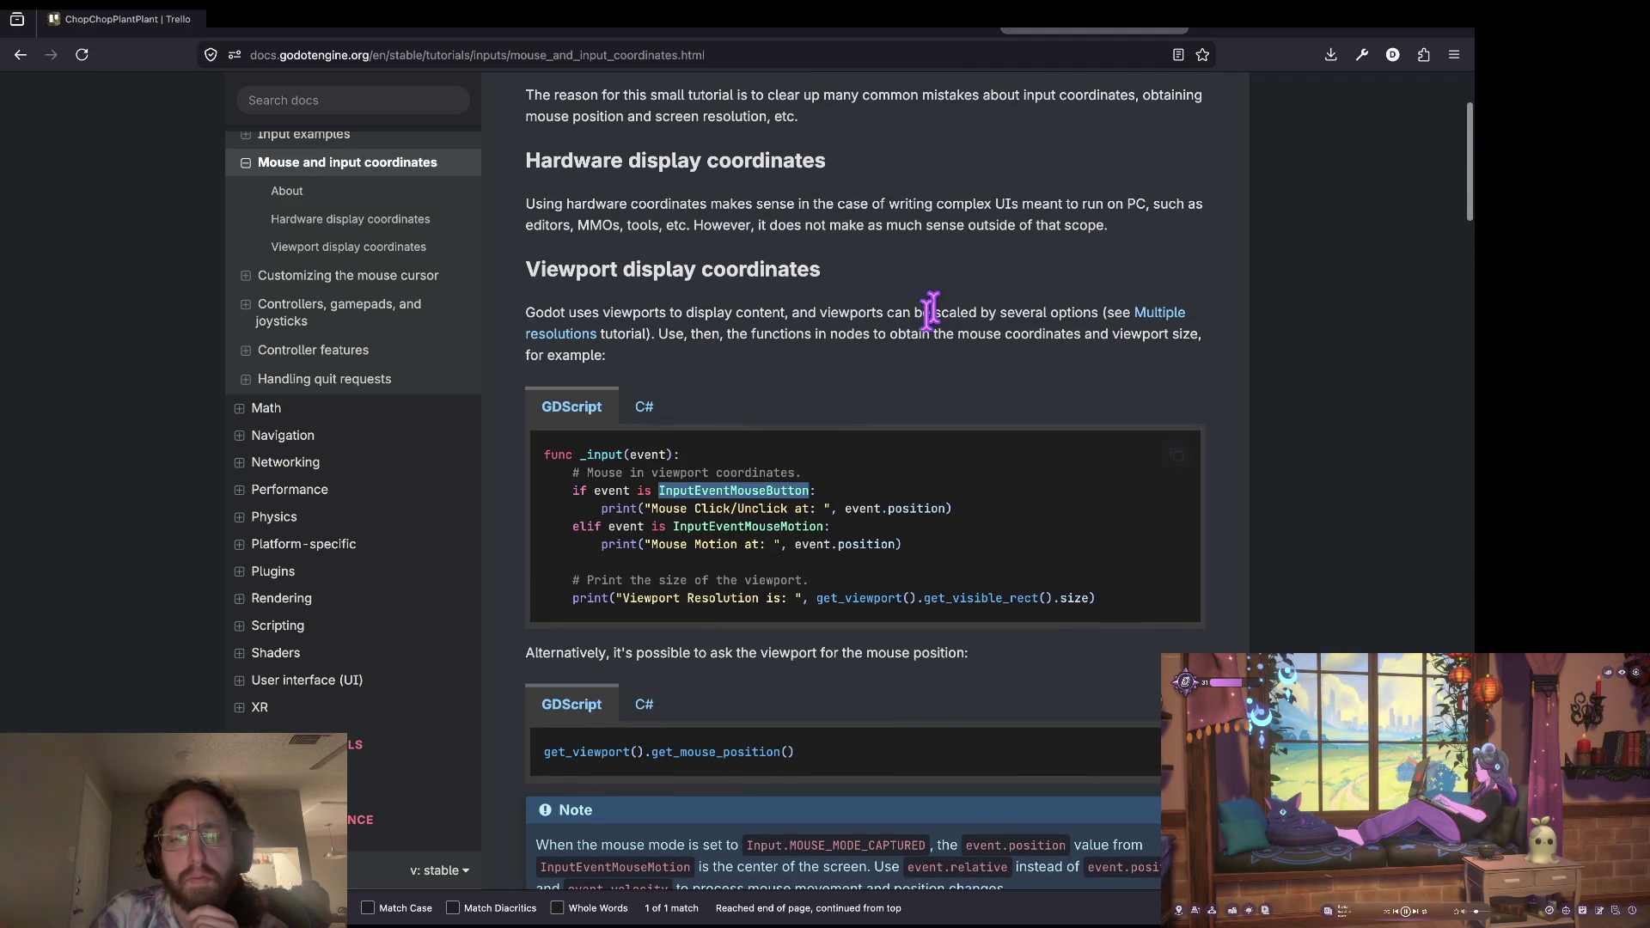
{"action": "scroll", "coordinate": [930, 316], "scroll_direction": "up", "scroll_amount": 2}
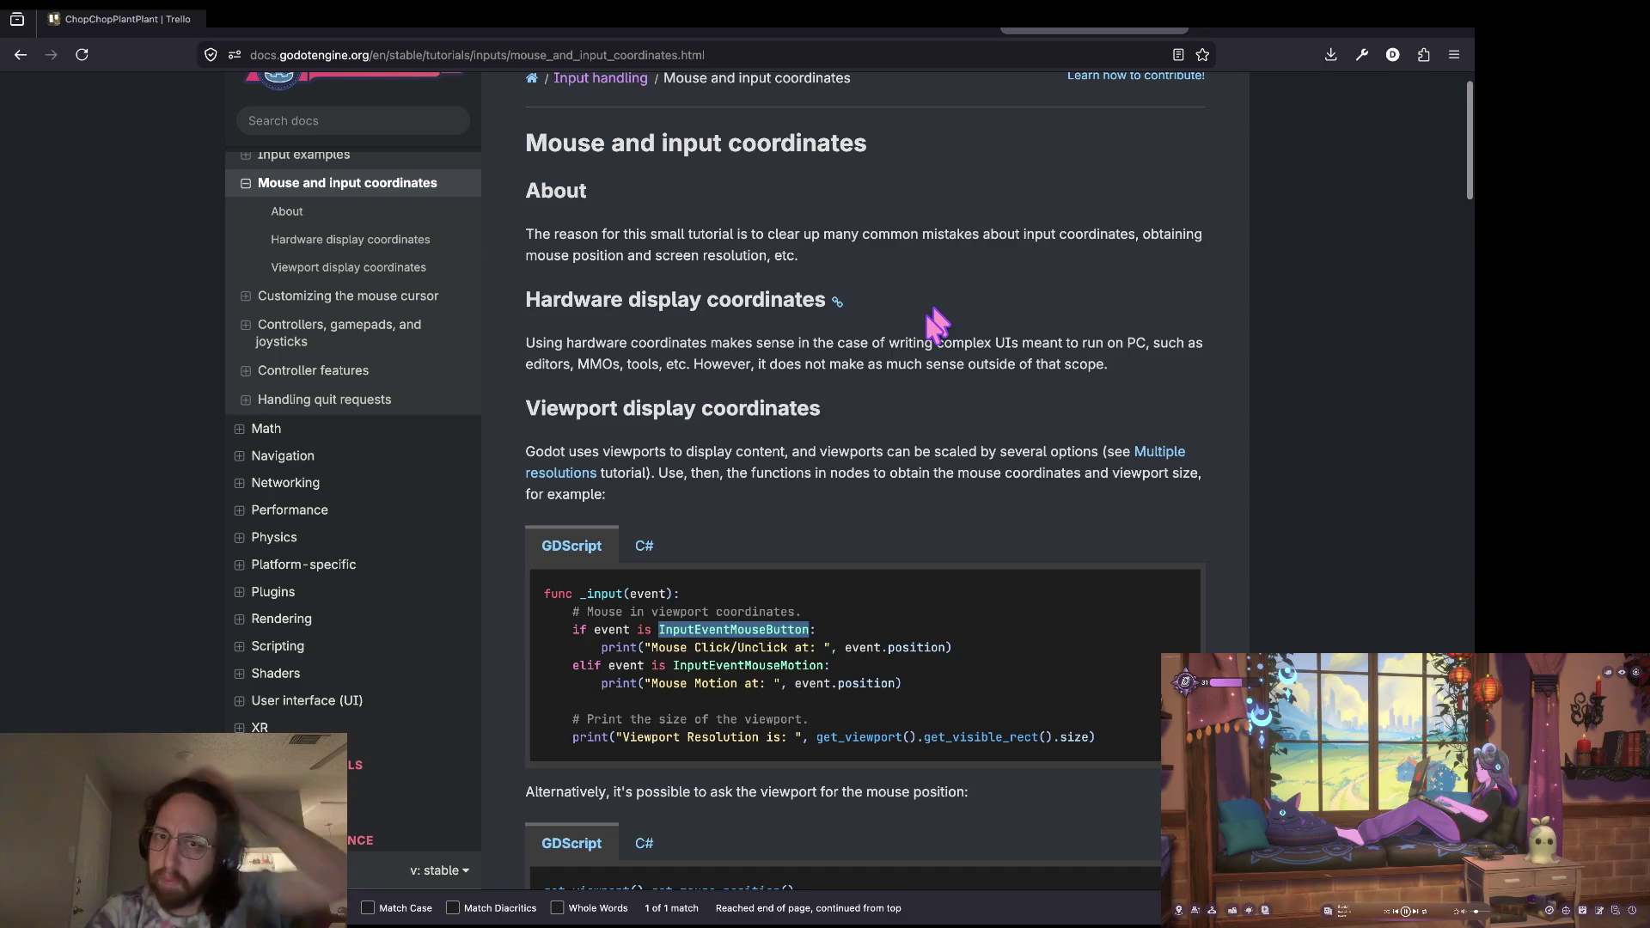
{"action": "scroll", "coordinate": [935, 323], "scroll_direction": "down", "scroll_amount": 1}
{"action": "scroll", "coordinate": [934, 323], "scroll_direction": "up", "scroll_amount": 2}
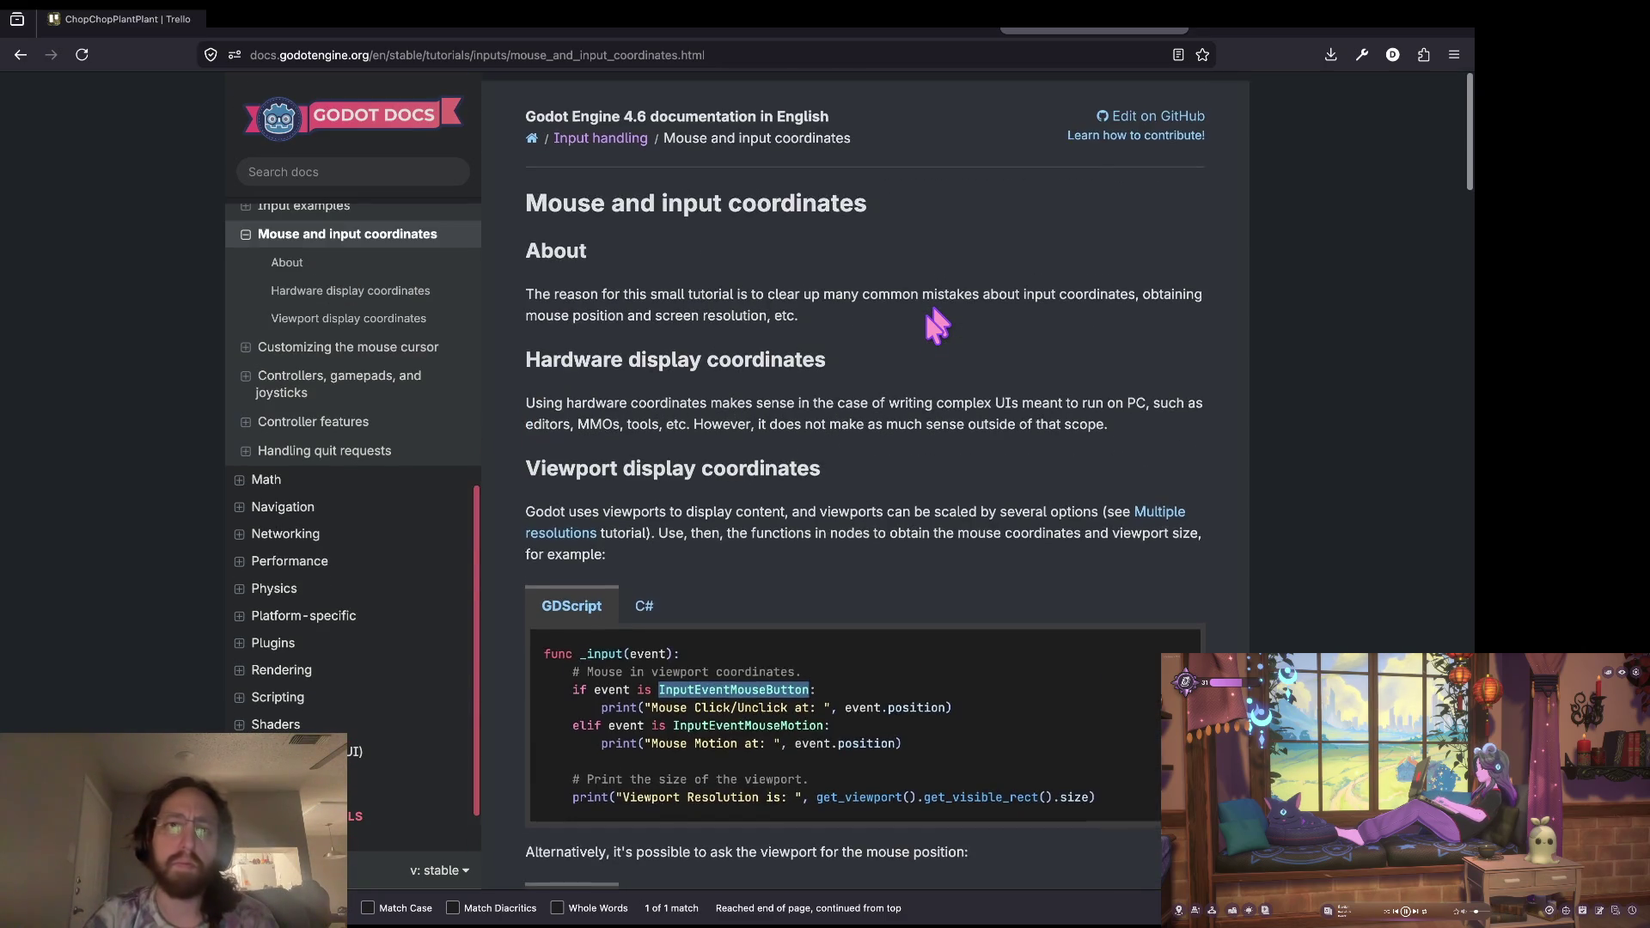
{"action": "key", "text": "super+Tab"}
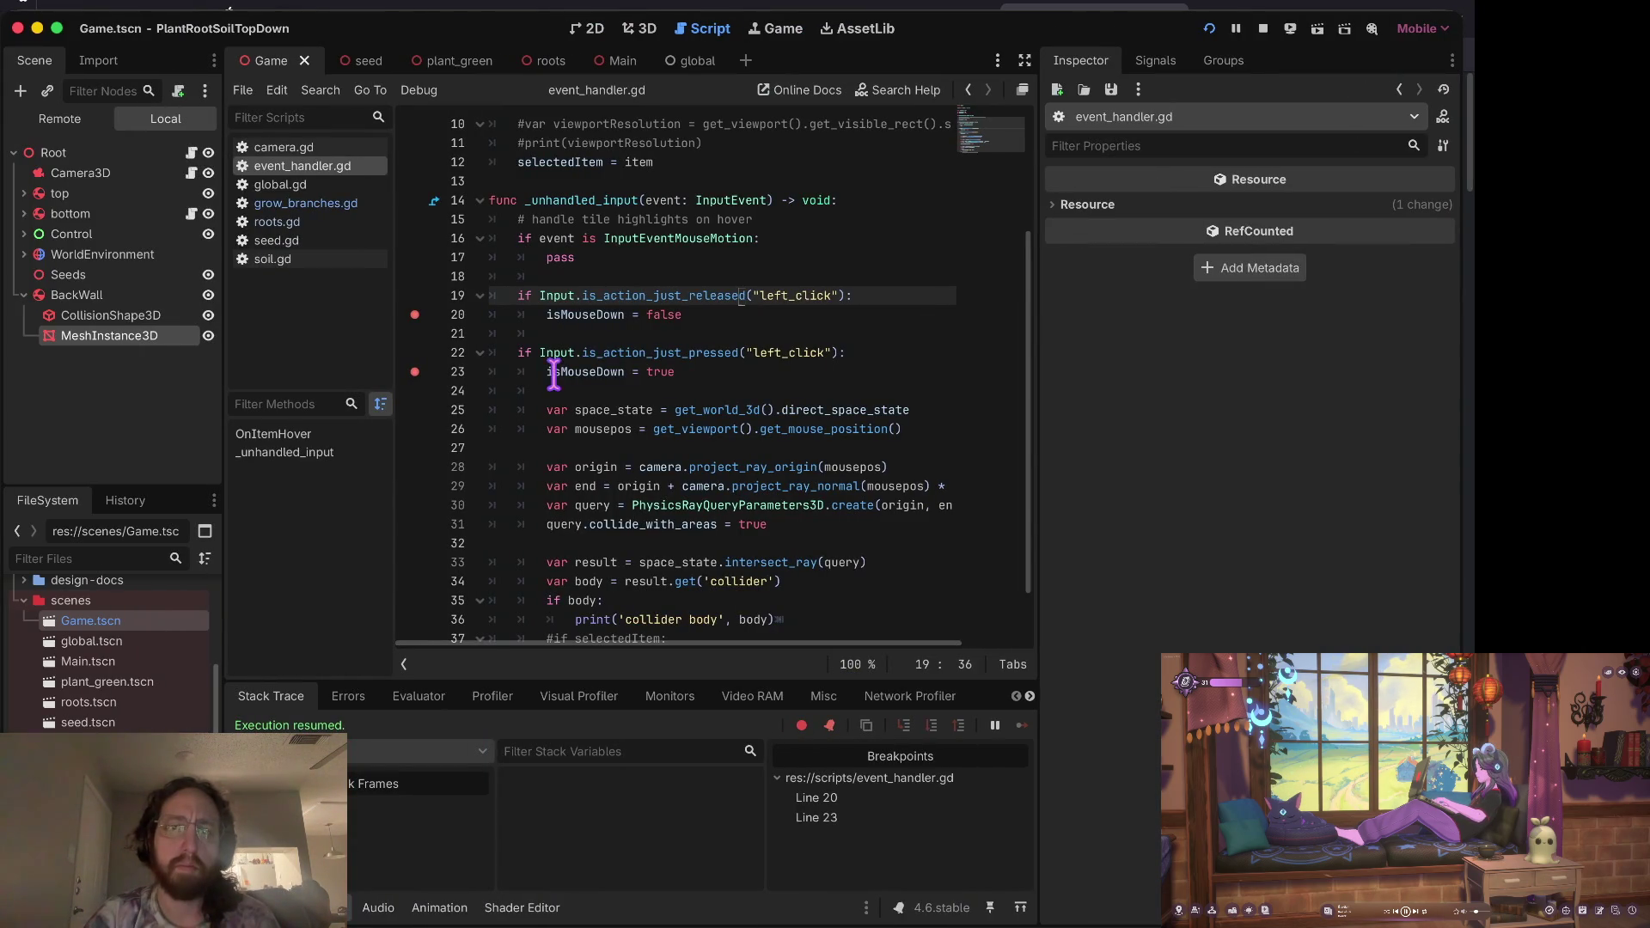
{"action": "left_click", "coordinate": [651, 352]}
{"action": "mouse_move", "coordinate": [759, 352]}
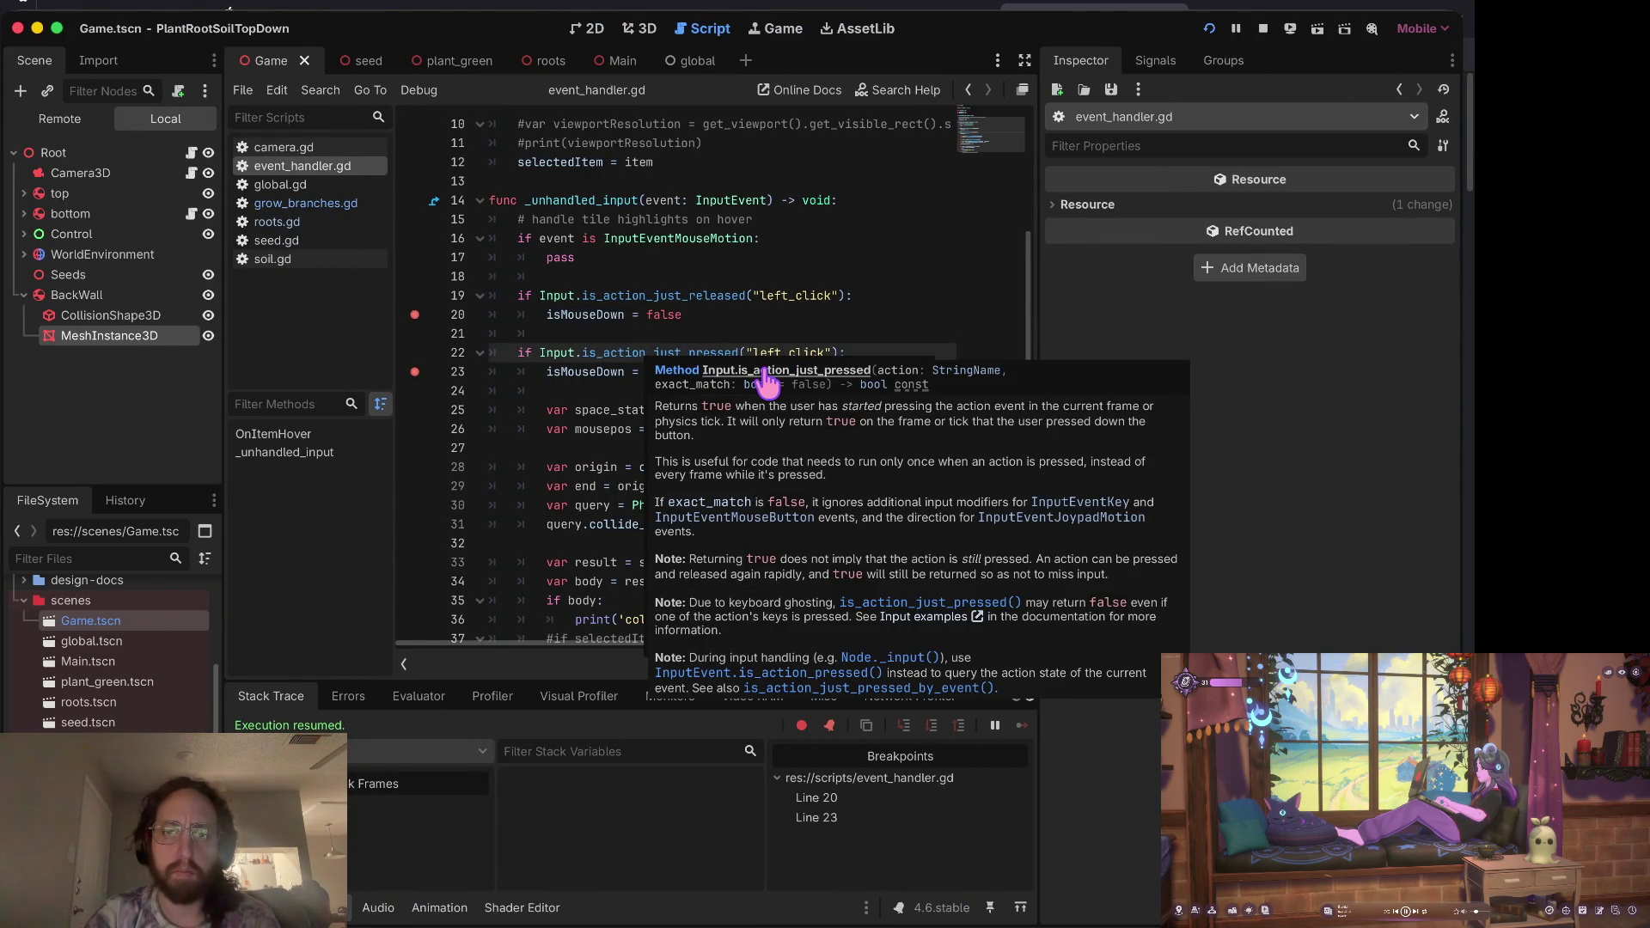
{"action": "right_click", "coordinate": [763, 378]}
{"action": "left_click", "coordinate": [679, 365]}
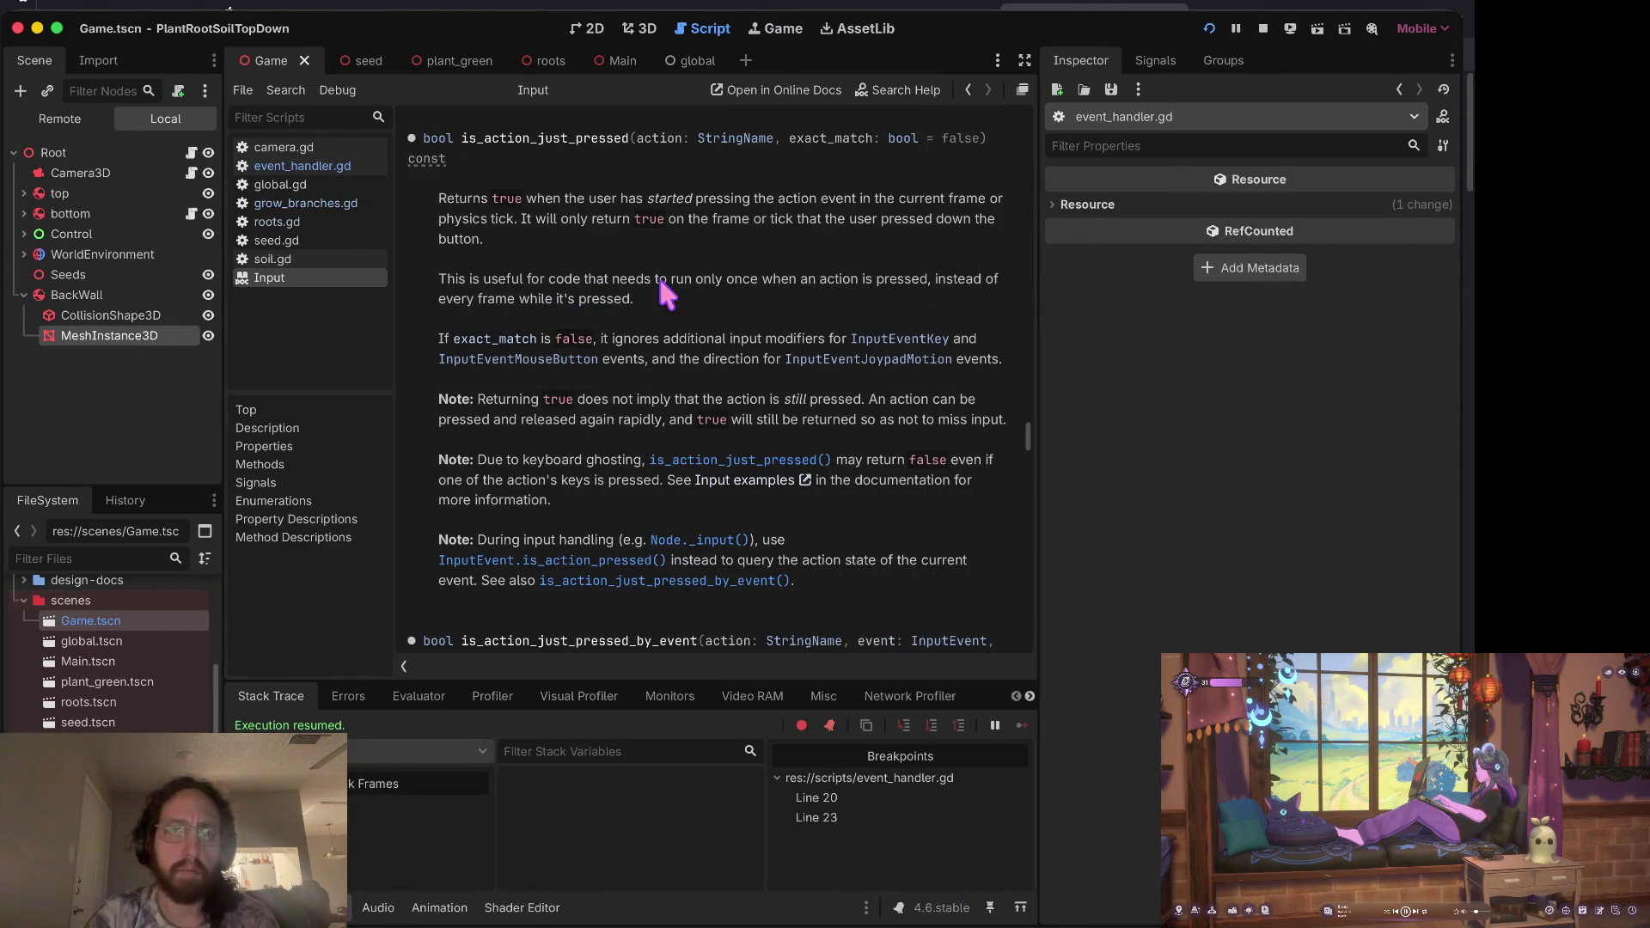
{"action": "type", "text": "is_action_"}
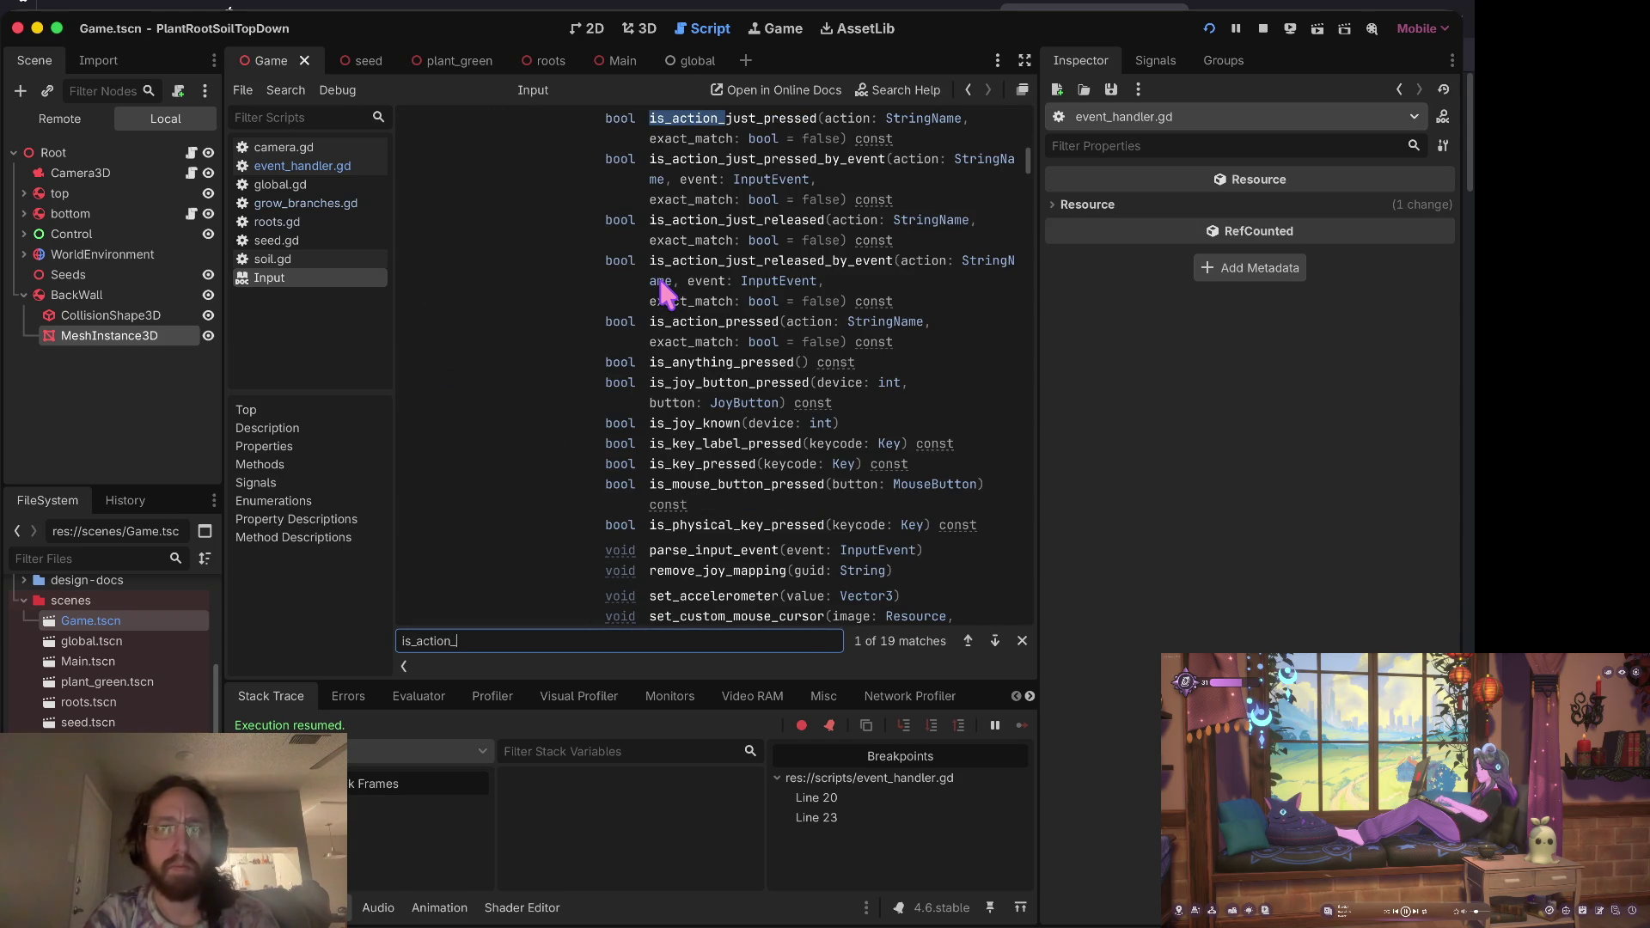
{"action": "type", "text": "just"}
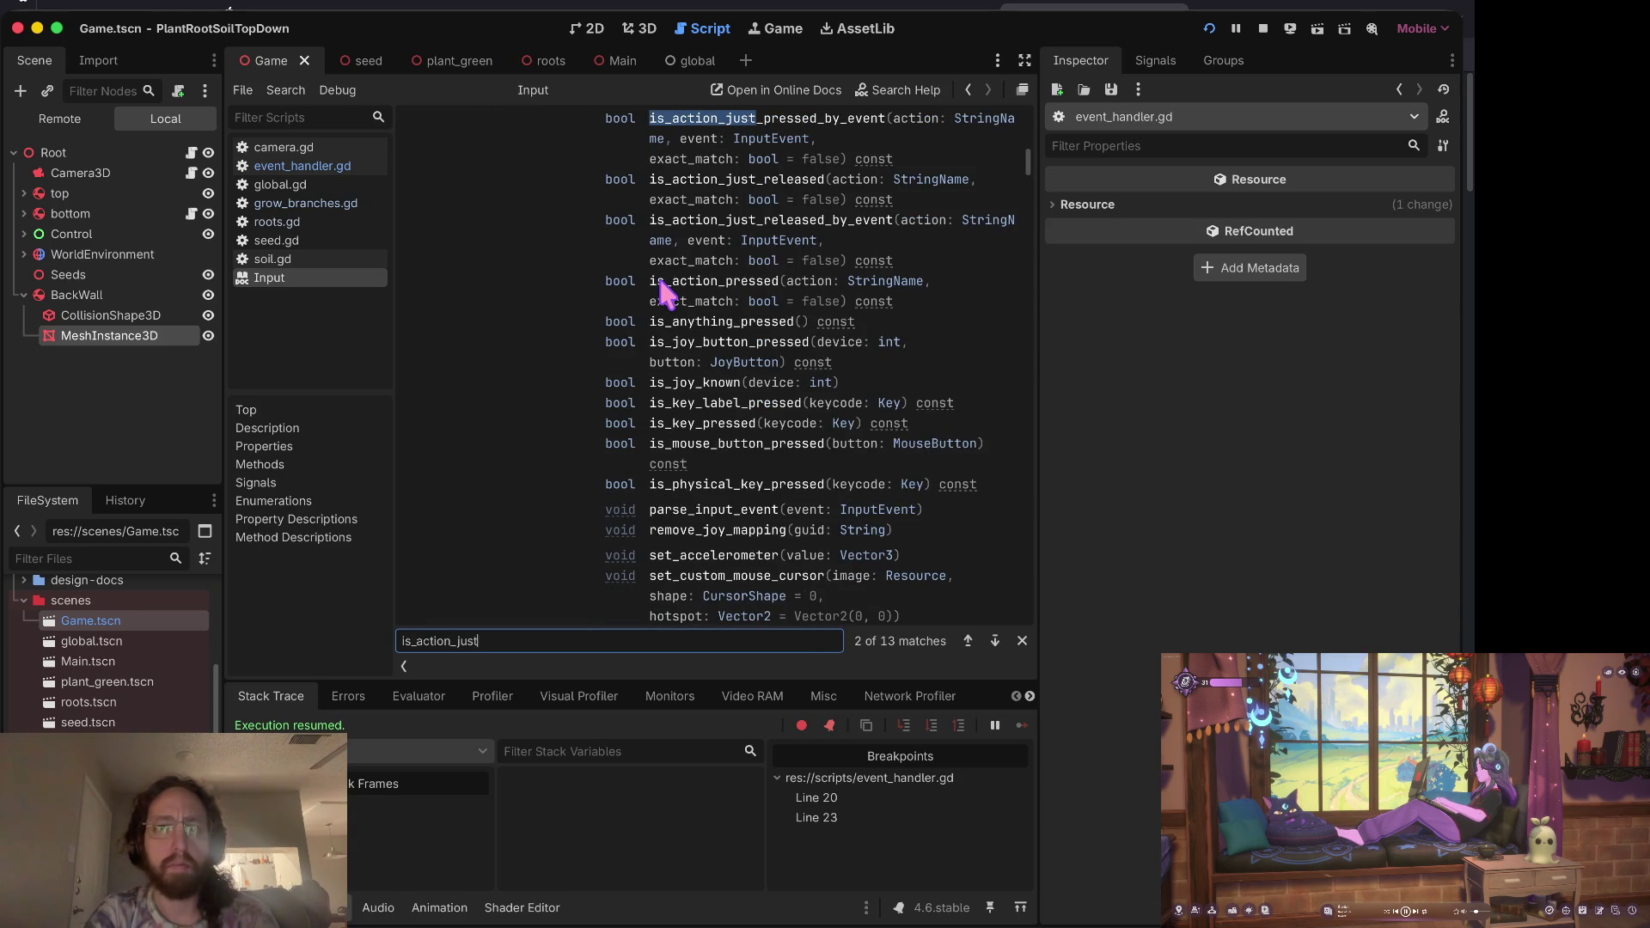
{"action": "key", "text": "Return"}
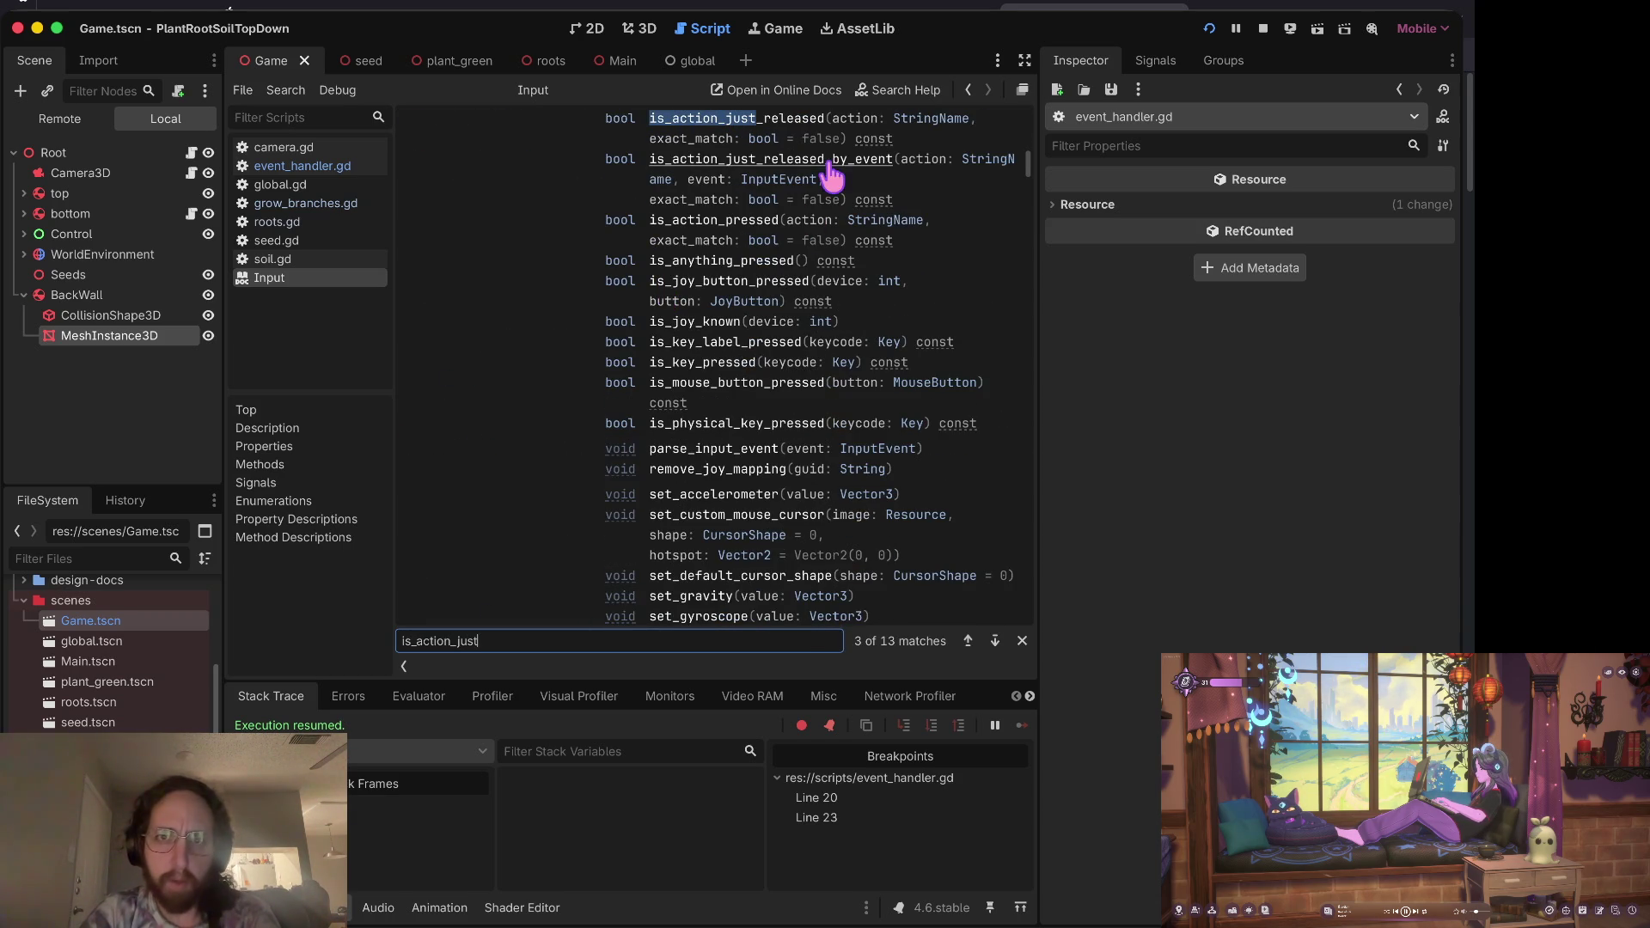
{"action": "scroll", "coordinate": [804, 193], "scroll_direction": "up", "scroll_amount": 3}
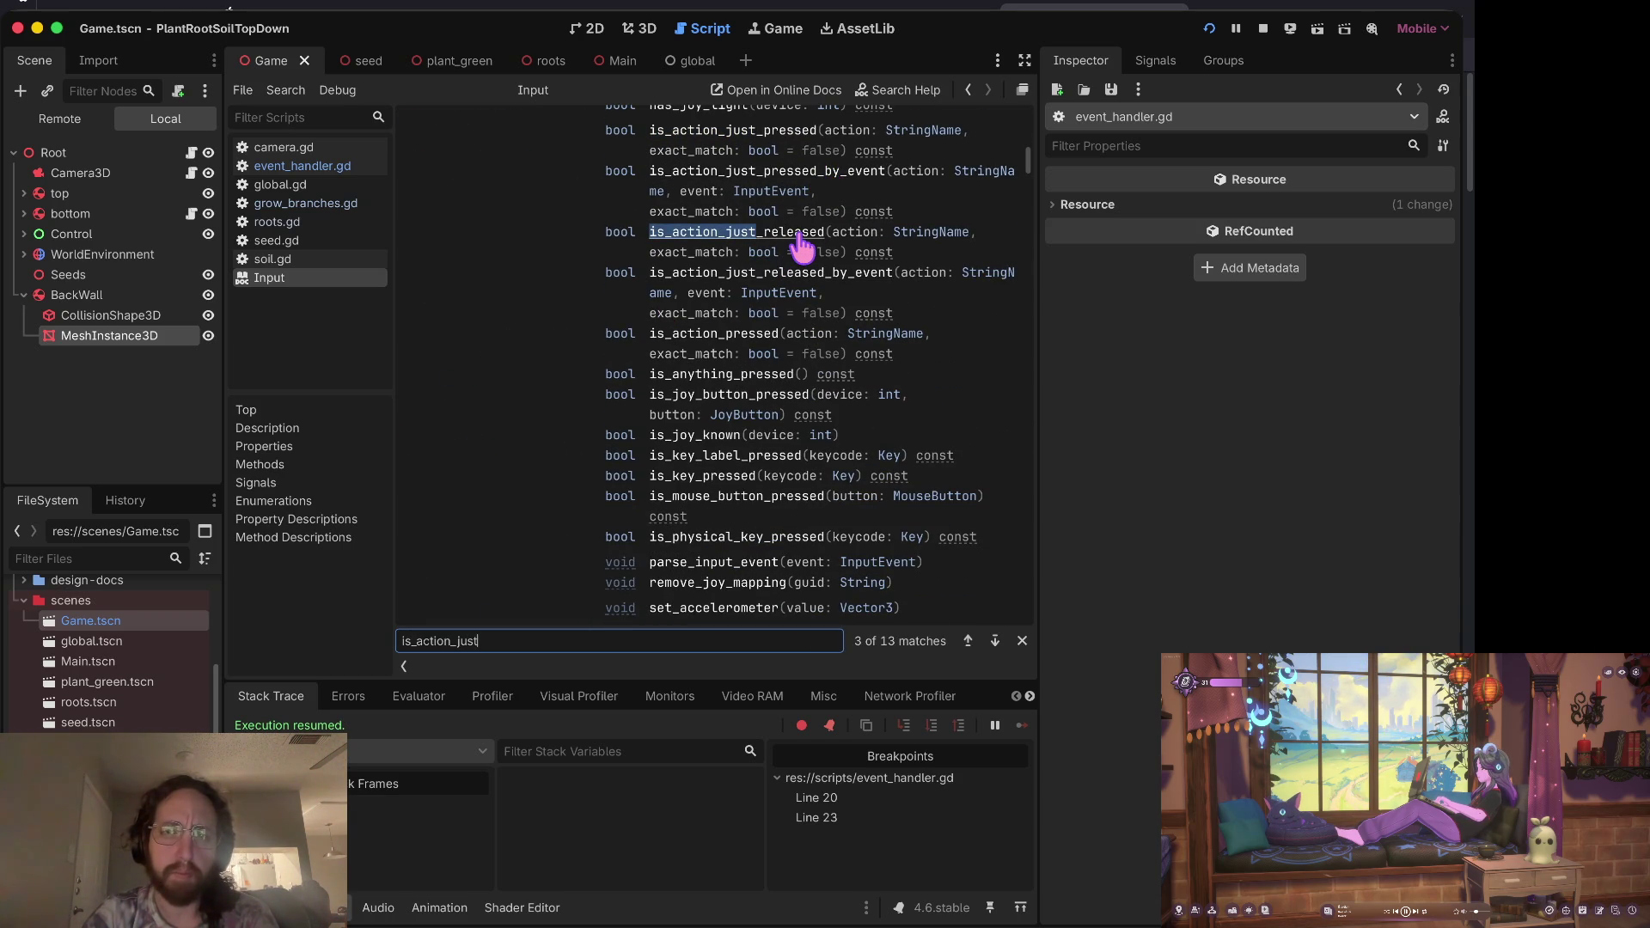
{"action": "key", "text": "Escape"}
{"action": "left_click", "coordinate": [283, 166]}
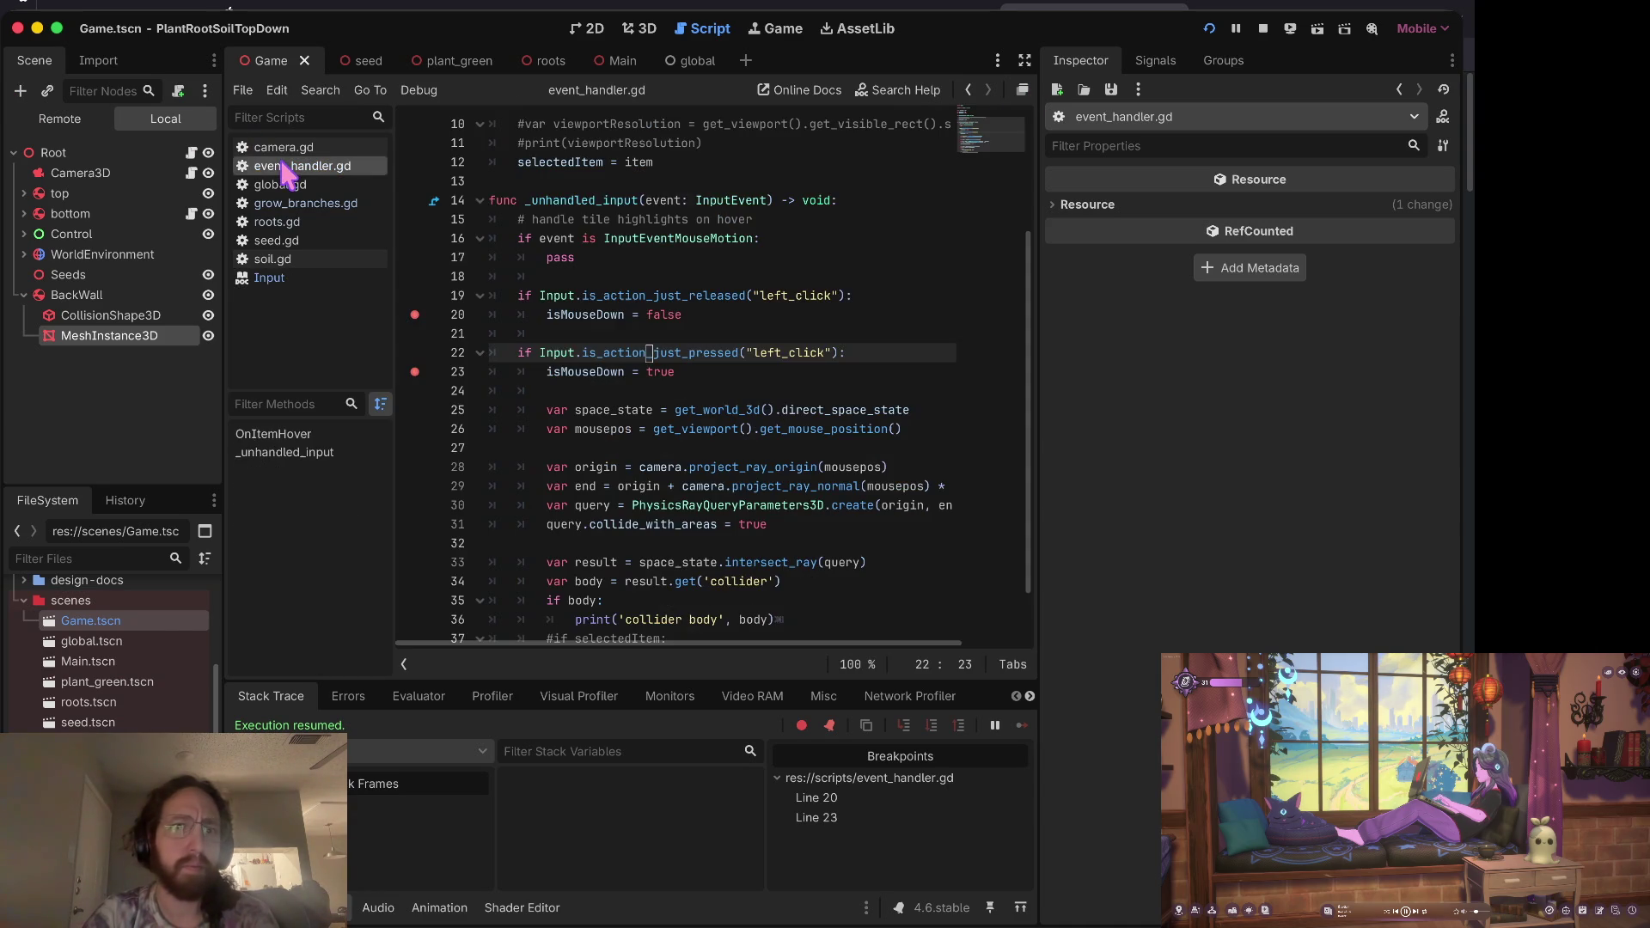
Step: Clear the breakpoints on lines 20, 23 and 24 in event_handler.gd
{"action": "left_click", "coordinate": [698, 295]}
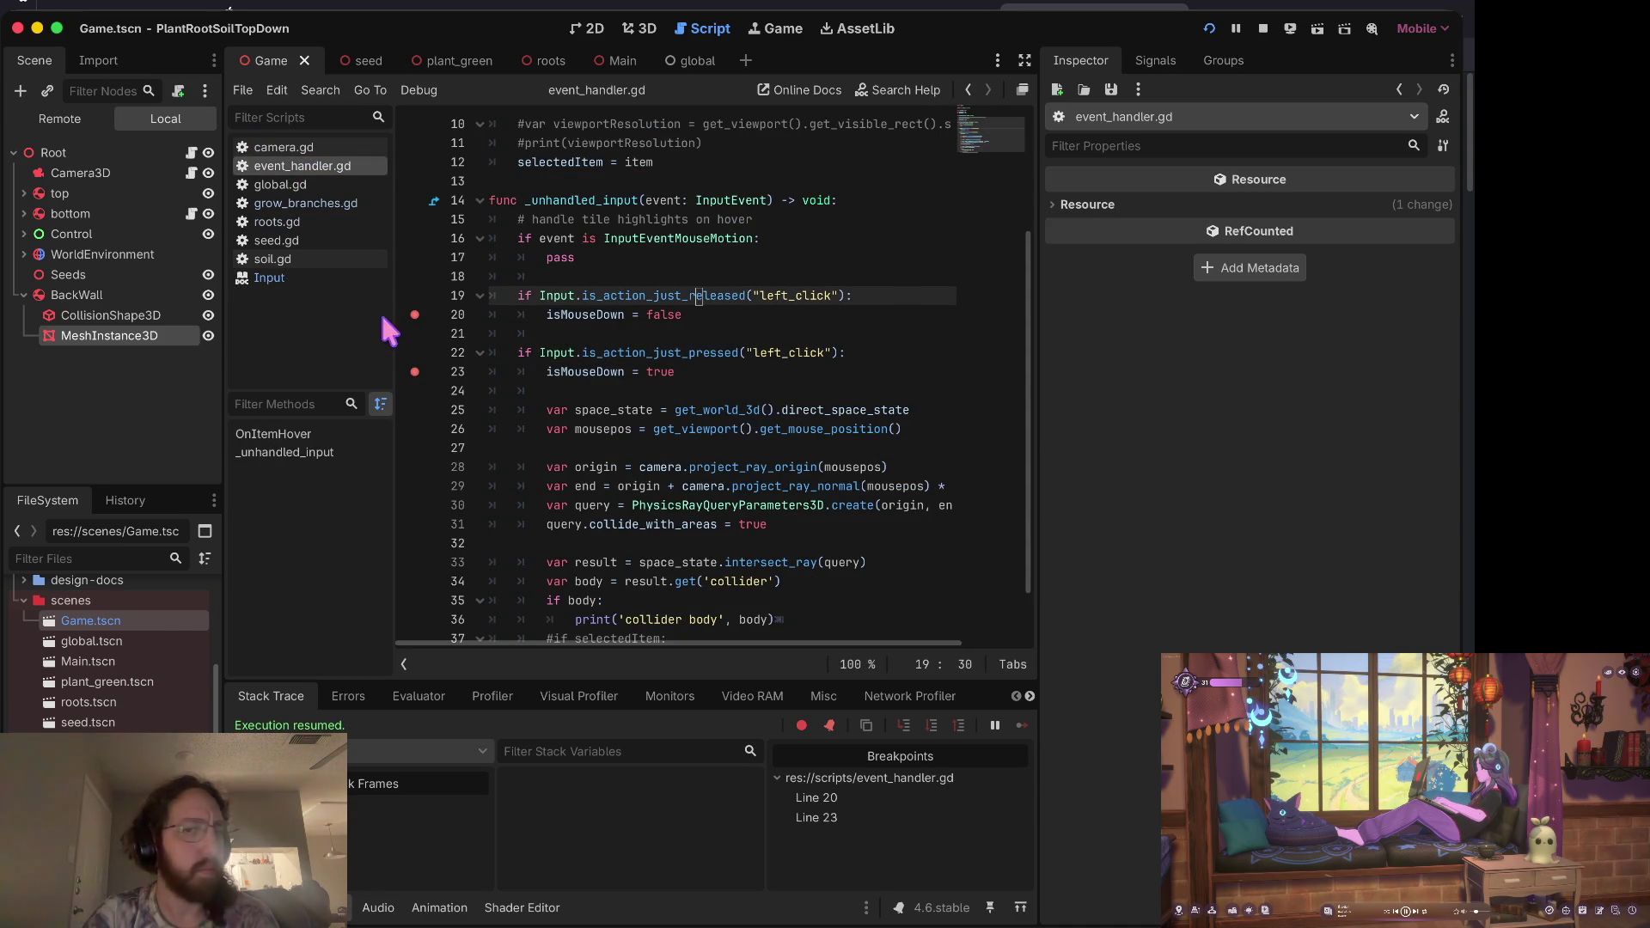
{"action": "left_click", "coordinate": [414, 315]}
{"action": "left_click", "coordinate": [414, 390]}
{"action": "left_click", "coordinate": [414, 371]}
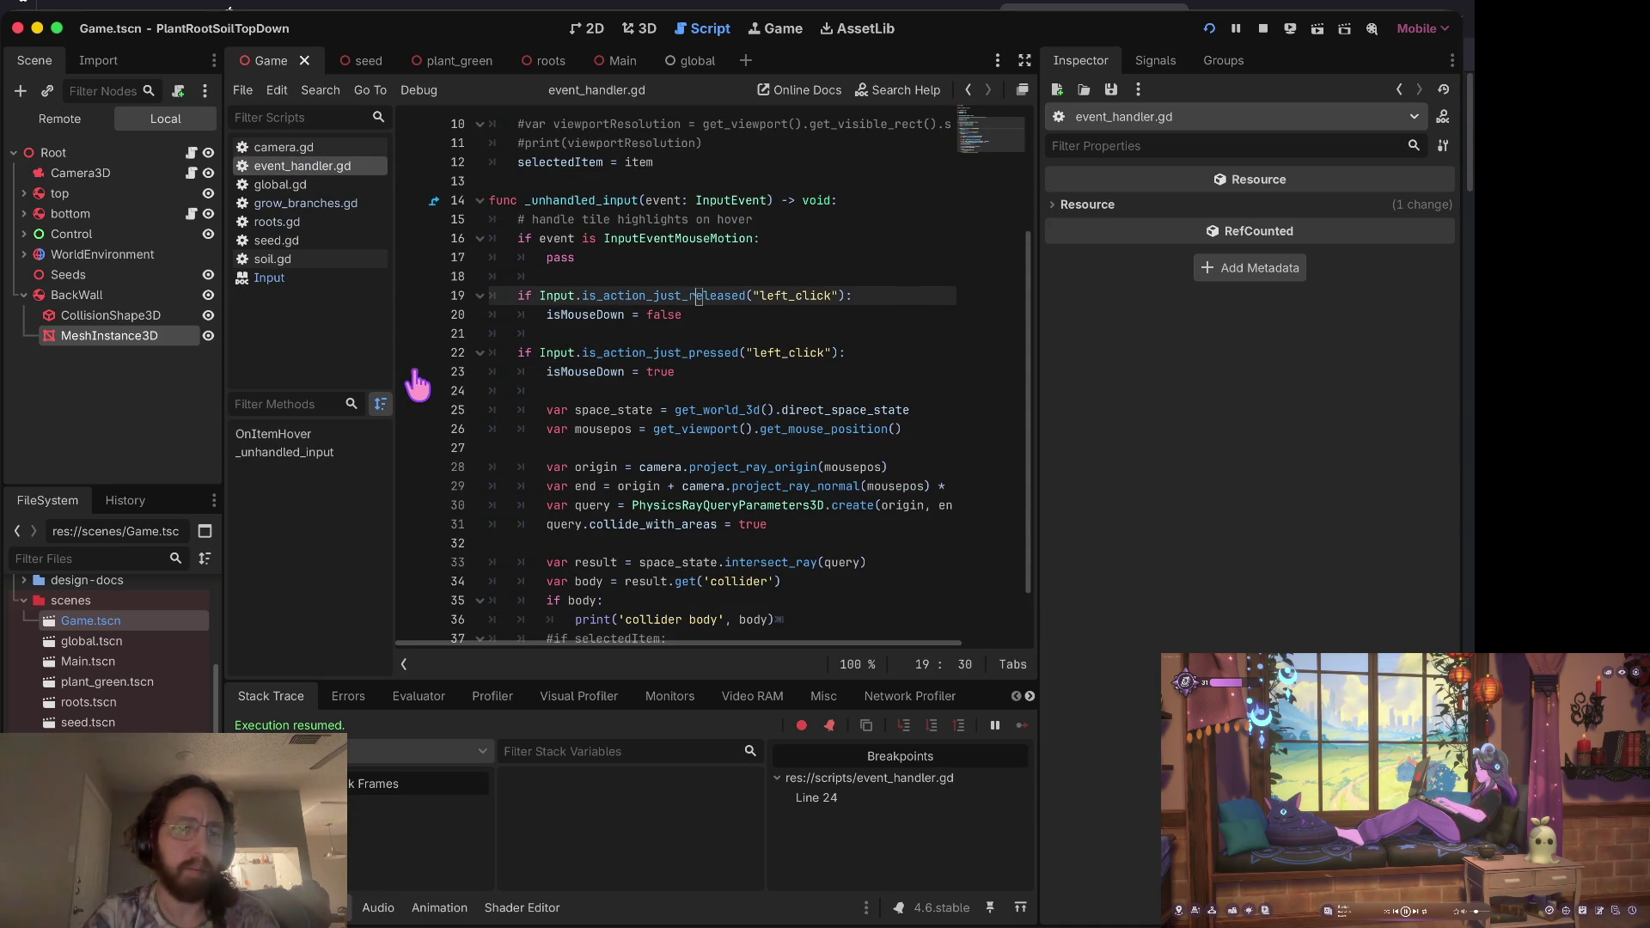
{"action": "left_click", "coordinate": [415, 391]}
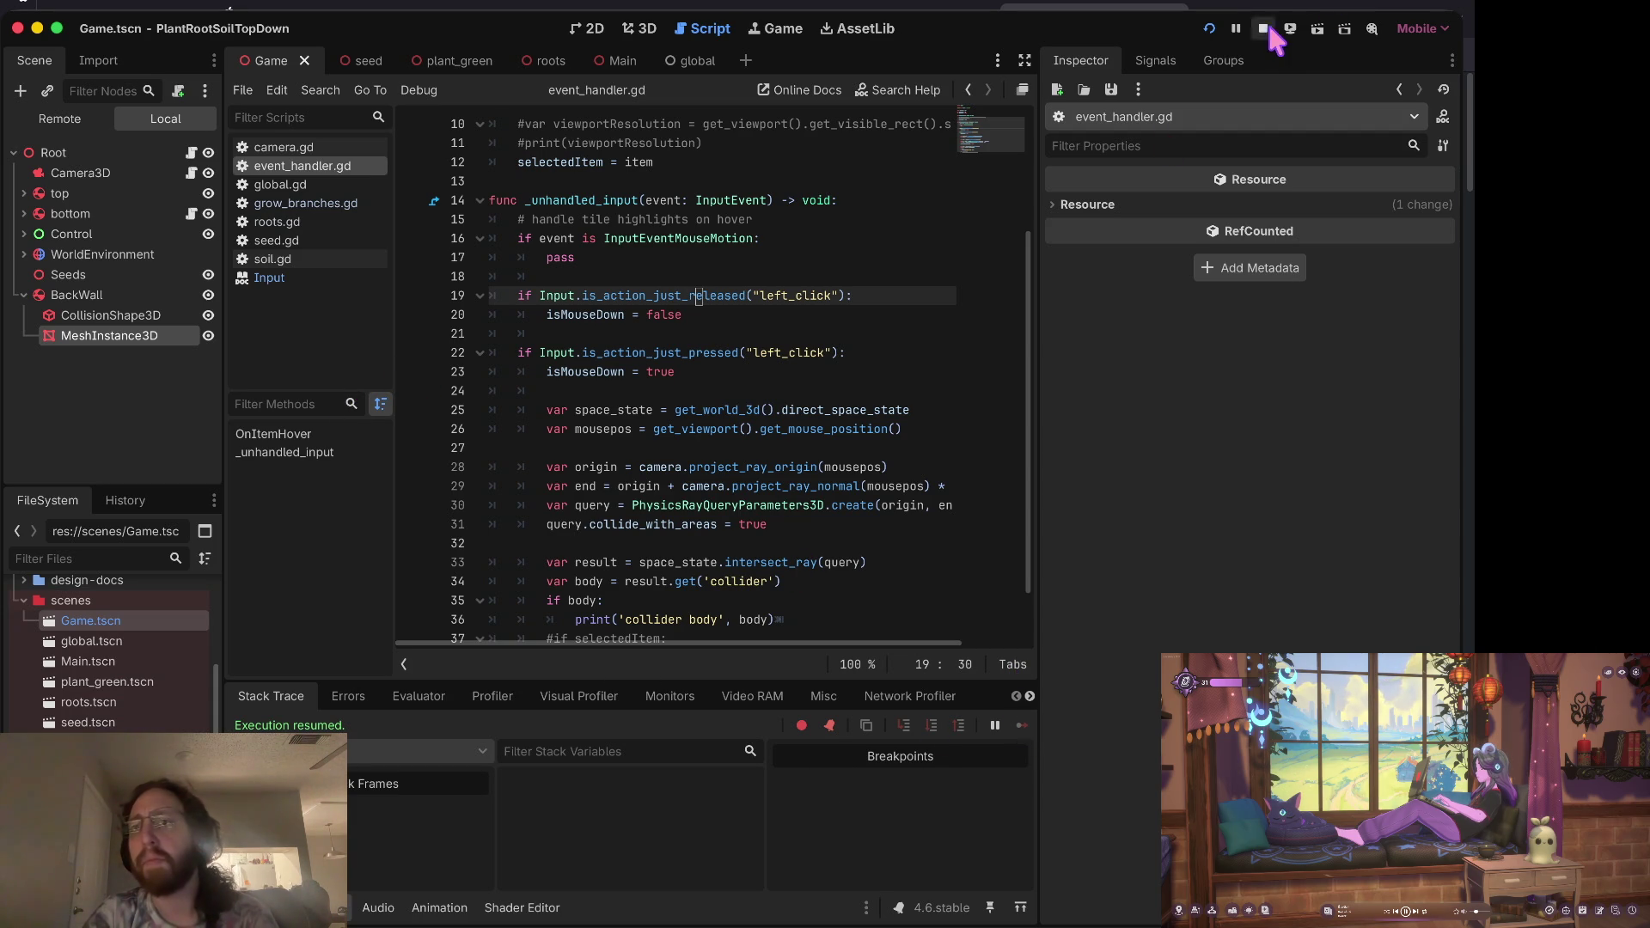
Step: Relaunch the game, add a line 20 breakpoint, trigger it by clicking, then stop and remove it
{"action": "left_click", "coordinate": [1209, 28]}
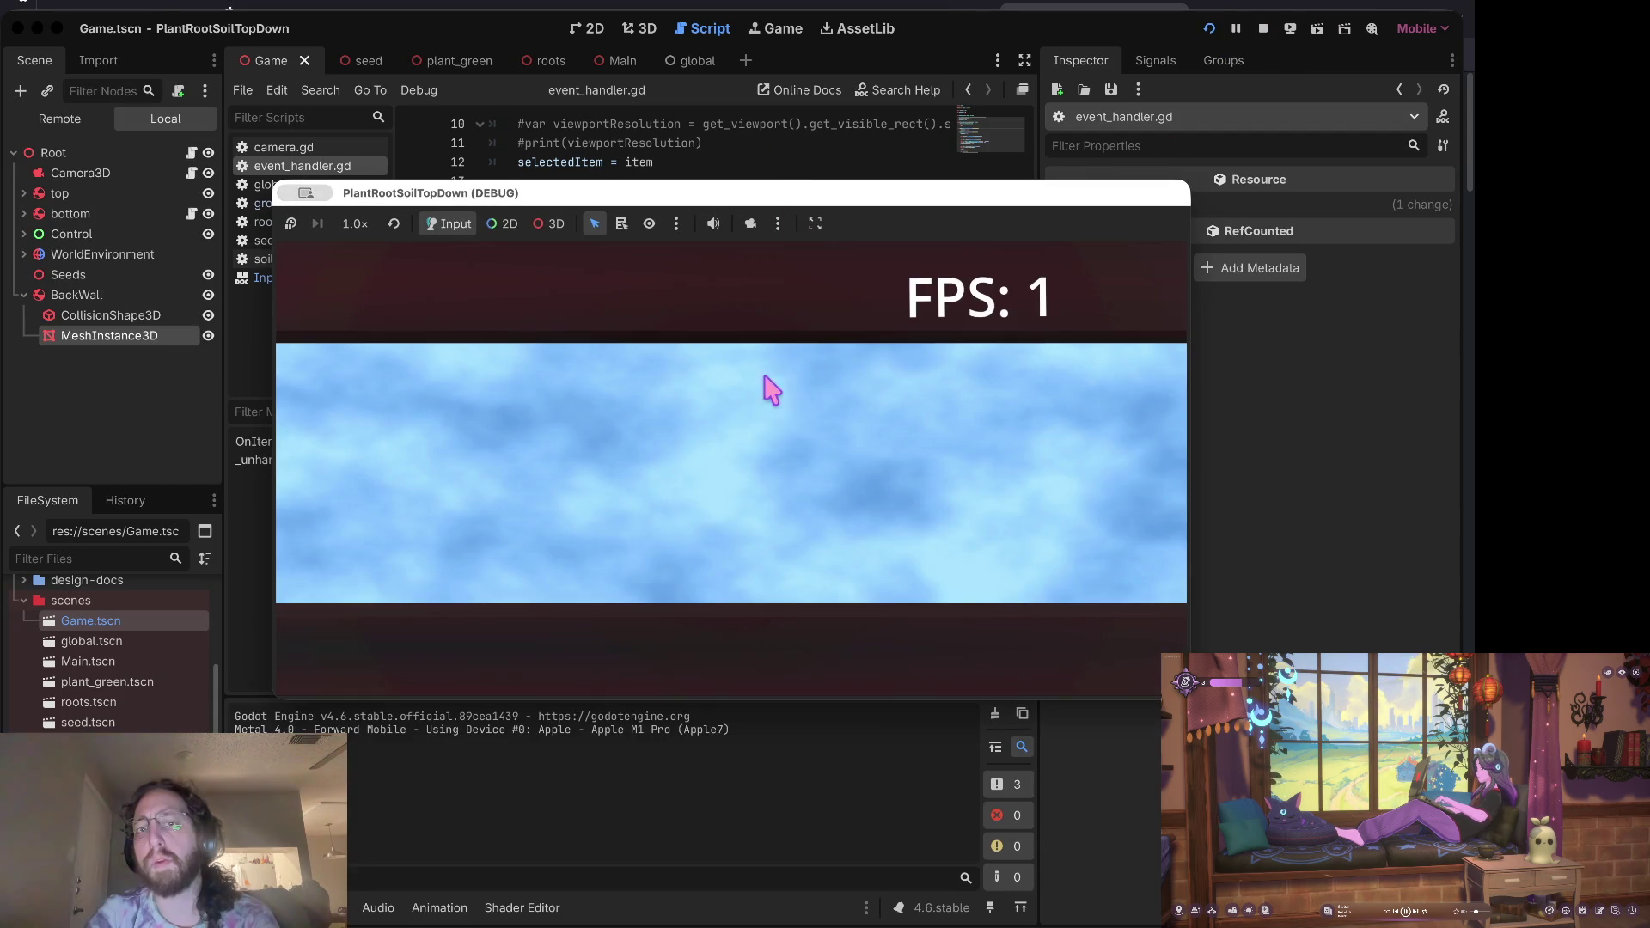
{"action": "left_click", "coordinate": [770, 443]}
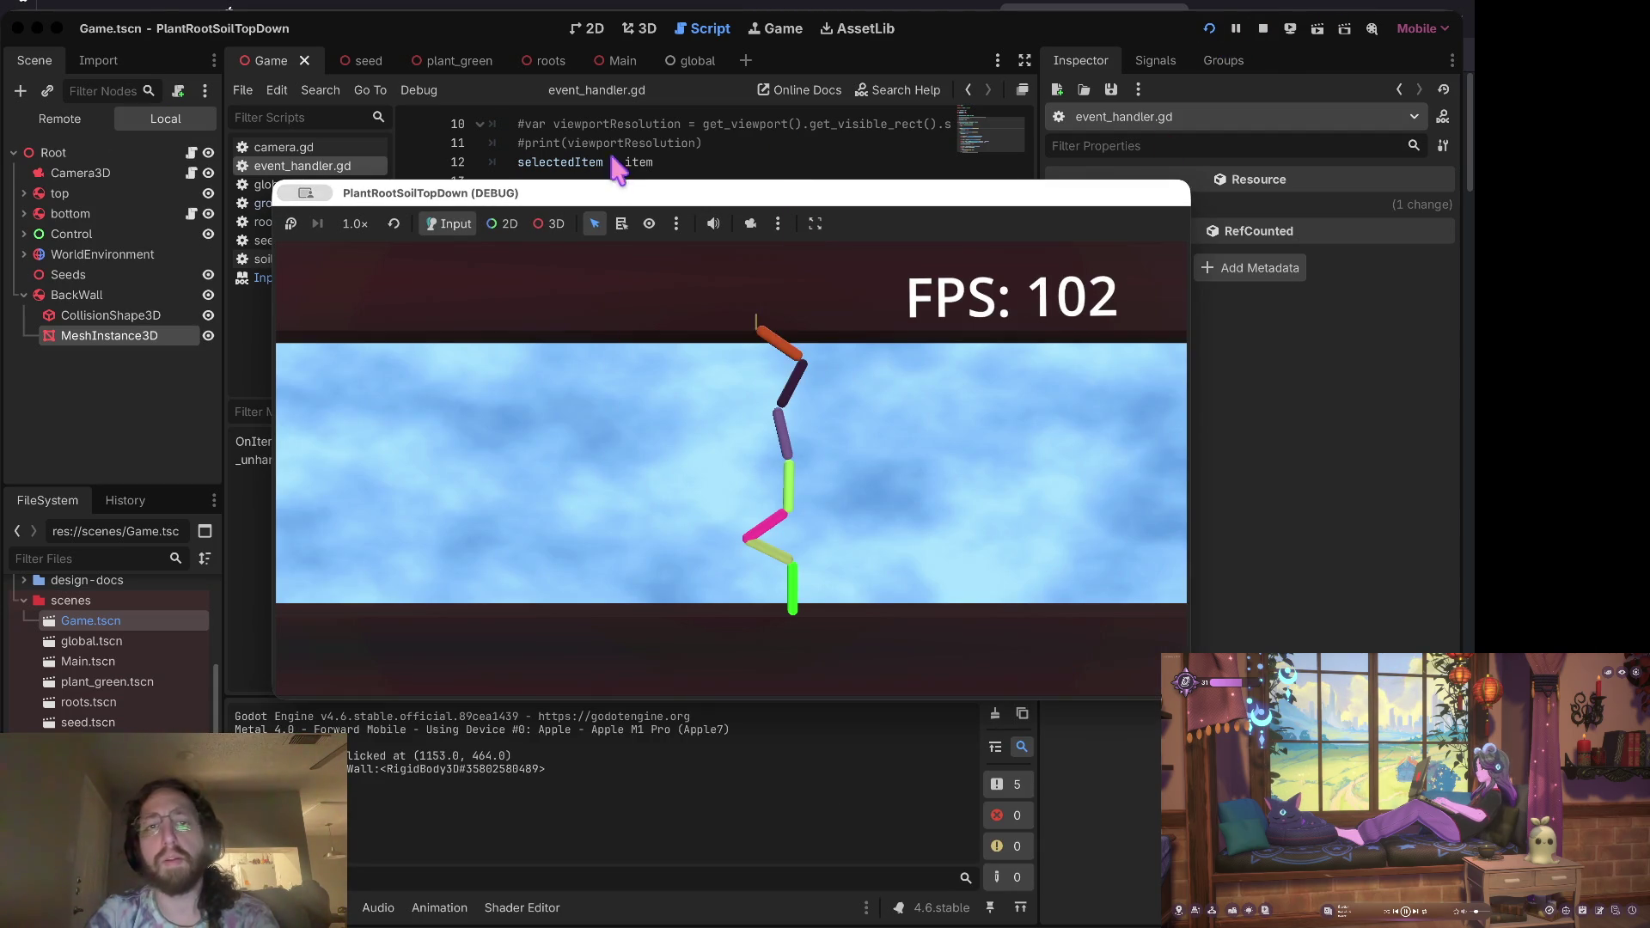
{"action": "left_click", "coordinate": [610, 161]}
{"action": "left_click", "coordinate": [414, 315]}
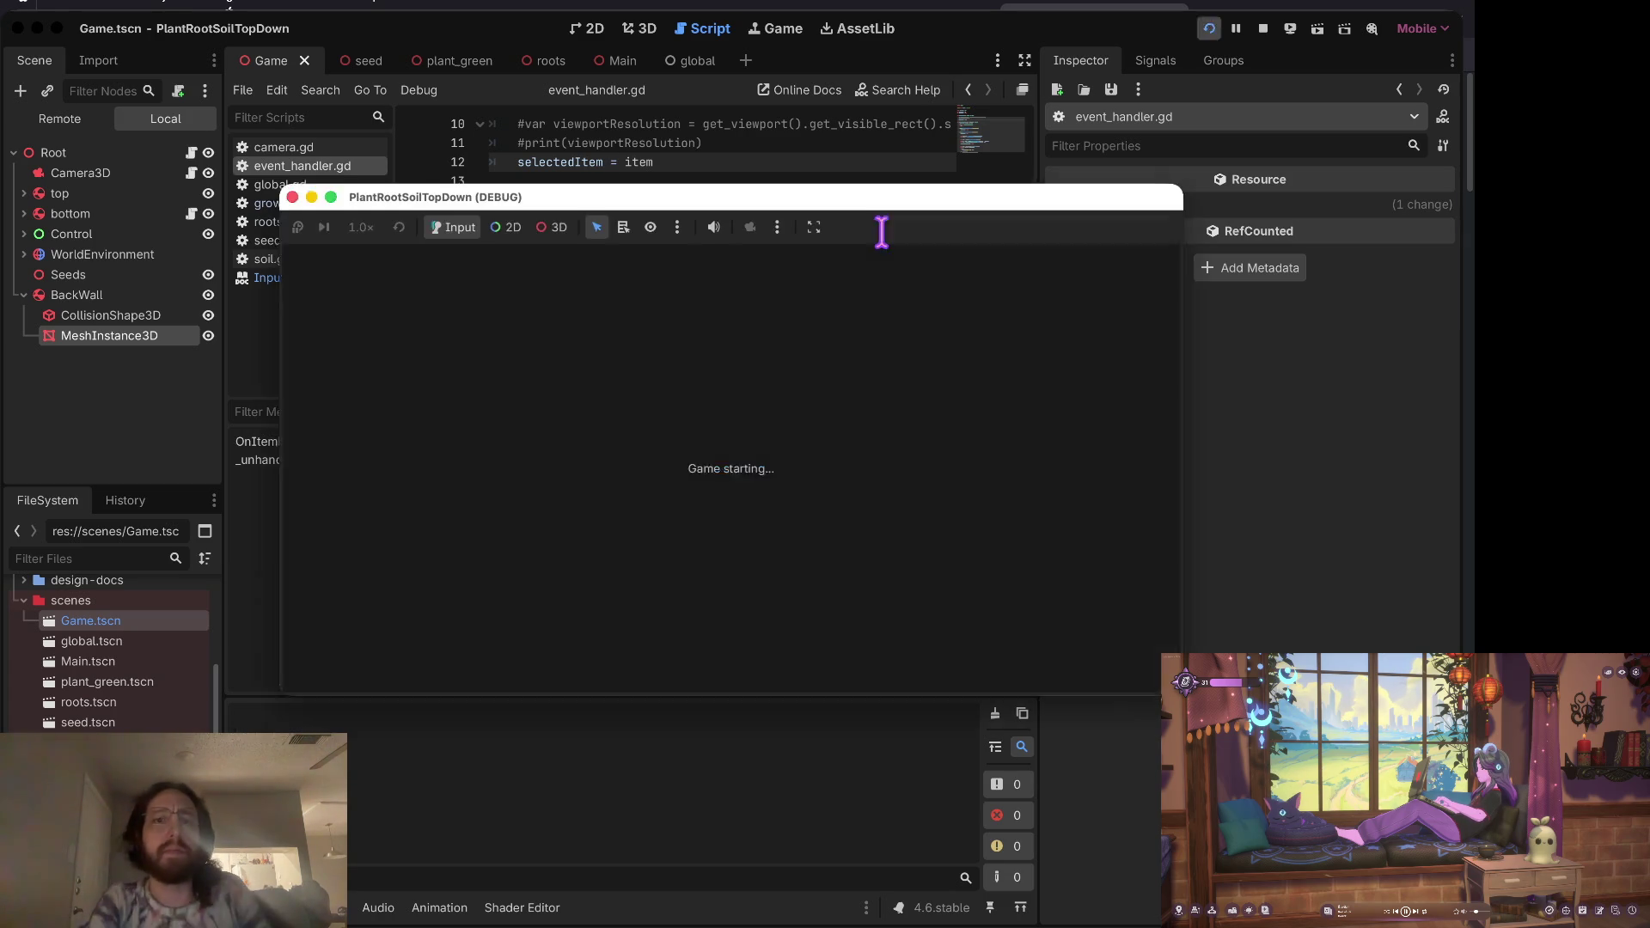
{"action": "left_click", "coordinate": [881, 228]}
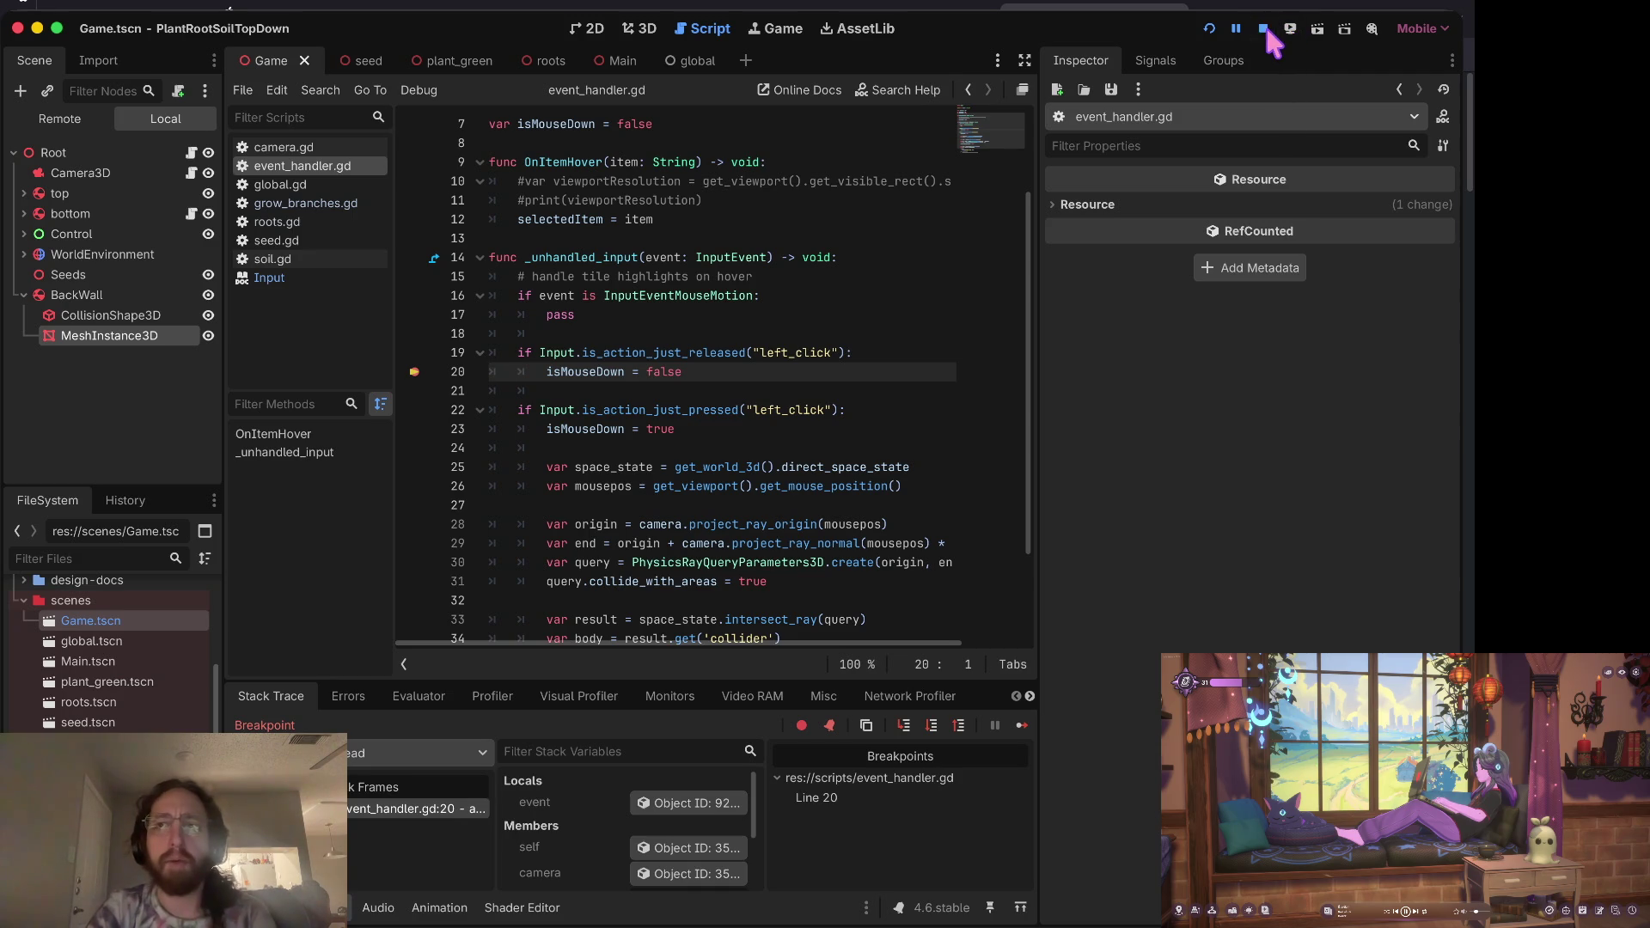
{"action": "left_click", "coordinate": [1263, 29]}
{"action": "left_click", "coordinate": [417, 372]}
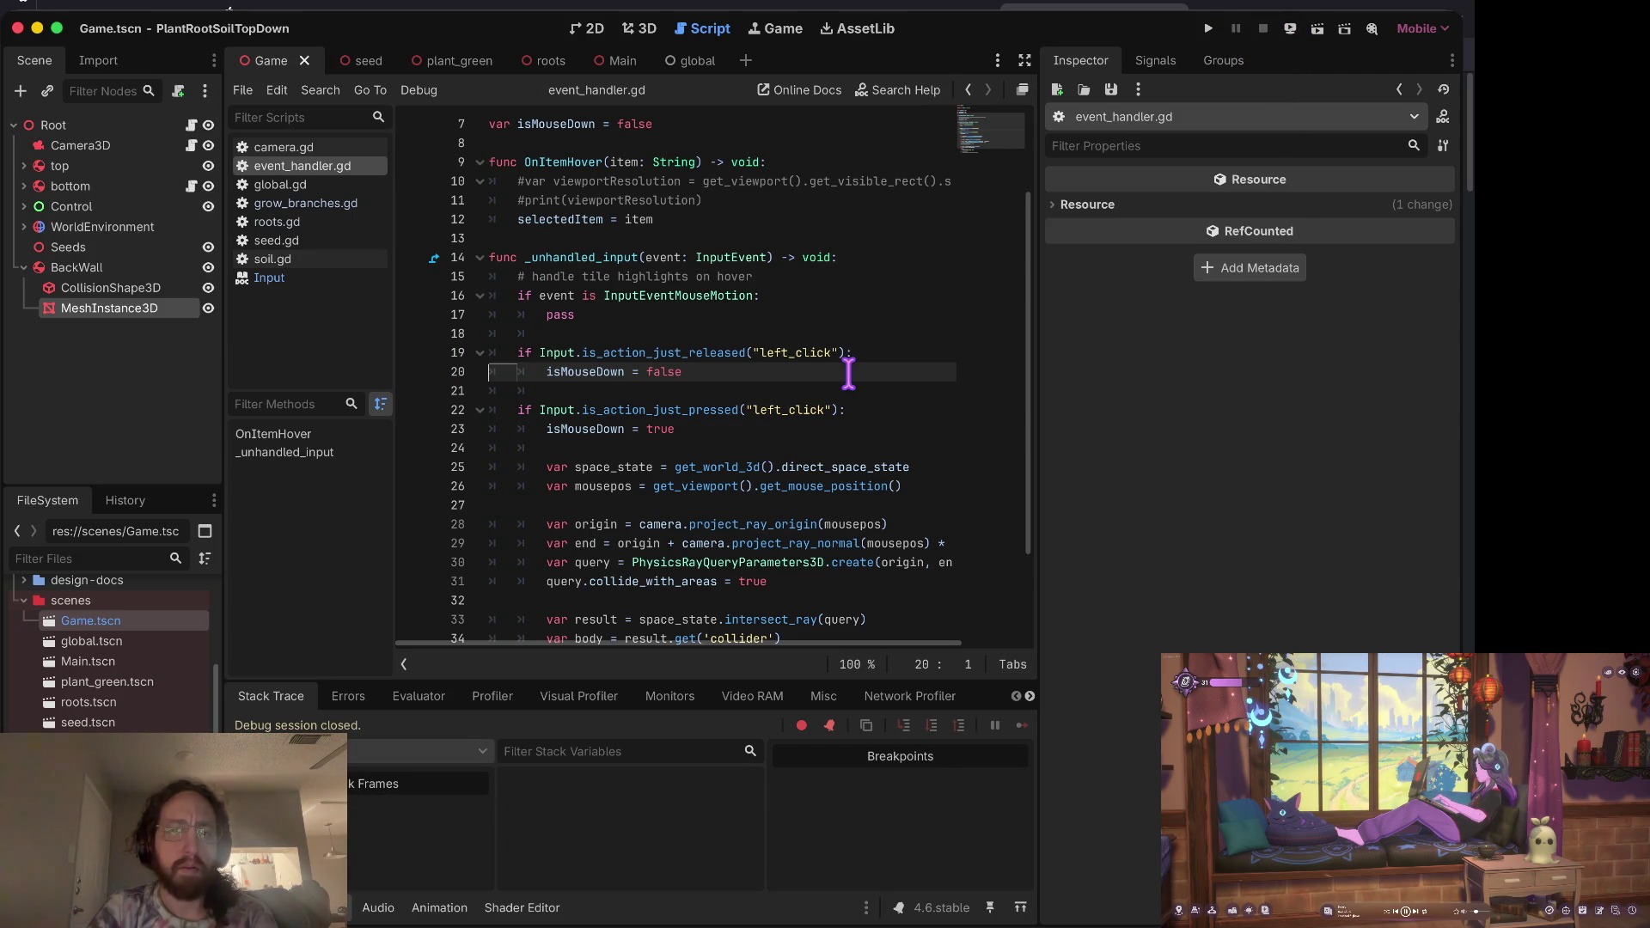
Step: Compare grow_branches.gd and event_handler.gd, settling back on event_handler.gd
{"action": "left_click", "coordinate": [313, 205]}
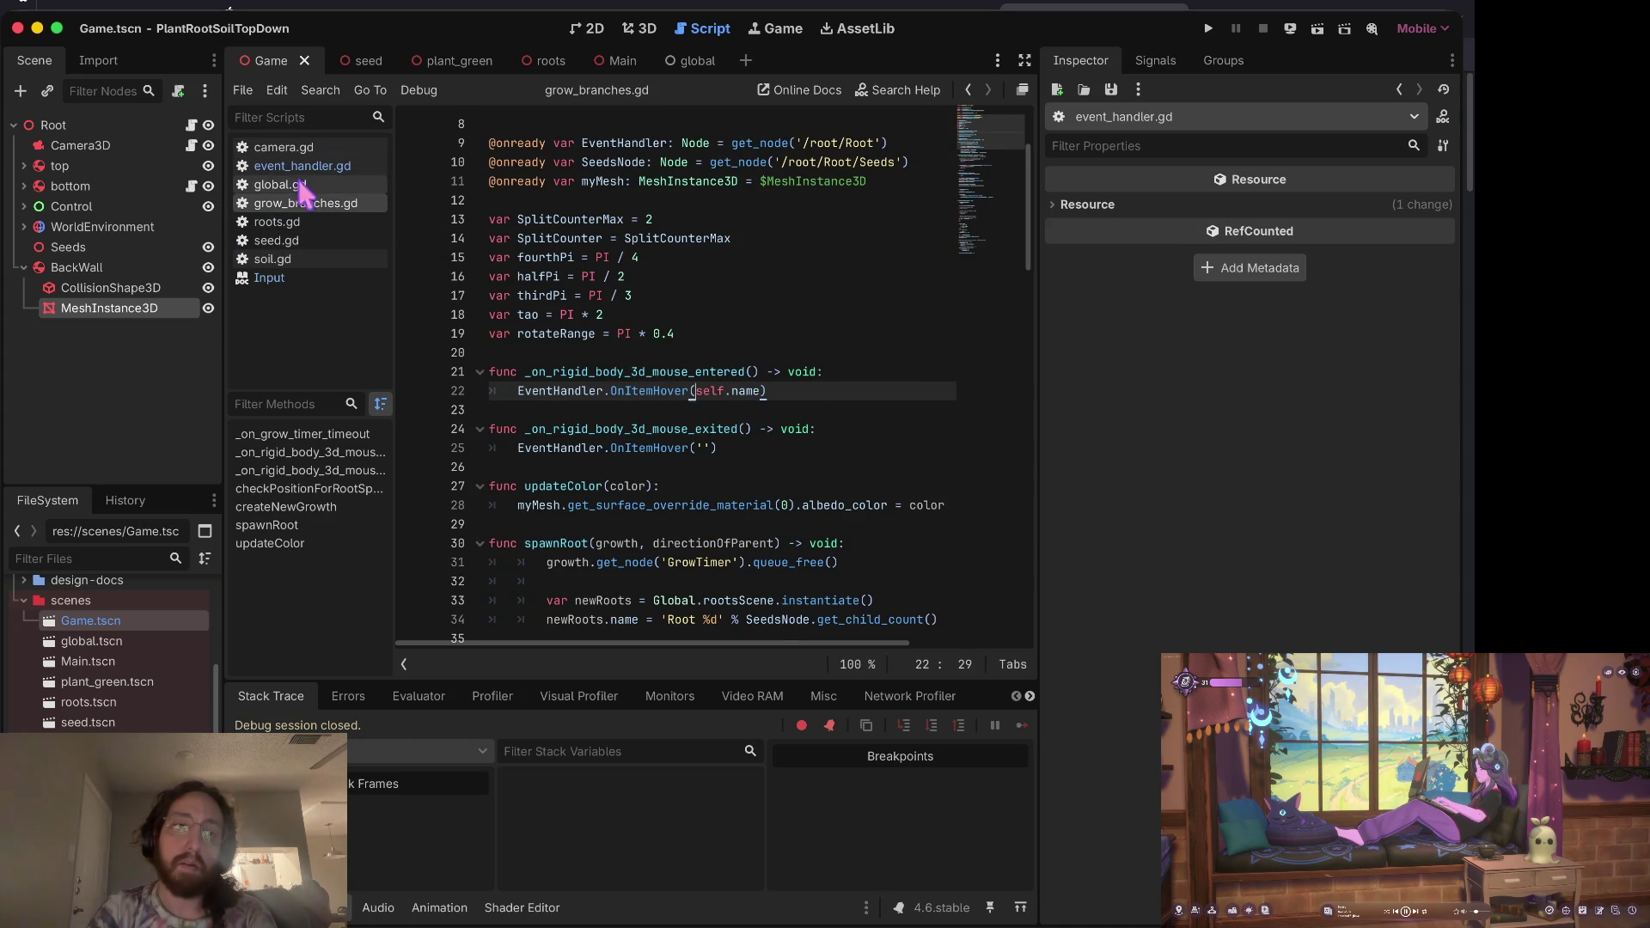
{"action": "left_click", "coordinate": [303, 169]}
{"action": "left_click", "coordinate": [300, 204]}
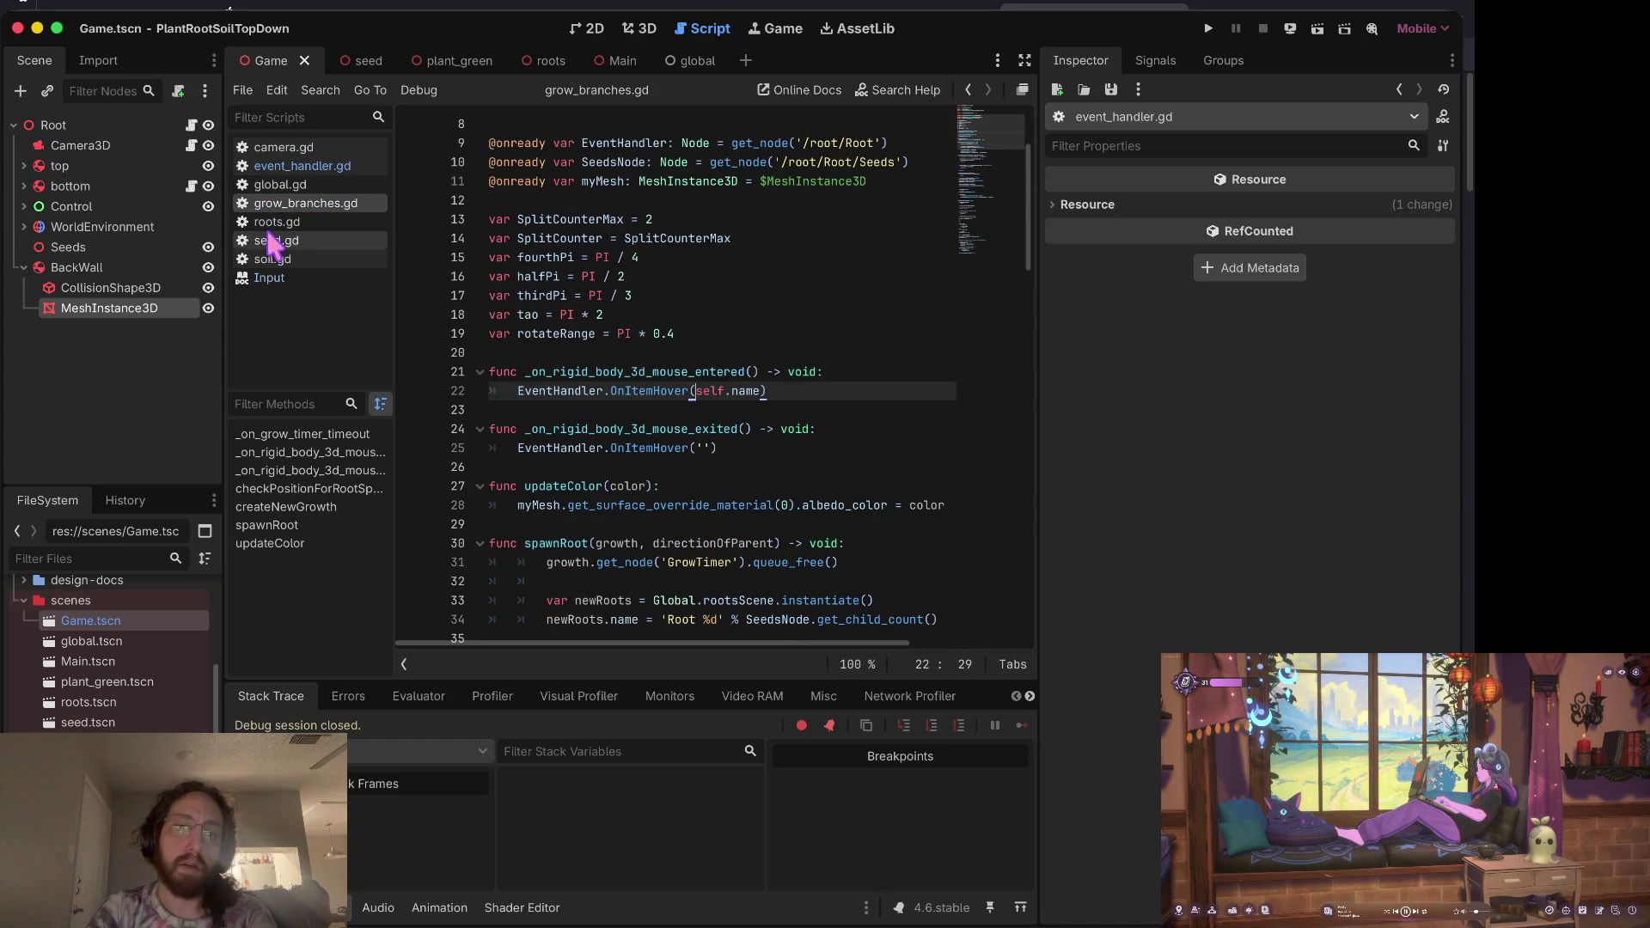
{"action": "left_click", "coordinate": [337, 169]}
{"action": "scroll", "coordinate": [673, 248], "scroll_direction": "up", "scroll_amount": 3}
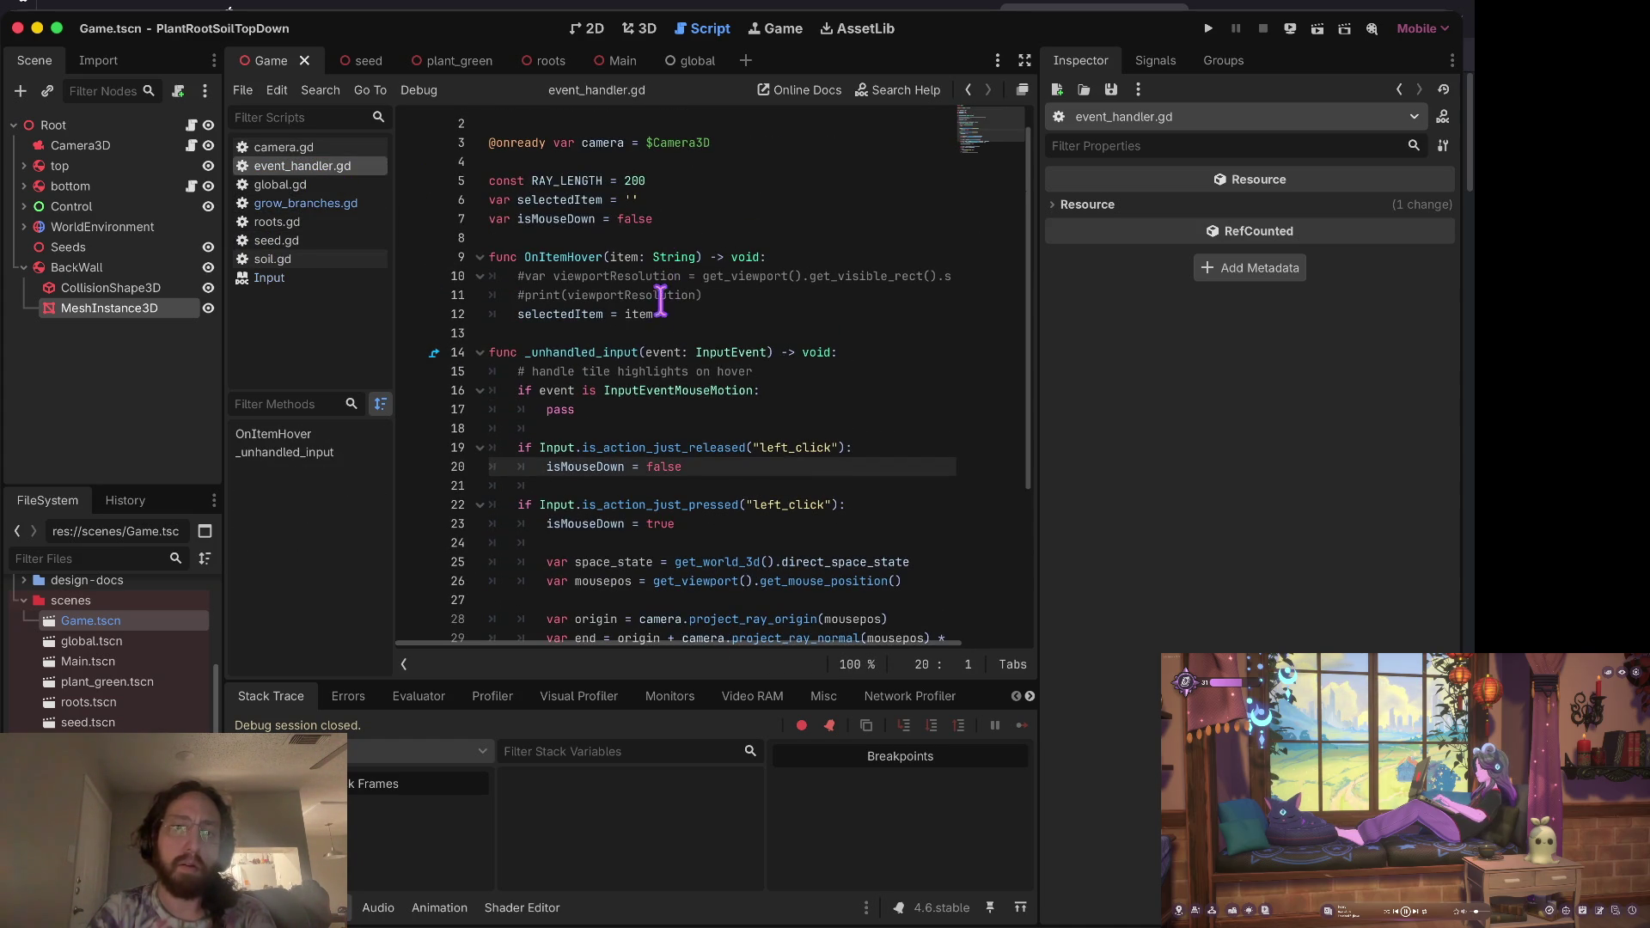
{"action": "left_click", "coordinate": [669, 315]}
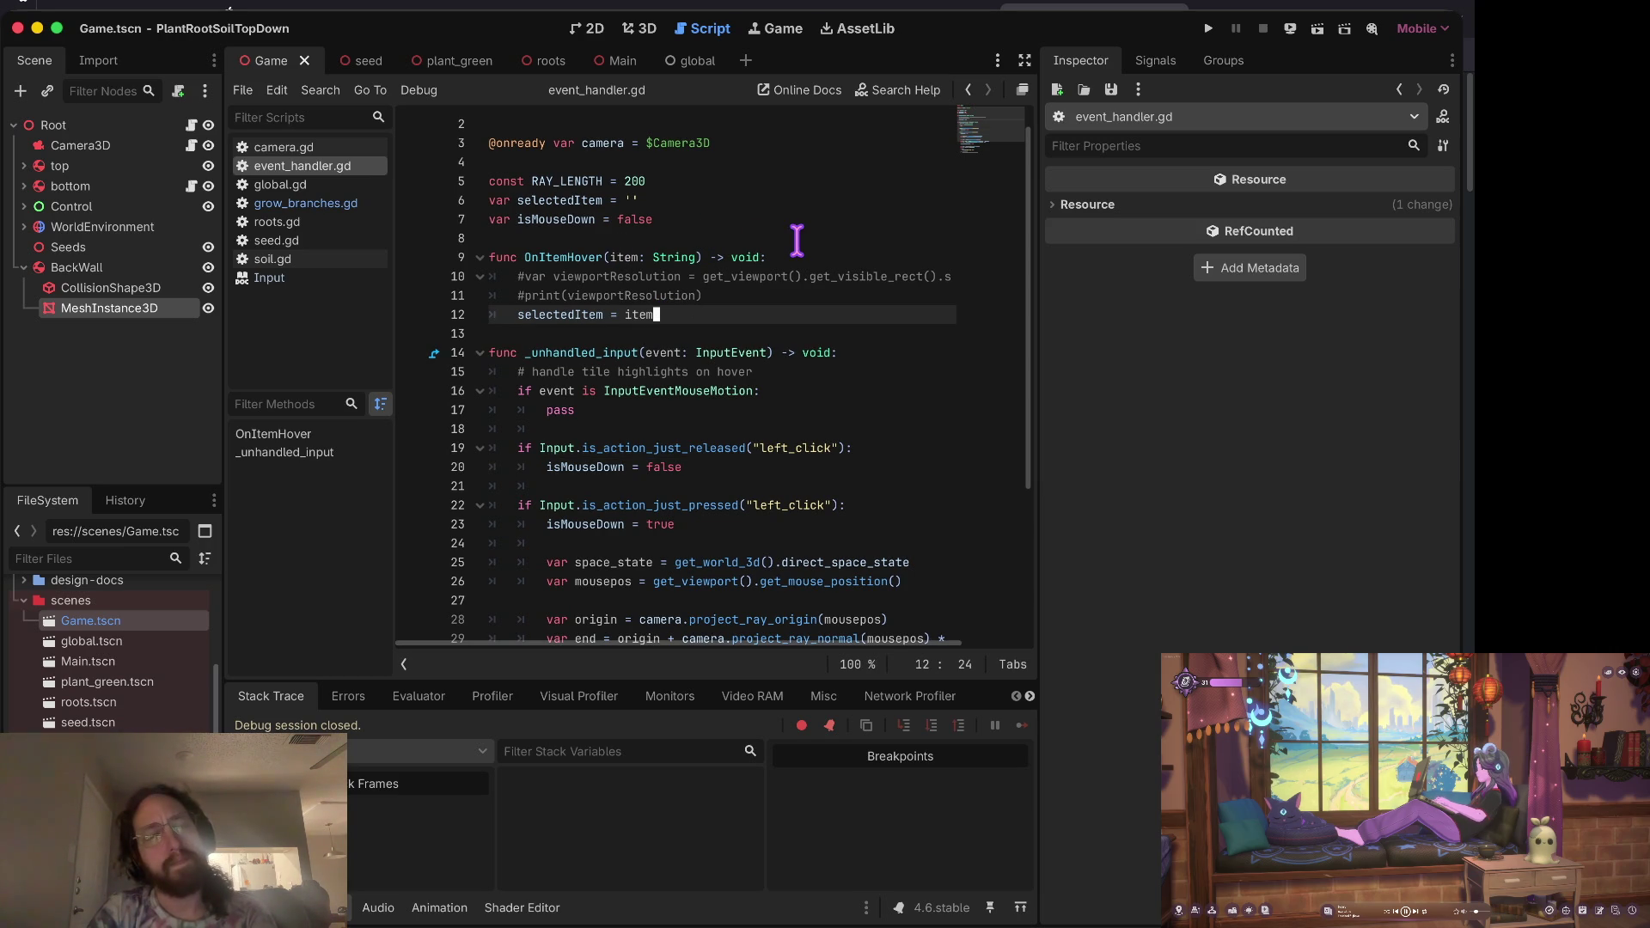
Step: Rename isMouseDown to IsMouseDown on every line of event_handler.gd, save, then open grow_branches.gd
{"action": "left_click", "coordinate": [527, 220]}
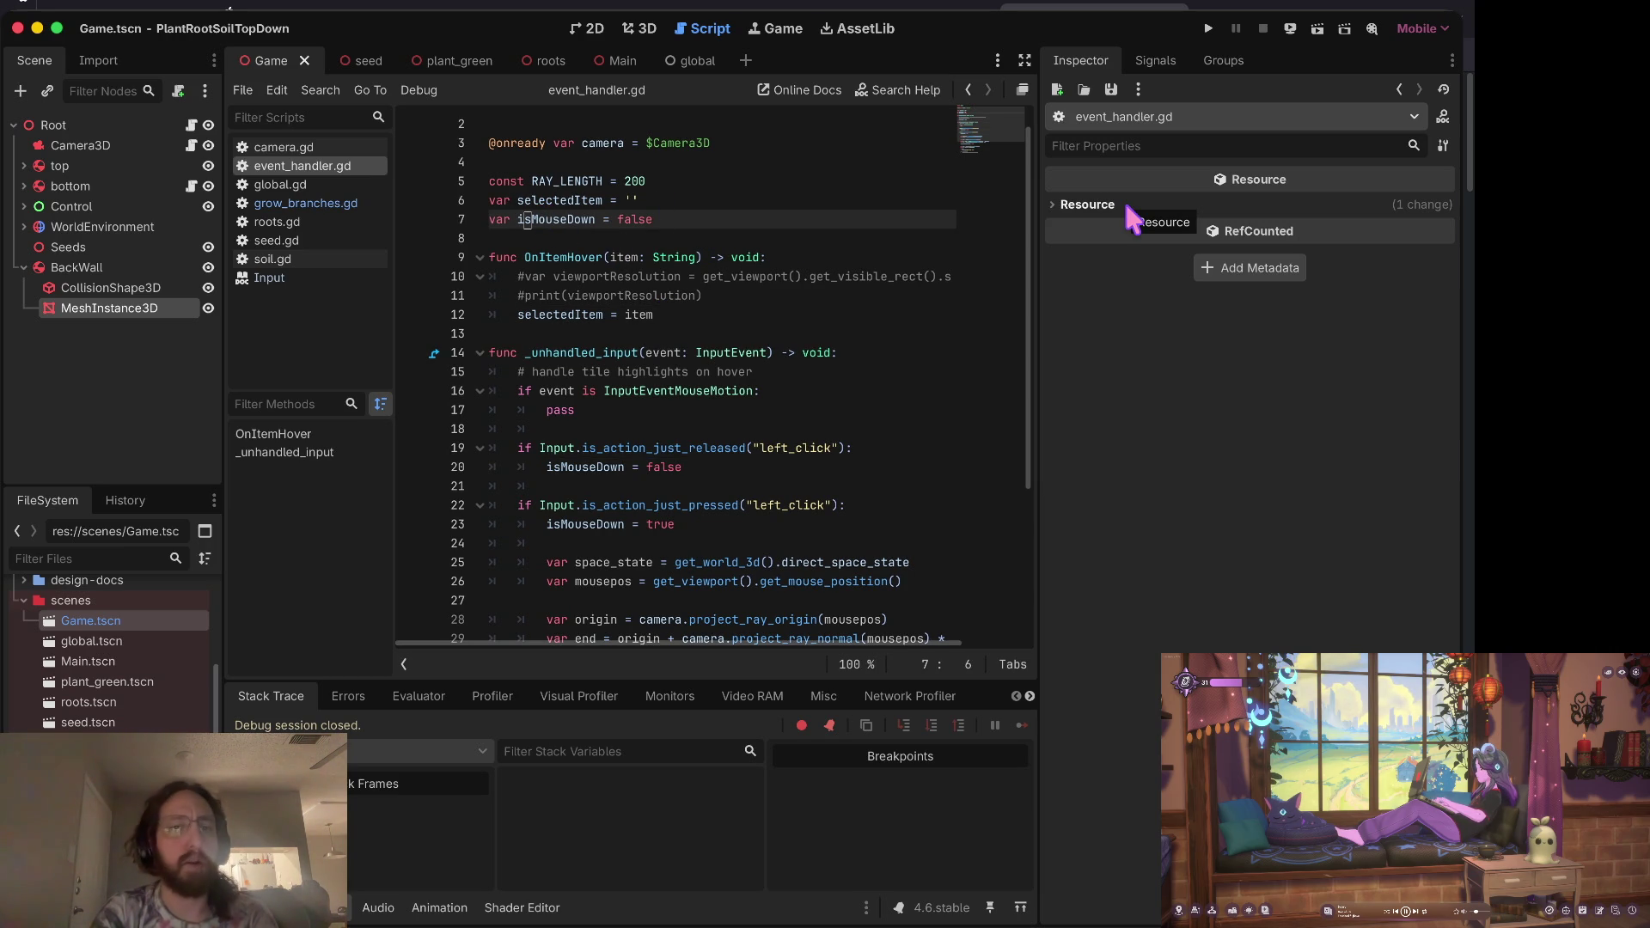
{"action": "key", "text": "BackSpace"}
{"action": "type", "text": "I"}
{"action": "key", "text": "Down"}
{"action": "key", "text": "Down"}
{"action": "key", "text": "Down"}
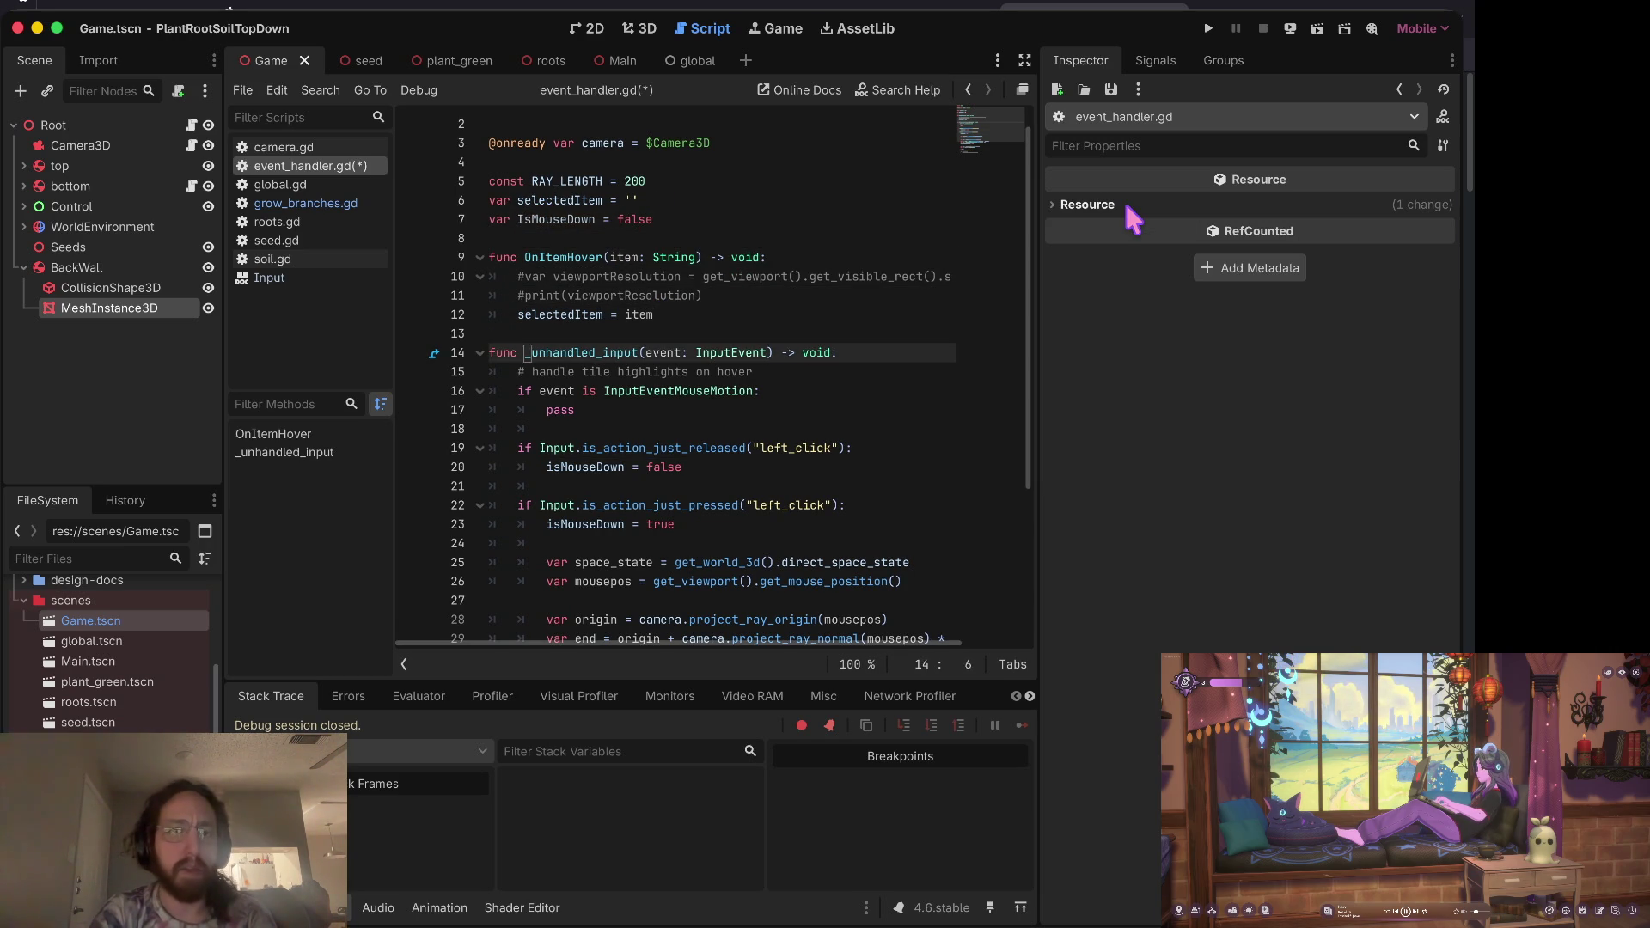
{"action": "key", "text": "Down"}
{"action": "key", "text": "Down"}
{"action": "key", "text": "Down"}
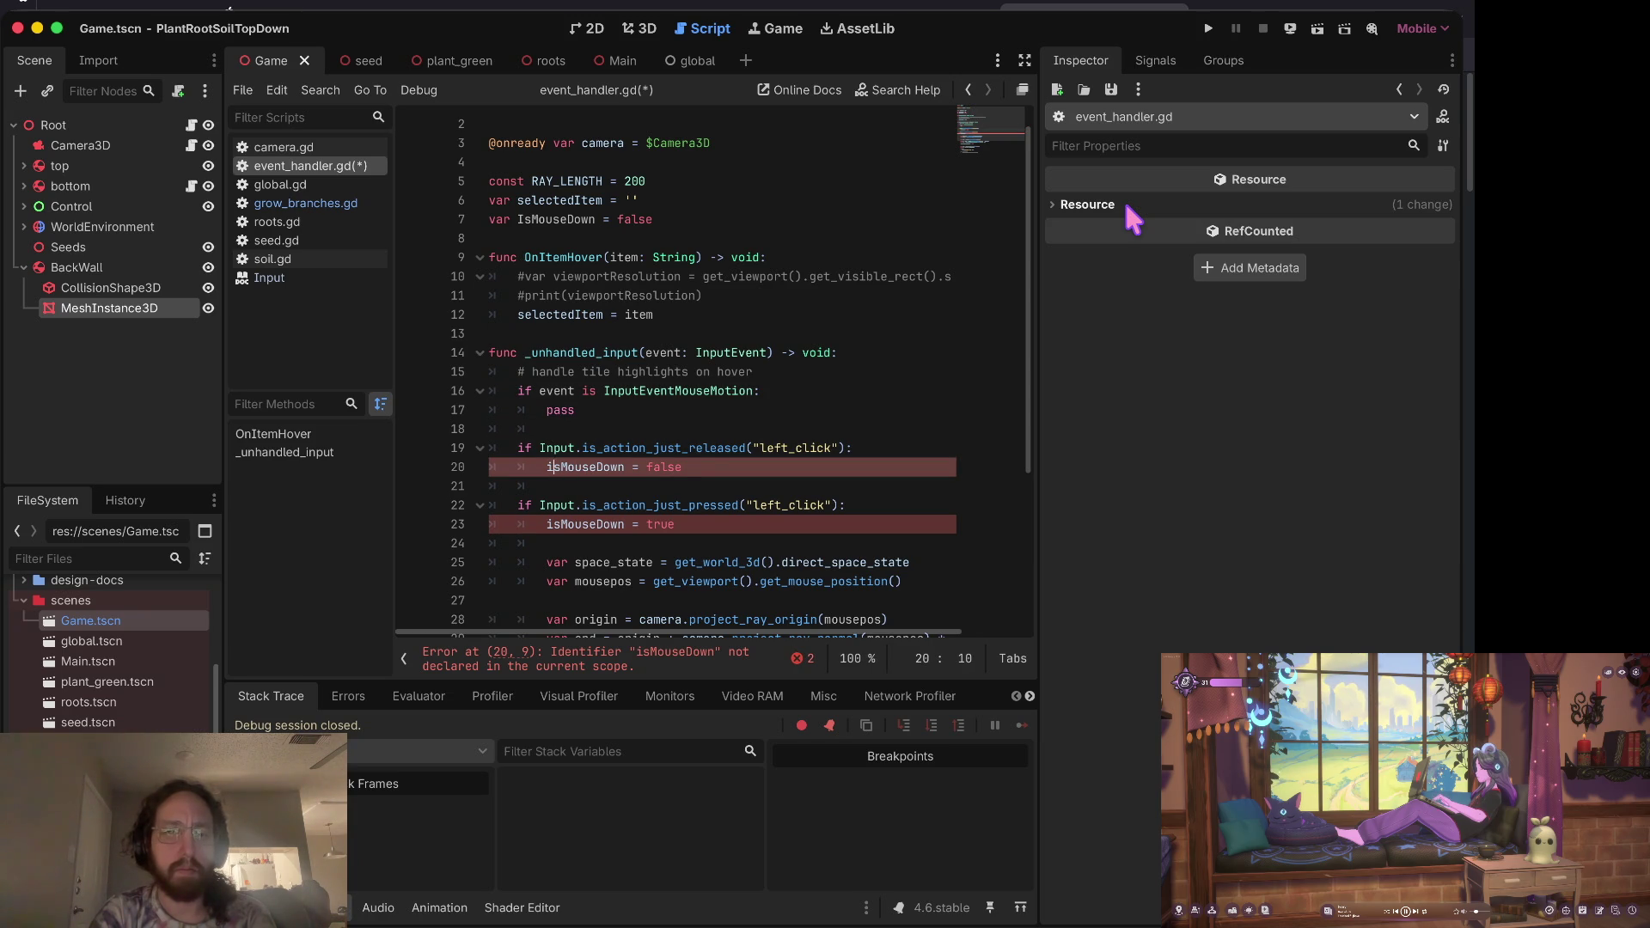
{"action": "key", "text": "BackSpace"}
{"action": "type", "text": "I"}
{"action": "key", "text": "Down"}
{"action": "key", "text": "Down"}
{"action": "key", "text": "Down"}
{"action": "type", "text": "I"}
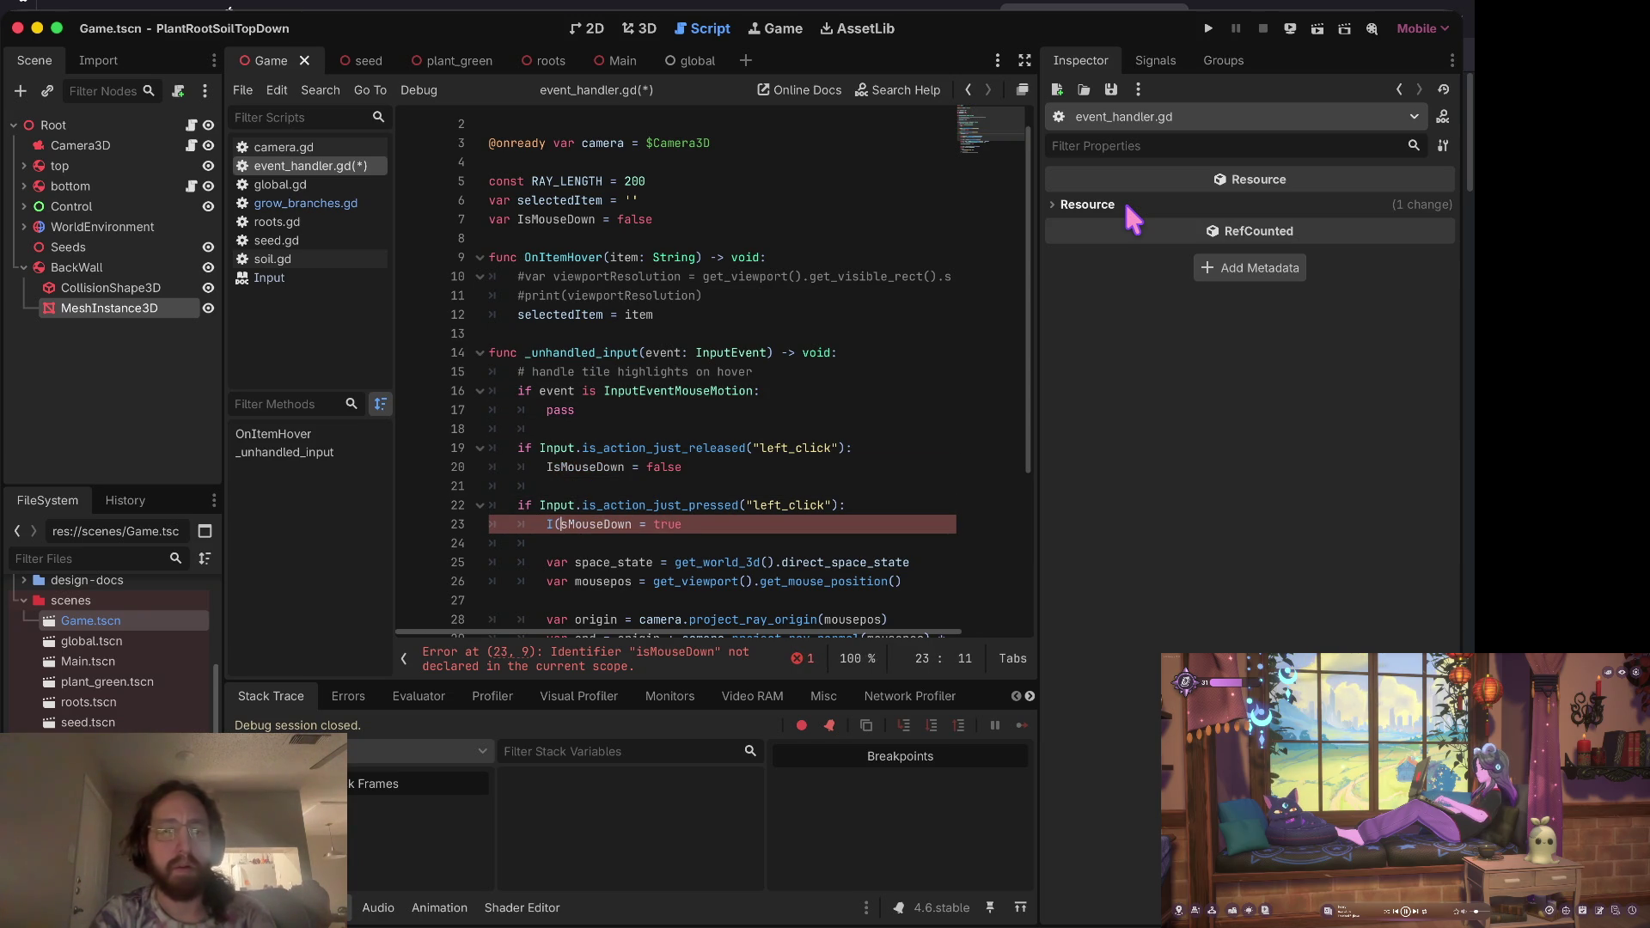
{"action": "key", "text": "ctrl+s"}
{"action": "key", "text": "Delete"}
{"action": "key", "text": "Up"}
{"action": "key", "text": "ctrl+s"}
{"action": "left_click", "coordinate": [331, 206]}
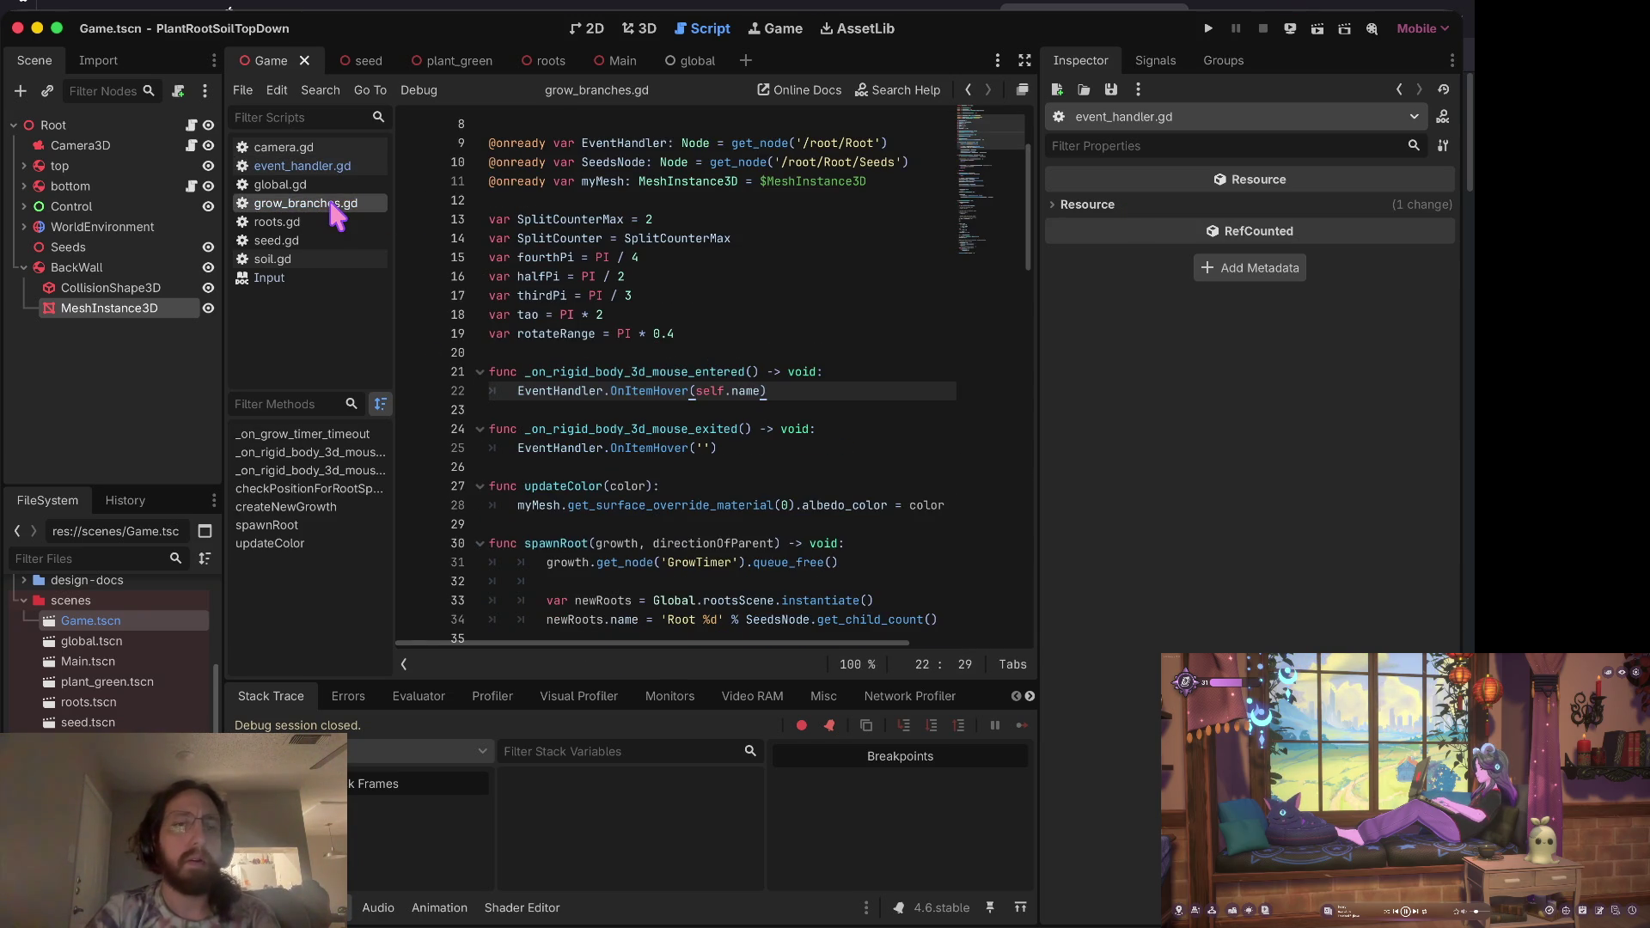
Step: Start an 'if EventHandler.IsMouseDown' check in mouse_entered and delete the commented-out hover call
{"action": "key", "text": "Up"}
{"action": "key", "text": "Left"}
{"action": "key", "text": "Left"}
{"action": "key", "text": "Left"}
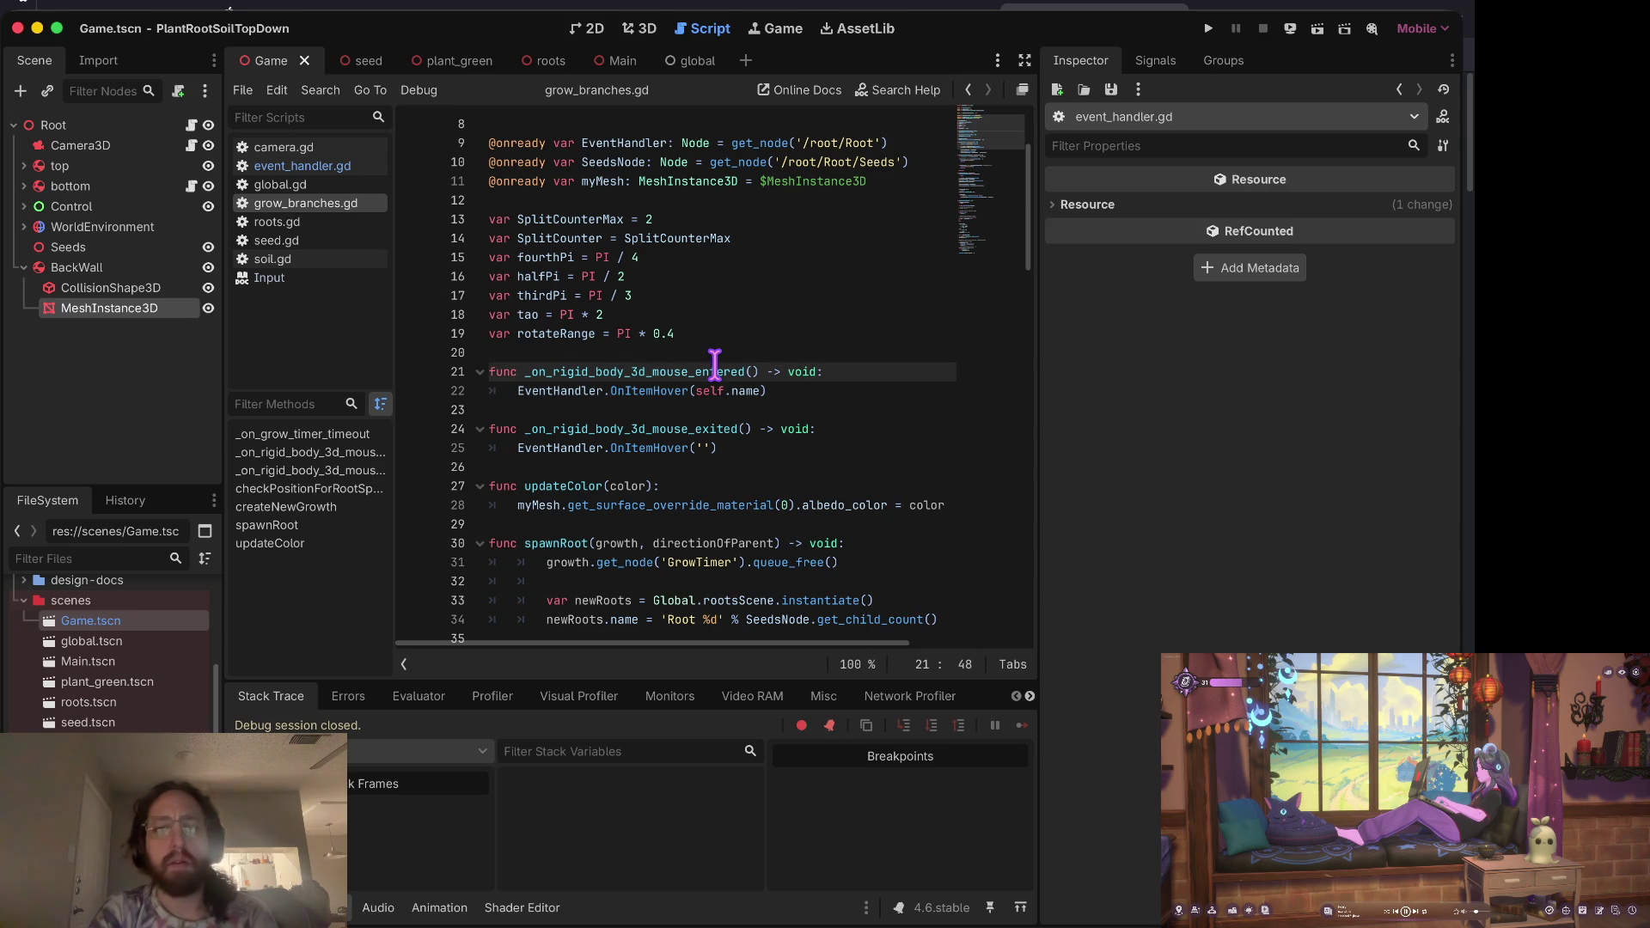
{"action": "key", "text": "Return"}
{"action": "type", "text": "if eventhandl"}
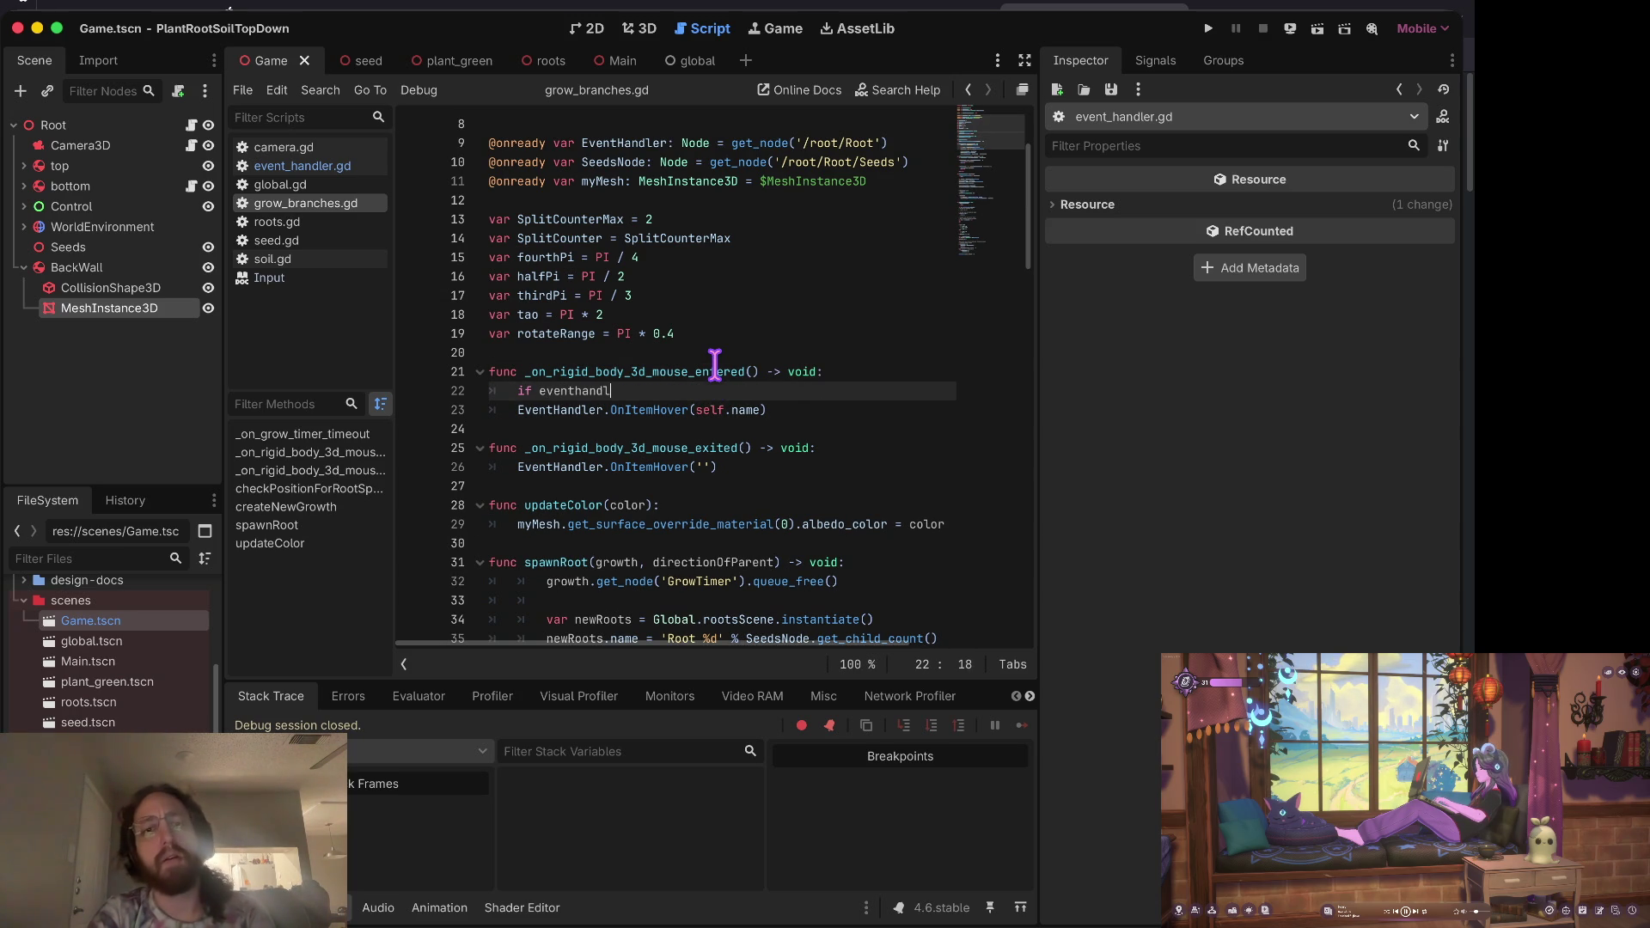
{"action": "key", "text": "Return"}
{"action": "type", "text": "ismouse"}
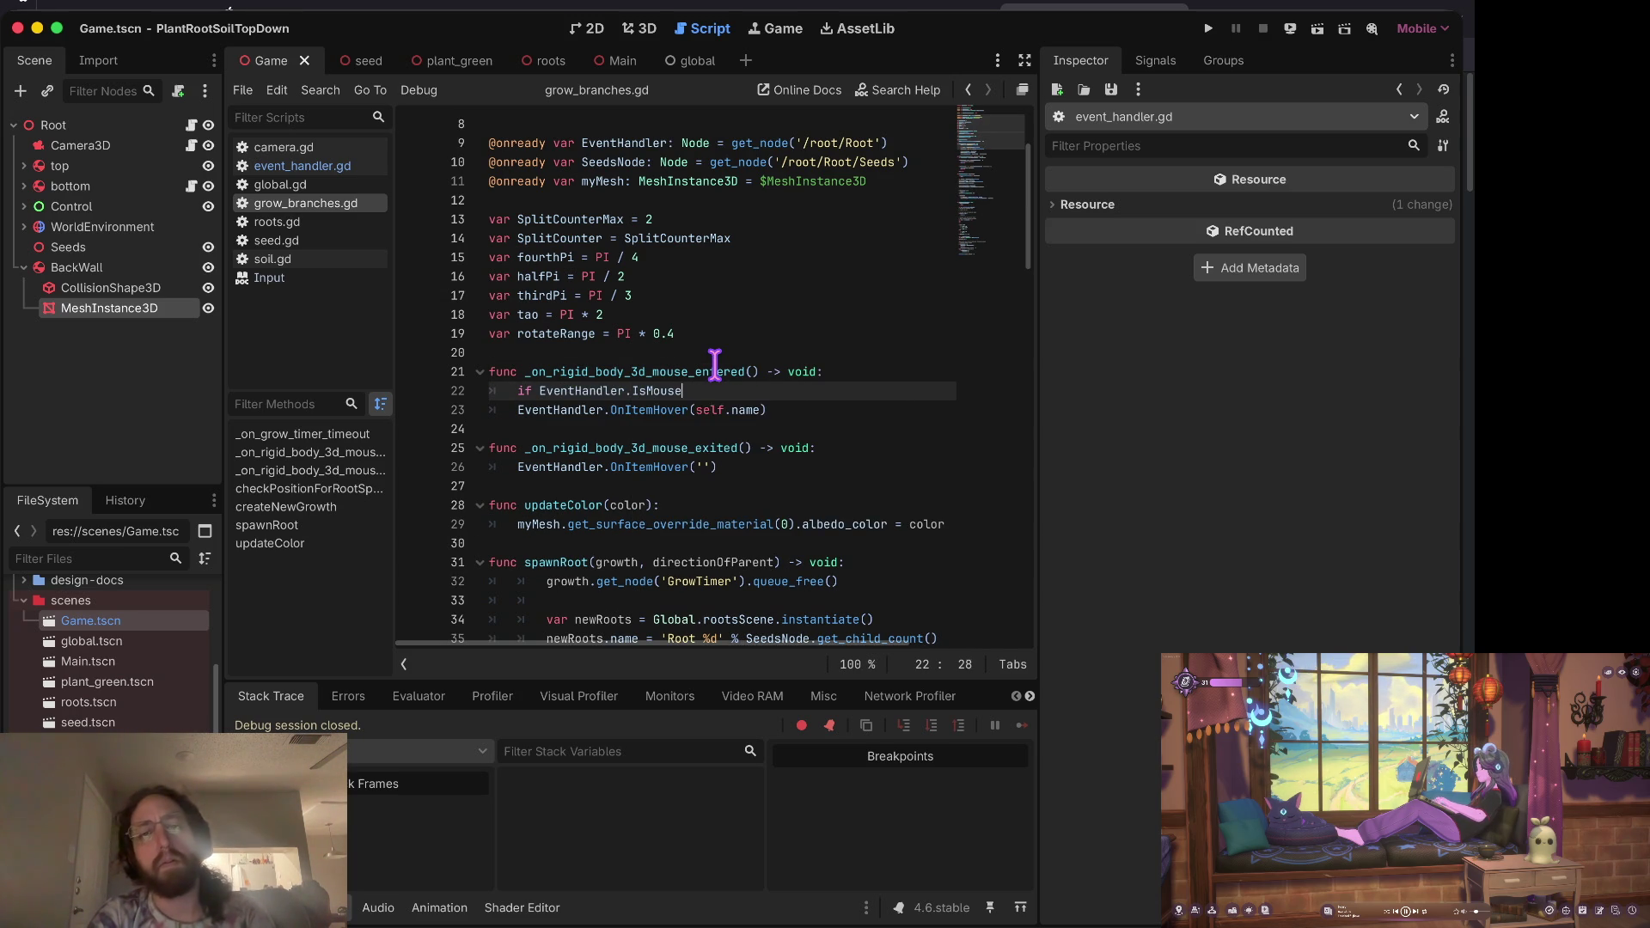
{"action": "key", "text": "Up"}
{"action": "key", "text": "Down"}
{"action": "key", "text": "Down"}
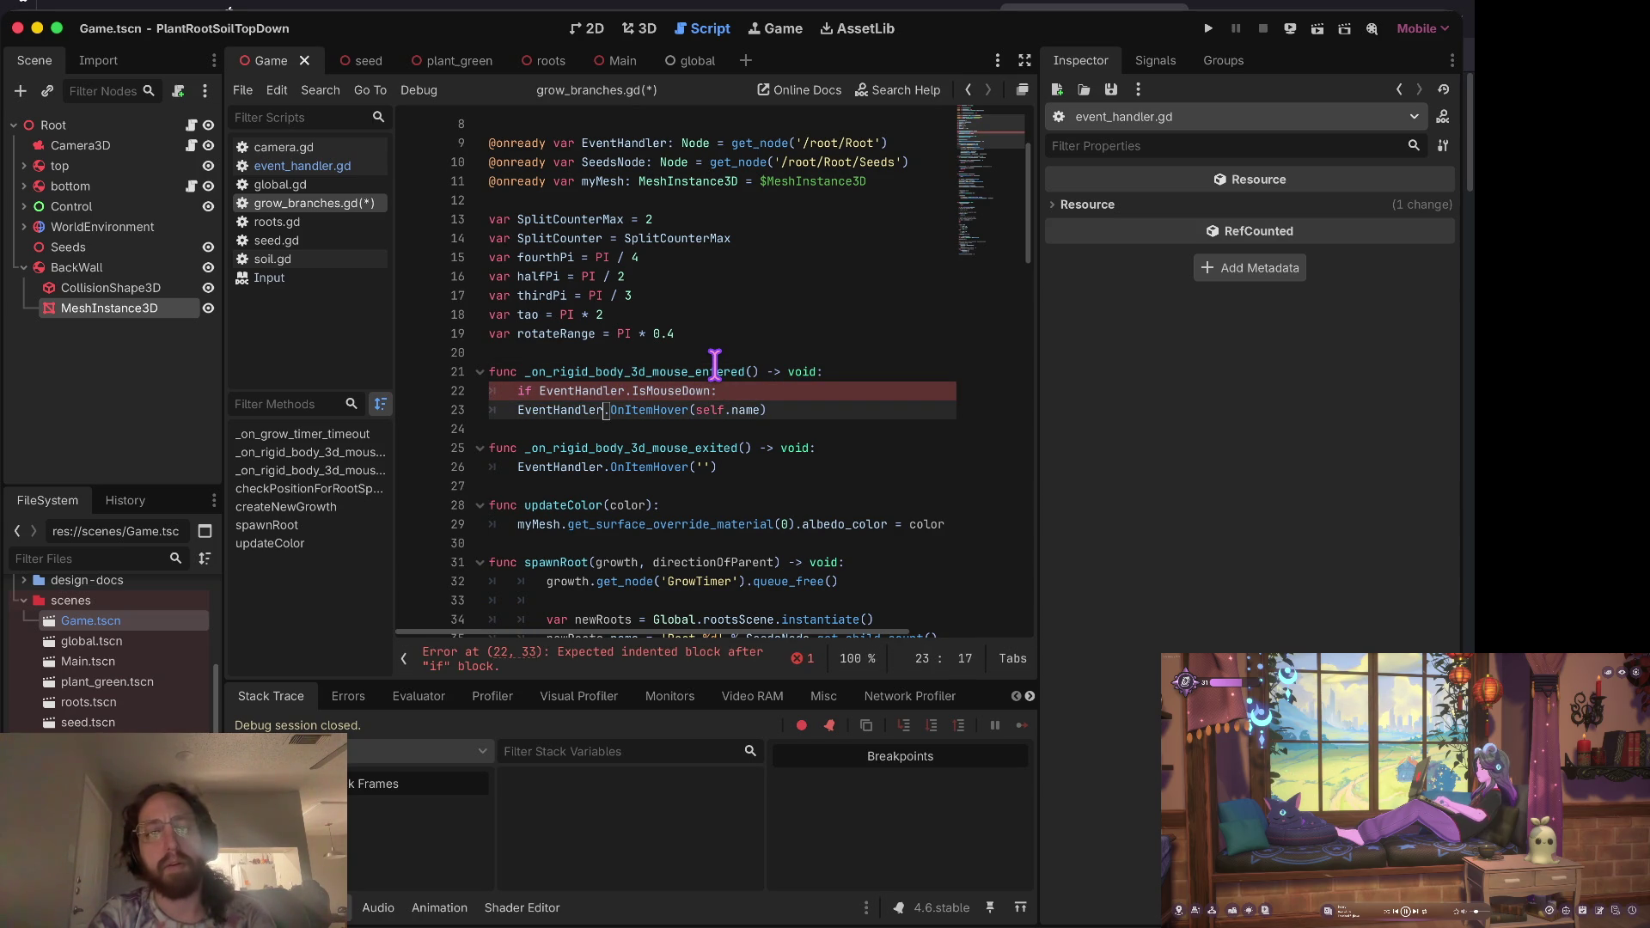
{"action": "type", "text": "#"}
{"action": "key", "text": "ctrl+shift+k"}
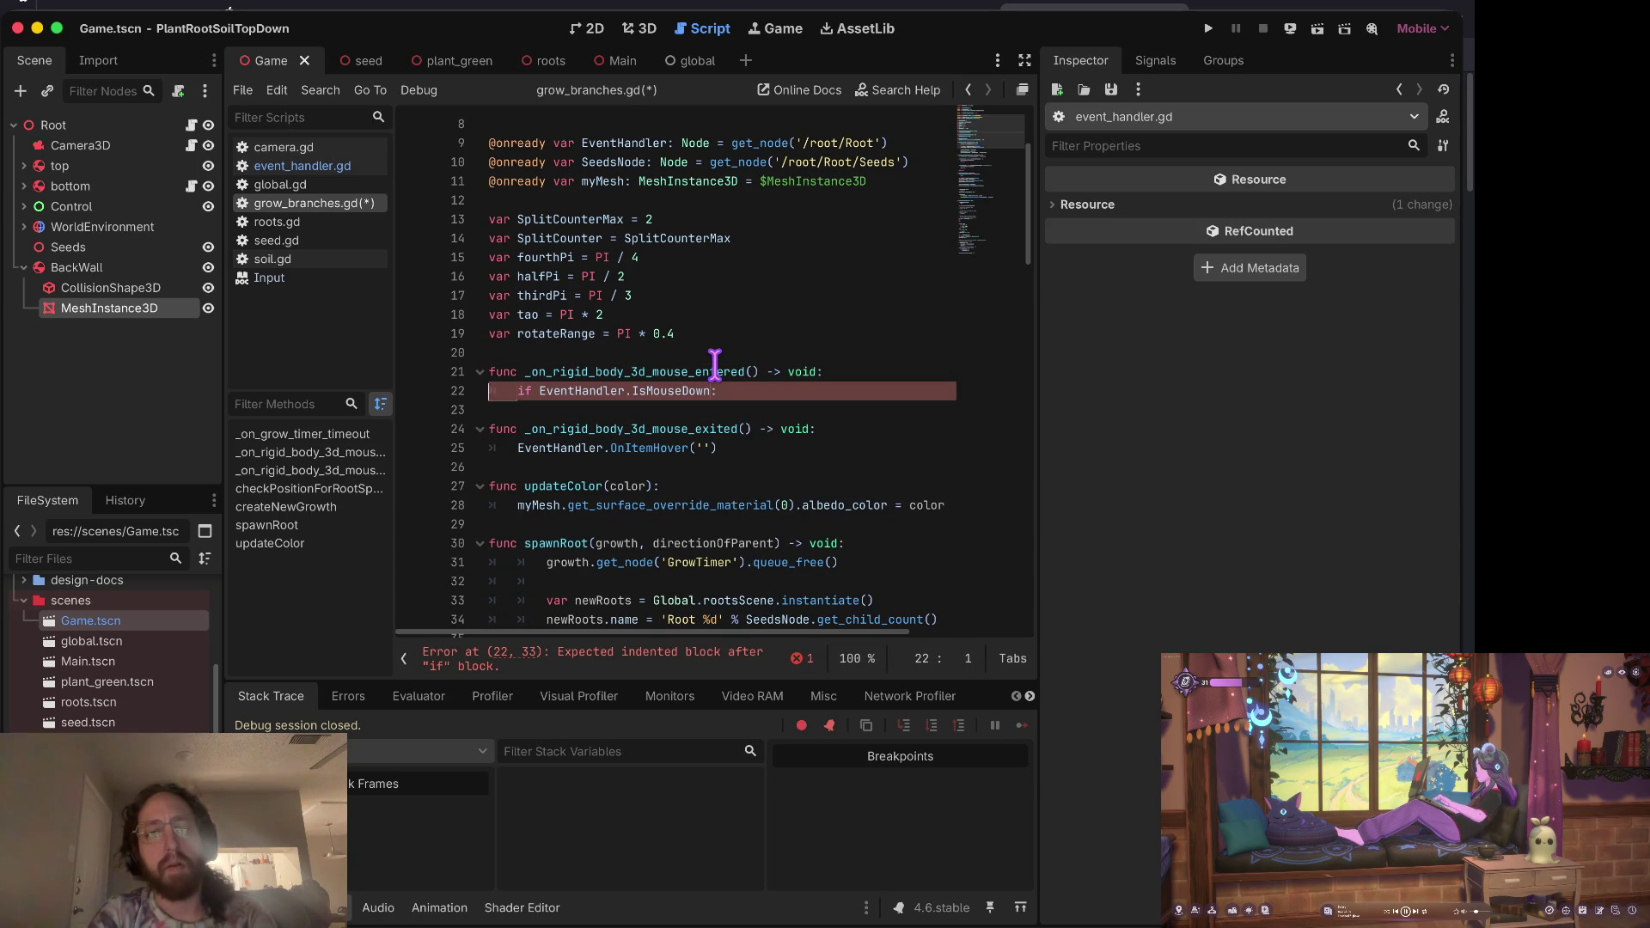
{"action": "key", "text": "Return"}
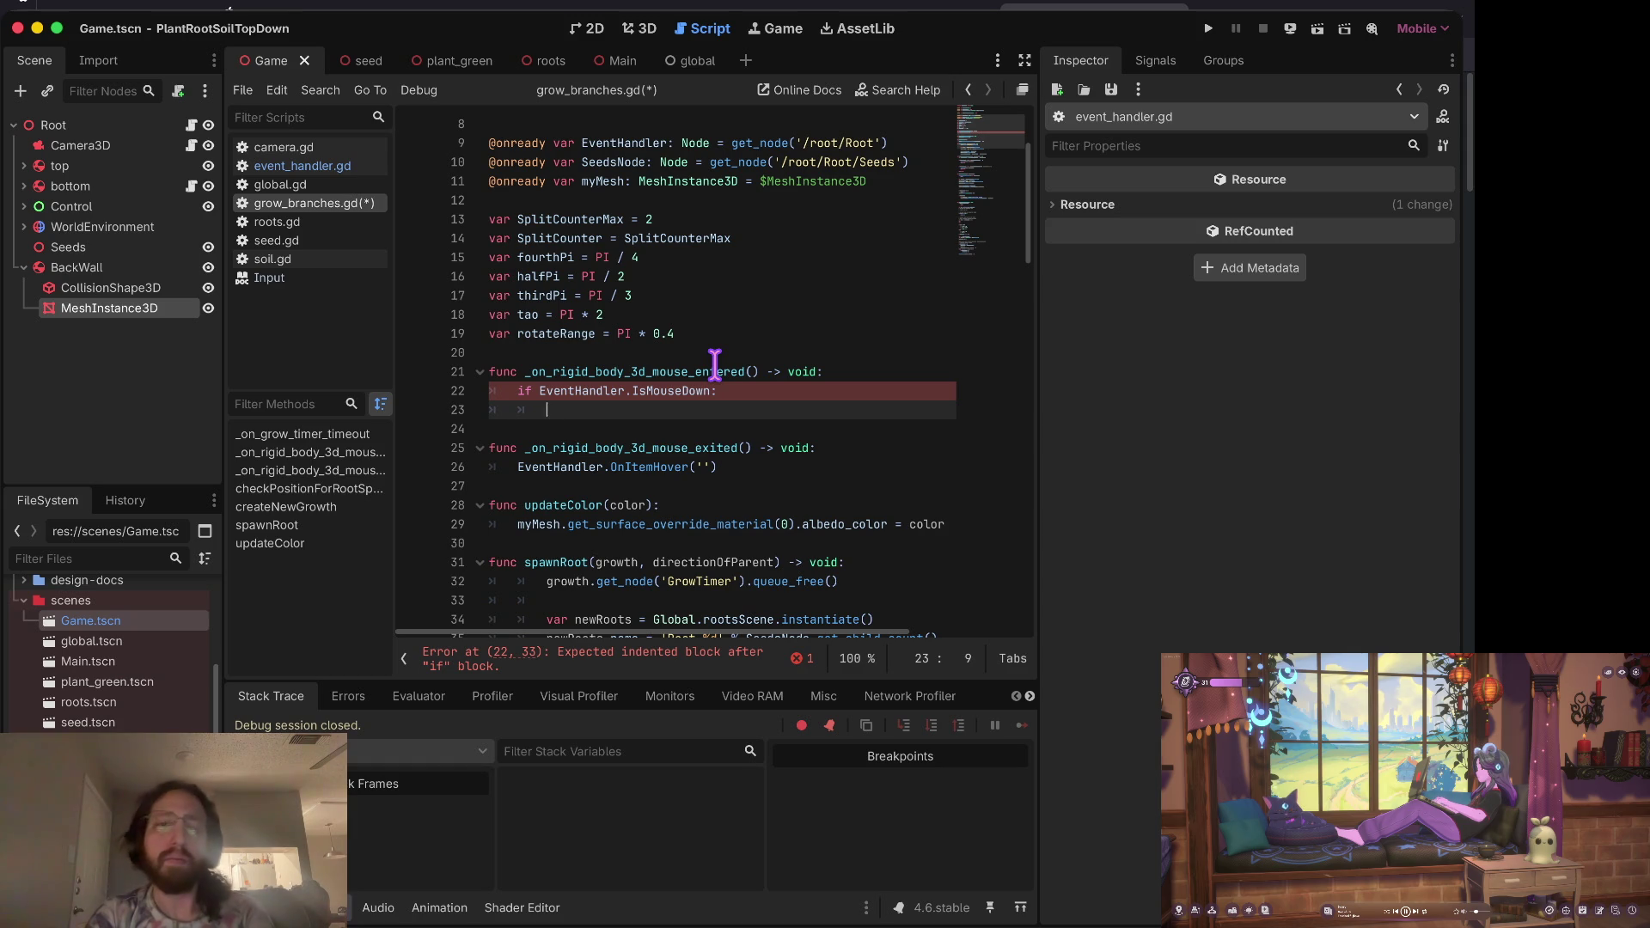
Step: Move the if check into the mouse_exited handler and leave 'pass' in mouse_entered
{"action": "key", "text": "Down"}
{"action": "key", "text": "Down"}
{"action": "key", "text": "Down"}
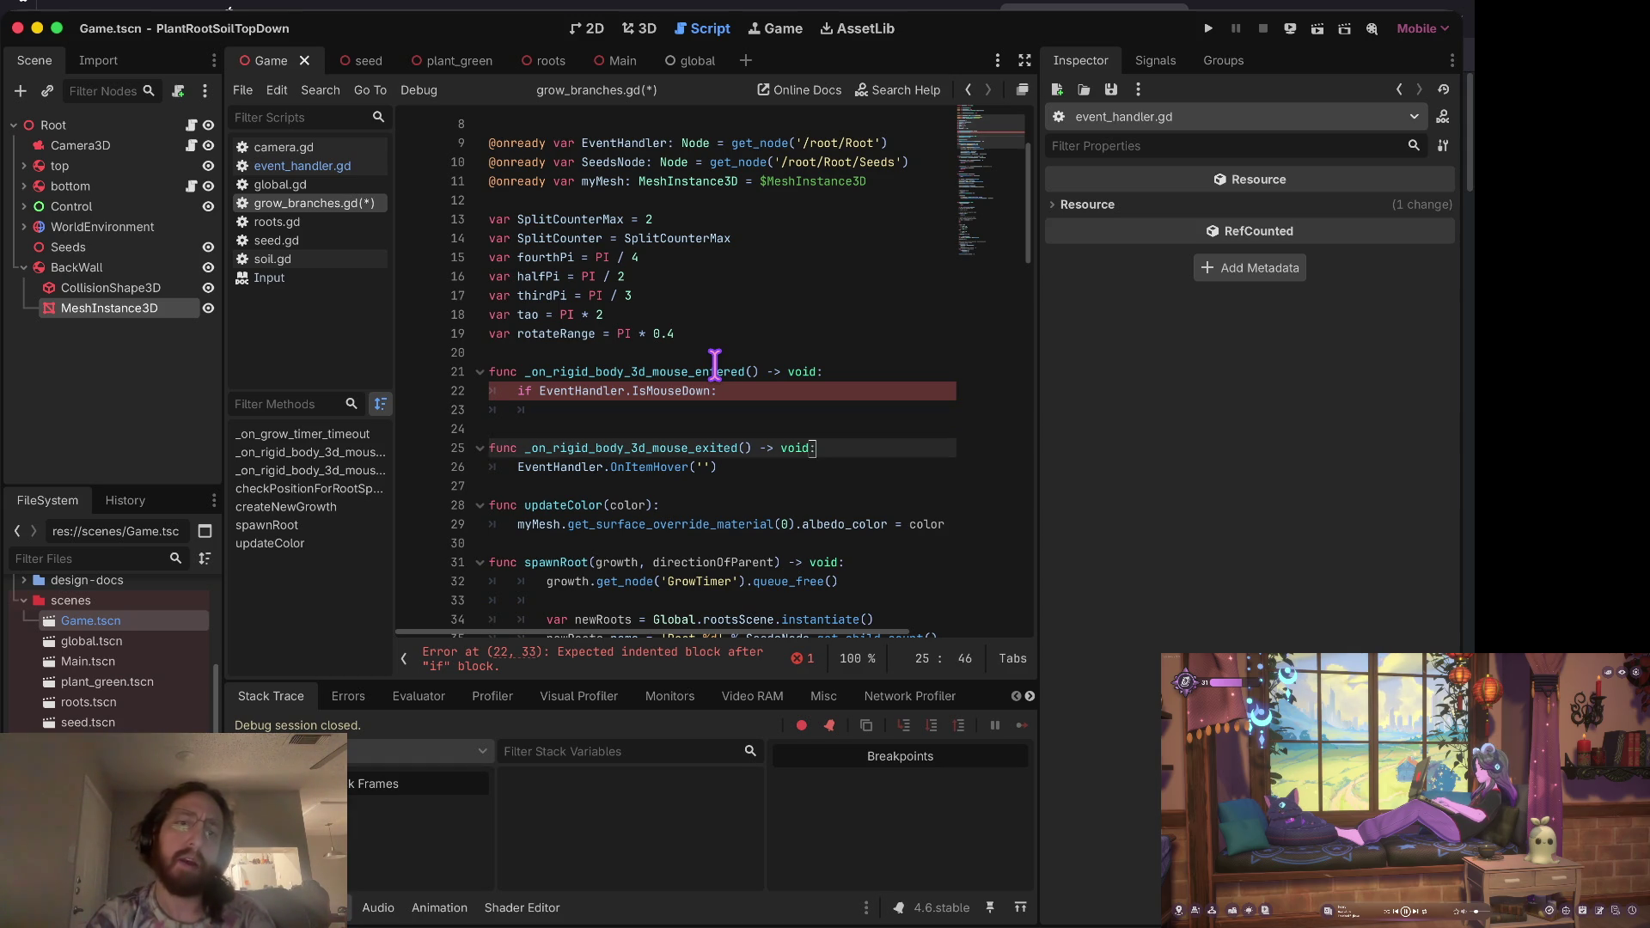
{"action": "key", "text": "Up"}
{"action": "key", "text": "shift+Down"}
{"action": "key", "text": "shift+Down"}
{"action": "key", "text": "shift+Down"}
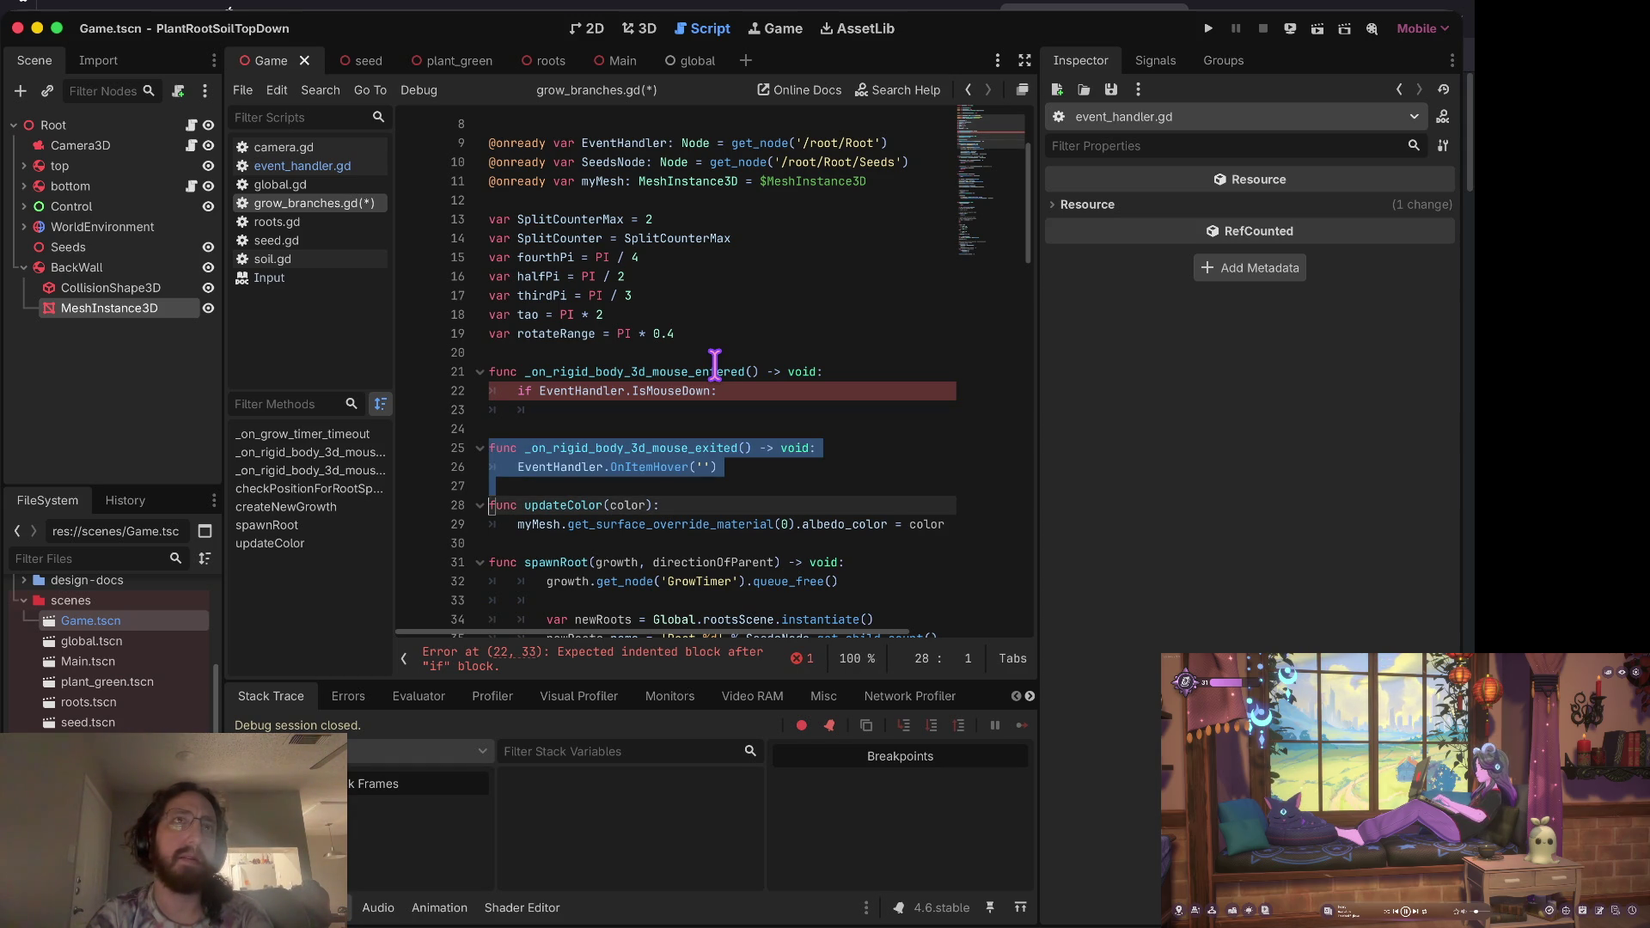
{"action": "key", "text": "Up"}
{"action": "key", "text": "Up"}
{"action": "key", "text": "Up"}
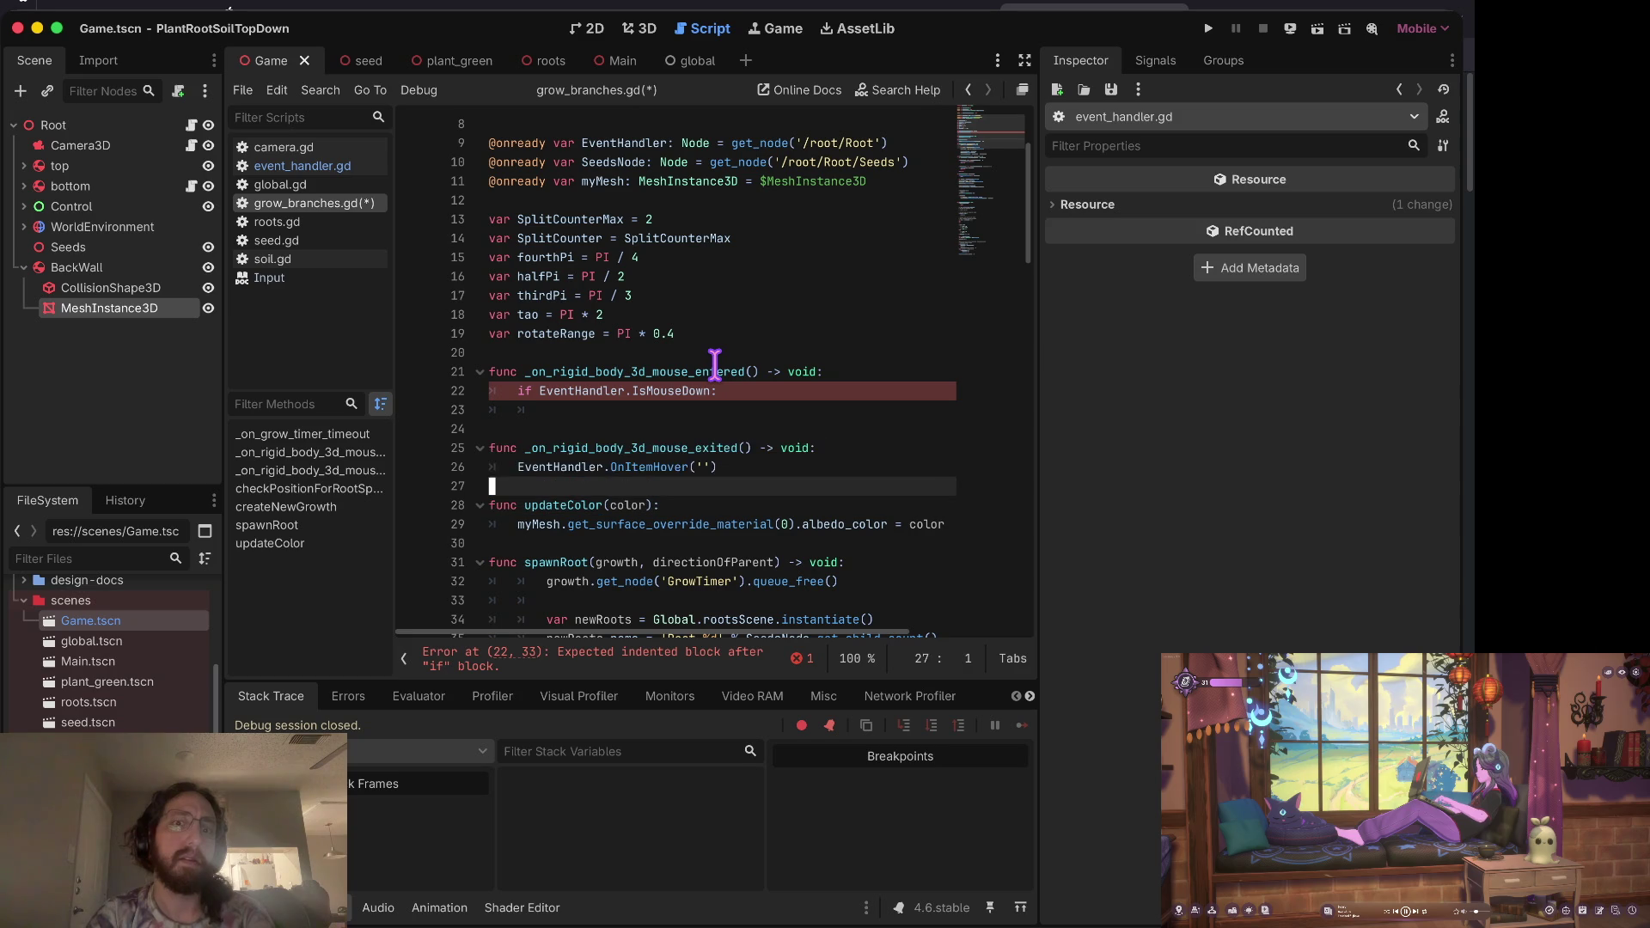
{"action": "key", "text": "End"}
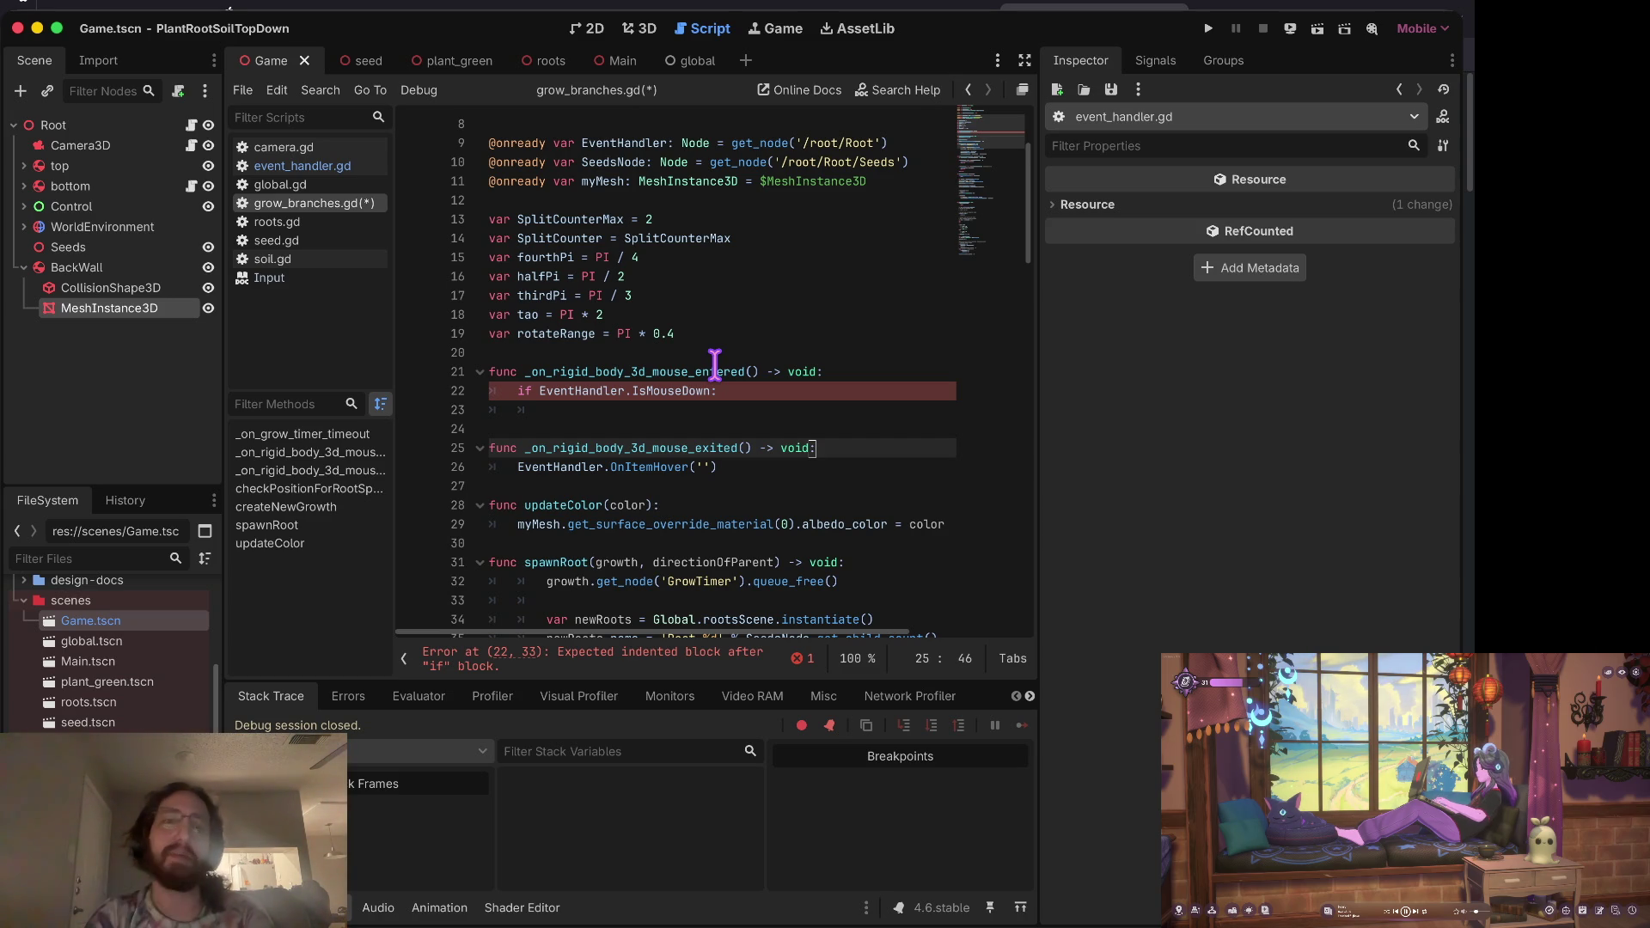
{"action": "key", "text": "Up"}
{"action": "key", "text": "Up"}
{"action": "key", "text": "BackSpace"}
{"action": "key", "text": "BackSpace"}
{"action": "key", "text": "BackSpace"}
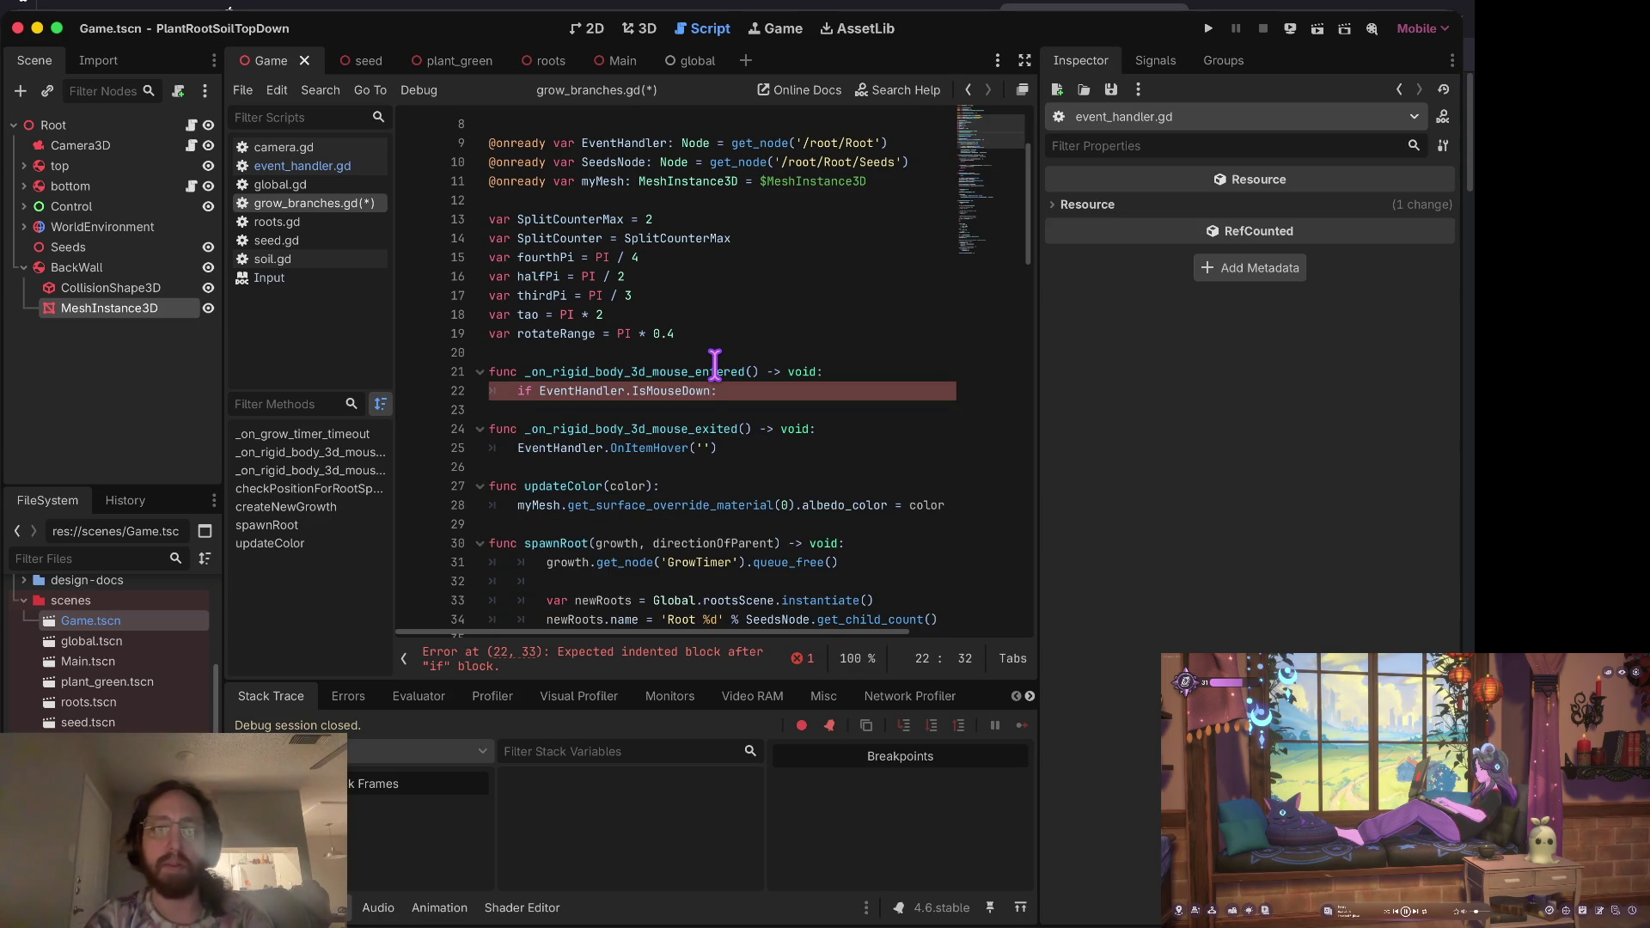
{"action": "key", "text": "alt+Down"}
{"action": "key", "text": "alt+Down"}
{"action": "key", "text": "Up"}
{"action": "key", "text": "End"}
{"action": "key", "text": "Up"}
{"action": "type", "text": "ass"}
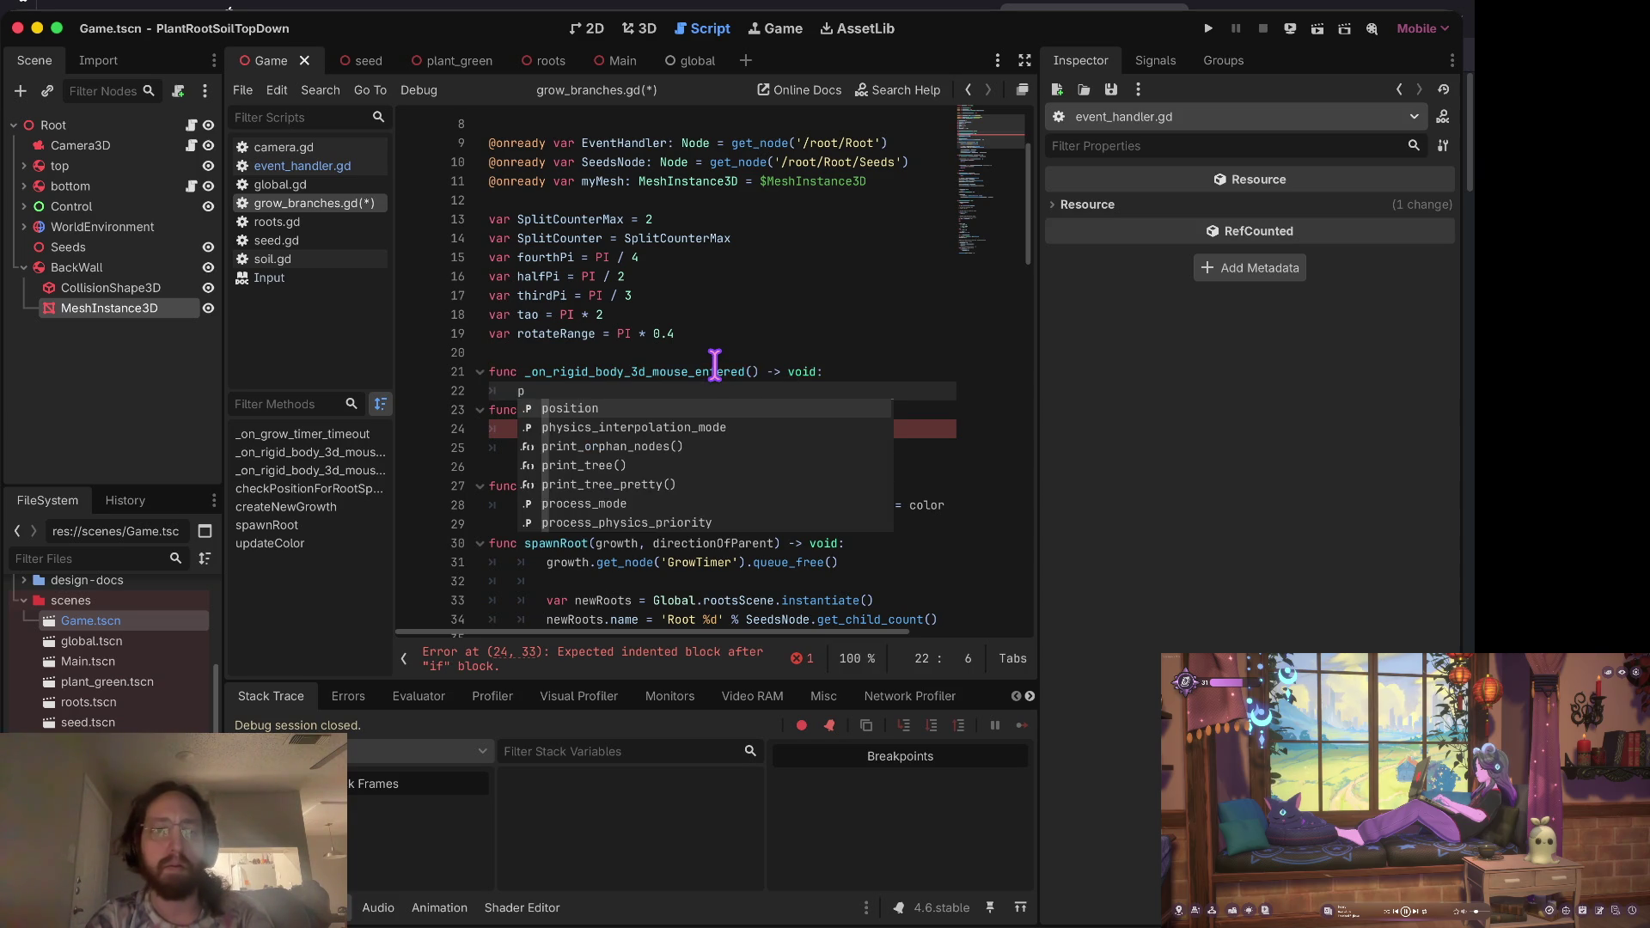
{"action": "key", "text": "Return"}
{"action": "key", "text": "Return"}
Step: Copy the hover-clearing call in mouse_exited and move it up a line
{"action": "key", "text": "Down"}
{"action": "key", "text": "Down"}
{"action": "key", "text": "End"}
{"action": "key", "text": "Down"}
{"action": "key", "text": "ctrl+c"}
{"action": "key", "text": "Up"}
{"action": "key", "text": "Up"}
{"action": "key", "text": "Up"}
{"action": "key", "text": "ctrl+v"}
{"action": "key", "text": "alt+Up"}
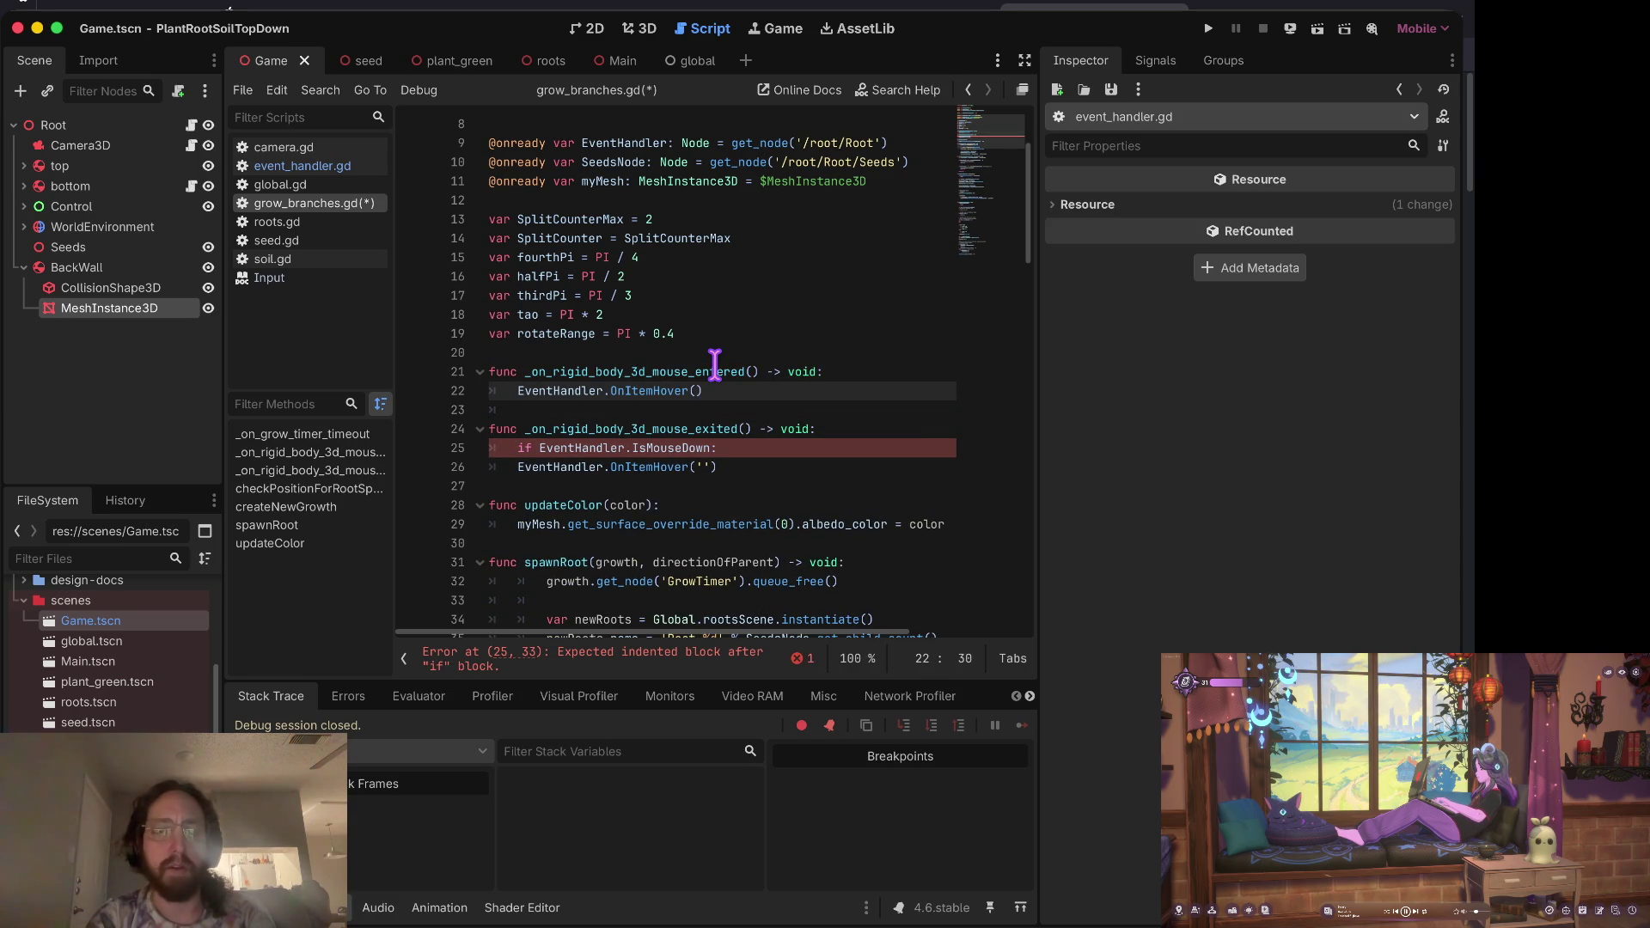
Step: Toggle the comment on the line 22 hover call, remove the extra blank line, and save
{"action": "key", "text": "ctrl+k"}
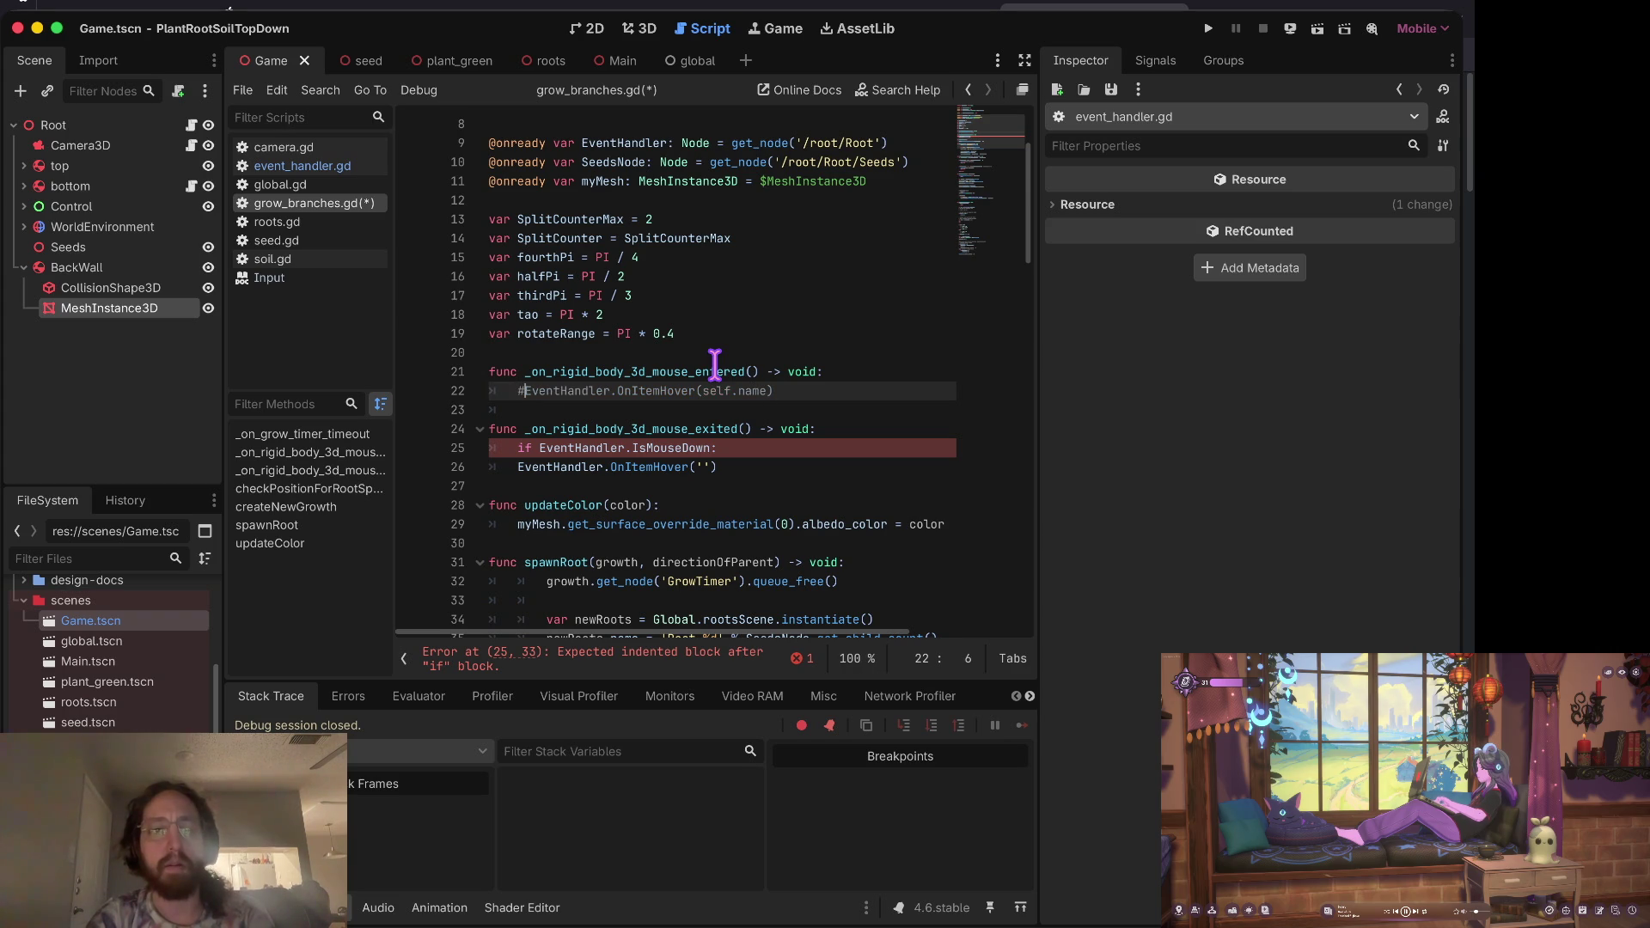
{"action": "key", "text": "End"}
{"action": "key", "text": "Return"}
{"action": "key", "text": "Up"}
{"action": "key", "text": "End"}
{"action": "key", "text": "Left"}
{"action": "key", "text": "ctrl+k"}
{"action": "key", "text": "Down"}
{"action": "key", "text": "ctrl+shift+k"}
{"action": "key", "text": "ctrl+s"}
Step: Put the if check below the hover-clearing call with self.queue_free() inside, save, and run the game
{"action": "key", "text": "Down"}
{"action": "key", "text": "Down"}
{"action": "key", "text": "Down"}
{"action": "key", "text": "Up"}
{"action": "key", "text": "End"}
{"action": "key", "text": "alt+Down"}
{"action": "key", "text": "Return"}
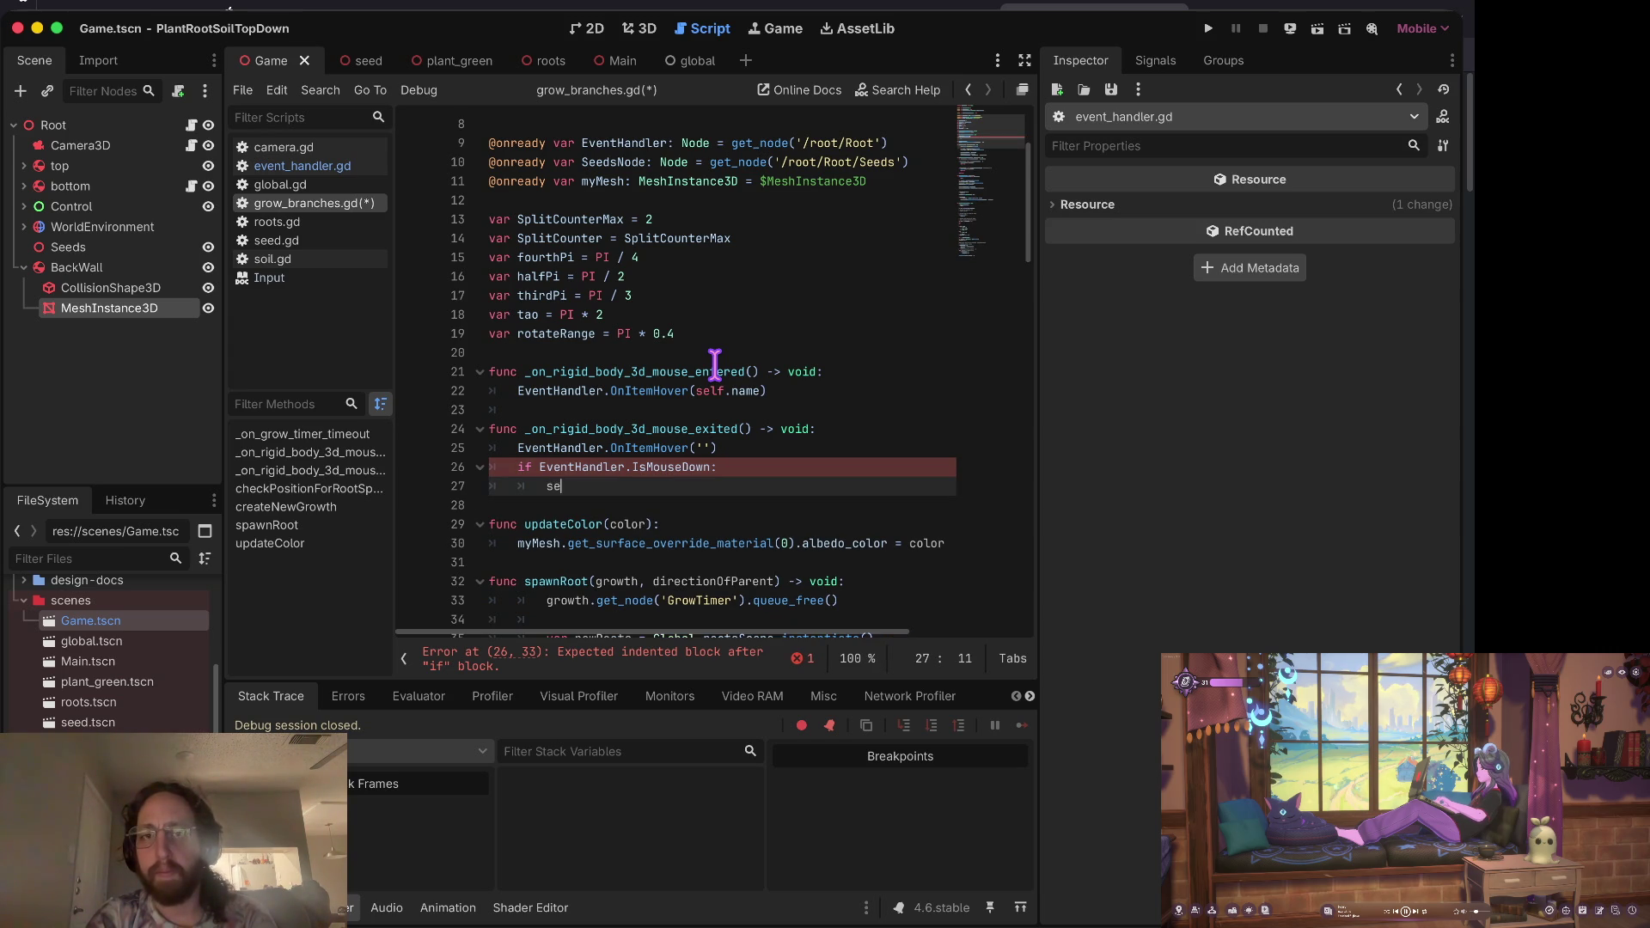
{"action": "type", "text": "lf.que"}
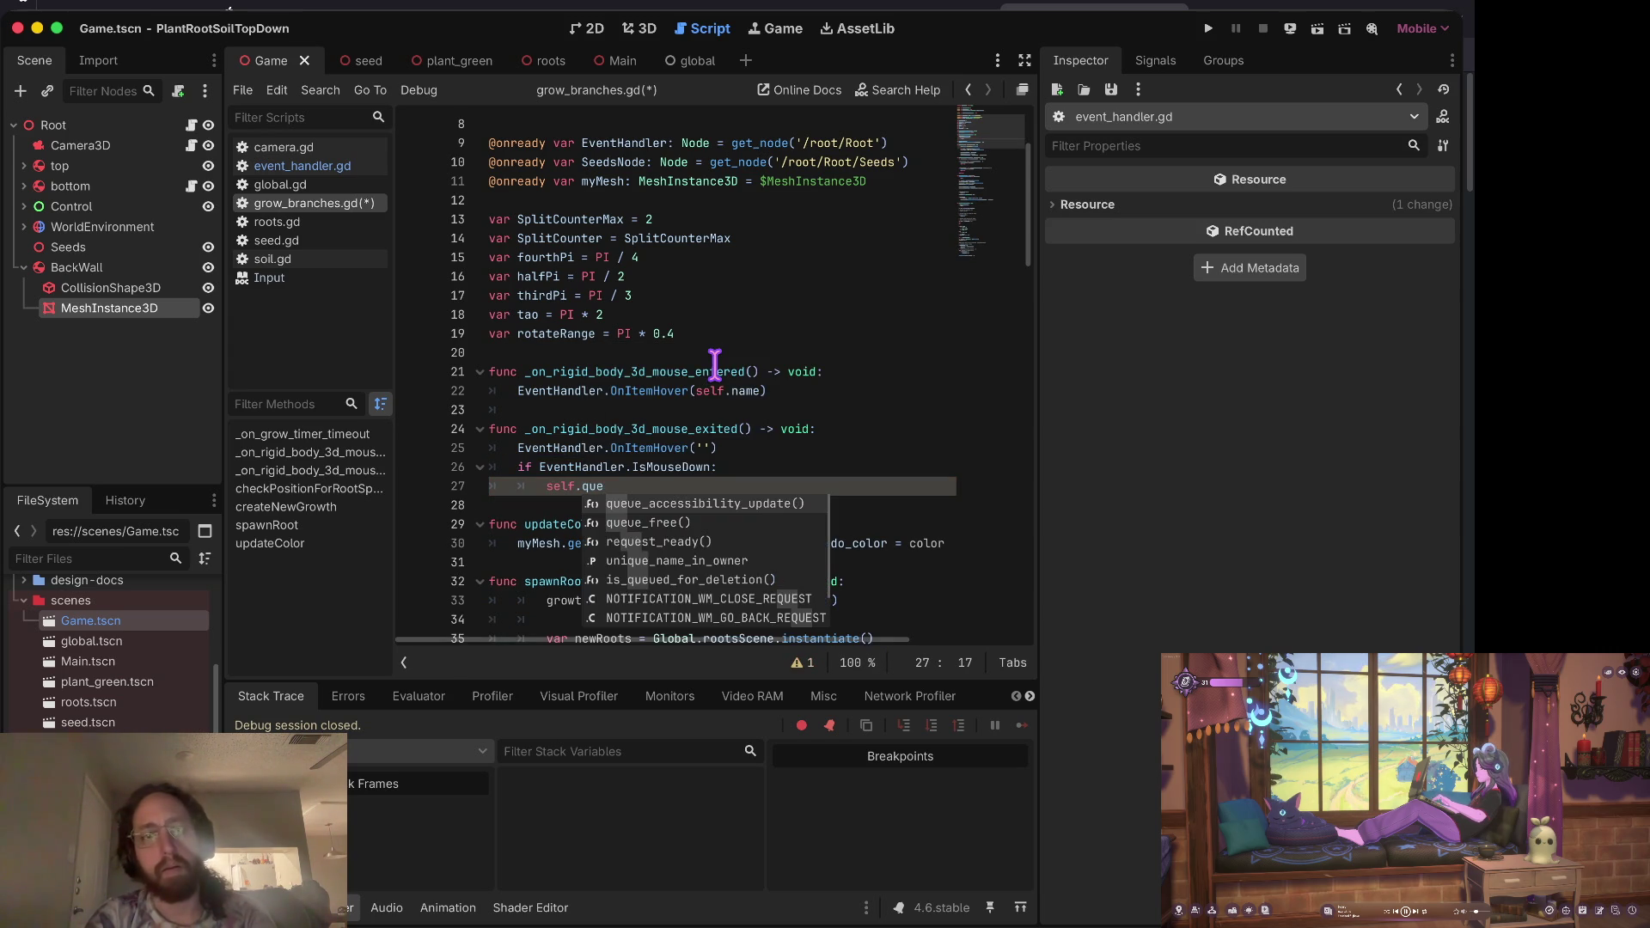
{"action": "key", "text": "Down"}
{"action": "key", "text": "Return"}
{"action": "key", "text": "Home"}
{"action": "key", "text": "ctrl+s"}
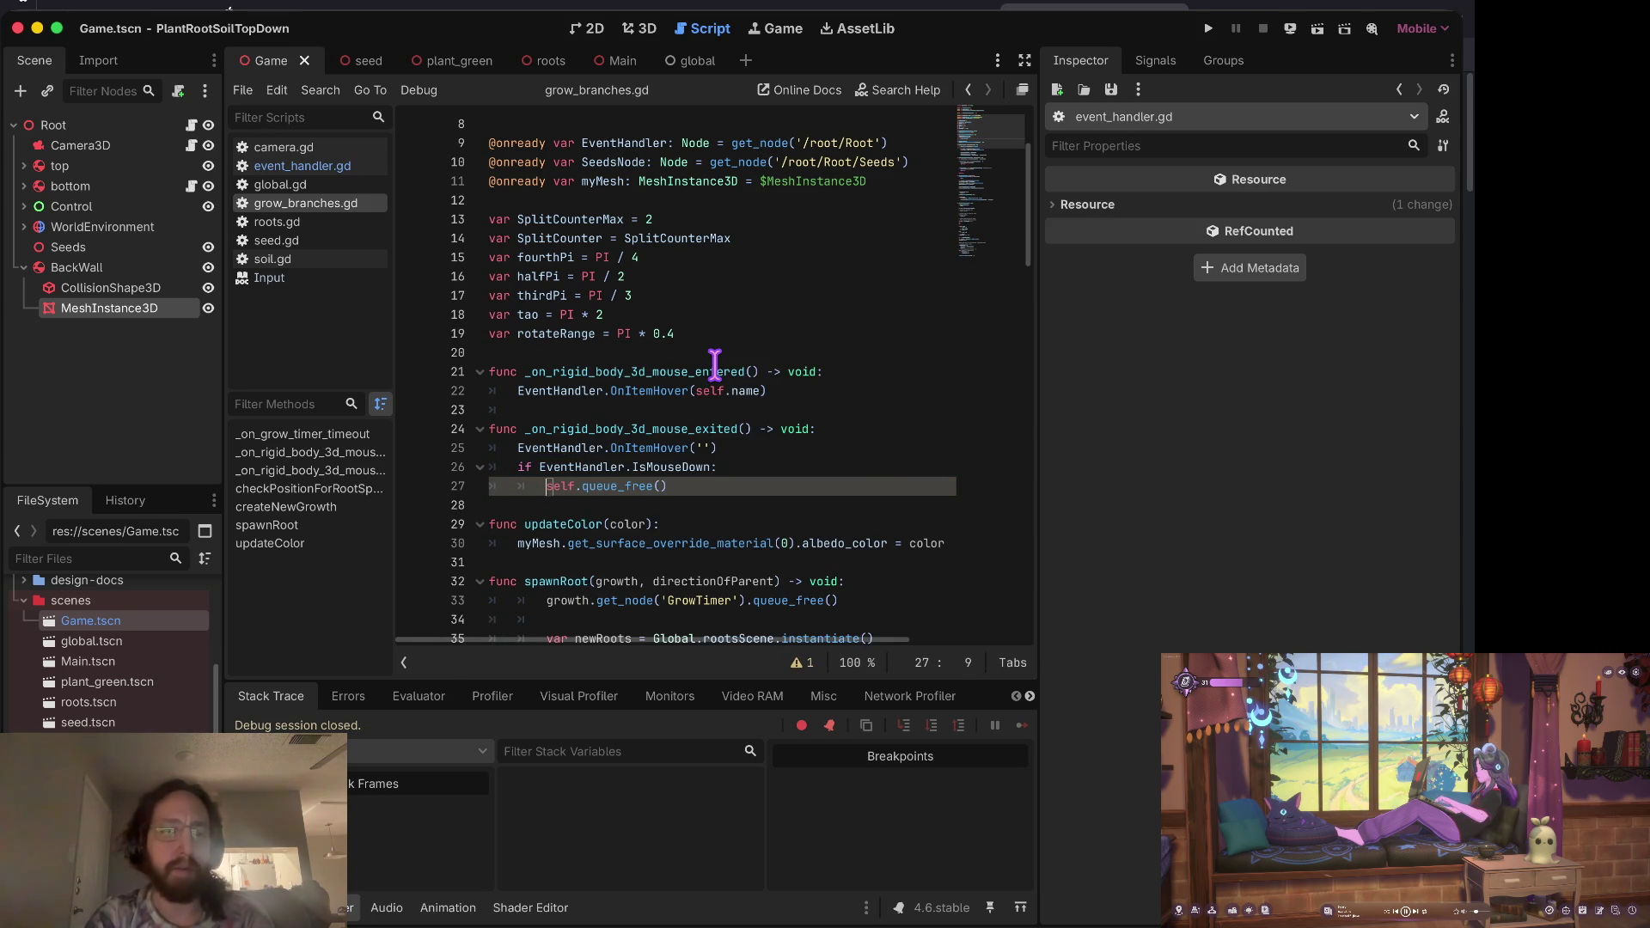
{"action": "key", "text": "super+b"}
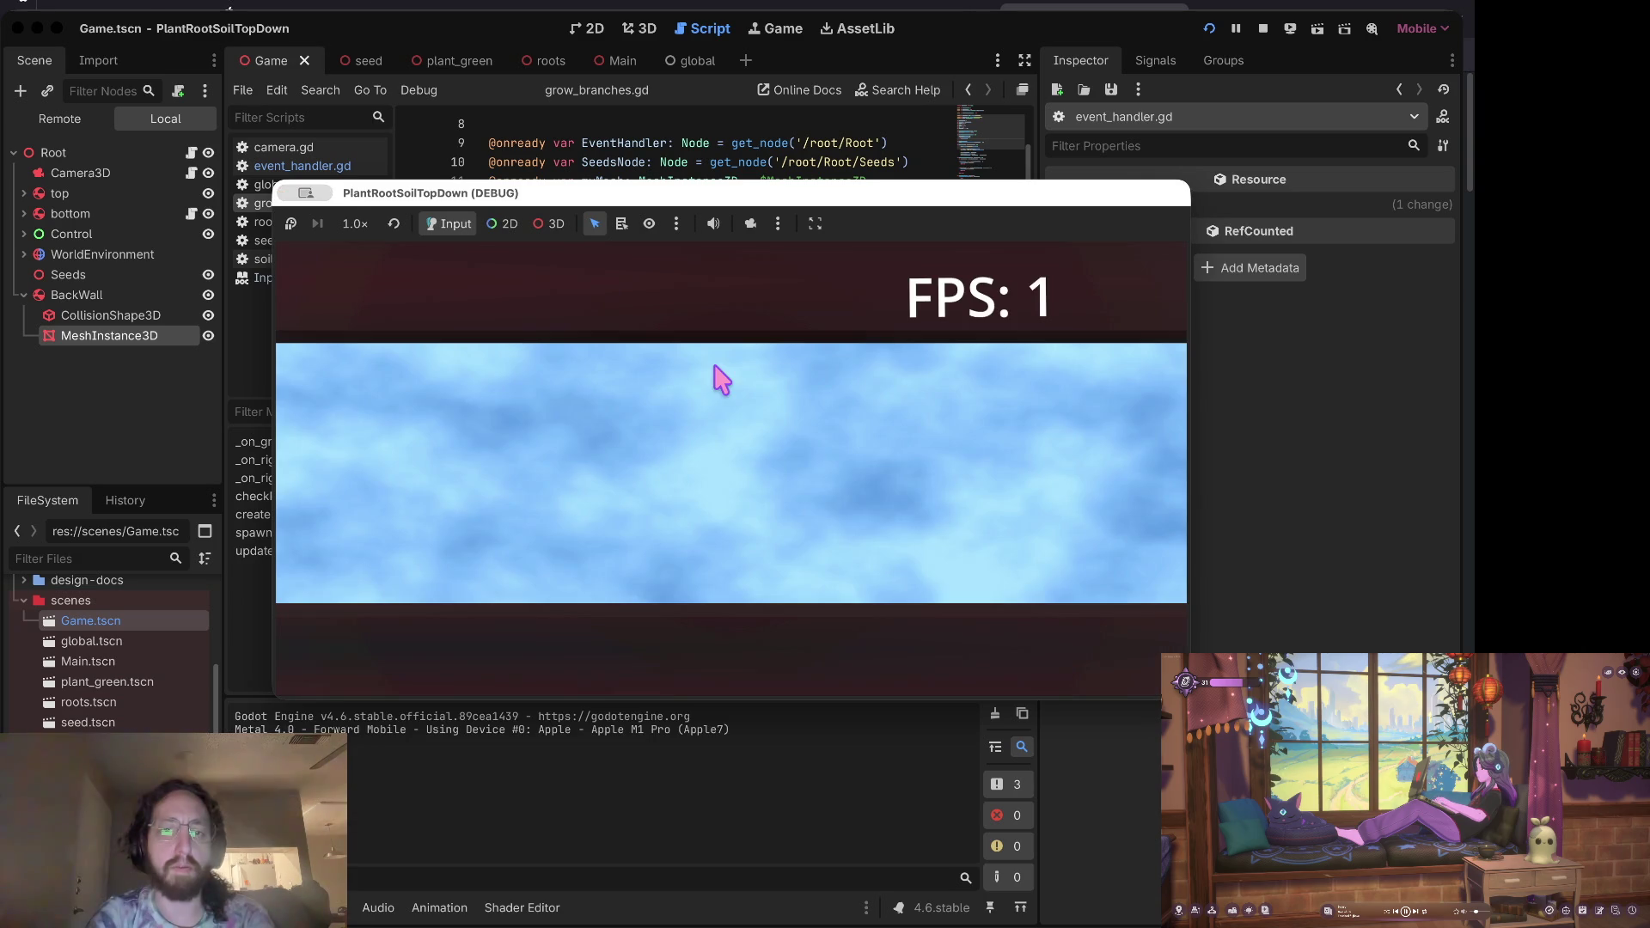
Step: Plant three seeds on the soil in the running game, then stop it and refocus the script
{"action": "left_click", "coordinate": [662, 447]}
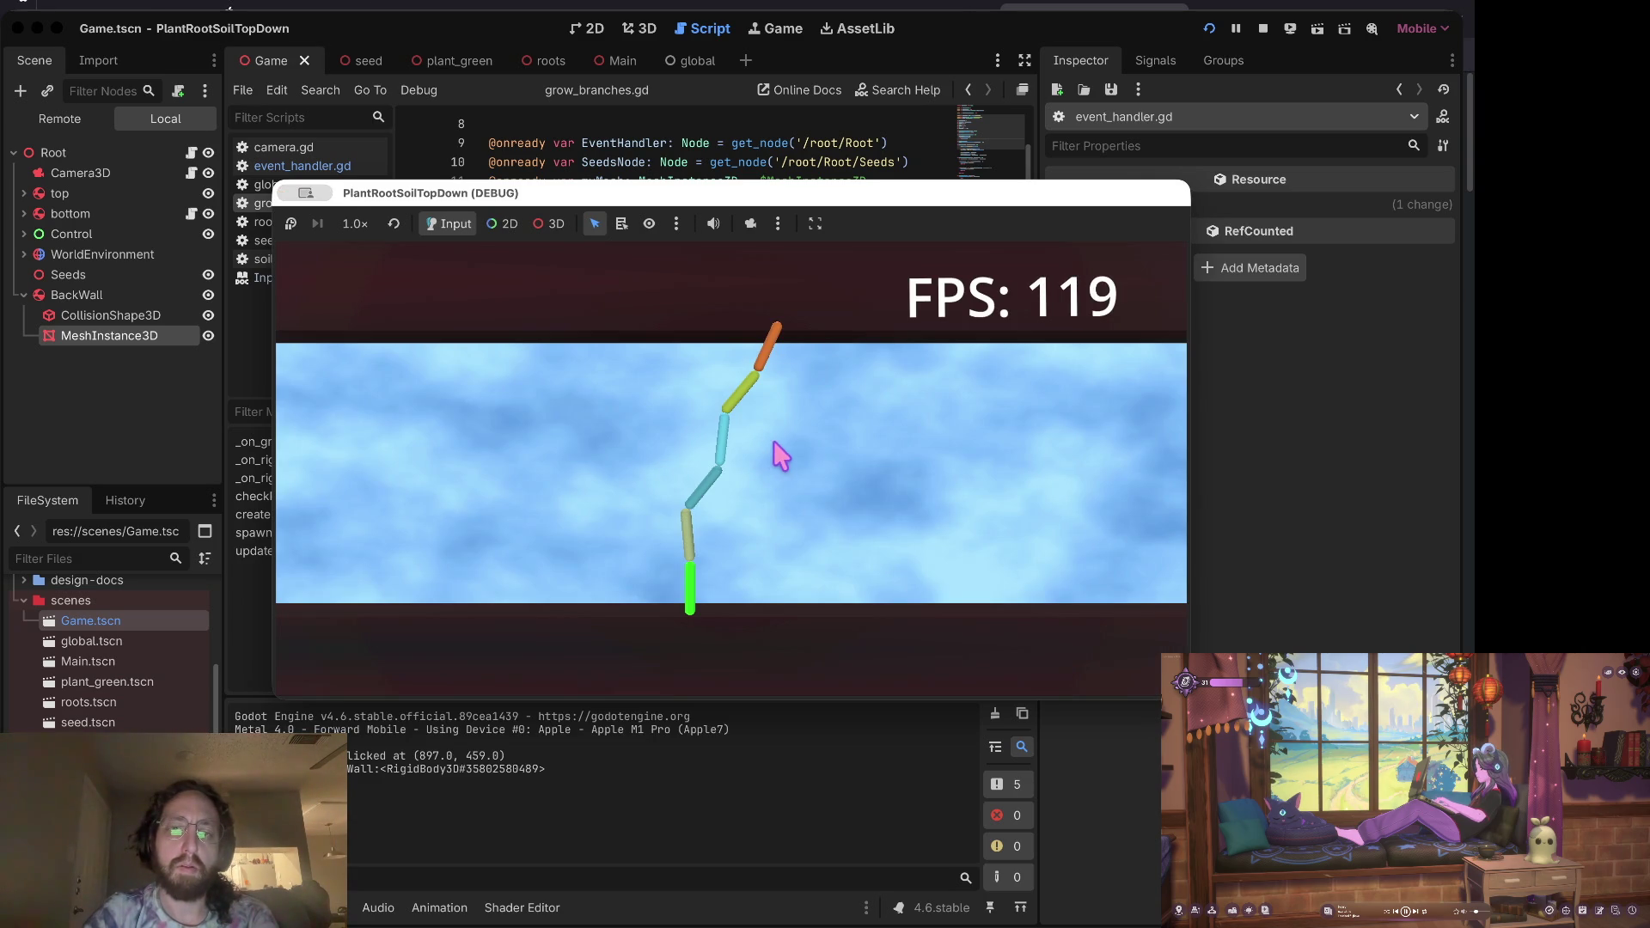
{"action": "left_click", "coordinate": [762, 515]}
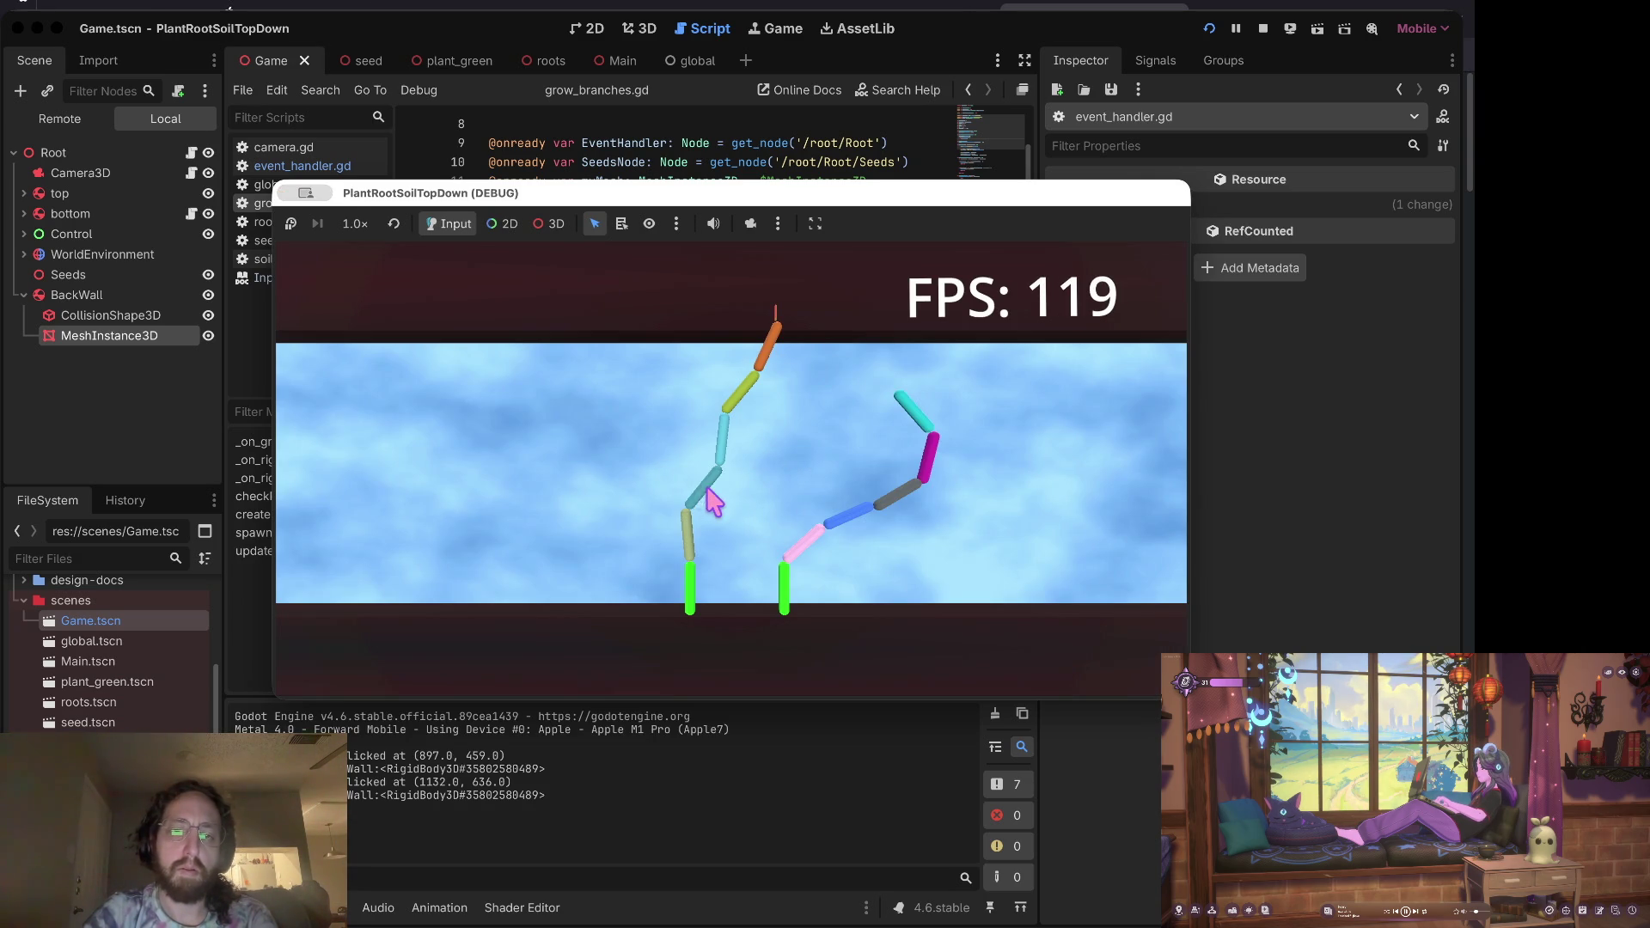
{"action": "left_click", "coordinate": [715, 496]}
{"action": "left_click", "coordinate": [1286, 28]}
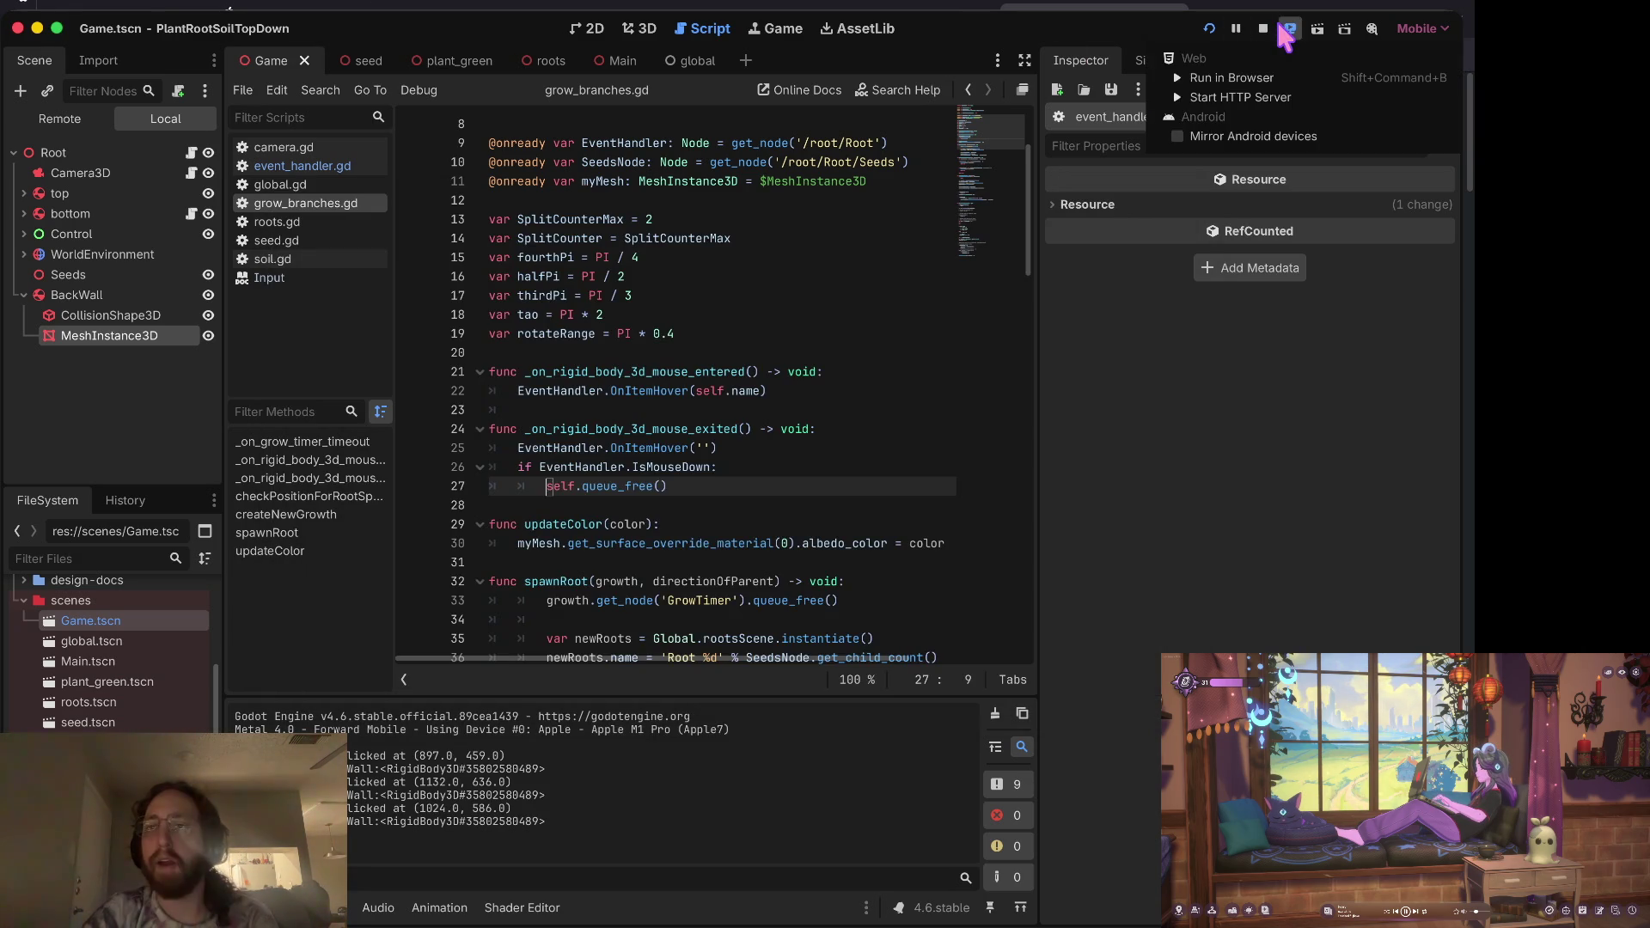
{"action": "left_click", "coordinate": [1263, 28]}
{"action": "left_click", "coordinate": [1263, 28]}
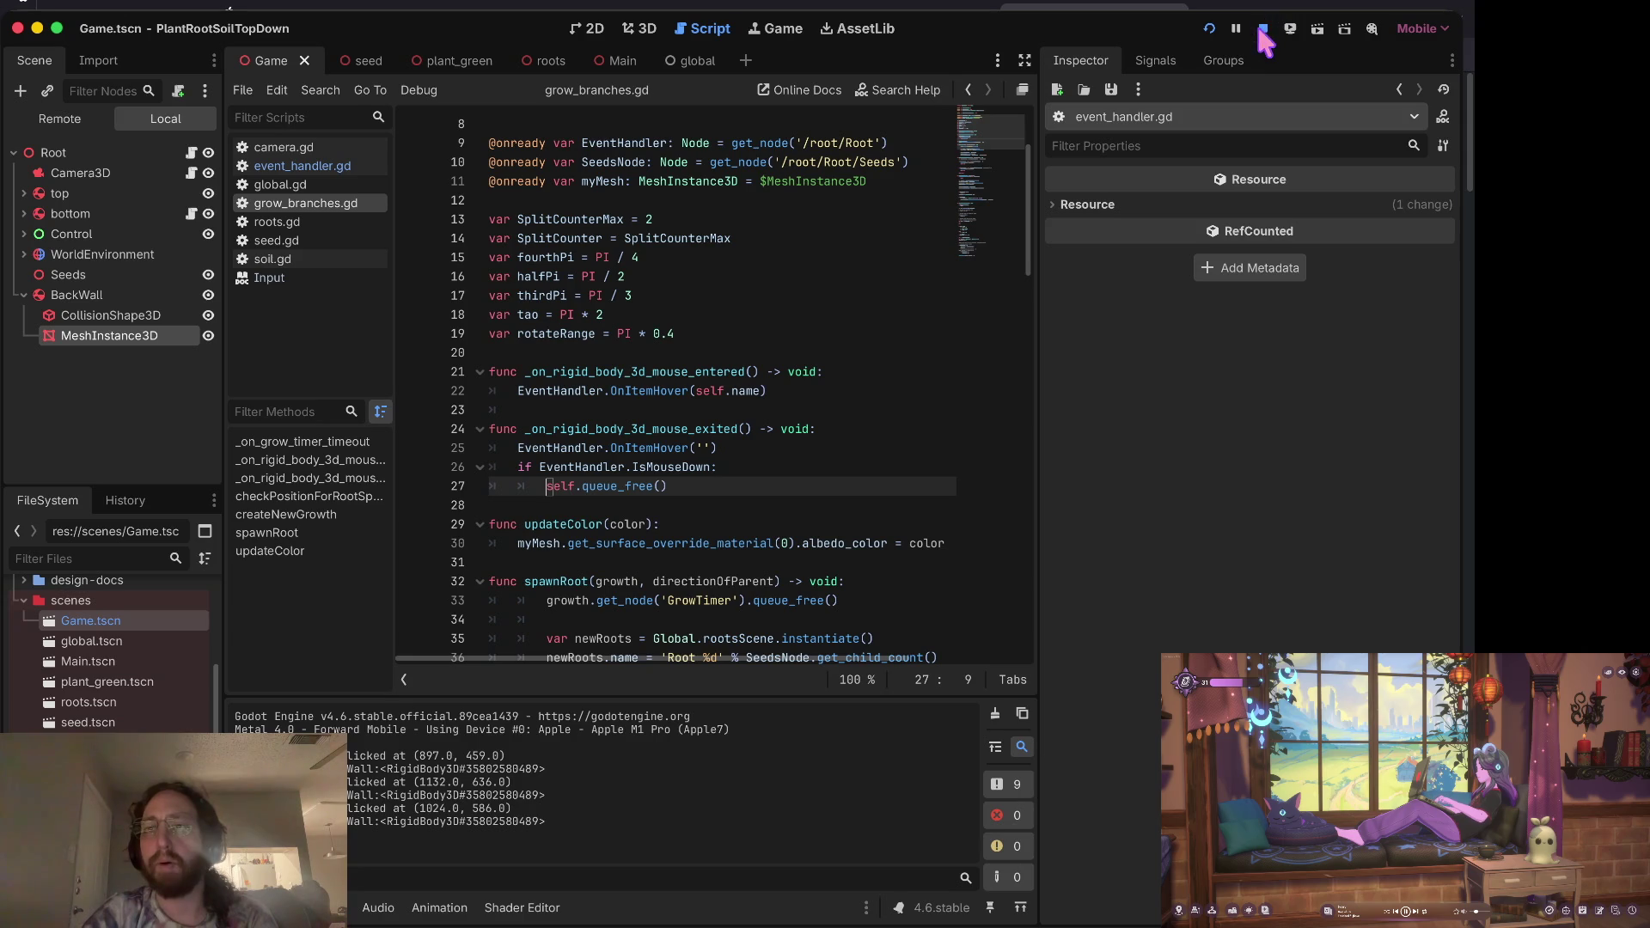
{"action": "left_click", "coordinate": [658, 261]}
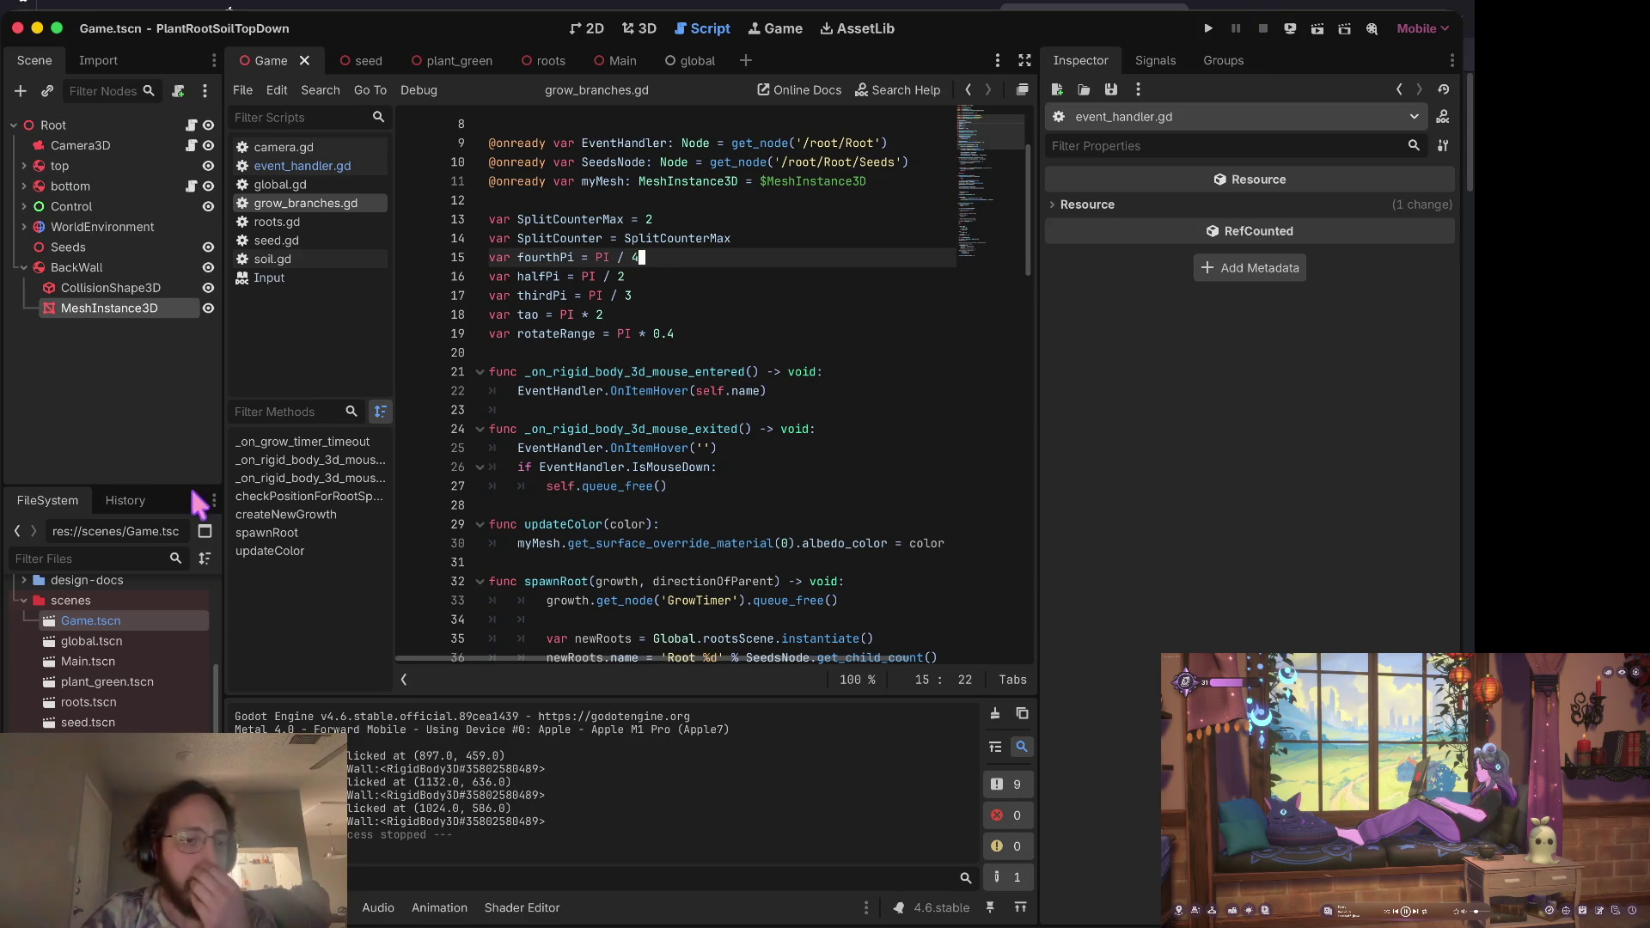
Step: Open the plant_green scene and add a RigidBody3D child under the PlantGreen root
{"action": "scroll", "coordinate": [137, 674], "scroll_direction": "down", "scroll_amount": 1}
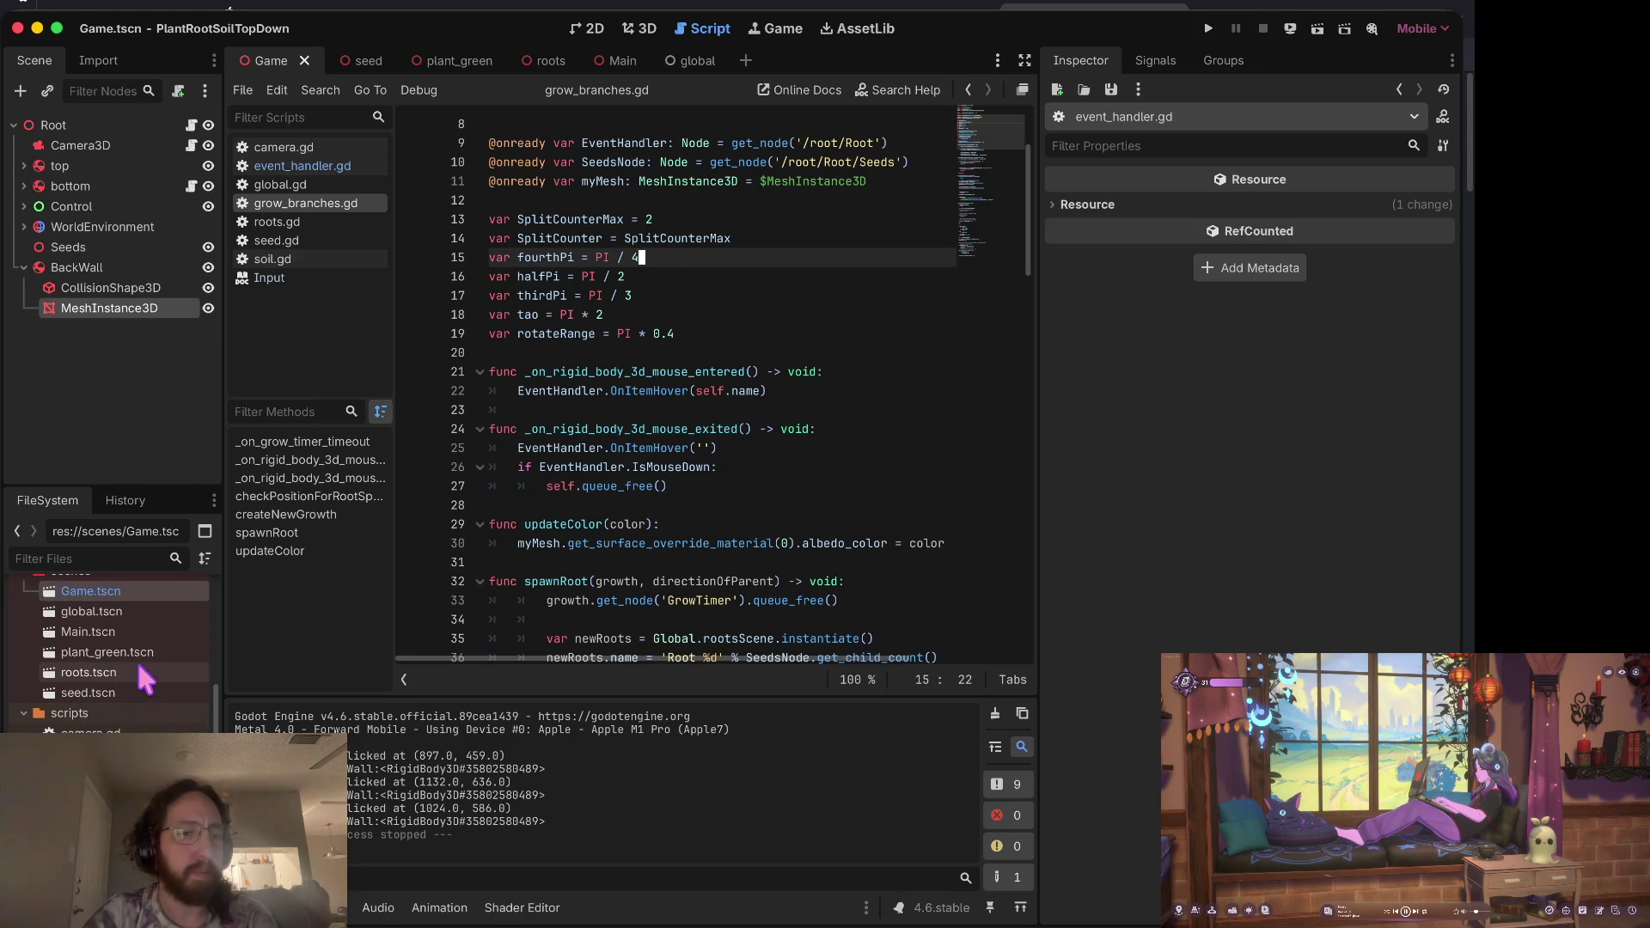
{"action": "double_click", "coordinate": [137, 653]}
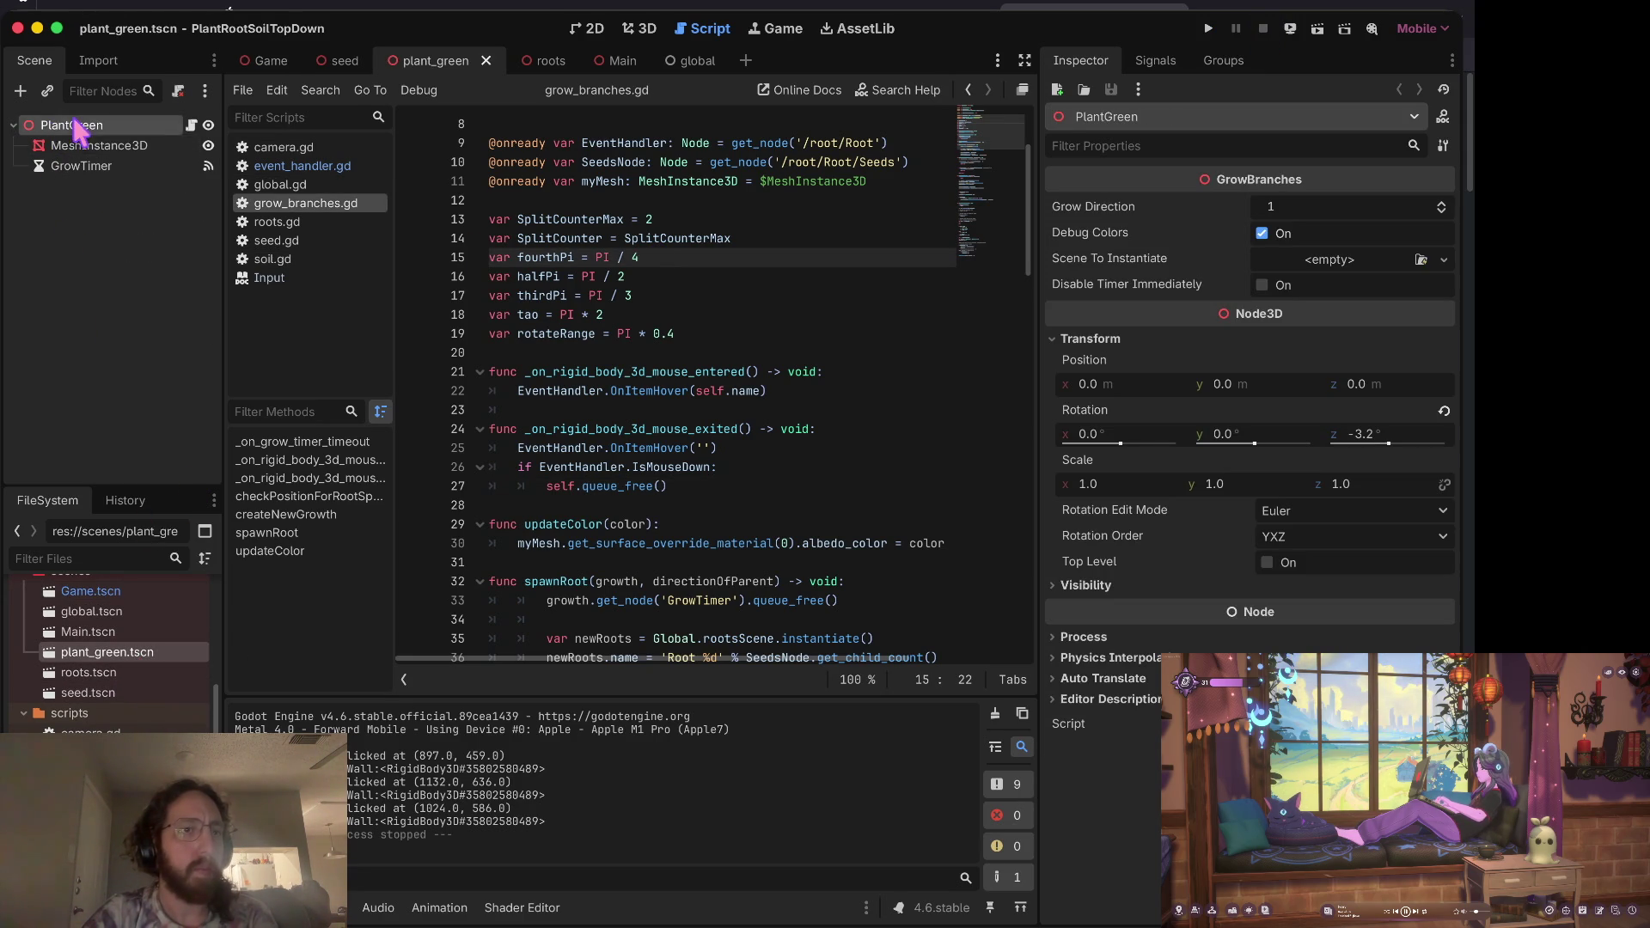
{"action": "right_click", "coordinate": [70, 123]}
{"action": "left_click", "coordinate": [206, 160]}
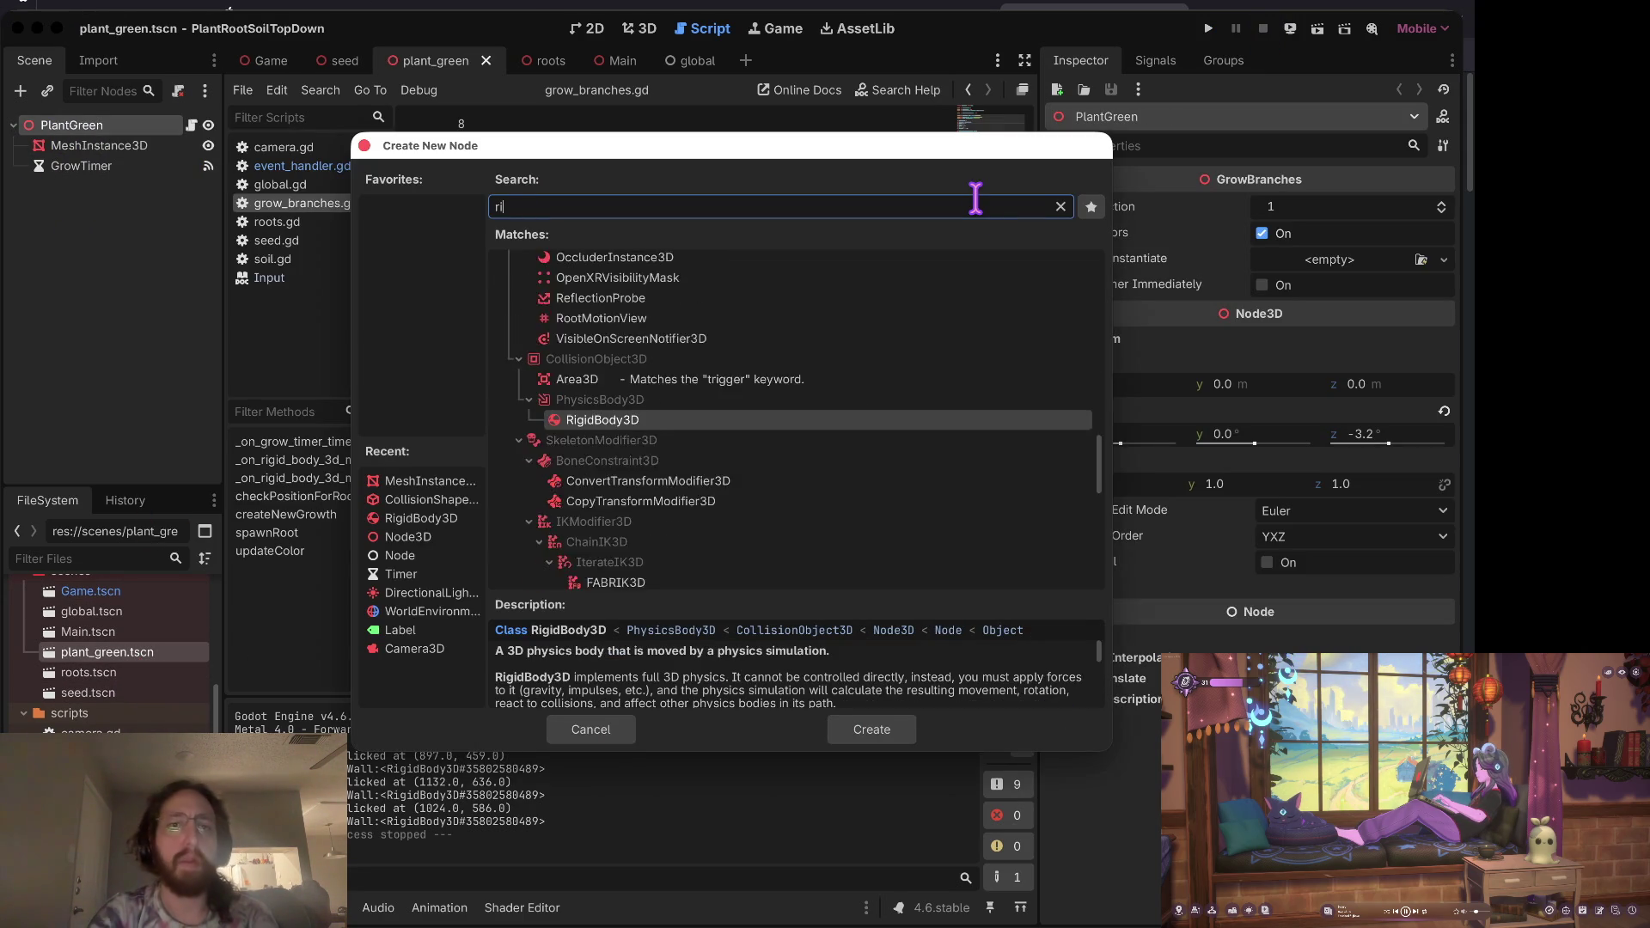
{"action": "type", "text": "rigid"}
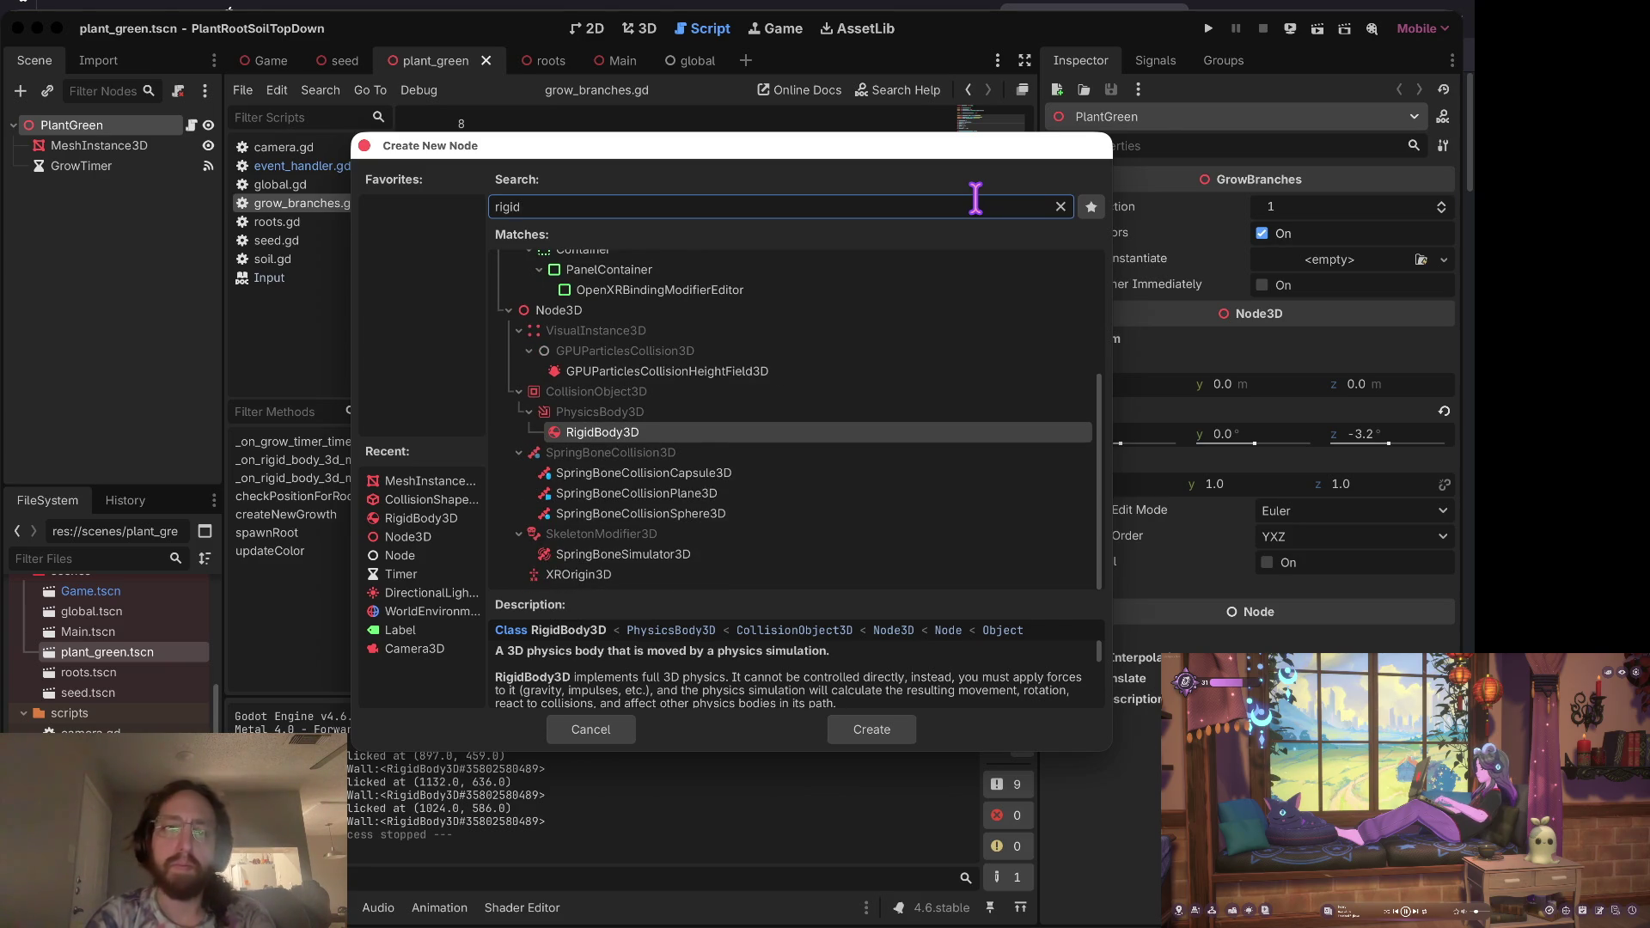
{"action": "key", "text": "Return"}
Step: Add a CollisionShape3D child under the new RigidBody3D
{"action": "right_click", "coordinate": [131, 189]}
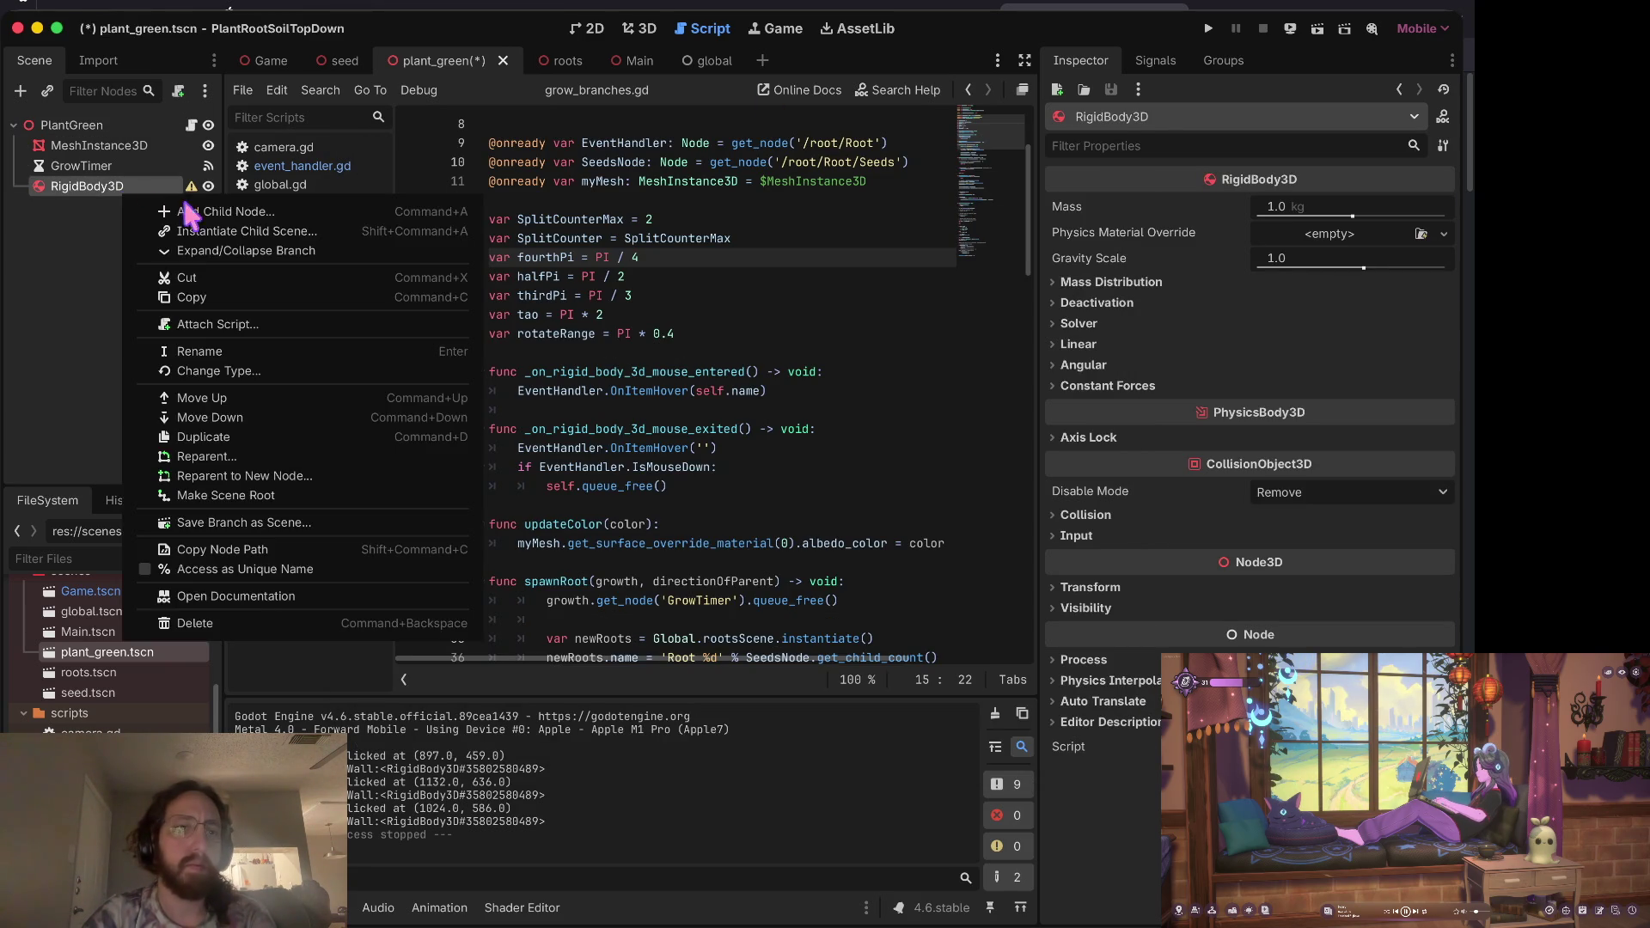
{"action": "left_click", "coordinate": [157, 211]}
{"action": "type", "text": "collision"}
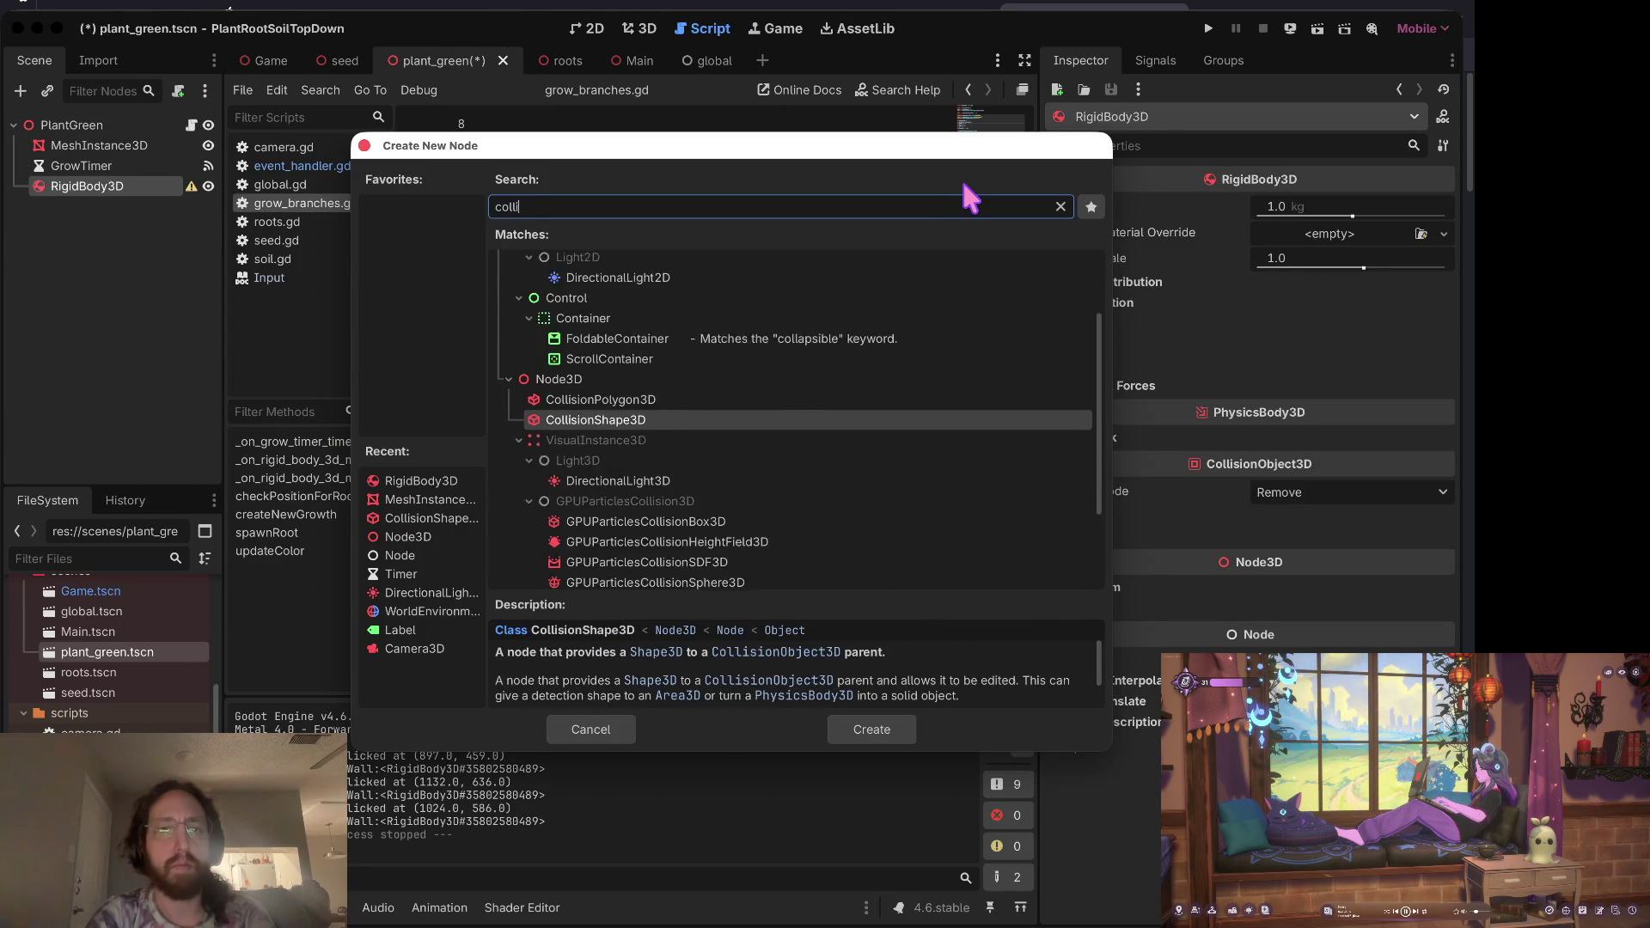
{"action": "key", "text": "Return"}
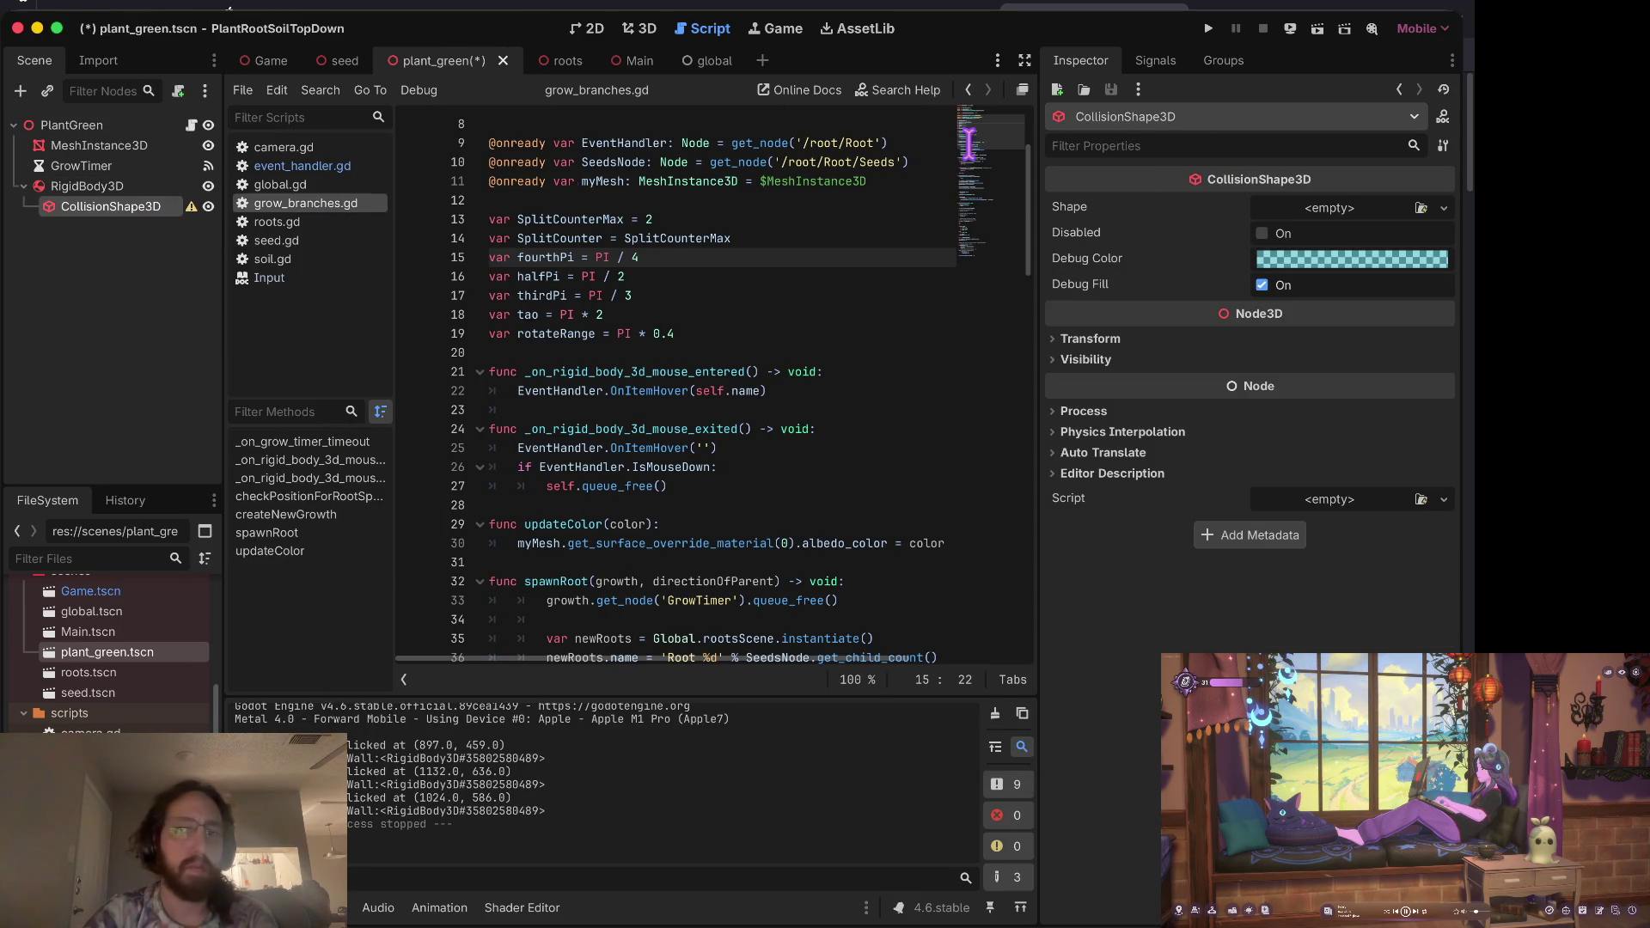
{"action": "left_click", "coordinate": [1345, 211]}
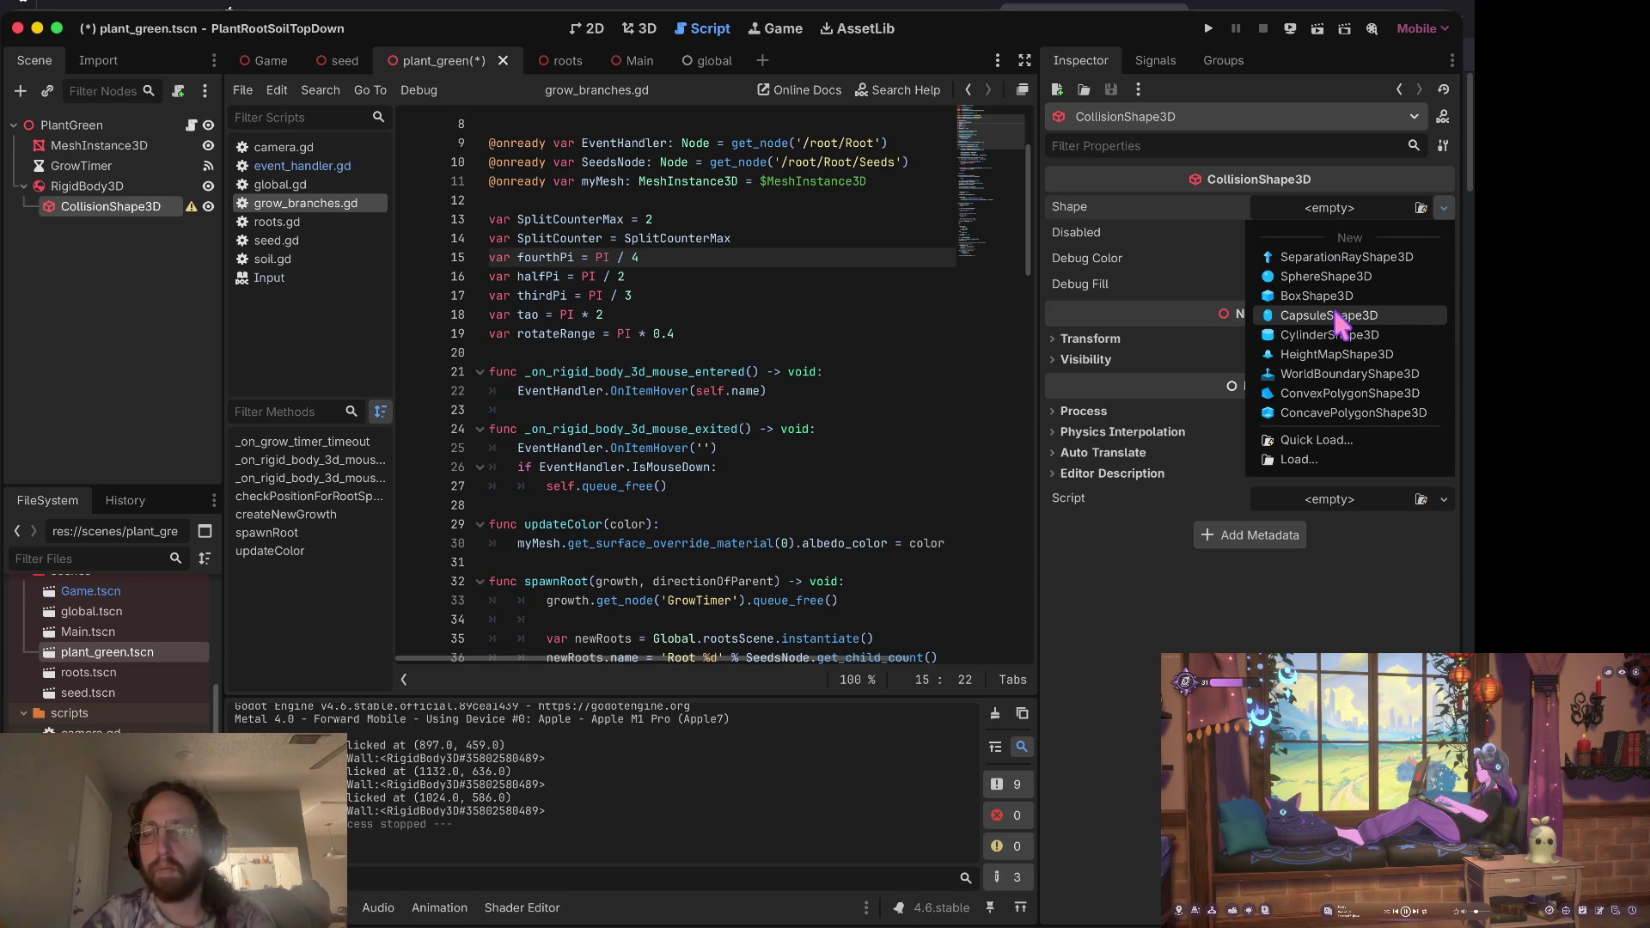
Step: Set the collision shape to a new CapsuleShape3D and inspect it in the 3D view
{"action": "left_click", "coordinate": [1336, 316]}
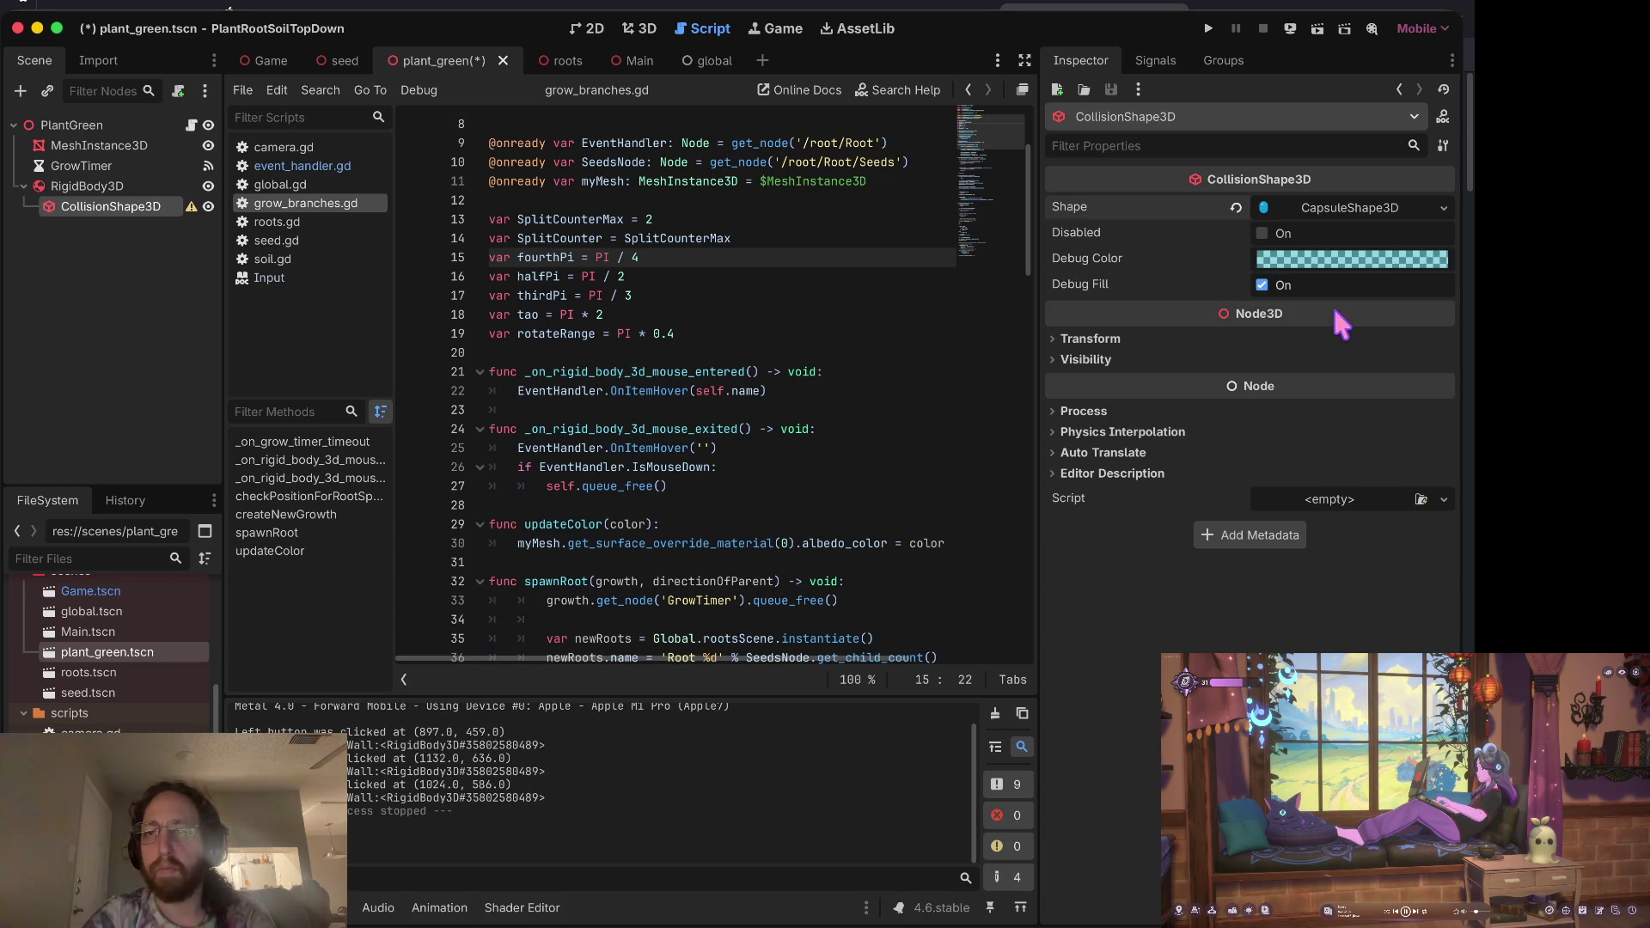
{"action": "left_click", "coordinate": [89, 189]}
{"action": "left_click", "coordinate": [640, 28]}
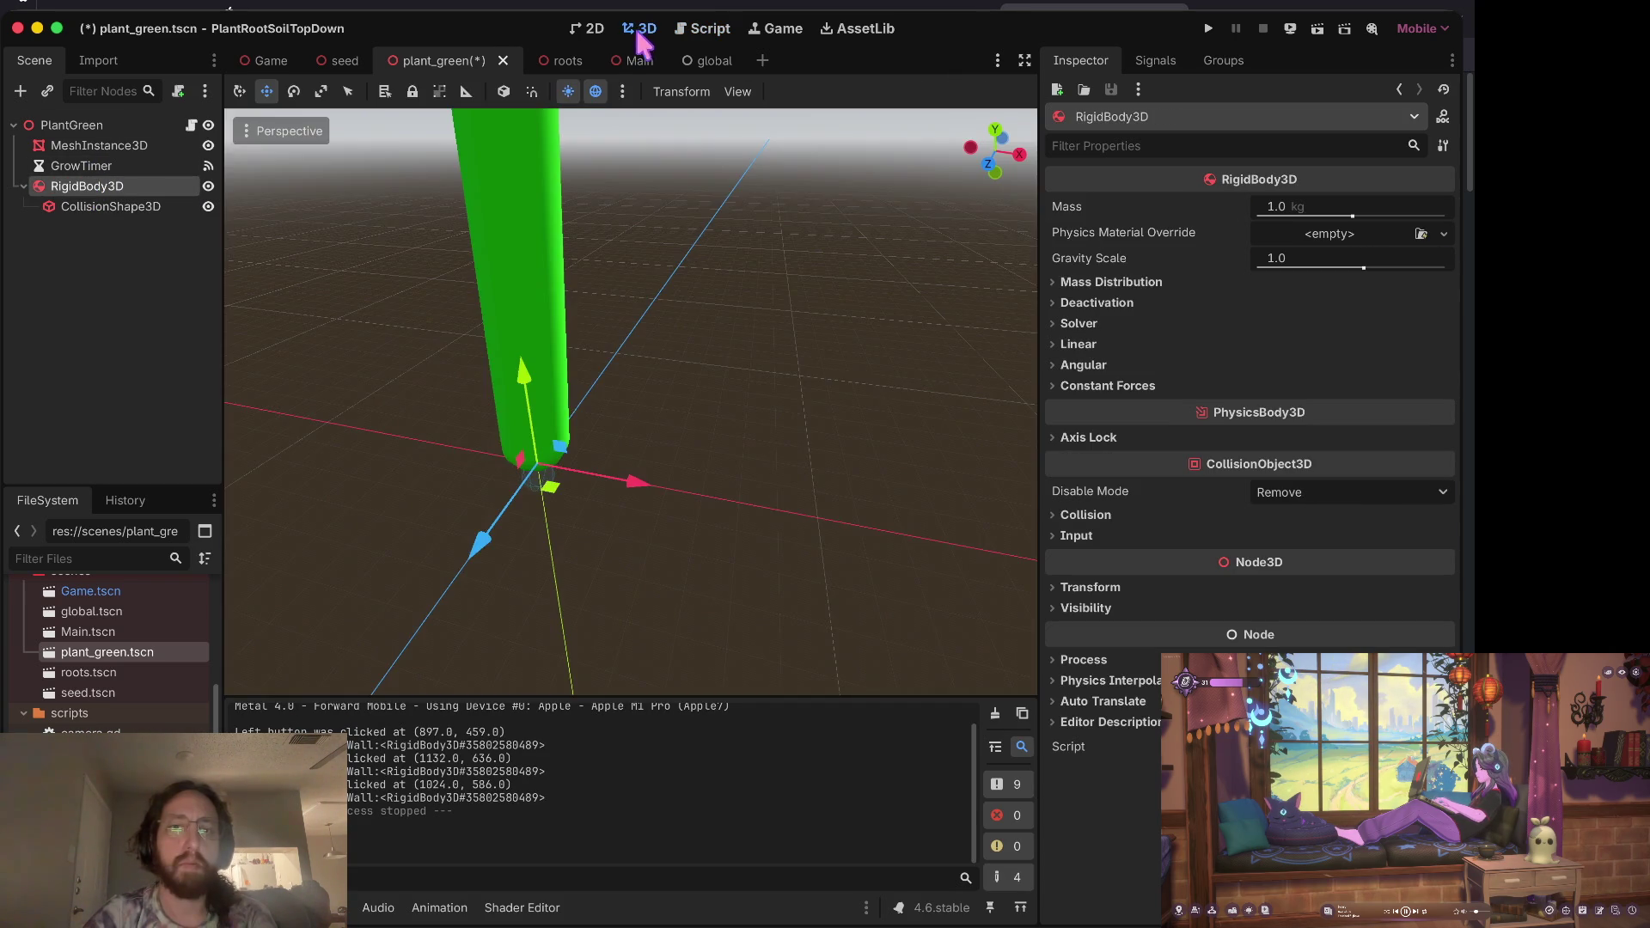
{"action": "left_click", "coordinate": [111, 206]}
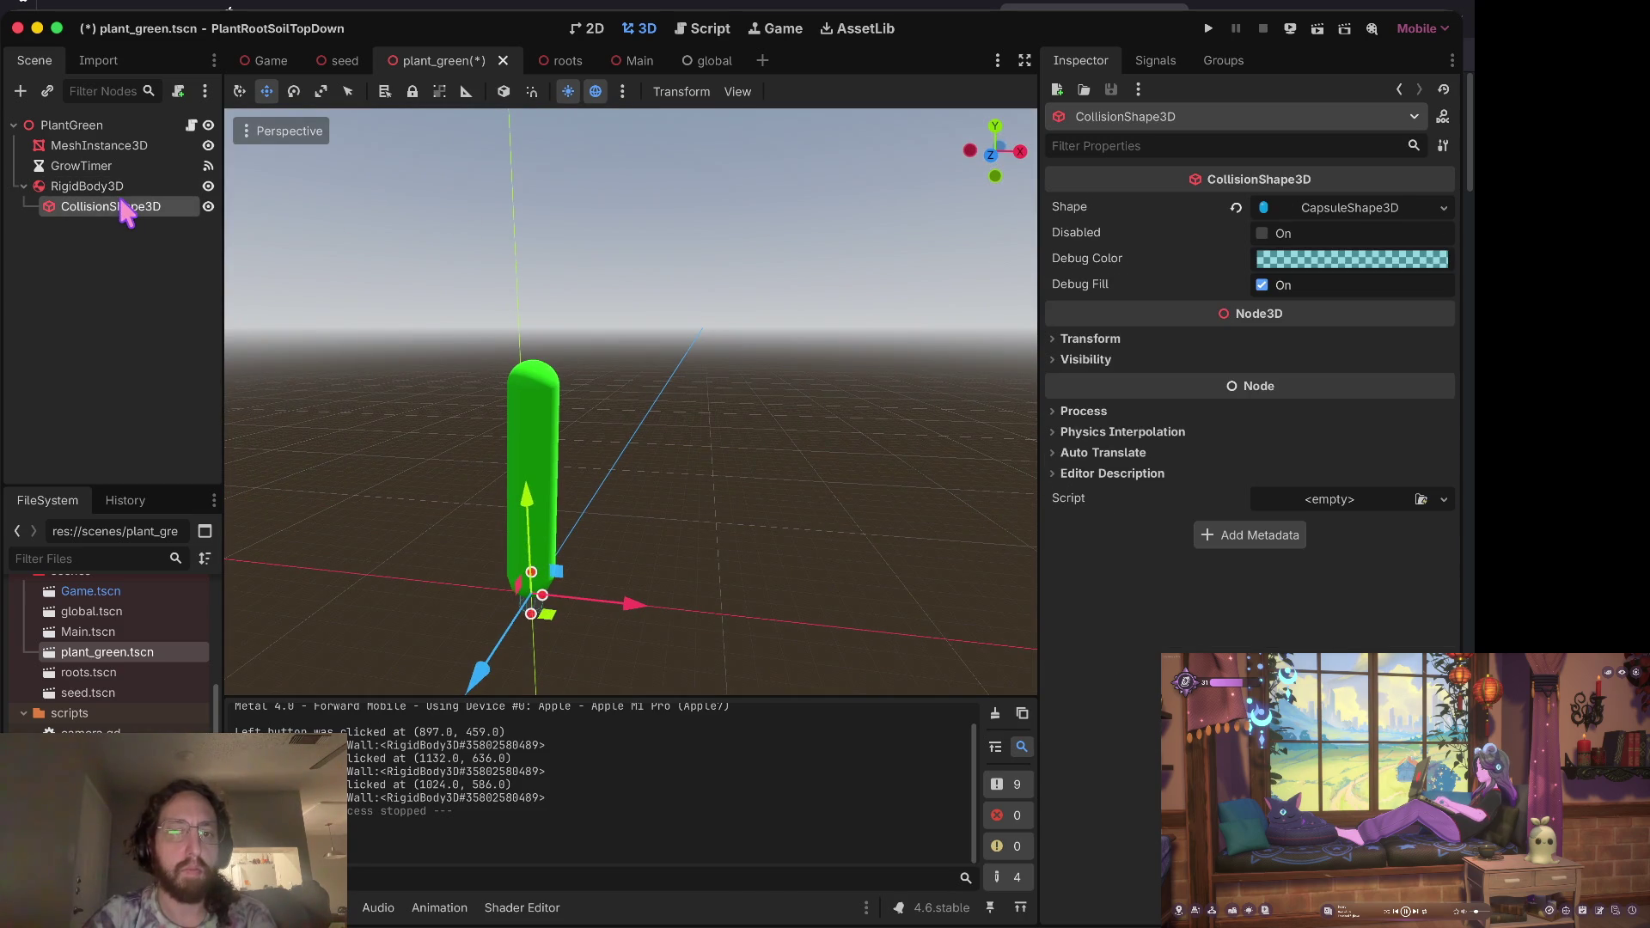
{"action": "scroll", "coordinate": [567, 386], "scroll_direction": "left", "scroll_amount": 5}
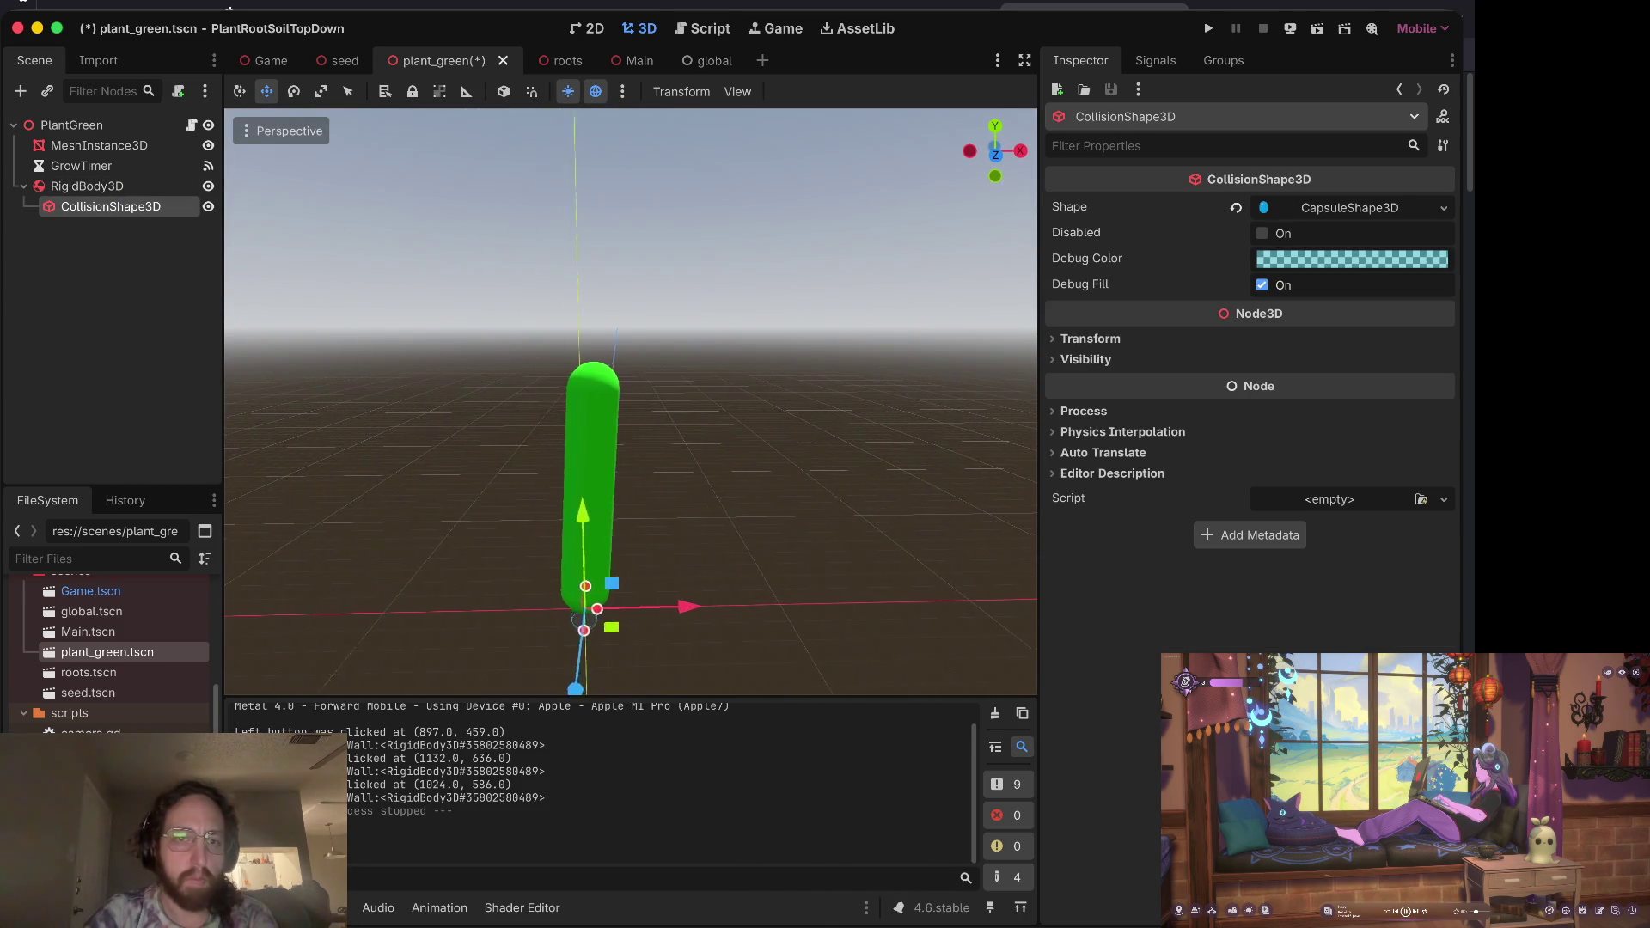
{"action": "left_click", "coordinate": [627, 441]}
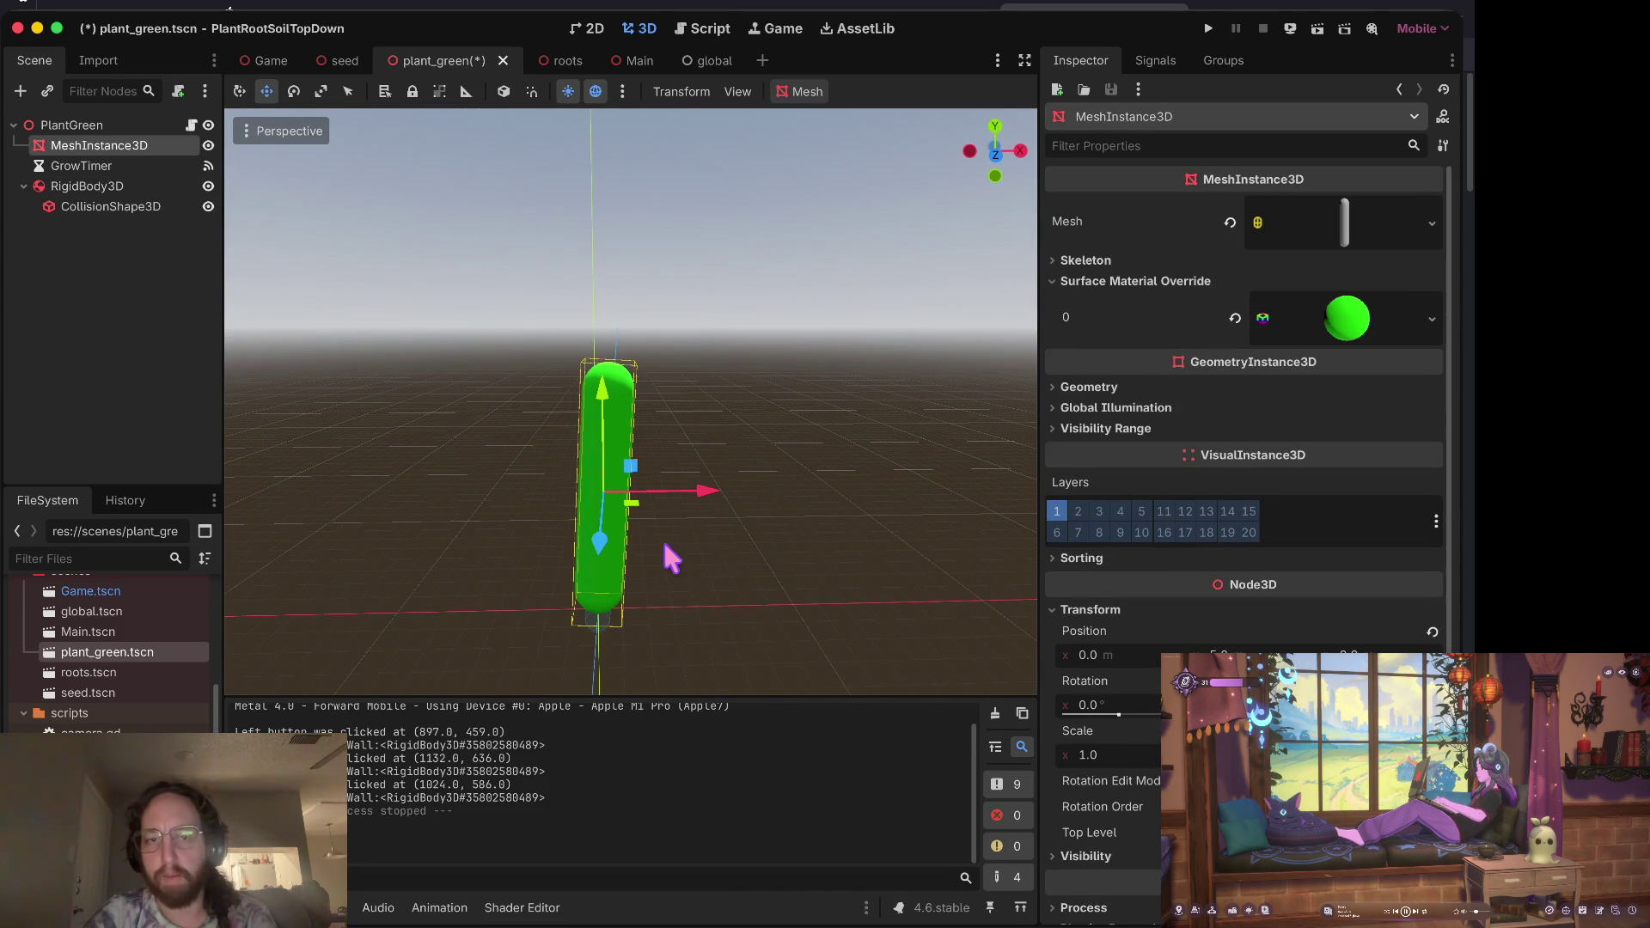
{"action": "scroll", "coordinate": [670, 559], "scroll_direction": "down", "scroll_amount": 5}
{"action": "scroll", "coordinate": [632, 404], "scroll_direction": "down", "scroll_amount": 3}
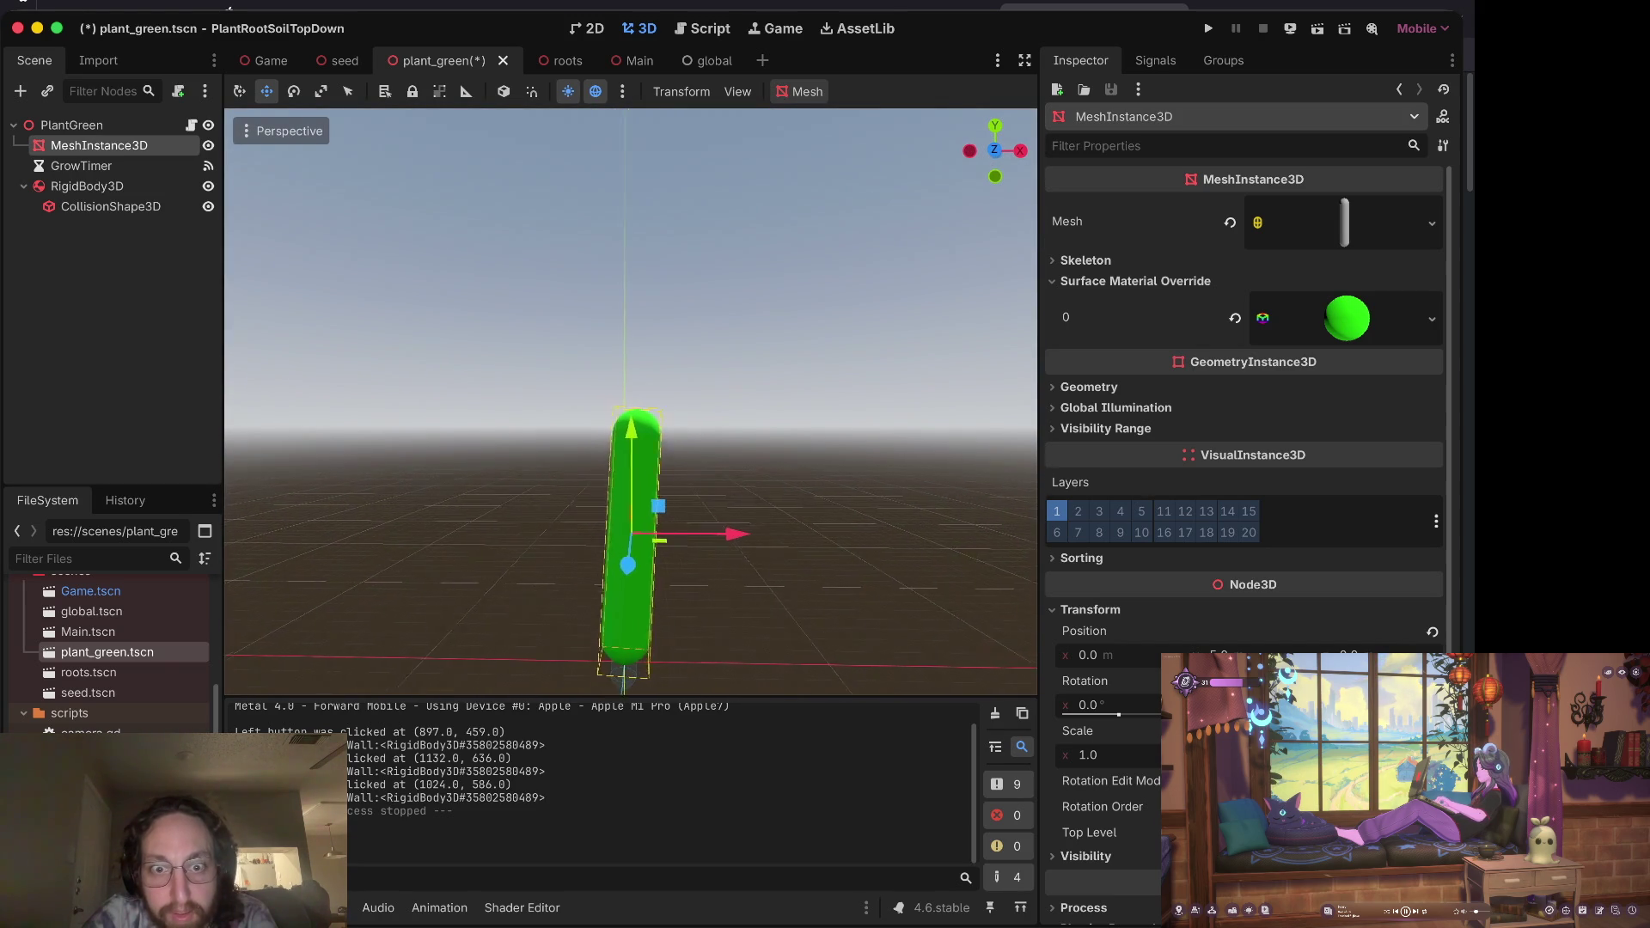
{"action": "scroll", "coordinate": [631, 532], "scroll_direction": "right", "scroll_amount": 3}
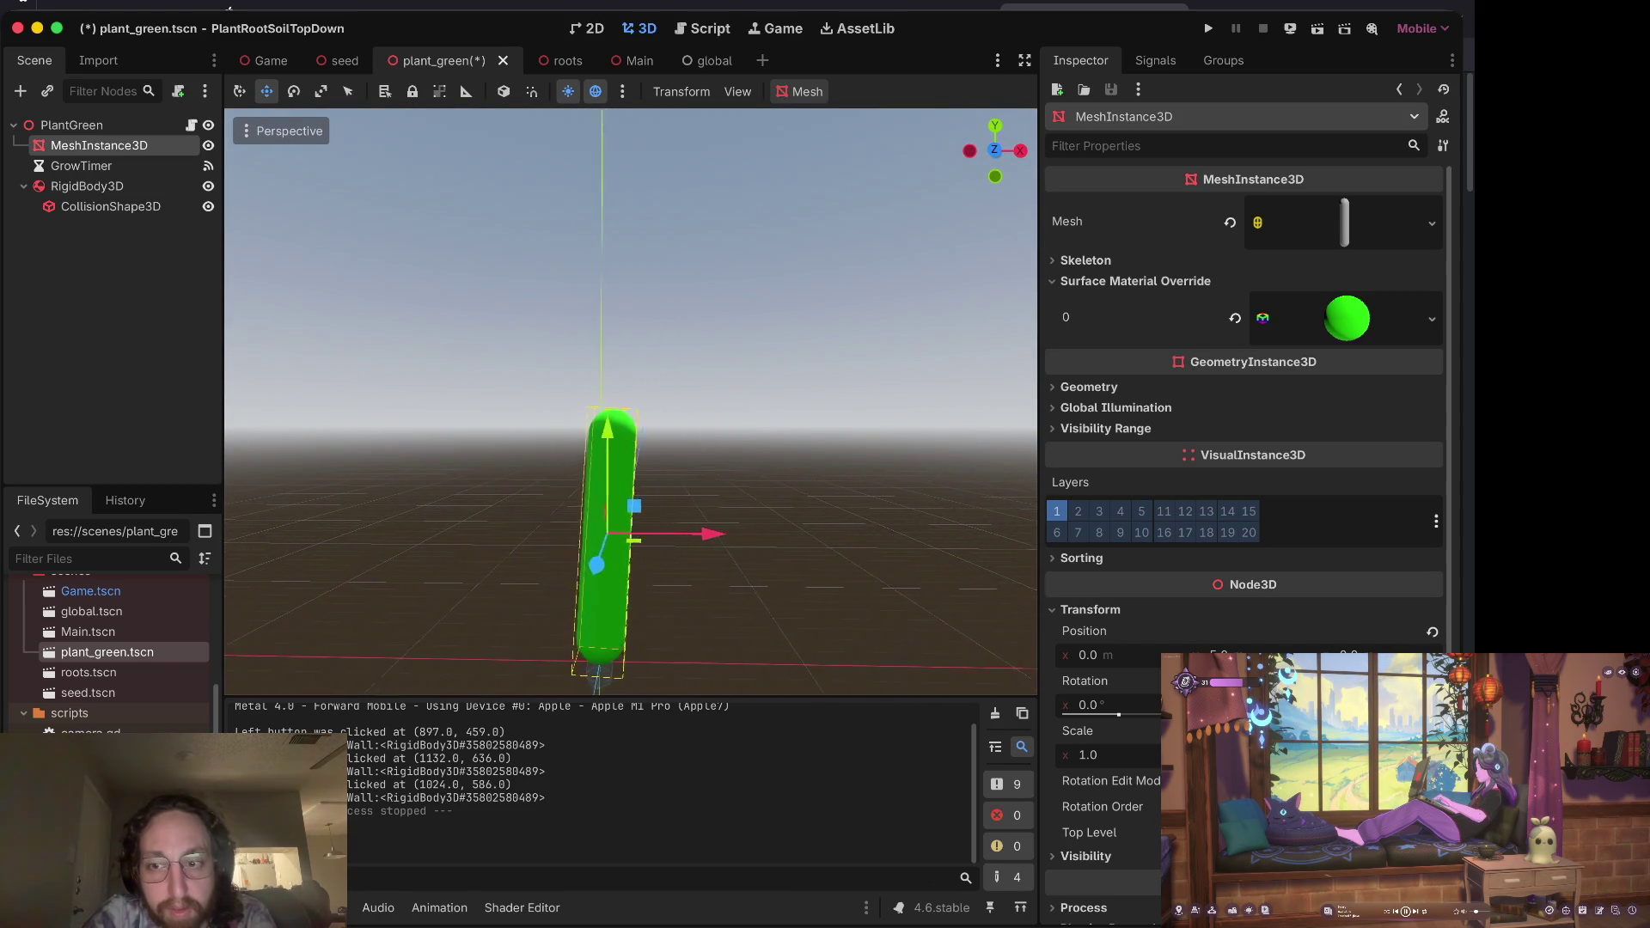
{"action": "scroll", "coordinate": [631, 533], "scroll_direction": "right", "scroll_amount": 3}
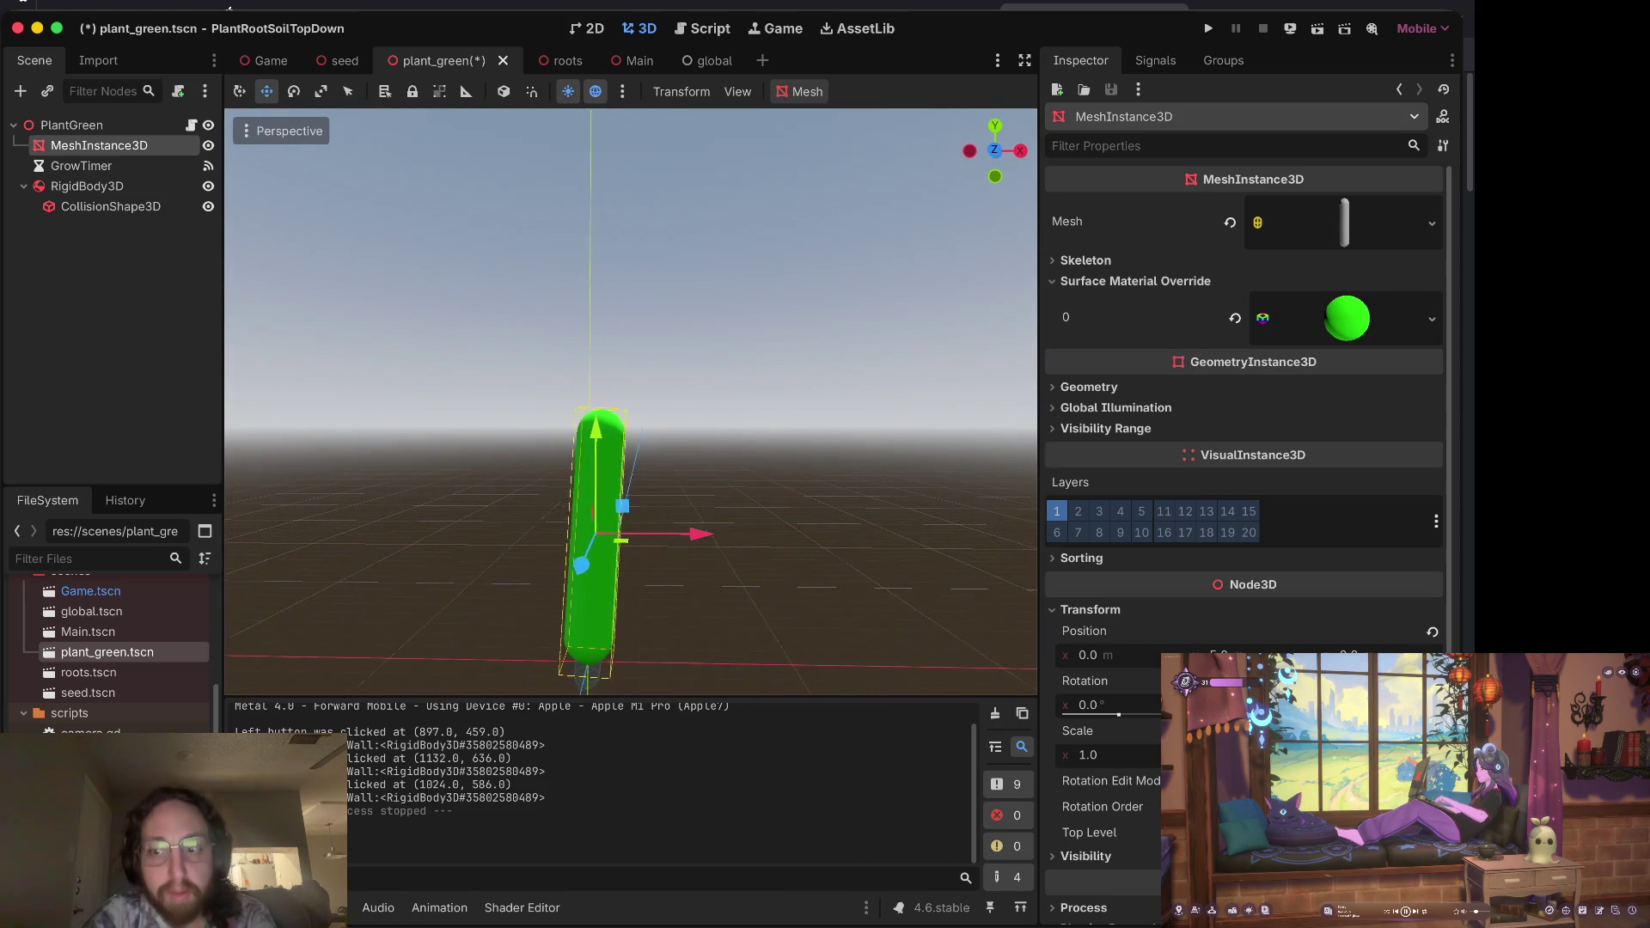
{"action": "scroll", "coordinate": [663, 552], "scroll_direction": "down", "scroll_amount": 3}
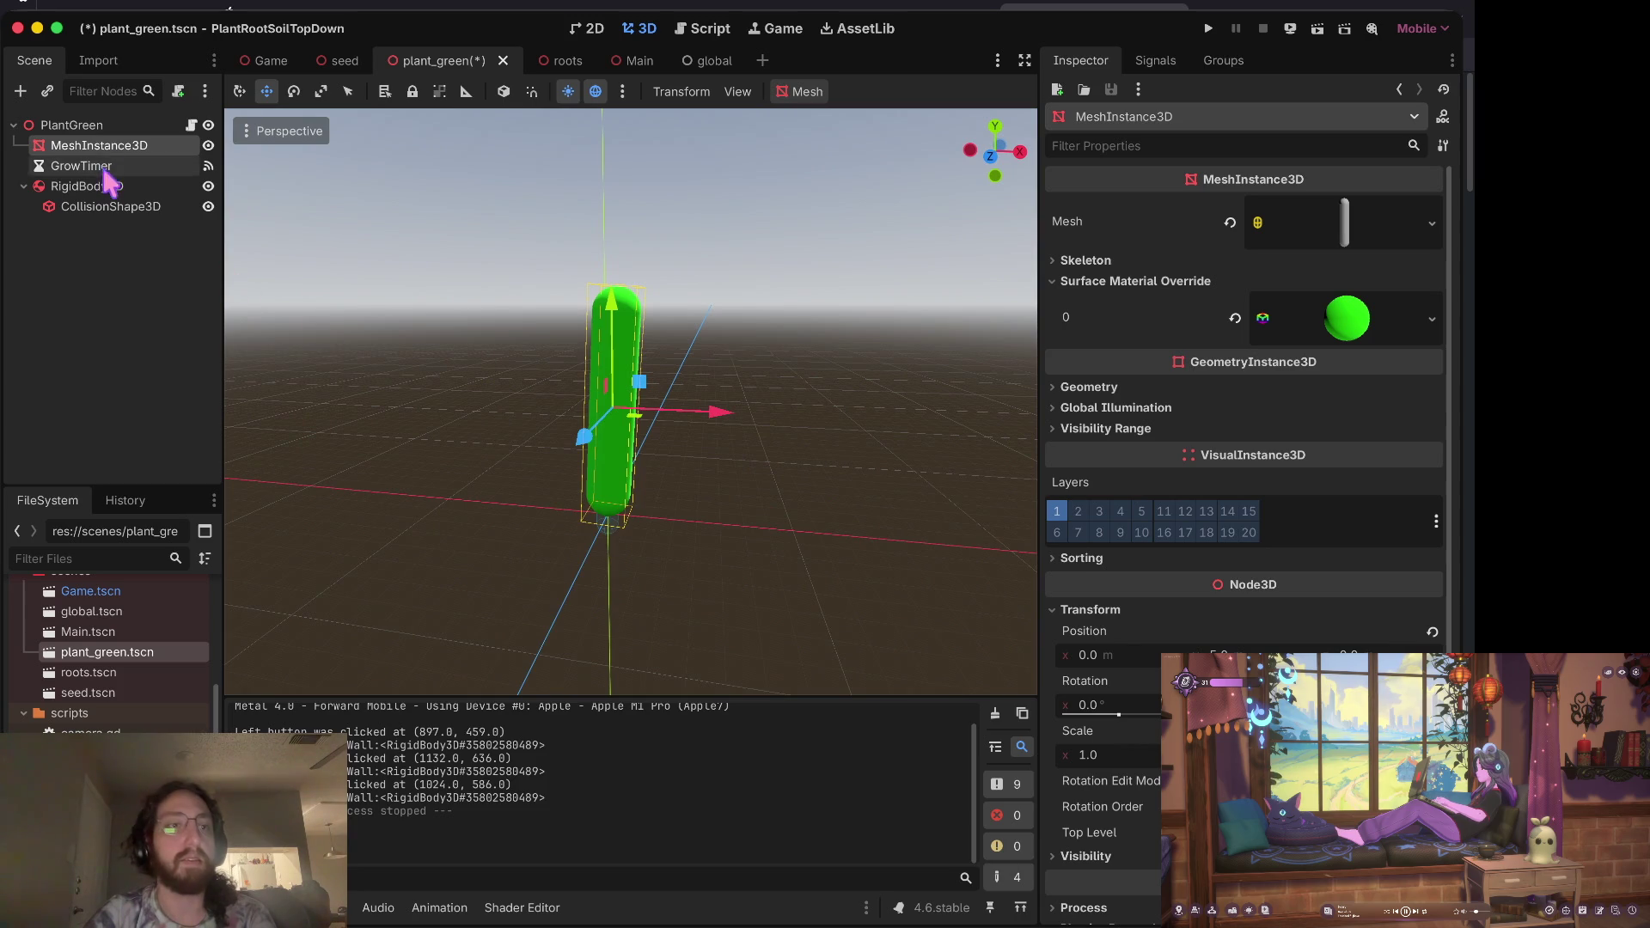
Step: Reset the PlantGreen root's Z rotation to 0 so the stem stands upright, and save plant_green
{"action": "left_click", "coordinate": [69, 126]}
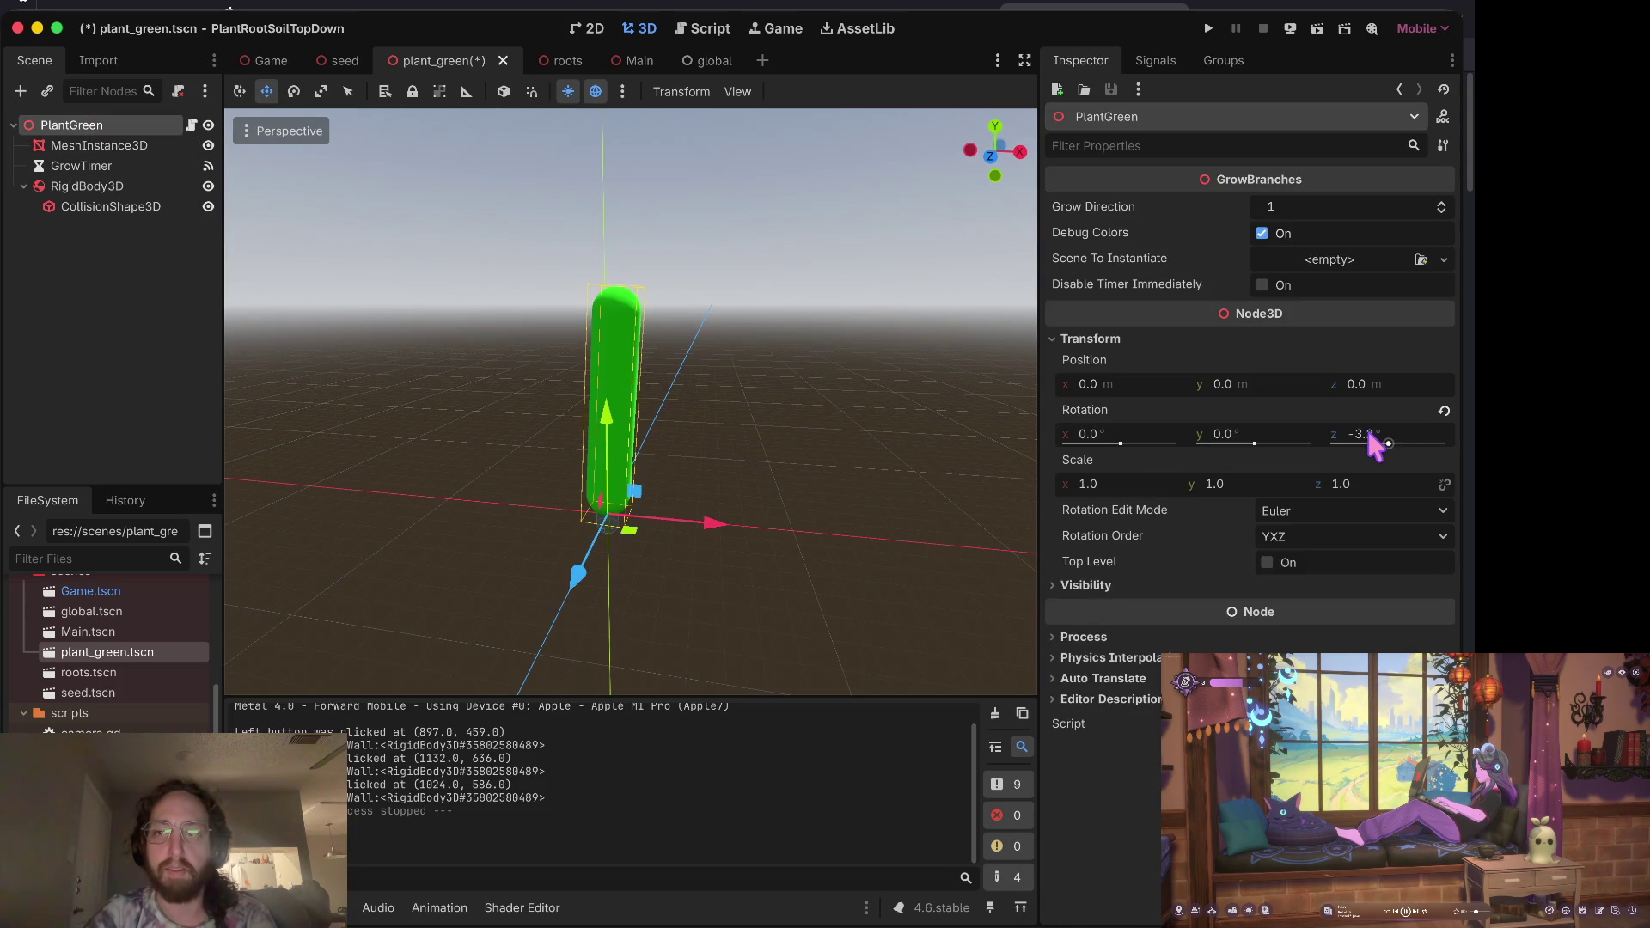
{"action": "left_click", "coordinate": [1380, 434]}
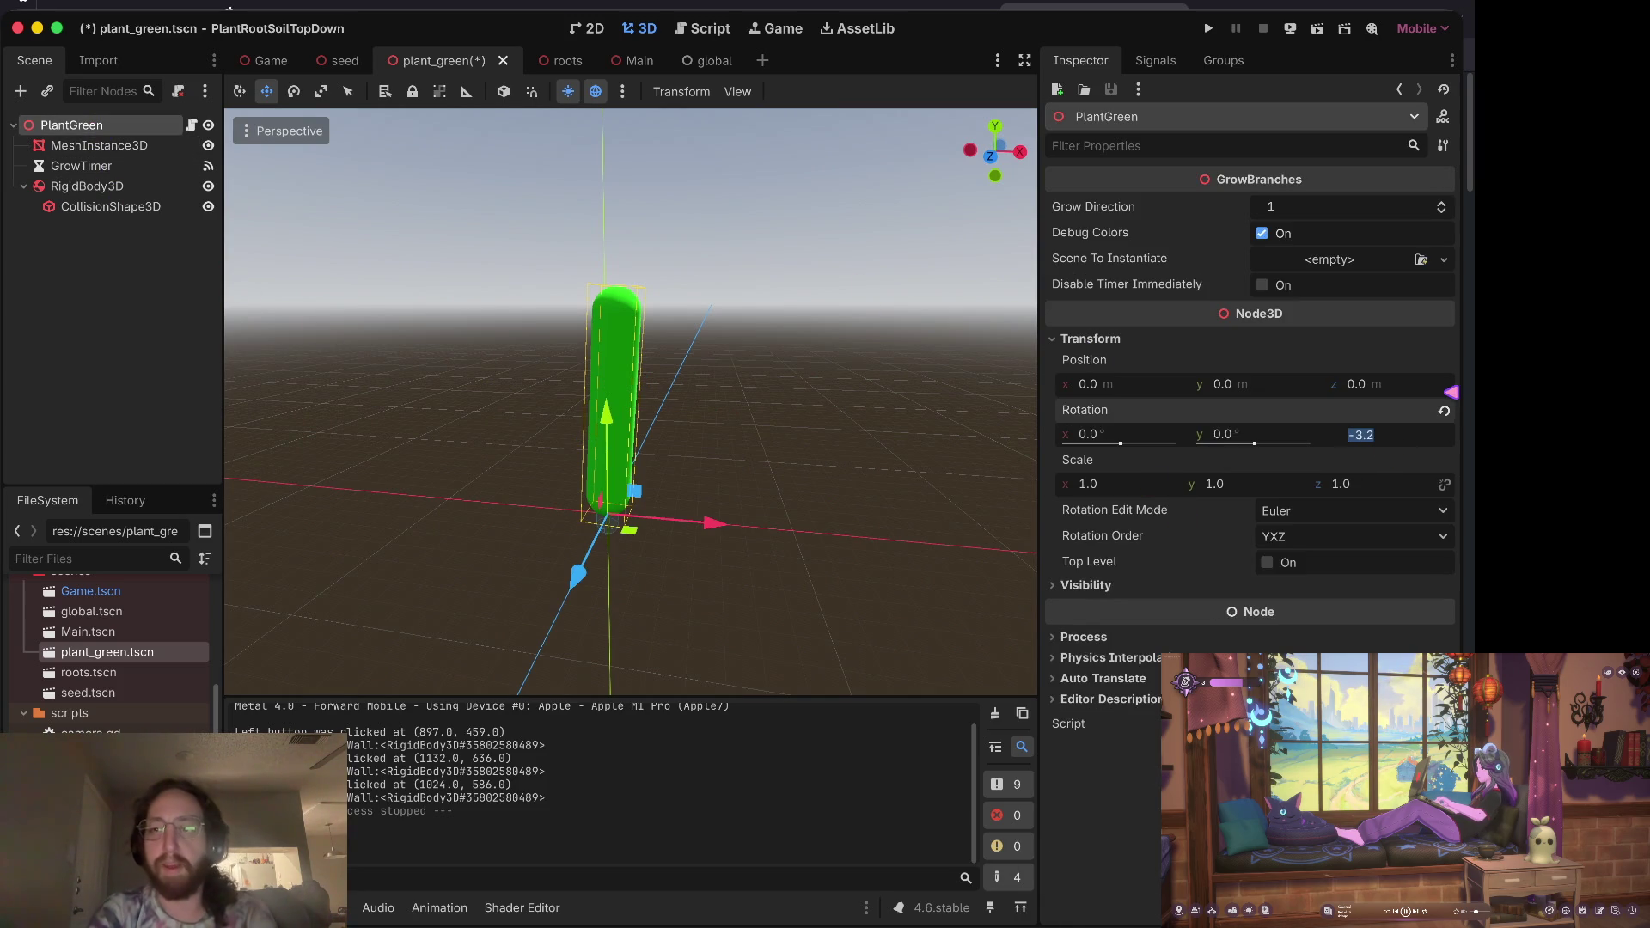
{"action": "type", "text": "0"}
{"action": "key", "text": "Tab"}
{"action": "key", "text": "ctrl+s"}
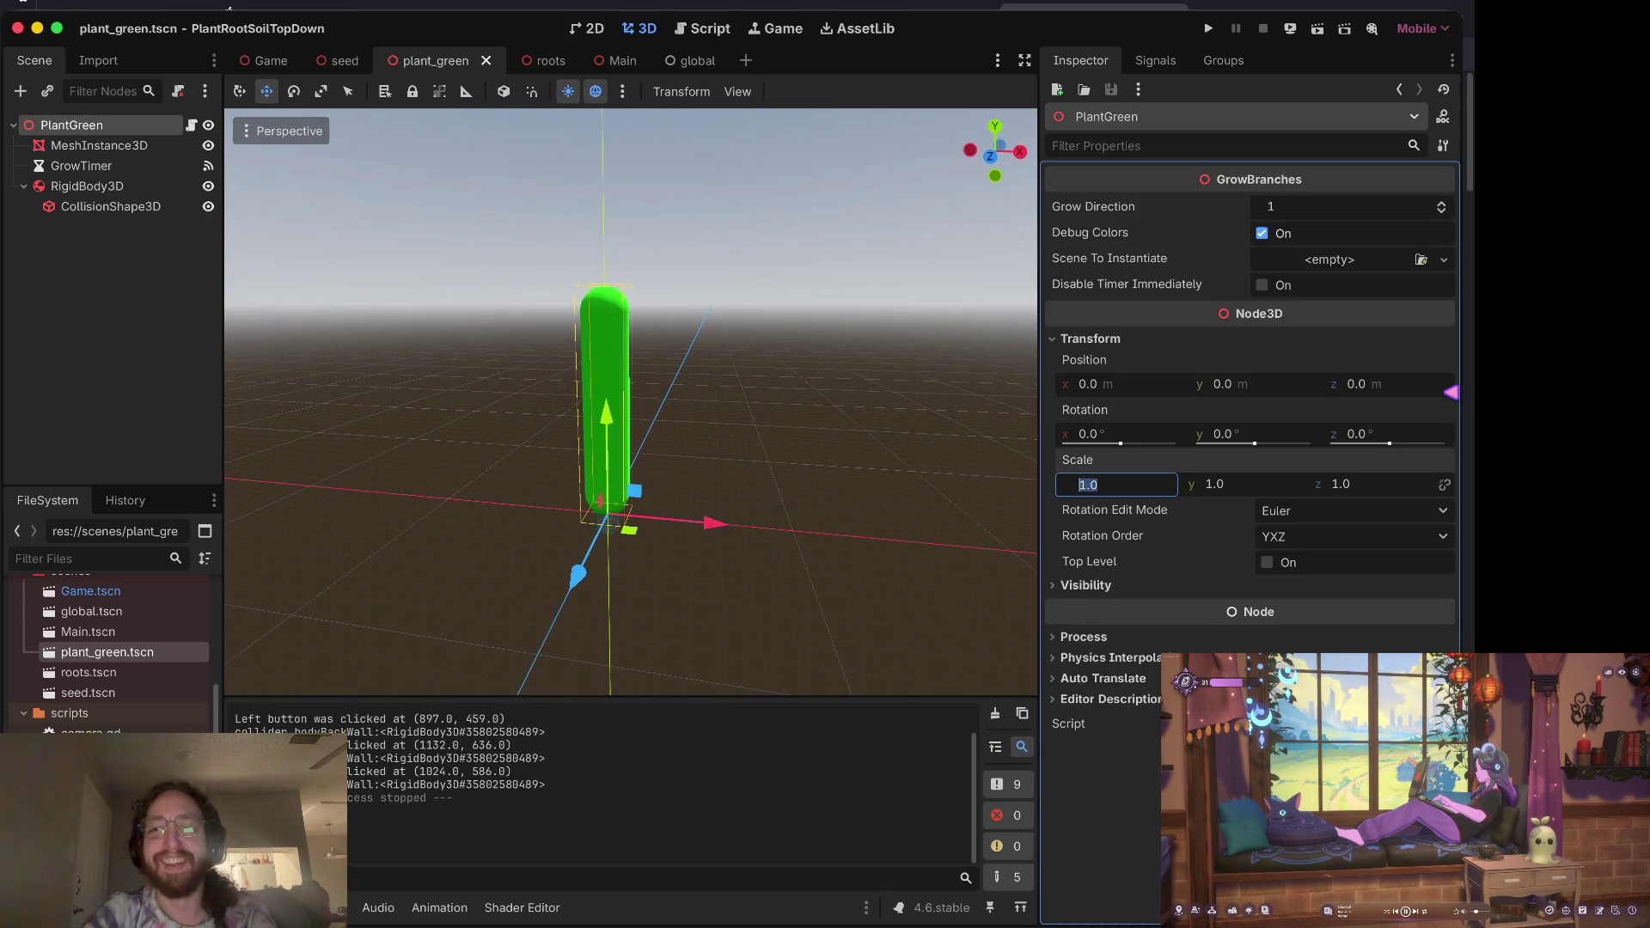
{"action": "left_click", "coordinate": [86, 283]}
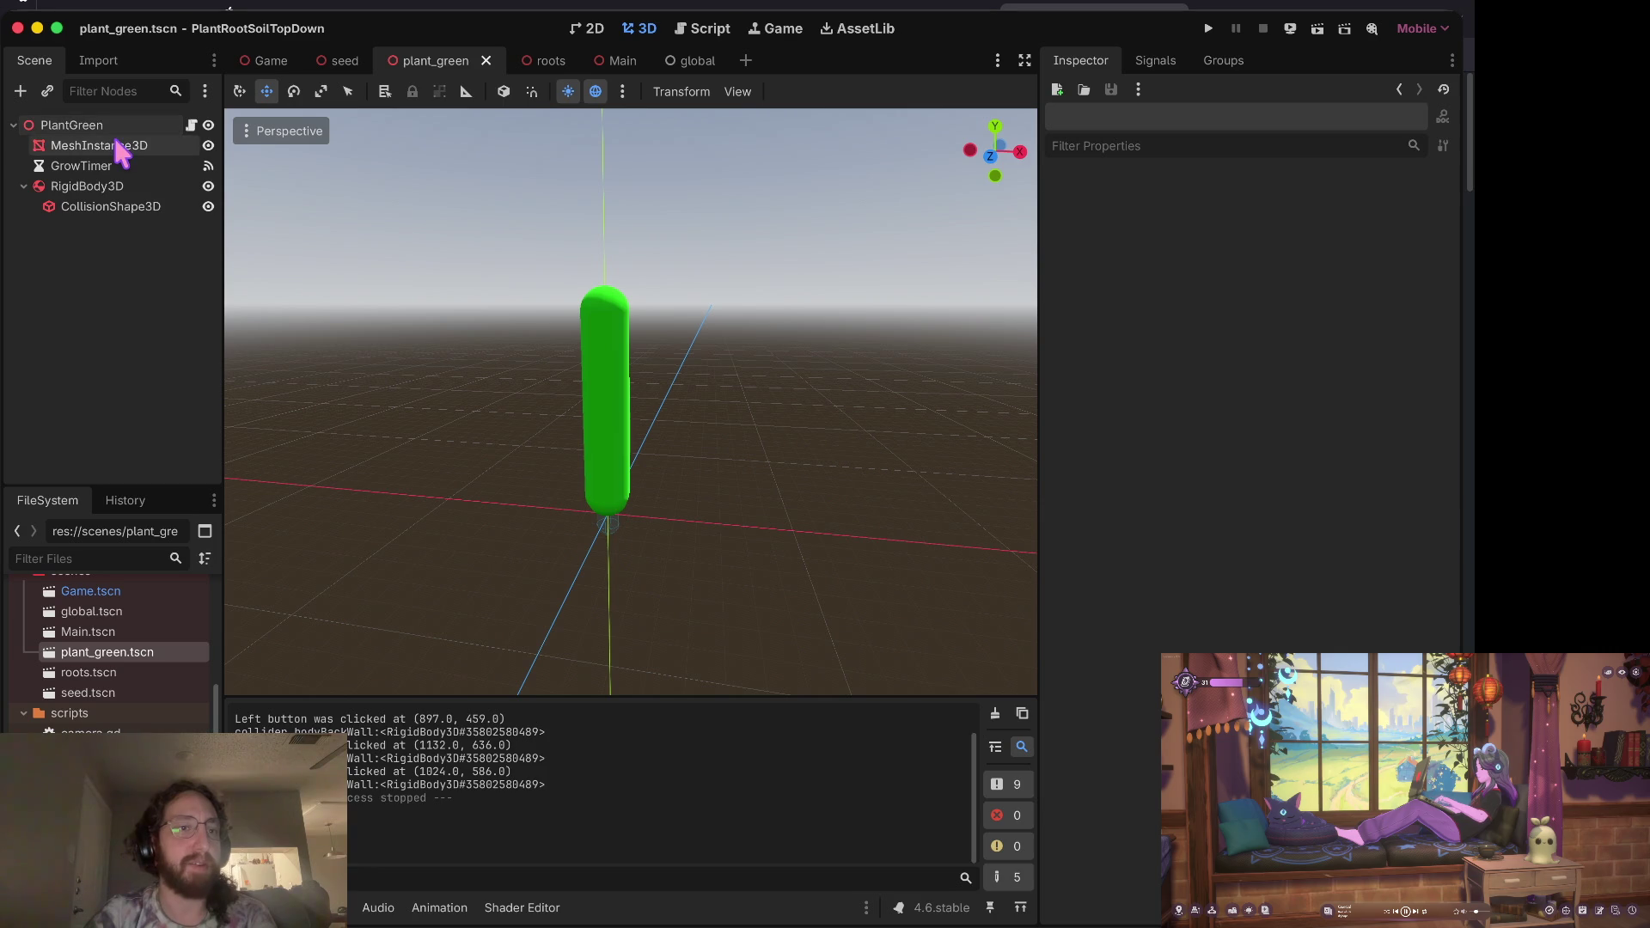
{"action": "left_click", "coordinate": [117, 148]}
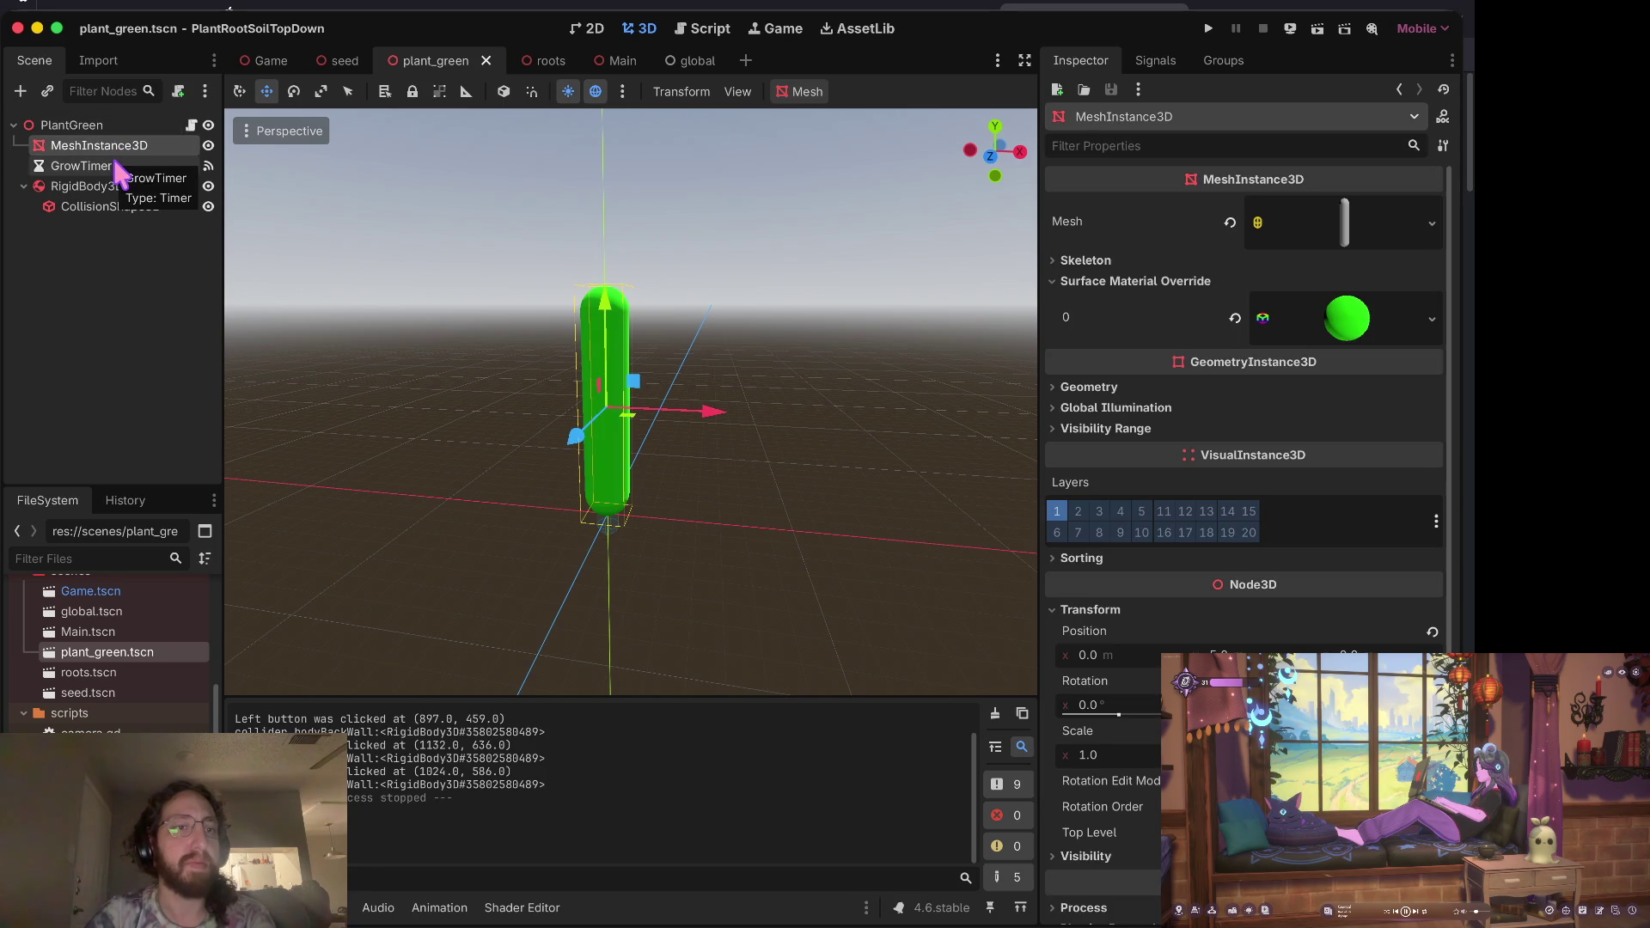
{"action": "left_click", "coordinate": [119, 186]}
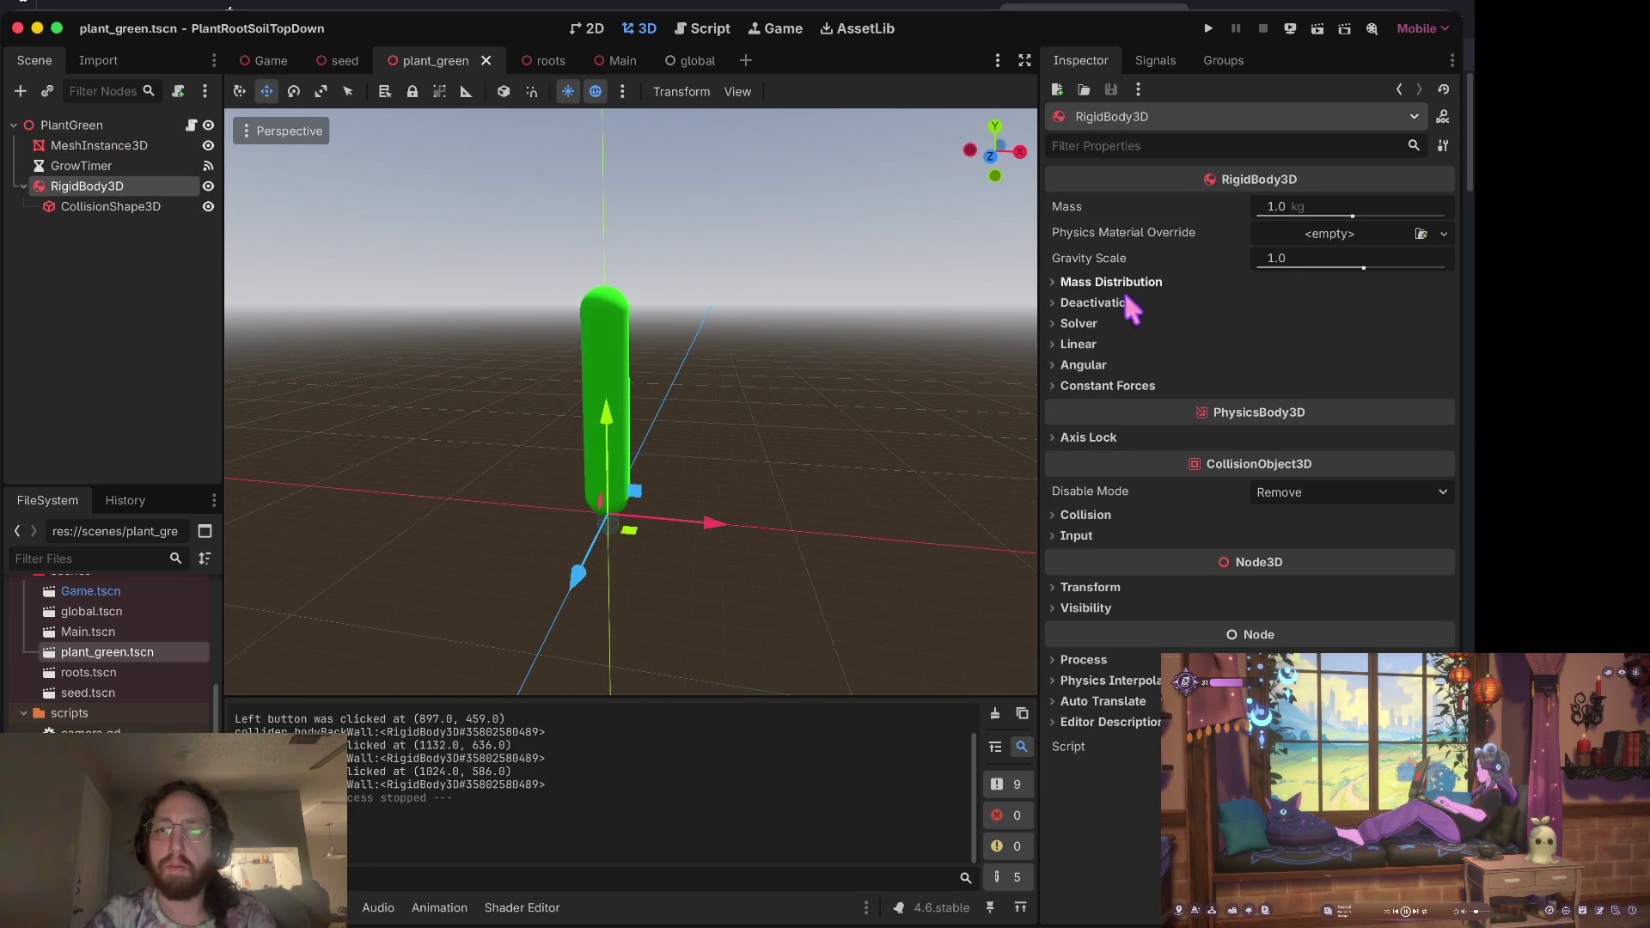
Step: Enable Contact Monitor with Max Contacts Reported 10 under Solver, save, then edit Gravity Scale
{"action": "left_click", "coordinate": [1080, 324]}
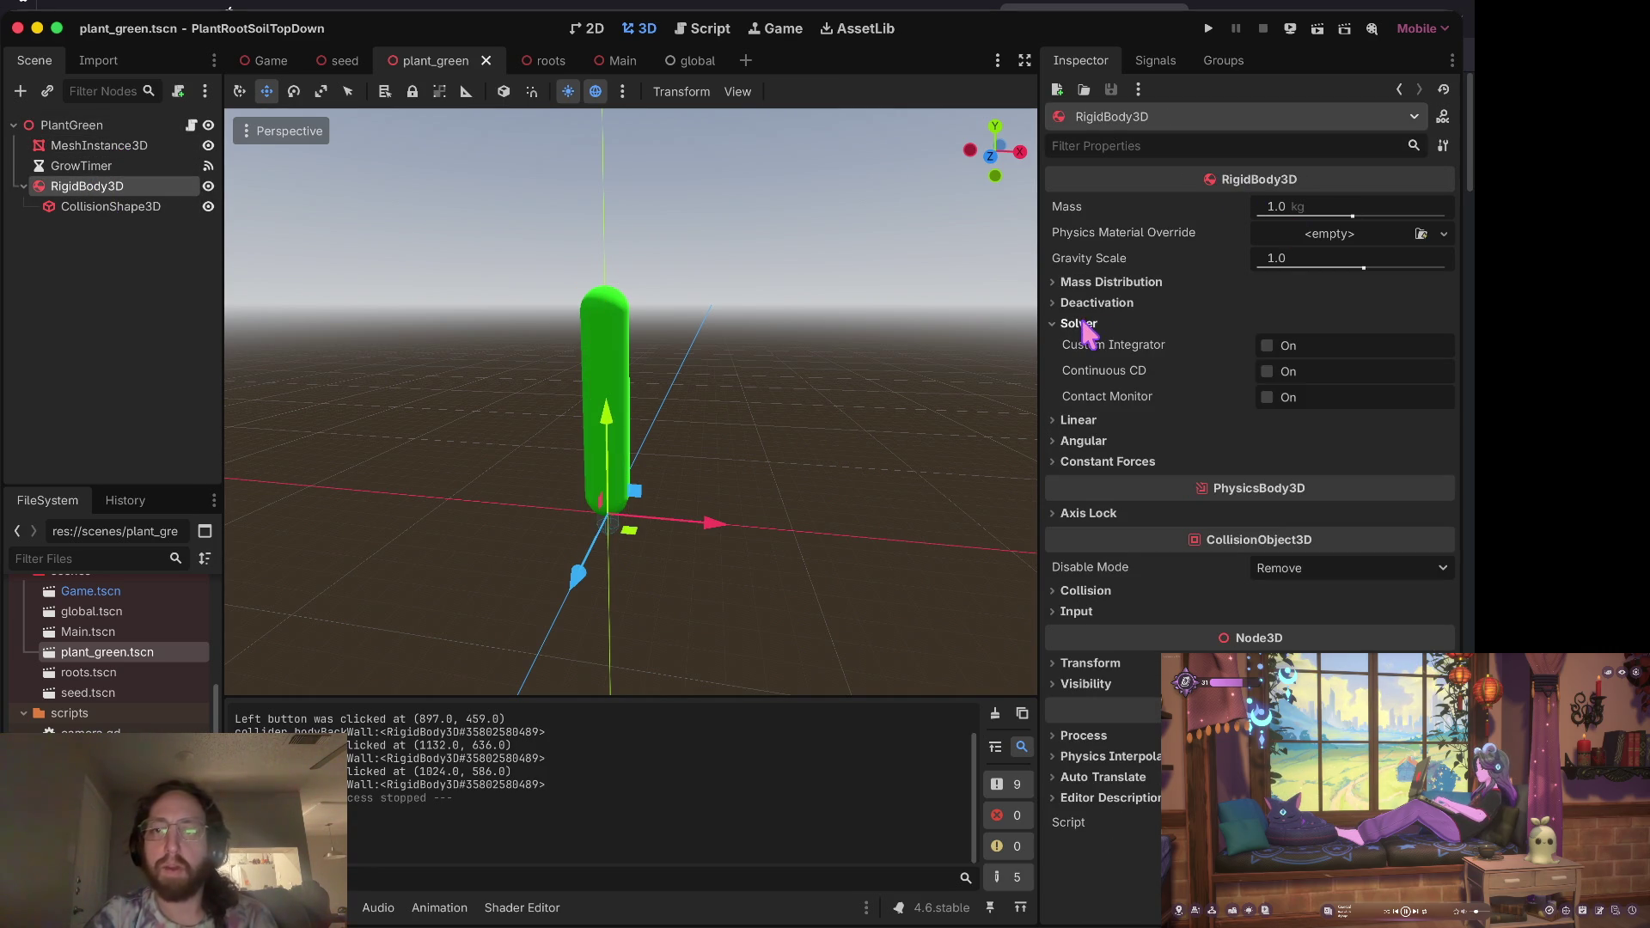
{"action": "left_click", "coordinate": [1267, 397]}
{"action": "left_click", "coordinate": [1324, 423]}
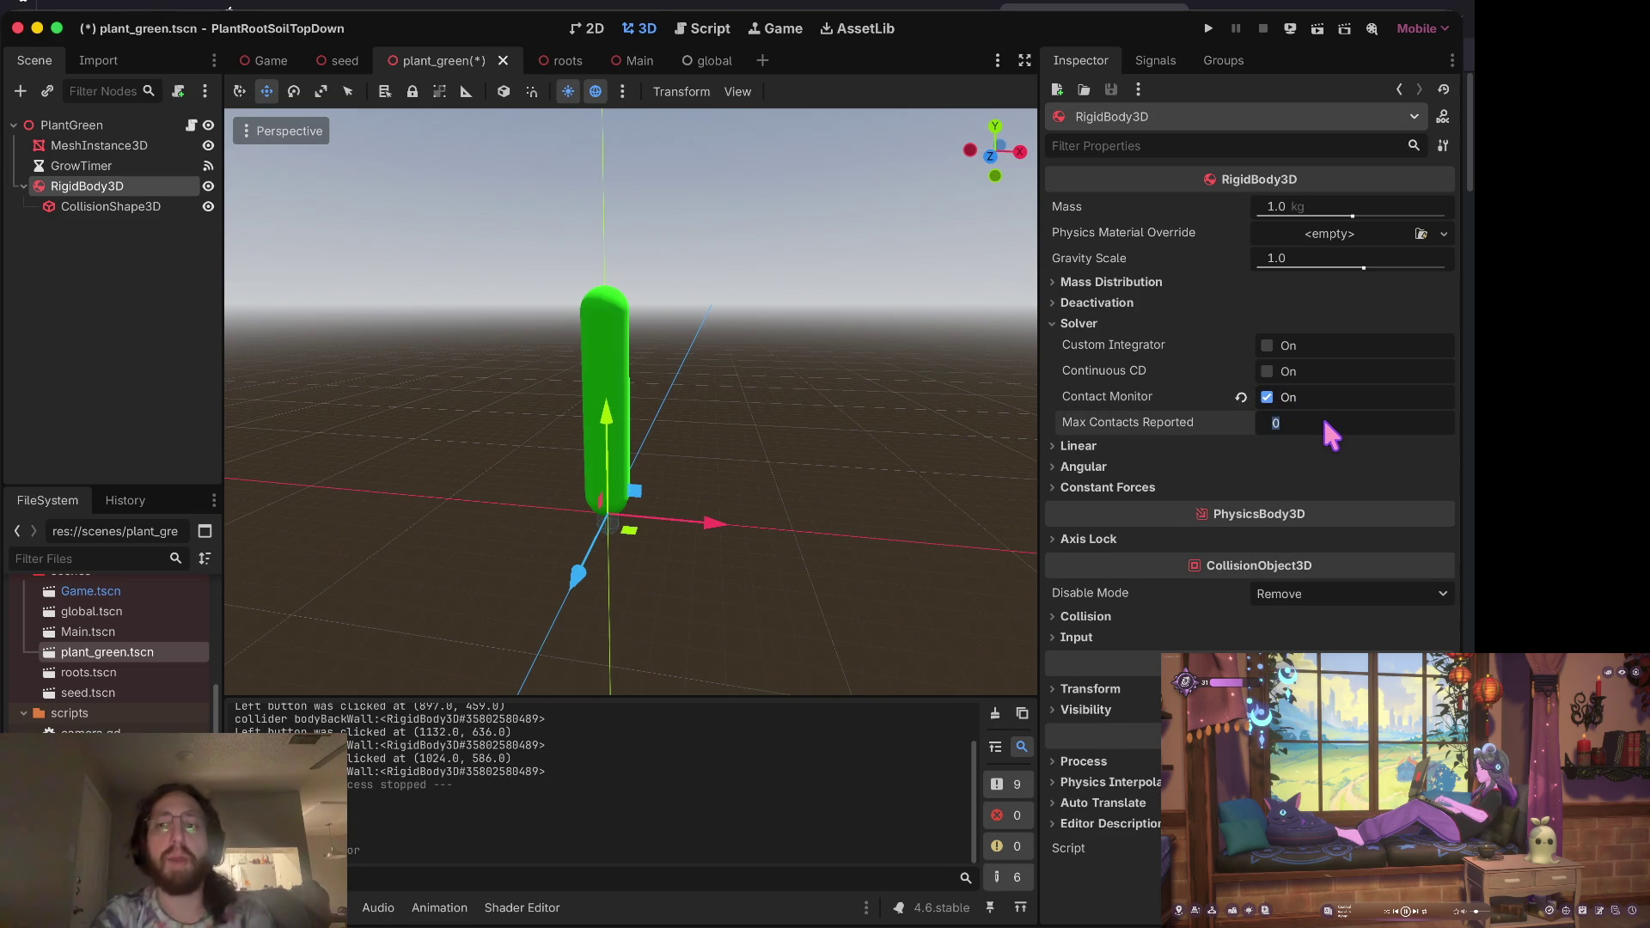
{"action": "type", "text": "10"}
{"action": "key", "text": "ctrl+s"}
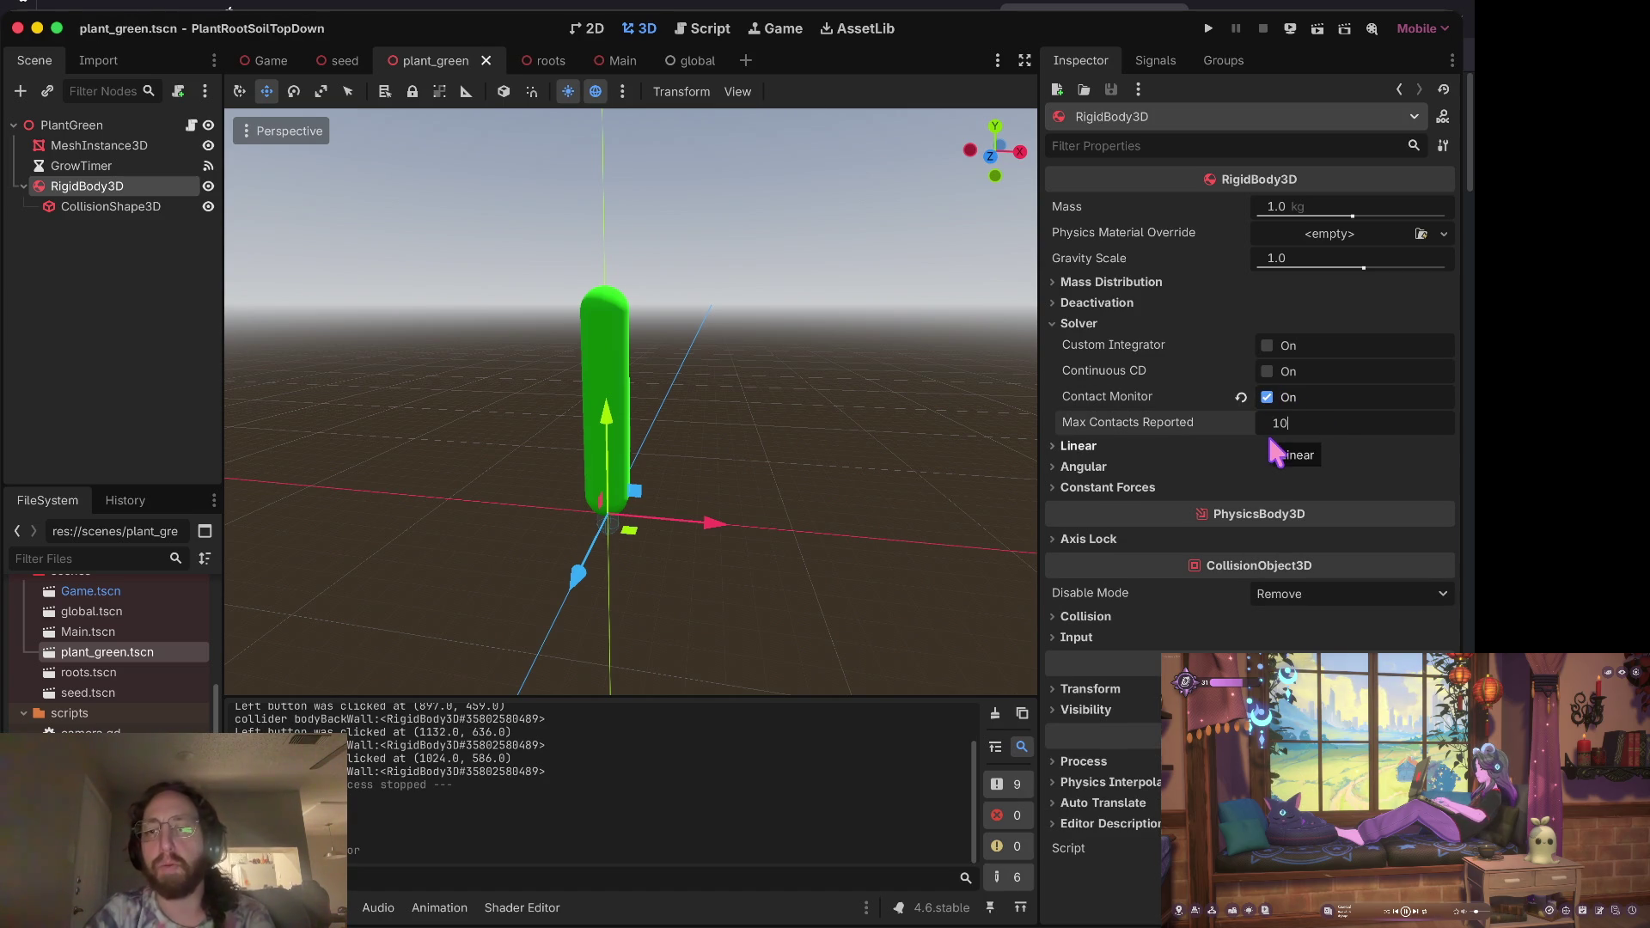
{"action": "left_click", "coordinate": [1299, 256]}
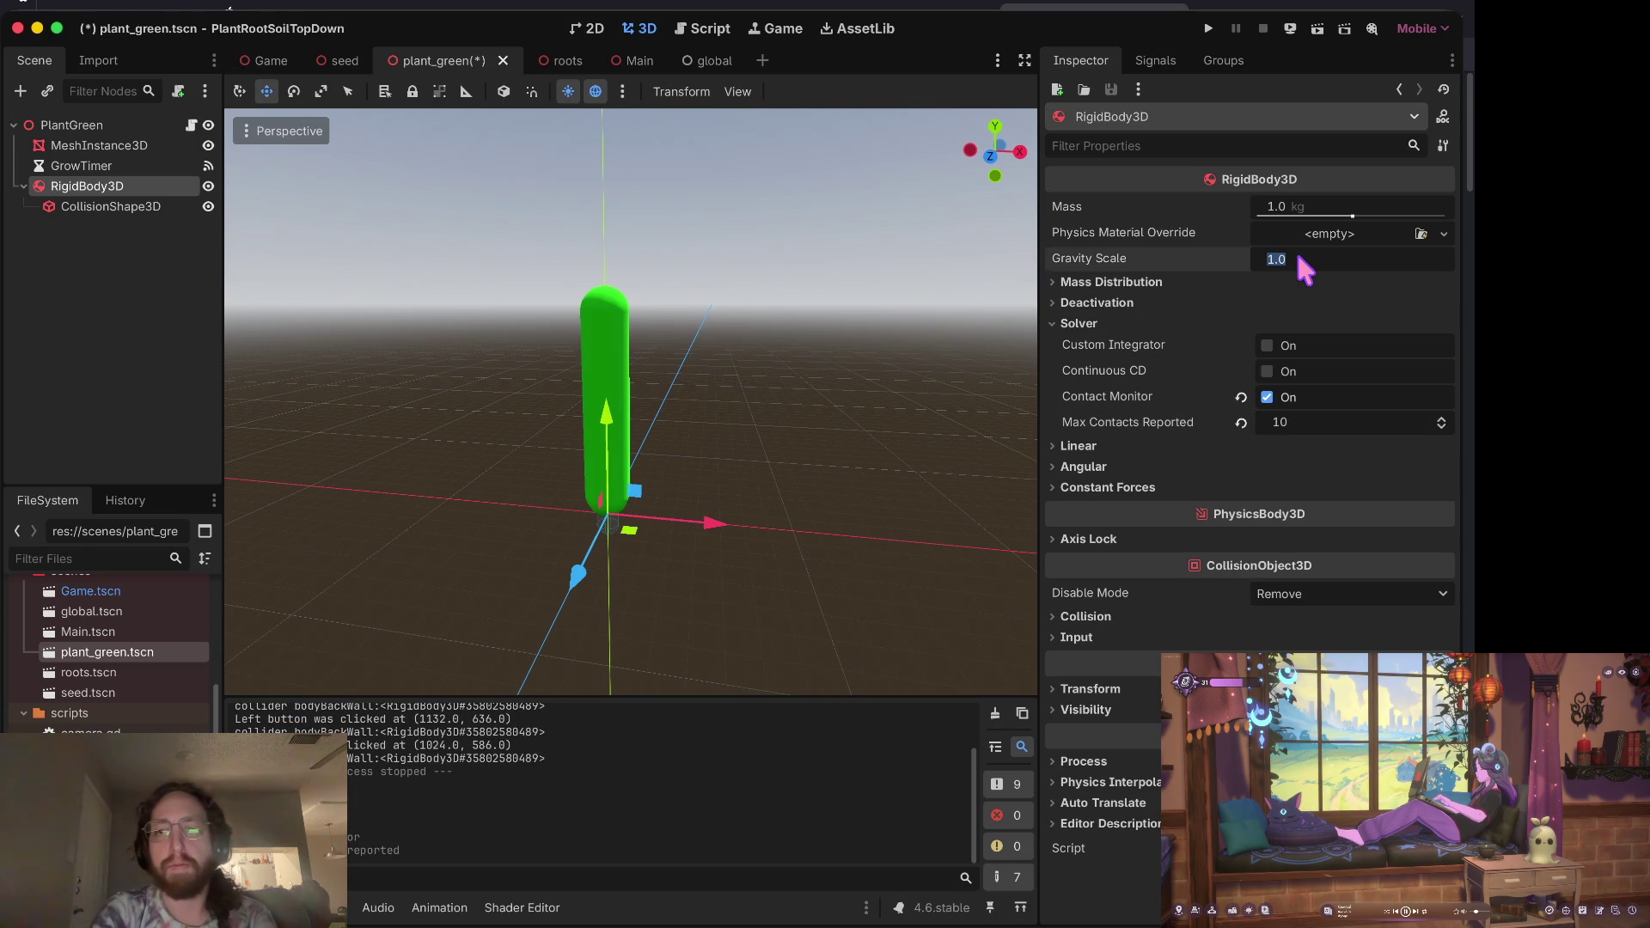
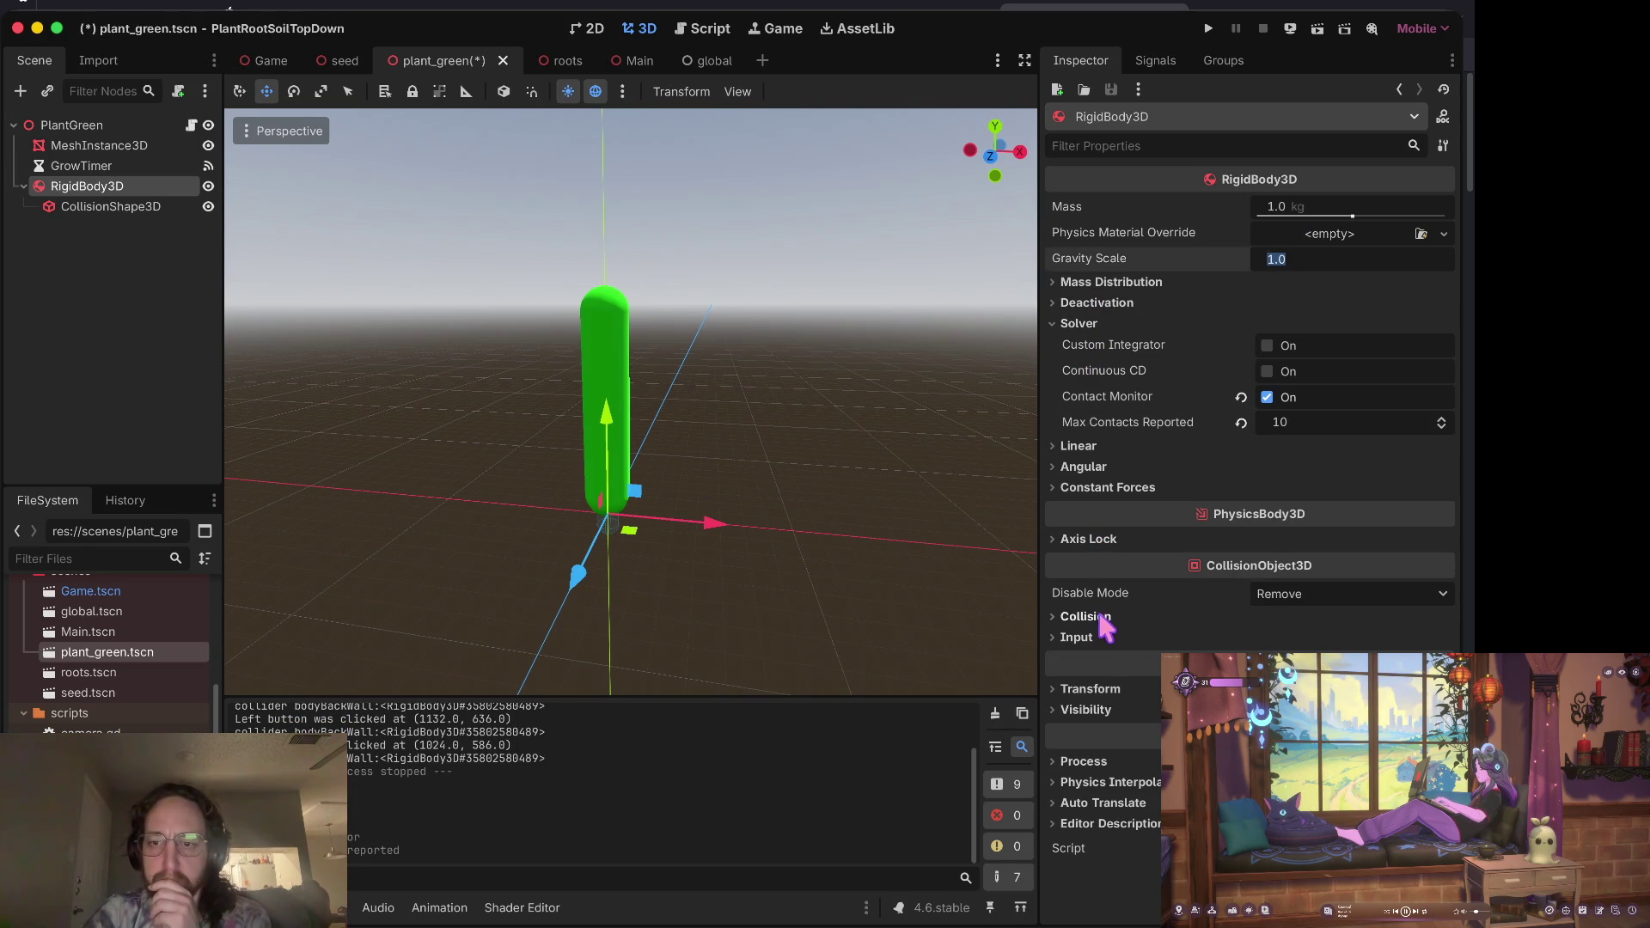
Step: Enable Freeze in the RigidBody3D's Deactivation settings and save the plant scene
{"action": "left_click", "coordinate": [1100, 302]}
{"action": "left_click", "coordinate": [1260, 404]}
{"action": "key", "text": "super+s"}
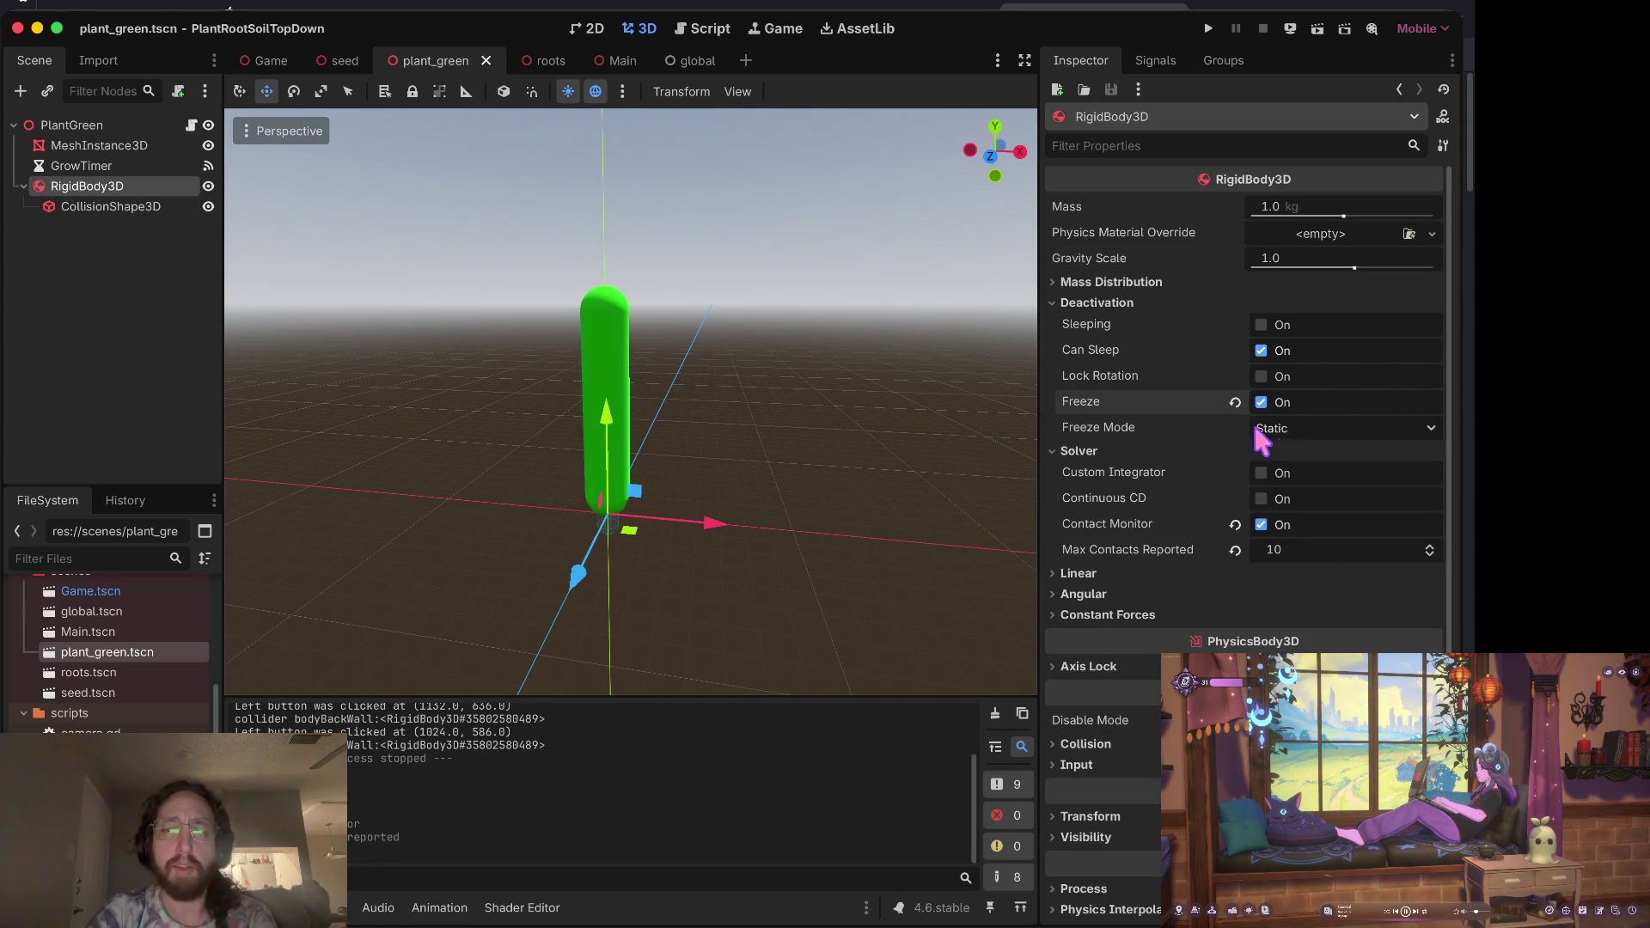
Step: Test-run the game, growing six plant stems with clicks, then stop it
{"action": "key", "text": "super+b"}
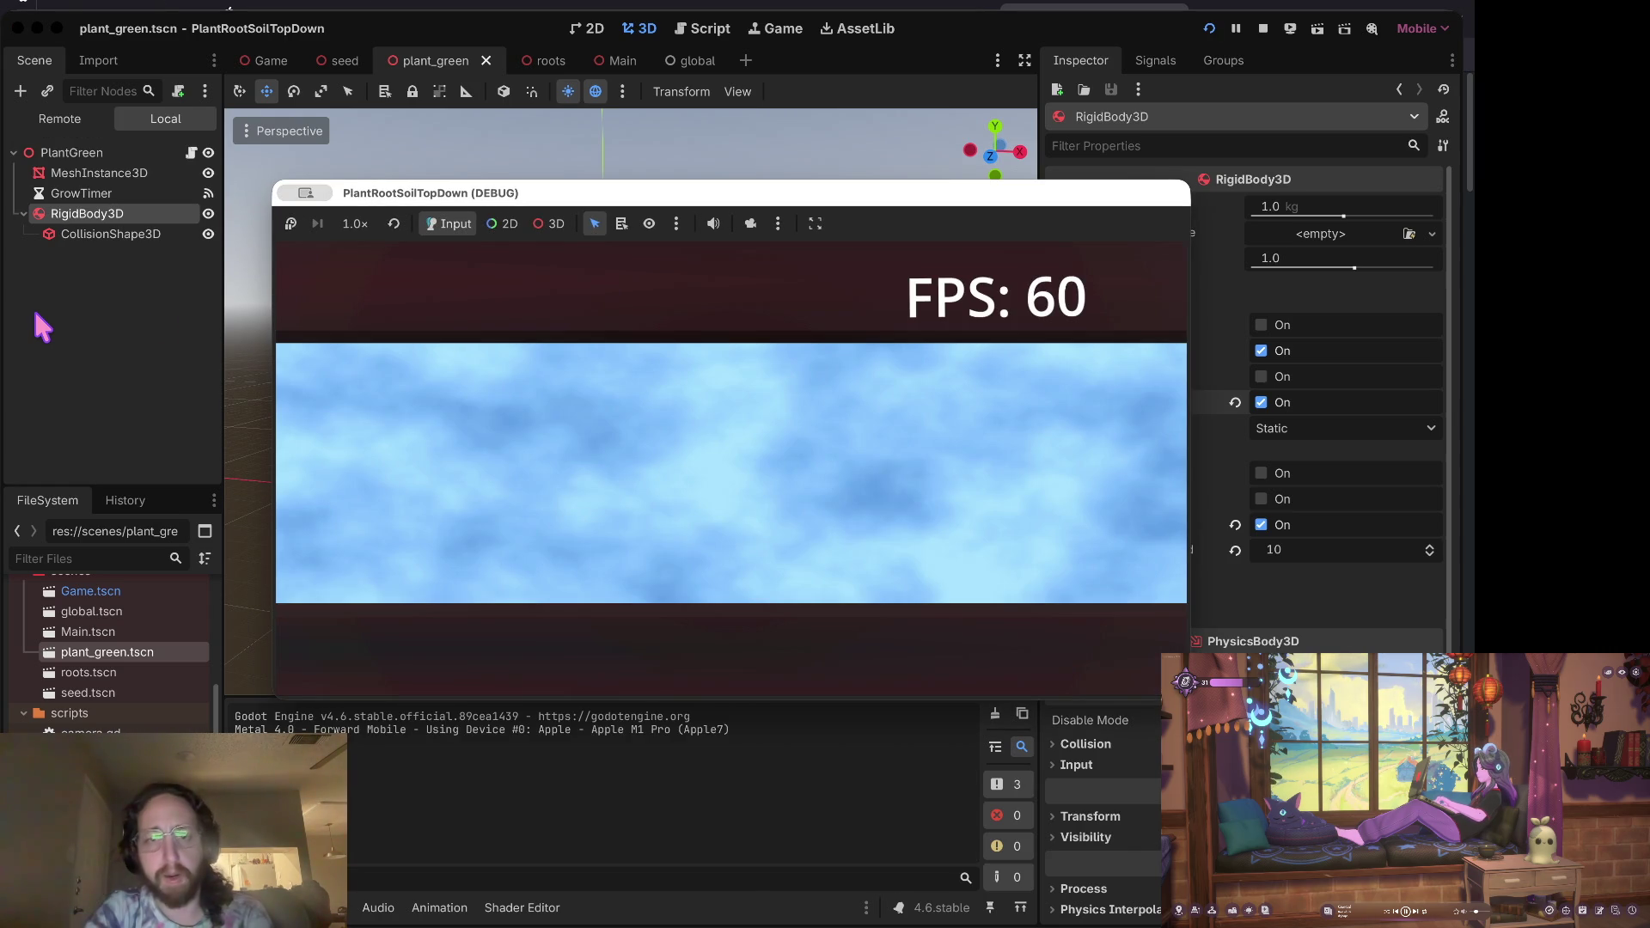
{"action": "left_click", "coordinate": [803, 474]}
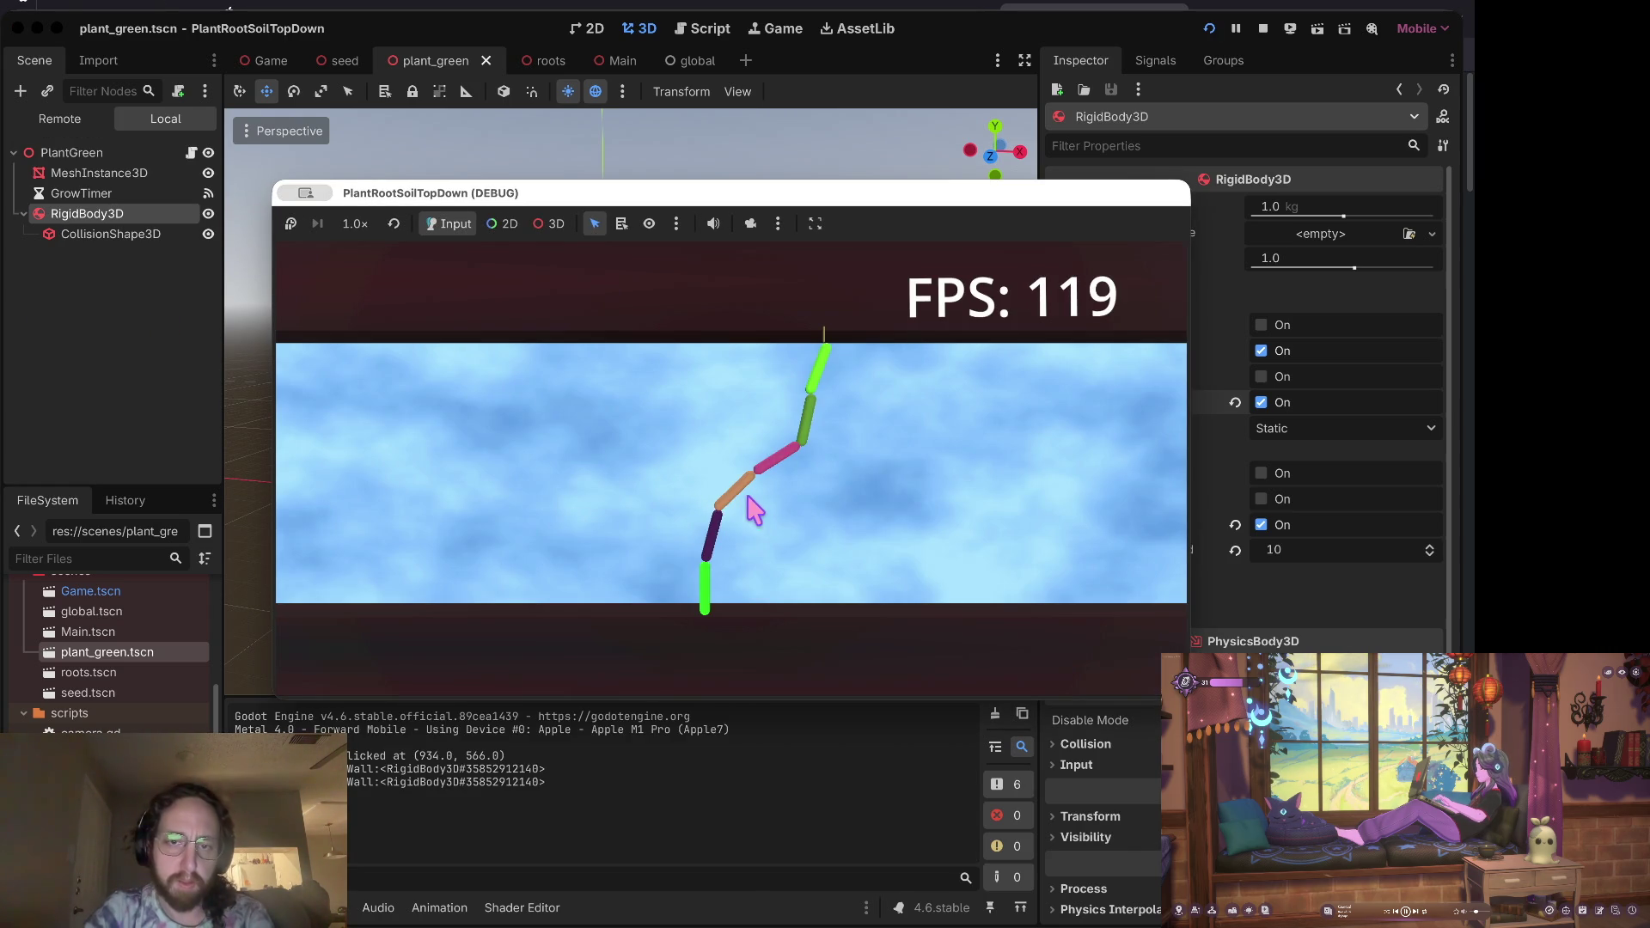
{"action": "left_click", "coordinate": [736, 487]}
{"action": "left_click", "coordinate": [789, 531]}
{"action": "left_click", "coordinate": [732, 488]}
{"action": "left_click", "coordinate": [679, 474]}
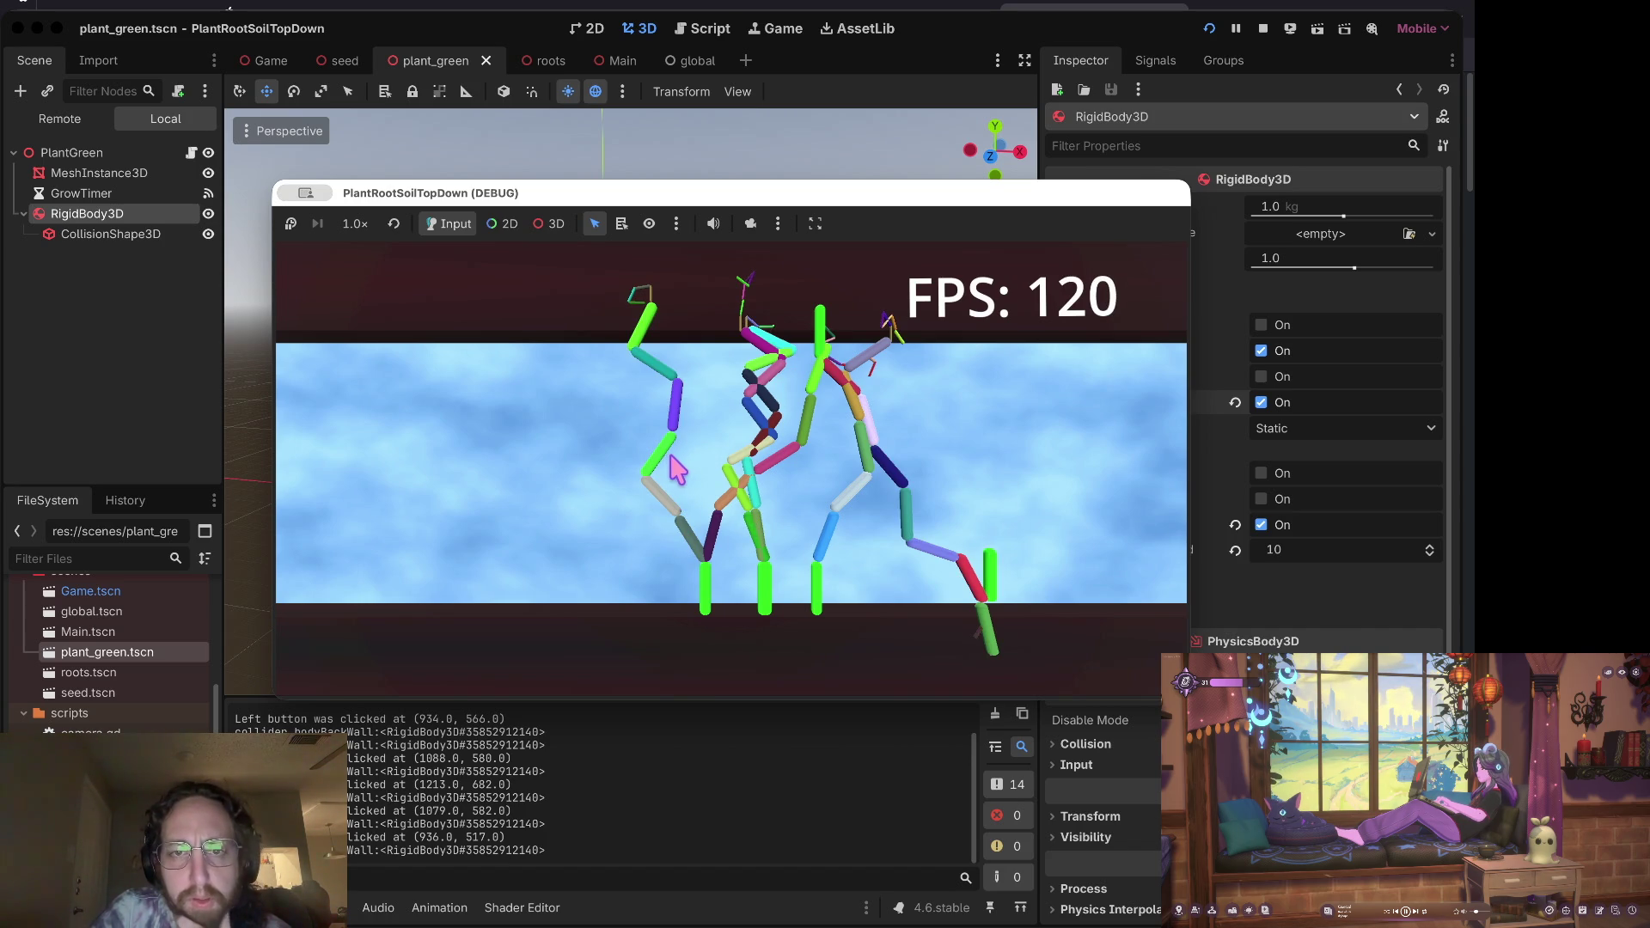
{"action": "left_click", "coordinate": [681, 473]}
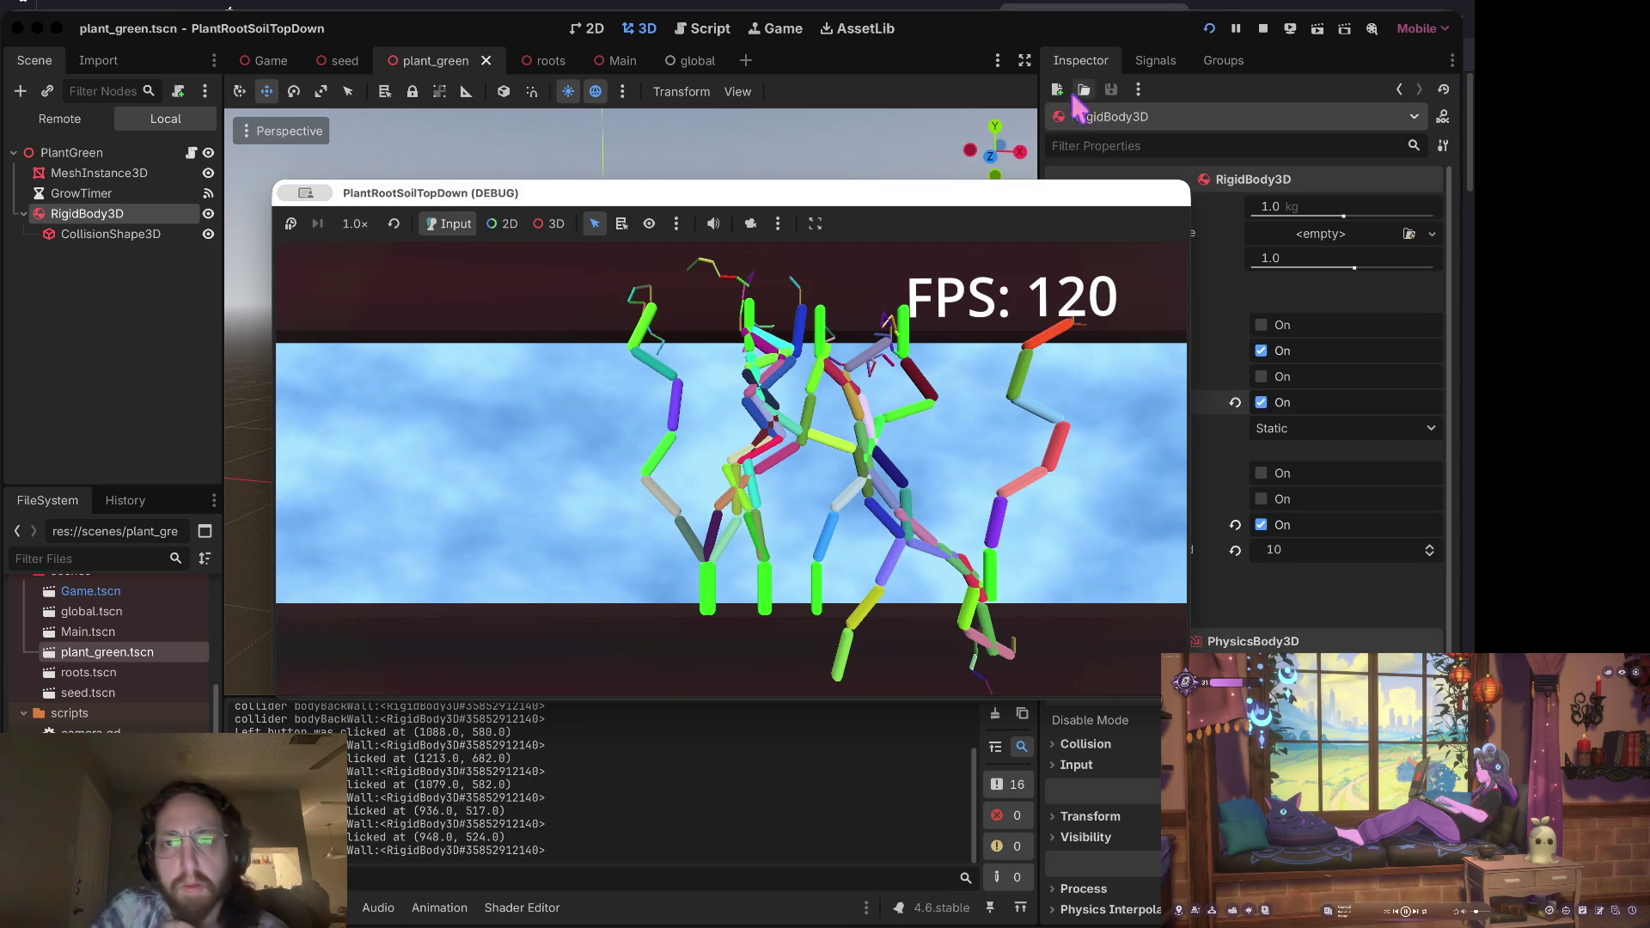
{"action": "key", "text": "super+period"}
{"action": "left_click", "coordinate": [1263, 29]}
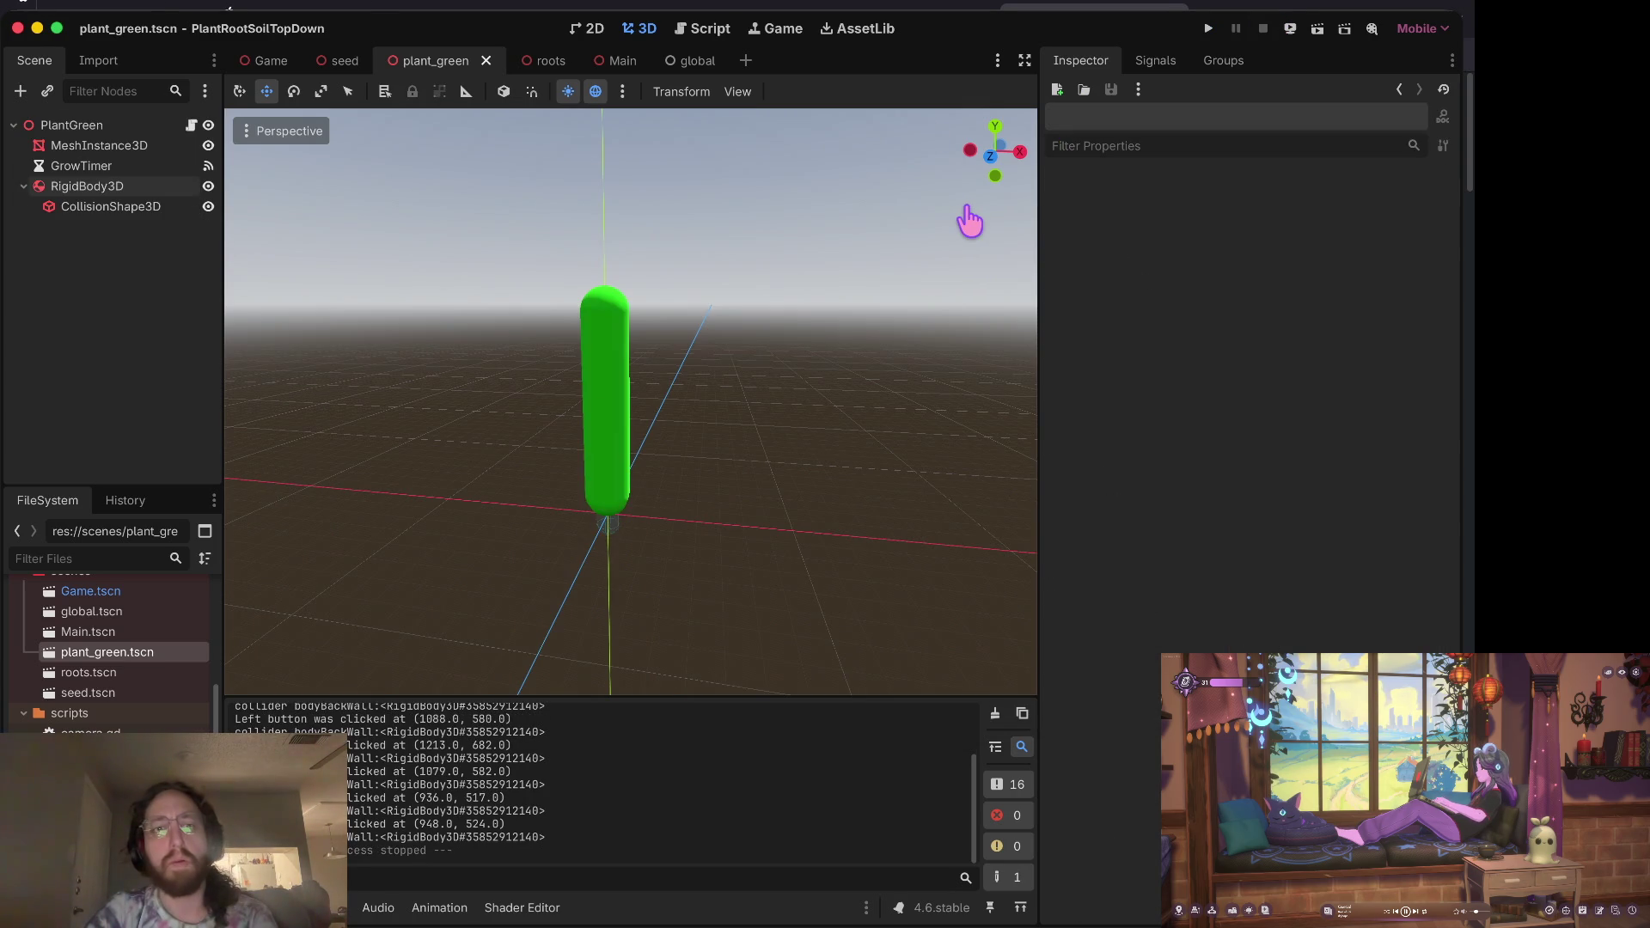
Step: Add print('on body enter') and print('on body exit') to grow_branches.gd's mouse entered/exited handlers
{"action": "key", "text": "super+Tab"}
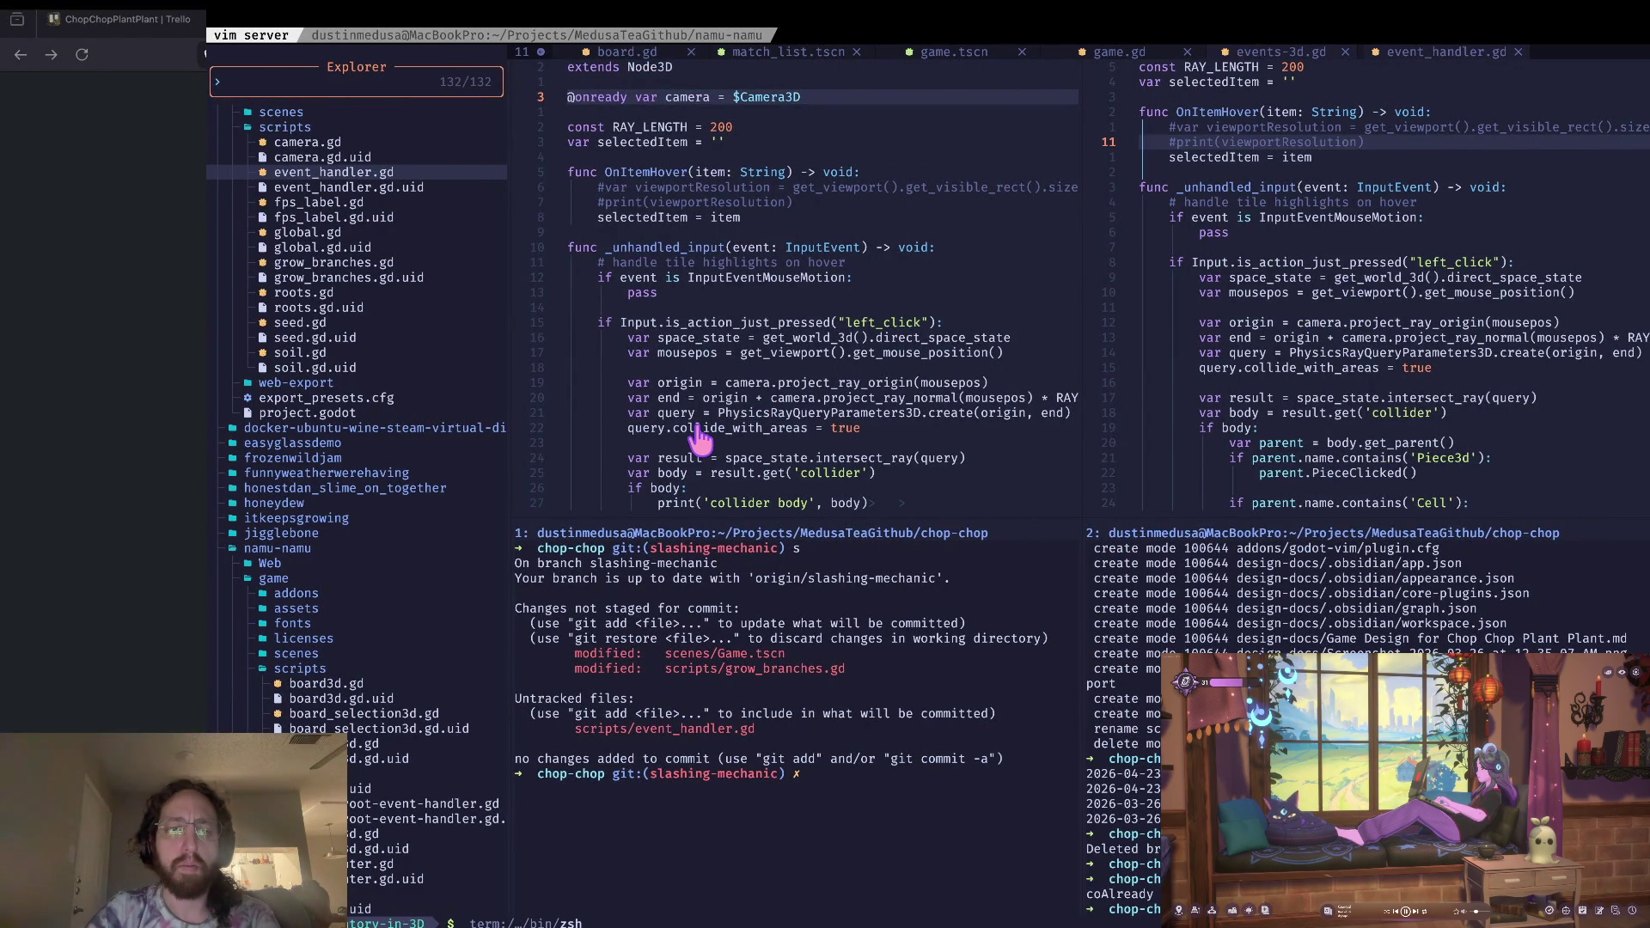
{"action": "key", "text": "super+Tab"}
{"action": "left_click", "coordinate": [704, 29]}
{"action": "left_click", "coordinate": [612, 372]}
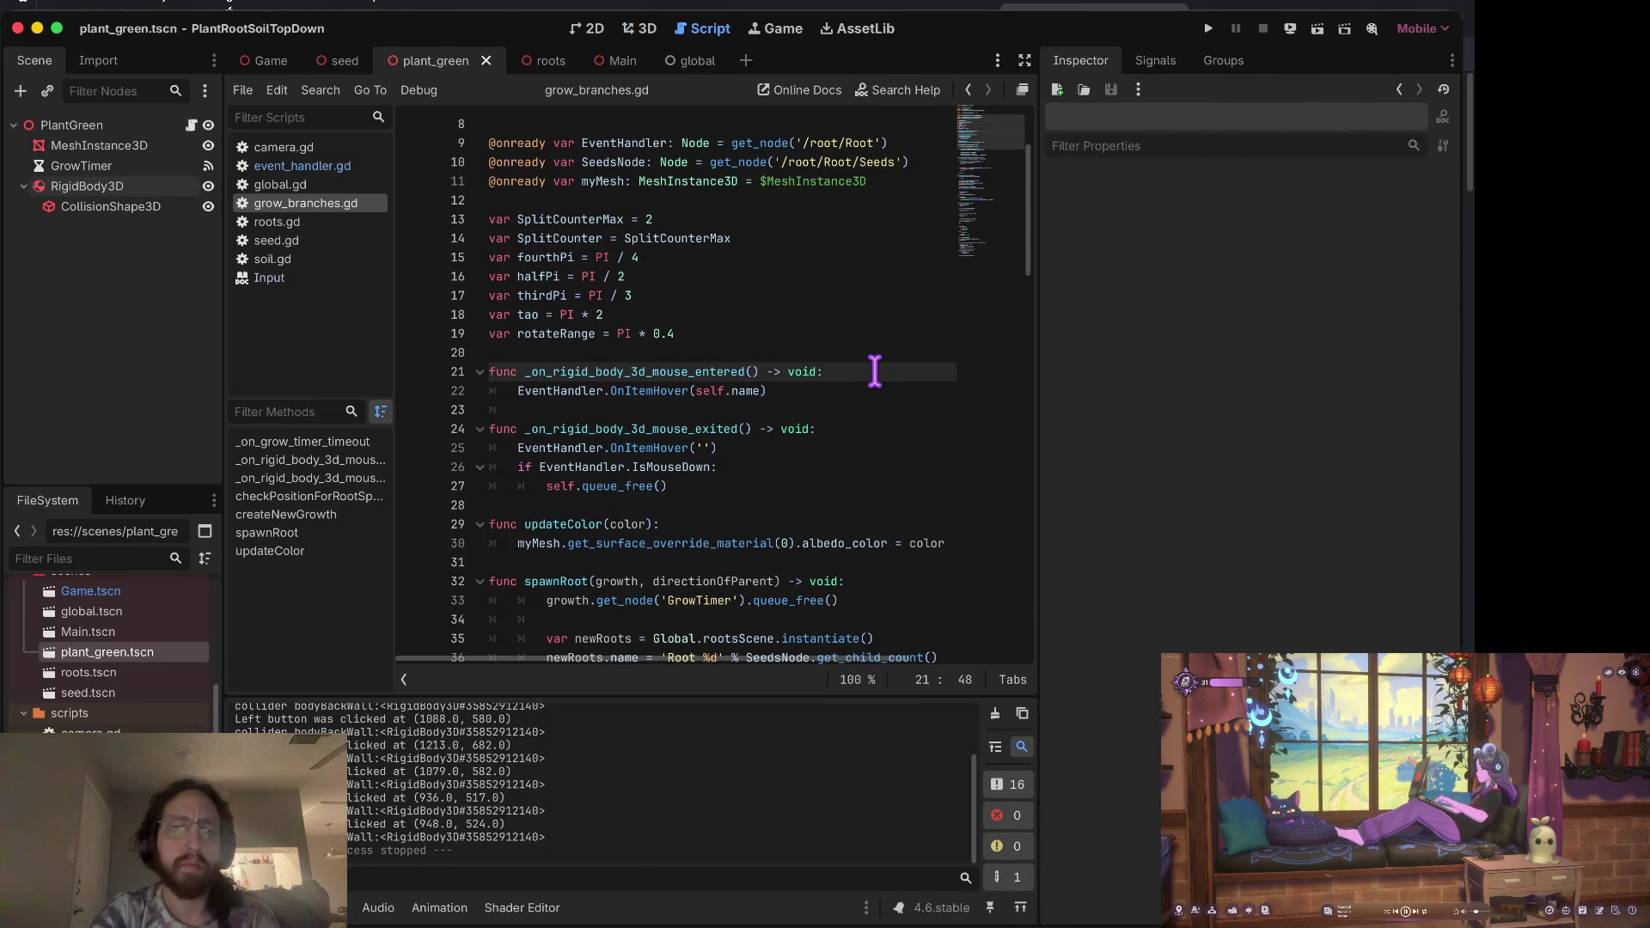
{"action": "key", "text": "Return"}
{"action": "type", "text": "print('on body e')"}
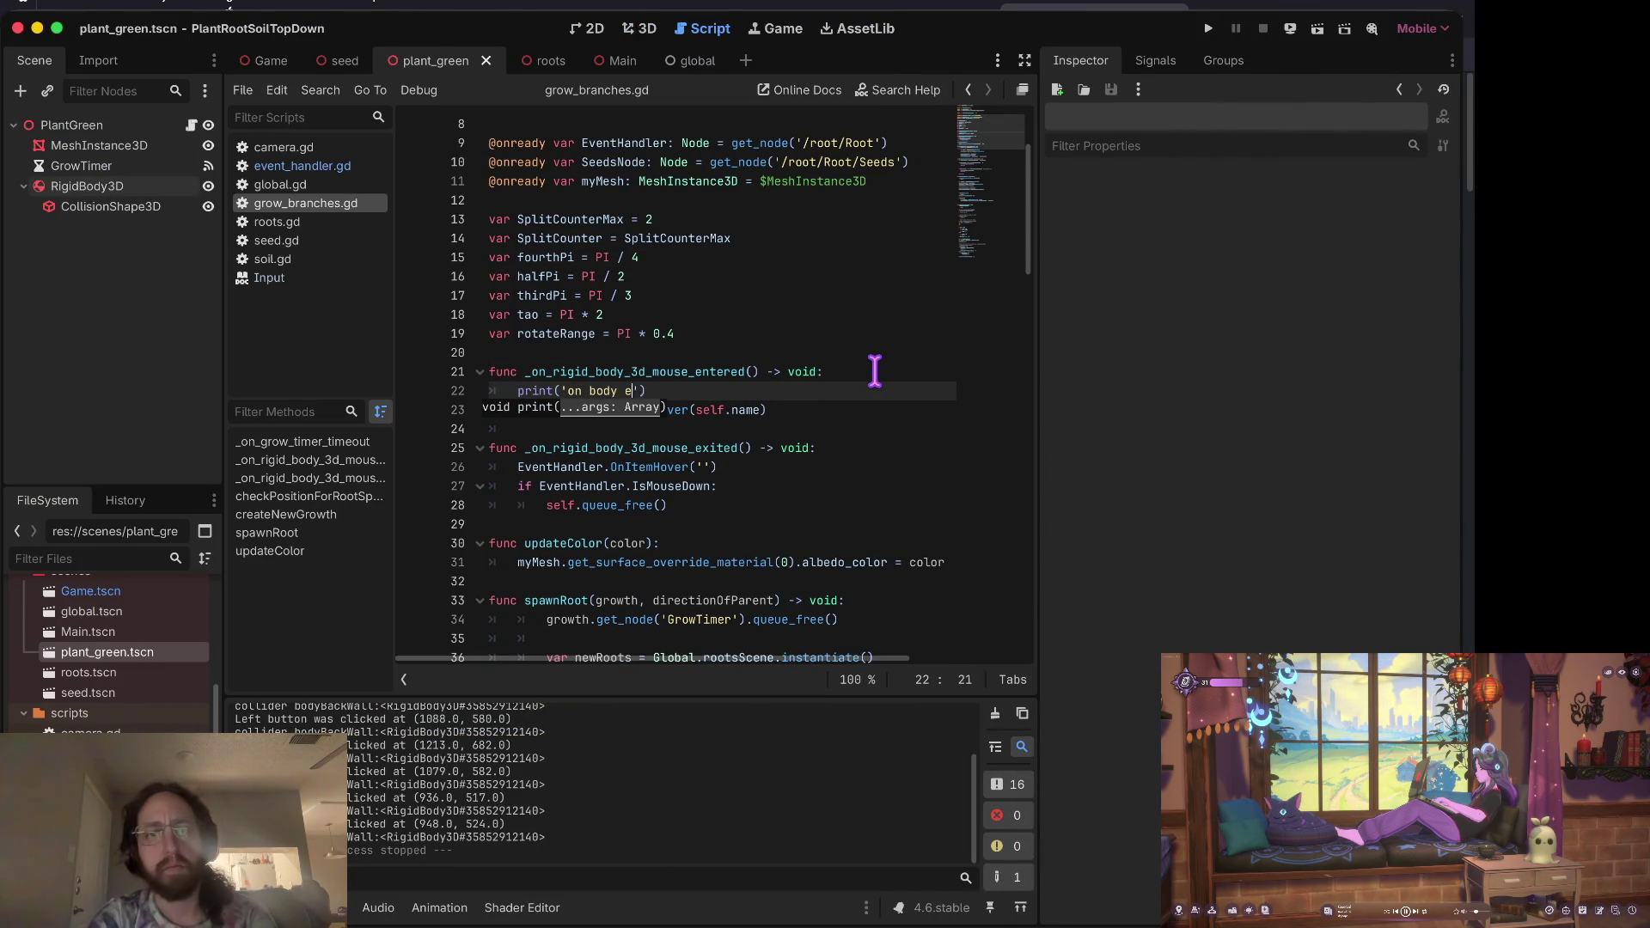
{"action": "key", "text": "super+c"}
{"action": "key", "text": "Down"}
{"action": "key", "text": "Down"}
{"action": "key", "text": "Down"}
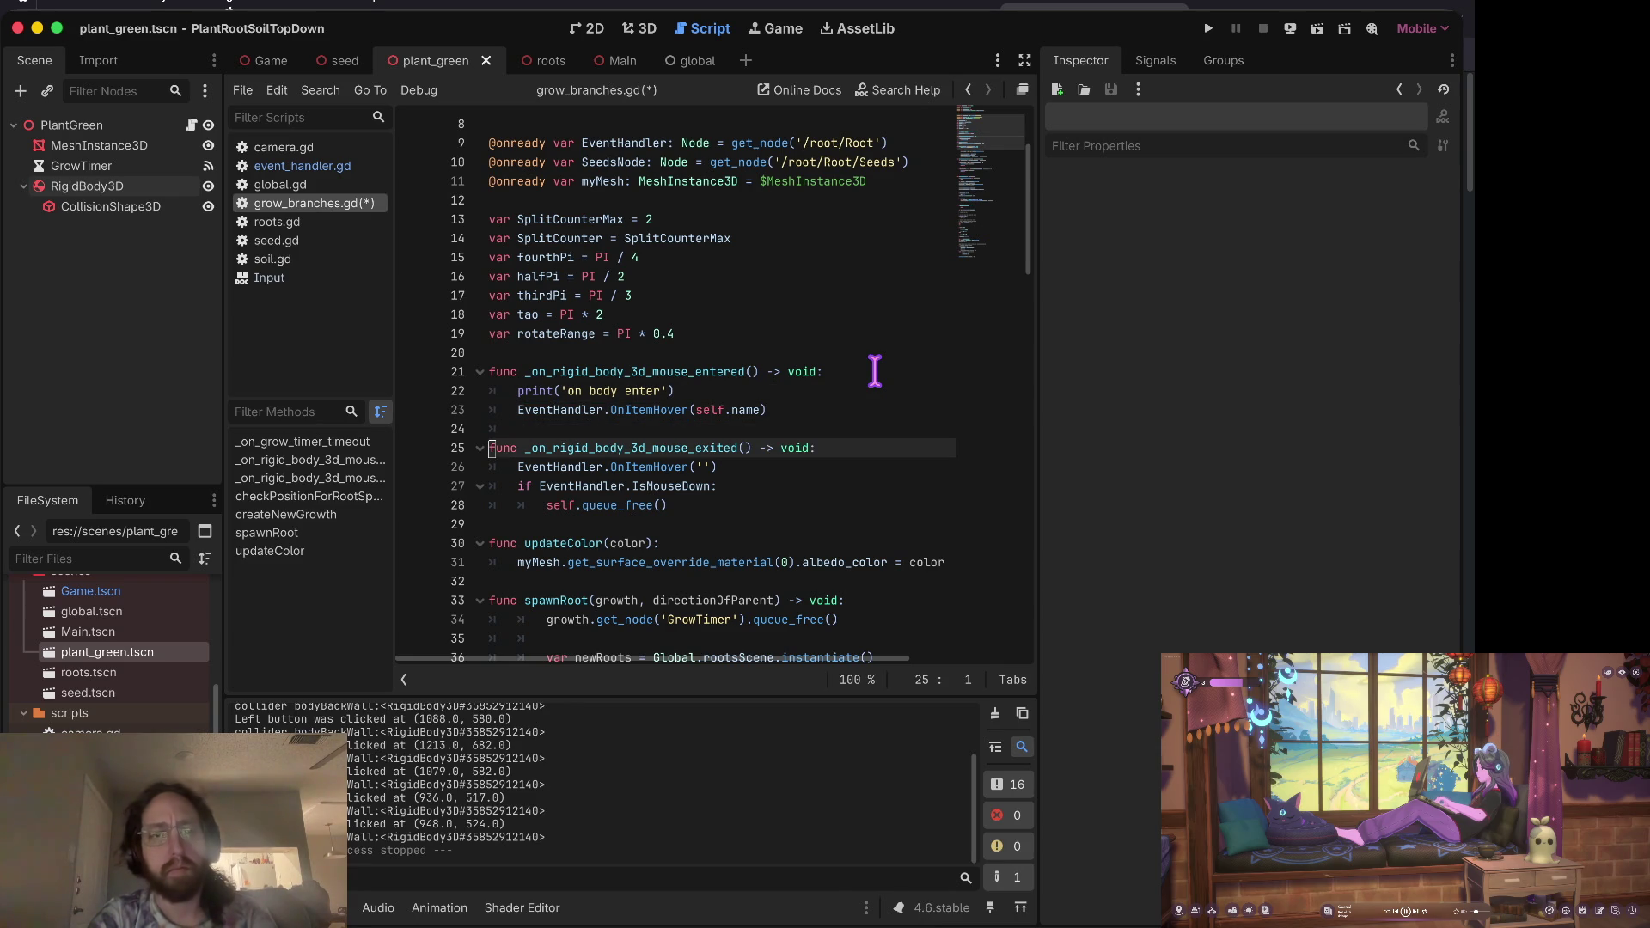
{"action": "key", "text": "super+v"}
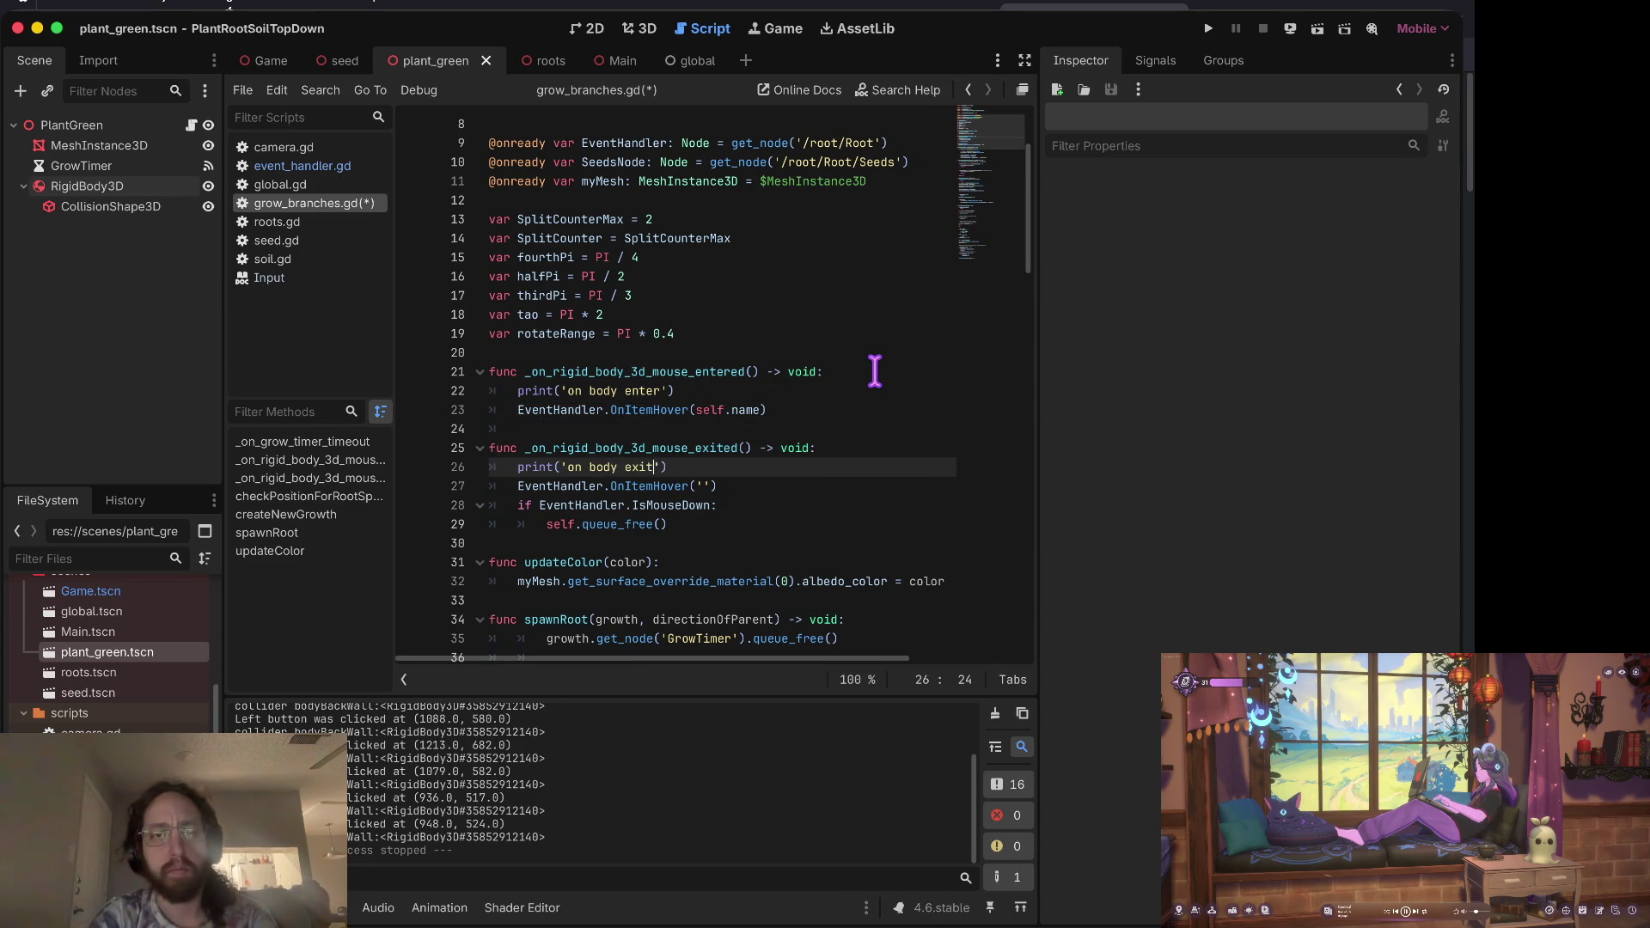
Step: Run the game, grow a plant to check the debug prints, then stop it
{"action": "key", "text": "super+b"}
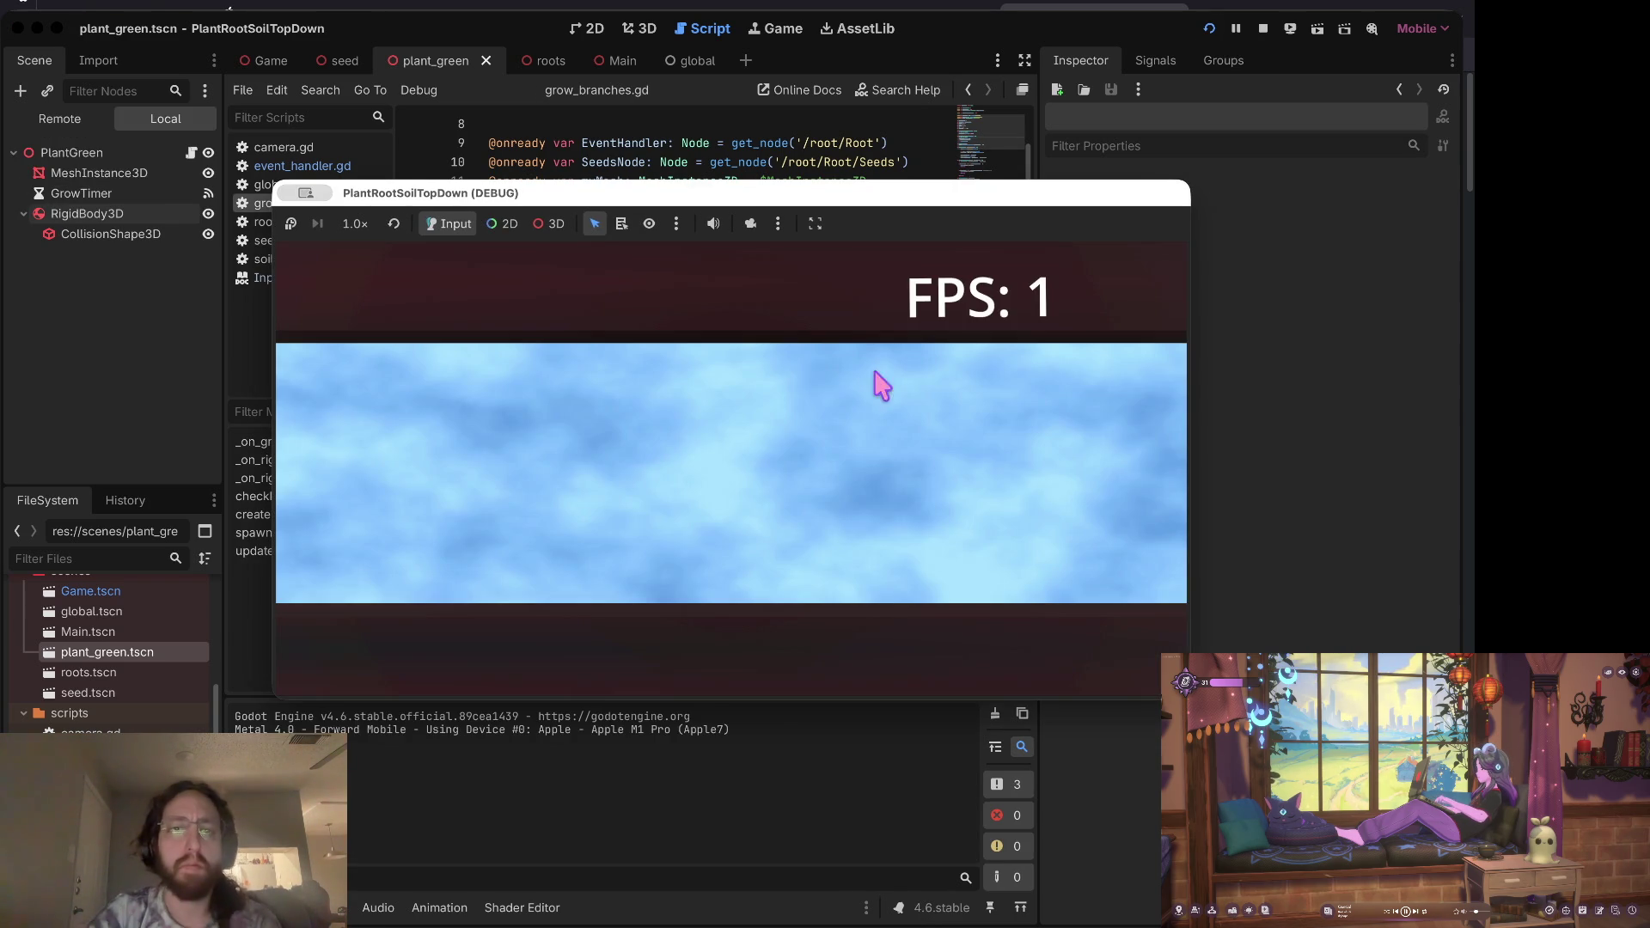
{"action": "left_click", "coordinate": [644, 482]}
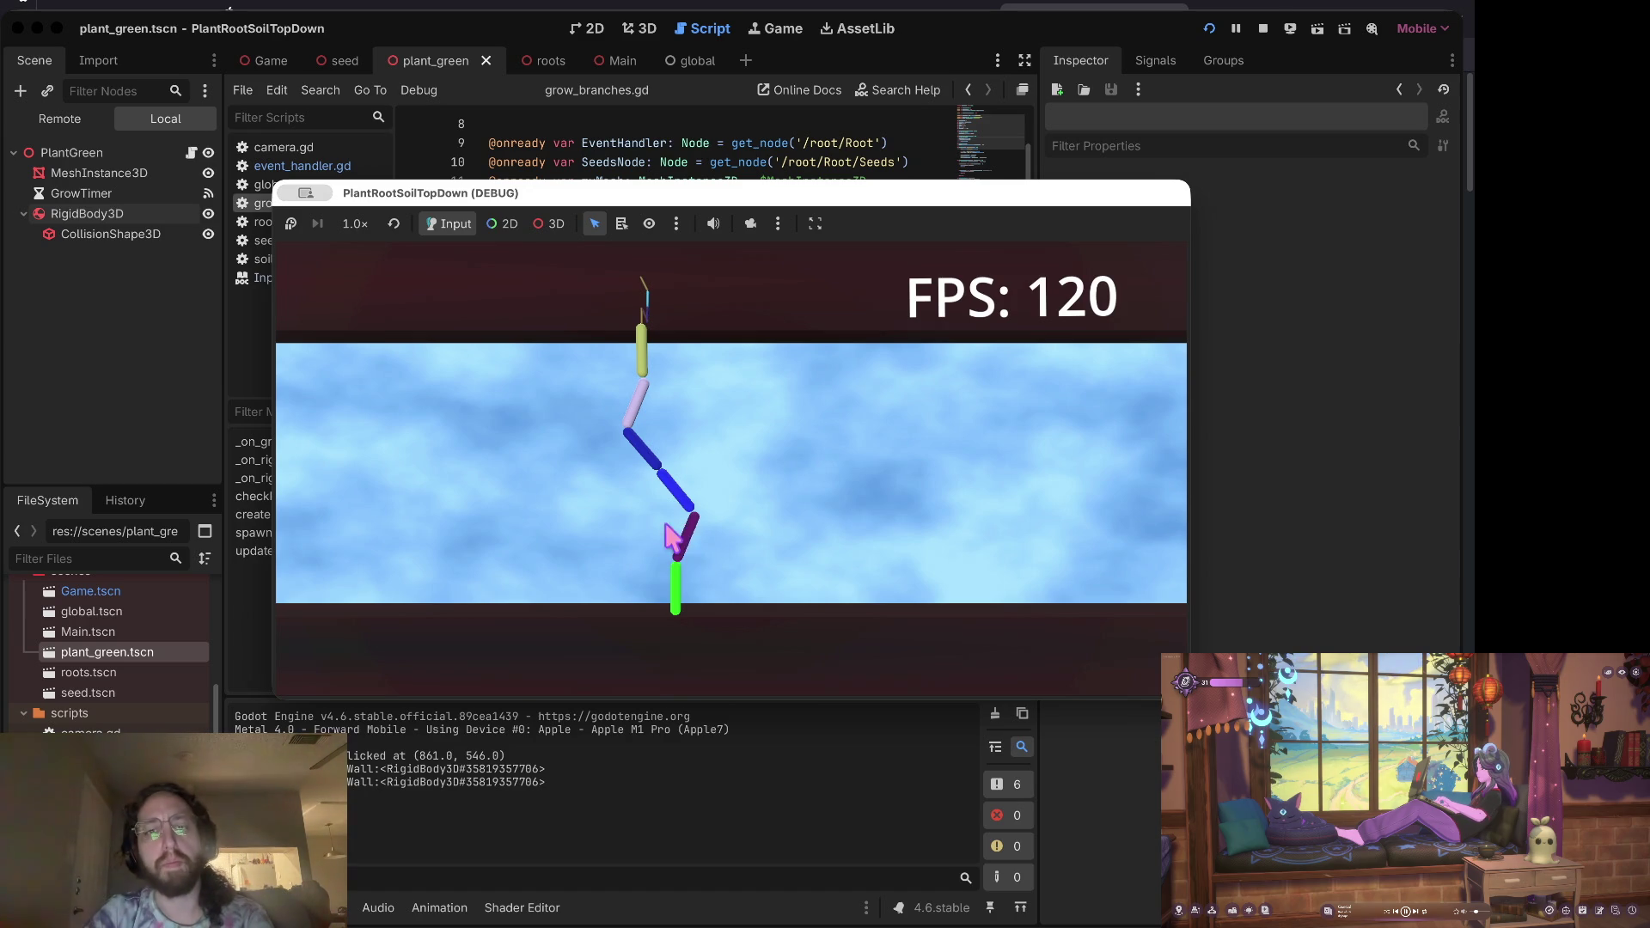
{"action": "left_click", "coordinate": [1262, 28]}
{"action": "left_click", "coordinate": [703, 294]}
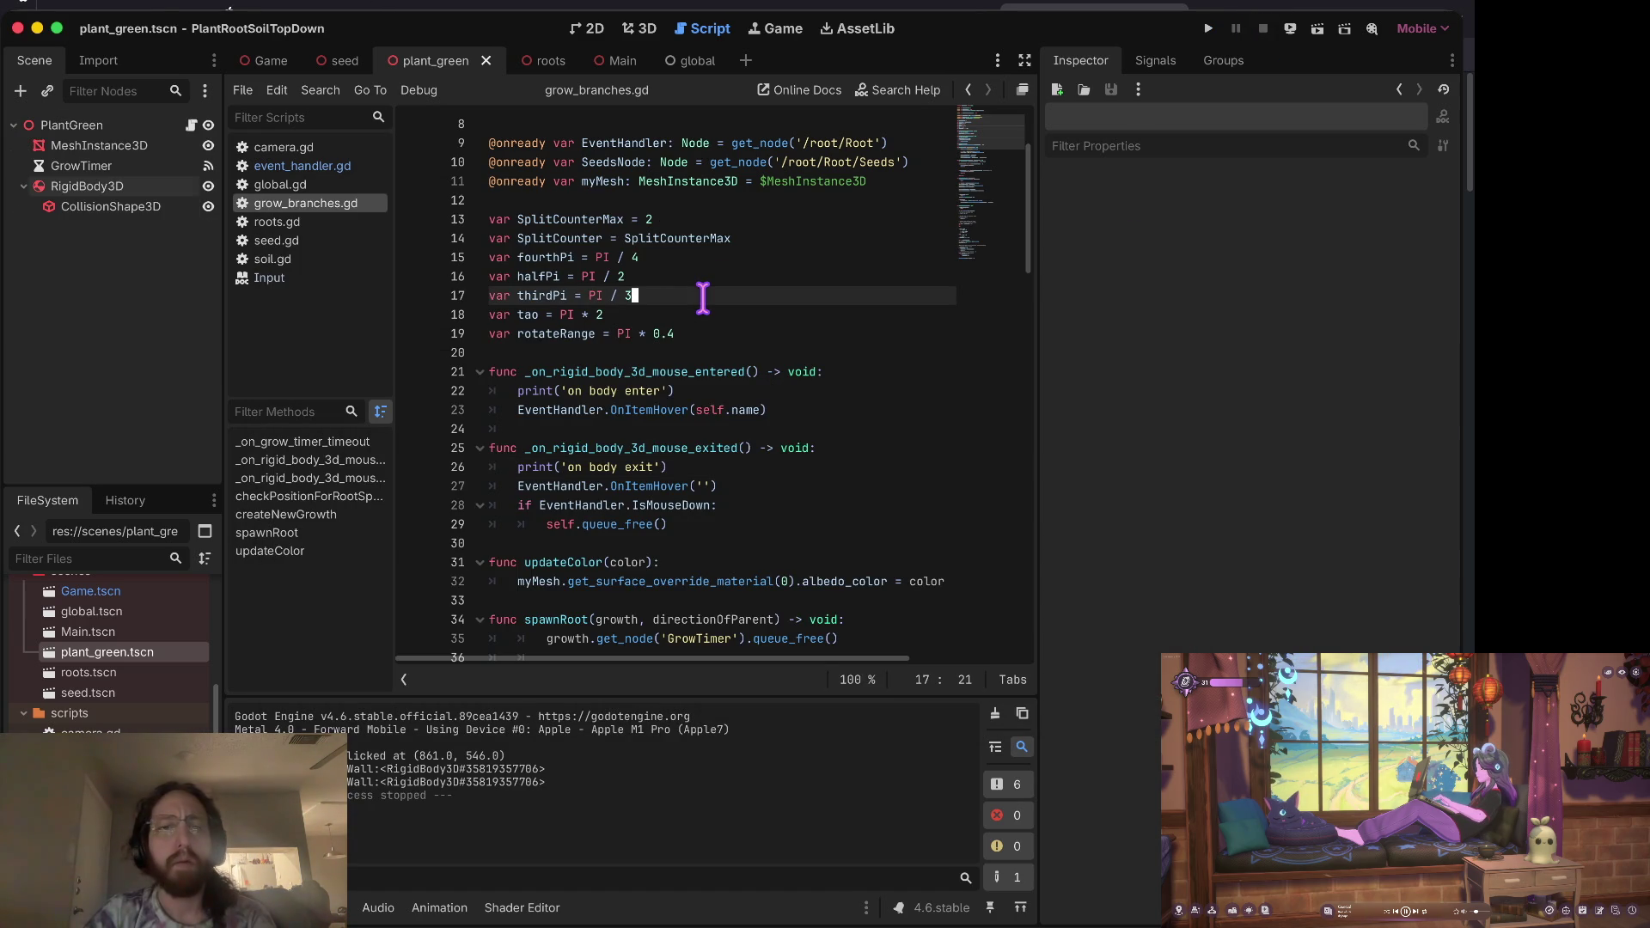
Step: Connect RigidBody3D's body_entered signal to a new _on_rigid_body_3d_body_entered handler
{"action": "left_click", "coordinate": [300, 166]}
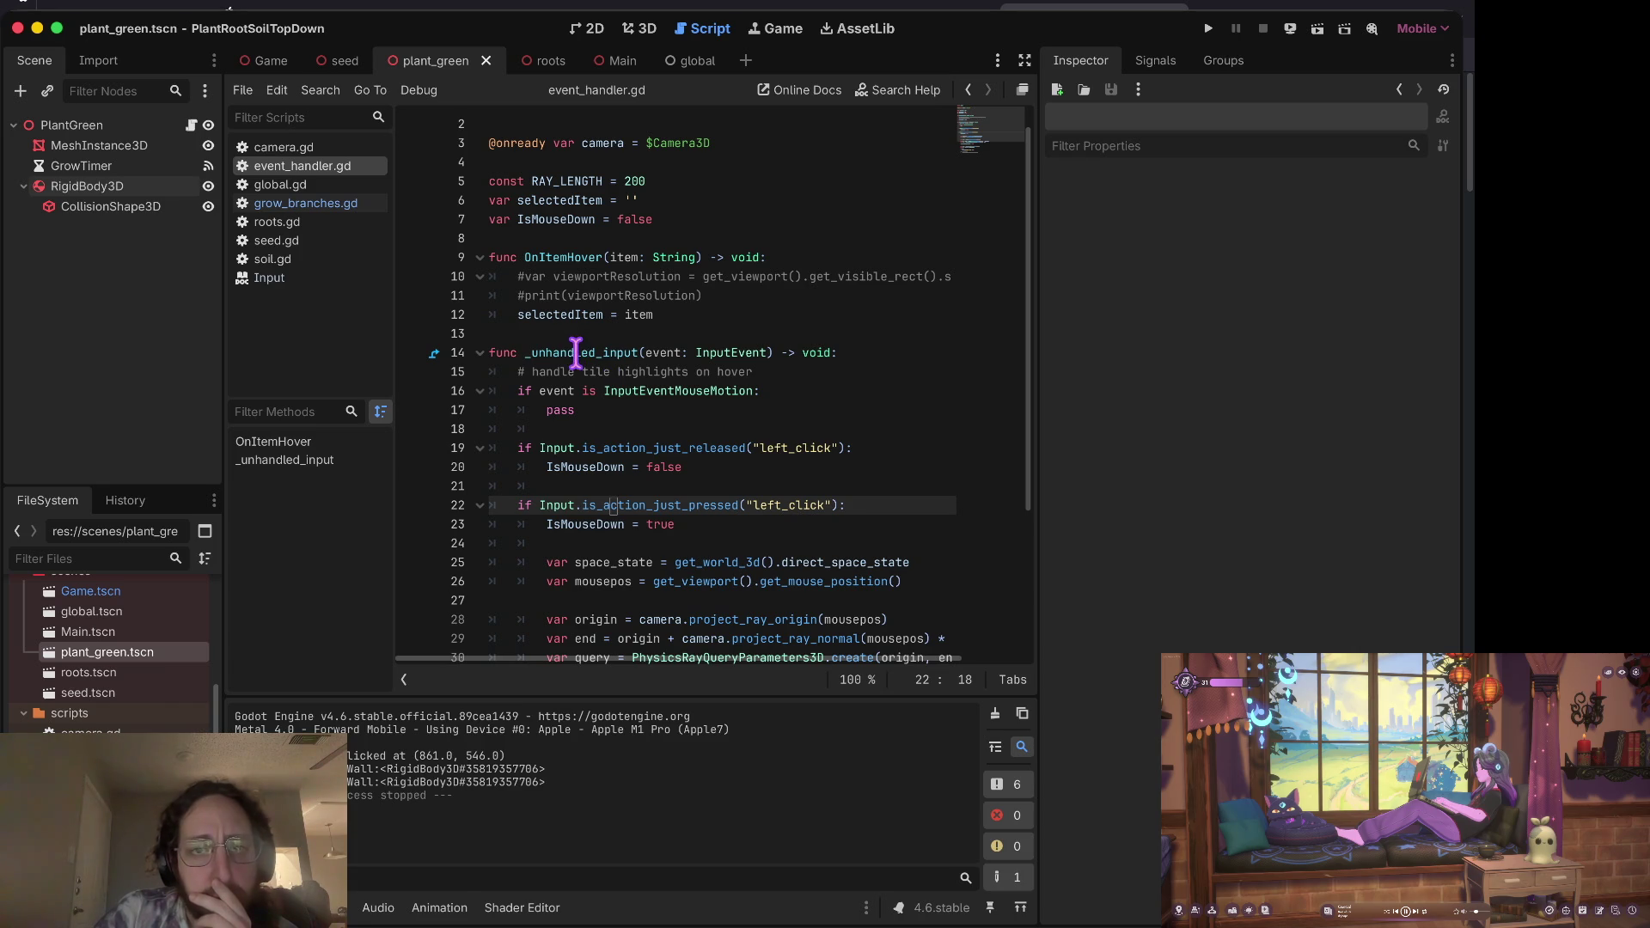
{"action": "left_click", "coordinate": [309, 204]}
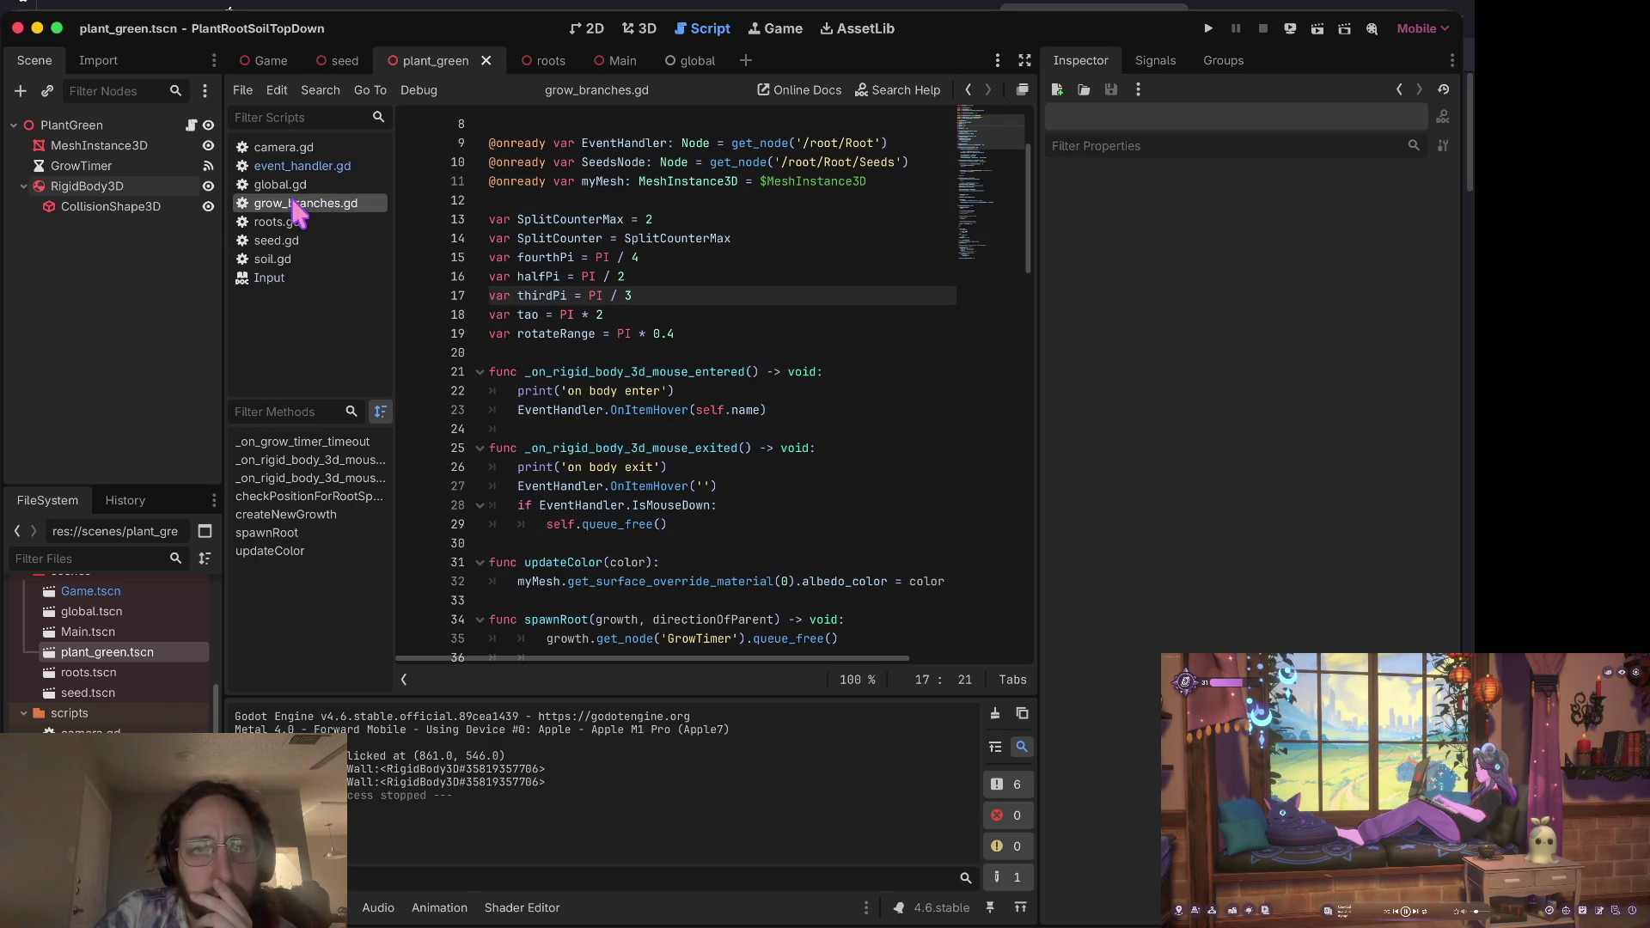
{"action": "double_click", "coordinate": [612, 369]}
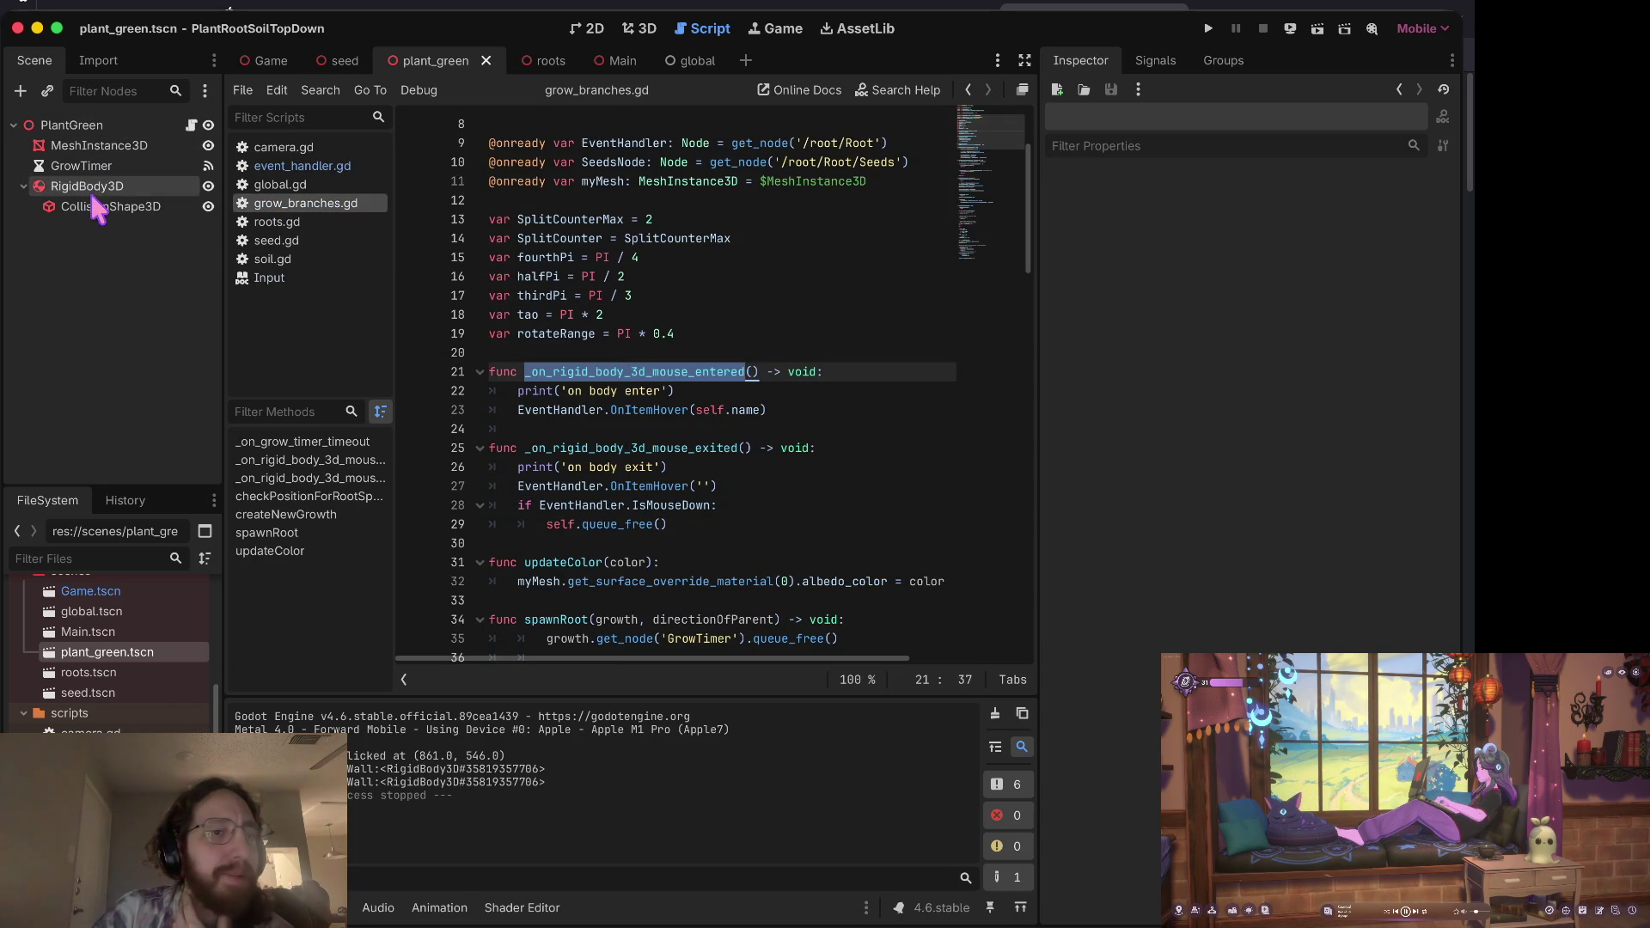
{"action": "left_click", "coordinate": [161, 187]}
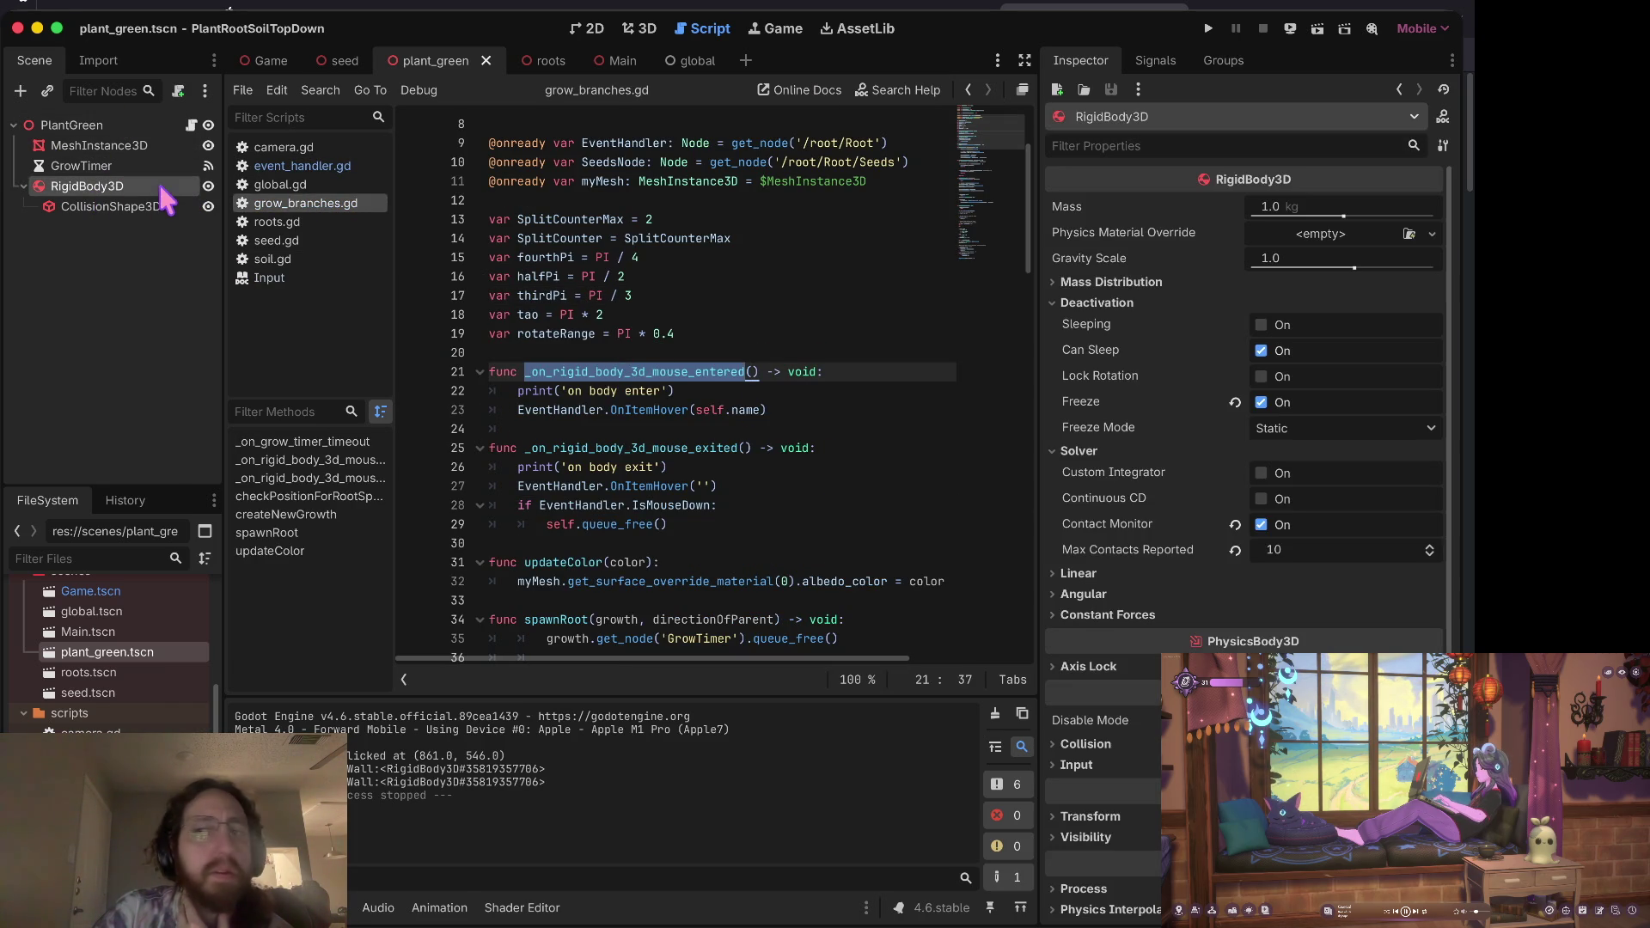
{"action": "left_click", "coordinate": [1155, 58]}
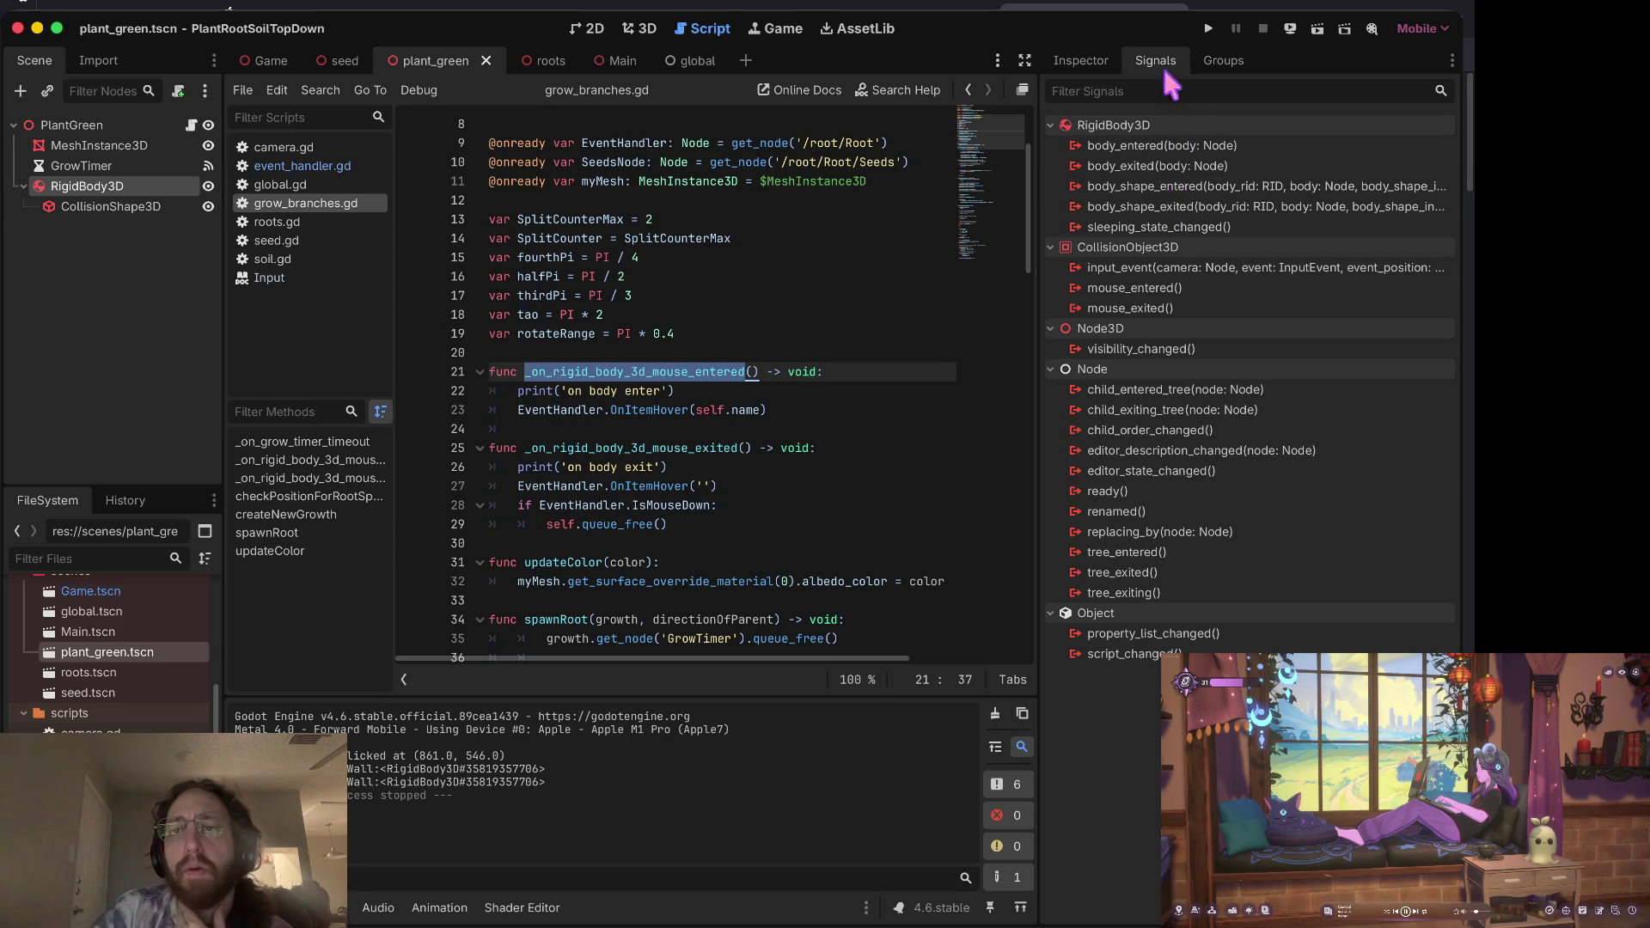
{"action": "double_click", "coordinate": [1284, 145]}
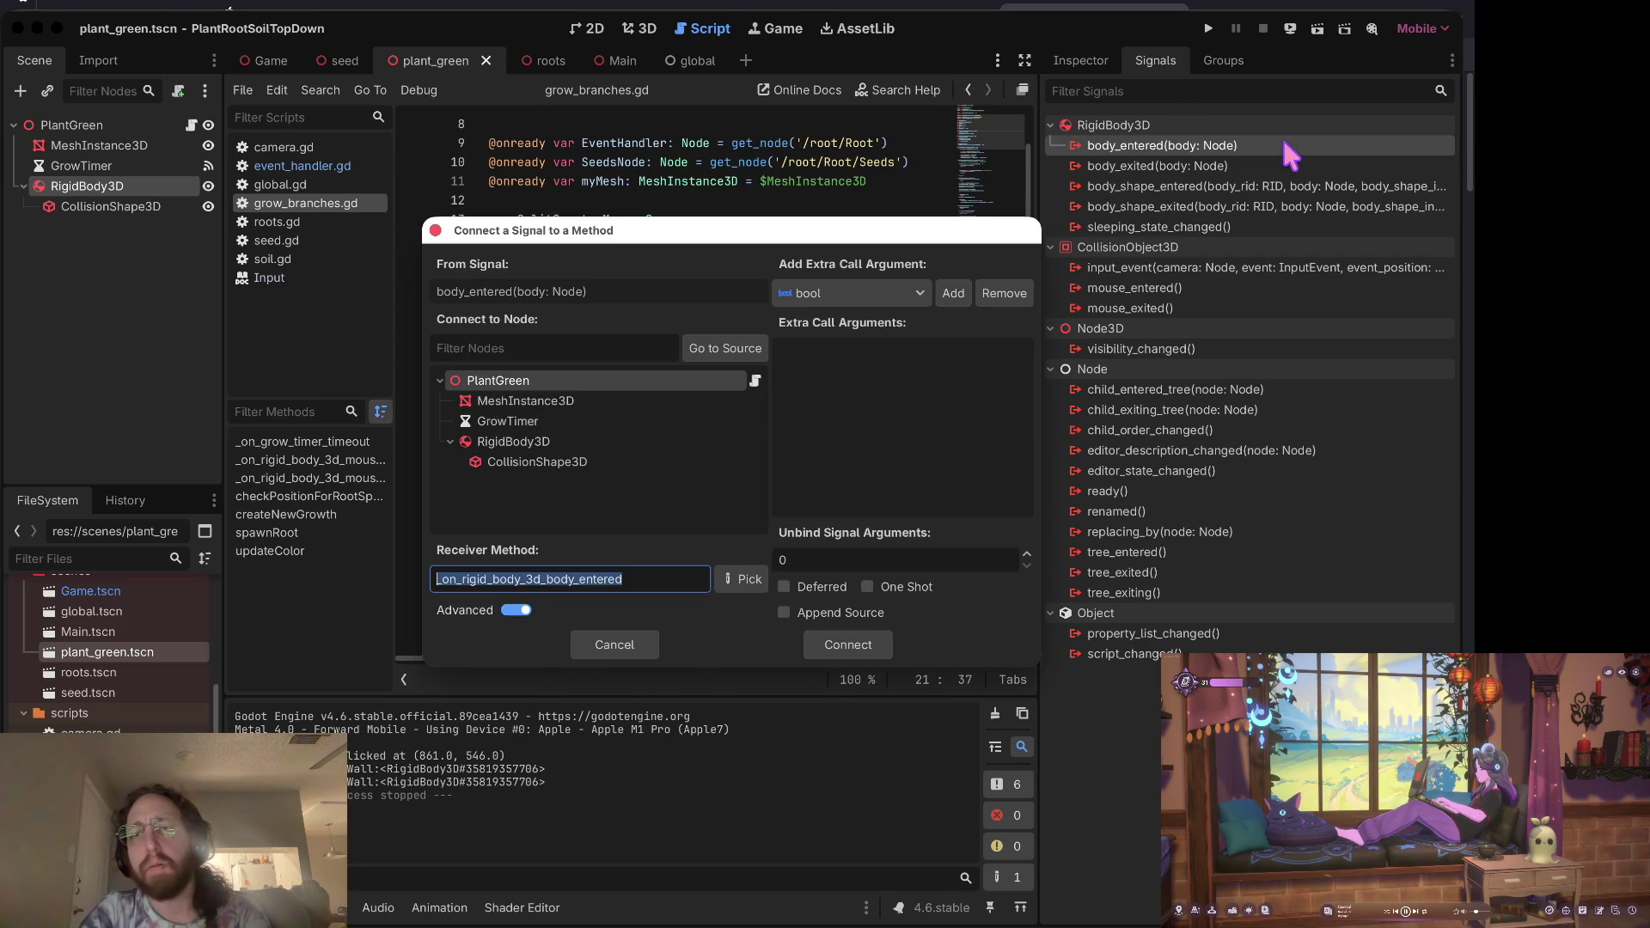
{"action": "left_click", "coordinate": [862, 646]}
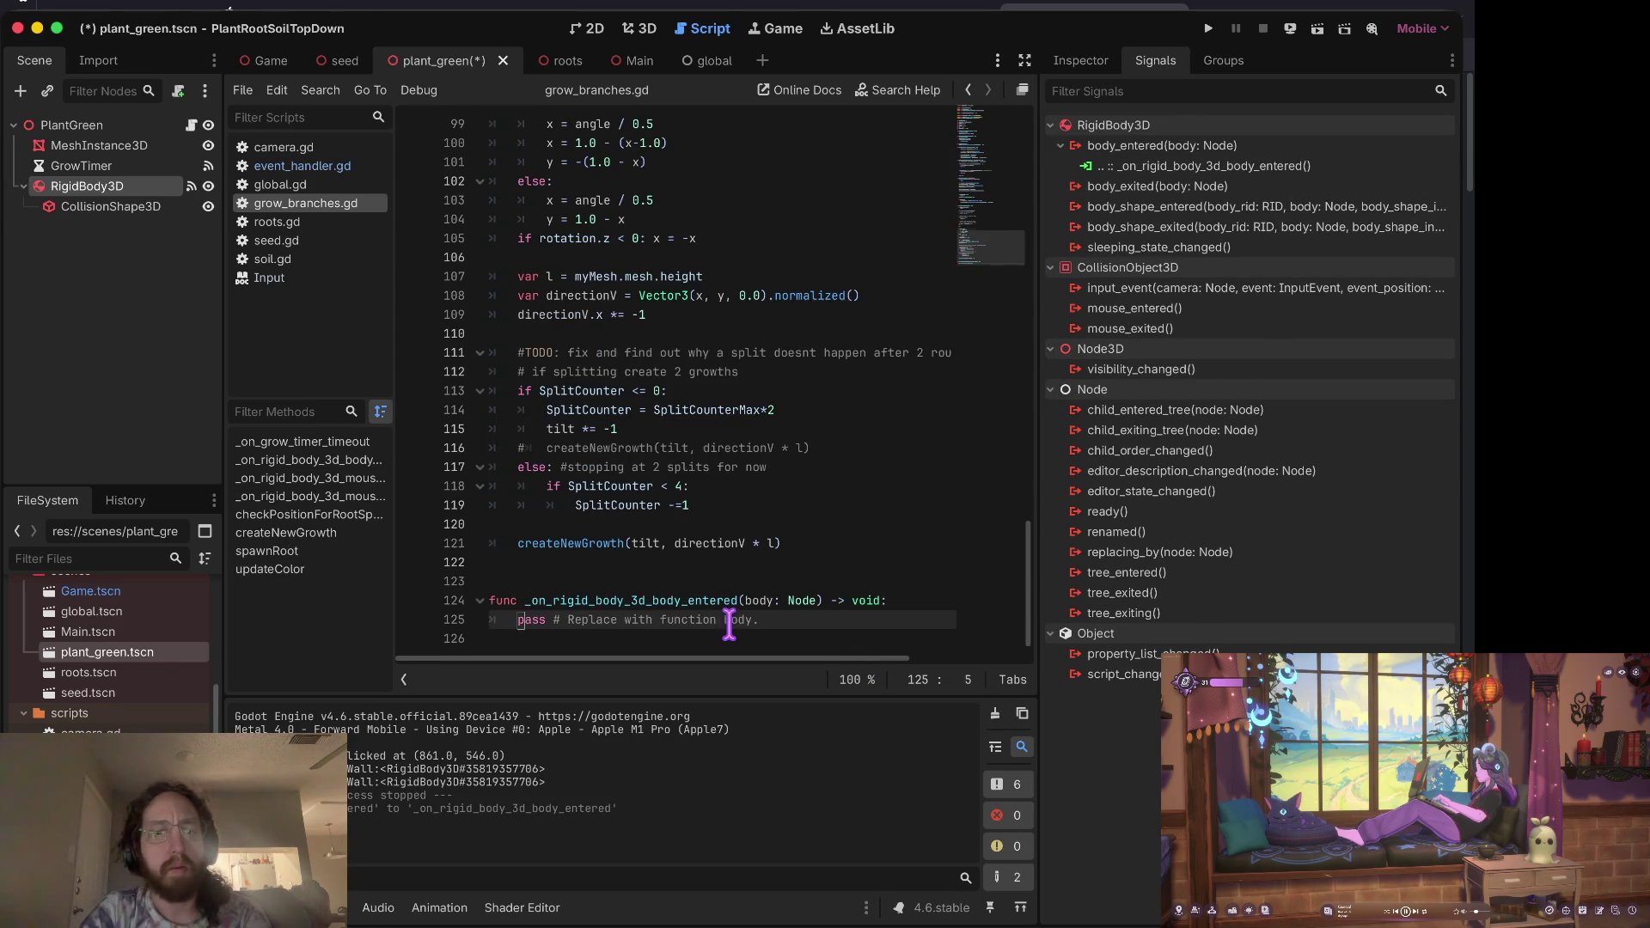
{"action": "left_click", "coordinate": [653, 599]}
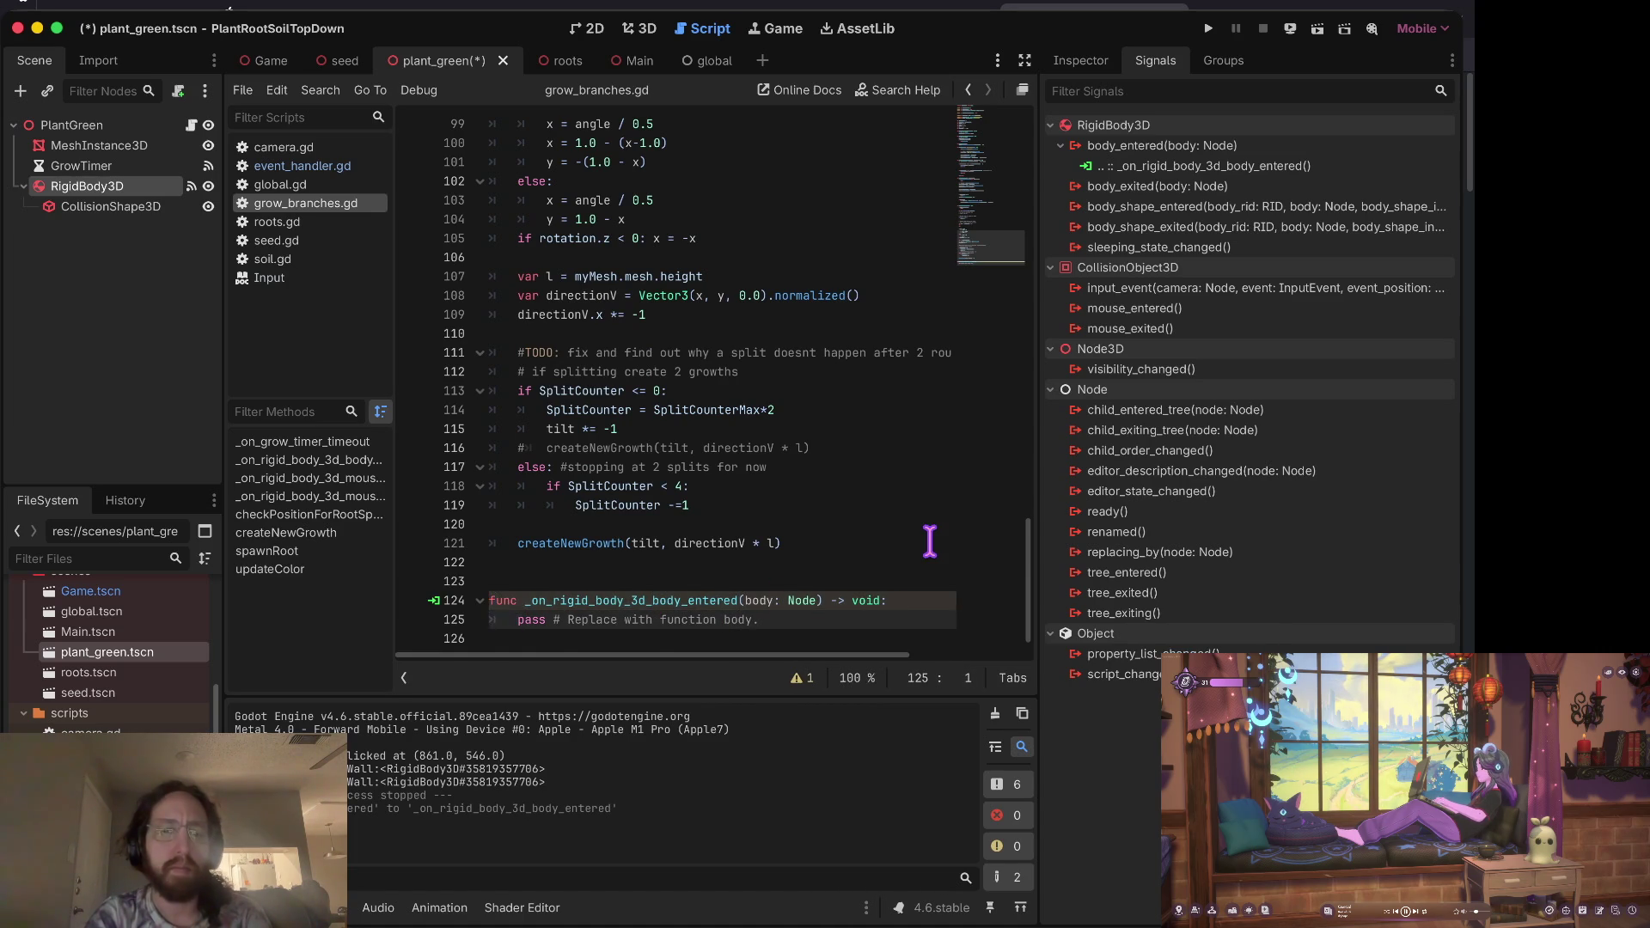
Step: Put a body_entered header above the print handler and delete the old mouse_entered header
{"action": "key", "text": "ctrl+Home"}
{"action": "key", "text": "Down"}
{"action": "key", "text": "Down"}
{"action": "key", "text": "Down"}
{"action": "key", "text": "Down"}
{"action": "key", "text": "Down"}
{"action": "key", "text": "Down"}
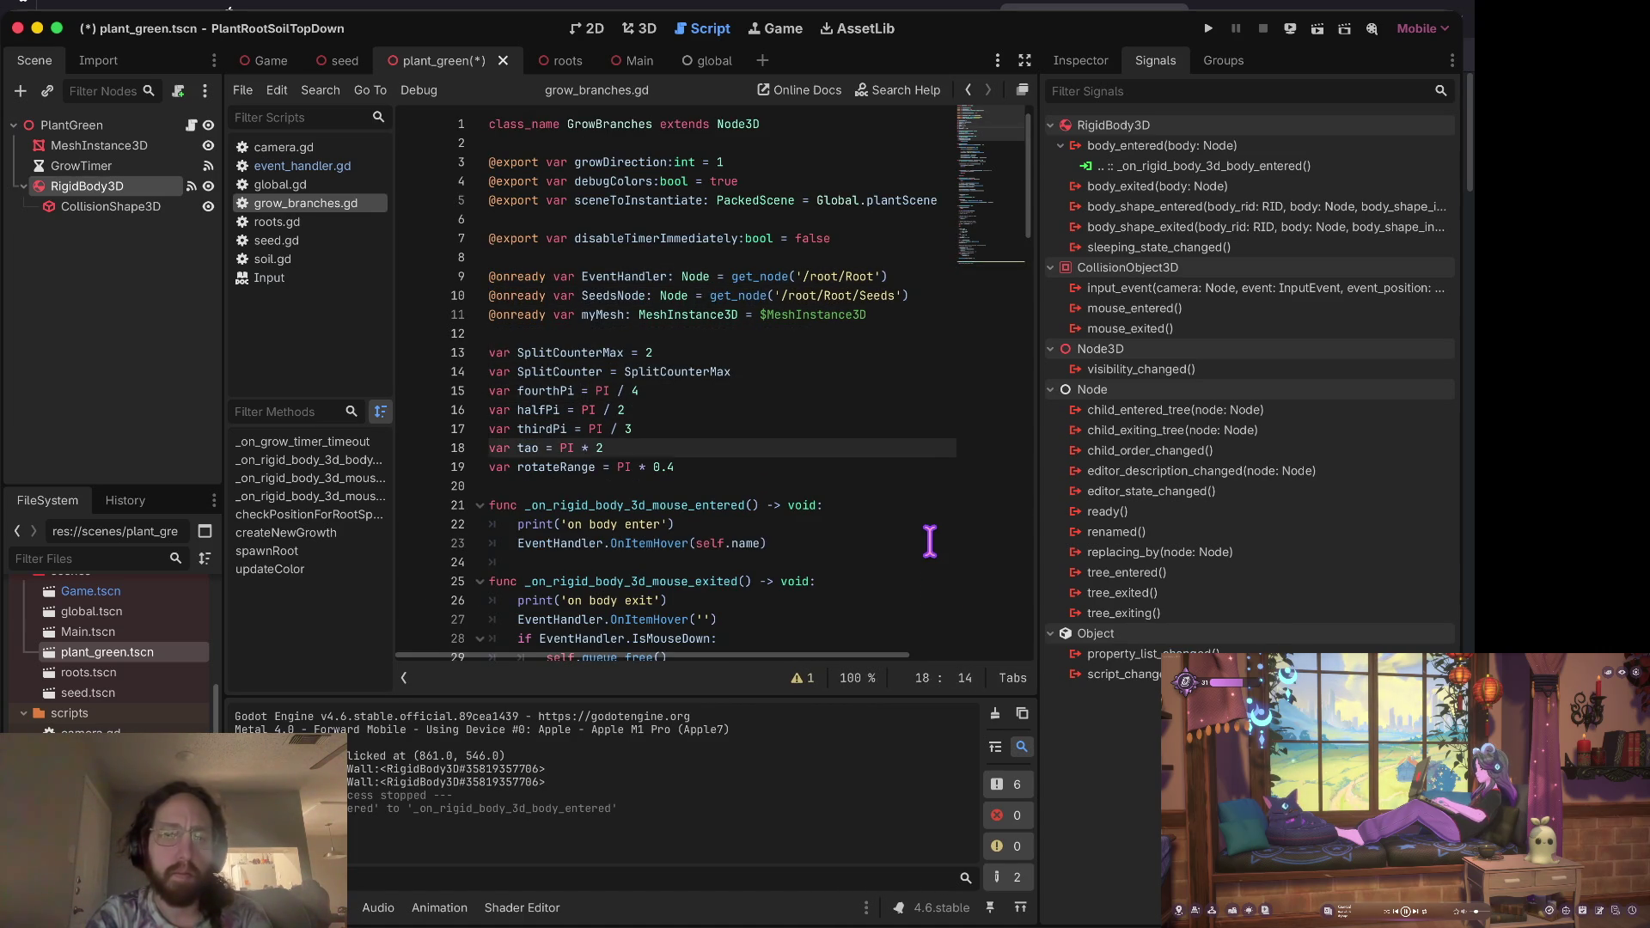
{"action": "type", "text": "func _on_rigid_body_3d_body_entered(body: Node) -> void:"}
{"action": "key", "text": "Down"}
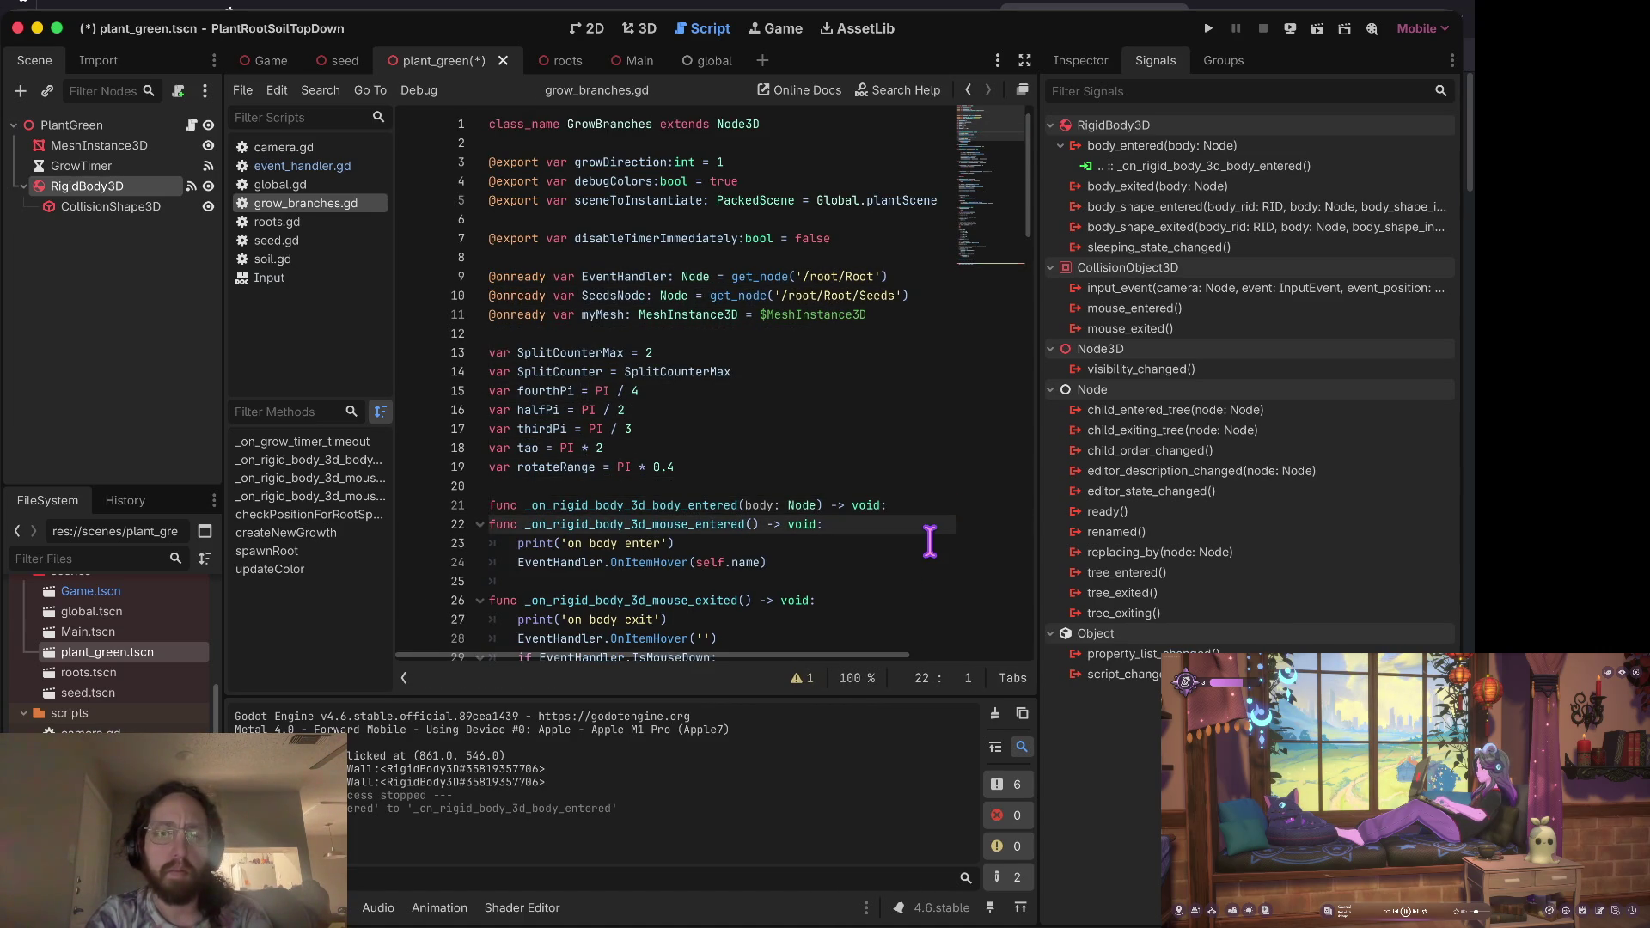
{"action": "key", "text": "ctrl+shift+k"}
{"action": "key", "text": "Down"}
{"action": "key", "text": "Down"}
{"action": "key", "text": "Down"}
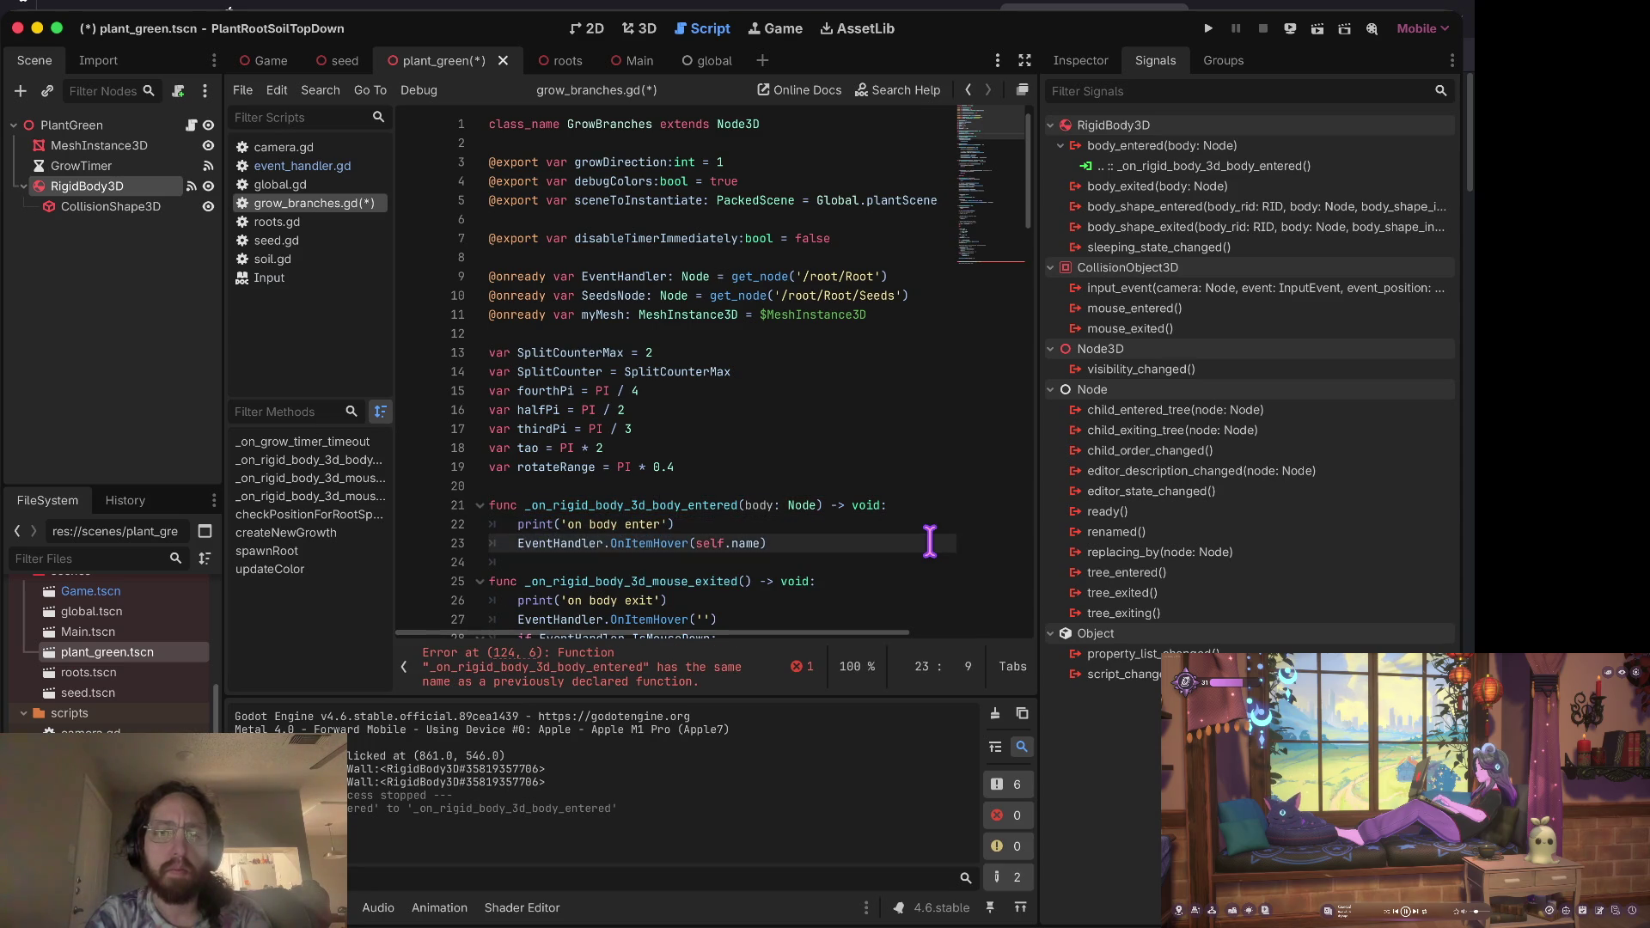
Step: Check the body_exited and mouse_entered signals and undo the handler header edits
{"action": "left_click", "coordinate": [1214, 186]}
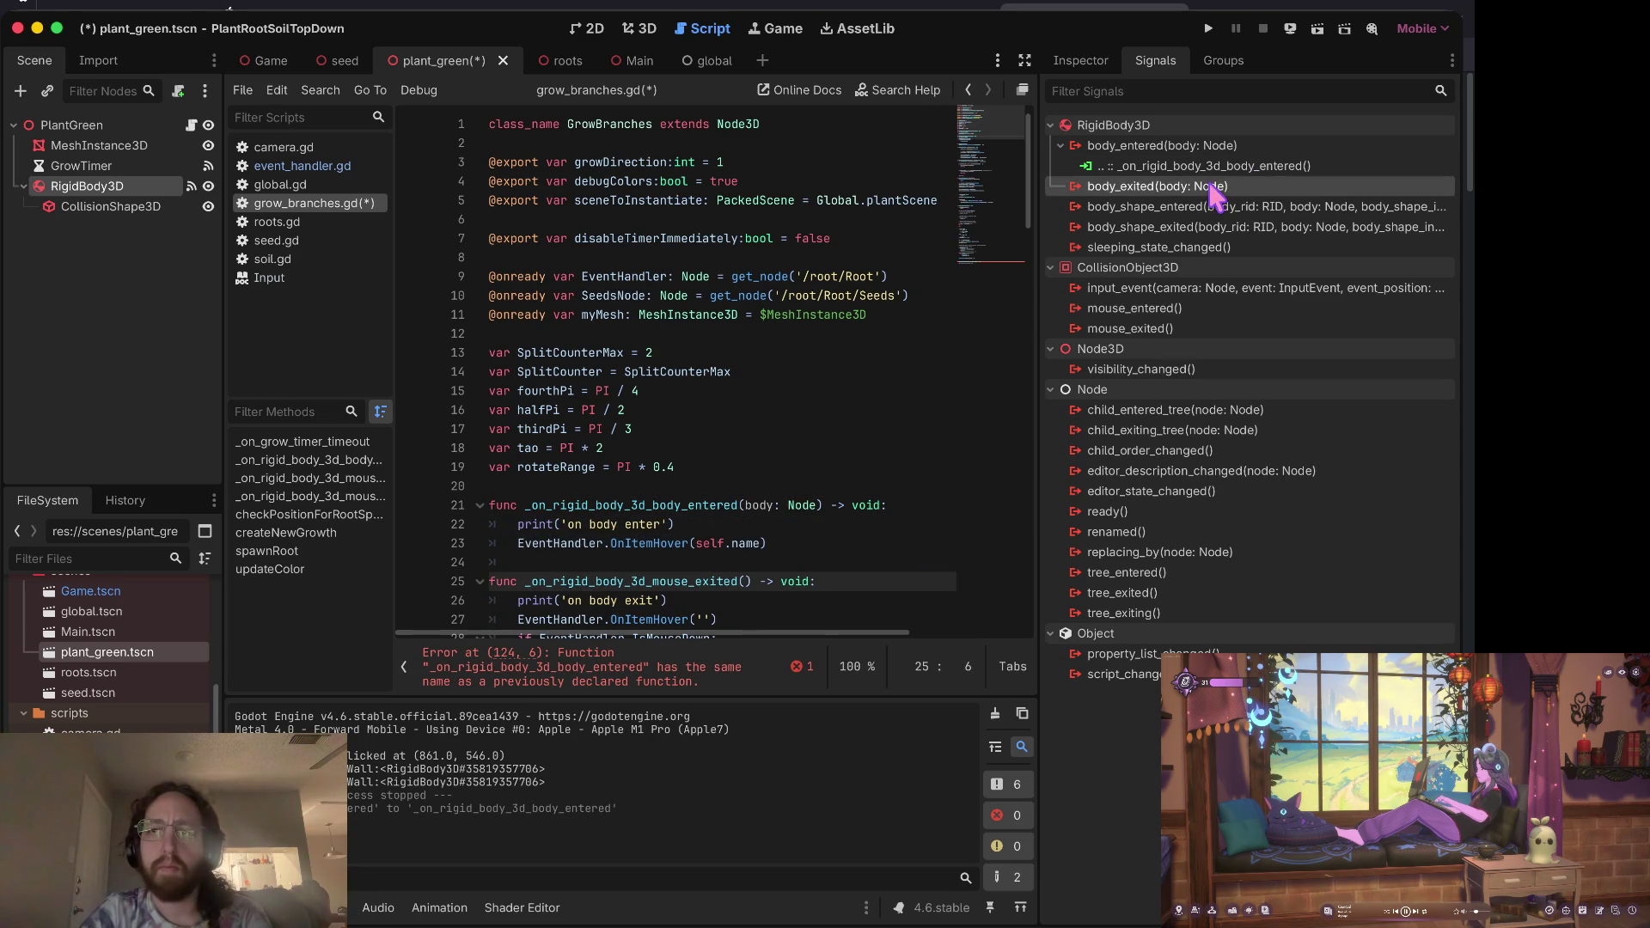
{"action": "left_click", "coordinate": [1230, 308]}
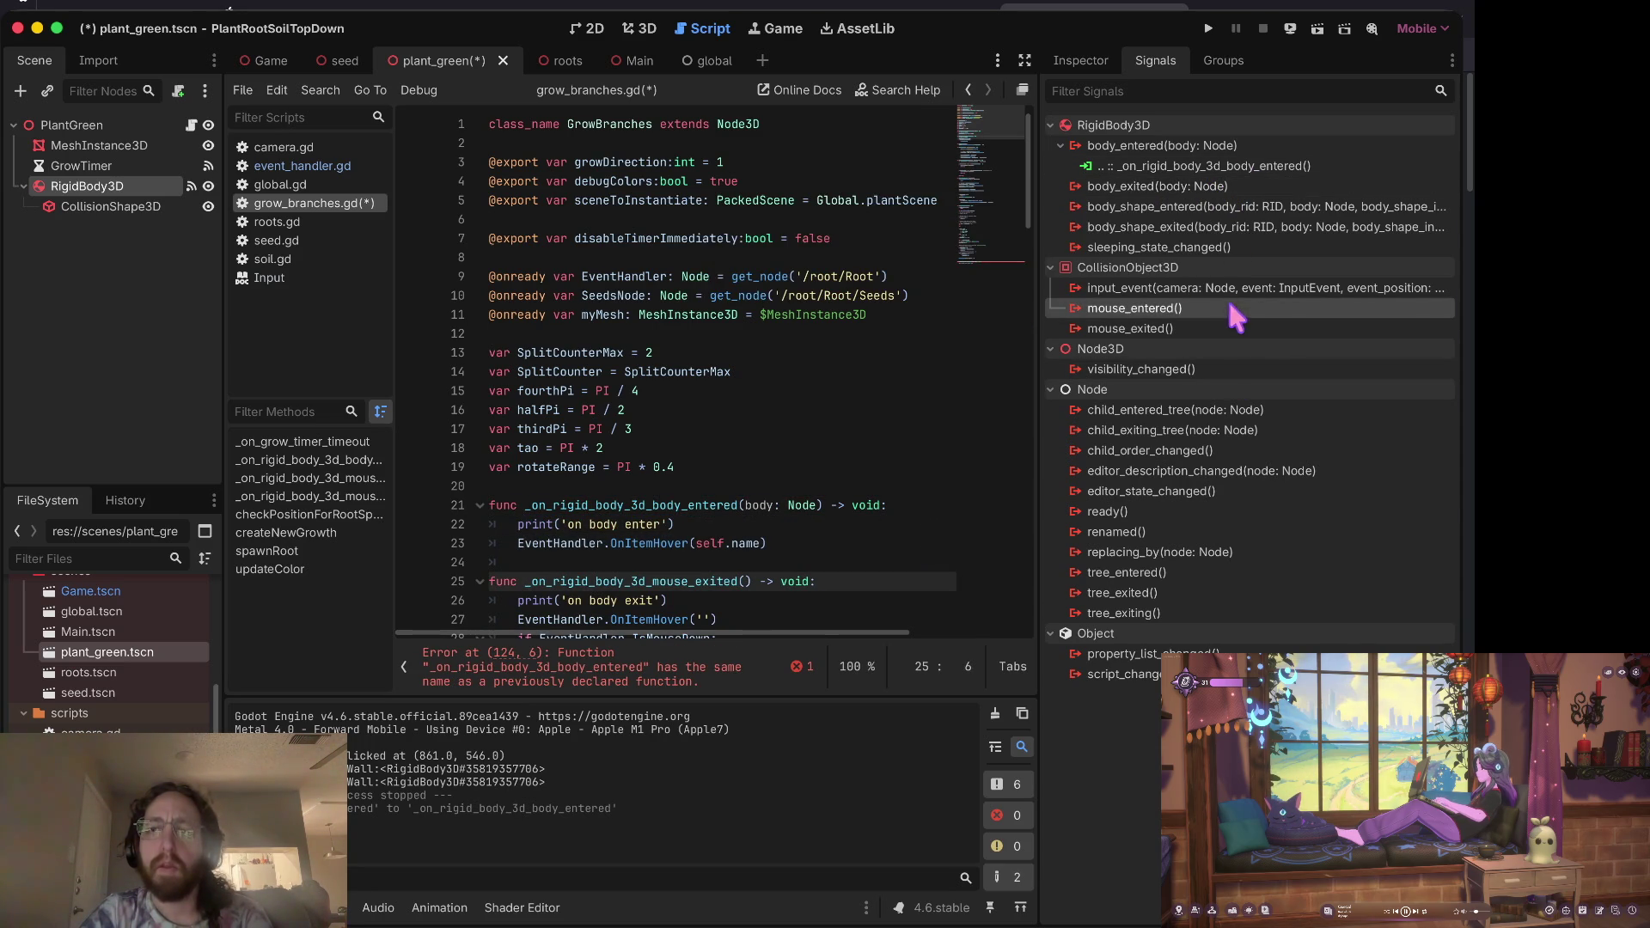
{"action": "key", "text": "ctrl+z"}
{"action": "key", "text": "ctrl+z"}
{"action": "key", "text": "ctrl+z"}
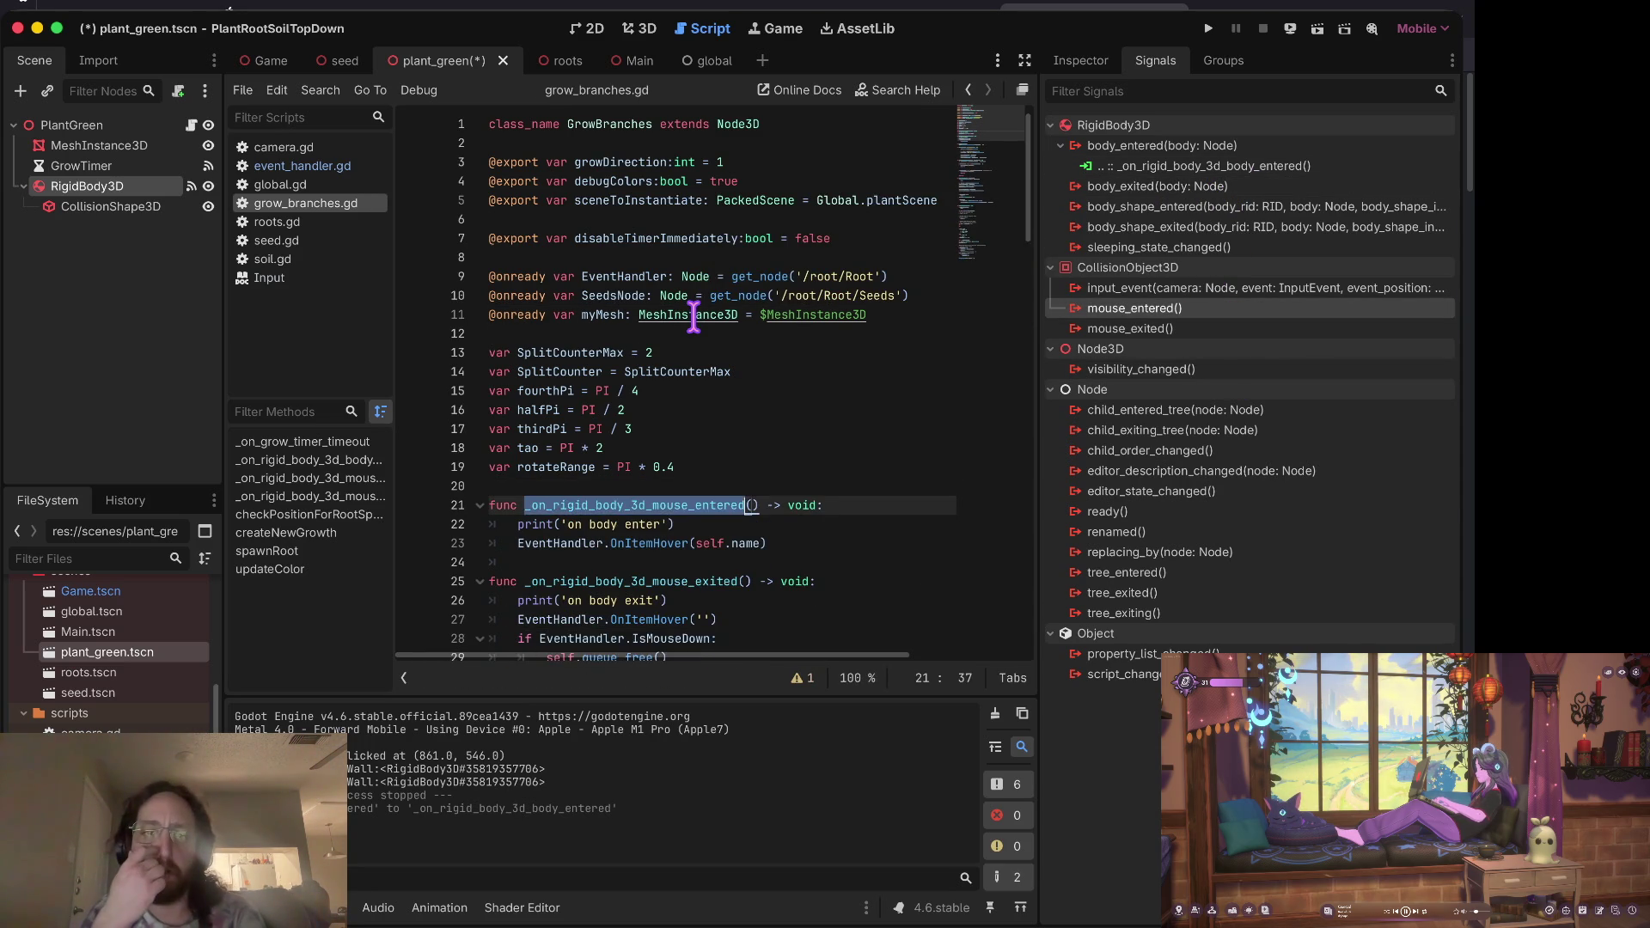
{"action": "key", "text": "ctrl+z"}
{"action": "key", "text": "ctrl+z"}
{"action": "key", "text": "ctrl+z"}
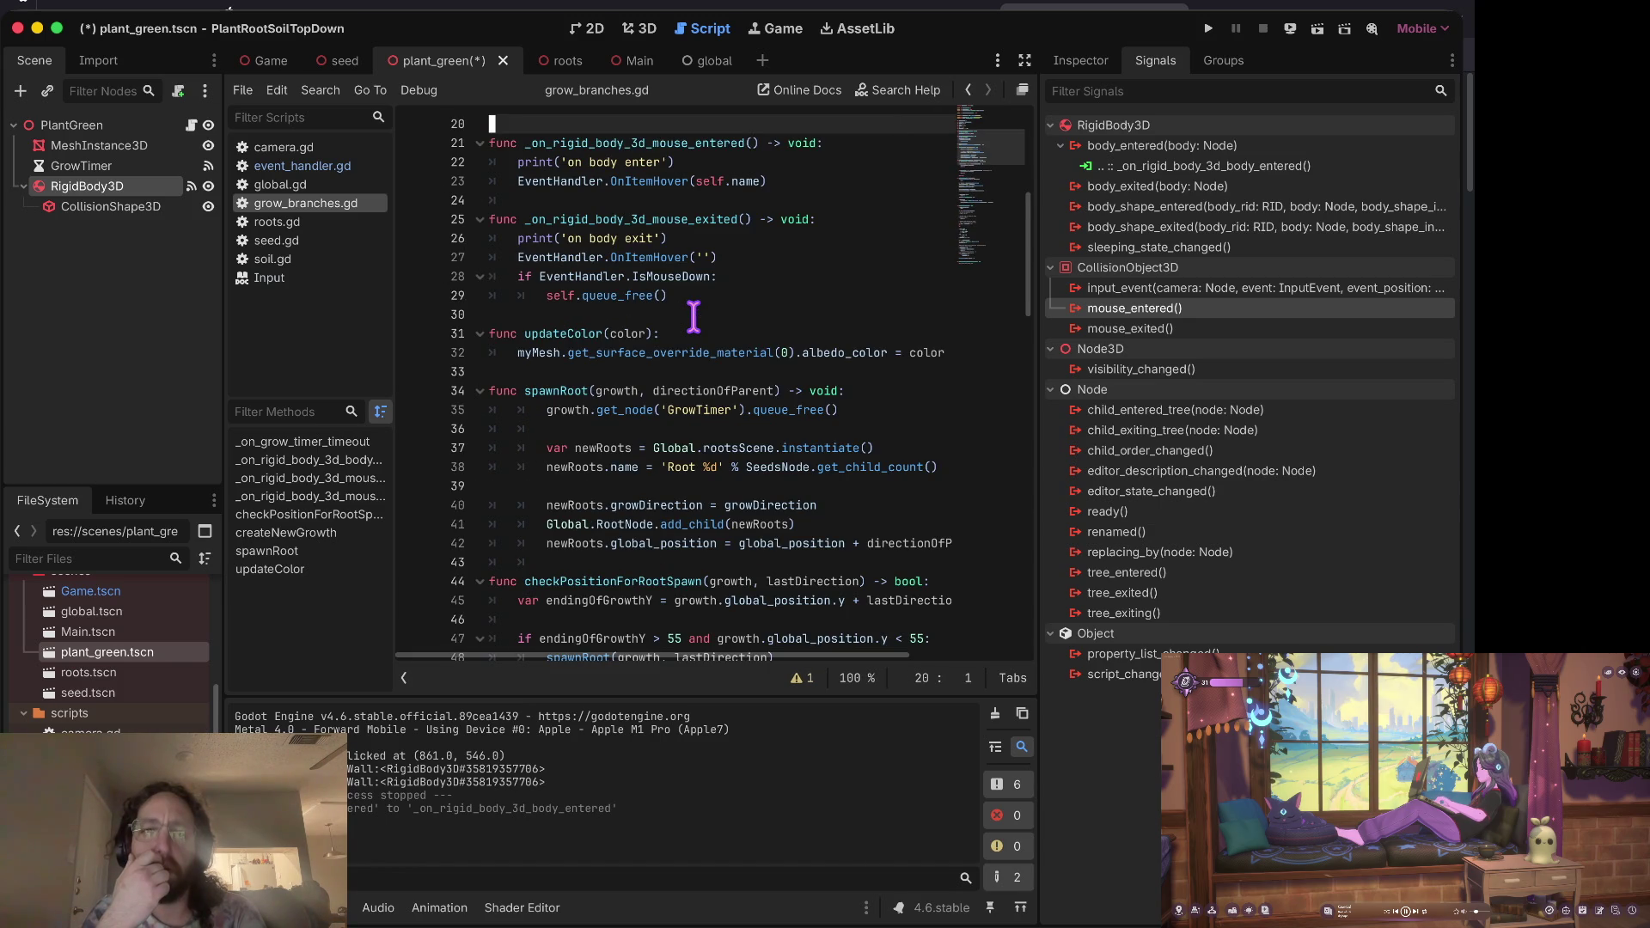
{"action": "key", "text": "ctrl+z"}
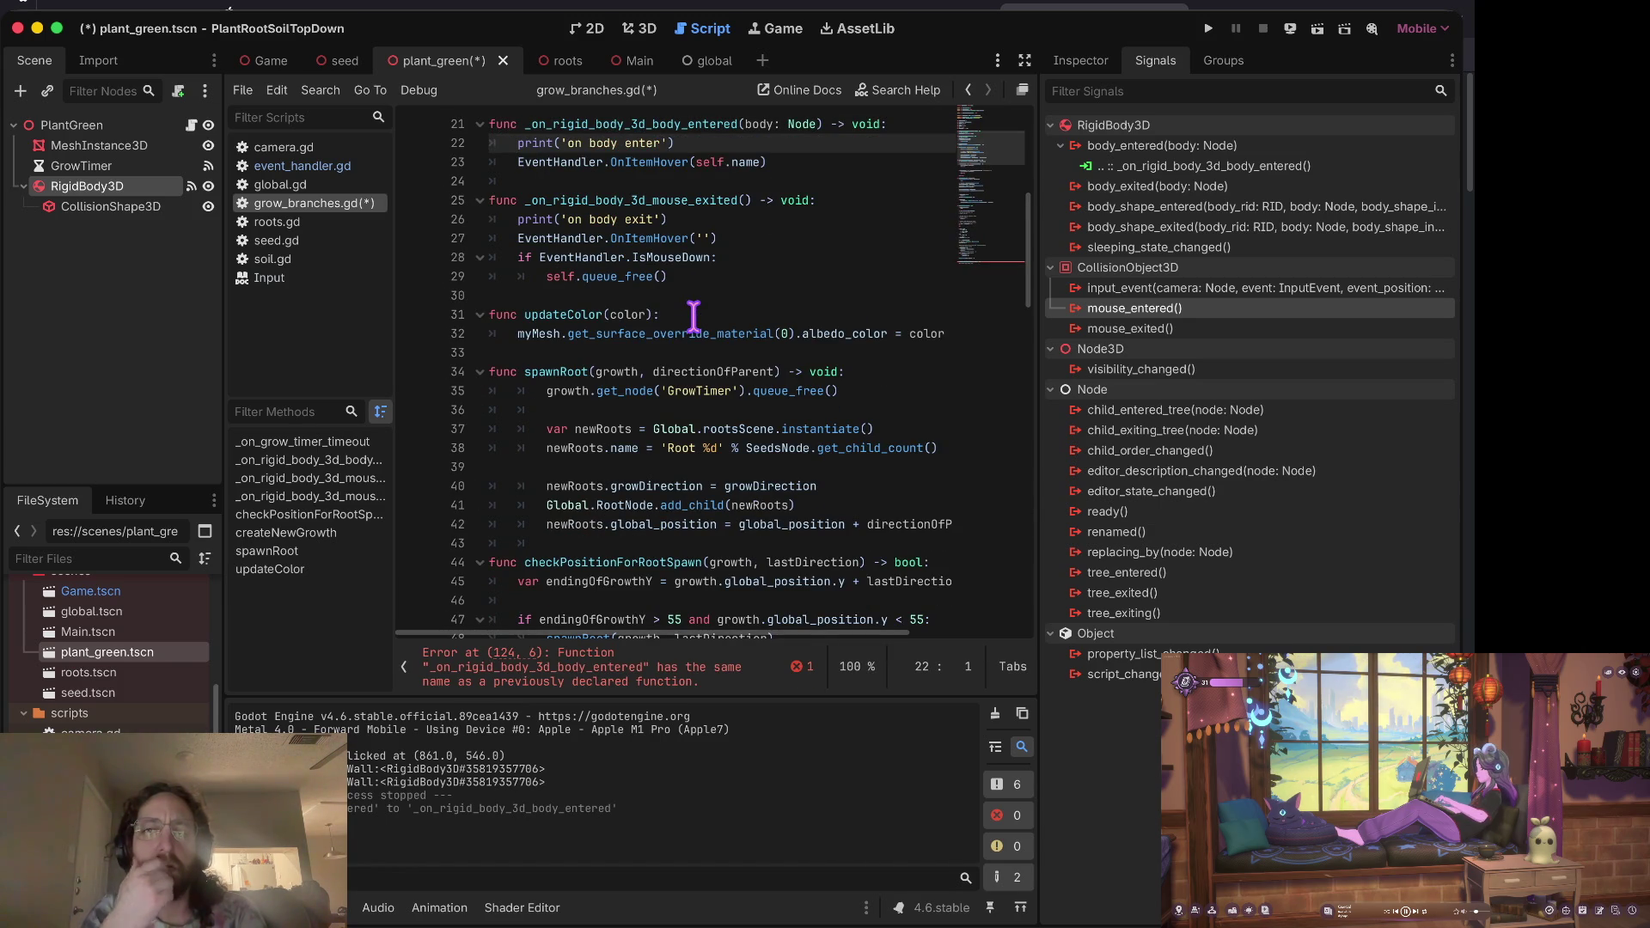
Step: Select the body_entered connection in RigidBody3D's Signals list
{"action": "mouse_move", "coordinate": [1183, 306]}
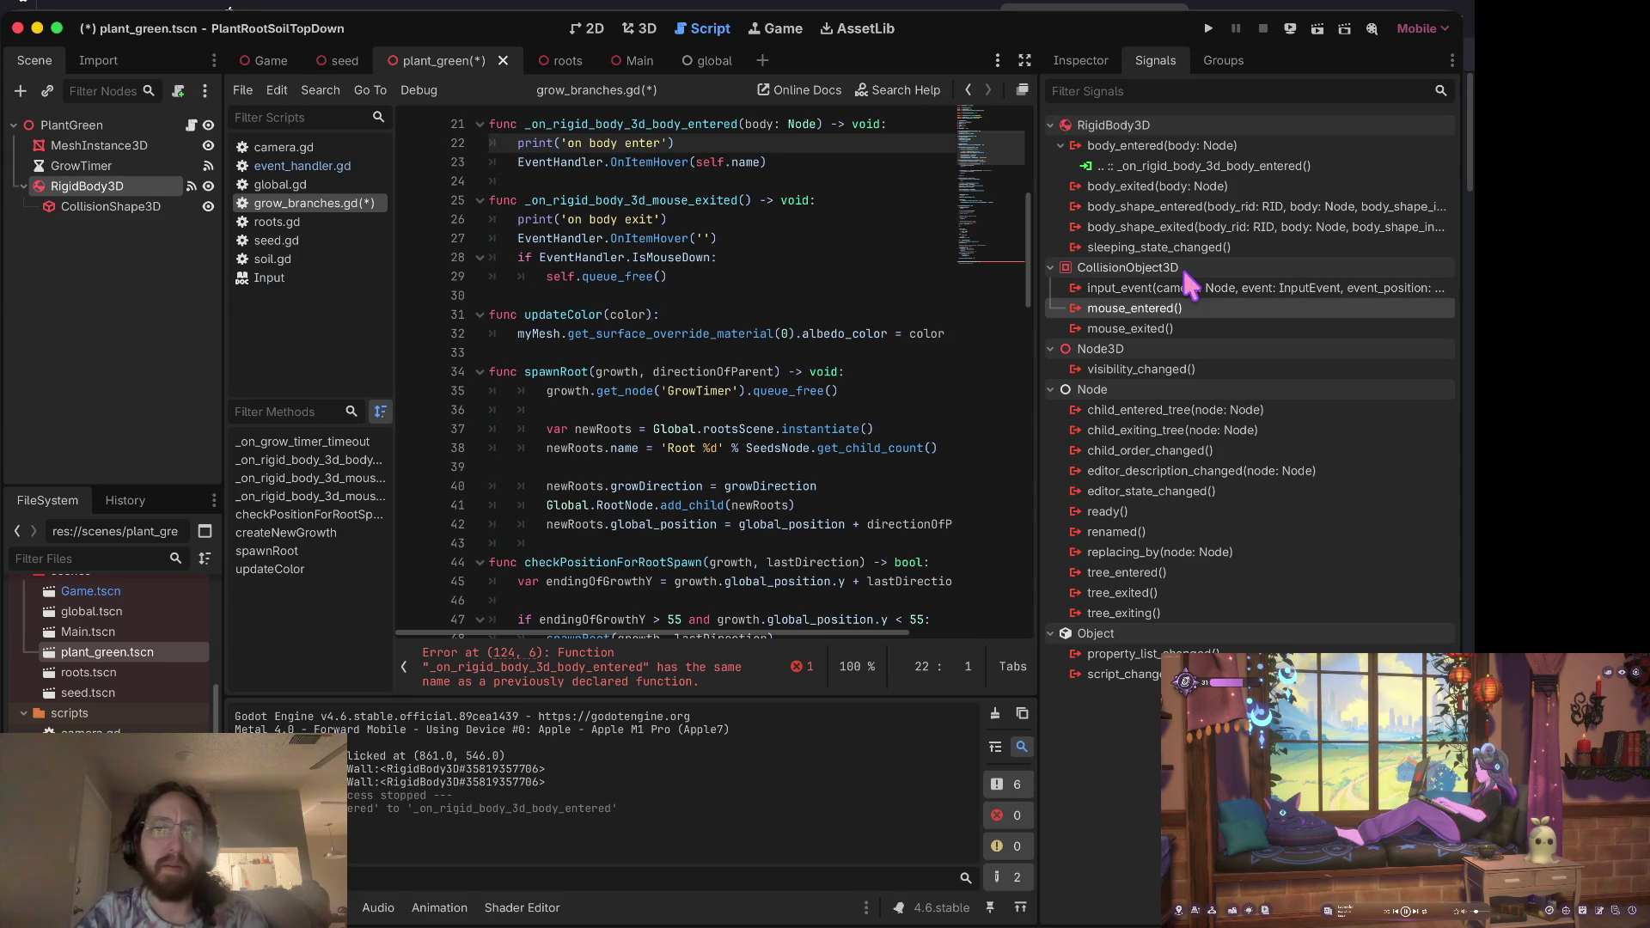
{"action": "left_click_drag", "start_coordinate": [110, 207], "coordinate": [83, 129]}
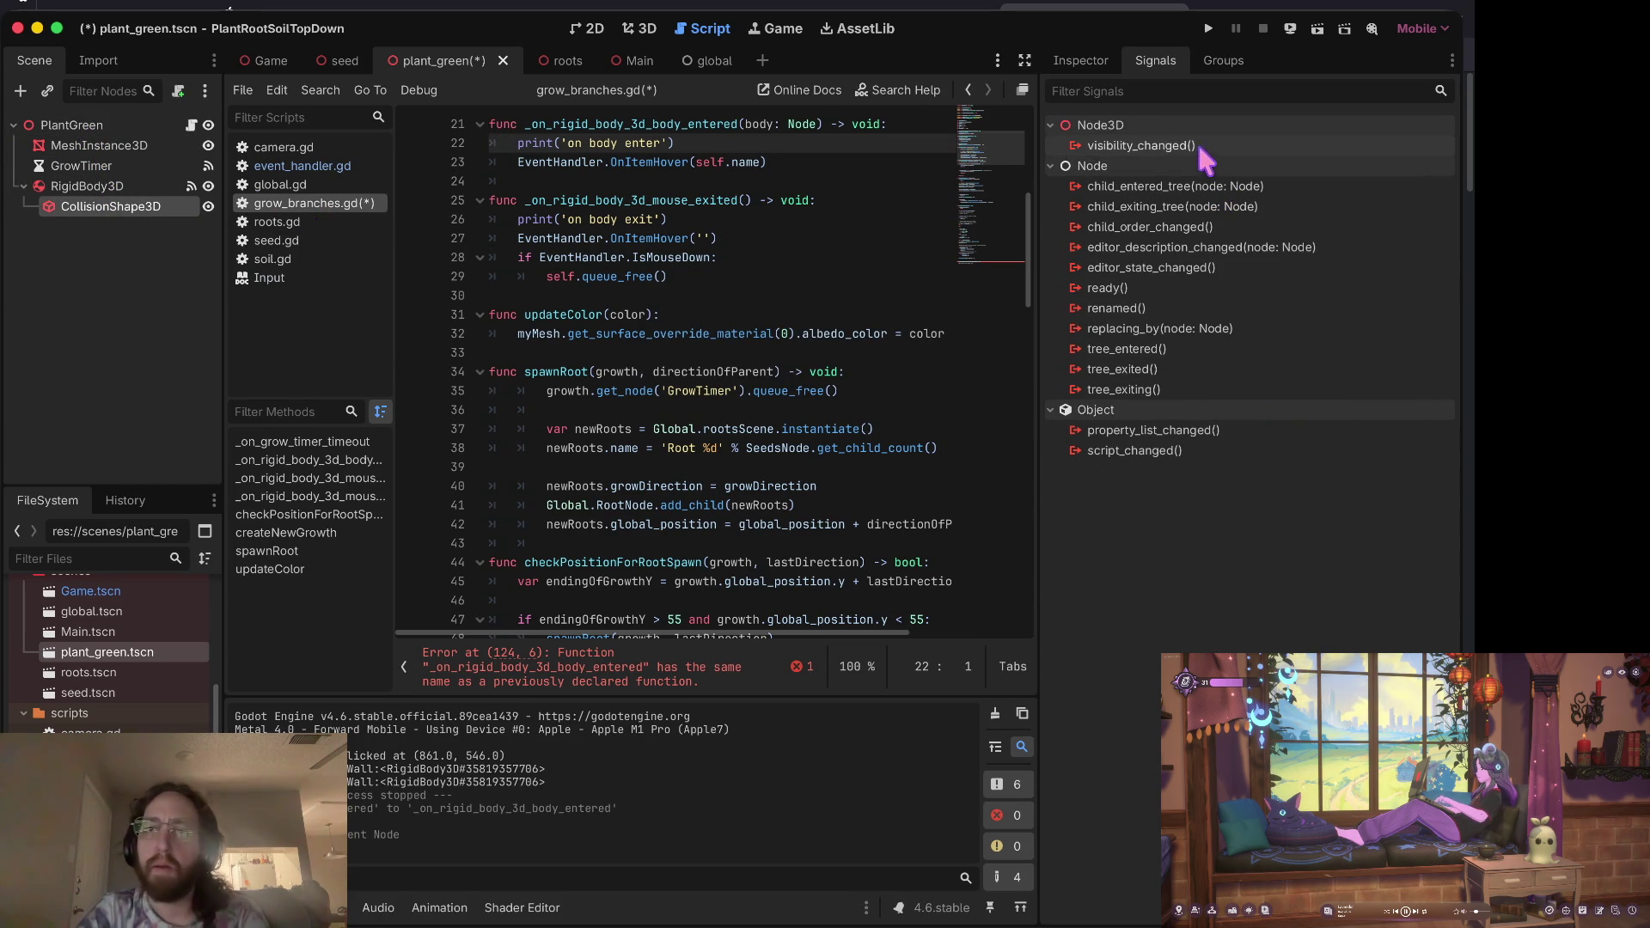
{"action": "left_click", "coordinate": [94, 186]}
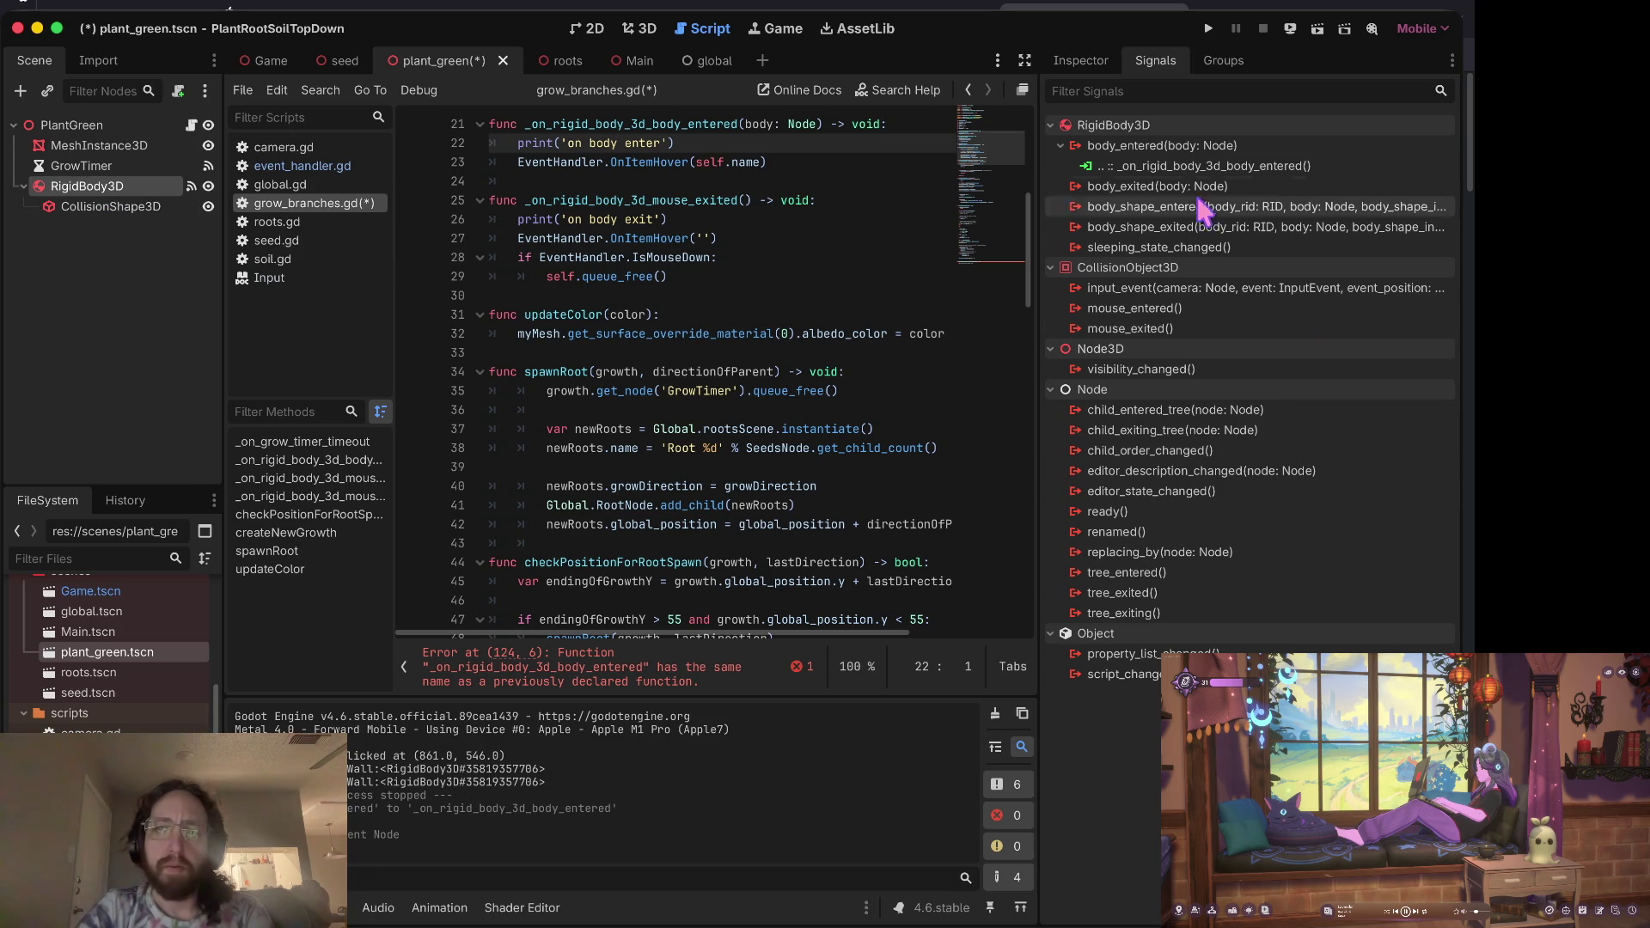
{"action": "left_click", "coordinate": [1173, 165]}
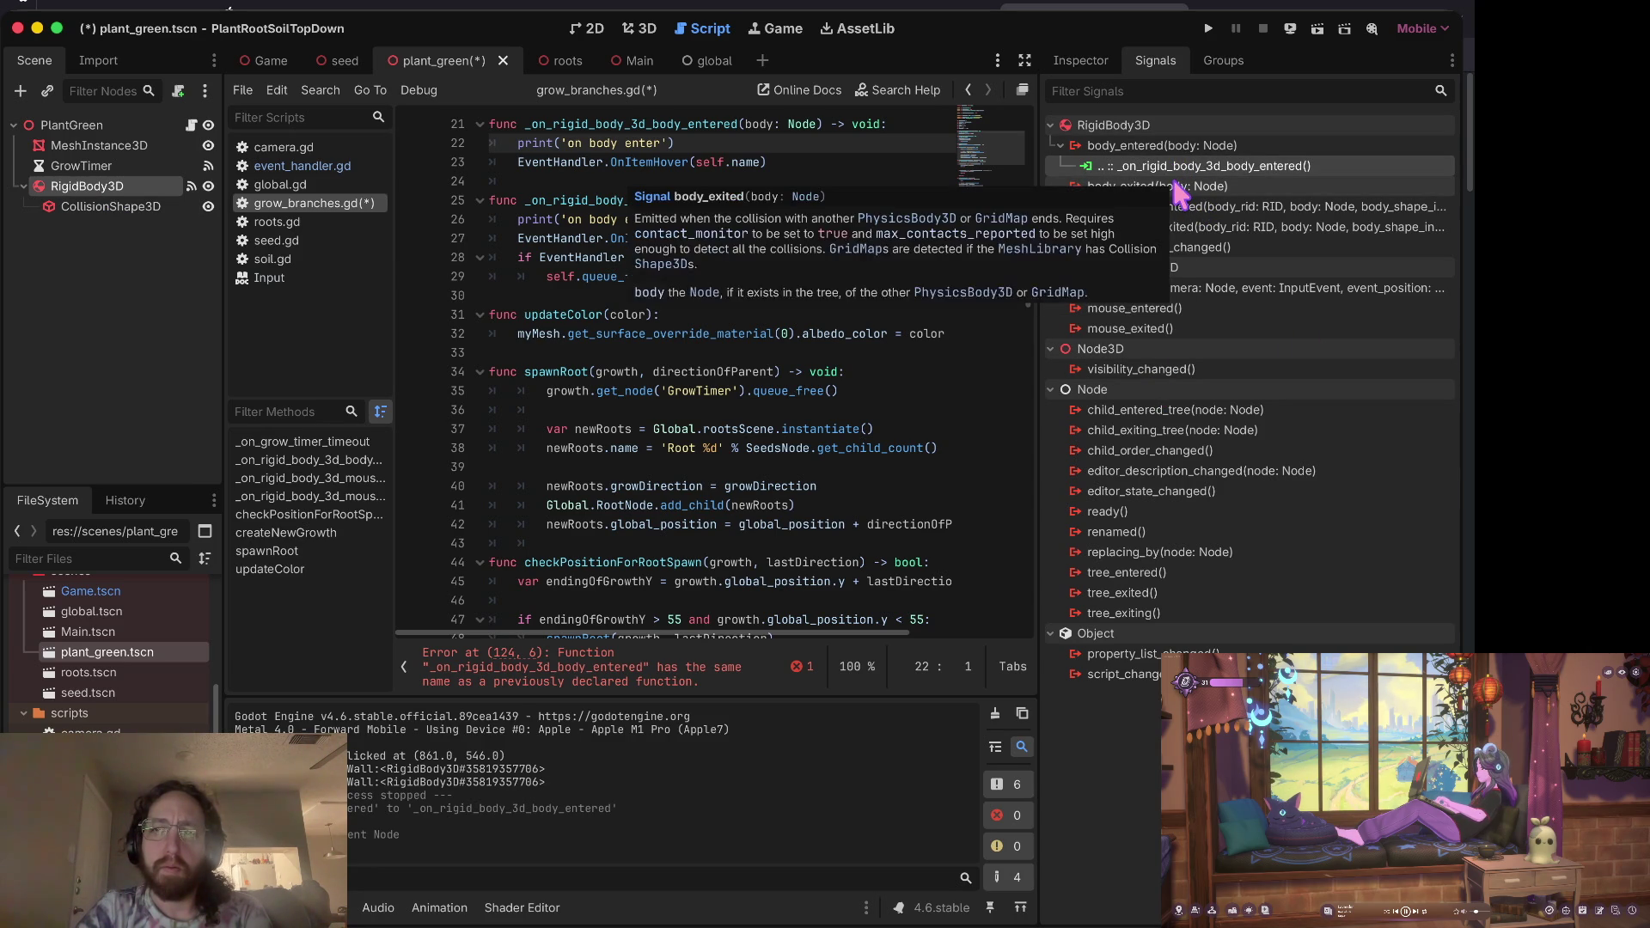
Step: Disconnect body_entered and connect mouse_entered to its handler instead
{"action": "right_click", "coordinate": [1192, 165]}
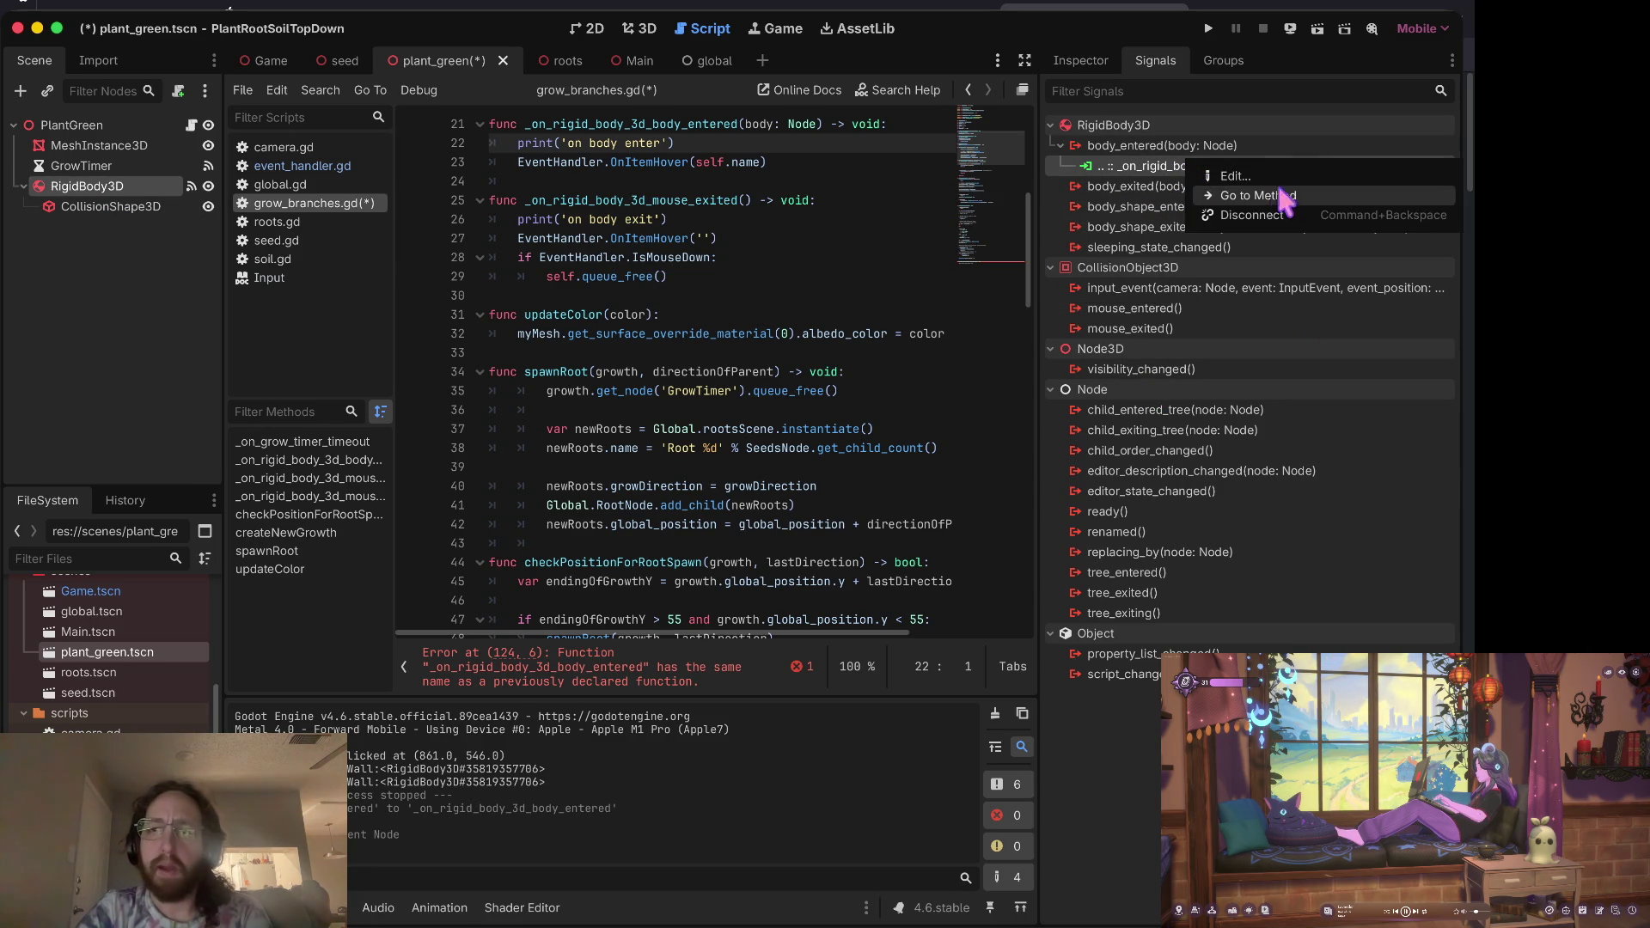
{"action": "left_click", "coordinate": [1268, 222]}
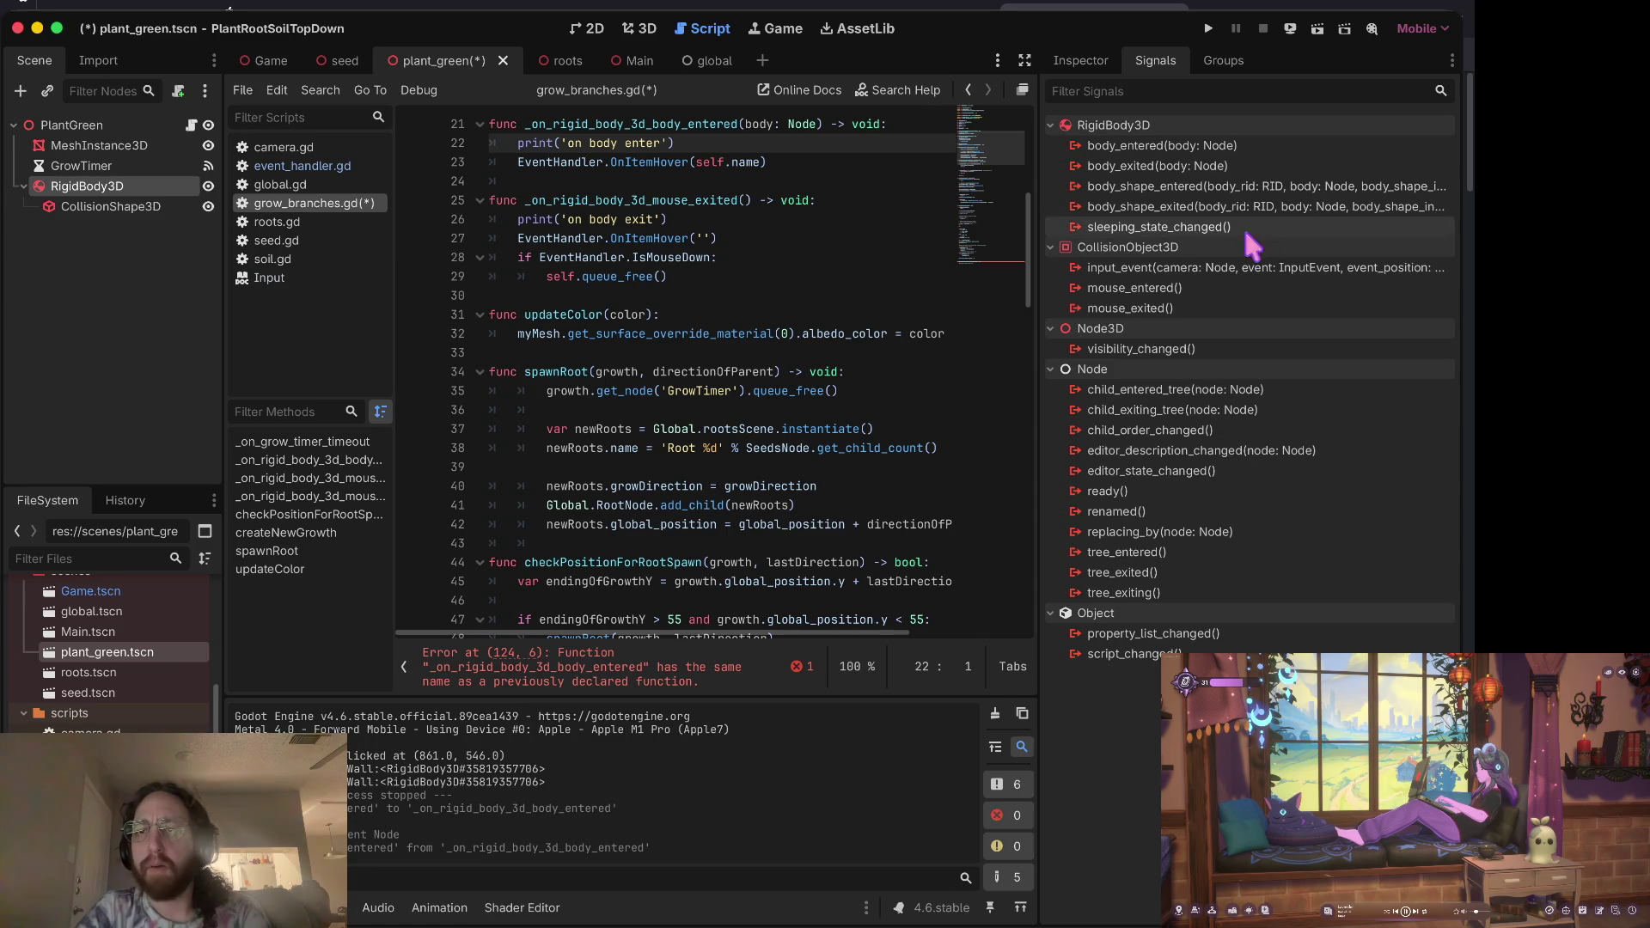
{"action": "left_click", "coordinate": [1178, 292]}
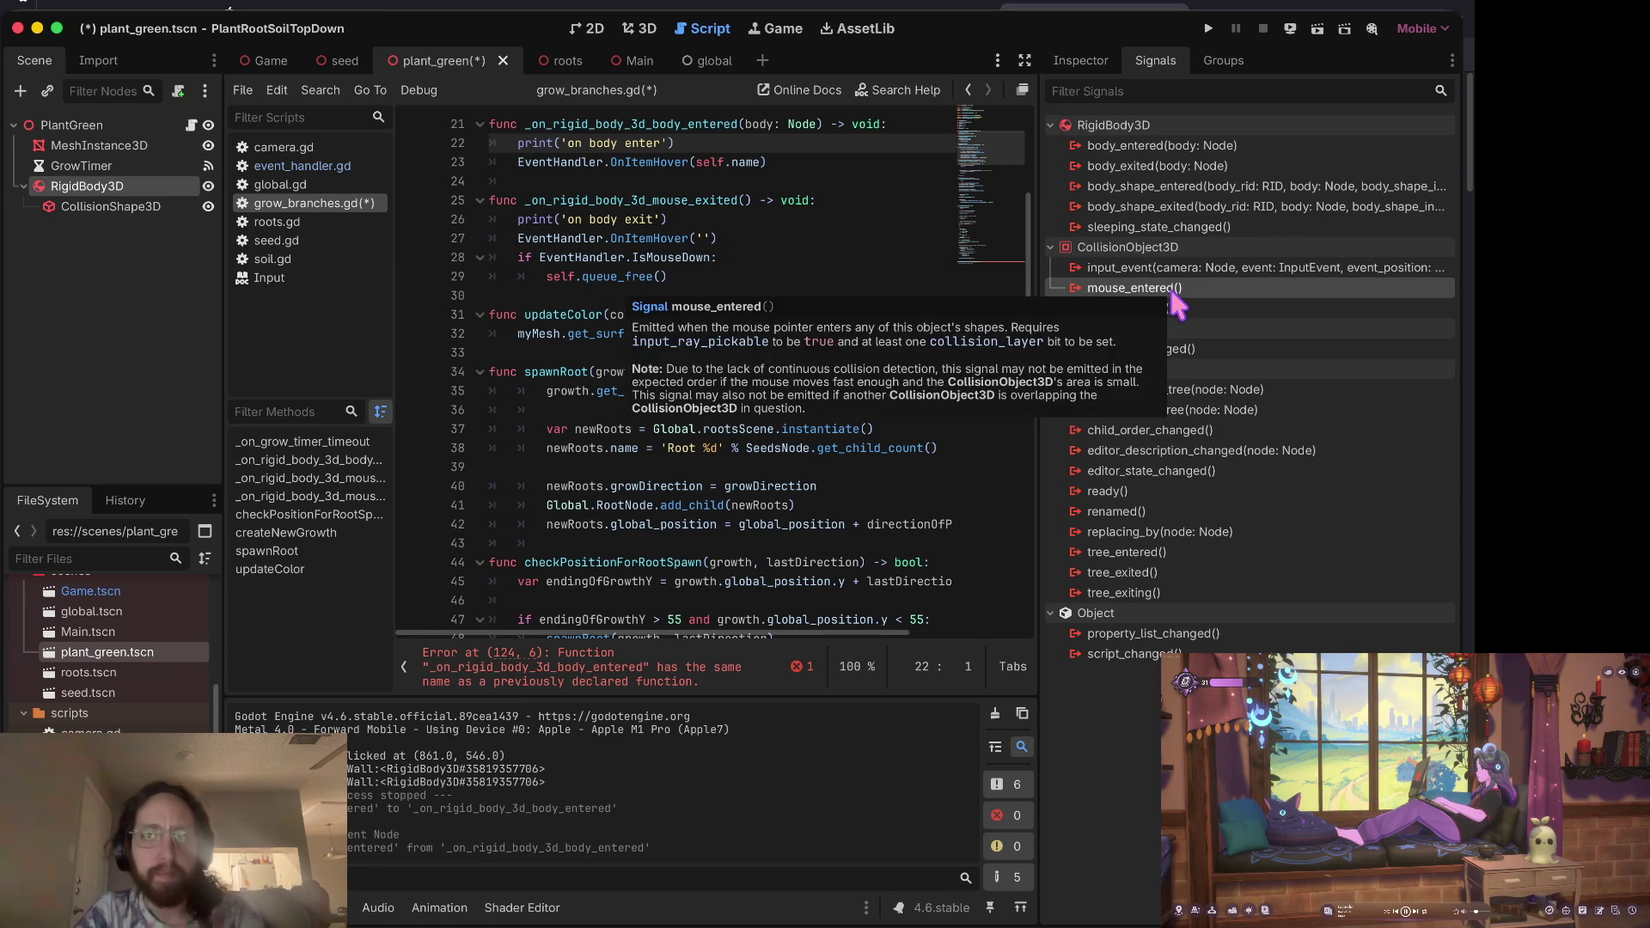
{"action": "double_click", "coordinate": [1174, 290]}
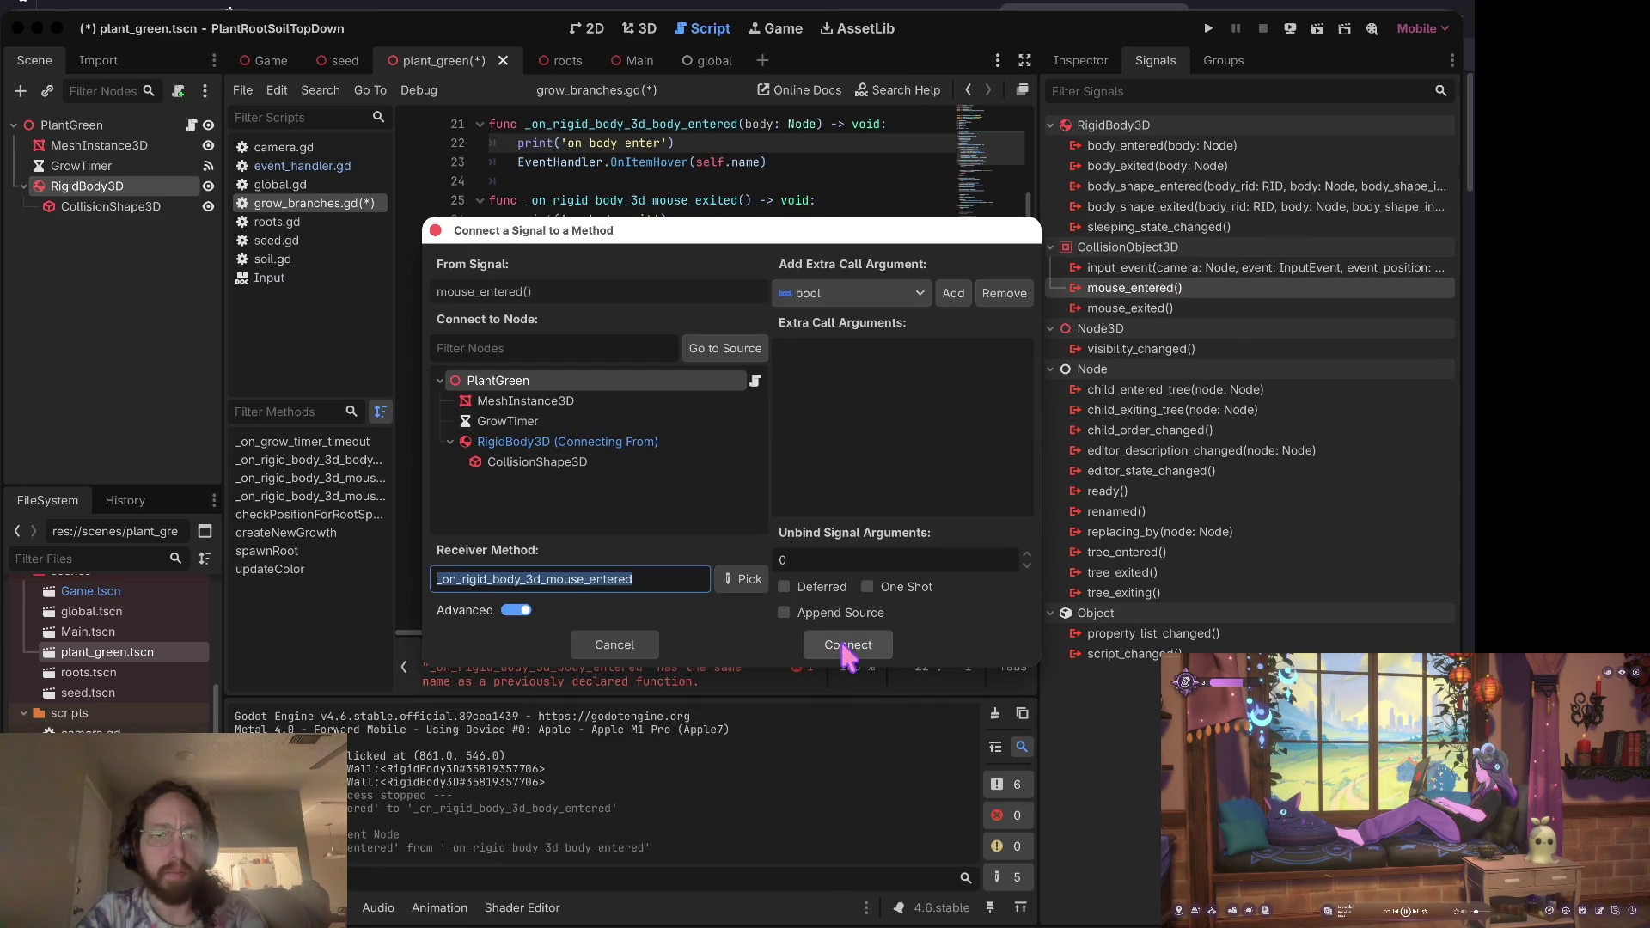
{"action": "left_click", "coordinate": [847, 646]}
Step: Undo the duplicate body_entered function edits in the script and save
{"action": "key", "text": "ctrl+z"}
{"action": "key", "text": "ctrl+z"}
{"action": "key", "text": "Down"}
{"action": "key", "text": "Down"}
{"action": "key", "text": "Down"}
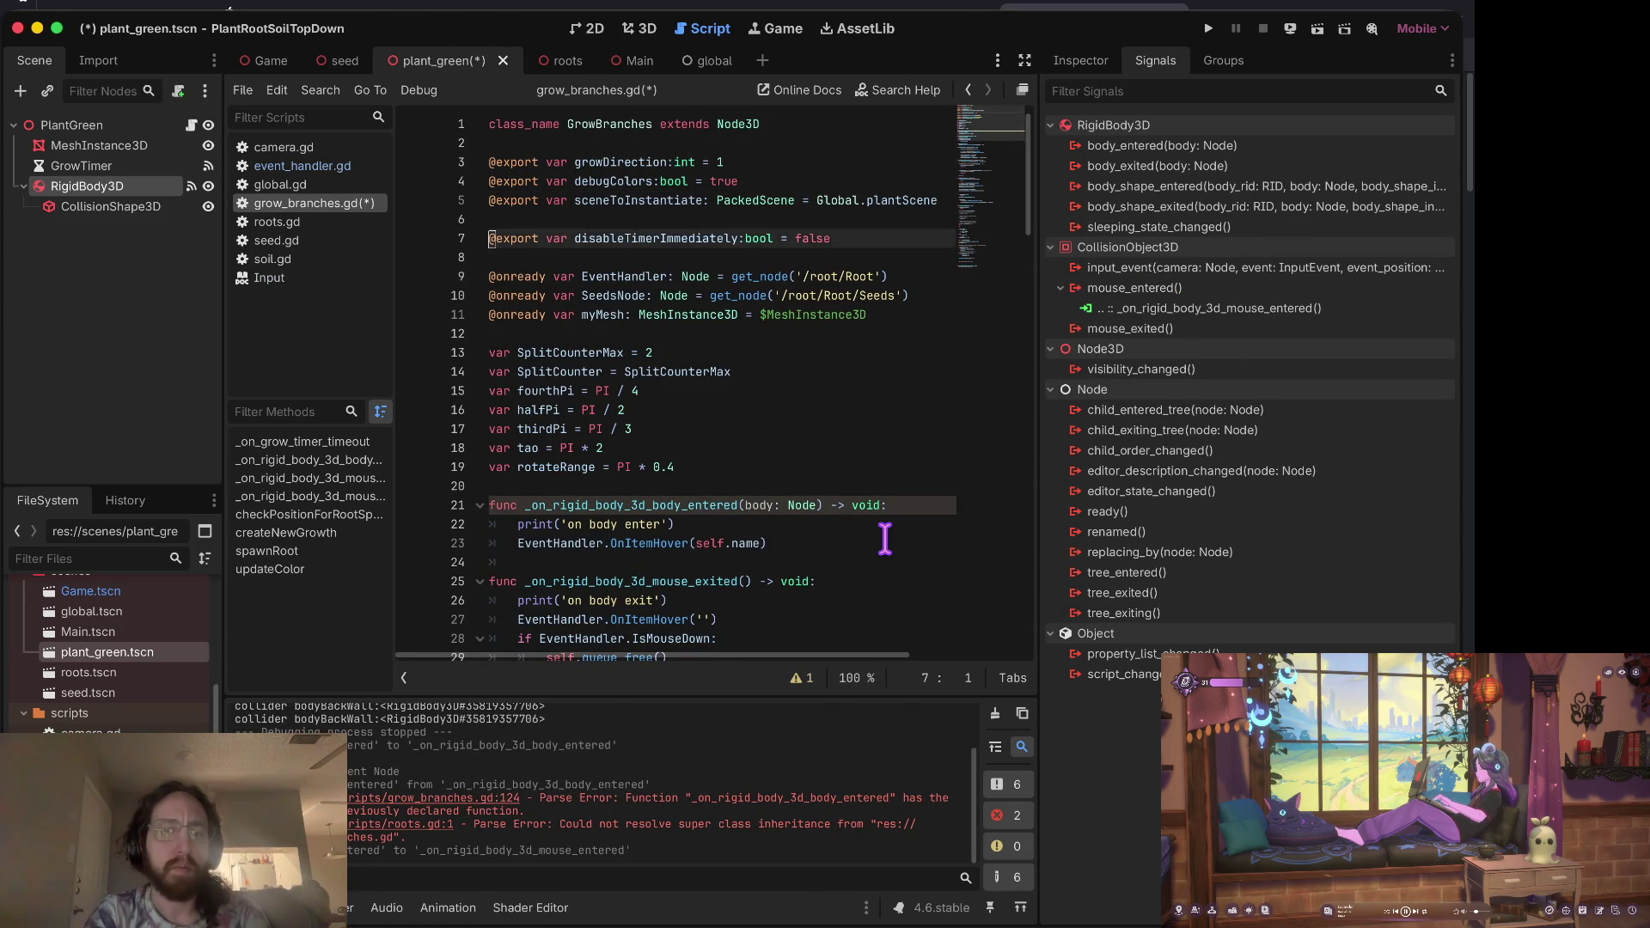
{"action": "key", "text": "shift+Down"}
{"action": "key", "text": "Up"}
{"action": "key", "text": "Up"}
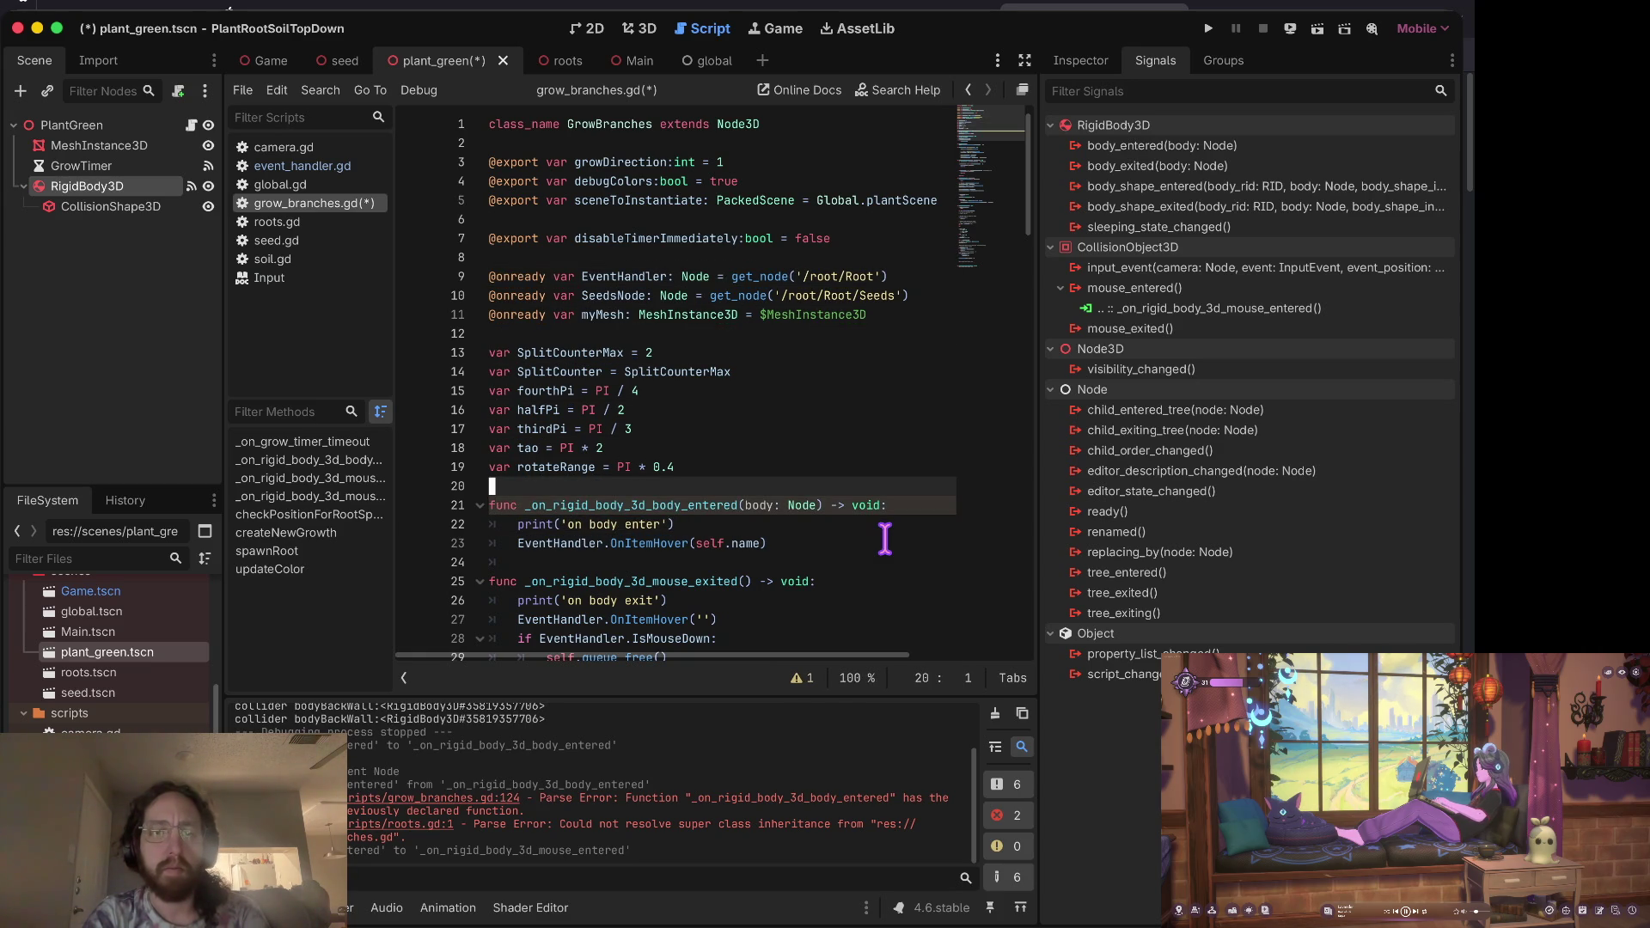
{"action": "key", "text": "ctrl+z"}
{"action": "key", "text": "ctrl+z"}
{"action": "key", "text": "ctrl+z"}
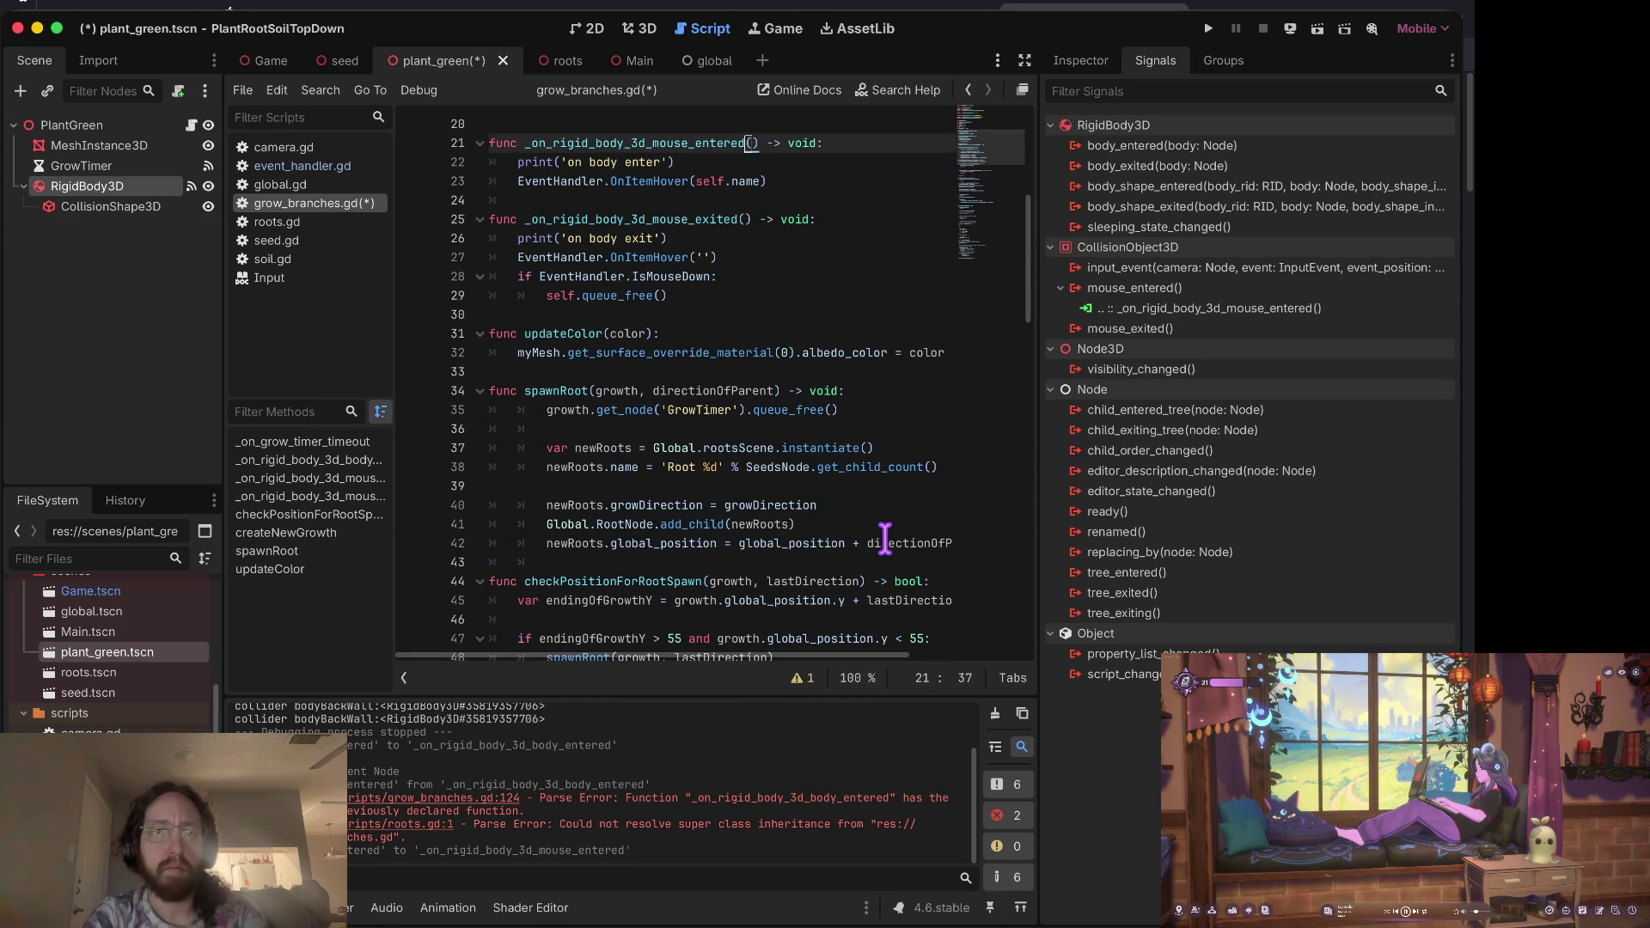
{"action": "key", "text": "ctrl+z"}
{"action": "key", "text": "super+s"}
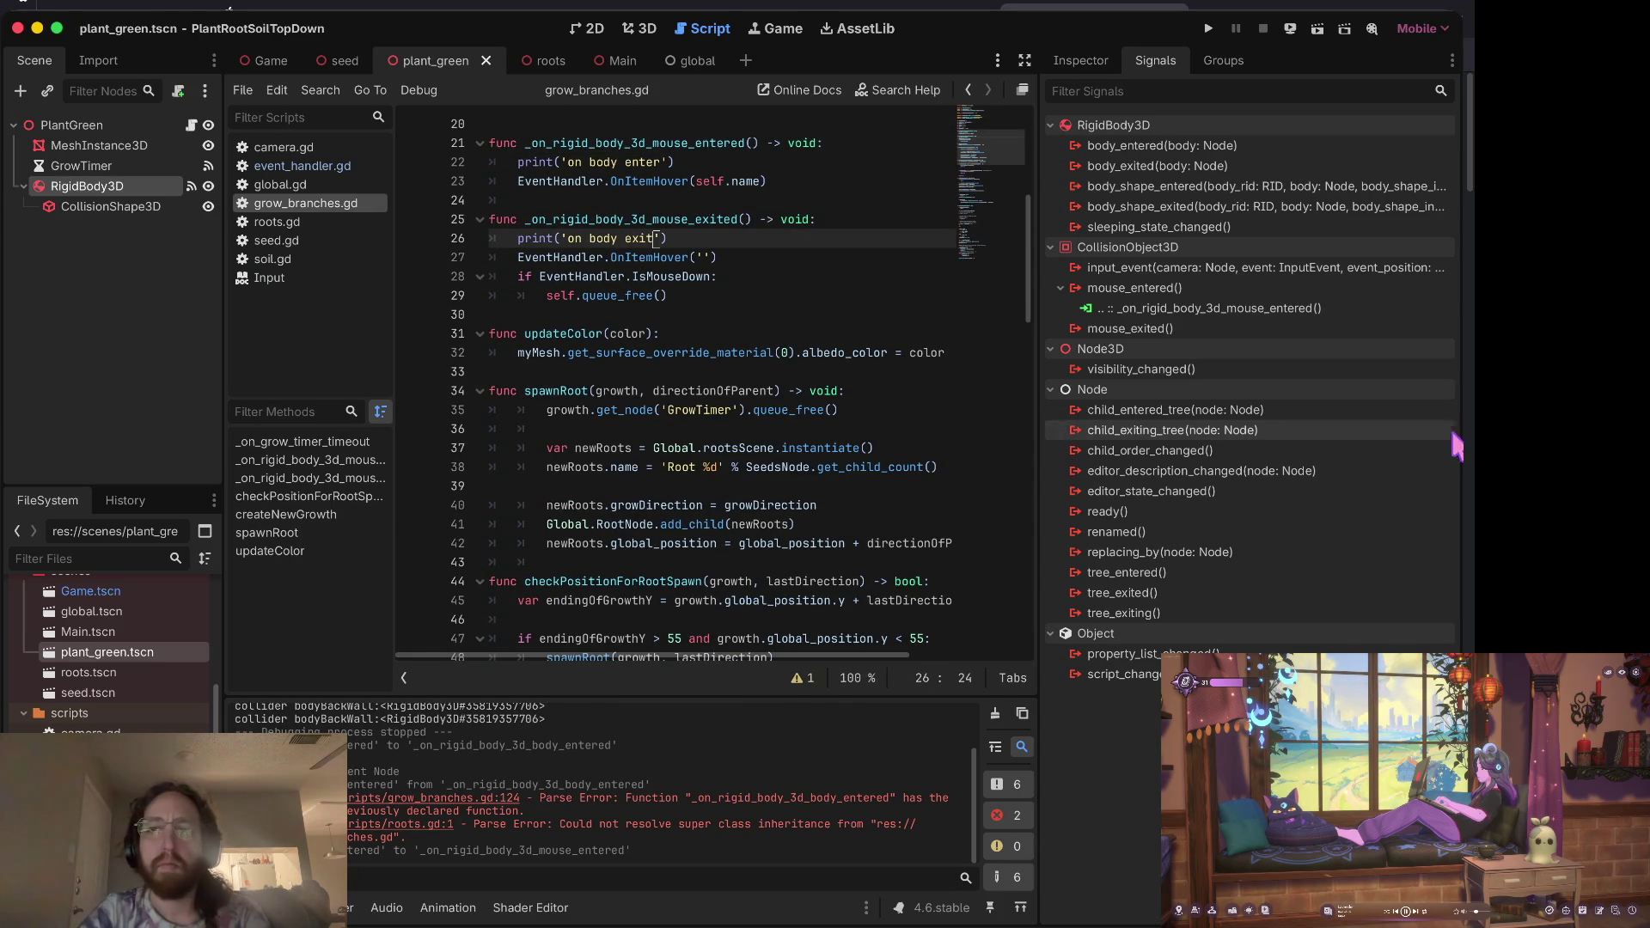
Step: Reconnect mouse_entered and connect mouse_exited to their _on_rigid_body_3d handlers
{"action": "right_click", "coordinate": [1215, 309]}
{"action": "left_click", "coordinate": [1273, 370]}
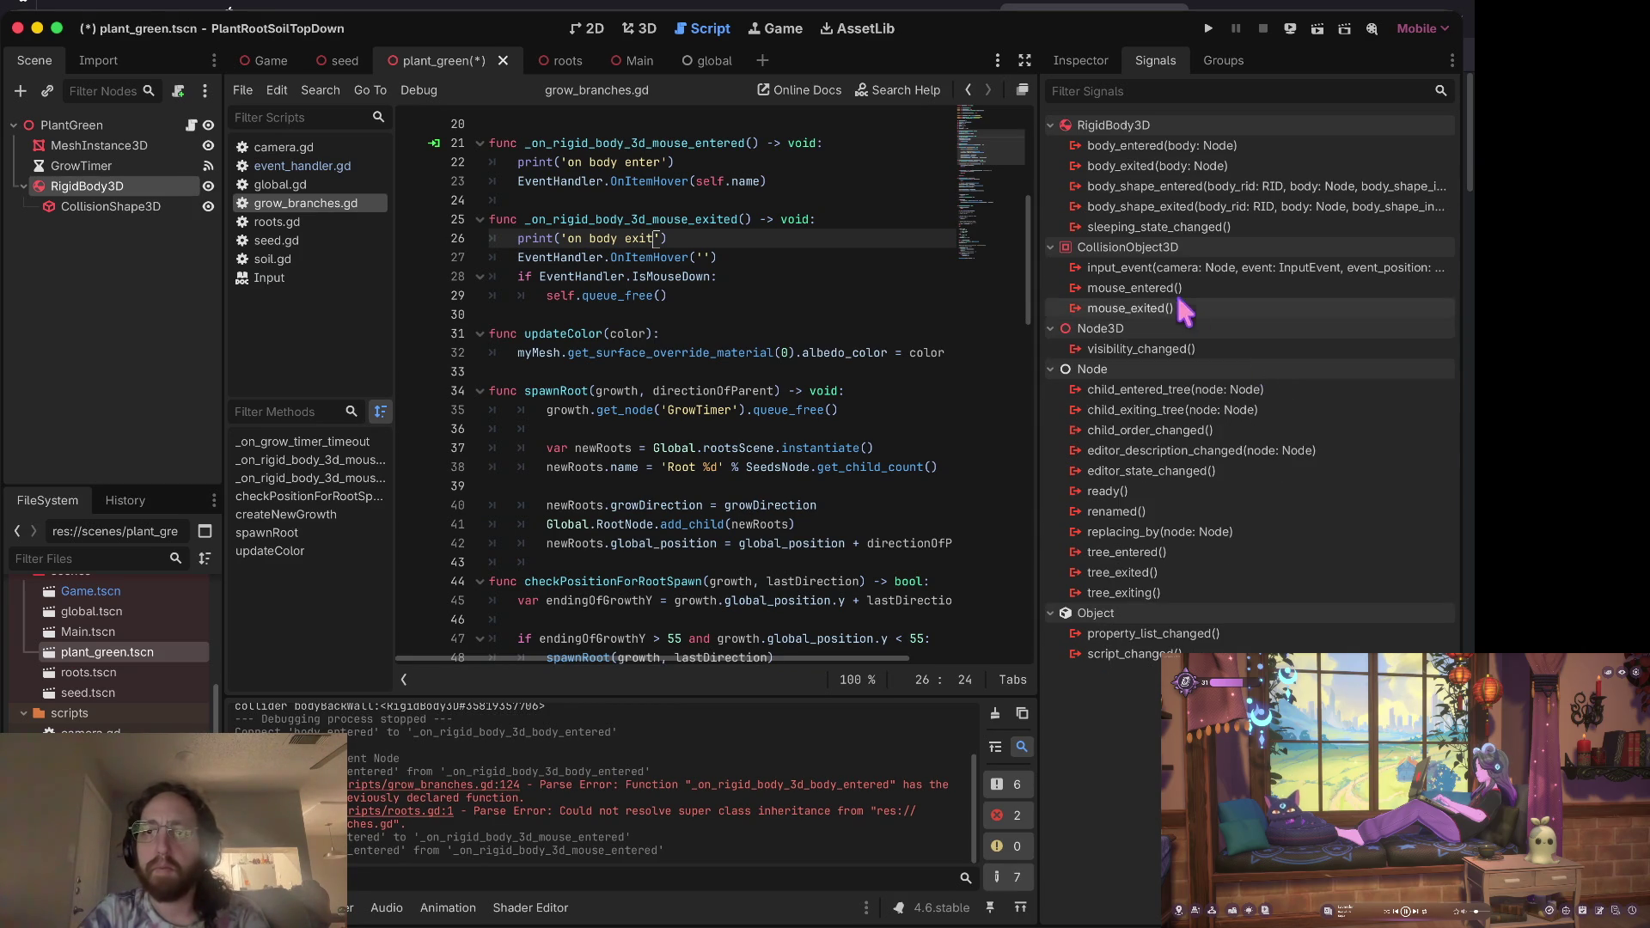
{"action": "double_click", "coordinate": [1171, 288]}
{"action": "left_click", "coordinate": [838, 646]}
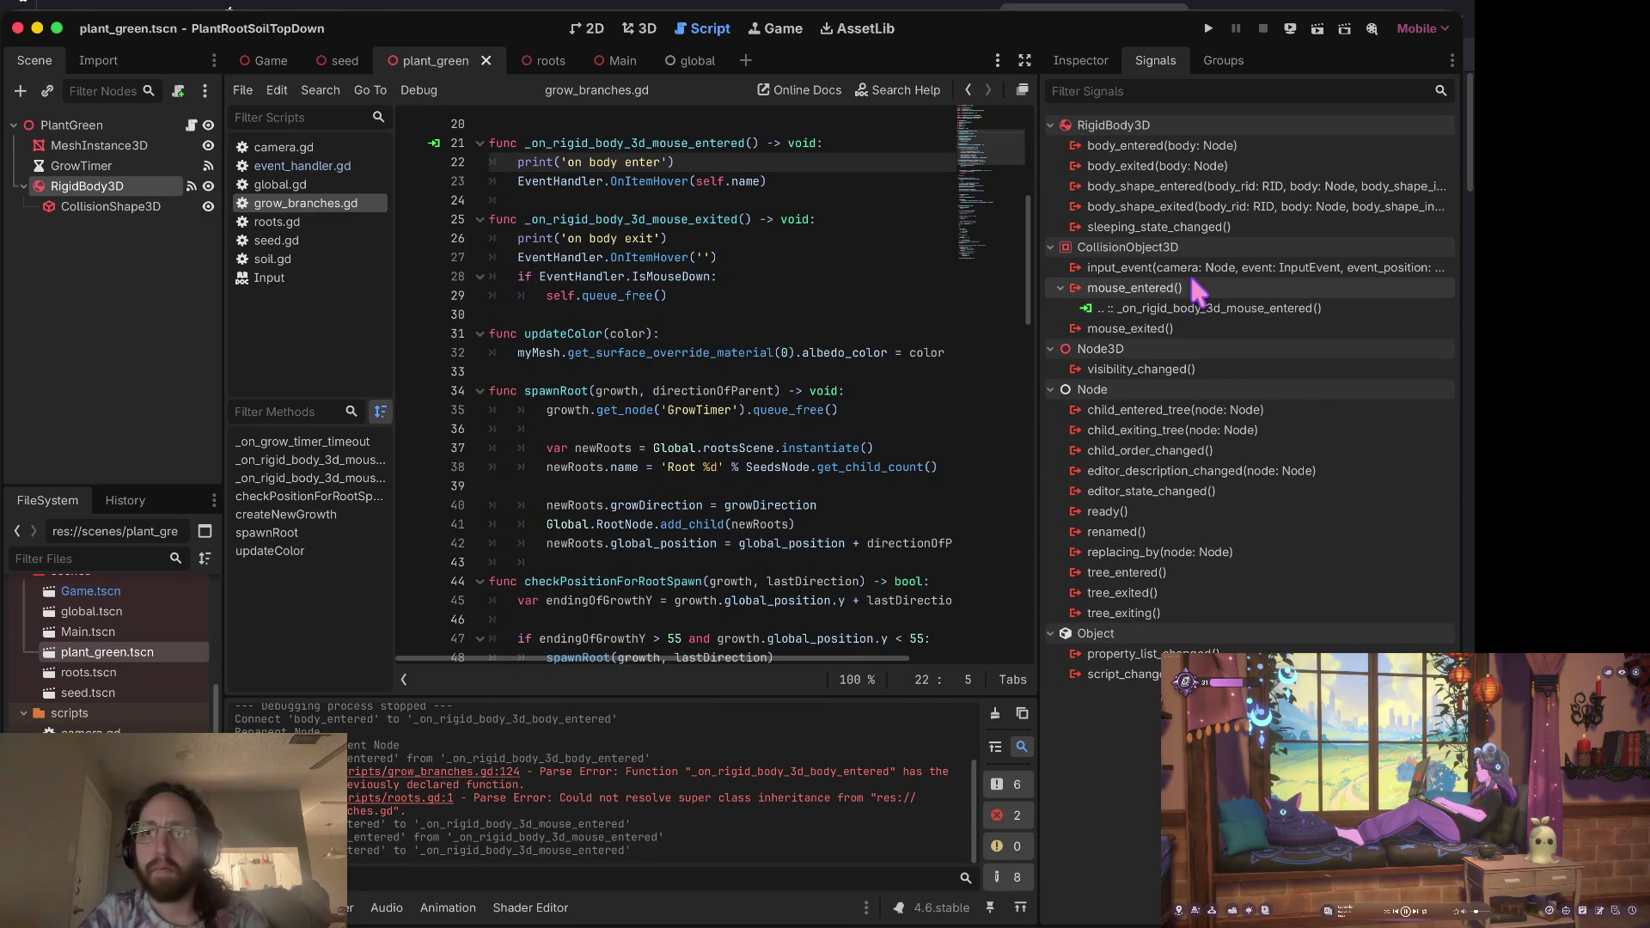
{"action": "double_click", "coordinate": [1170, 330]}
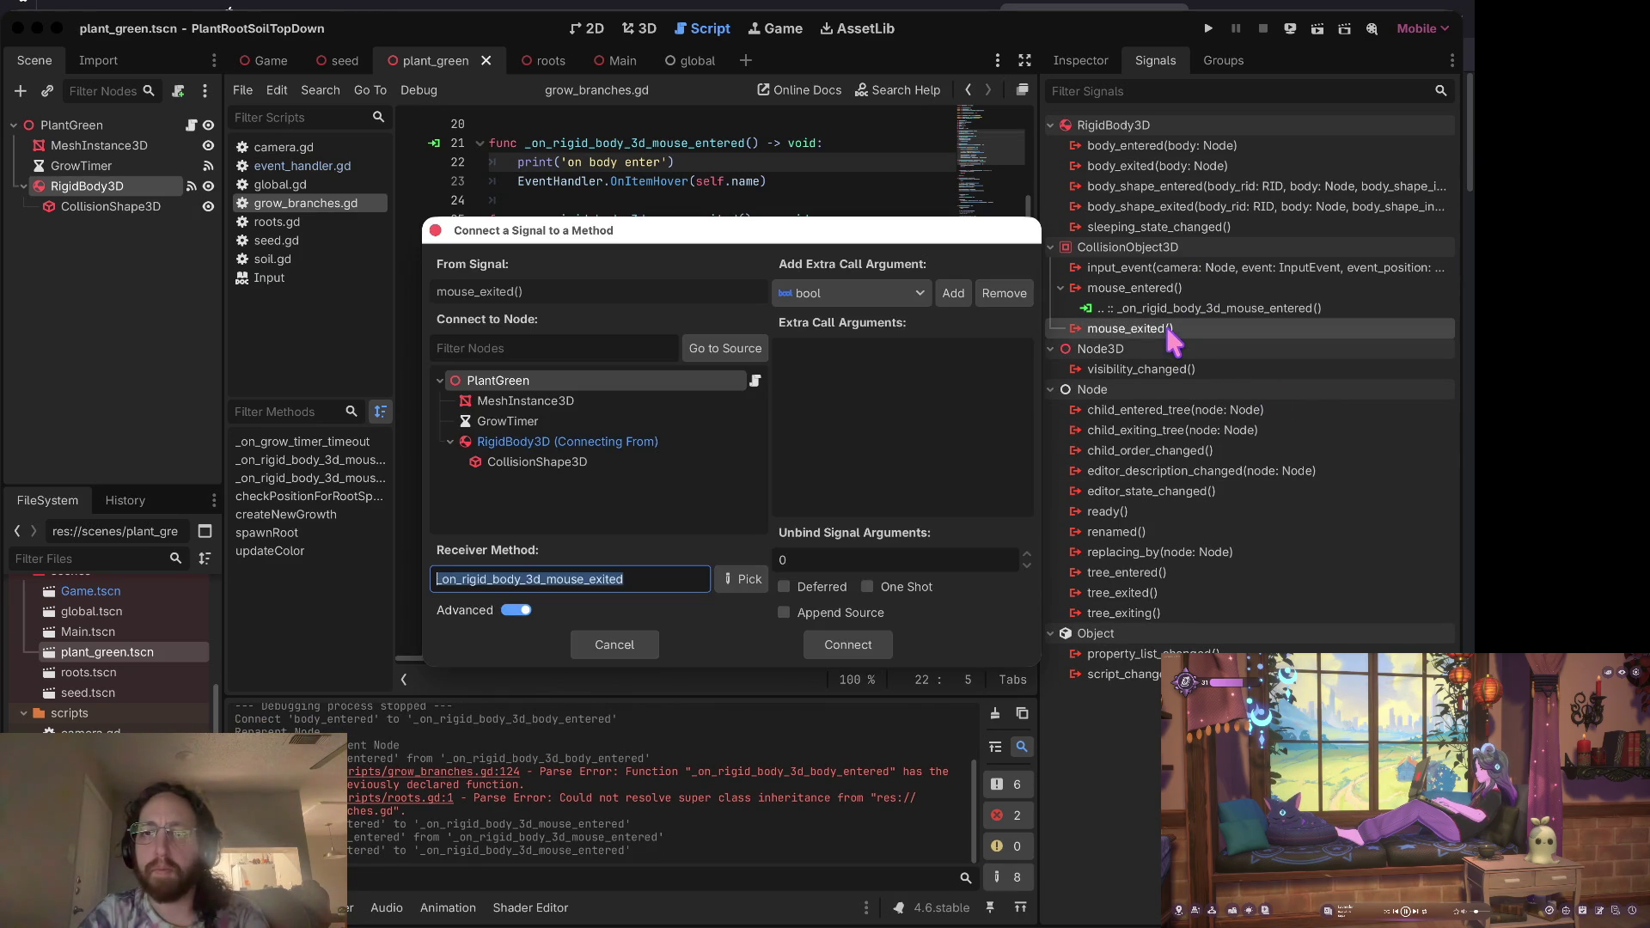
{"action": "left_click", "coordinate": [848, 644]}
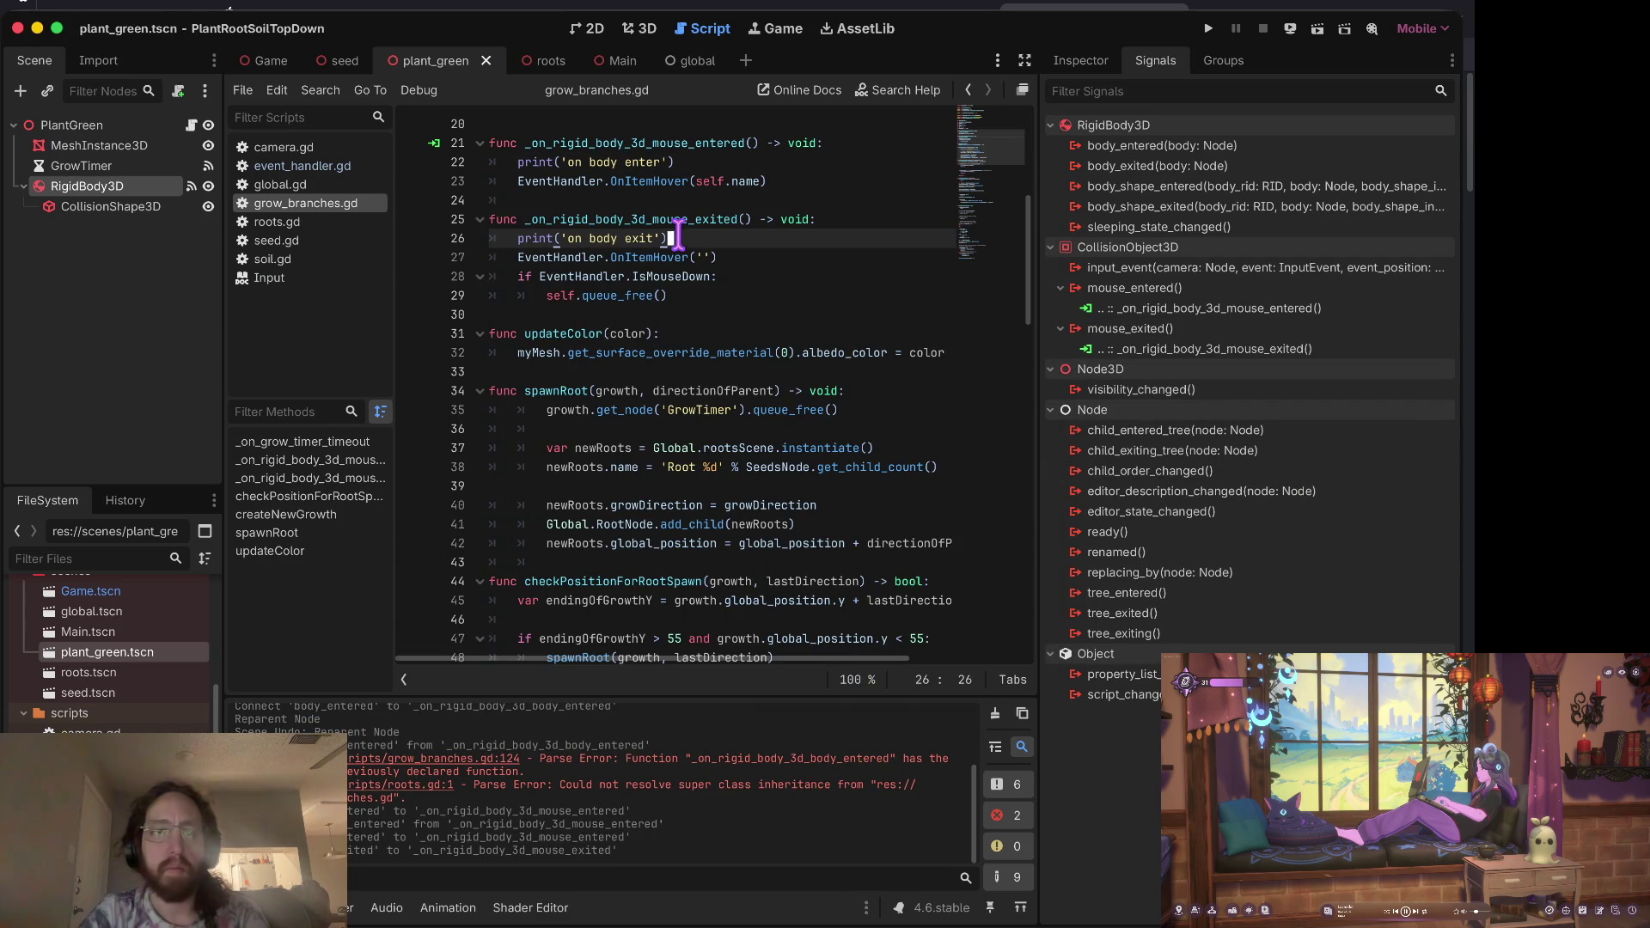
Step: Run the game and plant three stems across the soil to trigger the hover messages
{"action": "key", "text": "super+b"}
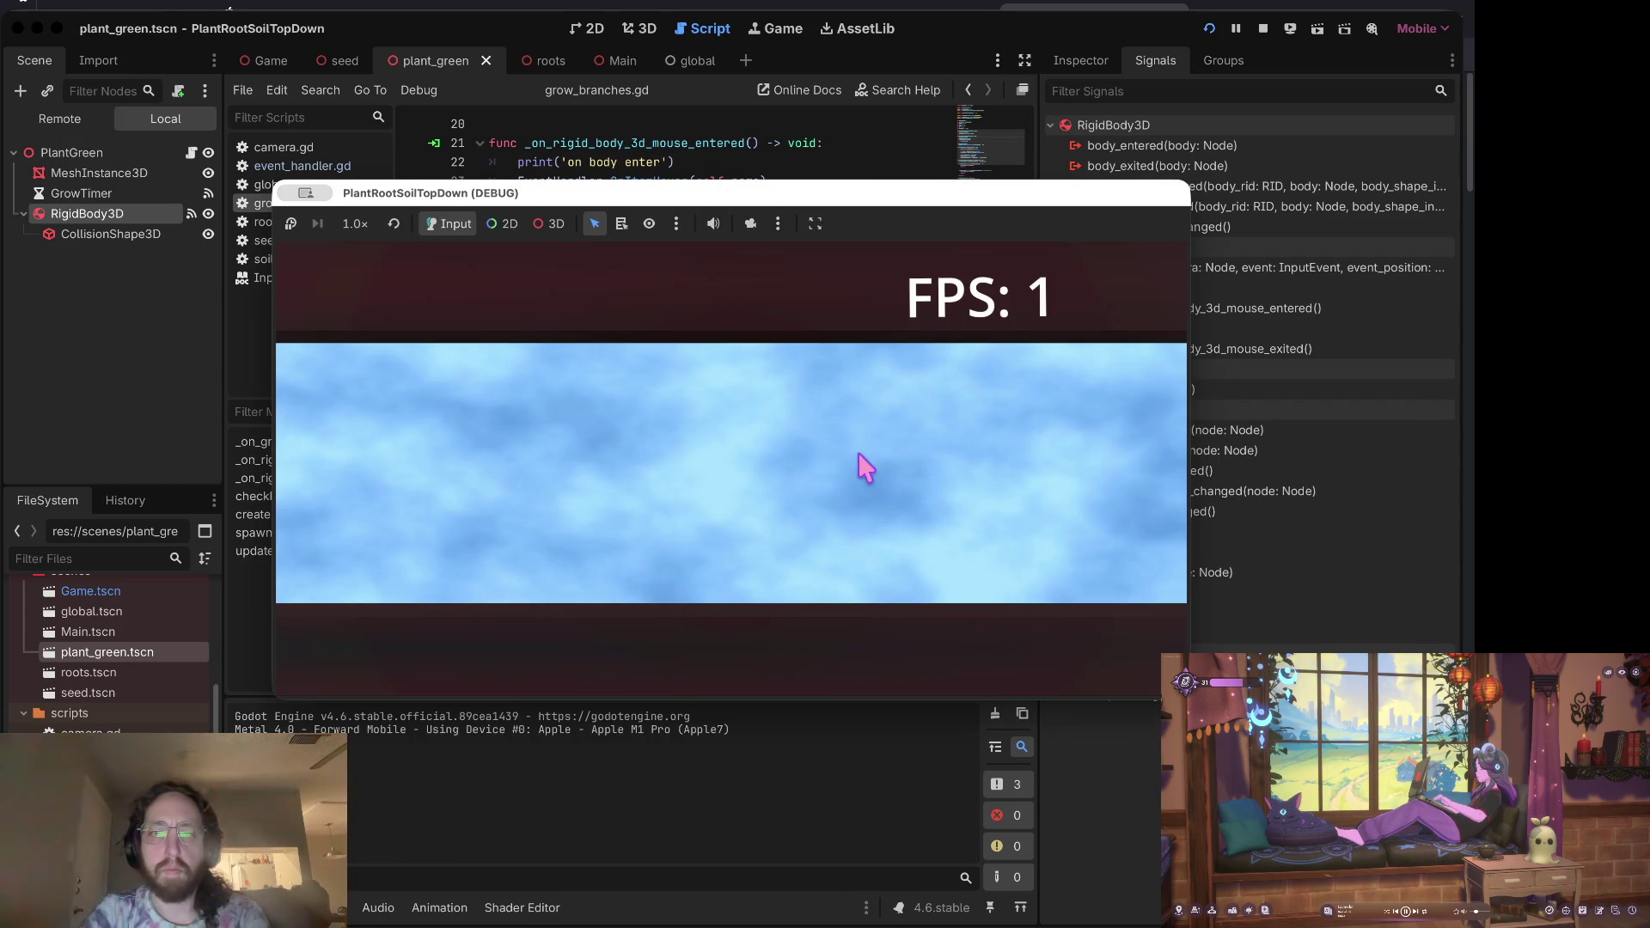
{"action": "left_click", "coordinate": [782, 507]}
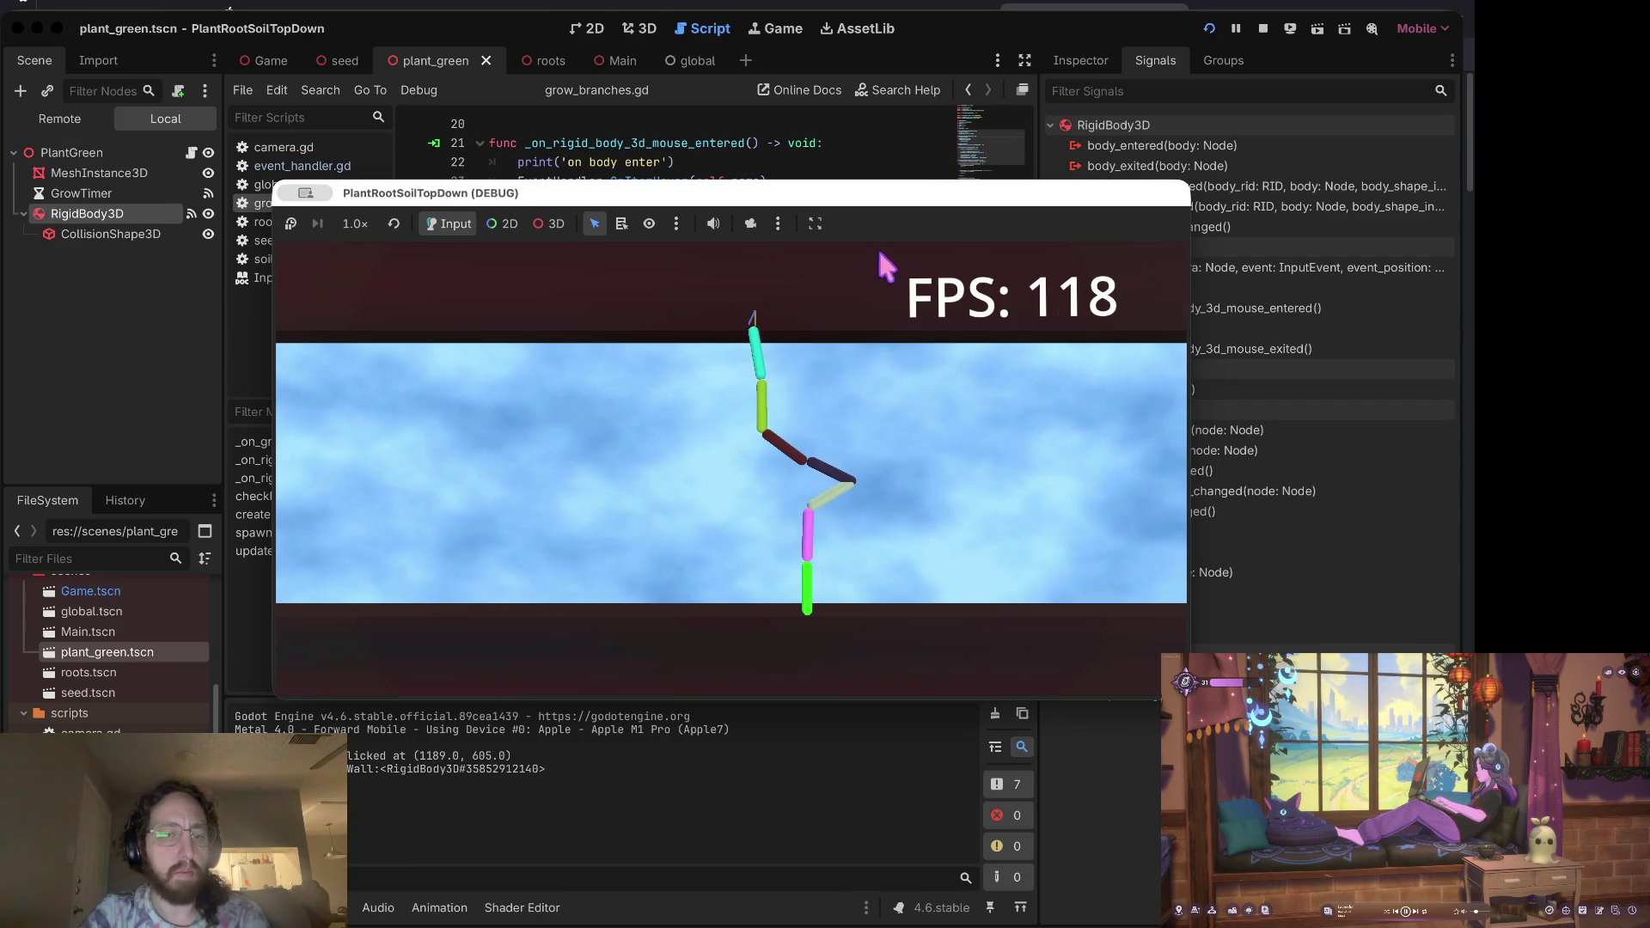
{"action": "left_click", "coordinate": [815, 404]}
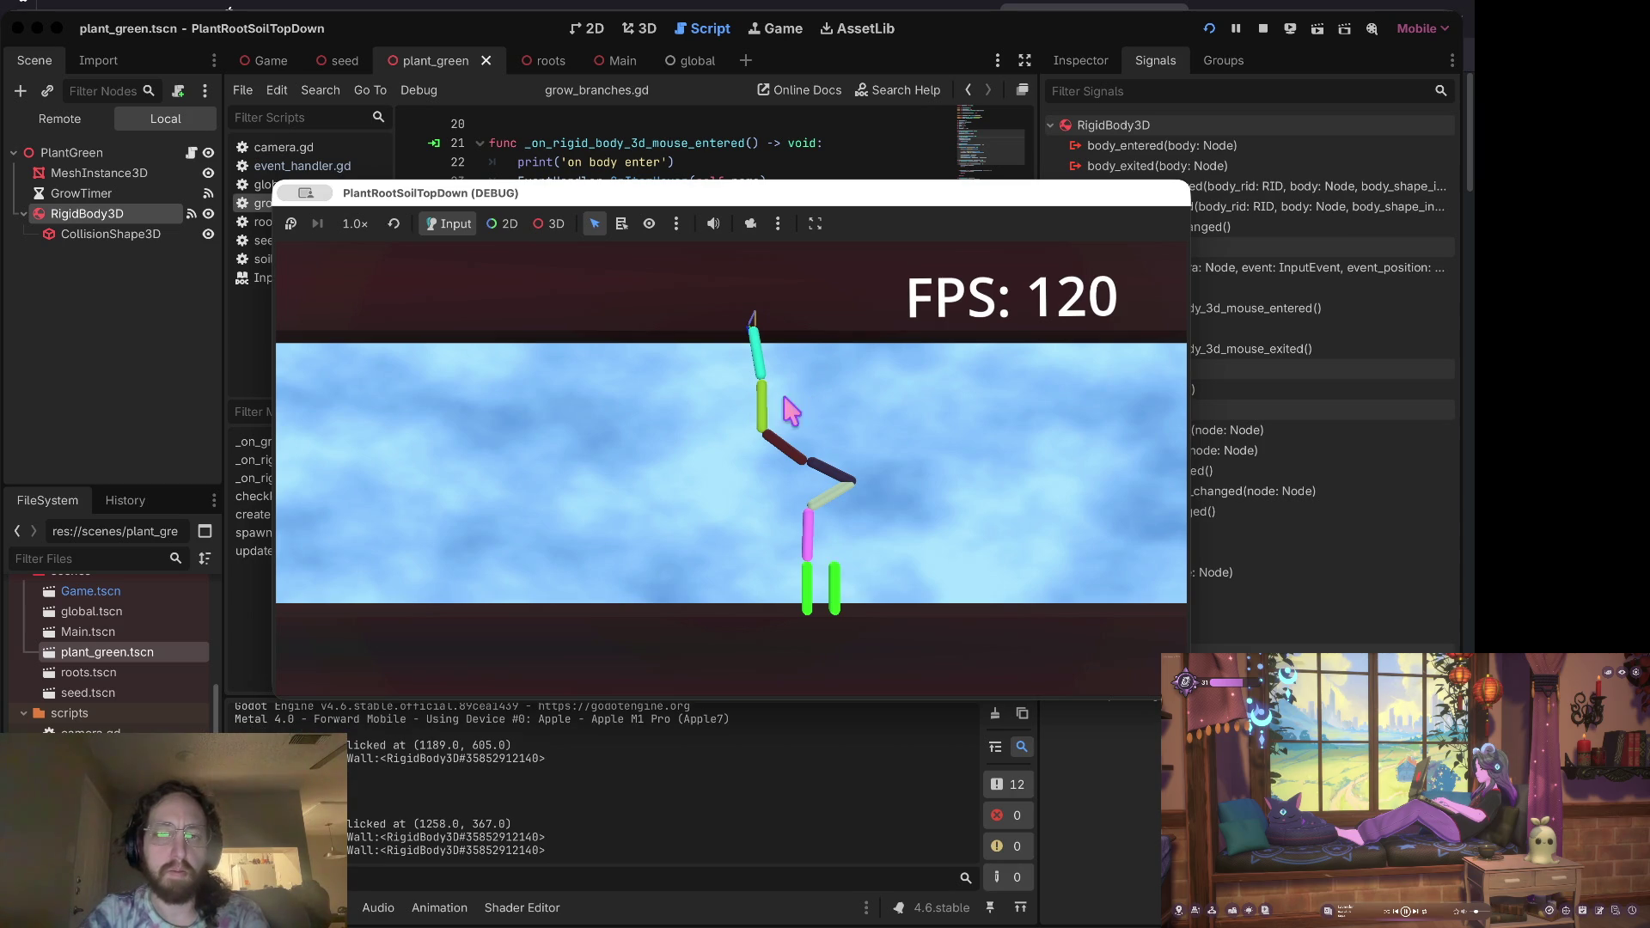
{"action": "left_click", "coordinate": [857, 413]}
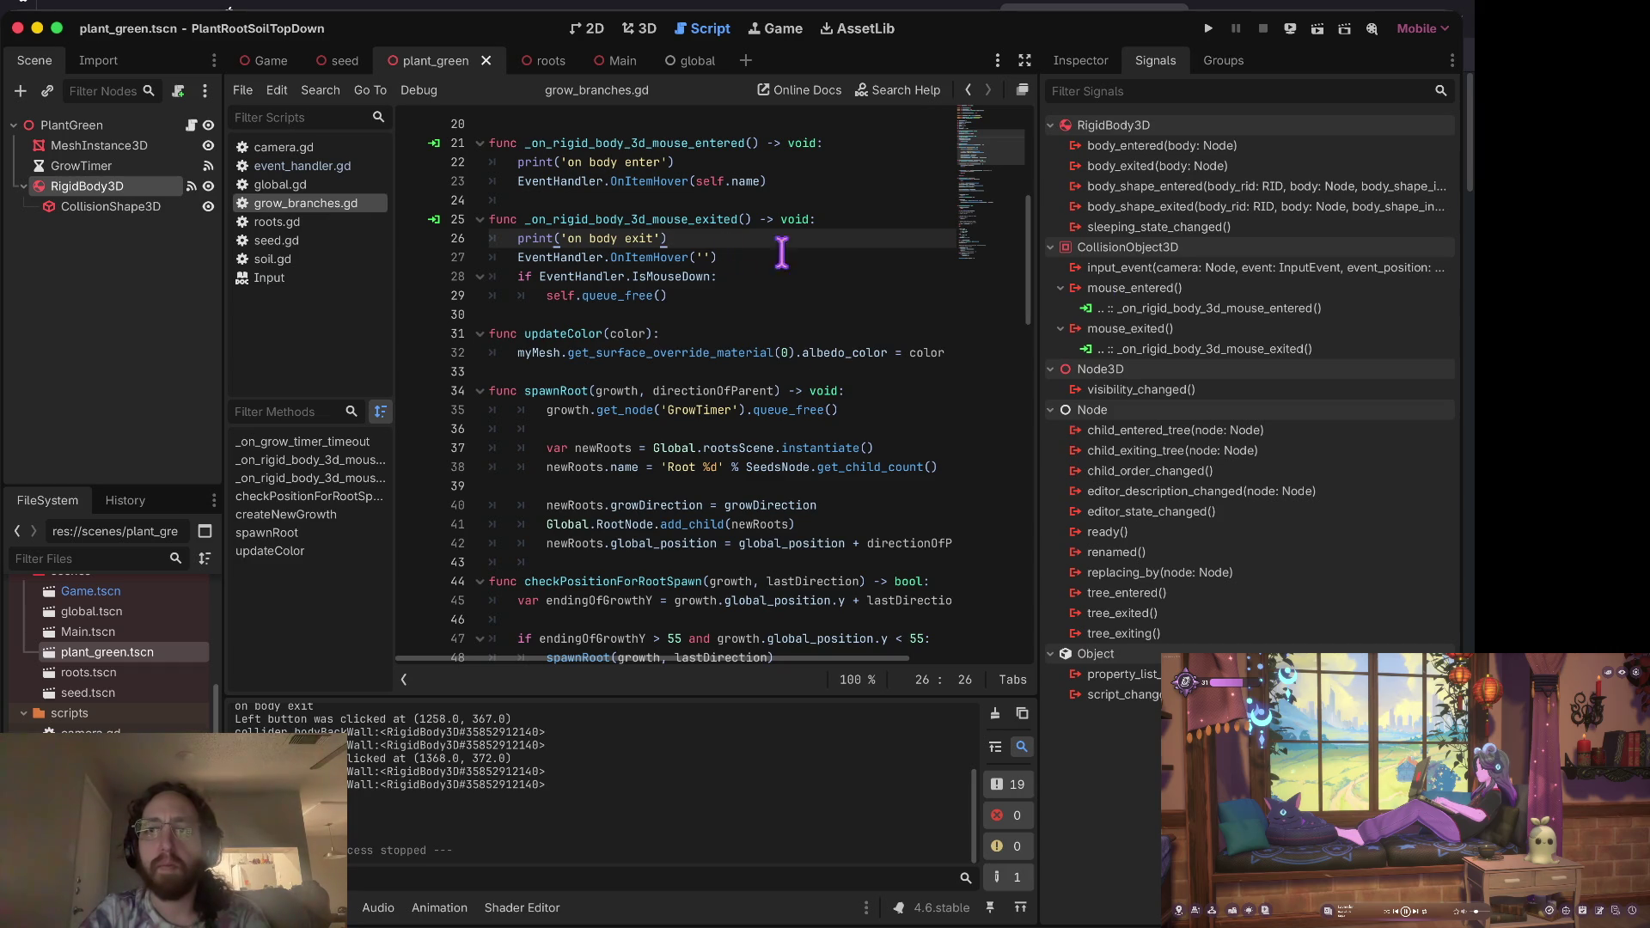
Step: Inspect the CollisionShape3D, RigidBody3D and PlantGreen properties, then view the scene in 3D
{"action": "left_click", "coordinate": [75, 126]}
{"action": "left_click", "coordinate": [121, 186]}
{"action": "left_click", "coordinate": [125, 206]}
{"action": "left_click", "coordinate": [1081, 60]}
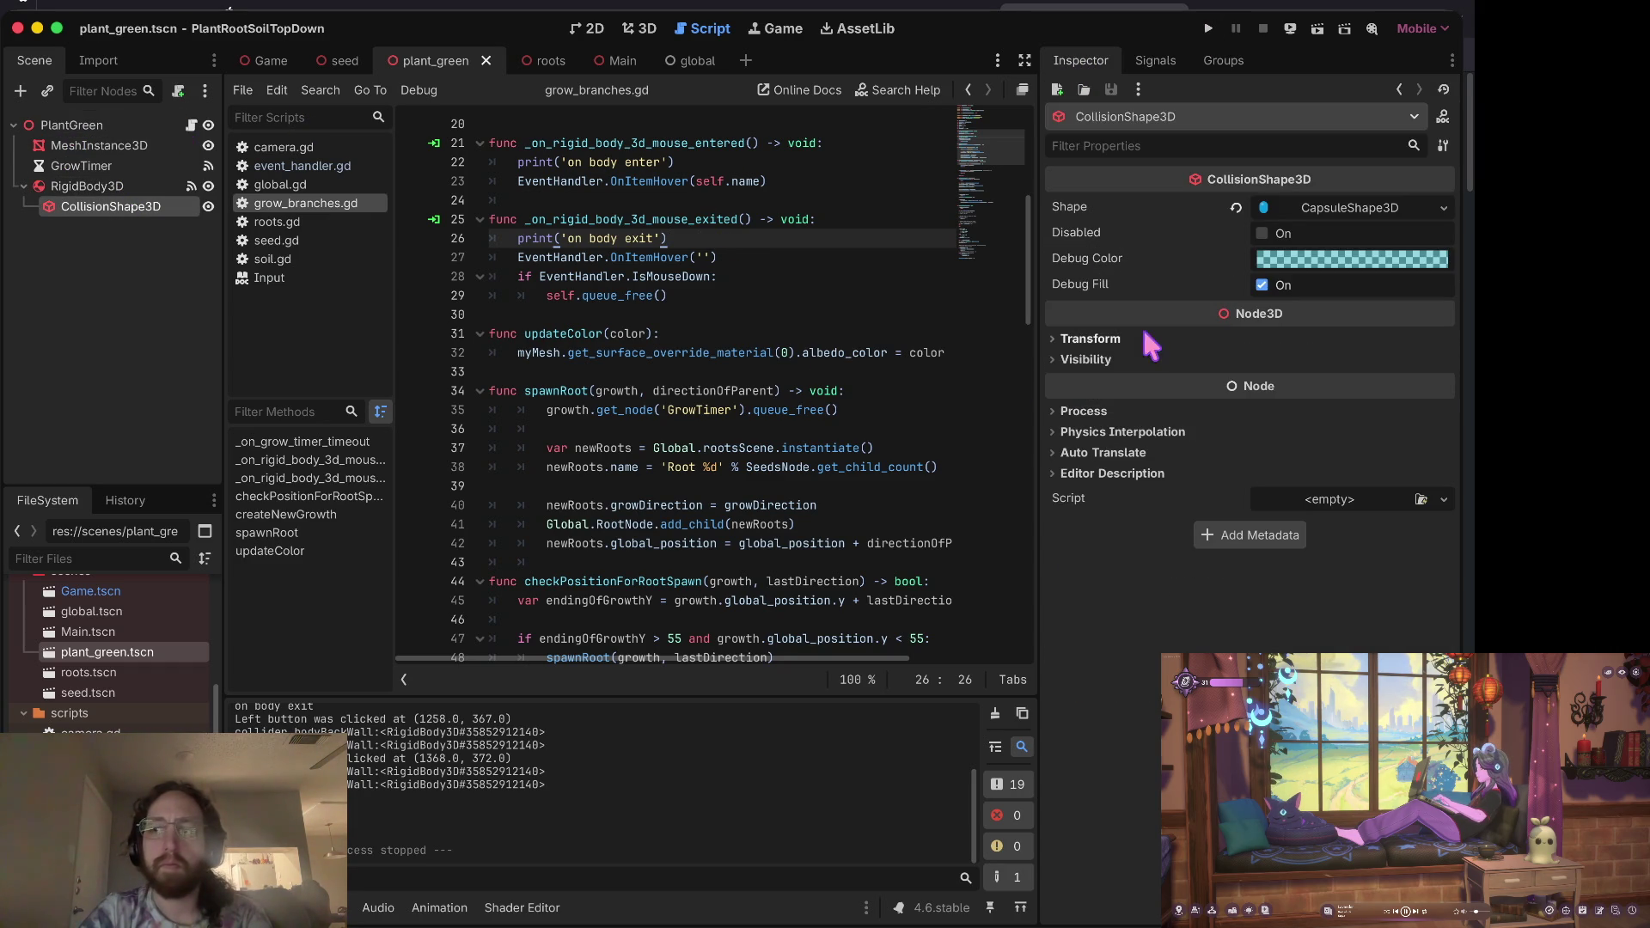
{"action": "left_click", "coordinate": [96, 187]}
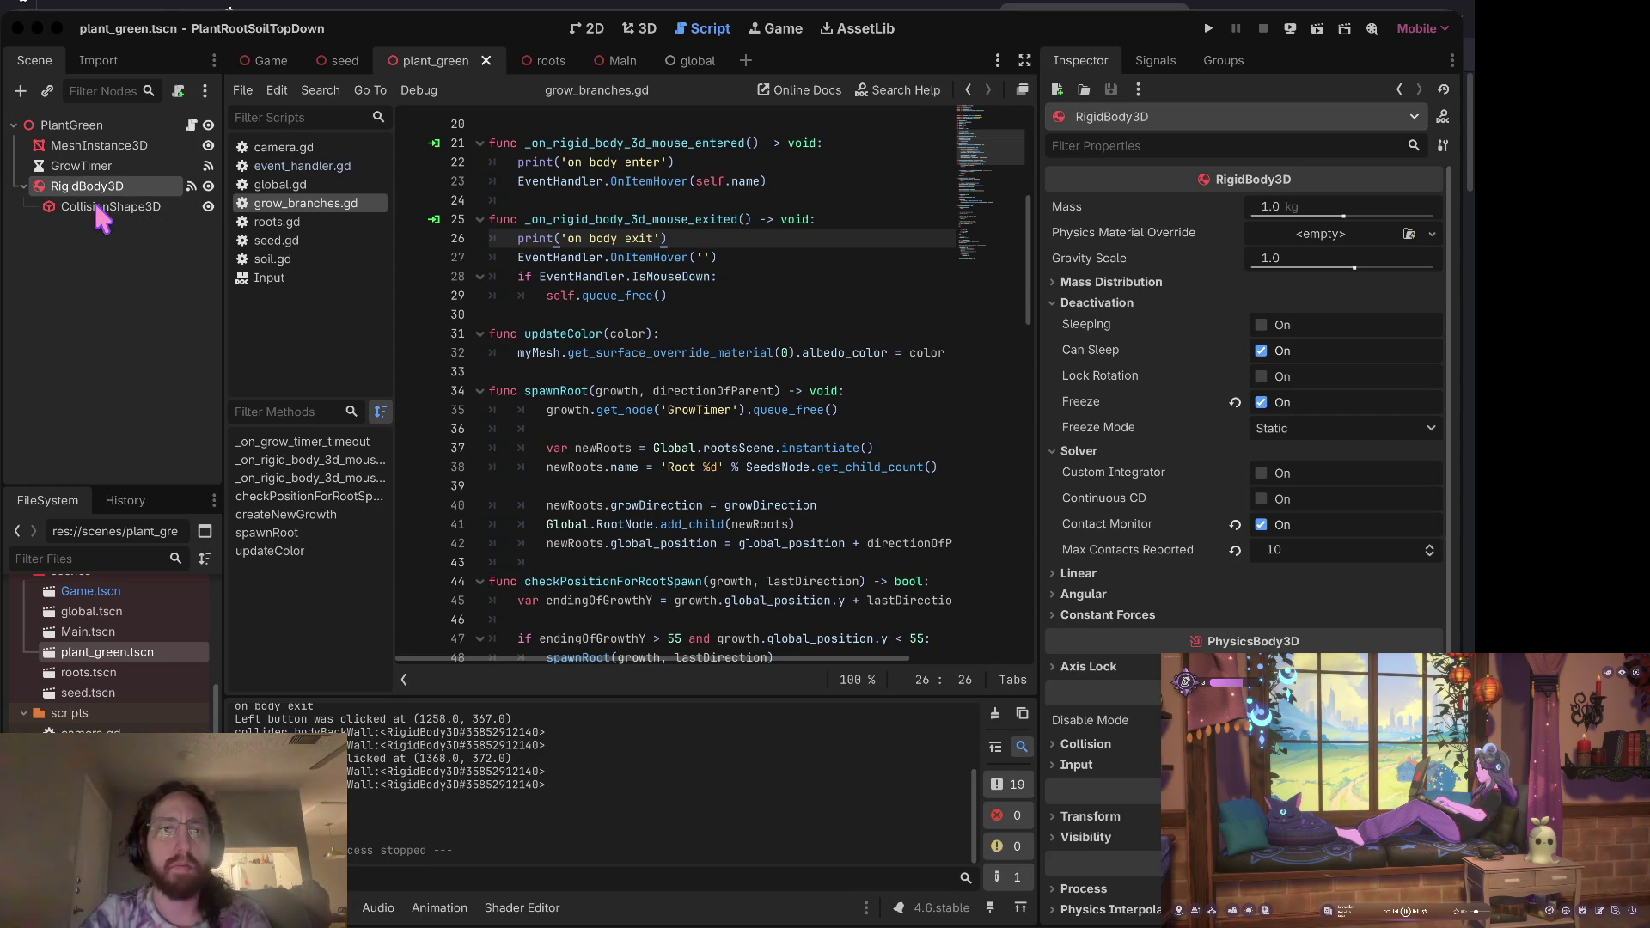
{"action": "left_click", "coordinate": [99, 206]}
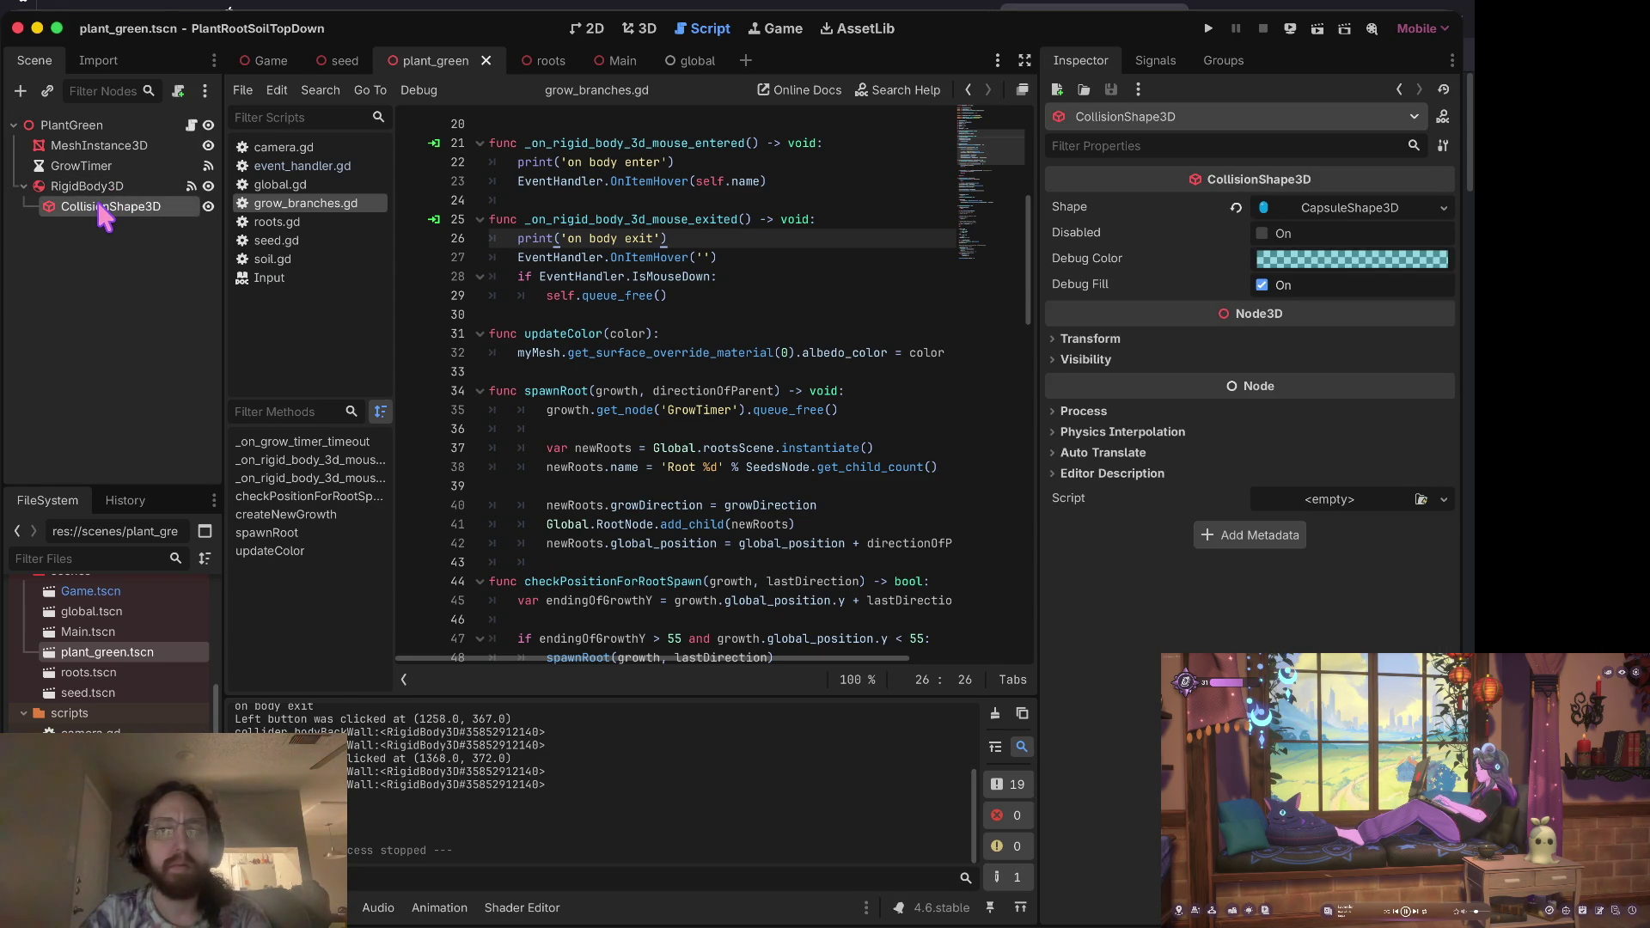
{"action": "left_click", "coordinate": [100, 190]}
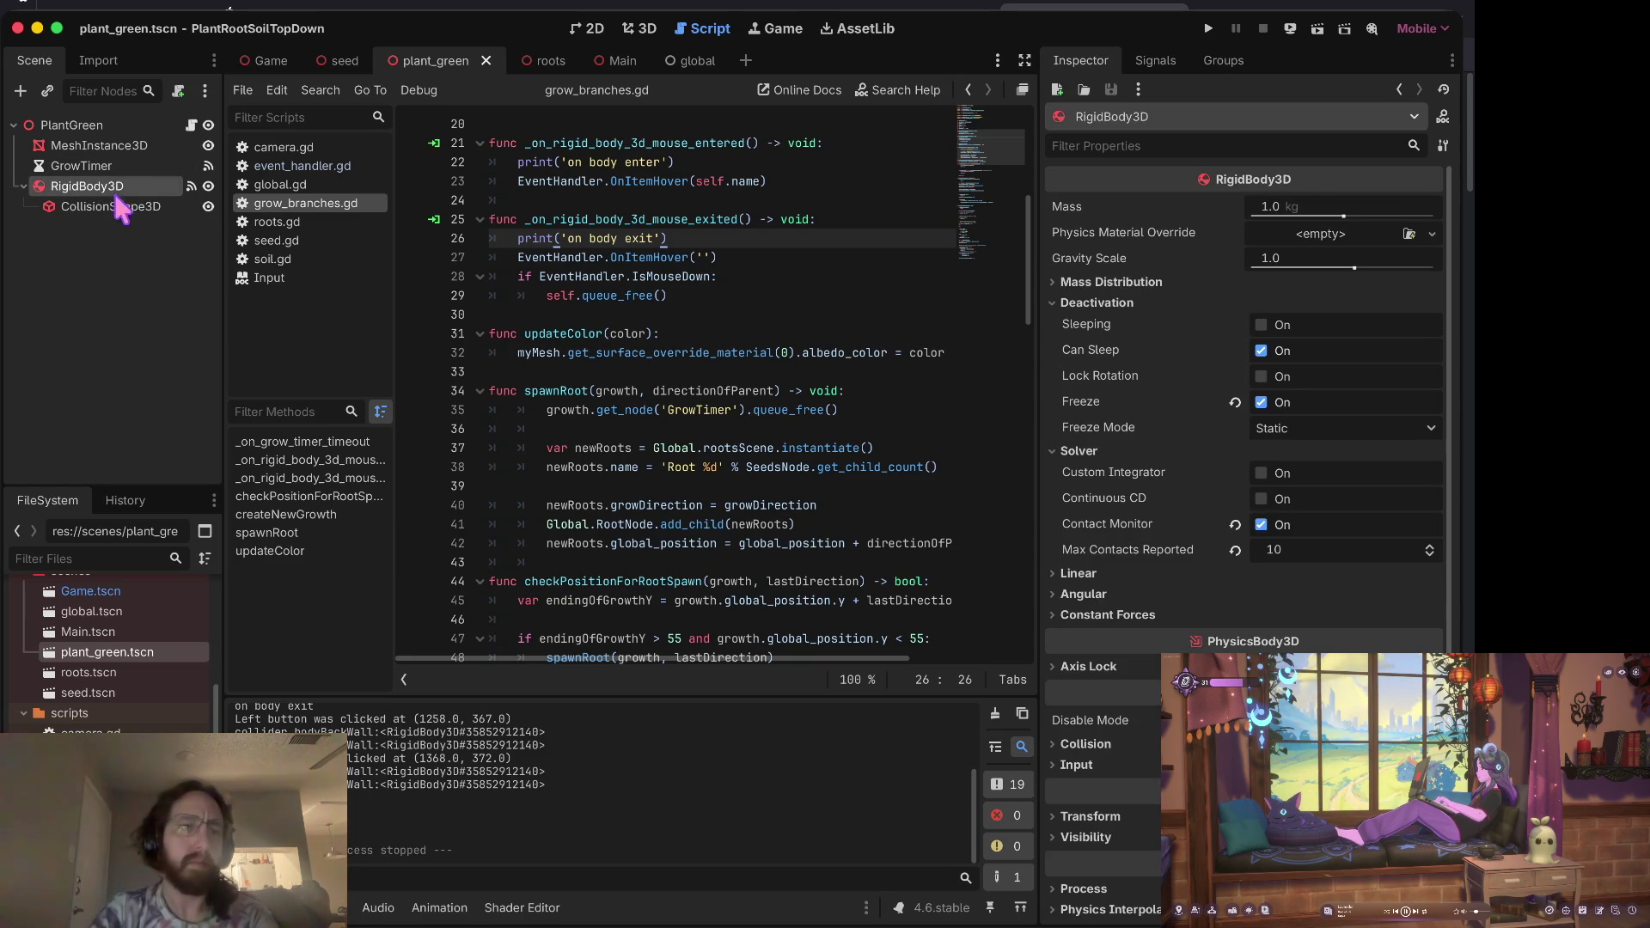
{"action": "left_click", "coordinate": [137, 126]}
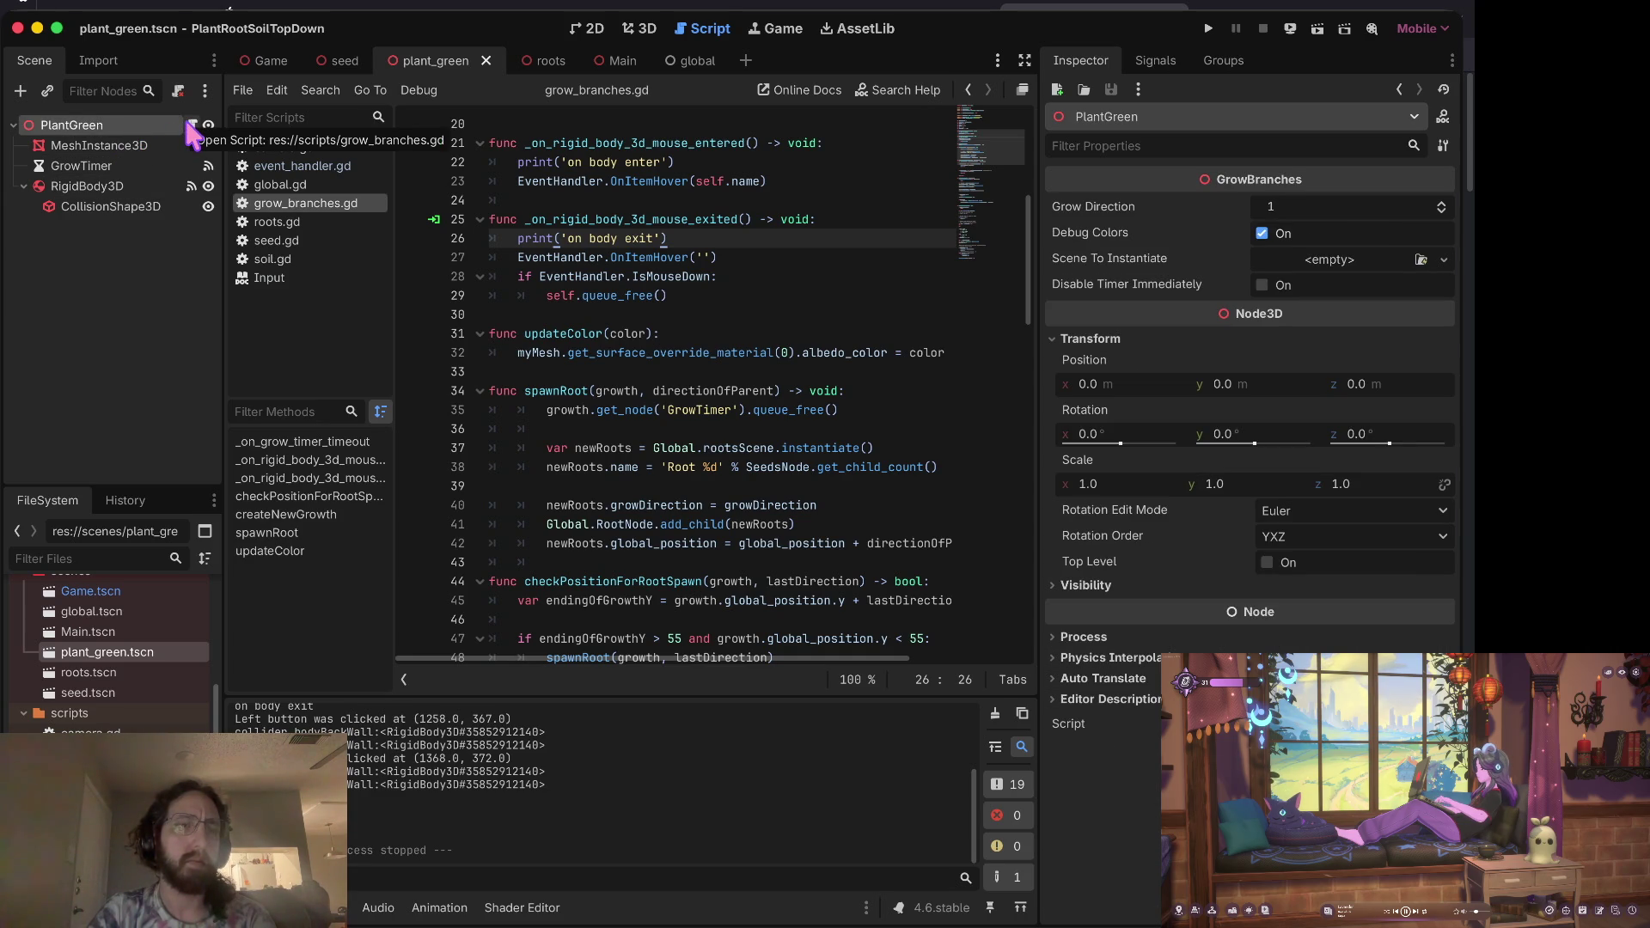
{"action": "left_click", "coordinate": [637, 29]}
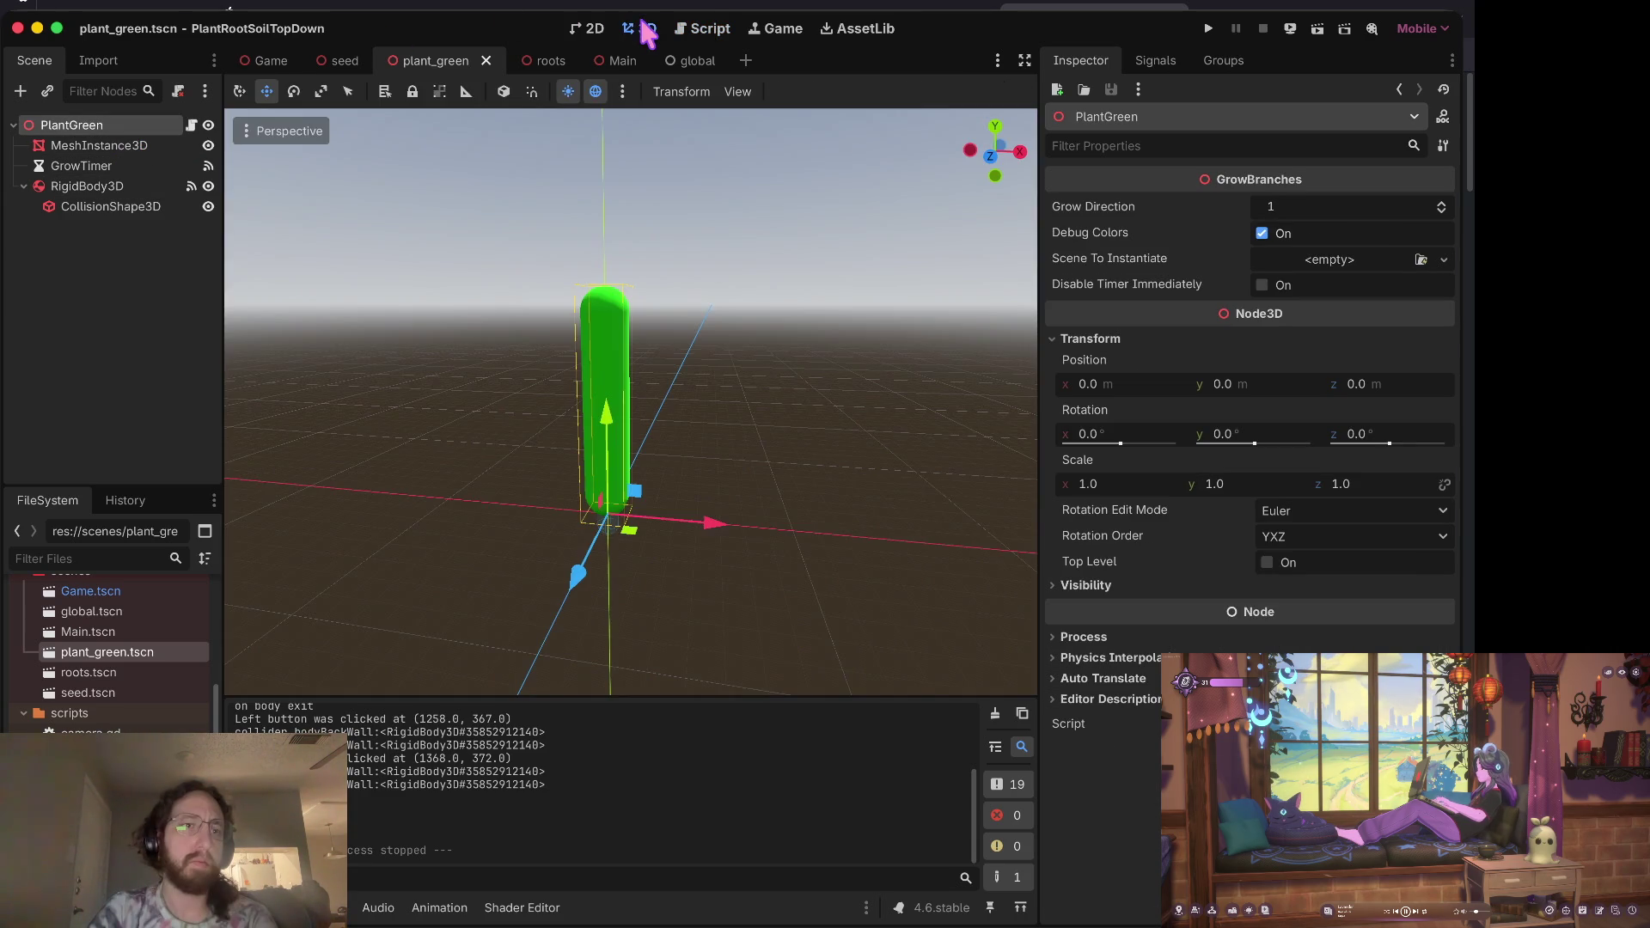
{"action": "left_click", "coordinate": [121, 186]}
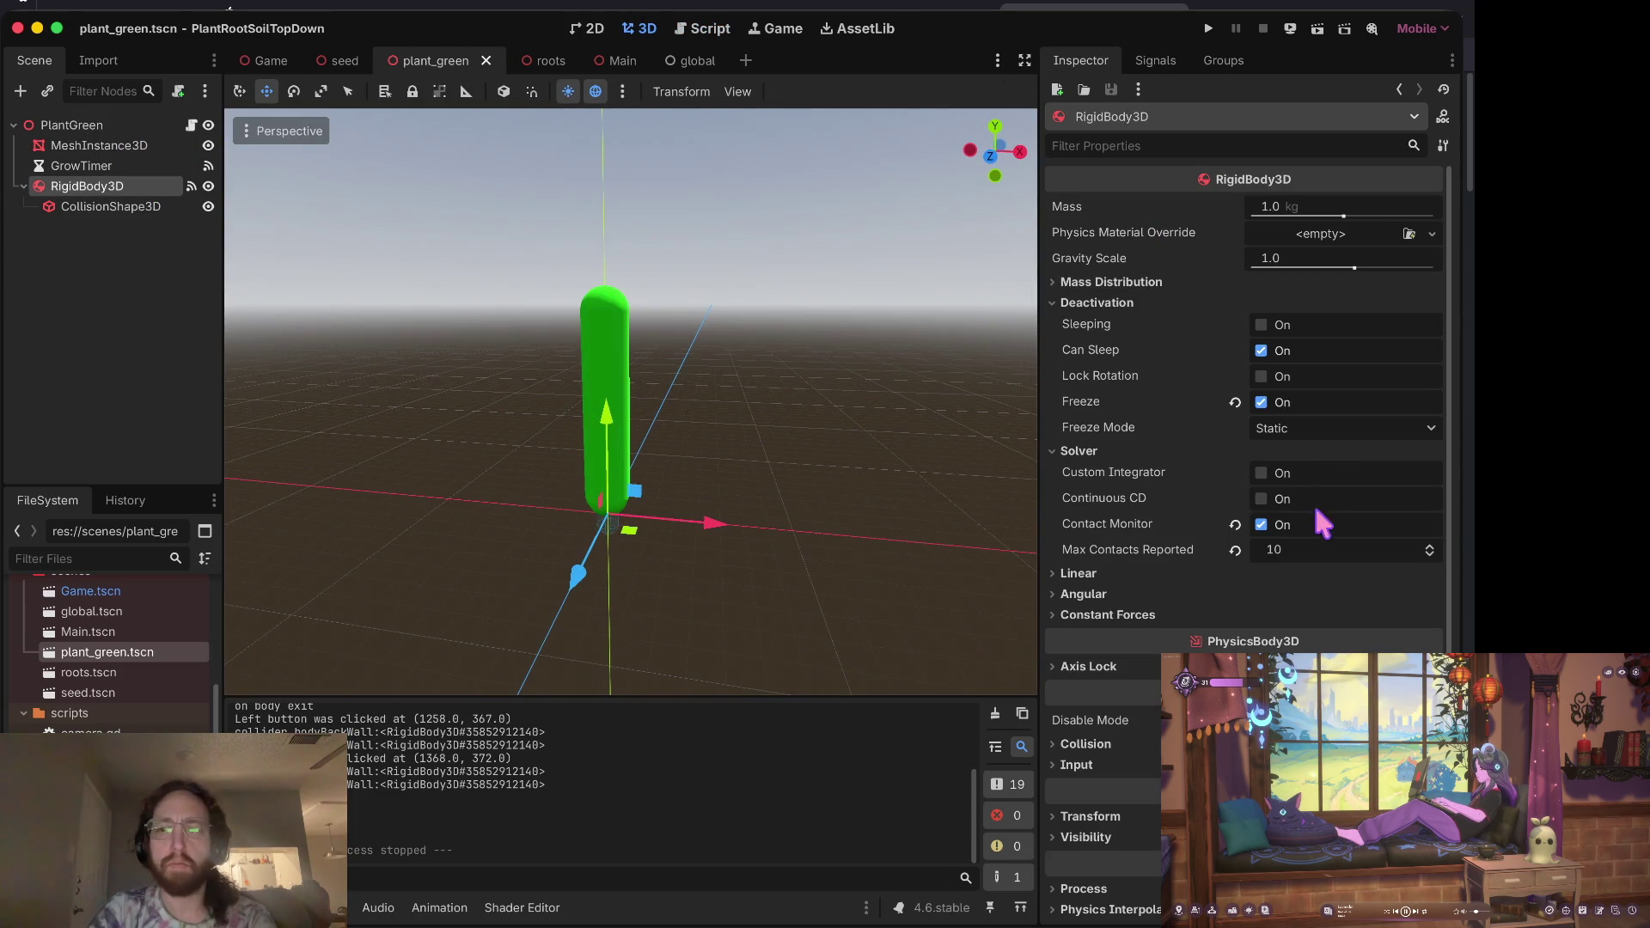
{"action": "left_click", "coordinate": [1289, 542]}
{"action": "type", "text": "0"}
{"action": "key", "text": "super+s"}
{"action": "type", "text": "0"}
{"action": "key", "text": "super+b"}
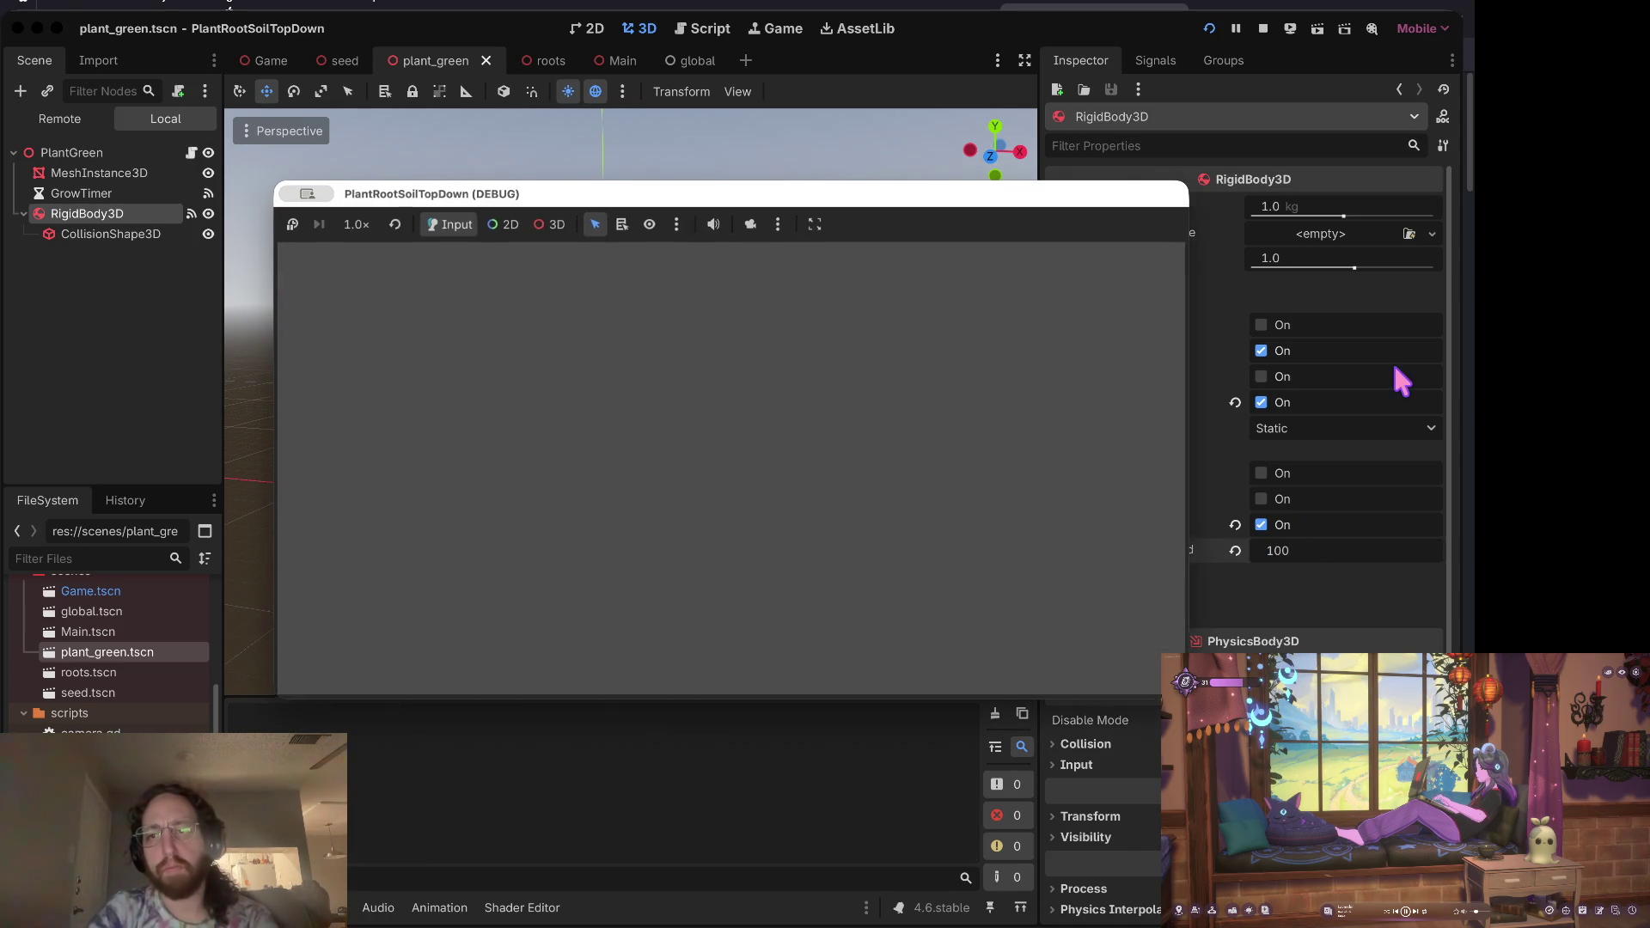
{"action": "left_click", "coordinate": [916, 488]}
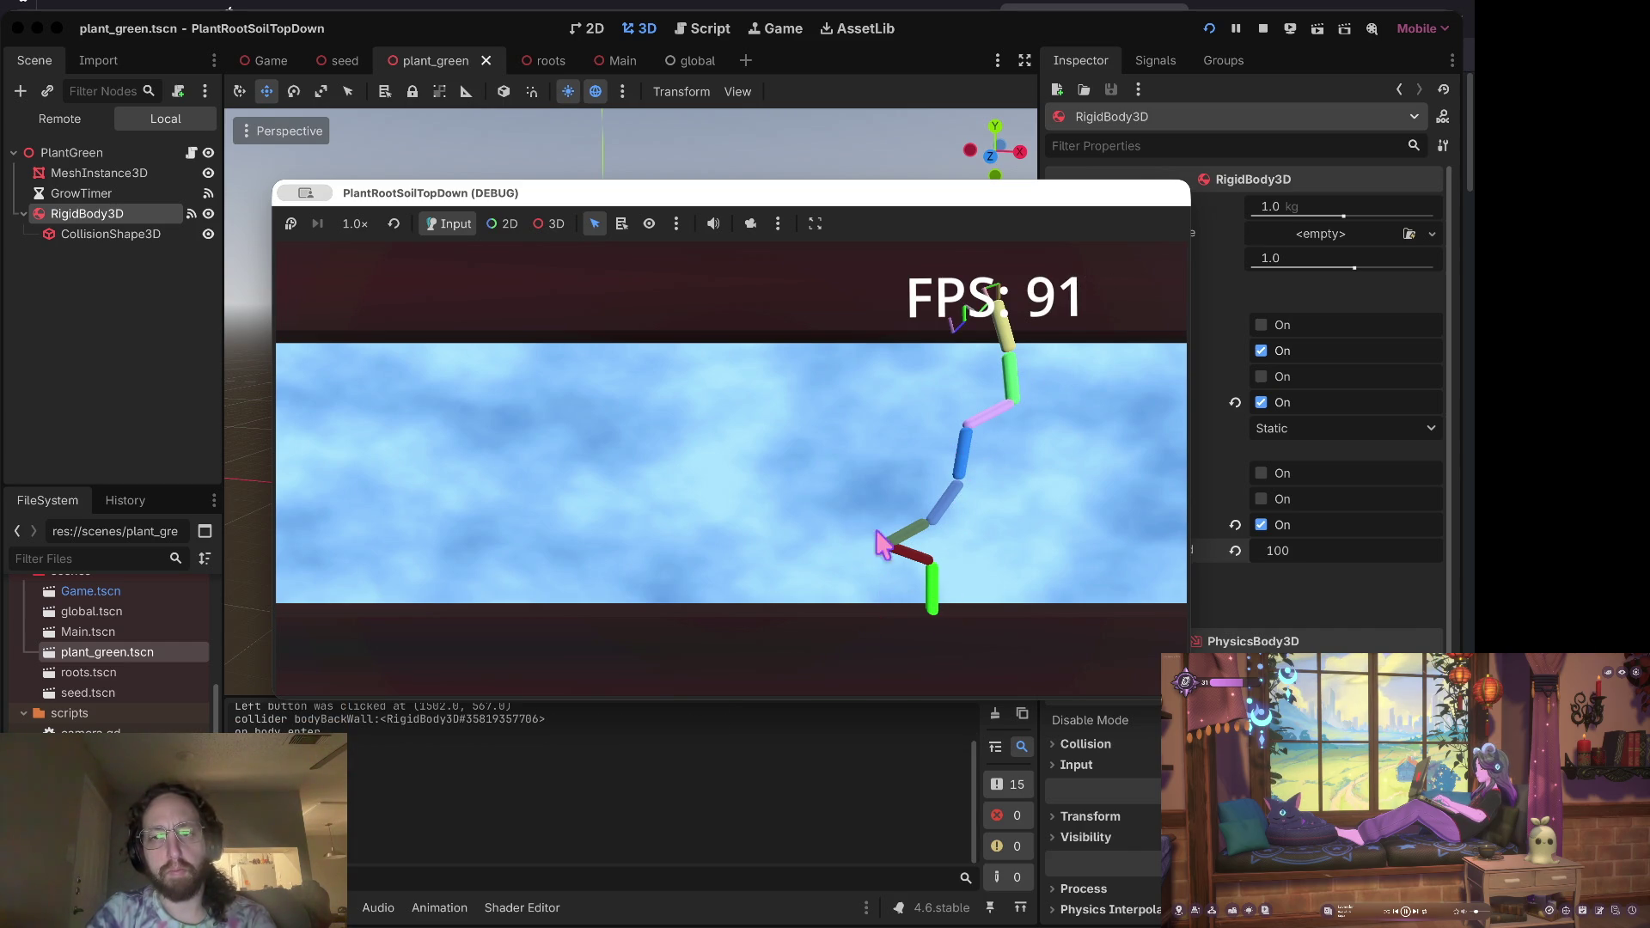
{"action": "left_click", "coordinate": [1265, 26]}
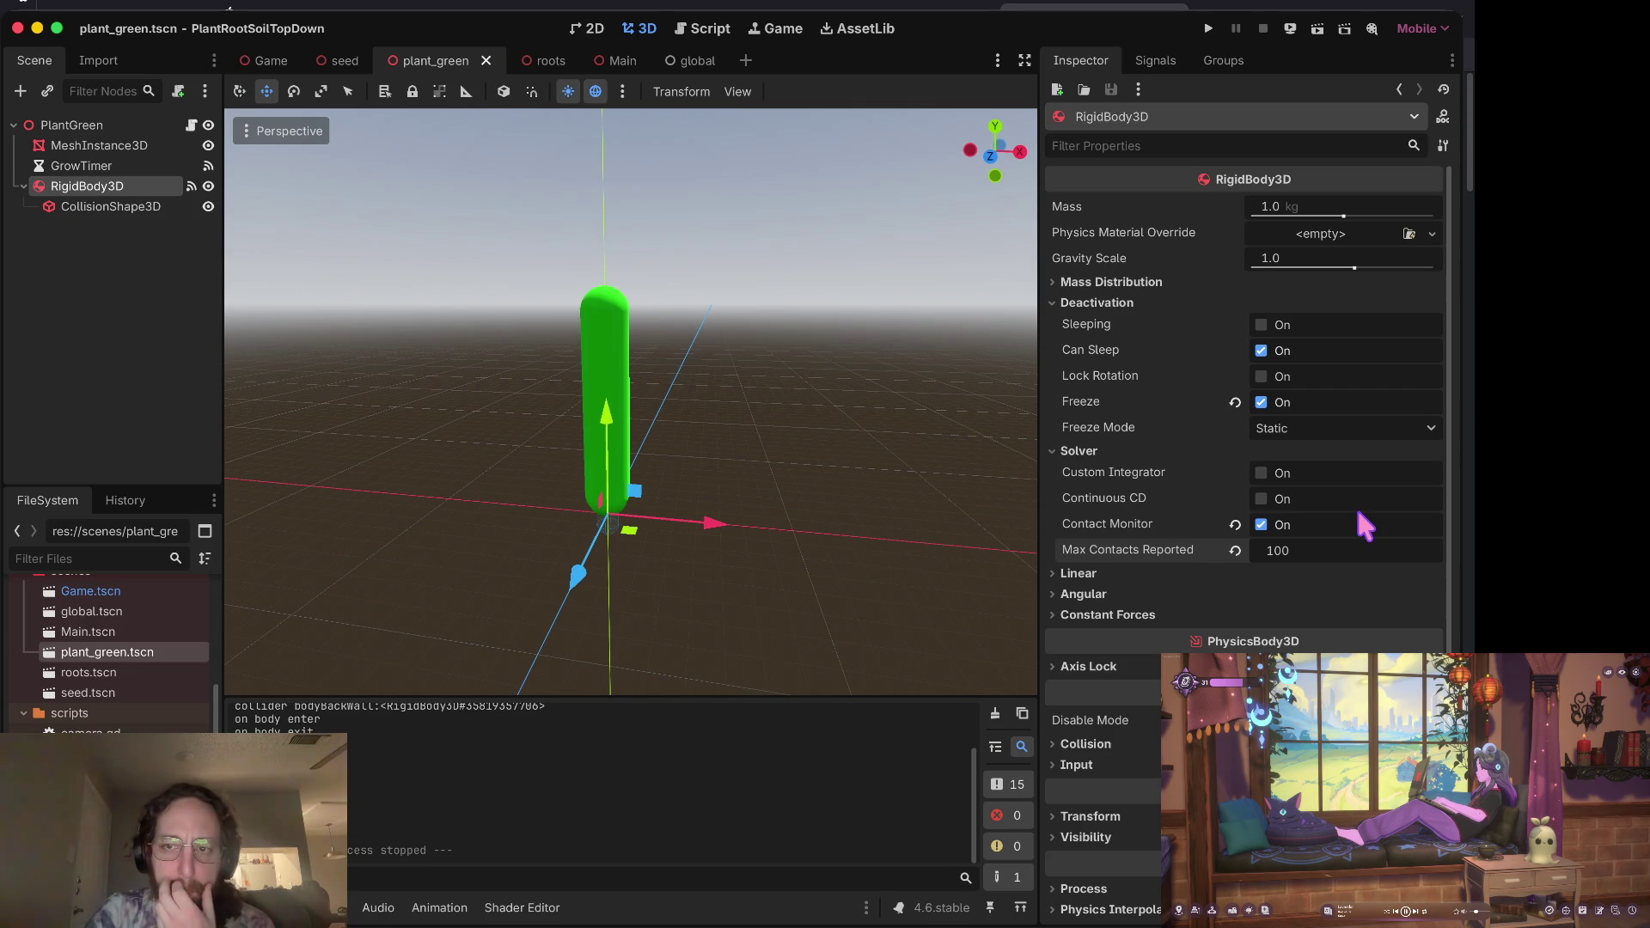
Step: Toggle Custom Integrator on and back off, then test slashing in a game run
{"action": "left_click", "coordinate": [1374, 555]}
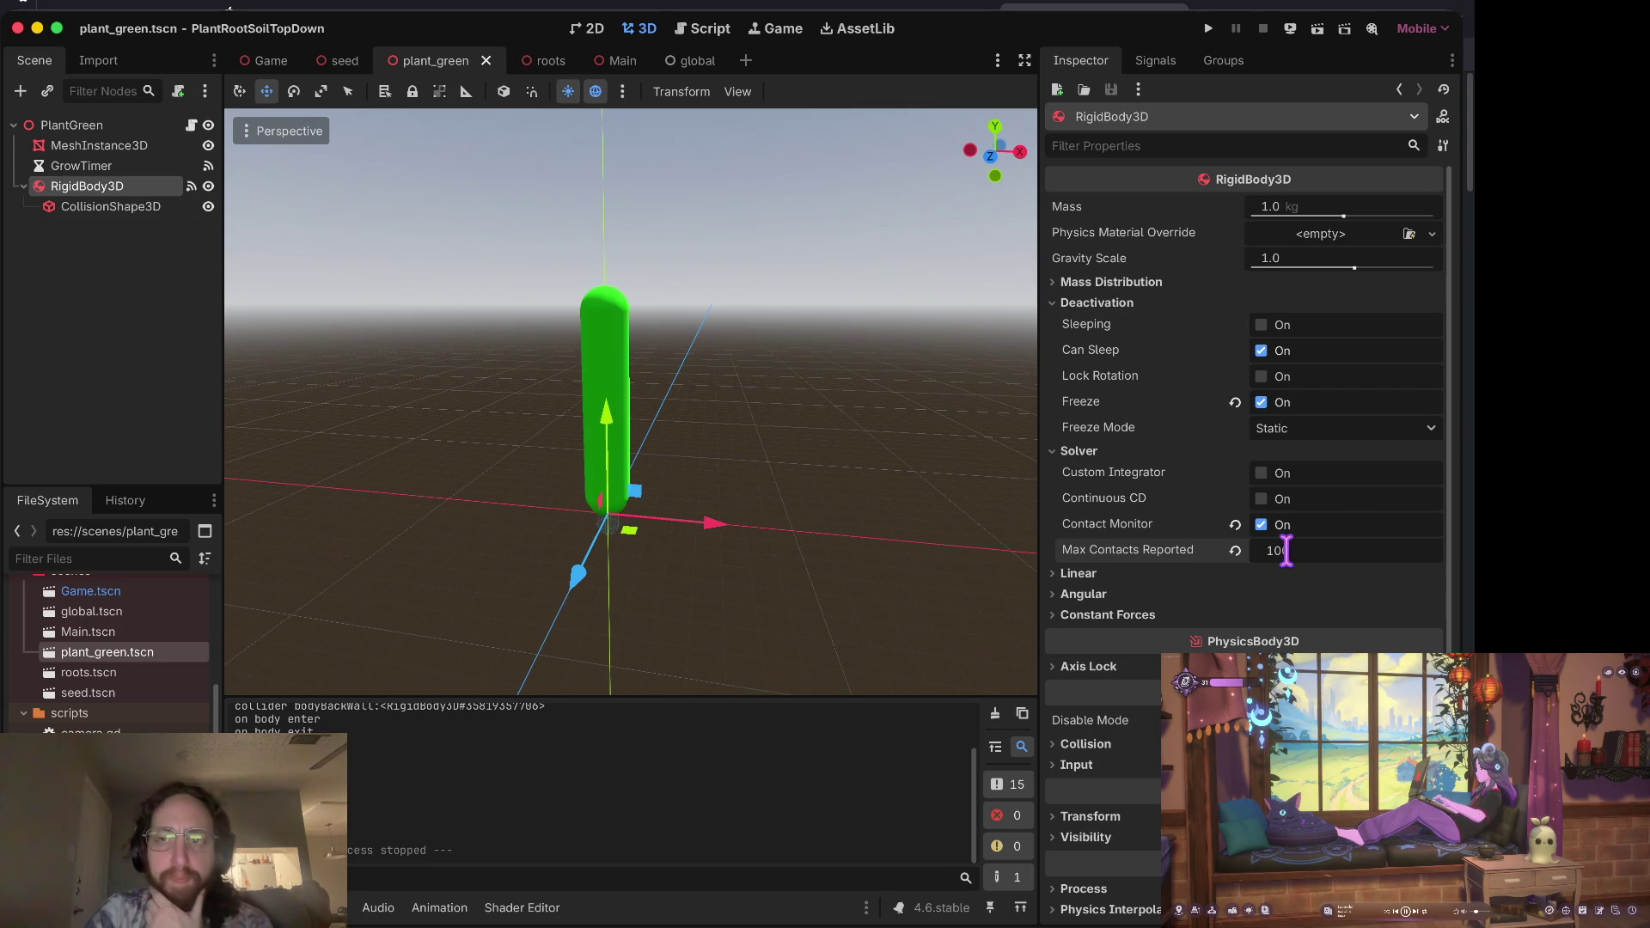
{"action": "left_click", "coordinate": [1262, 475]}
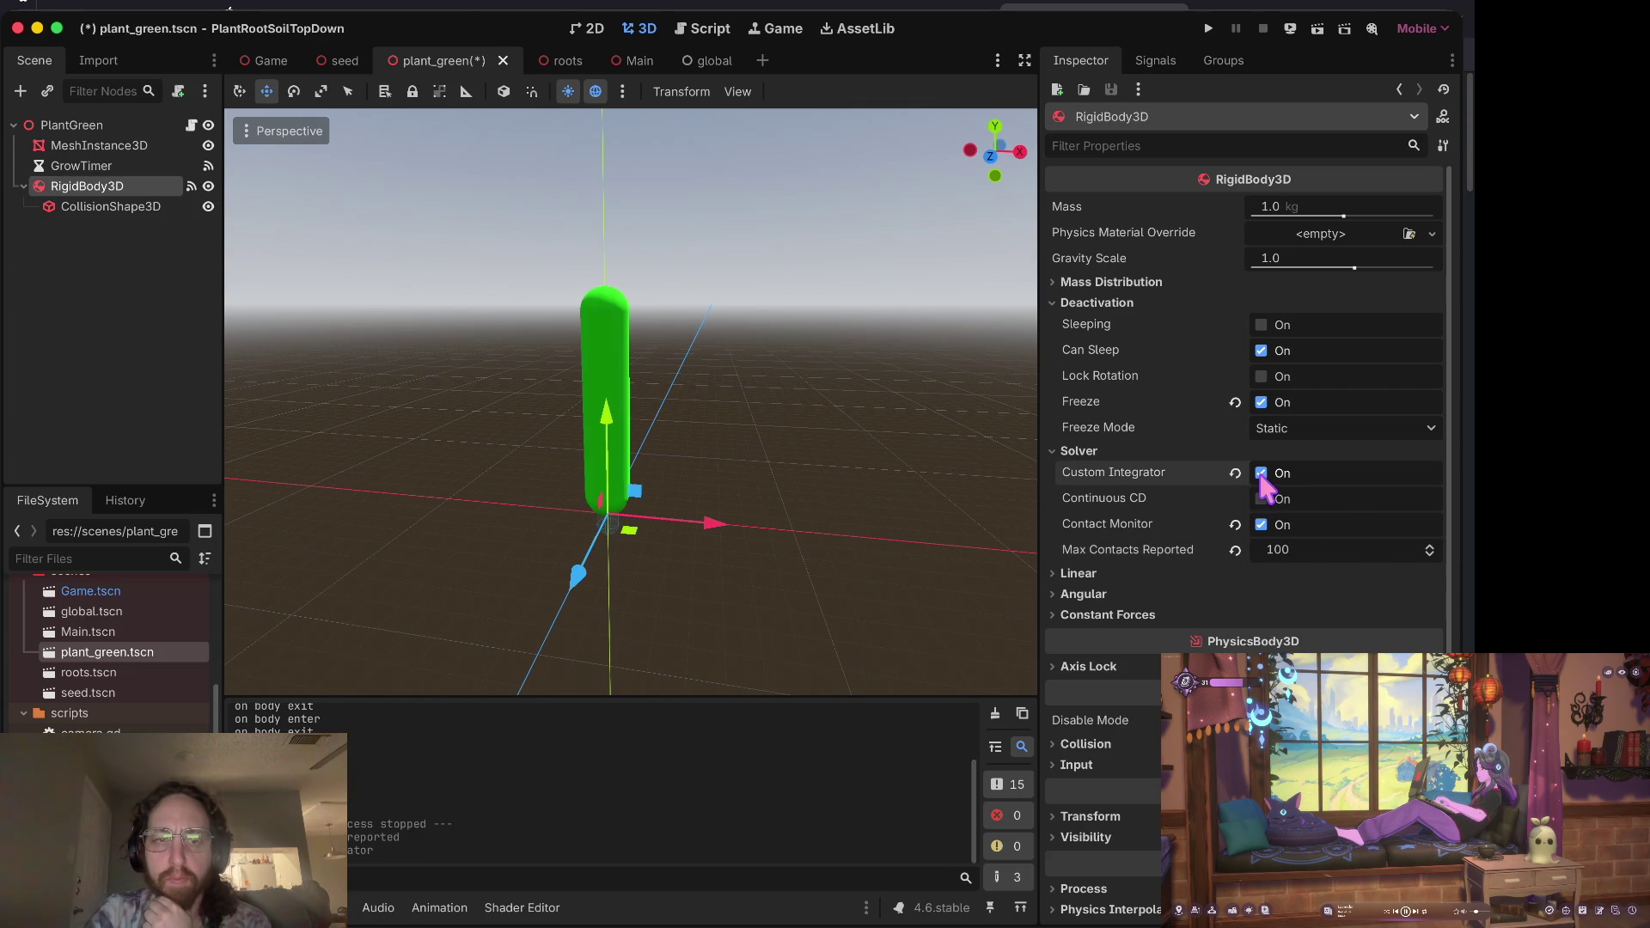
{"action": "left_click", "coordinate": [1262, 475]}
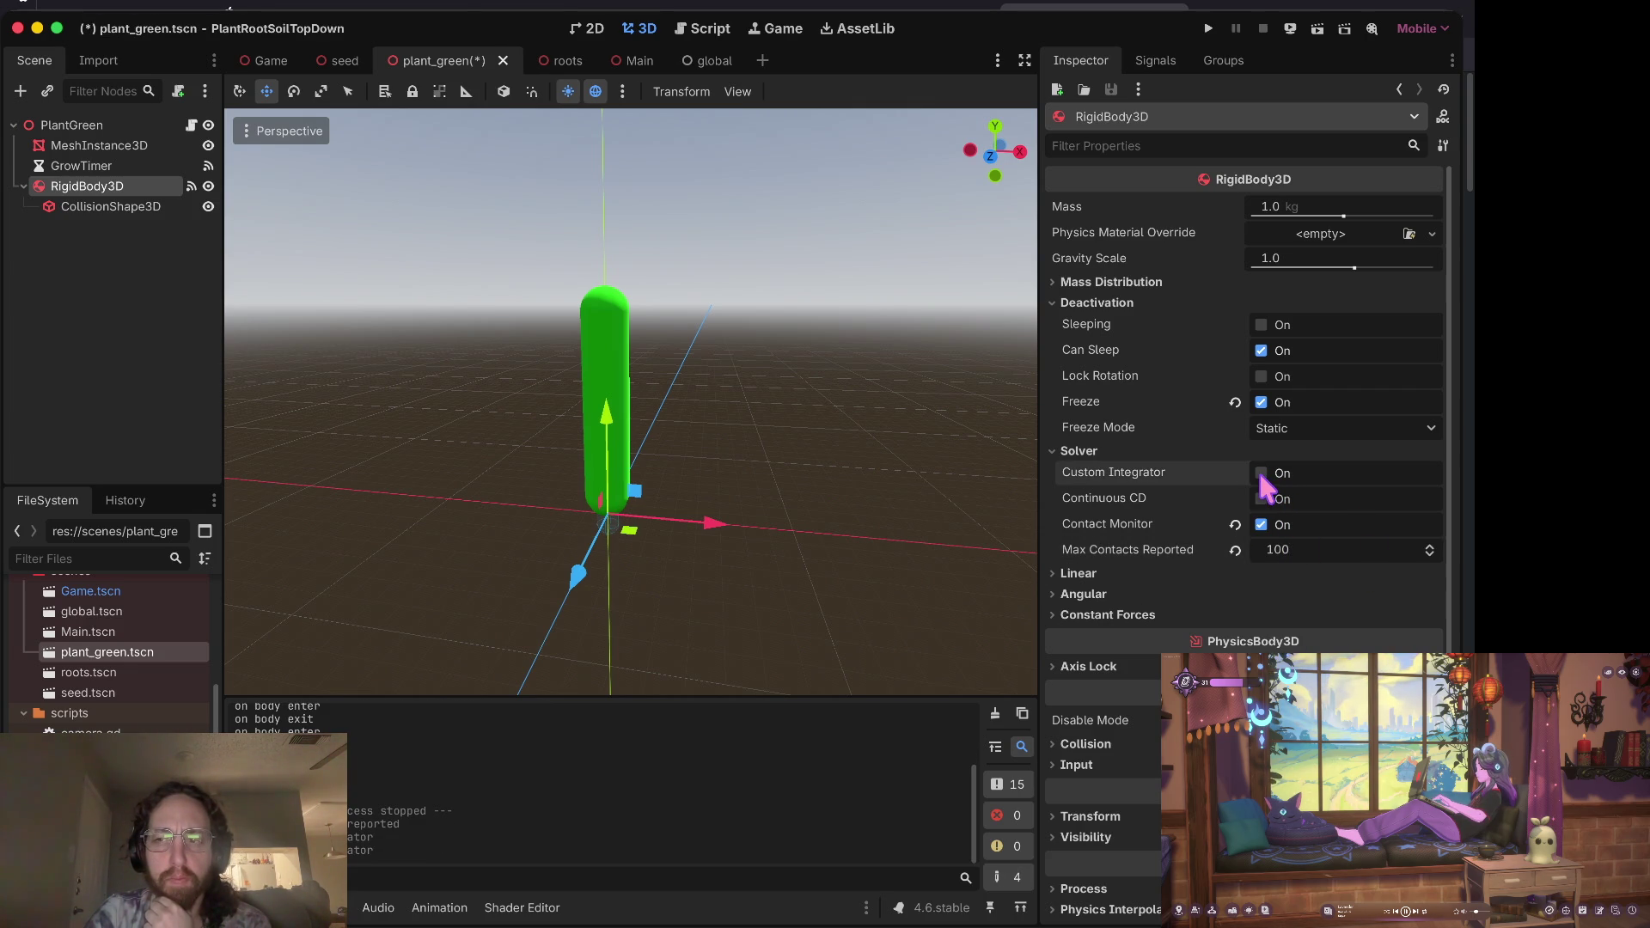
{"action": "key", "text": "super+b"}
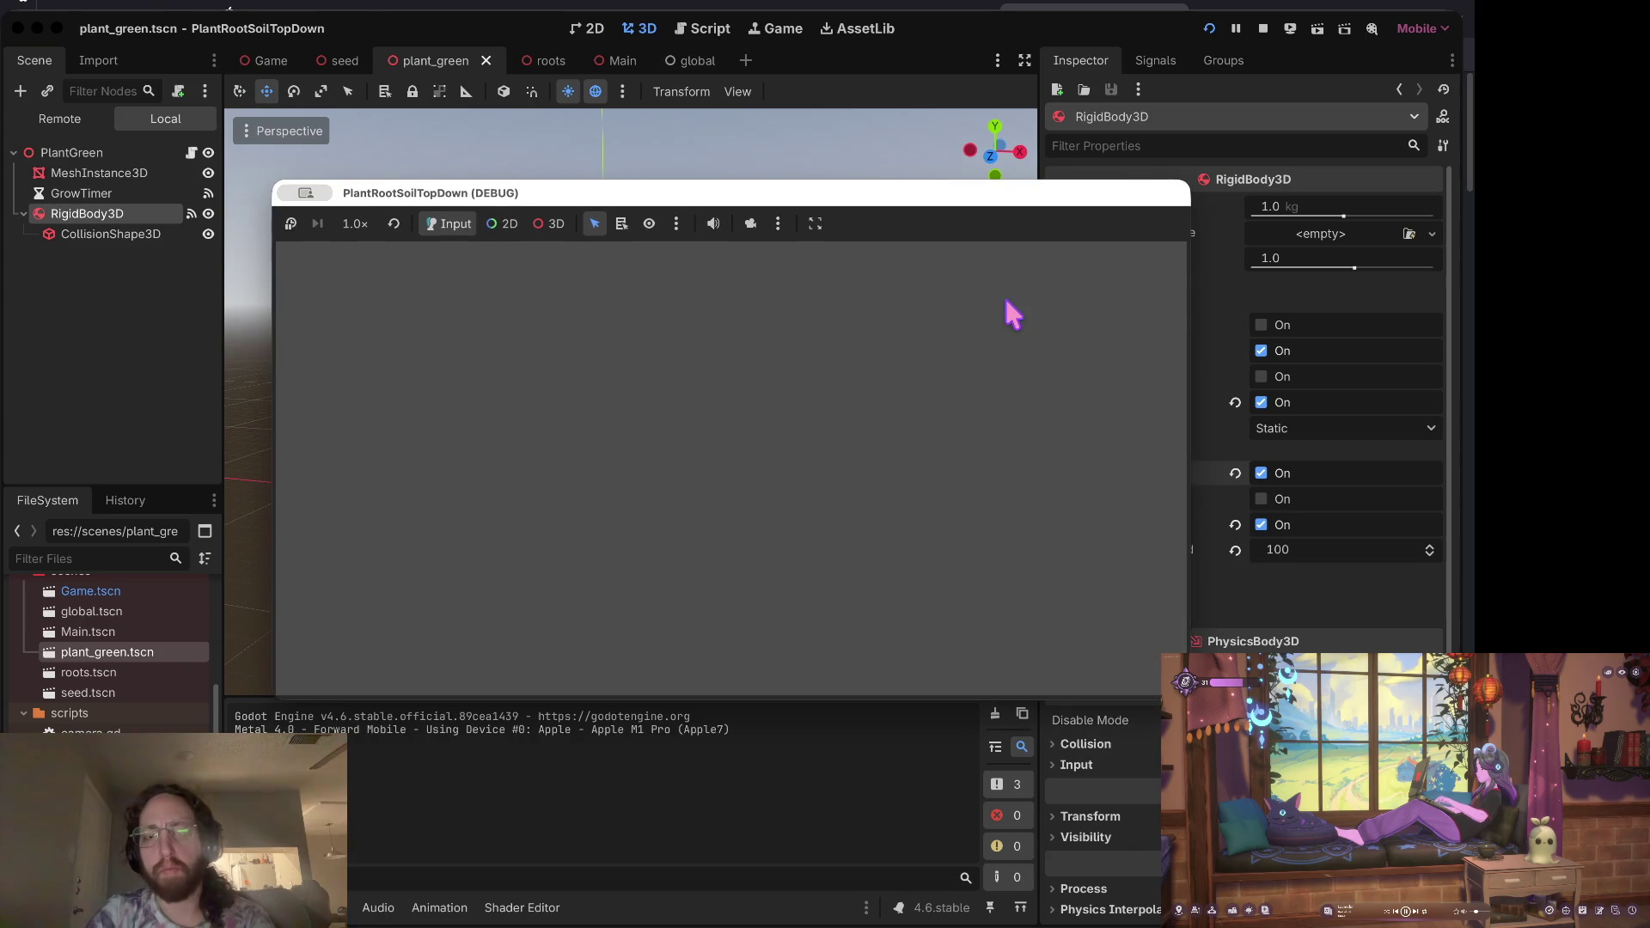
{"action": "left_click", "coordinate": [704, 487]}
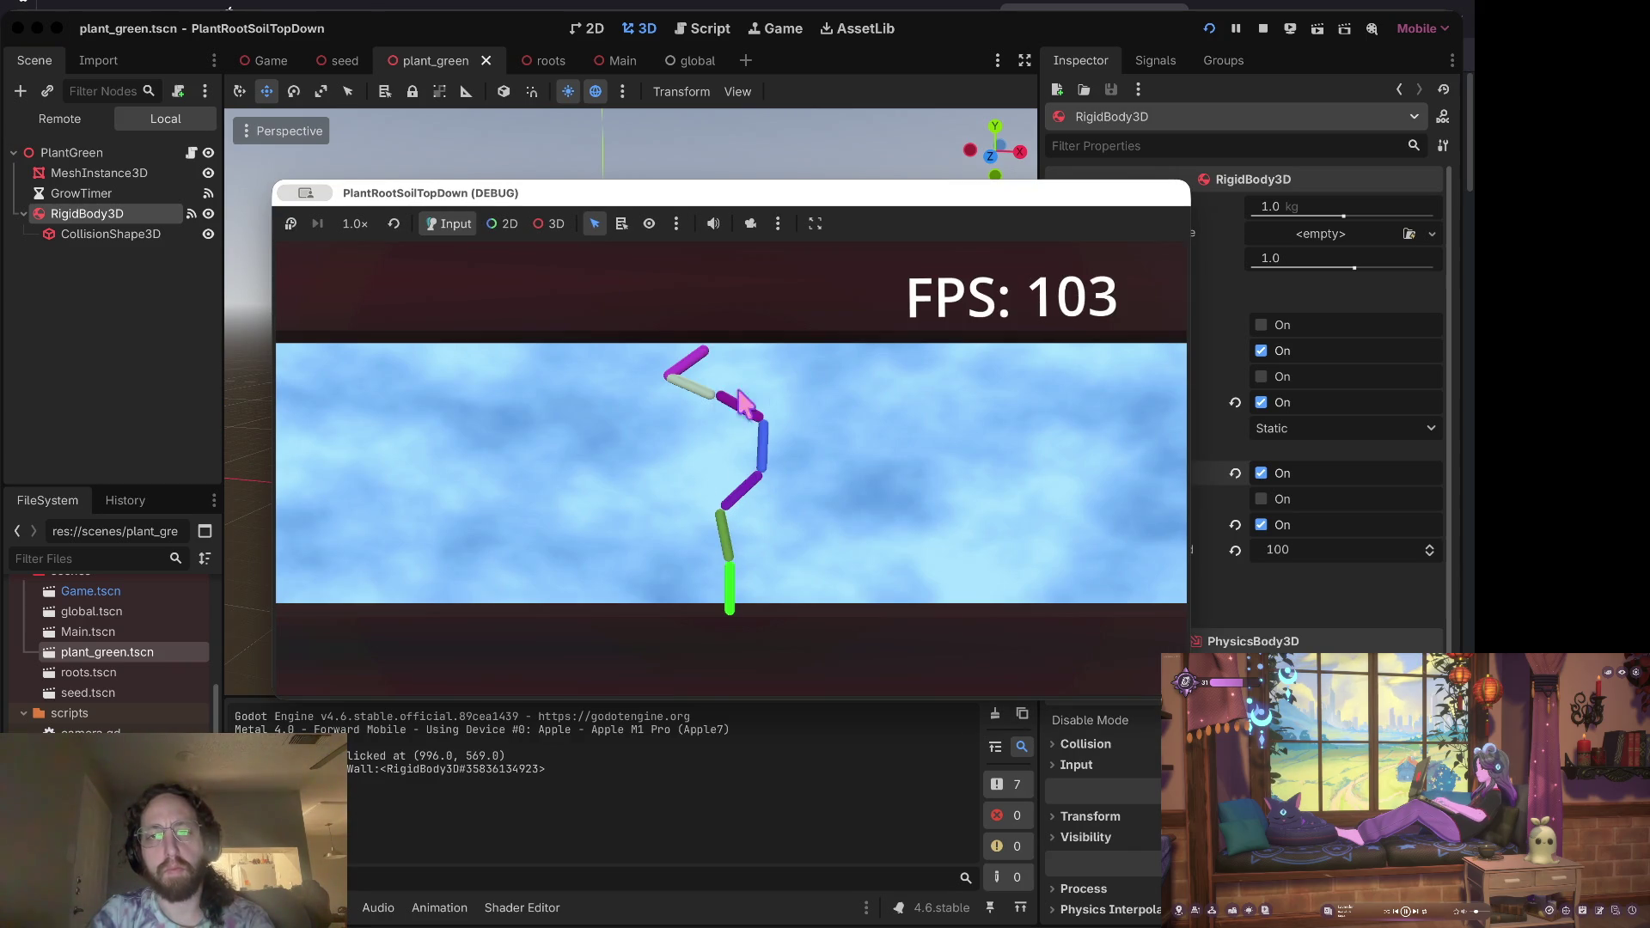
{"action": "left_click", "coordinate": [1262, 28]}
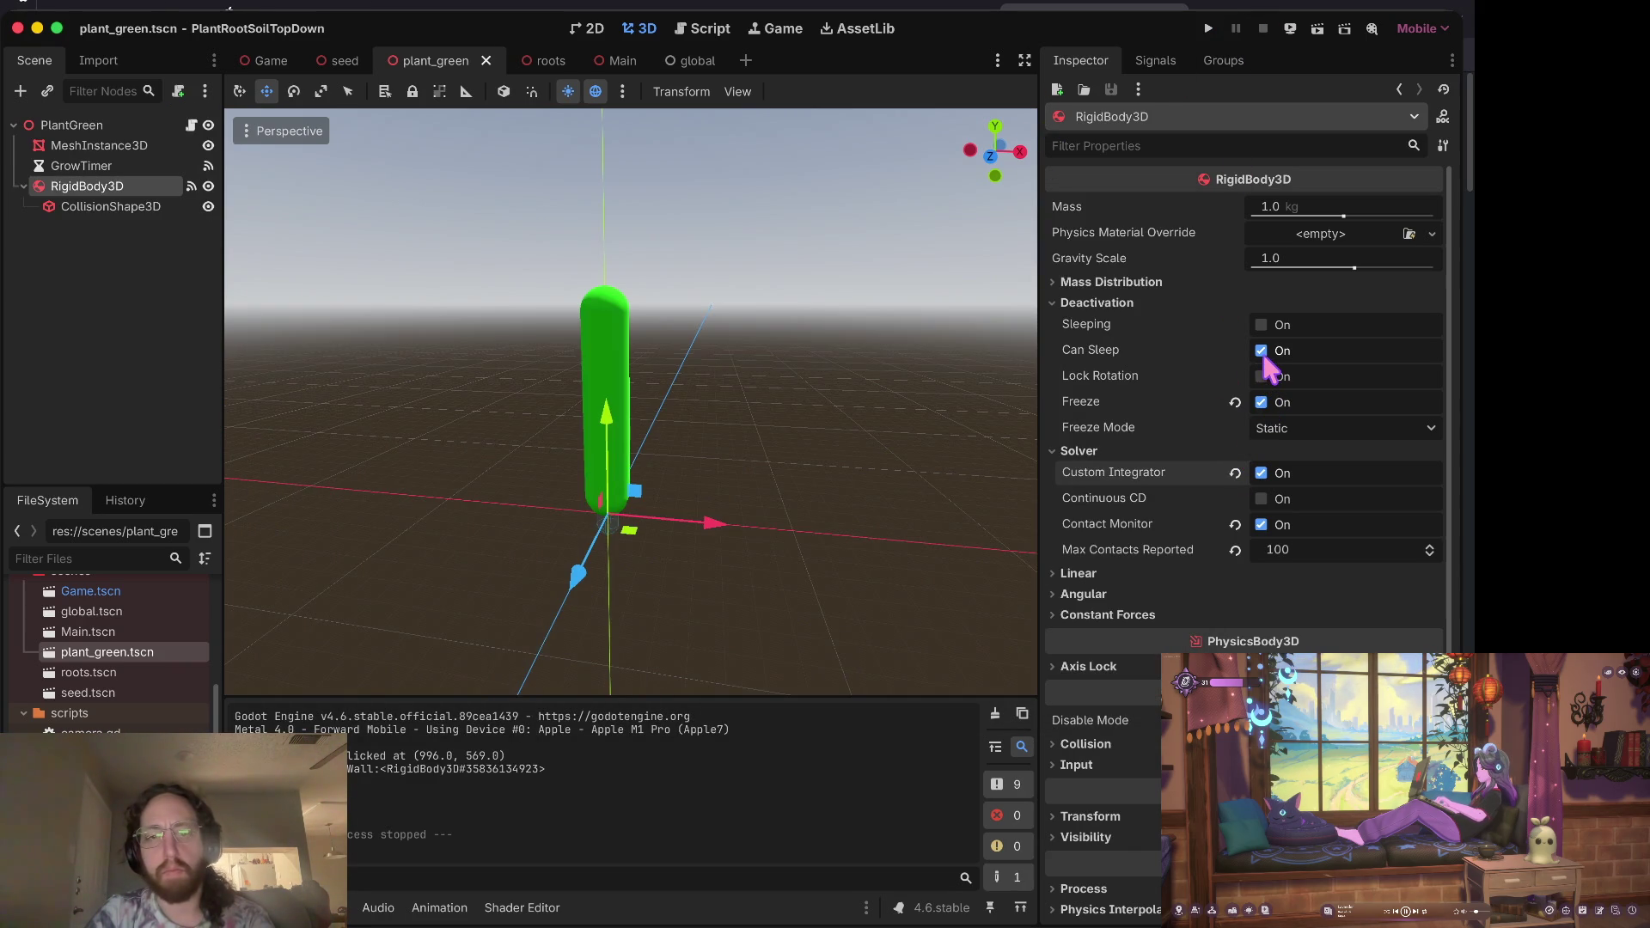
Step: Turn off Can Sleep on the RigidBody3D, save, and retest slashing in the game
{"action": "left_click", "coordinate": [1260, 473]}
{"action": "key", "text": "super+s"}
{"action": "left_click", "coordinate": [1260, 351]}
{"action": "key", "text": "super+b"}
{"action": "left_click", "coordinate": [708, 460]}
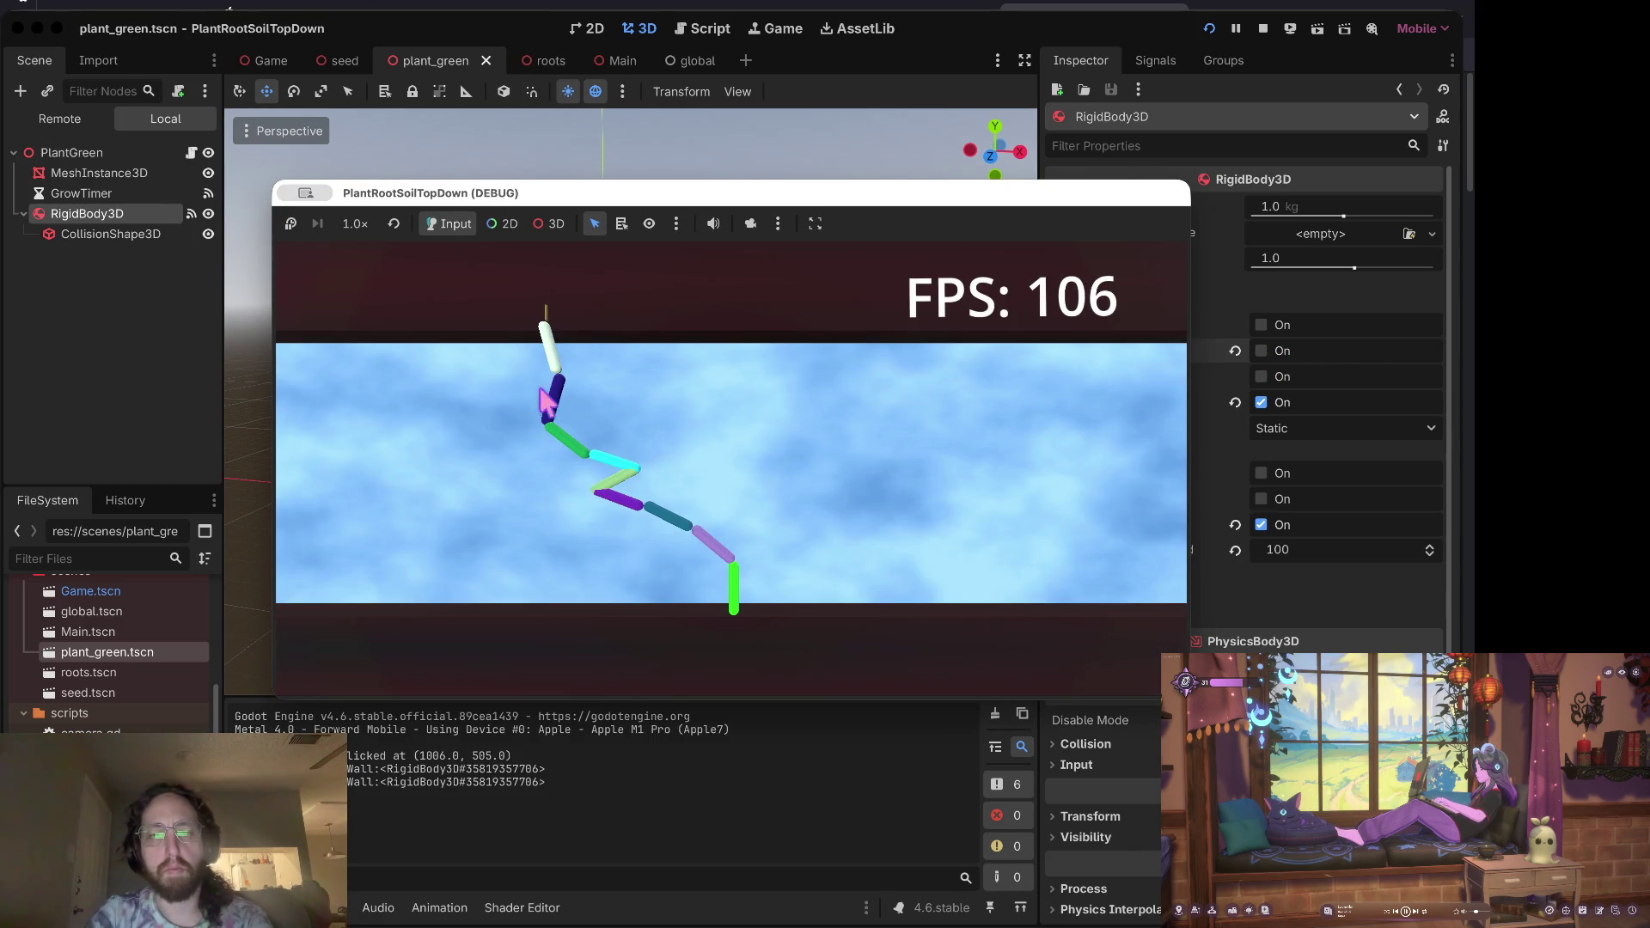
{"action": "left_click", "coordinate": [1245, 275]}
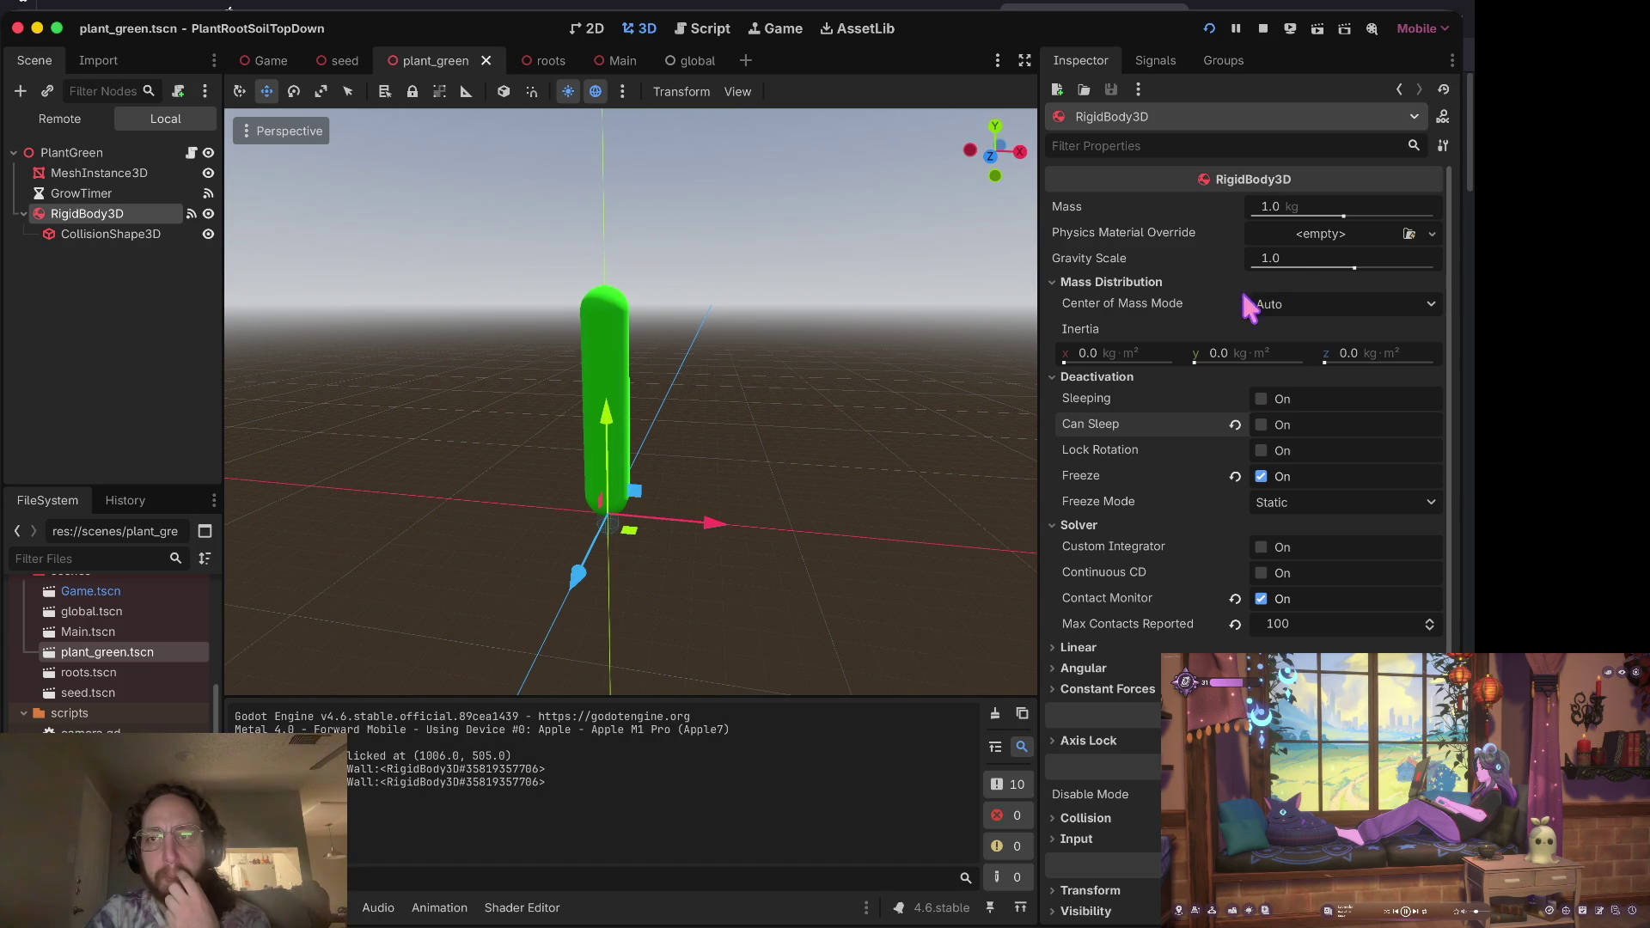
{"action": "left_click", "coordinate": [1263, 30]}
{"action": "left_click", "coordinate": [111, 208]}
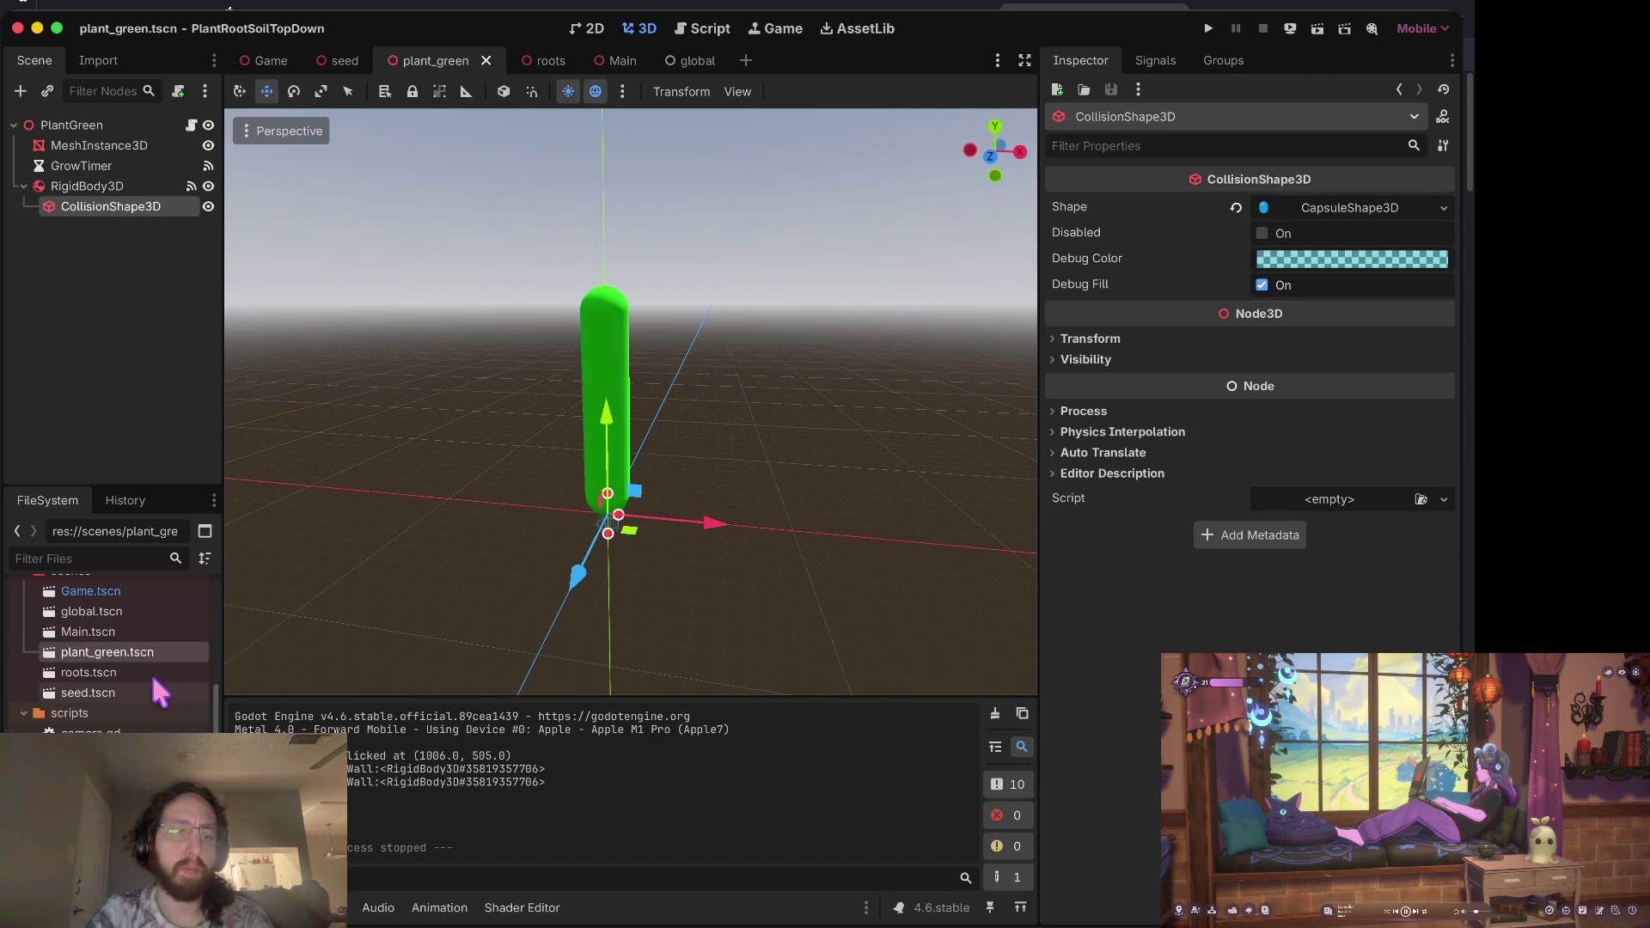
Step: Select and copy the _on_rigid_body_3d_mouse_exited function name from grow_branches.gd
{"action": "left_click", "coordinate": [706, 28]}
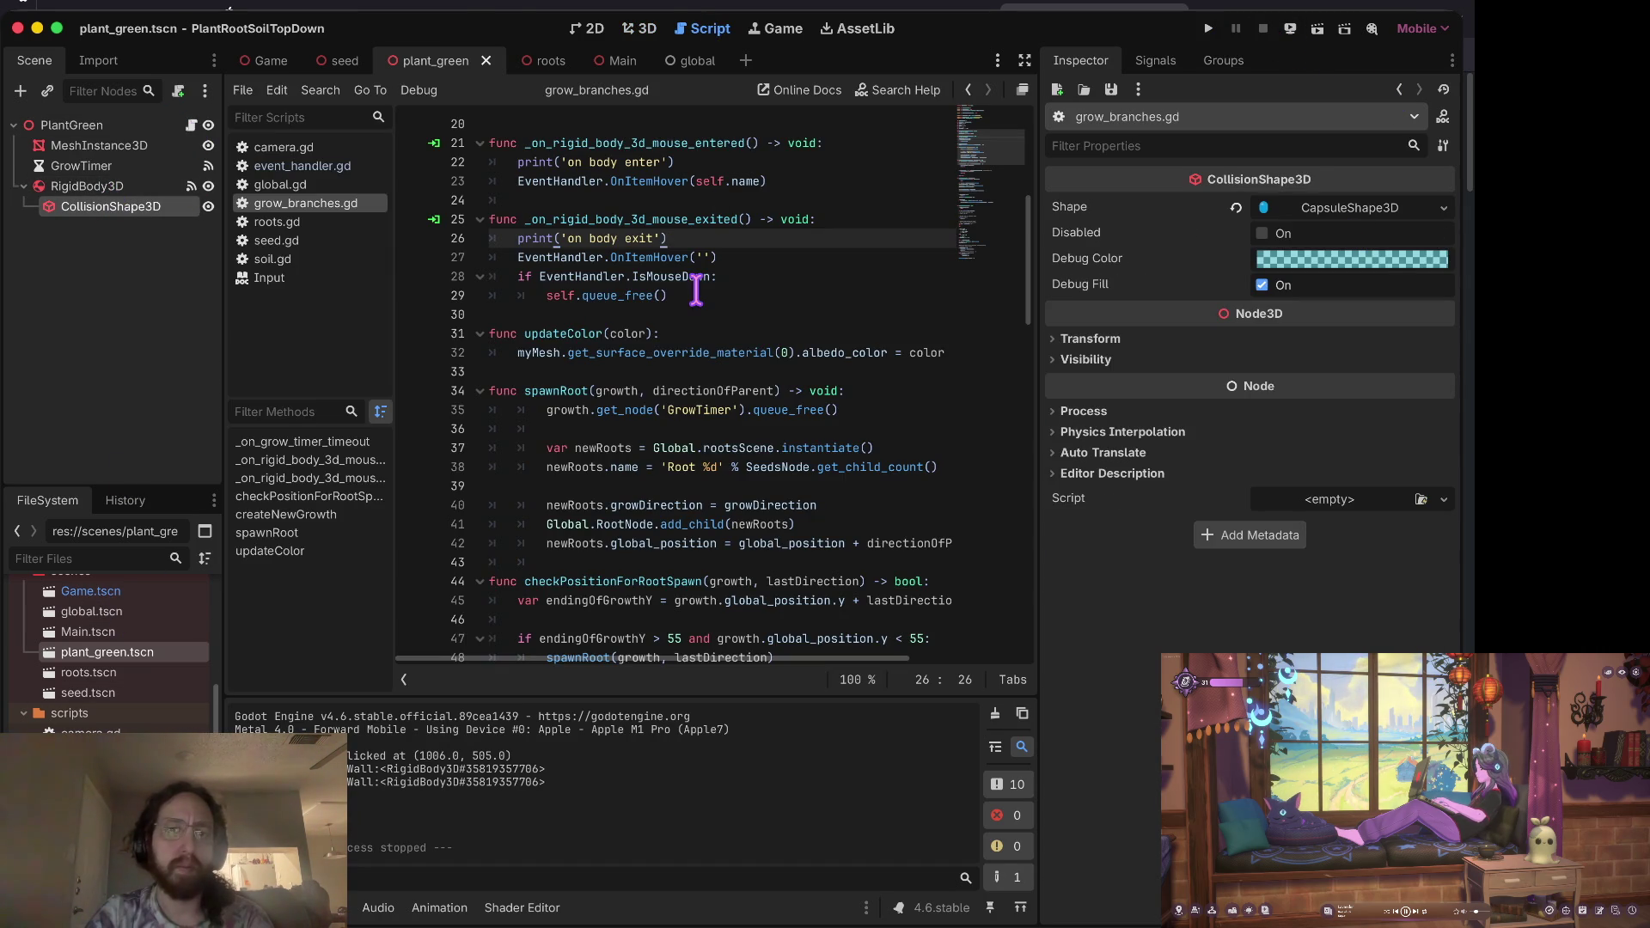
{"action": "double_click", "coordinate": [610, 217]}
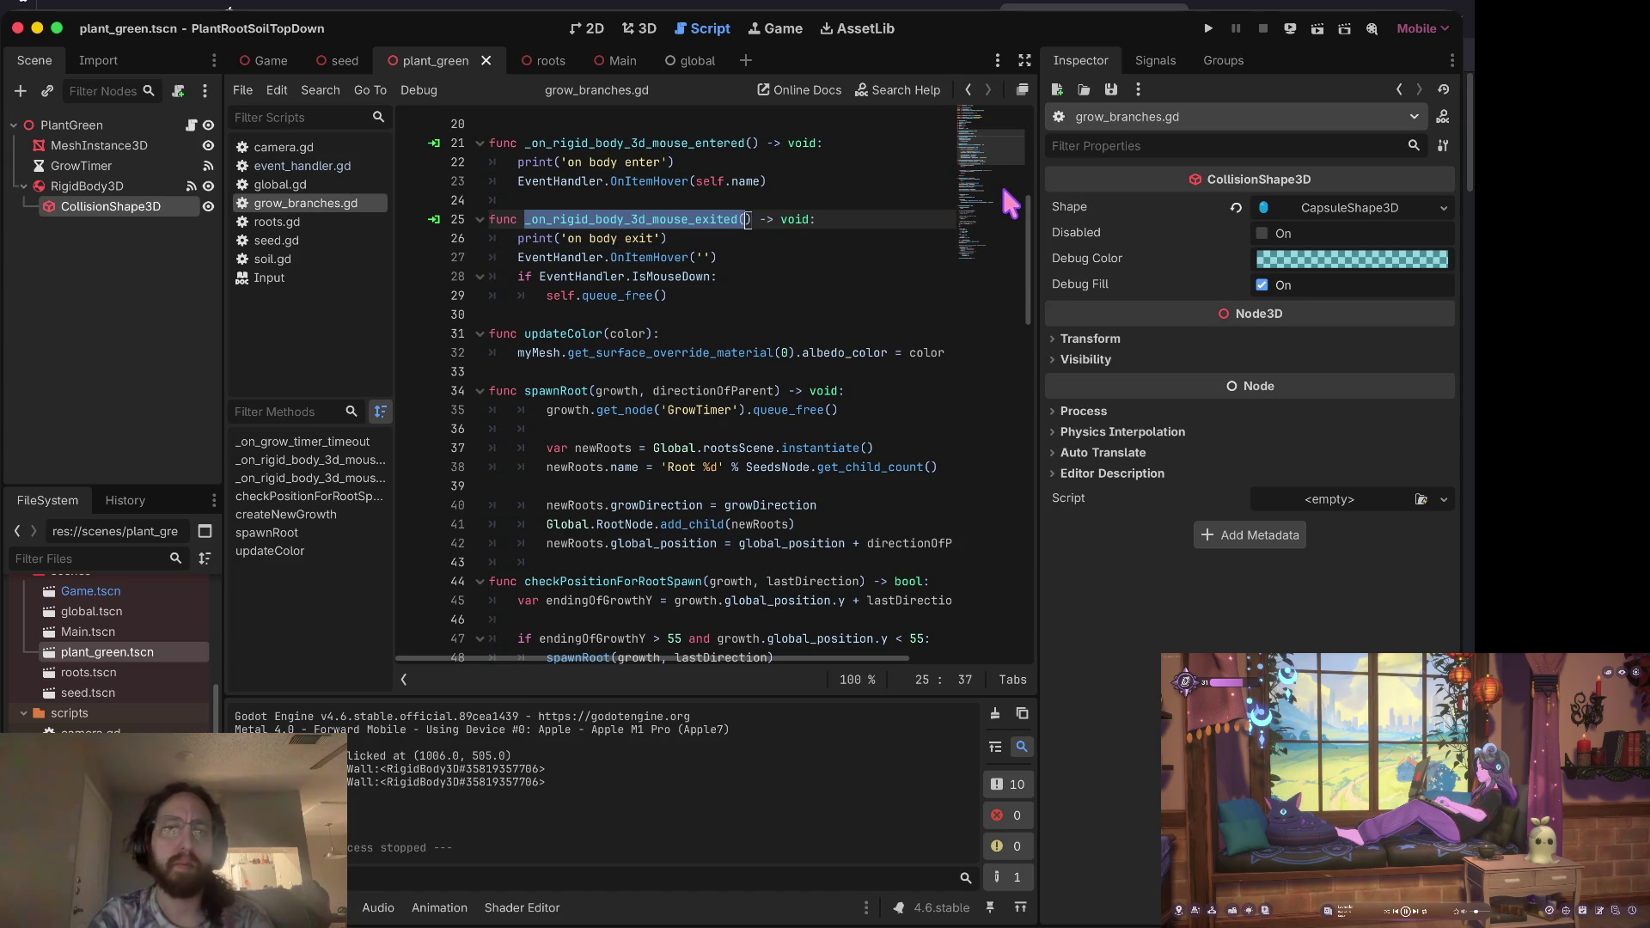
{"action": "key", "text": "Right"}
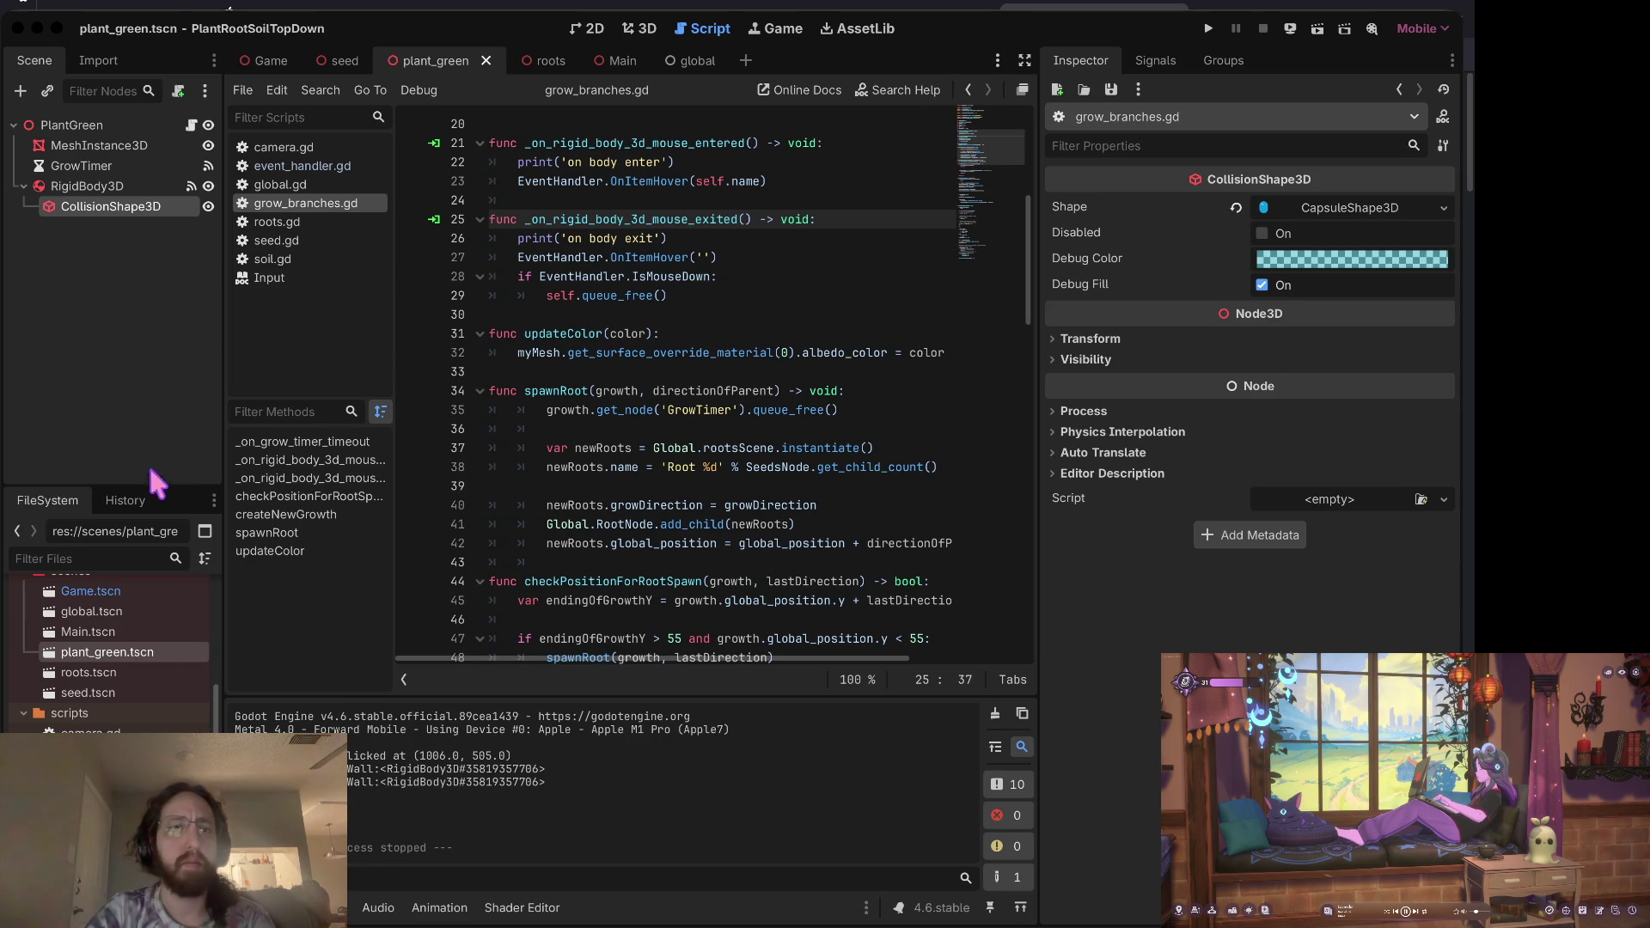
{"action": "key", "text": "ctrl+Right"}
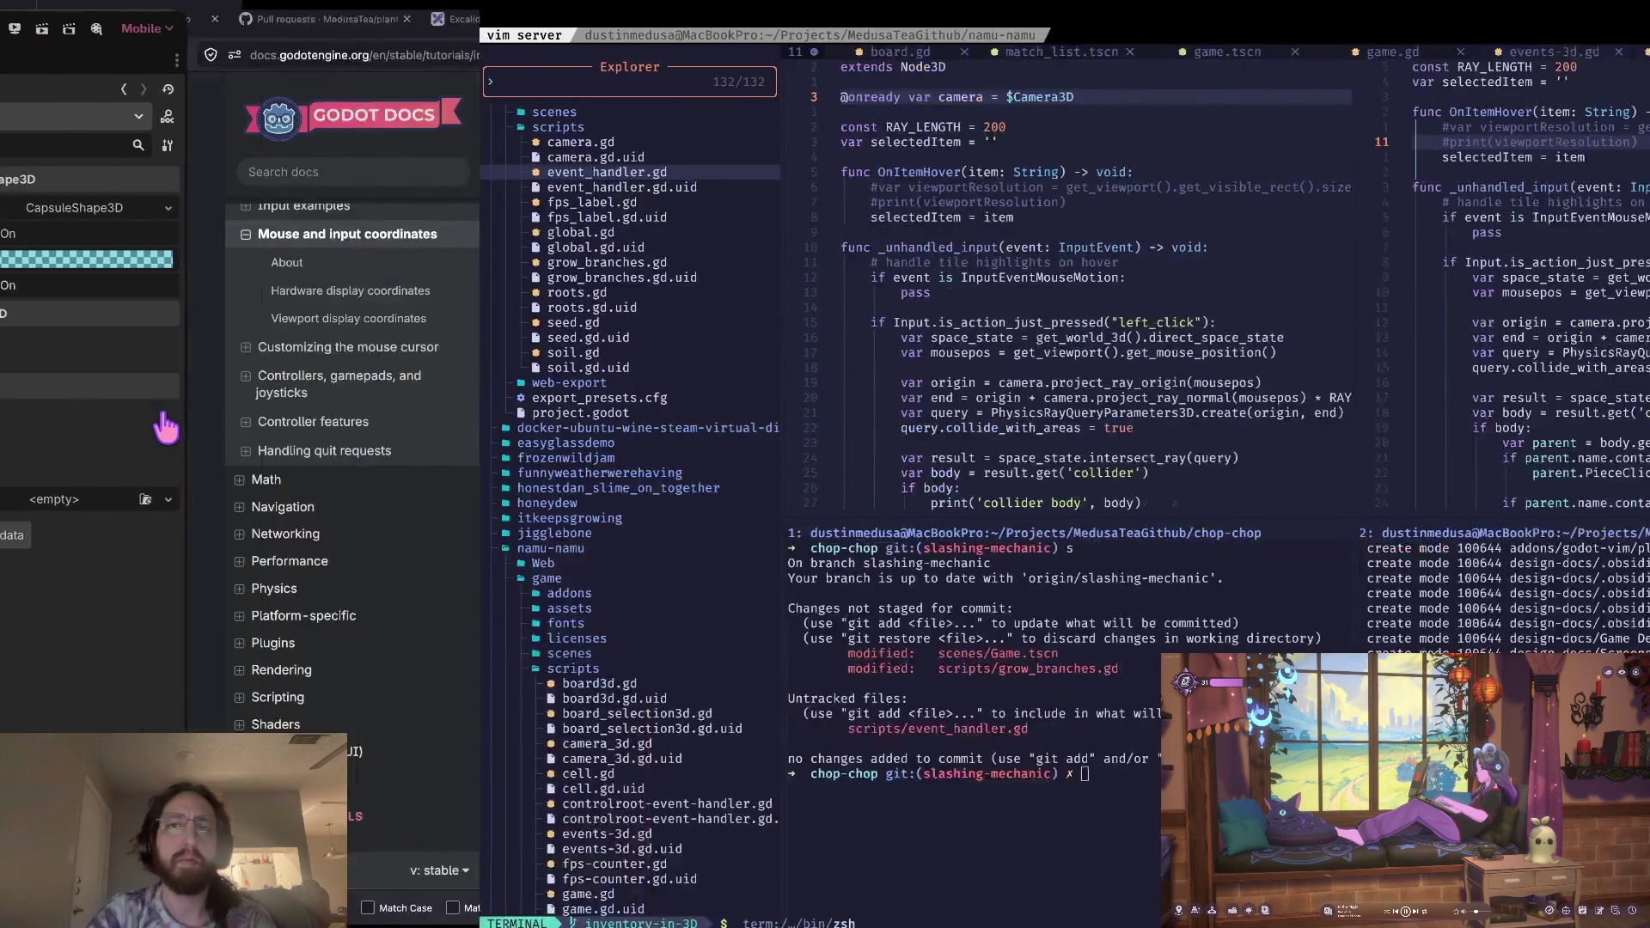
Step: Search the web for _on_rigid_body_3d_mouse_exited and open GitHub issue #85392
{"action": "key", "text": "ctrl+t"}
{"action": "type", "text": "_on_rigid_body_3d_mouse_exited("}
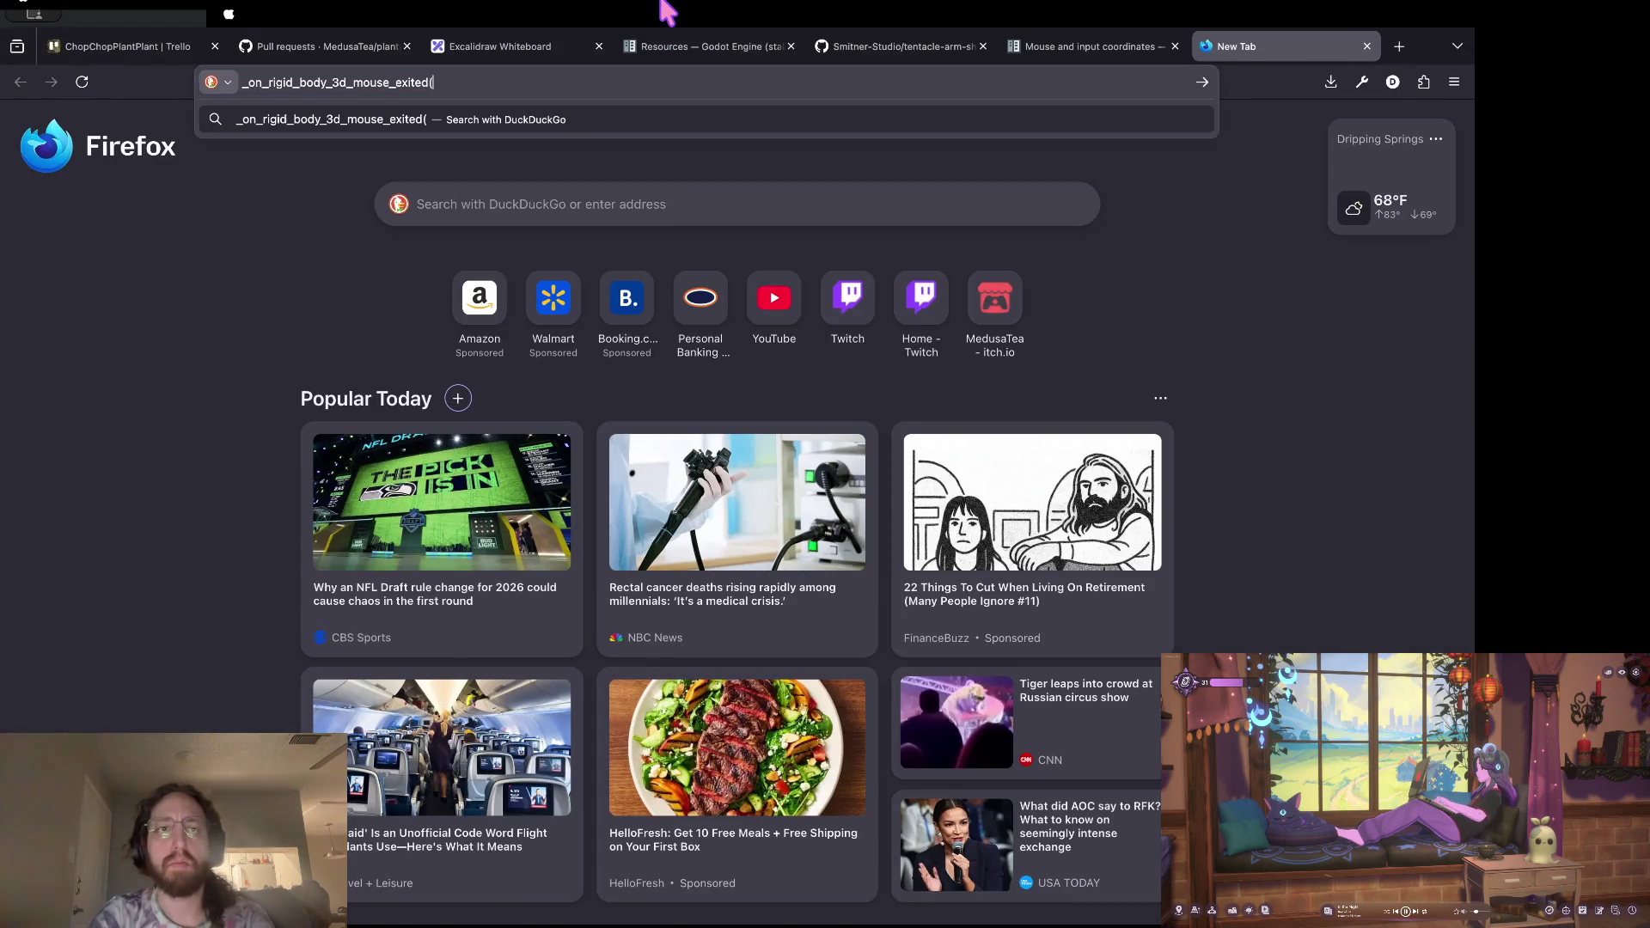
{"action": "key", "text": "Return"}
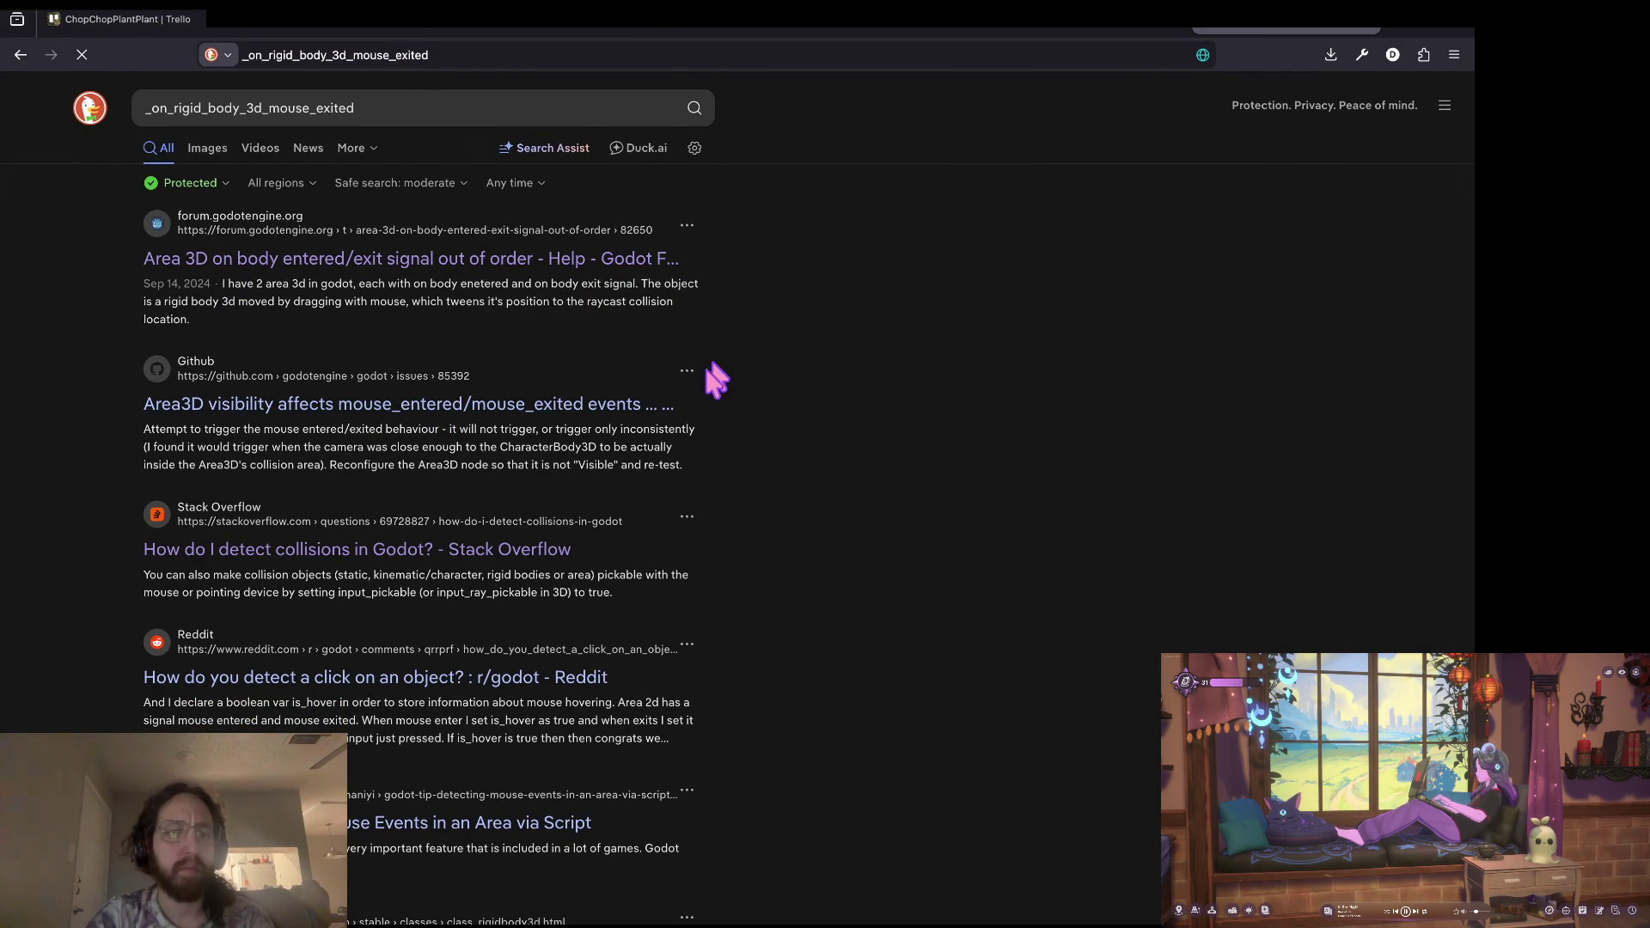
{"action": "left_click", "coordinate": [468, 405]}
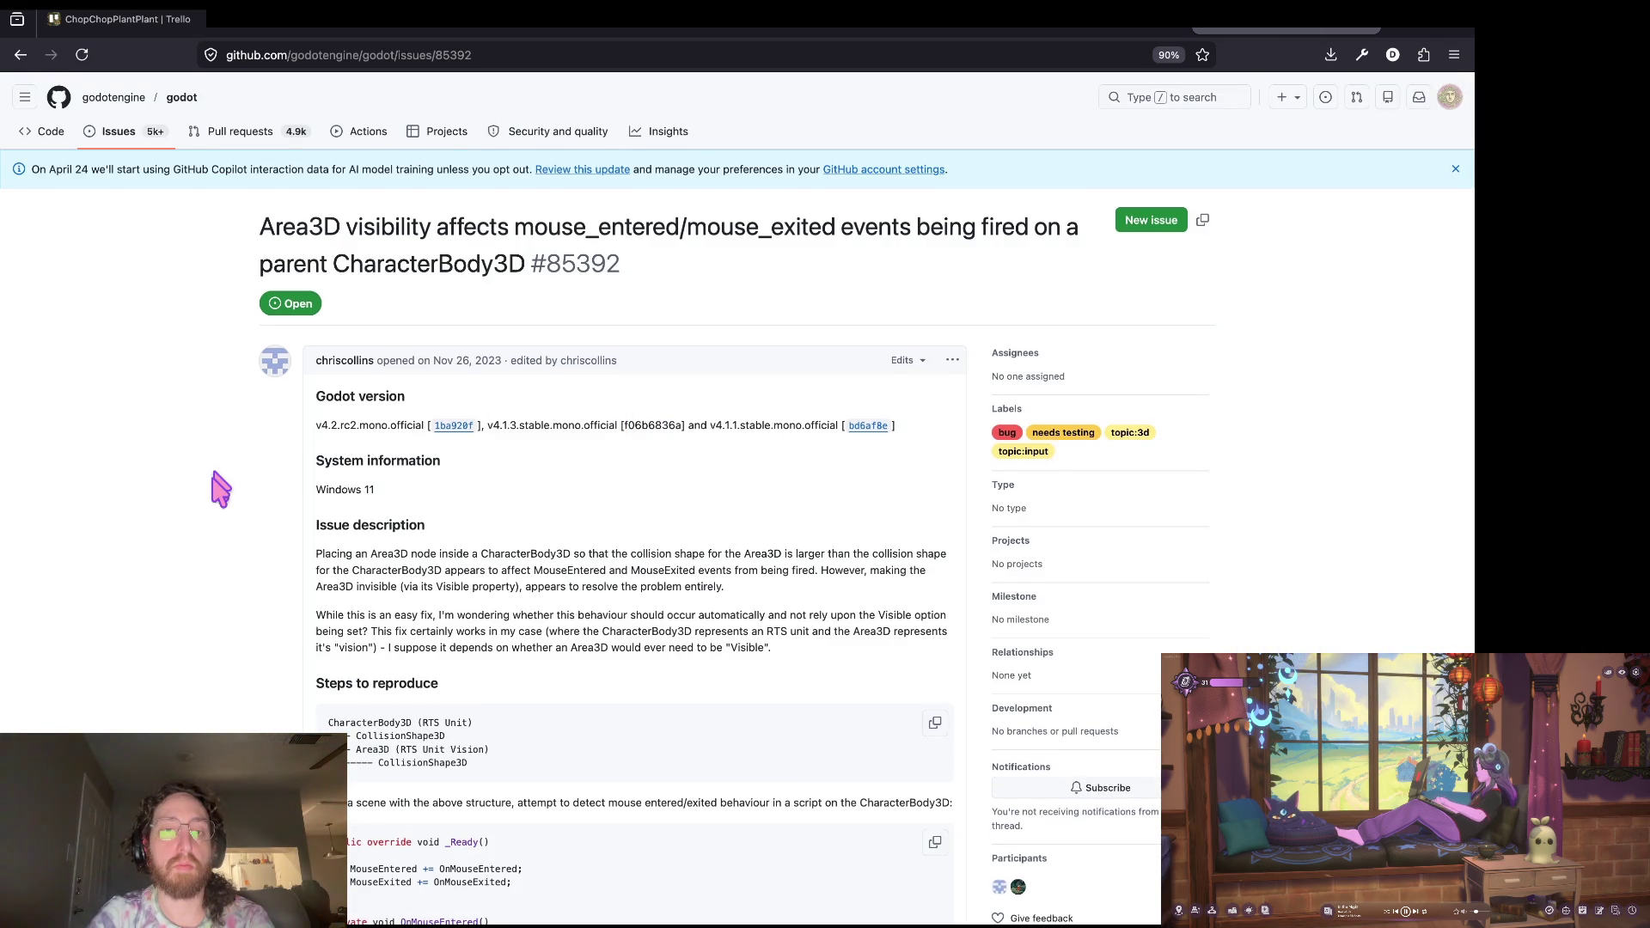
{"action": "scroll", "coordinate": [221, 490], "scroll_direction": "down", "scroll_amount": 2}
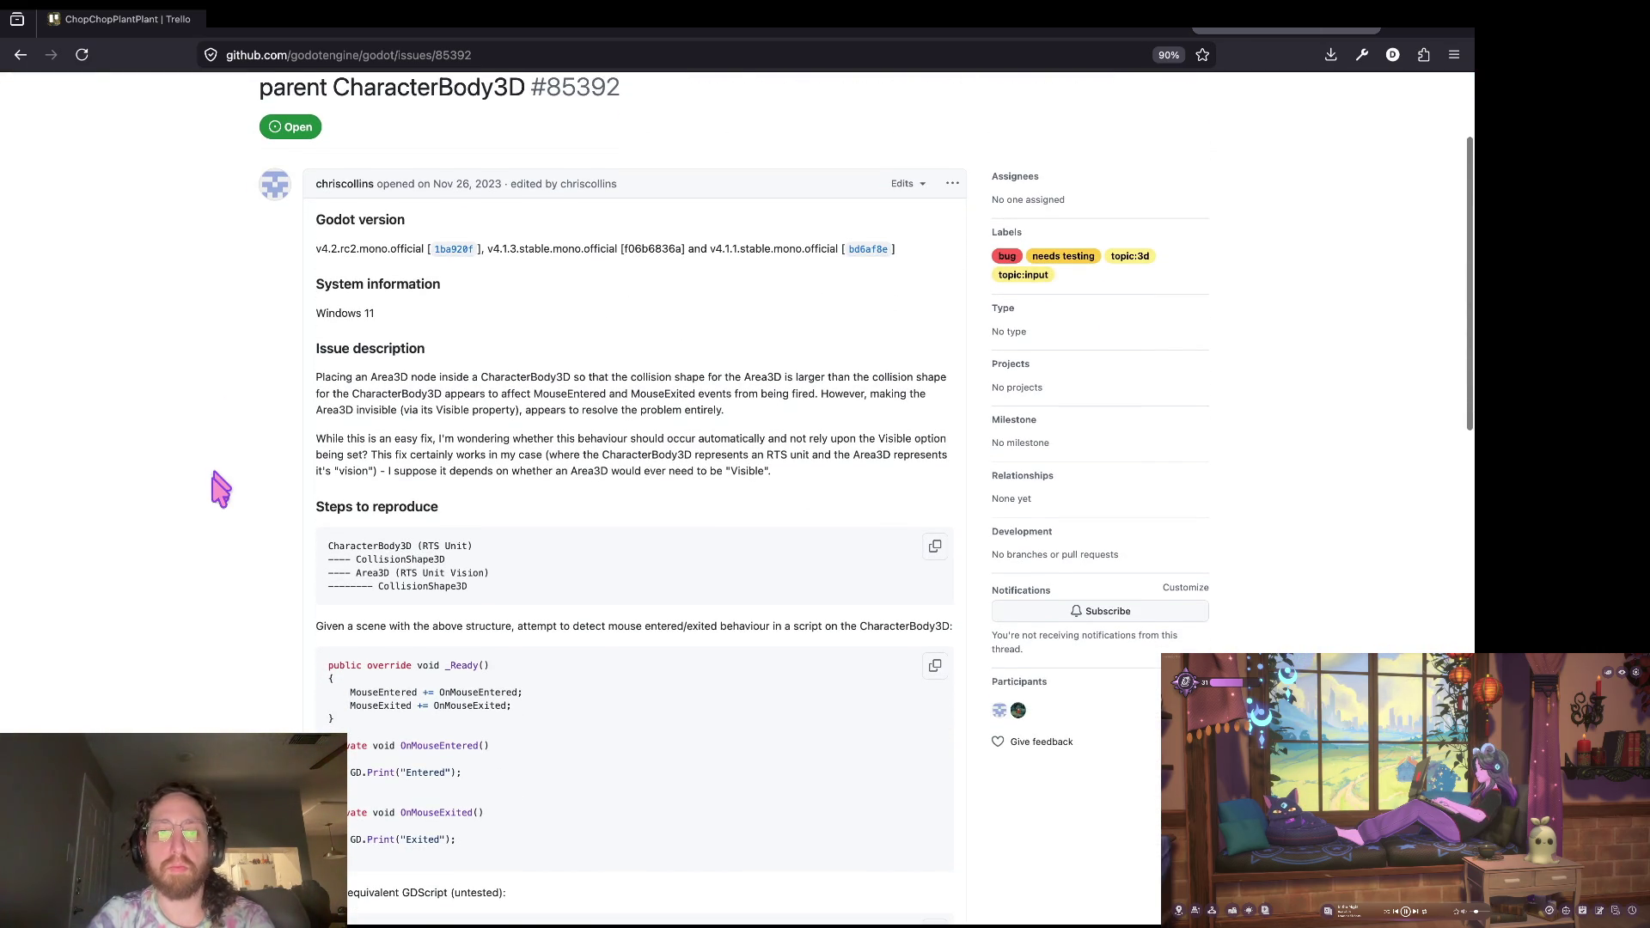
{"action": "scroll", "coordinate": [221, 490], "scroll_direction": "down", "scroll_amount": 1}
{"action": "scroll", "coordinate": [221, 490], "scroll_direction": "down", "scroll_amount": 1}
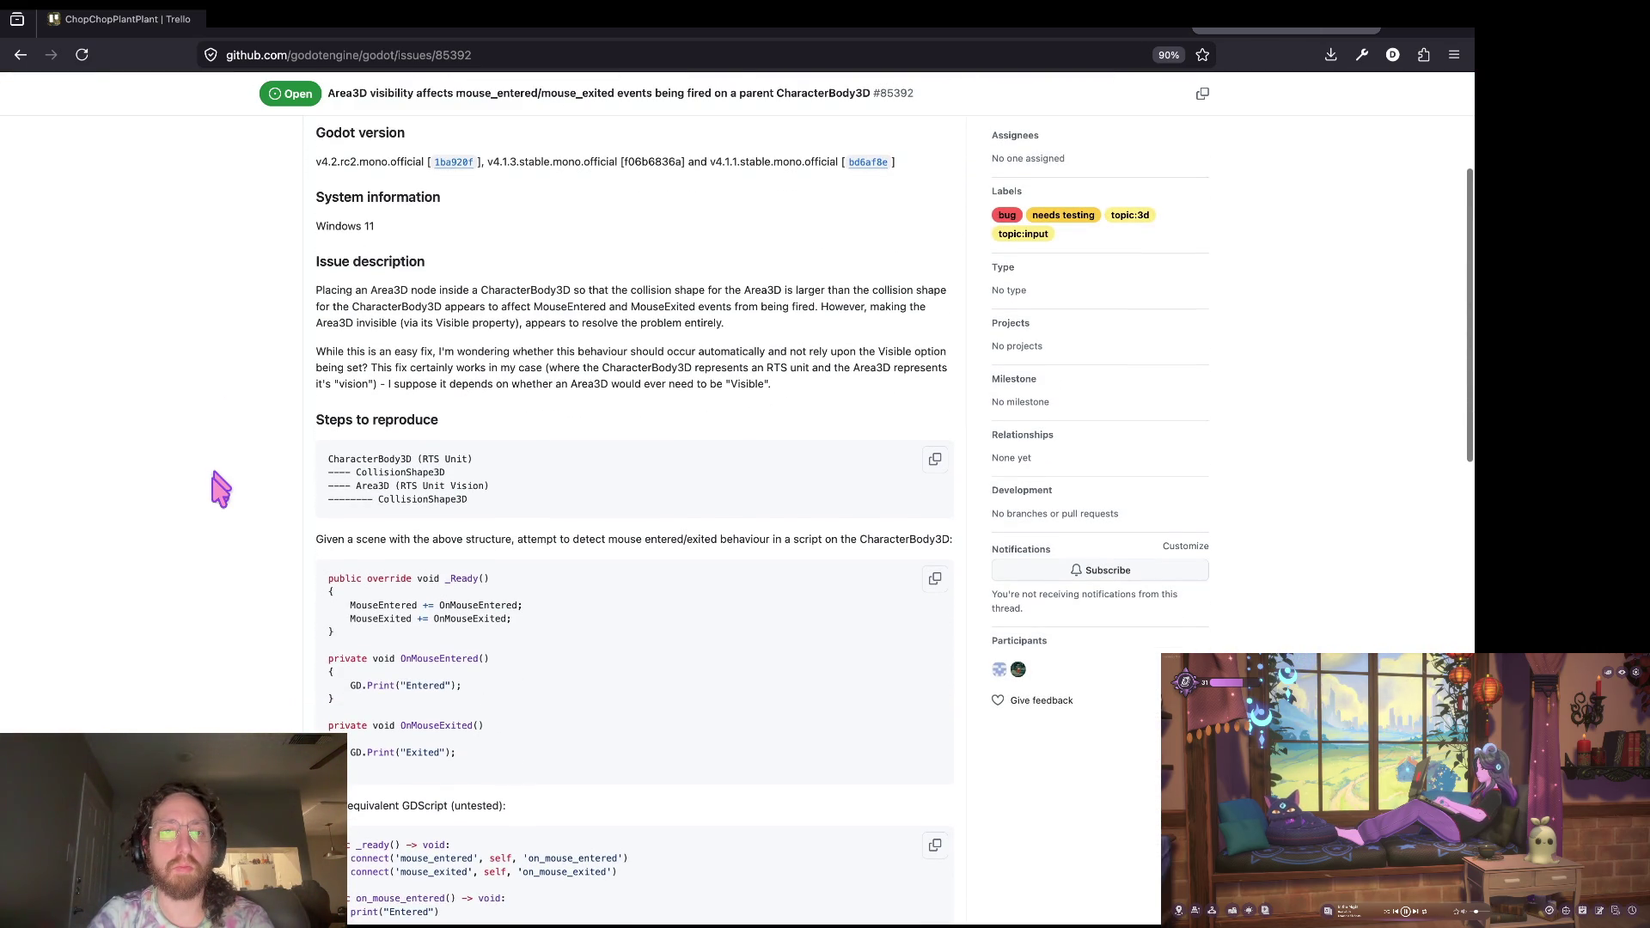
{"action": "scroll", "coordinate": [221, 489], "scroll_direction": "up", "scroll_amount": 3}
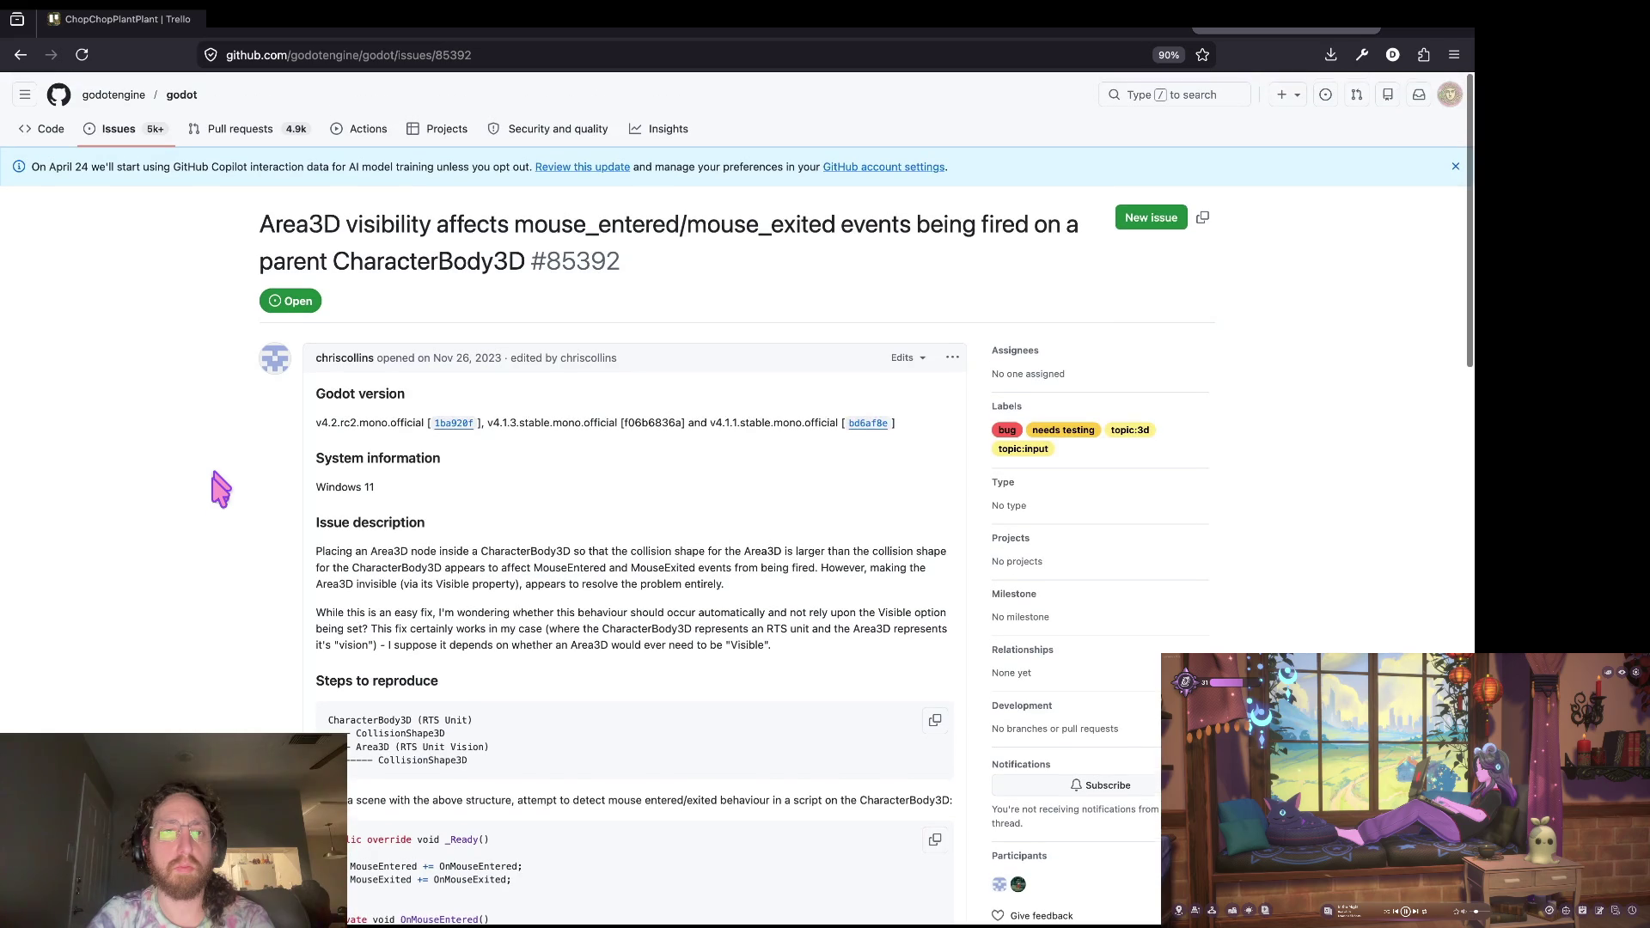
Step: Read through the issue on Area3D visibility affecting mouse events, then return to Godot
{"action": "left_click_drag", "start_coordinate": [524, 265], "coordinate": [276, 257]}
{"action": "left_click", "coordinate": [240, 262]}
{"action": "scroll", "coordinate": [159, 427], "scroll_direction": "down", "scroll_amount": 2}
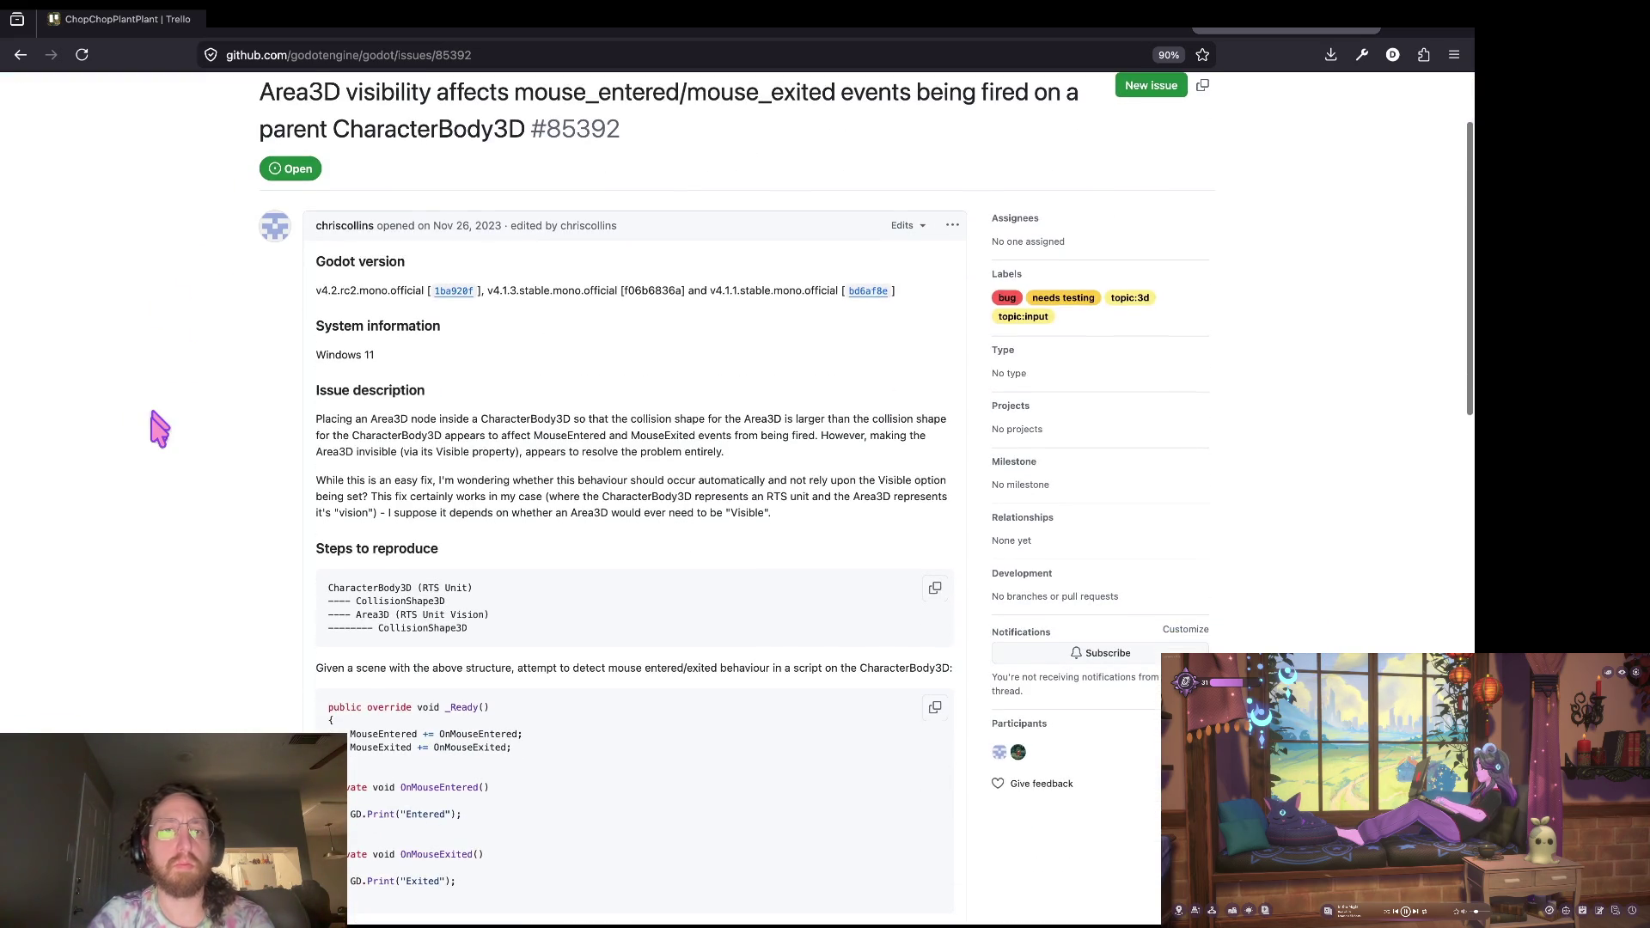
{"action": "scroll", "coordinate": [203, 405], "scroll_direction": "down", "scroll_amount": 1}
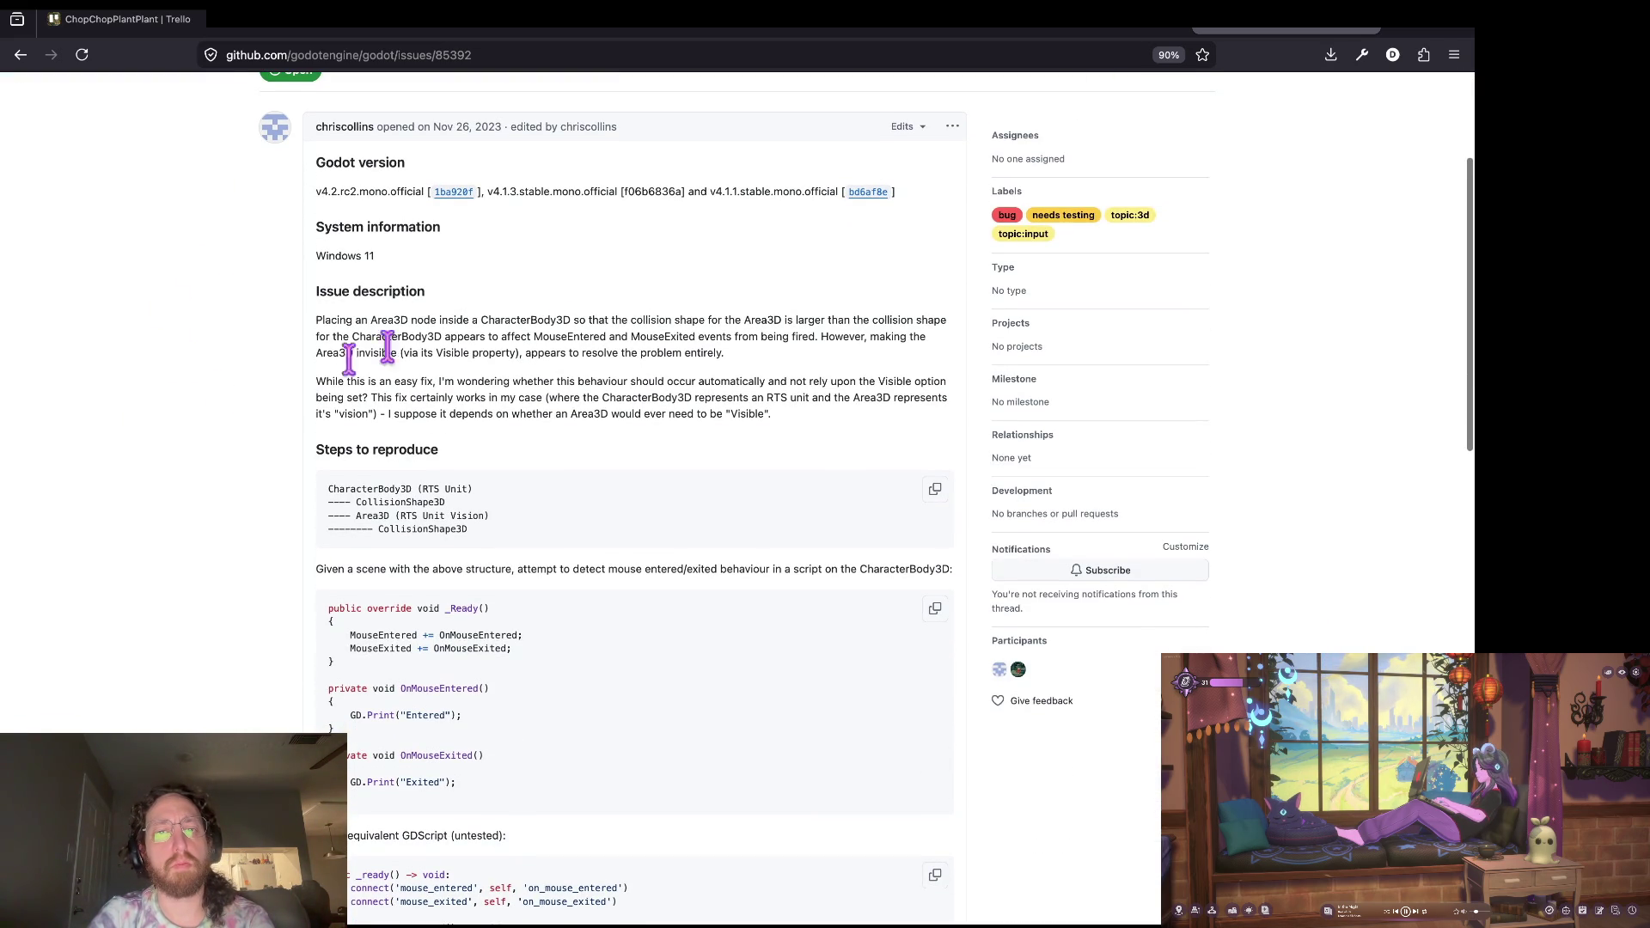
{"action": "scroll", "coordinate": [441, 344], "scroll_direction": "down", "scroll_amount": 1}
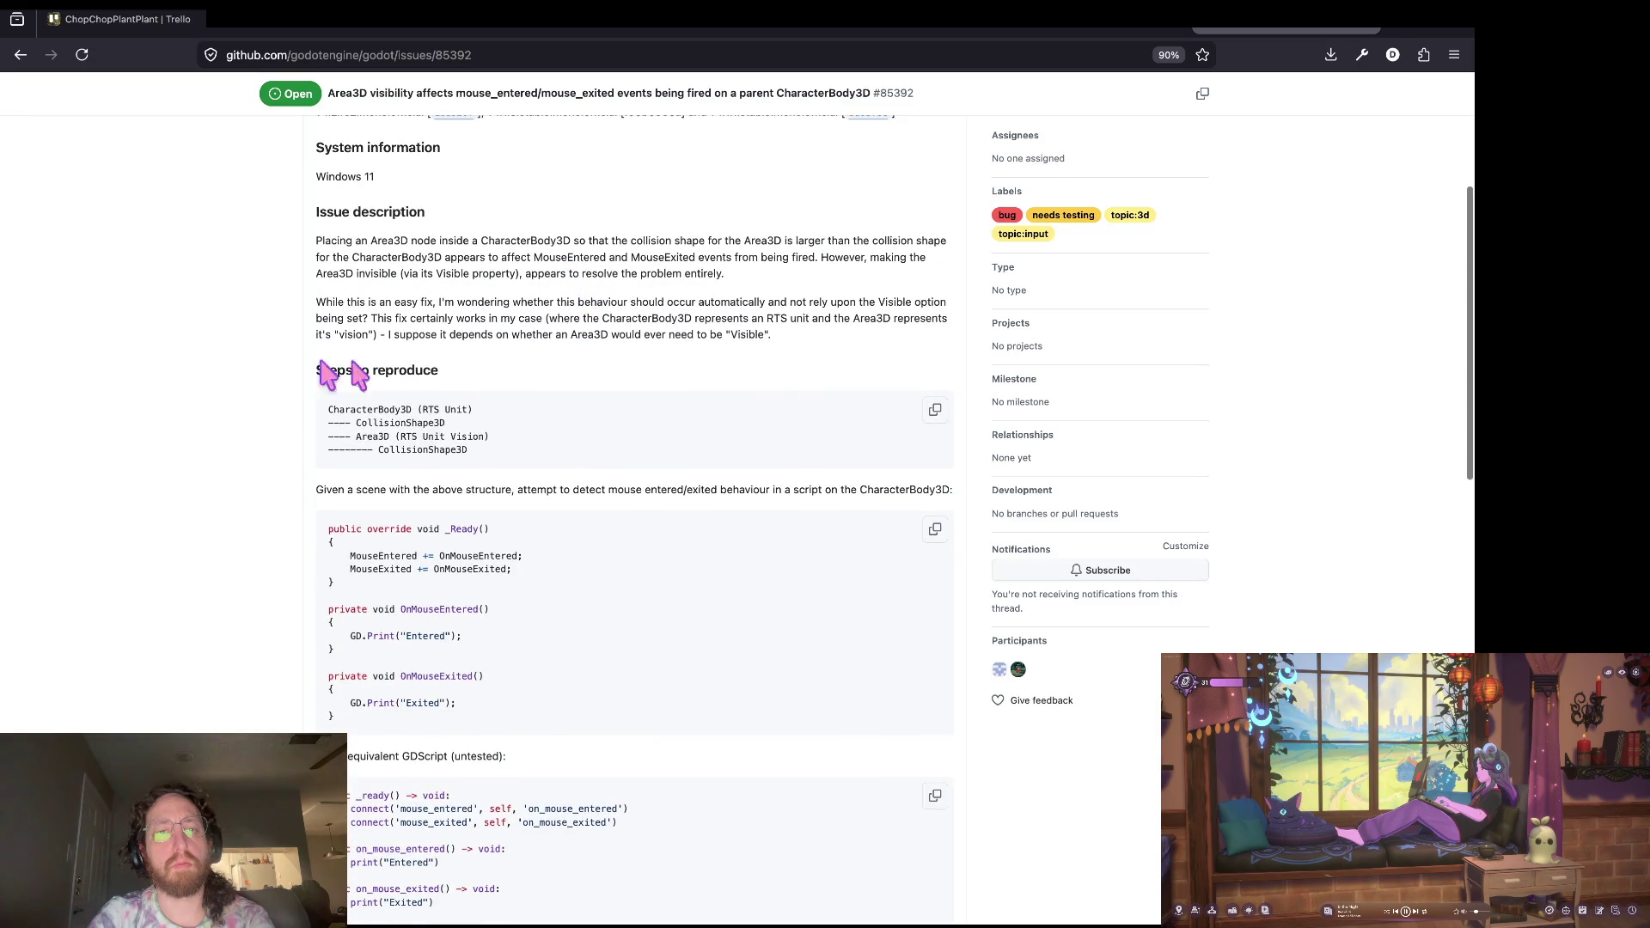
{"action": "scroll", "coordinate": [300, 391], "scroll_direction": "down", "scroll_amount": 5}
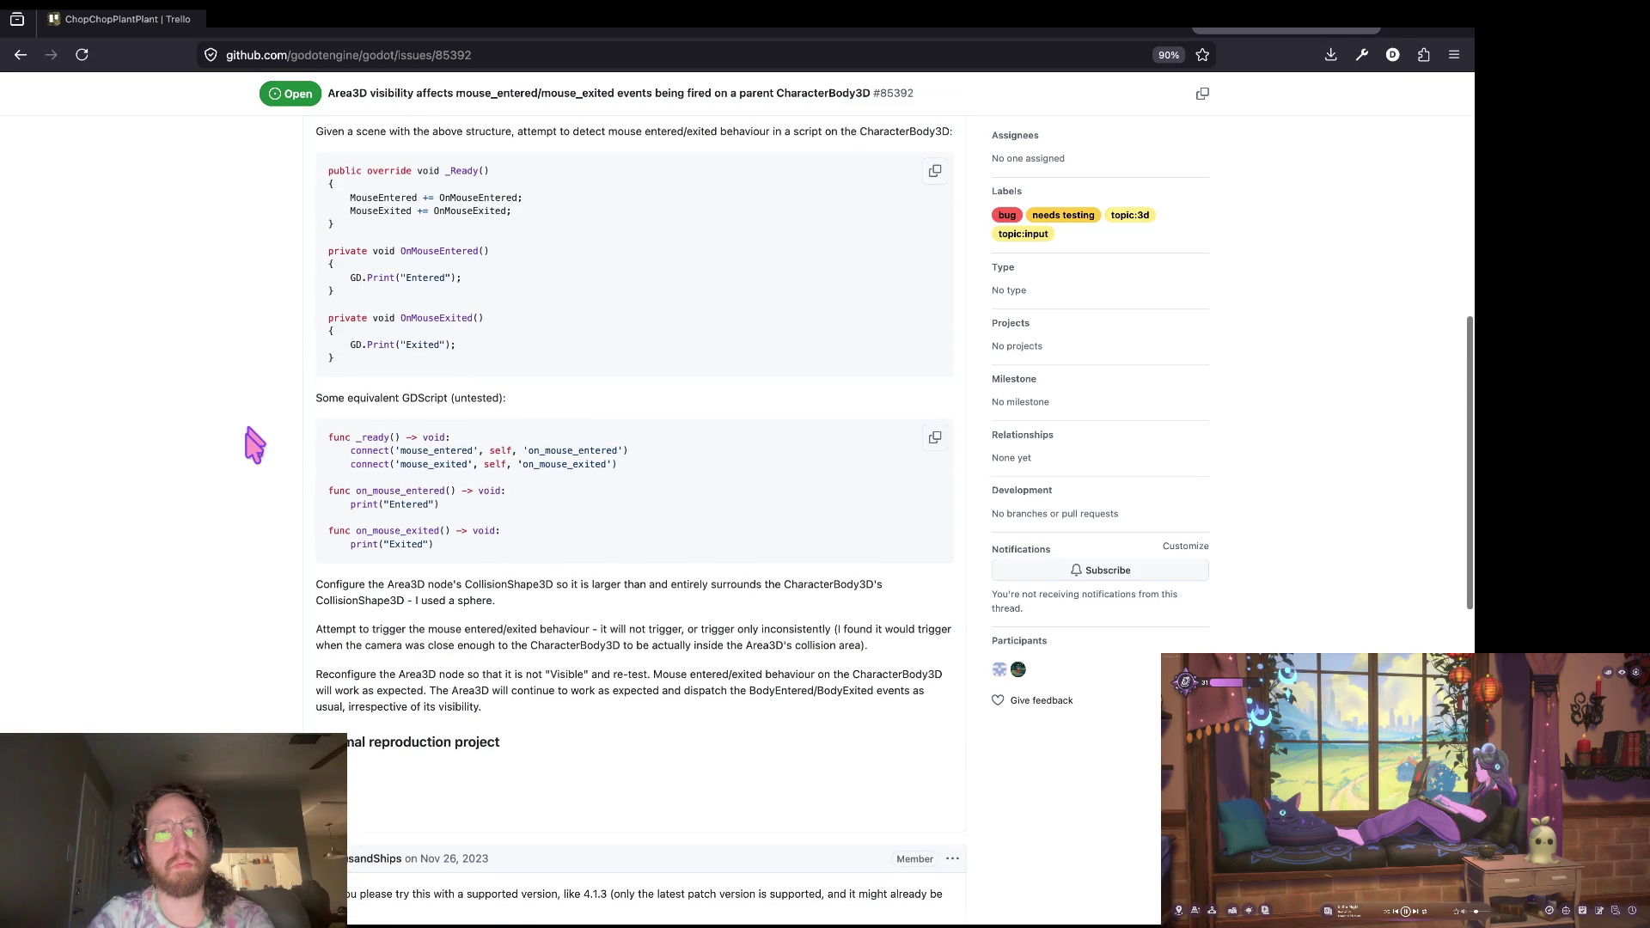
{"action": "scroll", "coordinate": [254, 444], "scroll_direction": "down", "scroll_amount": 3}
{"action": "scroll", "coordinate": [254, 444], "scroll_direction": "up", "scroll_amount": 10}
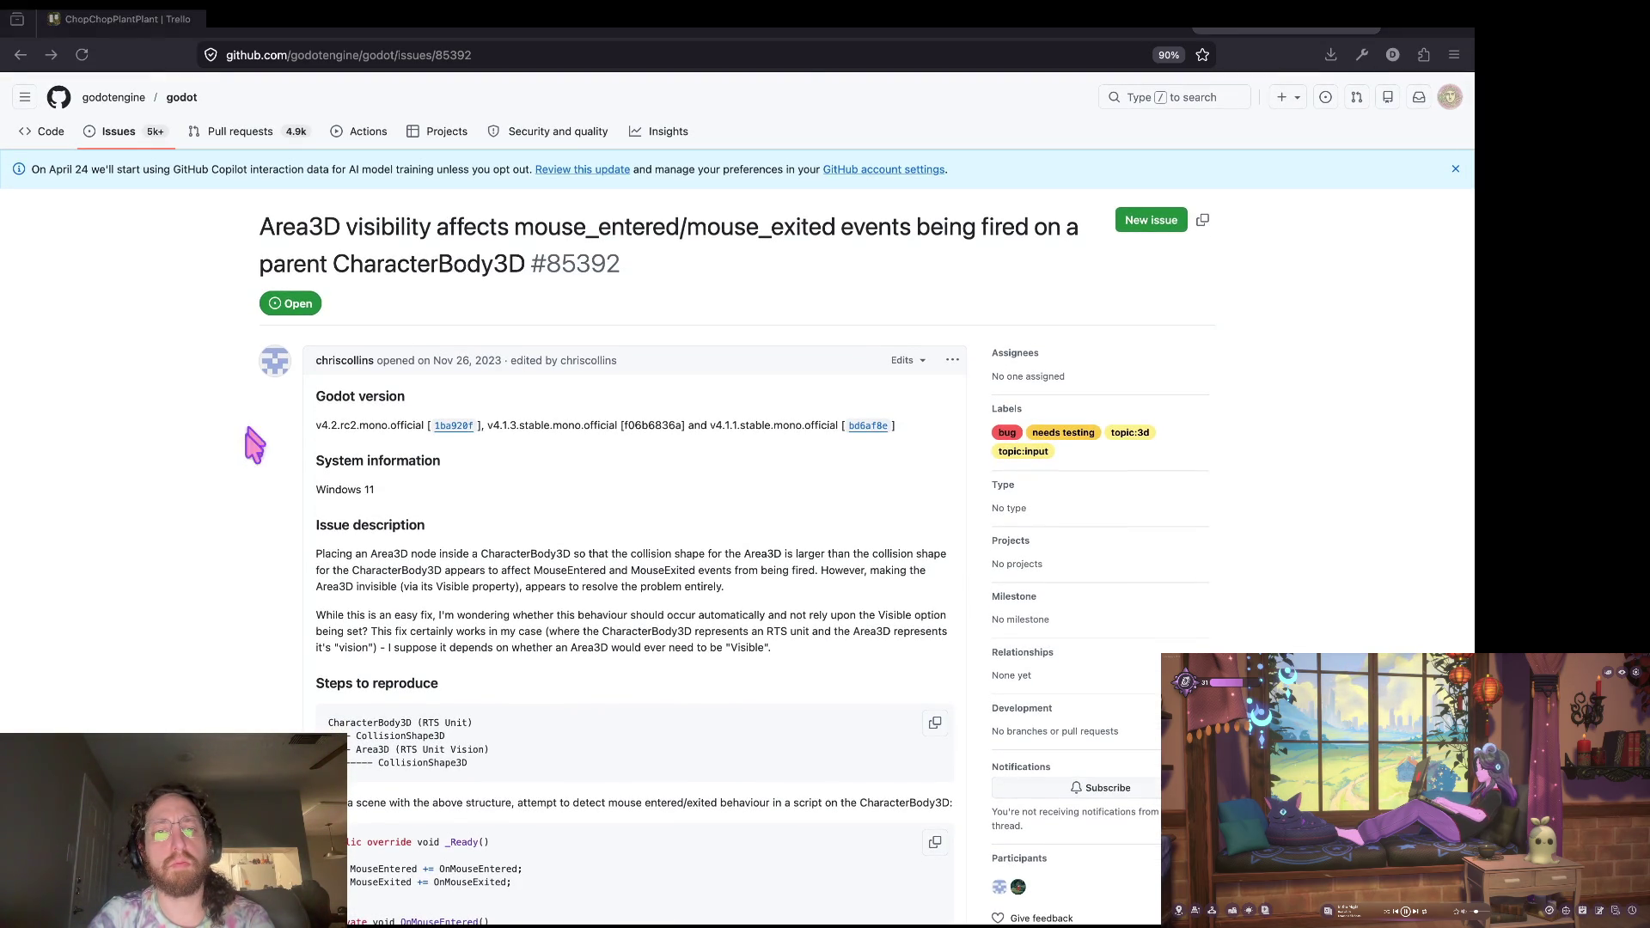
{"action": "key", "text": "super+Tab"}
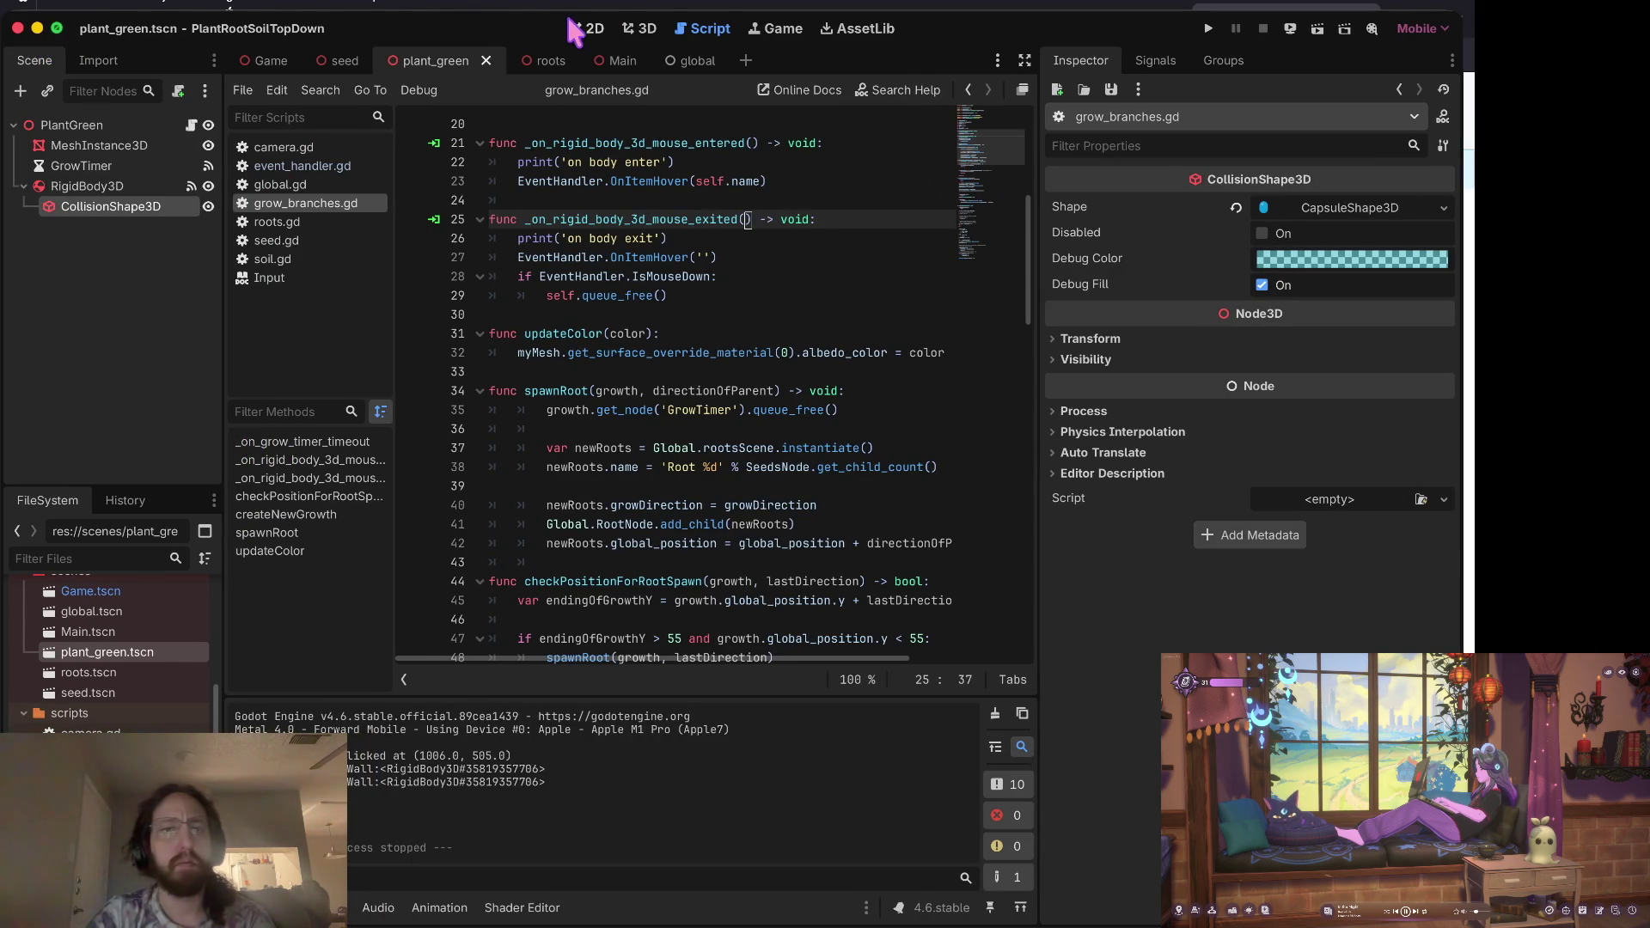
Step: Create an Area3D child of RigidBody3D, undoing an attempted move of CollisionShape3D into it
{"action": "left_click", "coordinate": [639, 30]}
{"action": "left_click", "coordinate": [97, 187]}
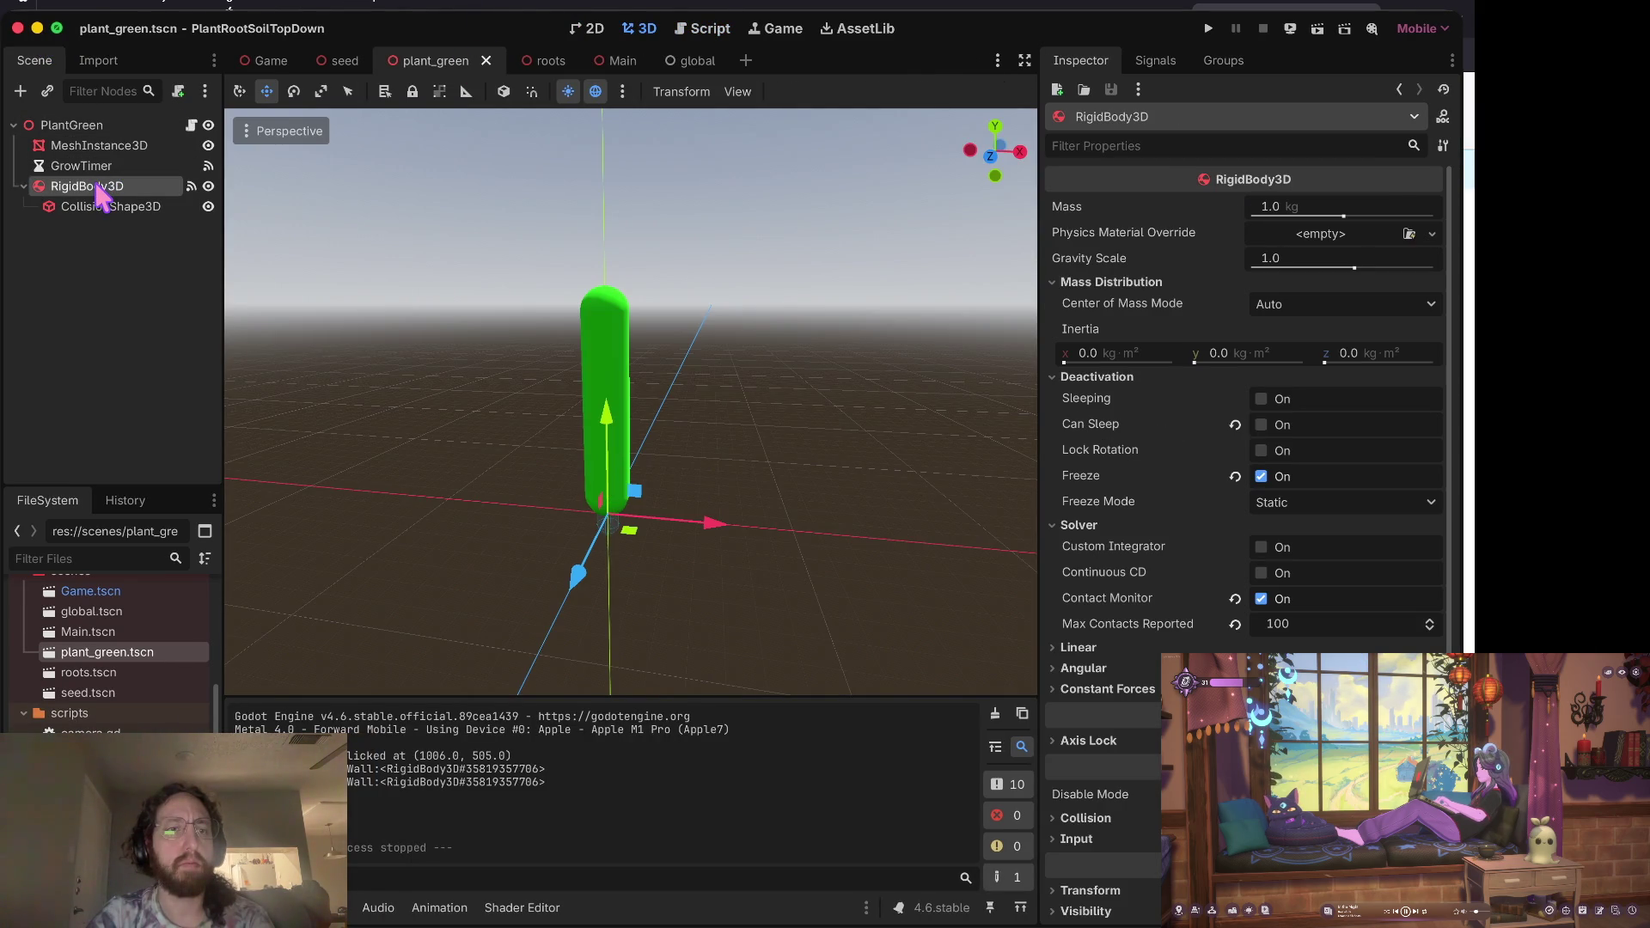
{"action": "right_click", "coordinate": [97, 186]}
{"action": "left_click", "coordinate": [167, 203]}
{"action": "type", "text": "area3d"}
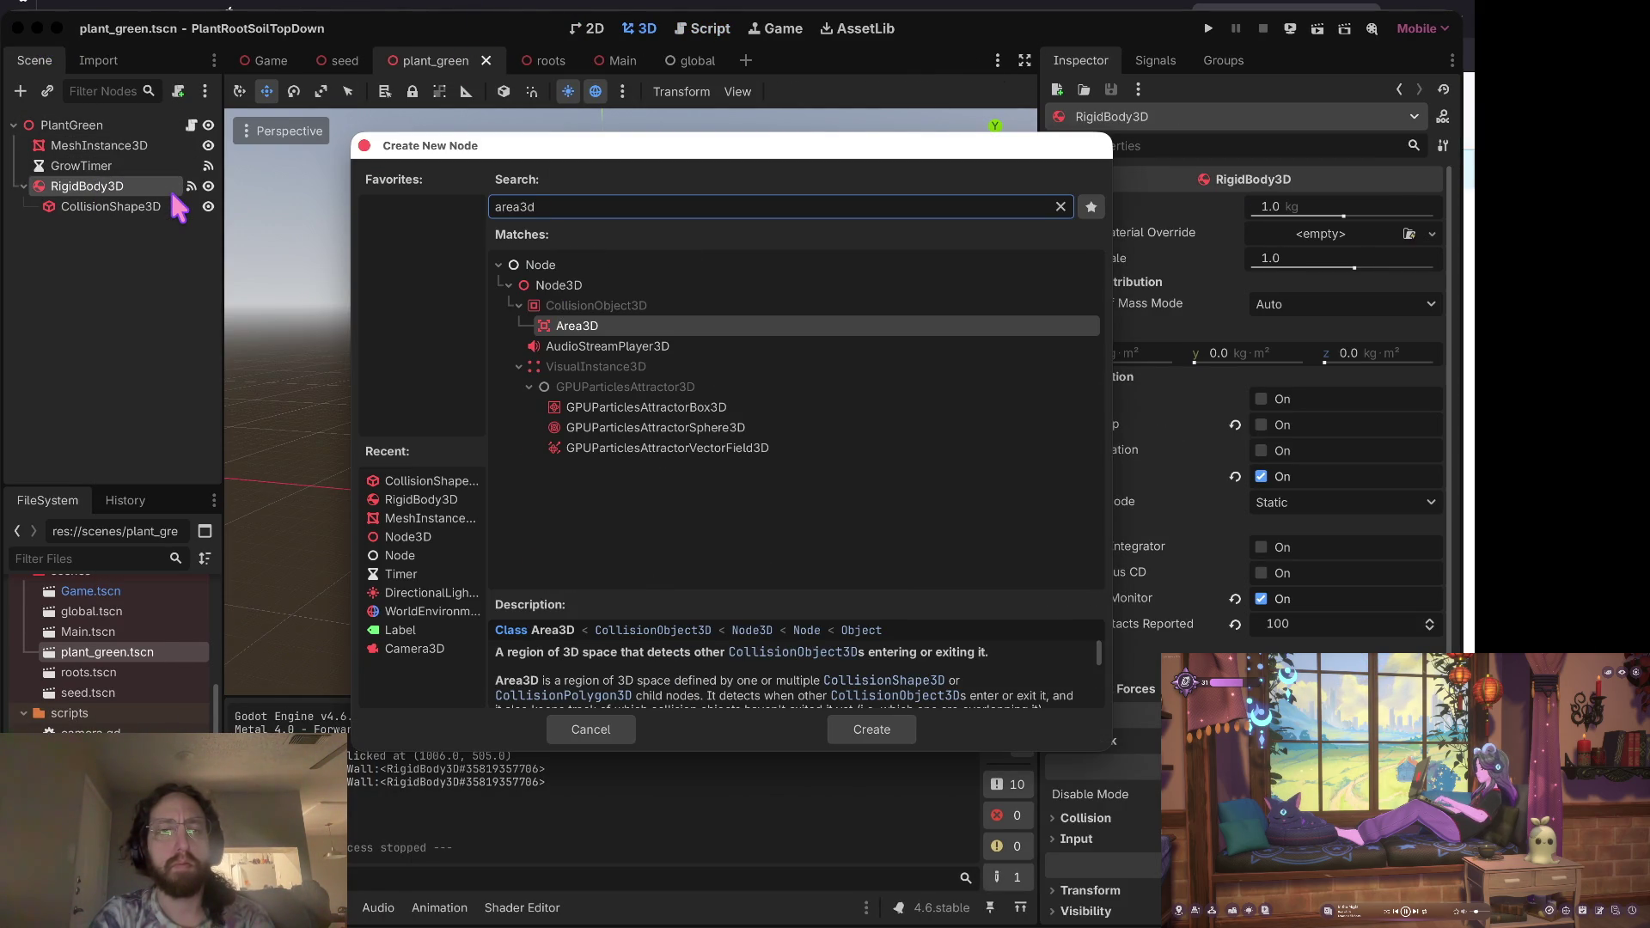
{"action": "scroll", "coordinate": [688, 664], "scroll_direction": "down", "scroll_amount": 1}
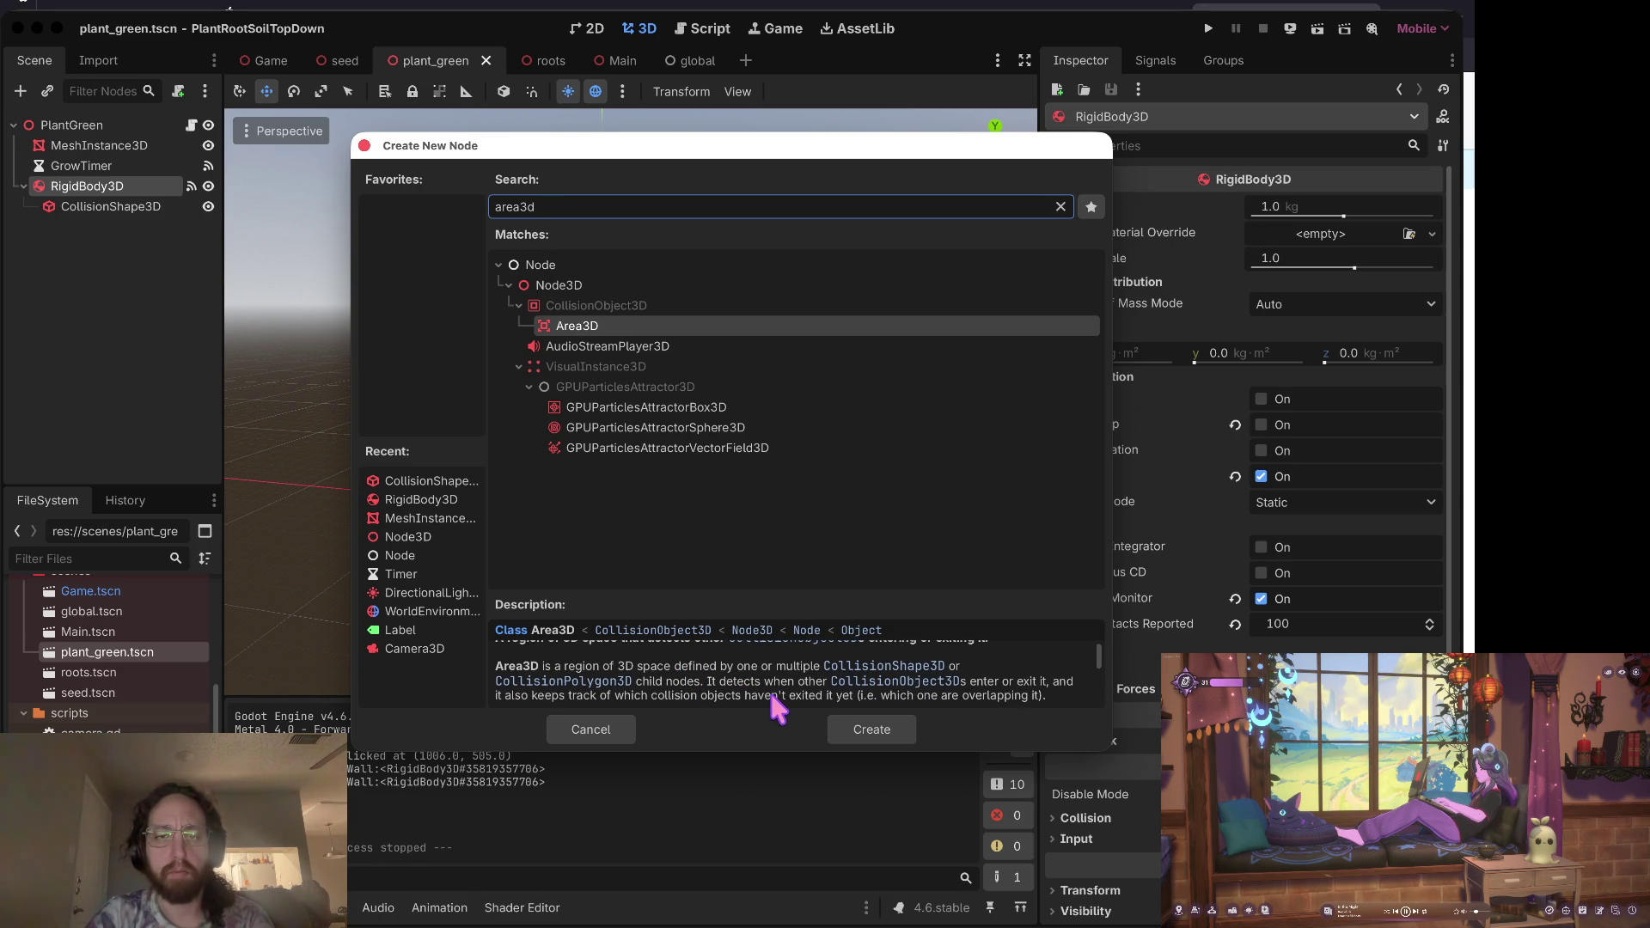
{"action": "scroll", "coordinate": [780, 684], "scroll_direction": "down", "scroll_amount": 1}
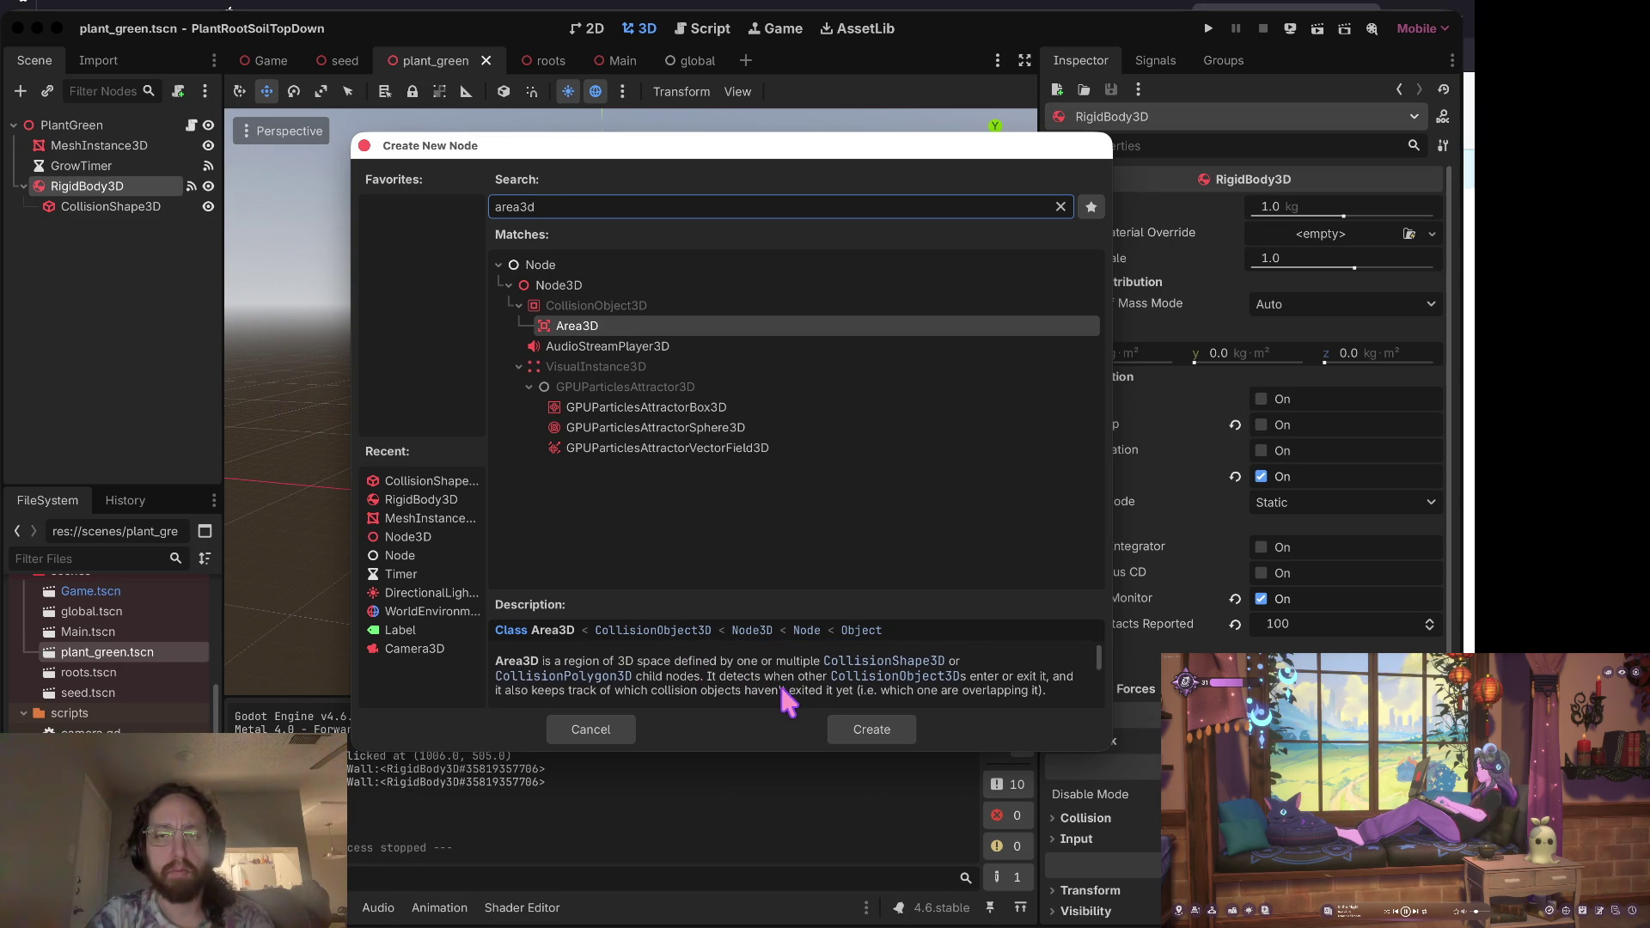
{"action": "key", "text": "Return"}
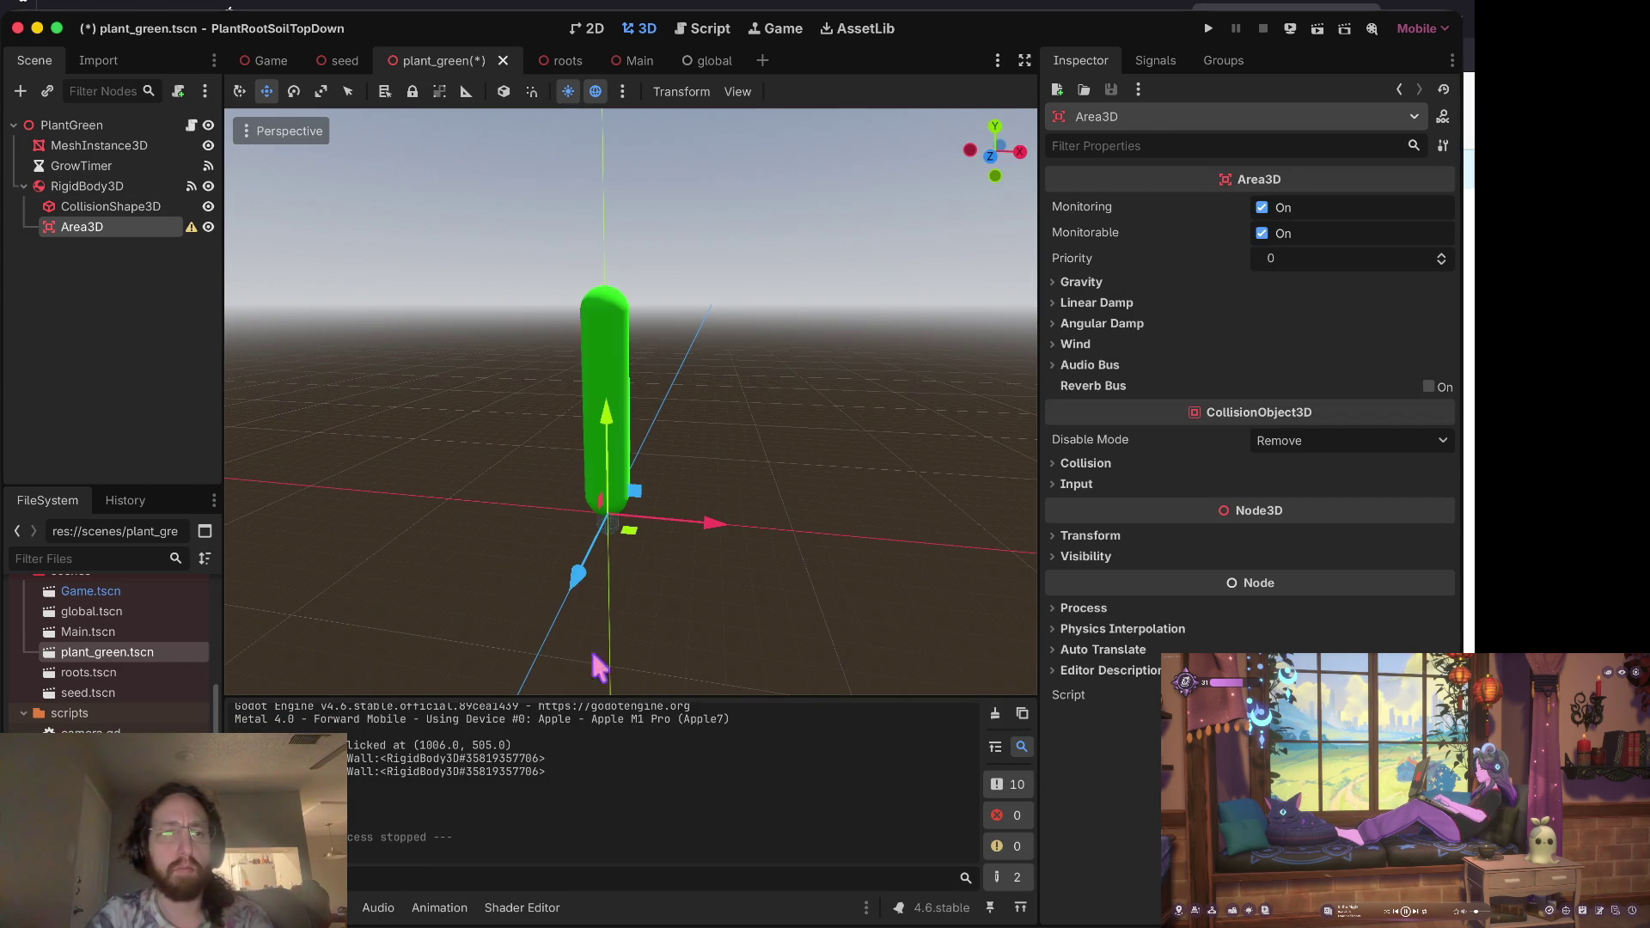
{"action": "mouse_move", "coordinate": [83, 227]}
{"action": "left_mouse_down"}
{"action": "mouse_move", "coordinate": [89, 189]}
{"action": "mouse_move", "coordinate": [86, 227]}
{"action": "left_mouse_up"}
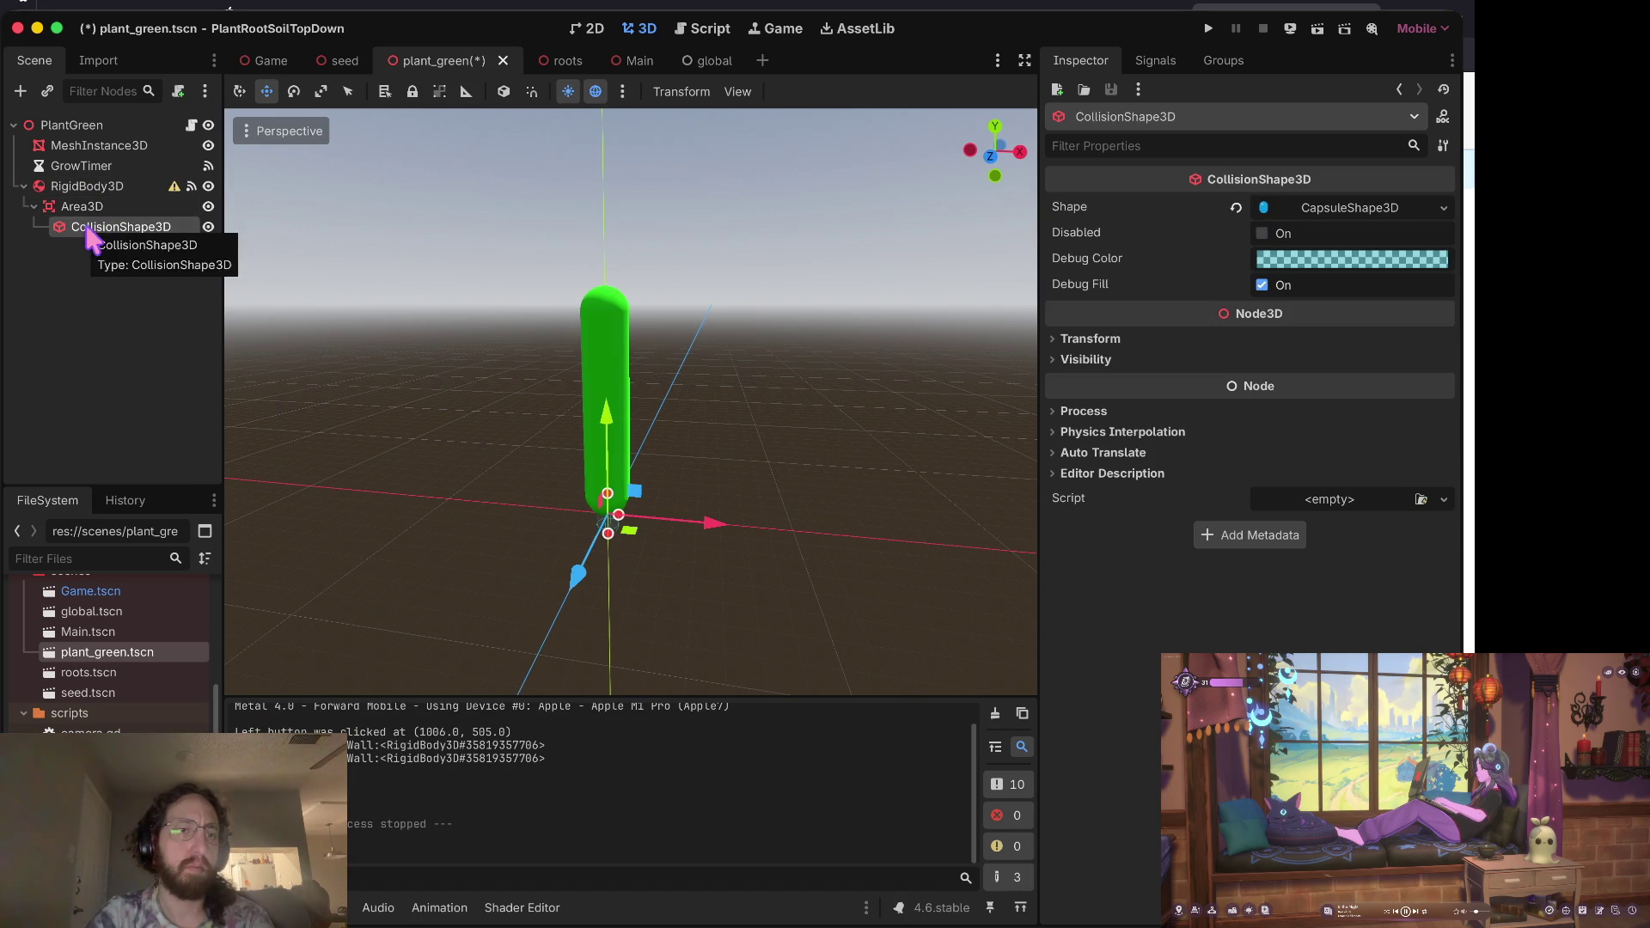
{"action": "key", "text": "super+z"}
{"action": "left_click", "coordinate": [103, 227]}
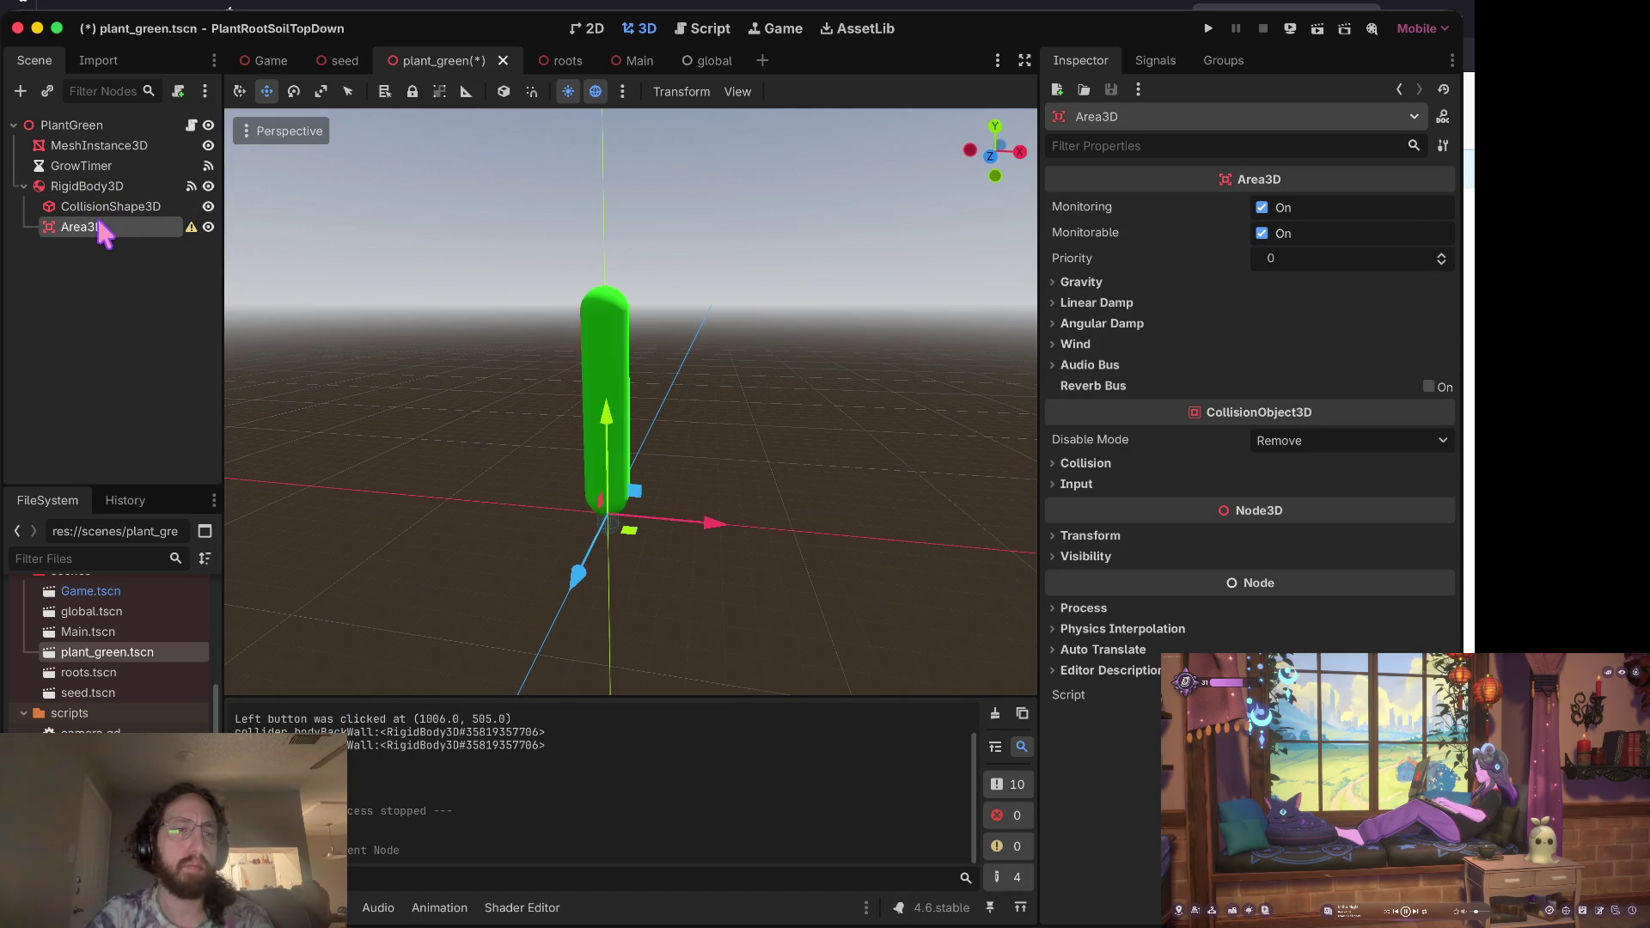
Step: Try moving Area3D and the collision shape under PlantGreen, undo it, and check Area3D's warning
{"action": "mouse_move", "coordinate": [103, 227]}
{"action": "left_mouse_down"}
{"action": "mouse_move", "coordinate": [91, 231]}
{"action": "mouse_move", "coordinate": [81, 127]}
{"action": "left_mouse_up"}
{"action": "left_click", "coordinate": [98, 207]}
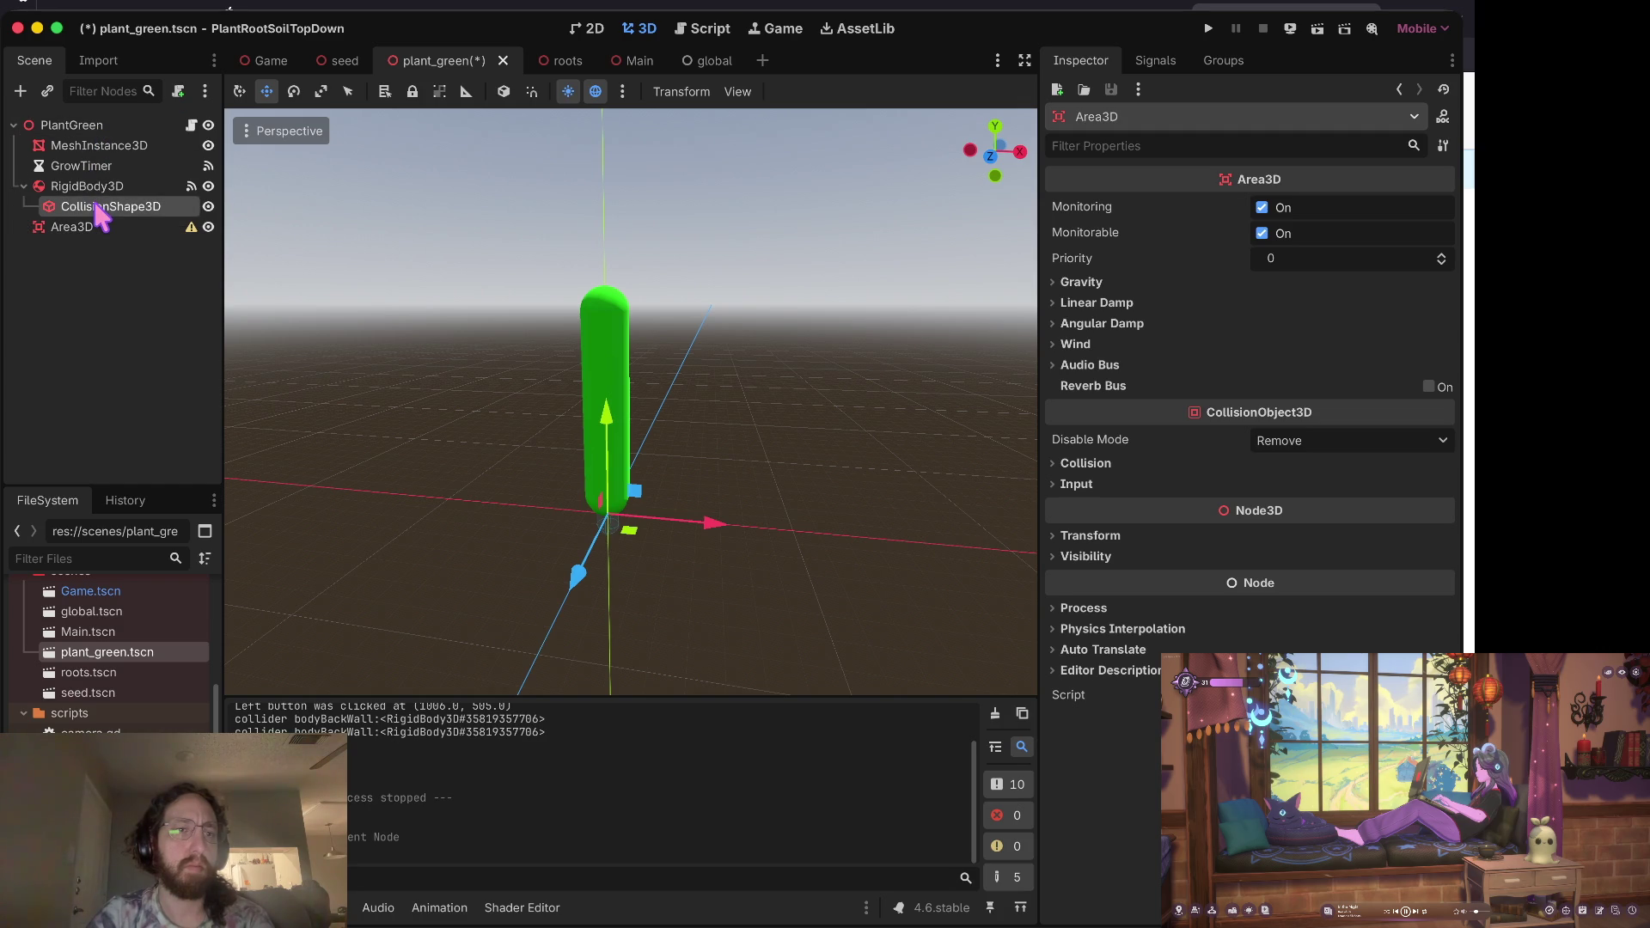
{"action": "mouse_move", "coordinate": [98, 218]}
{"action": "left_mouse_down"}
{"action": "mouse_move", "coordinate": [66, 221]}
{"action": "mouse_move", "coordinate": [74, 235]}
{"action": "left_mouse_up"}
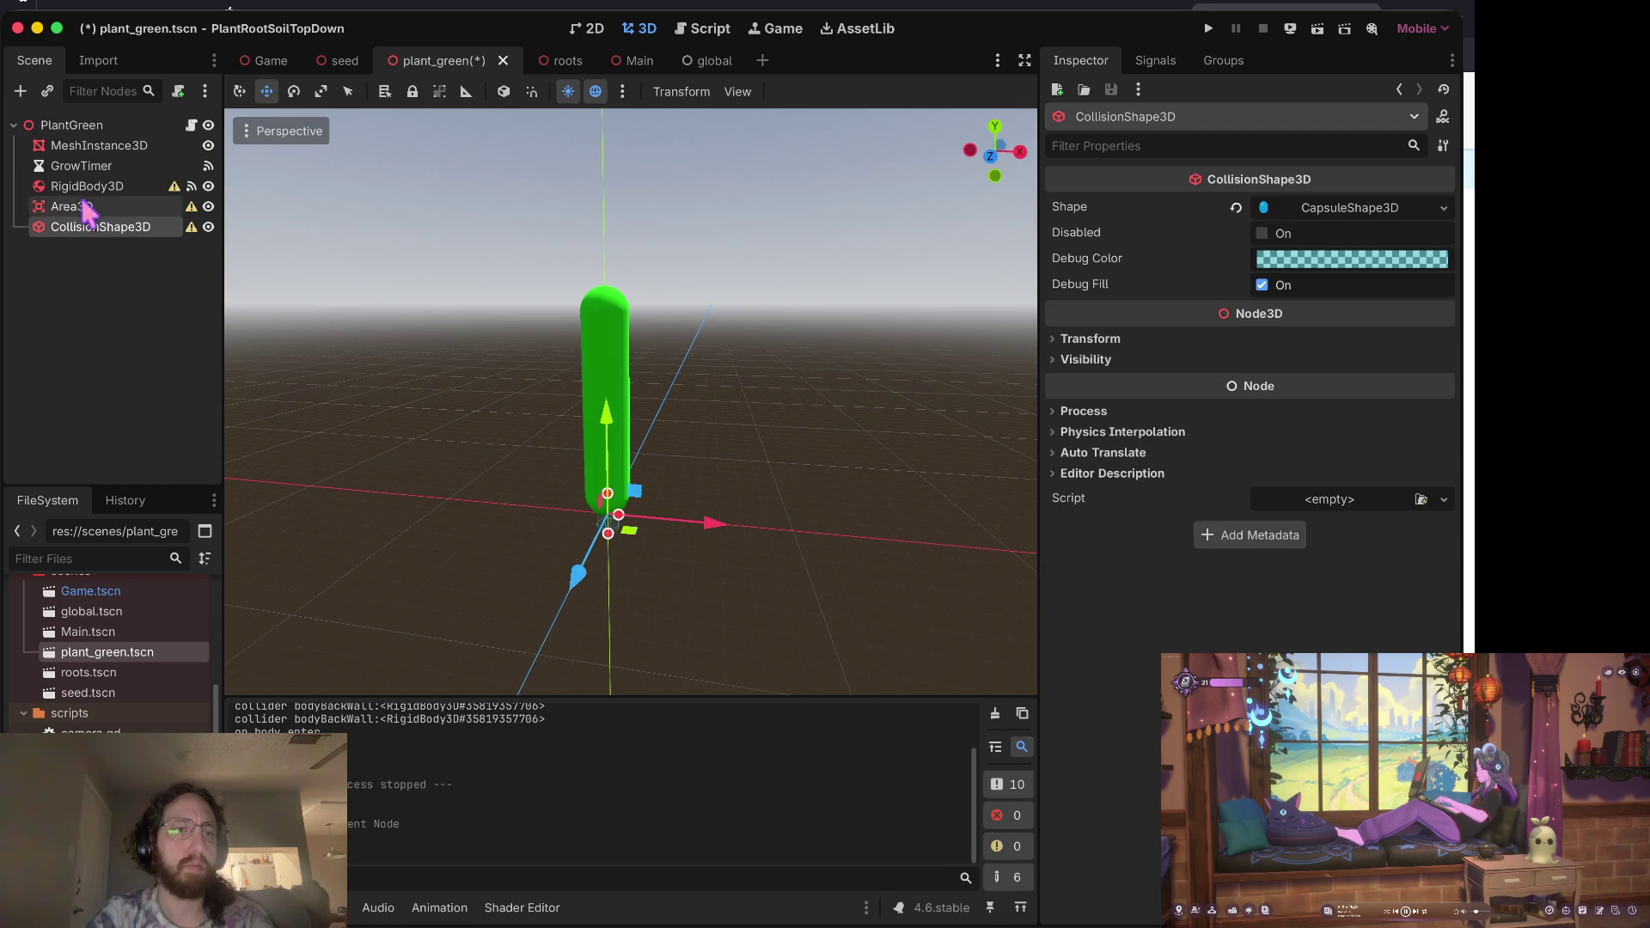
{"action": "key", "text": "super+z"}
{"action": "key", "text": "super+z"}
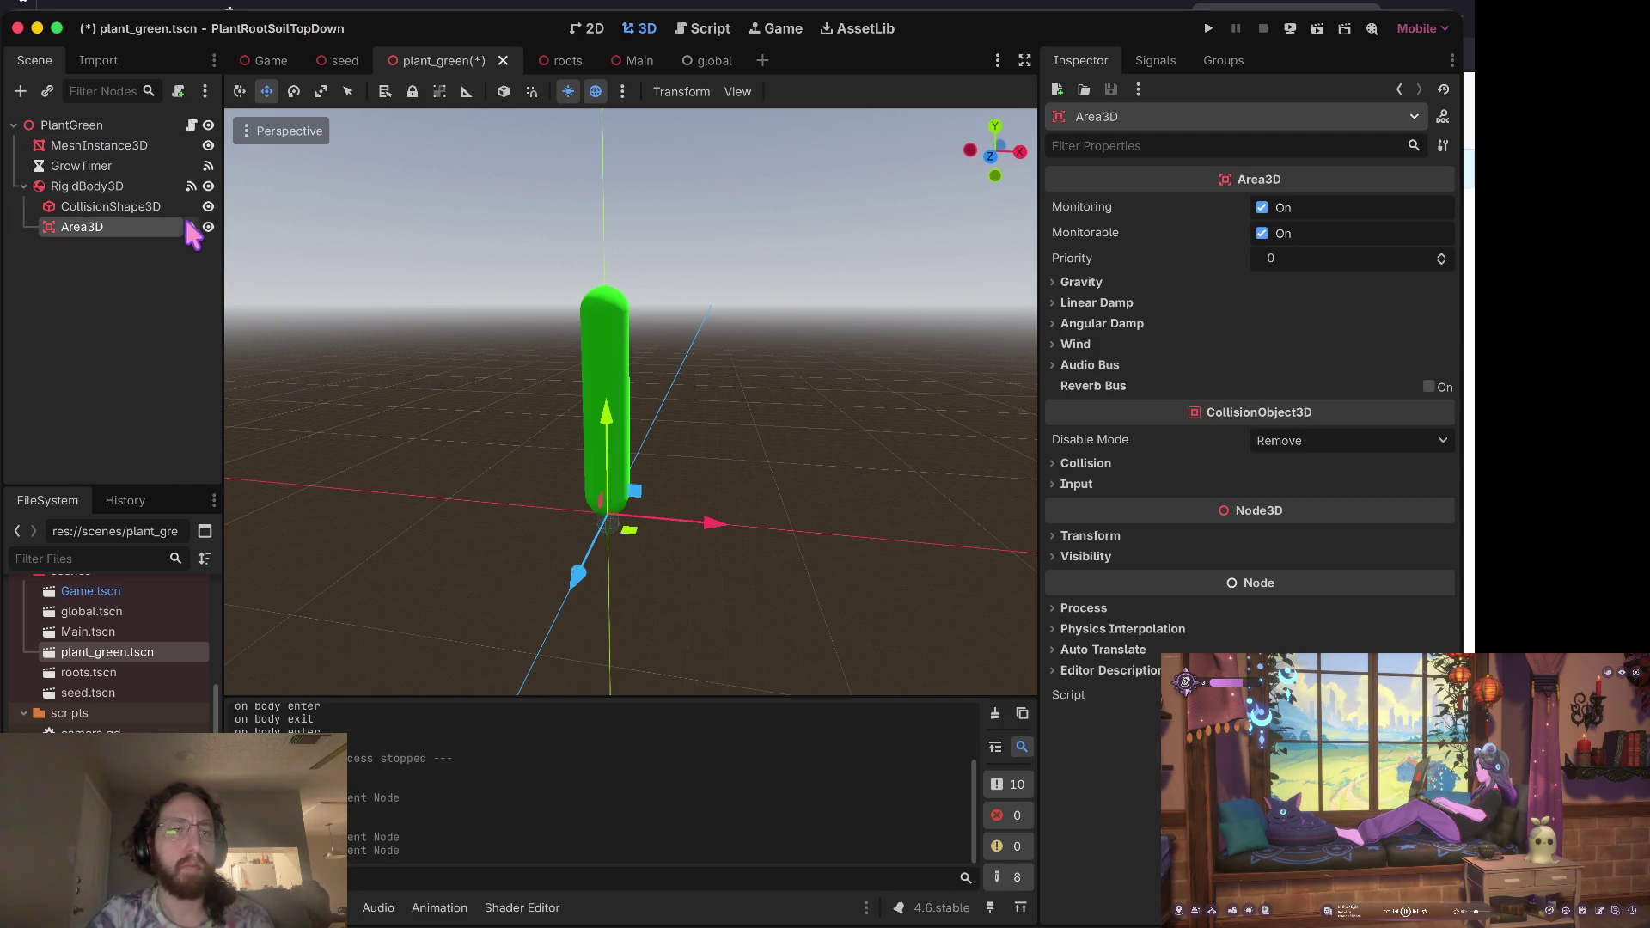
{"action": "left_click", "coordinate": [190, 227]}
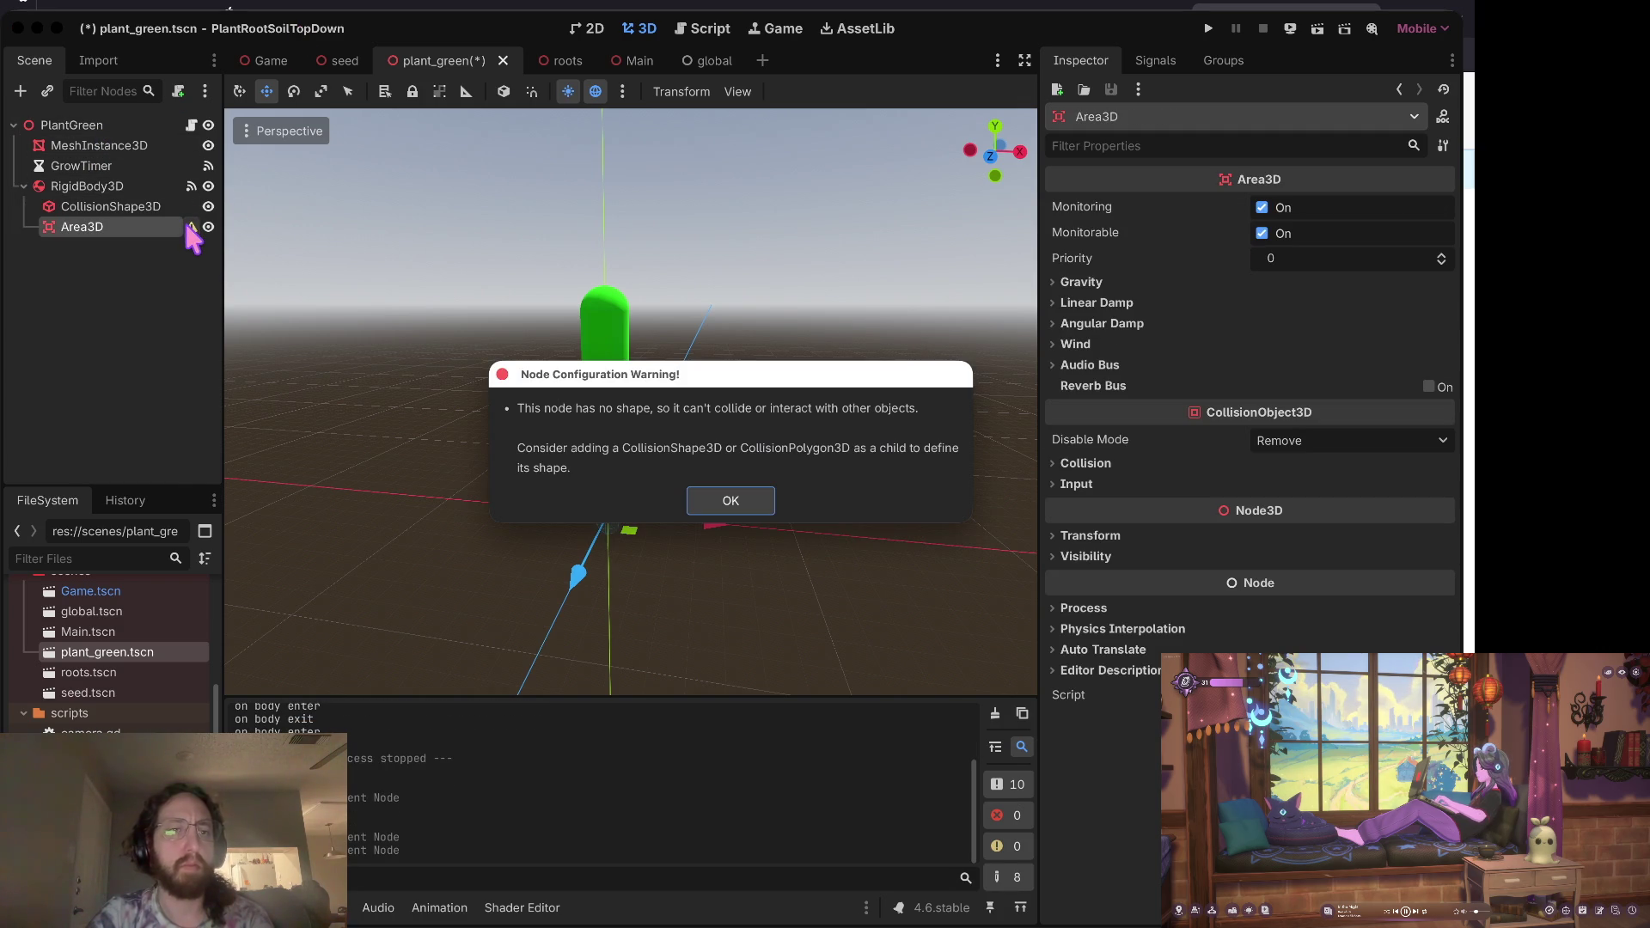
{"action": "left_click", "coordinate": [744, 506]}
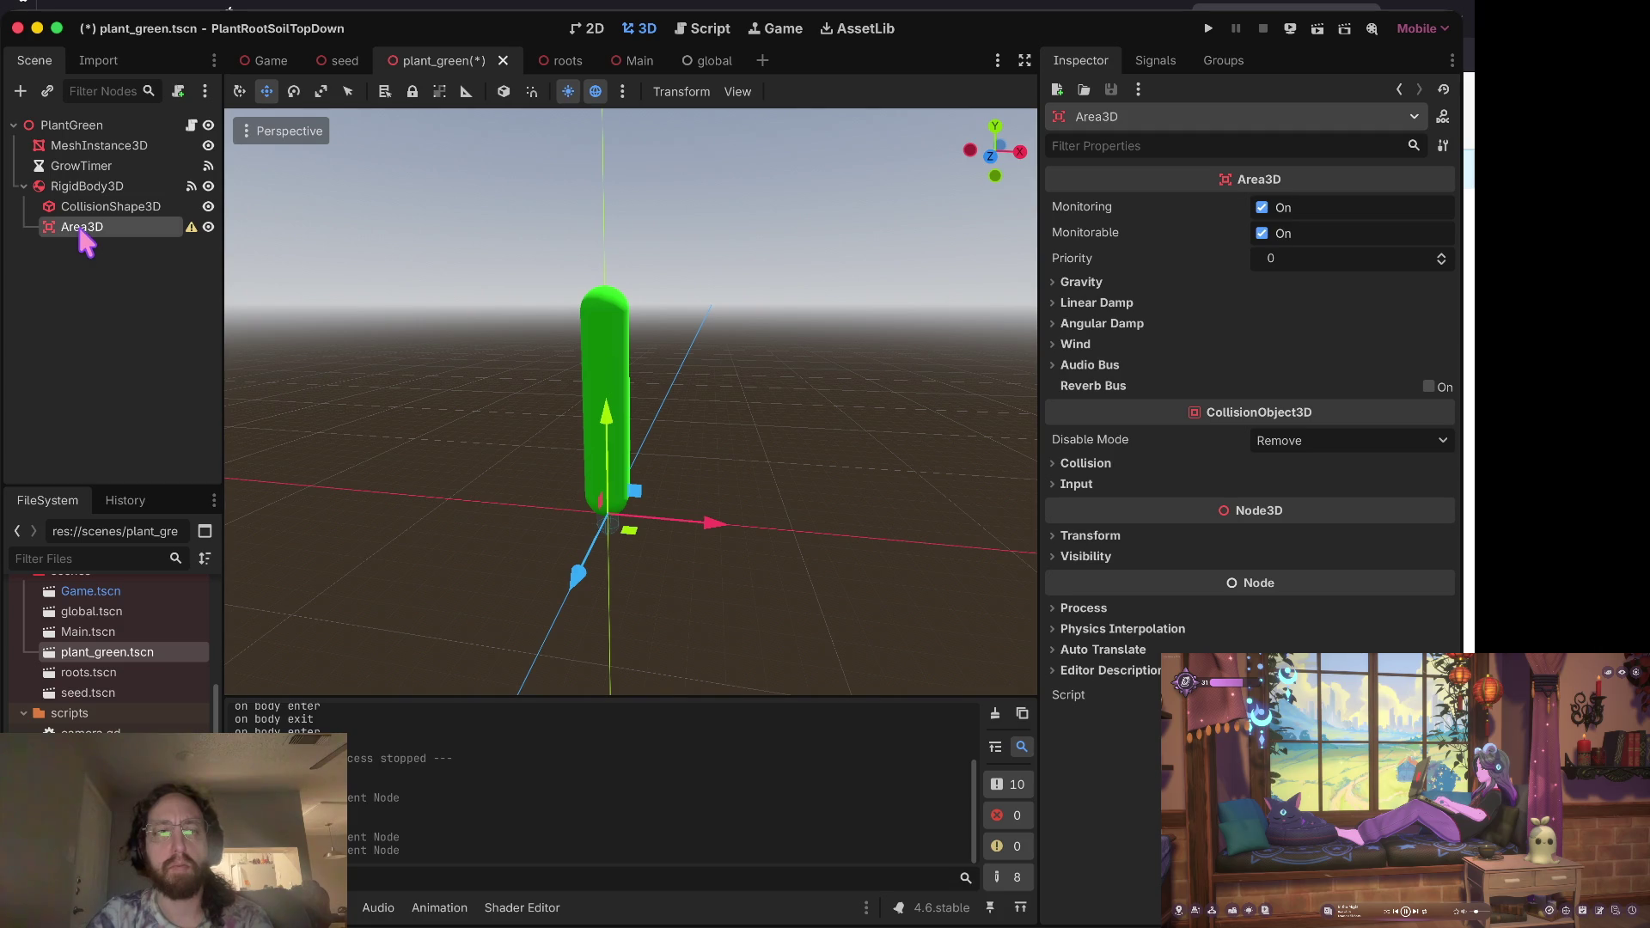
Step: Add a CollisionShape3D child to Area3D by searching 'collisionshape'
{"action": "right_click", "coordinate": [81, 230]}
{"action": "left_click", "coordinate": [150, 249]}
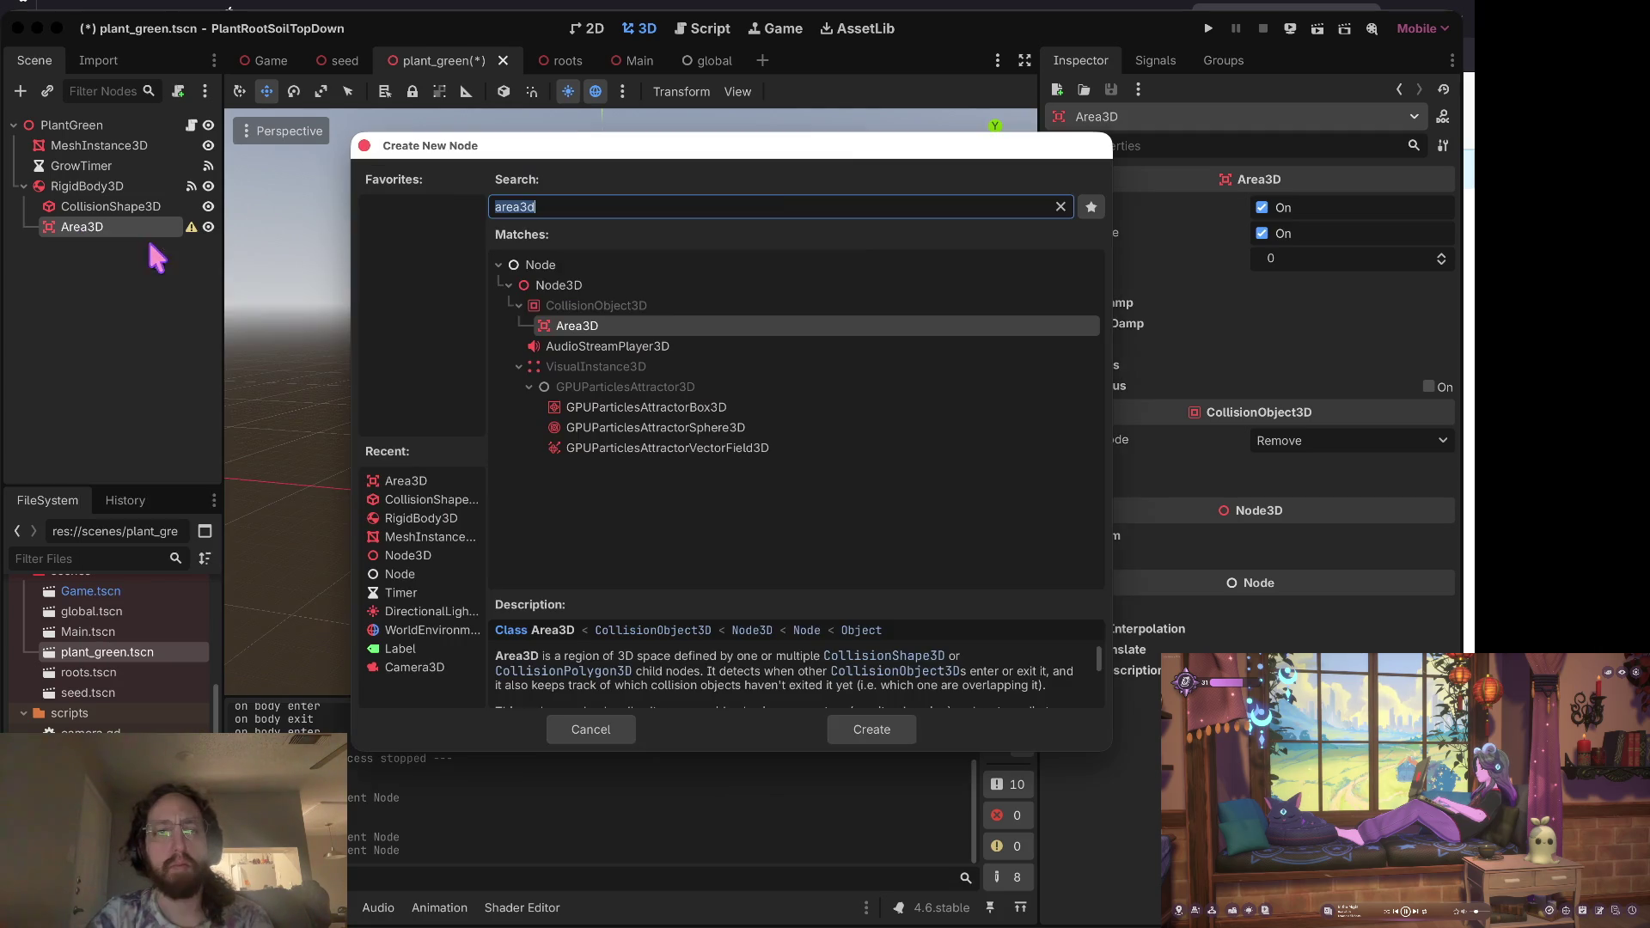
{"action": "left_click", "coordinate": [636, 307]}
{"action": "double_click", "coordinate": [622, 207]}
{"action": "type", "text": "collisionshape"}
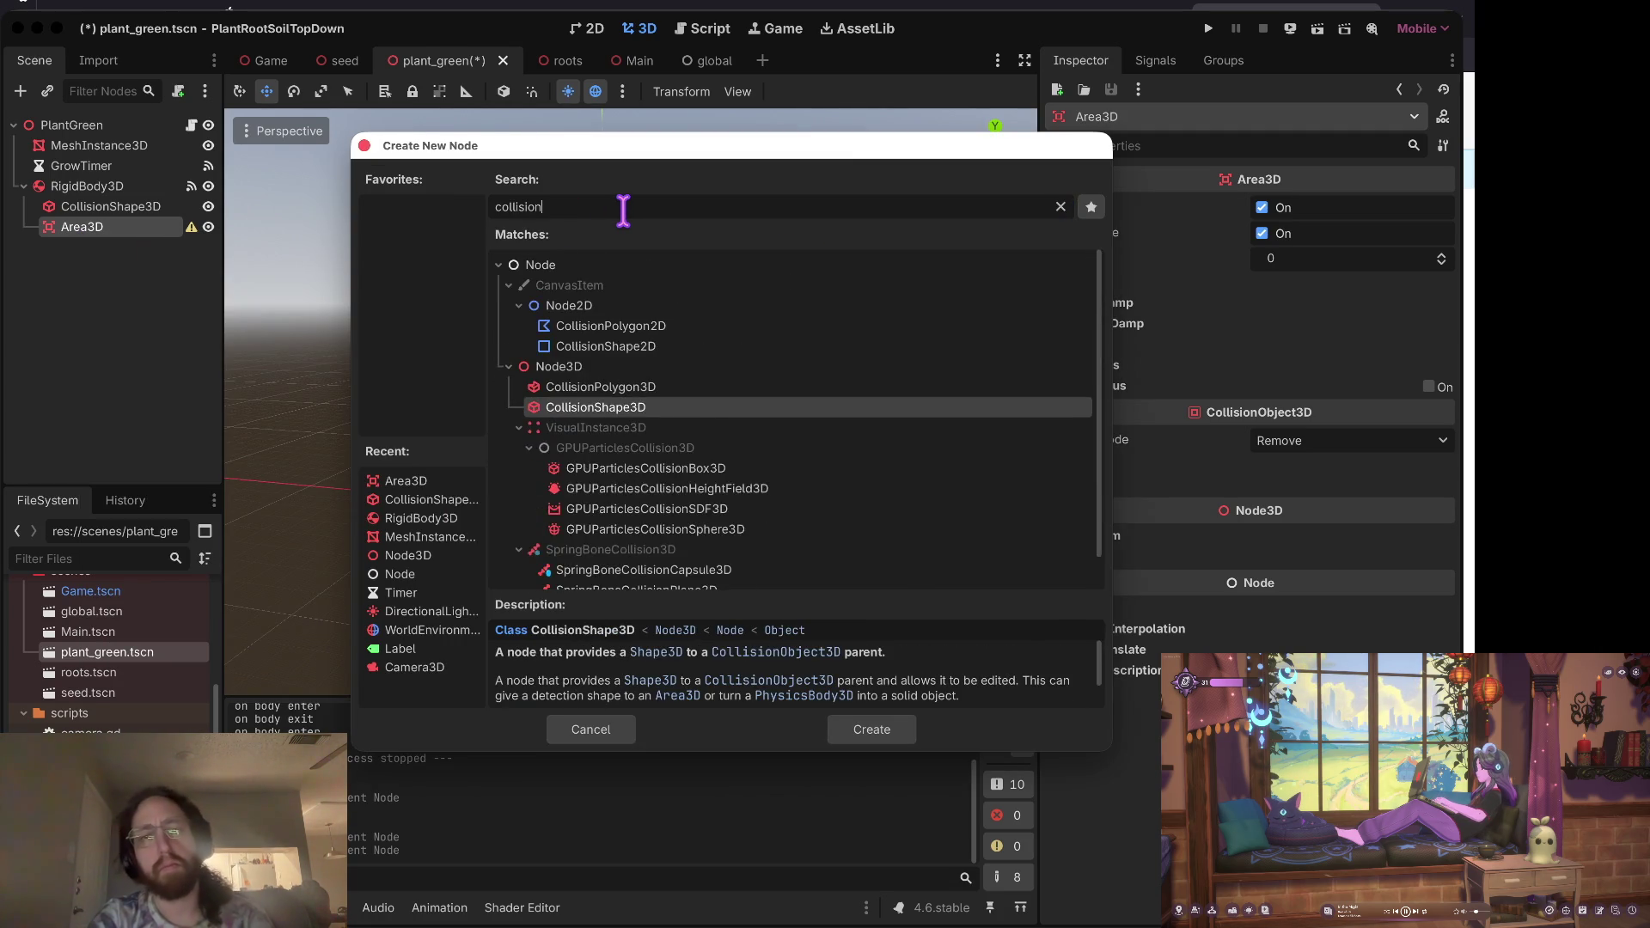
{"action": "key", "text": "Return"}
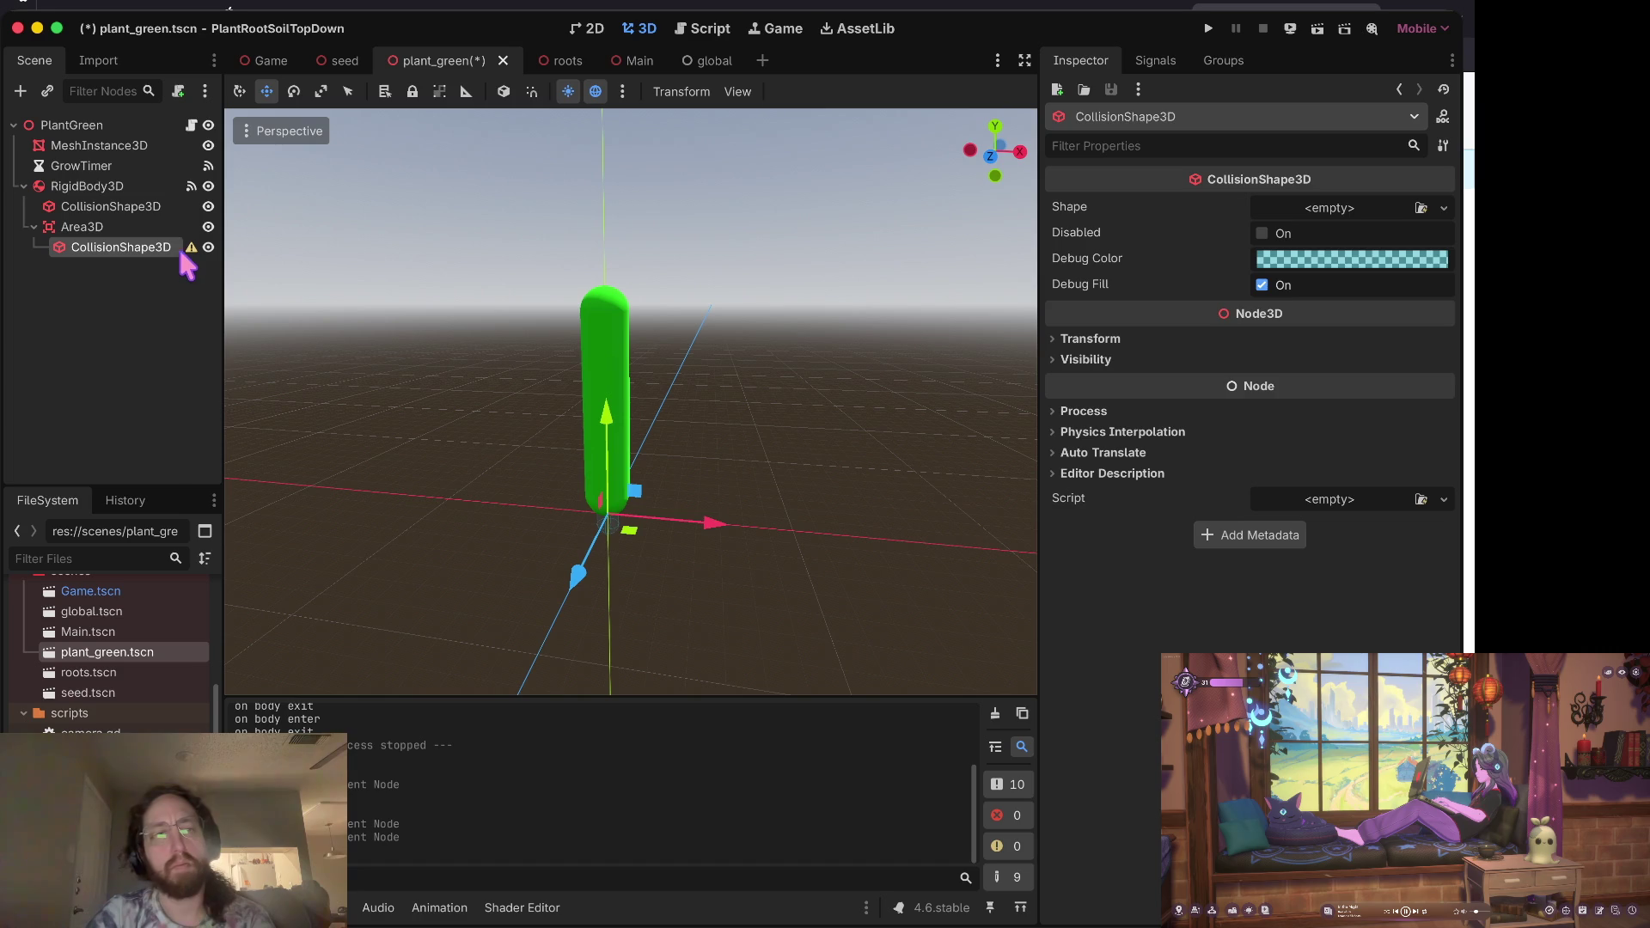
{"action": "left_click", "coordinate": [105, 232]}
Step: Make Area3D PlantGreen's first child and give its collision shape a new CapsuleShape3D
{"action": "mouse_move", "coordinate": [105, 232]}
{"action": "left_mouse_down"}
{"action": "mouse_move", "coordinate": [86, 219]}
{"action": "mouse_move", "coordinate": [93, 133]}
{"action": "left_mouse_up"}
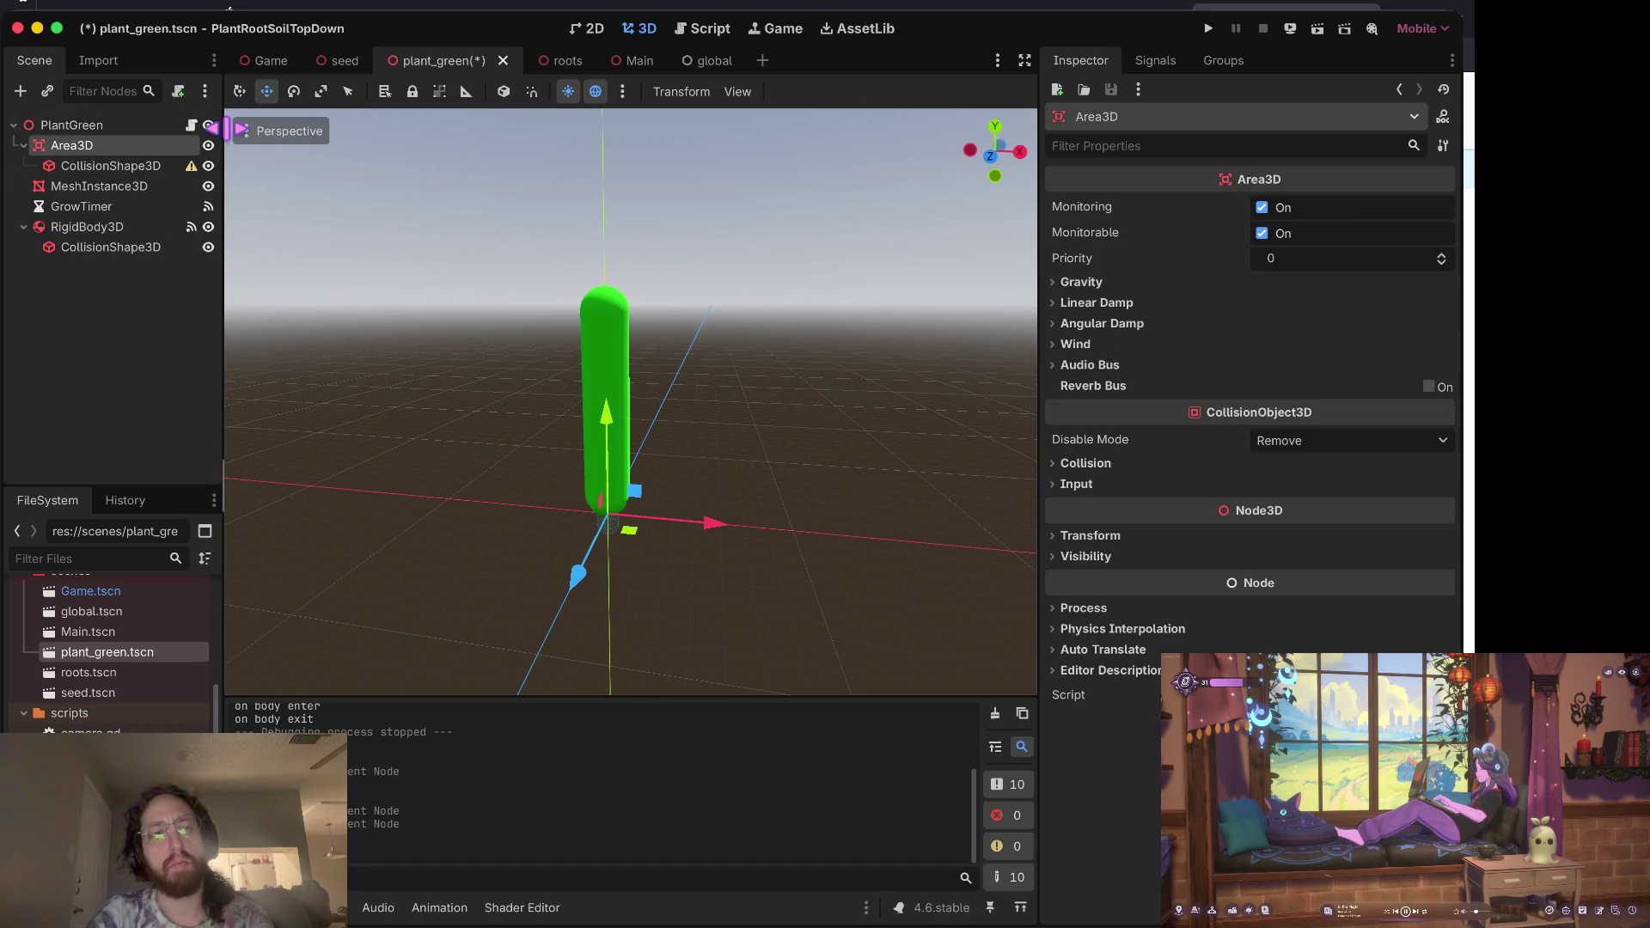
{"action": "left_click", "coordinate": [159, 166]}
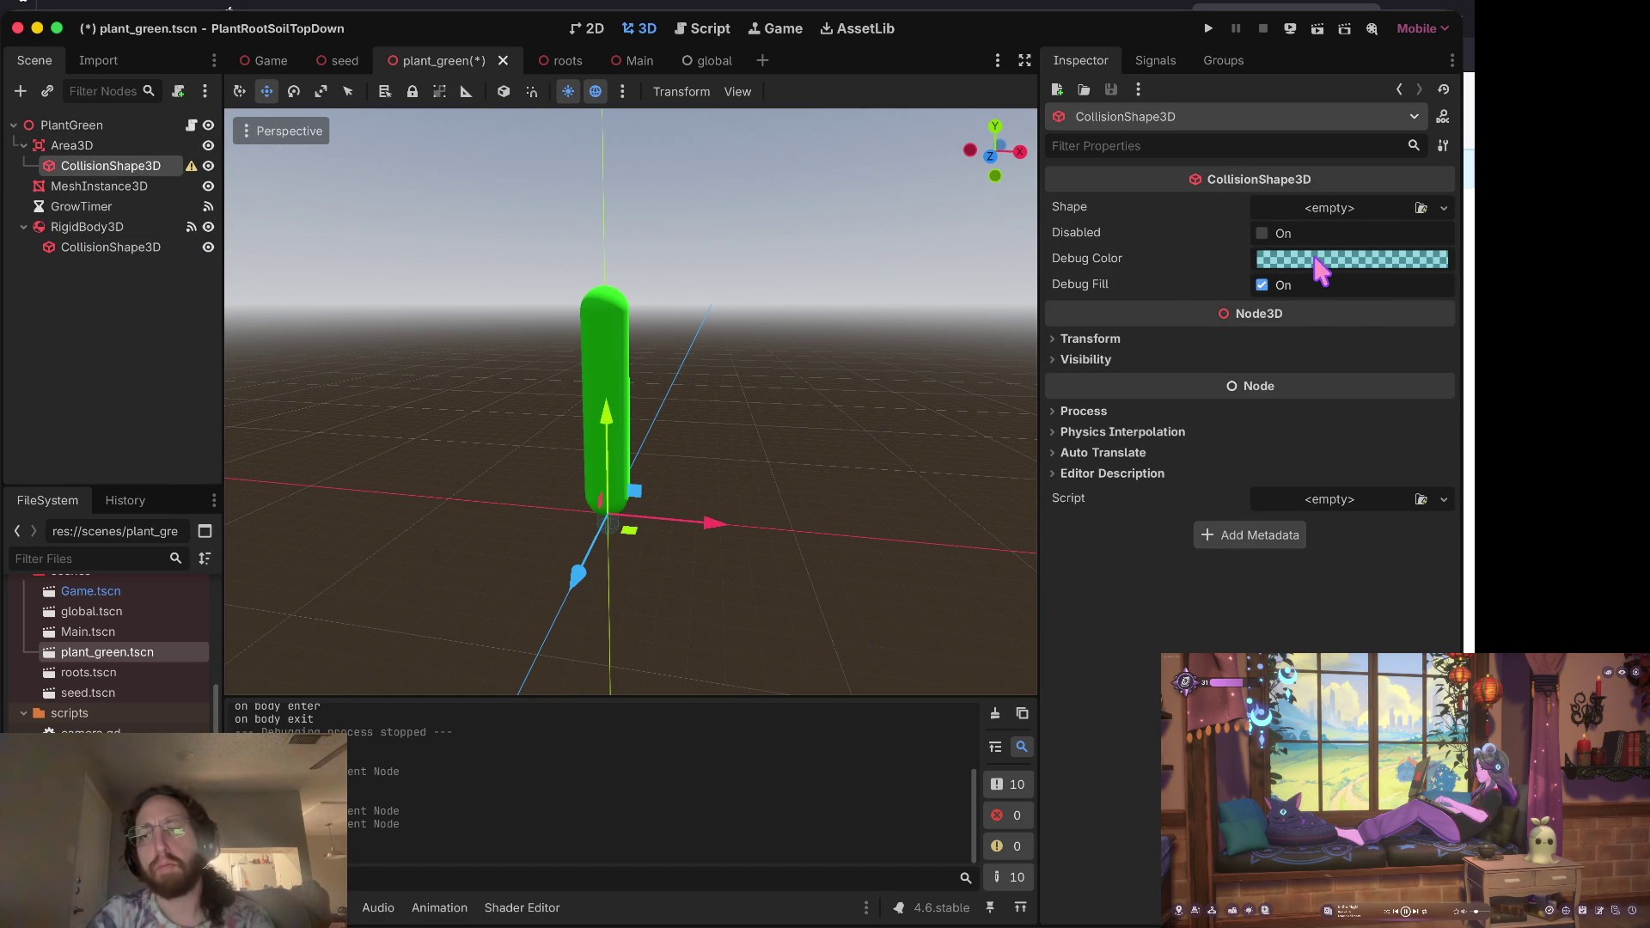
{"action": "mouse_move", "coordinate": [1320, 270]}
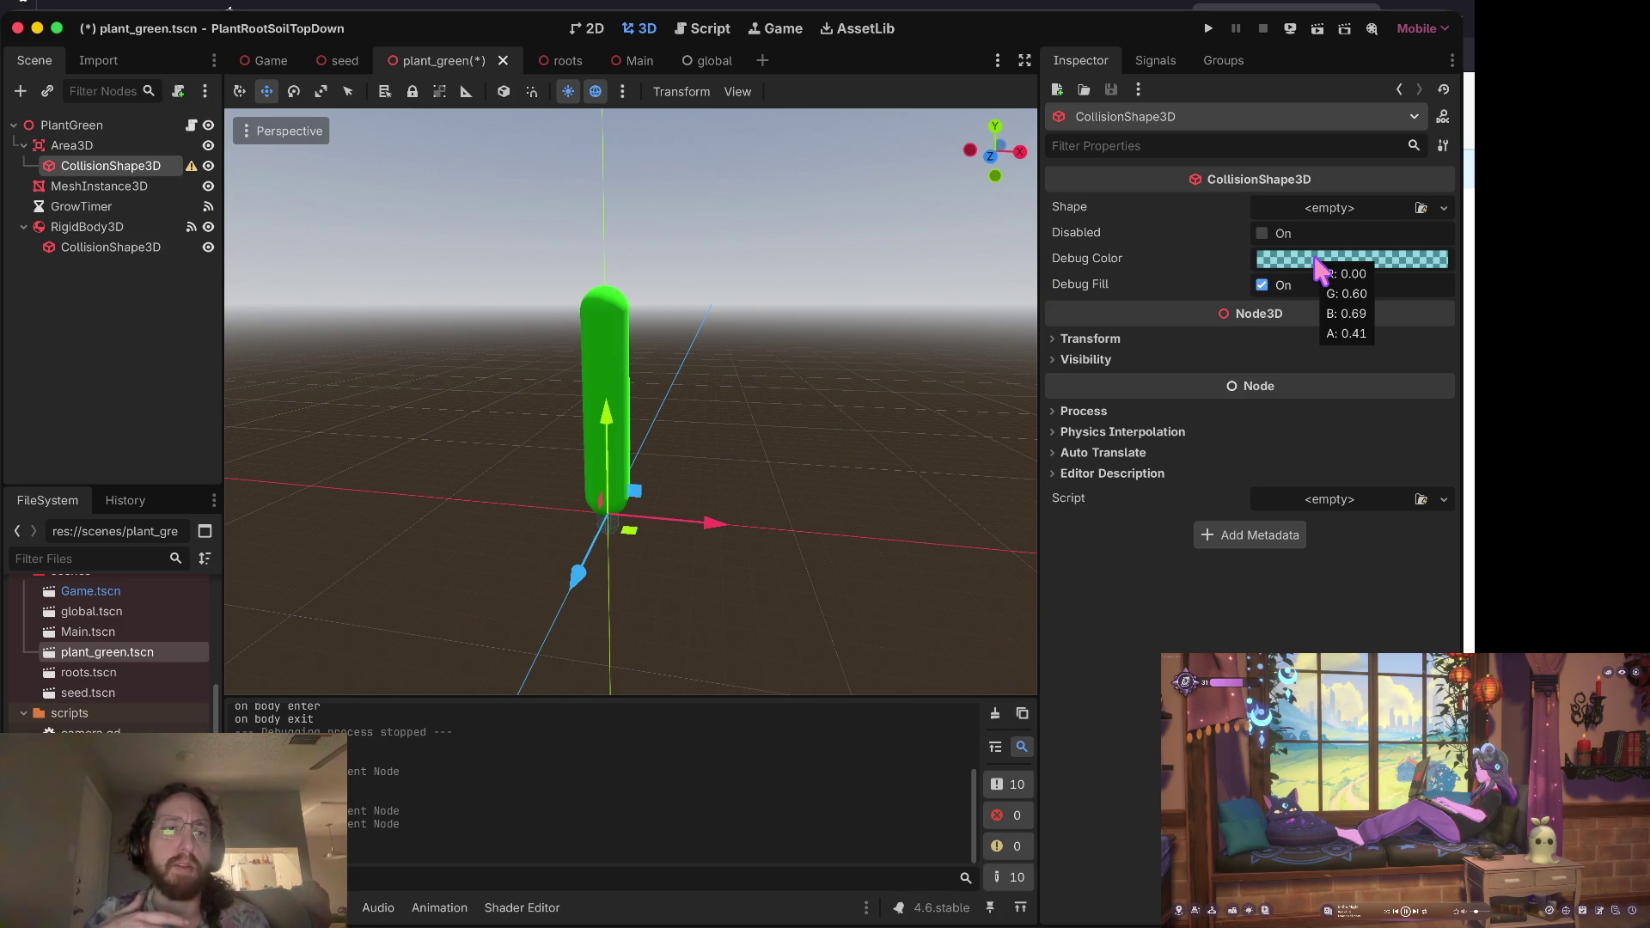
{"action": "left_click", "coordinate": [1345, 211]}
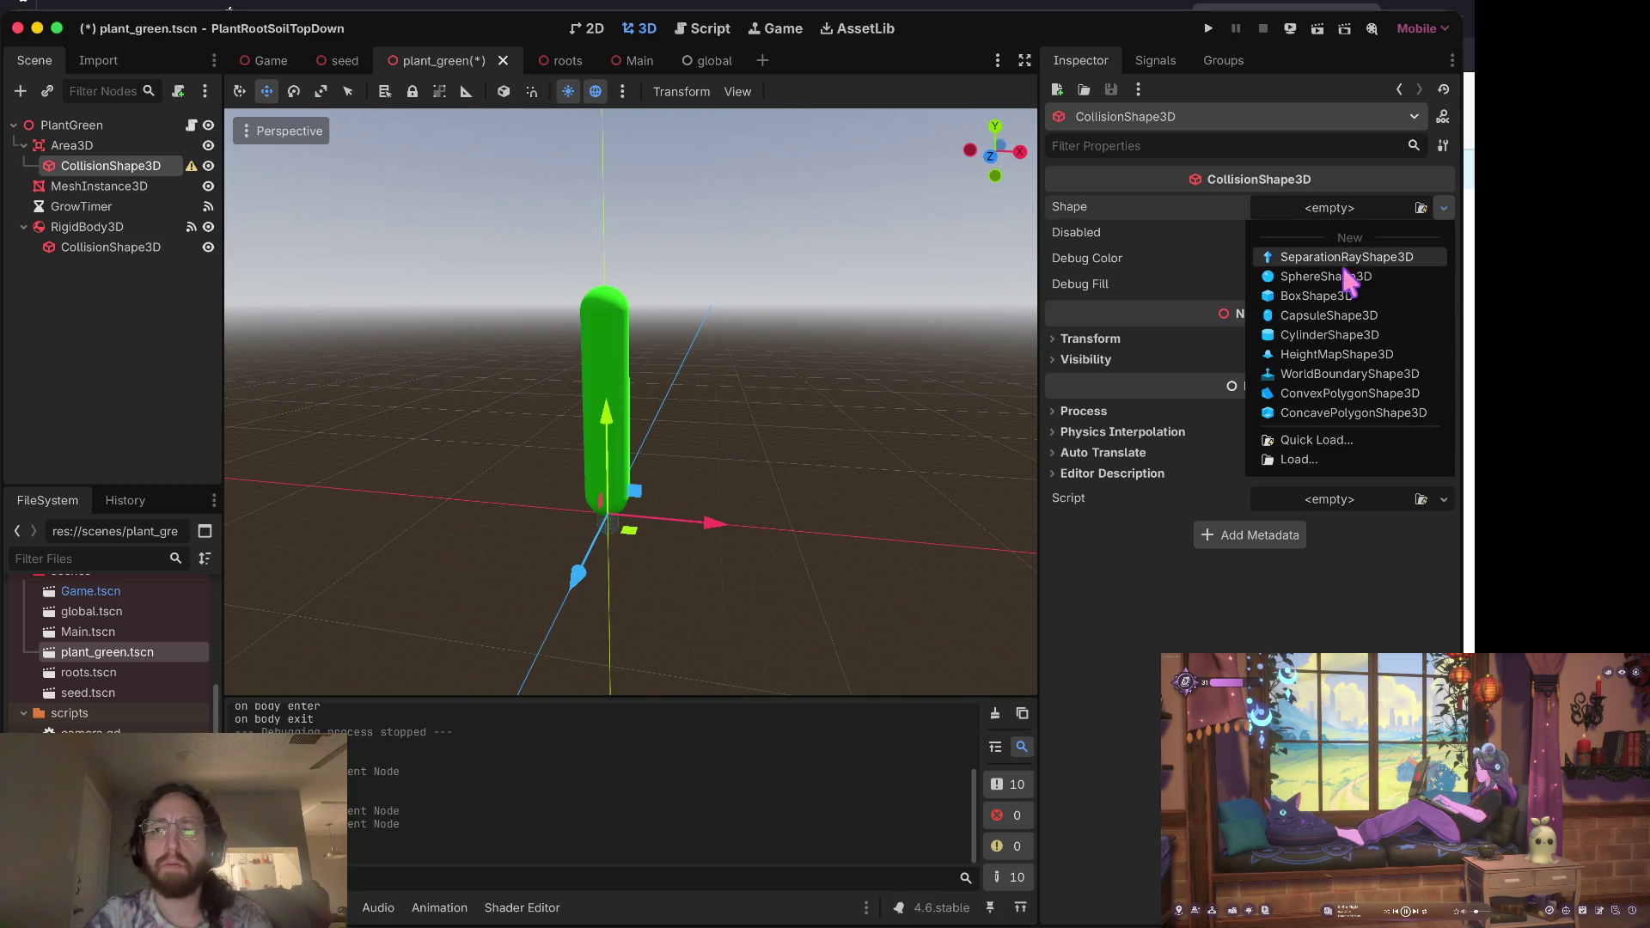
{"action": "left_click", "coordinate": [1345, 315]}
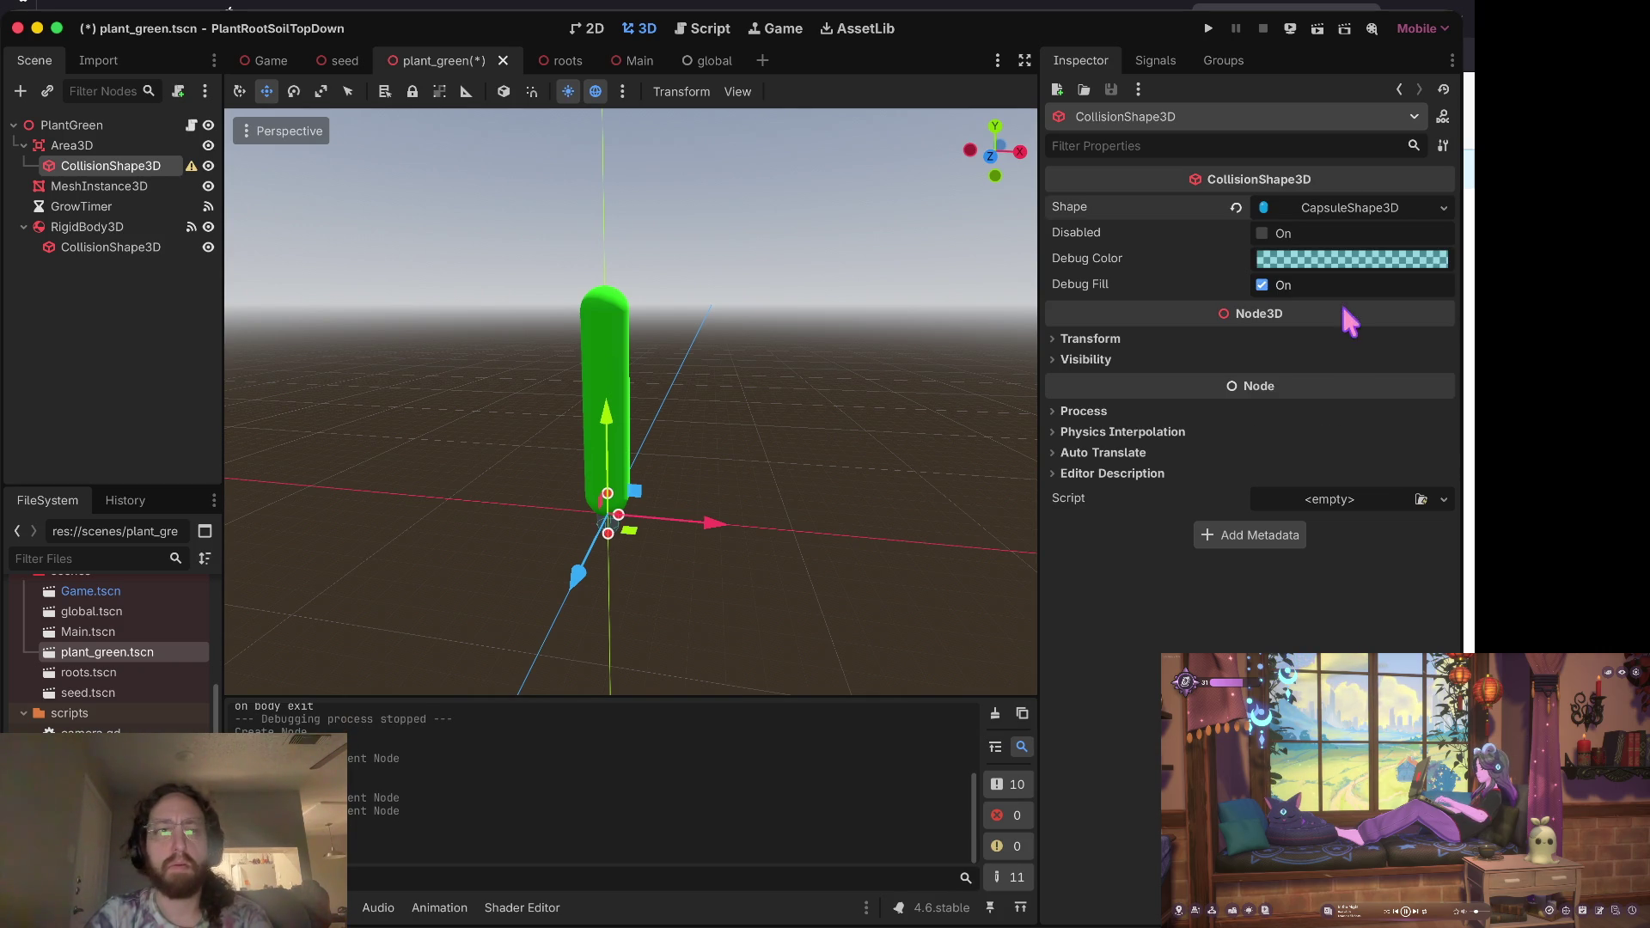
Step: Save the plant_green scene and show Area3D's signals in the Node dock
{"action": "key", "text": "ctrl+s"}
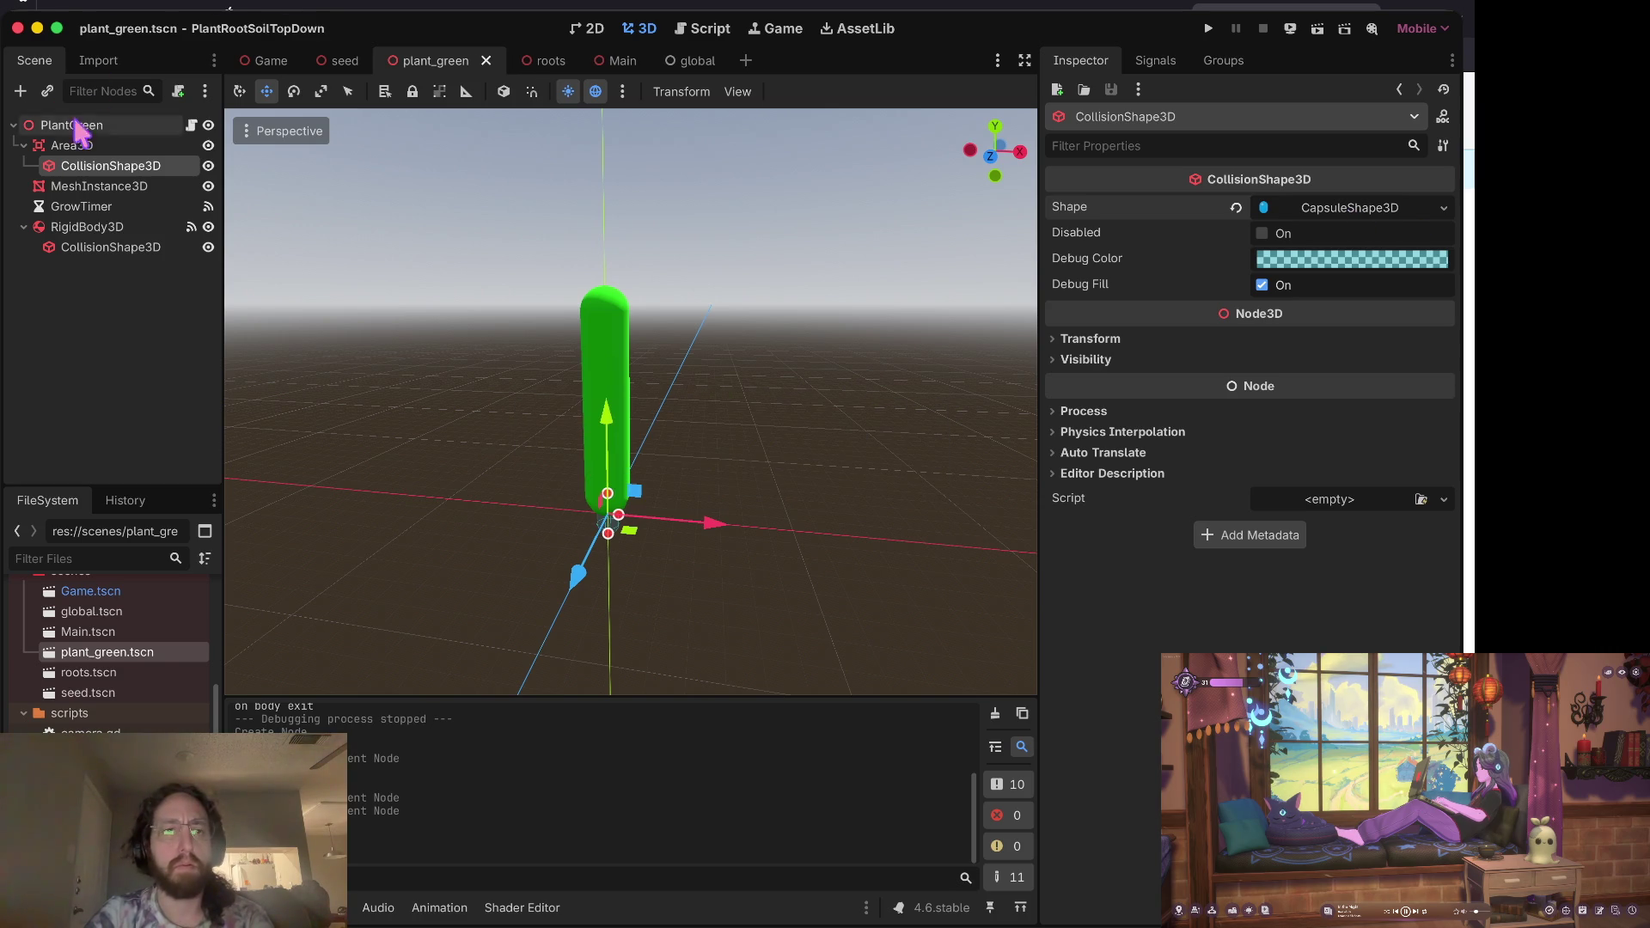
{"action": "left_click", "coordinate": [97, 146]}
{"action": "left_click", "coordinate": [1160, 67]}
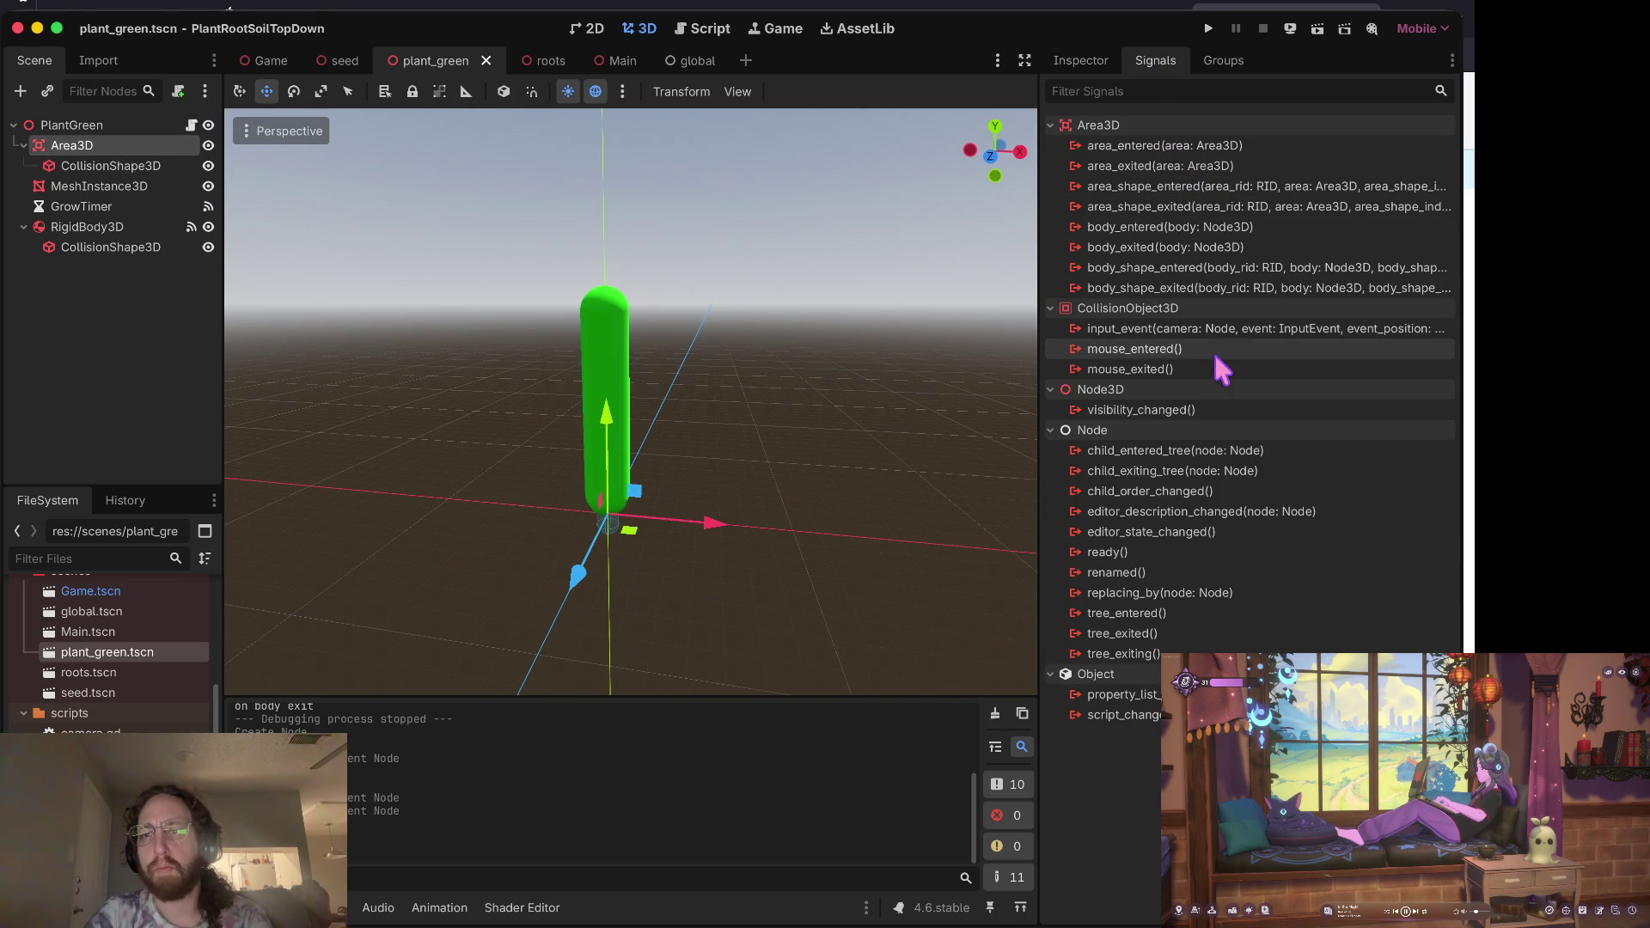
Step: Read the descriptions of Area3D's available signals in the Signals list
{"action": "mouse_move", "coordinate": [1207, 359]}
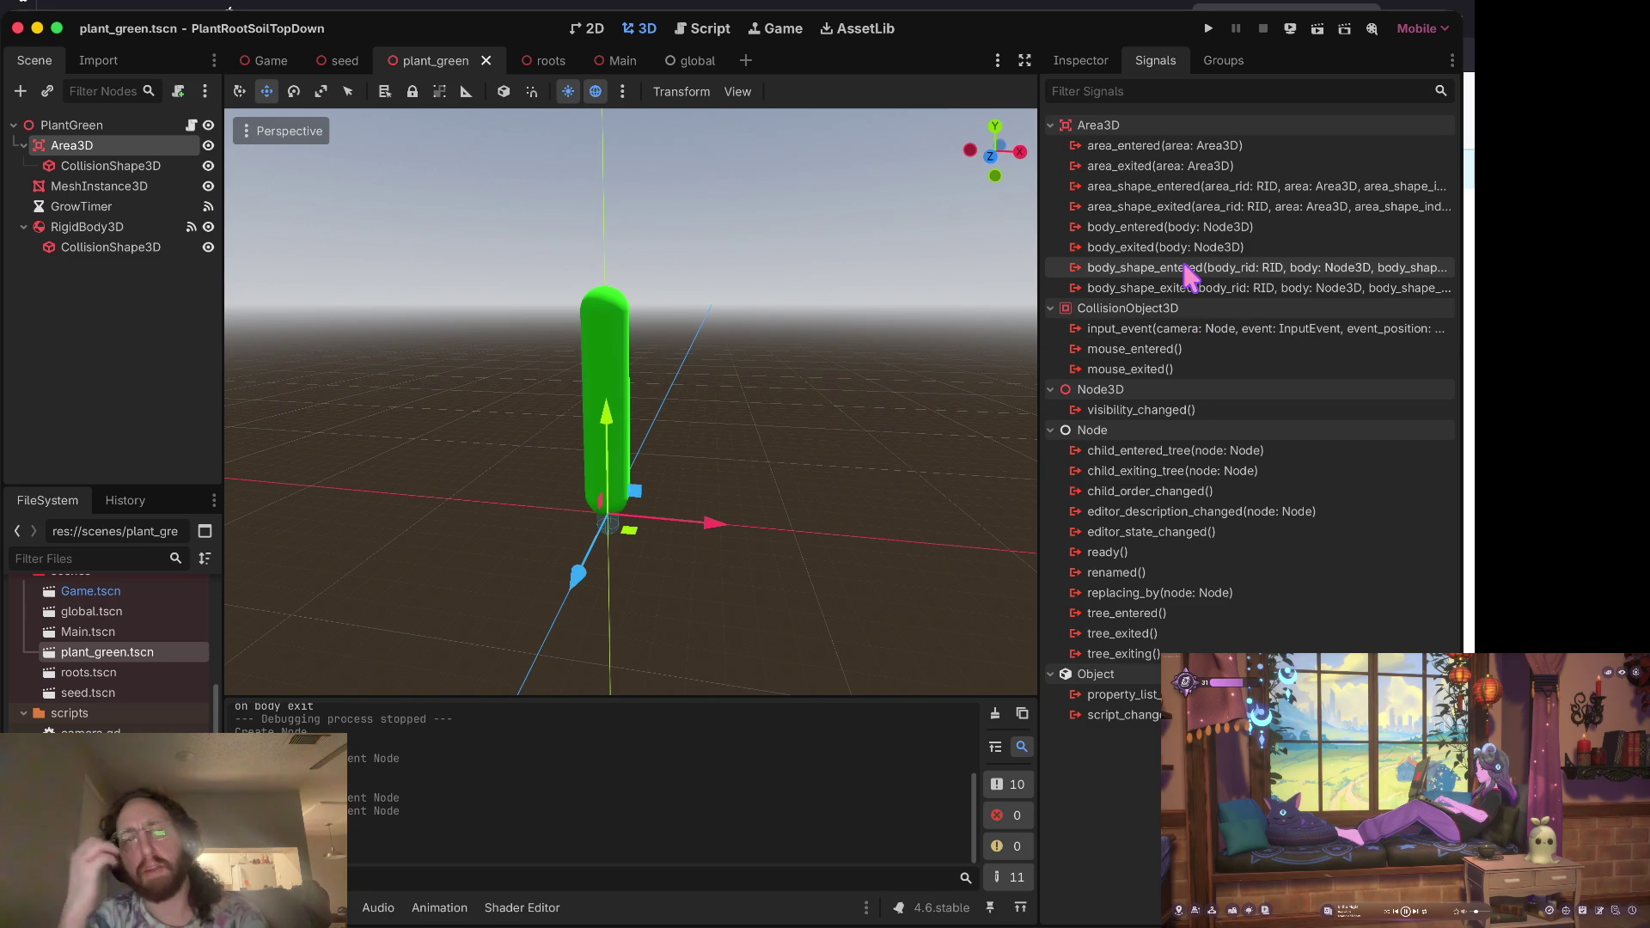
{"action": "mouse_move", "coordinate": [1186, 268]}
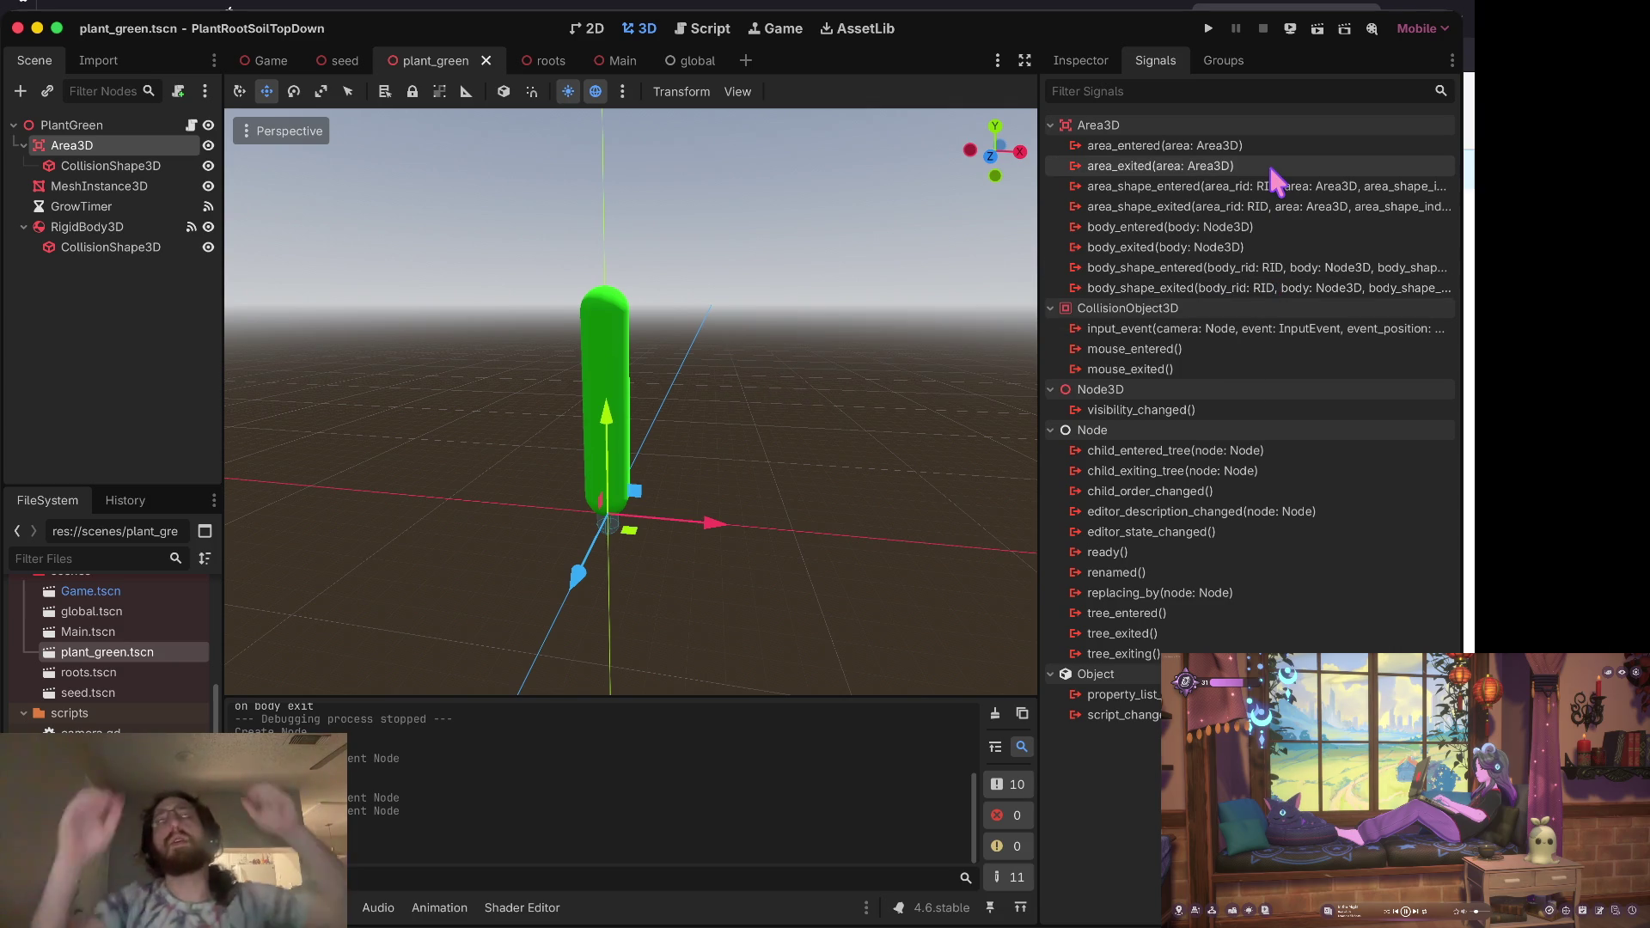
{"action": "mouse_move", "coordinate": [1271, 169]}
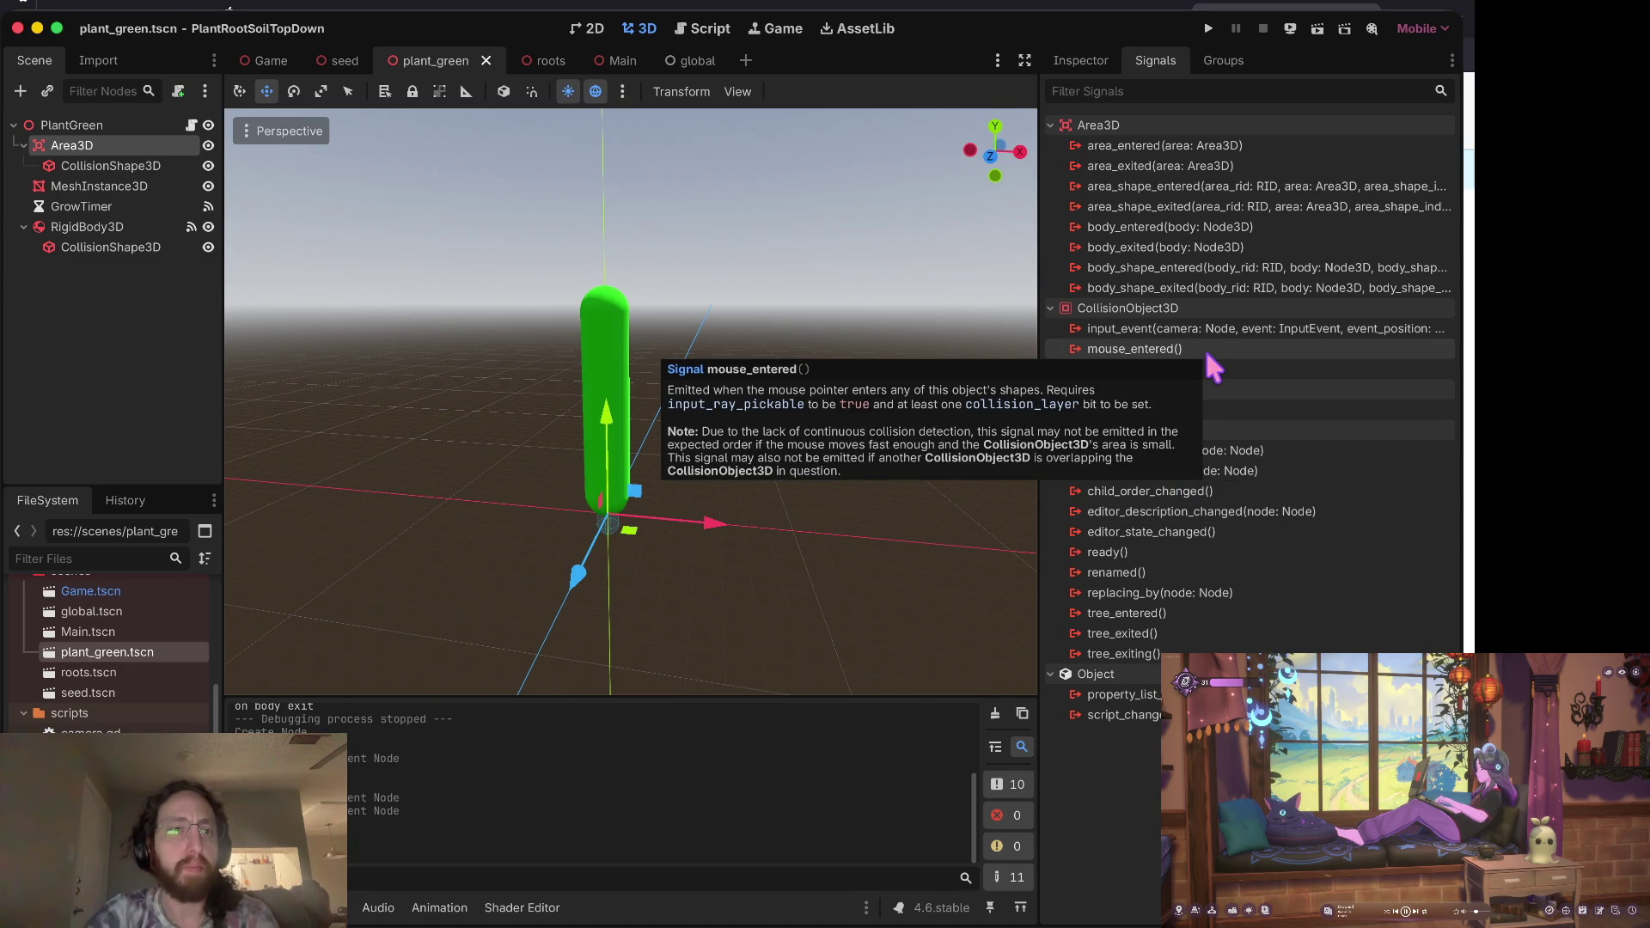
Step: Connect Area3D's mouse_entered and mouse_exited signals to new handlers in grow_branches.gd
{"action": "left_click", "coordinate": [1203, 348]}
{"action": "double_click", "coordinate": [1198, 344]}
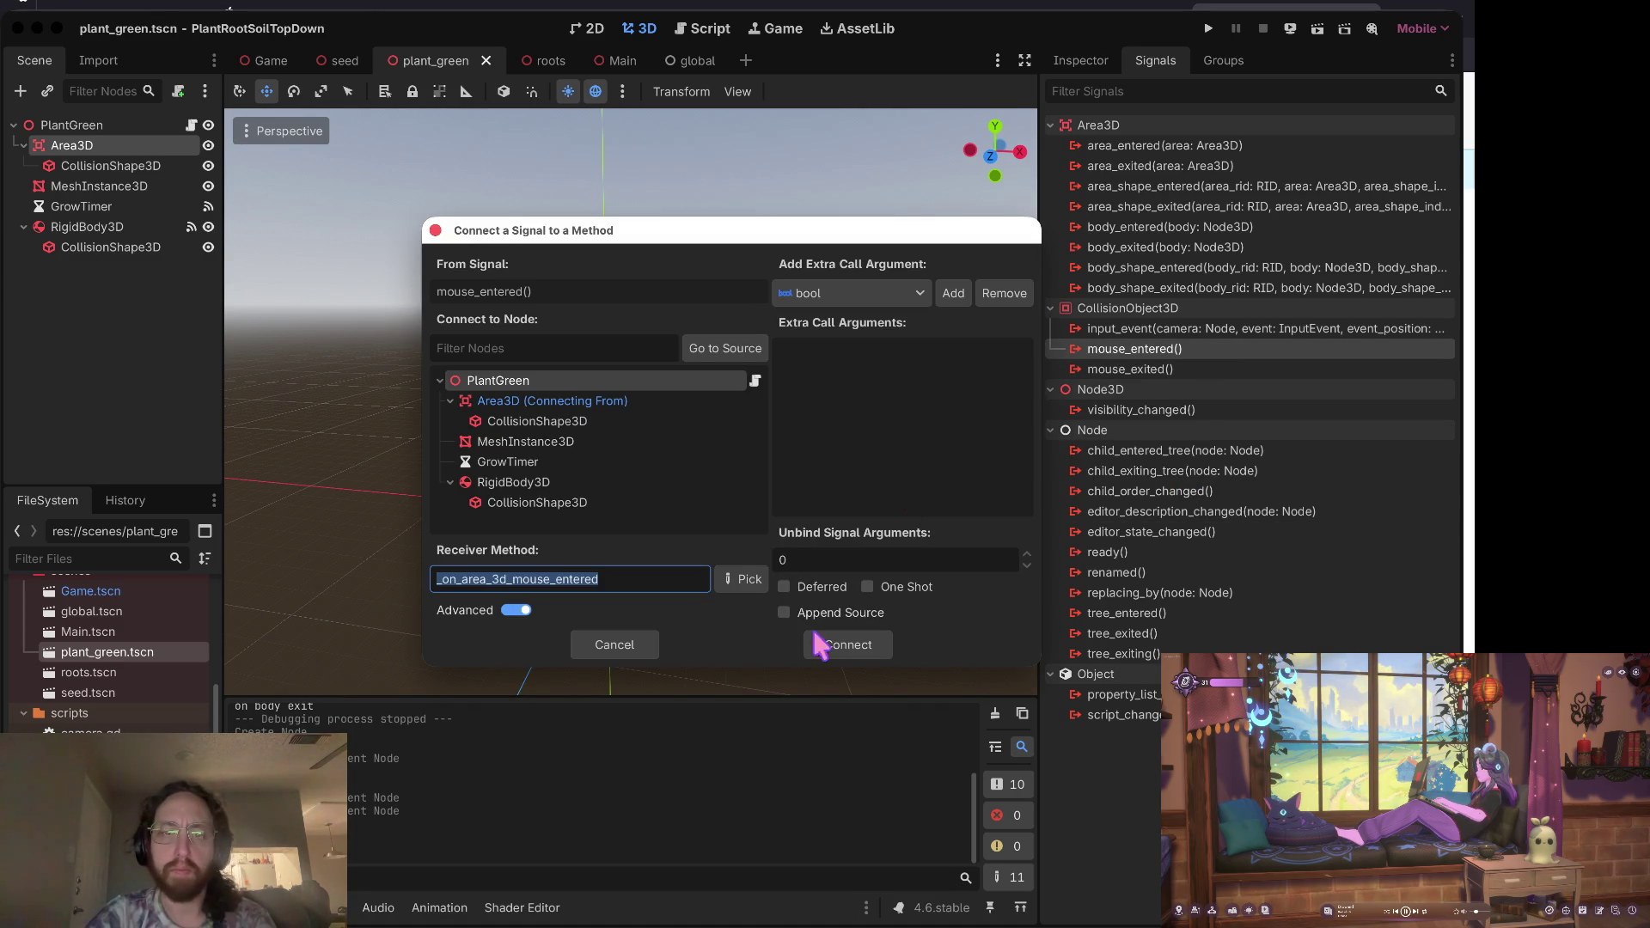
{"action": "left_click", "coordinate": [839, 640]}
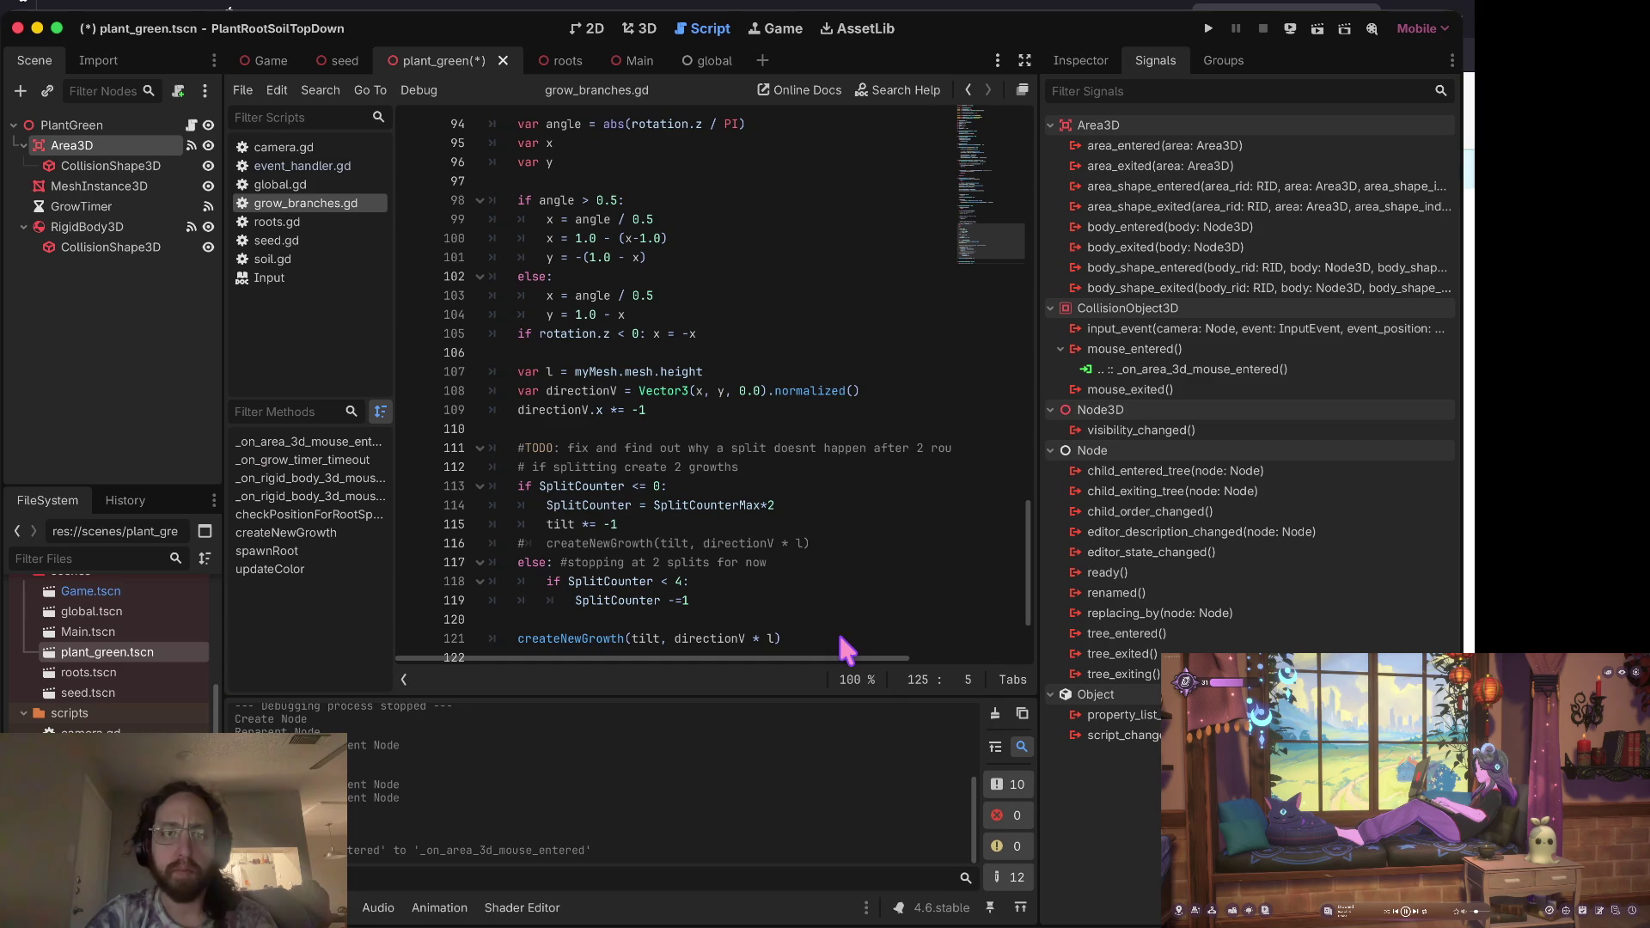
{"action": "left_click", "coordinate": [1143, 388]}
{"action": "double_click", "coordinate": [1143, 388]}
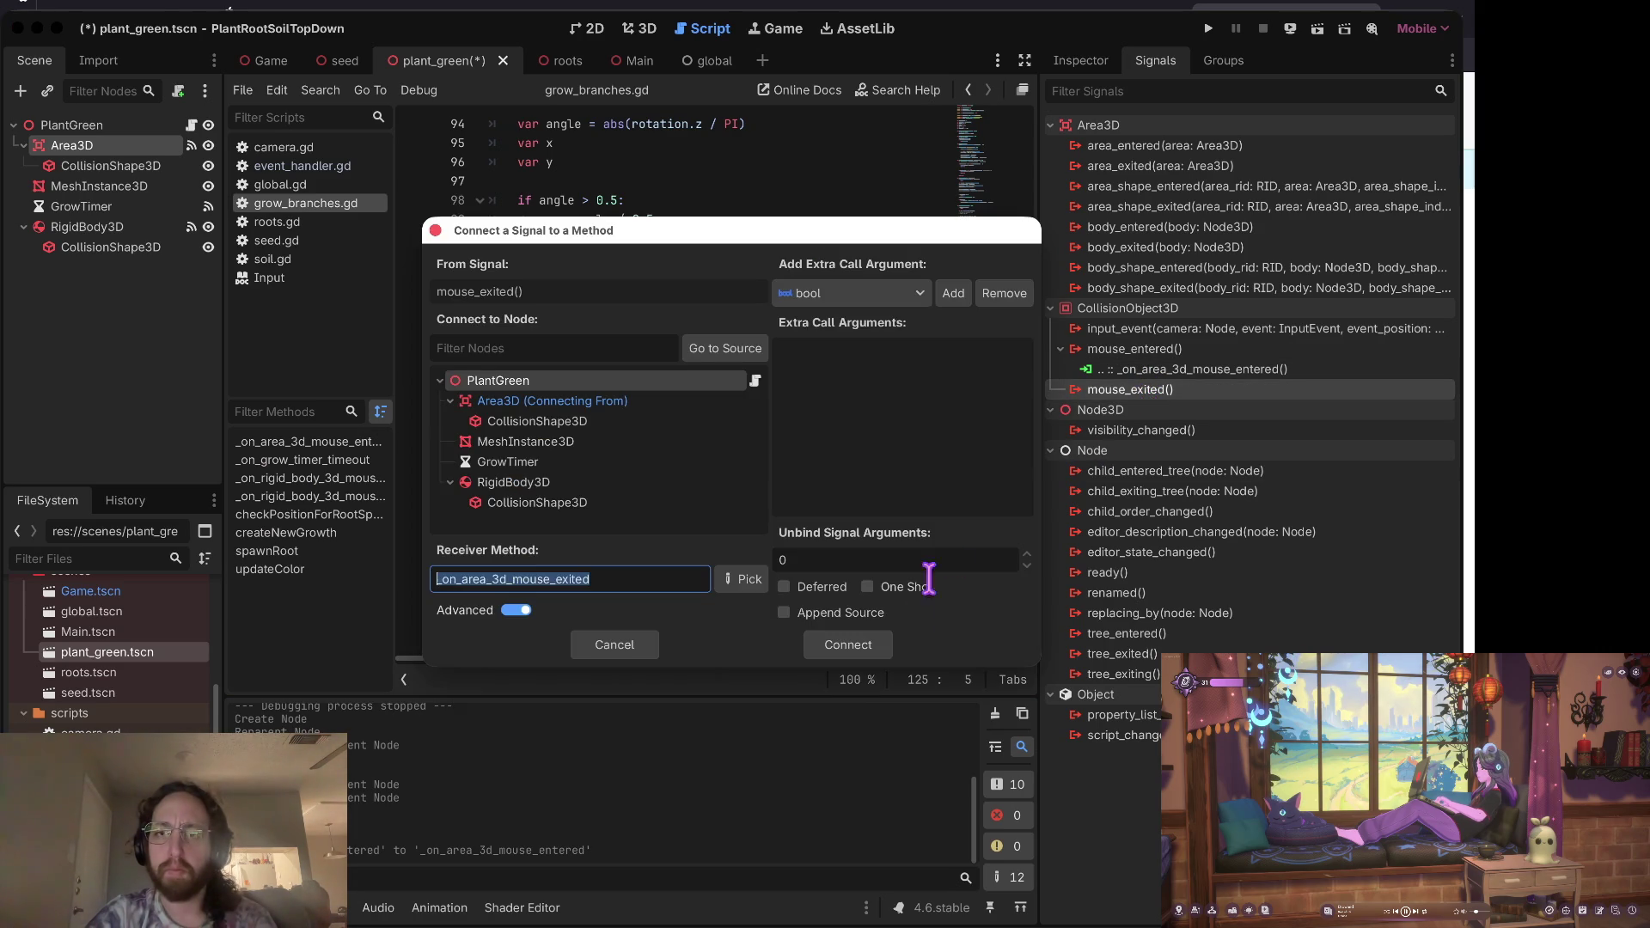
{"action": "left_click", "coordinate": [855, 640]}
Step: Move the generated area mouse enter/exit handlers up beside the existing mouse handlers
{"action": "left_click", "coordinate": [593, 523]}
{"action": "key", "text": "shift+Down"}
{"action": "key", "text": "shift+Down"}
{"action": "key", "text": "shift+Down"}
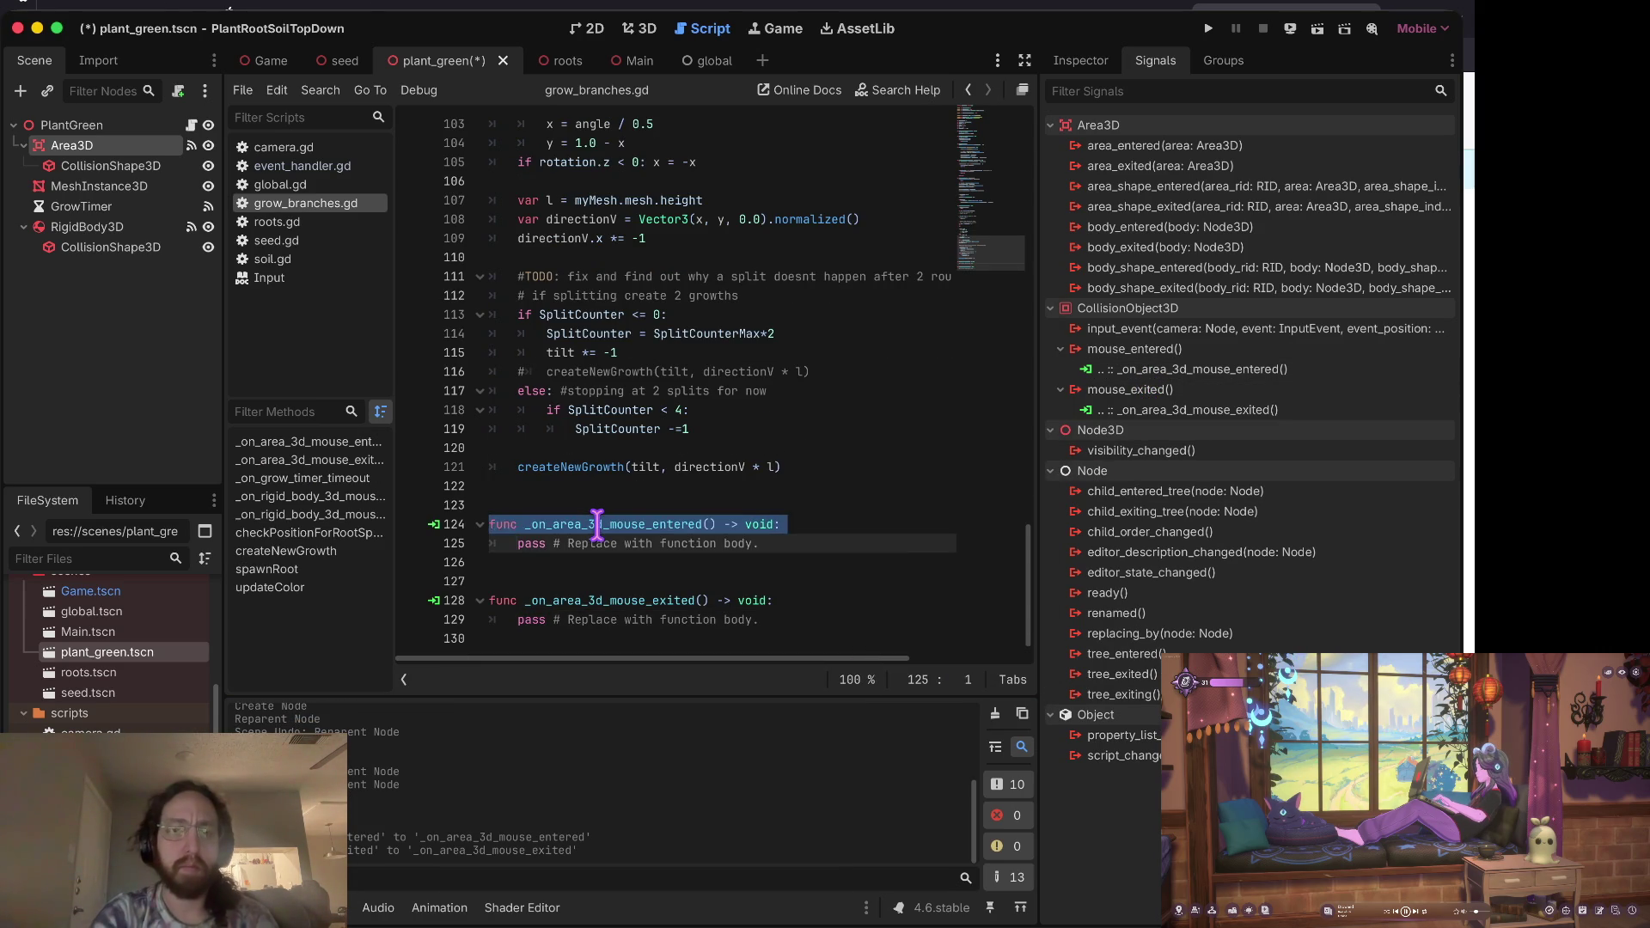
{"action": "key", "text": "Delete"}
{"action": "key", "text": "ctrl+Home"}
{"action": "key", "text": "Down"}
{"action": "key", "text": "Down"}
{"action": "key", "text": "Down"}
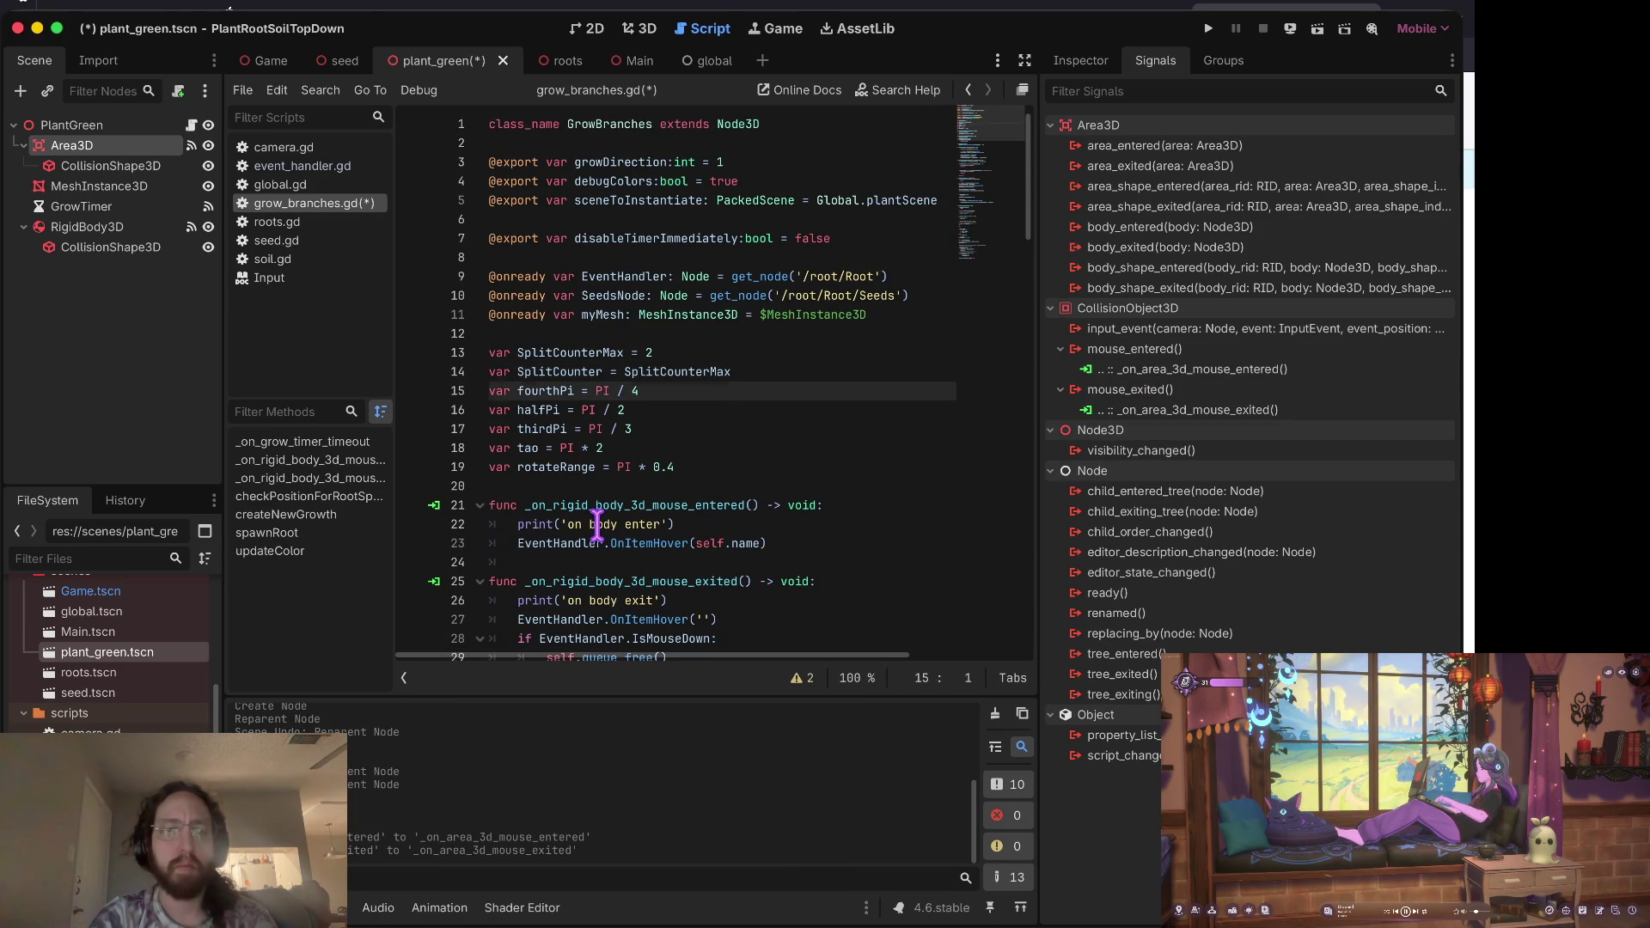
{"action": "type", "text": "func _on_area_3d_mouse_entered() -> void: \tpass # Replace with function body.   func _on_area_3d_mouse_exited() -> void: \tpass # Replace with function body."}
{"action": "key", "text": "Up"}
{"action": "key", "text": "Up"}
{"action": "key", "text": "Up"}
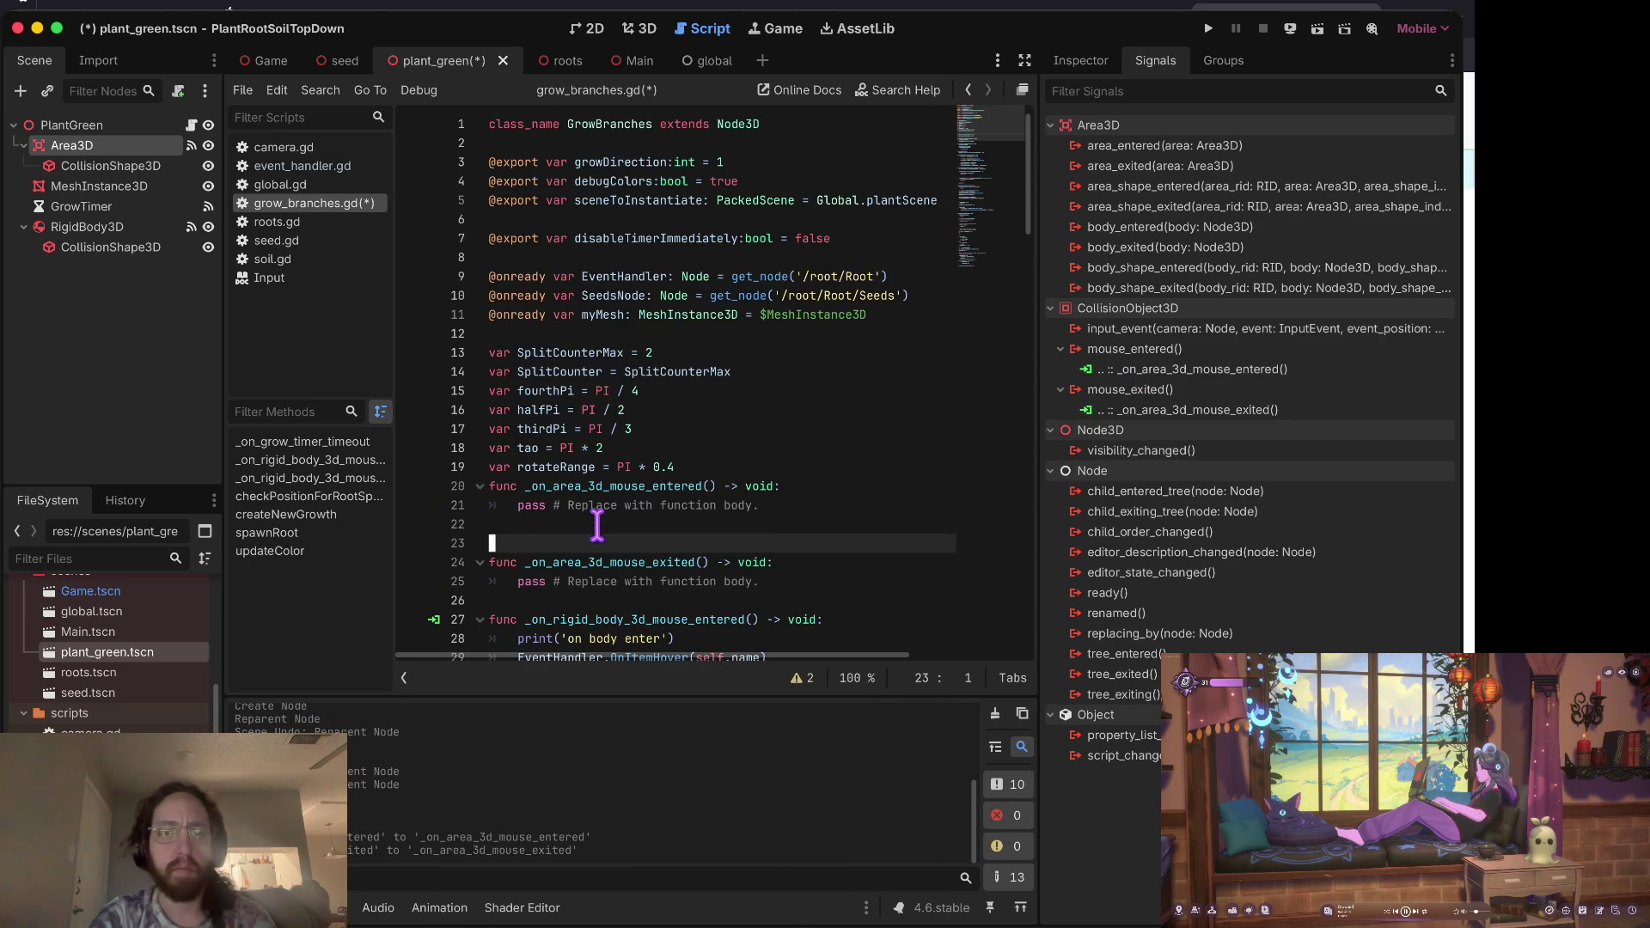
{"action": "key", "text": "Return"}
{"action": "key", "text": "Return"}
{"action": "key", "text": "Down"}
{"action": "key", "text": "Down"}
{"action": "key", "text": "Down"}
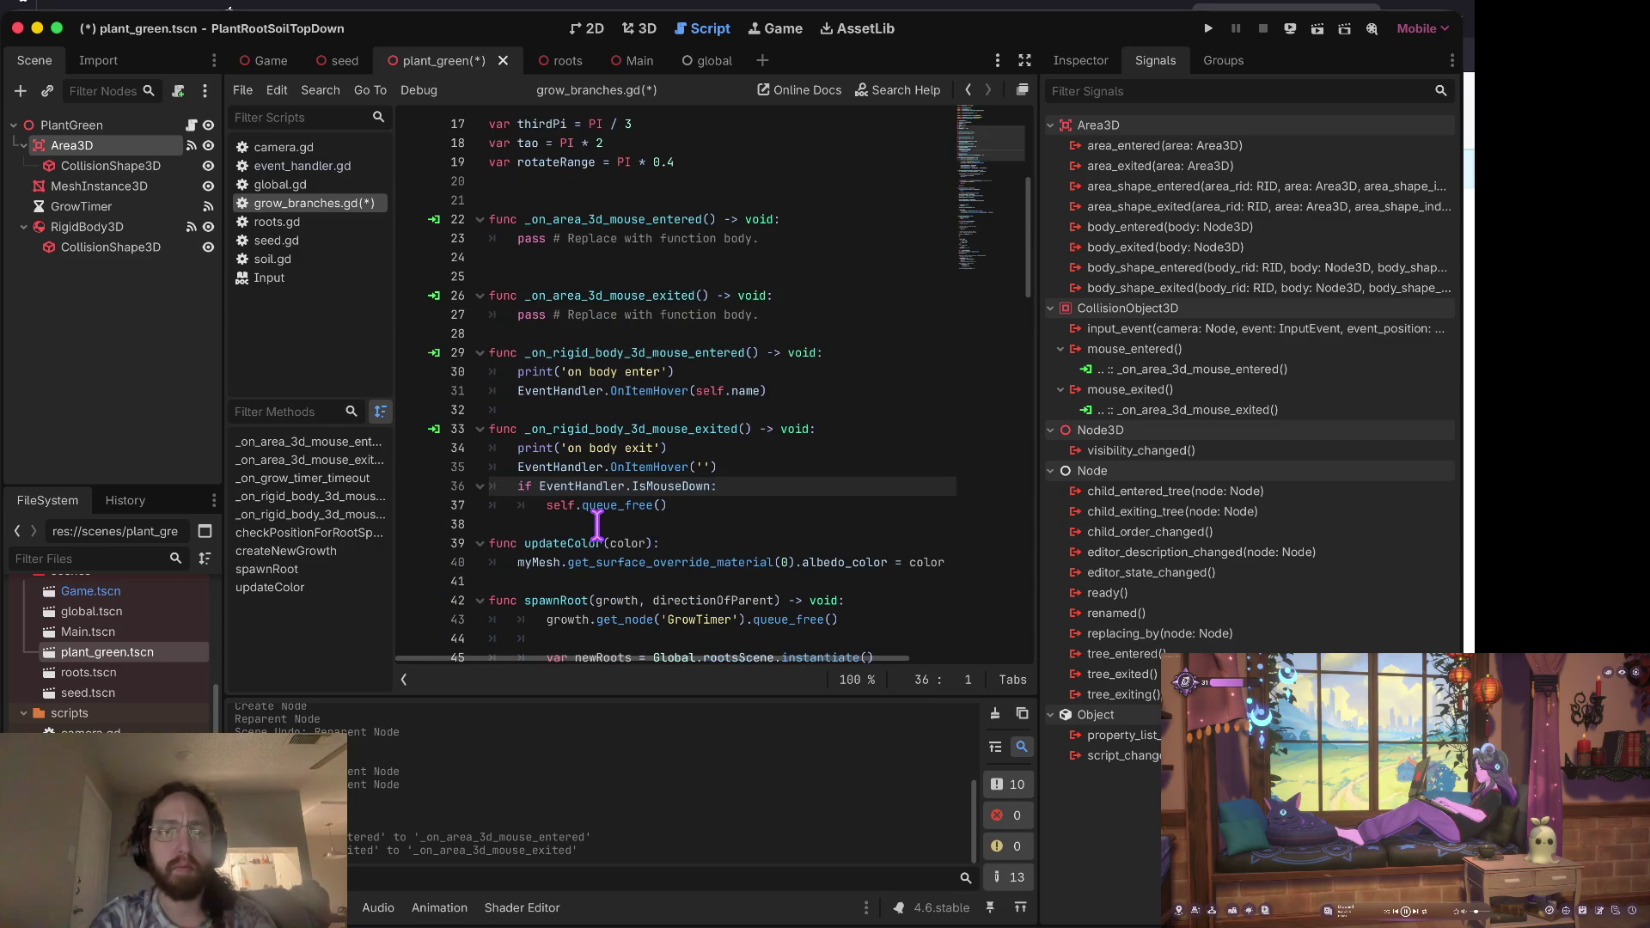
Step: Replace the area exit handler's pass with a copied print line
{"action": "key", "text": "shift+Down"}
{"action": "key", "text": "ctrl+c"}
{"action": "key", "text": "Up"}
{"action": "key", "text": "Up"}
{"action": "key", "text": "Up"}
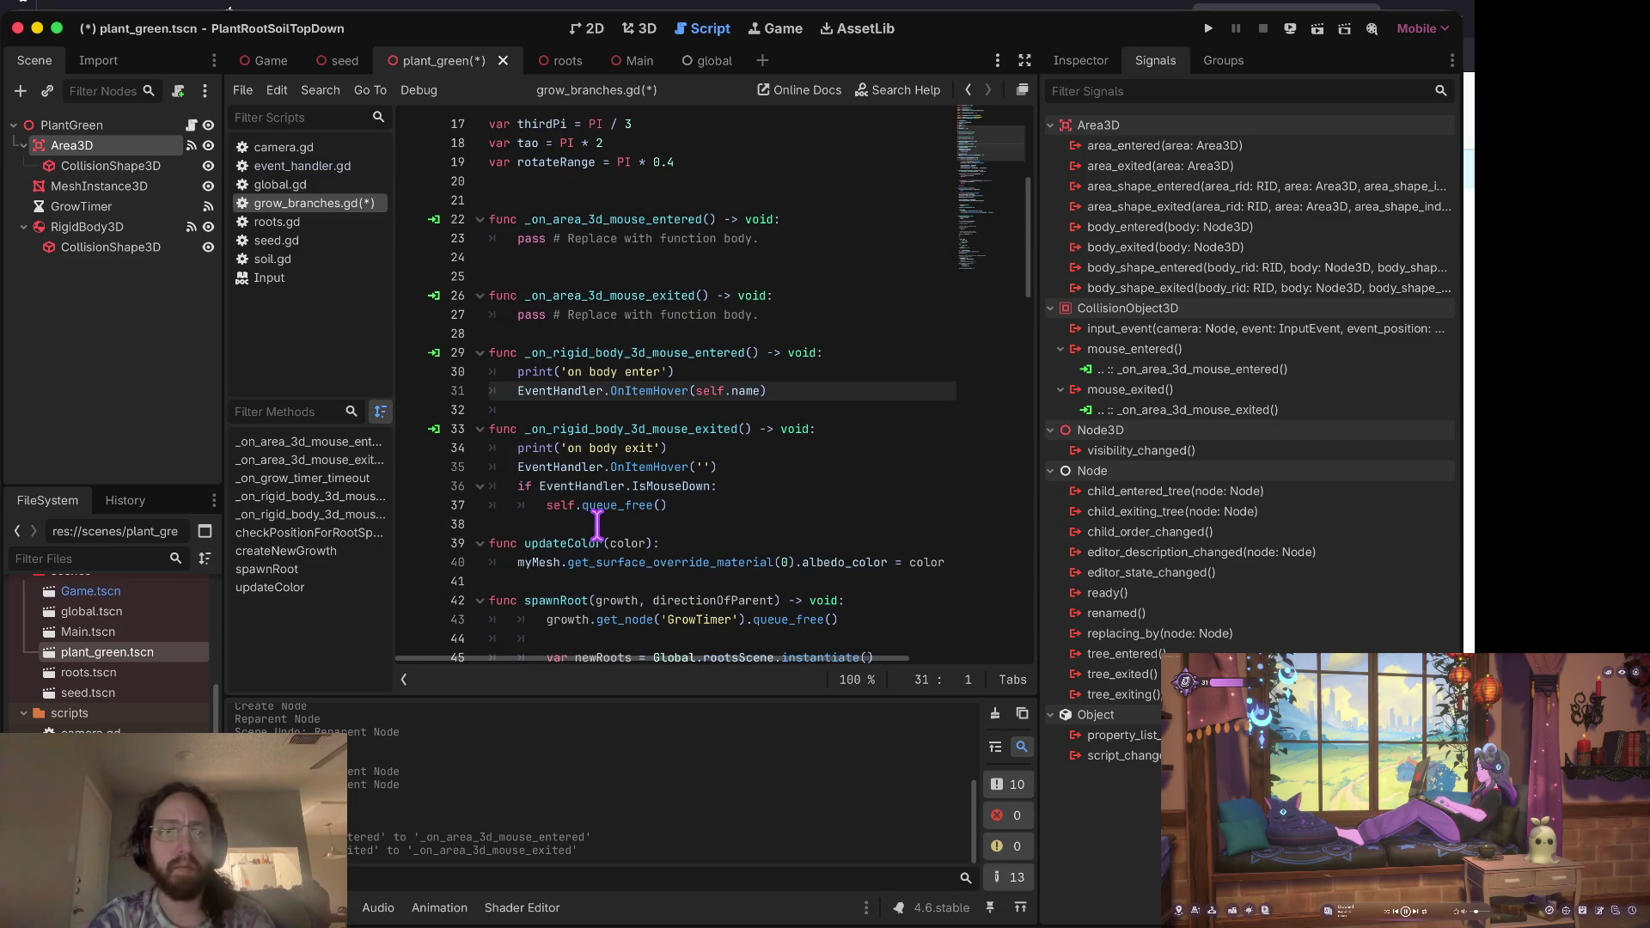
{"action": "key", "text": "shift+End"}
{"action": "key", "text": "ctrl+v"}
{"action": "key", "text": "Up"}
{"action": "key", "text": "Delete"}
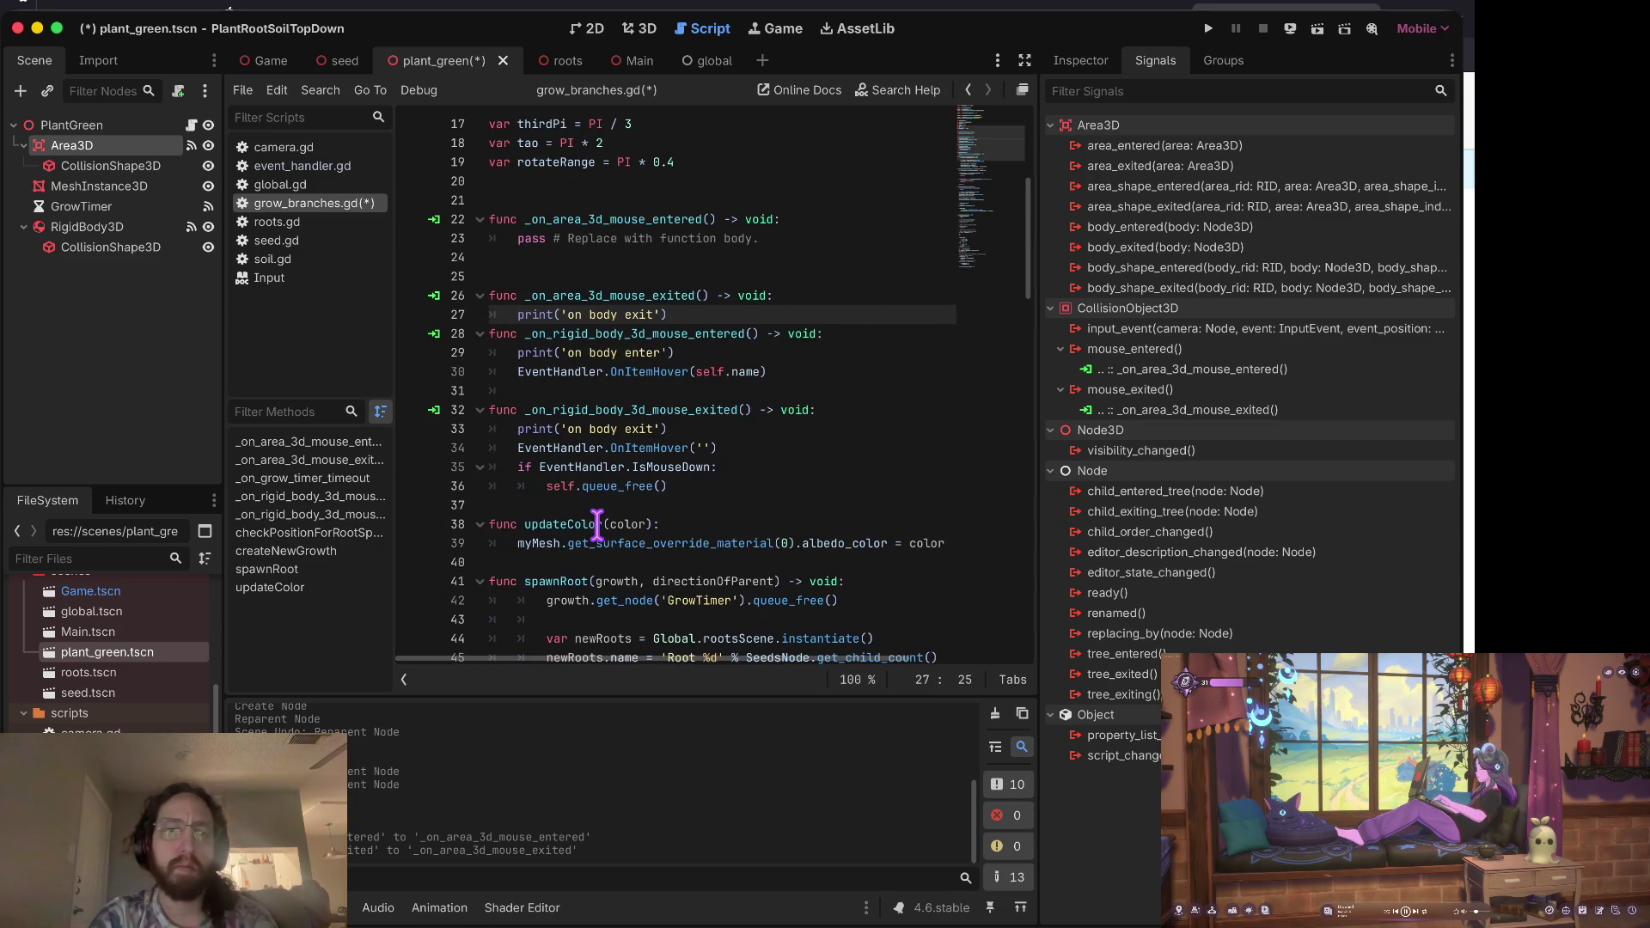
{"action": "key", "text": "Down"}
{"action": "key", "text": "Return"}
{"action": "key", "text": "Up"}
{"action": "key", "text": "Up"}
{"action": "key", "text": "Up"}
{"action": "key", "text": "Up"}
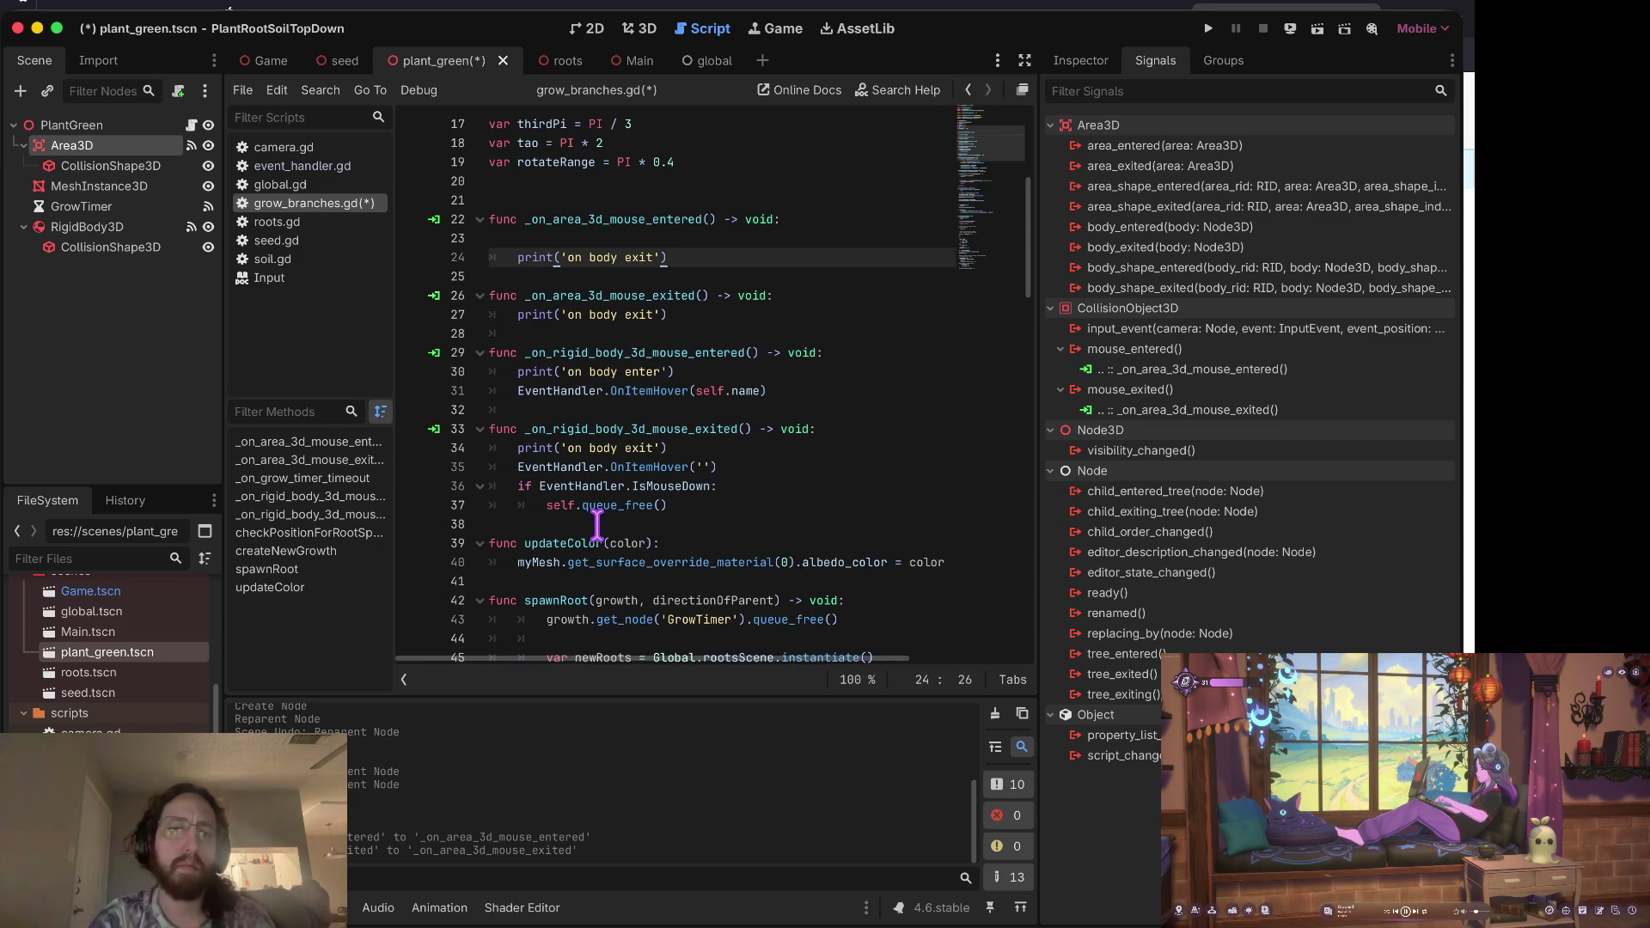
Step: Give the area enter handler a print line too and save
{"action": "key", "text": "shift+End"}
{"action": "key", "text": "ctrl+v"}
{"action": "key", "text": "Delete"}
{"action": "key", "text": "ctrl+s"}
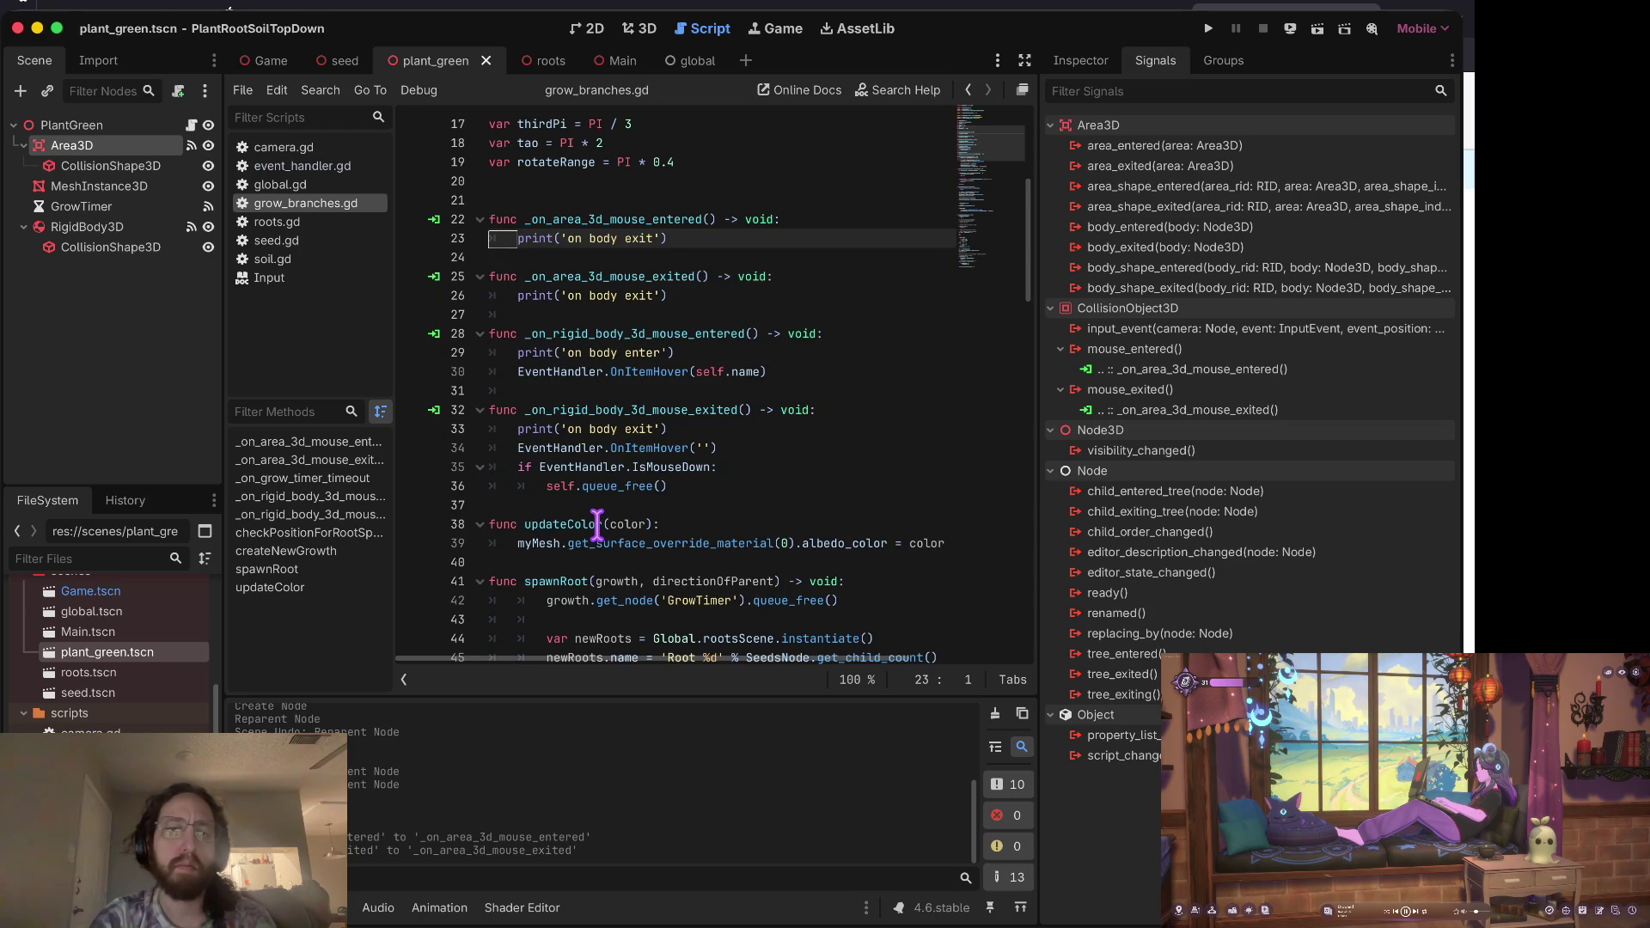
Step: Reword the prints to 'on area enter' and 'on area exit' and save
{"action": "key", "text": "ctrl+Delete"}
{"action": "type", "text": "area "}
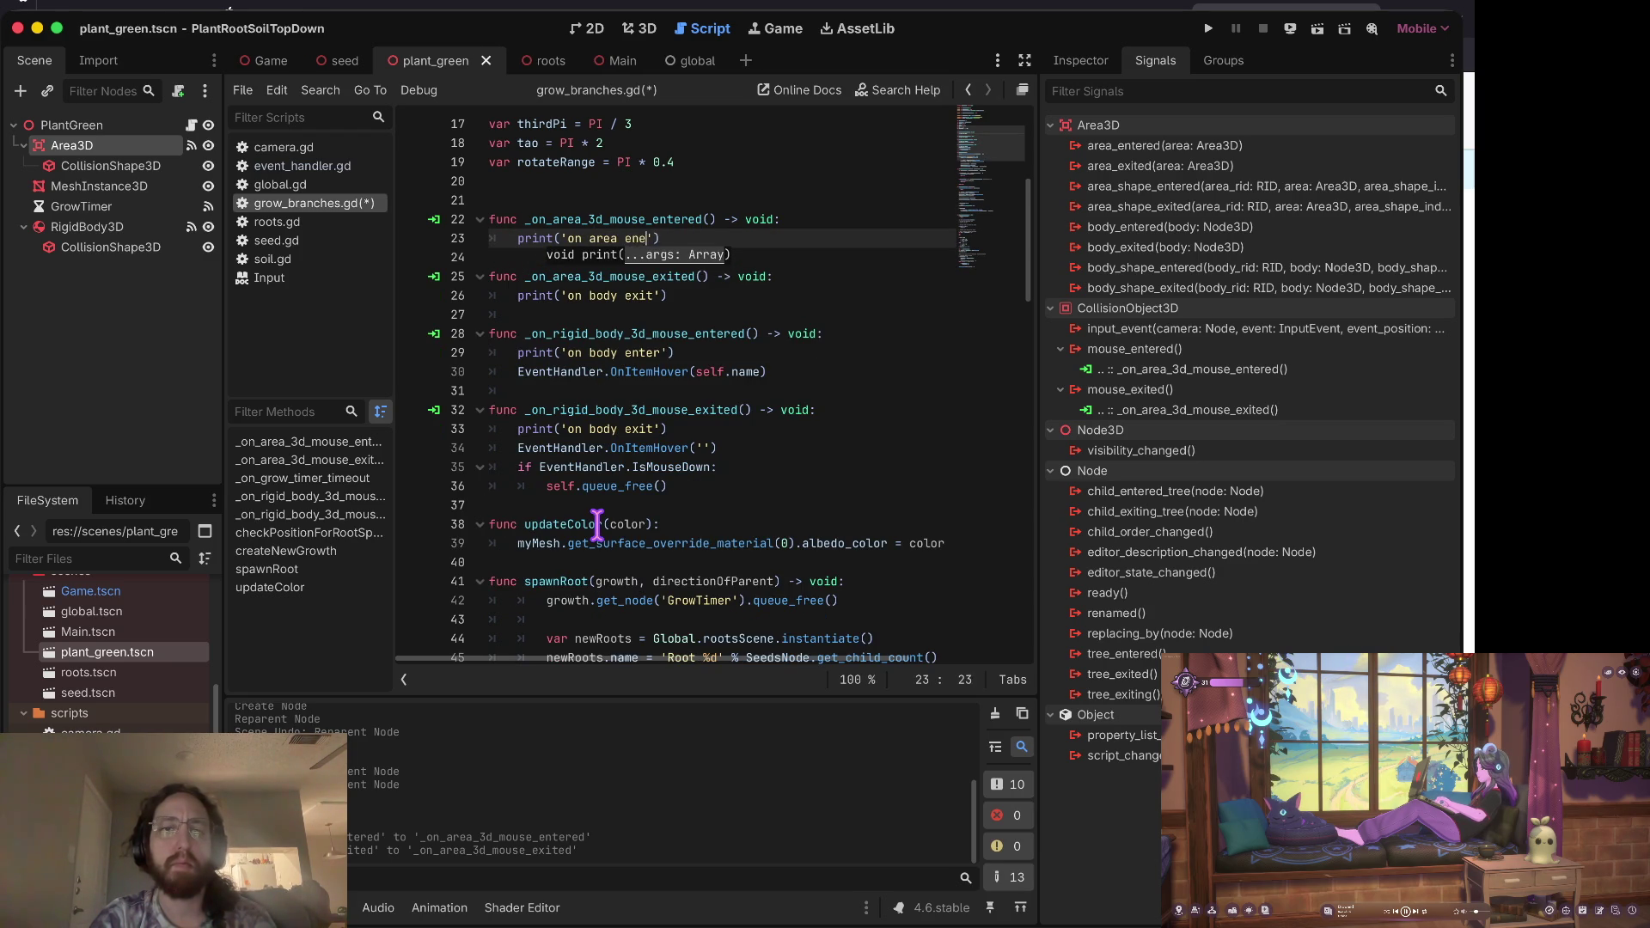
{"action": "type", "text": "enter"}
{"action": "key", "text": "Down"}
{"action": "key", "text": "Down"}
{"action": "key", "text": "Down"}
{"action": "key", "text": "ctrl+BackSpace"}
{"action": "type", "text": "area"}
{"action": "key", "text": "Down"}
{"action": "key", "text": "ctrl+s"}
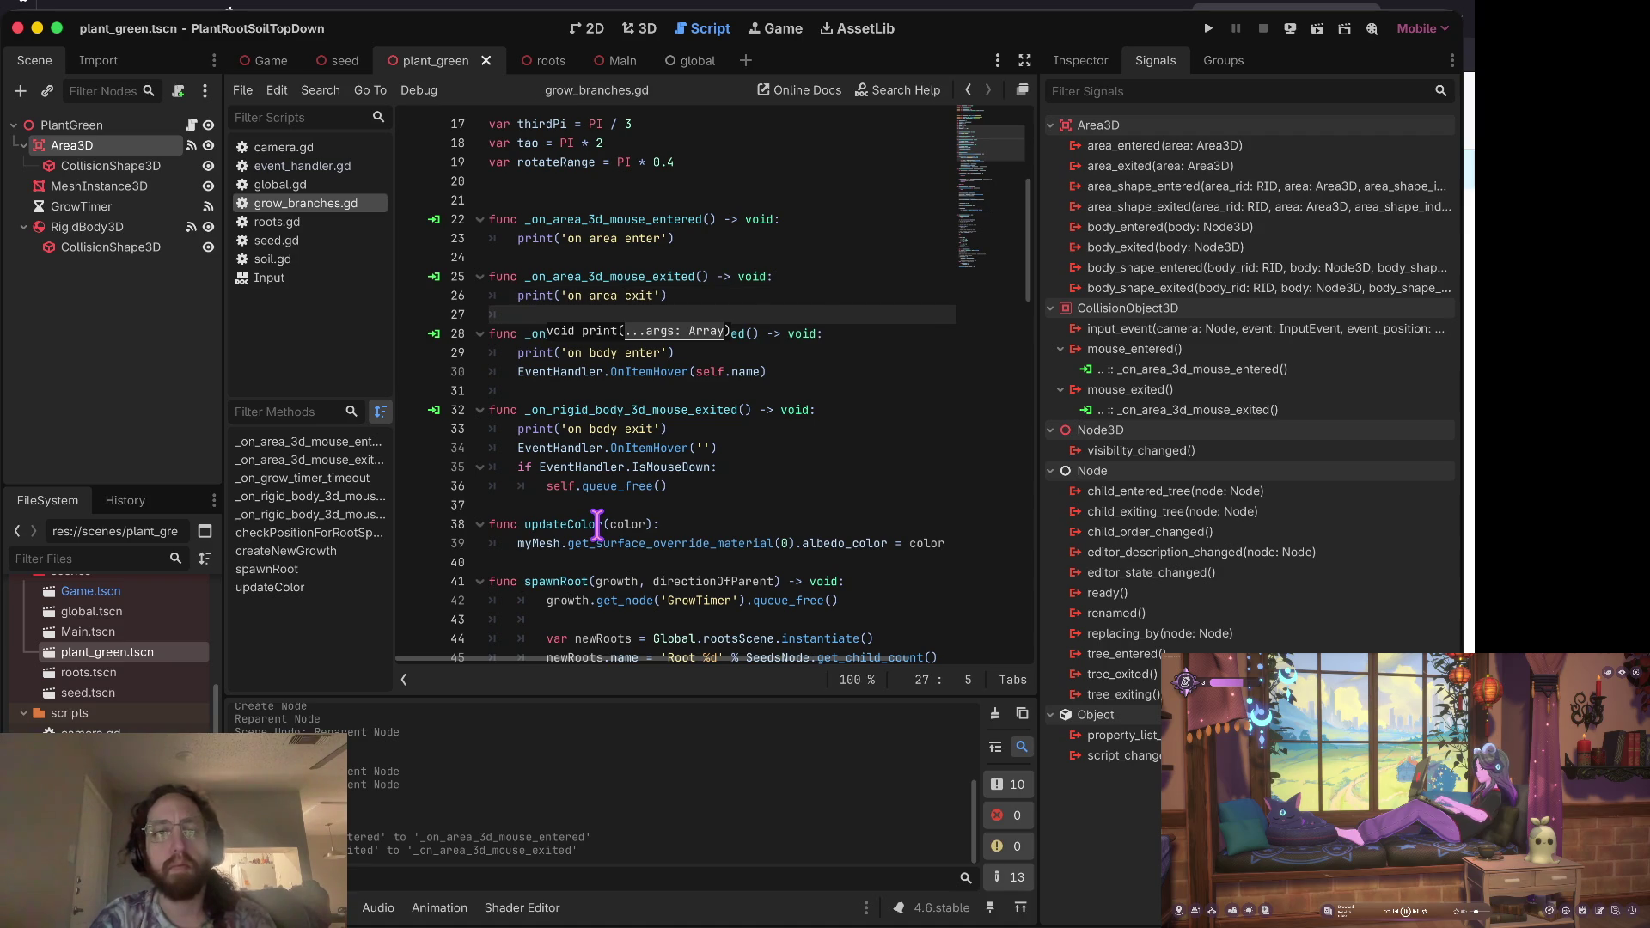
Step: Comment out the 'on body enter' and 'on body exit' prints, then run the game
{"action": "key", "text": "Down"}
{"action": "key", "text": "Down"}
{"action": "key", "text": "ctrl+k"}
{"action": "key", "text": "Down"}
{"action": "key", "text": "Down"}
{"action": "key", "text": "Down"}
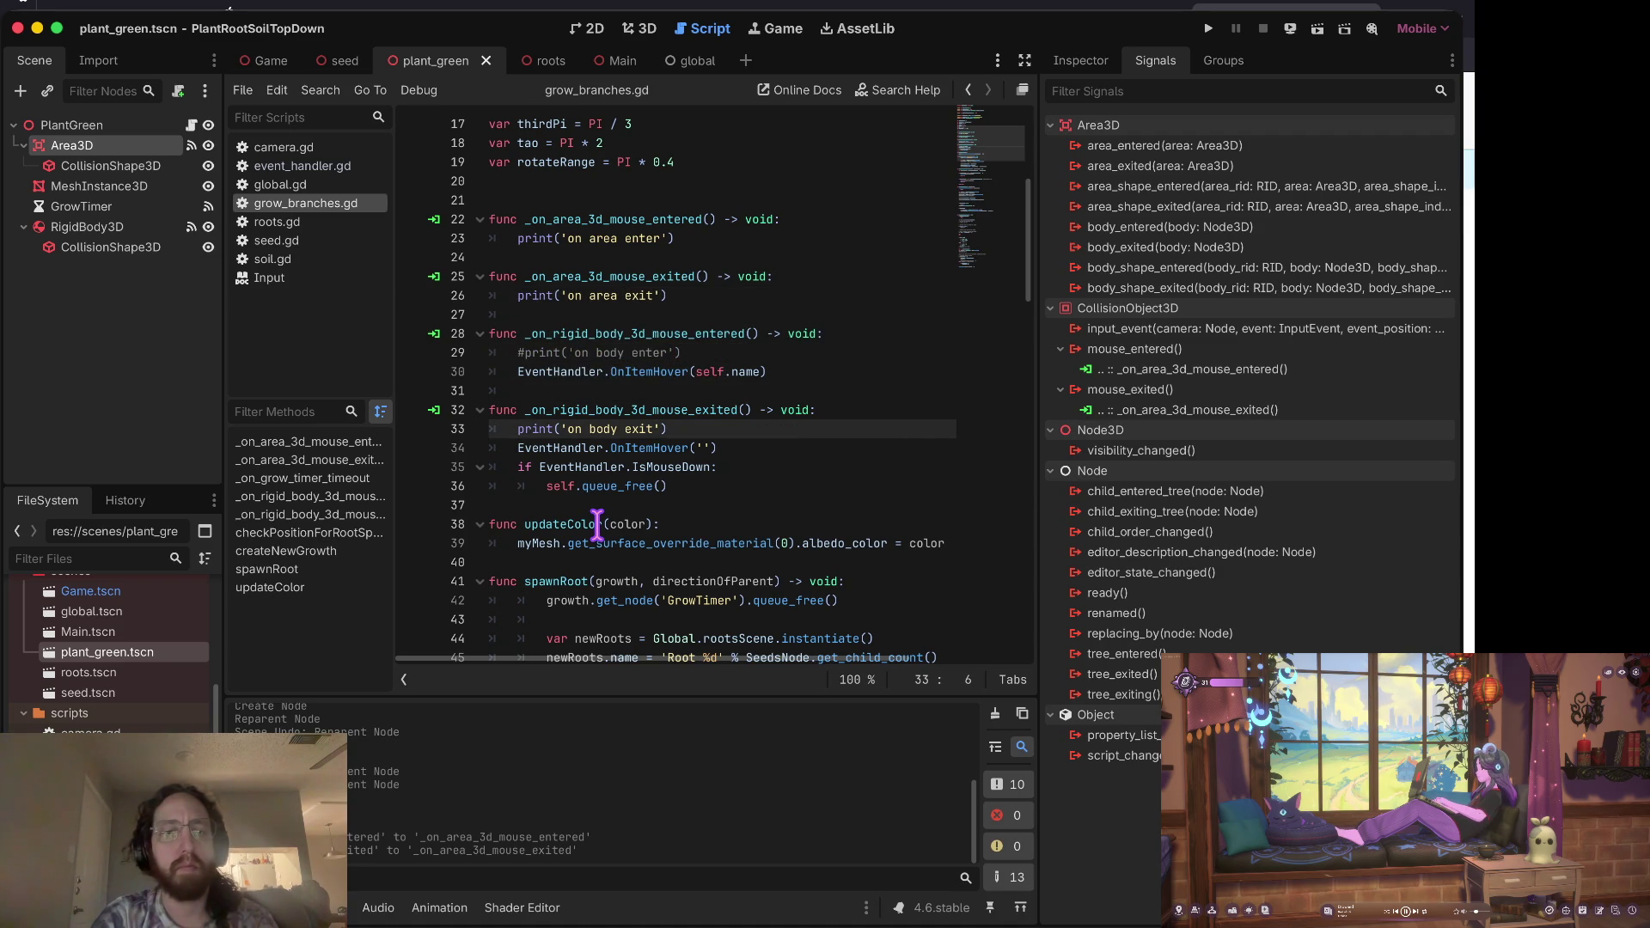
{"action": "key", "text": "ctrl+k"}
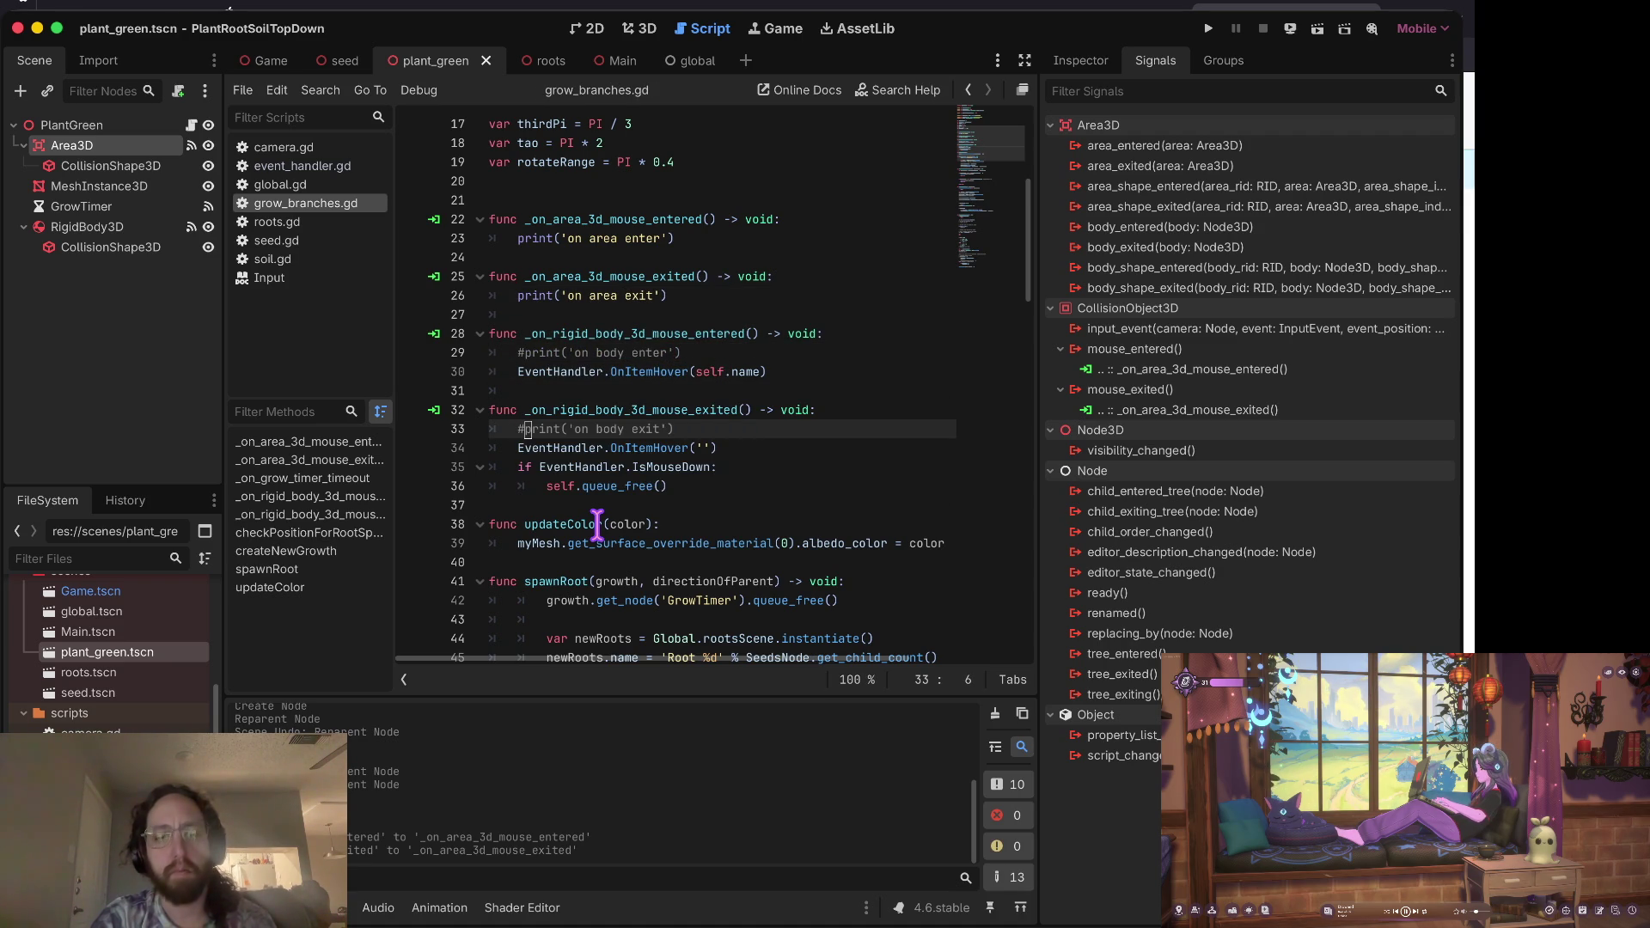
{"action": "key", "text": "ctrl+b"}
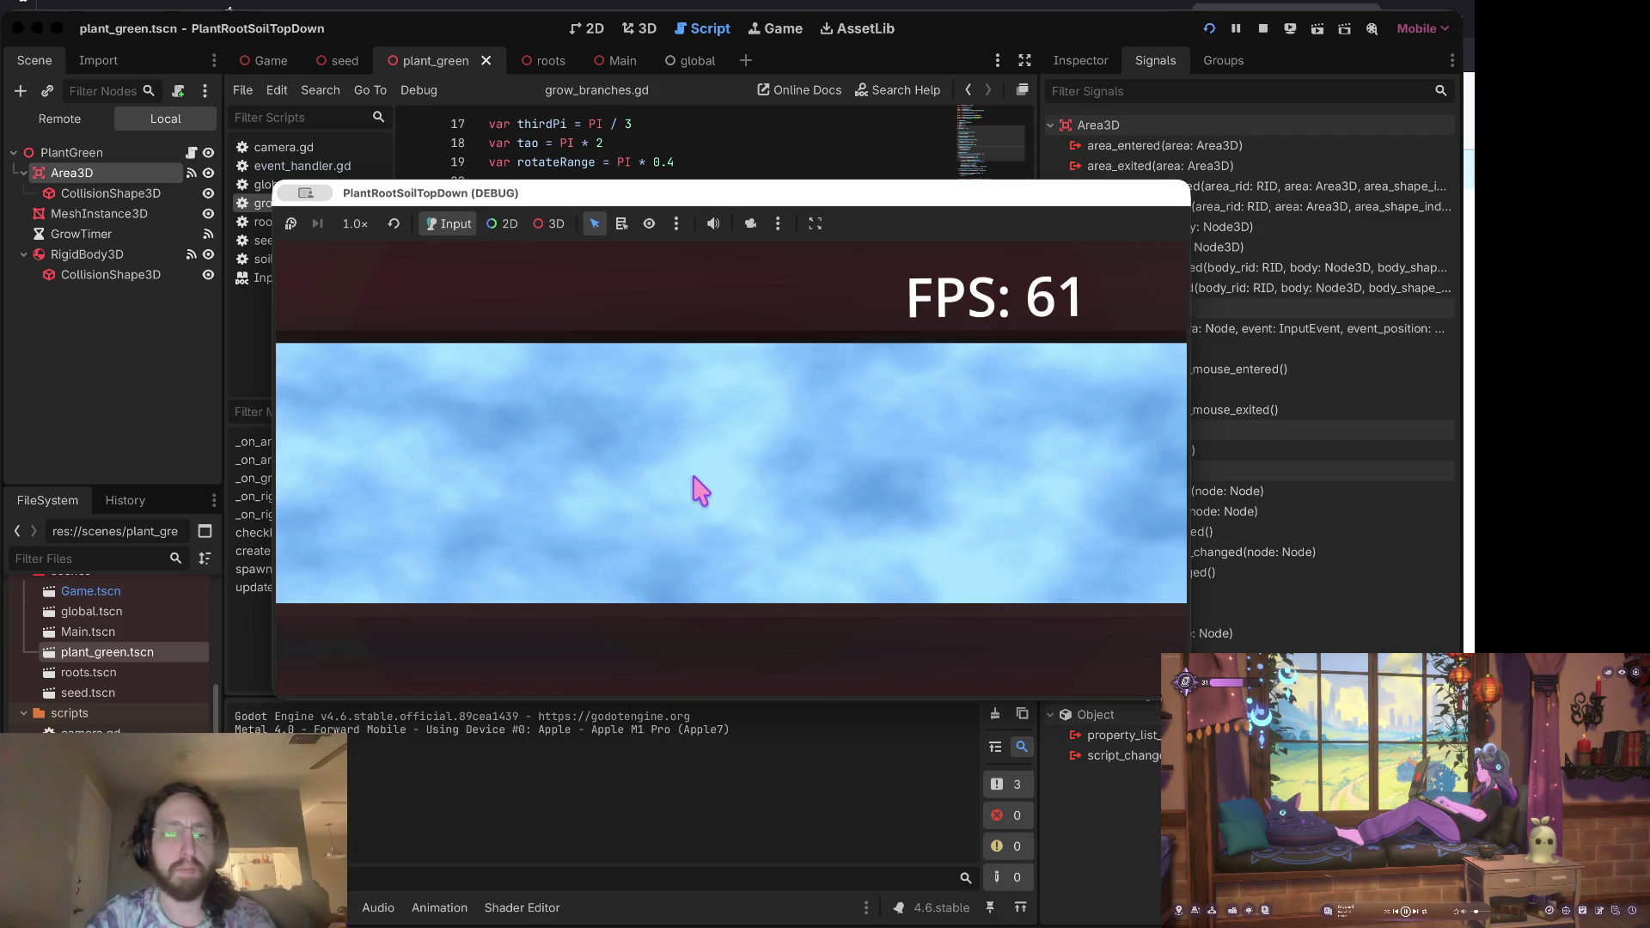
Step: Plant a test seed, stop the game, and inspect the Area3D's CollisionShape3D
{"action": "left_click", "coordinate": [697, 490]}
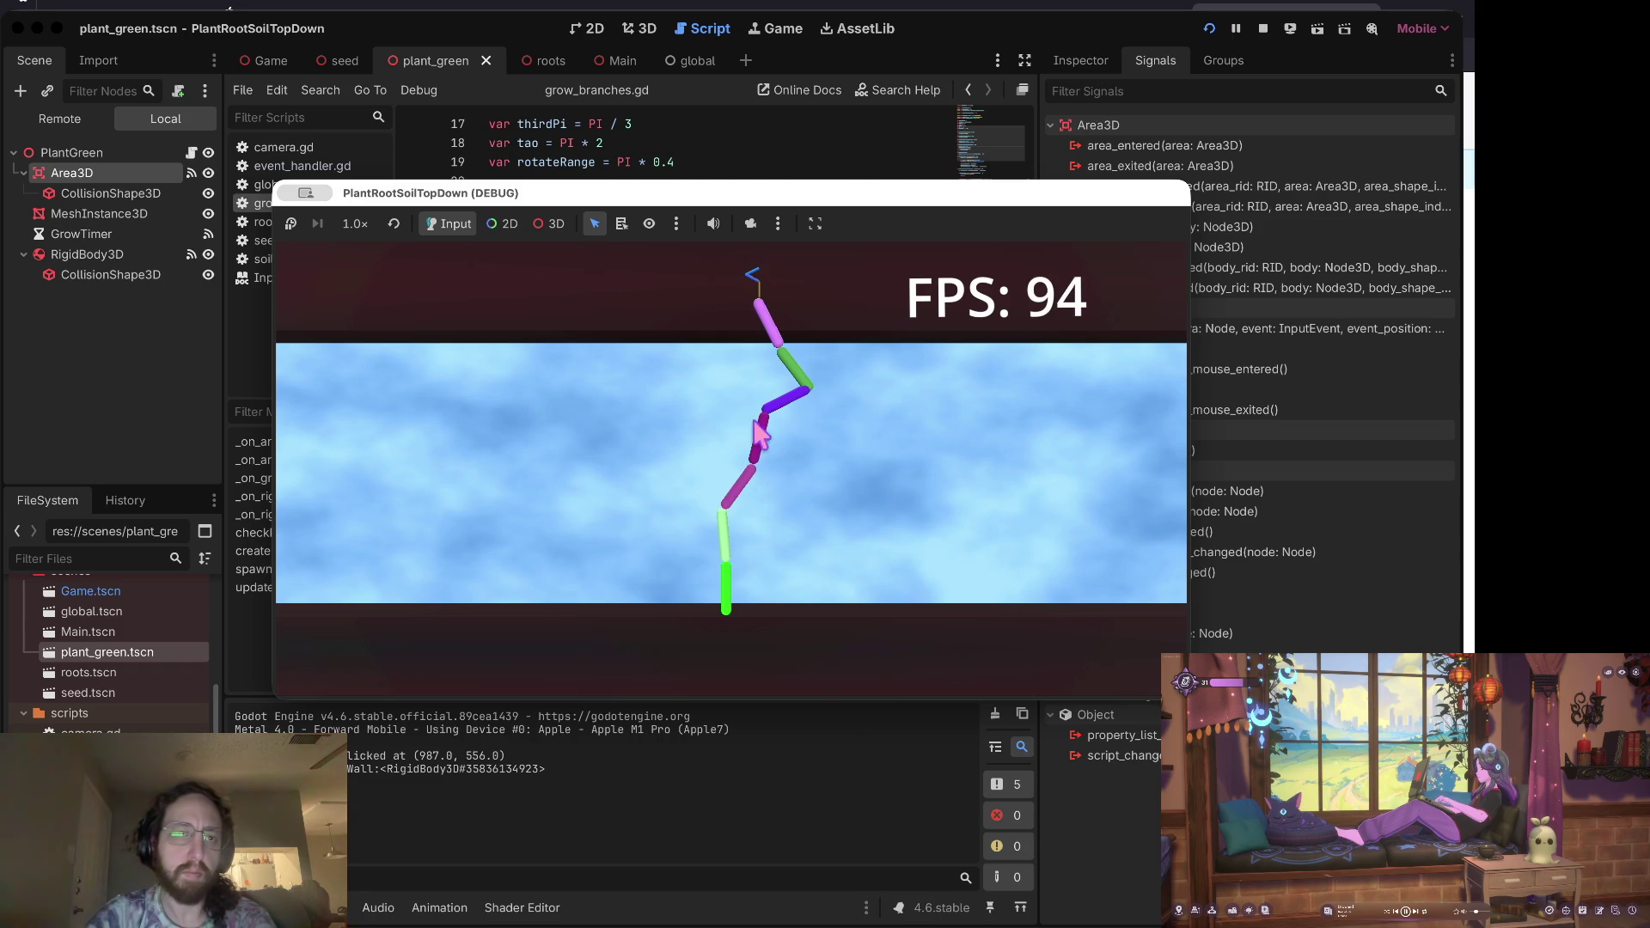
{"action": "left_click", "coordinate": [1263, 28]}
{"action": "left_click", "coordinate": [90, 166]}
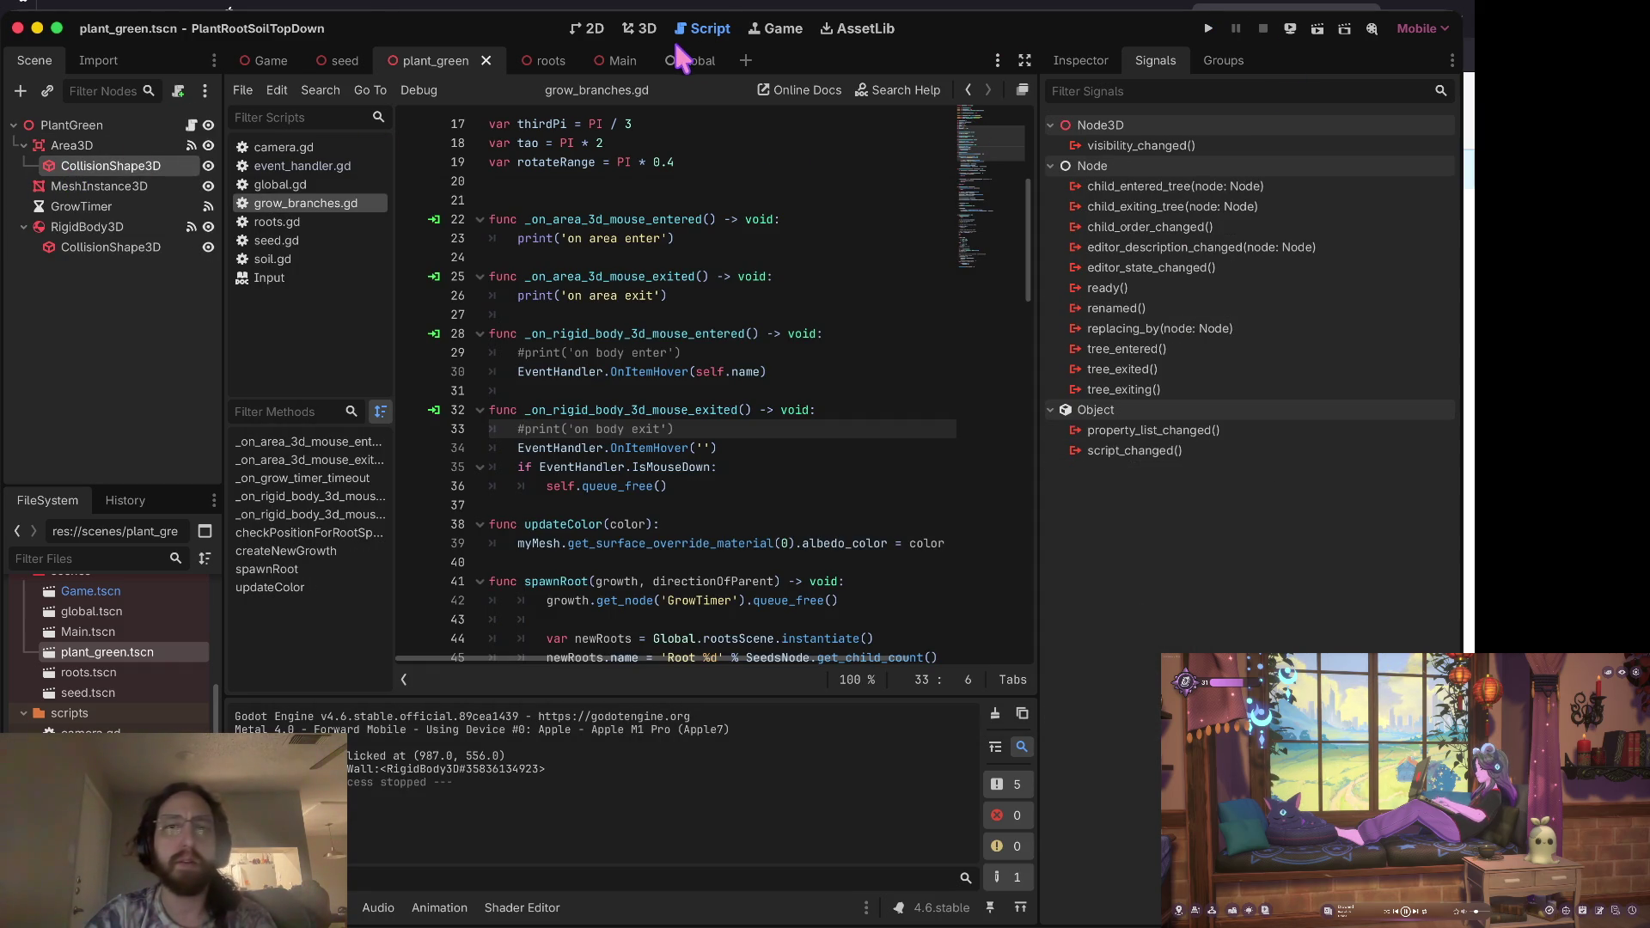
{"action": "left_click", "coordinate": [646, 30]}
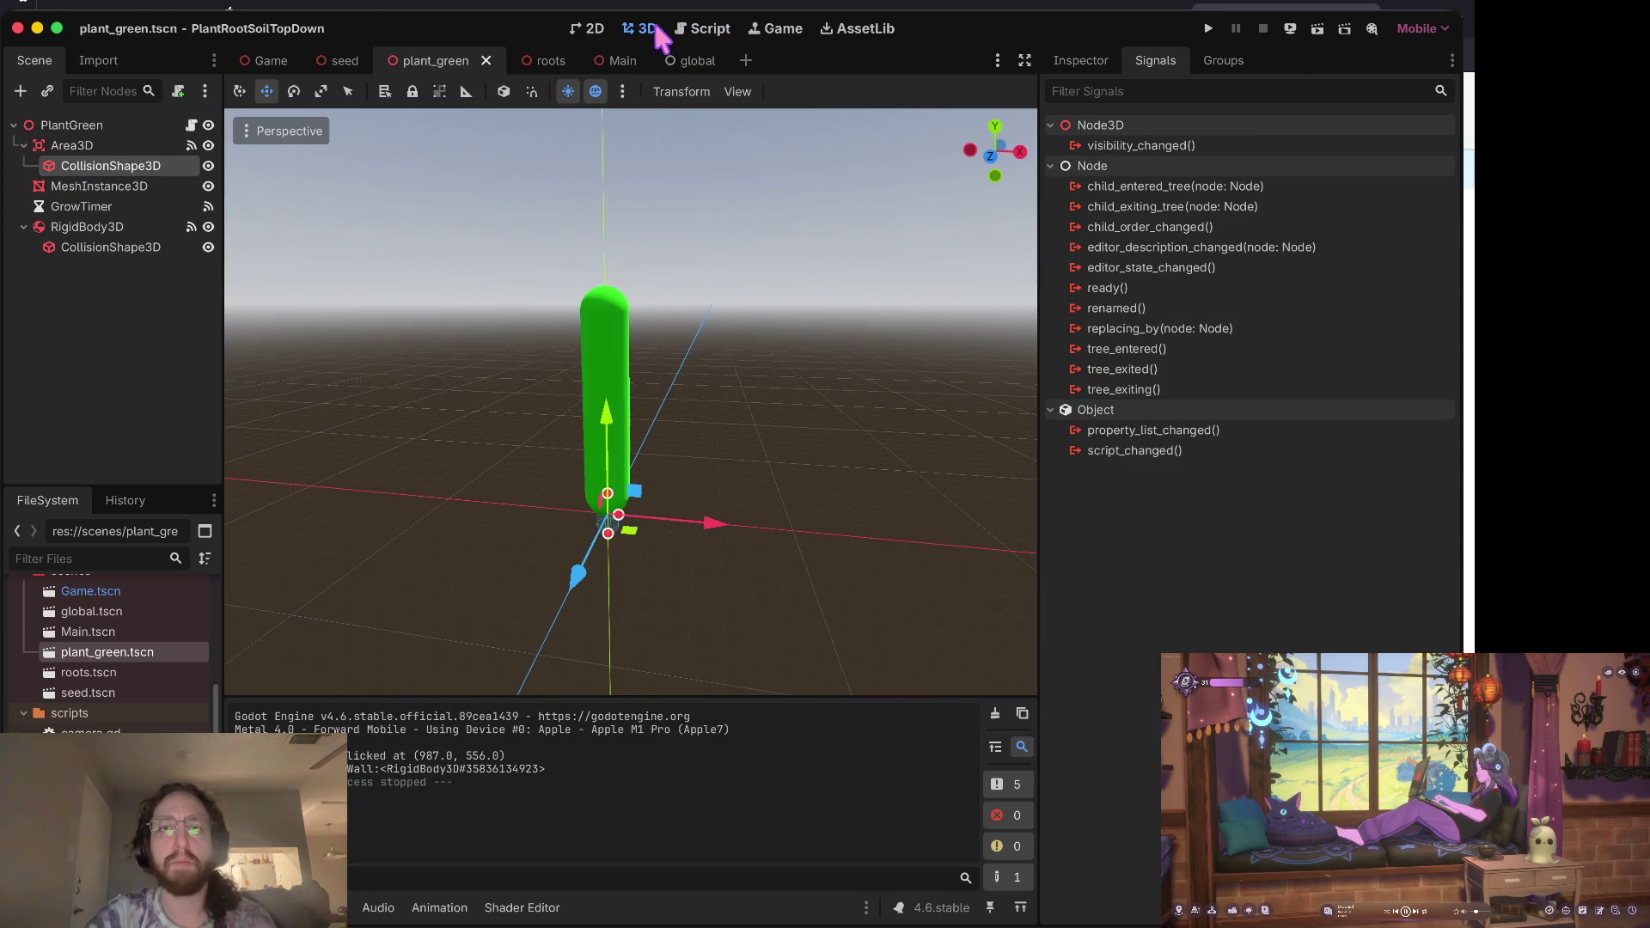
{"action": "left_click", "coordinate": [80, 148]}
{"action": "left_click", "coordinate": [83, 166]}
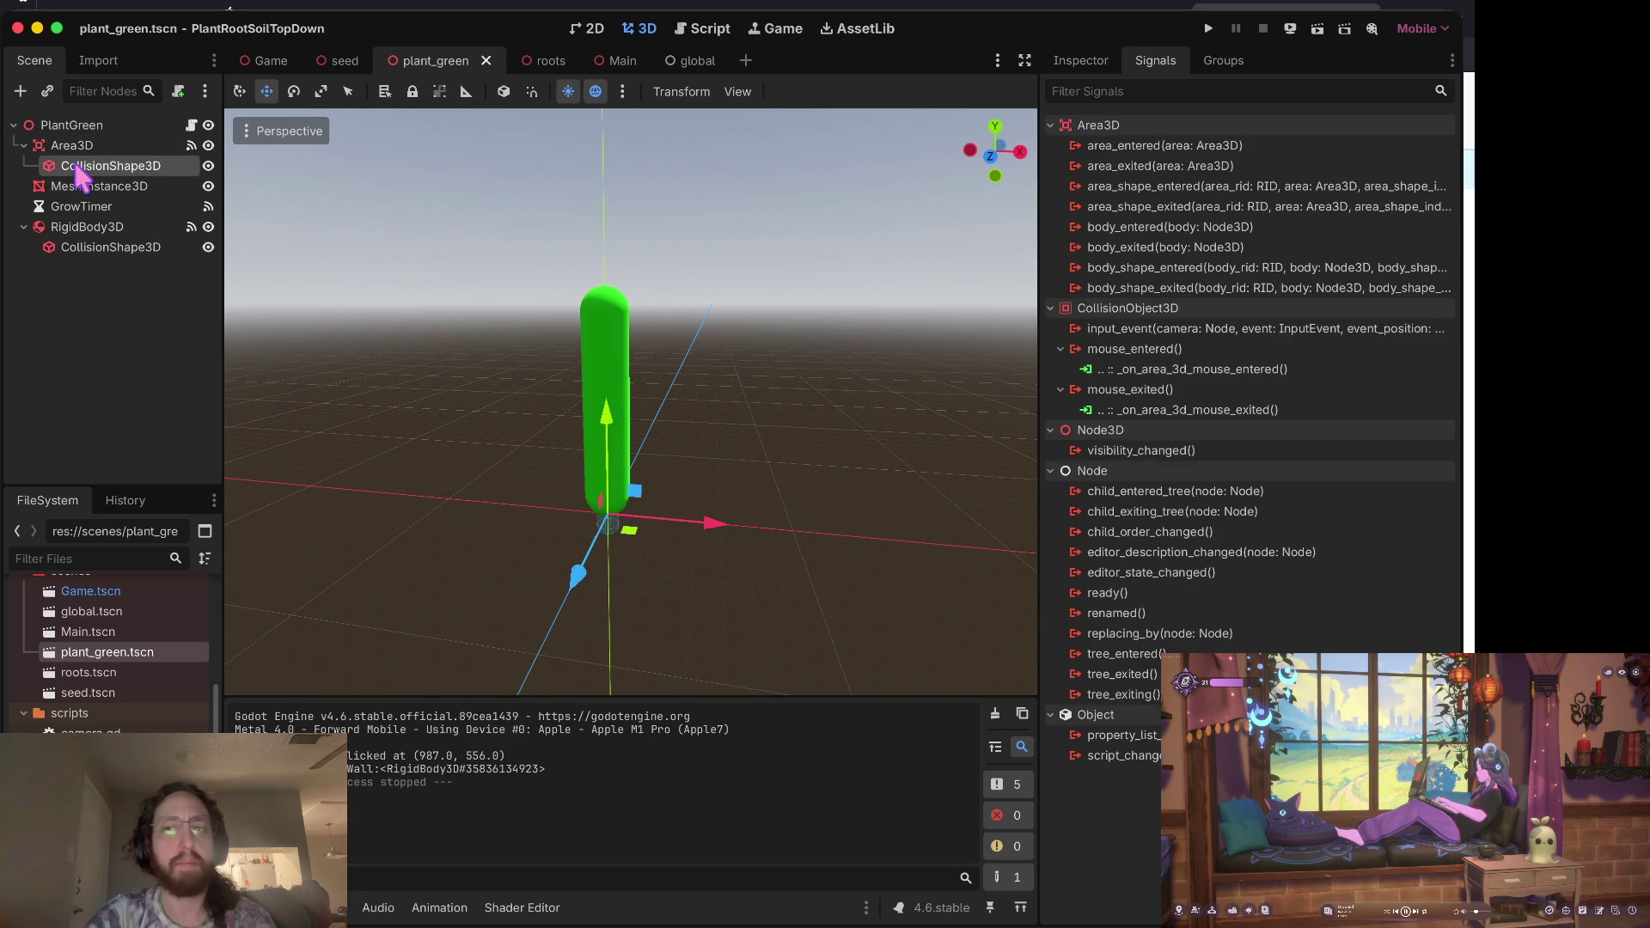
{"action": "left_click", "coordinate": [1084, 60]}
Step: Enlarge the capsule to radius 1.417 and height 12.468, raise it along the stem, and rerun
{"action": "left_click", "coordinate": [1361, 211]}
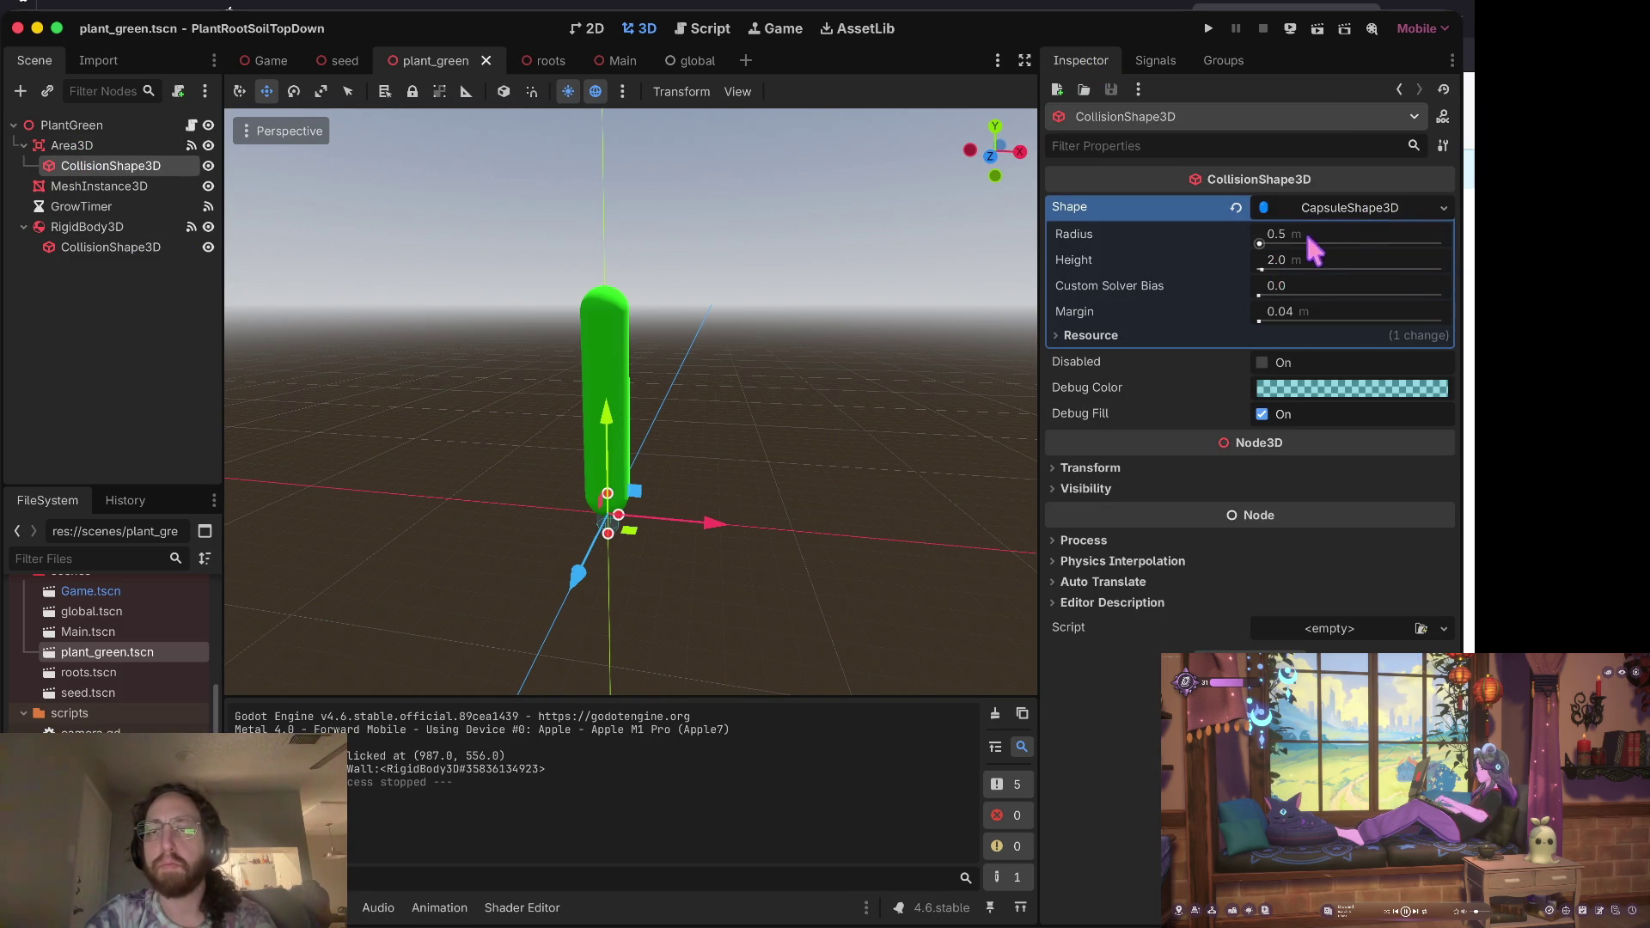
{"action": "mouse_move", "coordinate": [1260, 269]}
{"action": "left_mouse_down"}
{"action": "mouse_move", "coordinate": [1283, 270]}
{"action": "mouse_move", "coordinate": [1261, 244]}
{"action": "mouse_move", "coordinate": [1271, 257]}
{"action": "left_mouse_up"}
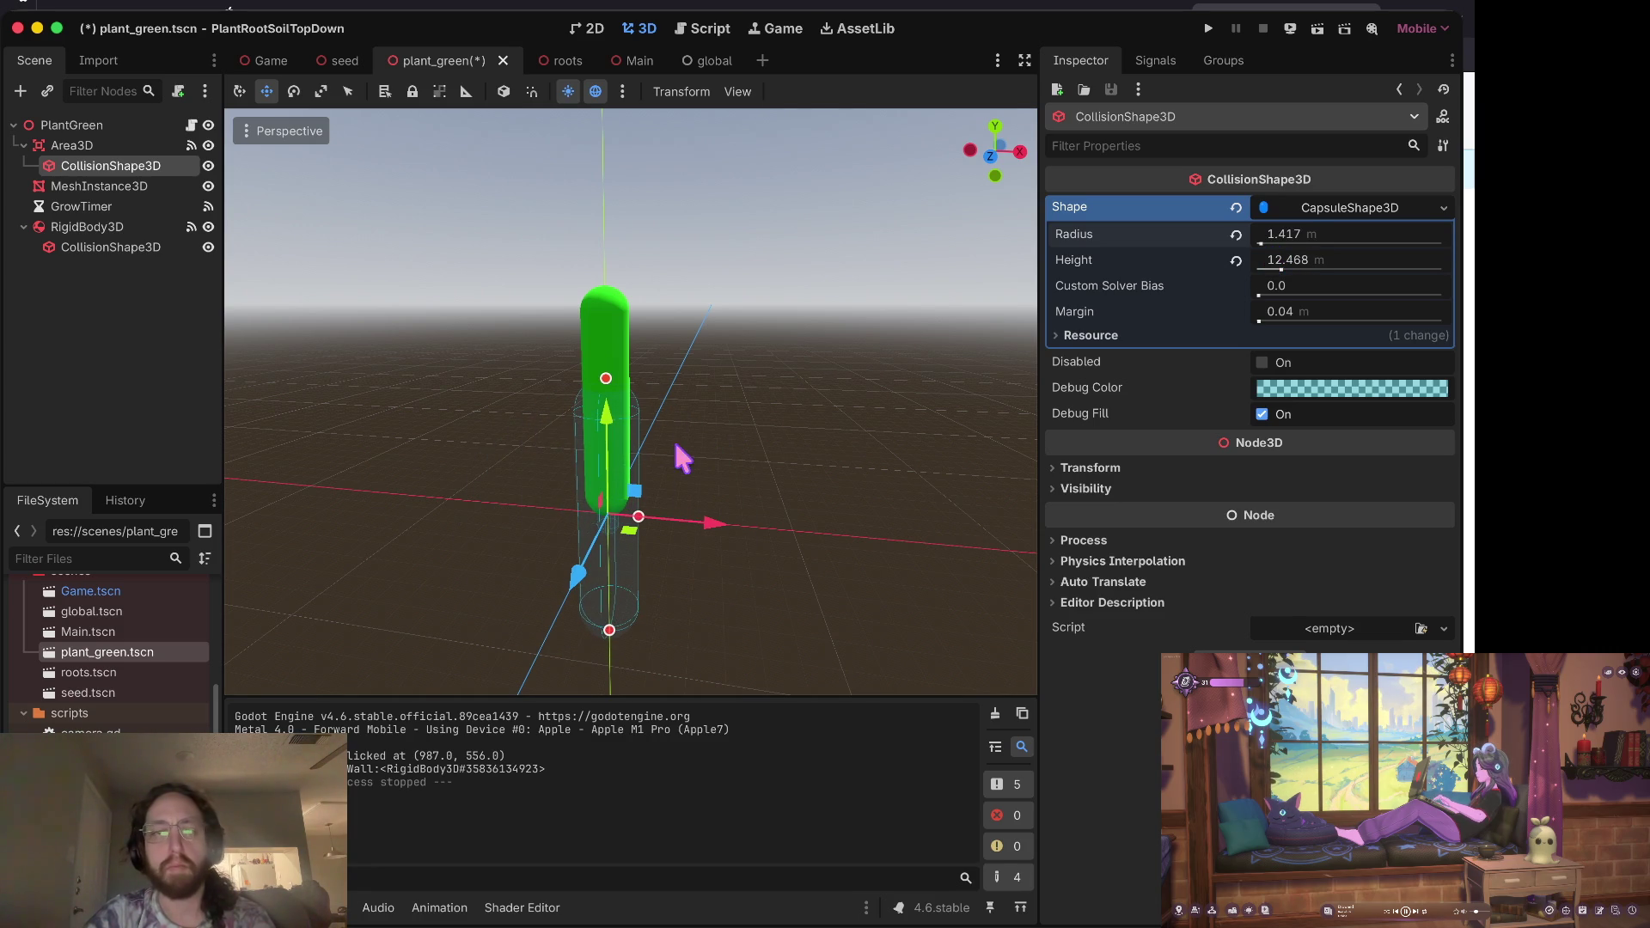
{"action": "left_click_drag", "start_coordinate": [617, 409], "coordinate": [612, 307]}
{"action": "key", "text": "super+b"}
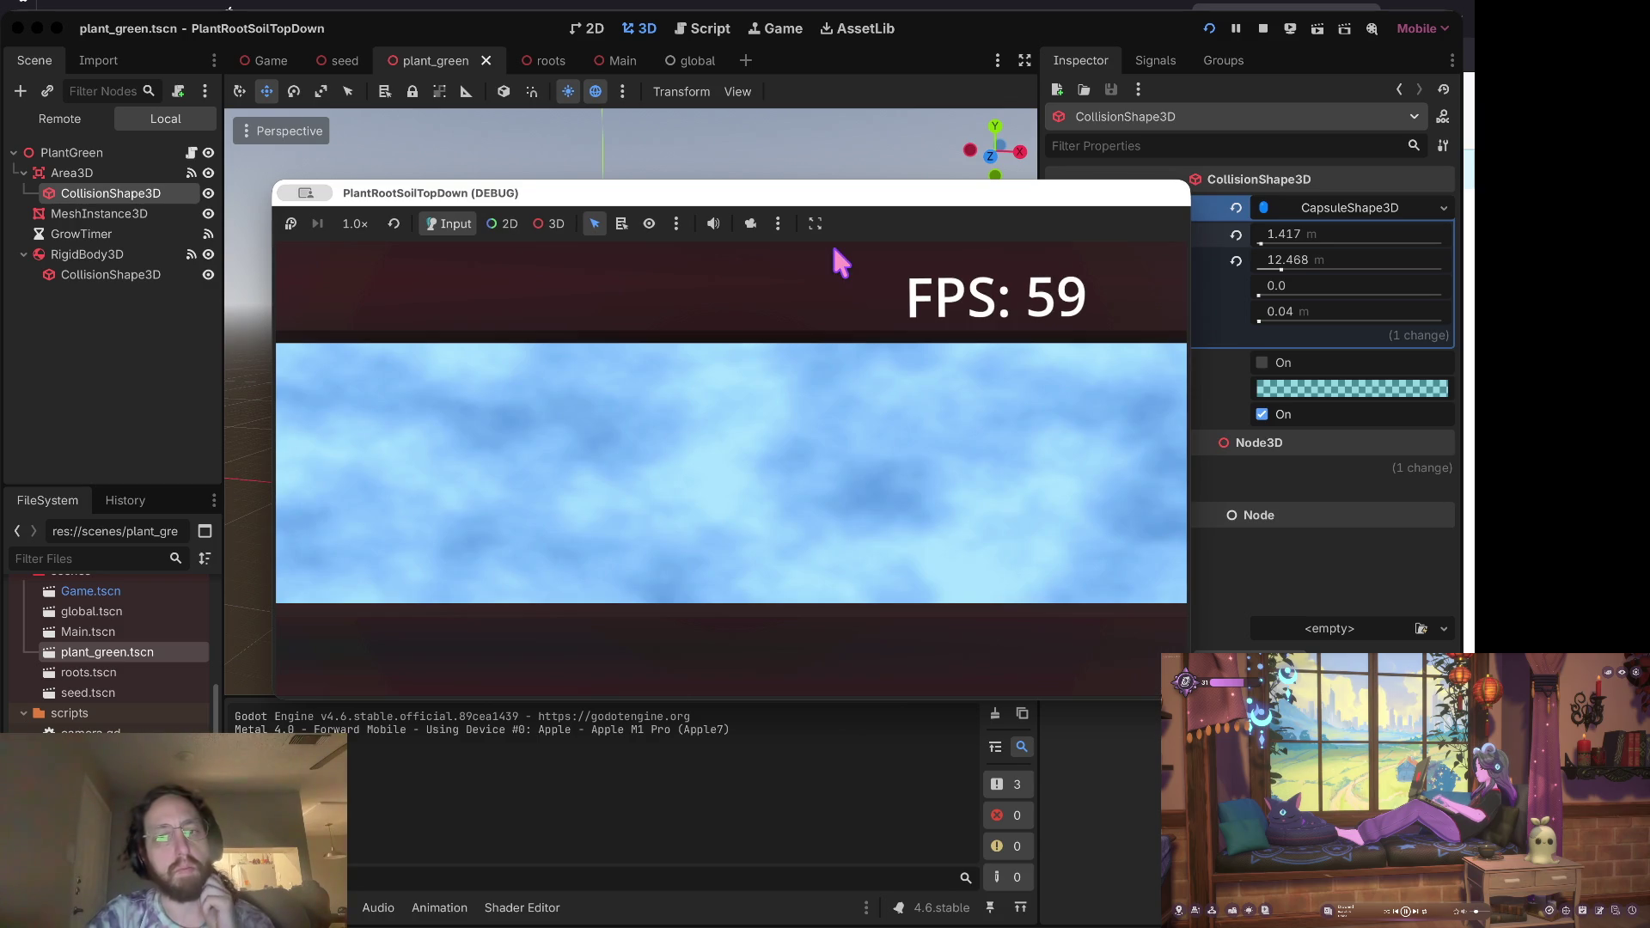
Step: Grow two test plants in the game, stop it, and open roots.tscn
{"action": "left_click", "coordinate": [636, 593]}
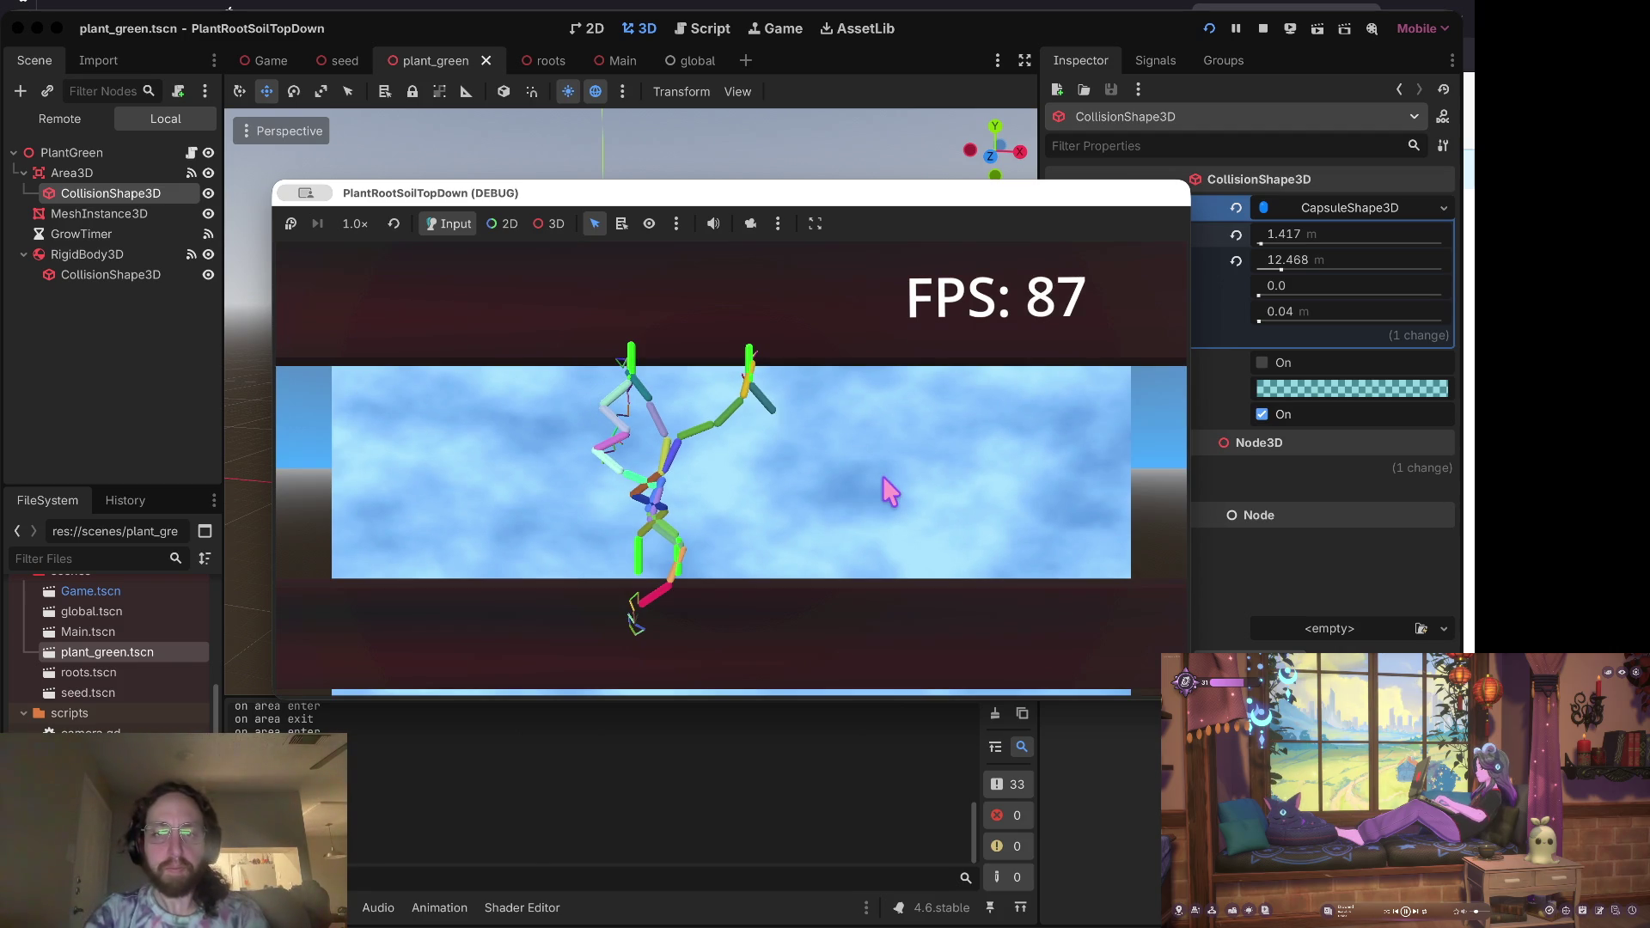
{"action": "left_click", "coordinate": [885, 478]}
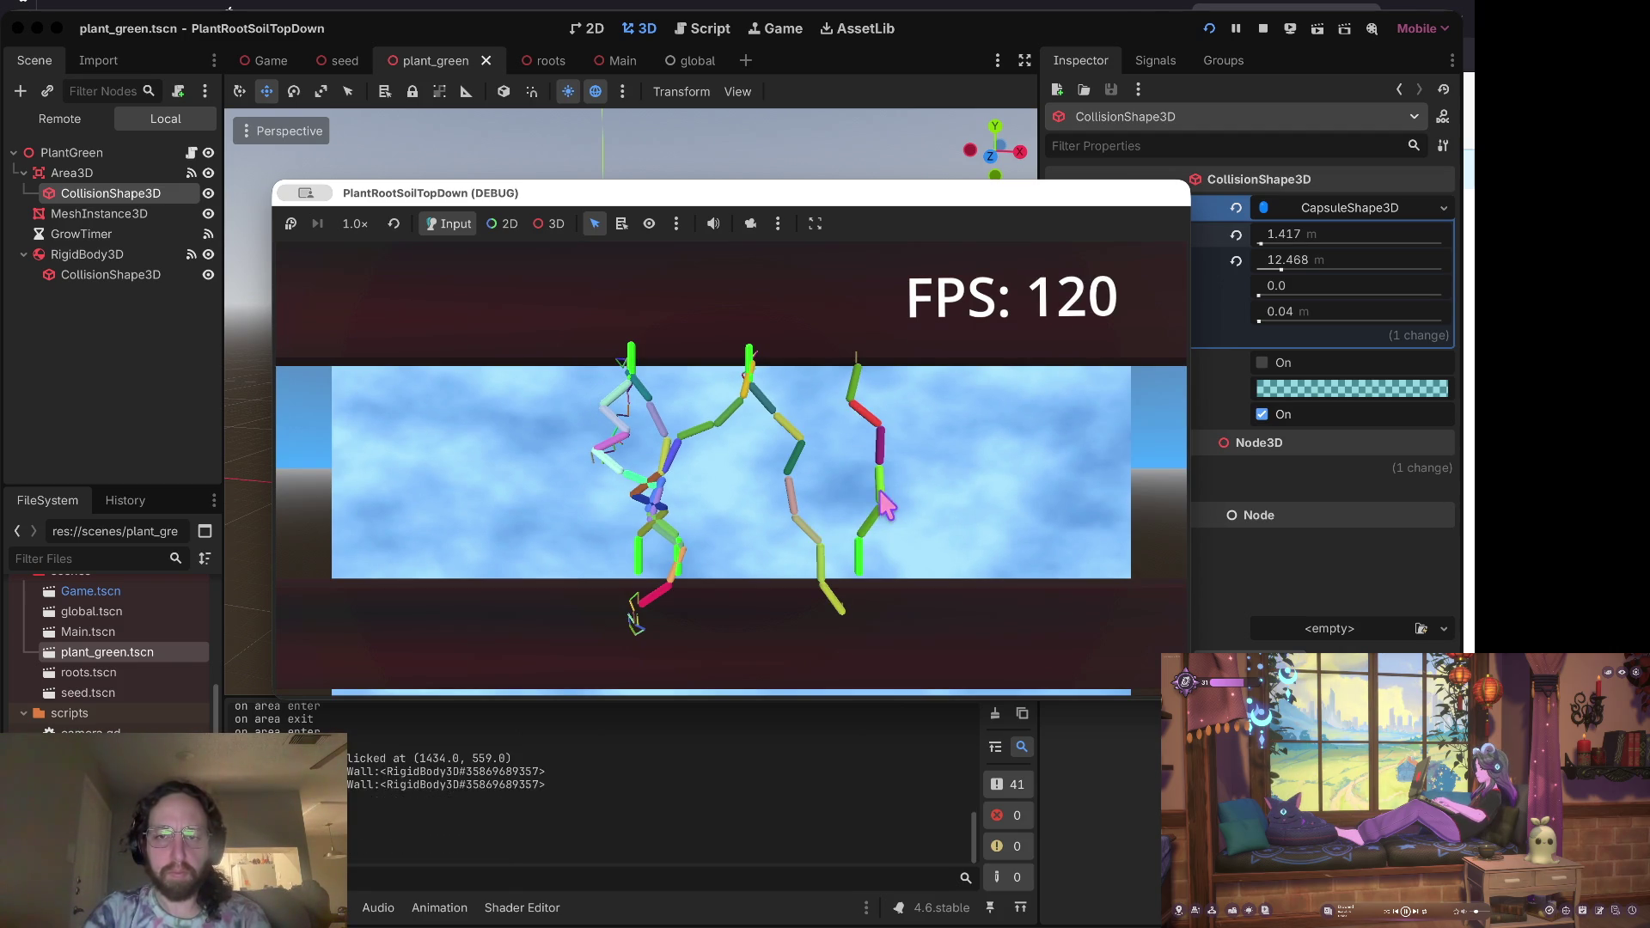
{"action": "left_click", "coordinate": [1262, 29]}
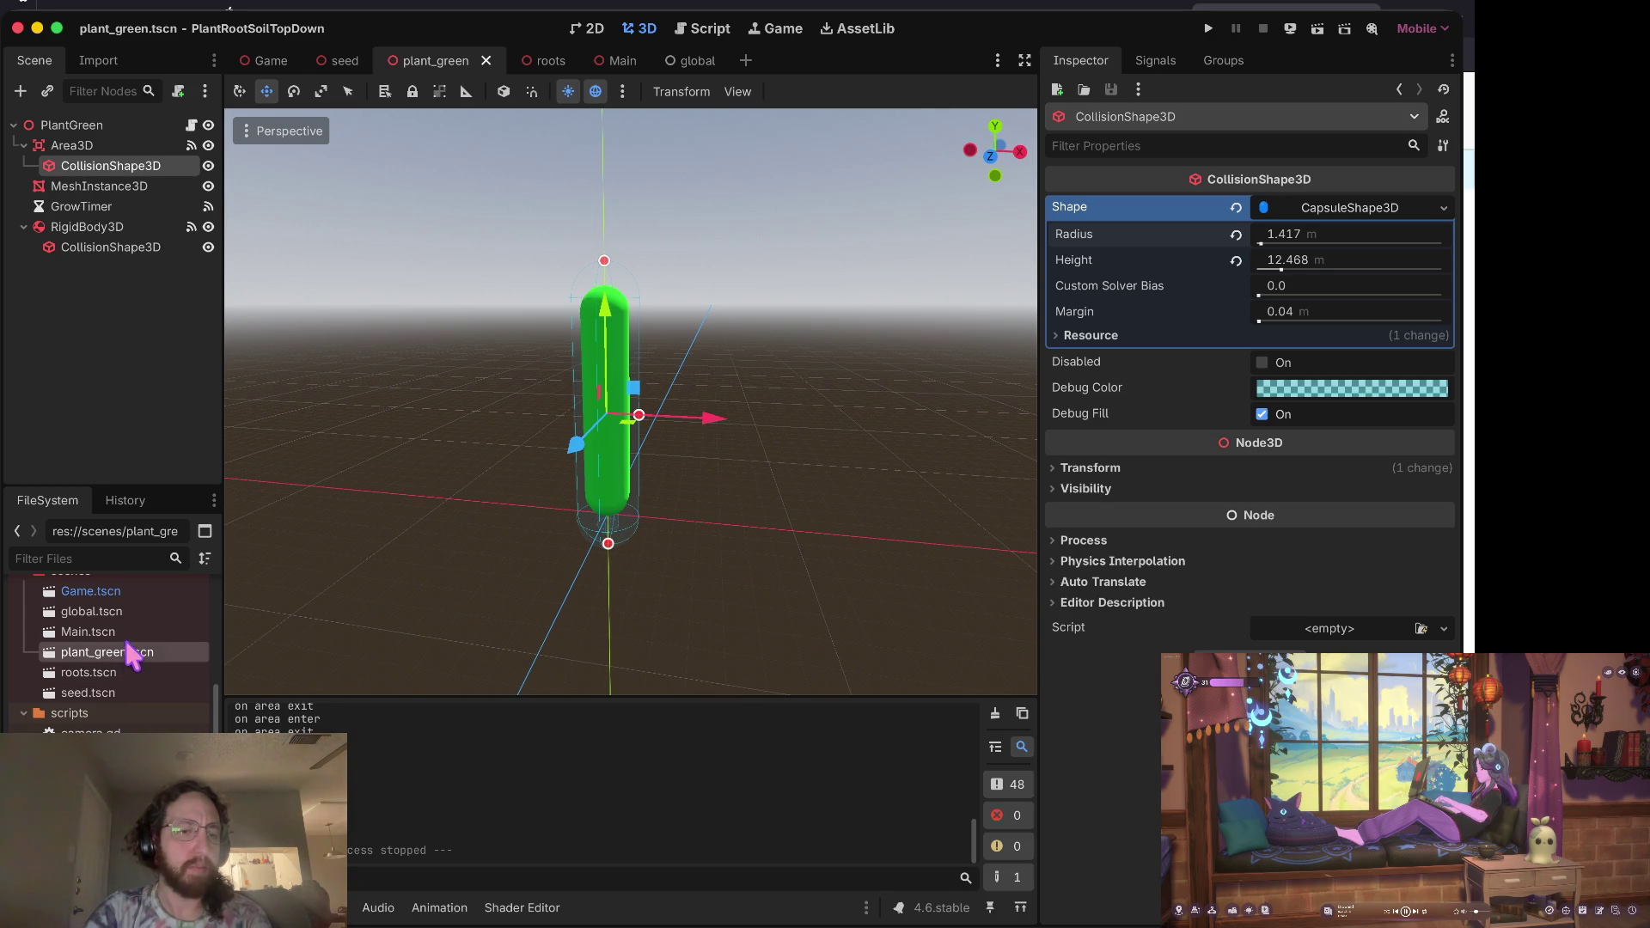
{"action": "double_click", "coordinate": [114, 672]}
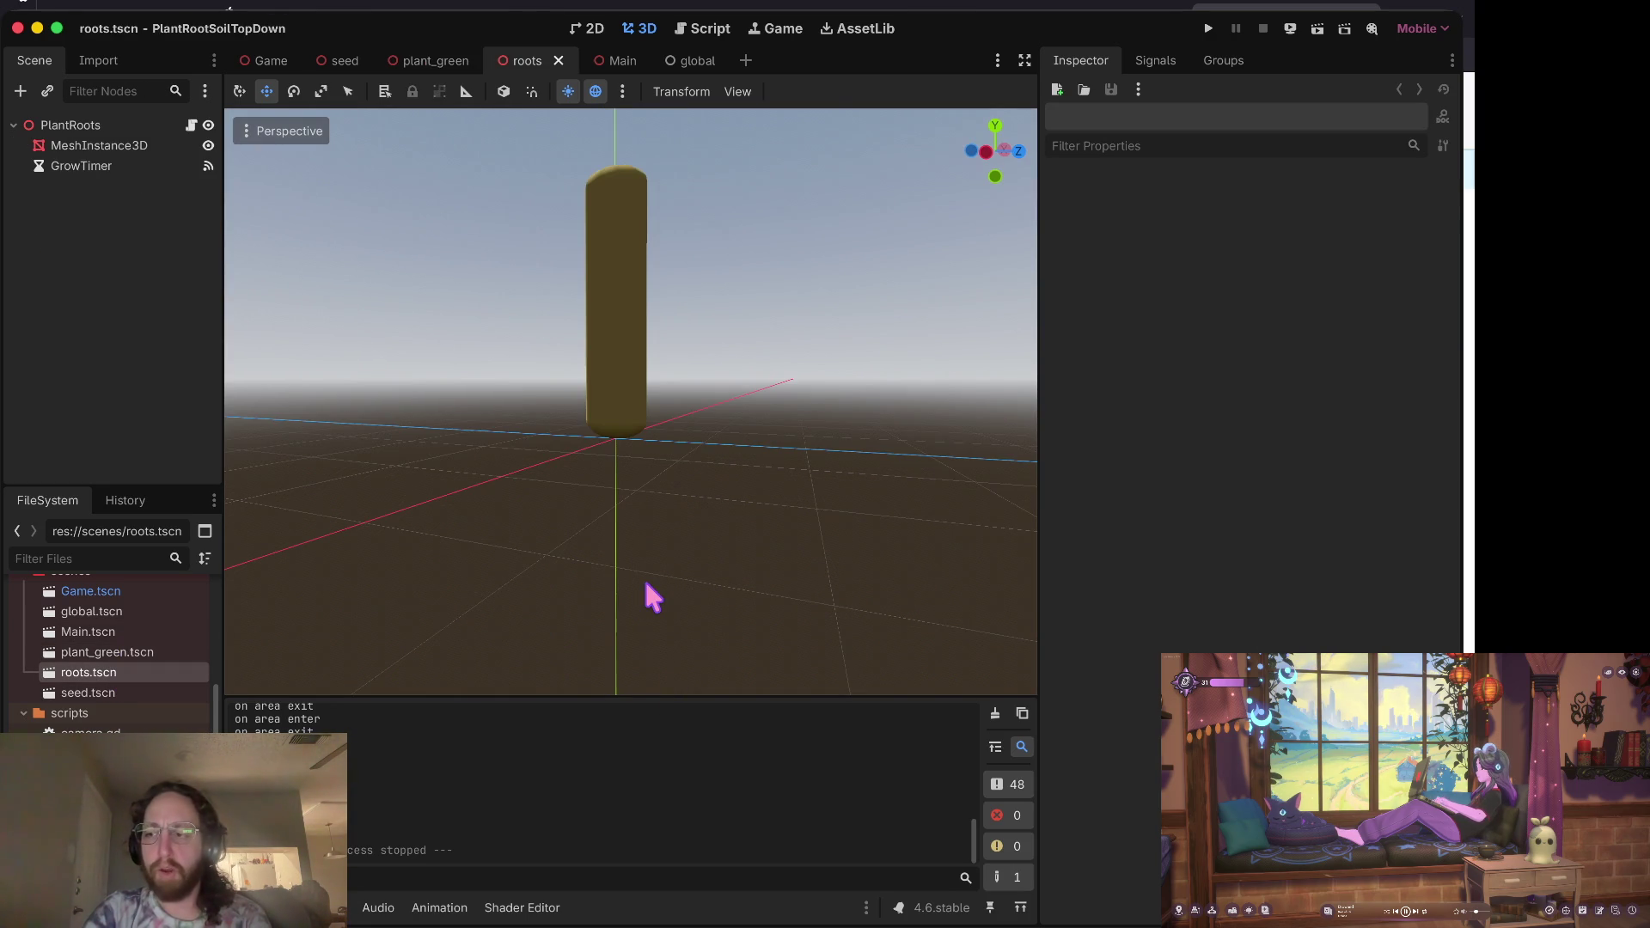
Step: Reopen plant_green.tscn, open Game.tscn, and select BackWall's collision shape
{"action": "double_click", "coordinate": [121, 652]}
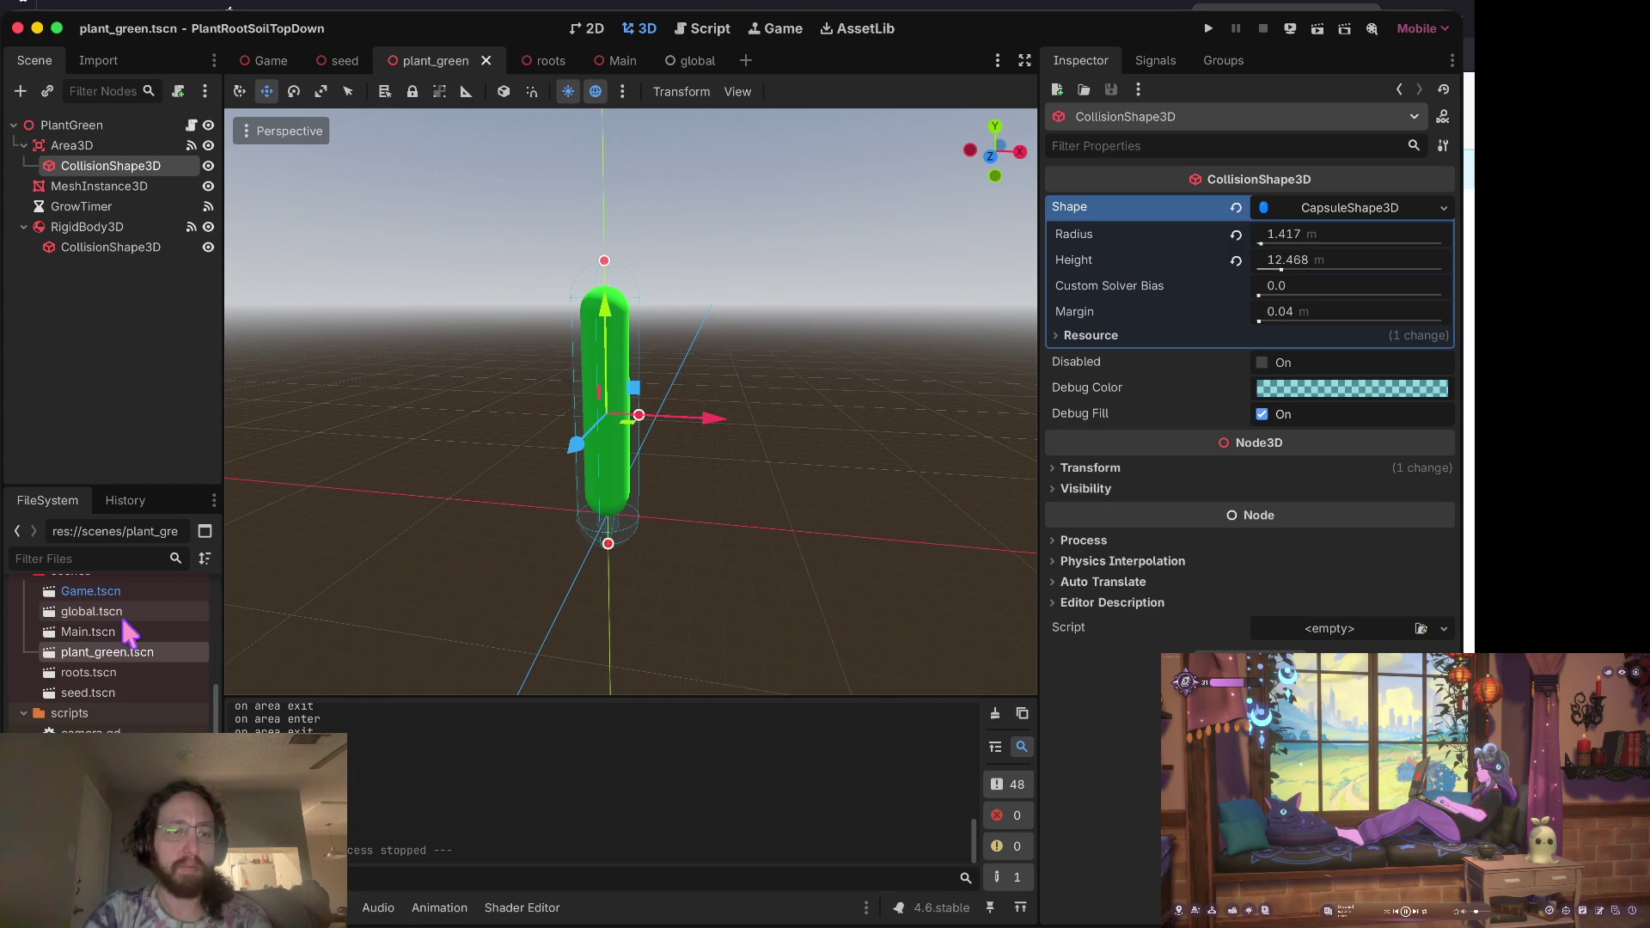
{"action": "double_click", "coordinate": [120, 590]}
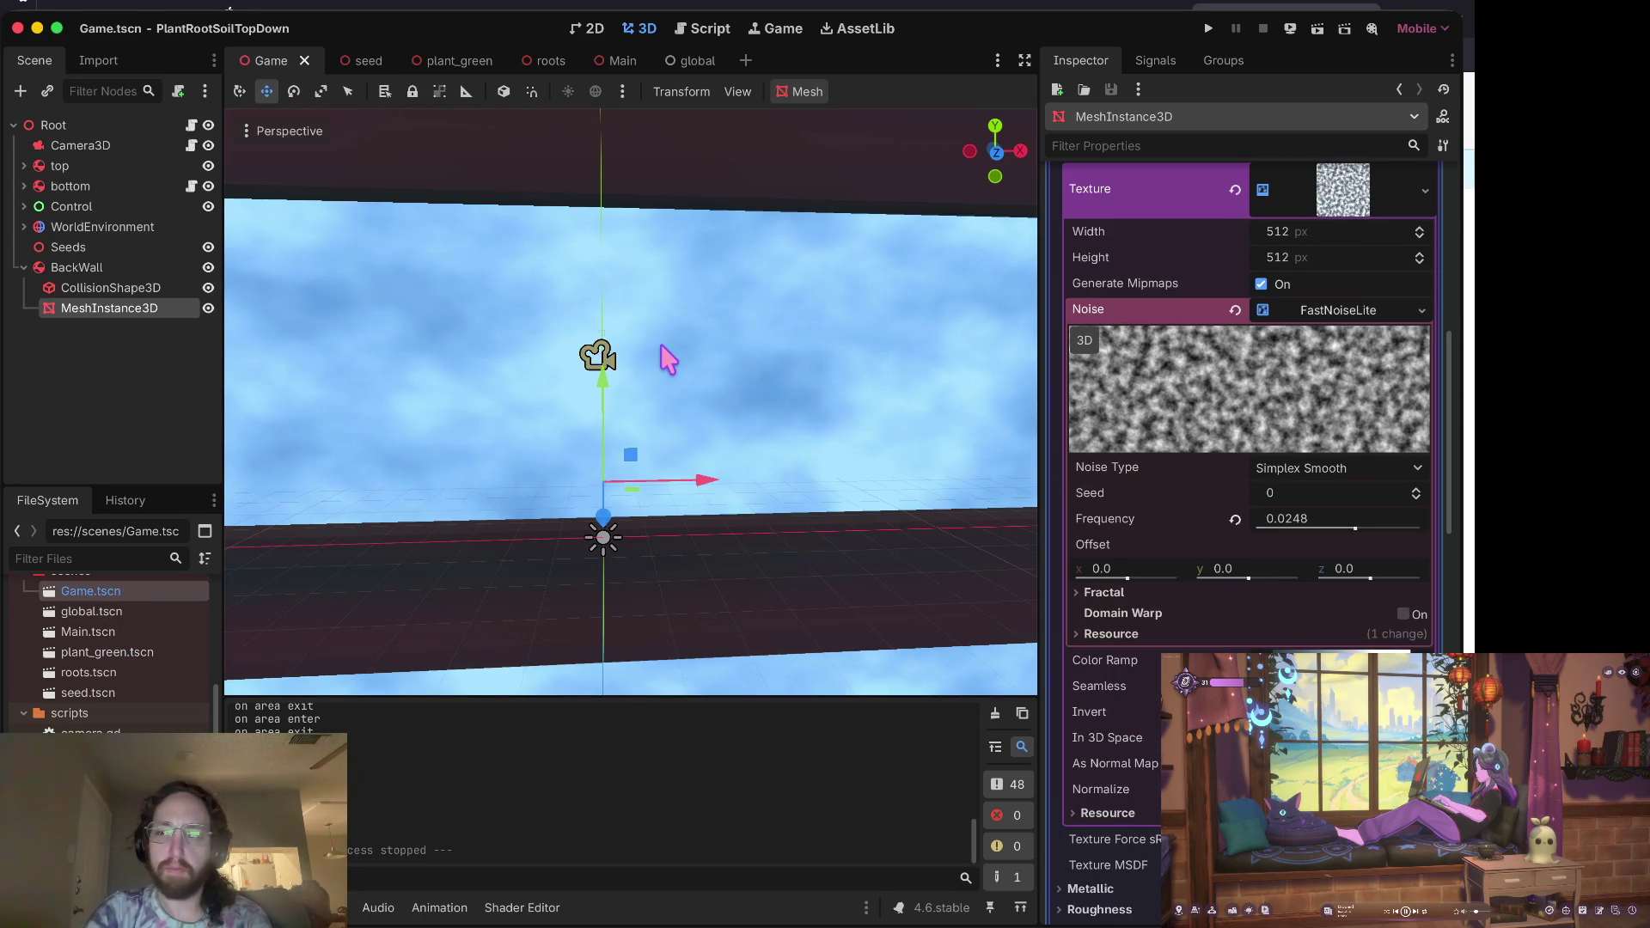
{"action": "scroll", "coordinate": [668, 359], "scroll_direction": "up", "scroll_amount": 5}
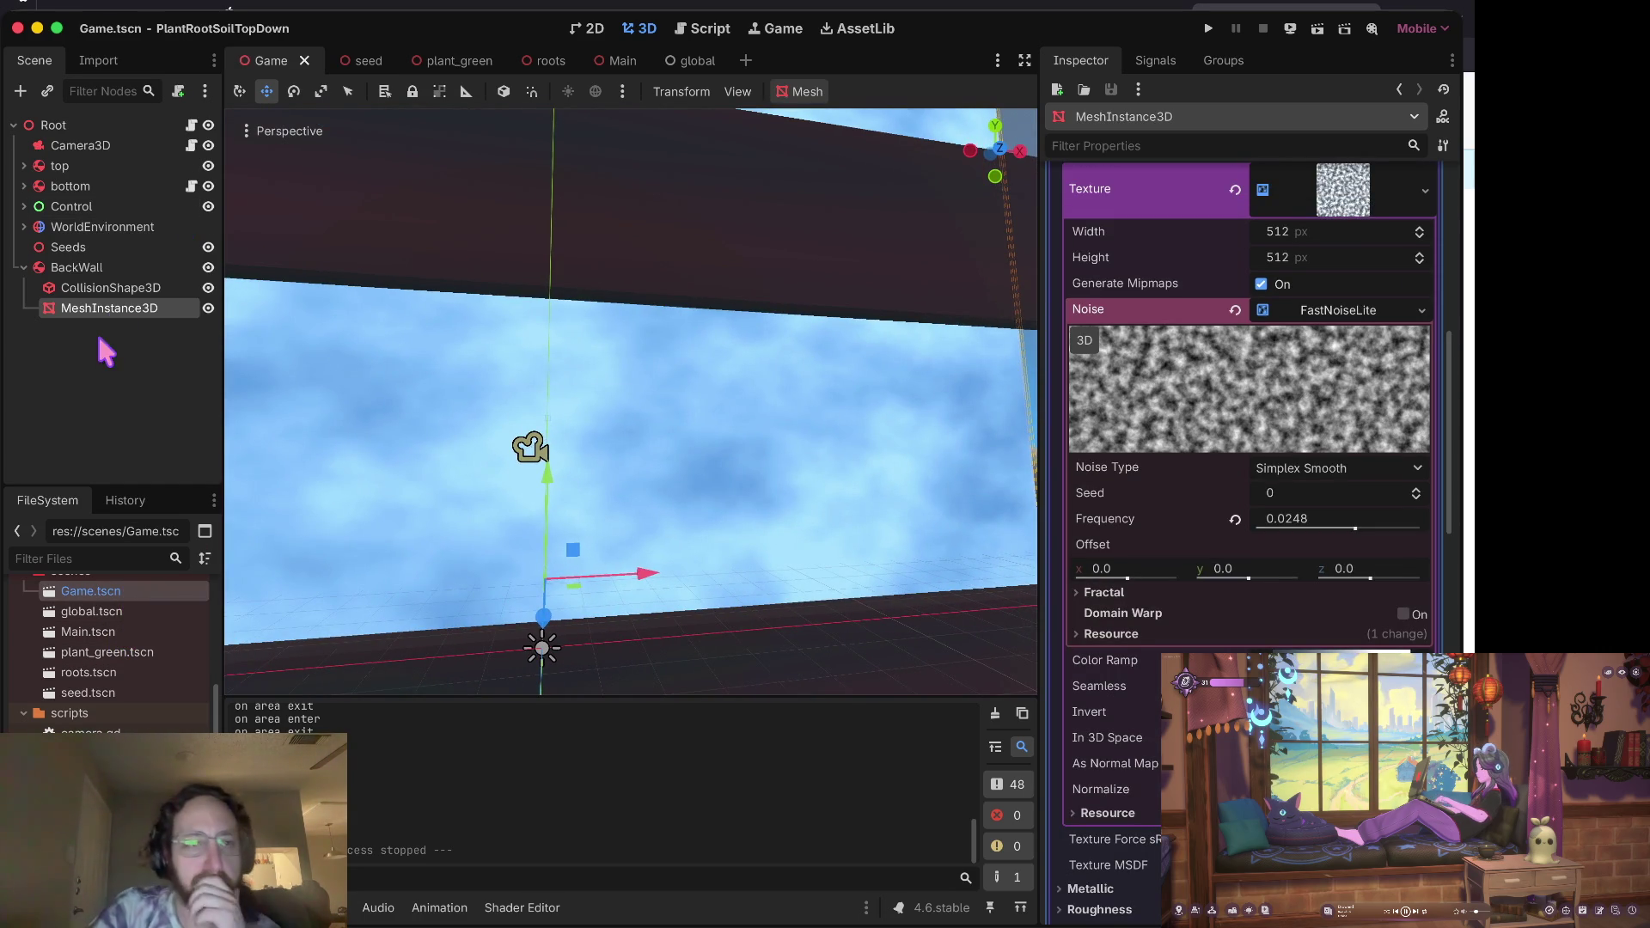
{"action": "left_click", "coordinate": [129, 288]}
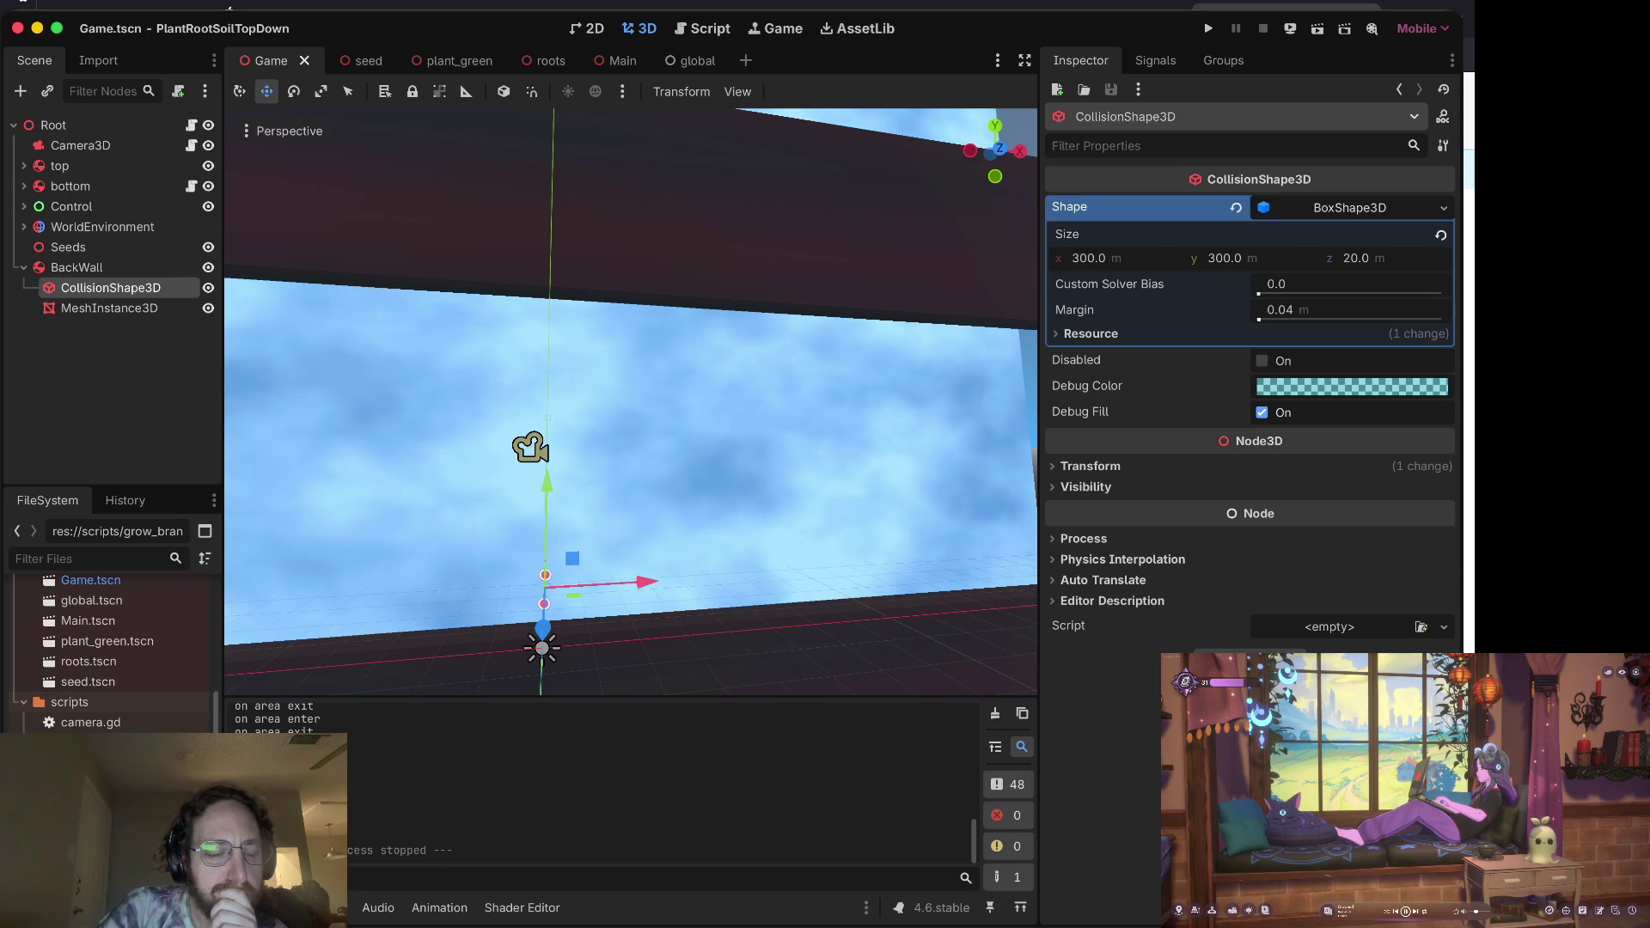
{"action": "scroll", "coordinate": [110, 636], "scroll_direction": "up", "scroll_amount": 3}
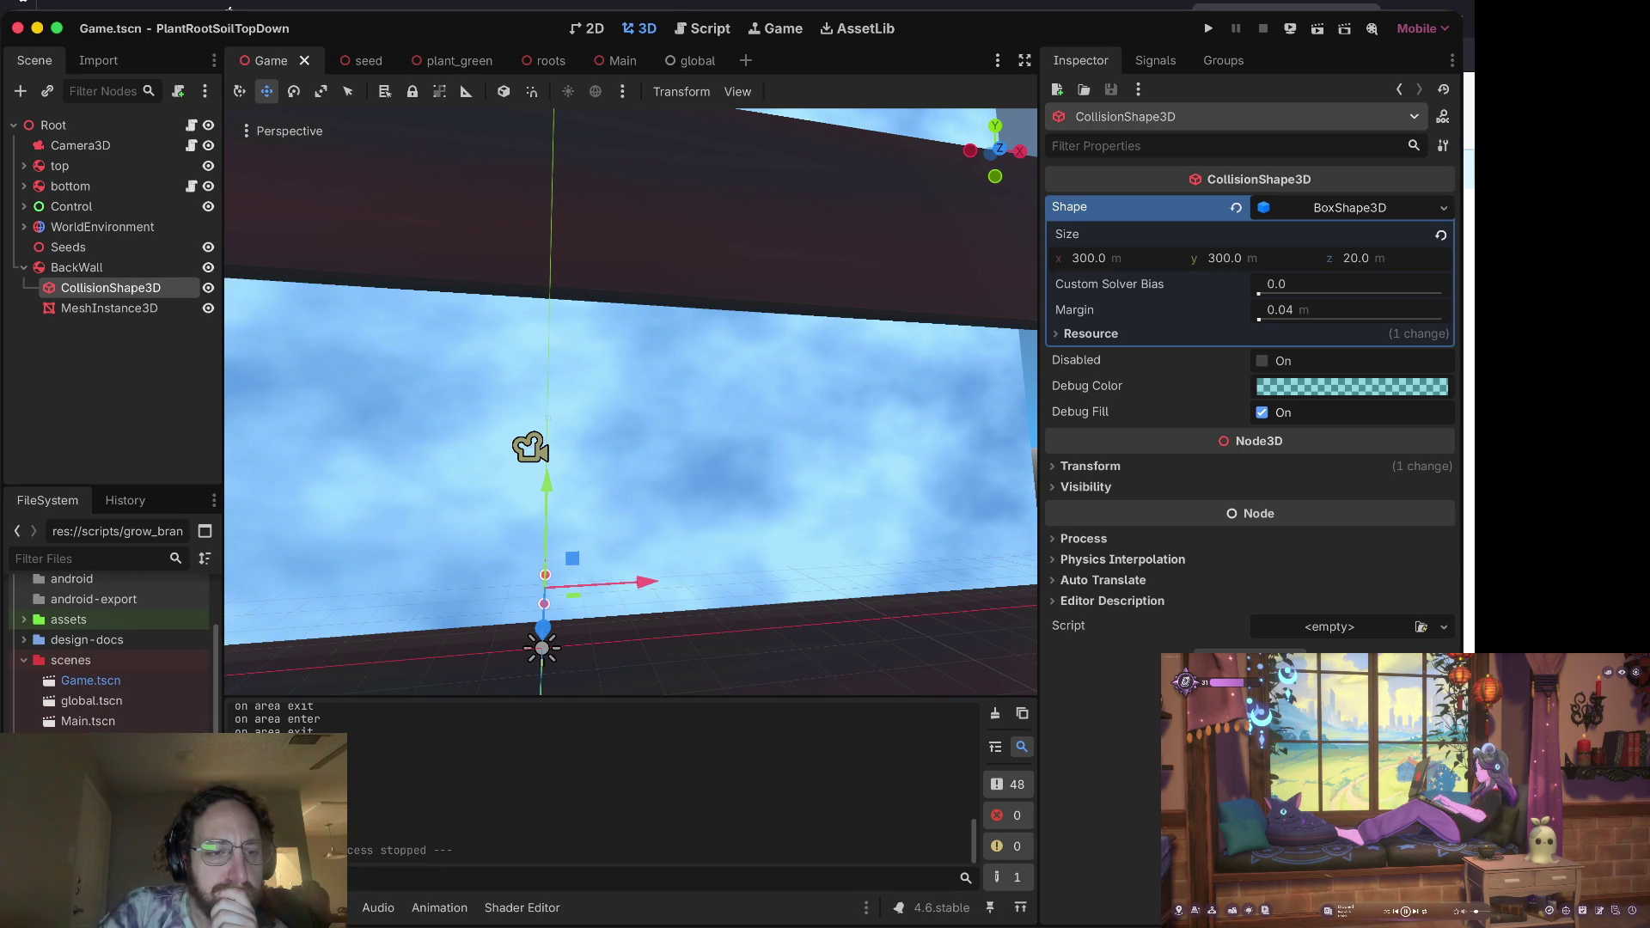
Step: Return to grow_branches.gd and select the mouse-down branch removal block
{"action": "key", "text": "alt+3"}
{"action": "double_click", "coordinate": [590, 448]}
{"action": "left_click", "coordinate": [625, 429]}
Step: Paste the mouse-down branch removal check into the area mouse-exited handler and run the game
{"action": "key", "text": "Down"}
{"action": "key", "text": "Down"}
{"action": "key", "text": "Down"}
{"action": "key", "text": "Down"}
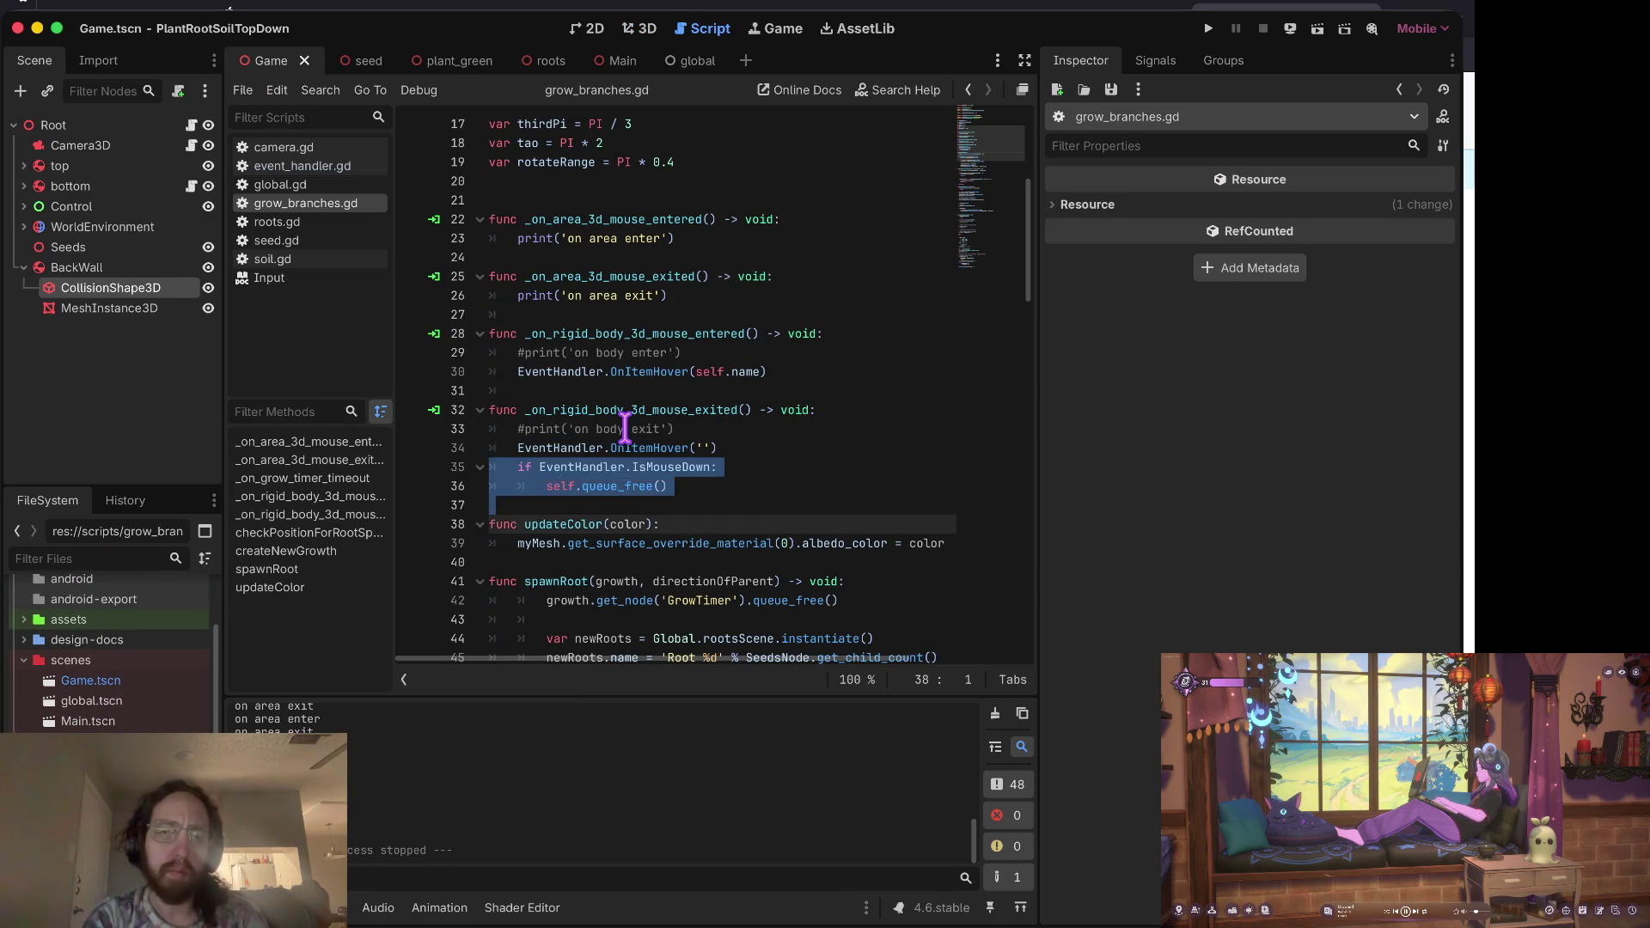
{"action": "key", "text": "Up"}
{"action": "key", "text": "Up"}
{"action": "key", "text": "Up"}
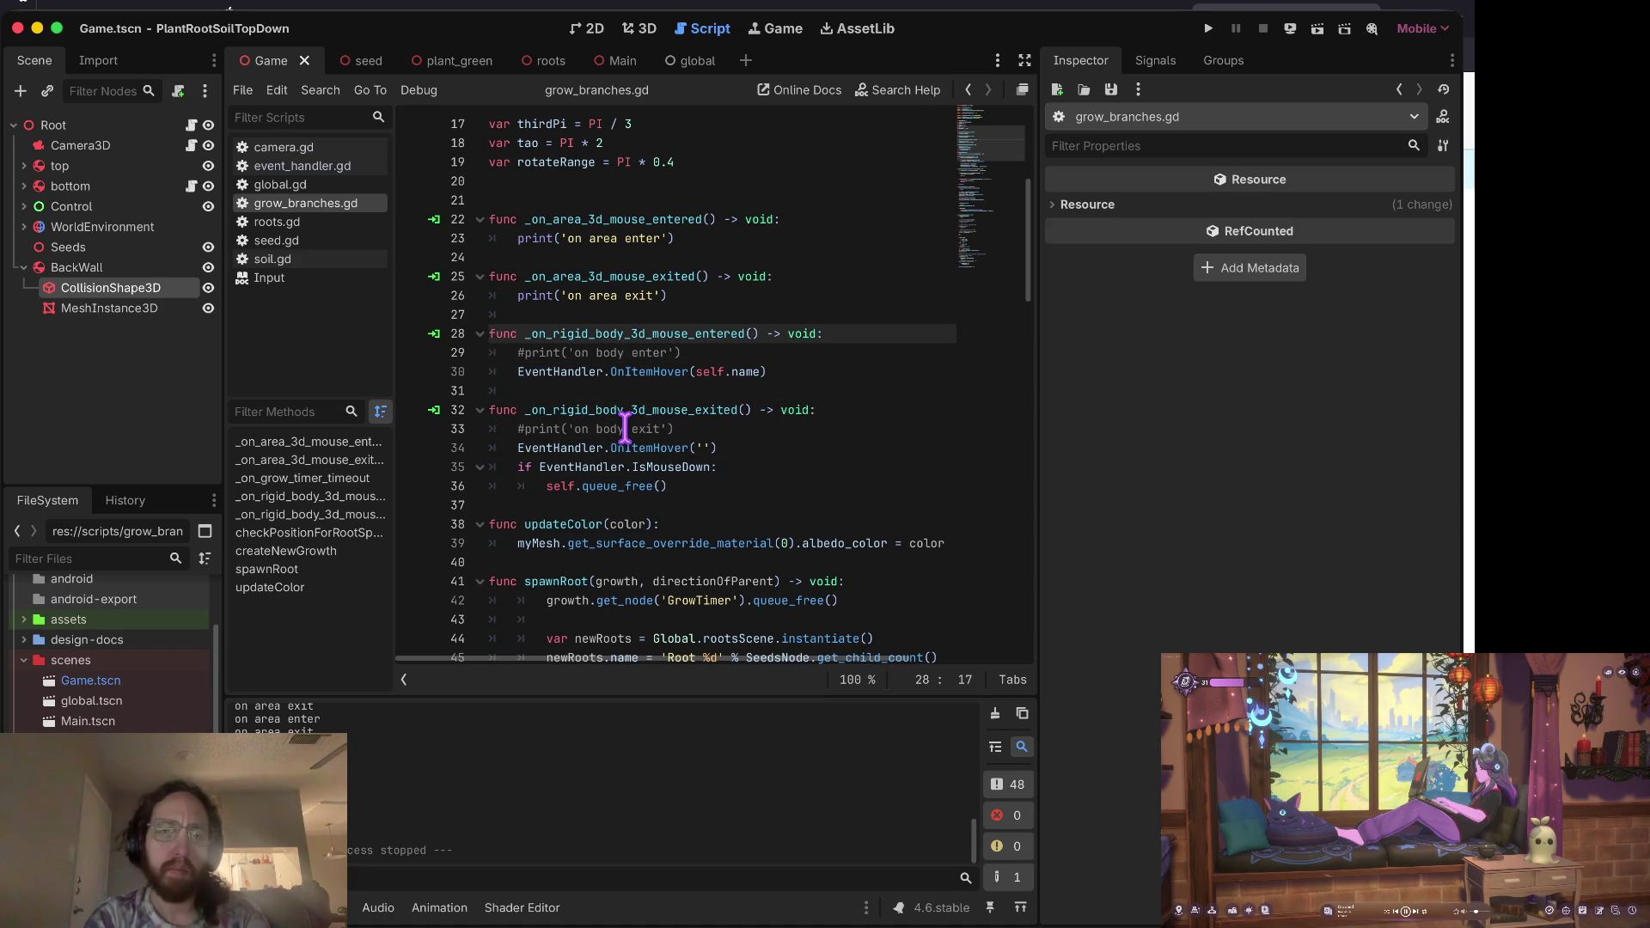
{"action": "key", "text": "End"}
{"action": "key", "text": "Return"}
{"action": "type", "text": "if EventHandler.IsMouseDown: \t\tself.queue_free()"}
{"action": "key", "text": "Down"}
{"action": "key", "text": "super+b"}
Step: Plant a test seed, stop the game, and relaunch it from the area exit handler
{"action": "left_click", "coordinate": [713, 452]}
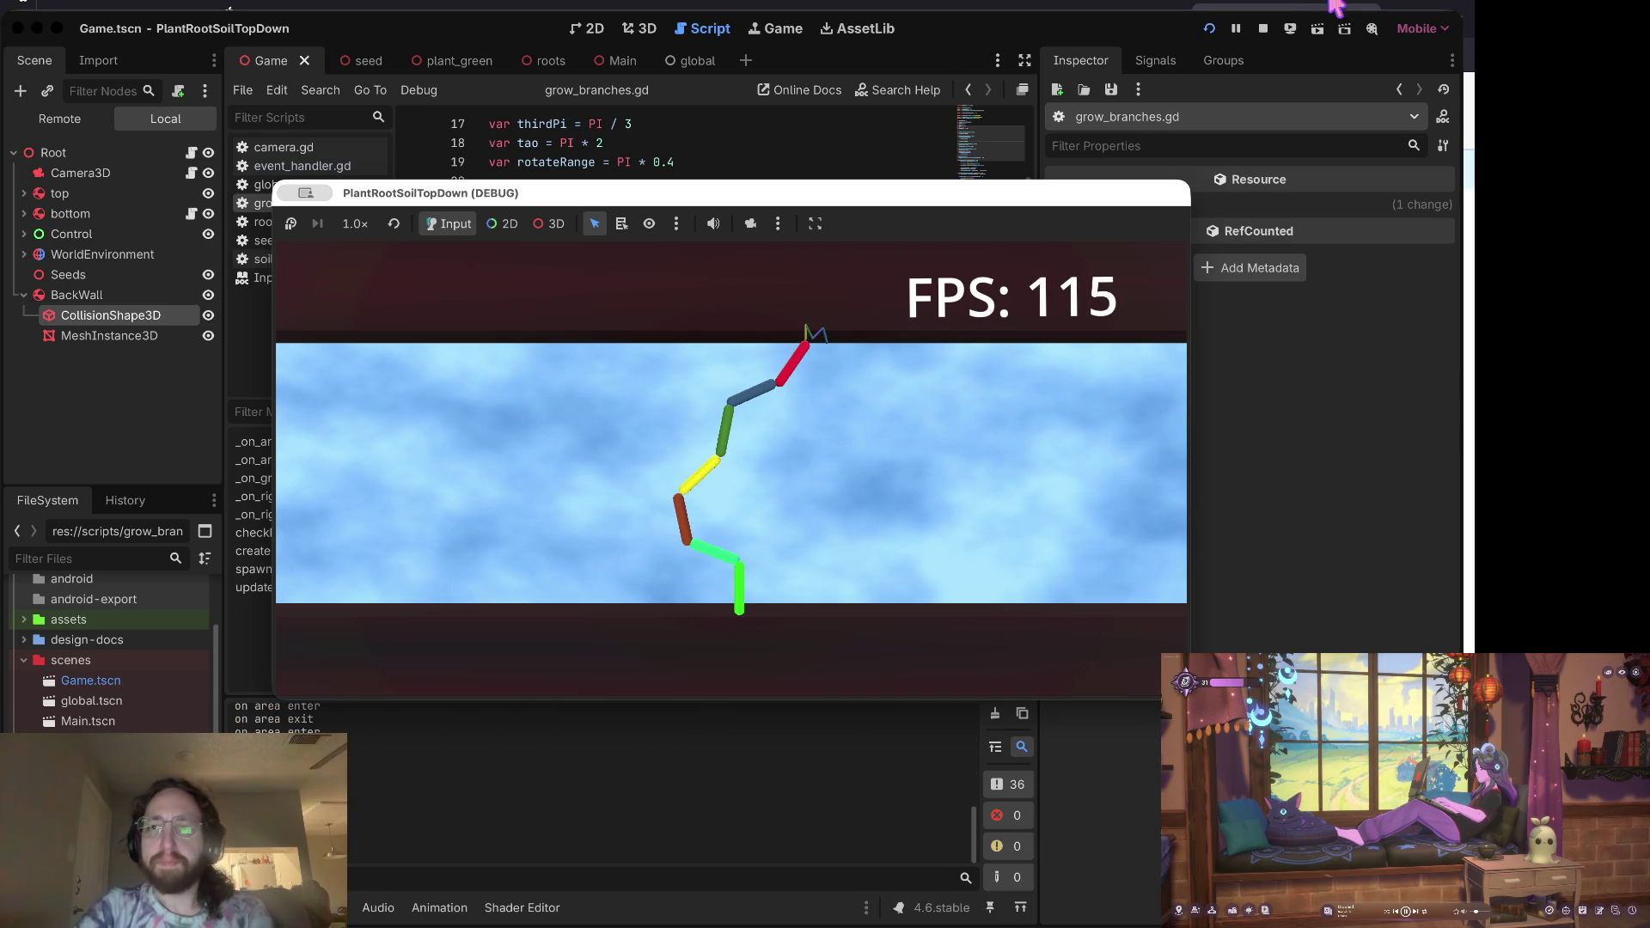
{"action": "left_click", "coordinate": [1263, 28]}
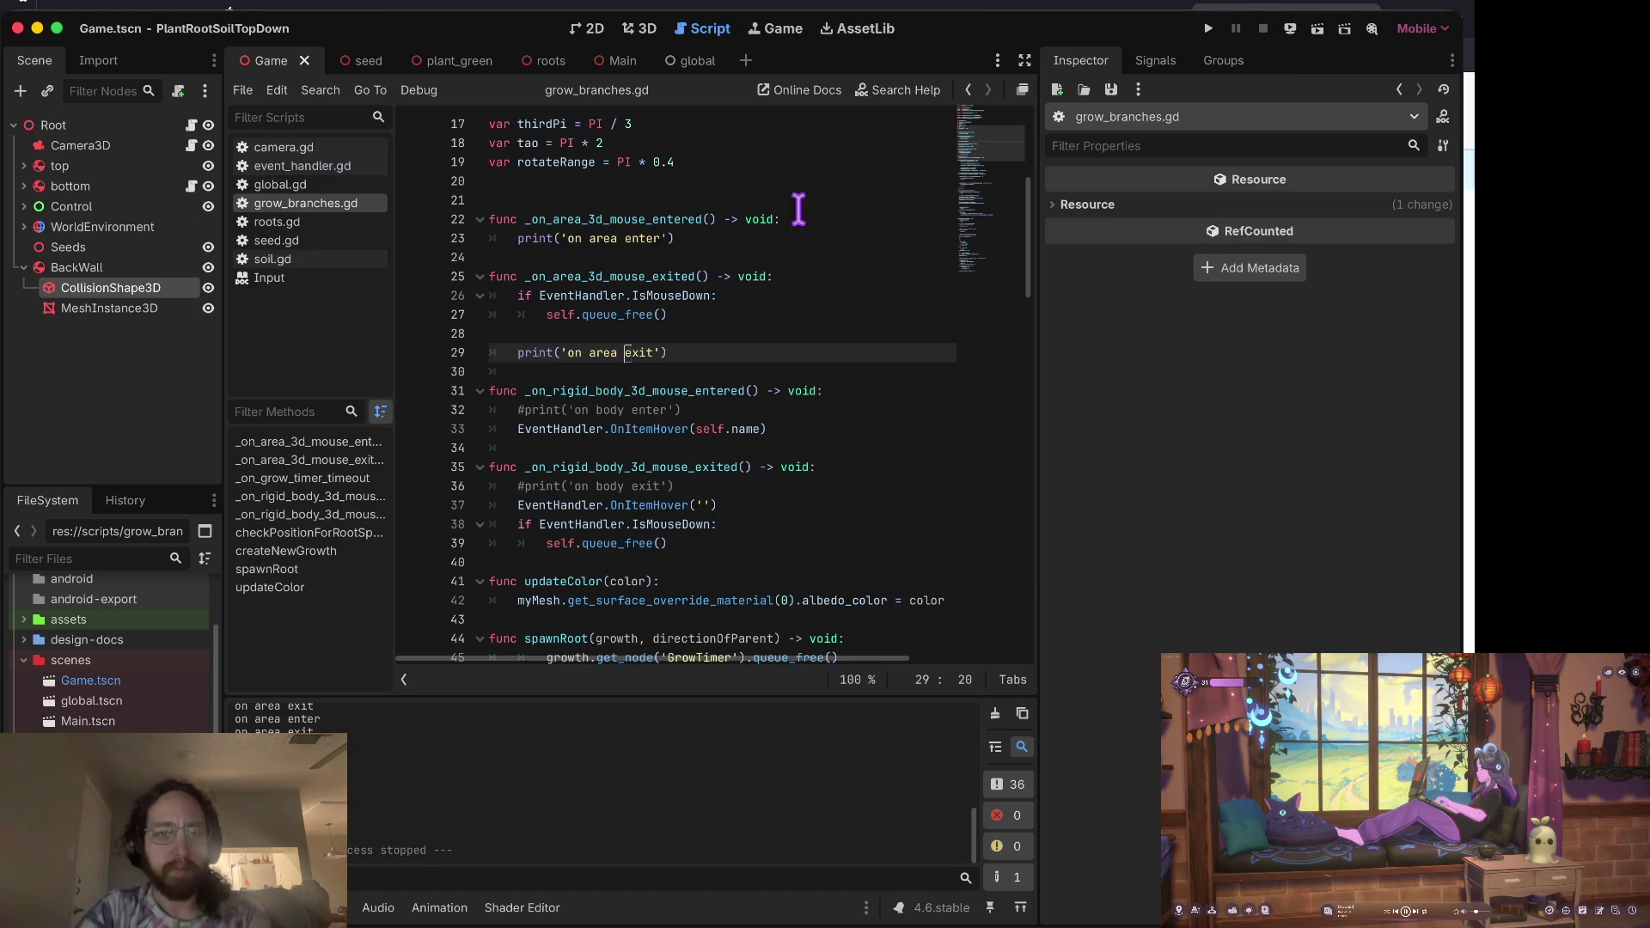
{"action": "left_click", "coordinate": [567, 295]}
{"action": "left_click", "coordinate": [609, 276]}
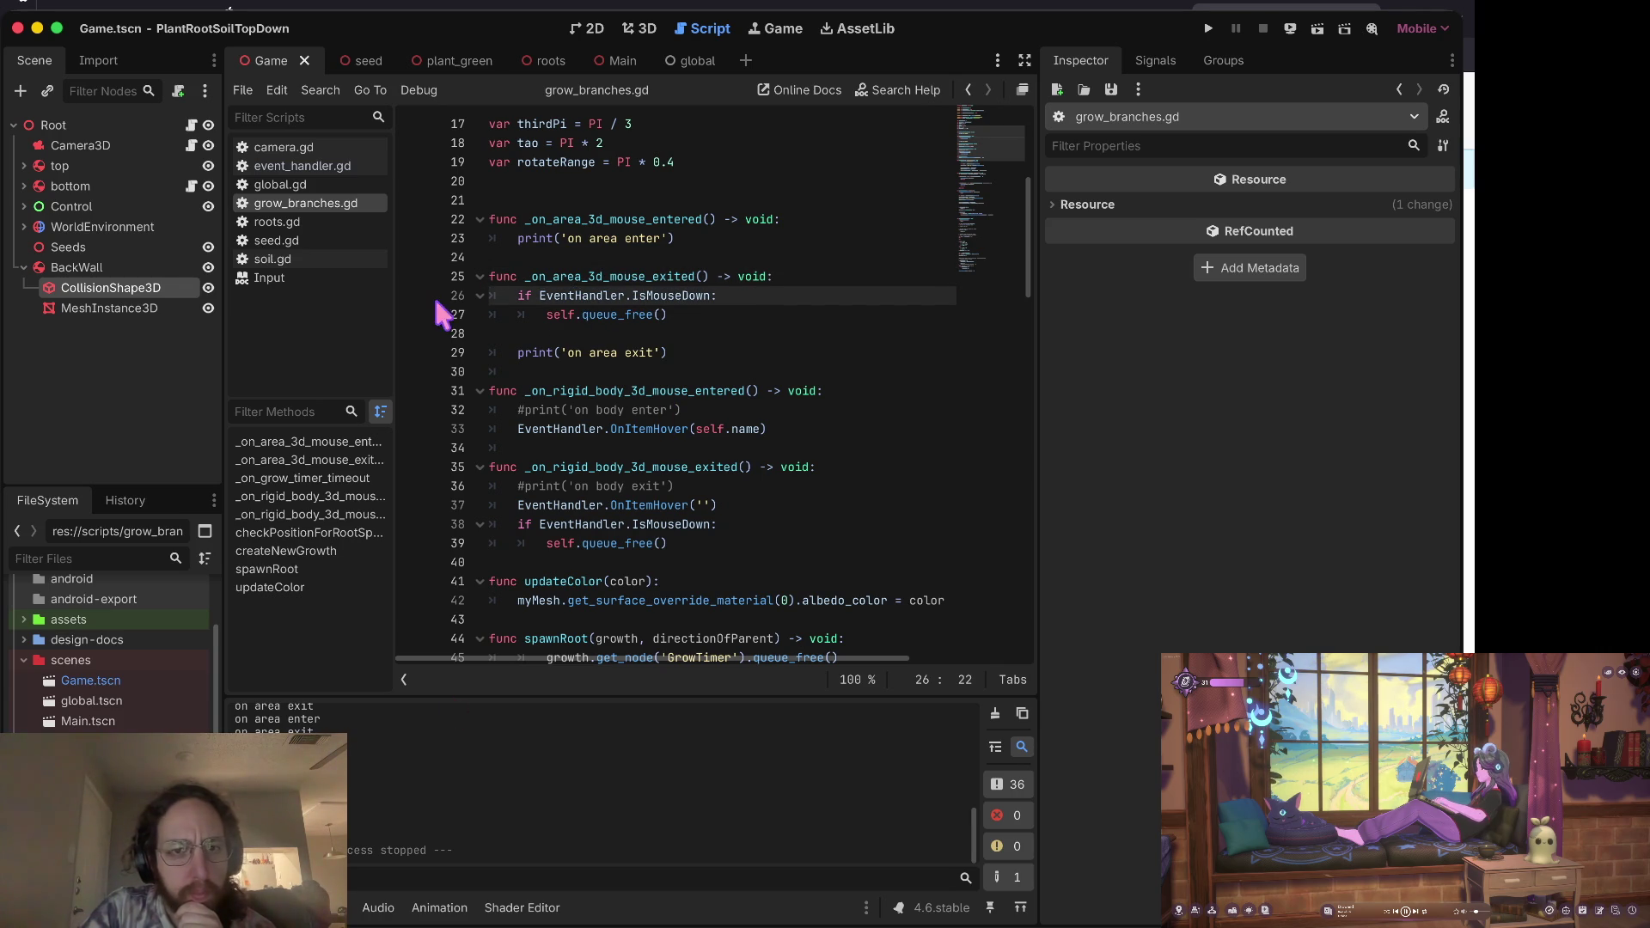
{"action": "key", "text": "super+b"}
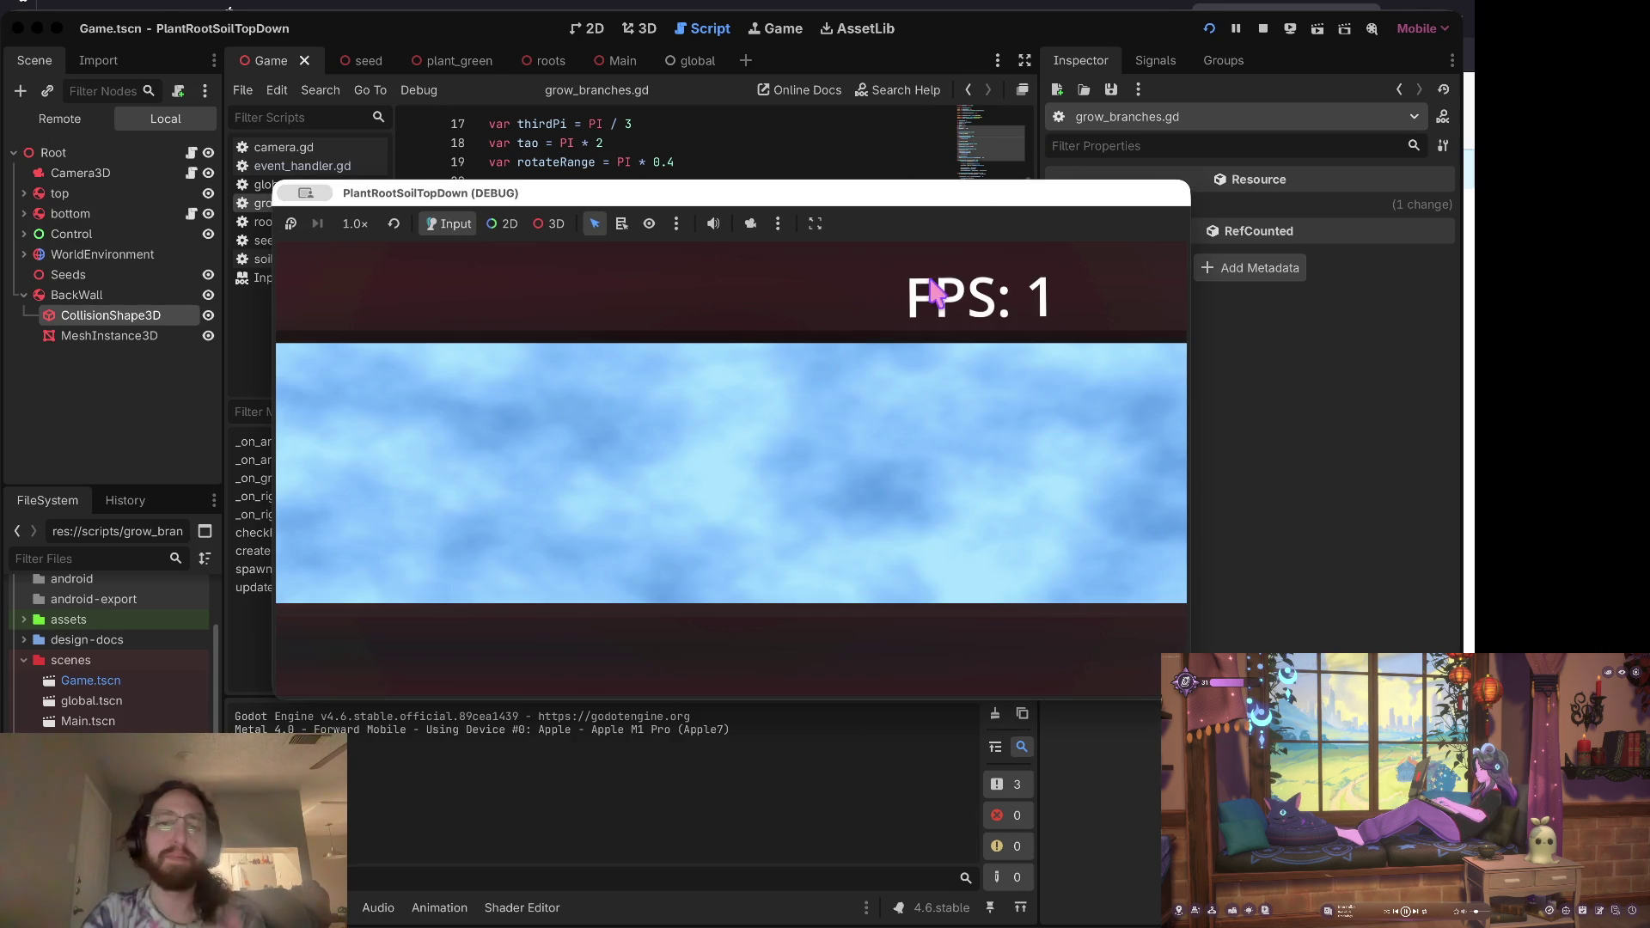
Step: Plant two seeds and slash off the plants' upper stem segments
{"action": "left_click", "coordinate": [660, 471]}
{"action": "left_click", "coordinate": [772, 479]}
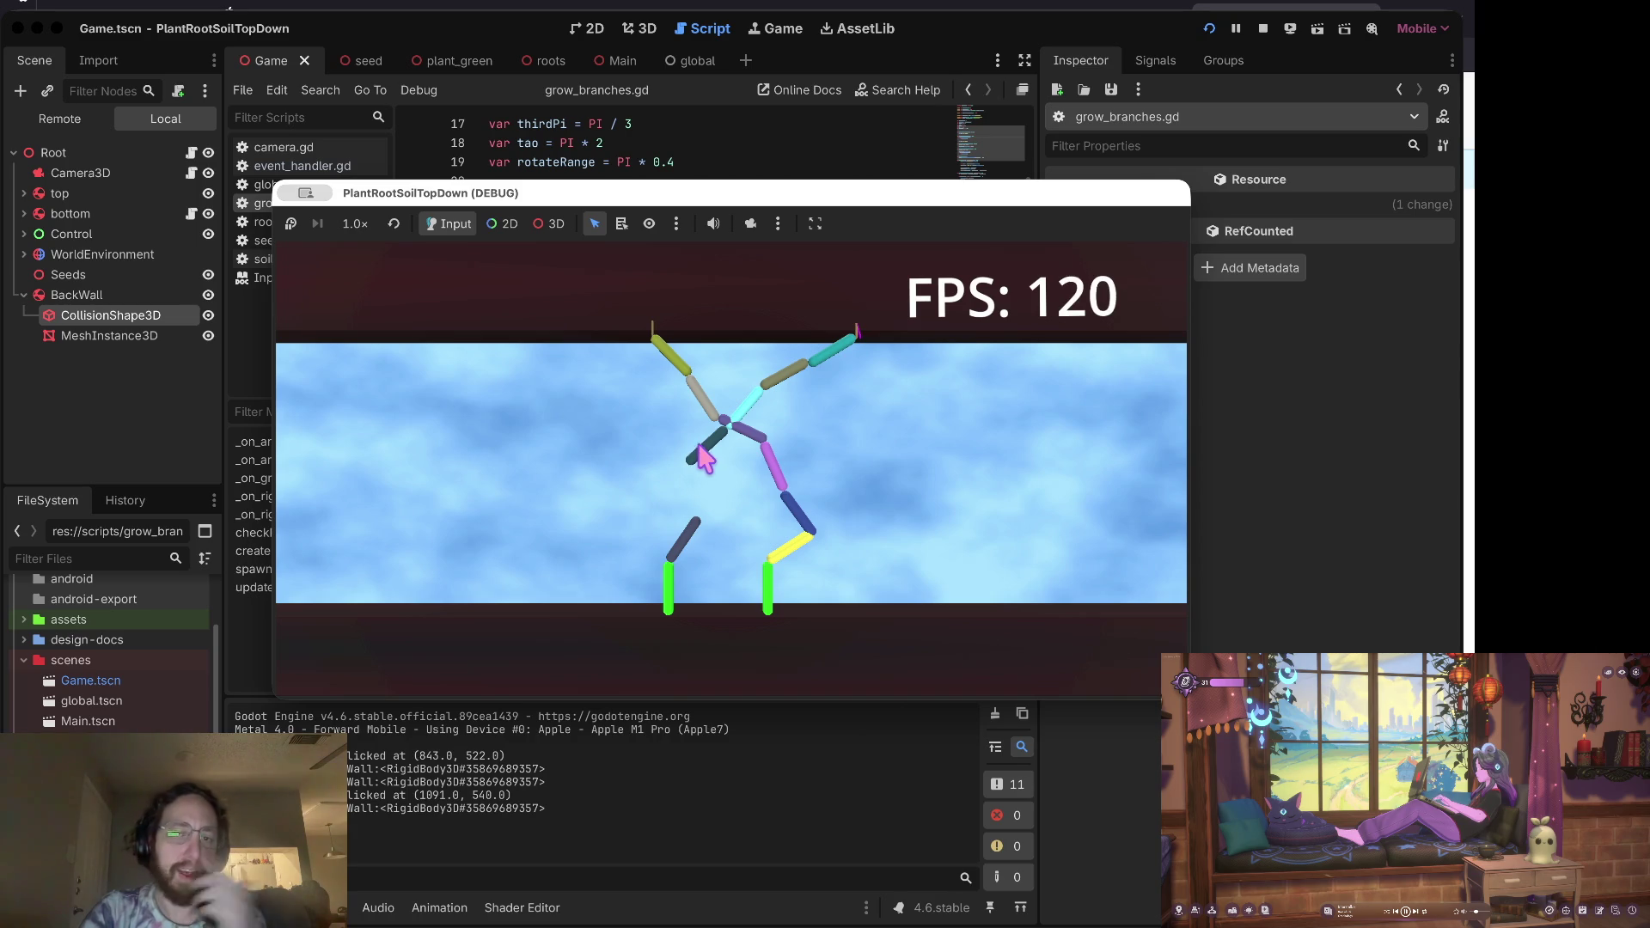
{"action": "left_click", "coordinate": [703, 449]}
{"action": "left_click", "coordinate": [685, 541]}
{"action": "left_click", "coordinate": [780, 481]}
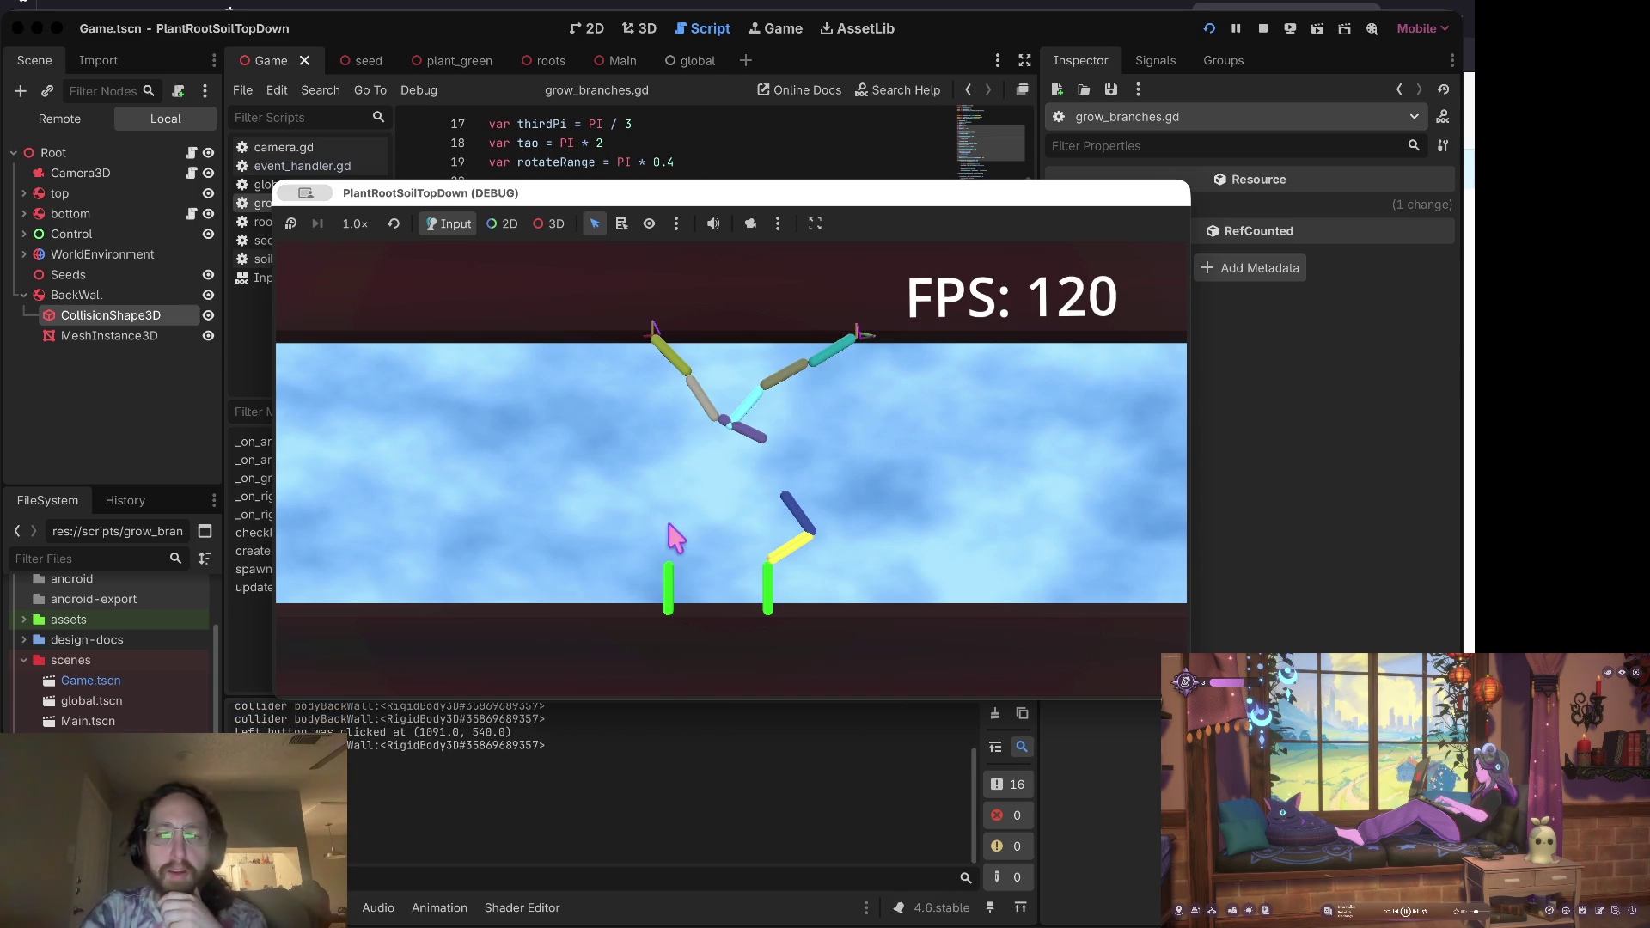
{"action": "left_click", "coordinate": [704, 492]}
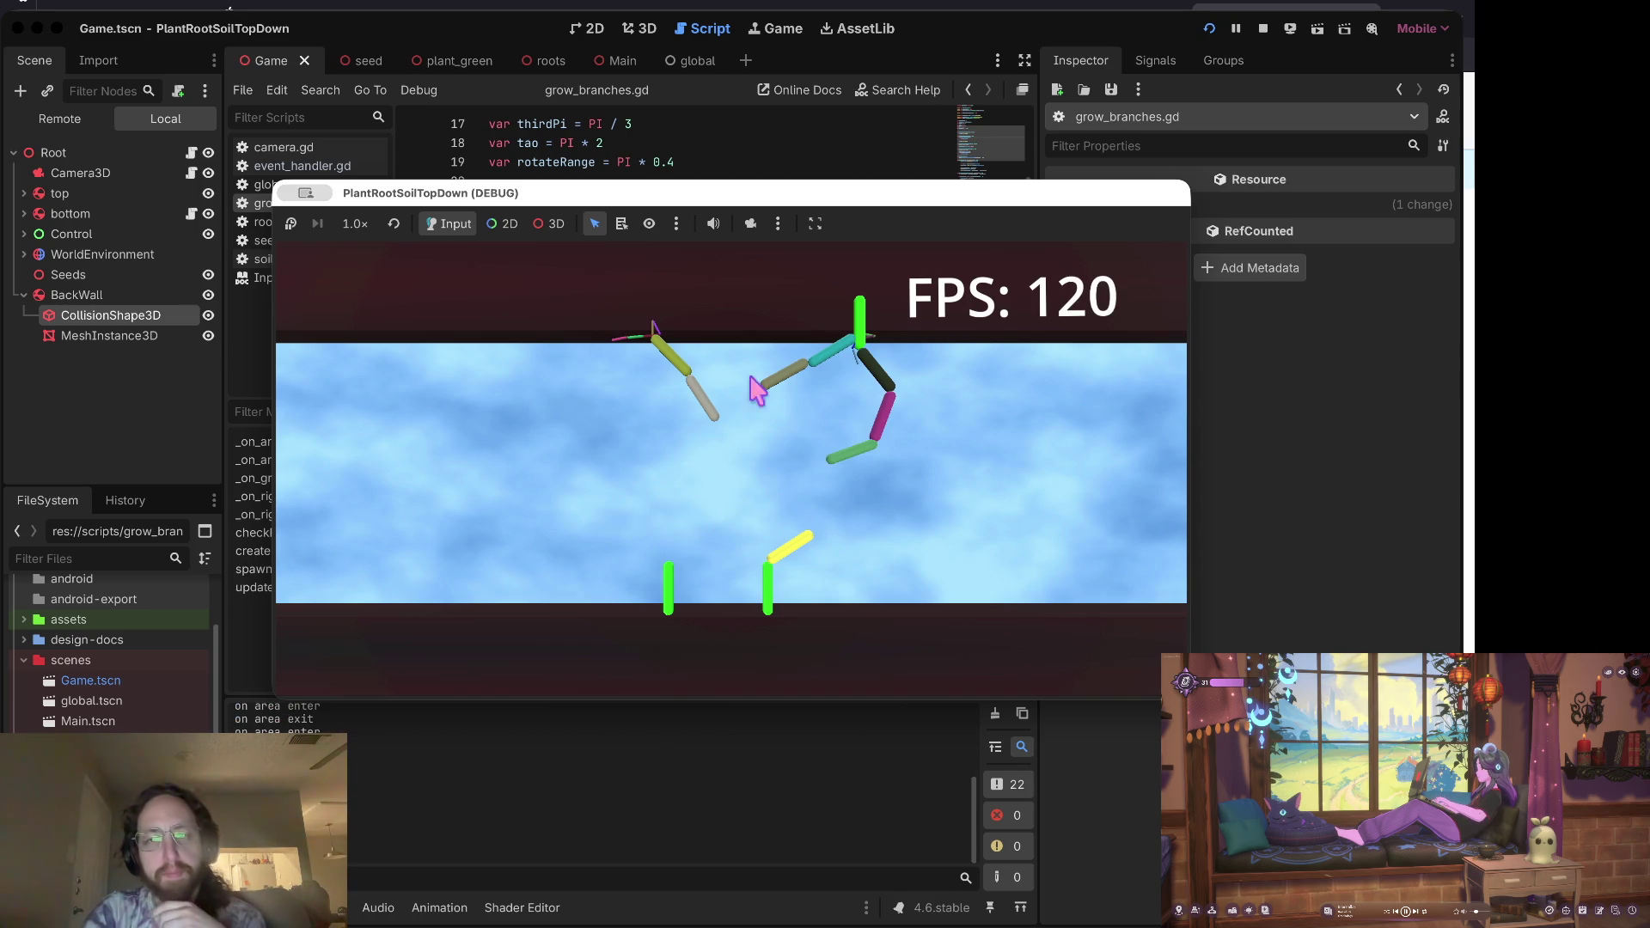
{"action": "left_click", "coordinate": [850, 445]}
{"action": "left_click", "coordinate": [827, 468]}
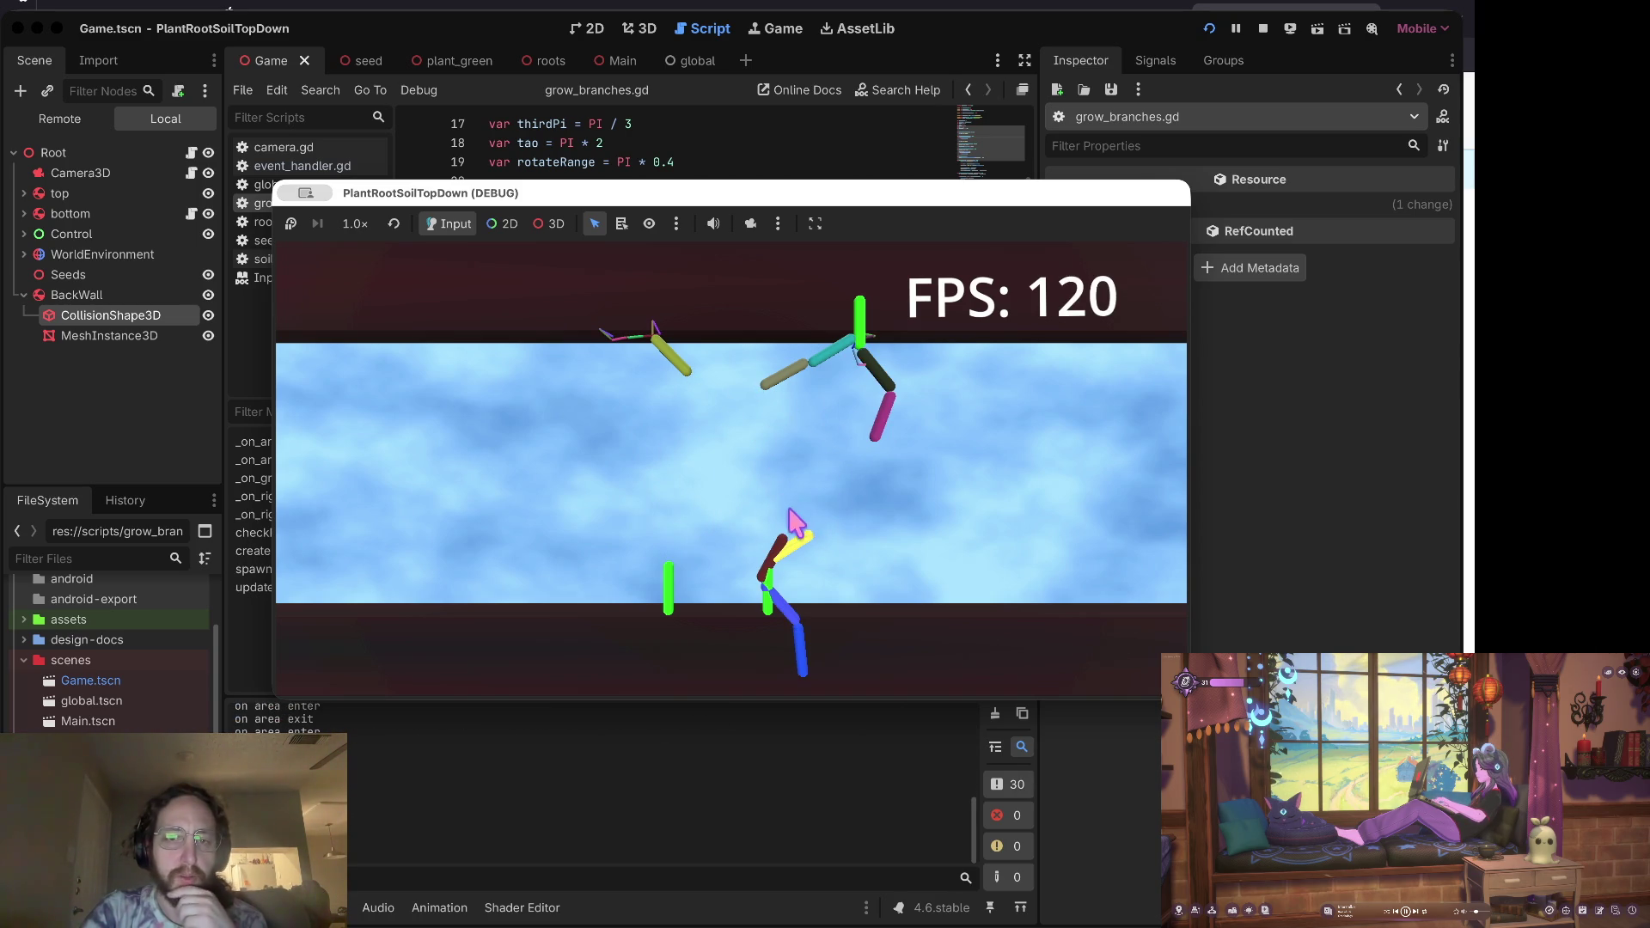
{"action": "left_click", "coordinate": [767, 580]}
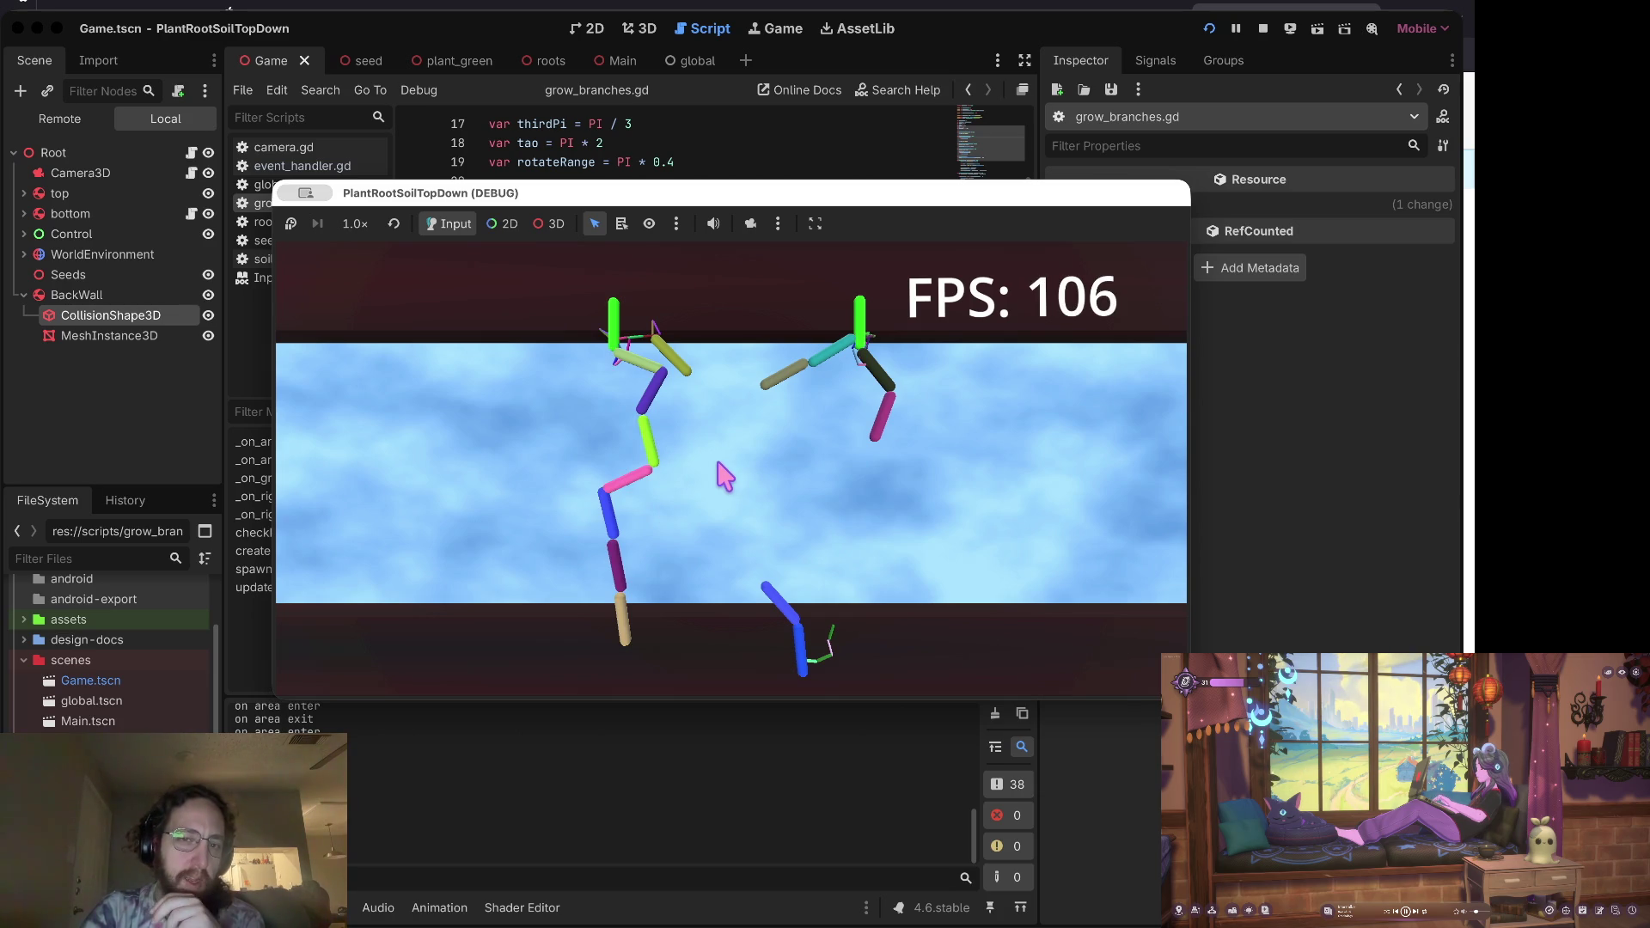
{"action": "left_click", "coordinate": [653, 468]}
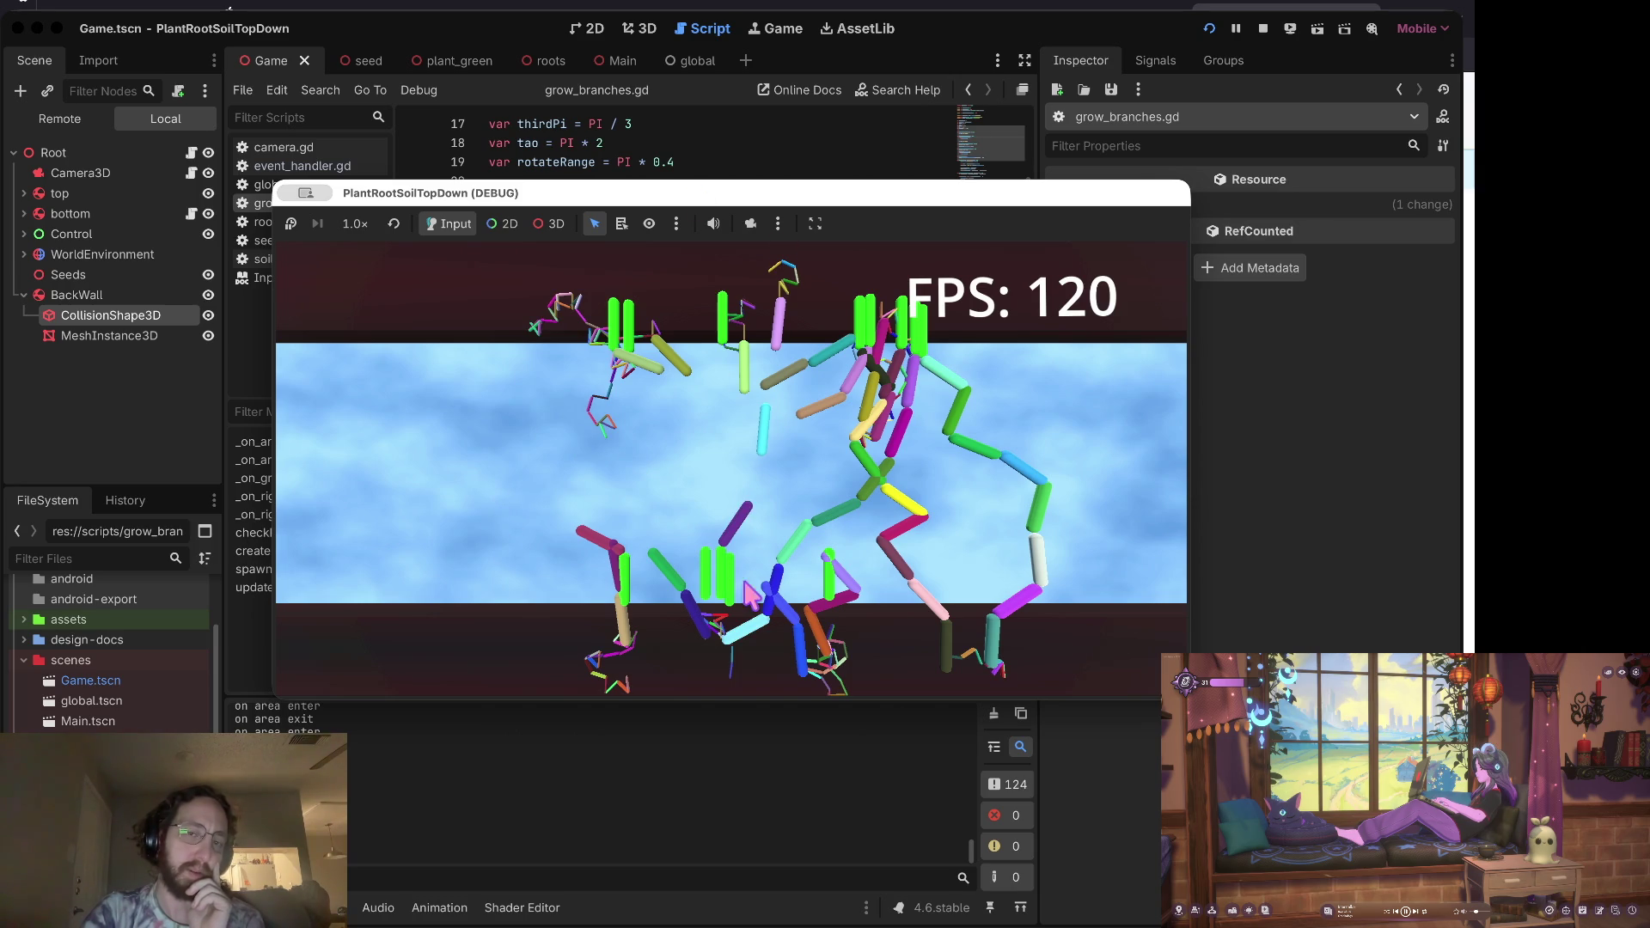
Step: Plant many more roots across the view to stress-test performance, then stop the game
{"action": "left_click", "coordinate": [468, 479]}
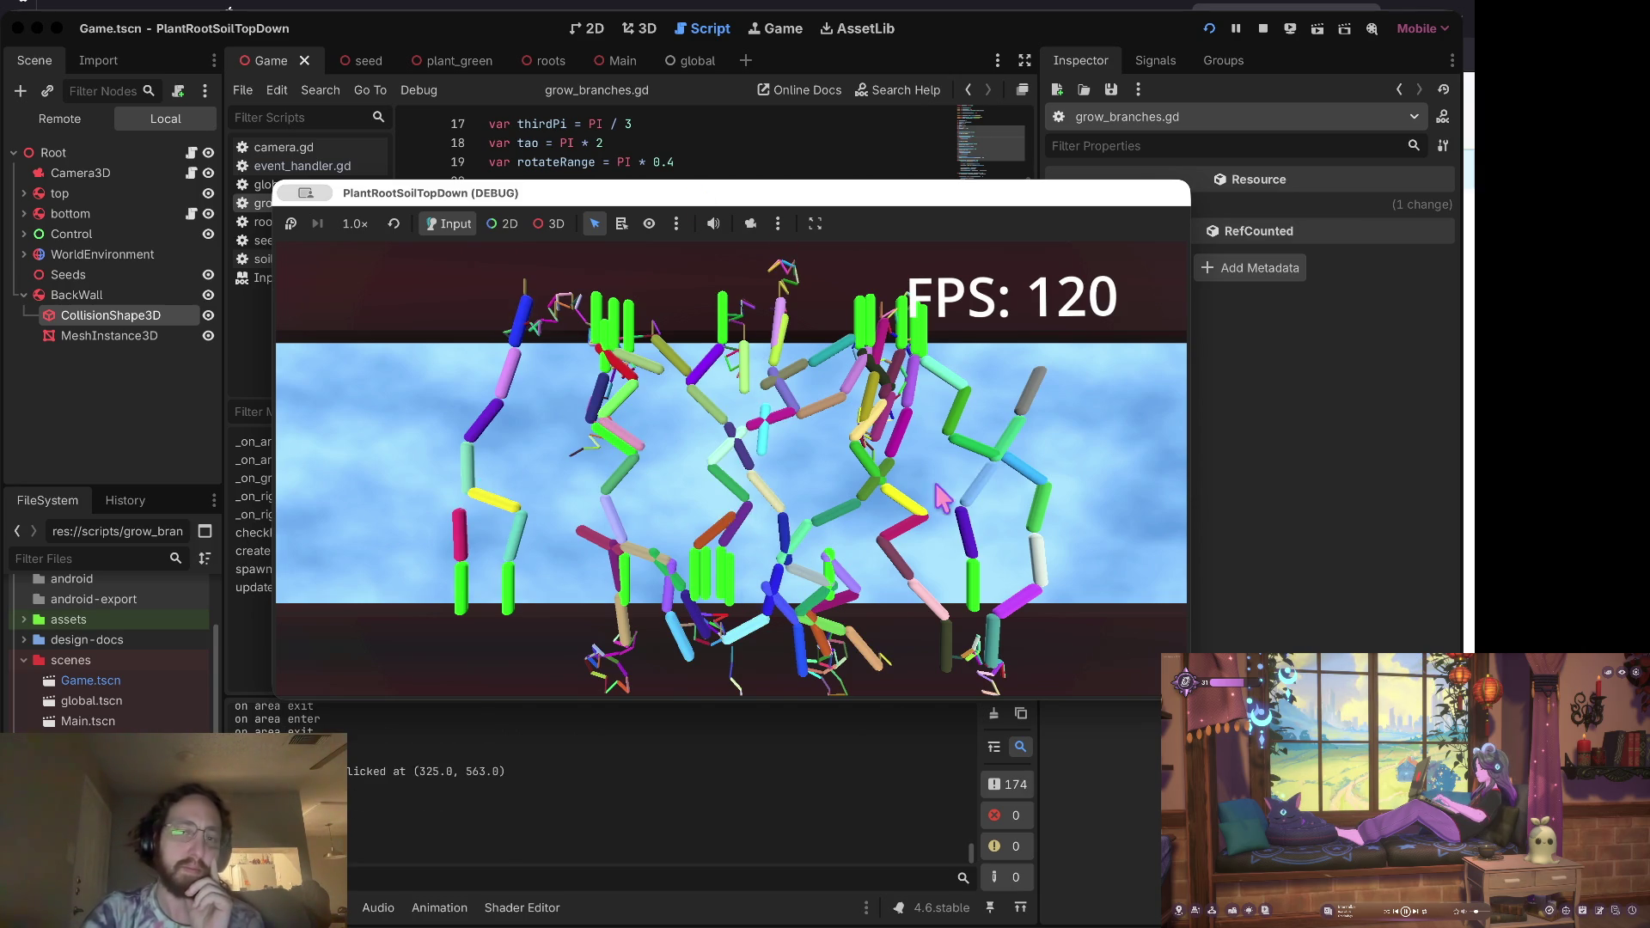
{"action": "left_click", "coordinate": [869, 505]}
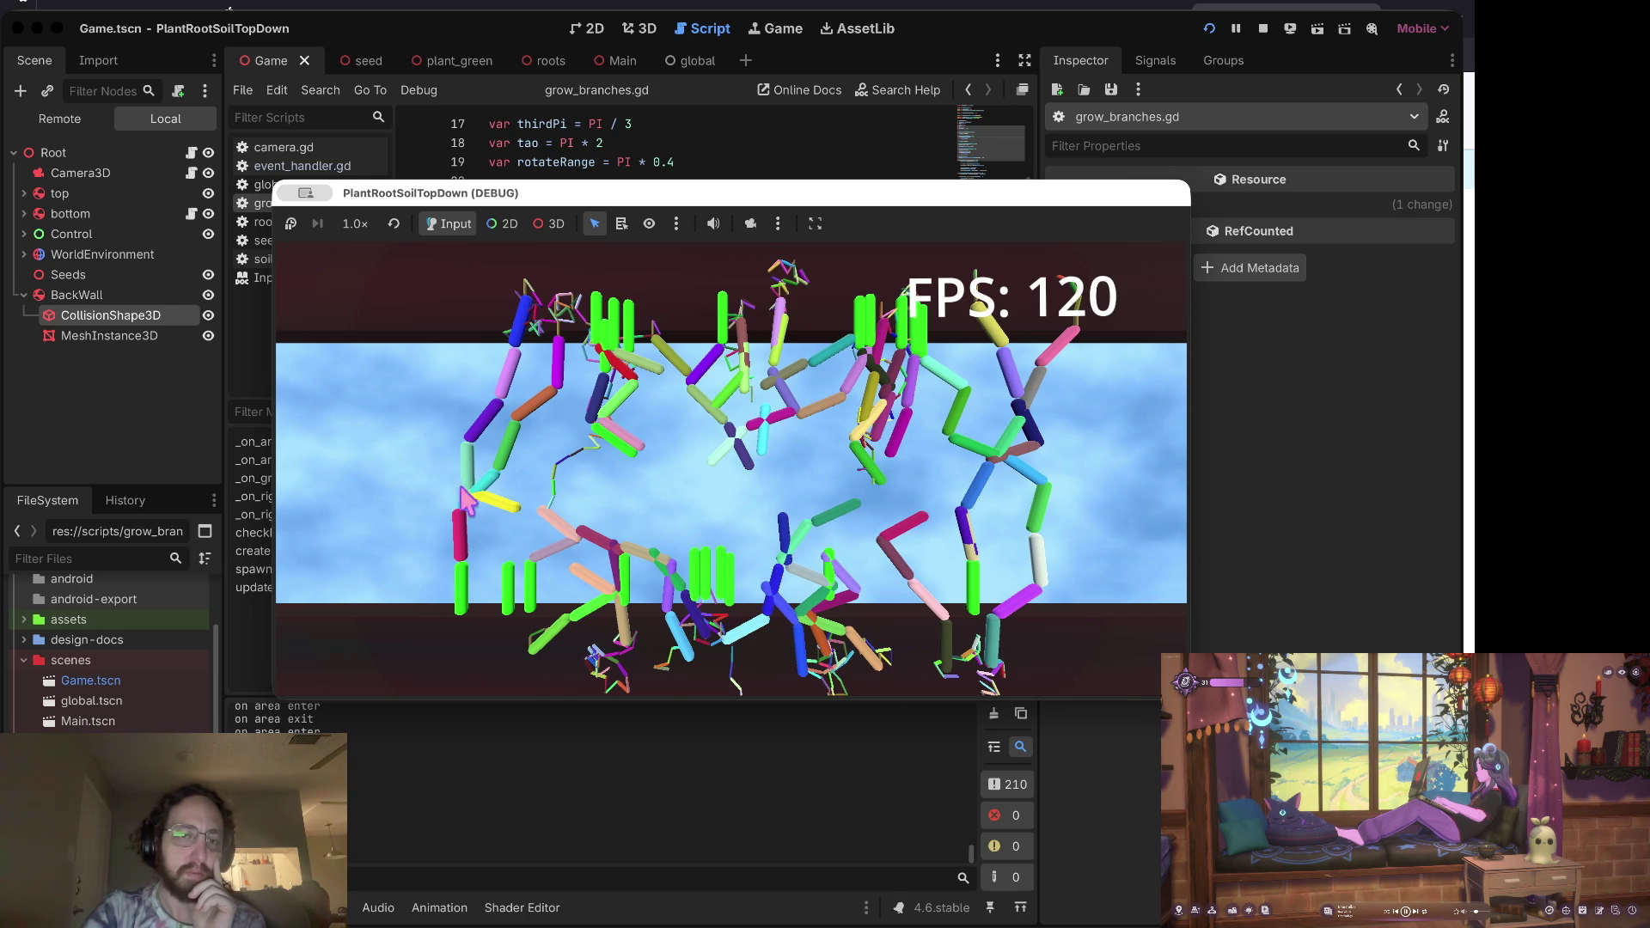
{"action": "left_click", "coordinate": [361, 453]}
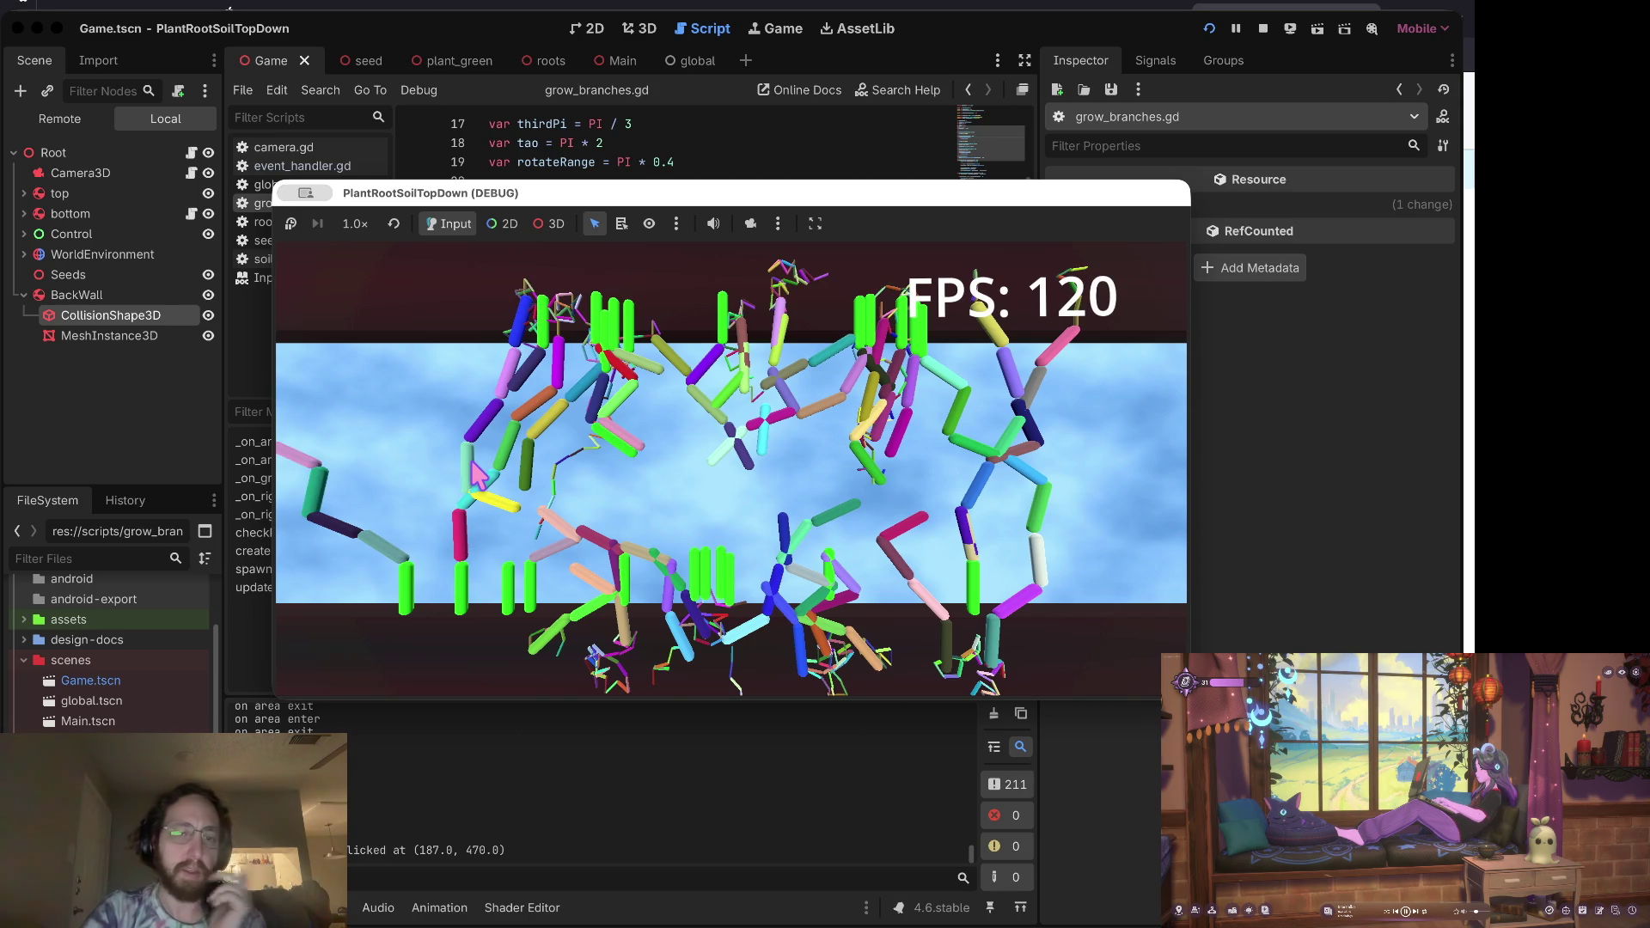
{"action": "left_click", "coordinate": [443, 471]}
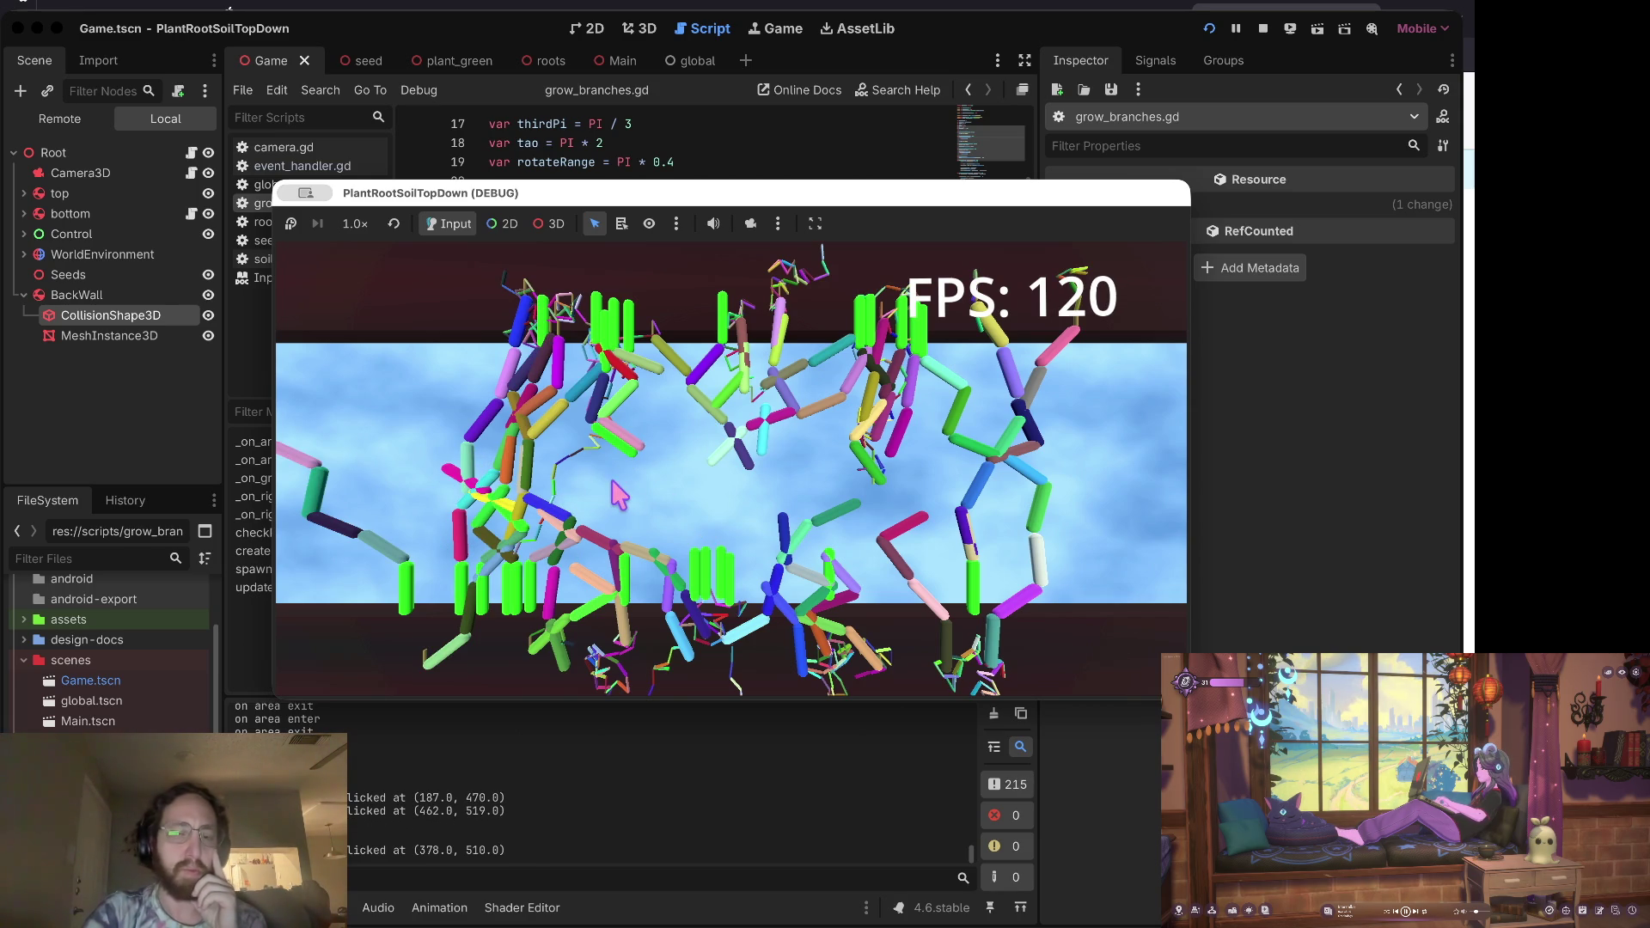
{"action": "left_click", "coordinate": [394, 465]}
{"action": "left_click", "coordinate": [676, 488]}
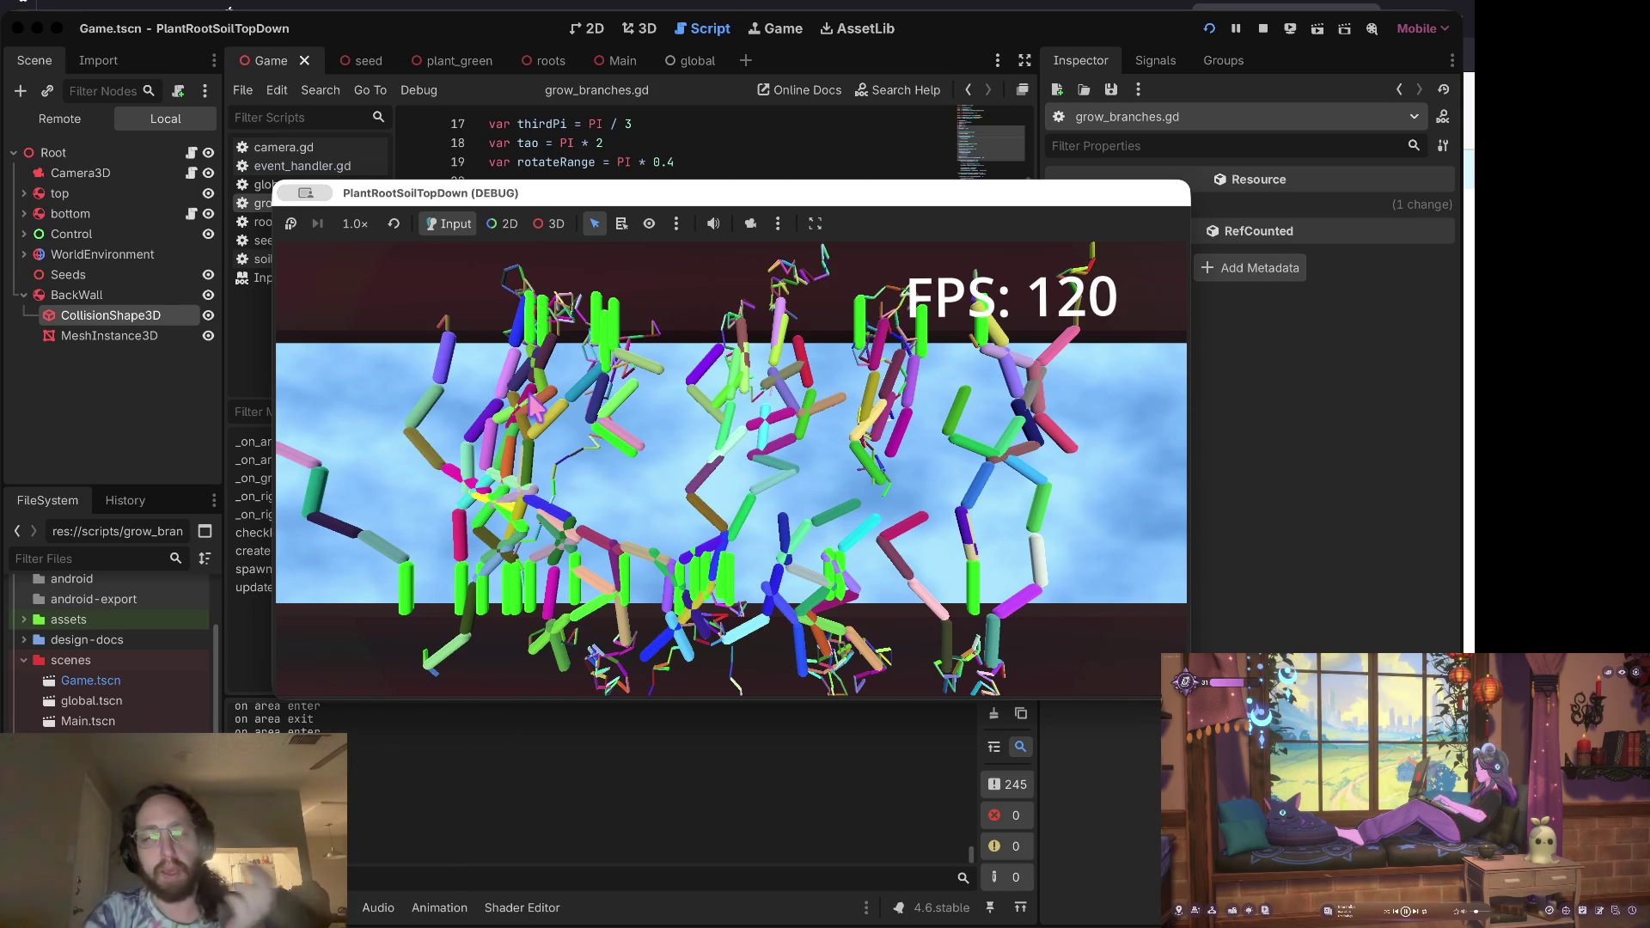
{"action": "left_click", "coordinate": [602, 488]}
{"action": "left_click", "coordinate": [653, 487]}
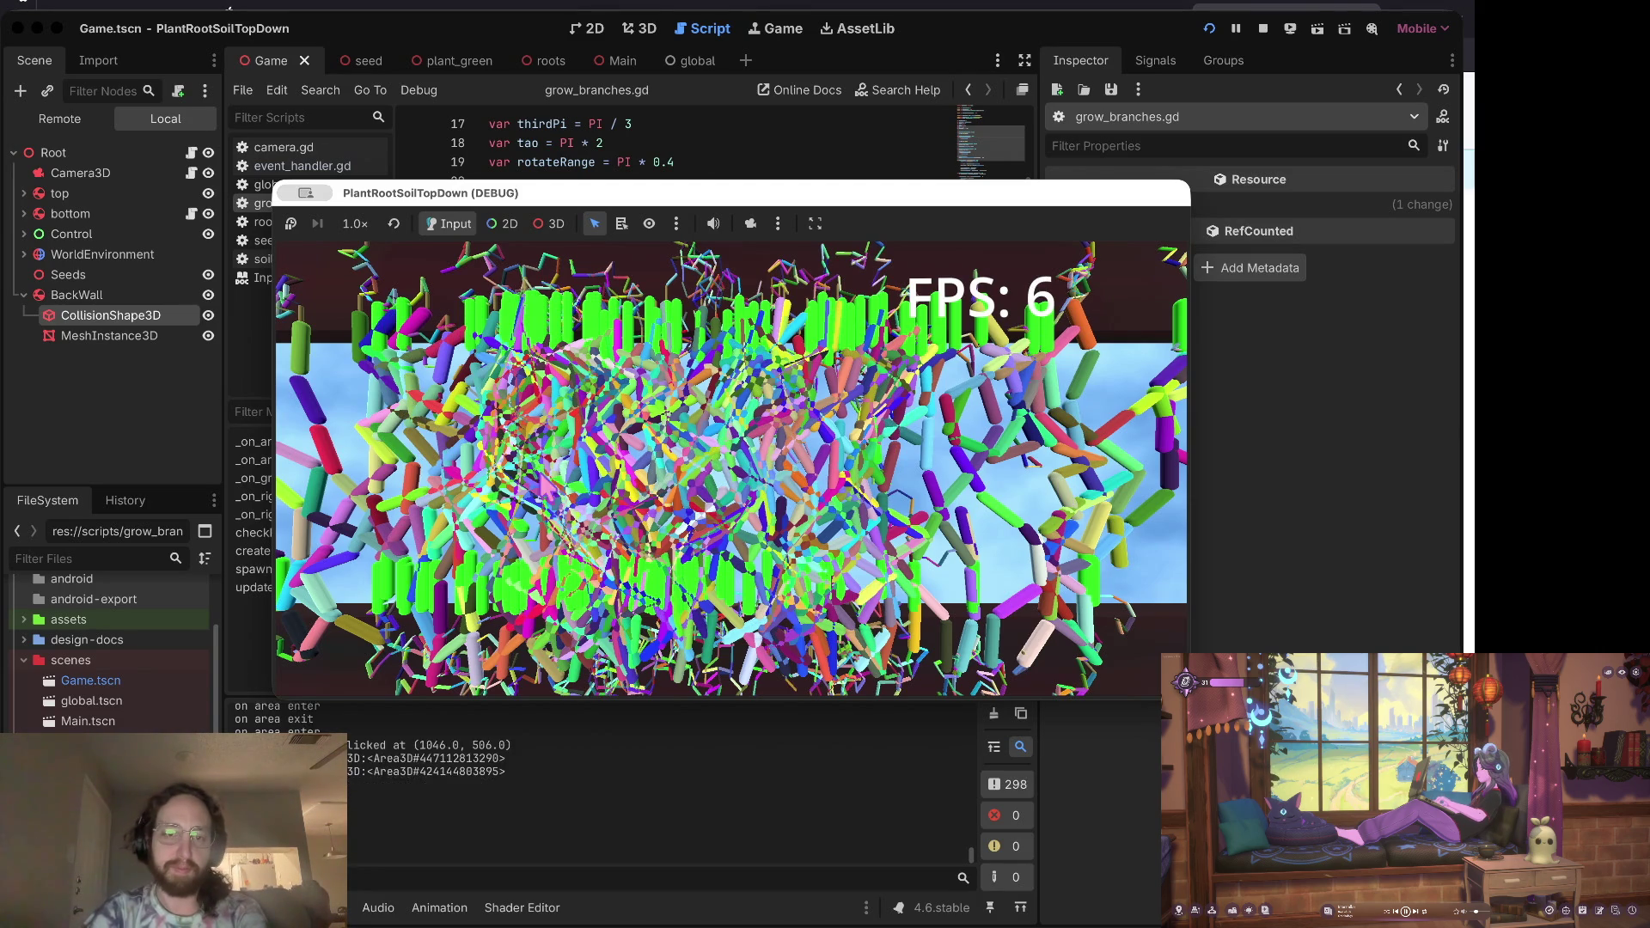
{"action": "left_click", "coordinate": [1174, 461]}
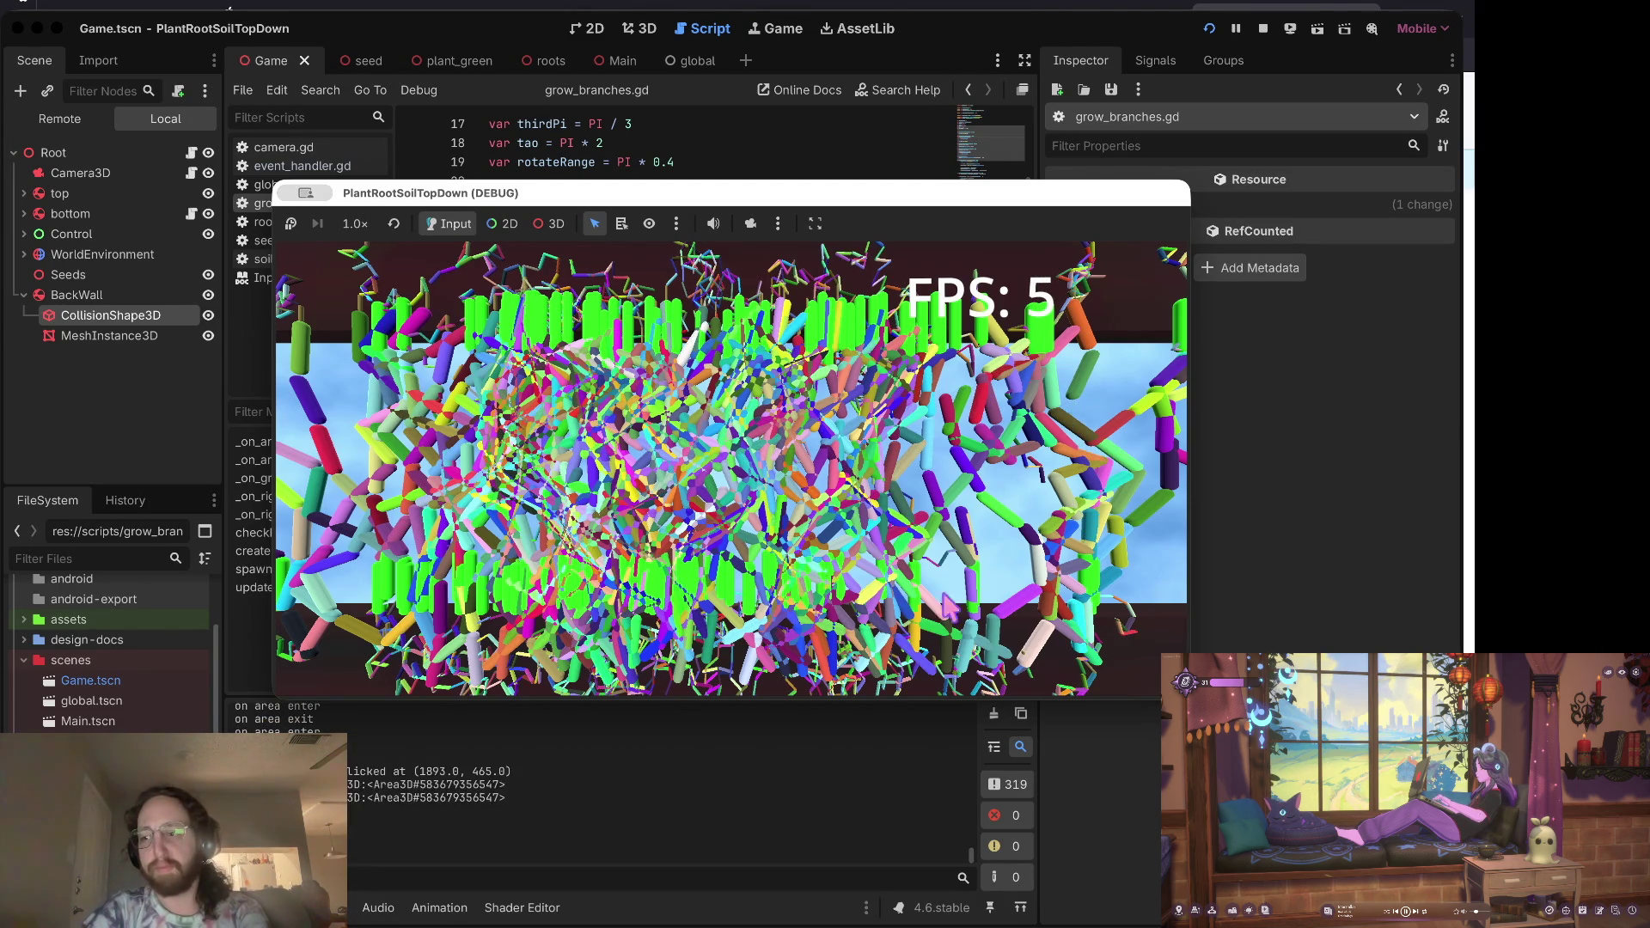
{"action": "left_click", "coordinate": [1262, 28]}
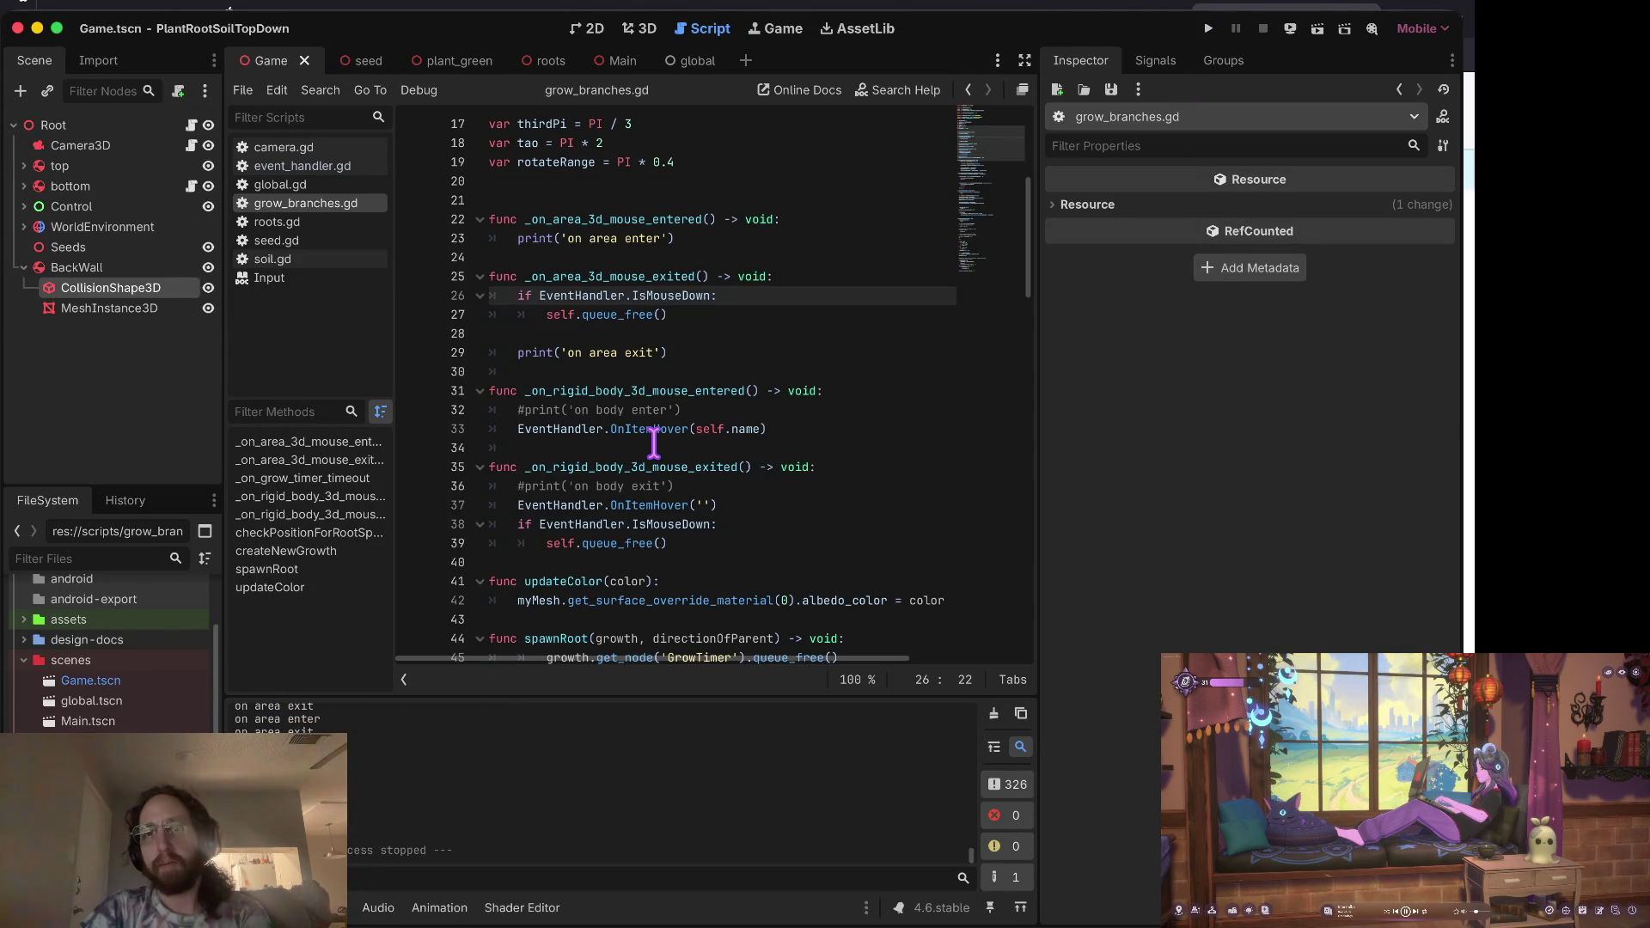
Step: Delete the on area enter/exit debug prints and add a new line under the mouse-entered header
{"action": "left_click", "coordinate": [685, 316]}
{"action": "key", "text": "Down"}
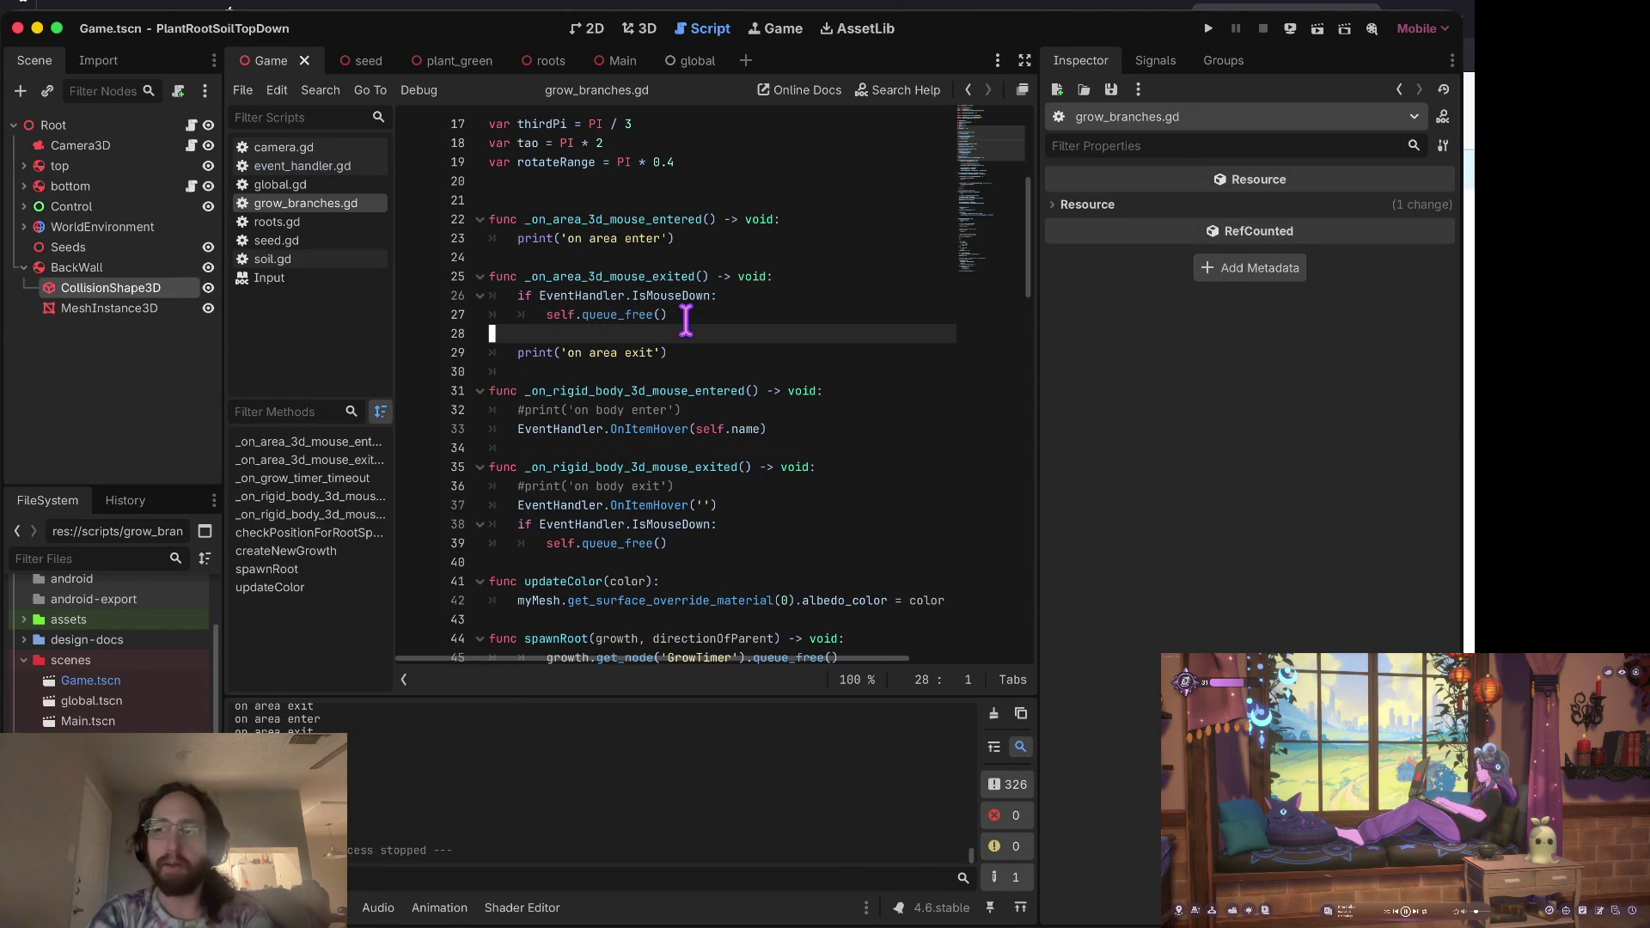
{"action": "key", "text": "Down"}
{"action": "key", "text": "alt+Right"}
{"action": "key", "text": "alt+Right"}
{"action": "key", "text": "alt+Right"}
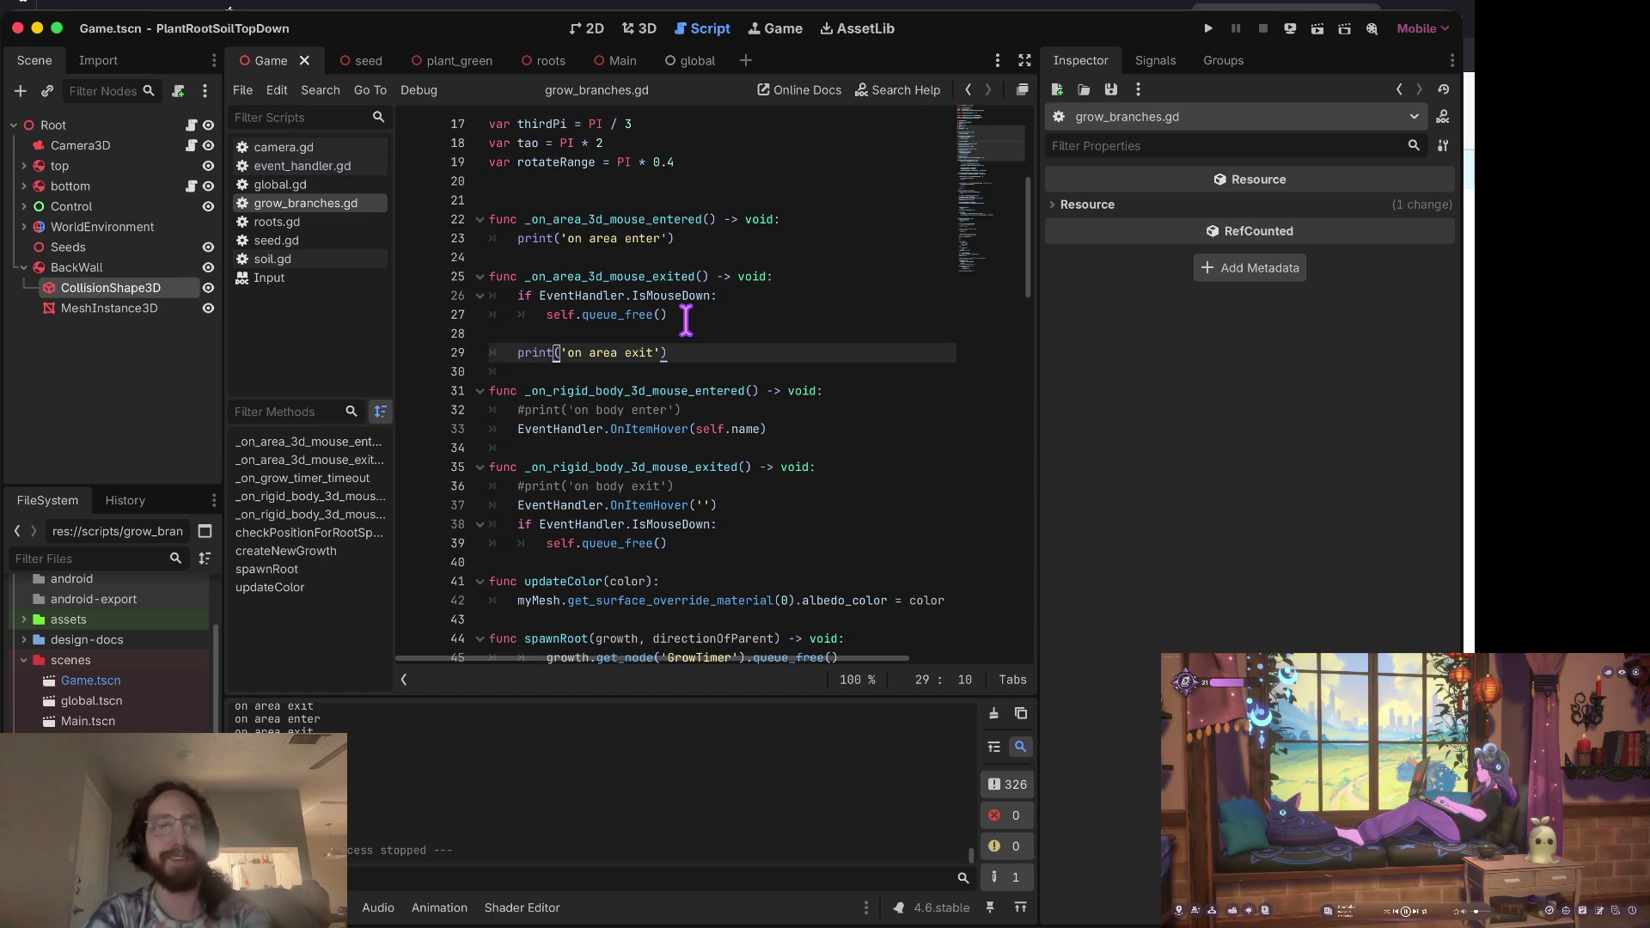
{"action": "key", "text": "ctrl+shift+k"}
{"action": "key", "text": "ctrl+shift+k"}
{"action": "key", "text": "Up"}
{"action": "key", "text": "Up"}
{"action": "key", "text": "Up"}
{"action": "key", "text": "ctrl+shift+k"}
{"action": "key", "text": "shift+Down"}
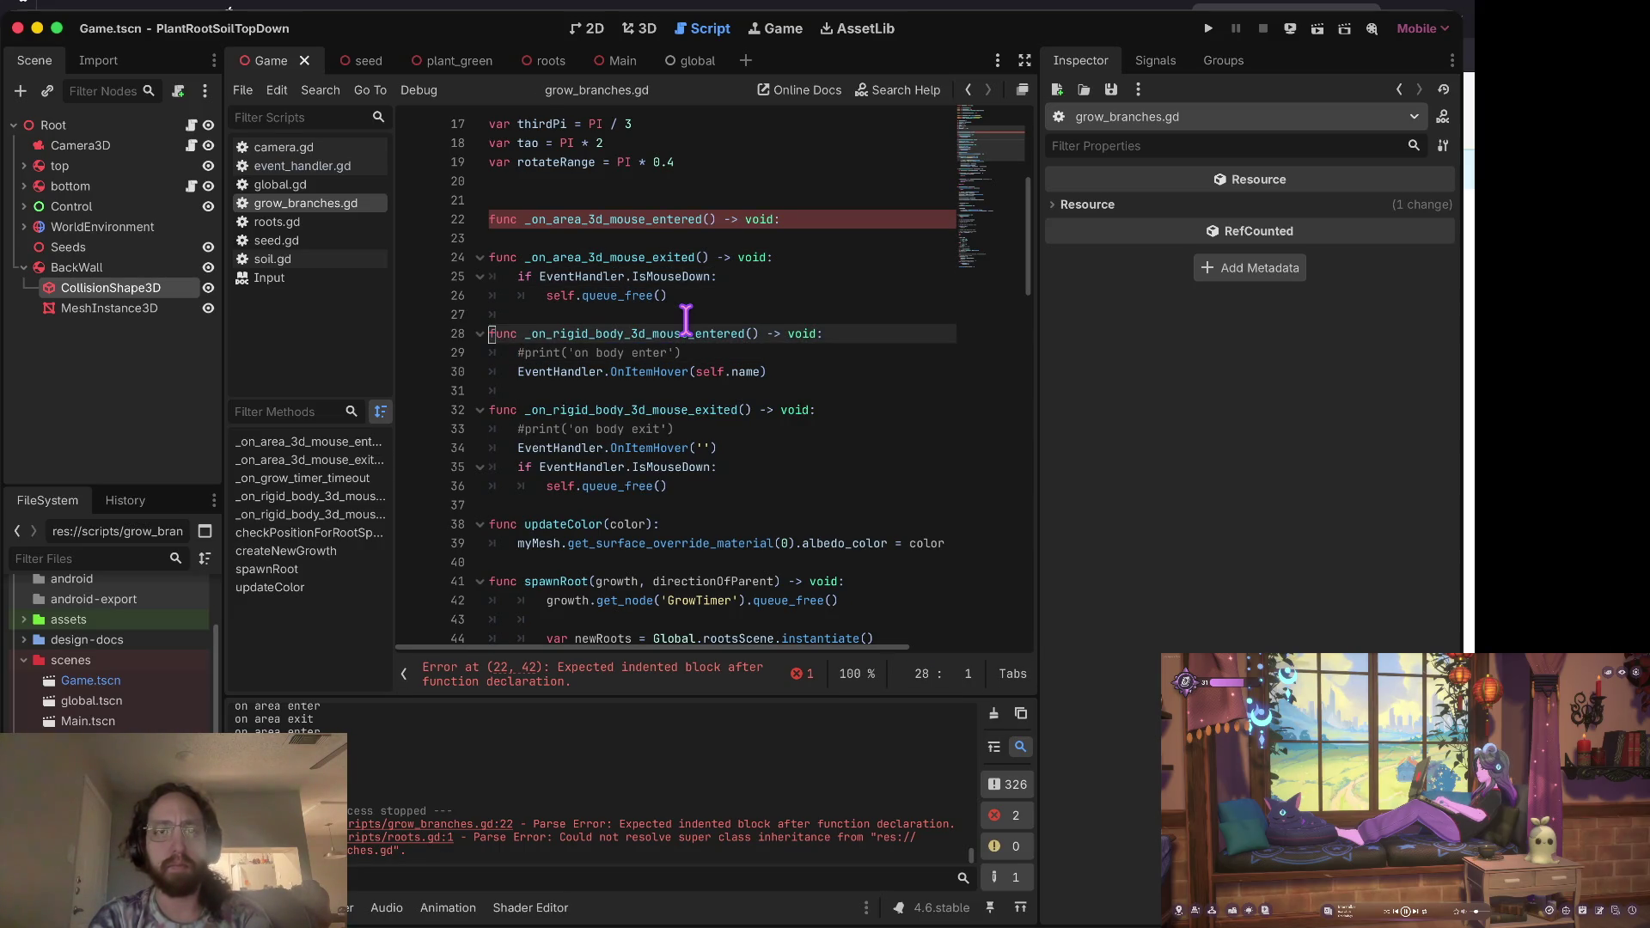
{"action": "key", "text": "ctrl+z"}
{"action": "key", "text": "ctrl+shift+k"}
{"action": "key", "text": "Up"}
{"action": "key", "text": "End"}
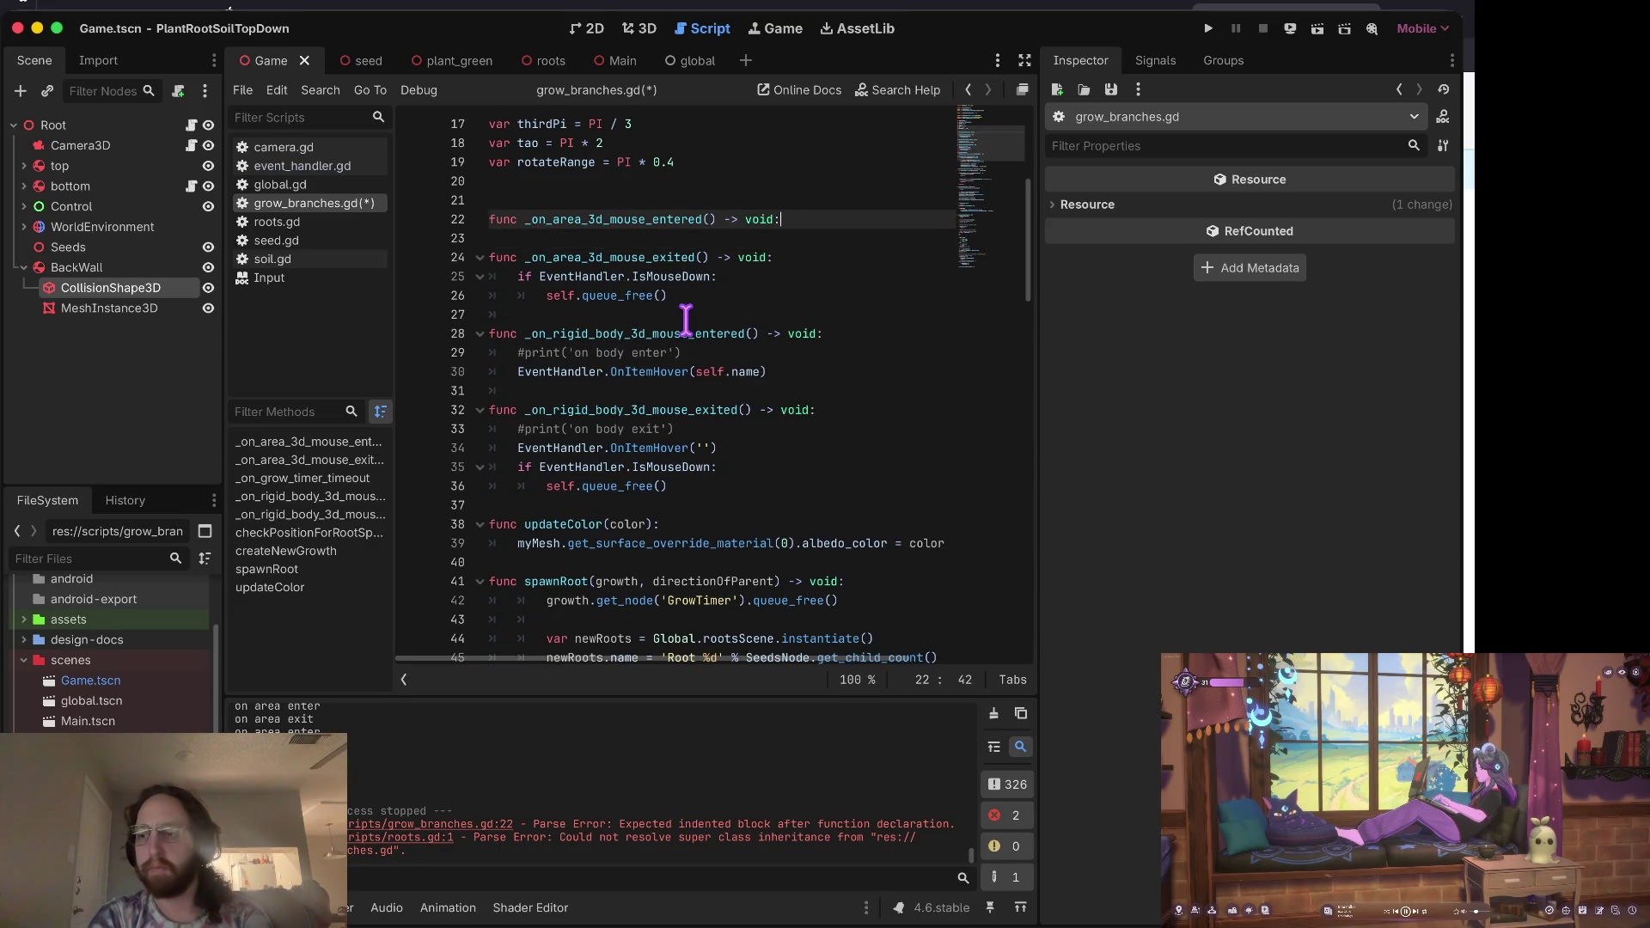
{"action": "key", "text": "Return"}
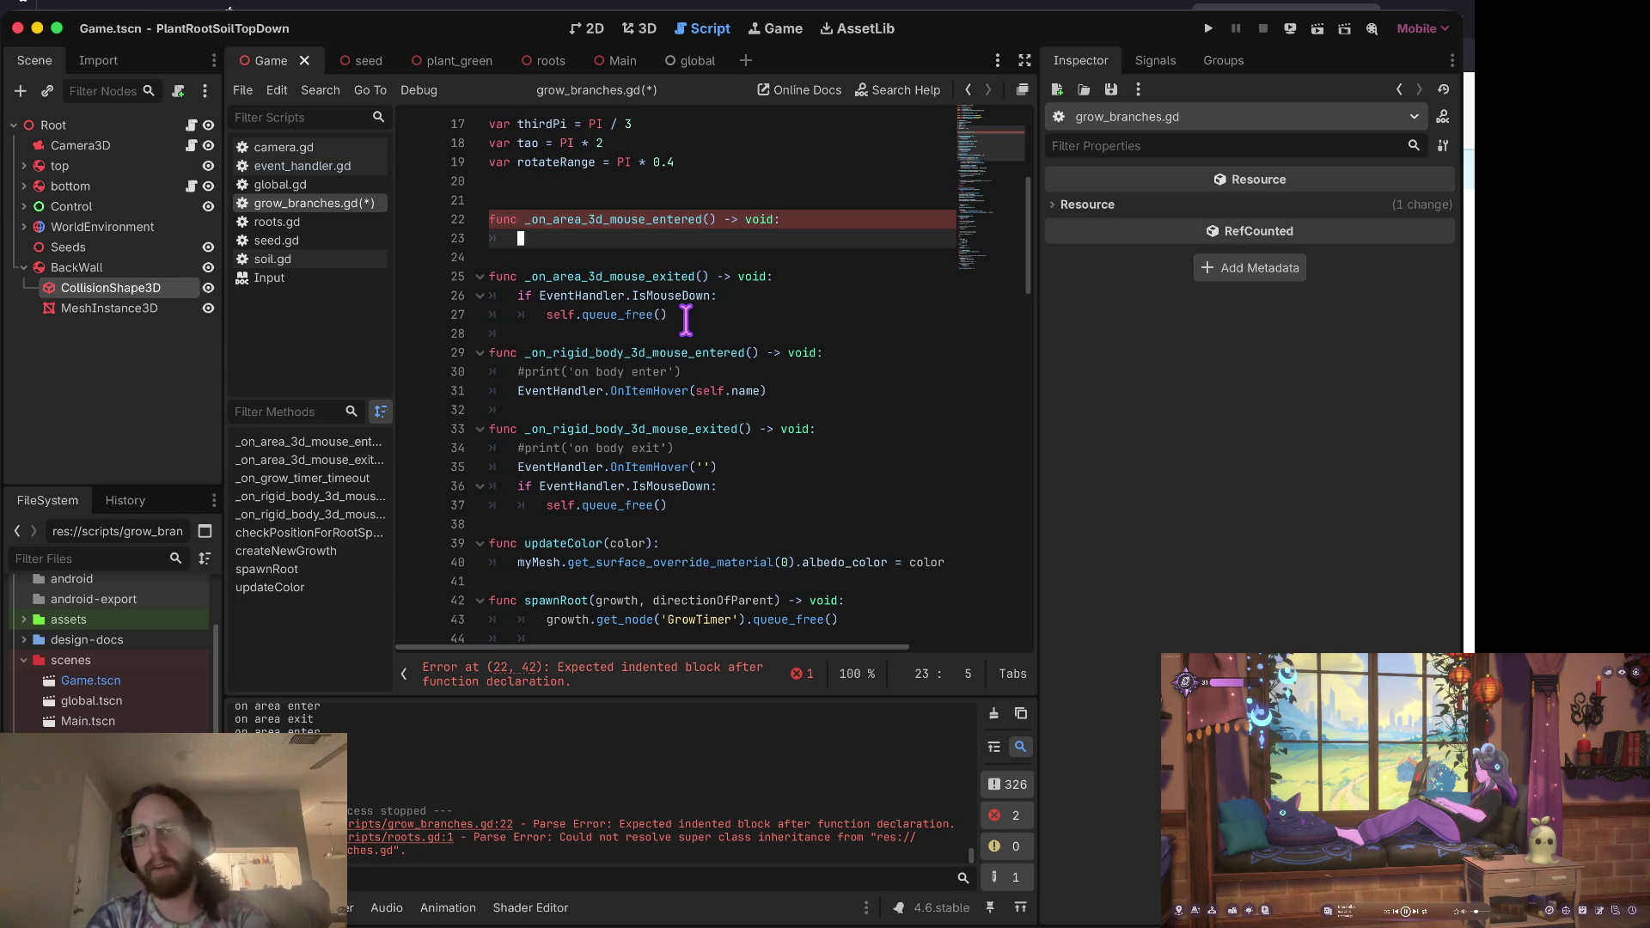
Step: Indent the empty line 23 in the mouse-entered function and save grow_branches.gd
{"action": "key", "text": "Home"}
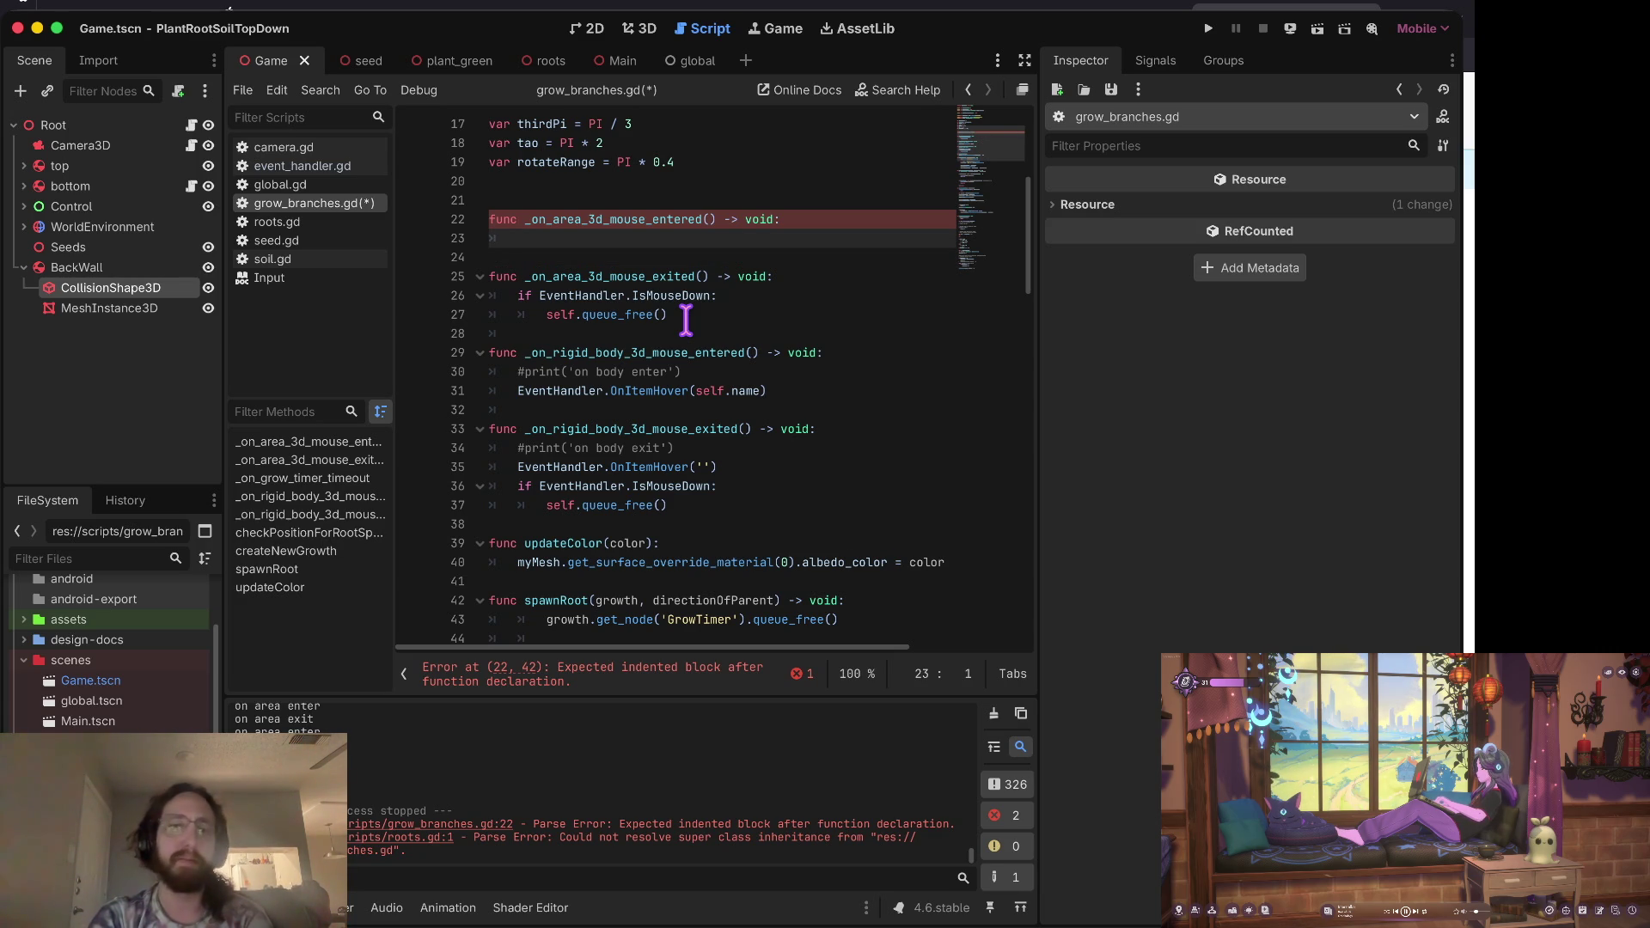
{"action": "key", "text": "Tab"}
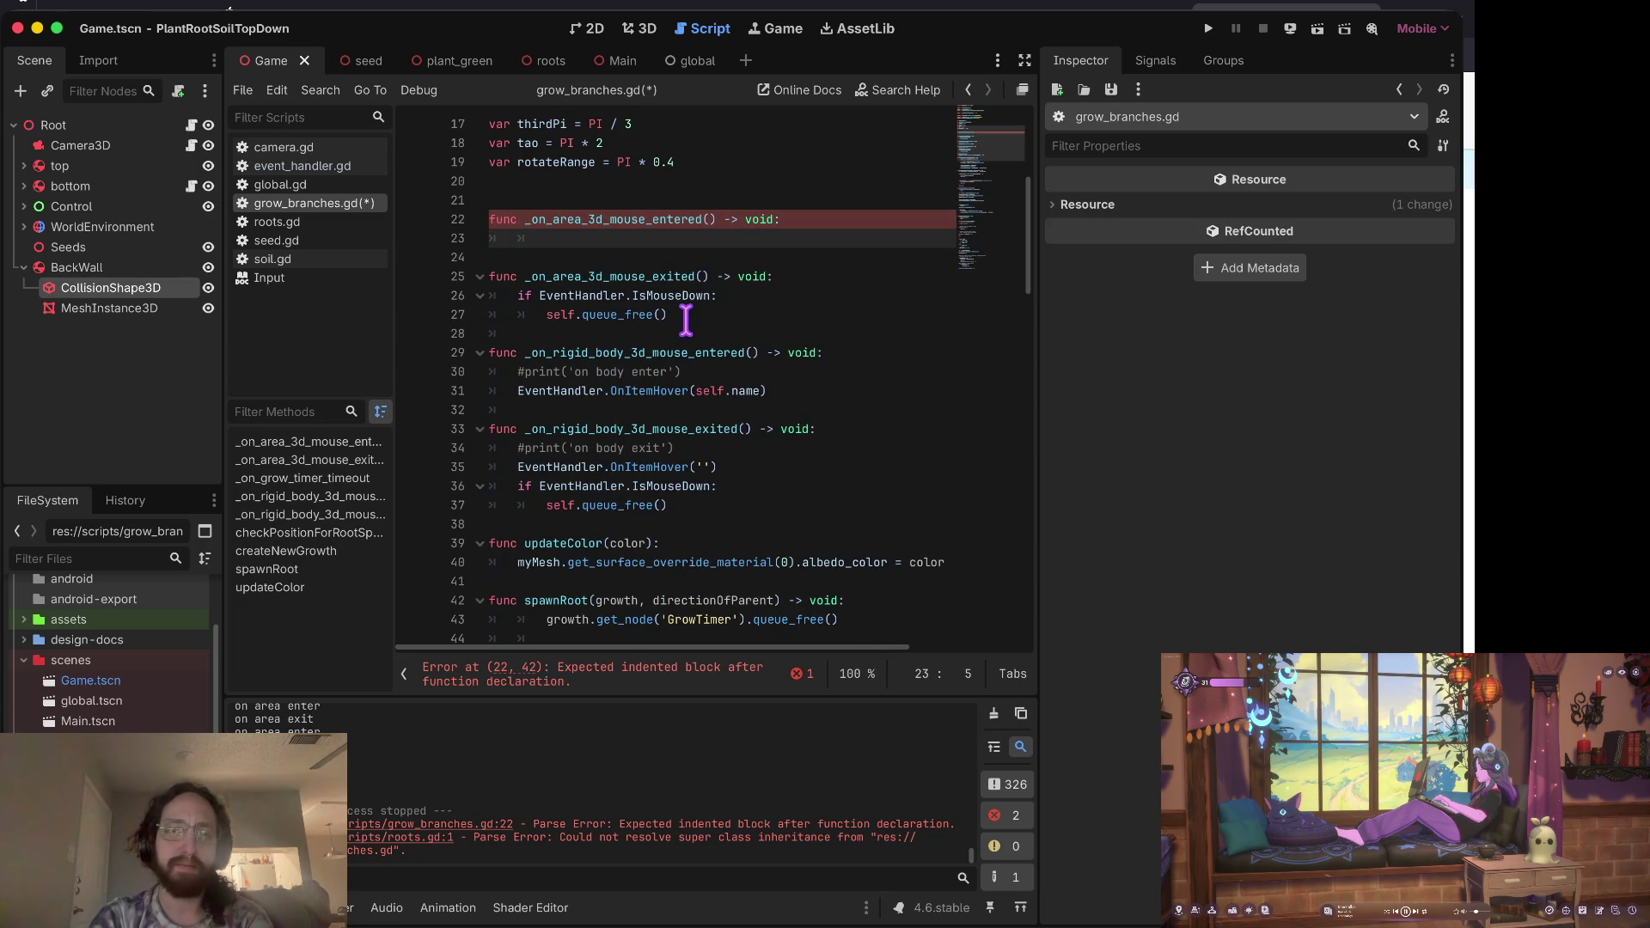
{"action": "key", "text": "Insert"}
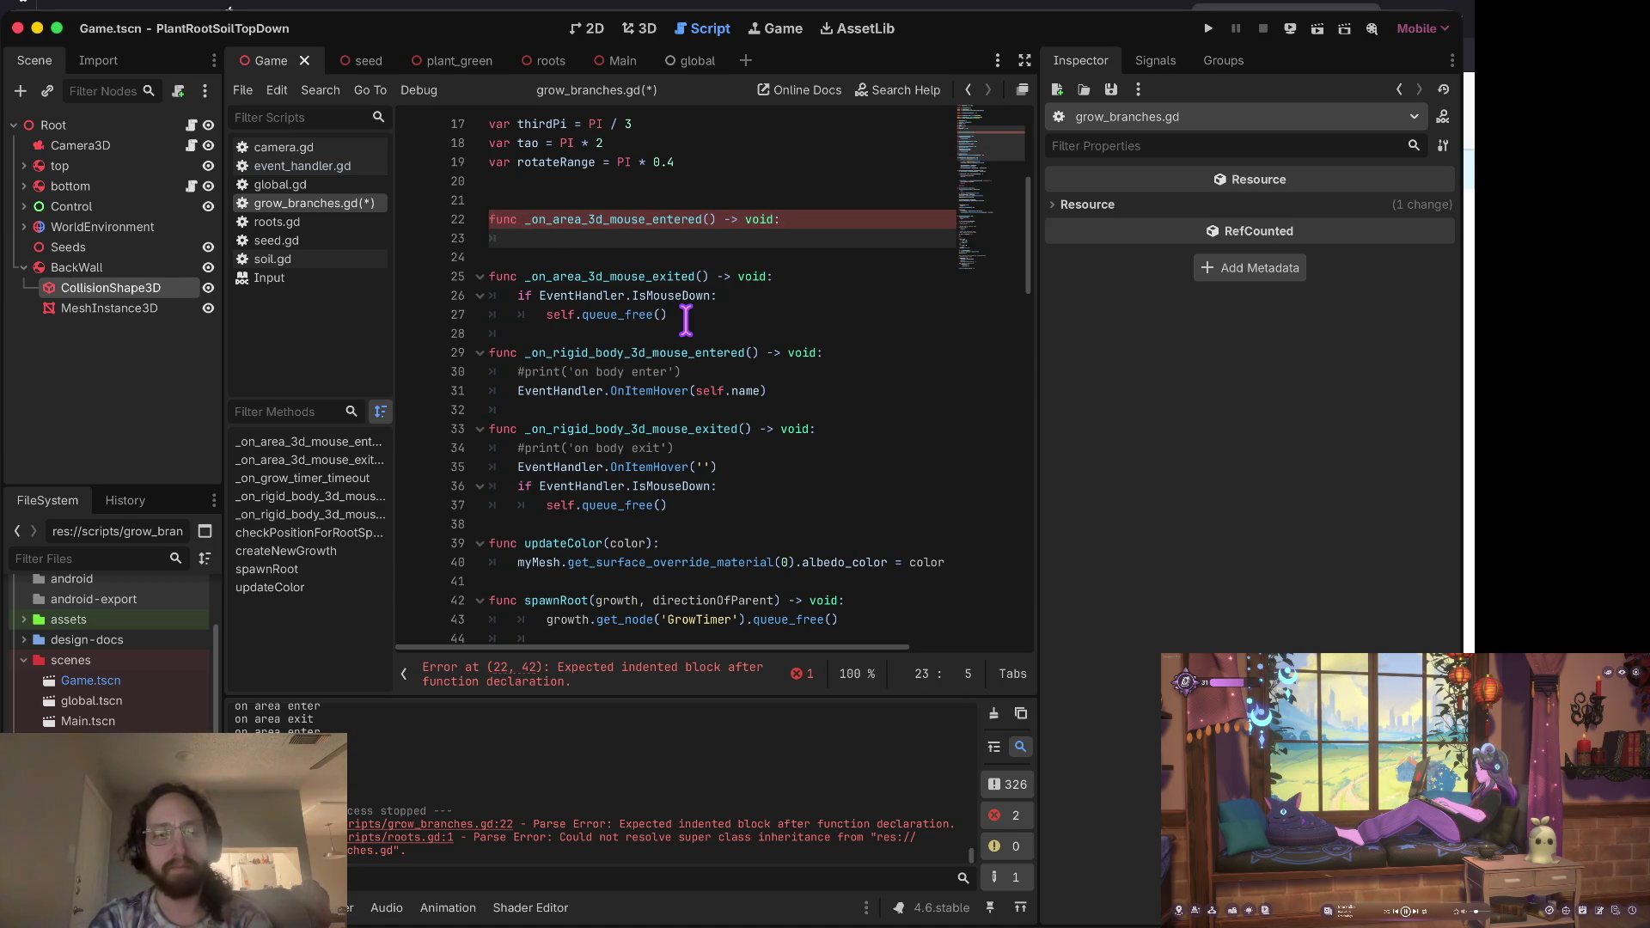
{"action": "key", "text": "ctrl+s"}
{"action": "key", "text": "ctrl+Right"}
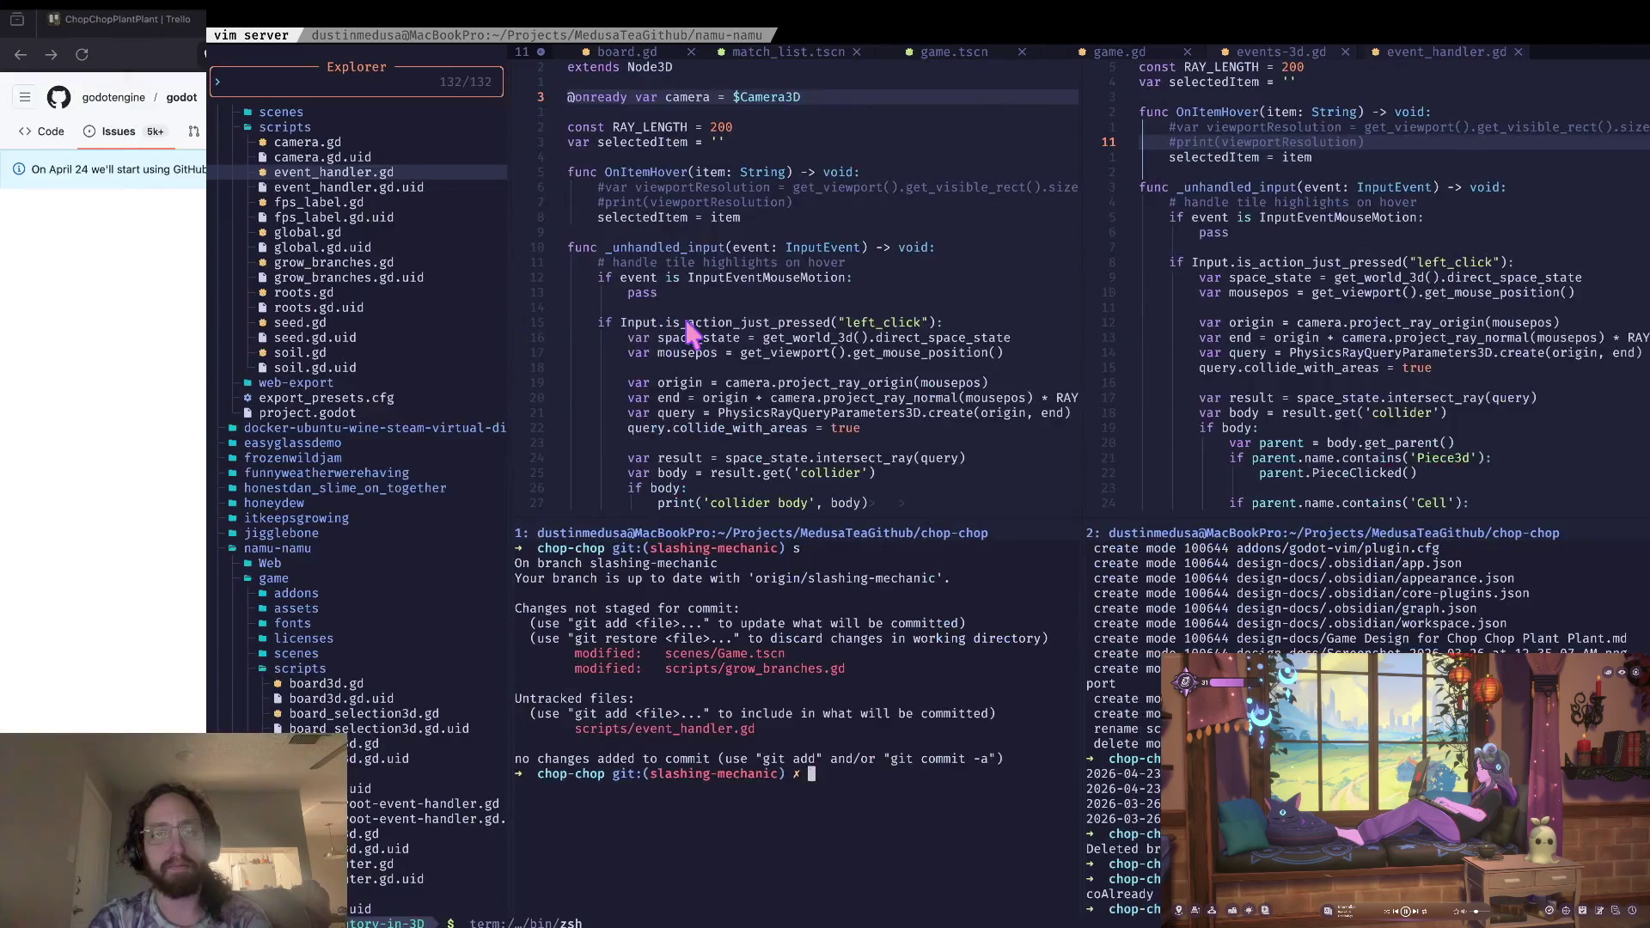
{"action": "key", "text": "ctrl+Left"}
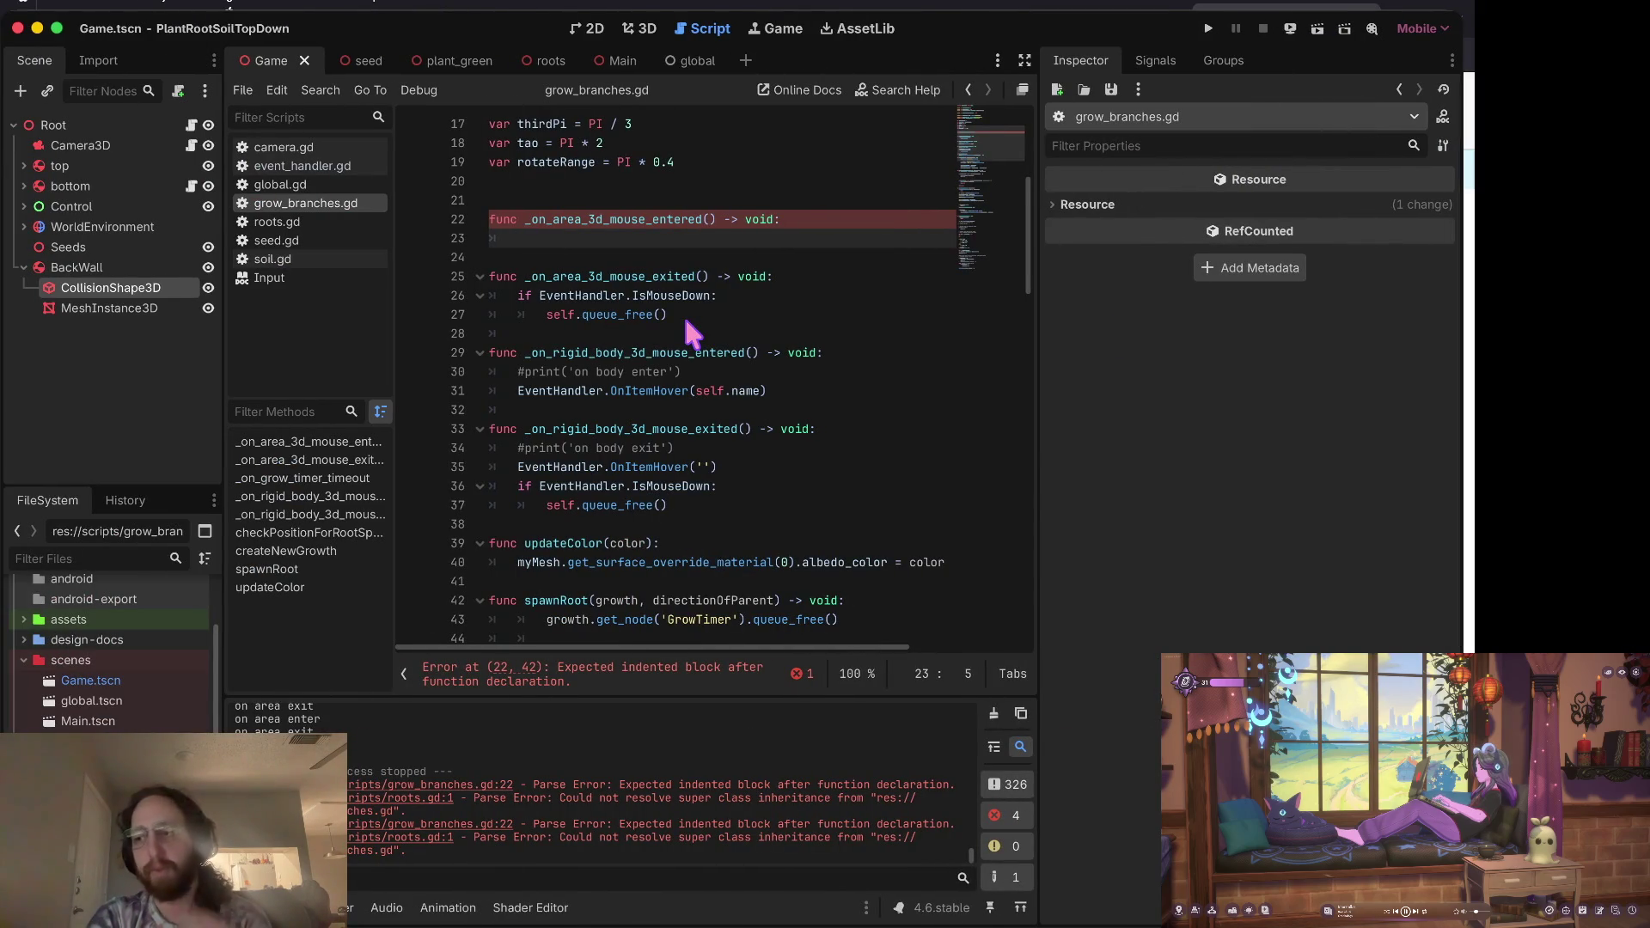
Step: Put print('on area enter') in the mouse-entered function body, save, and run the project
{"action": "key", "text": "Left"}
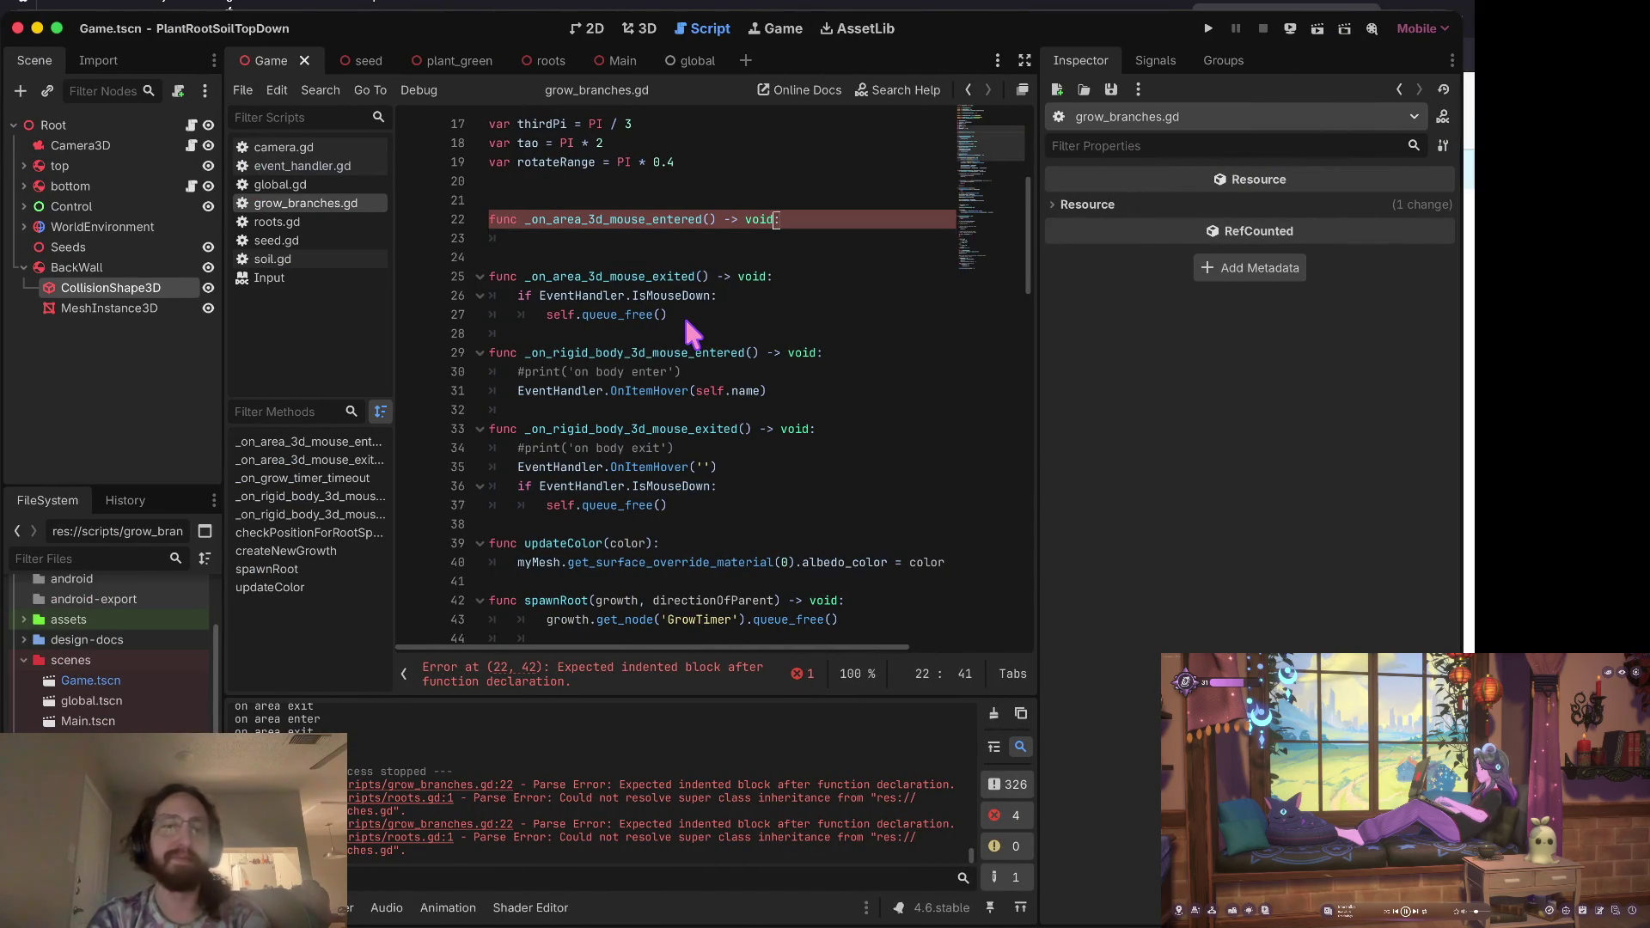
{"action": "key", "text": "Right"}
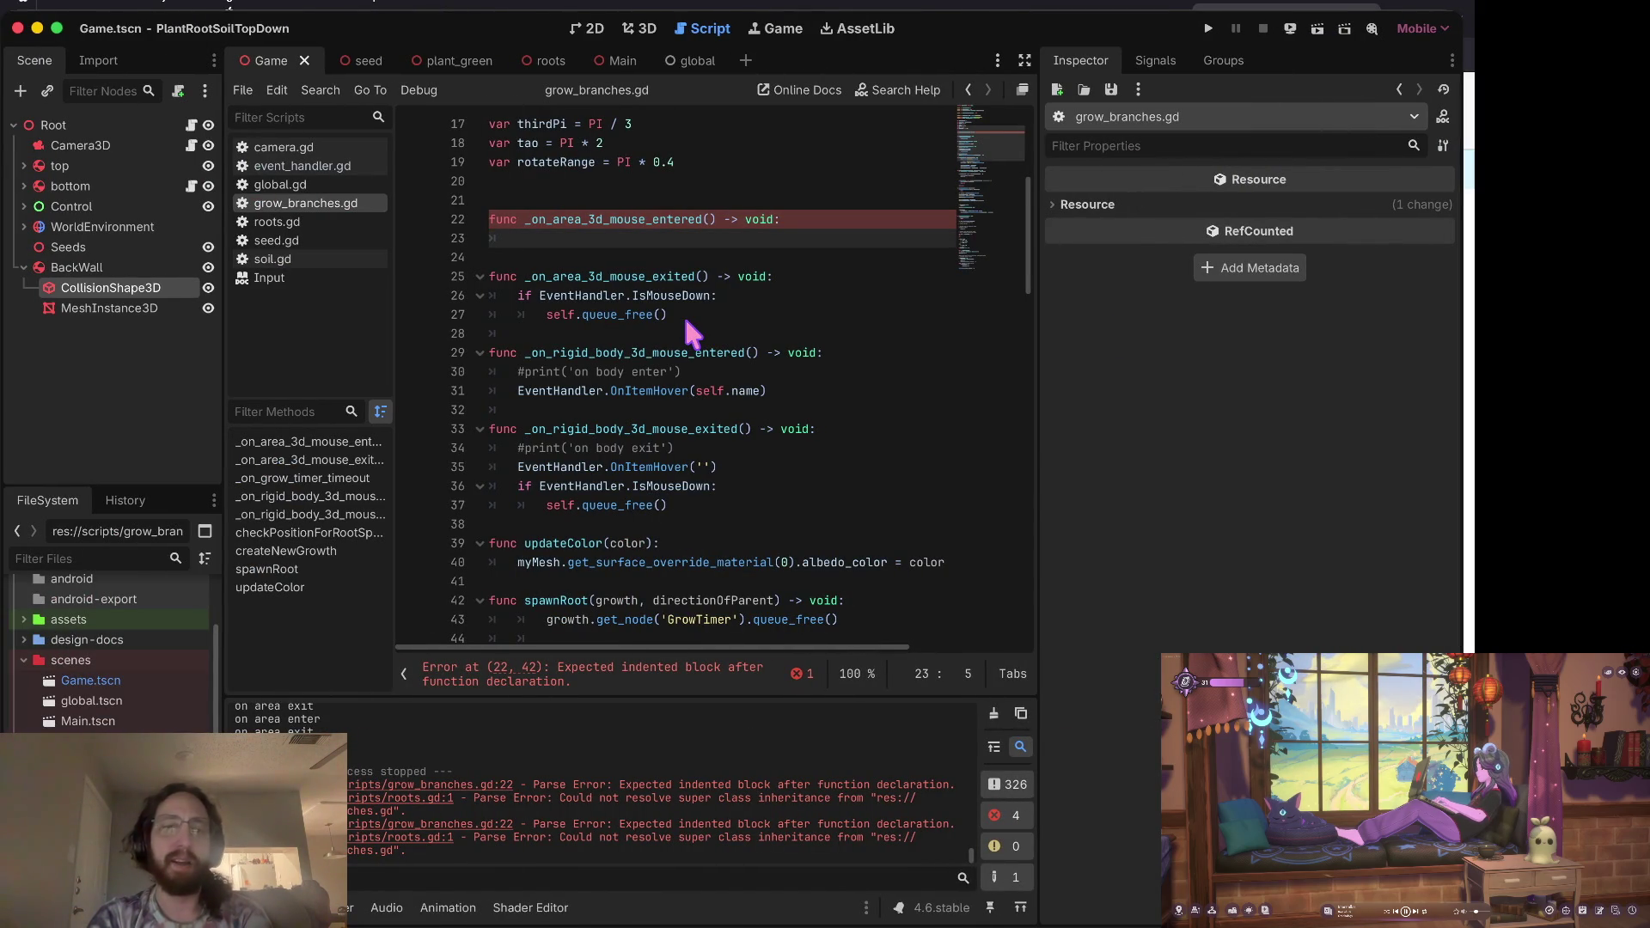
{"action": "key", "text": "BackSpace"}
{"action": "key", "text": "Tab"}
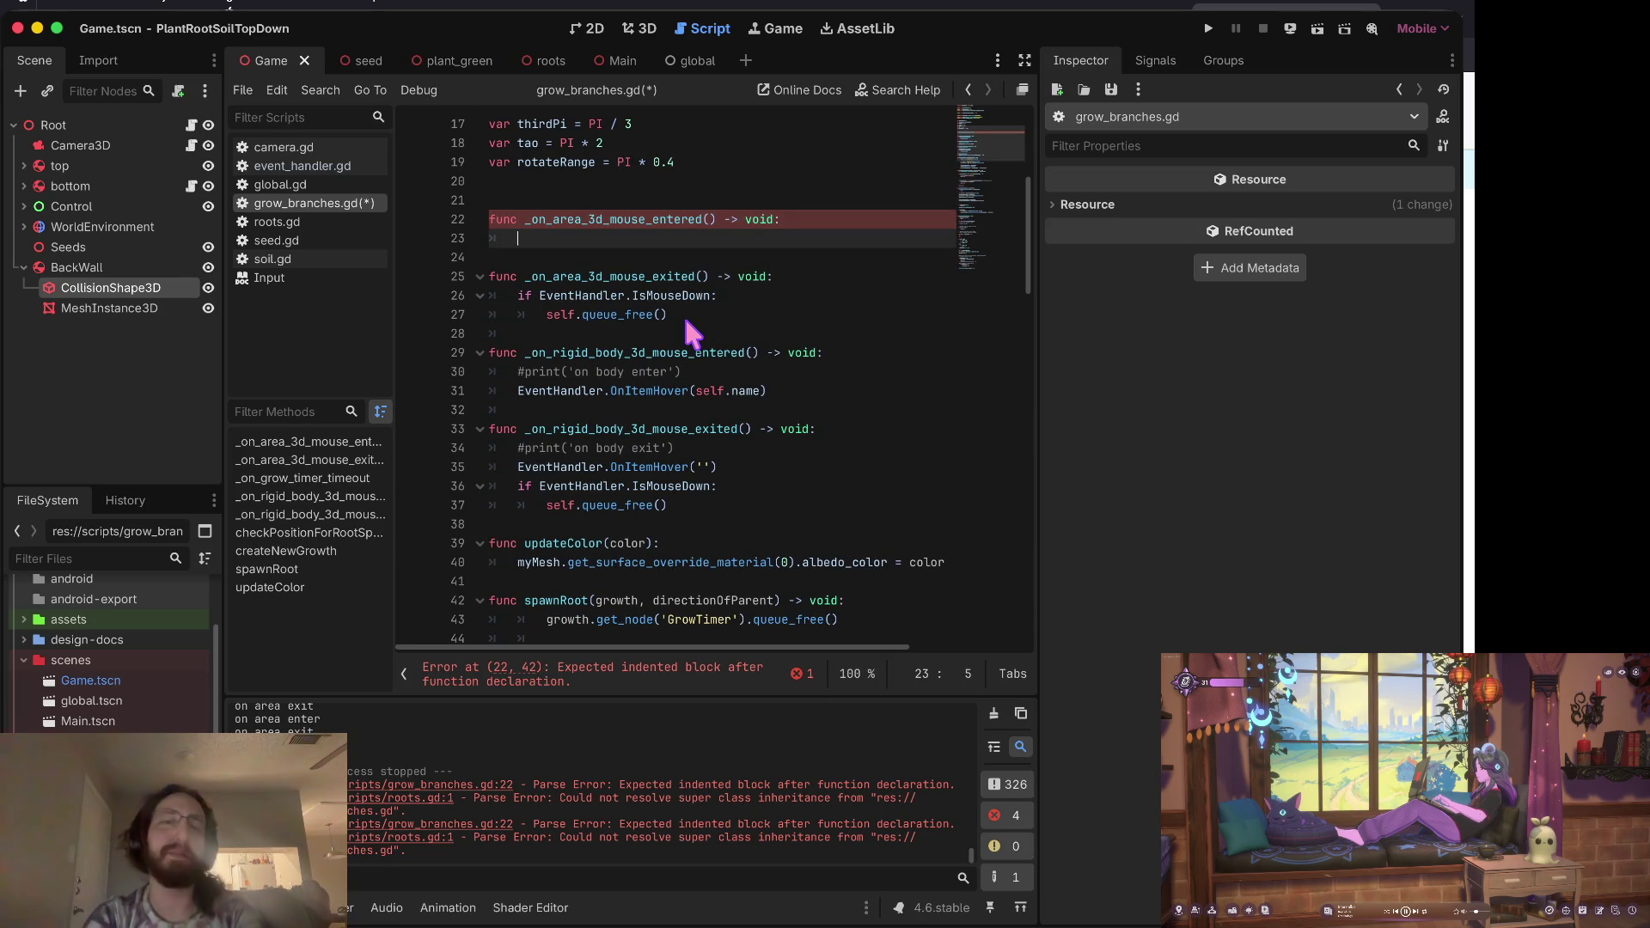
{"action": "key", "text": "BackSpace"}
{"action": "key", "text": "BackSpace"}
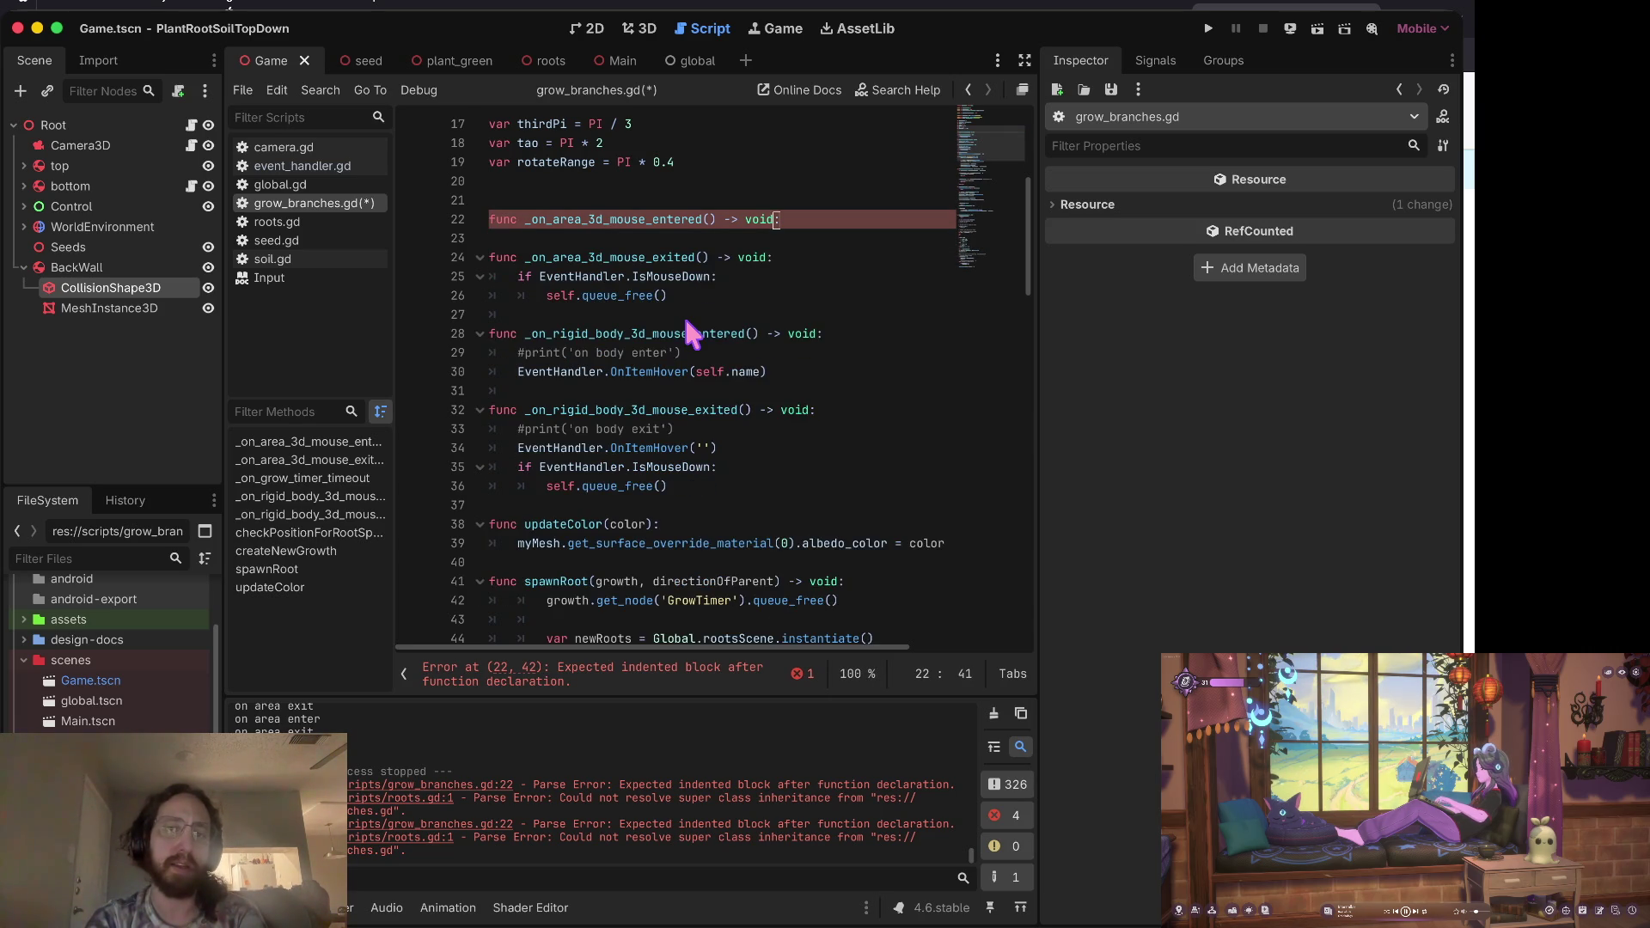
{"action": "key", "text": "Return"}
{"action": "type", "text": "print('on area enter')"}
{"action": "key", "text": "super+b"}
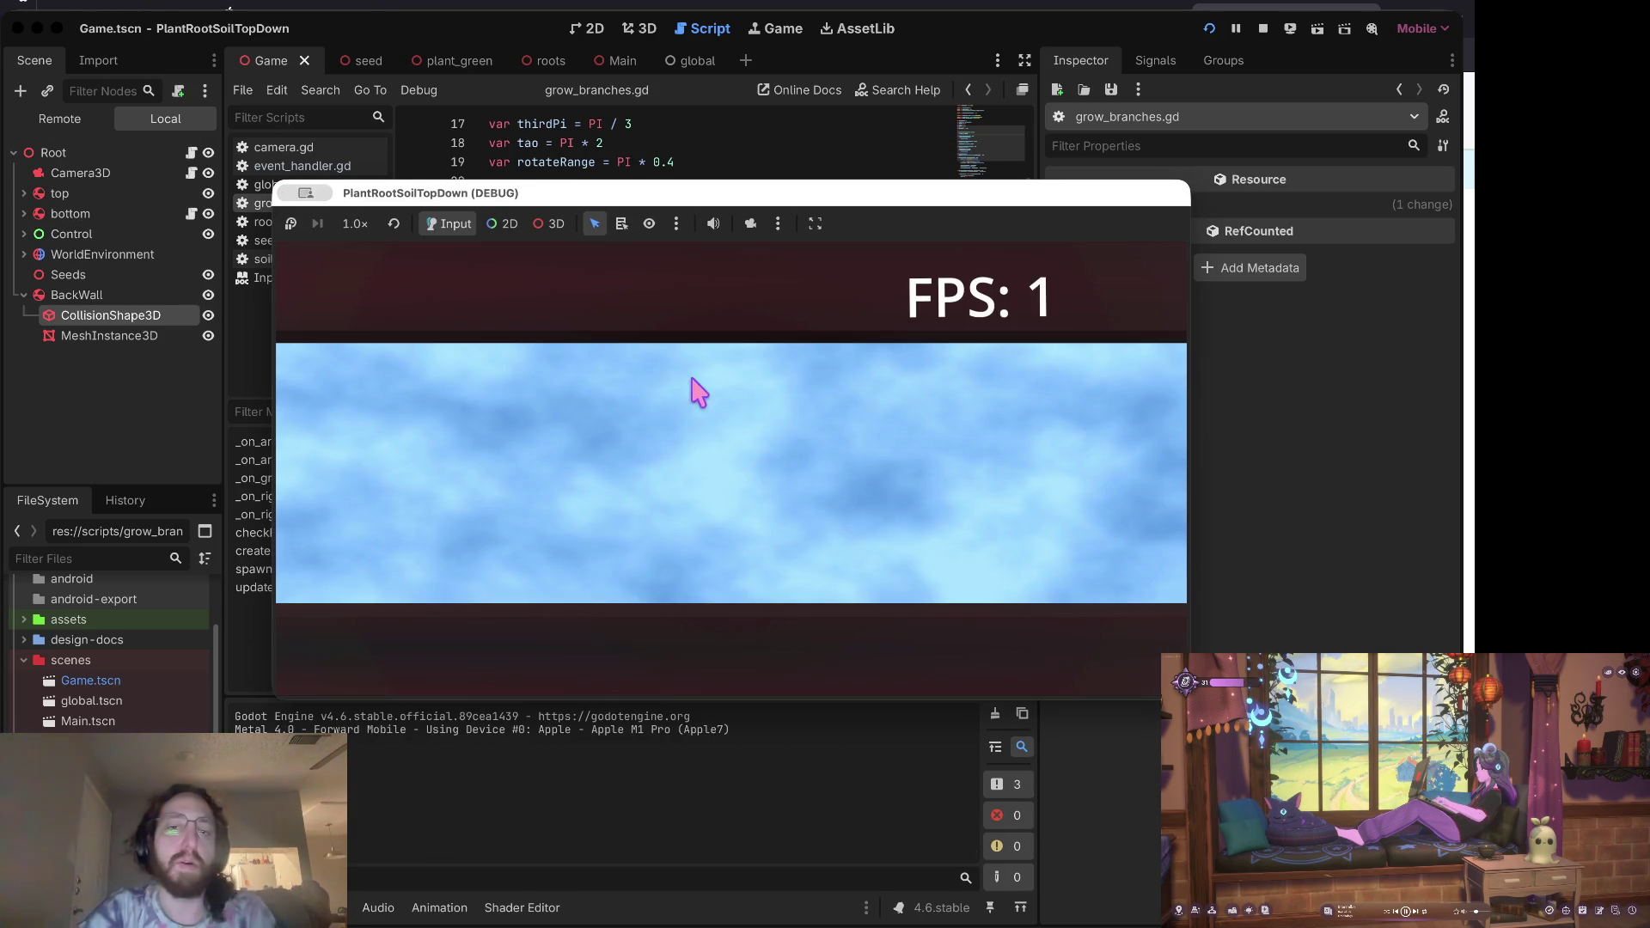
Step: Grow five plant stems at different spots in the test run, then stop the game and go to the terminal
{"action": "left_click", "coordinate": [686, 455]}
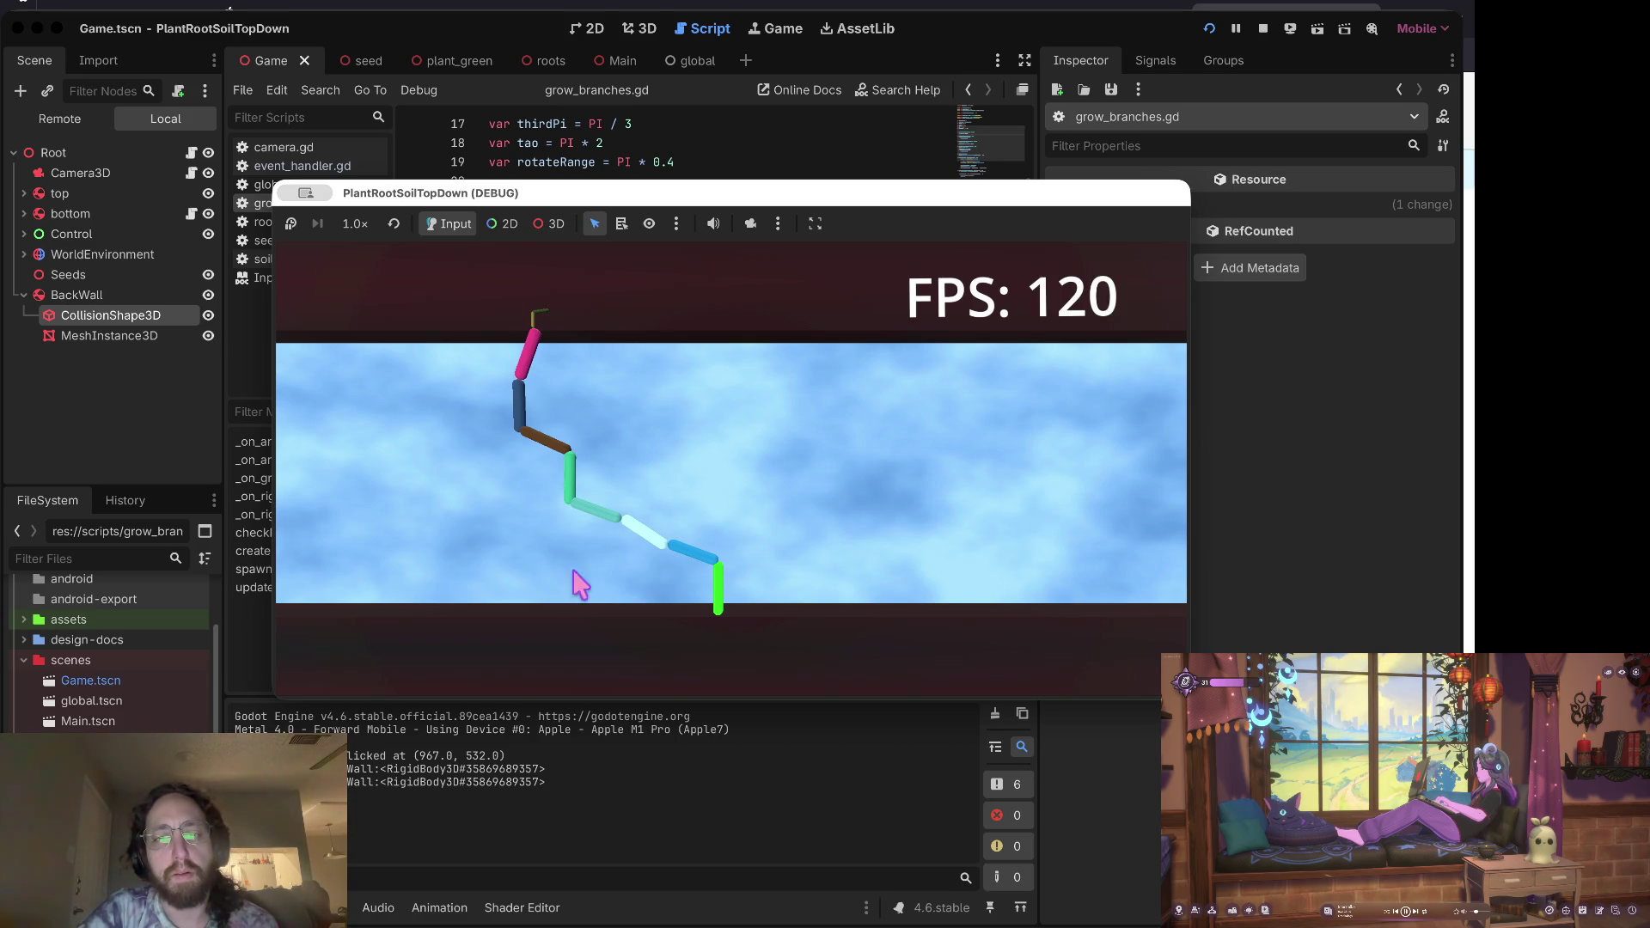
{"action": "left_click", "coordinate": [586, 453]}
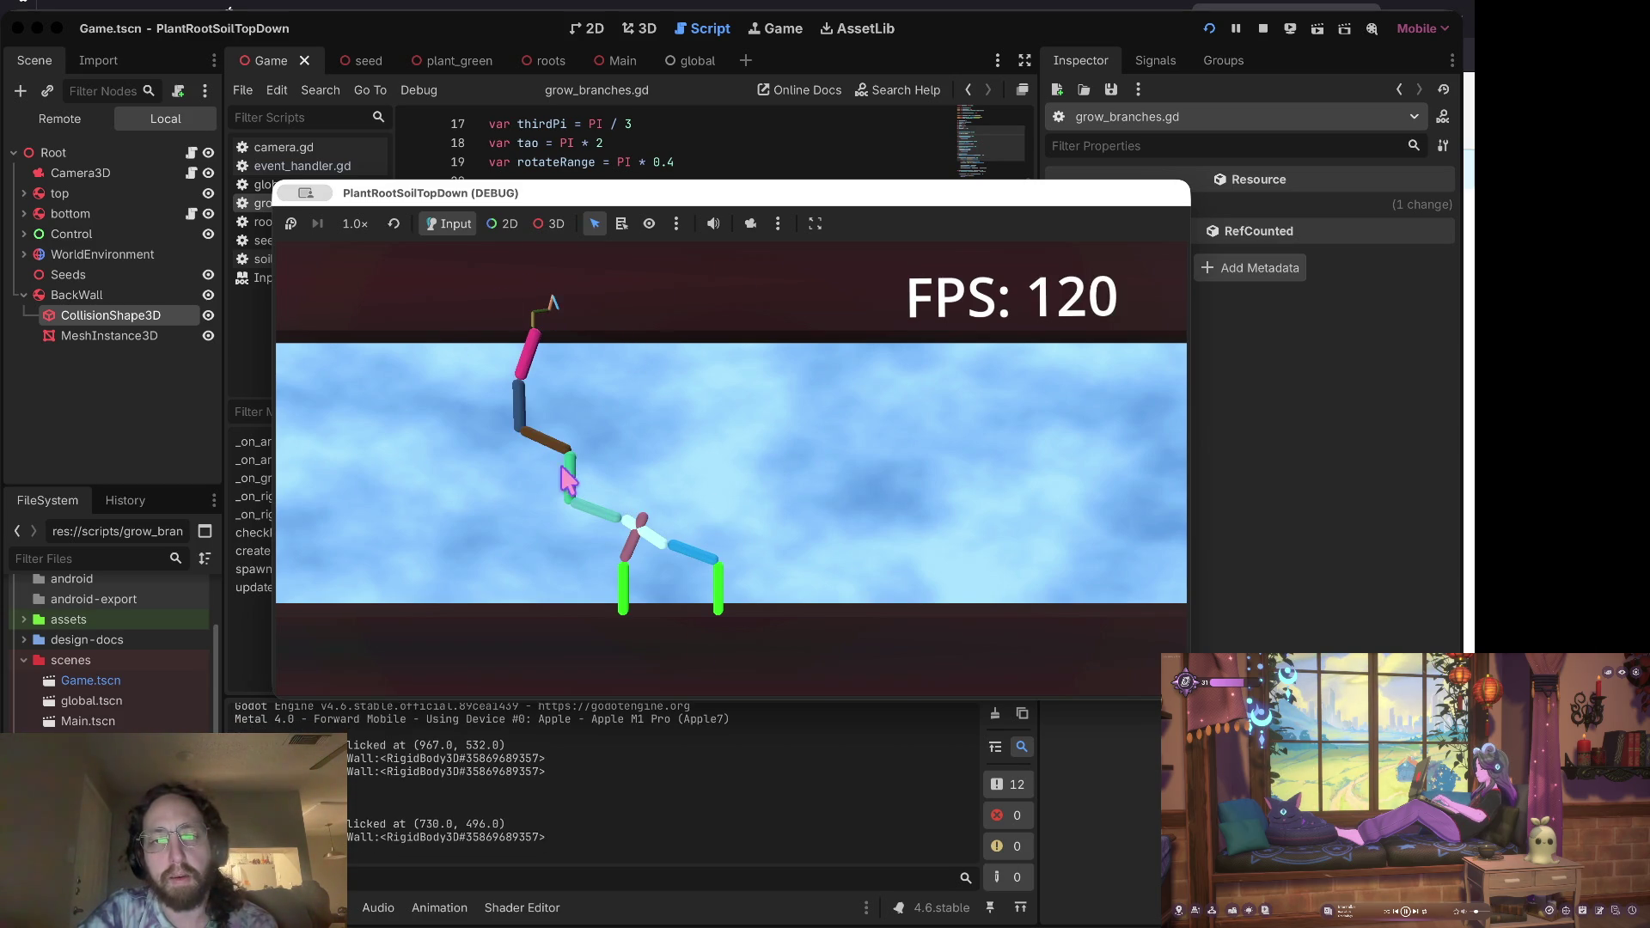
{"action": "left_click", "coordinate": [567, 424]}
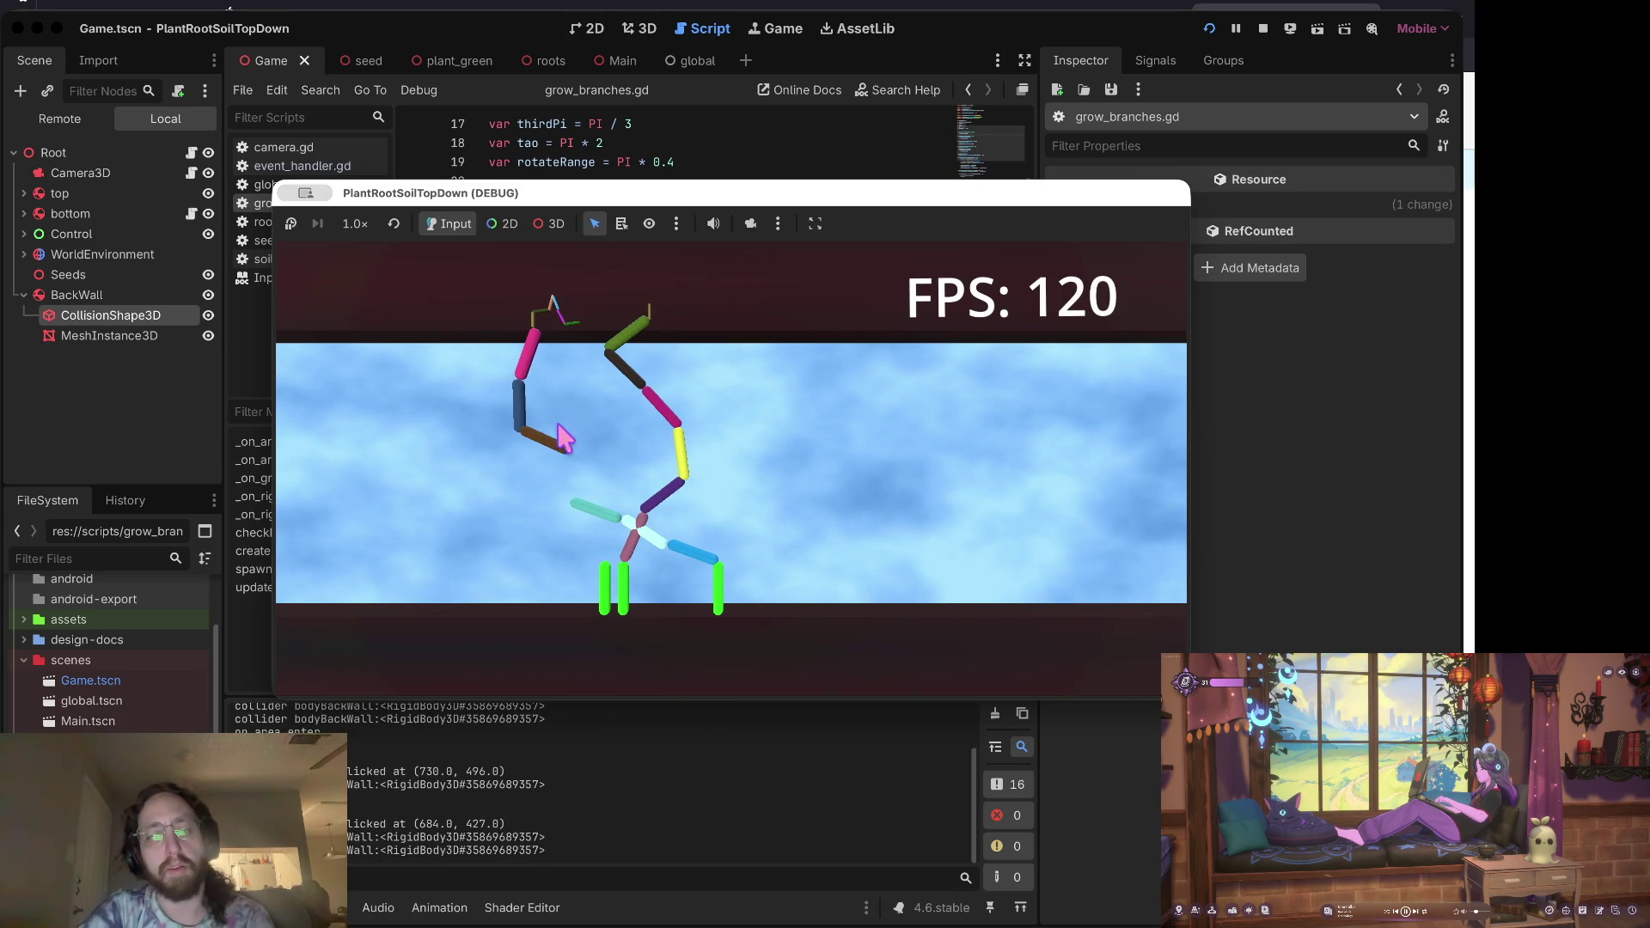
{"action": "left_click", "coordinate": [550, 447]}
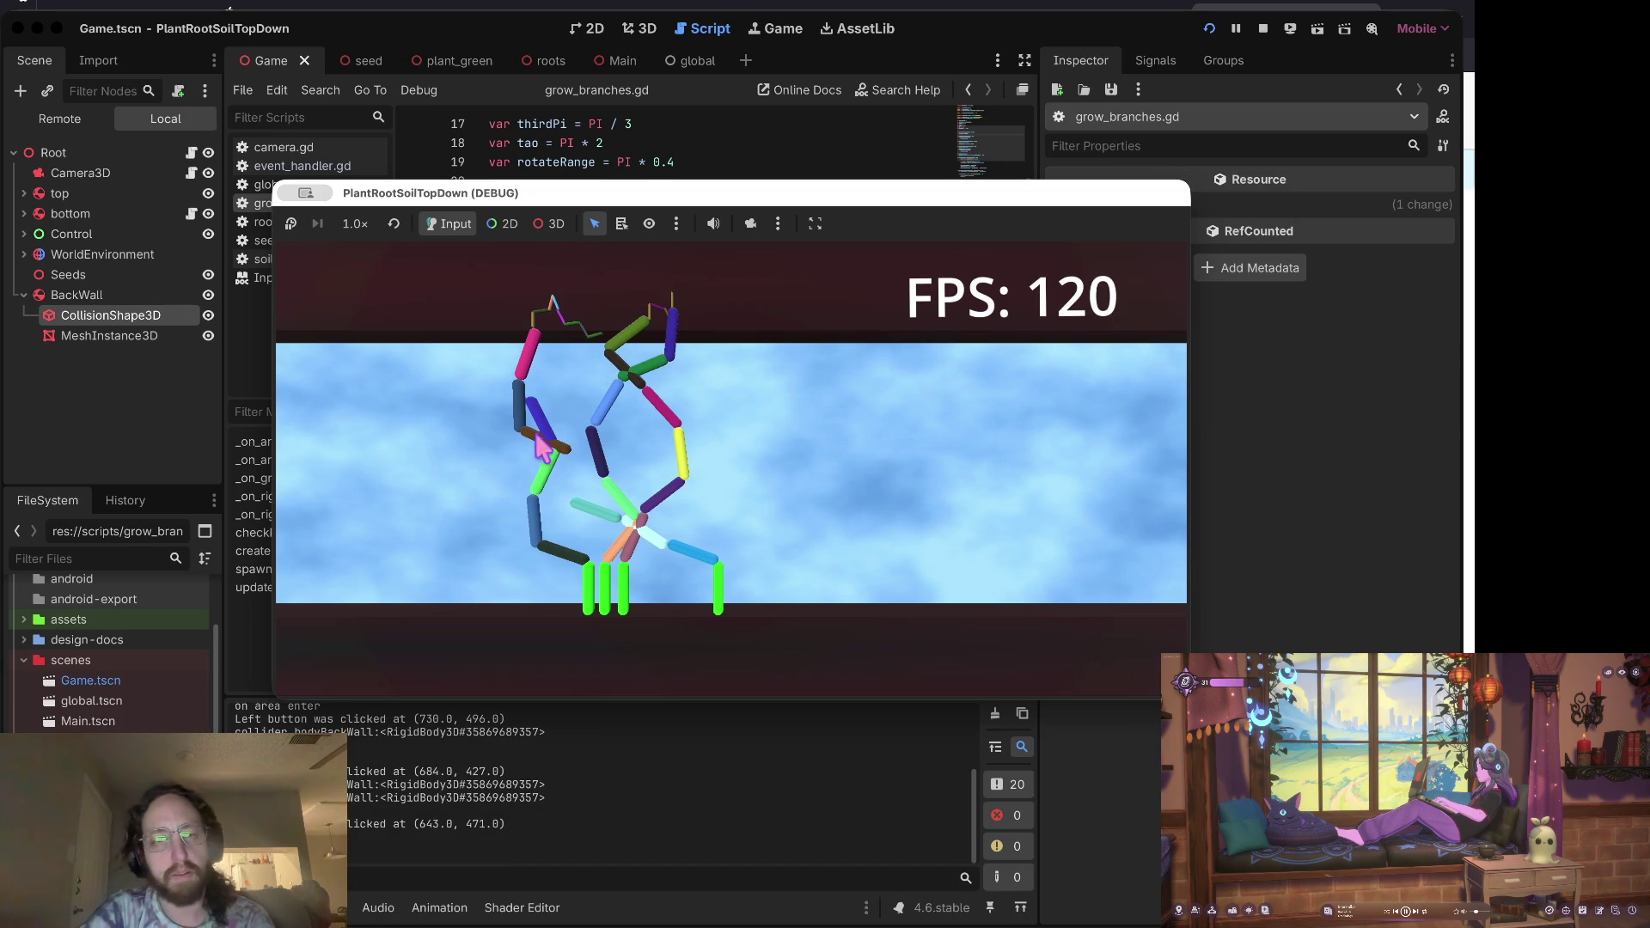
{"action": "left_click", "coordinate": [664, 464]}
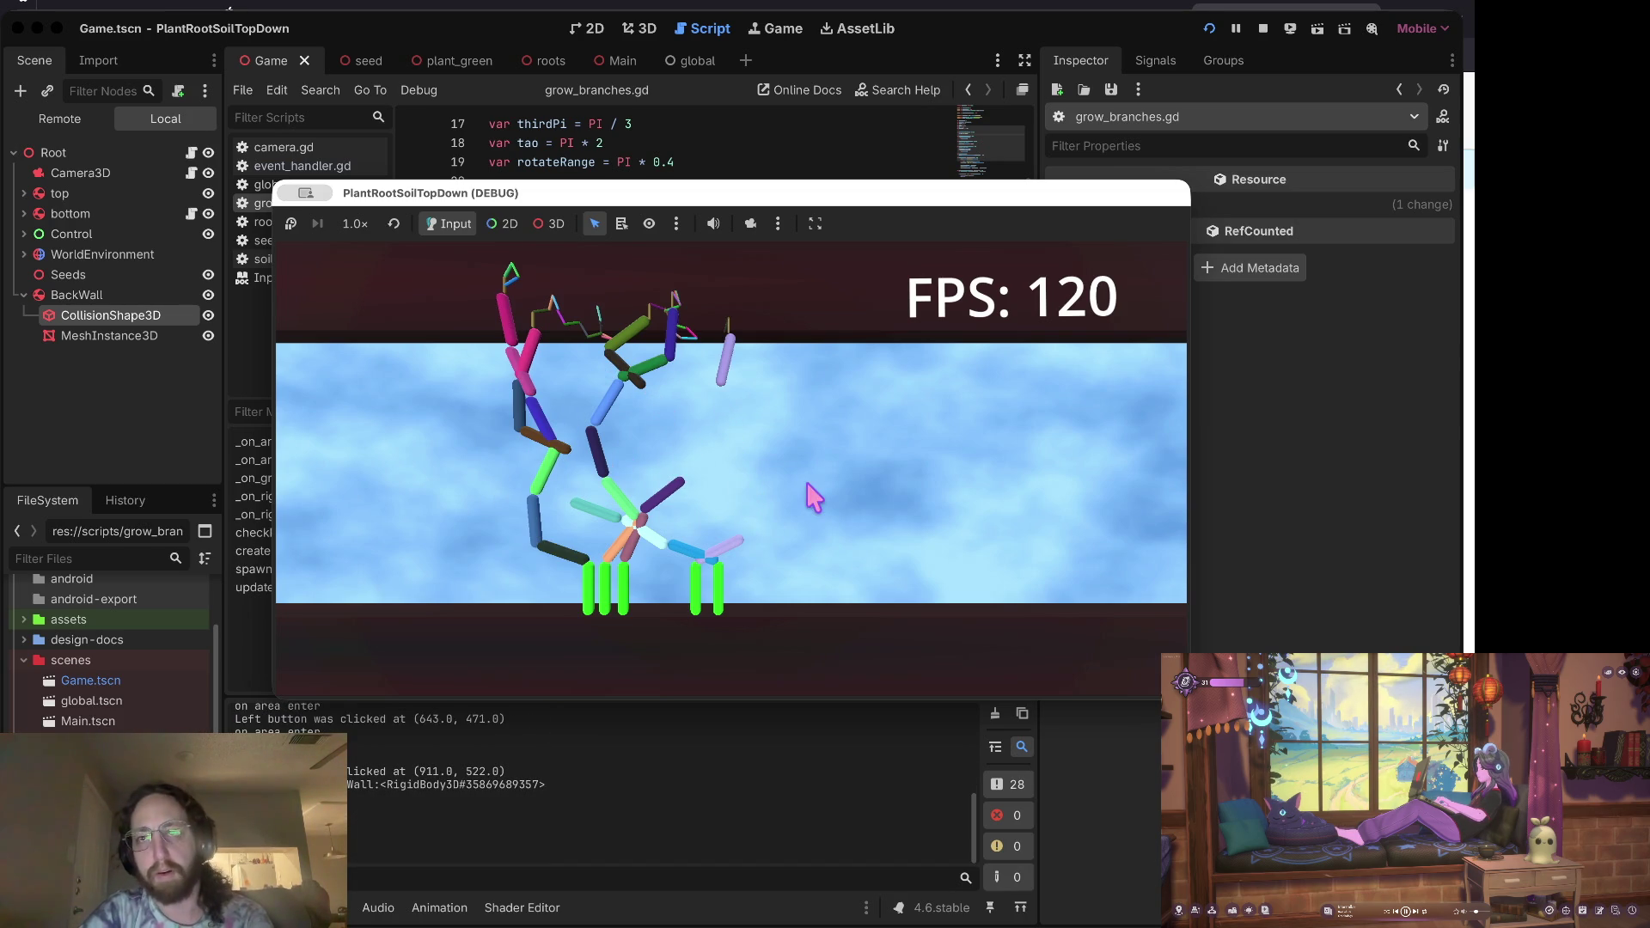
{"action": "left_click", "coordinate": [1263, 28]}
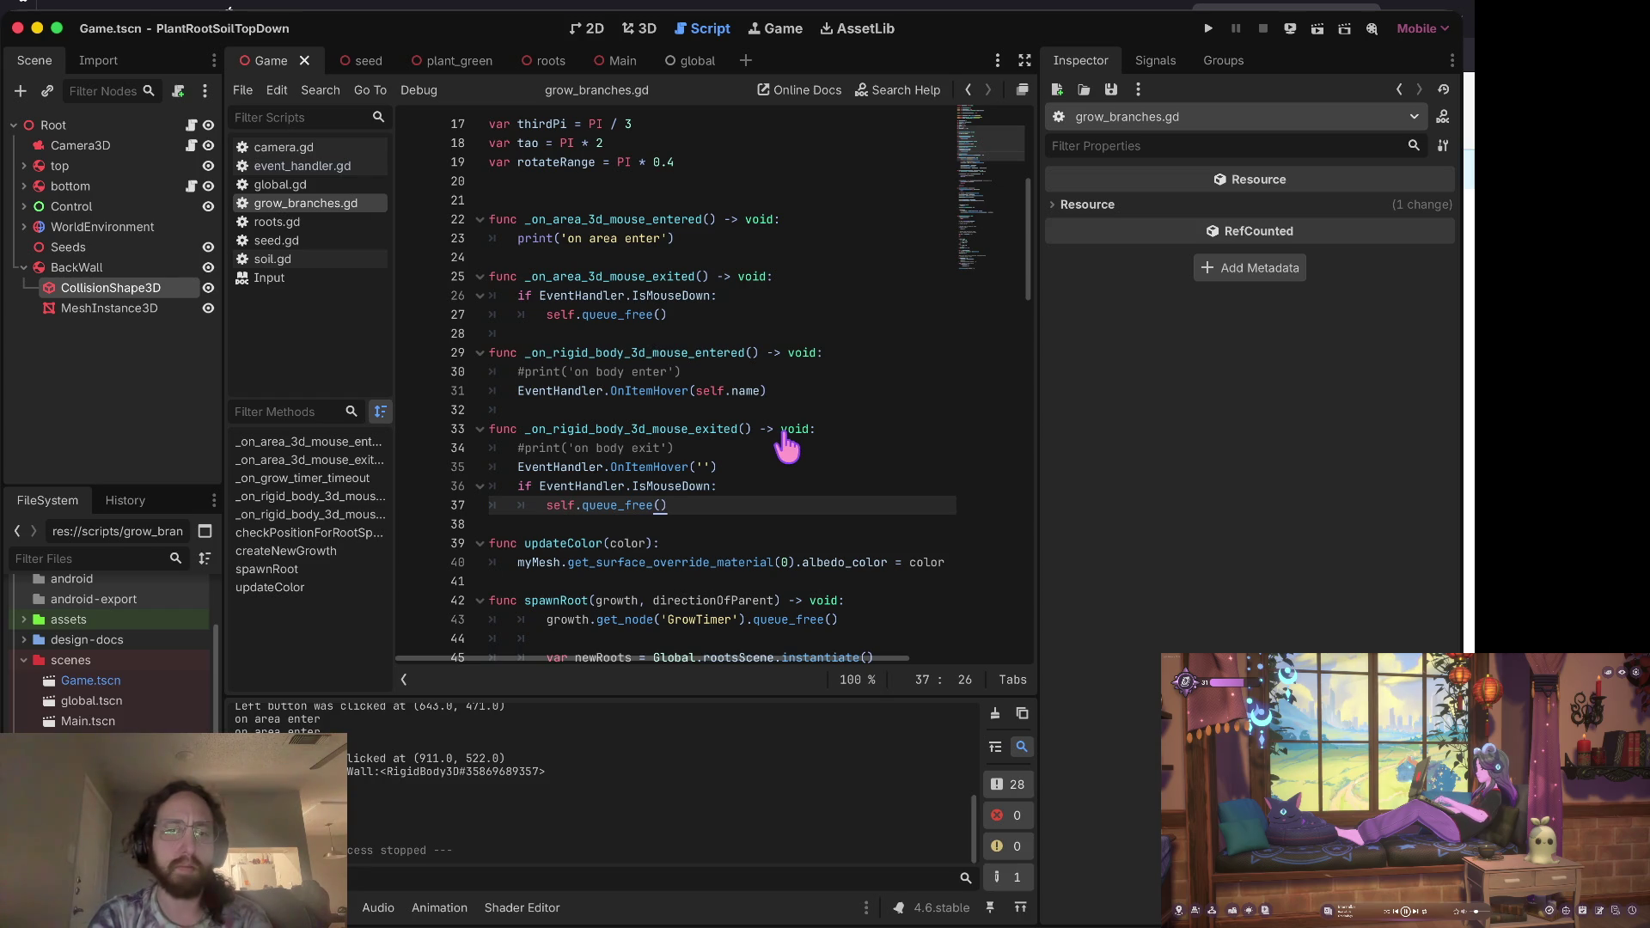
{"action": "key", "text": "super+Tab"}
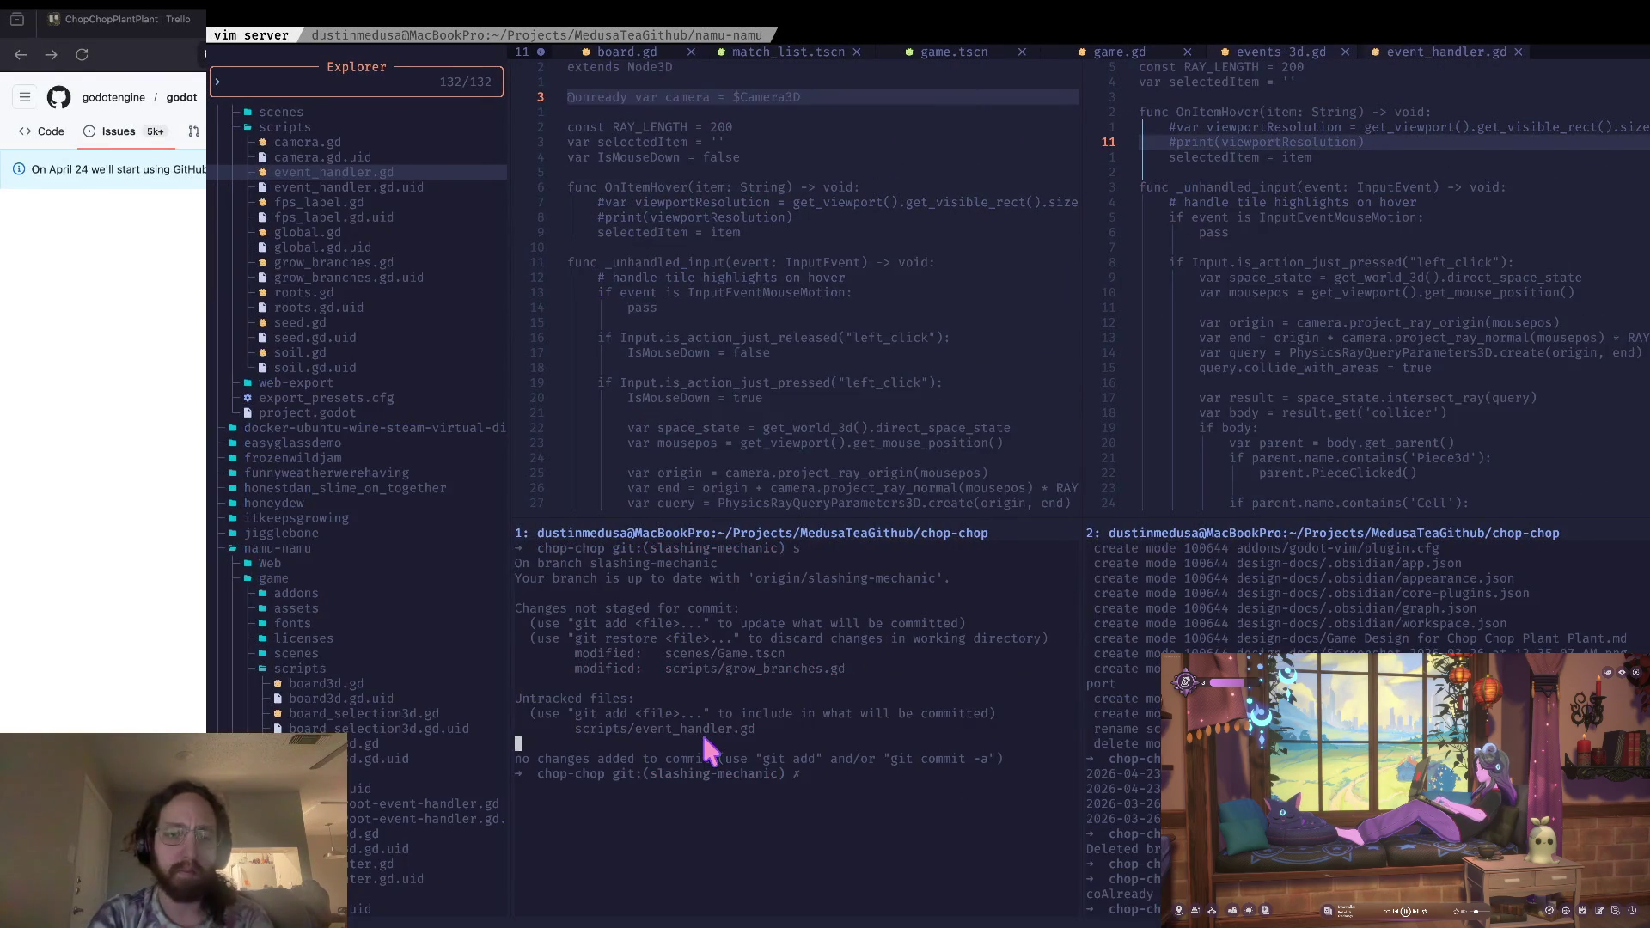
Step: Check the git status and stage all changed files with git add -A
{"action": "type", "text": "s"}
{"action": "key", "text": "Return"}
{"action": "type", "text": "a"}
{"action": "key", "text": "Return"}
{"action": "type", "text": "s"}
{"action": "key", "text": "Return"}
Step: Commit as 'simple pass for cutting working', git push, and clear the terminal pane
{"action": "type", "text": "git commit -m \"simple pass for cu"}
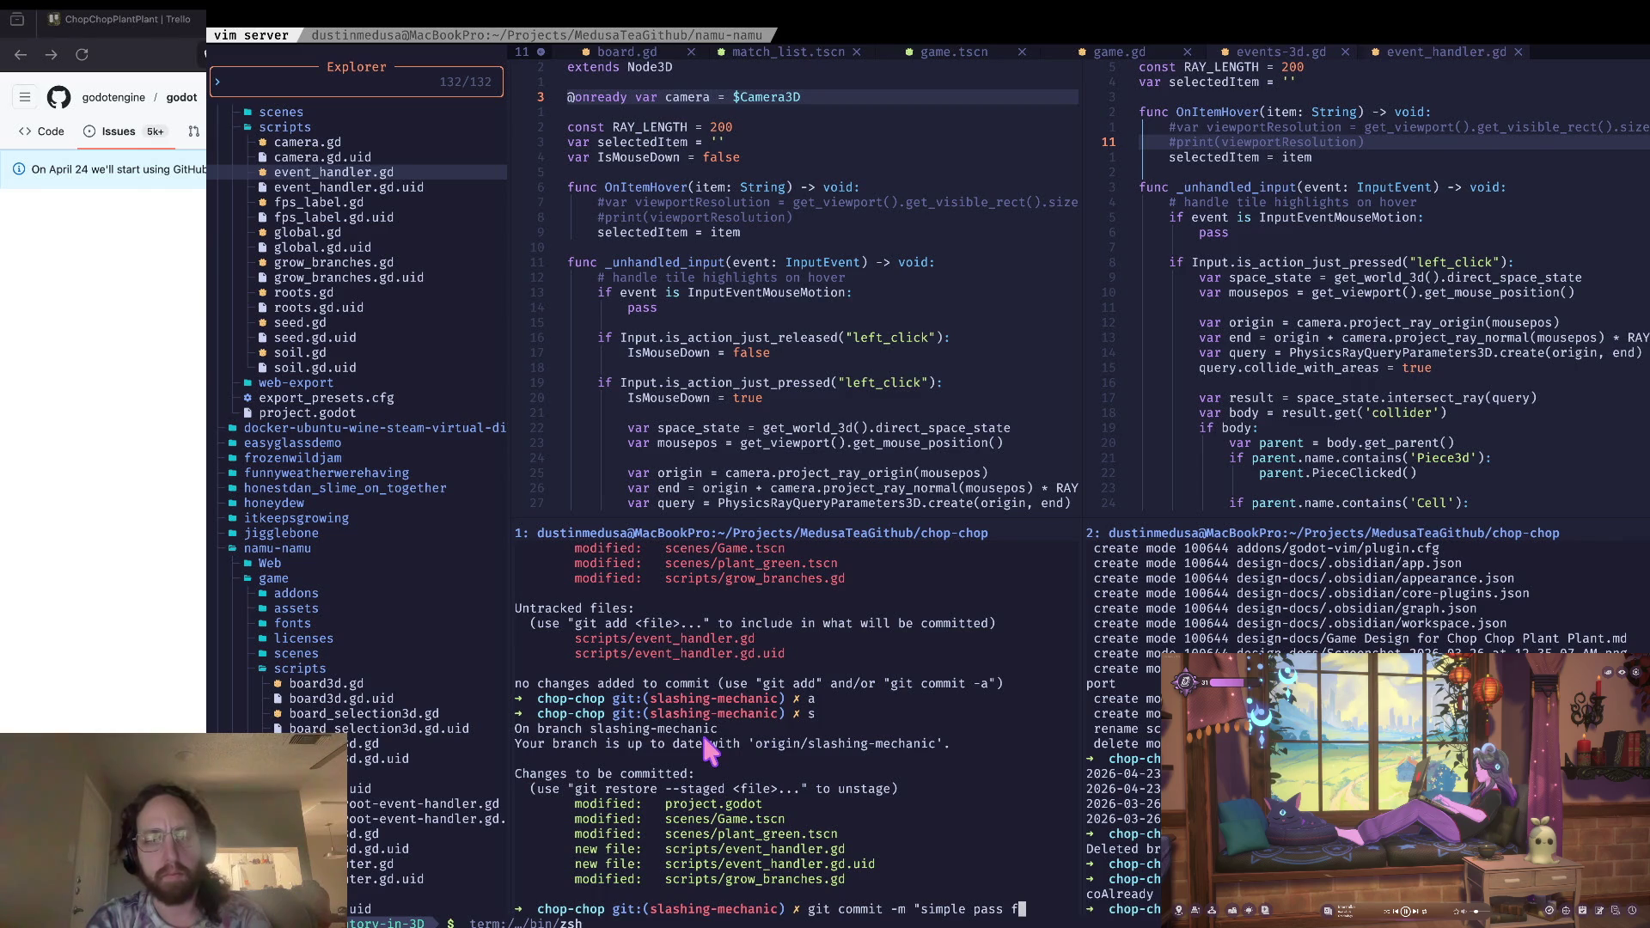
{"action": "type", "text": "ttingworkin"}
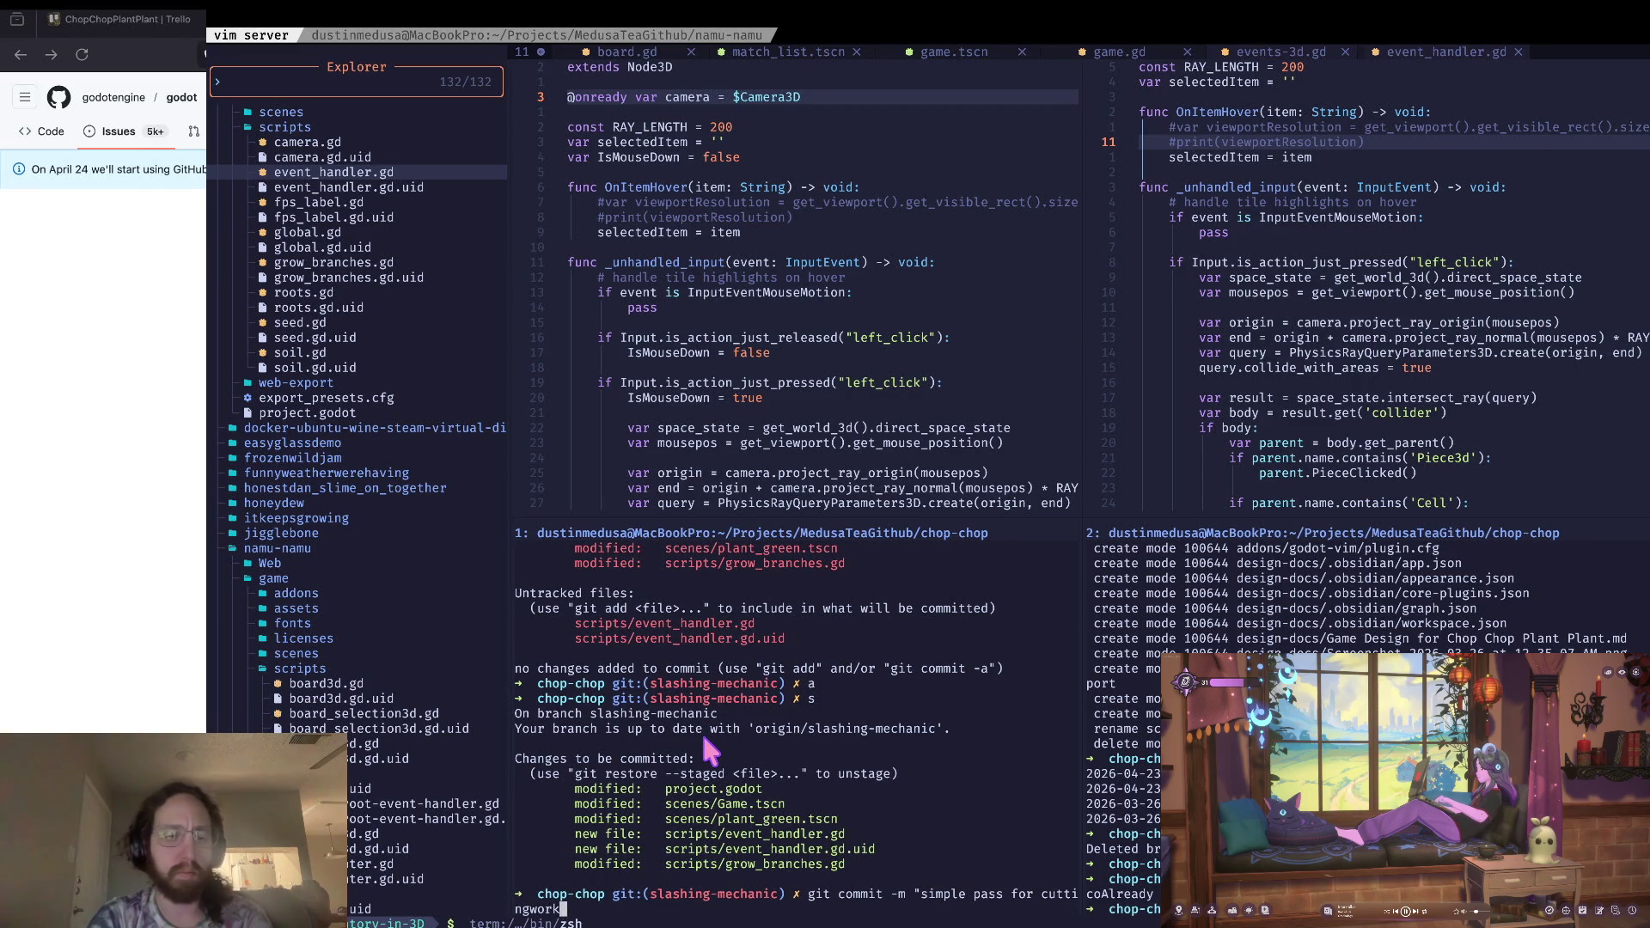
{"action": "key", "text": "BackSpace"}
{"action": "key", "text": "BackSpace"}
{"action": "key", "text": "BackSpace"}
{"action": "type", "text": "working\""}
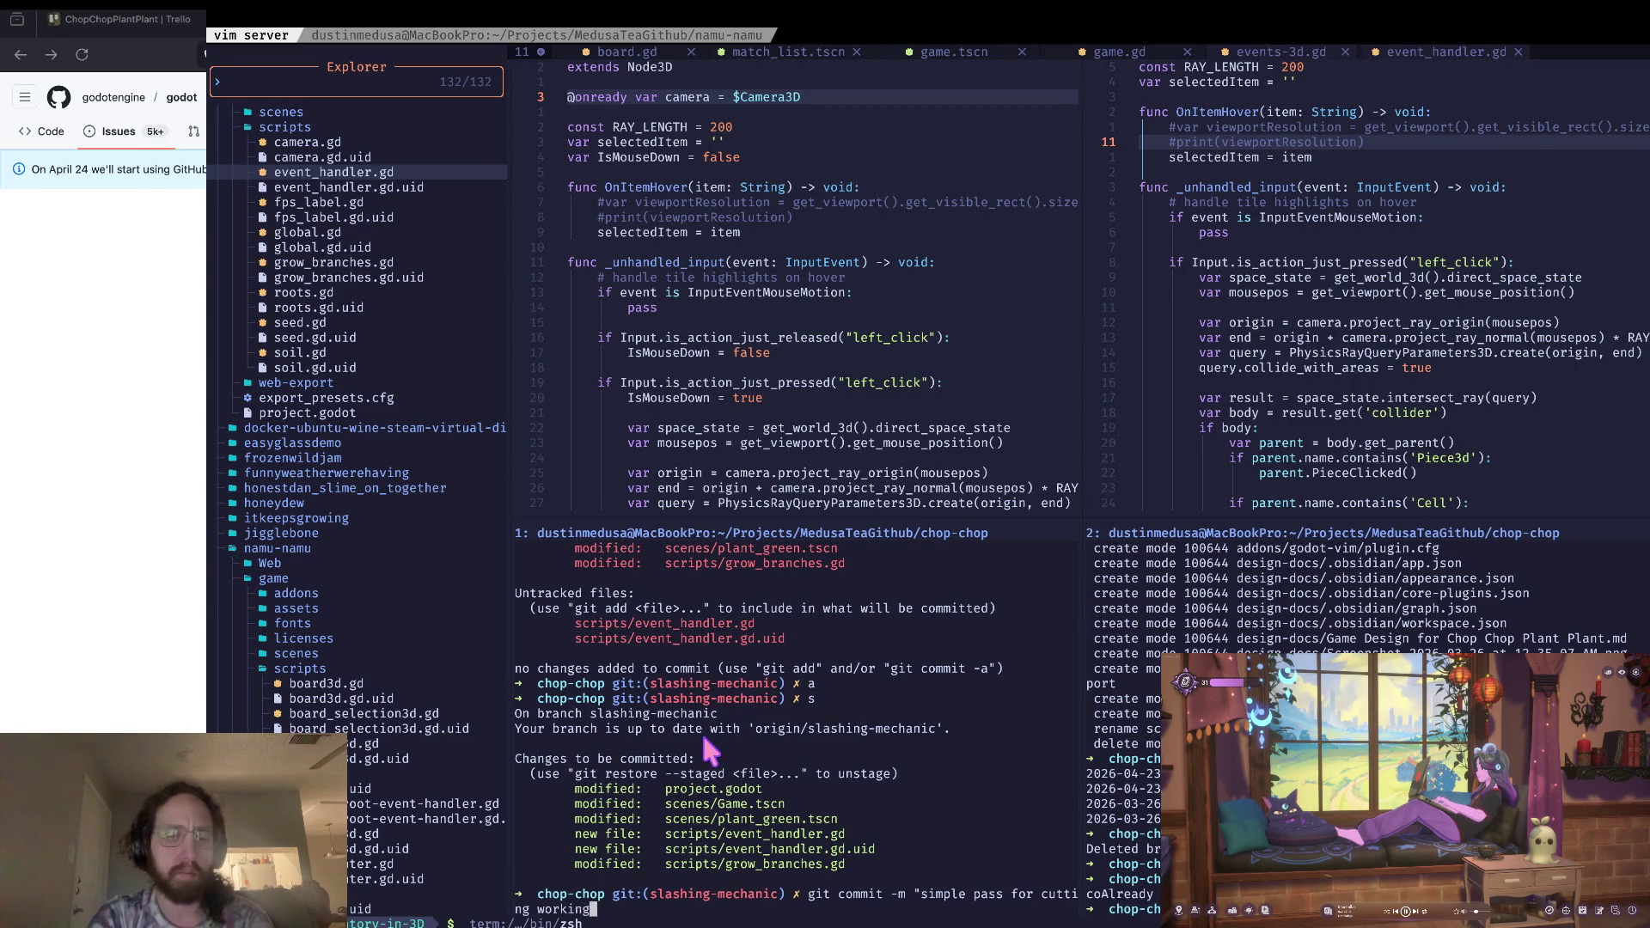
{"action": "key", "text": "Return"}
{"action": "type", "text": "git push"}
{"action": "key", "text": "Return"}
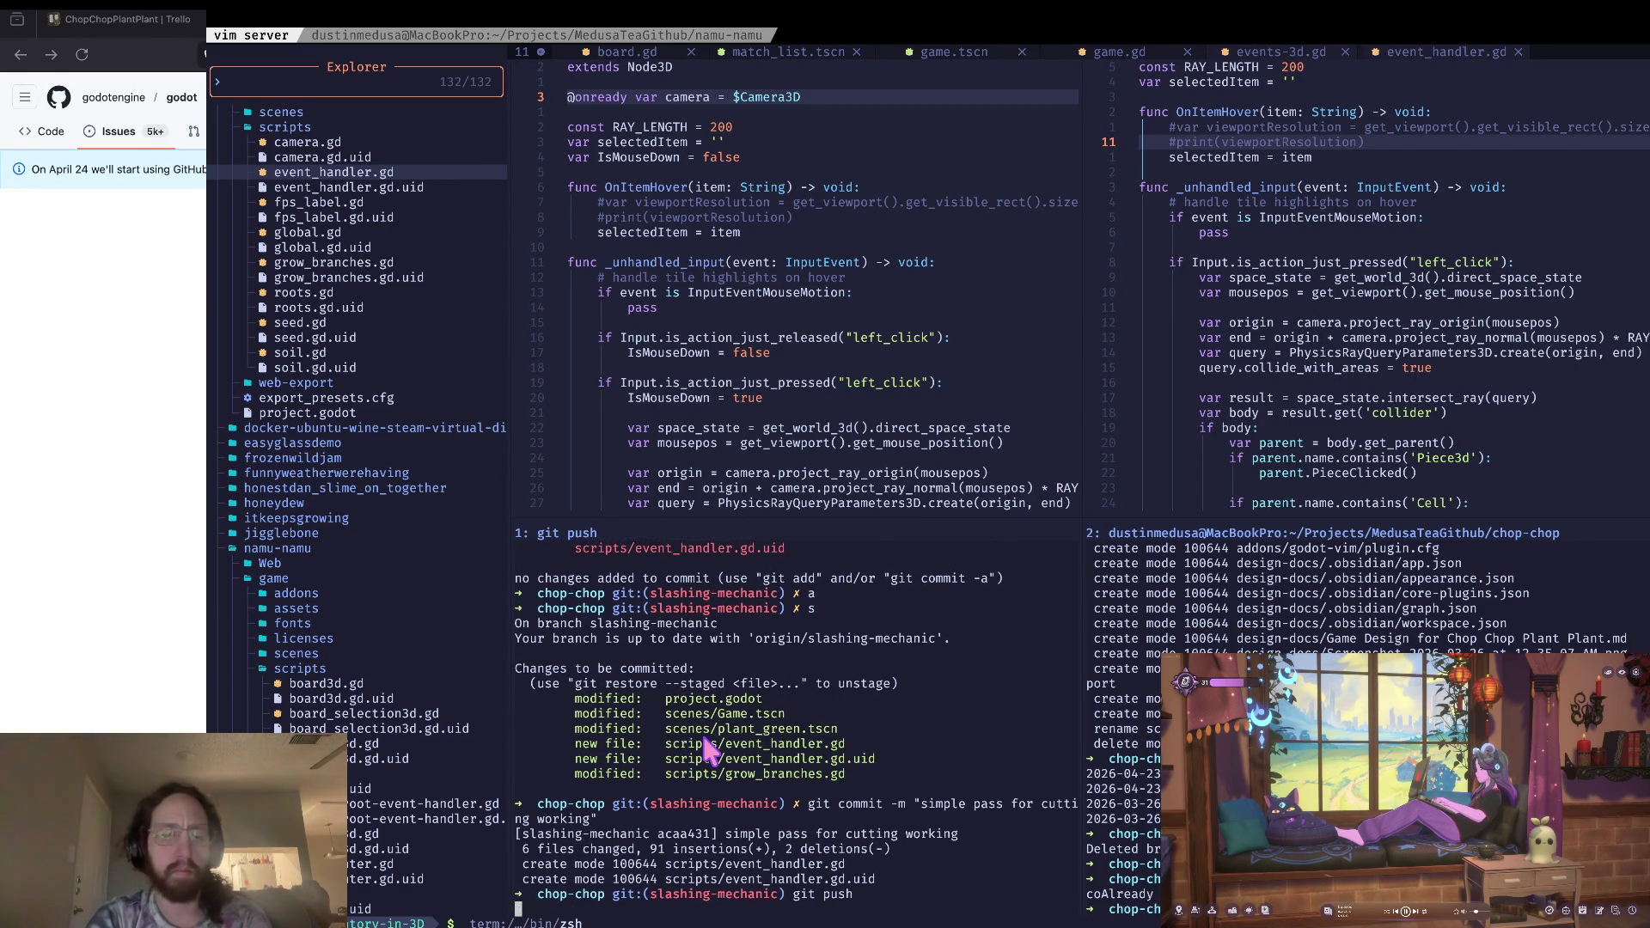
{"action": "key", "text": "ctrl+l"}
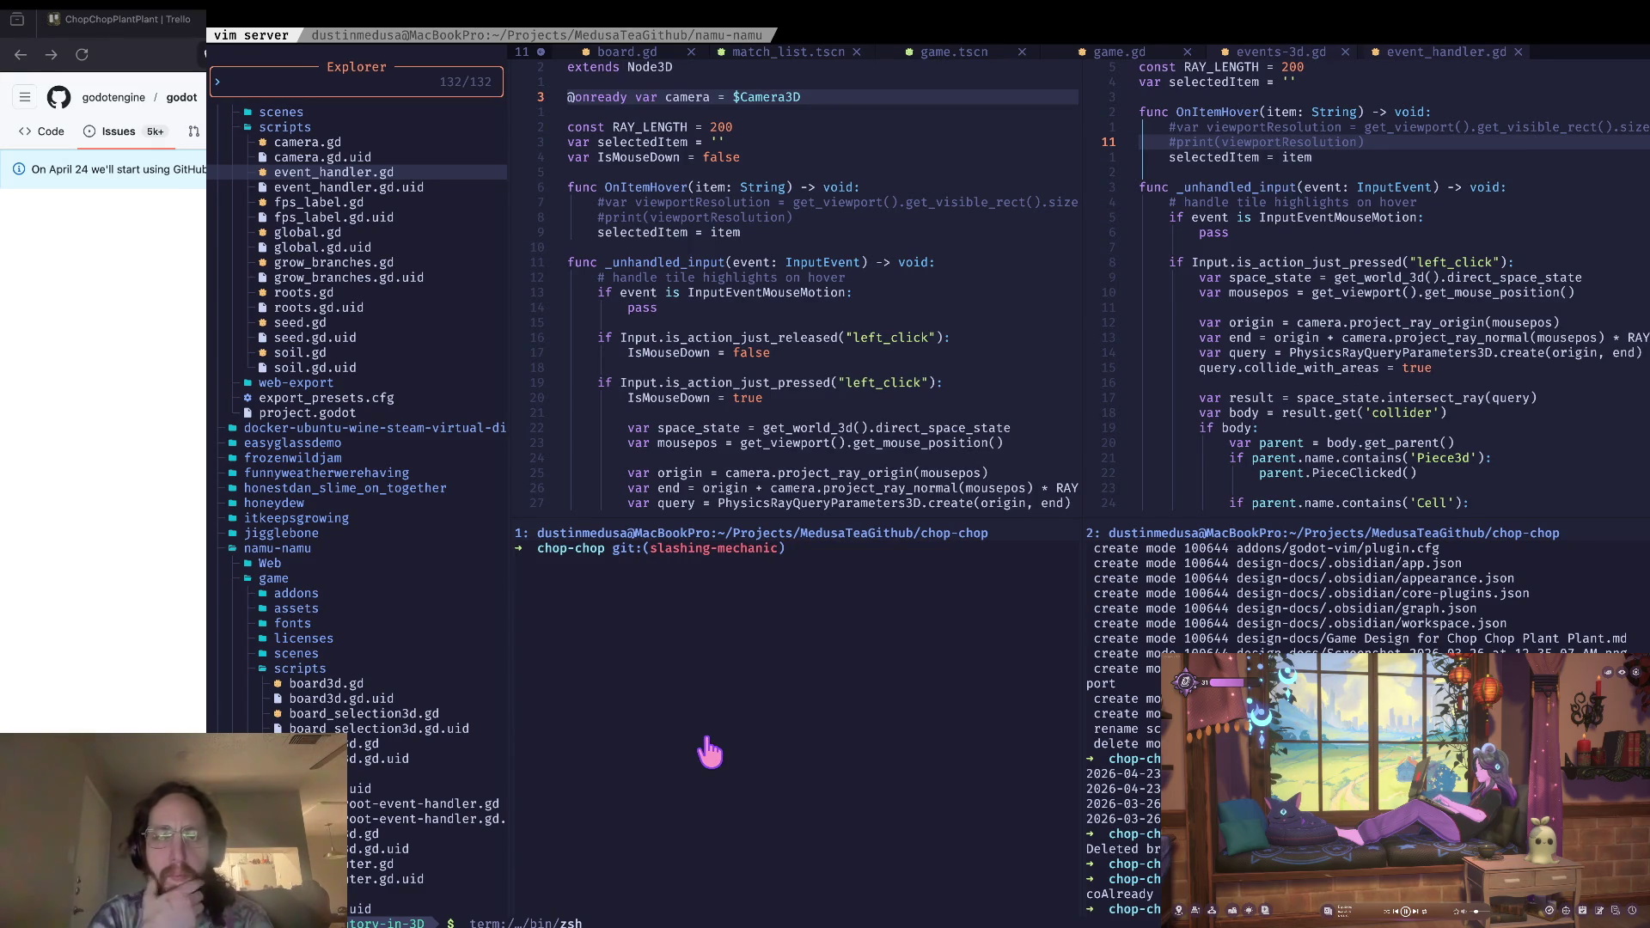
{"action": "key", "text": "ctrl+Right"}
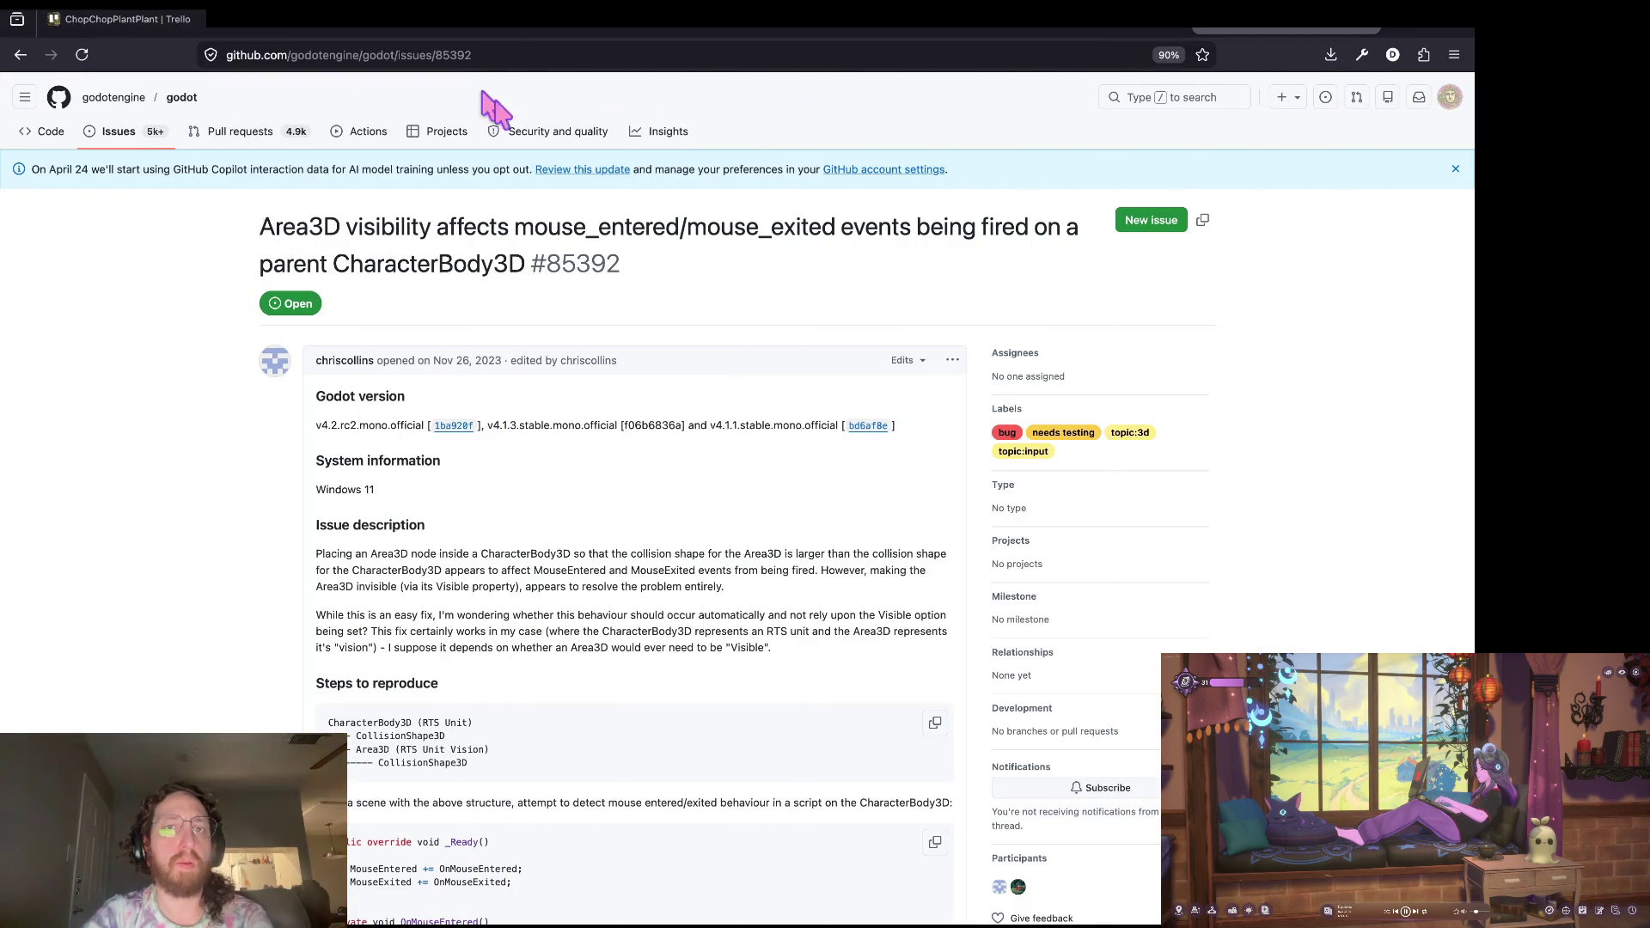
Step: Drag the 'add enemy vines' card from TODO into DOING and move BRAINSTORM to the first list
{"action": "key", "text": "ctrl+Tab"}
{"action": "key", "text": "ctrl+Tab"}
{"action": "key", "text": "ctrl+Tab"}
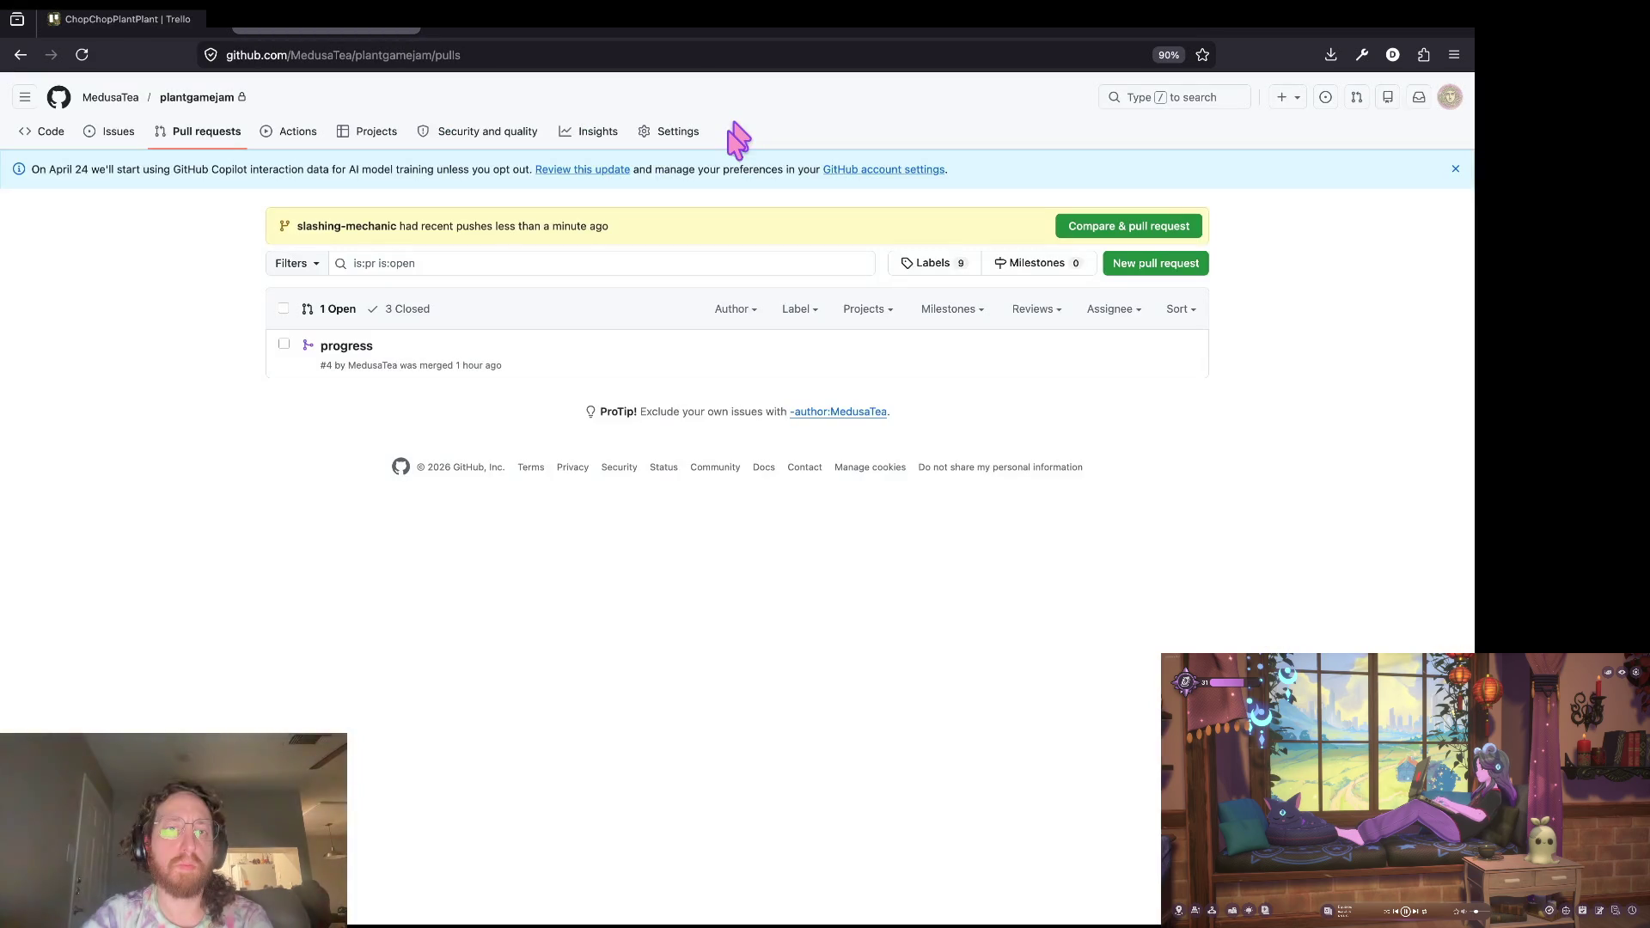
{"action": "key", "text": "ctrl+shift+Tab"}
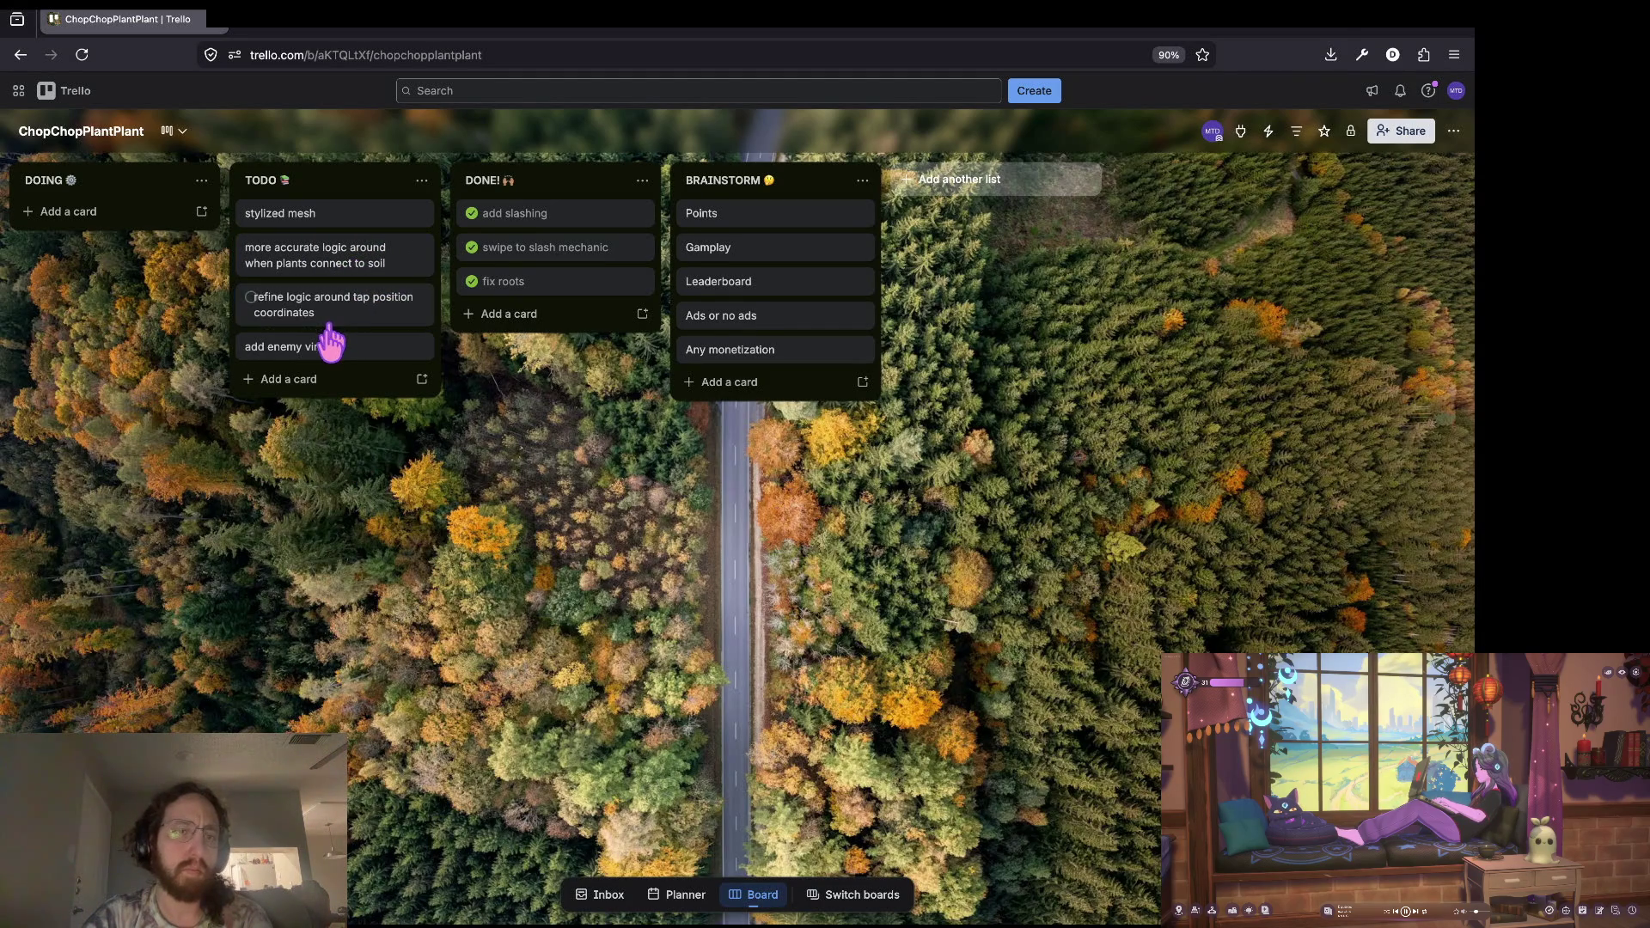
{"action": "left_click_drag", "start_coordinate": [336, 370], "coordinate": [339, 261]}
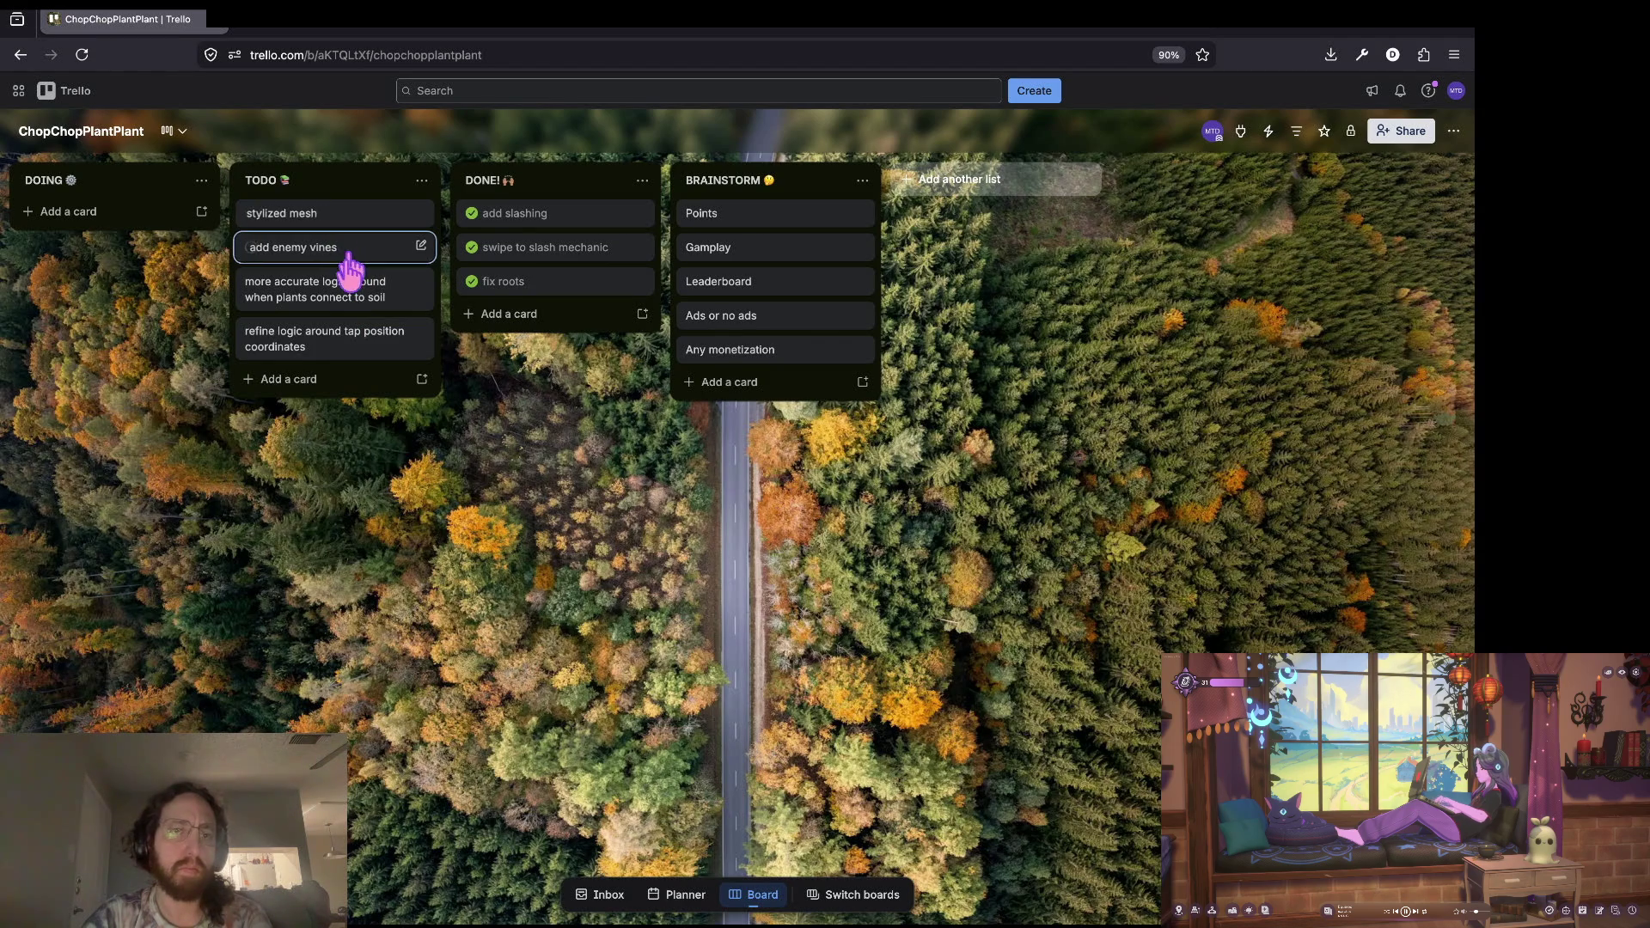
{"action": "left_click_drag", "start_coordinate": [346, 258], "coordinate": [105, 225]}
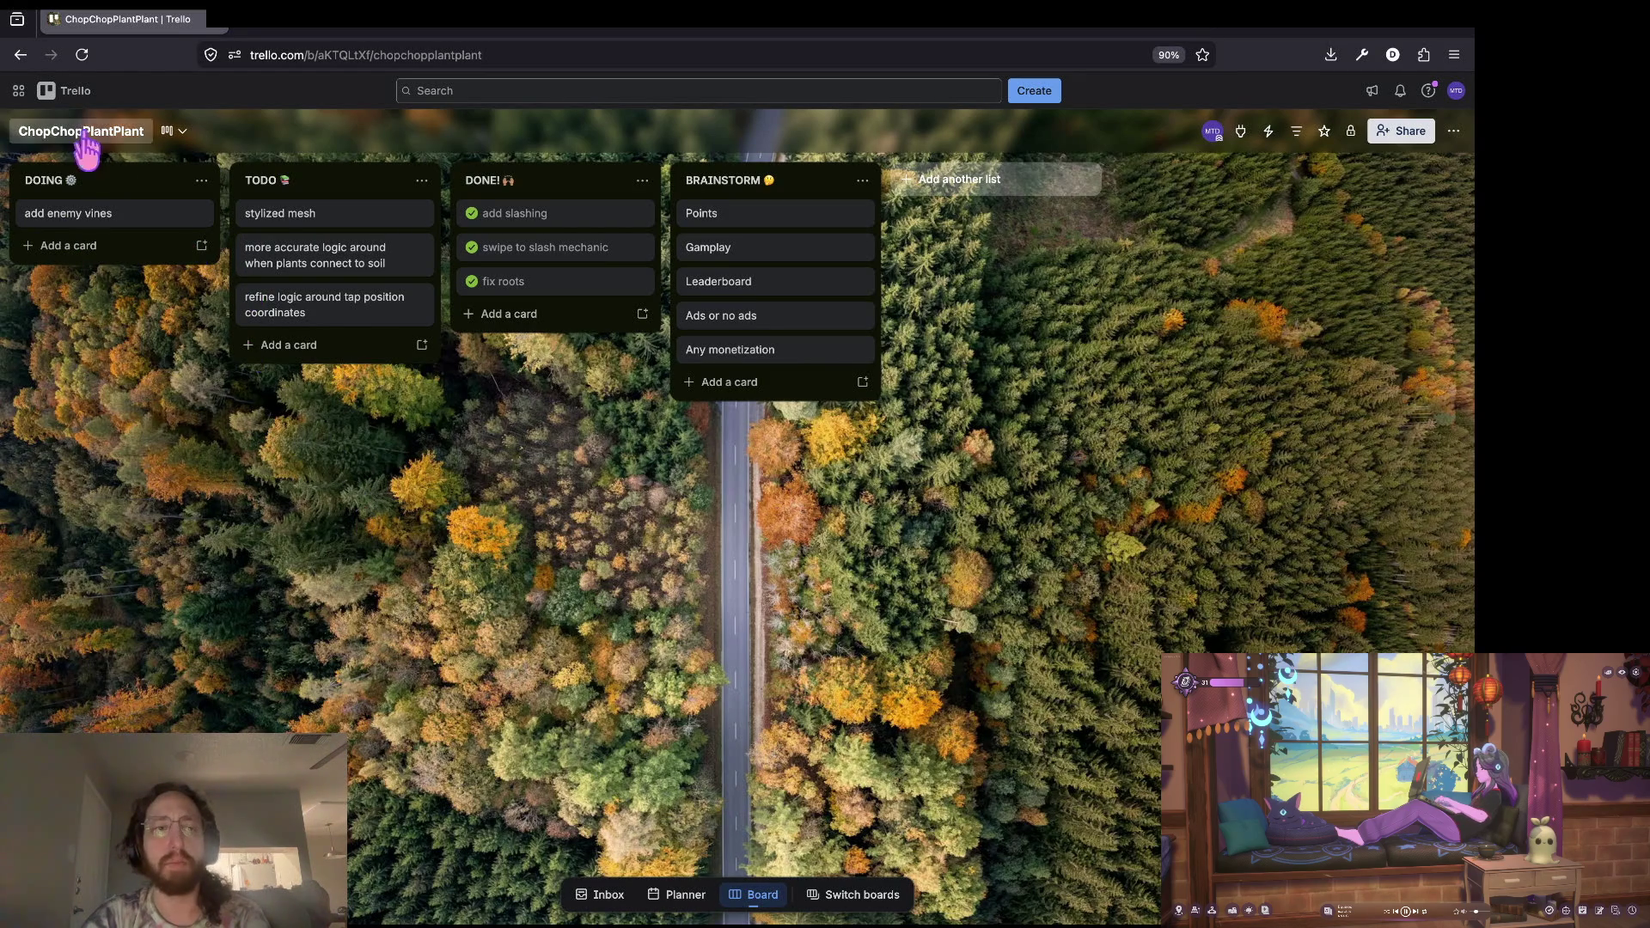
{"action": "mouse_move", "coordinate": [814, 196]}
{"action": "left_mouse_down"}
{"action": "mouse_move", "coordinate": [214, 203]}
{"action": "mouse_move", "coordinate": [92, 173]}
{"action": "mouse_move", "coordinate": [85, 190]}
{"action": "left_mouse_up"}
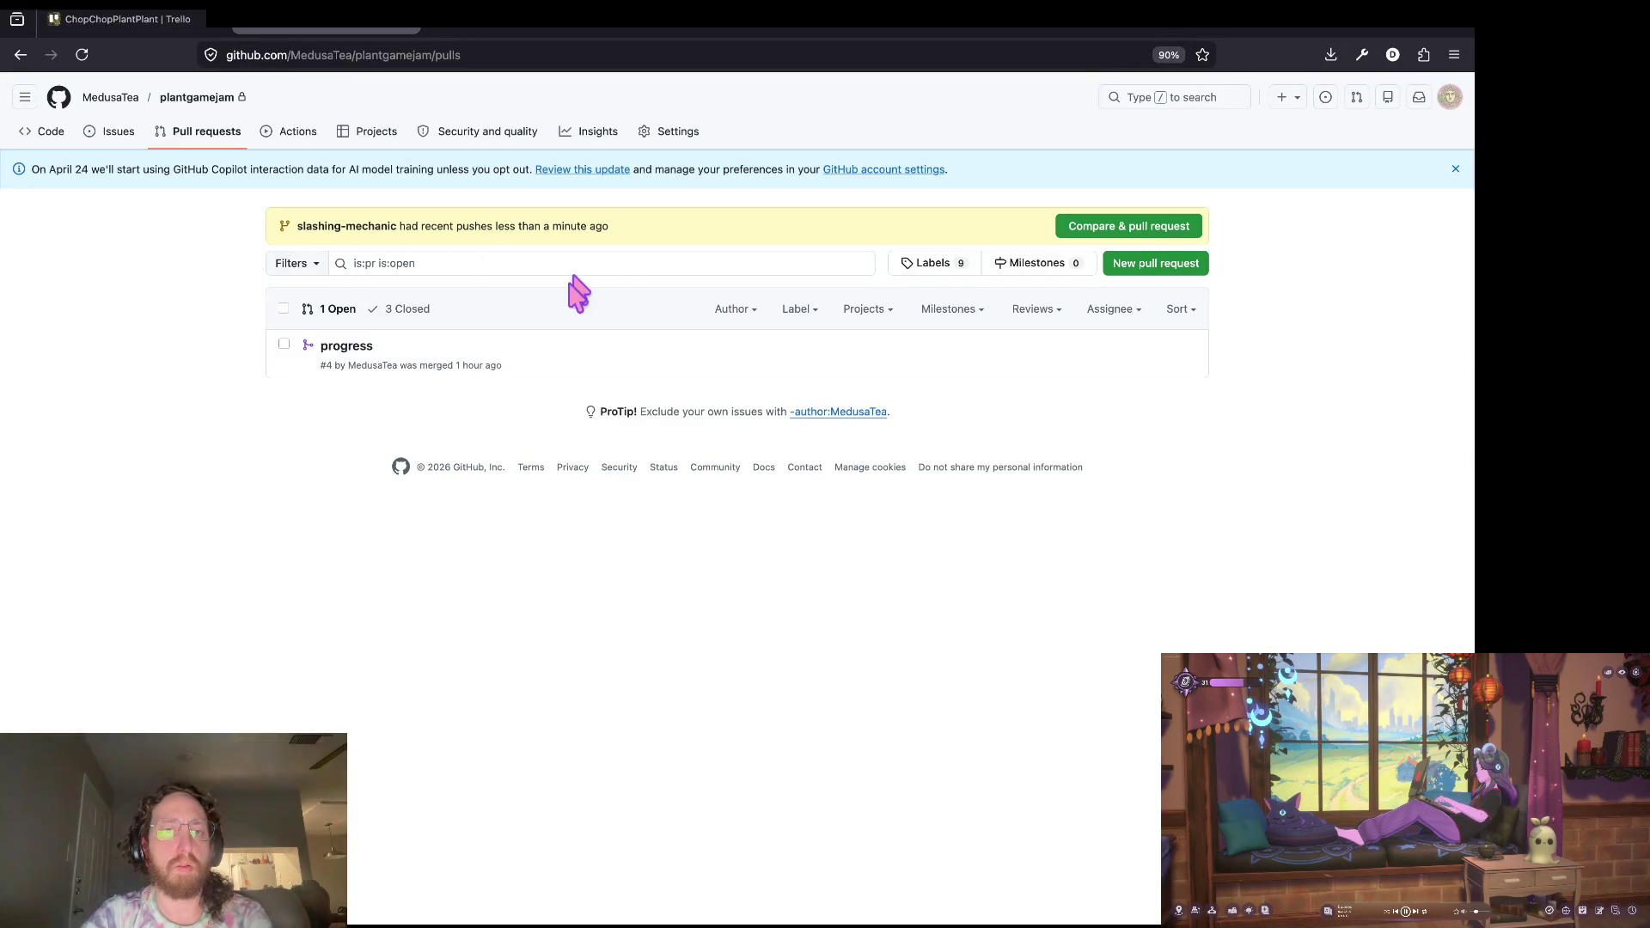
Step: Create pull request #5 'Slashing mechanic' from slashing-mechanic into main and view its Files changed
{"action": "left_click", "coordinate": [1122, 228]}
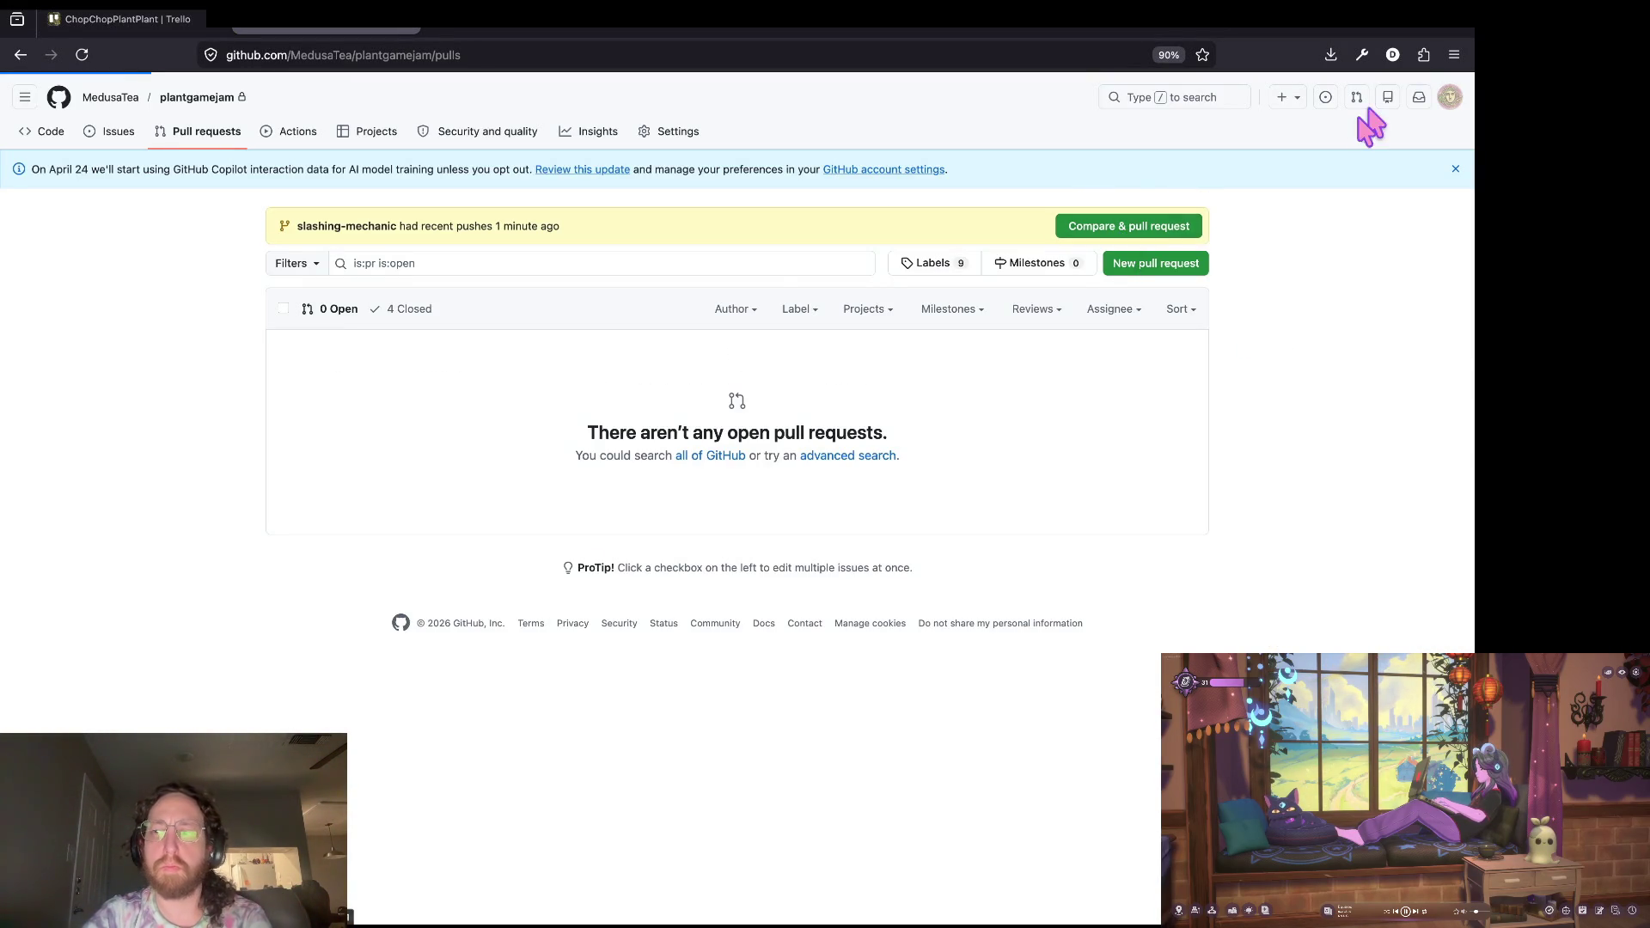
{"action": "left_click", "coordinate": [851, 685]}
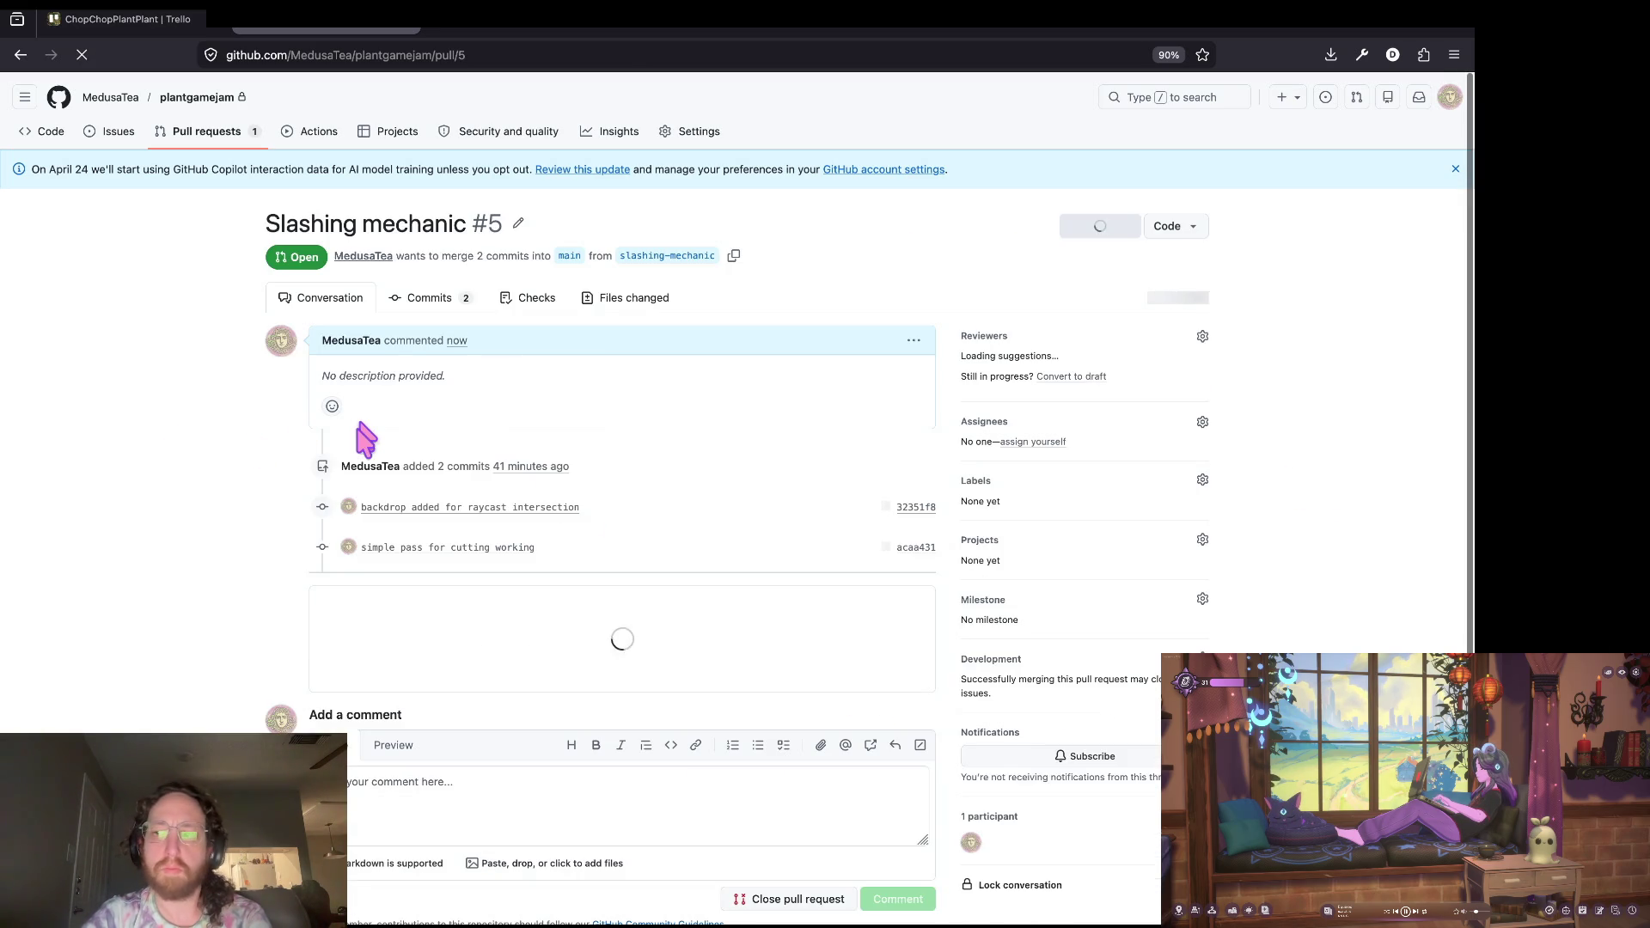
{"action": "left_click", "coordinate": [709, 325]}
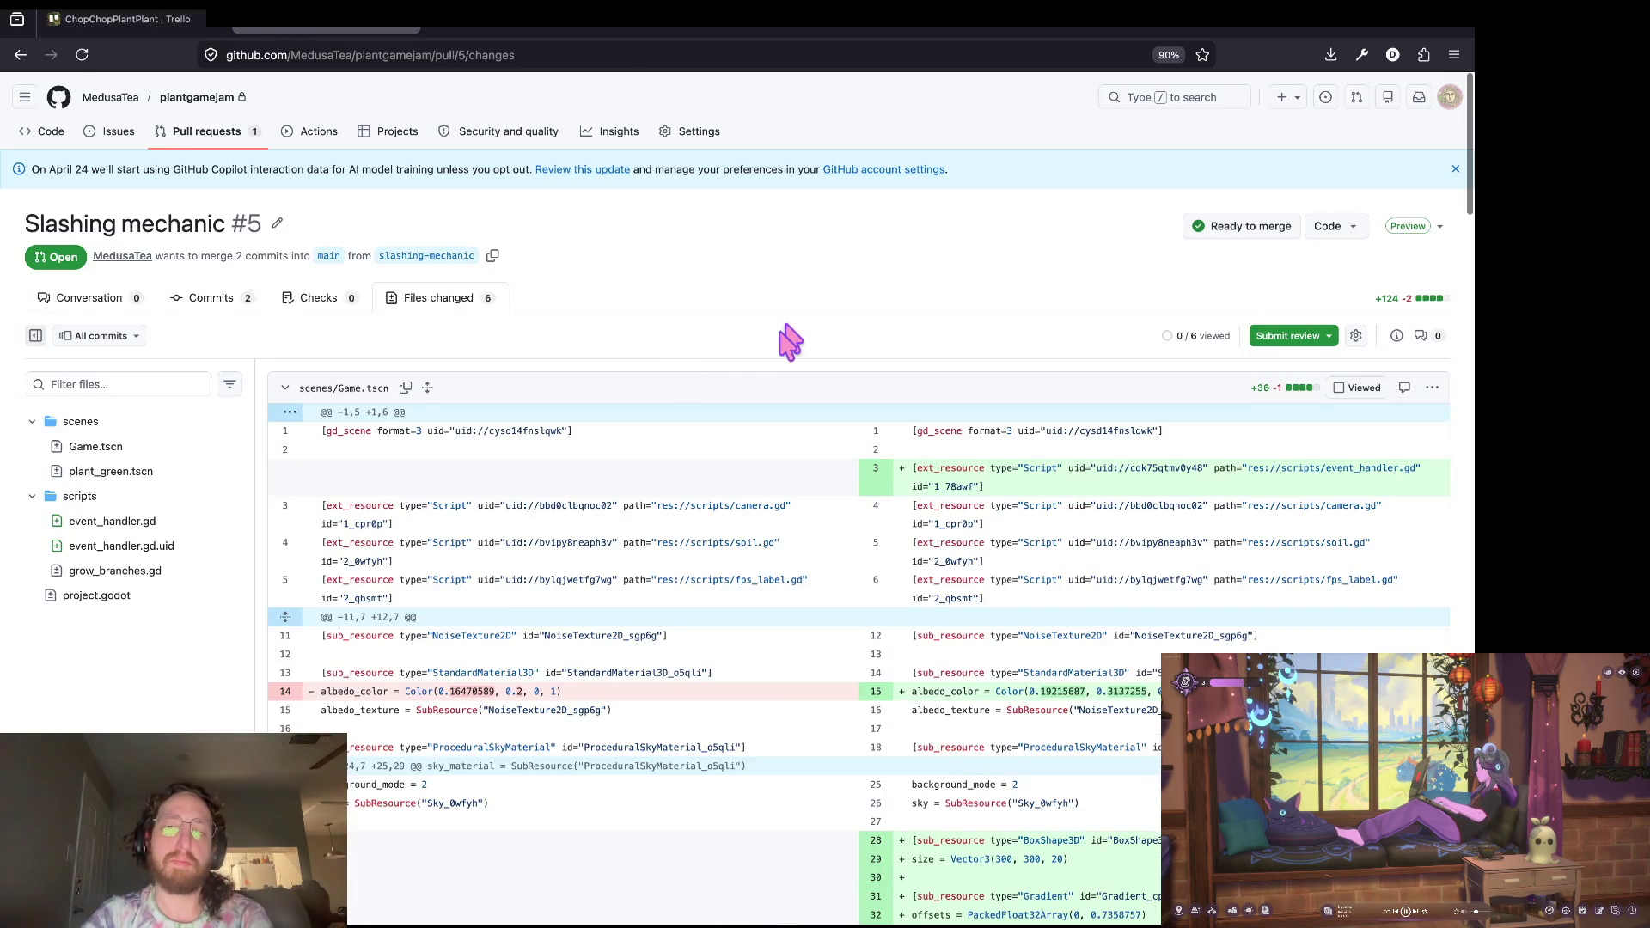
Step: Skim the first diffs and jump to event_handler.gd to inspect its new handler code (lines 21–38)
{"action": "scroll", "coordinate": [788, 342], "scroll_direction": "down", "scroll_amount": 5}
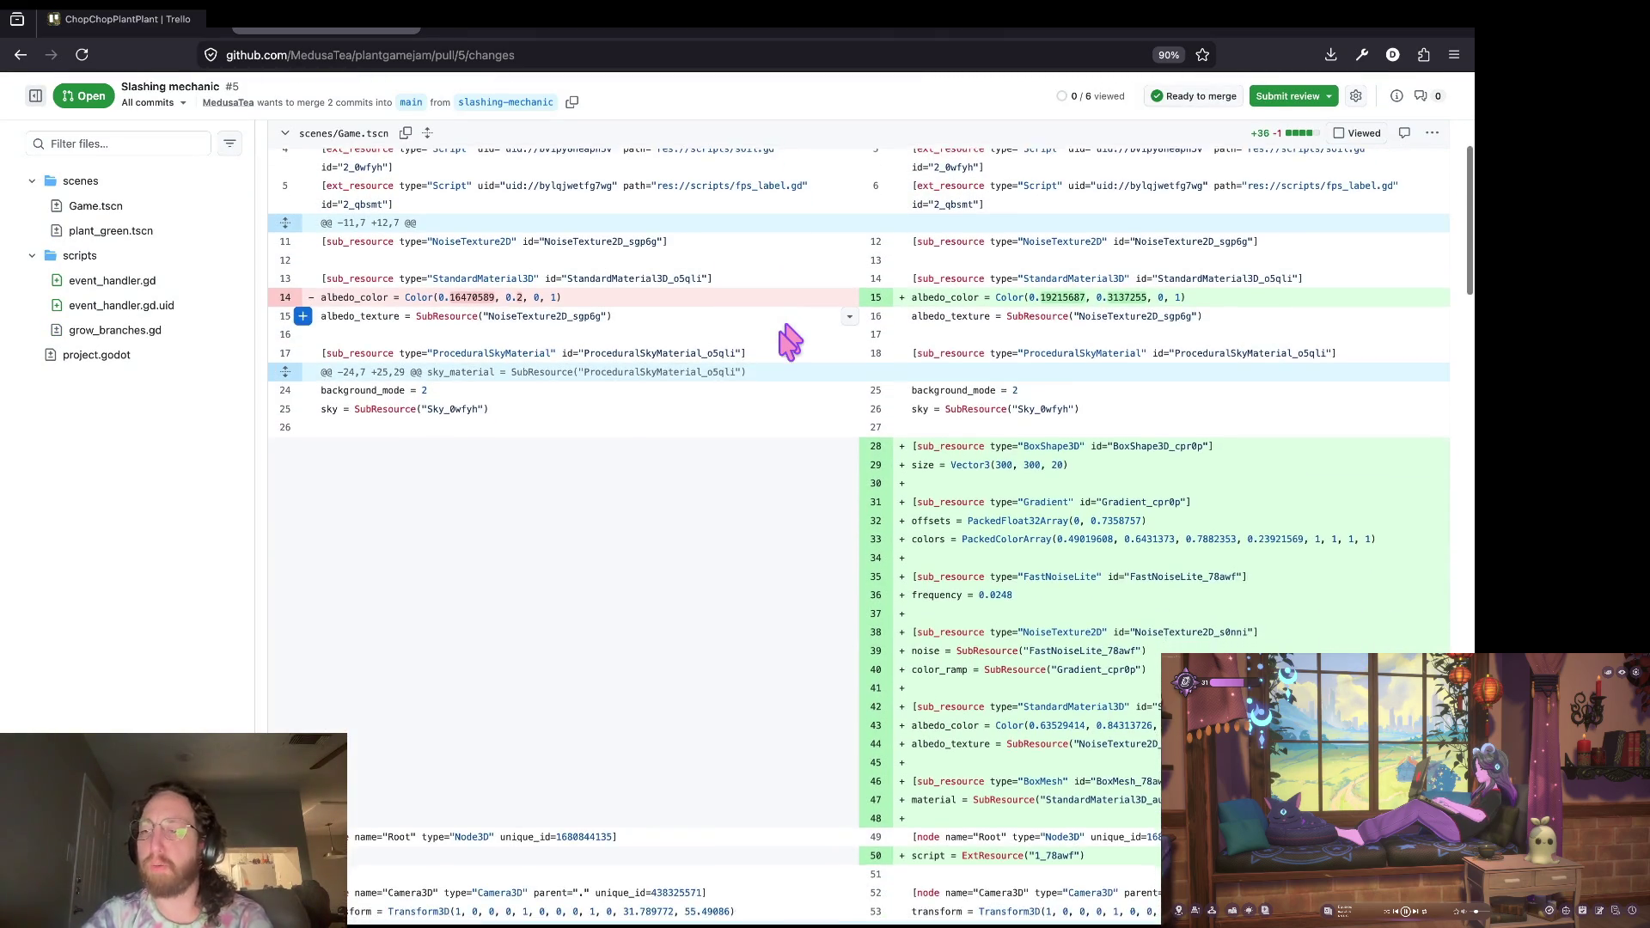
{"action": "scroll", "coordinate": [788, 342], "scroll_direction": "up", "scroll_amount": 3}
{"action": "scroll", "coordinate": [788, 342], "scroll_direction": "down", "scroll_amount": 1}
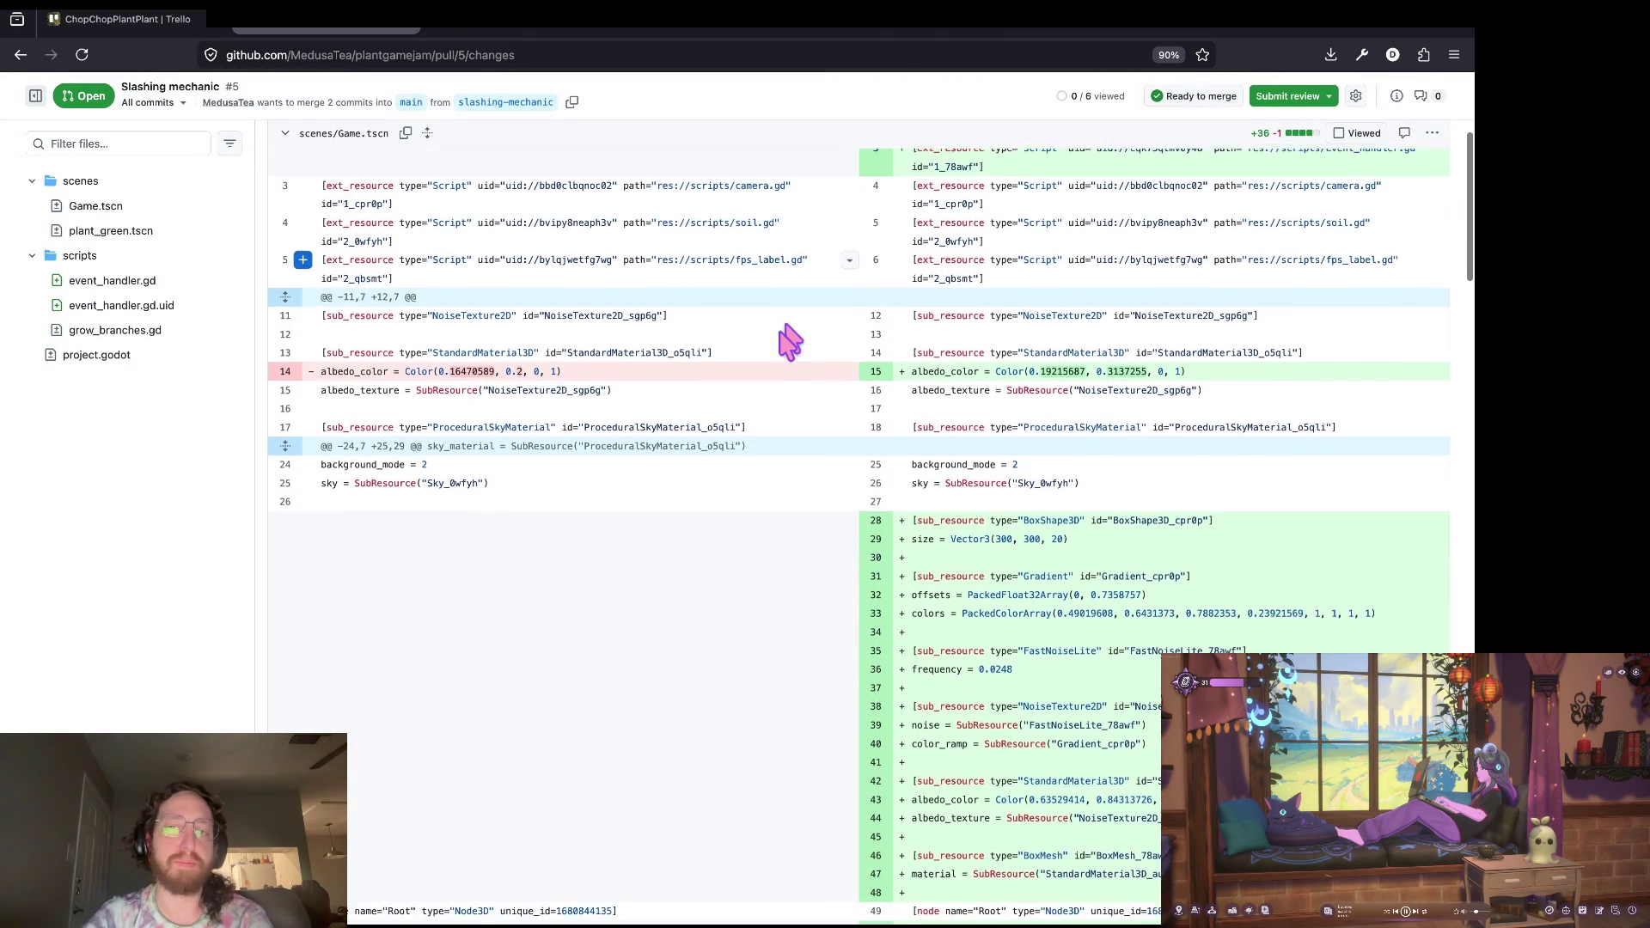
{"action": "scroll", "coordinate": [803, 325], "scroll_direction": "up", "scroll_amount": 2}
{"action": "left_click", "coordinate": [36, 181]}
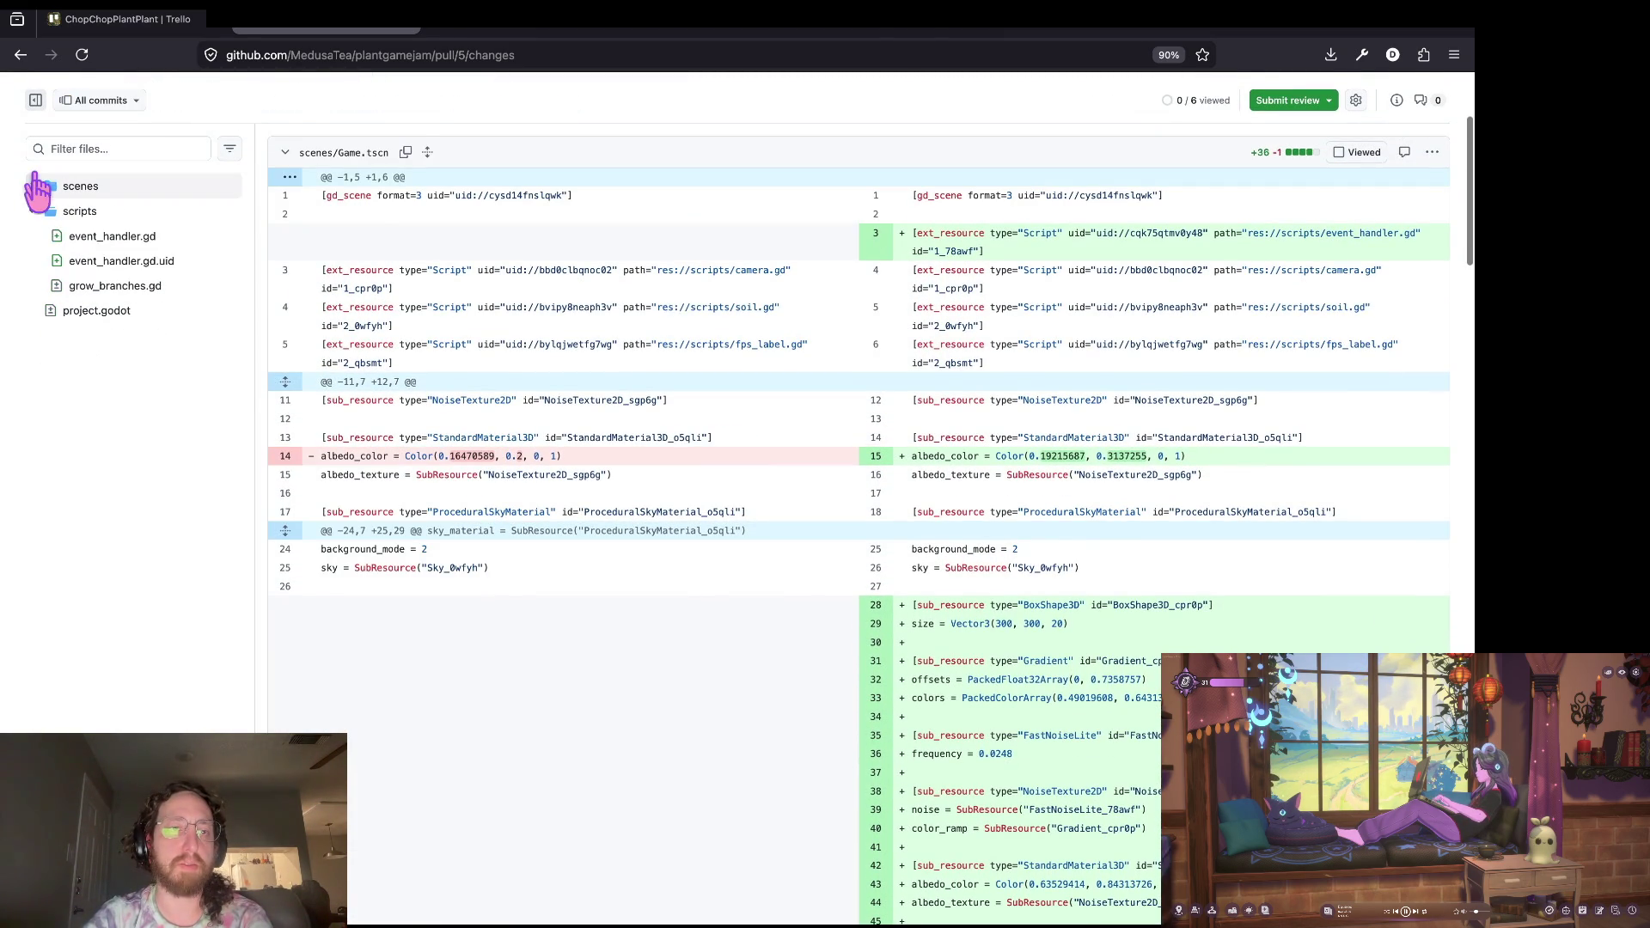
{"action": "left_click", "coordinate": [86, 236]}
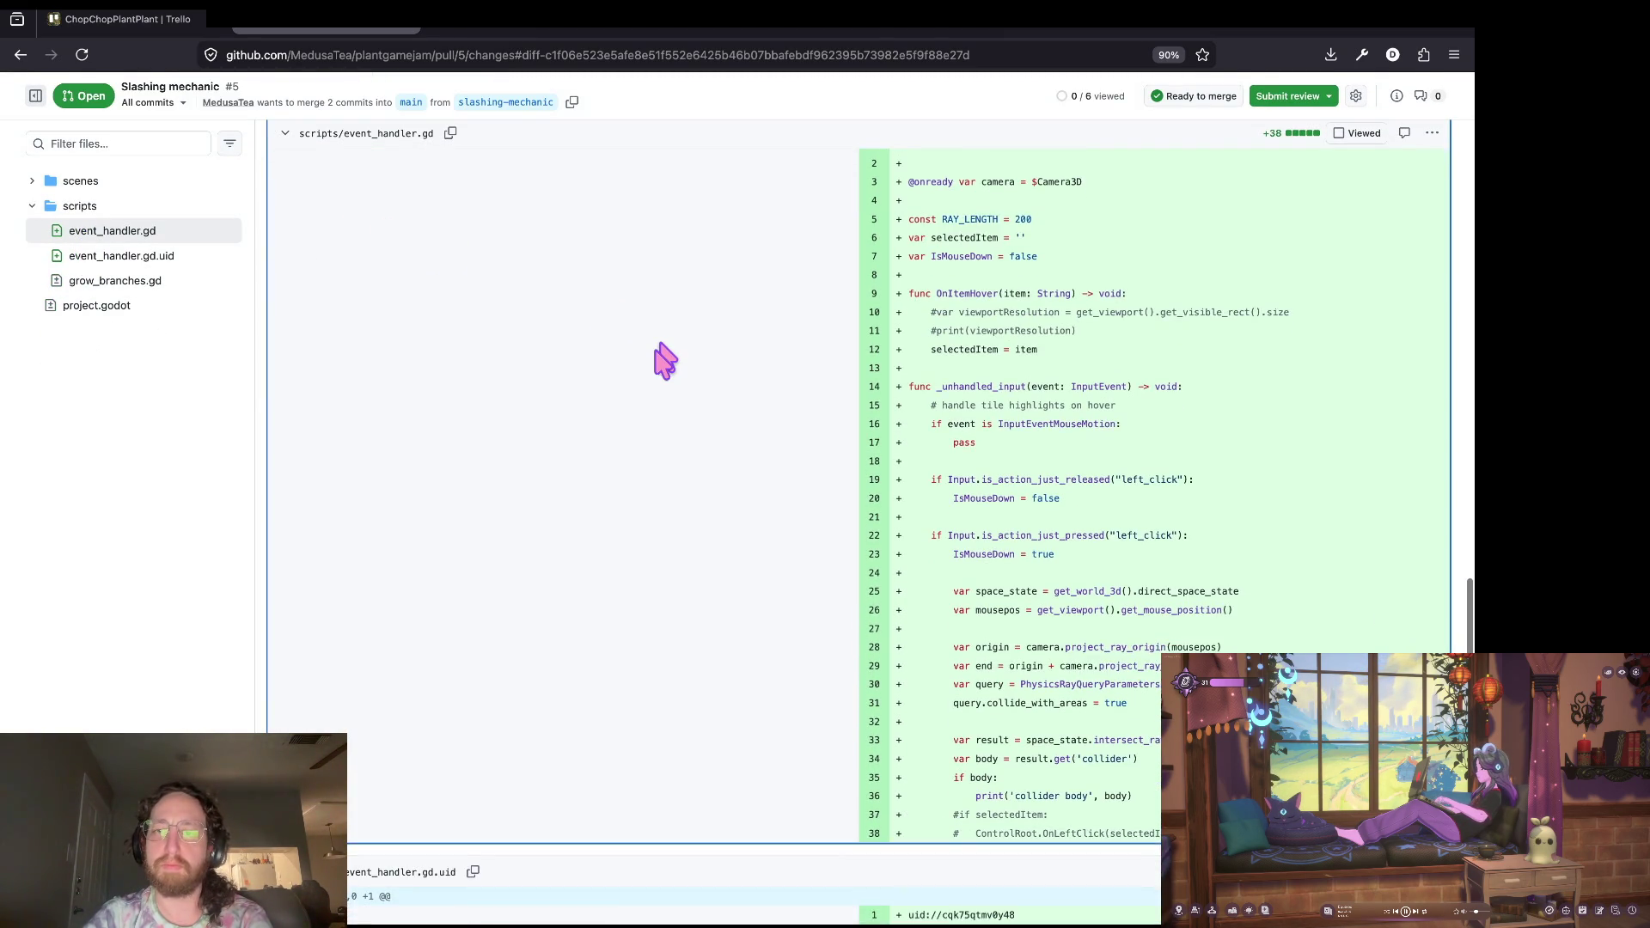
{"action": "scroll", "coordinate": [666, 361], "scroll_direction": "down", "scroll_amount": 1}
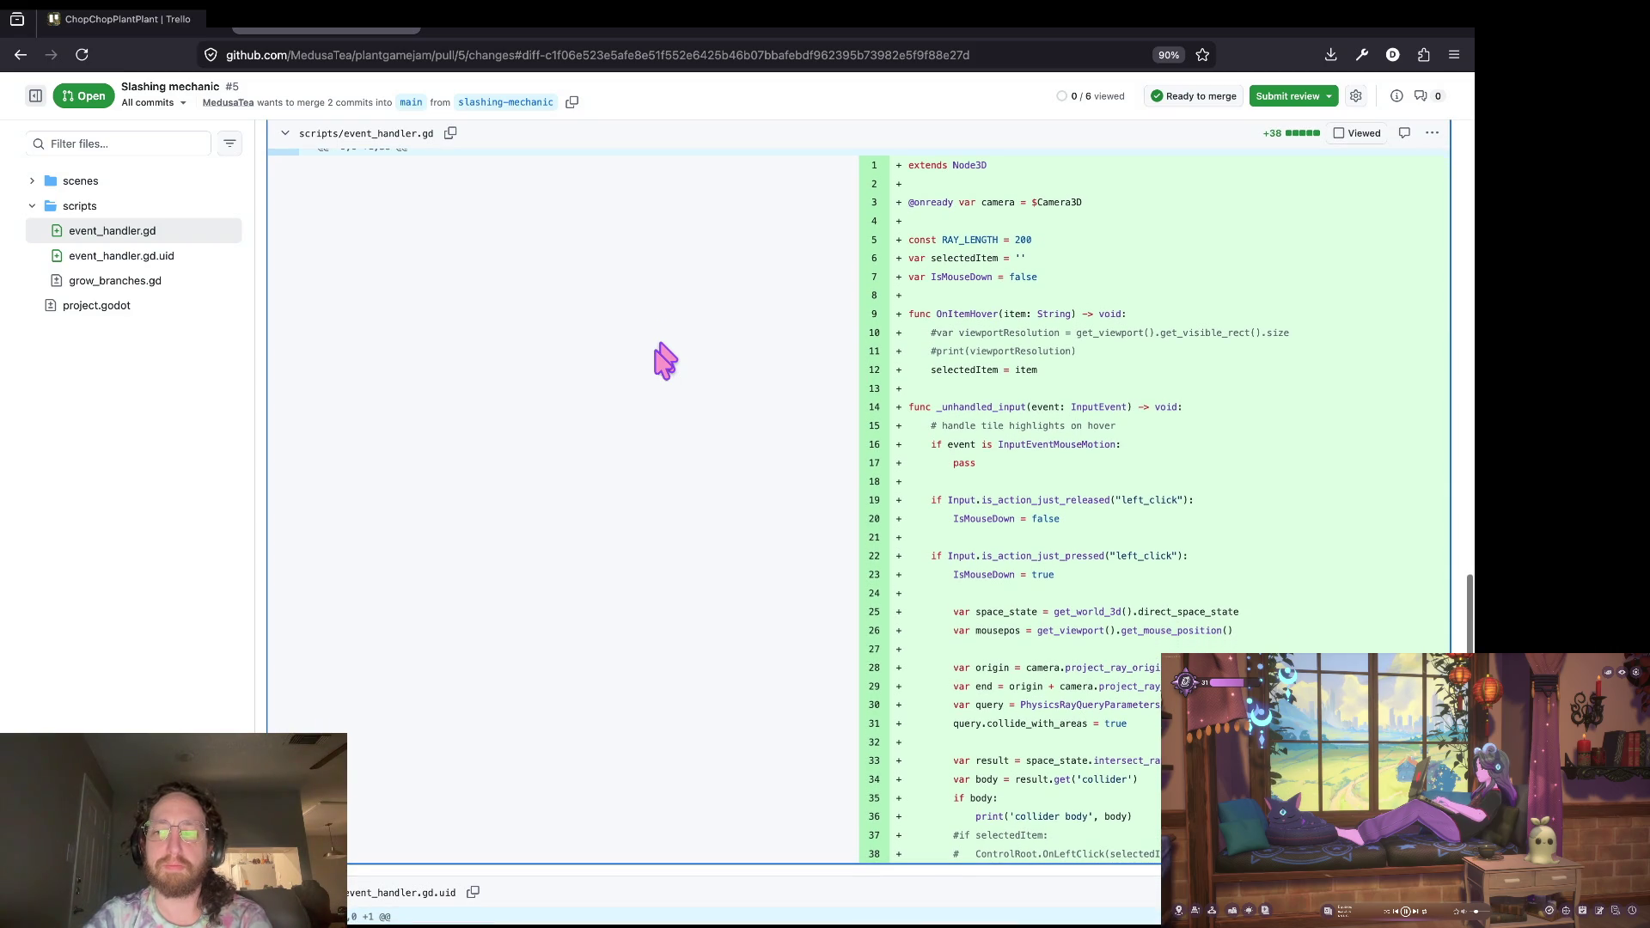
{"action": "scroll", "coordinate": [666, 361], "scroll_direction": "up", "scroll_amount": 2}
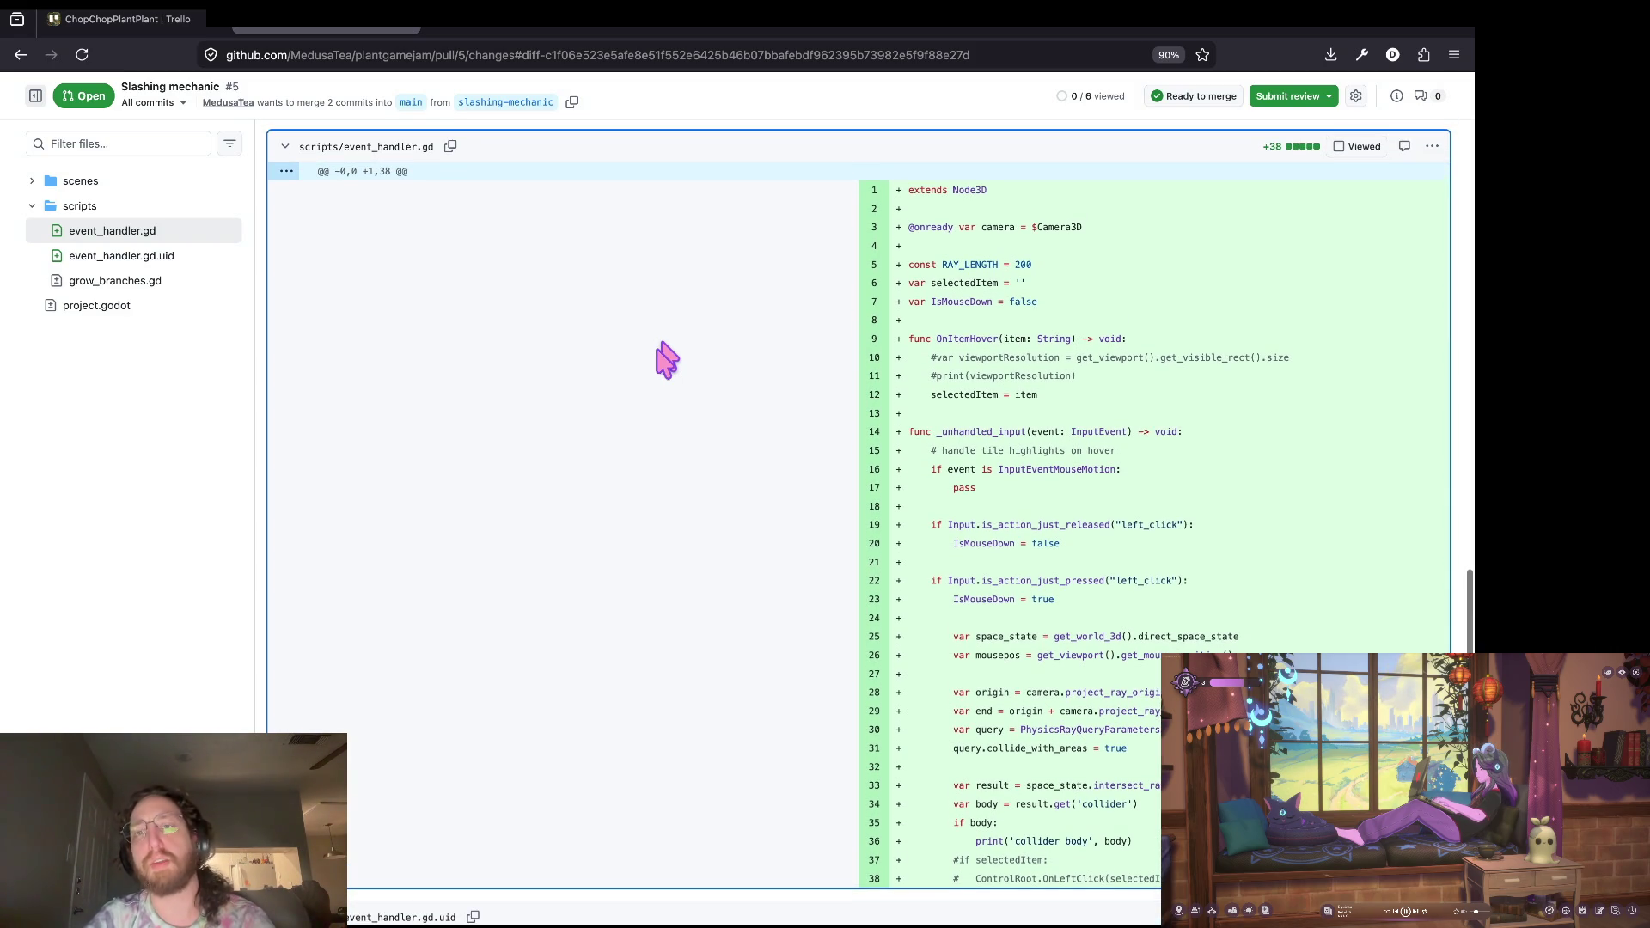
{"action": "scroll", "coordinate": [665, 360], "scroll_direction": "down", "scroll_amount": 1}
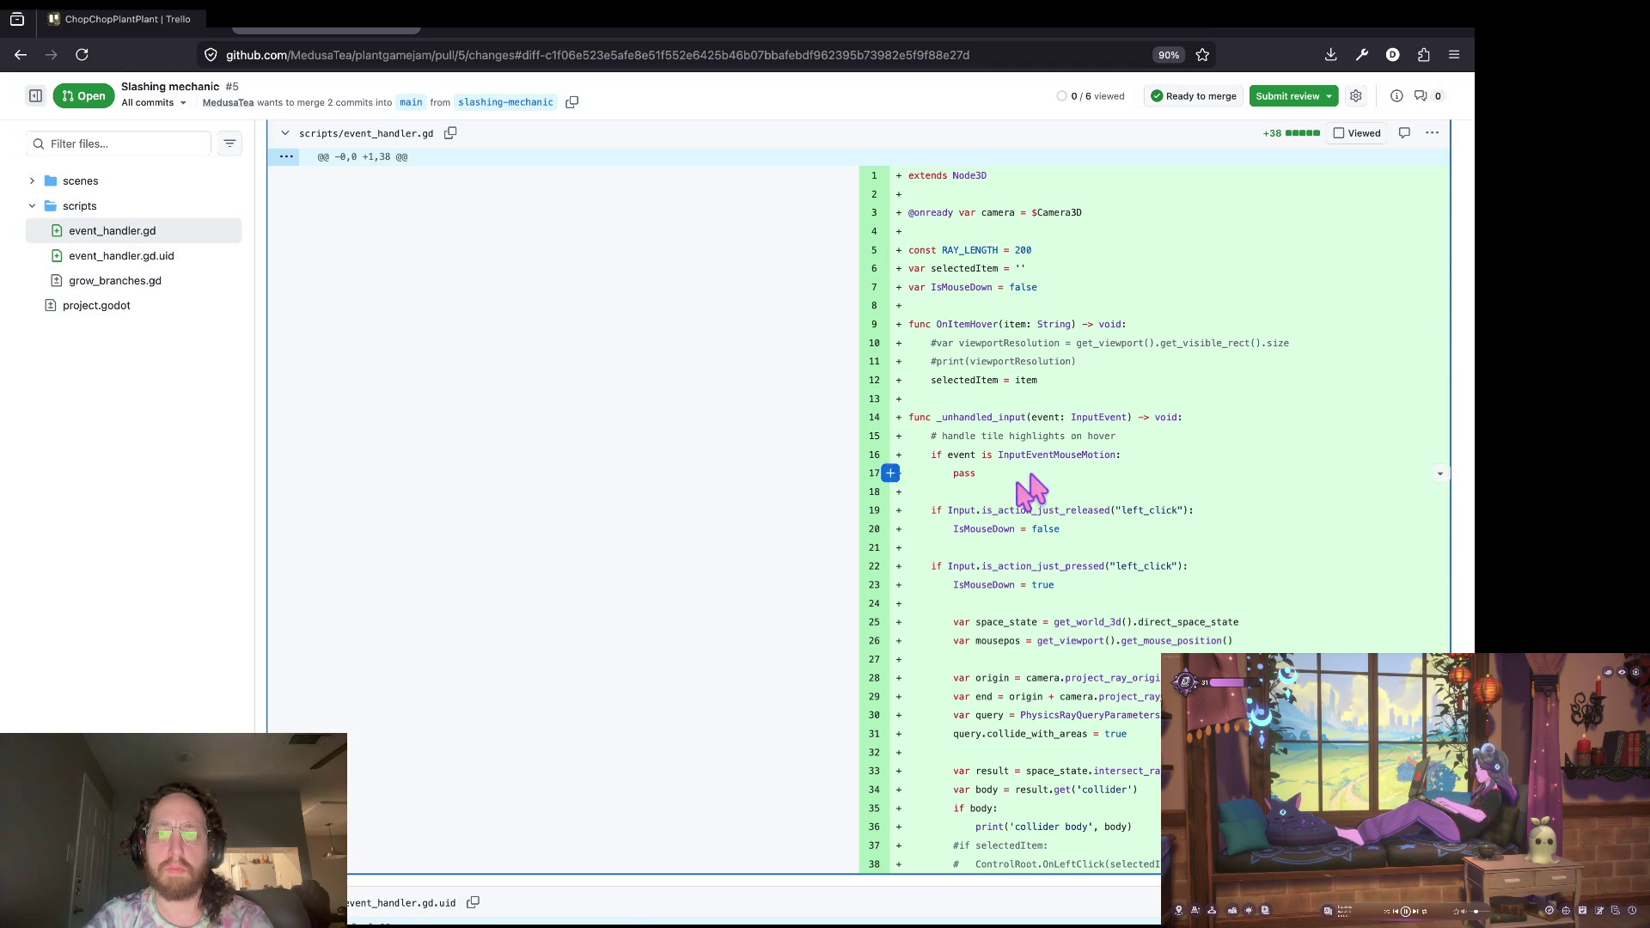
{"action": "mouse_move", "coordinate": [1202, 864]}
{"action": "left_mouse_down"}
{"action": "mouse_move", "coordinate": [1067, 607]}
{"action": "mouse_move", "coordinate": [932, 548]}
{"action": "left_mouse_up"}
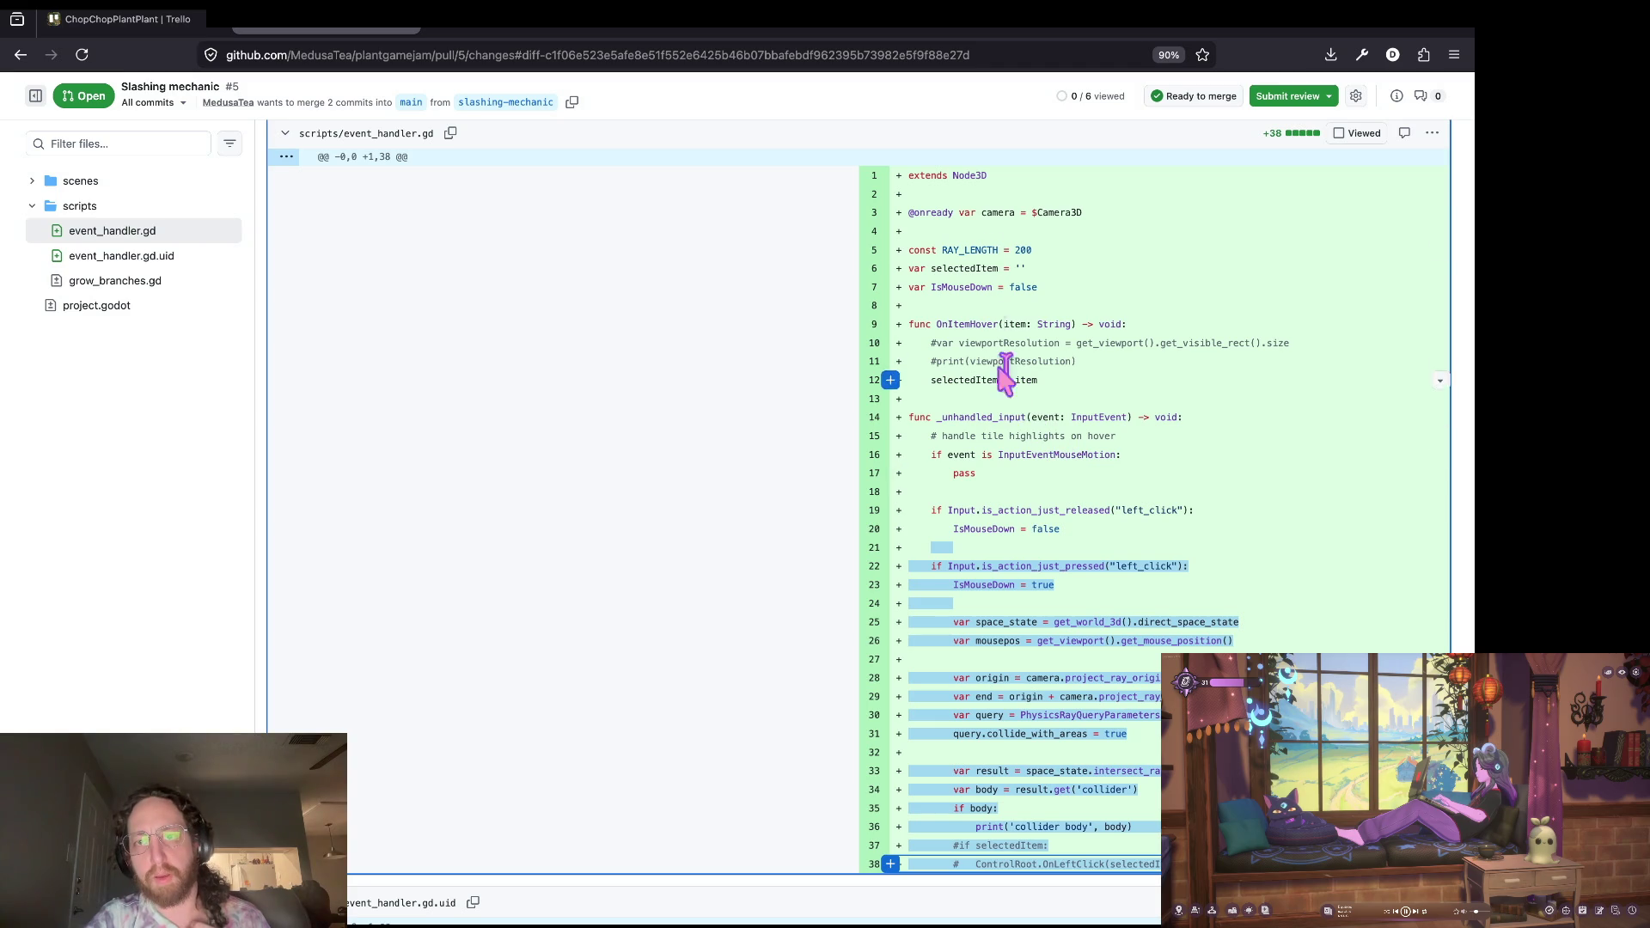
{"action": "left_click", "coordinate": [945, 566]}
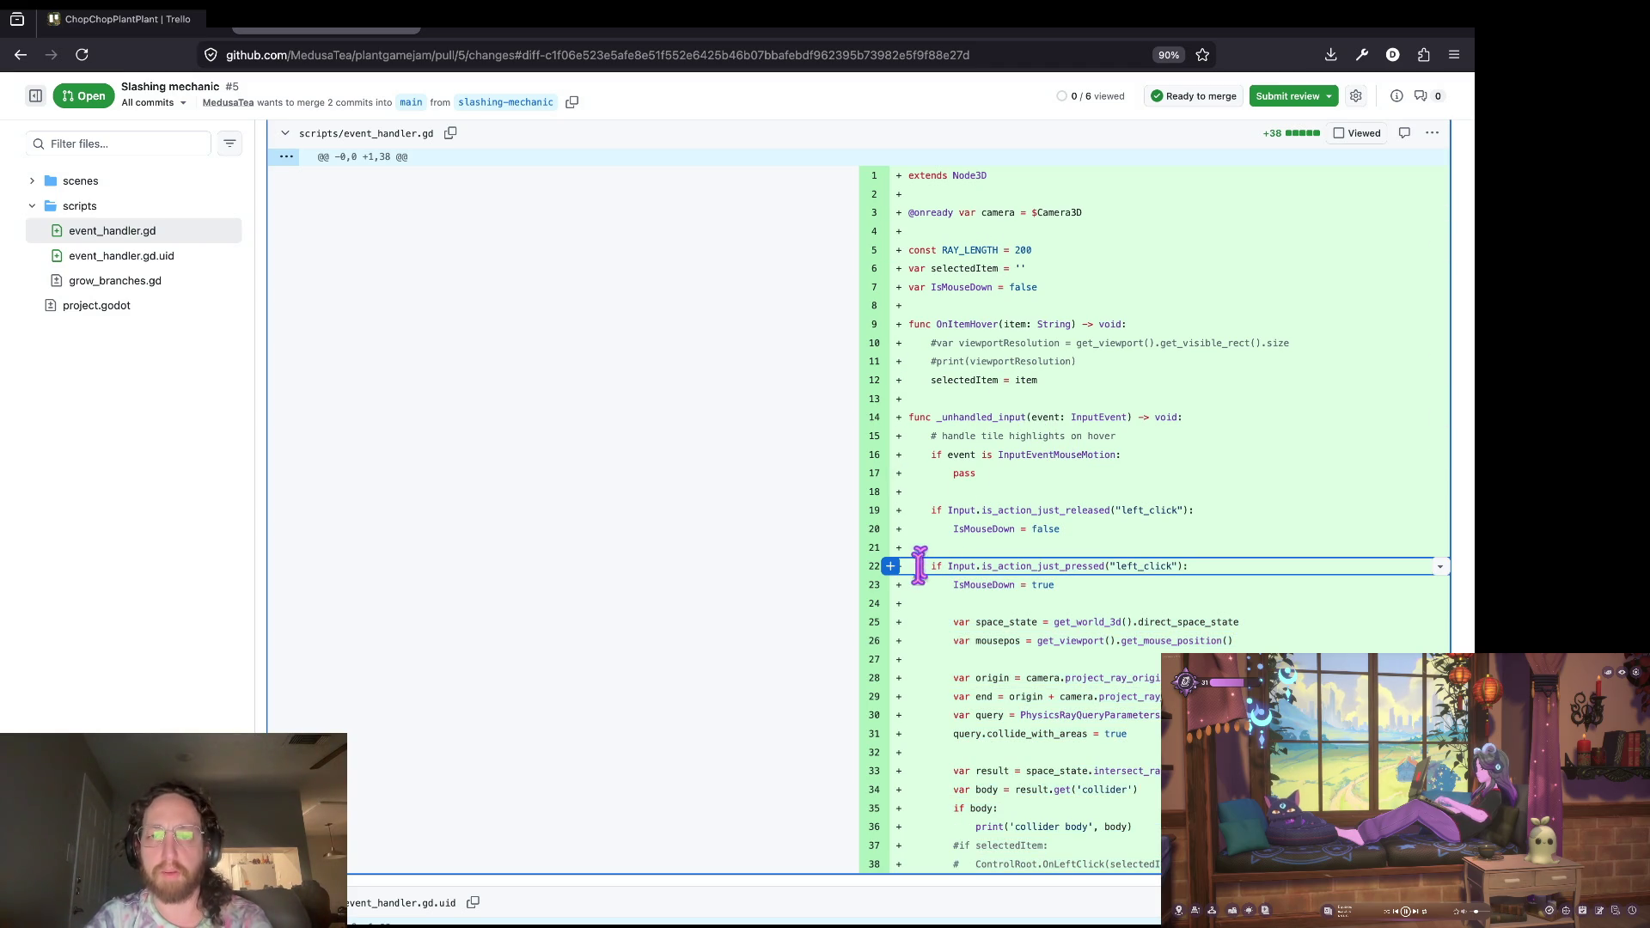
Step: Scroll through the remaining diffs, including _on_area_3d_mouse_exited, and return to the Conversation tab
{"action": "scroll", "coordinate": [1068, 792], "scroll_direction": "down", "scroll_amount": 4}
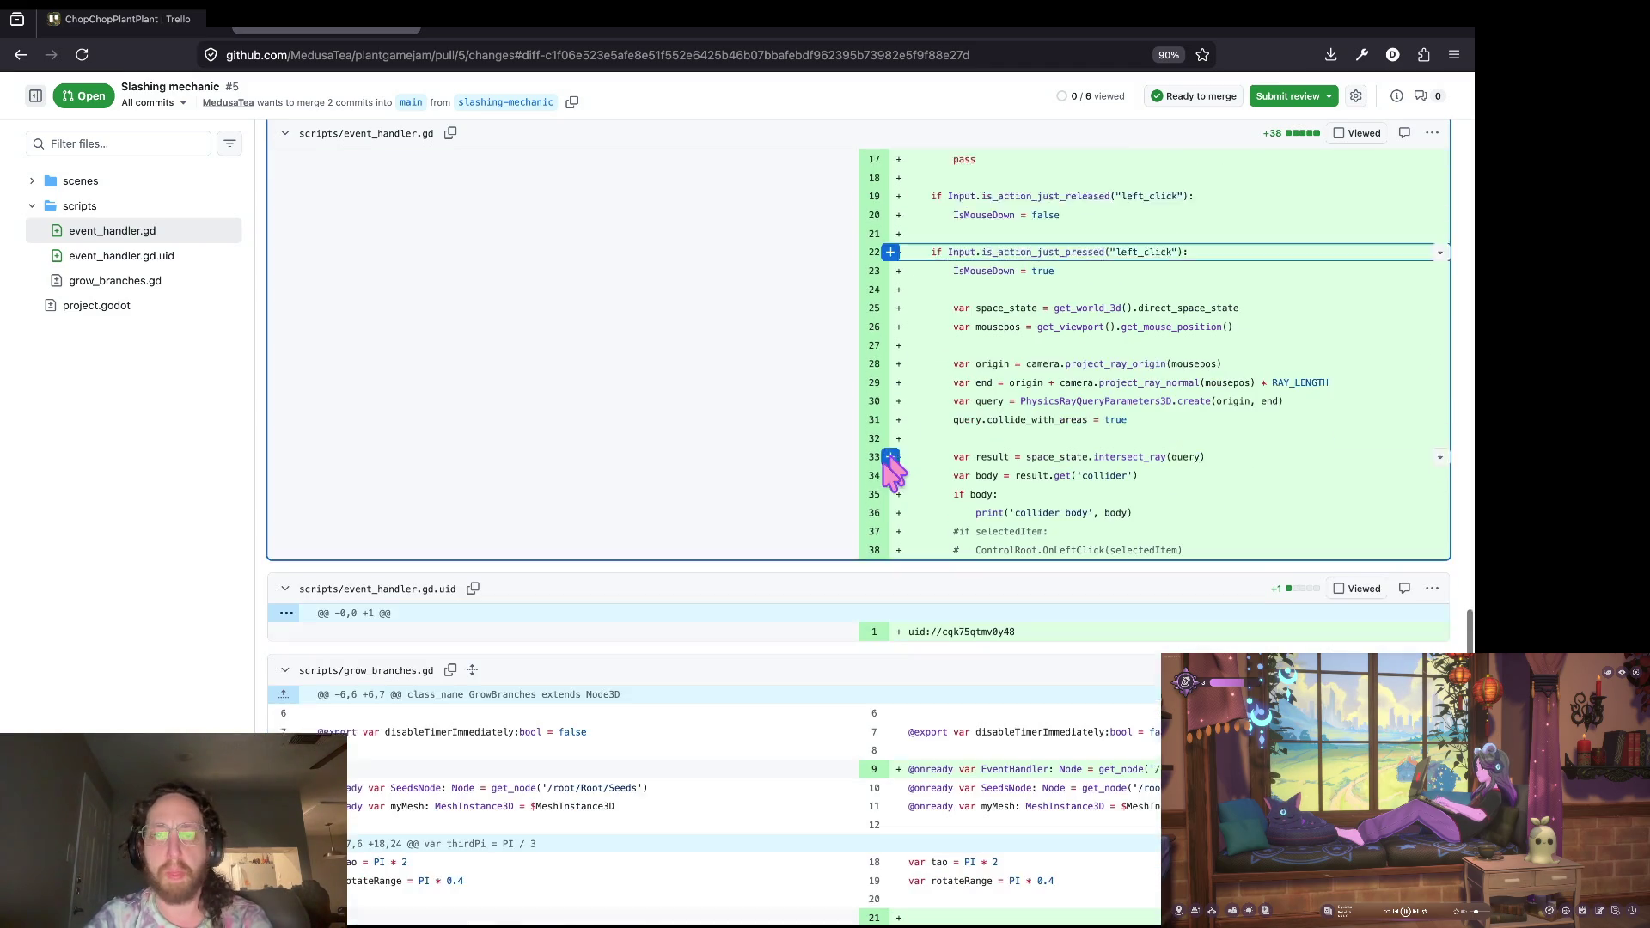
{"action": "scroll", "coordinate": [808, 403], "scroll_direction": "down", "scroll_amount": 1}
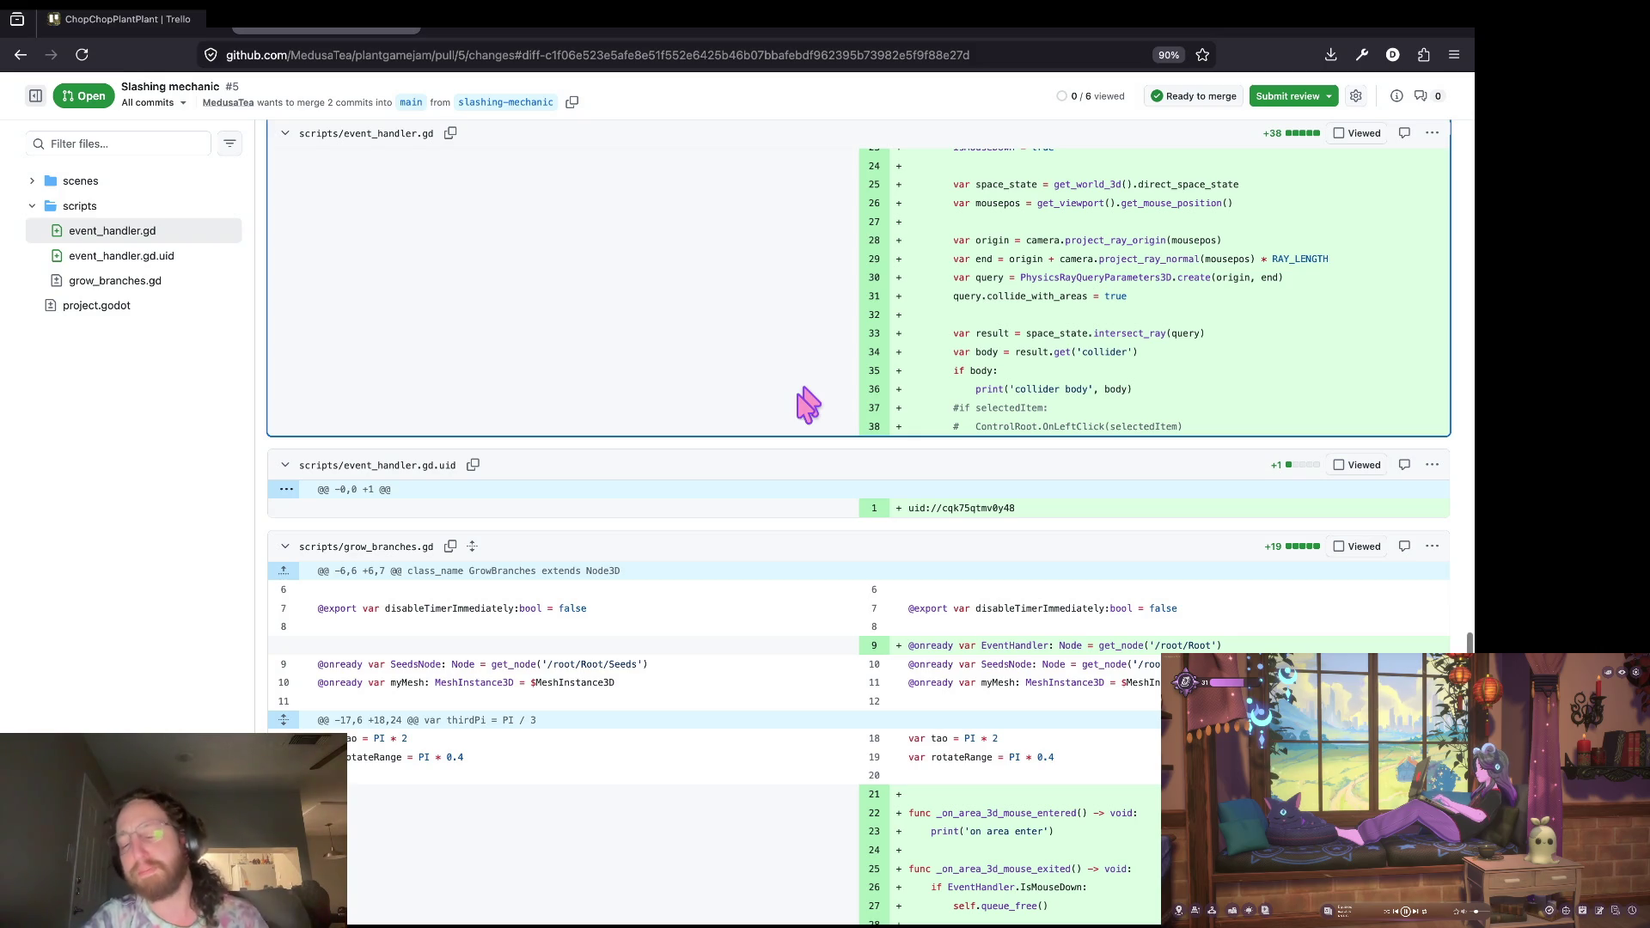
{"action": "scroll", "coordinate": [821, 389], "scroll_direction": "down", "scroll_amount": 1}
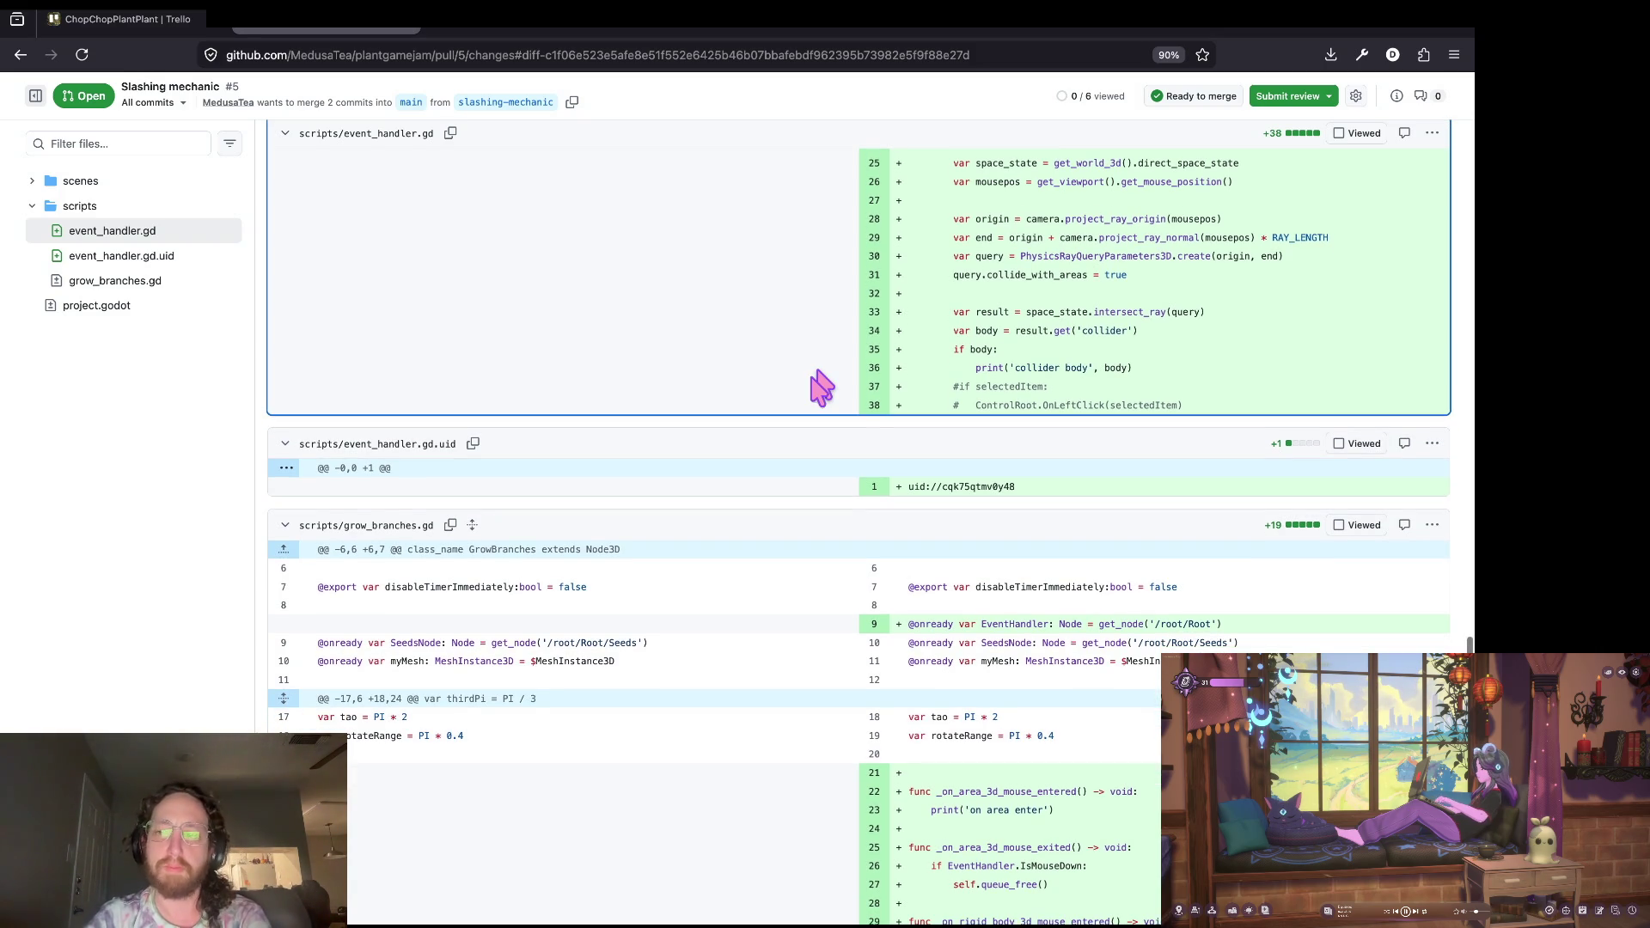
{"action": "scroll", "coordinate": [820, 388], "scroll_direction": "down", "scroll_amount": 1}
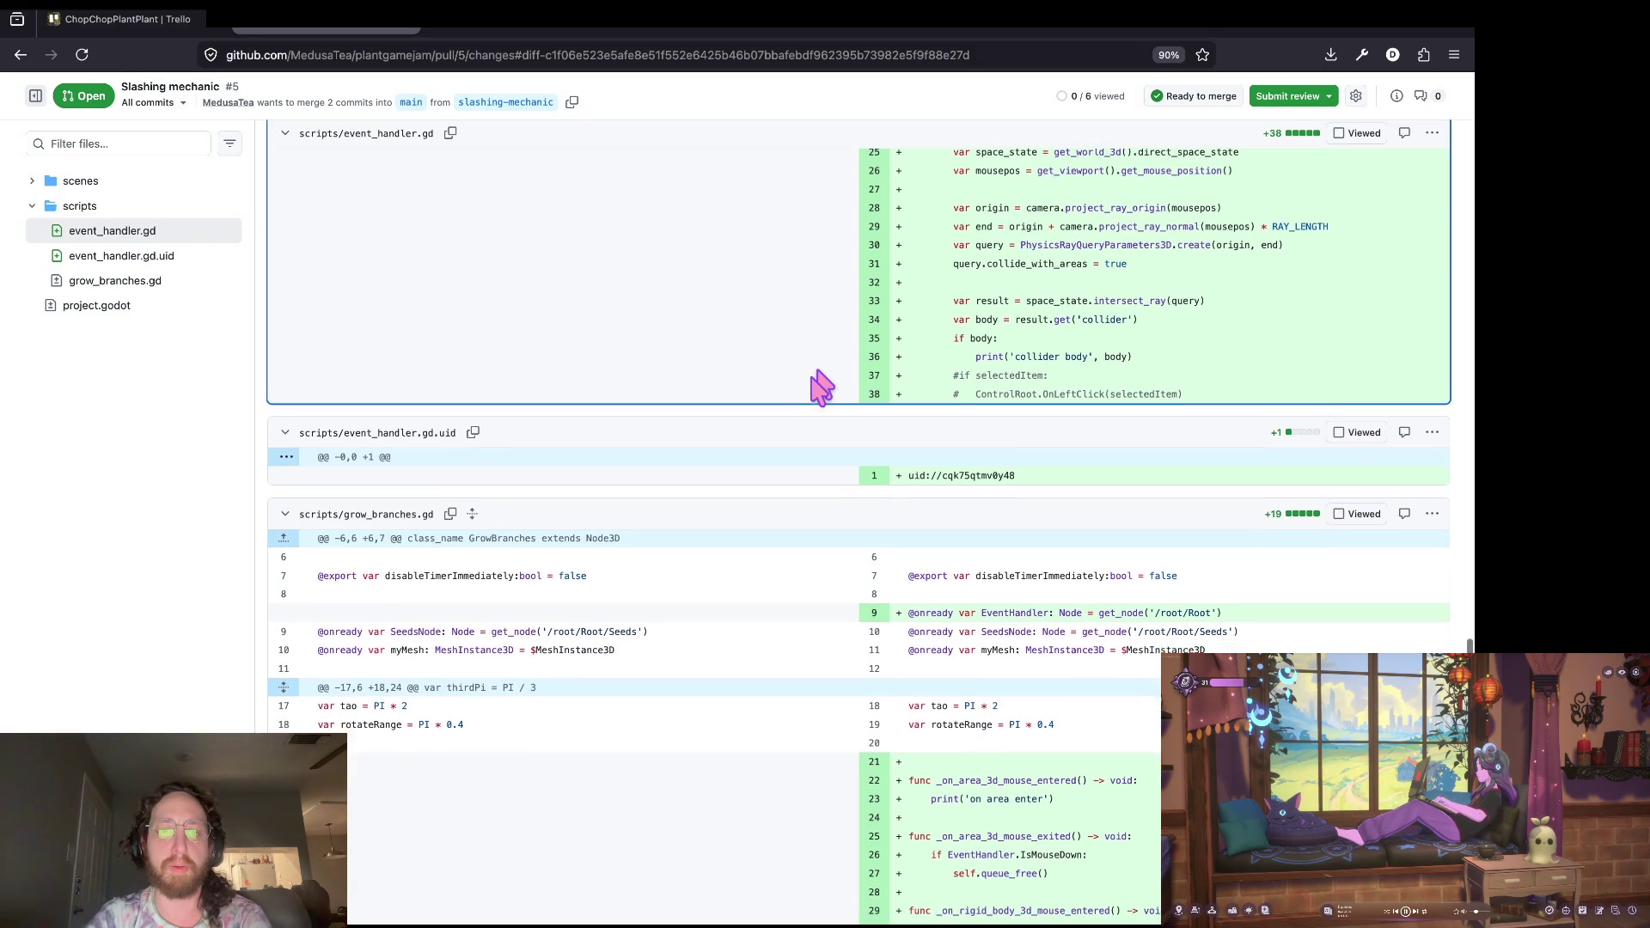
{"action": "scroll", "coordinate": [814, 453], "scroll_direction": "down", "scroll_amount": 6}
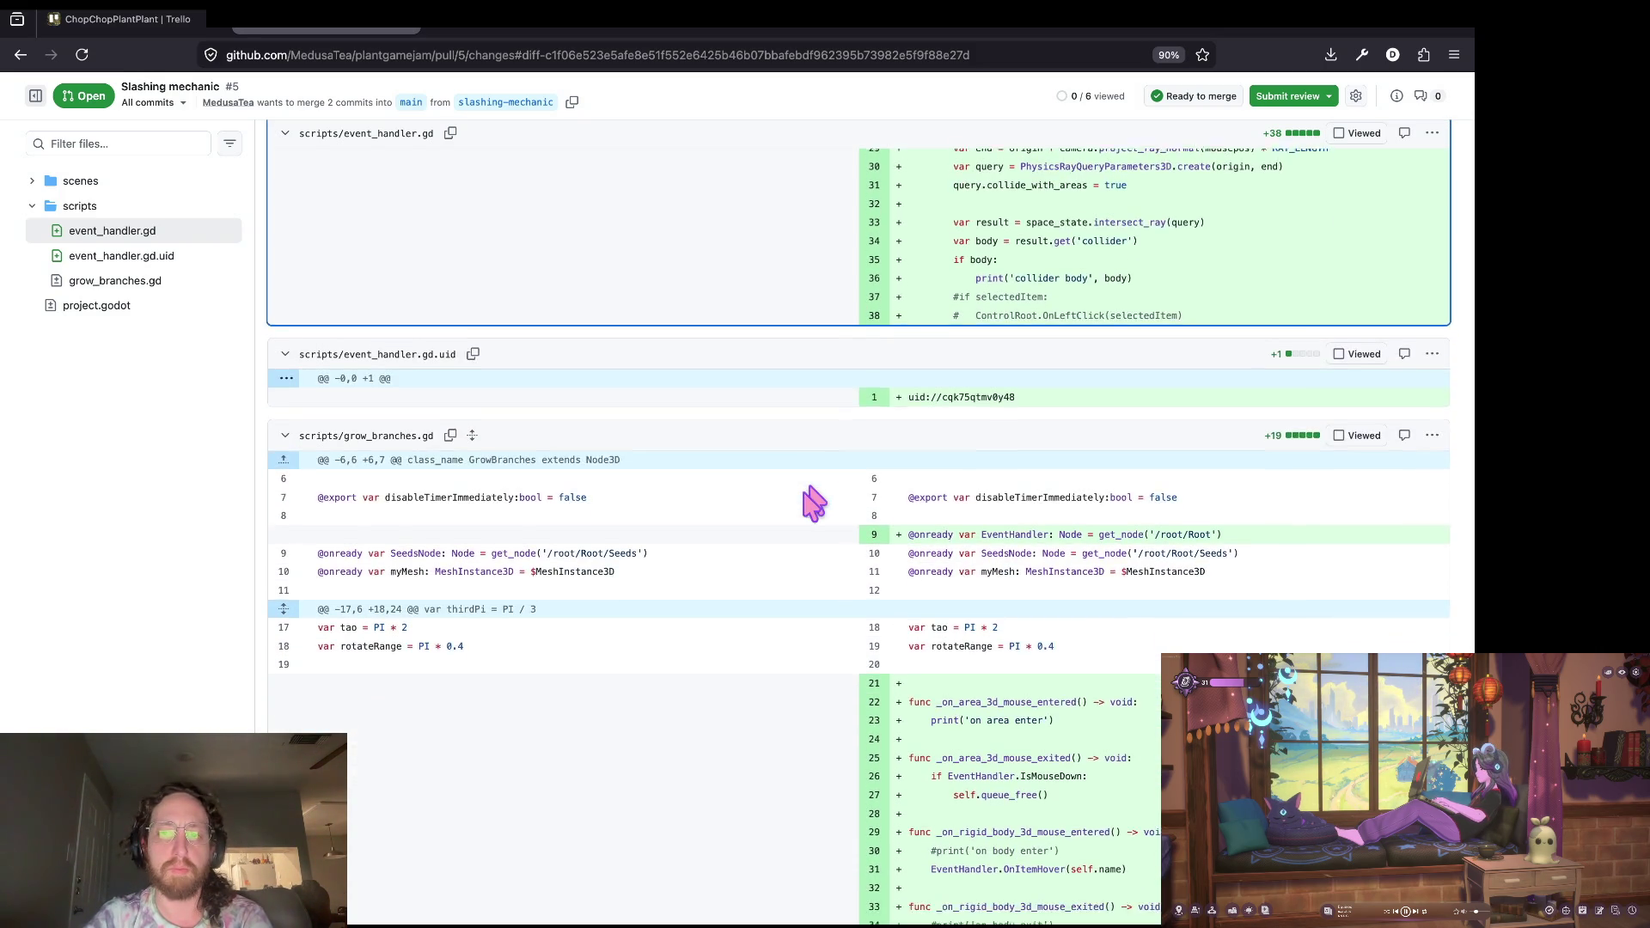
{"action": "scroll", "coordinate": [840, 489], "scroll_direction": "down", "scroll_amount": 3}
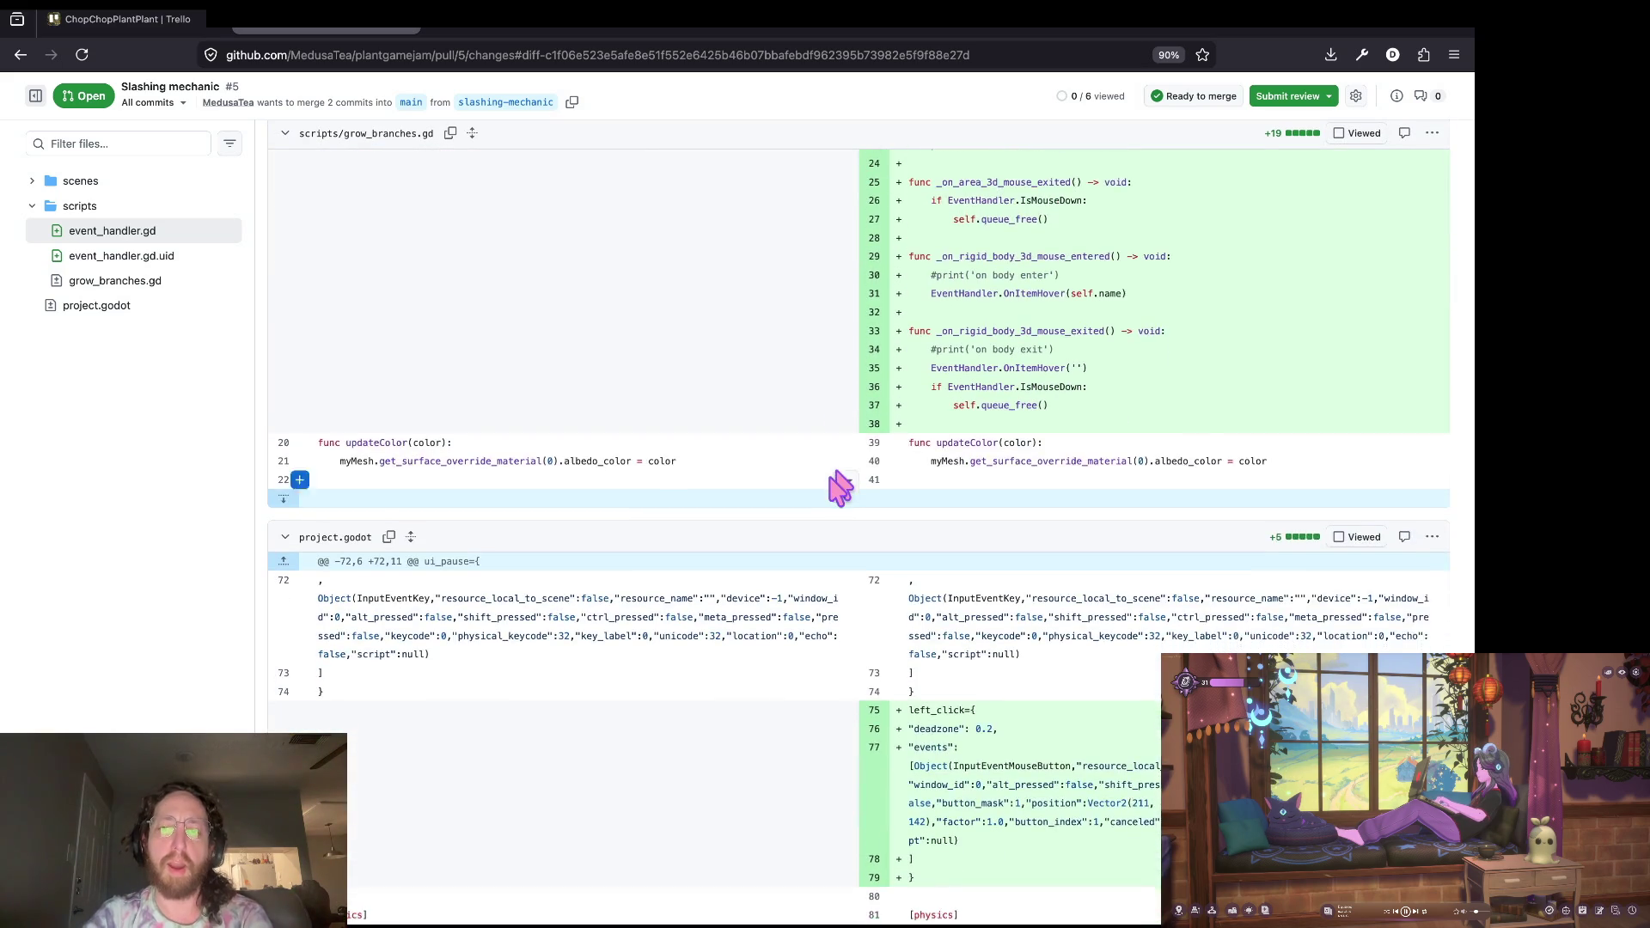
{"action": "scroll", "coordinate": [840, 488], "scroll_direction": "up", "scroll_amount": 1}
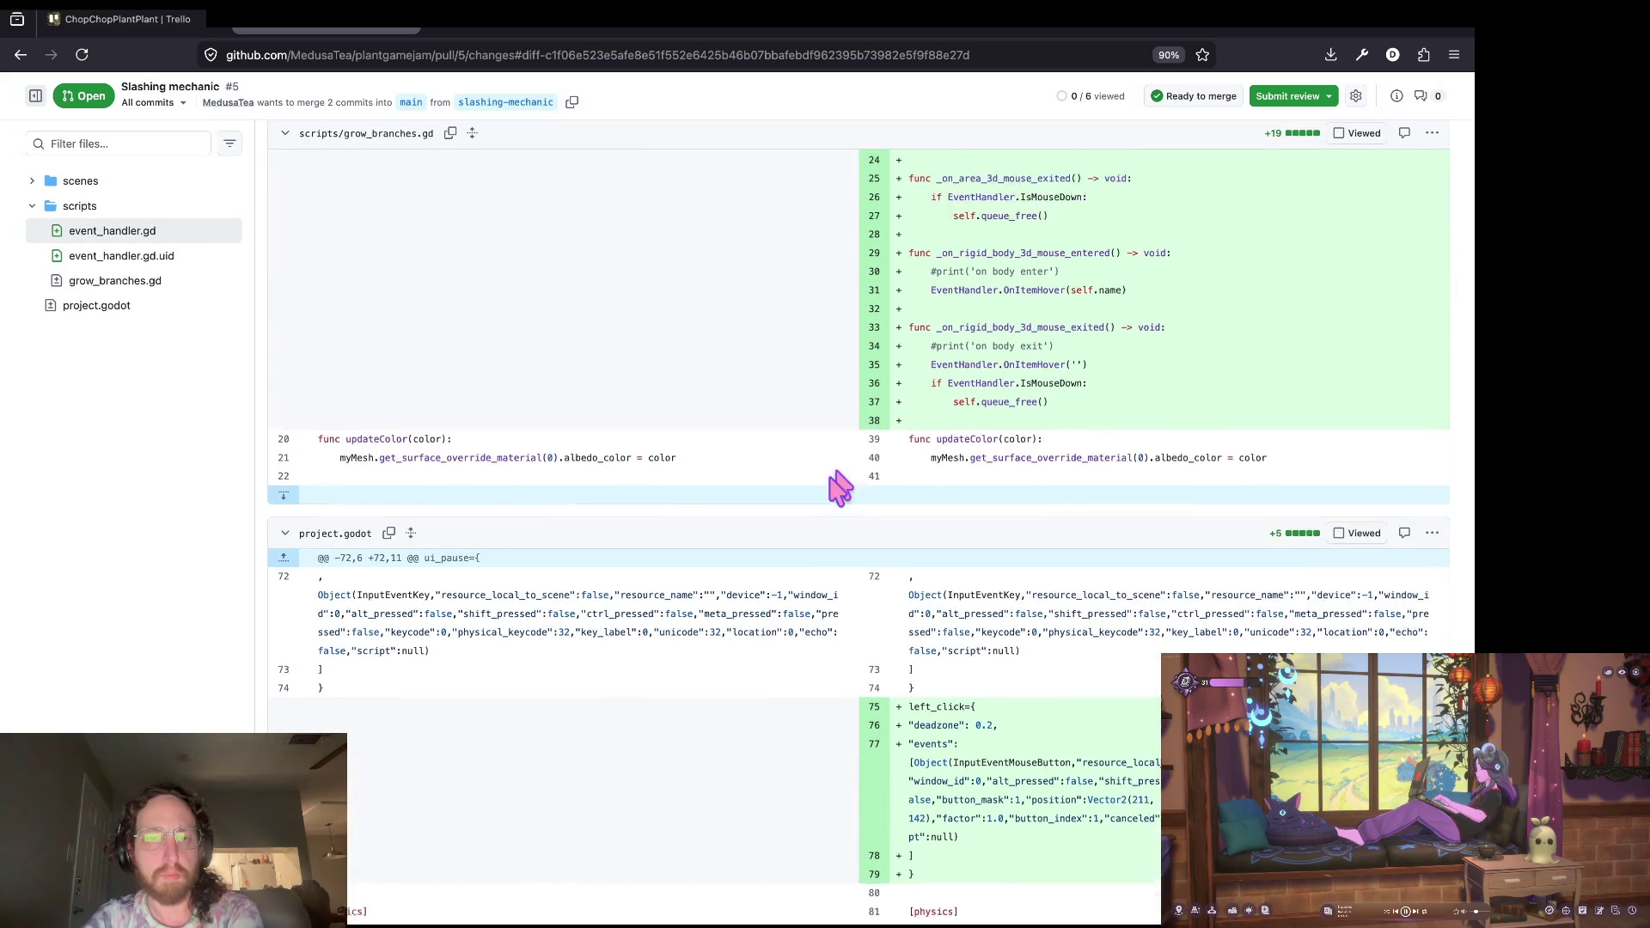
{"action": "scroll", "coordinate": [840, 488], "scroll_direction": "up", "scroll_amount": 3}
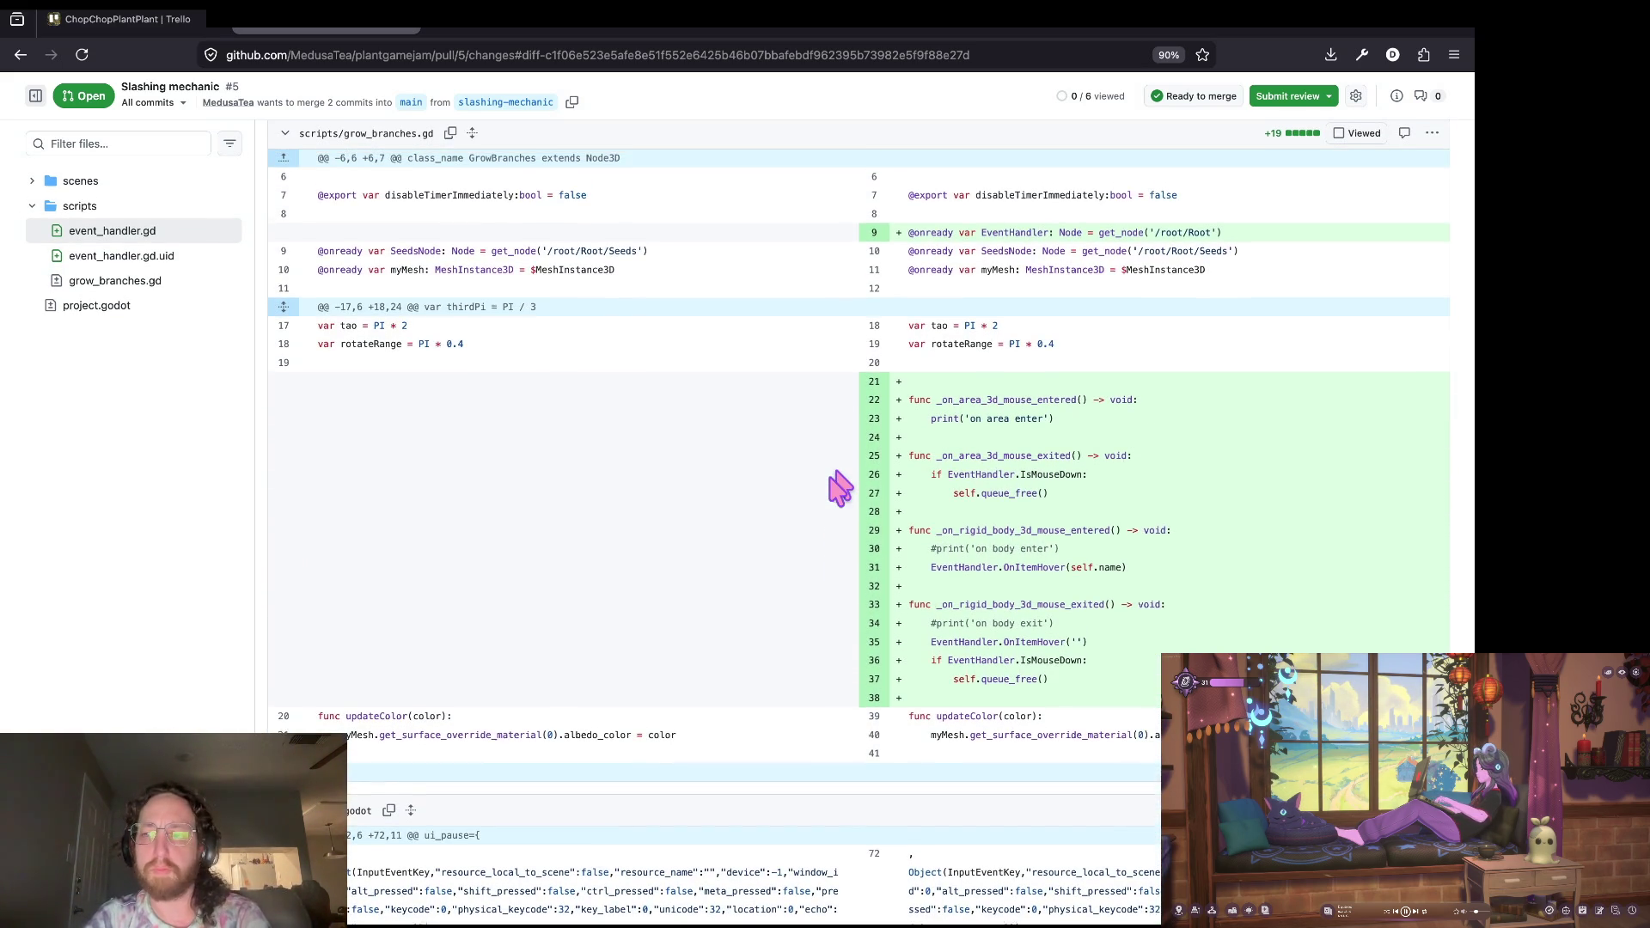
{"action": "scroll", "coordinate": [840, 488], "scroll_direction": "up", "scroll_amount": 1}
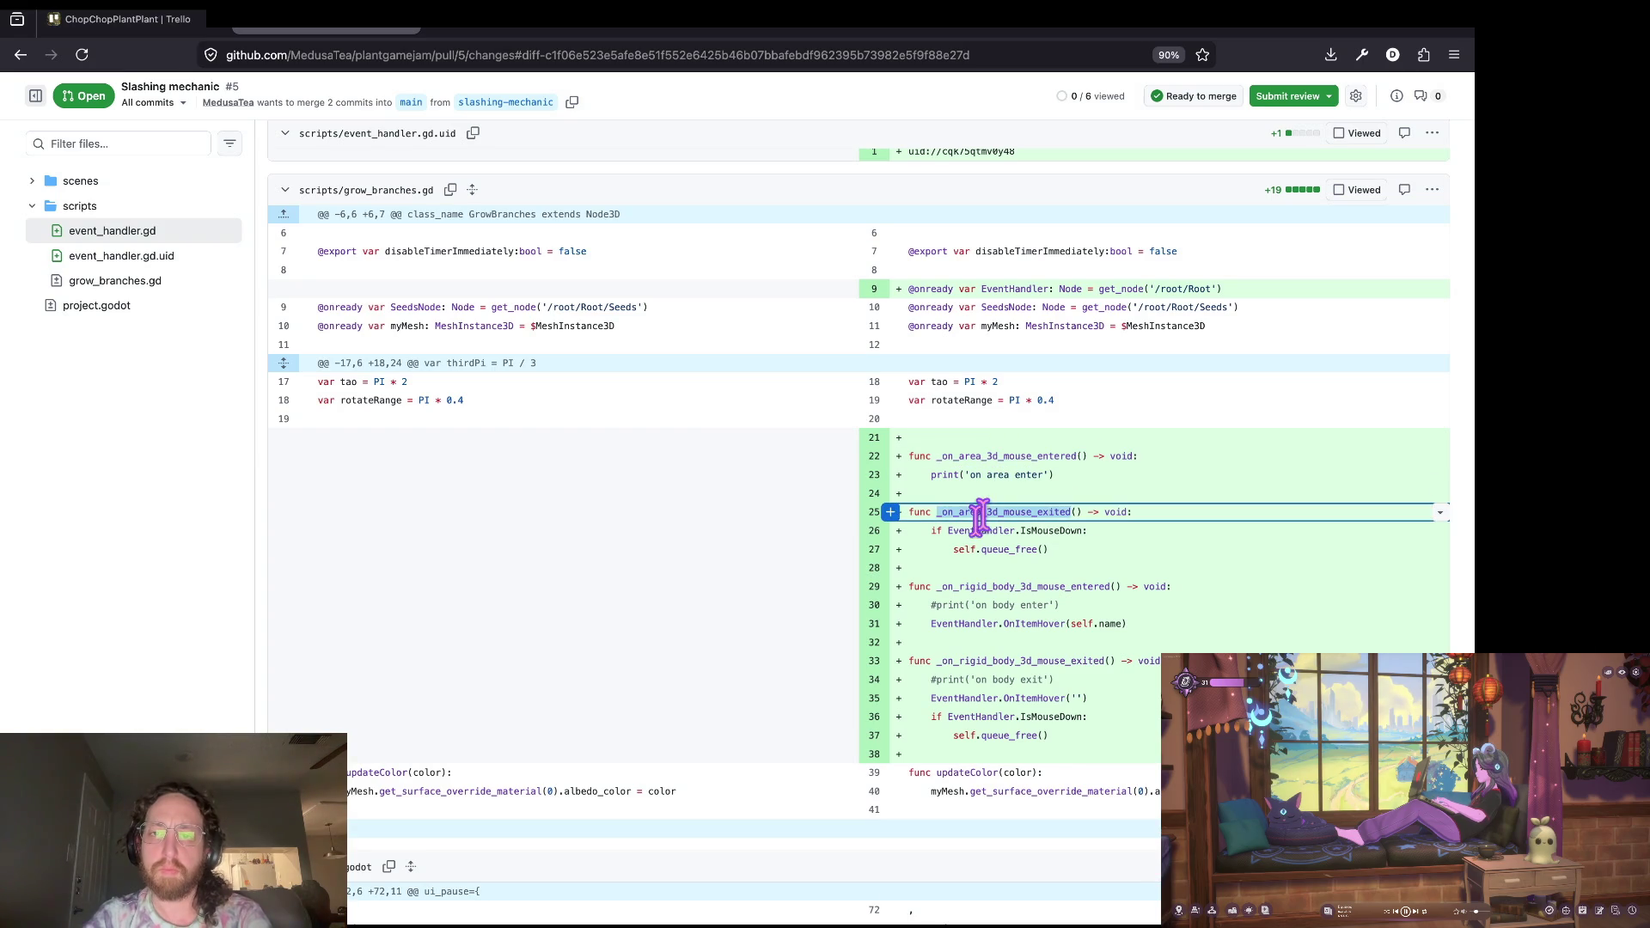
{"action": "double_click", "coordinate": [970, 587]}
{"action": "scroll", "coordinate": [763, 689], "scroll_direction": "down", "scroll_amount": 5}
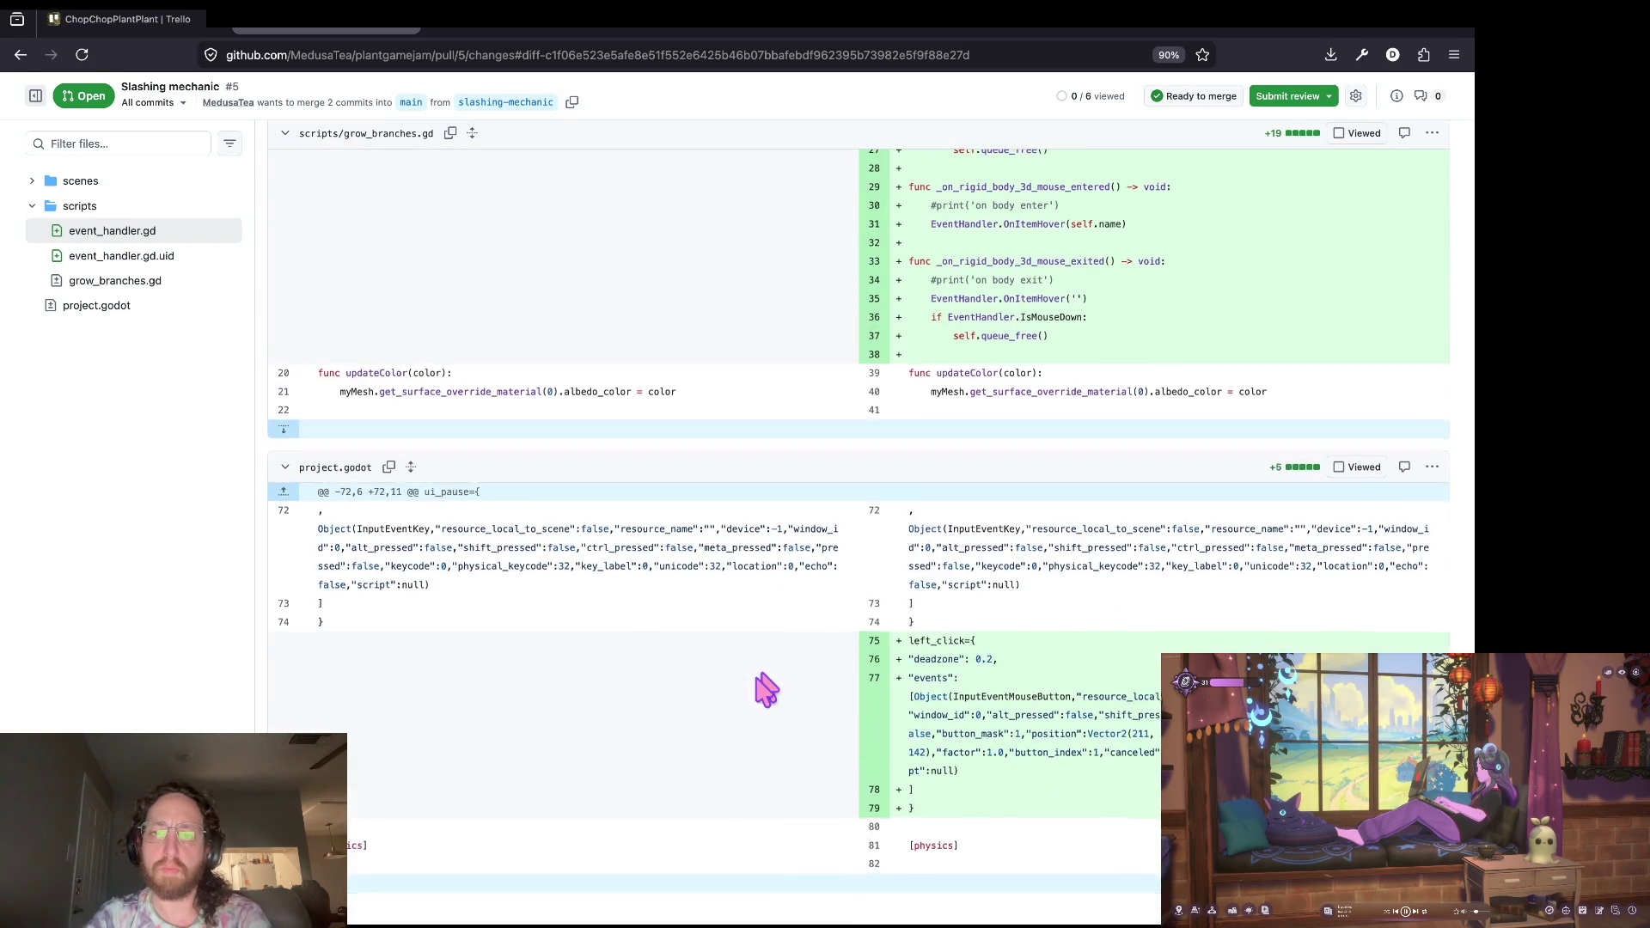
{"action": "key", "text": "Home"}
{"action": "left_click", "coordinate": [103, 313]}
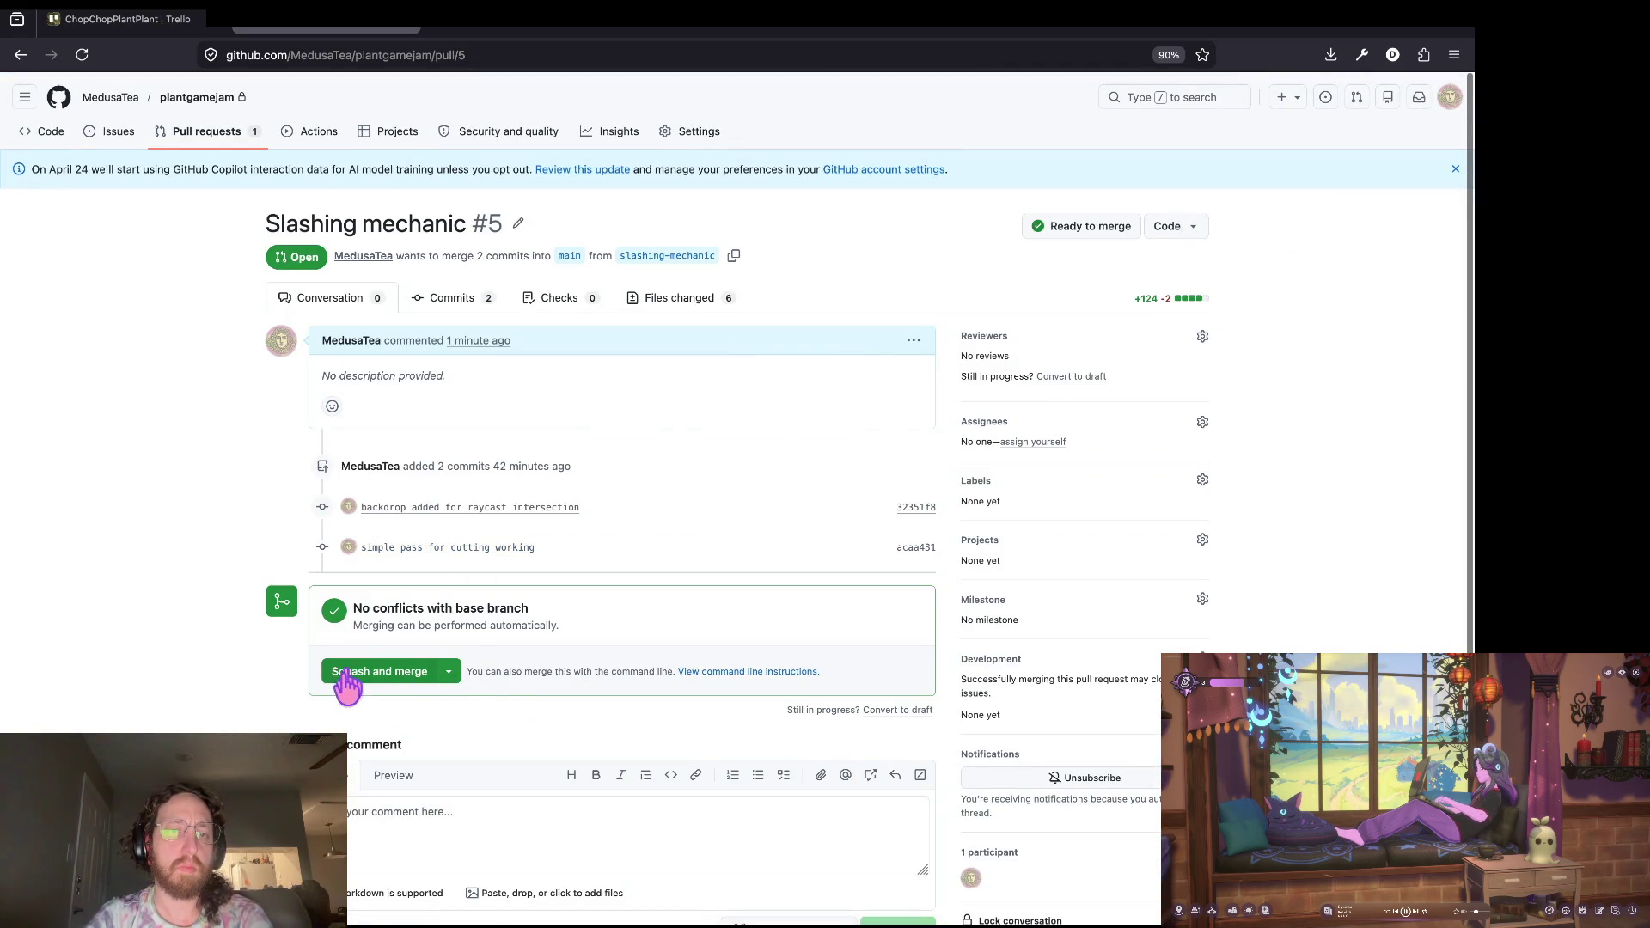
Step: Squash and merge pull request #5 into main, then return to the pull requests list
{"action": "left_click", "coordinate": [347, 679]}
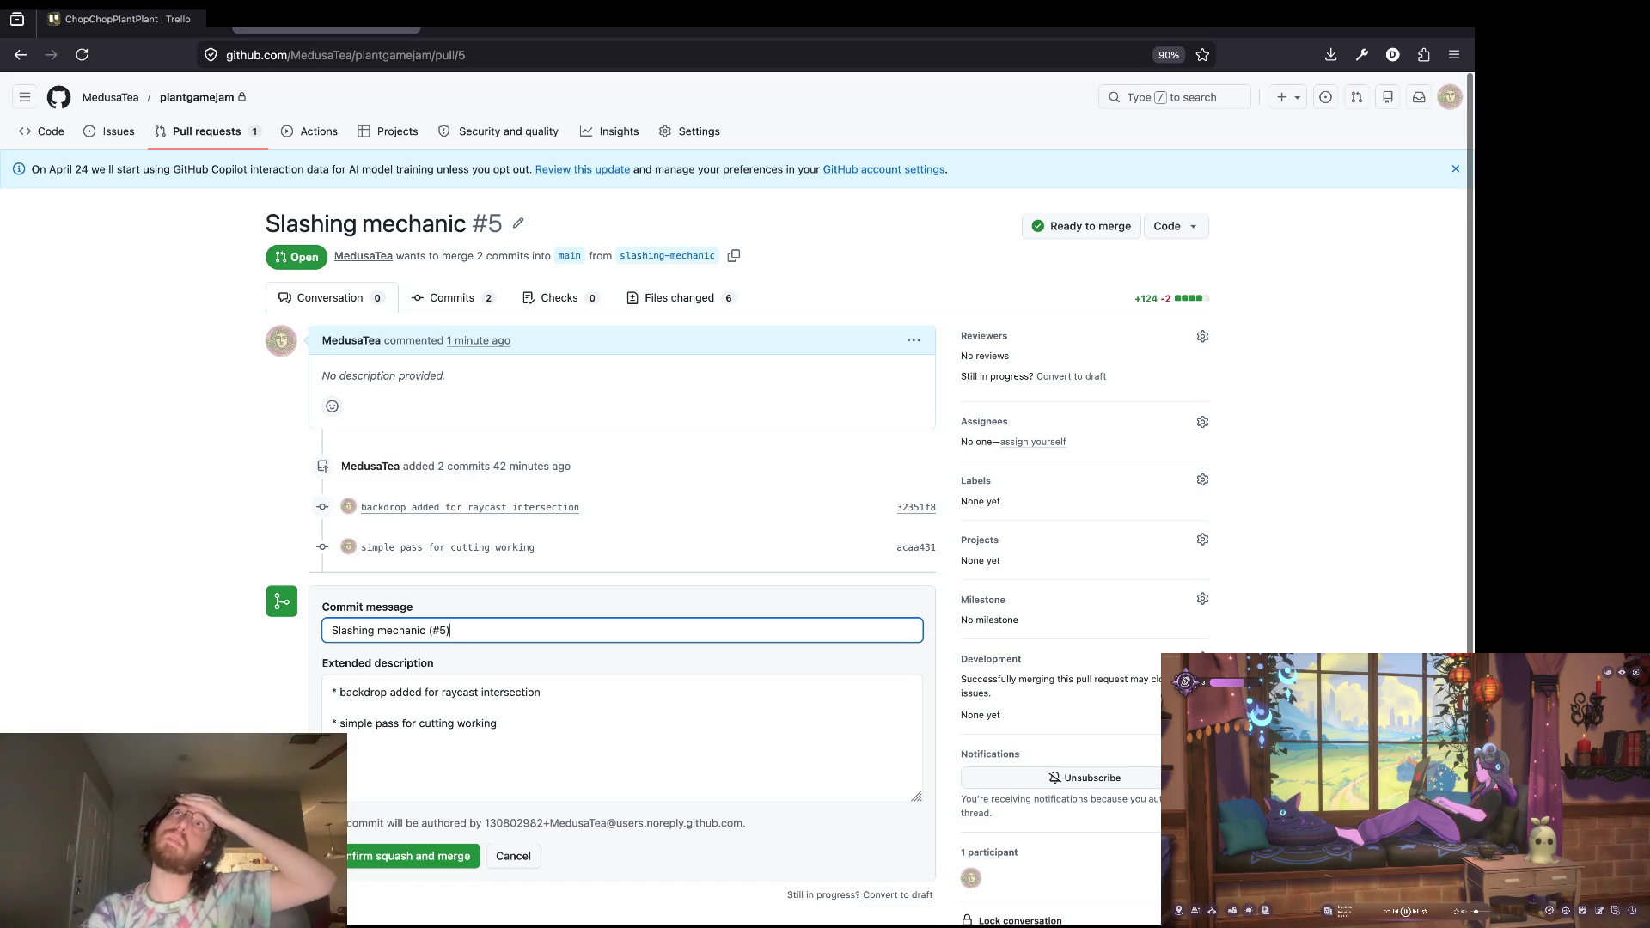
{"action": "left_click", "coordinate": [367, 857]}
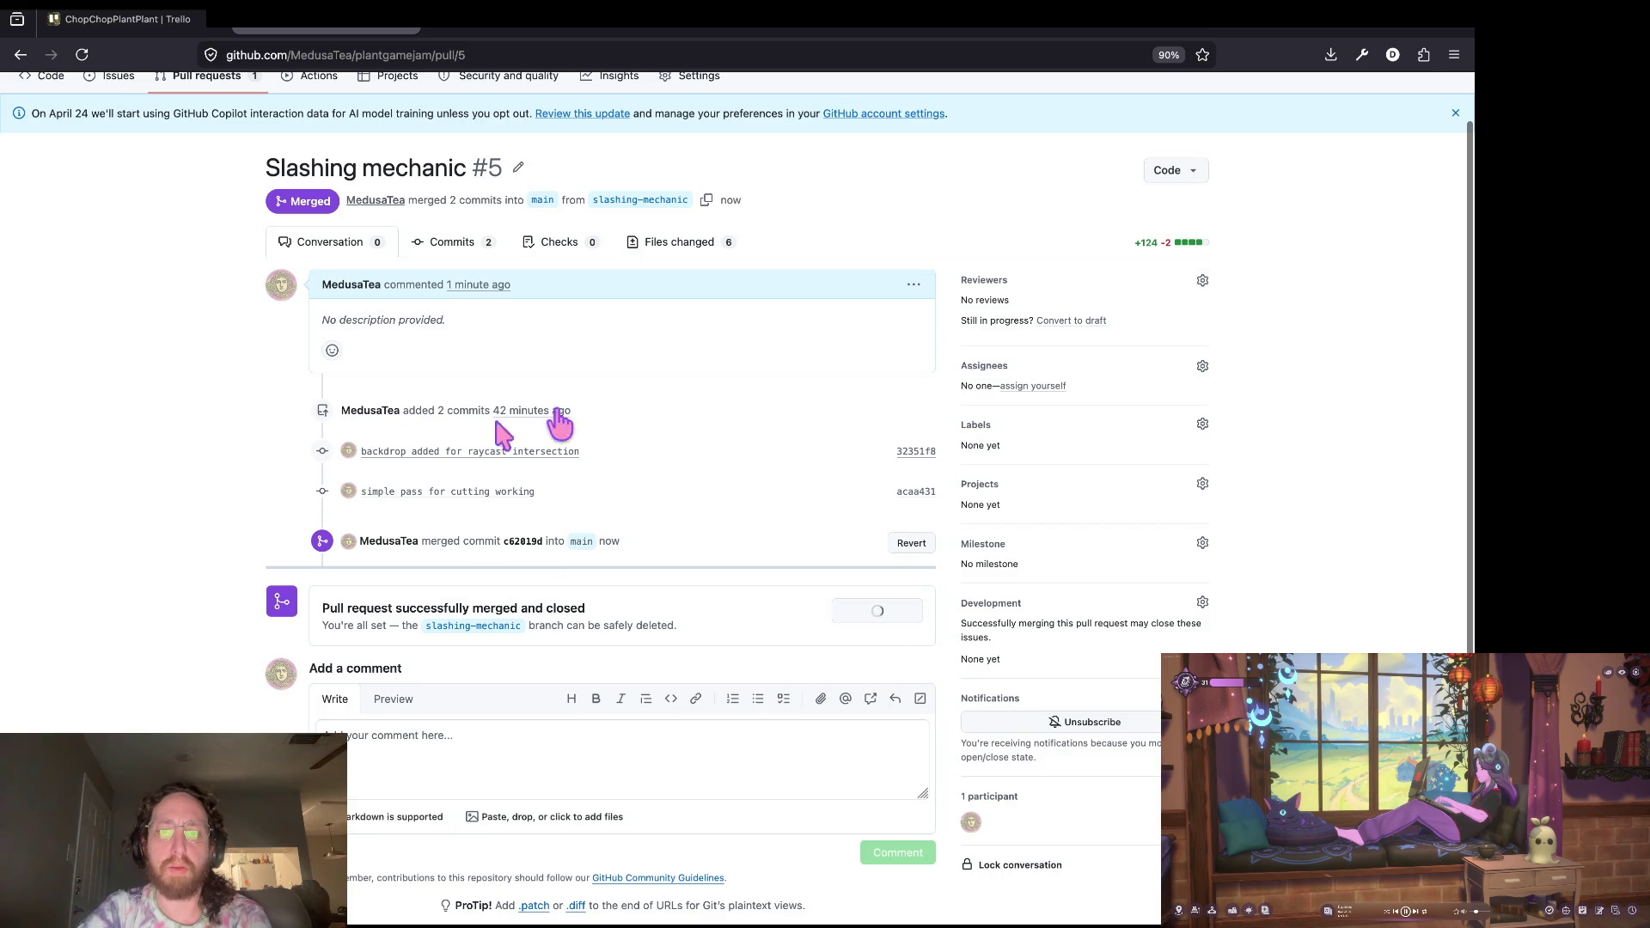
{"action": "scroll", "coordinate": [865, 299], "scroll_direction": "up", "scroll_amount": 2}
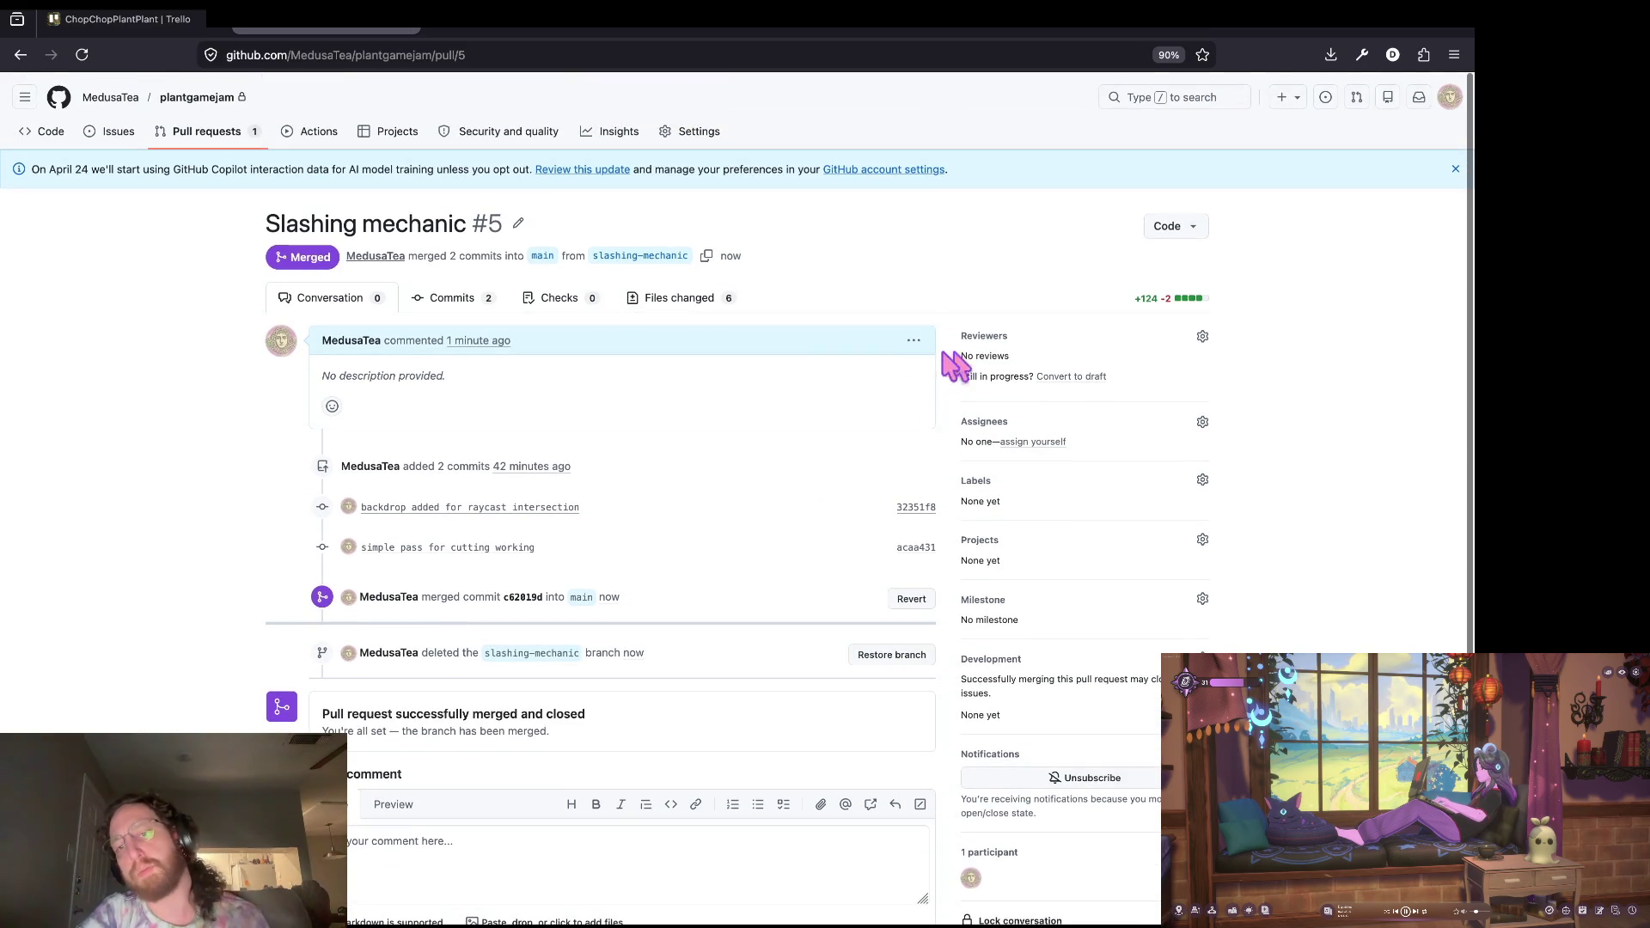
{"action": "left_click", "coordinate": [211, 132]}
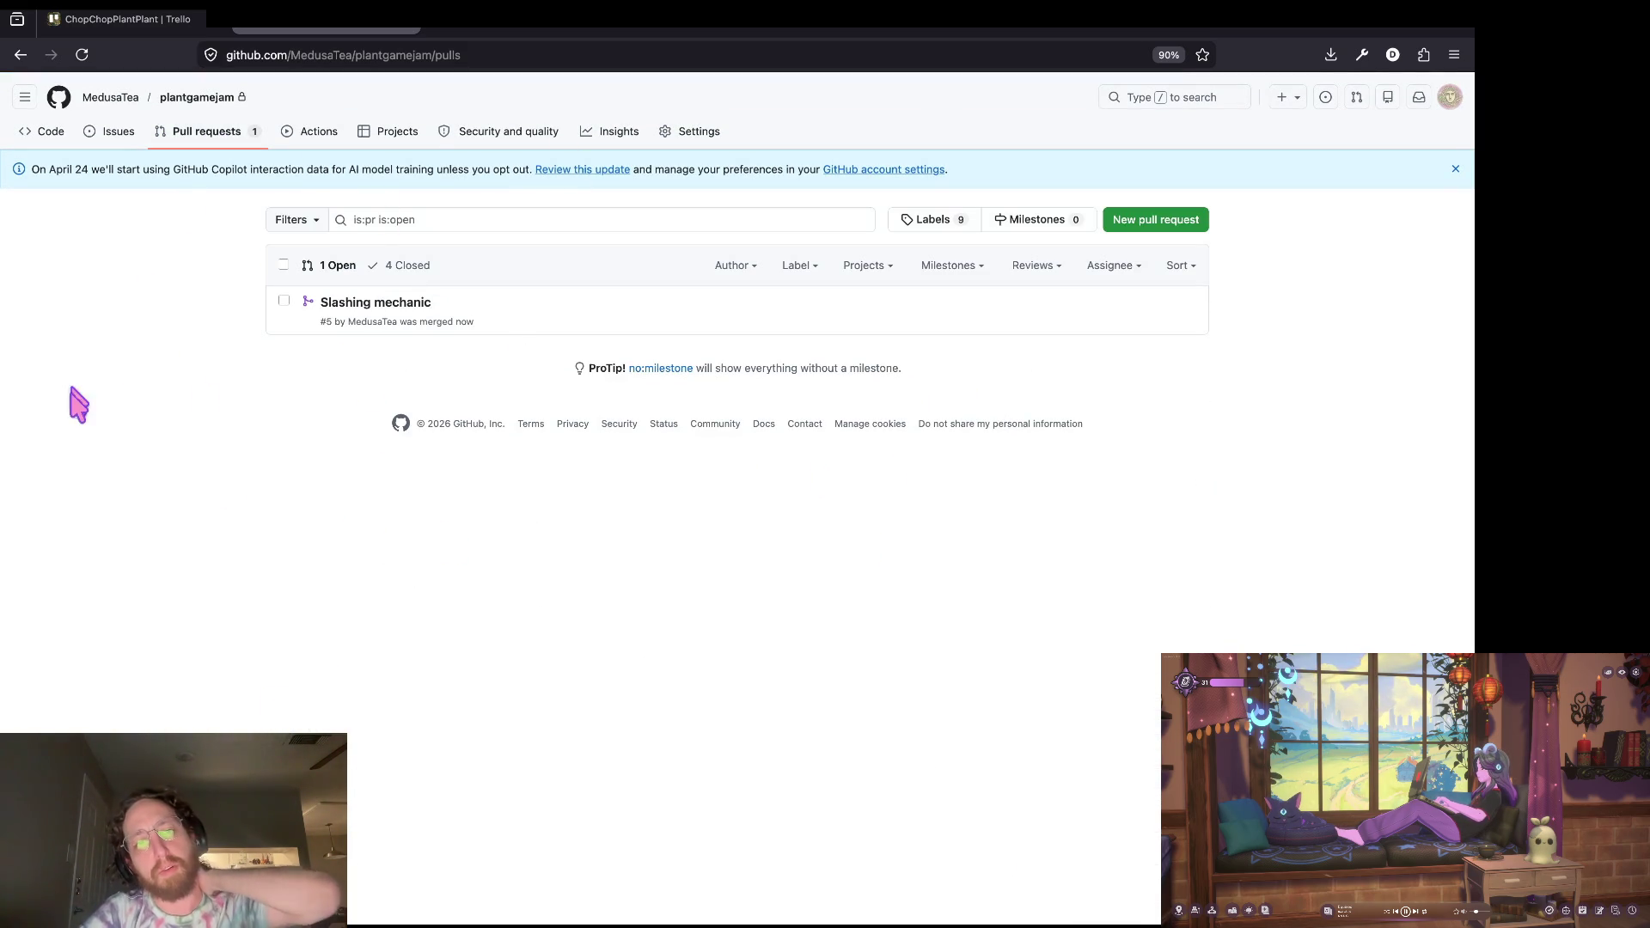
Step: Check the Mouse and input coordinates docs page, then switch over to the Godot editor
{"action": "left_click", "coordinate": [544, 31]}
{"action": "left_click", "coordinate": [724, 28]}
{"action": "left_click", "coordinate": [802, 27]}
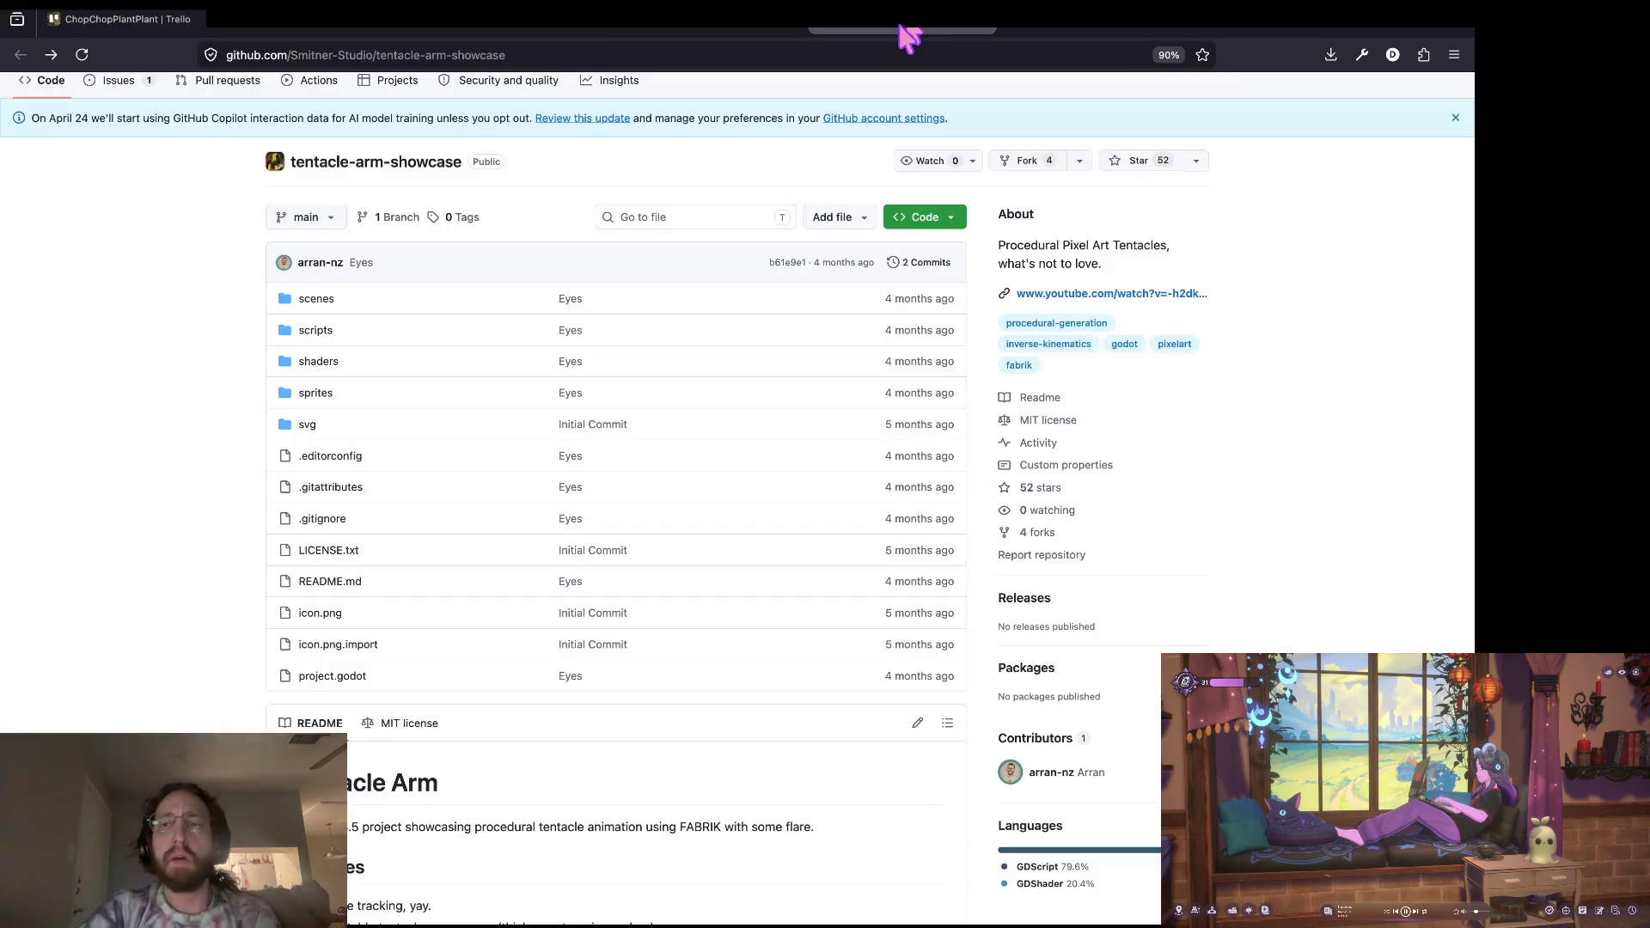
{"action": "left_click", "coordinate": [1042, 27]}
{"action": "key", "text": "super+Tab"}
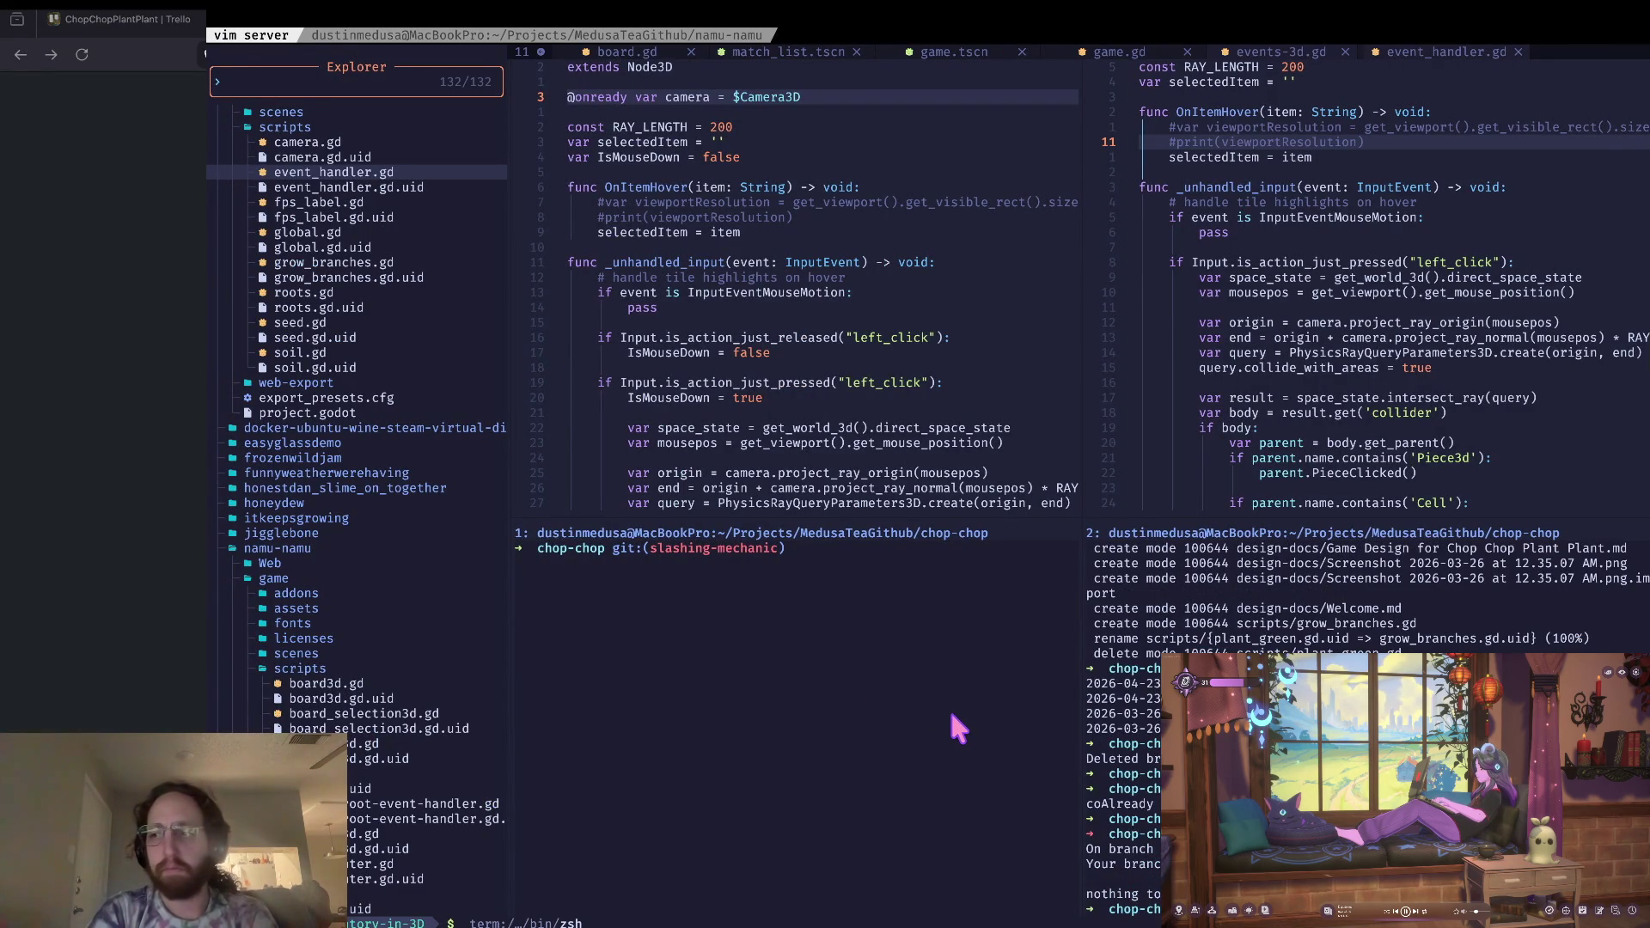
{"action": "key", "text": "super+Tab"}
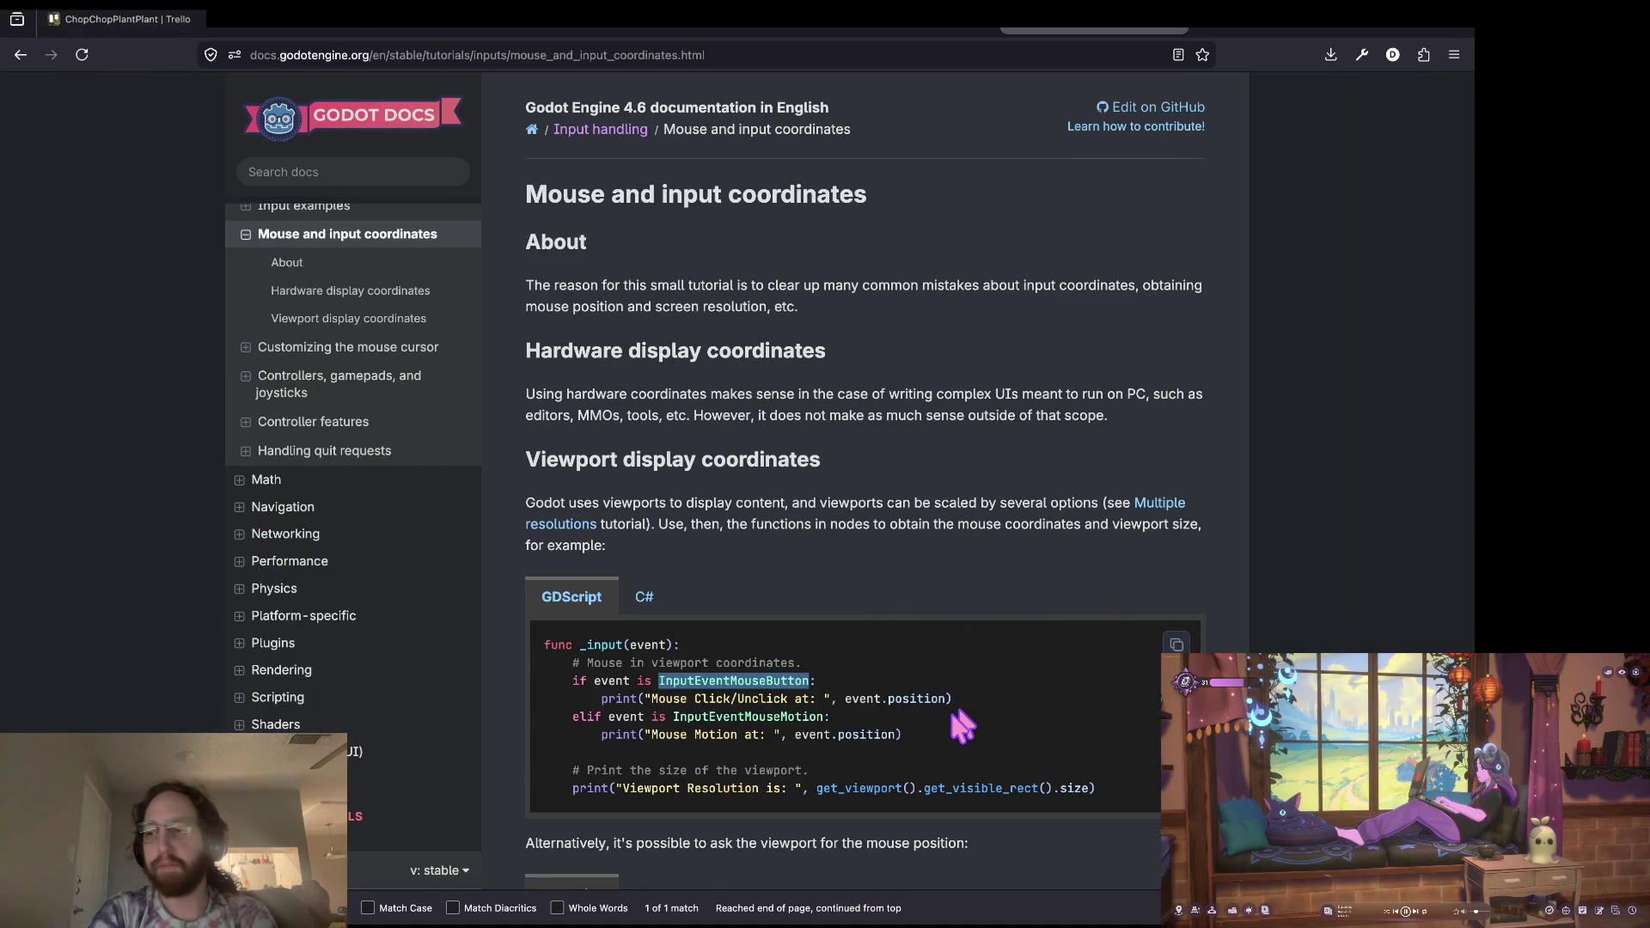
{"action": "key", "text": "super+Tab"}
{"action": "key", "text": "super+Tab"}
{"action": "key", "text": "super+Tab"}
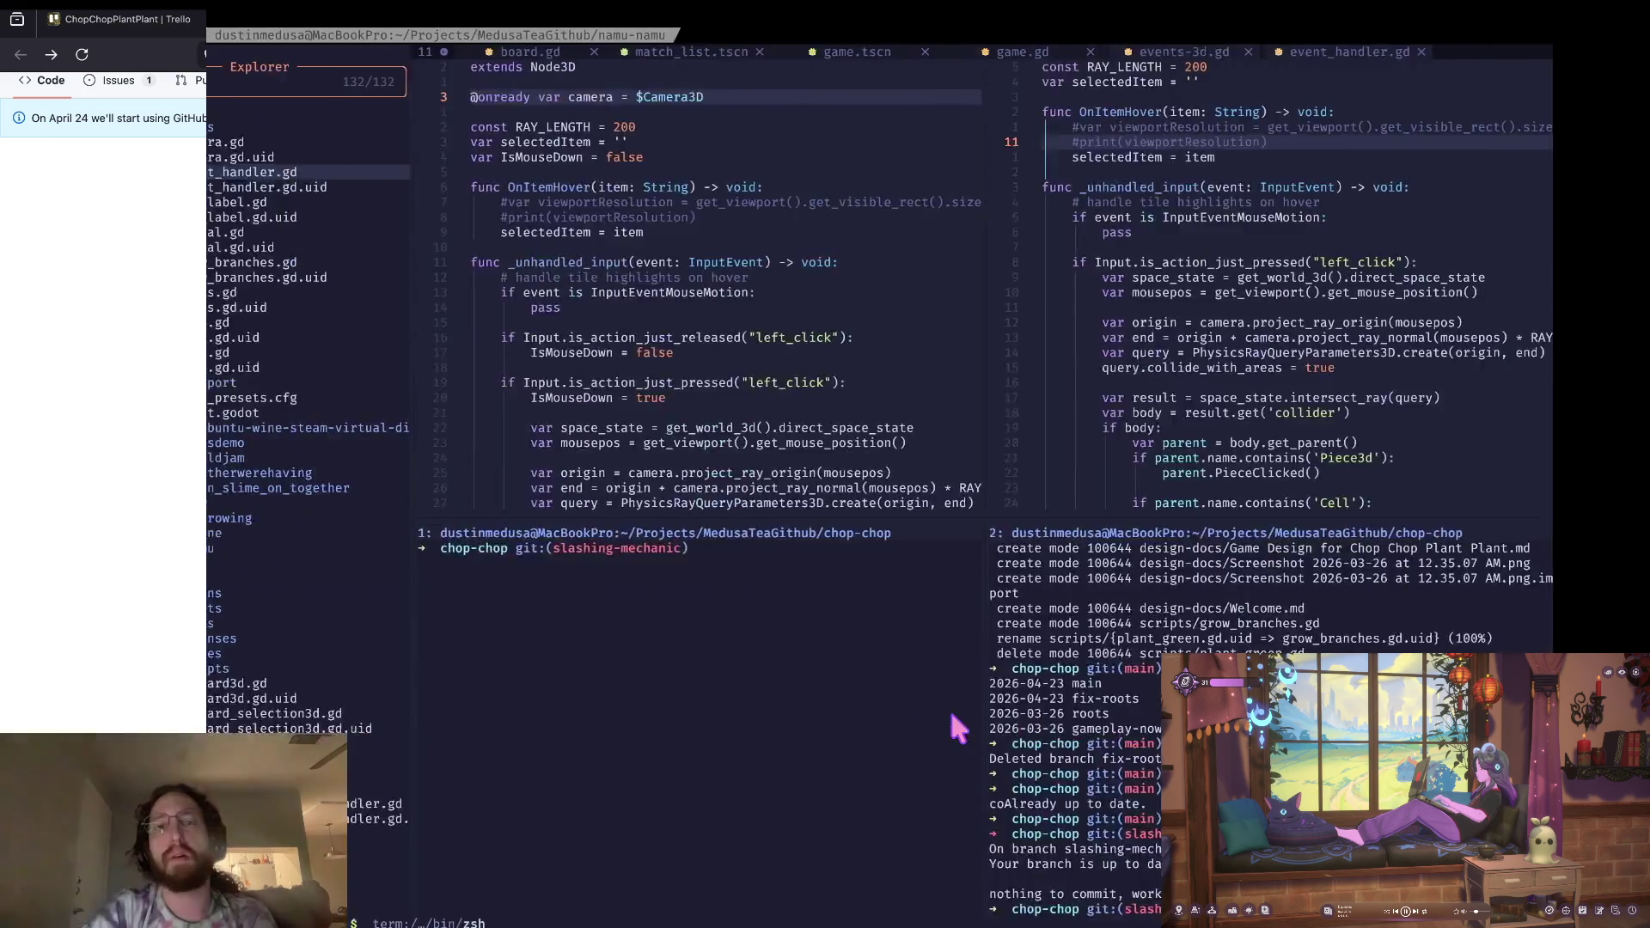